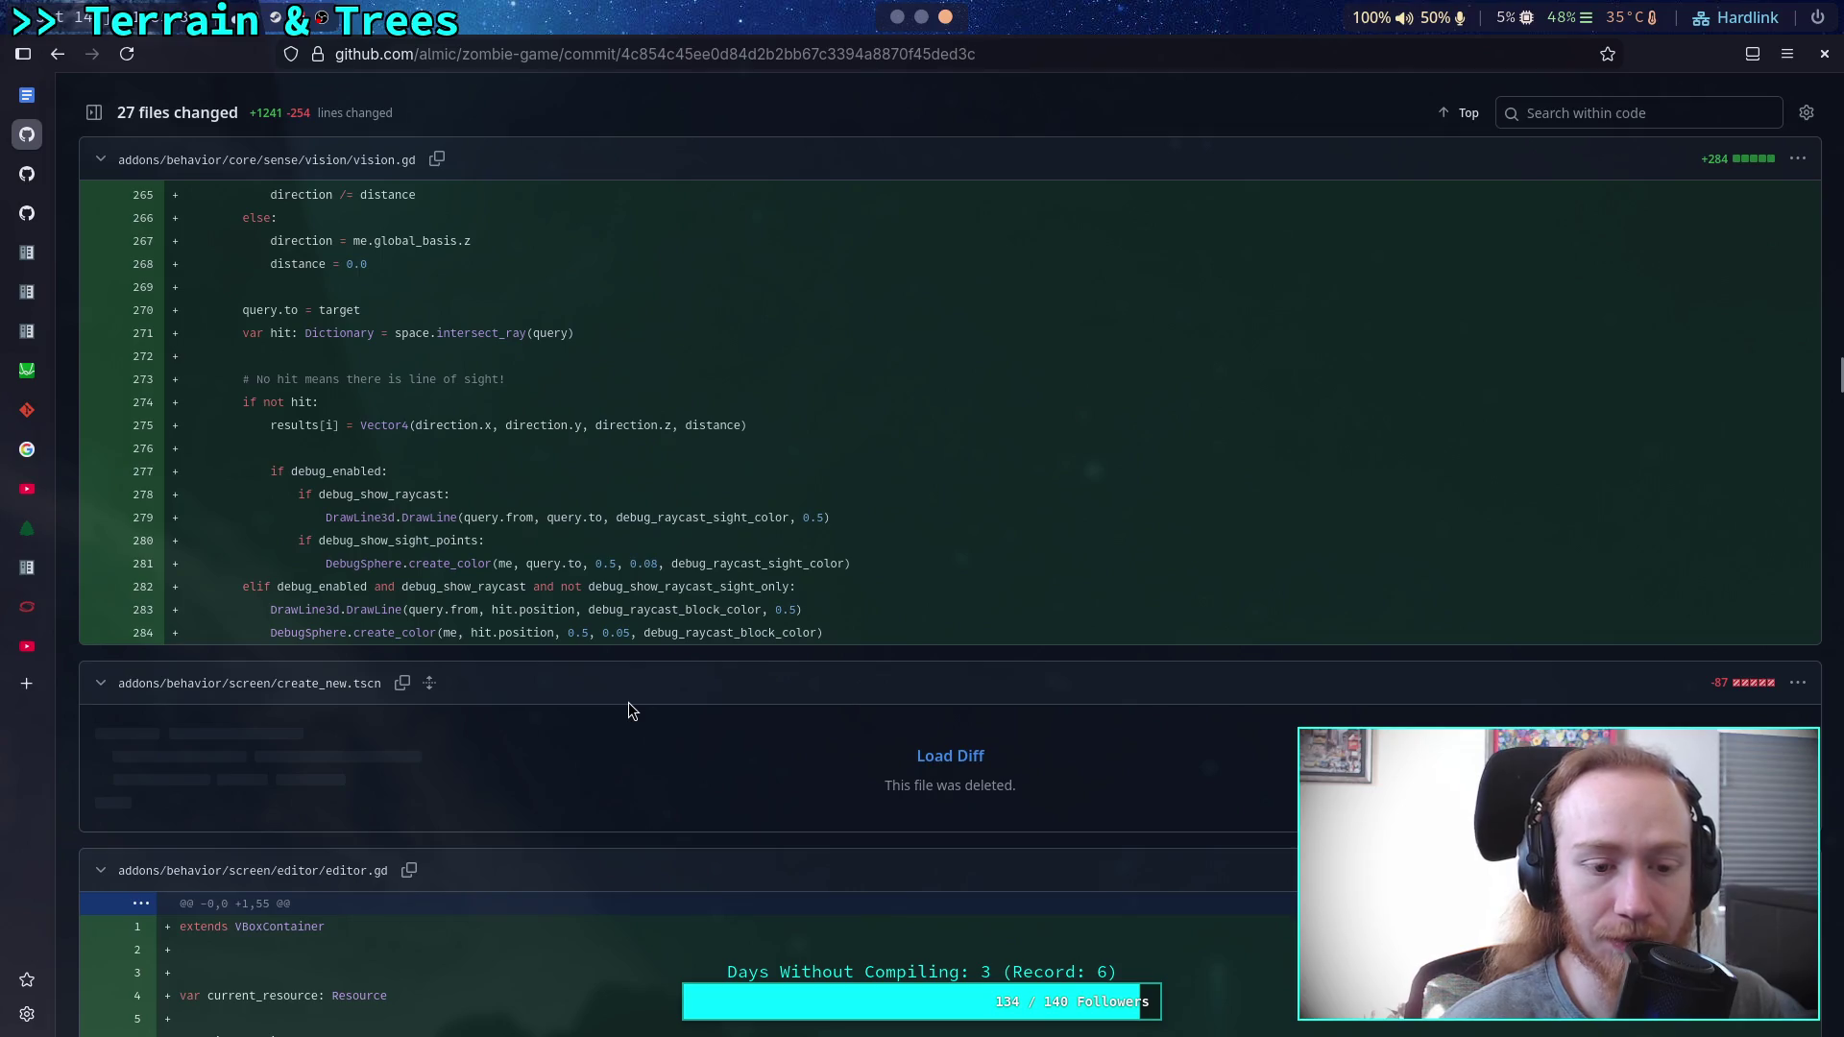
Scroll through the new editor.gd diff in the zombie-game commit.
{"action": "scroll", "coordinate": [629, 709], "scroll_direction": "down", "scroll_amount": 1}
{"action": "scroll", "coordinate": [629, 708], "scroll_direction": "down", "scroll_amount": 8}
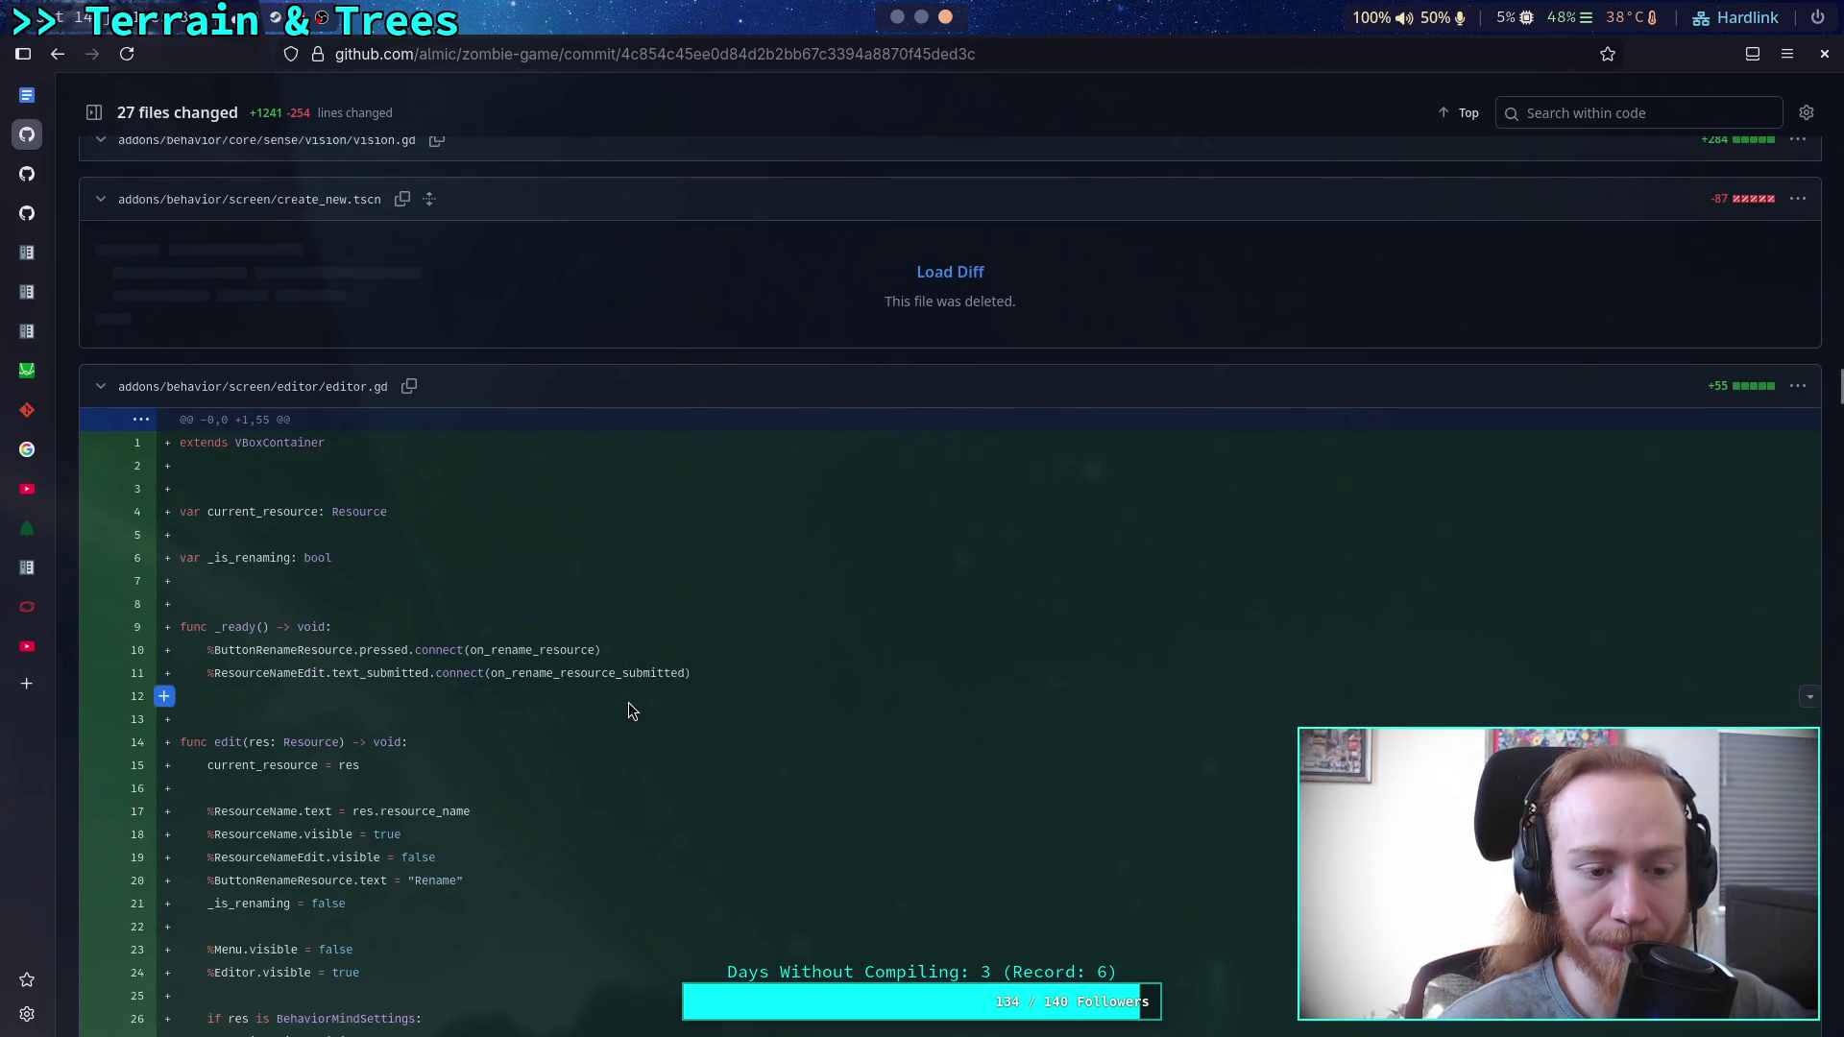
{"action": "scroll", "coordinate": [629, 711], "scroll_direction": "down", "scroll_amount": 5}
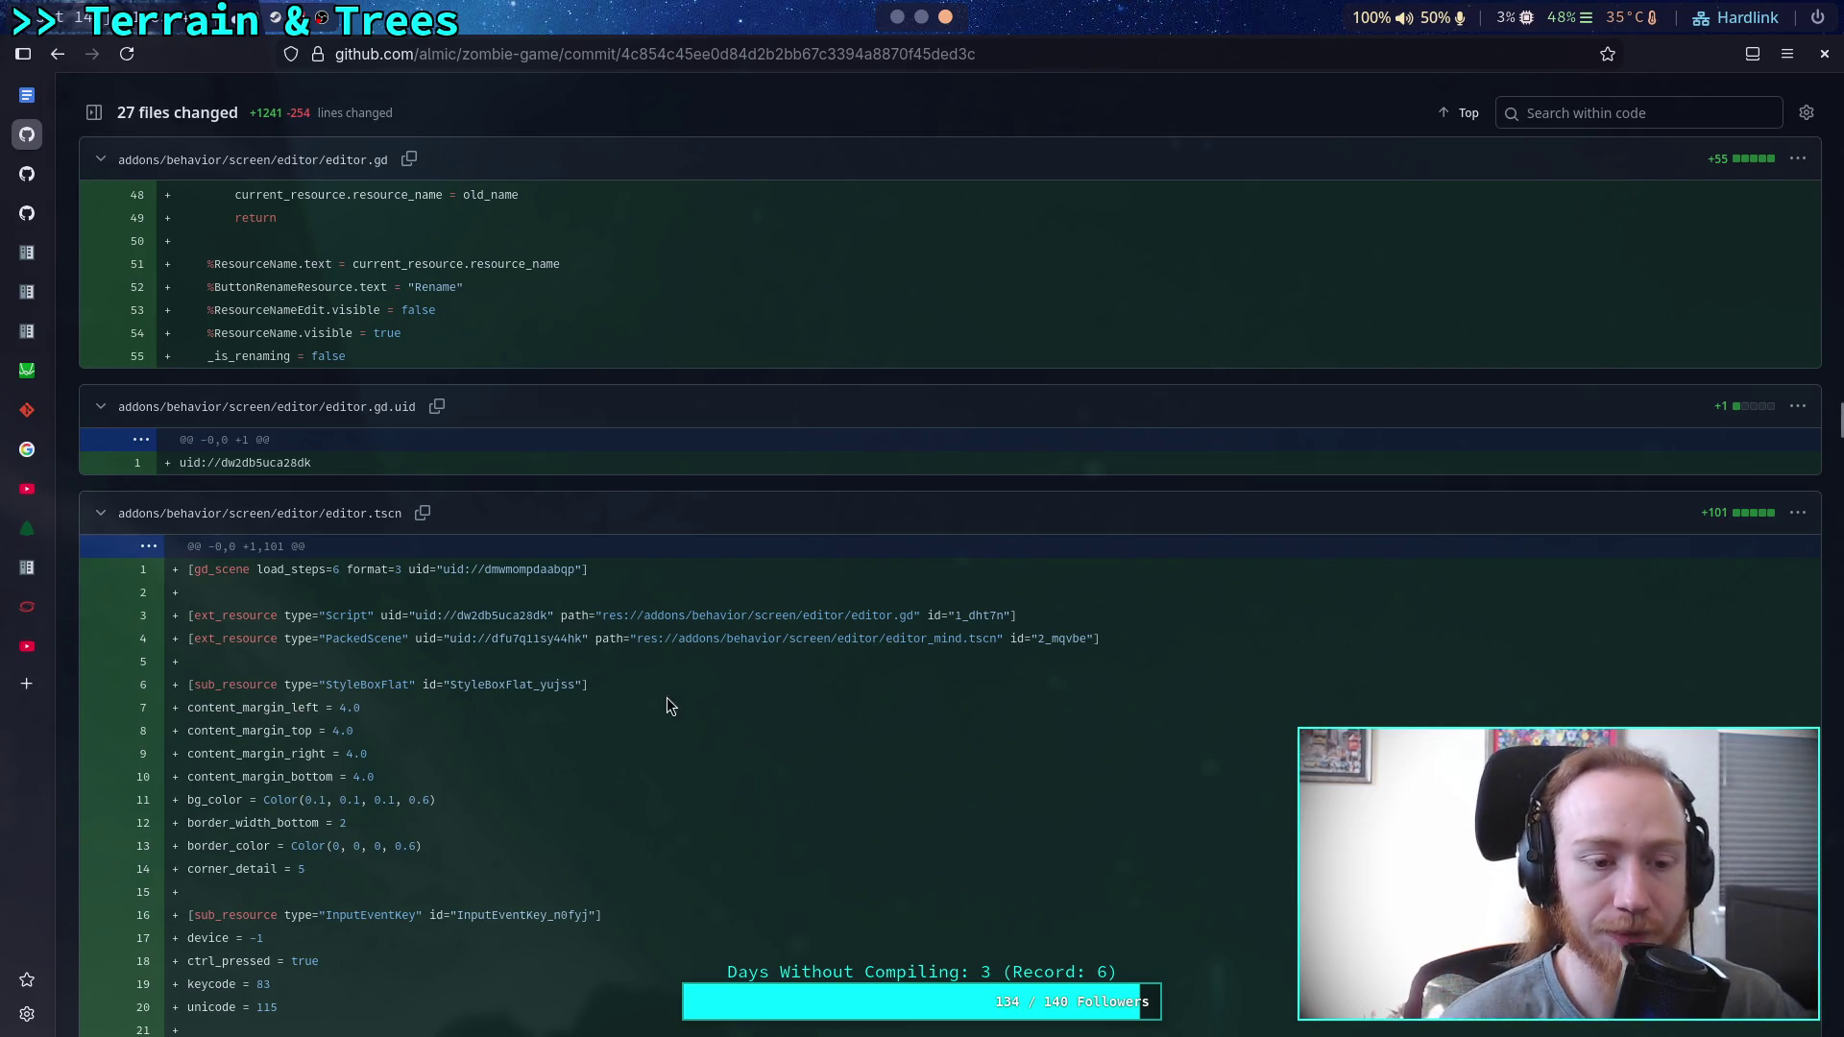
{"action": "scroll", "coordinate": [667, 699], "scroll_direction": "down", "scroll_amount": 6}
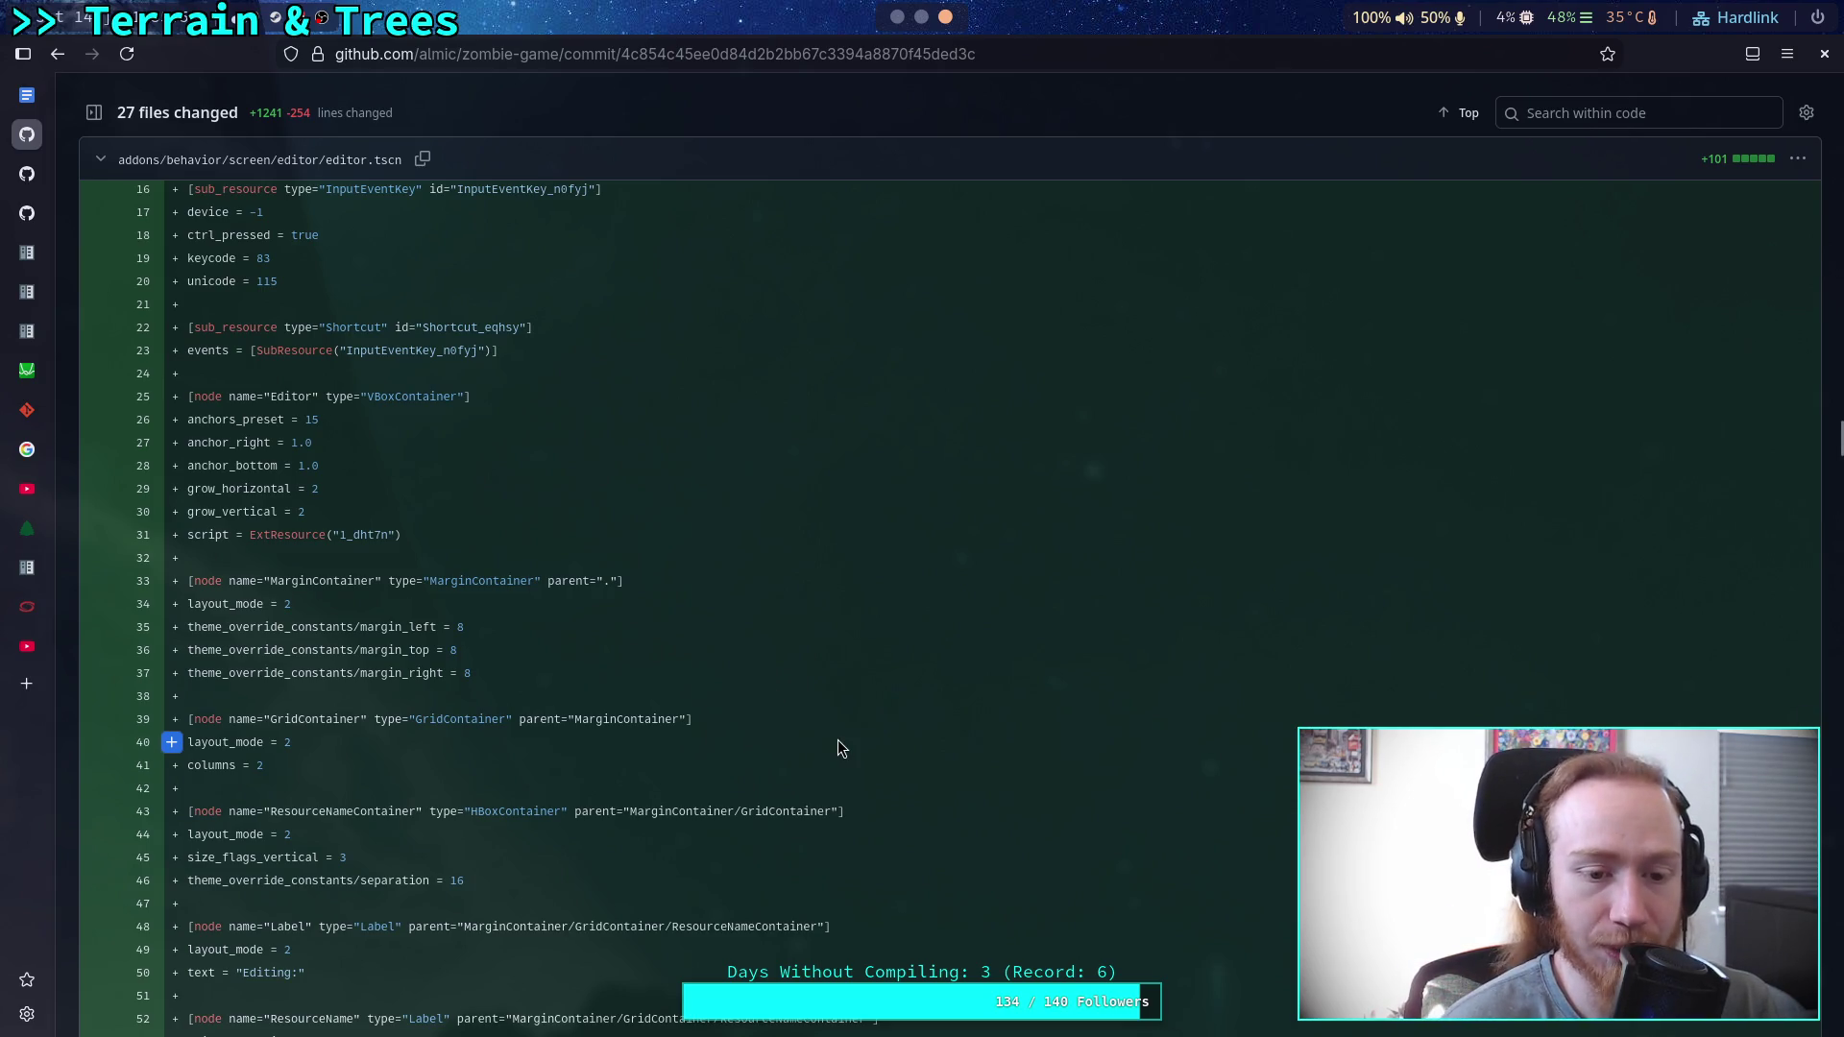
{"action": "scroll", "coordinate": [835, 740], "scroll_direction": "up", "scroll_amount": 3}
{"action": "scroll", "coordinate": [833, 740], "scroll_direction": "up", "scroll_amount": 3}
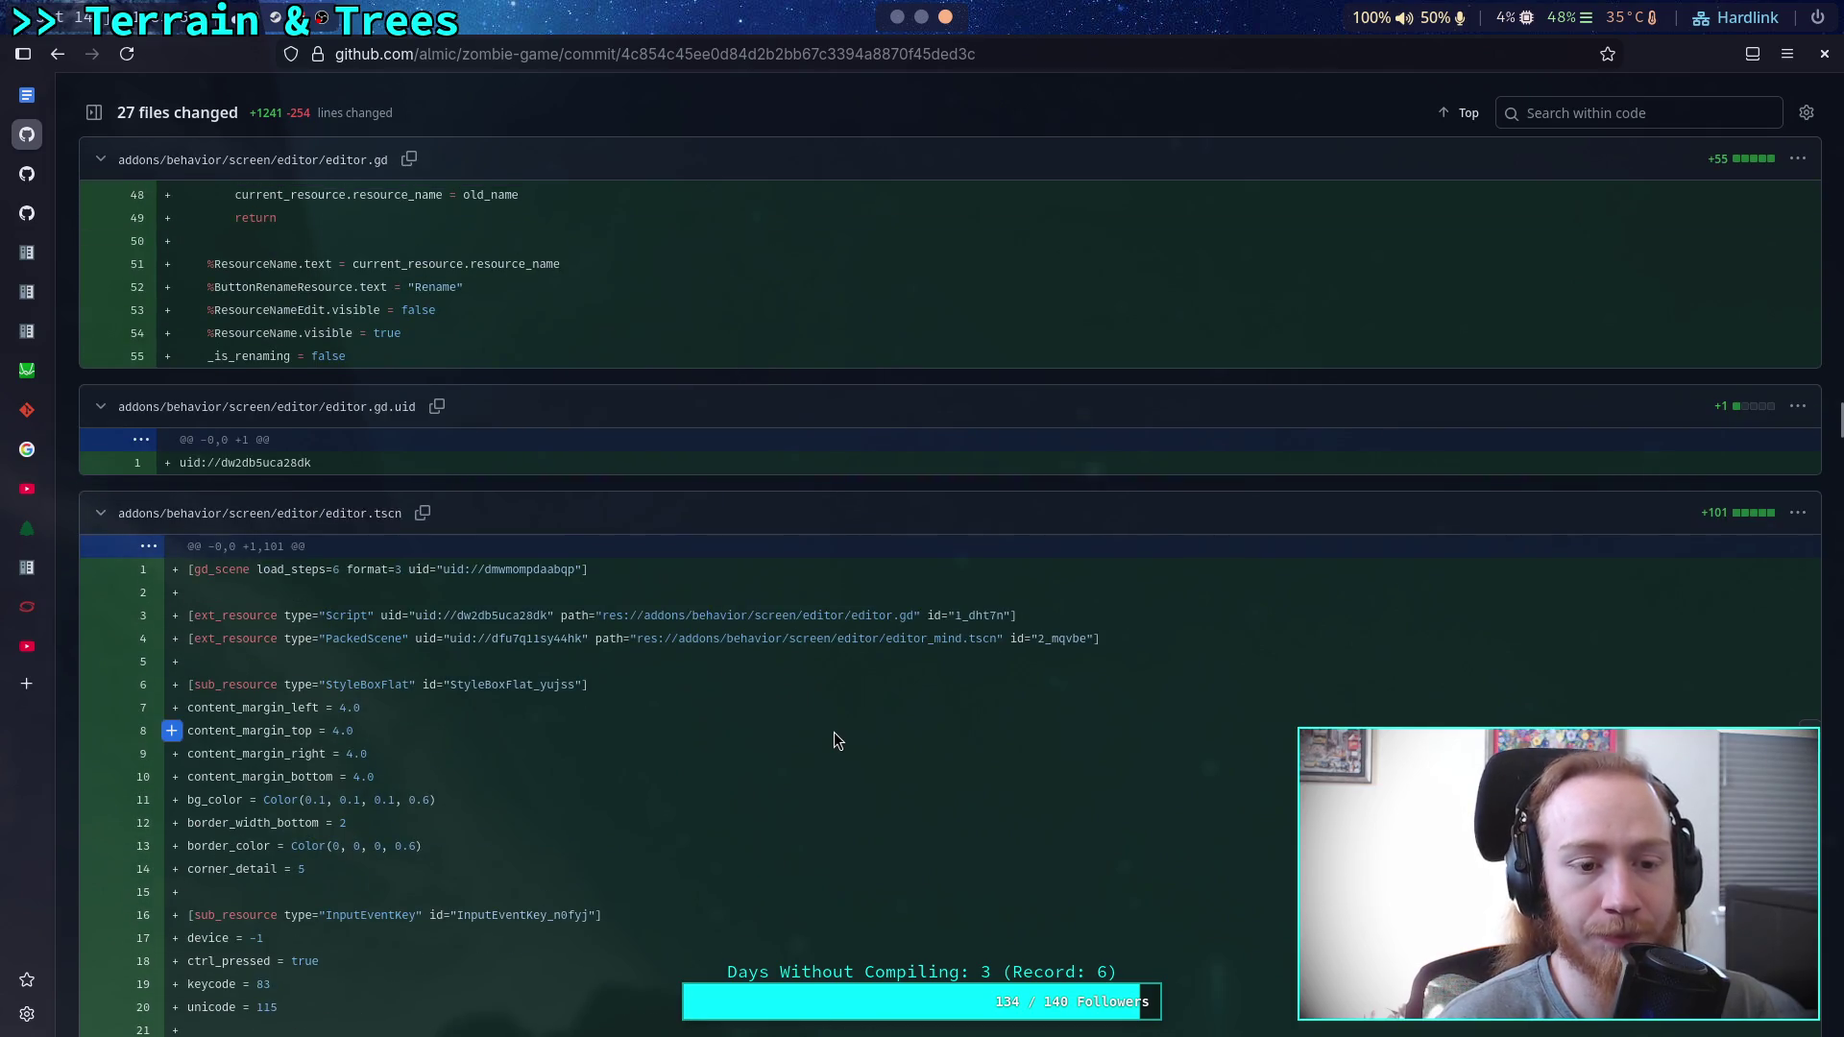
Collapse the editor.tscn diff, after briefly re-expanding it to check its contents.
{"action": "left_click", "coordinate": [96, 517]}
{"action": "left_click", "coordinate": [96, 517]}
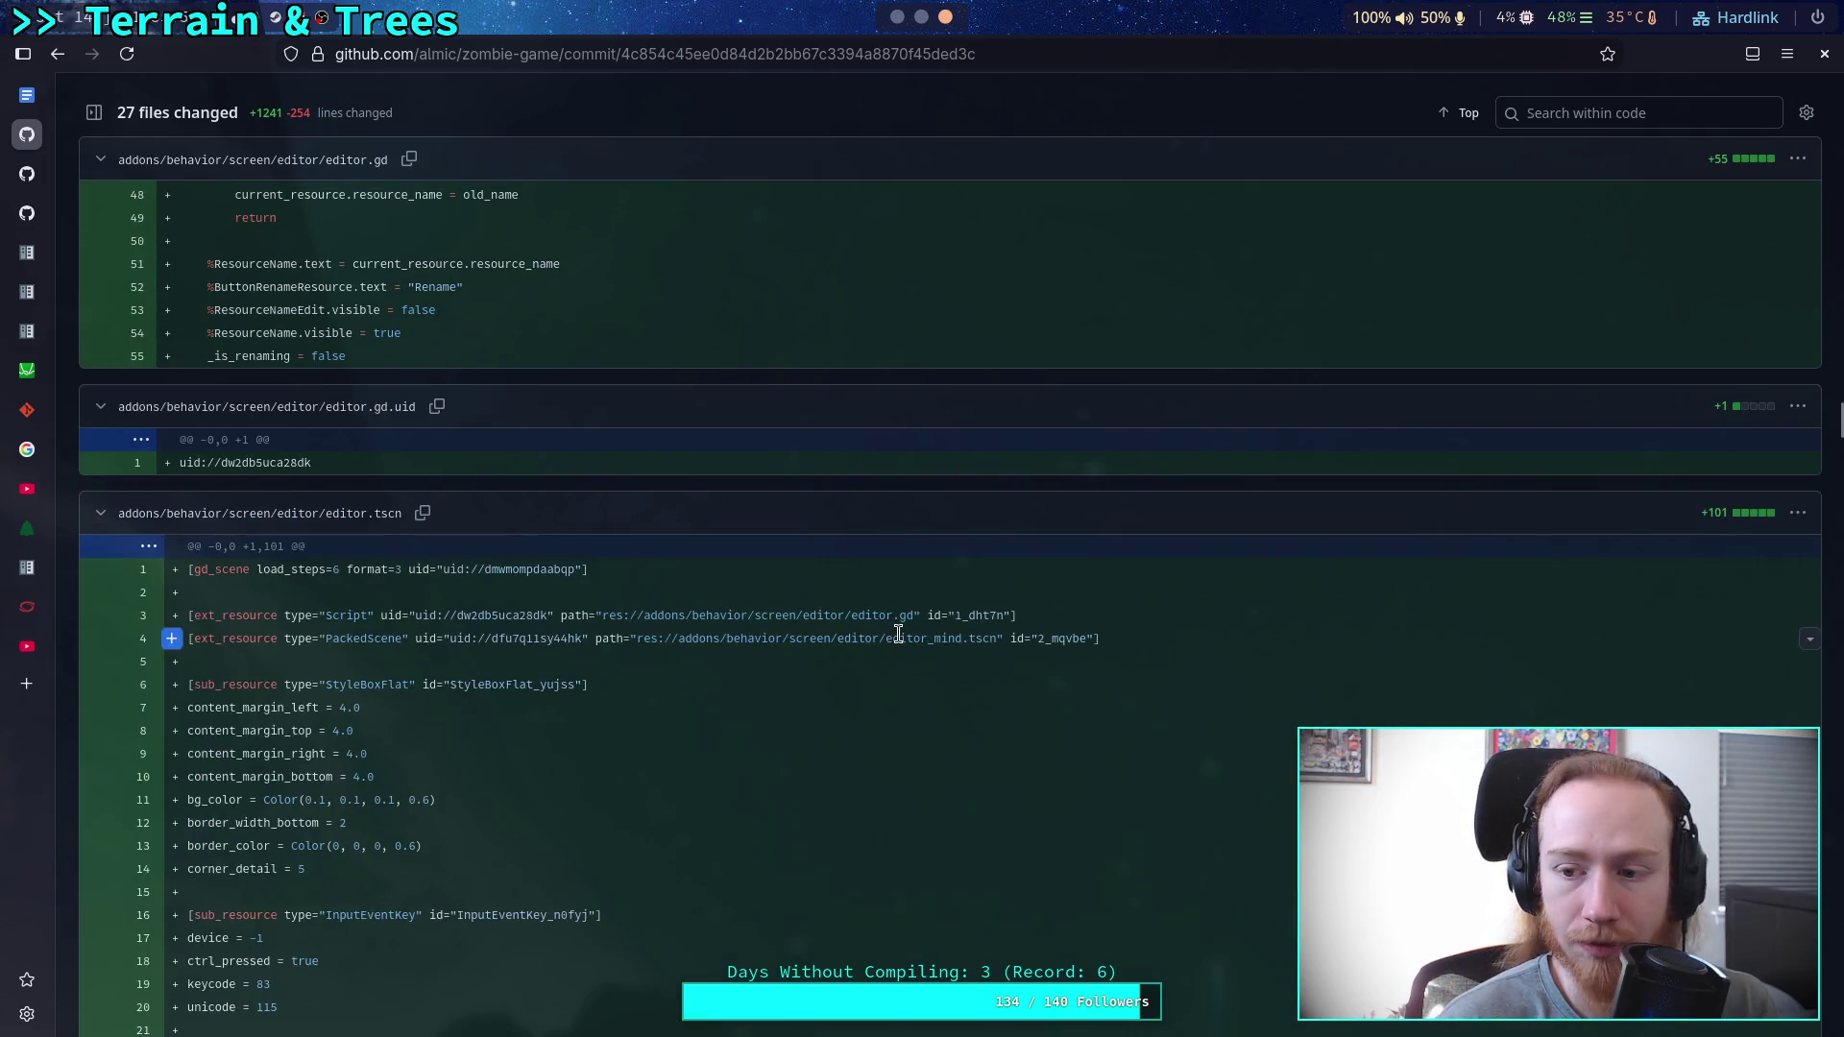
{"action": "scroll", "coordinate": [899, 636], "scroll_direction": "down", "scroll_amount": 15}
{"action": "scroll", "coordinate": [899, 636], "scroll_direction": "up", "scroll_amount": 20}
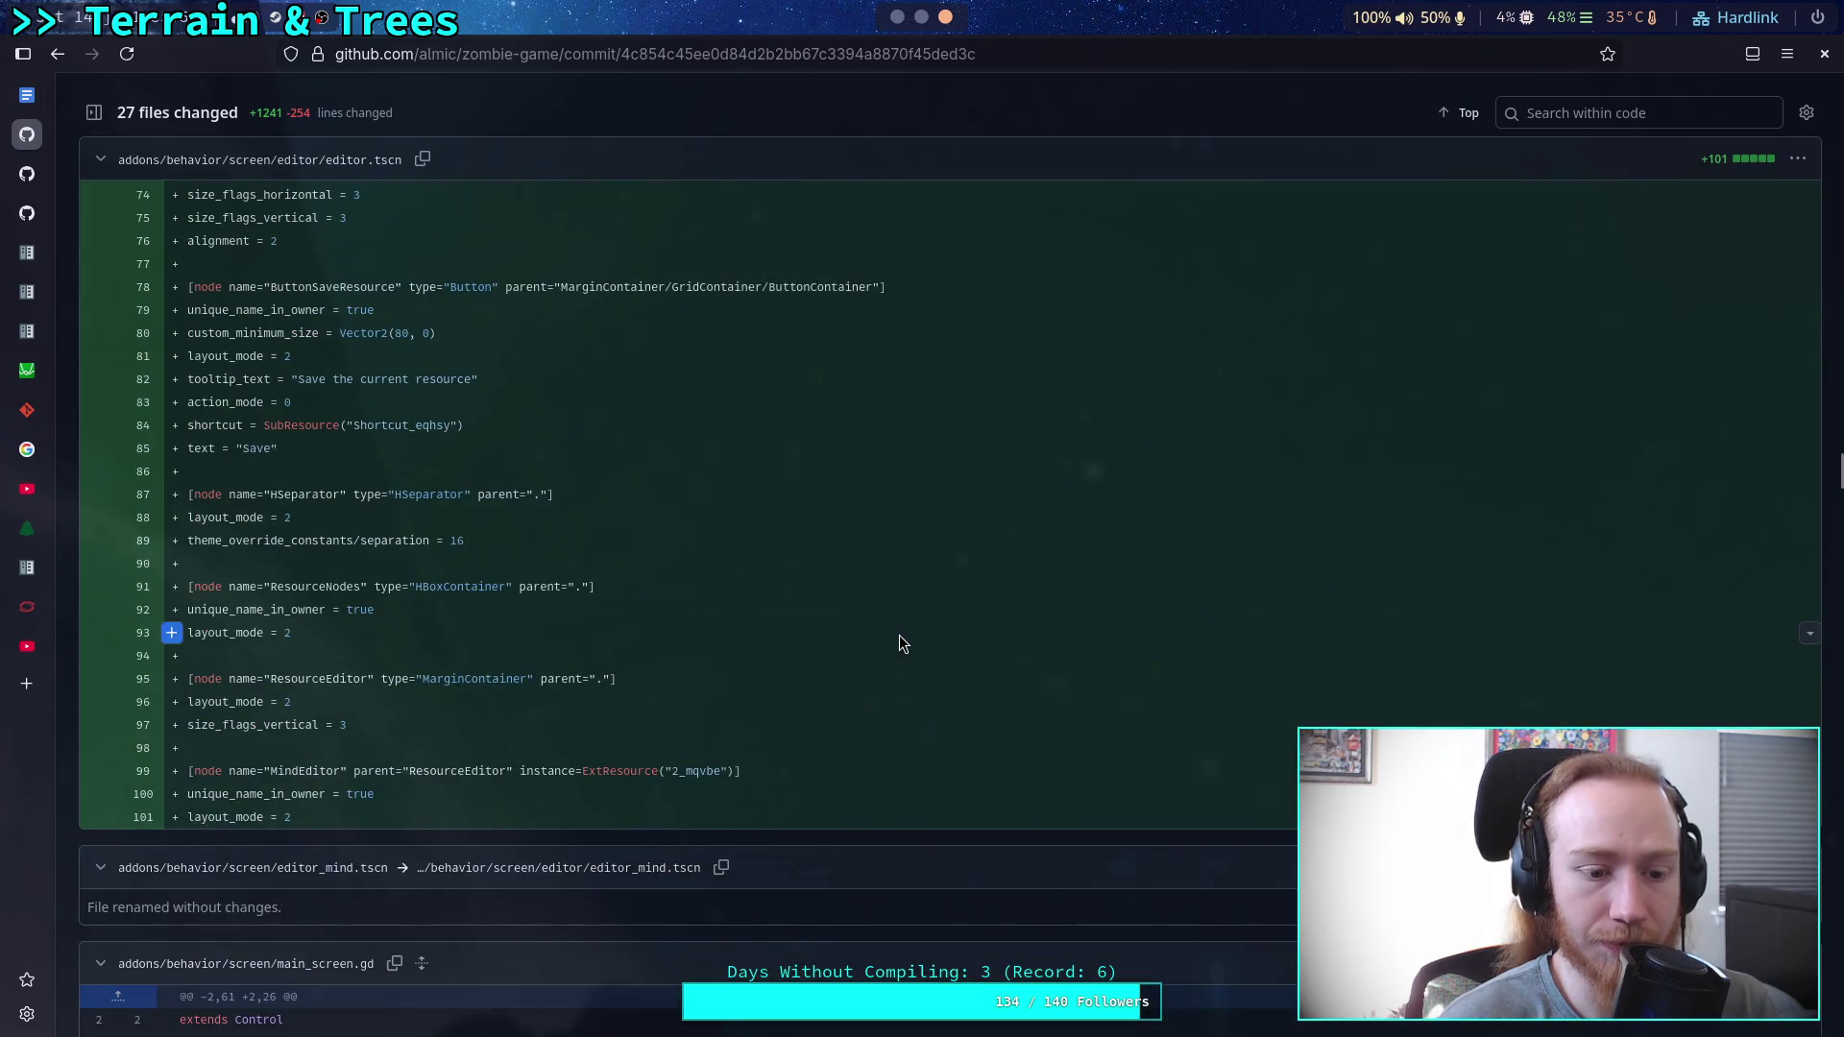
{"action": "scroll", "coordinate": [899, 636], "scroll_direction": "up", "scroll_amount": 2}
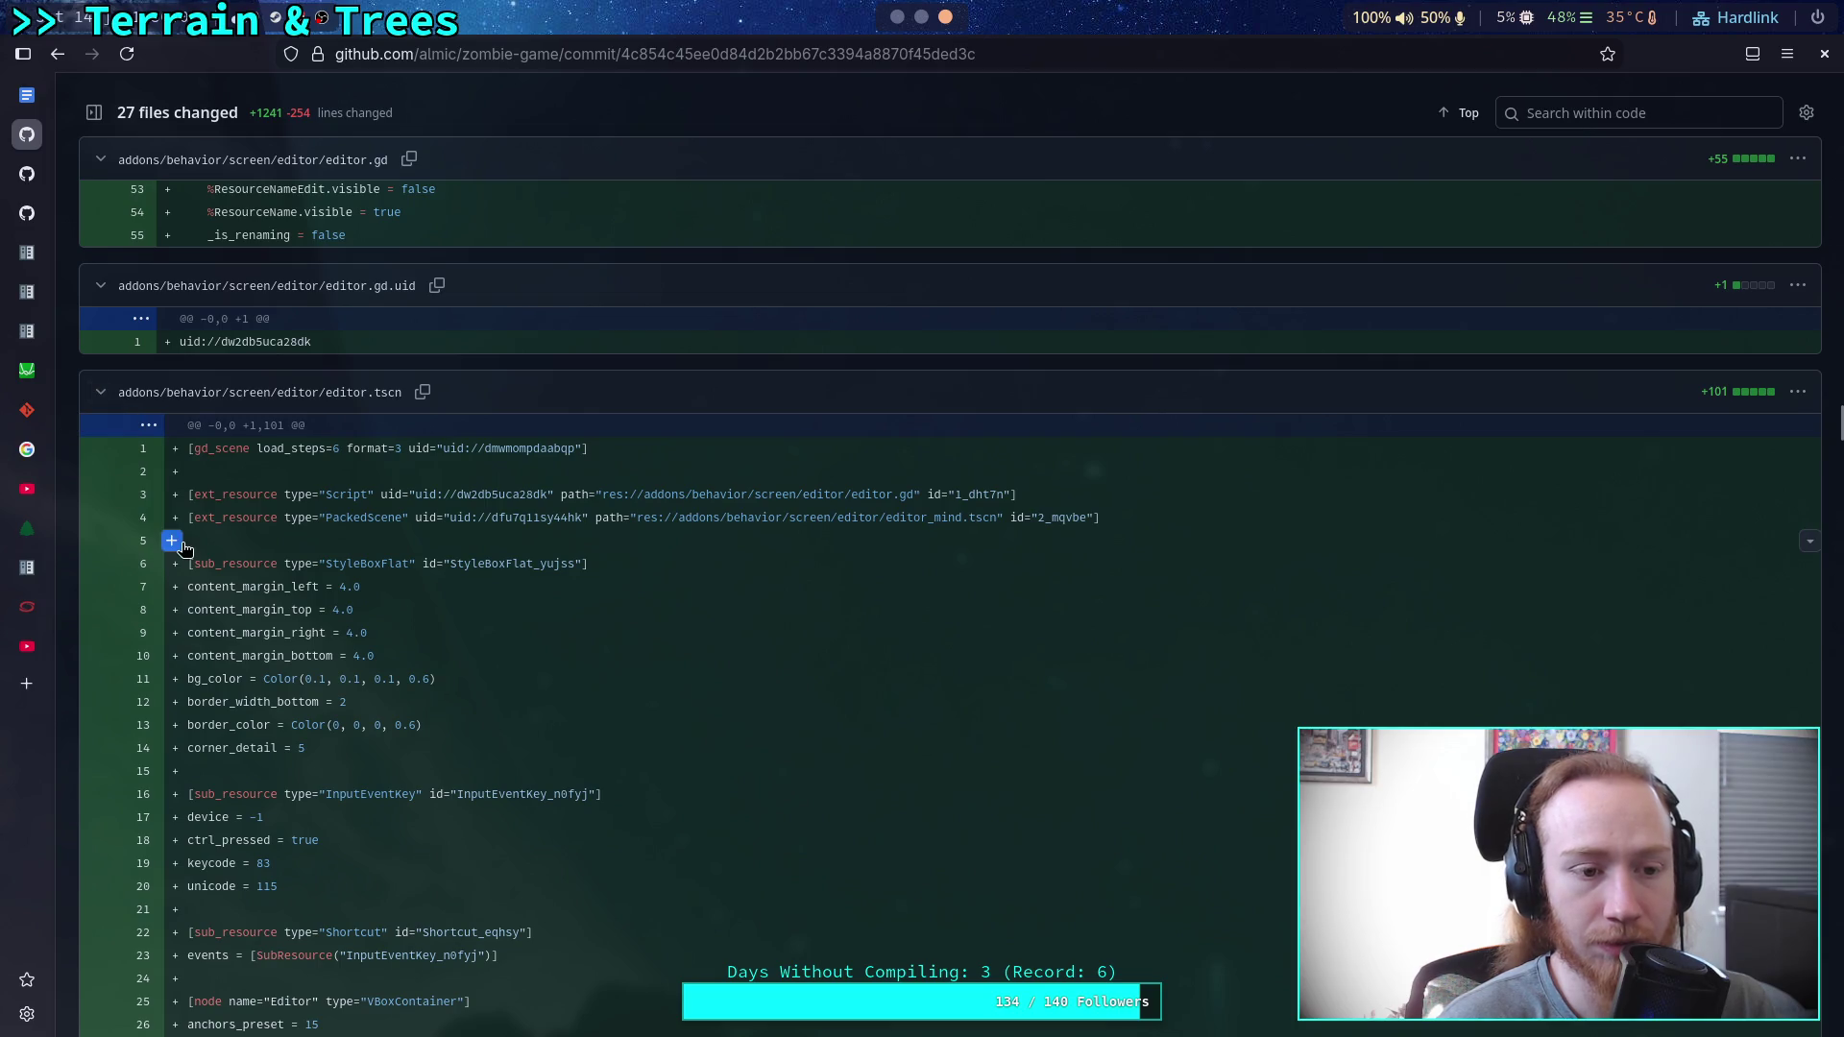
{"action": "left_click", "coordinate": [100, 392]}
{"action": "scroll", "coordinate": [135, 382], "scroll_direction": "up", "scroll_amount": 20}
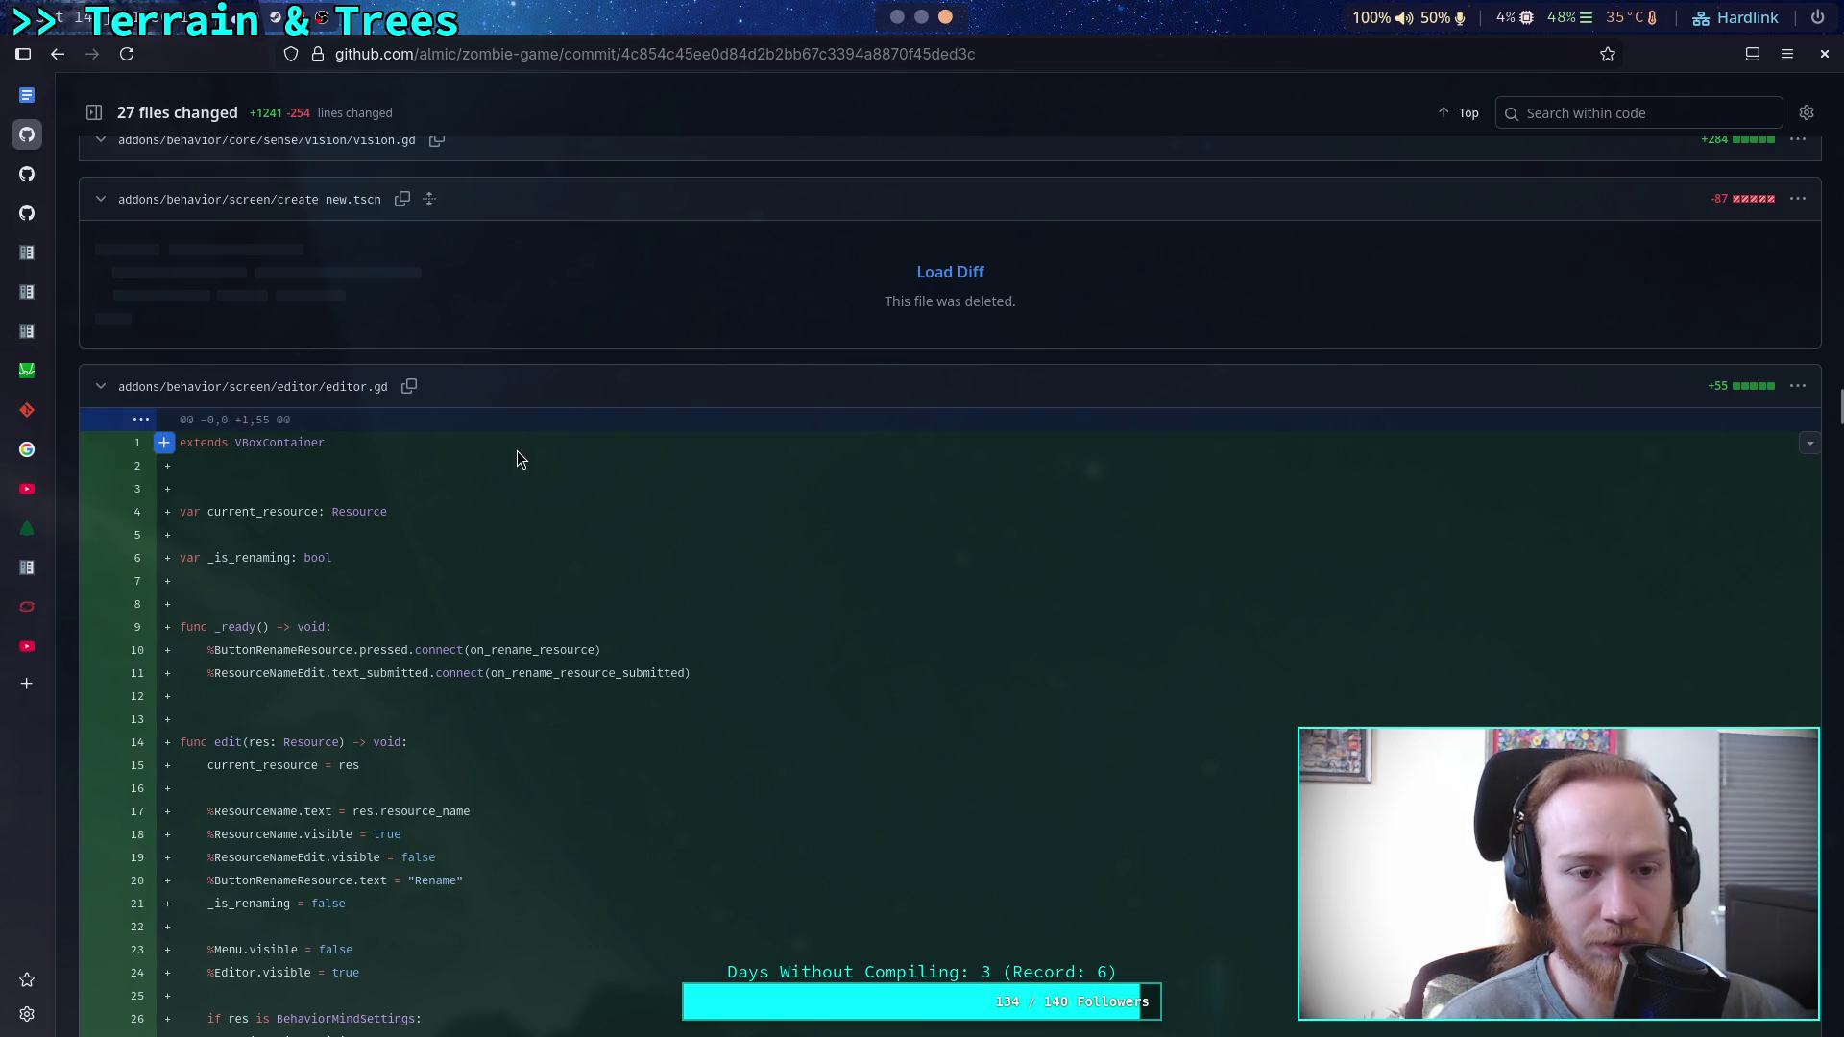
{"action": "scroll", "coordinate": [522, 452], "scroll_direction": "up", "scroll_amount": 3}
{"action": "scroll", "coordinate": [526, 449], "scroll_direction": "down", "scroll_amount": 9}
{"action": "scroll", "coordinate": [532, 448], "scroll_direction": "down", "scroll_amount": 15}
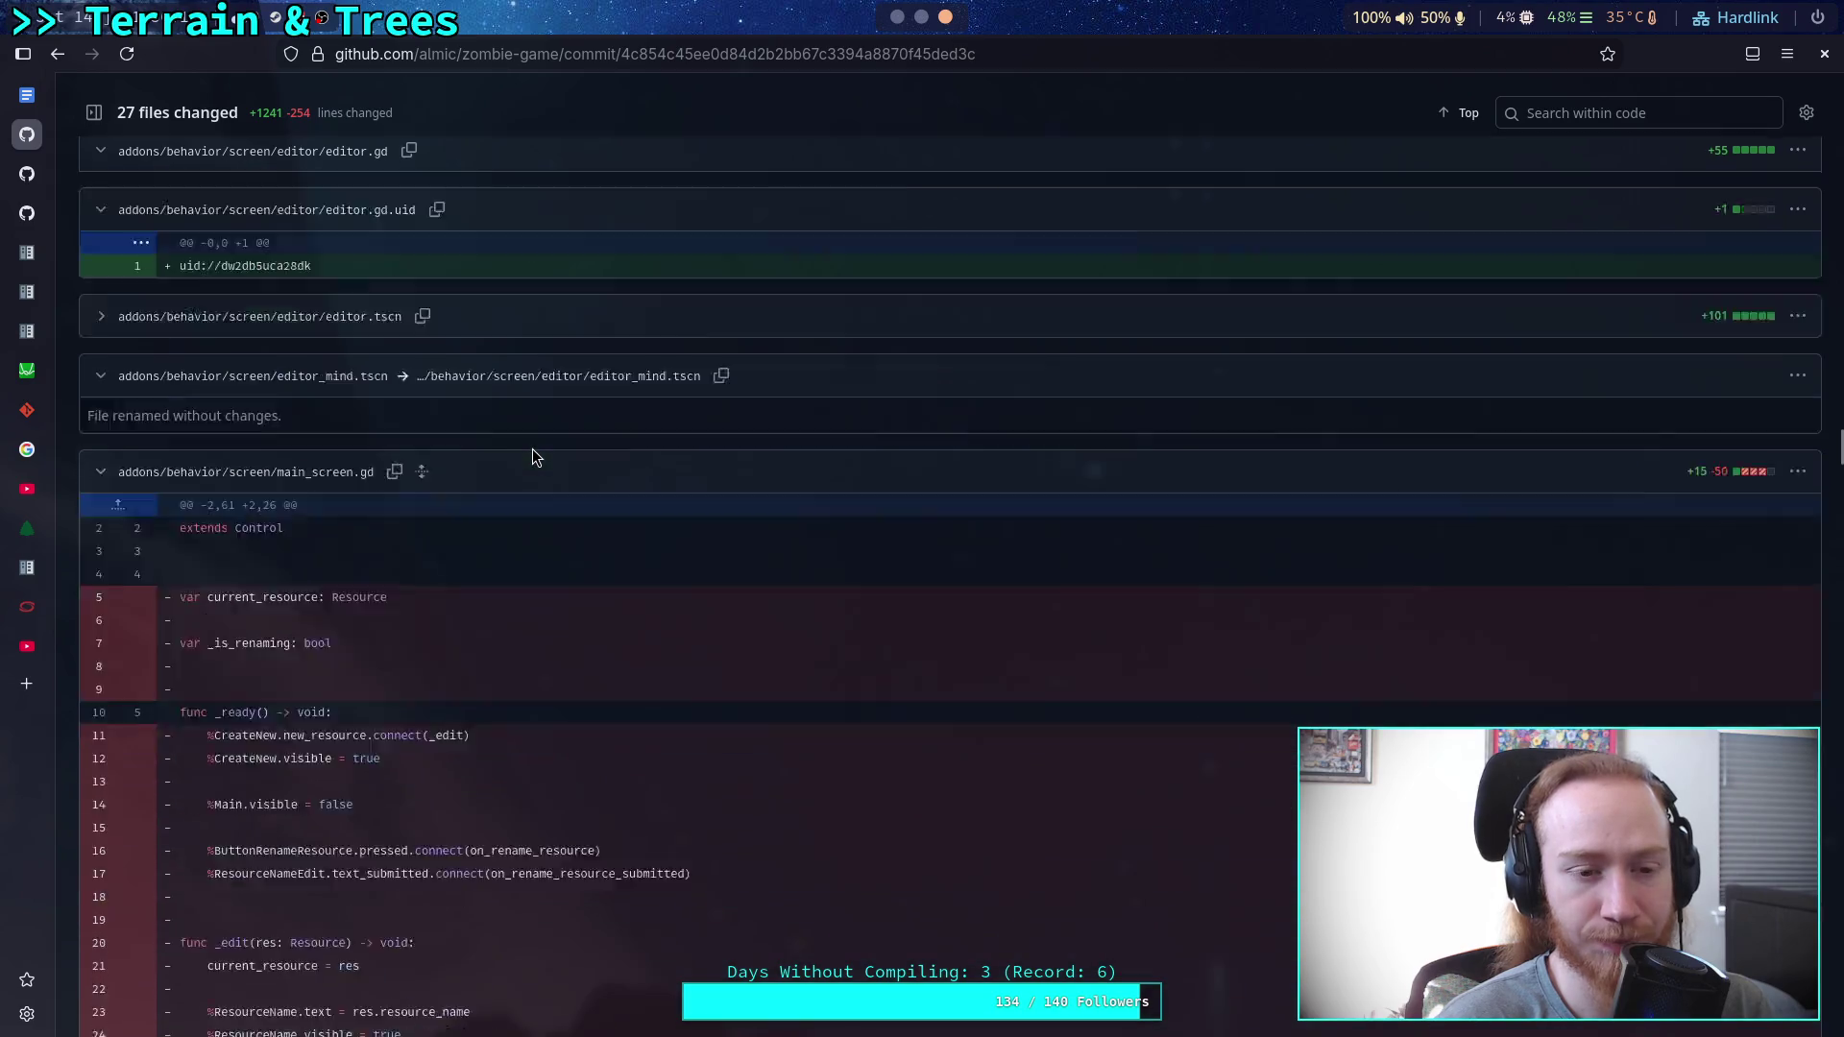
{"action": "scroll", "coordinate": [532, 448], "scroll_direction": "down", "scroll_amount": 16}
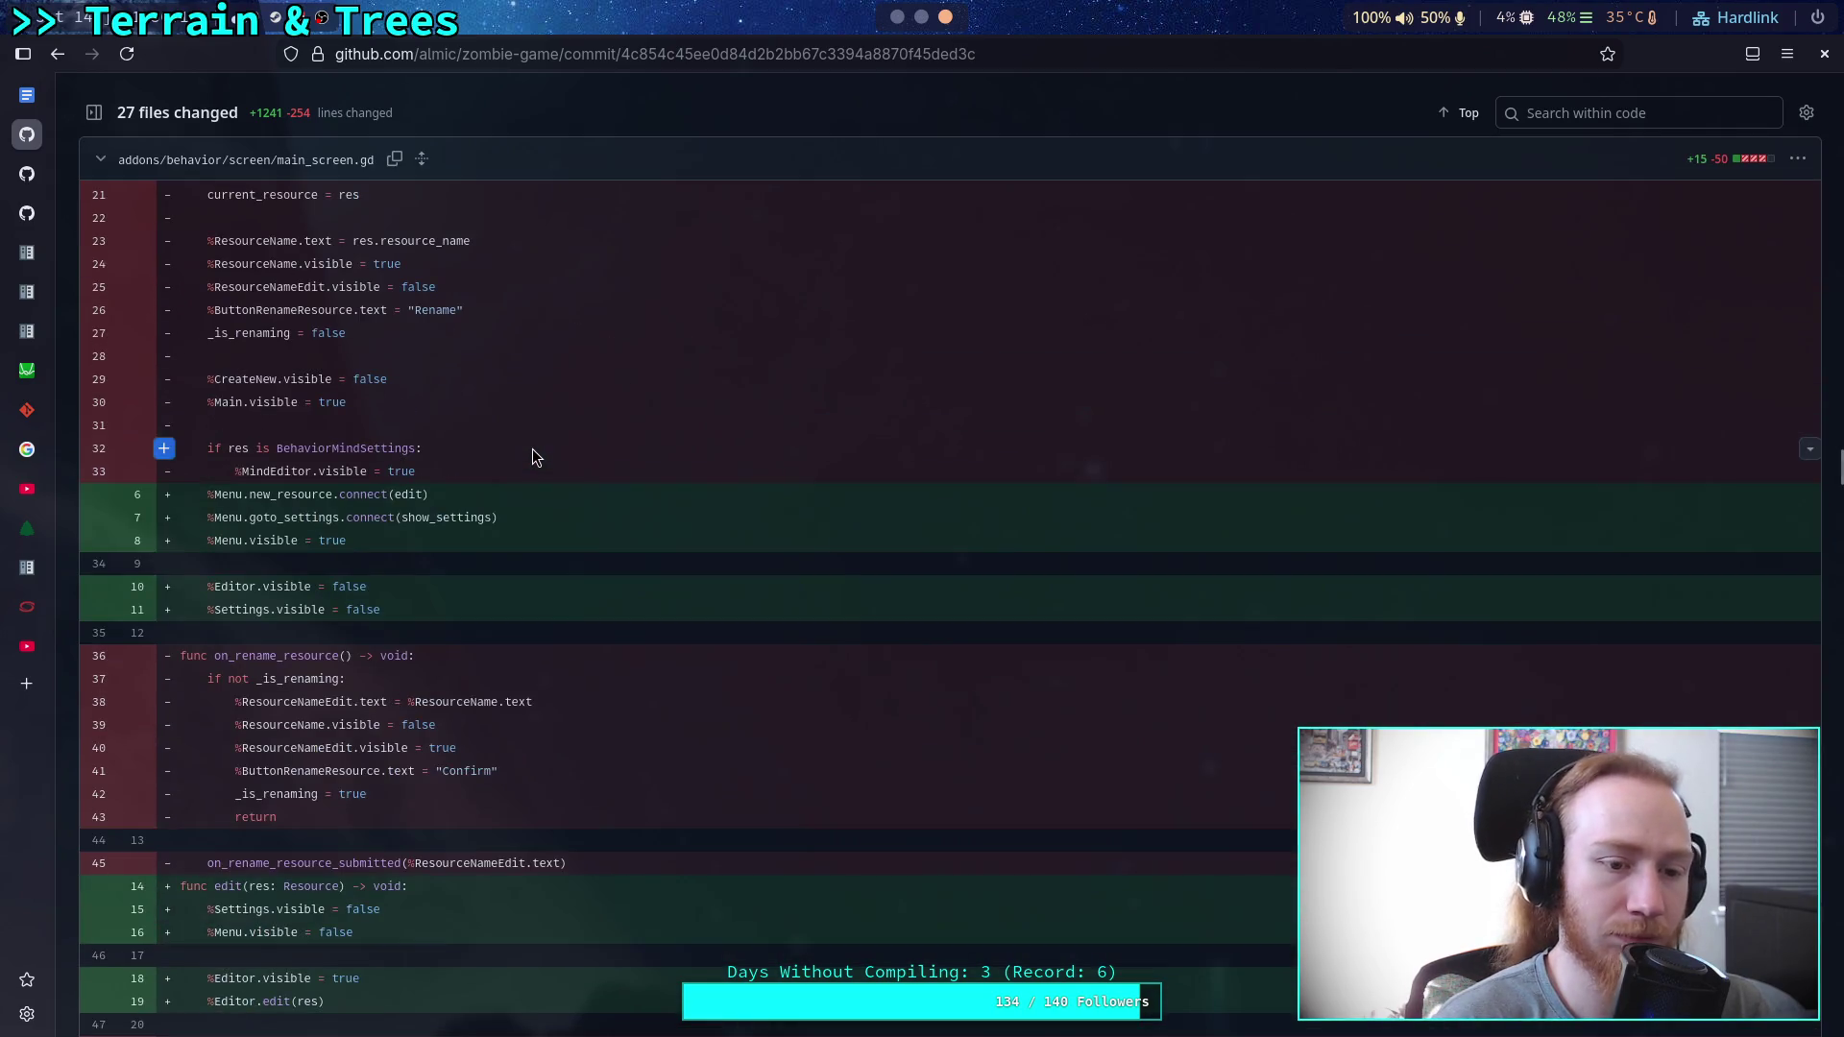
{"action": "scroll", "coordinate": [532, 448], "scroll_direction": "down", "scroll_amount": 20}
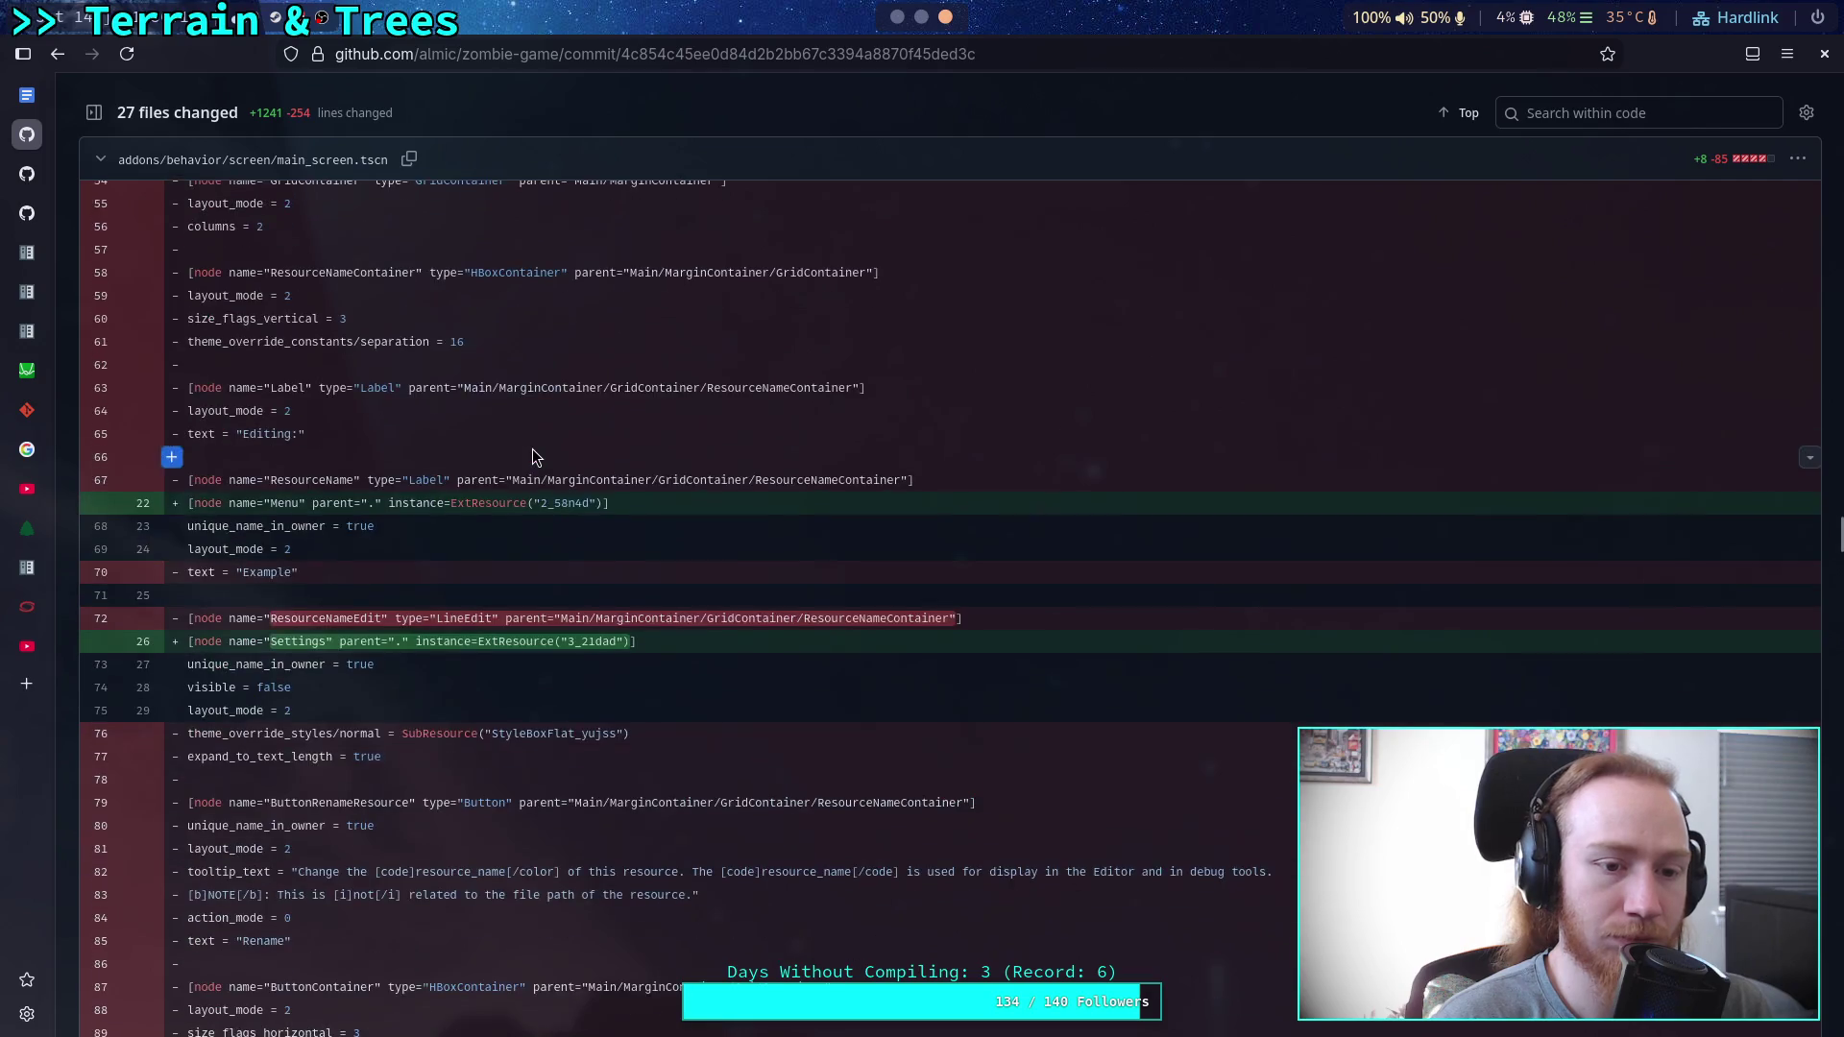
{"action": "scroll", "coordinate": [532, 448], "scroll_direction": "down", "scroll_amount": 10}
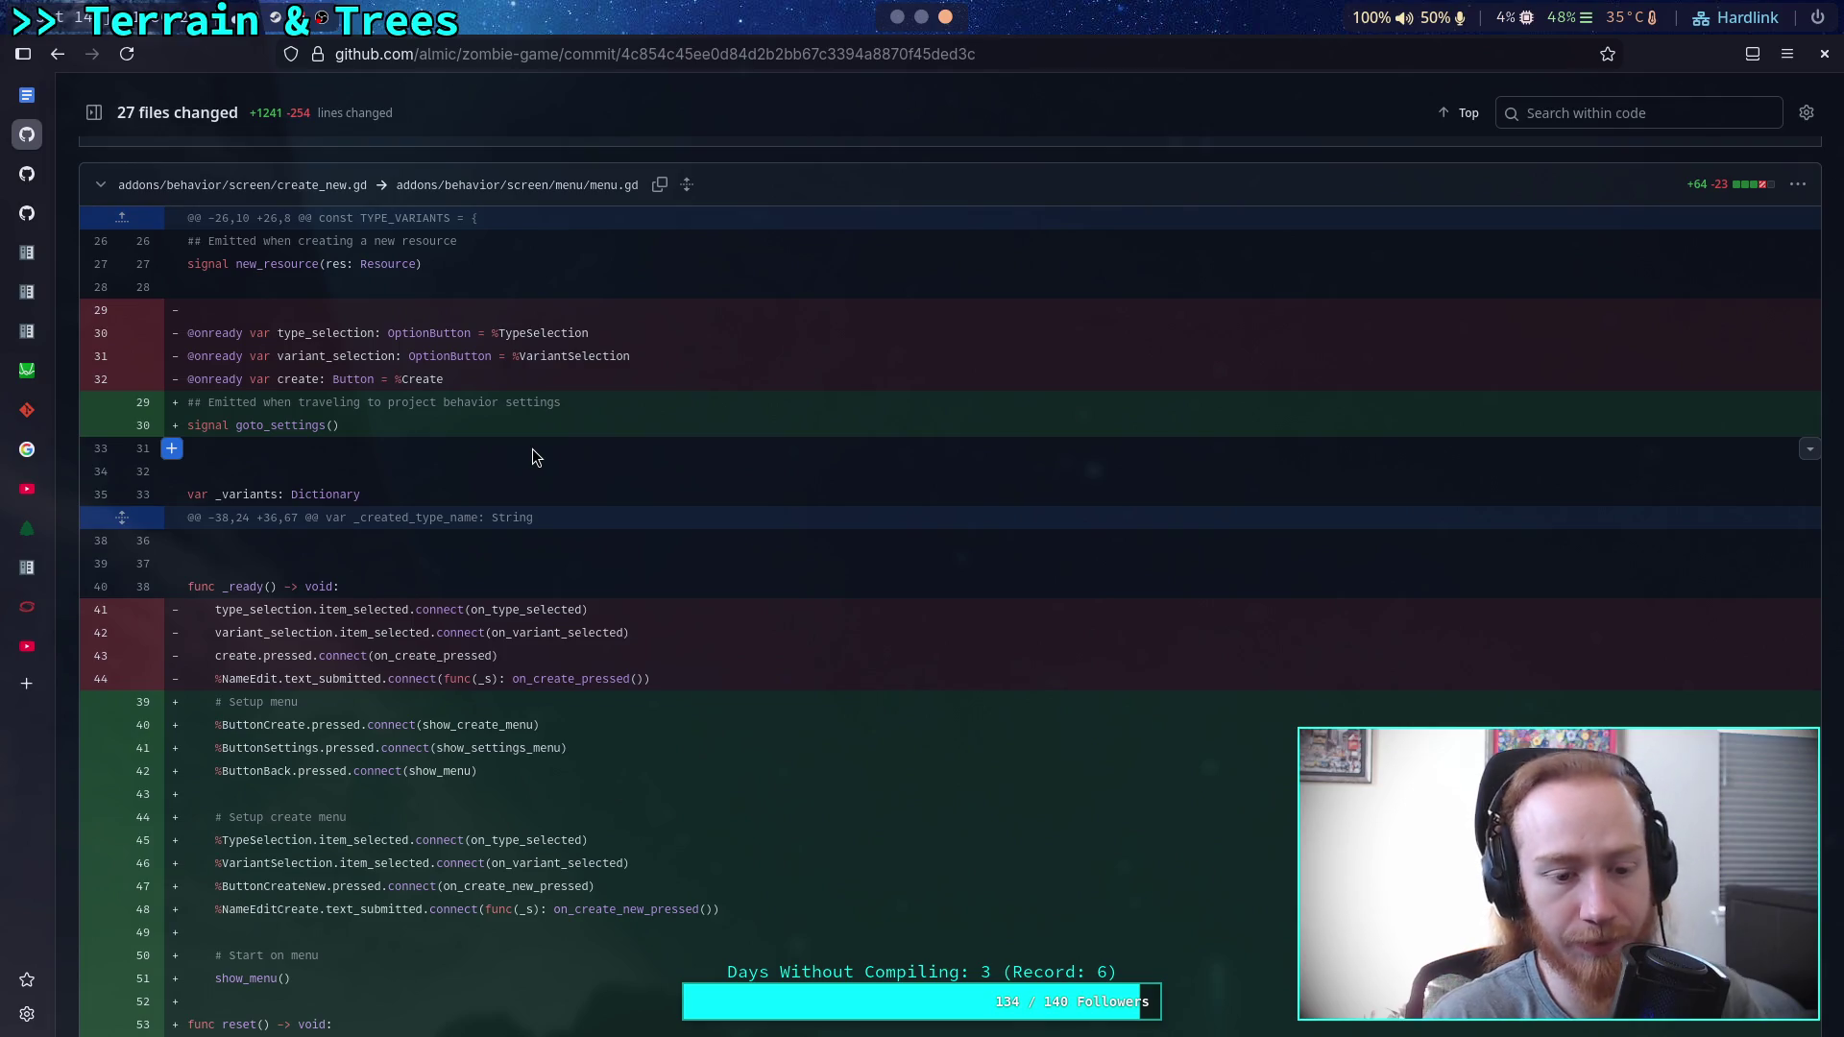
{"action": "scroll", "coordinate": [532, 447], "scroll_direction": "down", "scroll_amount": 20}
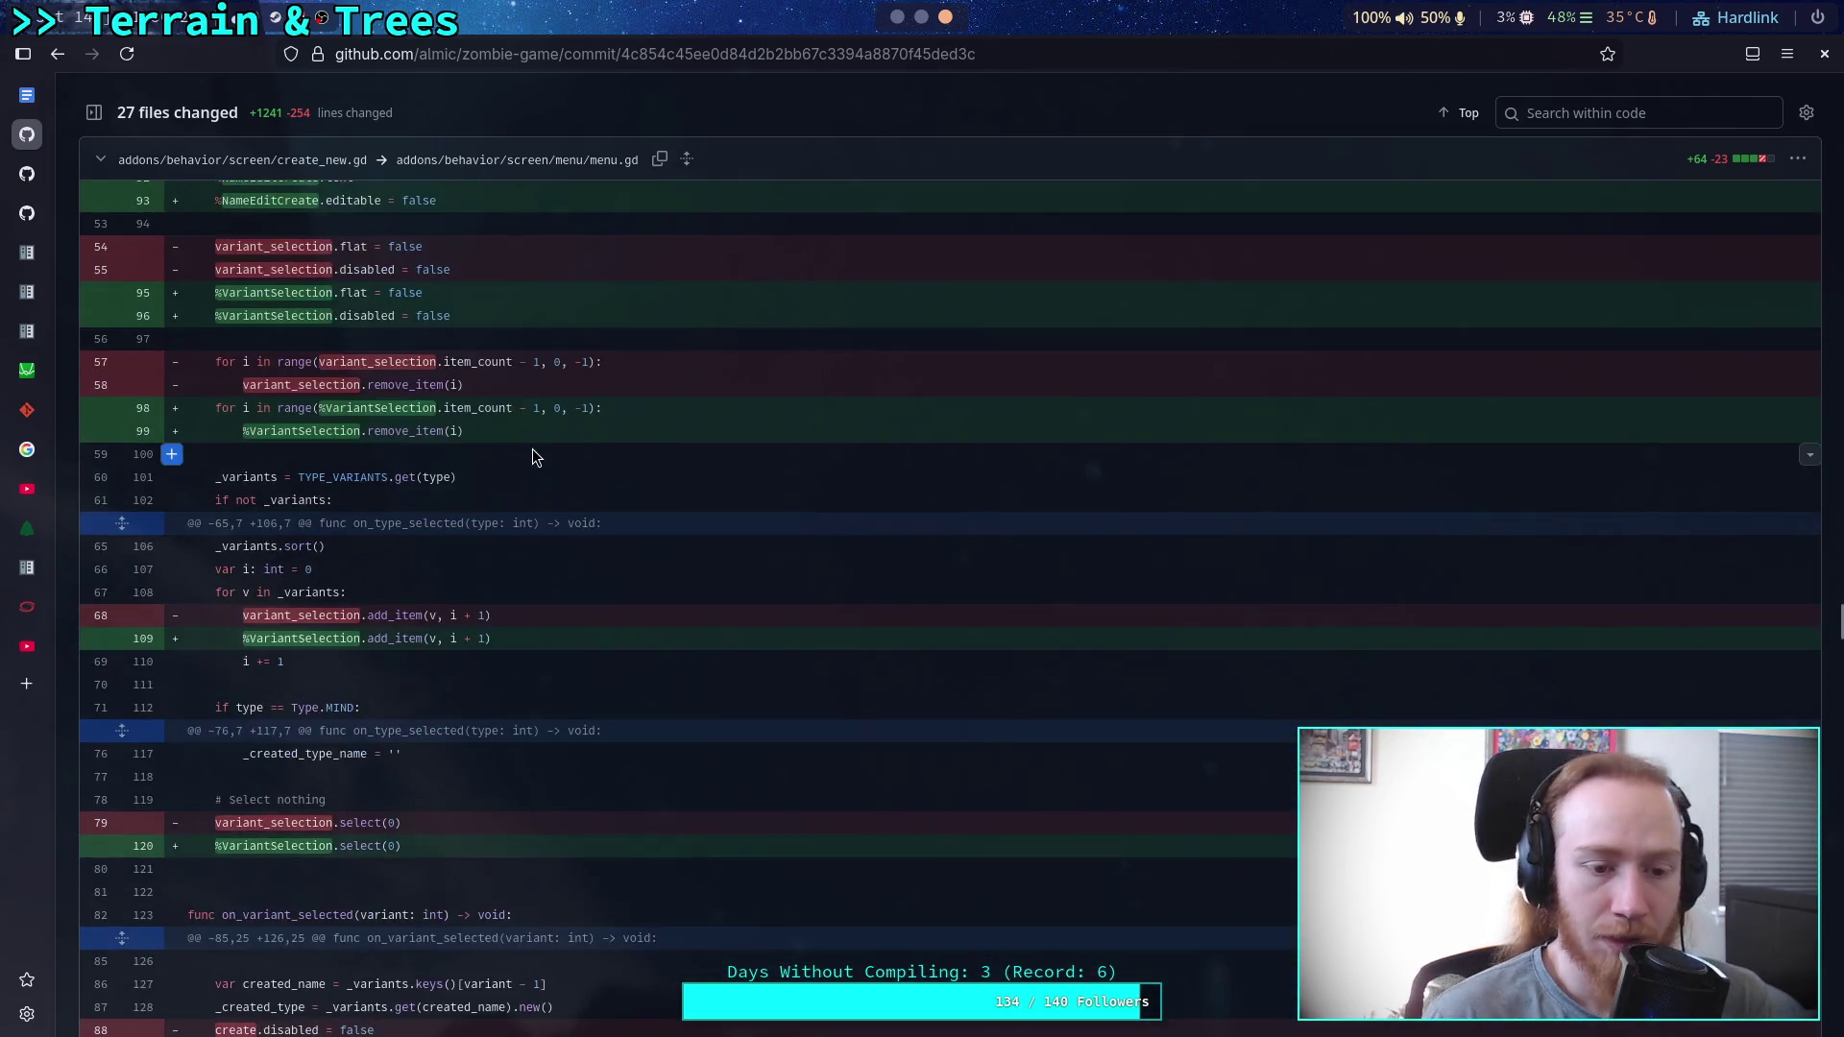
{"action": "scroll", "coordinate": [532, 449], "scroll_direction": "down", "scroll_amount": 10}
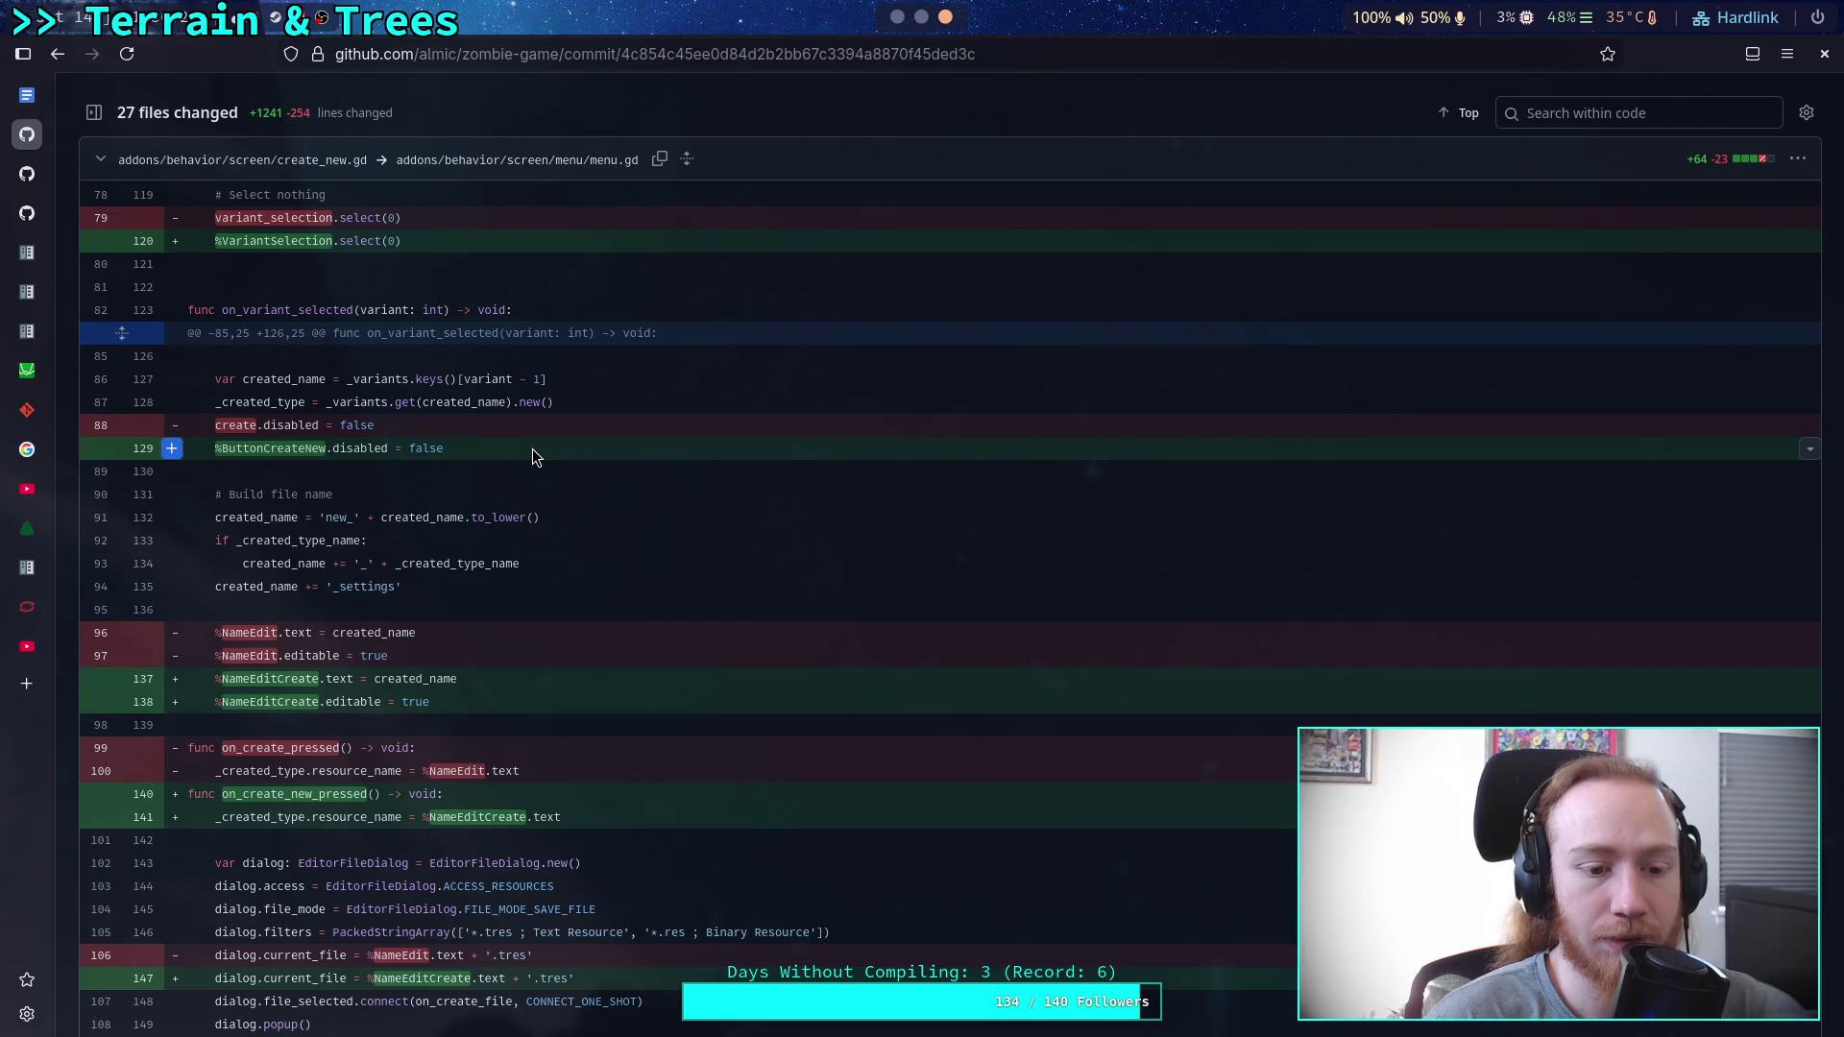
{"action": "scroll", "coordinate": [533, 448], "scroll_direction": "down", "scroll_amount": 15}
{"action": "scroll", "coordinate": [532, 448], "scroll_direction": "down", "scroll_amount": 20}
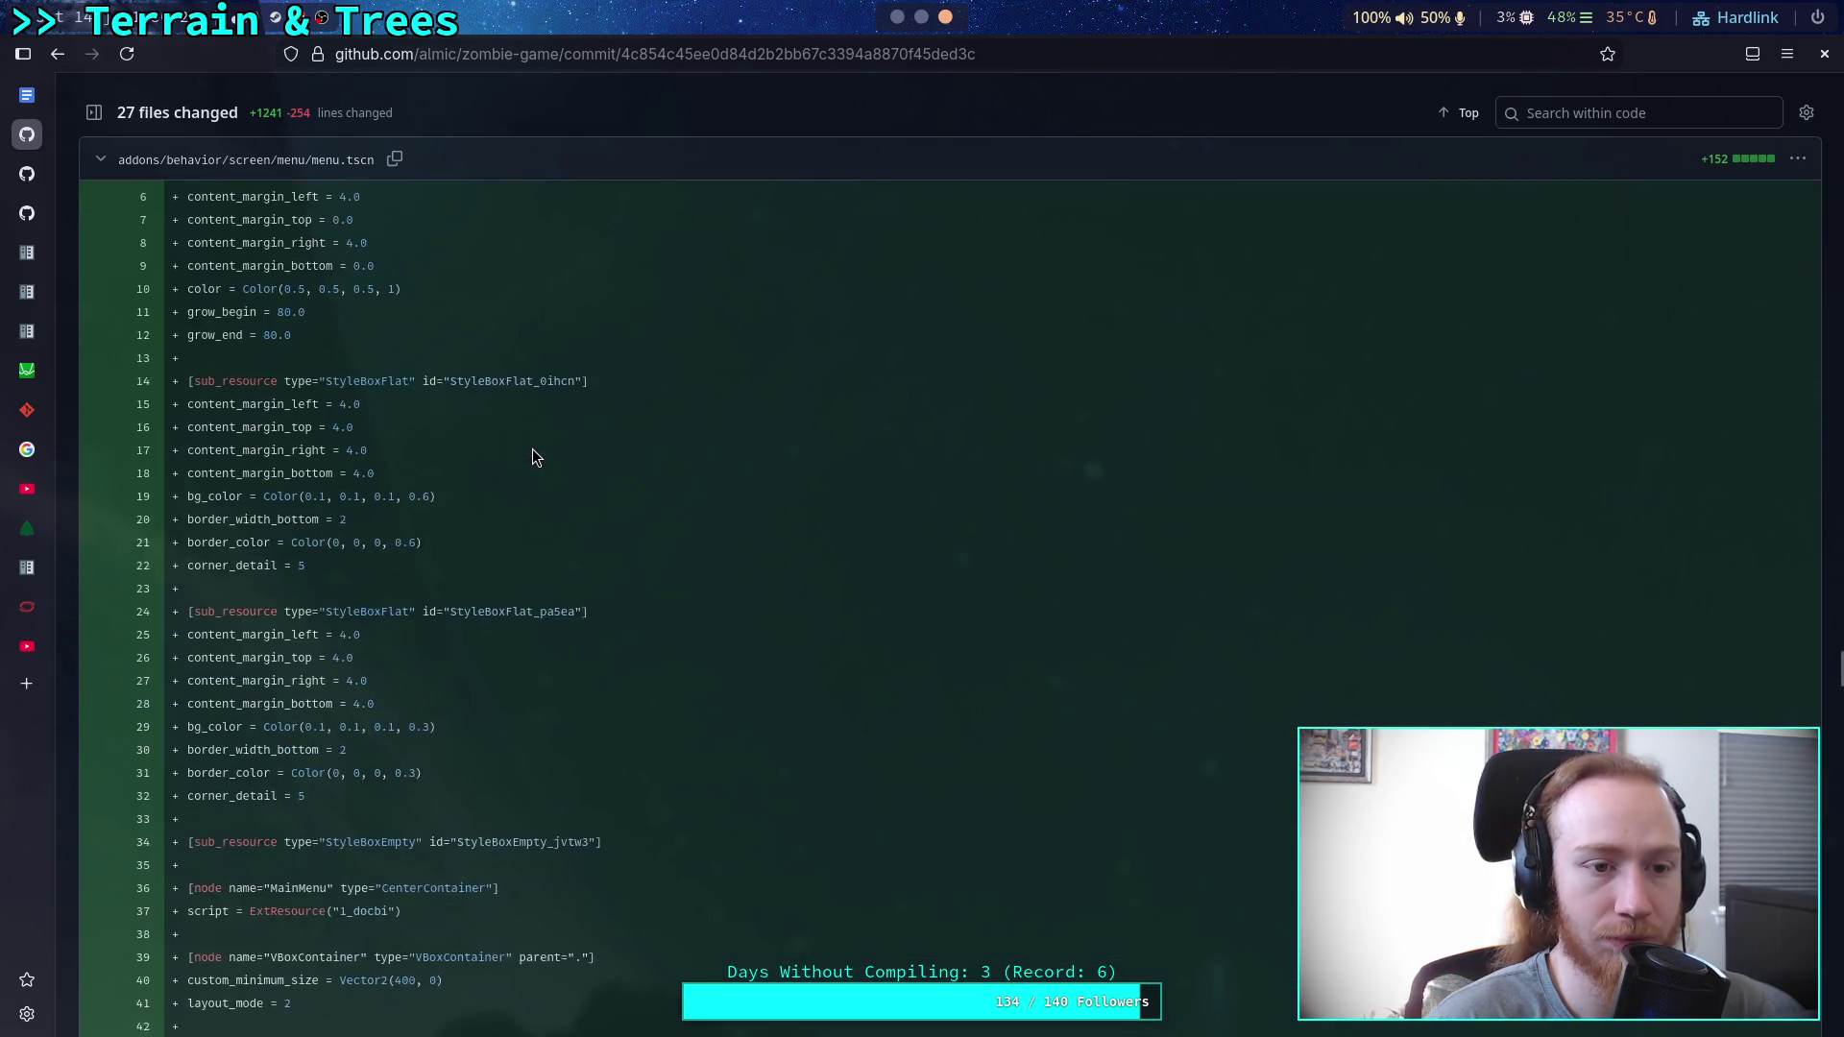
{"action": "scroll", "coordinate": [532, 447], "scroll_direction": "down", "scroll_amount": 20}
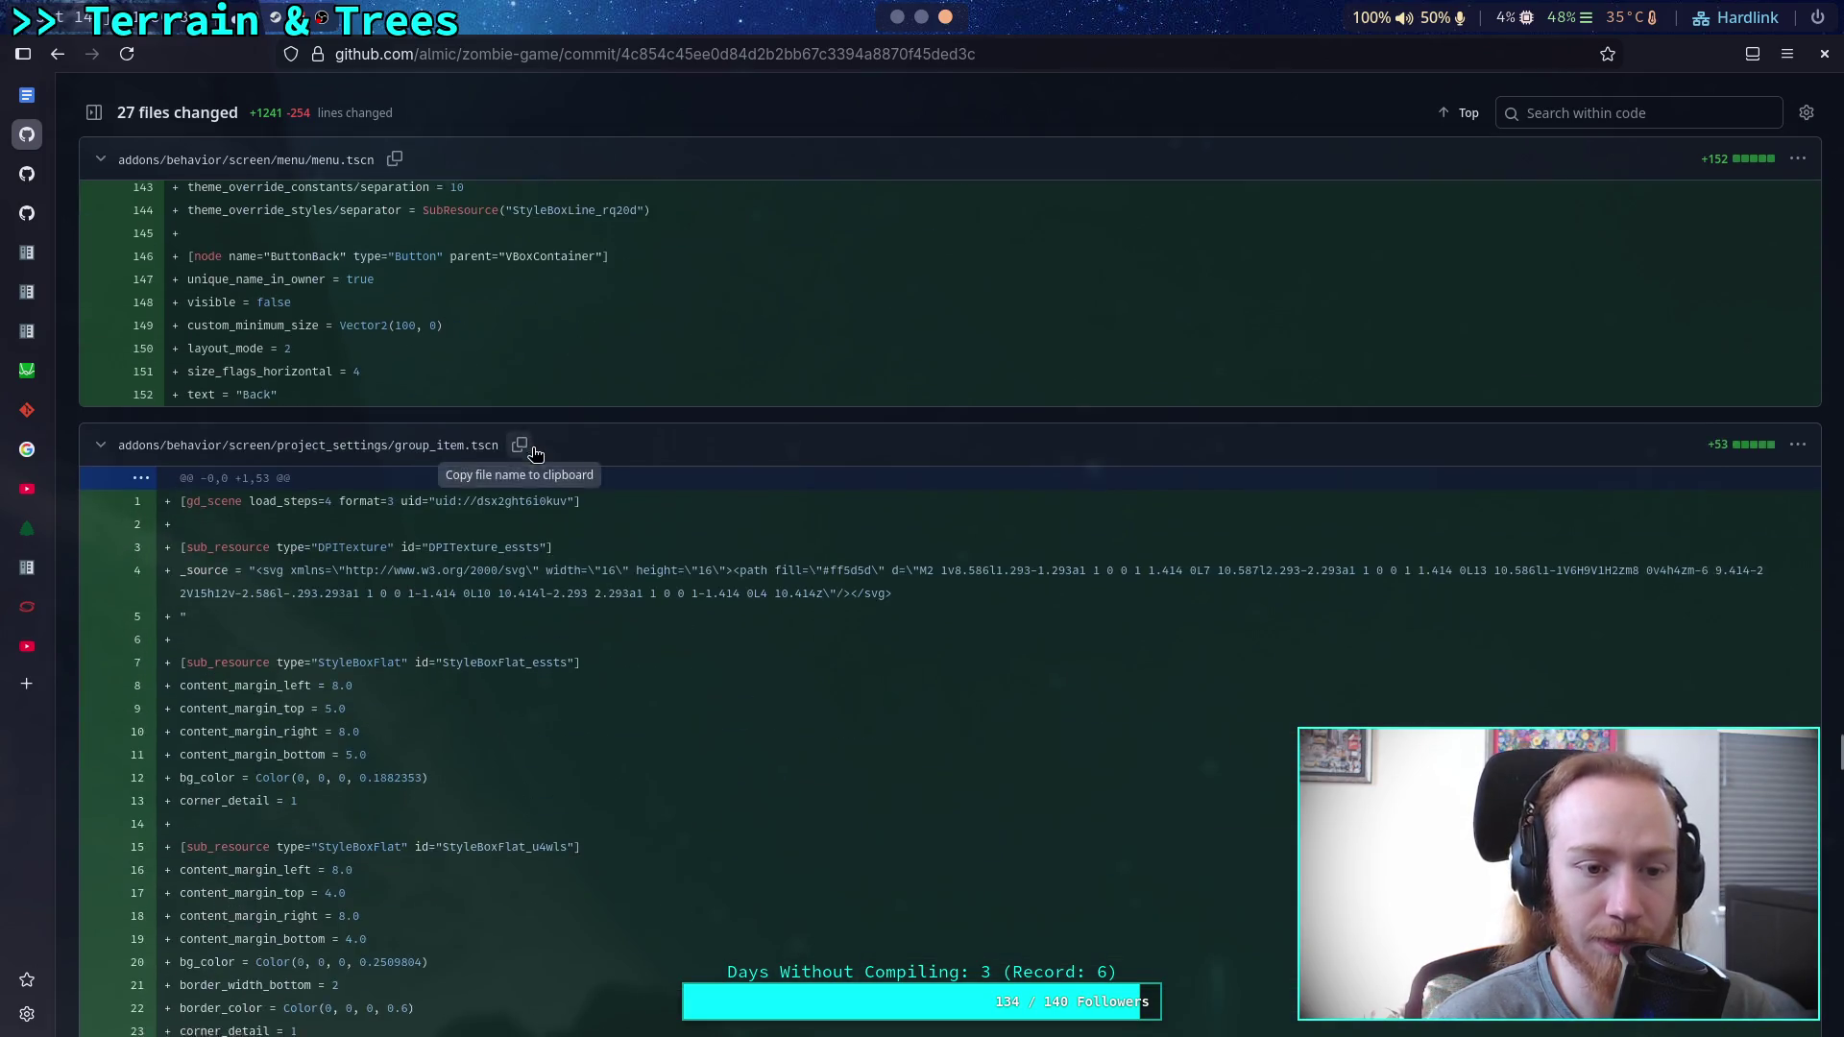
Read the project_settings.gd group-management code, briefly selecting one line.
{"action": "scroll", "coordinate": [532, 447], "scroll_direction": "up", "scroll_amount": 15}
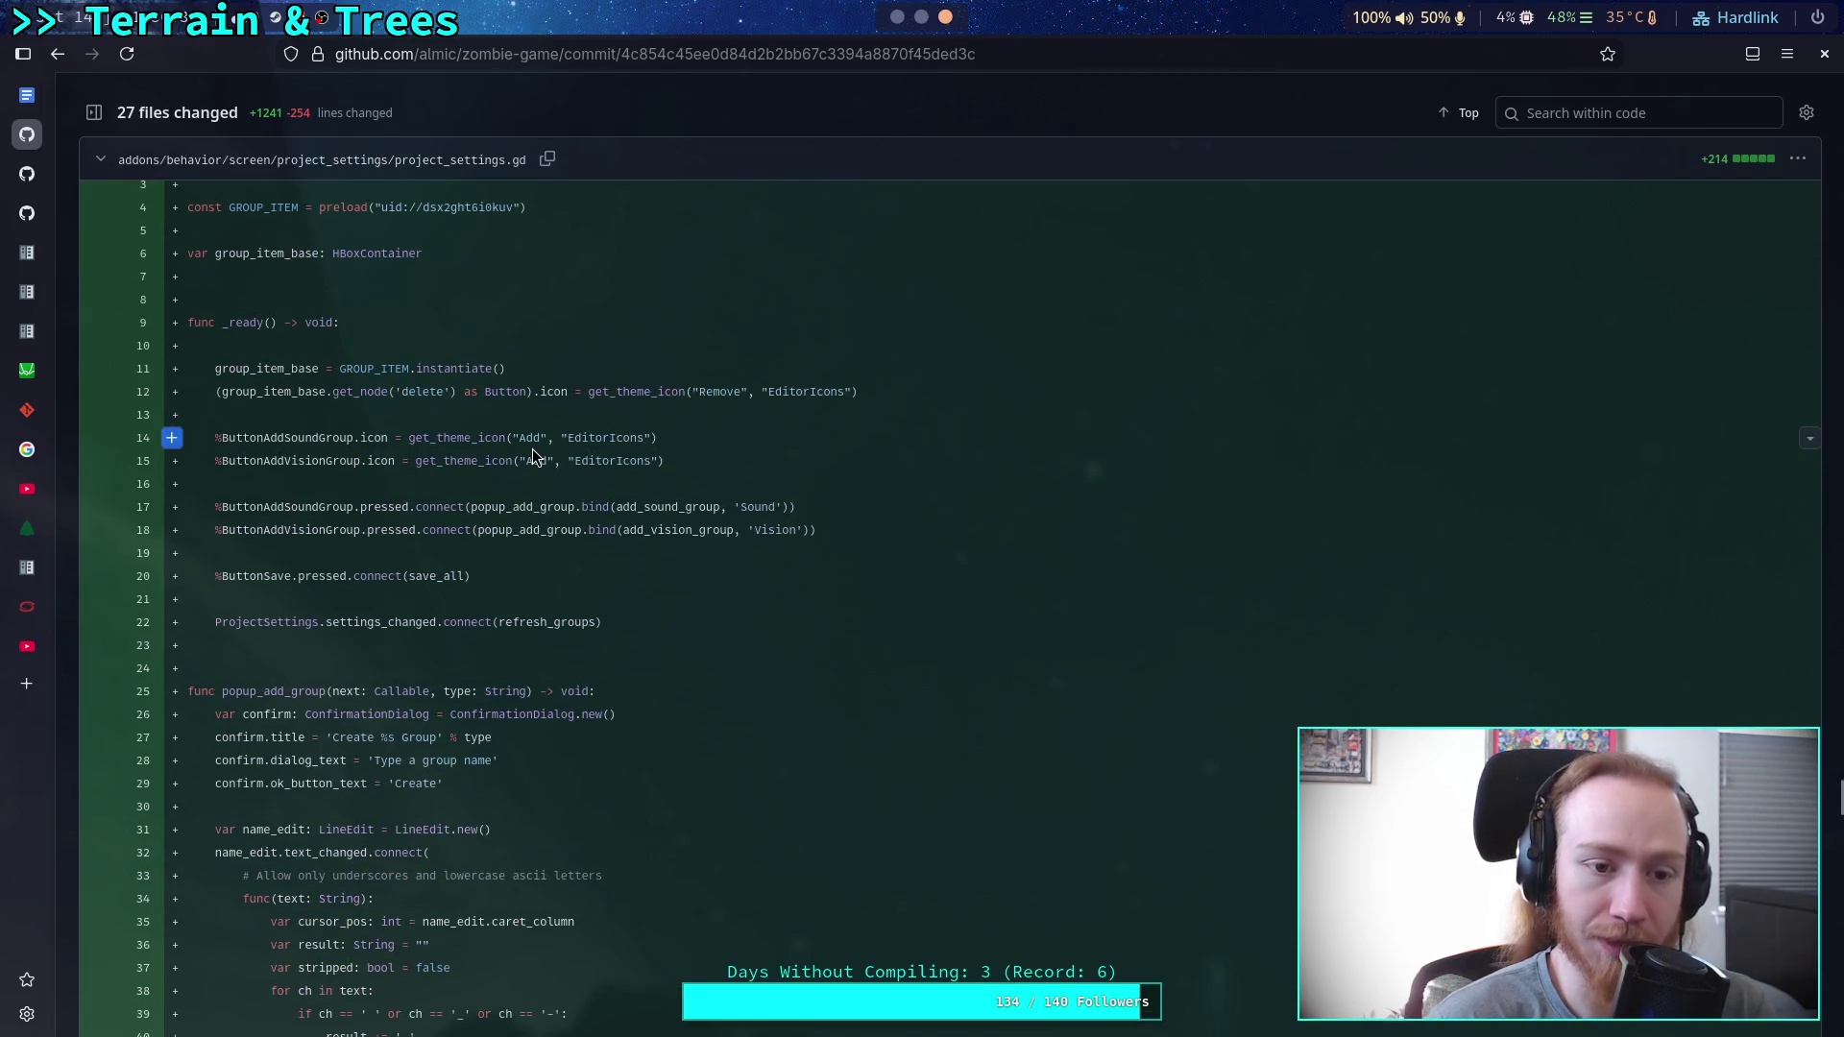
{"action": "scroll", "coordinate": [532, 448], "scroll_direction": "down", "scroll_amount": 15}
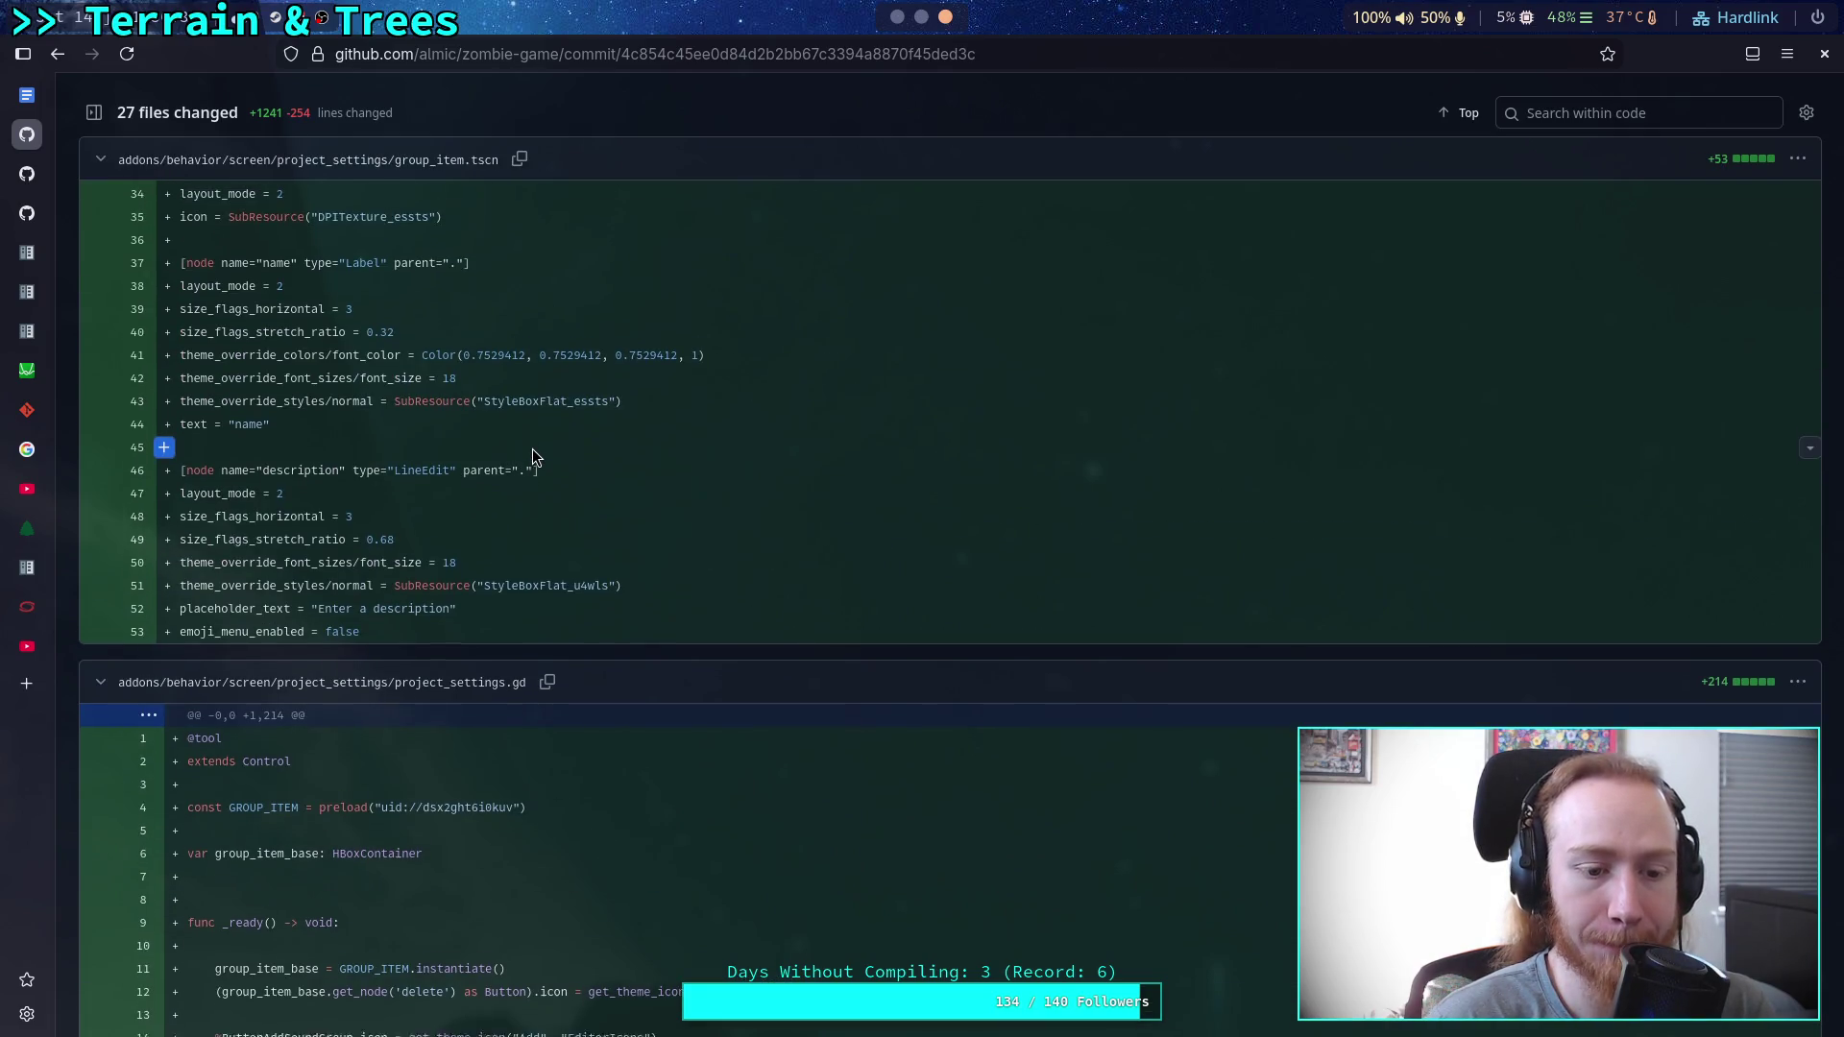
{"action": "scroll", "coordinate": [532, 448], "scroll_direction": "up", "scroll_amount": 5}
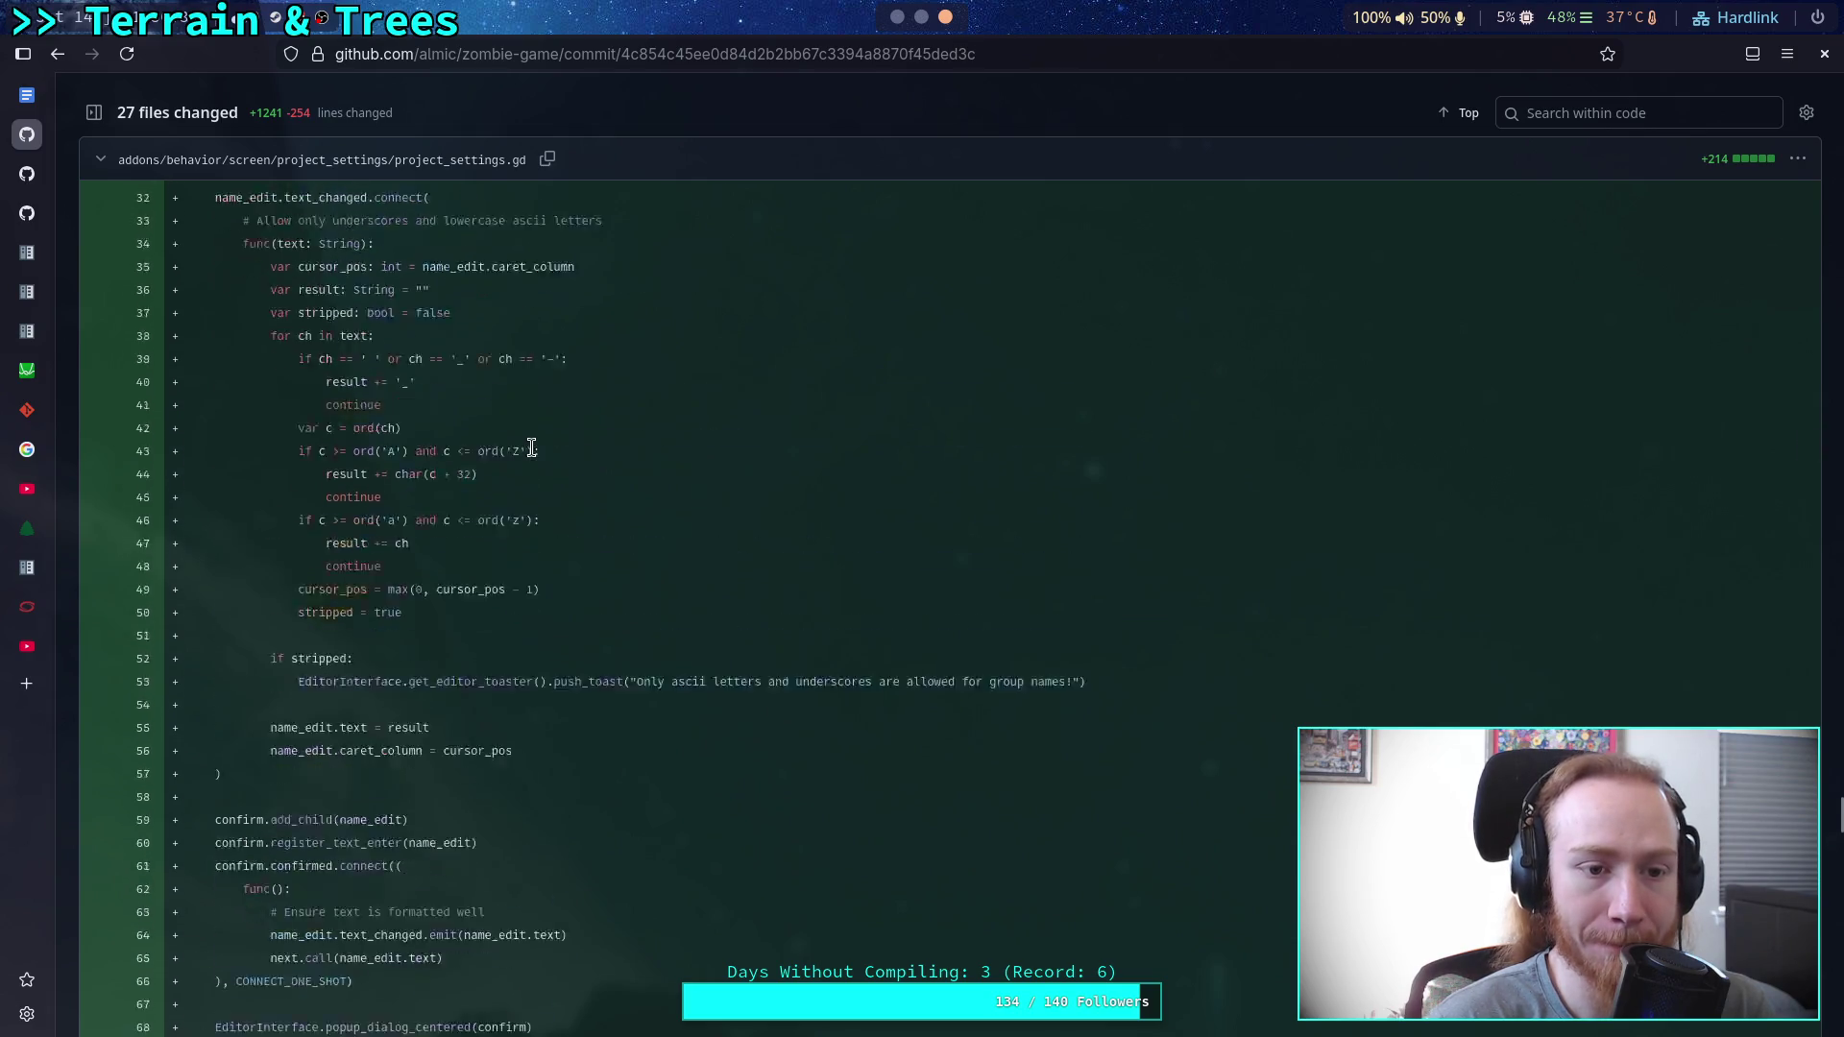
{"action": "scroll", "coordinate": [532, 447], "scroll_direction": "up", "scroll_amount": 12}
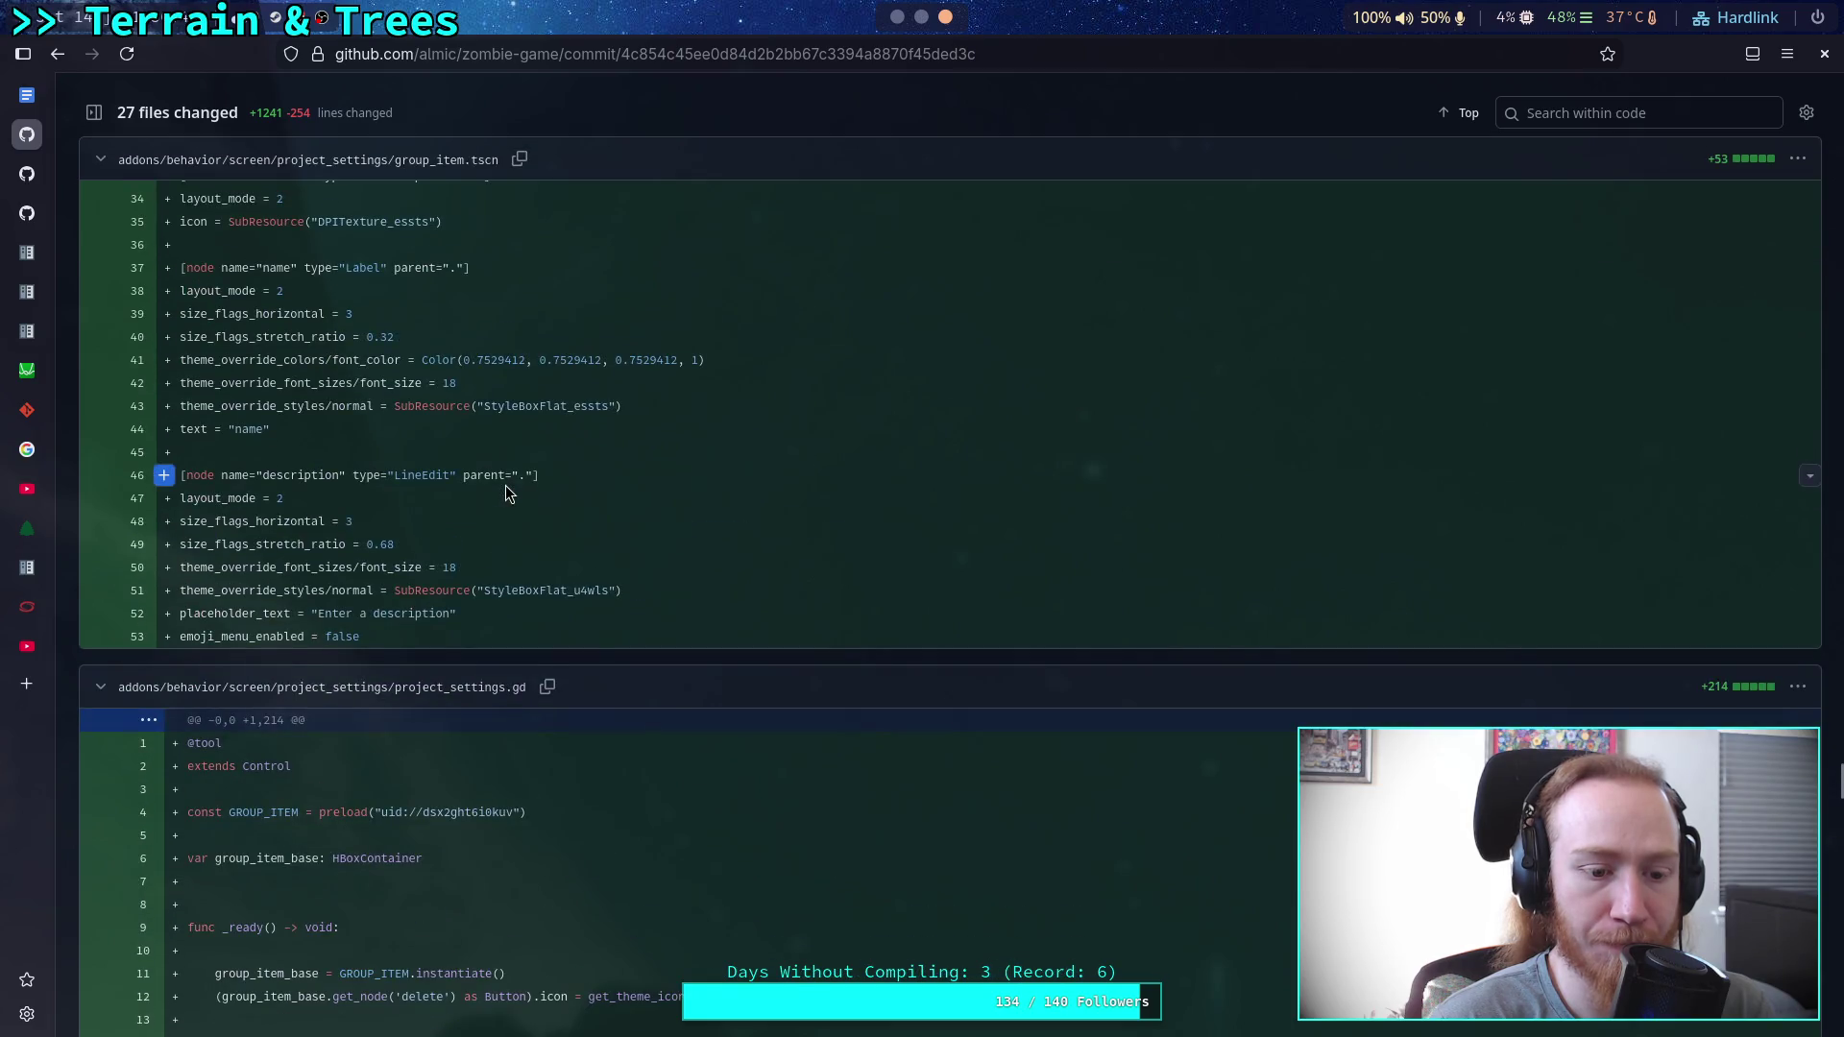
{"action": "scroll", "coordinate": [506, 486], "scroll_direction": "down", "scroll_amount": 12}
{"action": "mouse_move", "coordinate": [360, 662]}
{"action": "left_mouse_down"}
{"action": "mouse_move", "coordinate": [339, 661]}
{"action": "mouse_move", "coordinate": [542, 640]}
{"action": "left_mouse_up"}
{"action": "left_click", "coordinate": [563, 642]}
Scroll to the end of project_settings.gd and collapse its diff.
{"action": "scroll", "coordinate": [563, 634], "scroll_direction": "down", "scroll_amount": 7}
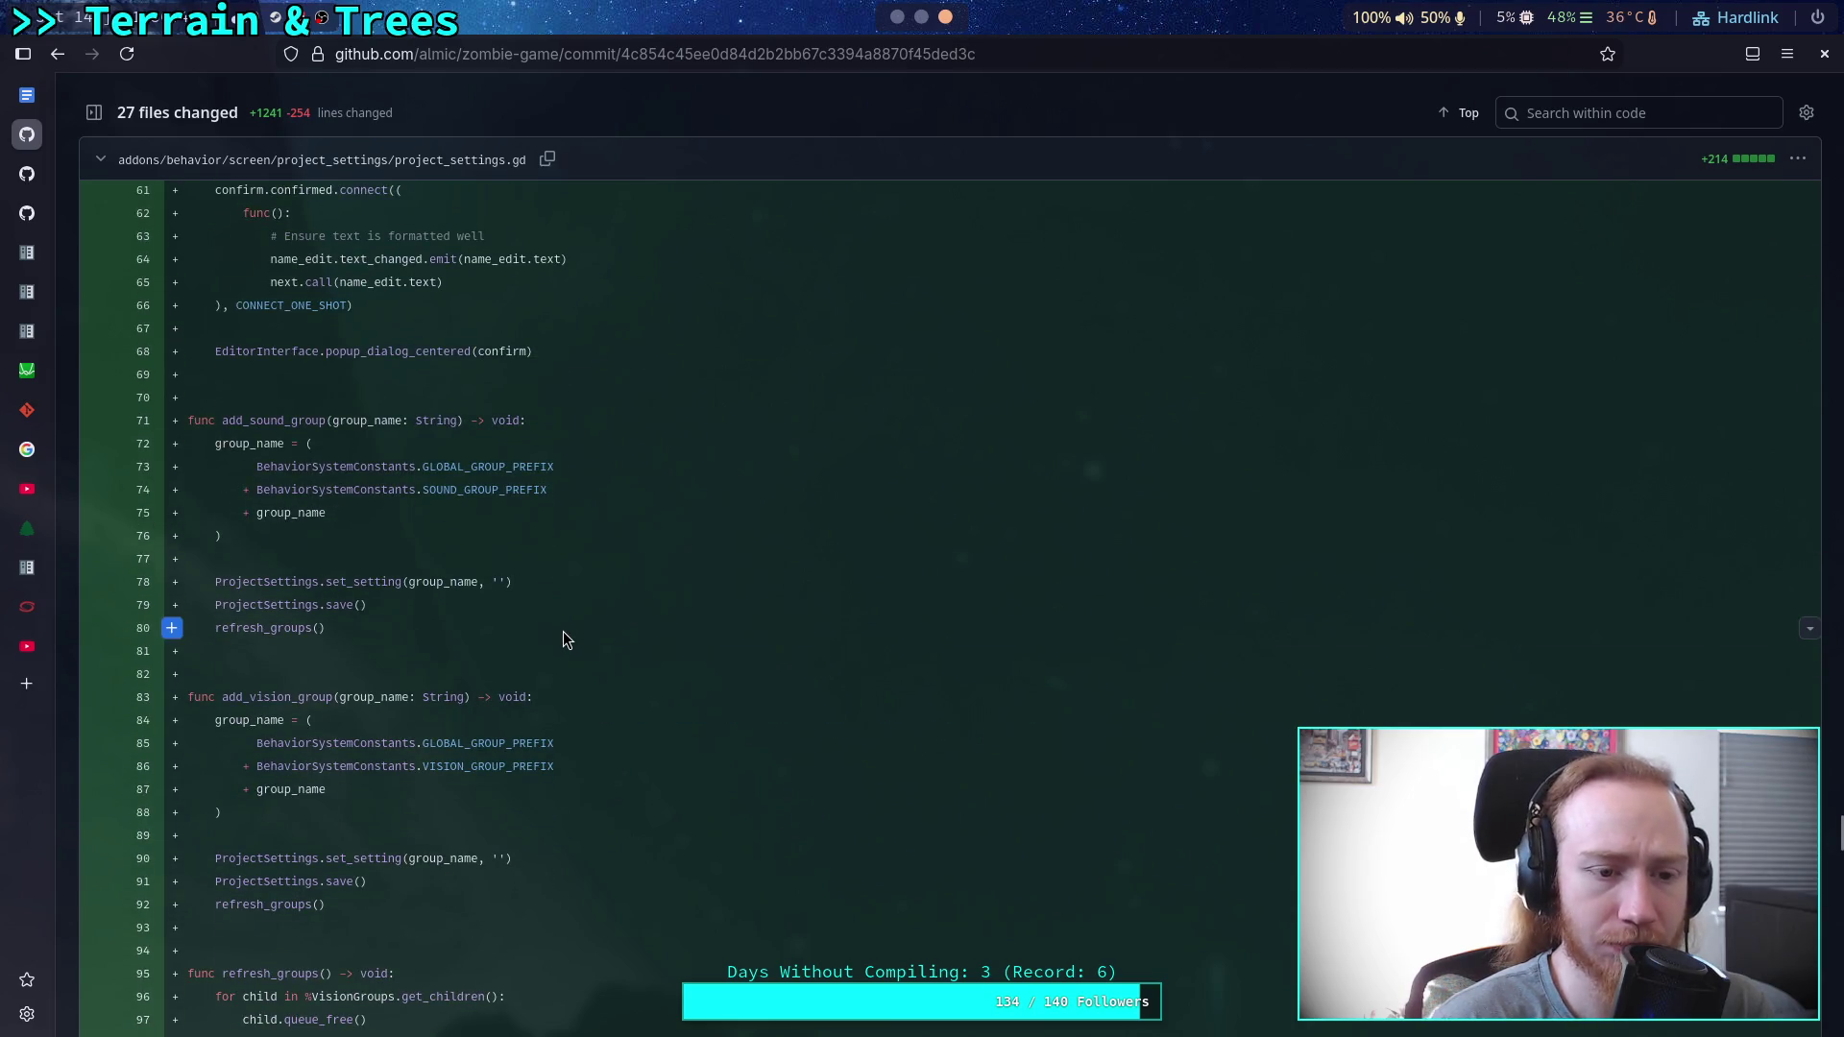
{"action": "scroll", "coordinate": [563, 626], "scroll_direction": "down", "scroll_amount": 5}
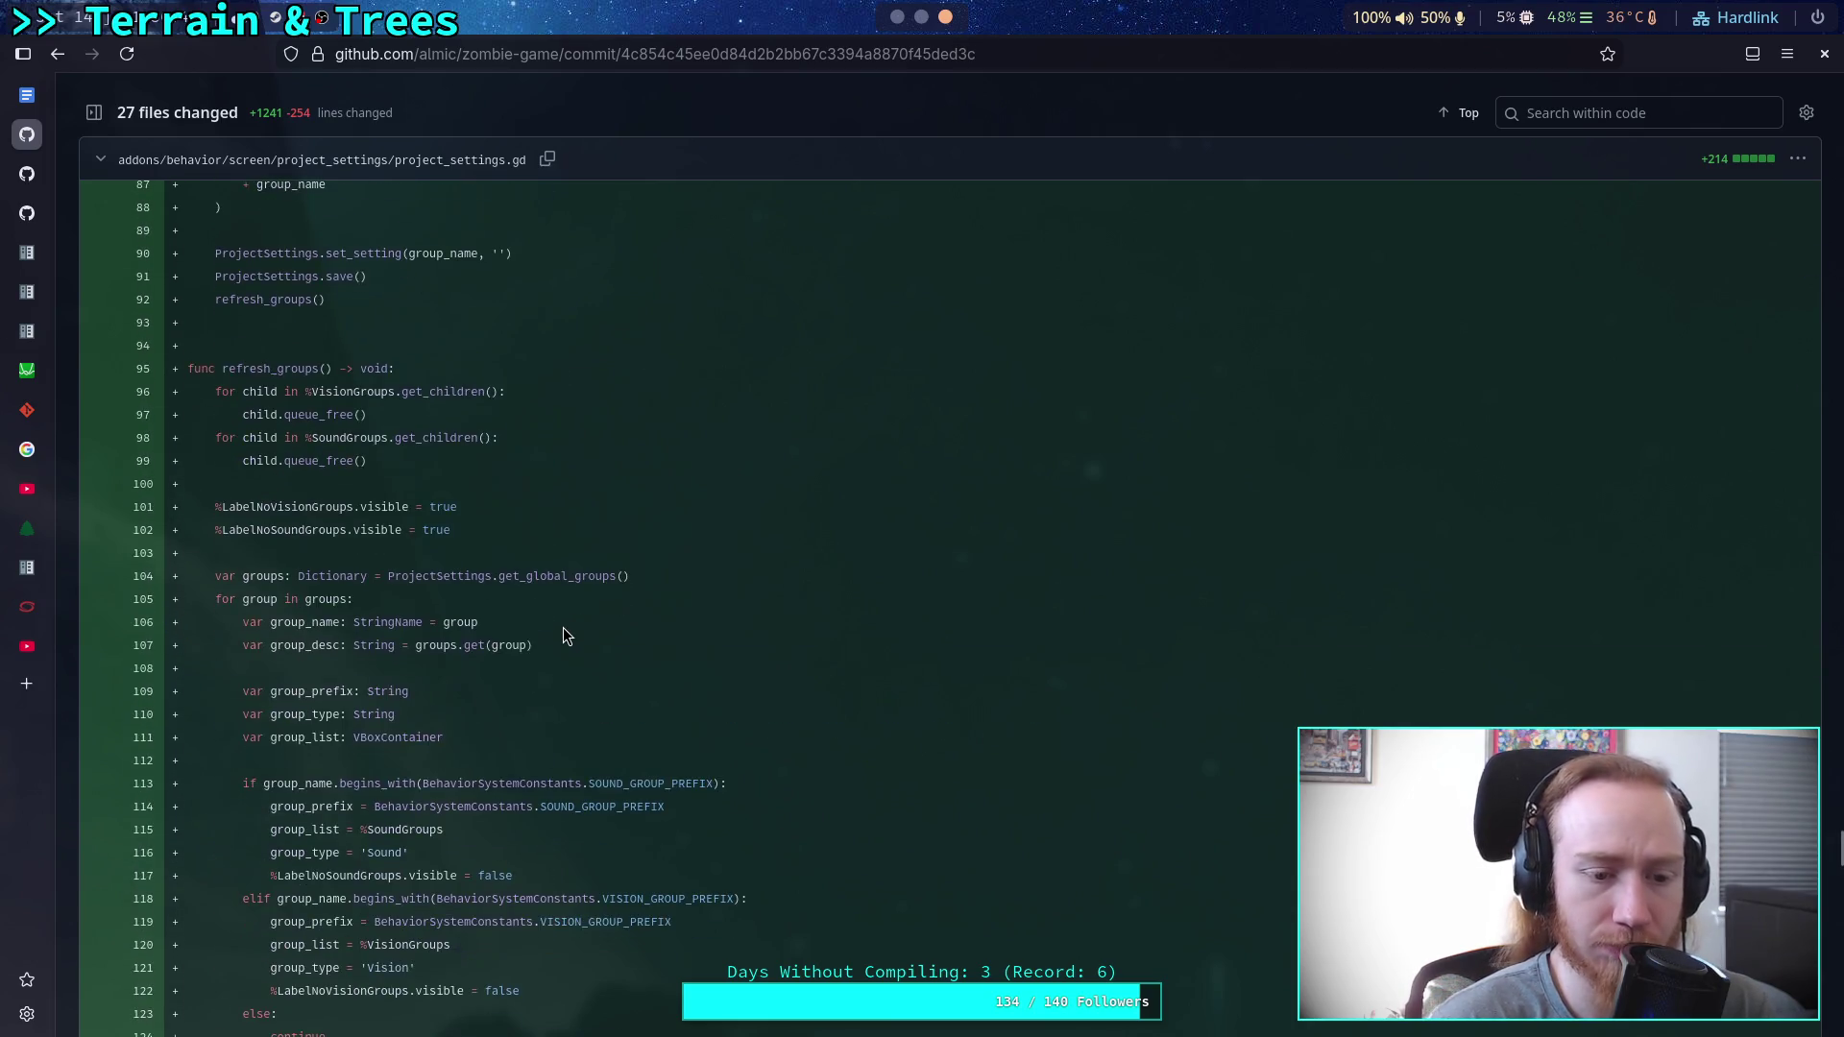
{"action": "scroll", "coordinate": [563, 626], "scroll_direction": "down", "scroll_amount": 4}
{"action": "scroll", "coordinate": [563, 626], "scroll_direction": "down", "scroll_amount": 15}
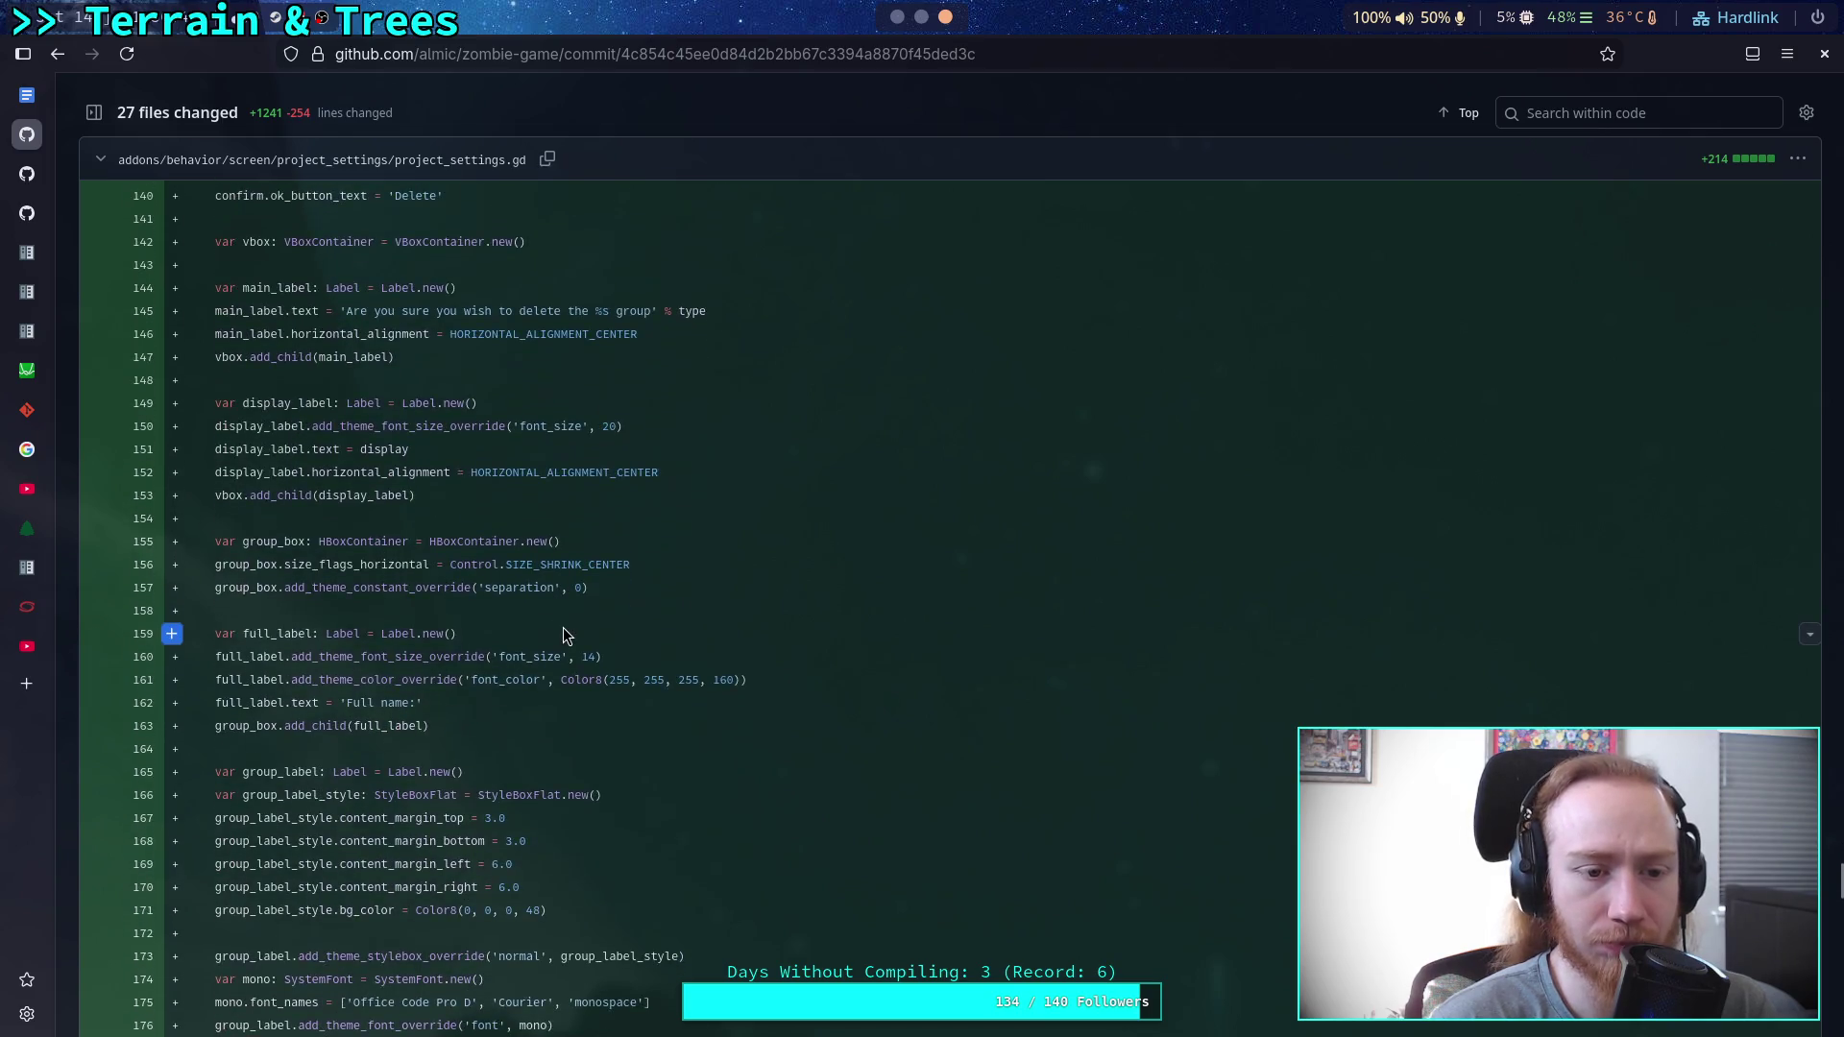
{"action": "scroll", "coordinate": [563, 630], "scroll_direction": "down", "scroll_amount": 1}
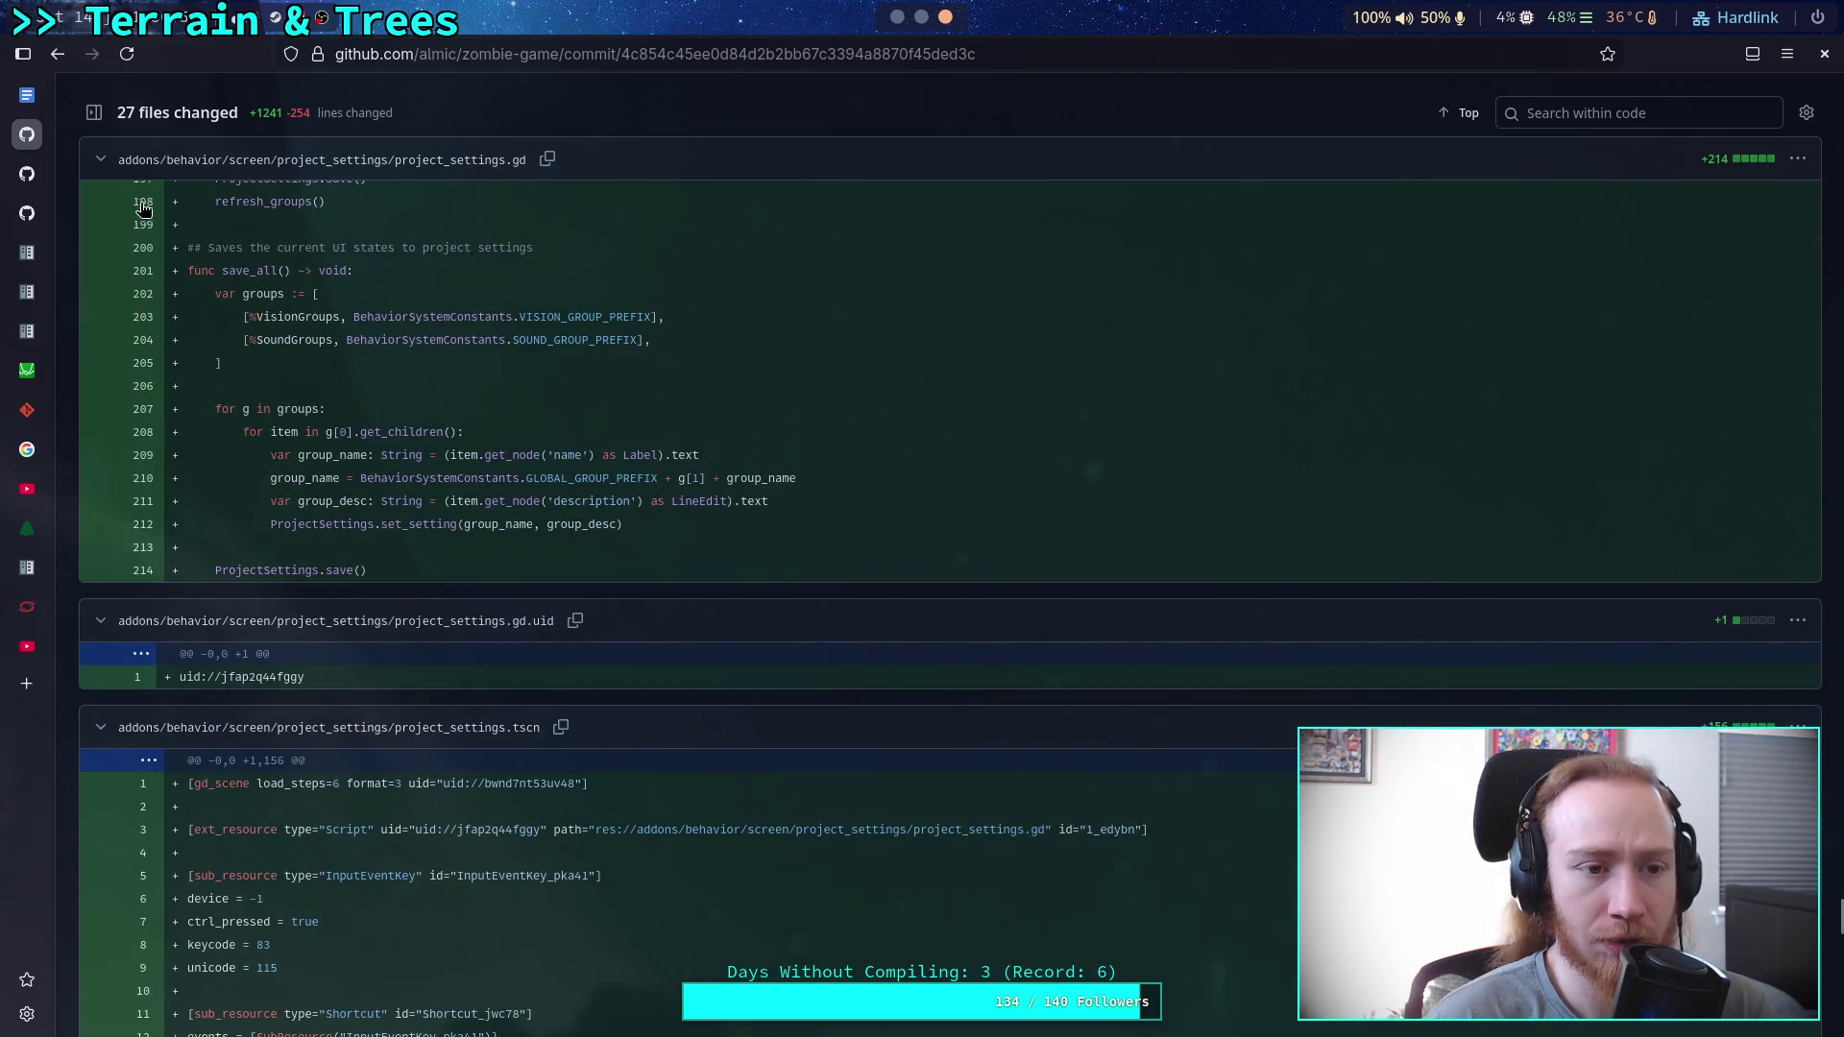
{"action": "left_click", "coordinate": [93, 167]}
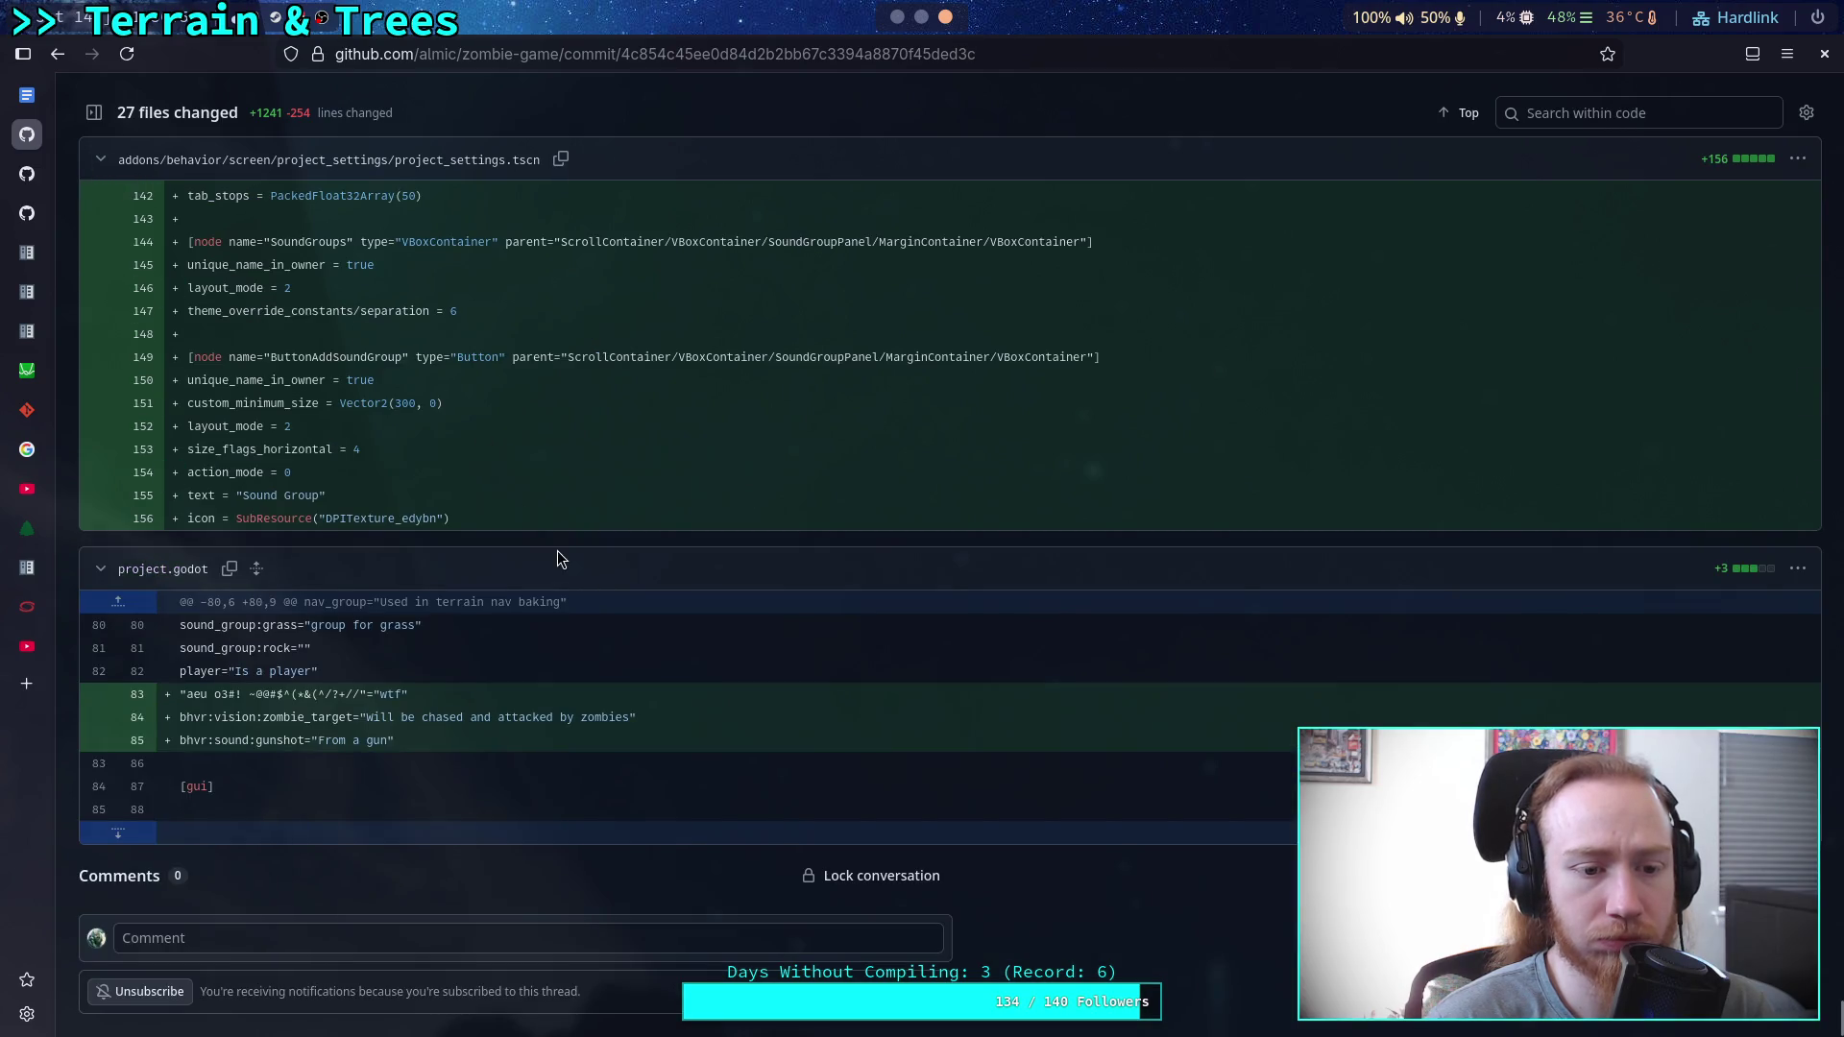
Inspect the garbled group entry on project.godot line 83.
{"action": "scroll", "coordinate": [556, 545], "scroll_direction": "up", "scroll_amount": 3}
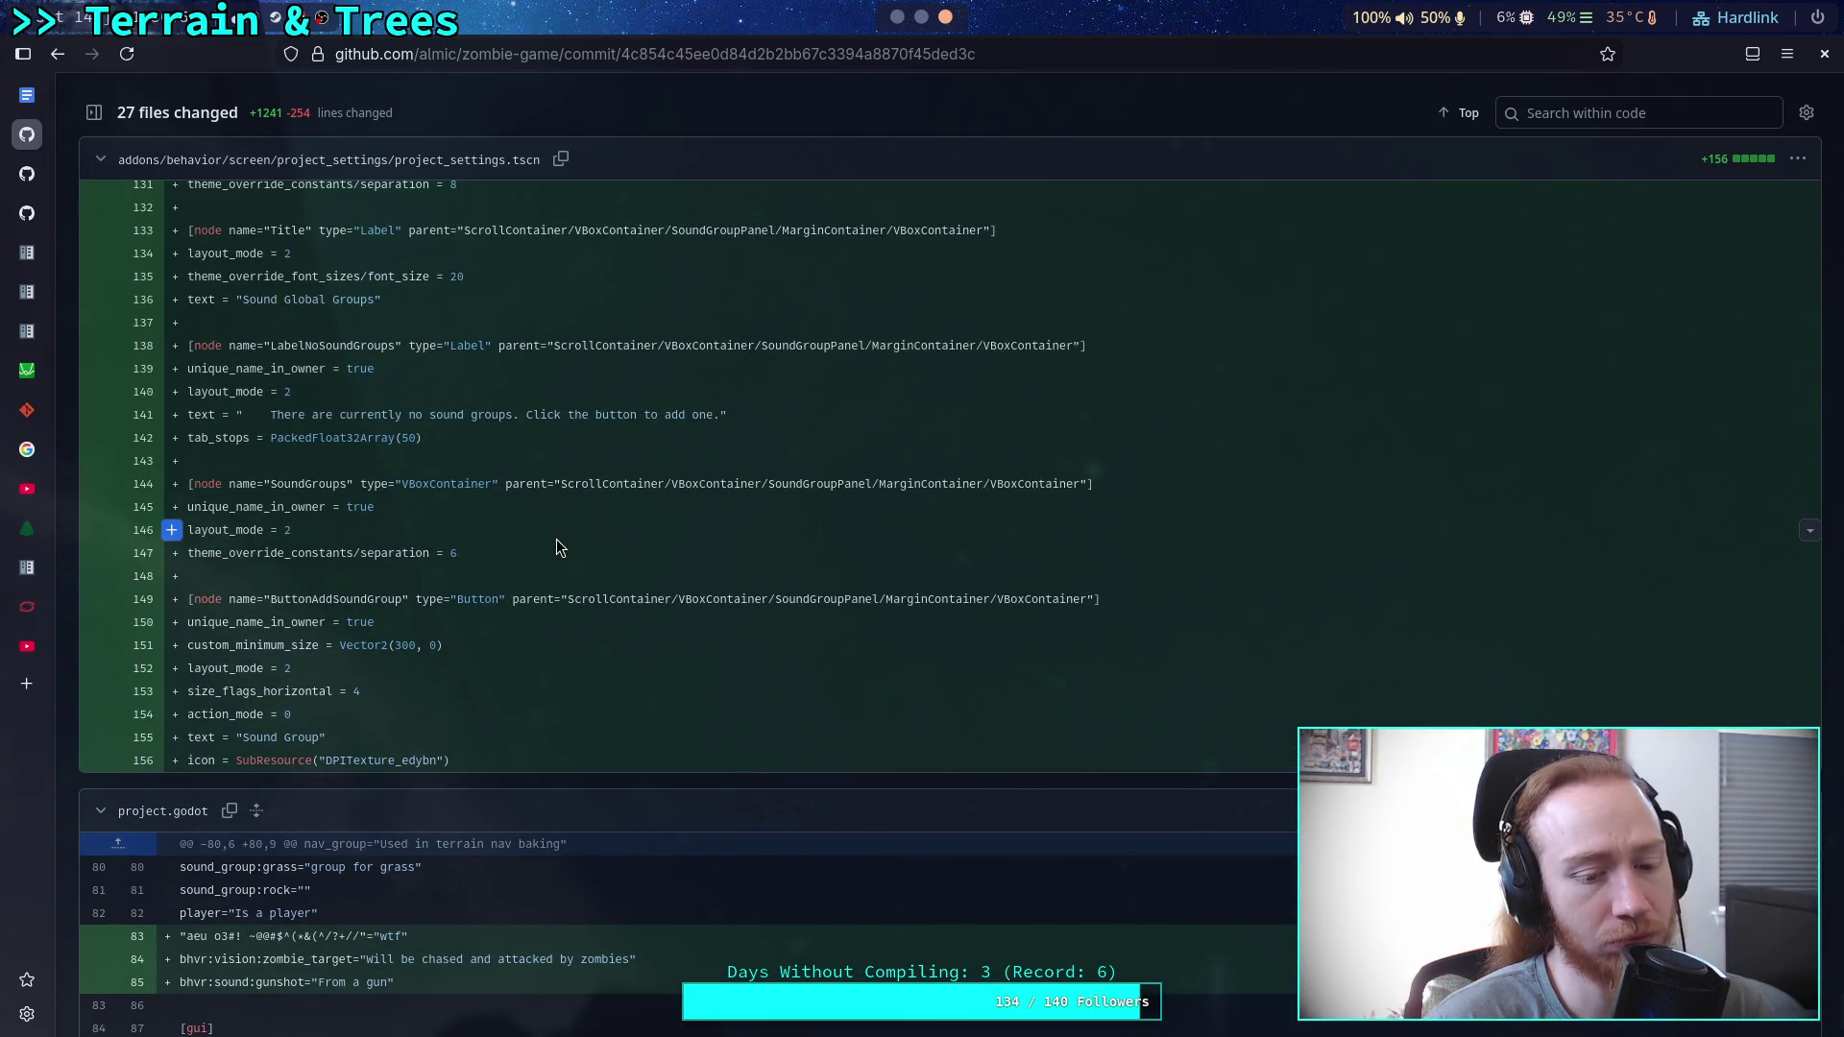
{"action": "left_click_drag", "start_coordinate": [409, 936], "coordinate": [185, 937]}
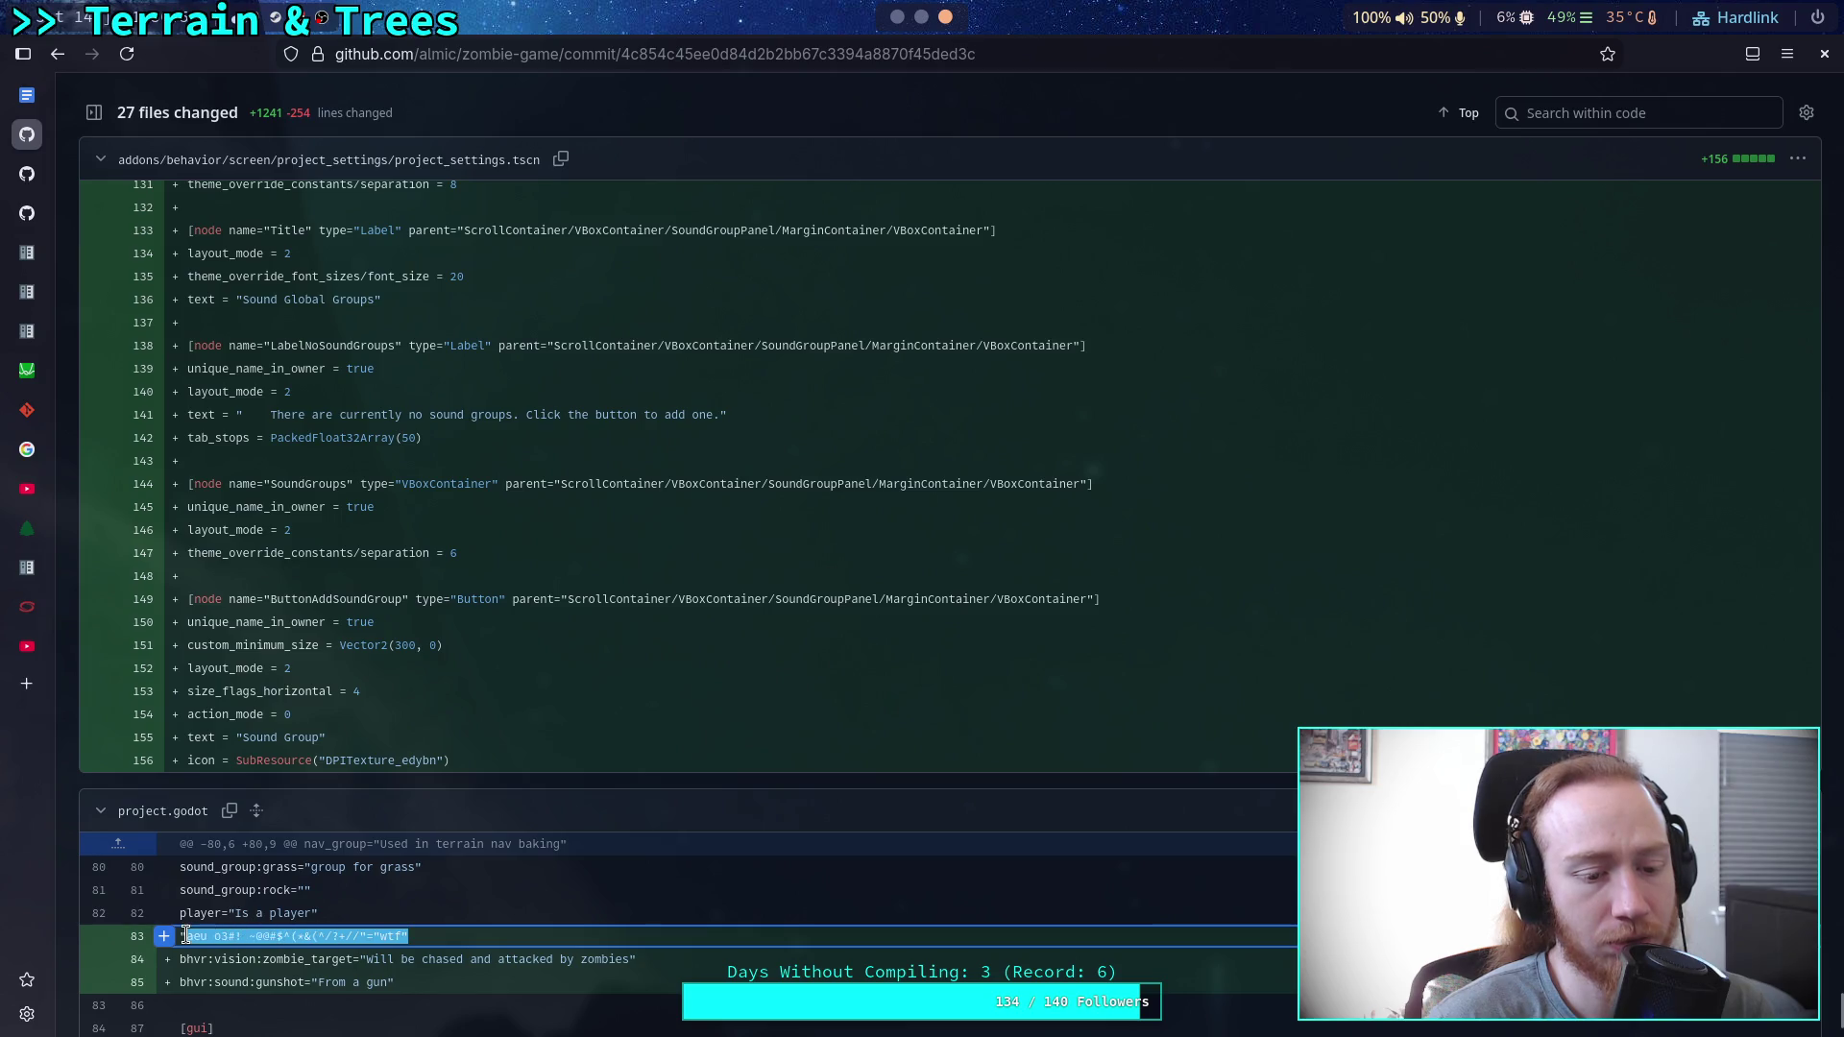
{"action": "left_click", "coordinate": [450, 937]}
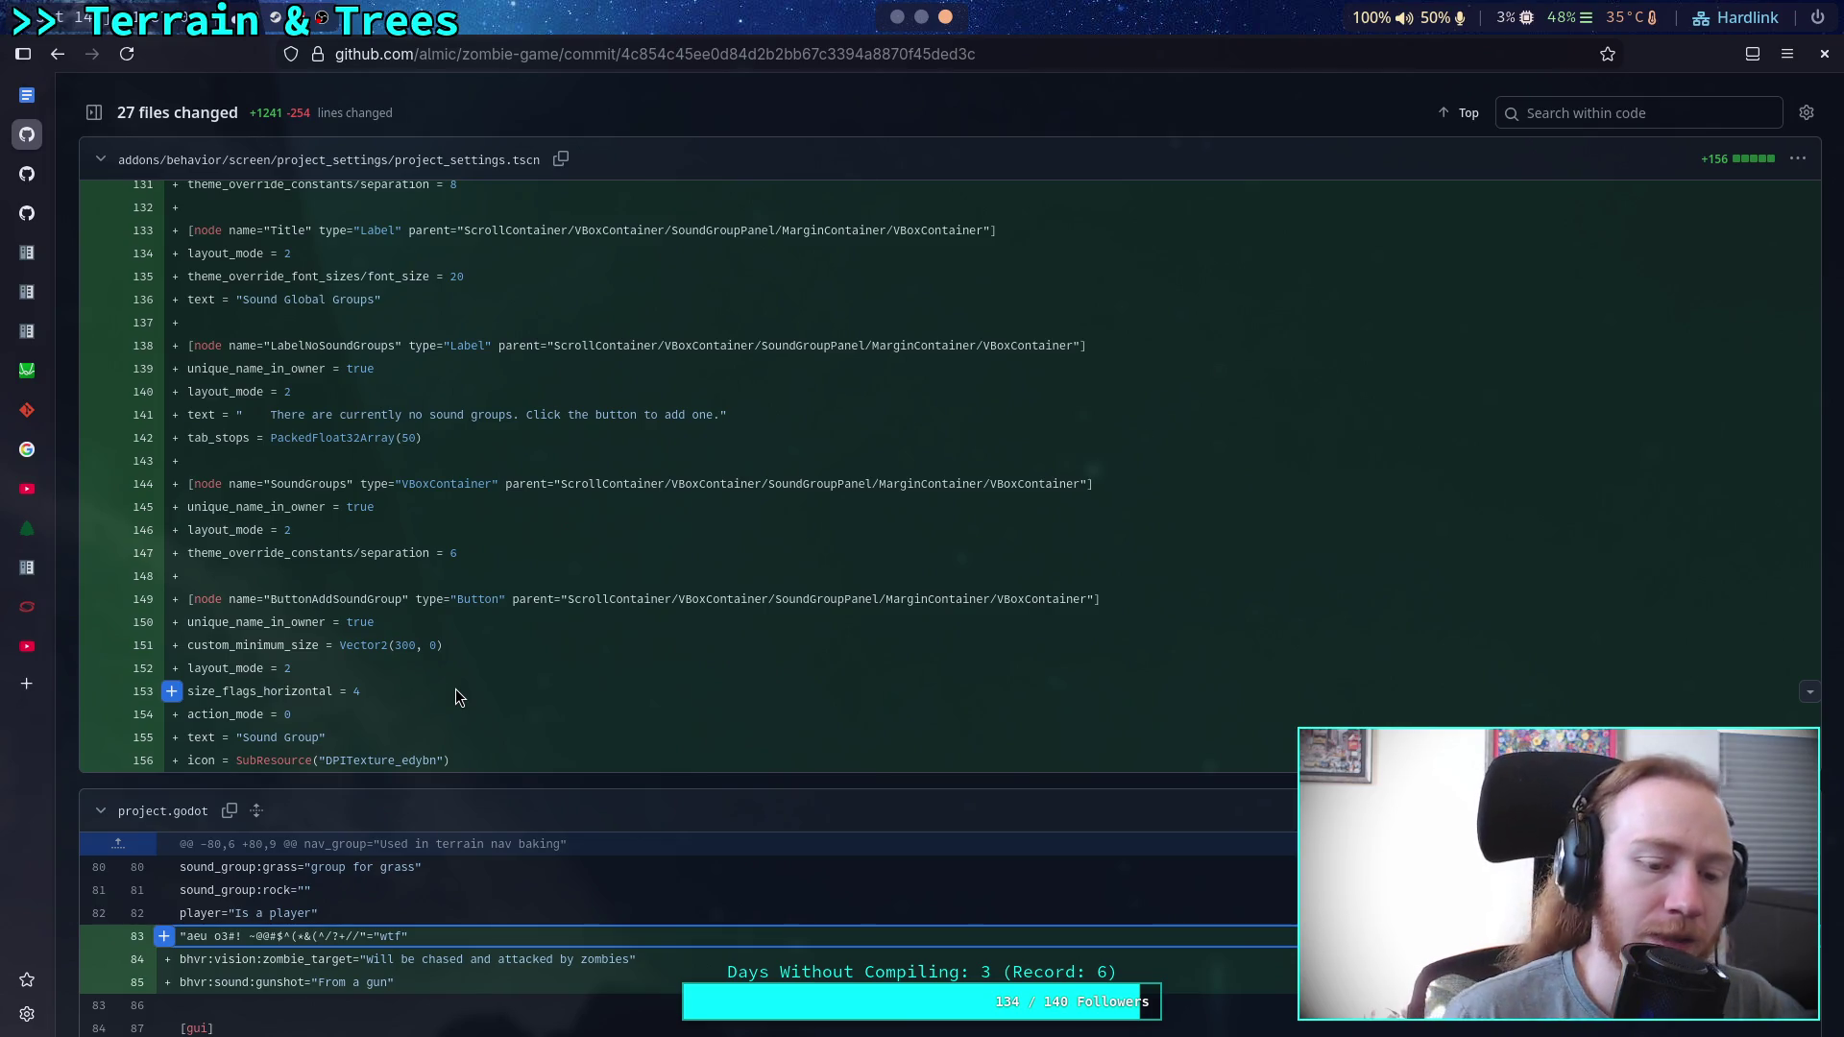
Review the .tscn scene changes and return to the top of commit 4c854c4.
{"action": "scroll", "coordinate": [498, 638], "scroll_direction": "up", "scroll_amount": 3}
{"action": "scroll", "coordinate": [480, 633], "scroll_direction": "up", "scroll_amount": 20}
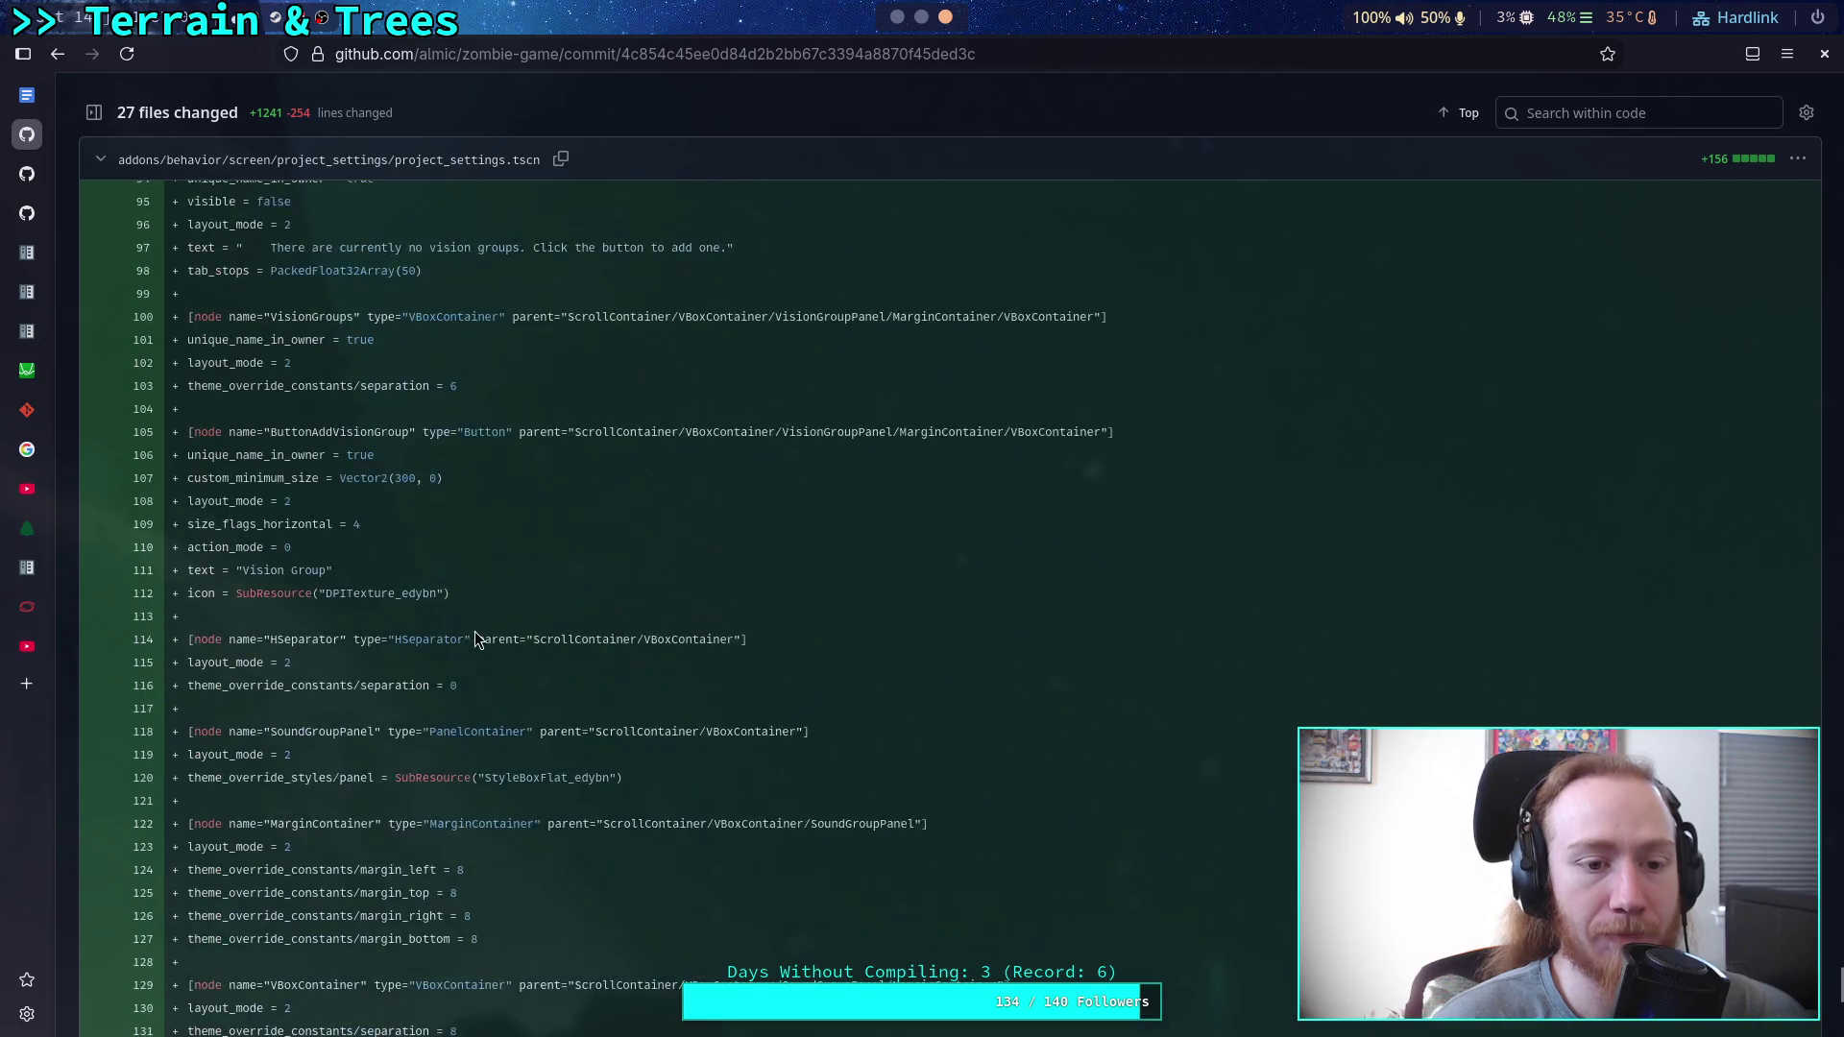
{"action": "scroll", "coordinate": [549, 651], "scroll_direction": "up", "scroll_amount": 10}
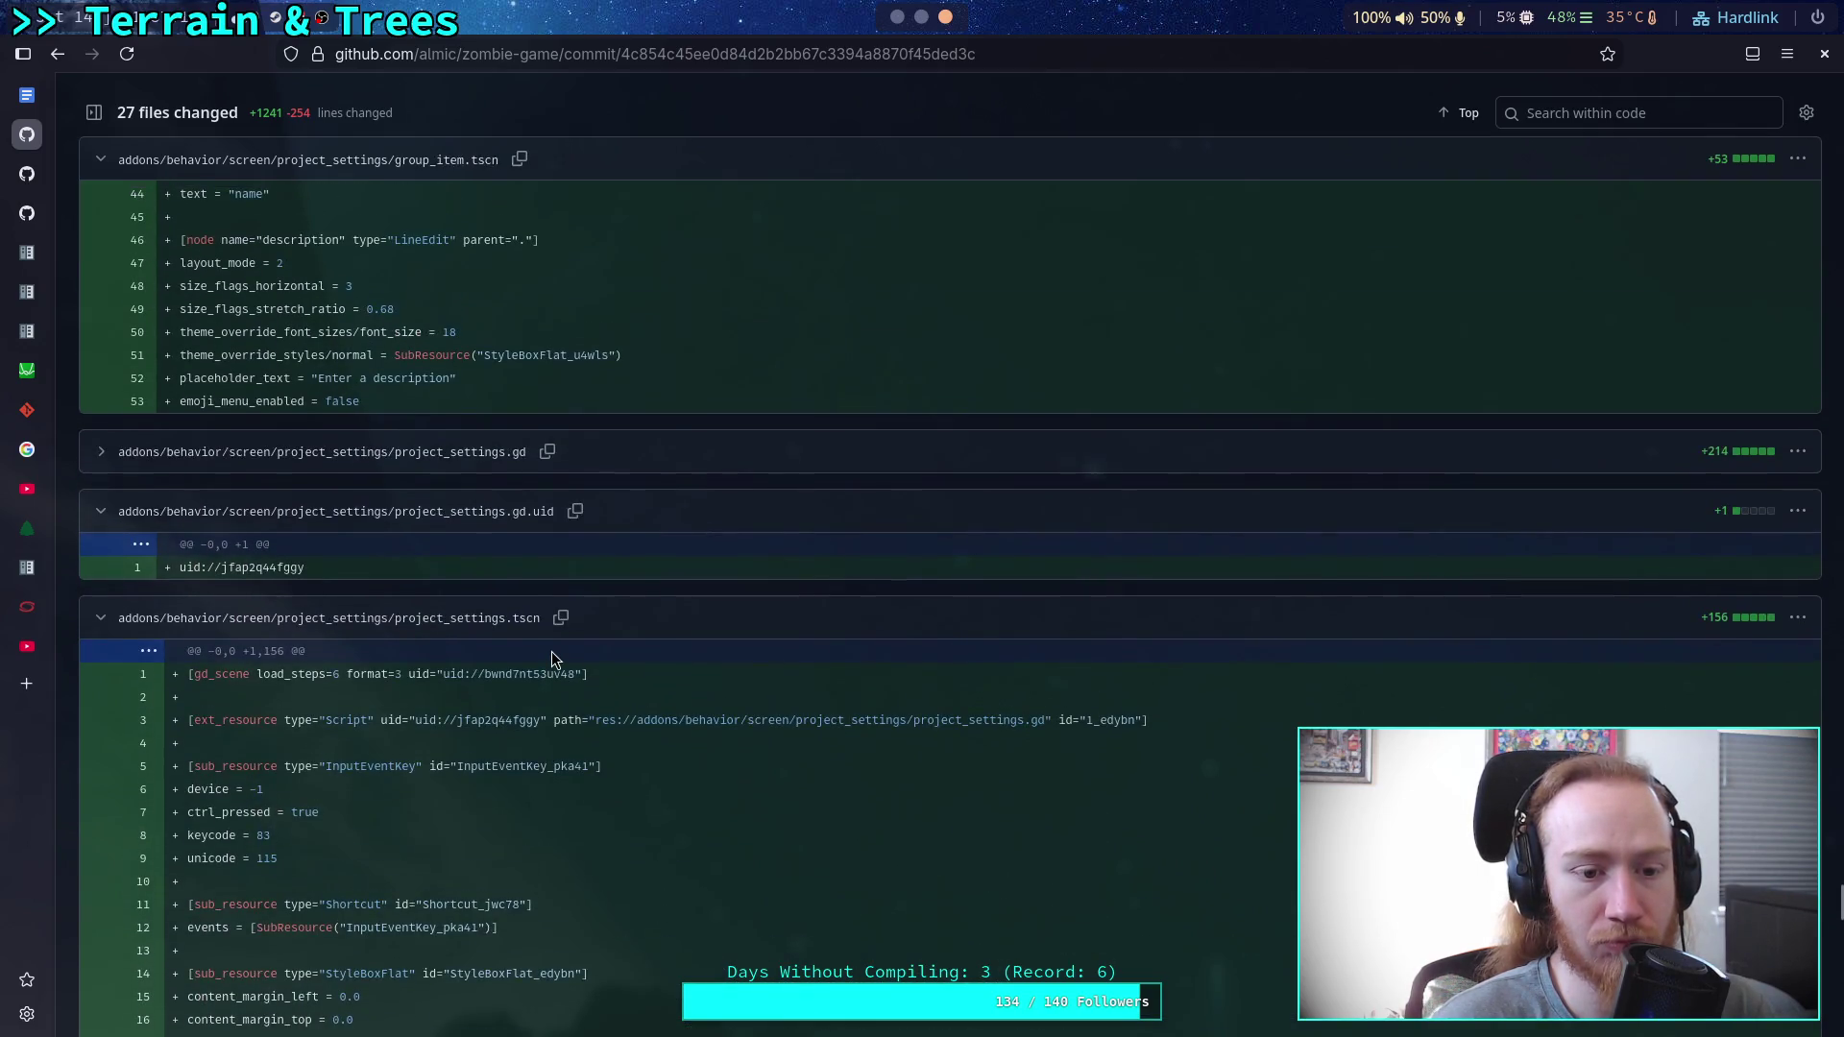
{"action": "scroll", "coordinate": [551, 651], "scroll_direction": "up", "scroll_amount": 15}
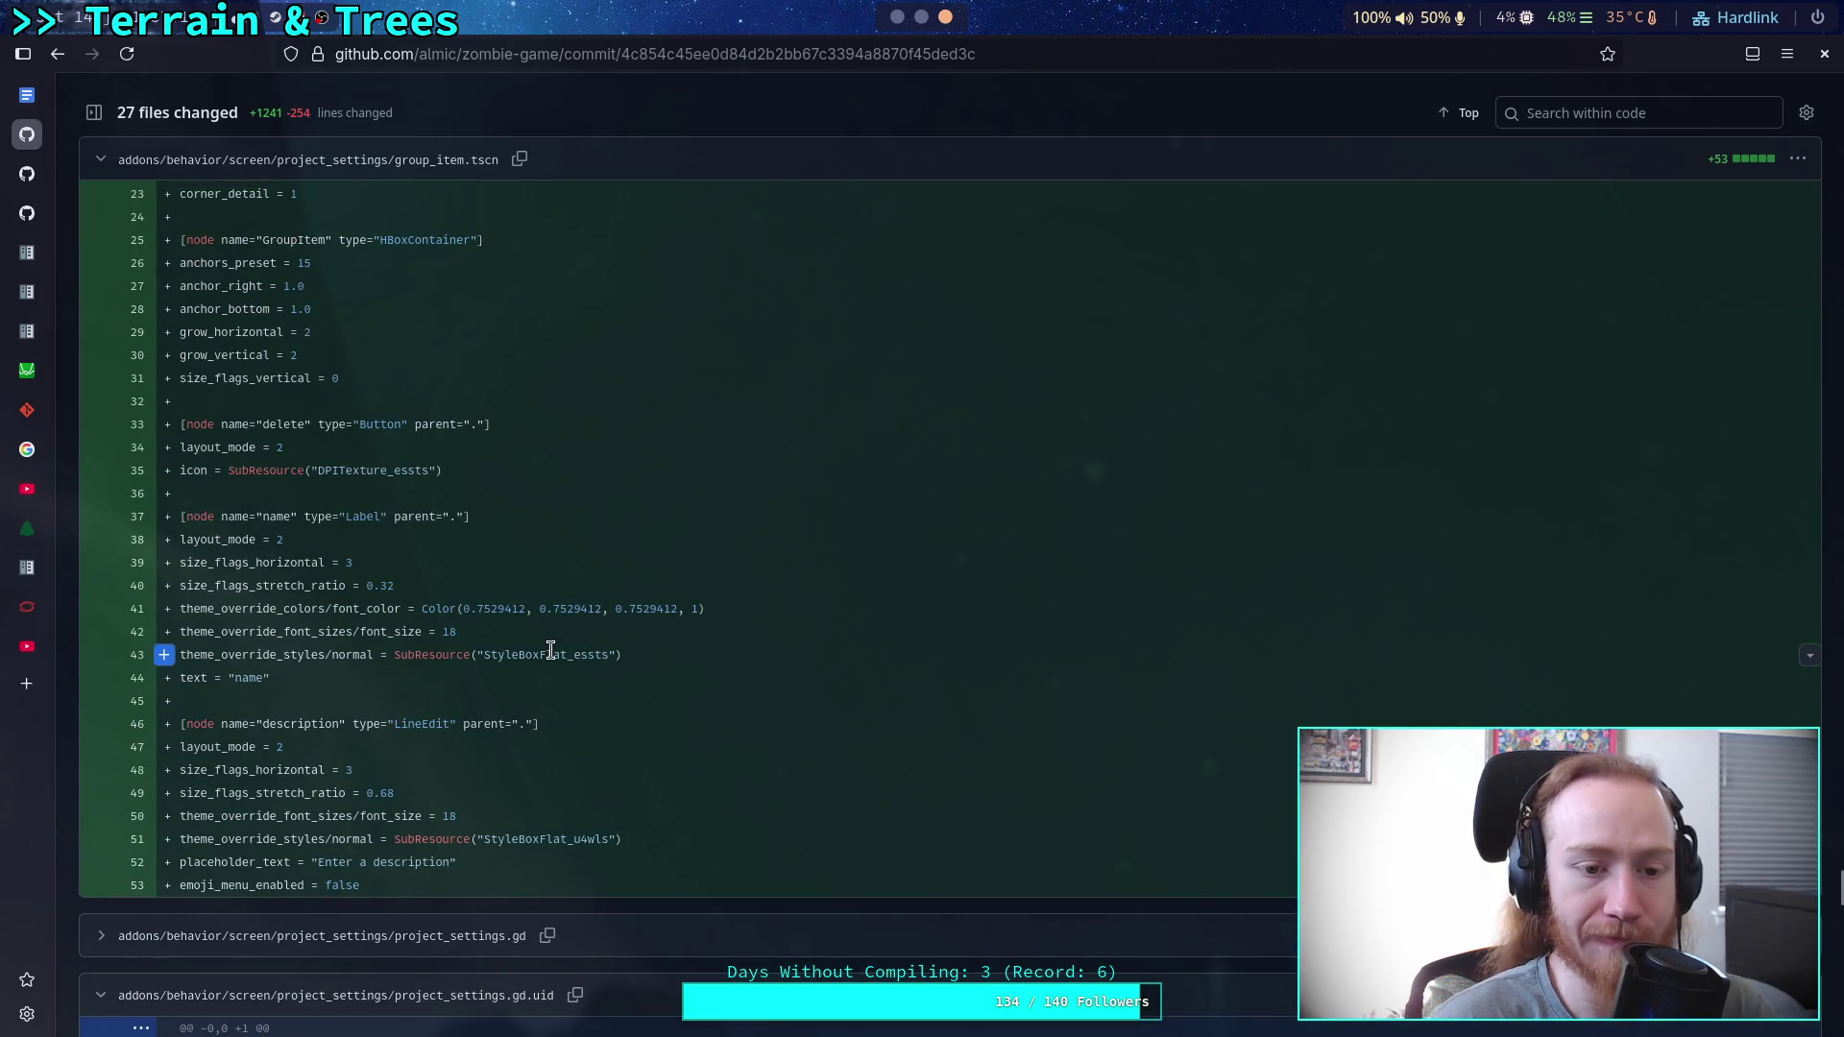
{"action": "scroll", "coordinate": [551, 651], "scroll_direction": "up", "scroll_amount": 10}
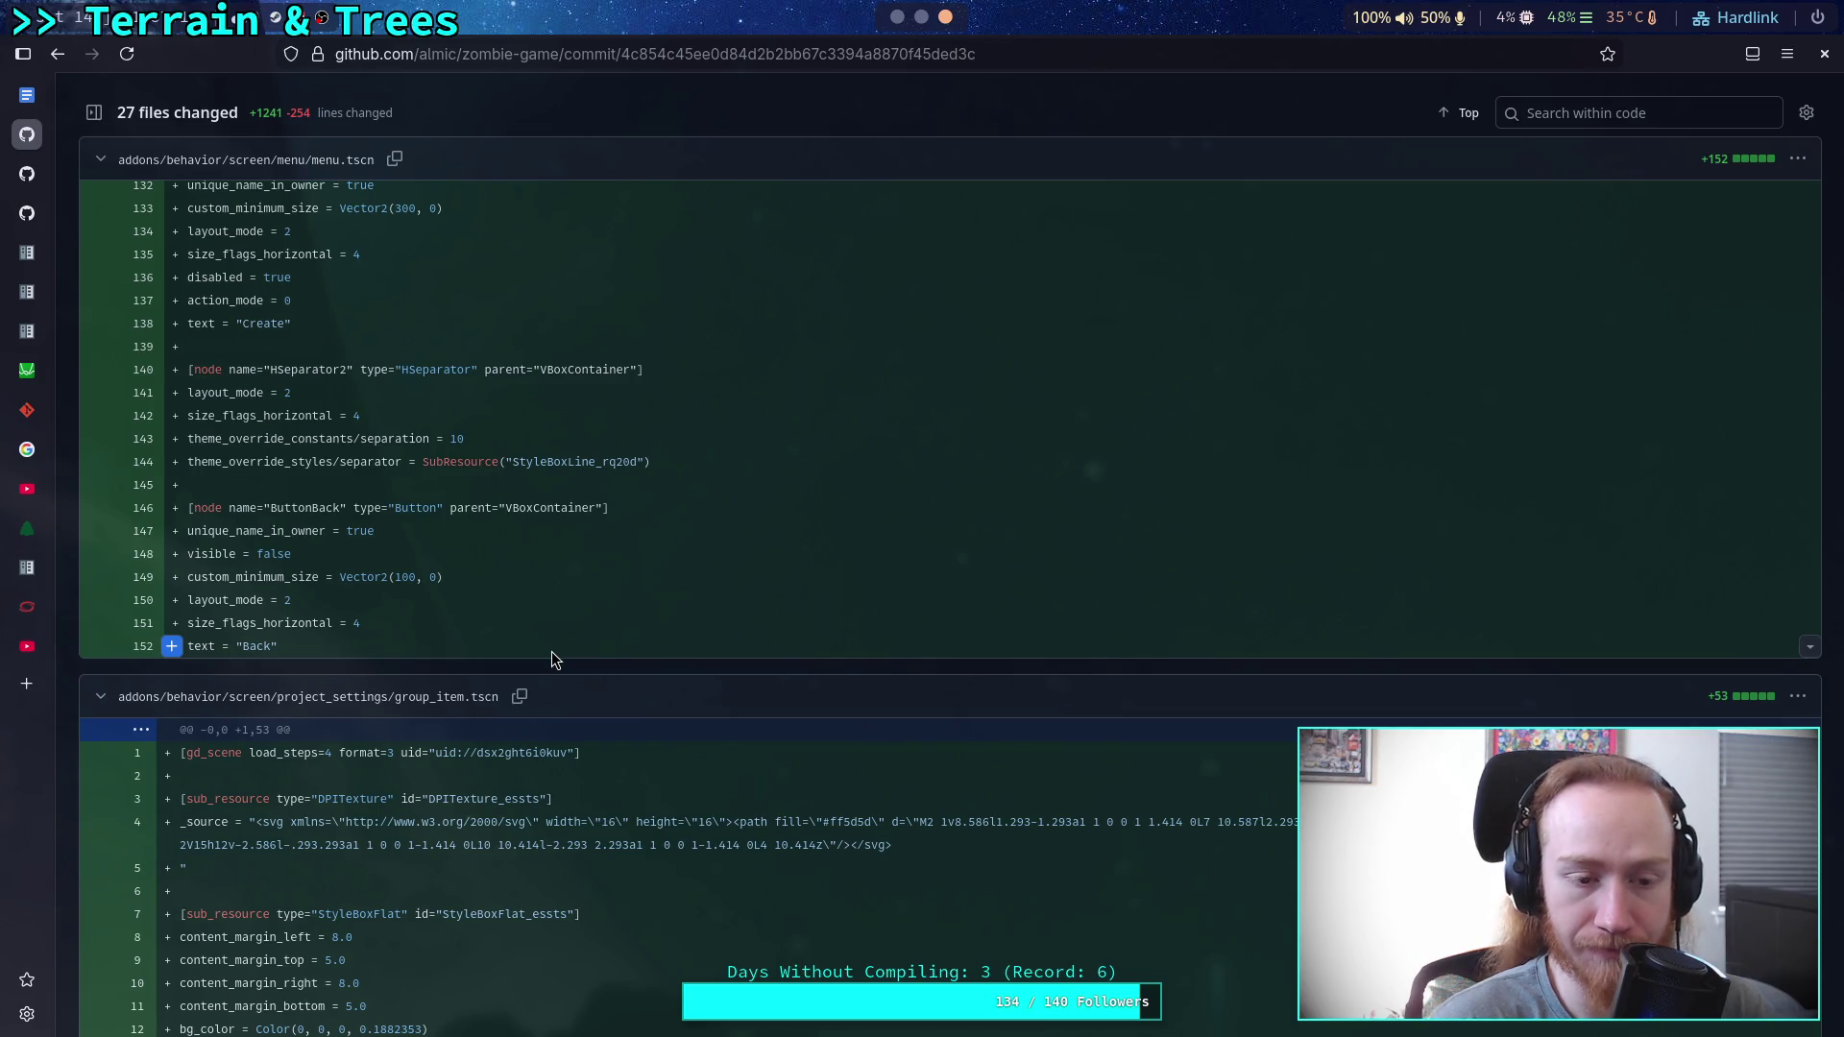
{"action": "scroll", "coordinate": [551, 659], "scroll_direction": "up", "scroll_amount": 20}
{"action": "scroll", "coordinate": [551, 659], "scroll_direction": "up", "scroll_amount": 20}
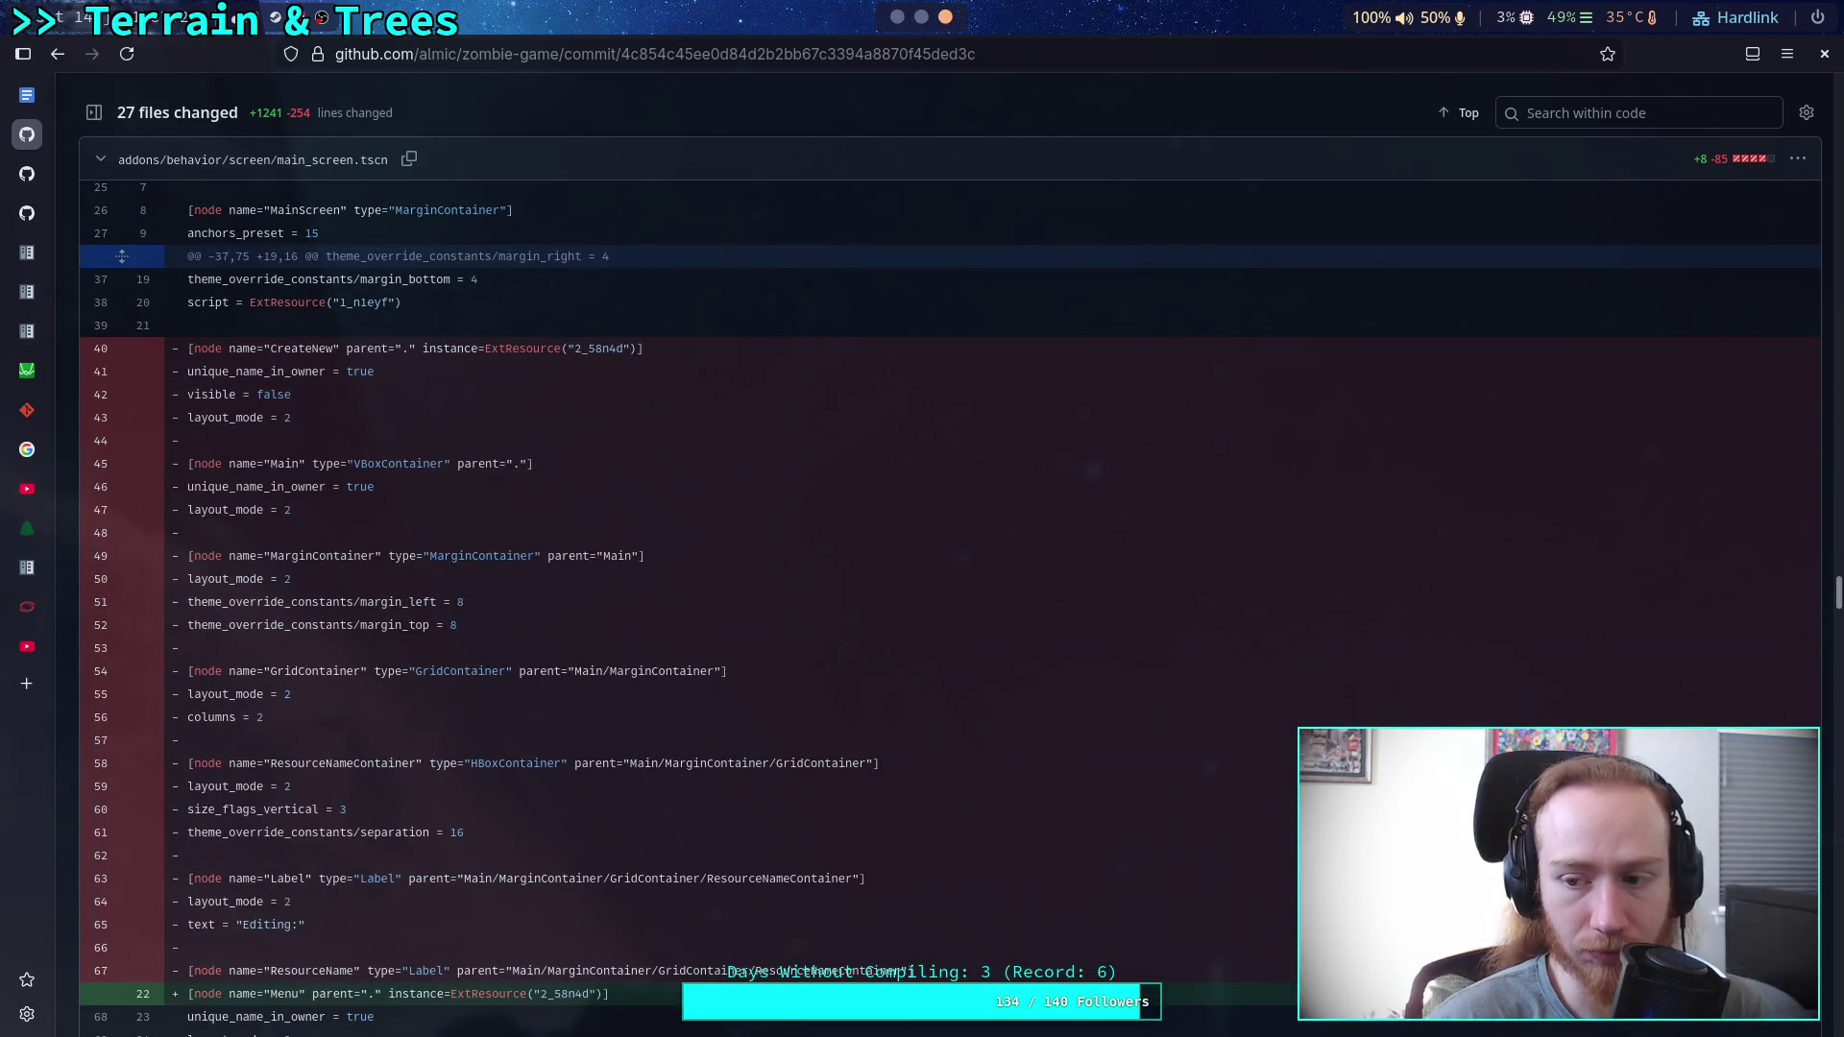
{"action": "key", "text": "Home"}
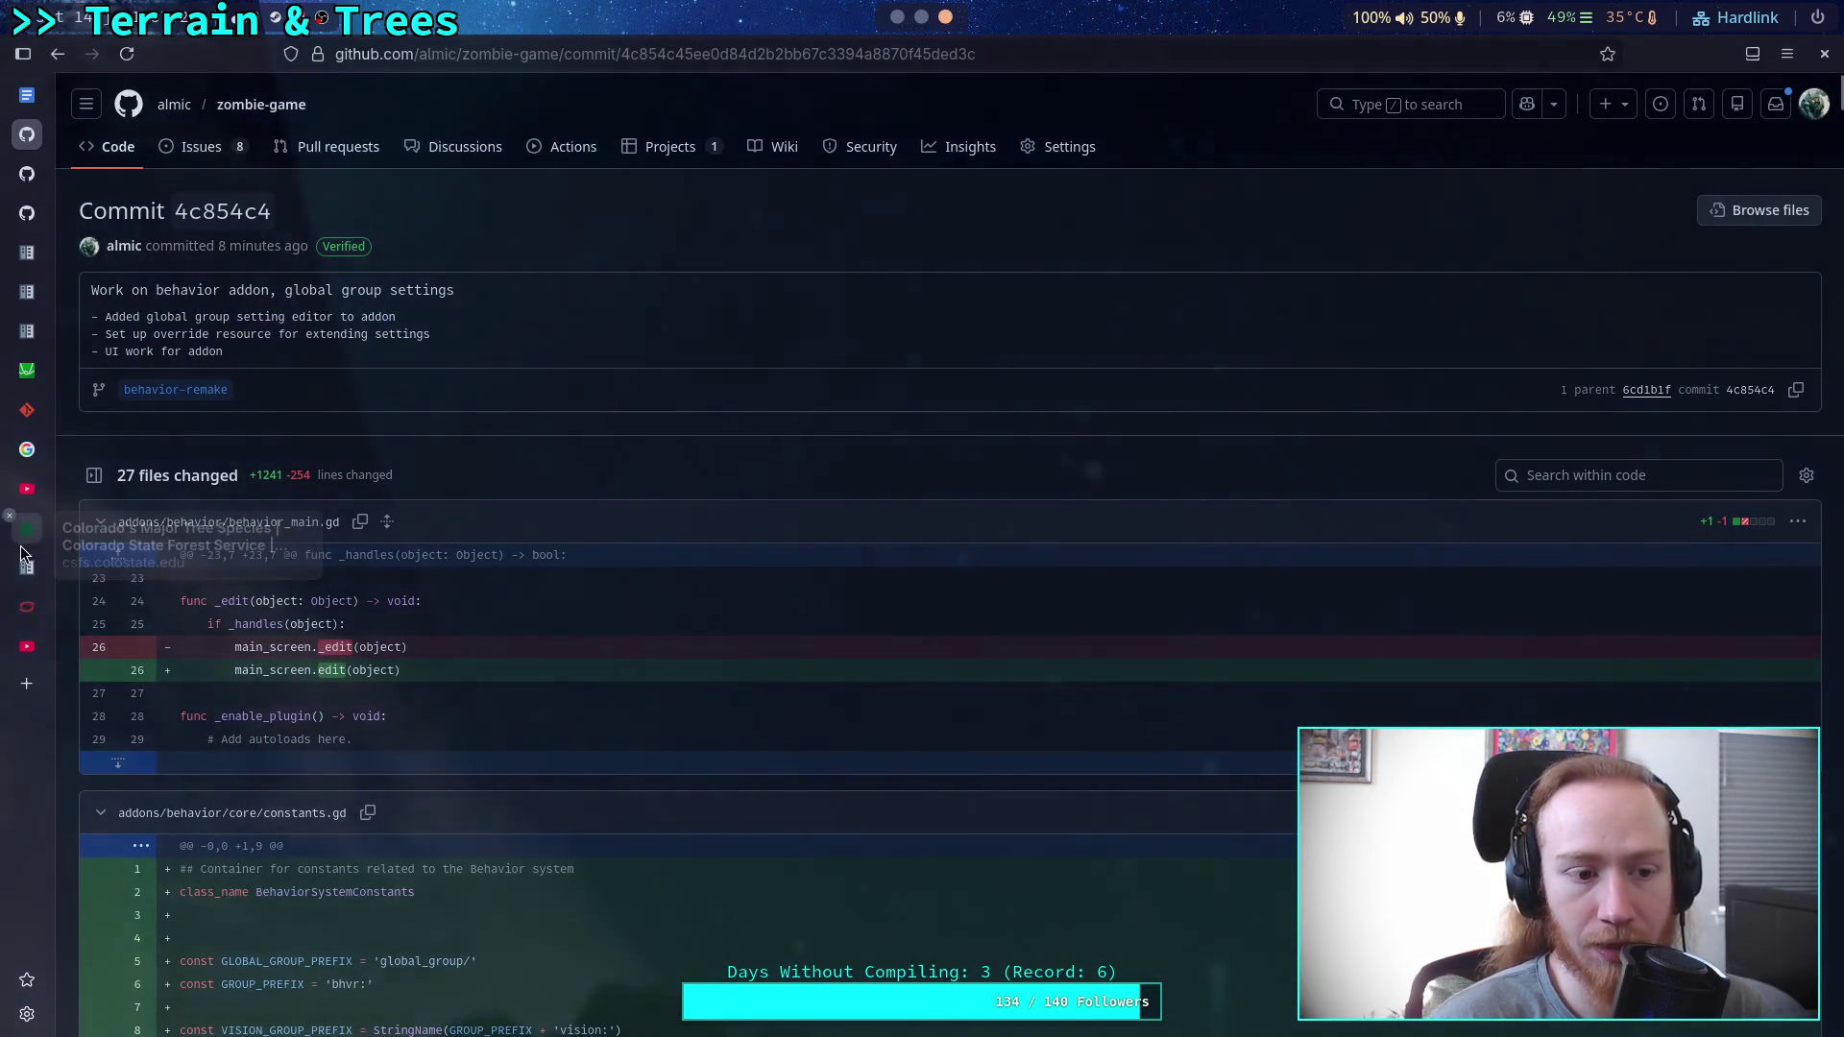
Open the November 17 Behavior System [16] VOD from the channel's videos list.
{"action": "left_click", "coordinate": [29, 645]}
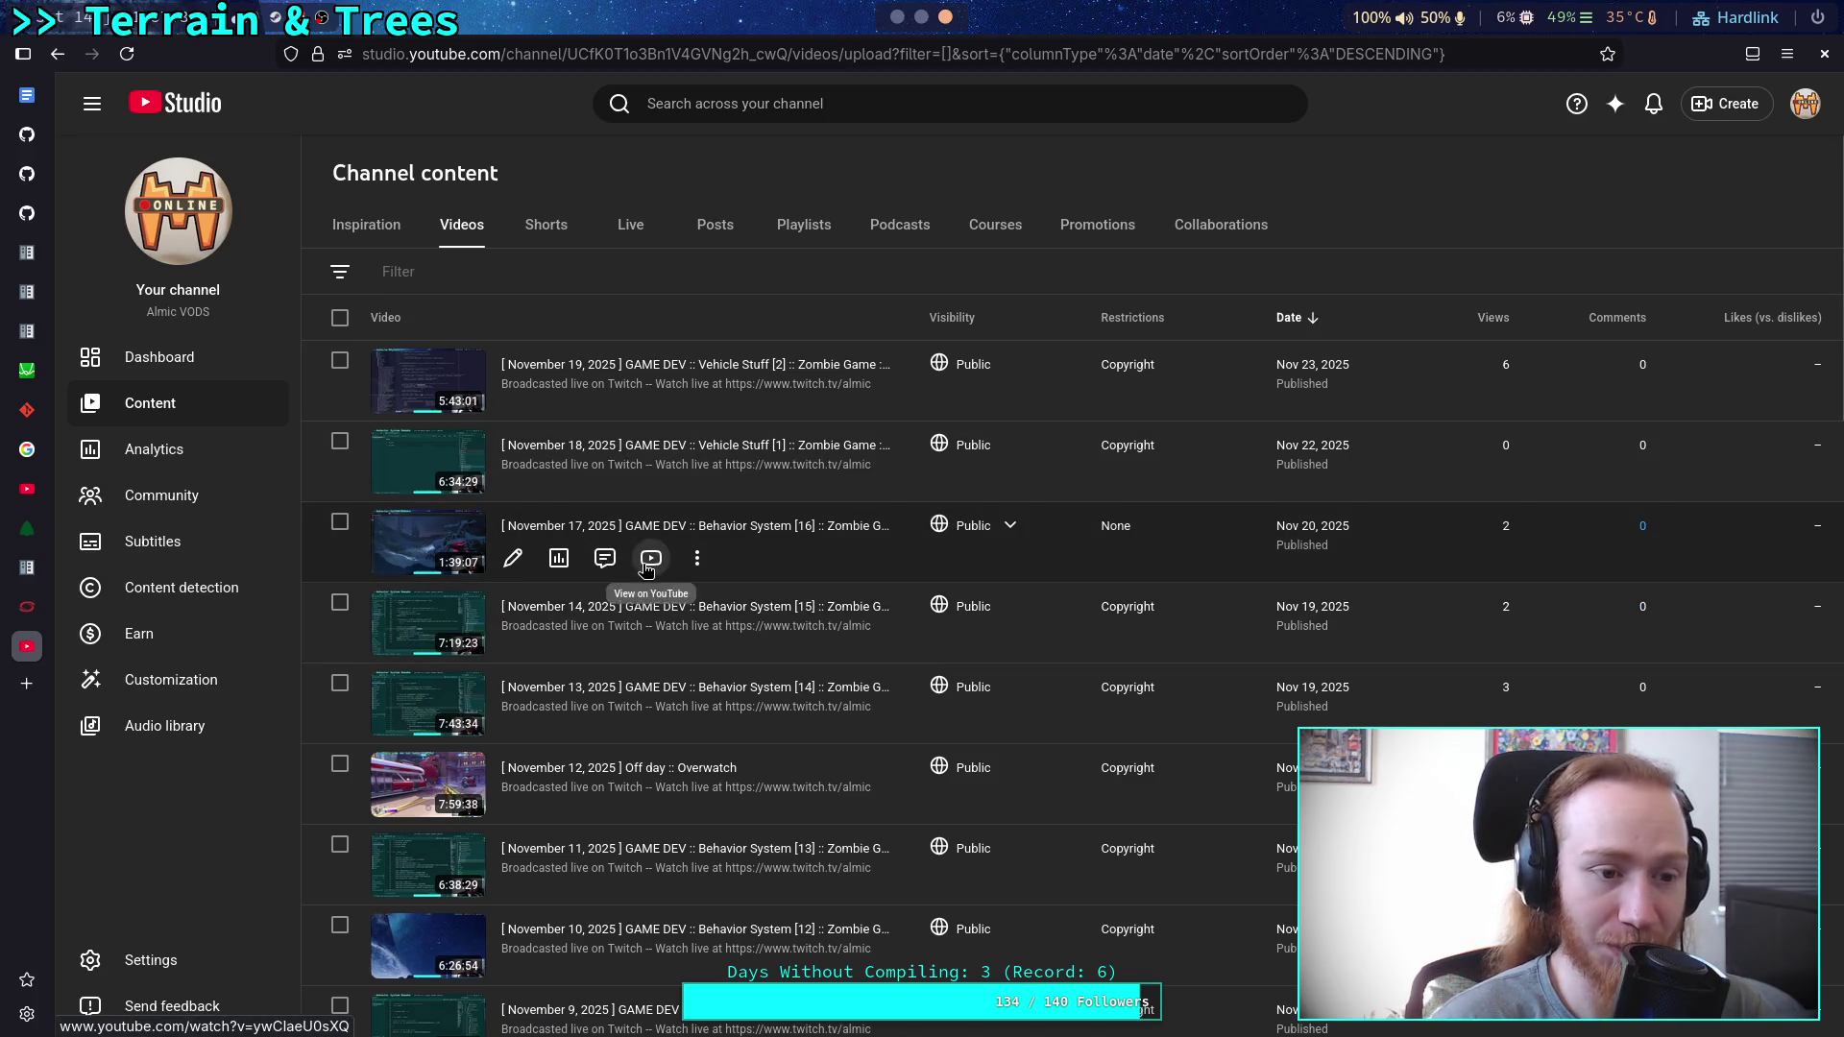
{"action": "left_click", "coordinate": [644, 566]}
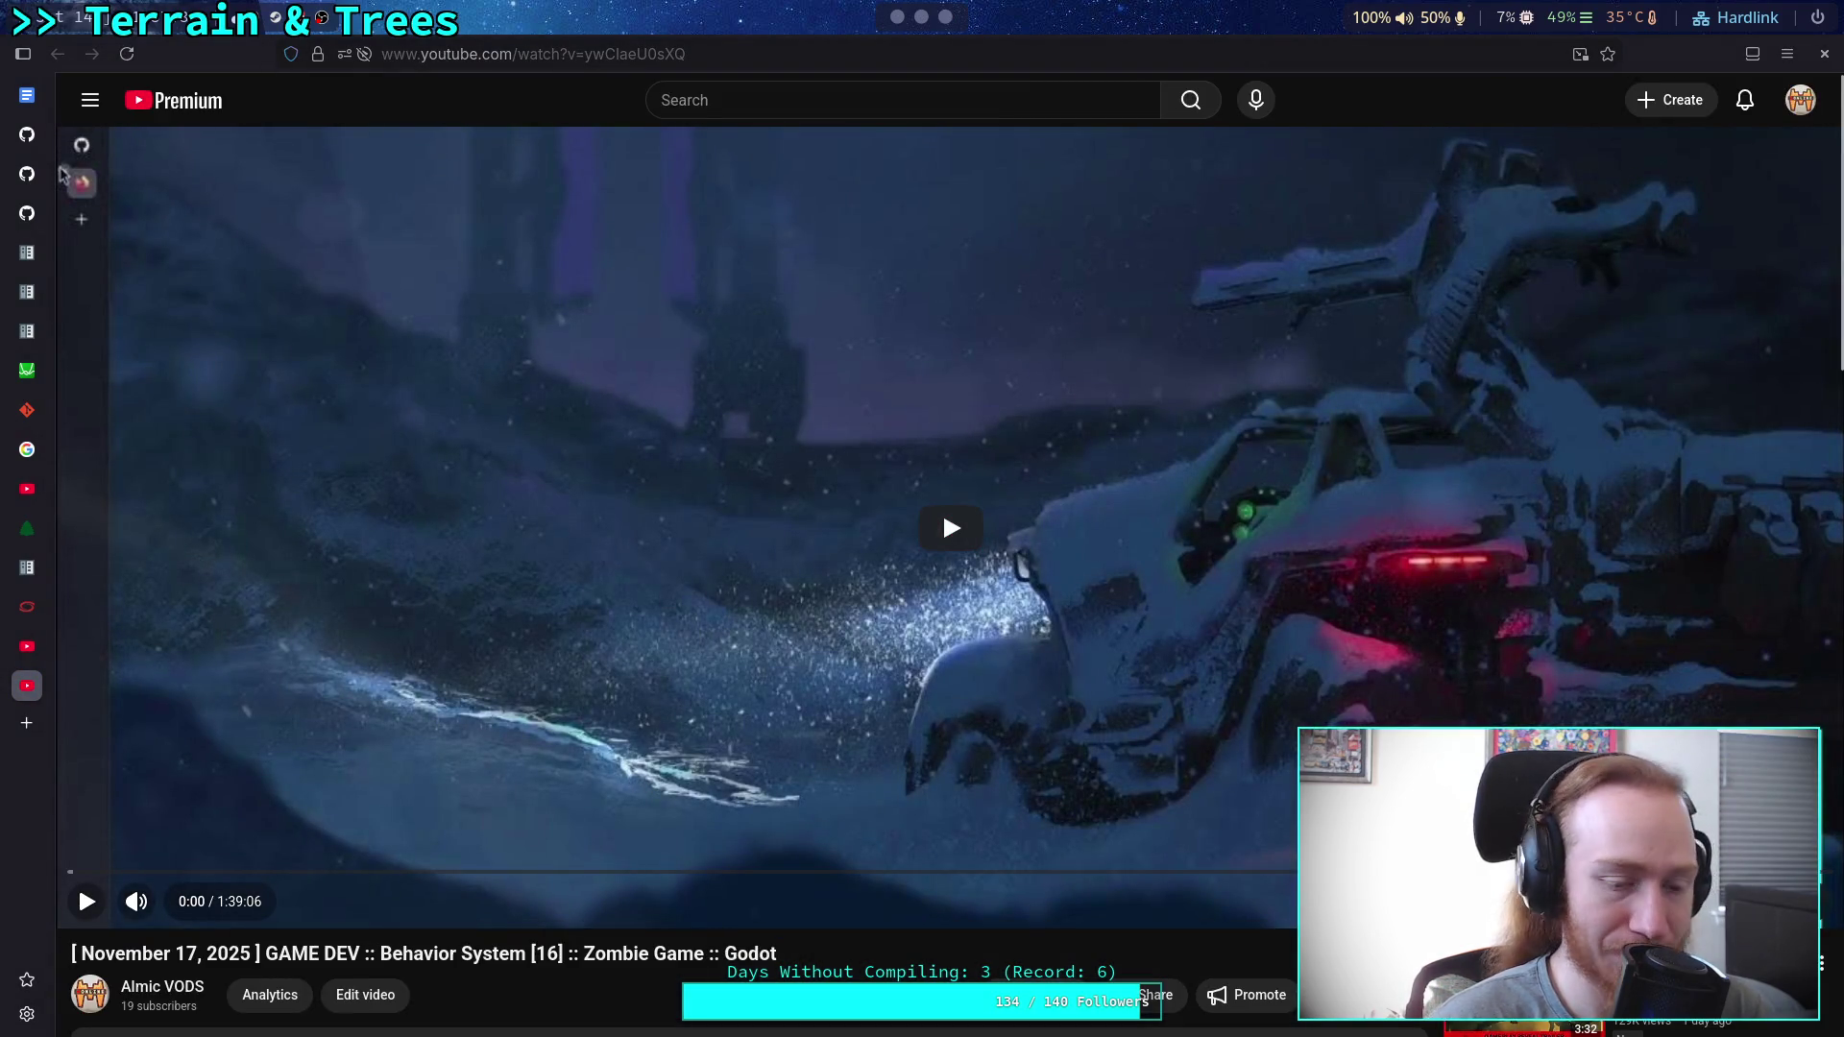
Play the Behavior System [16] VOD and cue it to 4:05, via 5:00 and 4:28.
{"action": "left_click", "coordinate": [85, 900]}
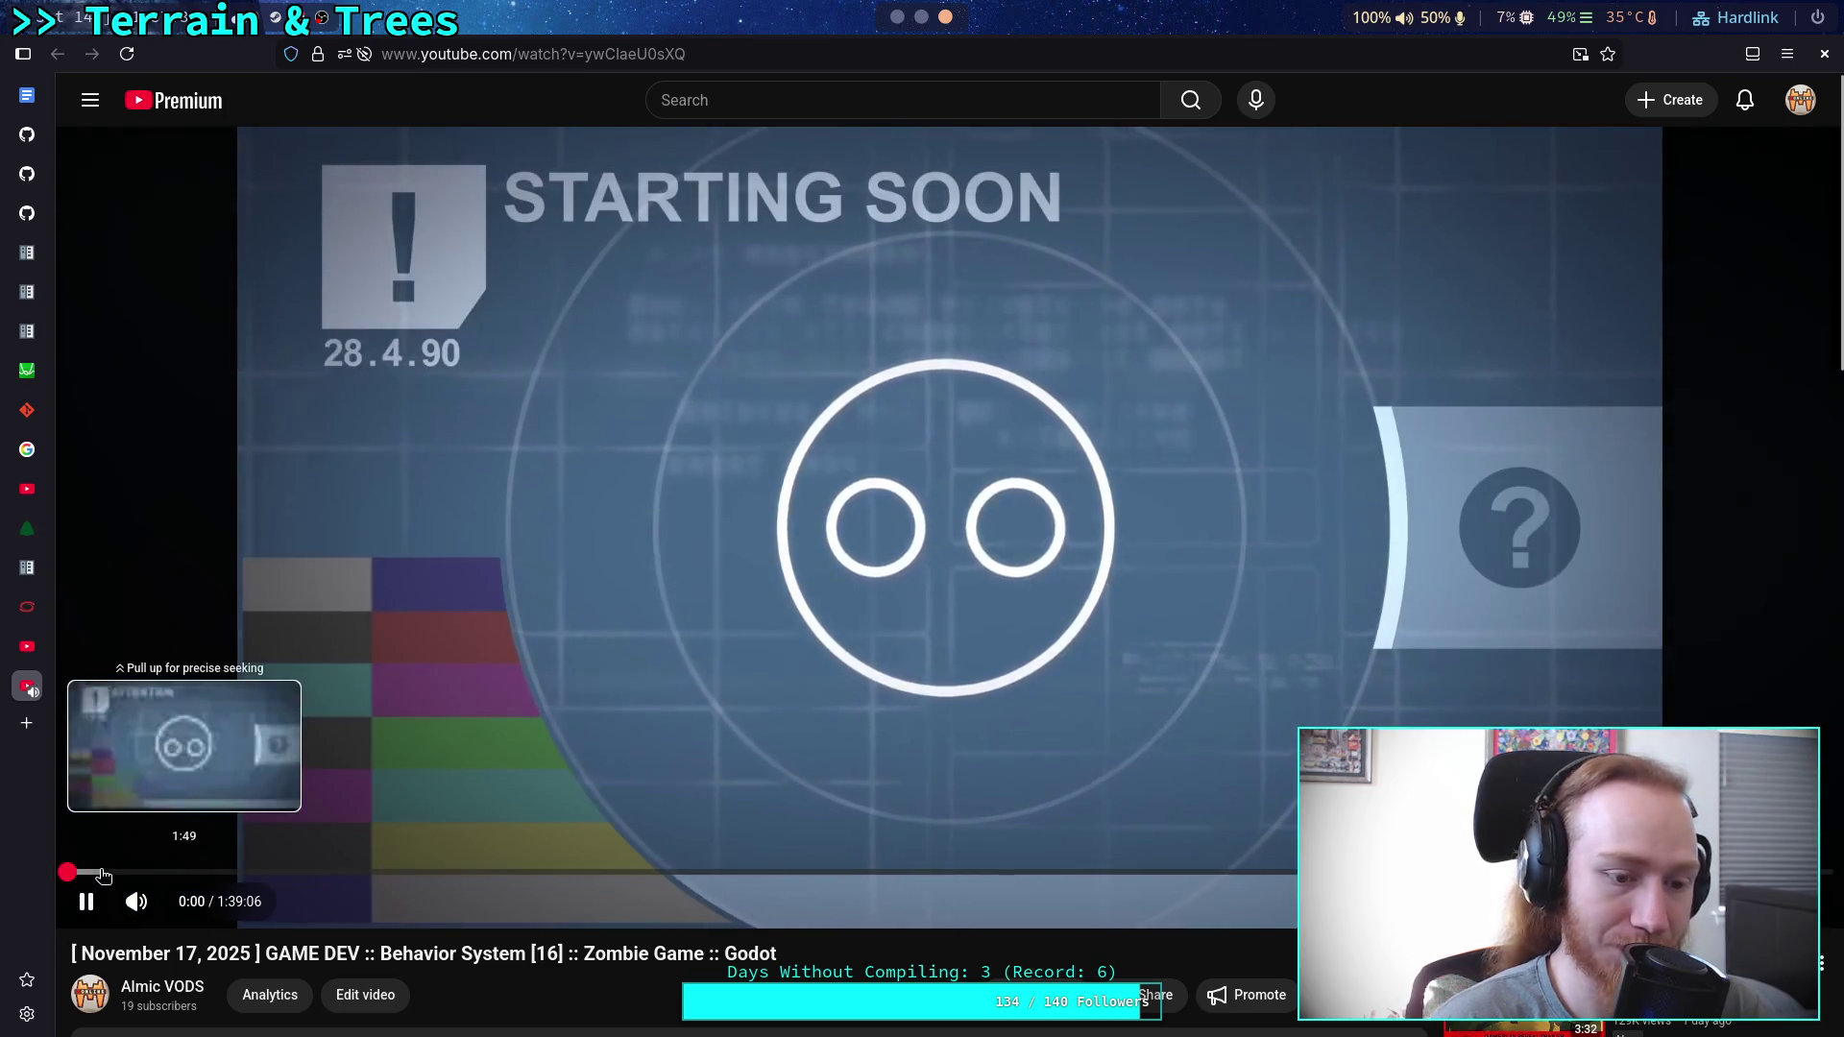
{"action": "left_click", "coordinate": [157, 872]}
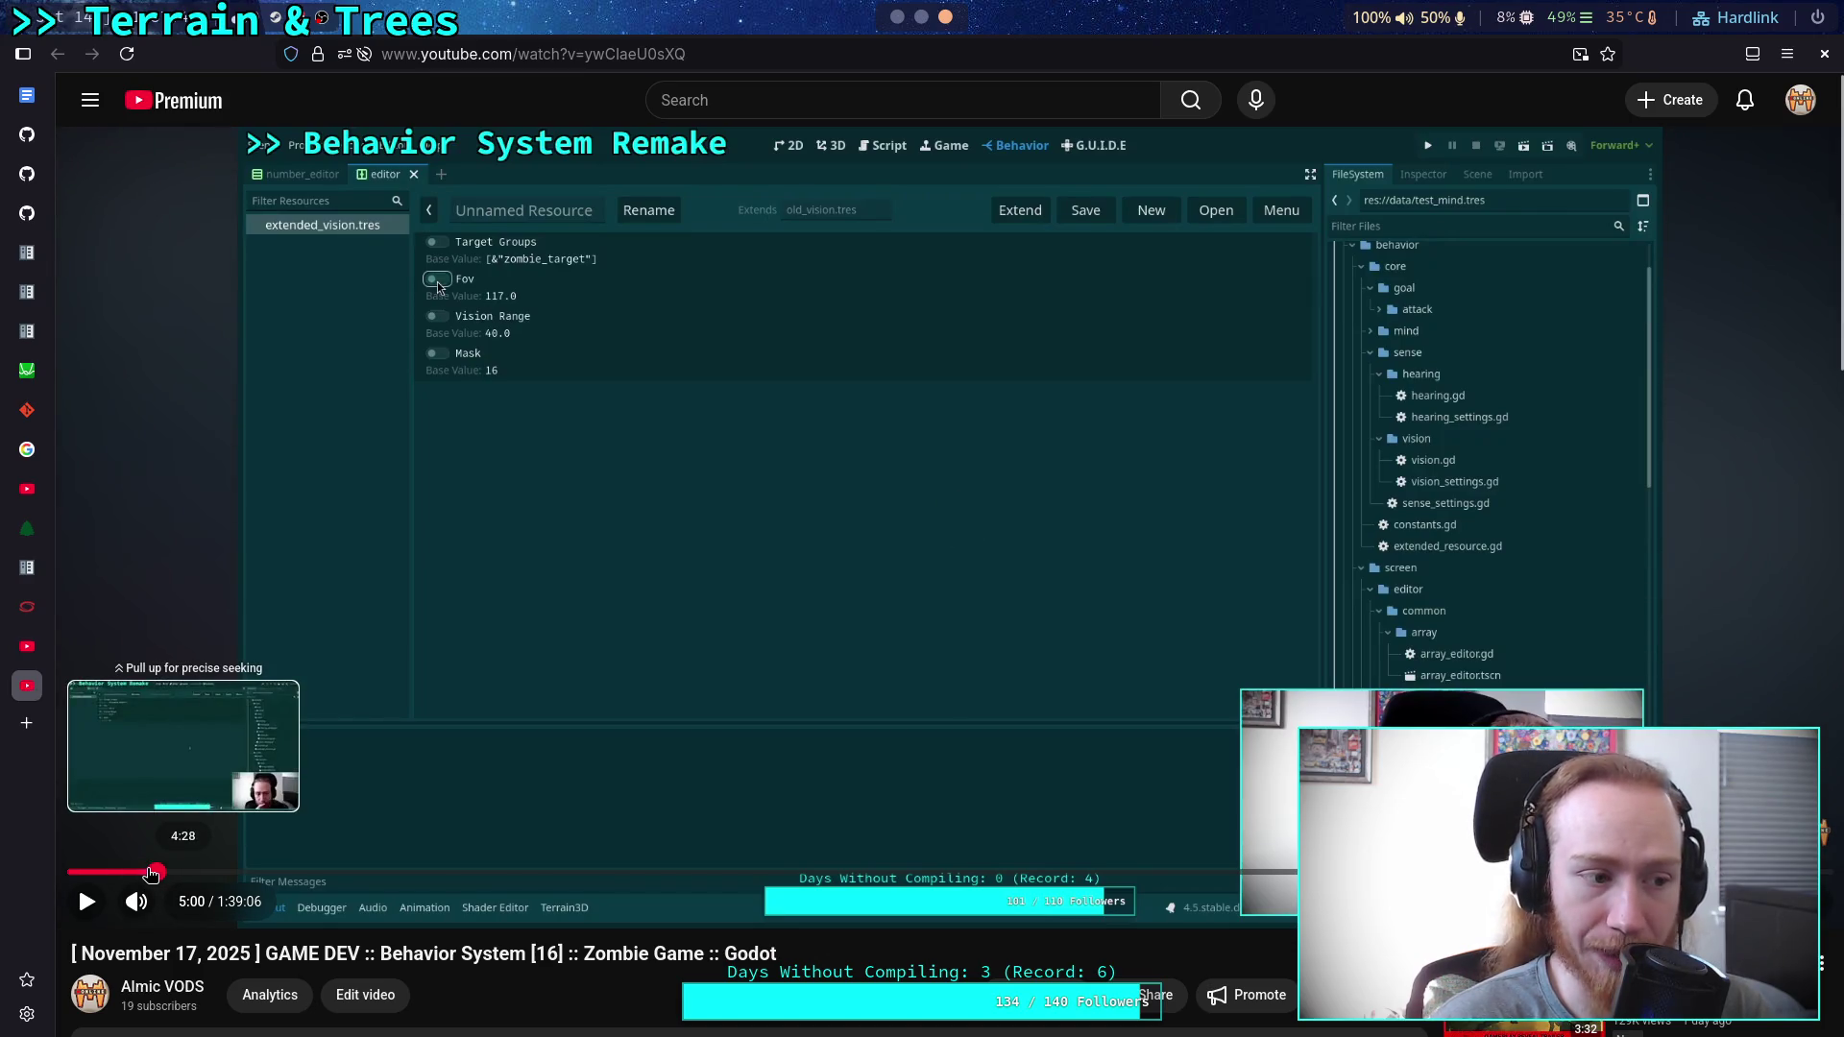
{"action": "left_click", "coordinate": [150, 873]}
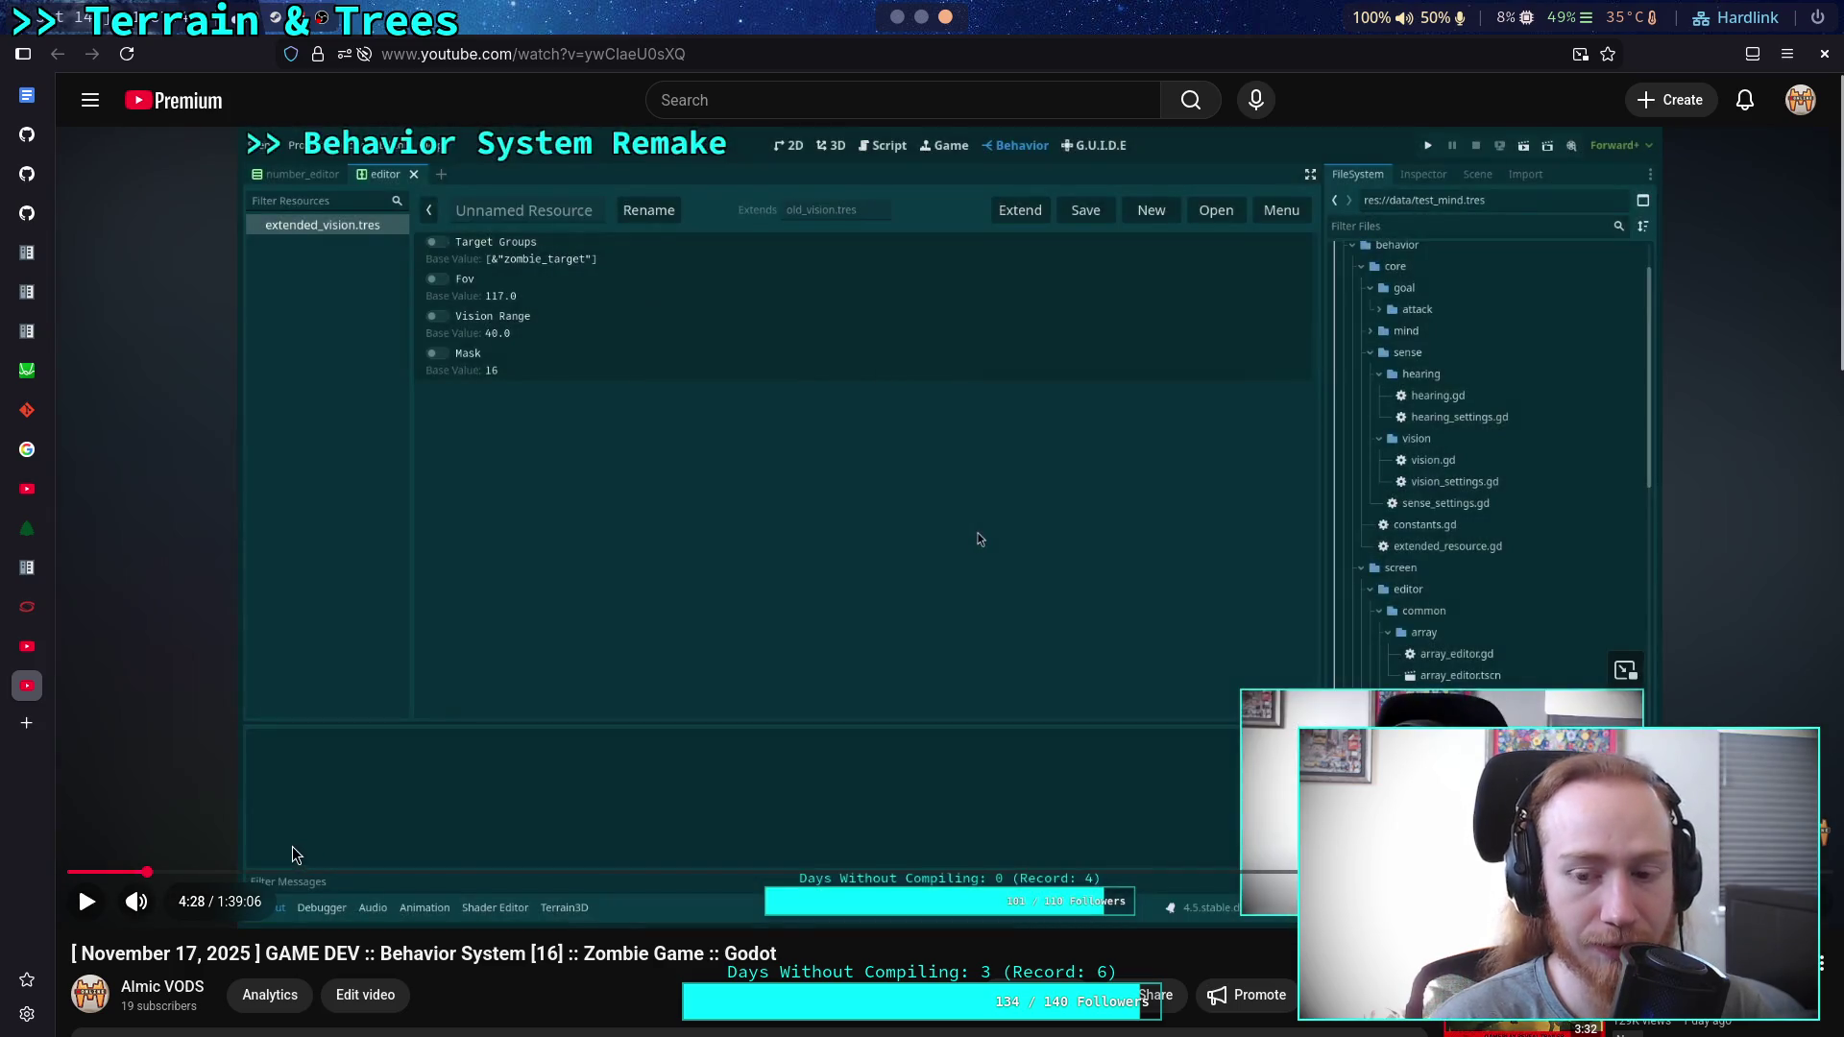
{"action": "left_click", "coordinate": [140, 873]}
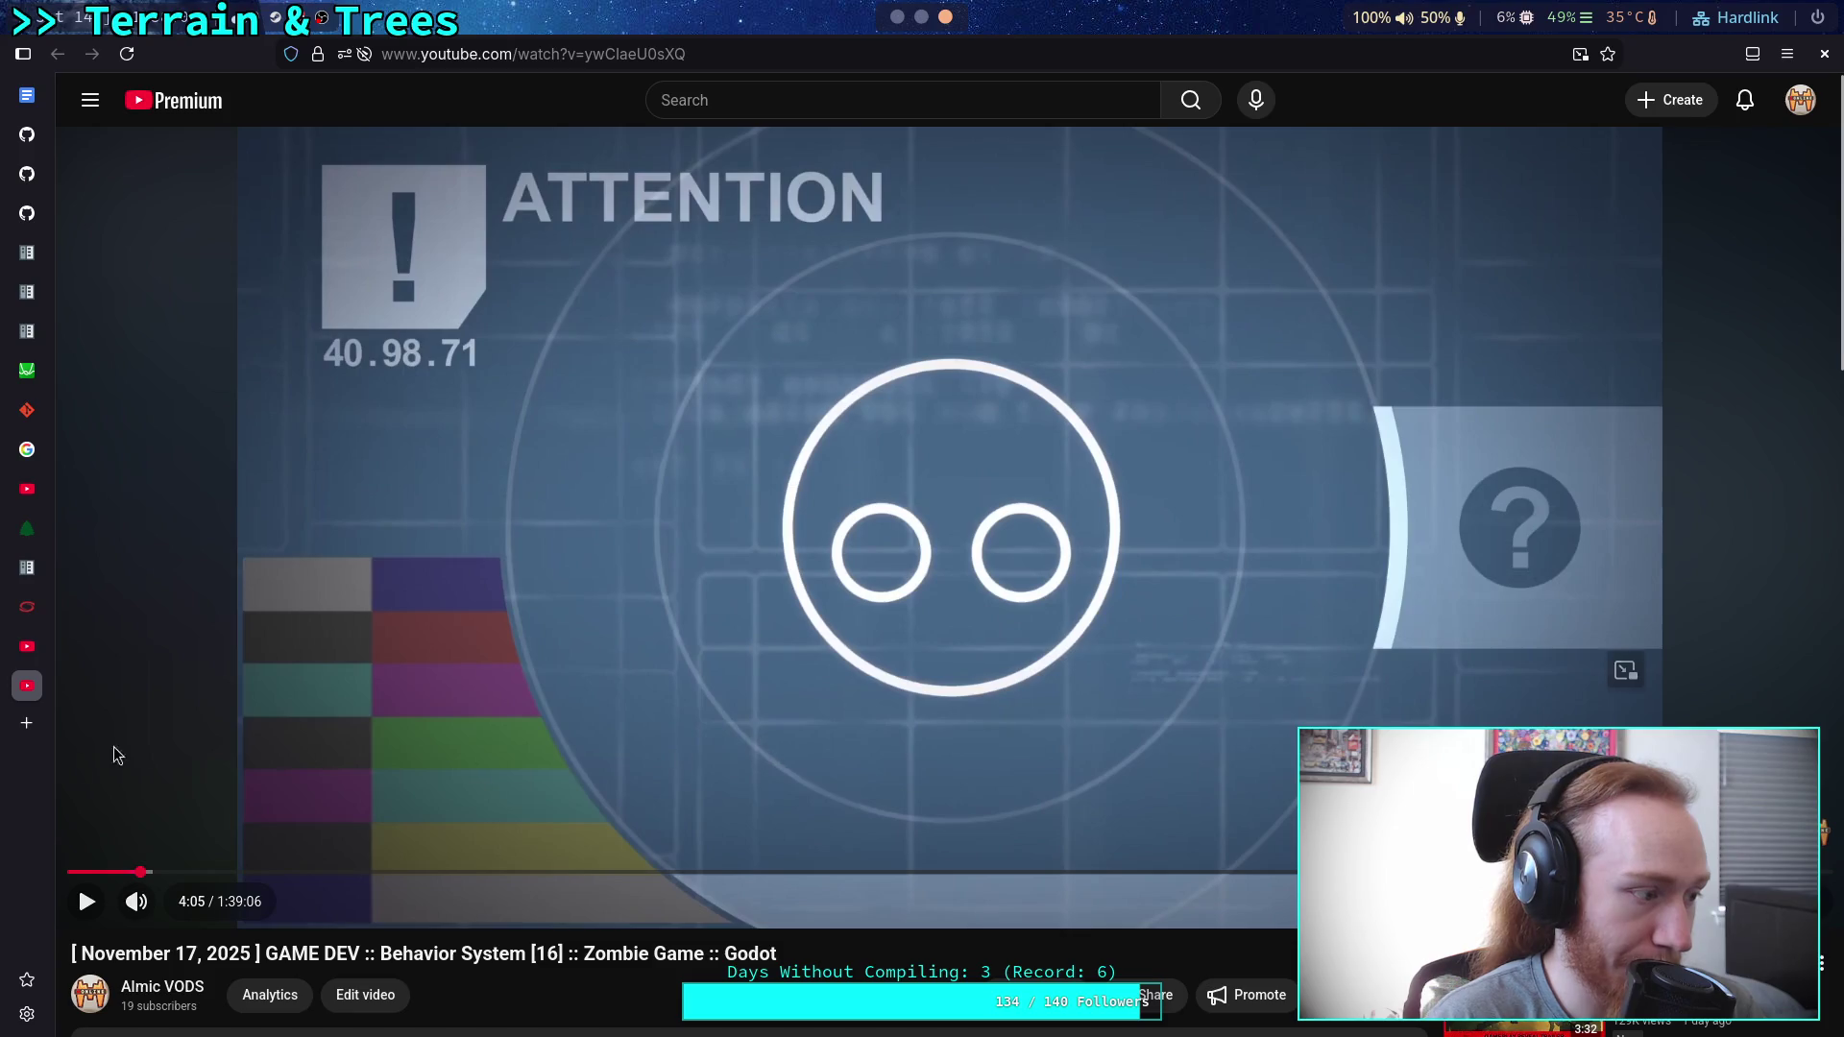
Watch the VOD from 4:05 through the extended resource override walkthrough, then pause.
{"action": "left_click", "coordinate": [848, 691]}
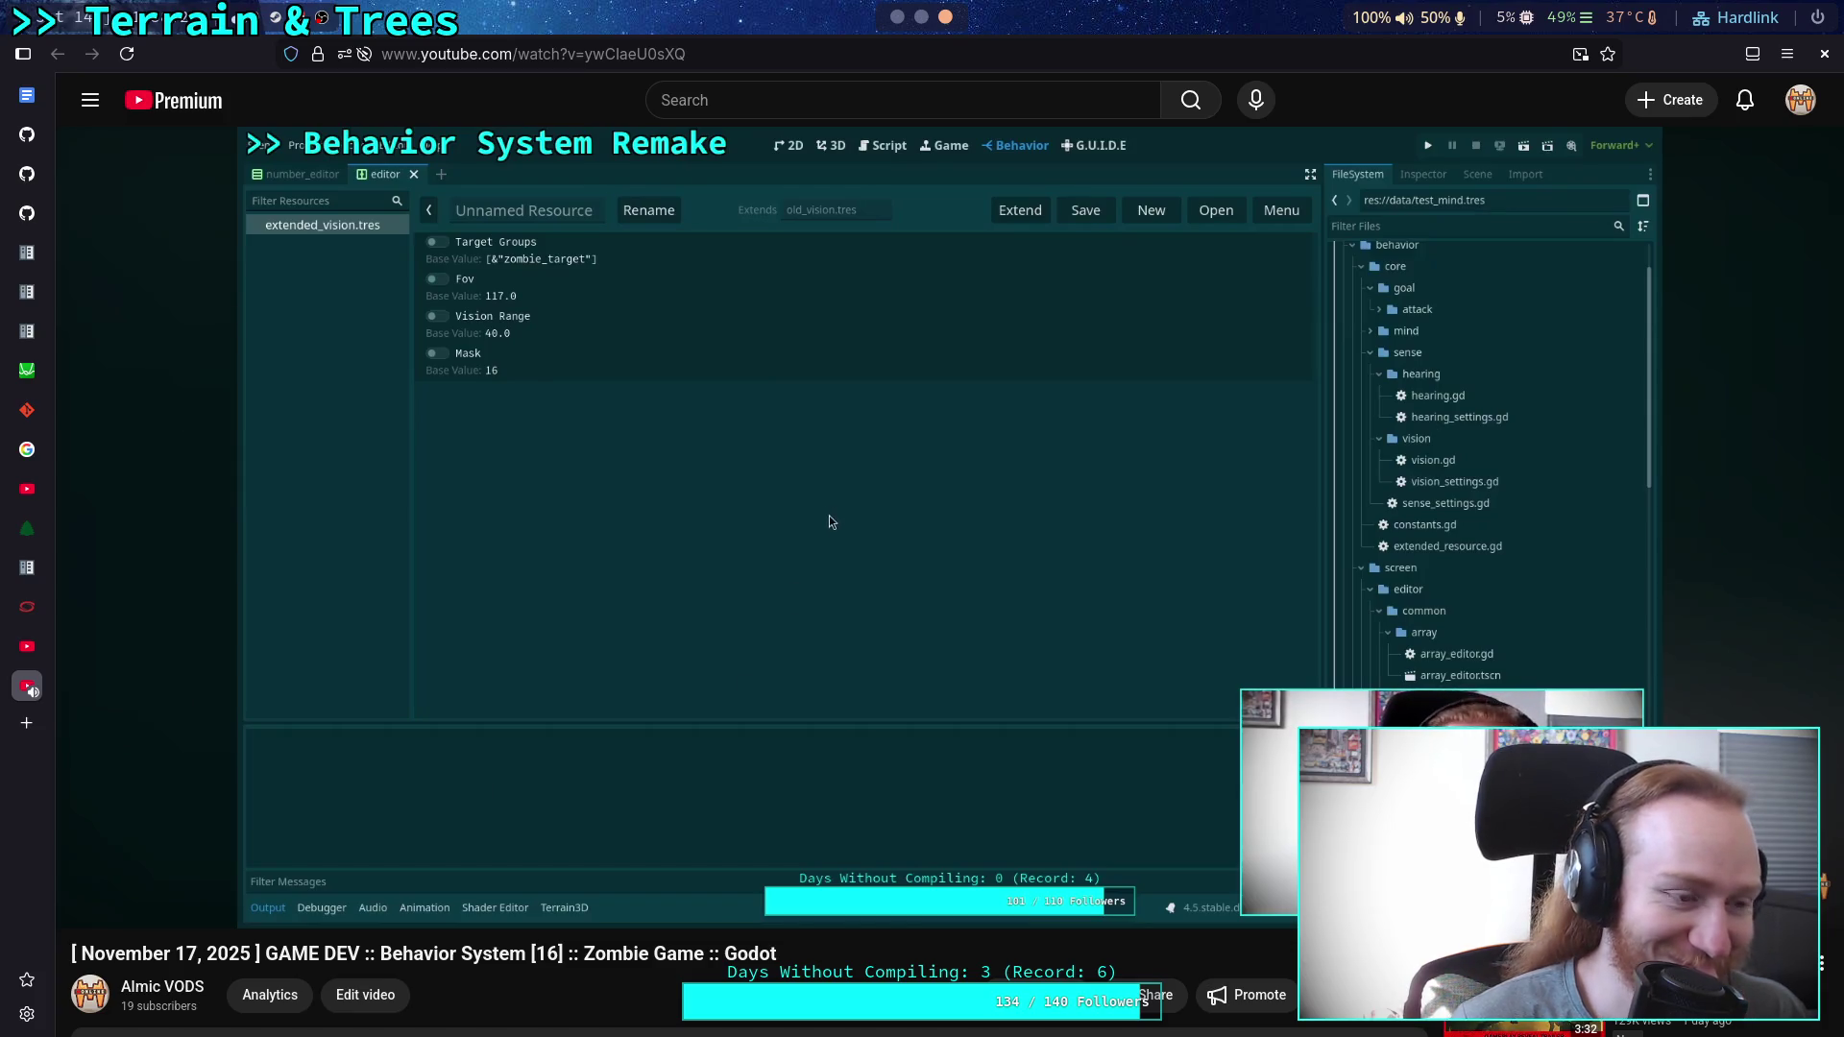
{"action": "scroll", "coordinate": [754, 961], "scroll_direction": "down", "scroll_amount": 2}
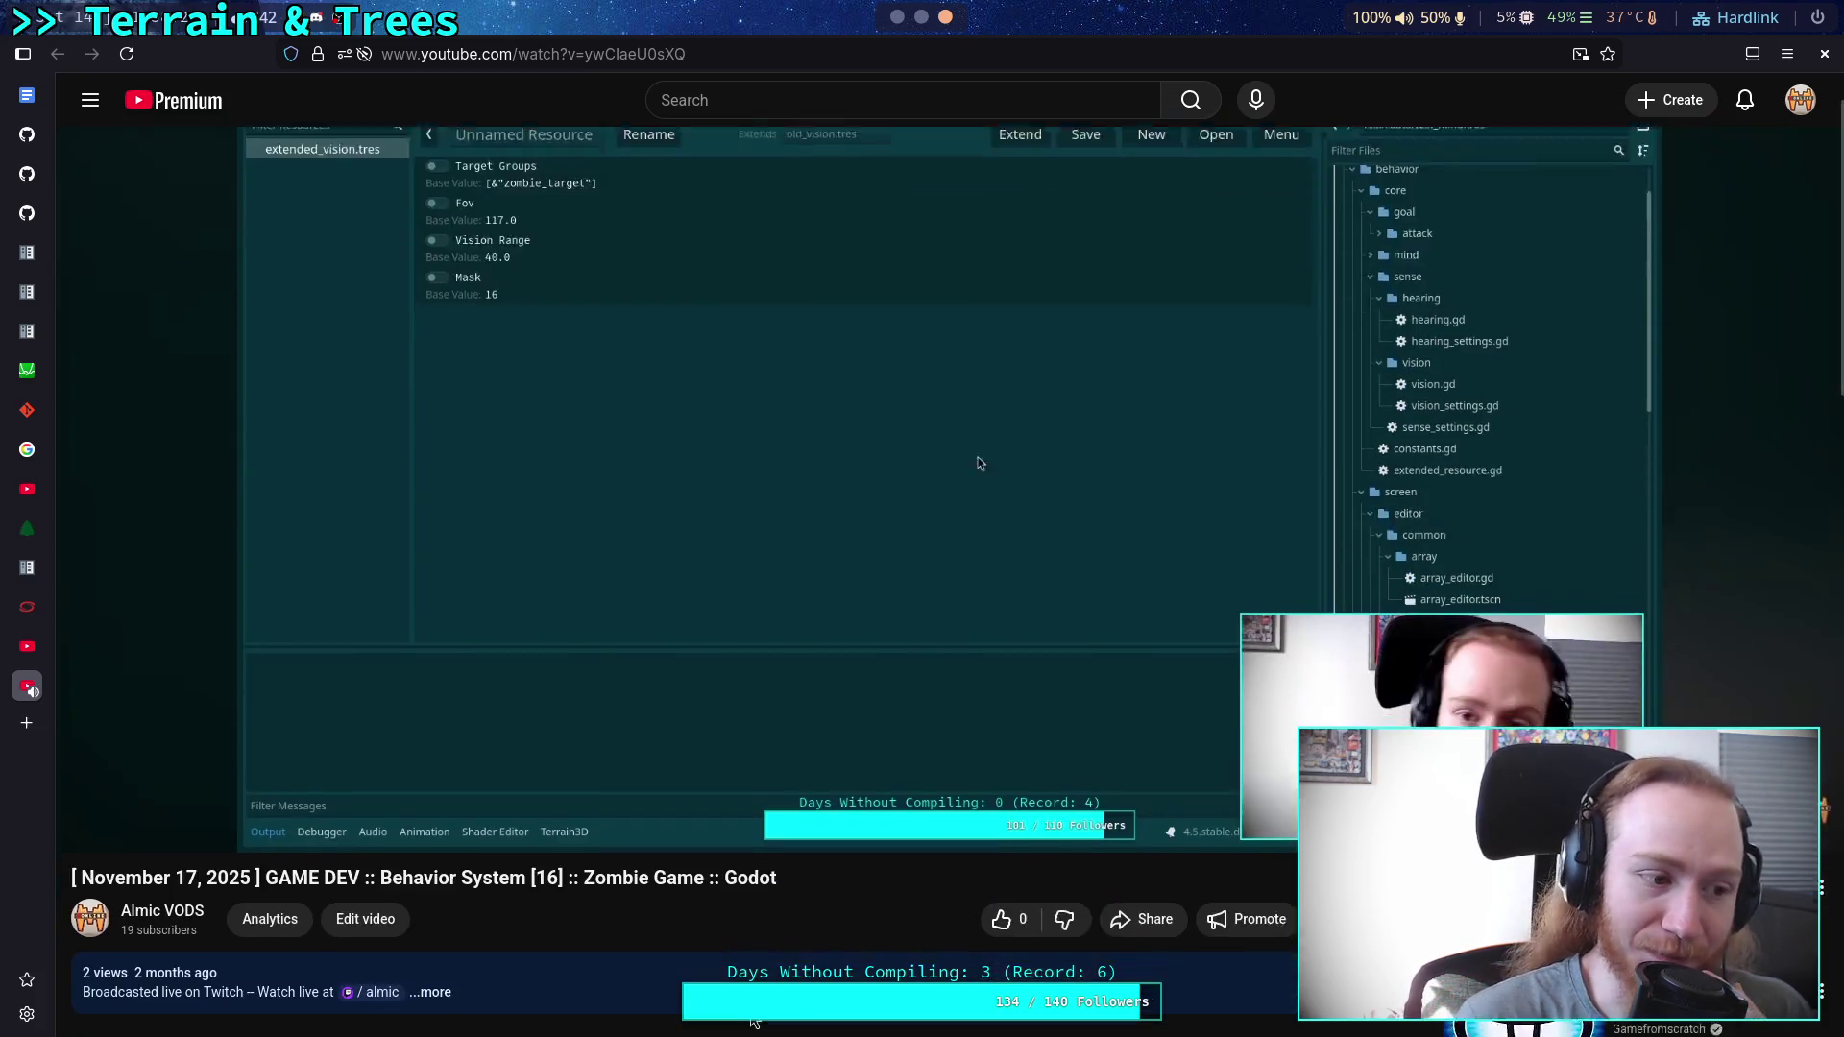
{"action": "scroll", "coordinate": [754, 1023], "scroll_direction": "up", "scroll_amount": 2}
{"action": "scroll", "coordinate": [754, 1023], "scroll_direction": "up", "scroll_amount": 1}
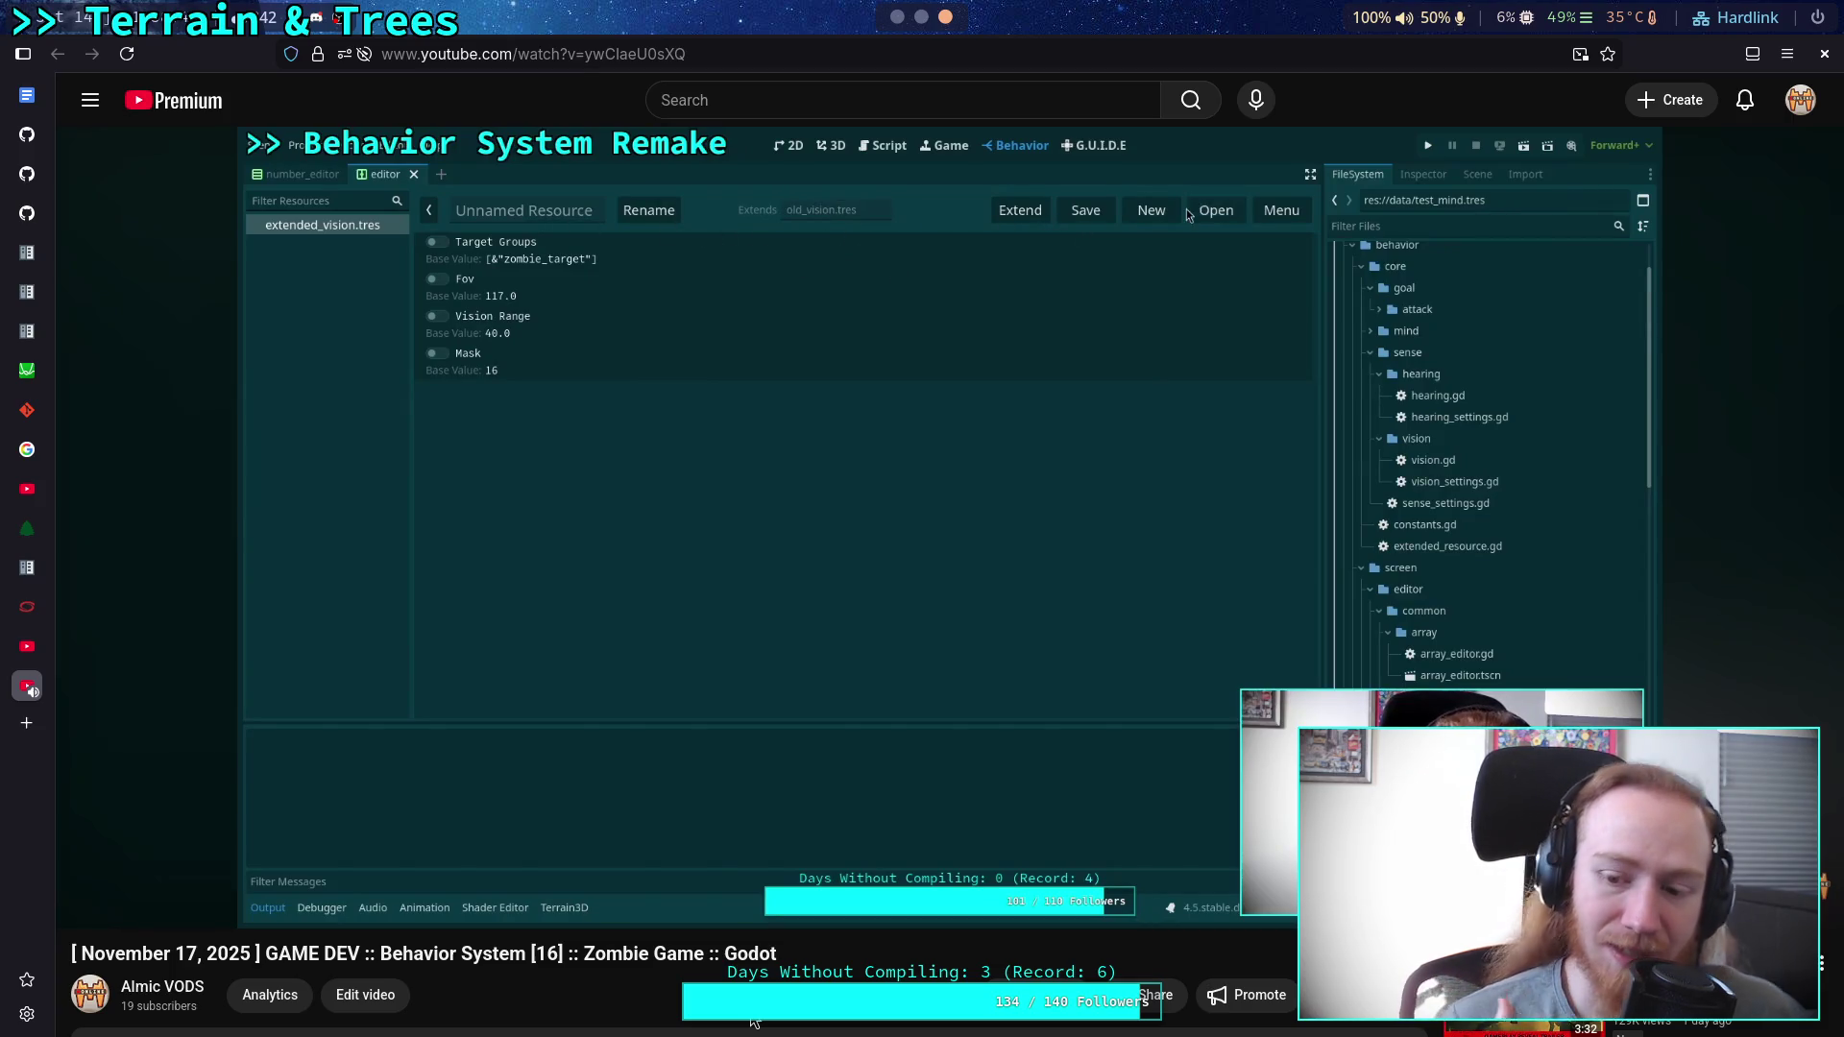
{"action": "left_click", "coordinate": [855, 732]}
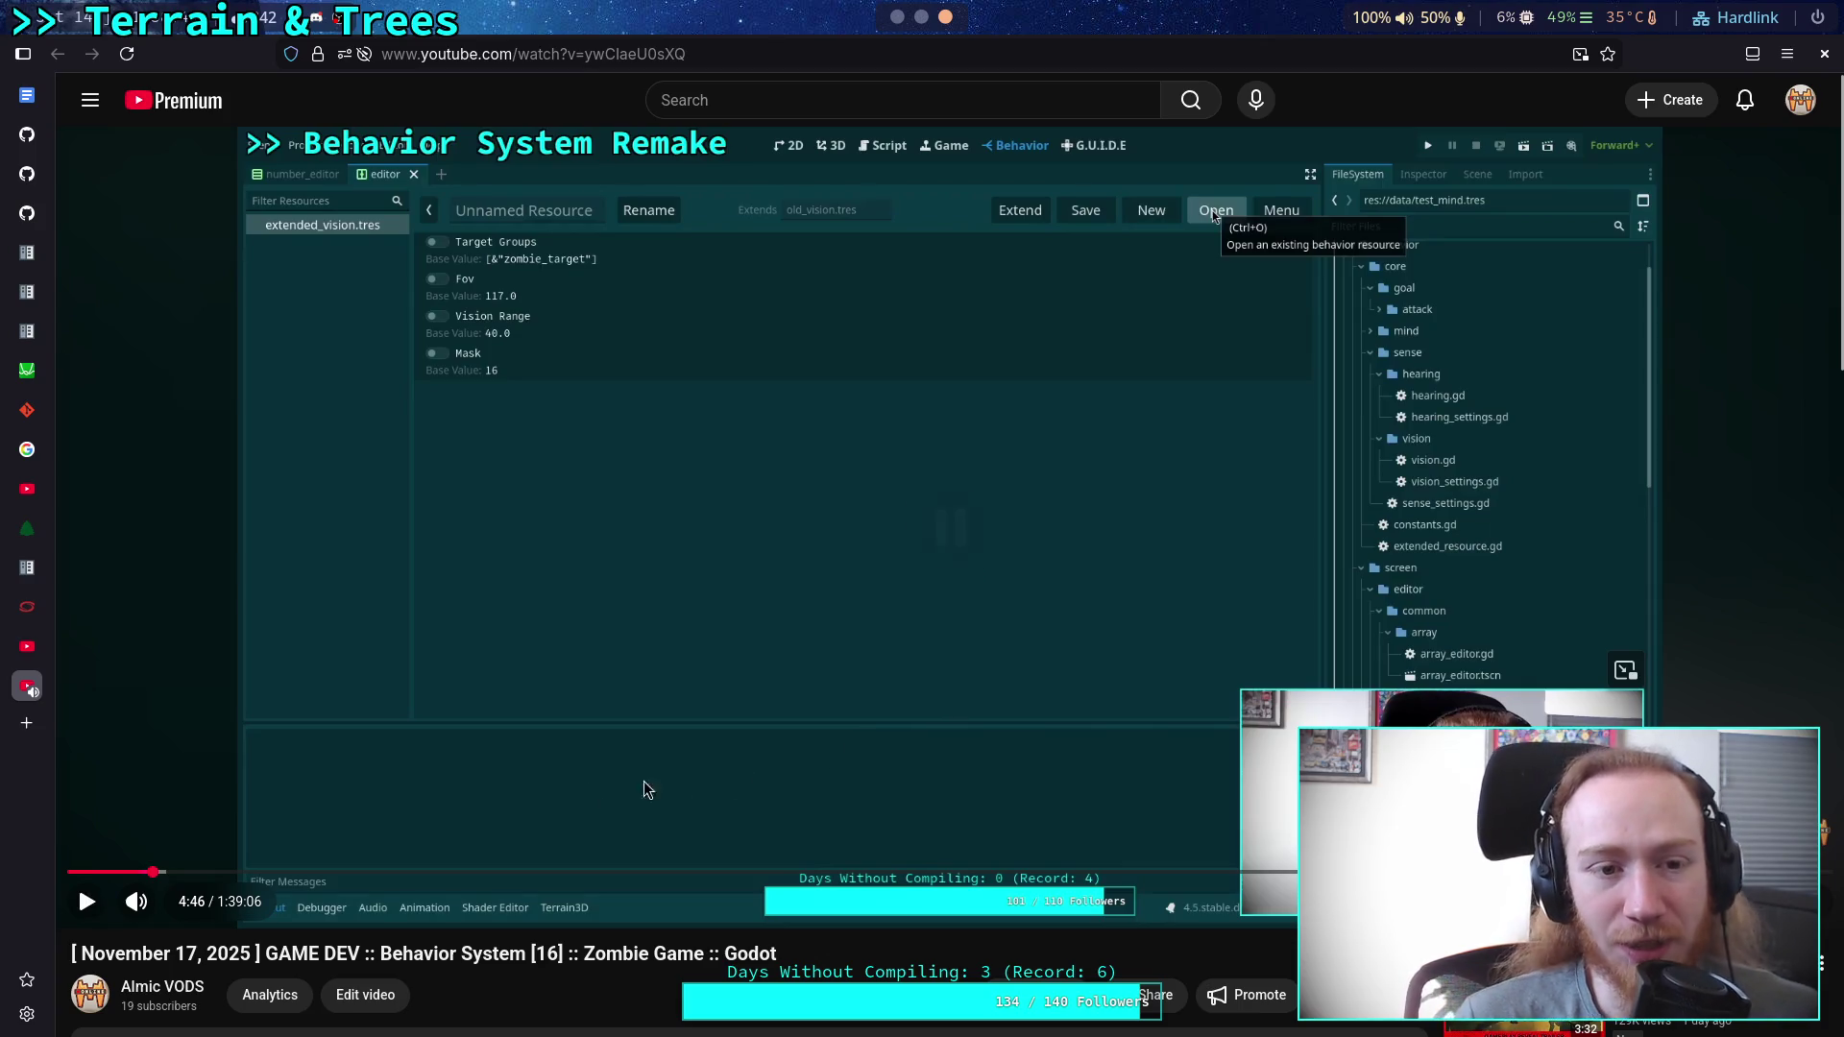
Jump to 5:58, rewind a few seconds to reread the code, then skip to 34:13.
{"action": "left_click", "coordinate": [176, 871]}
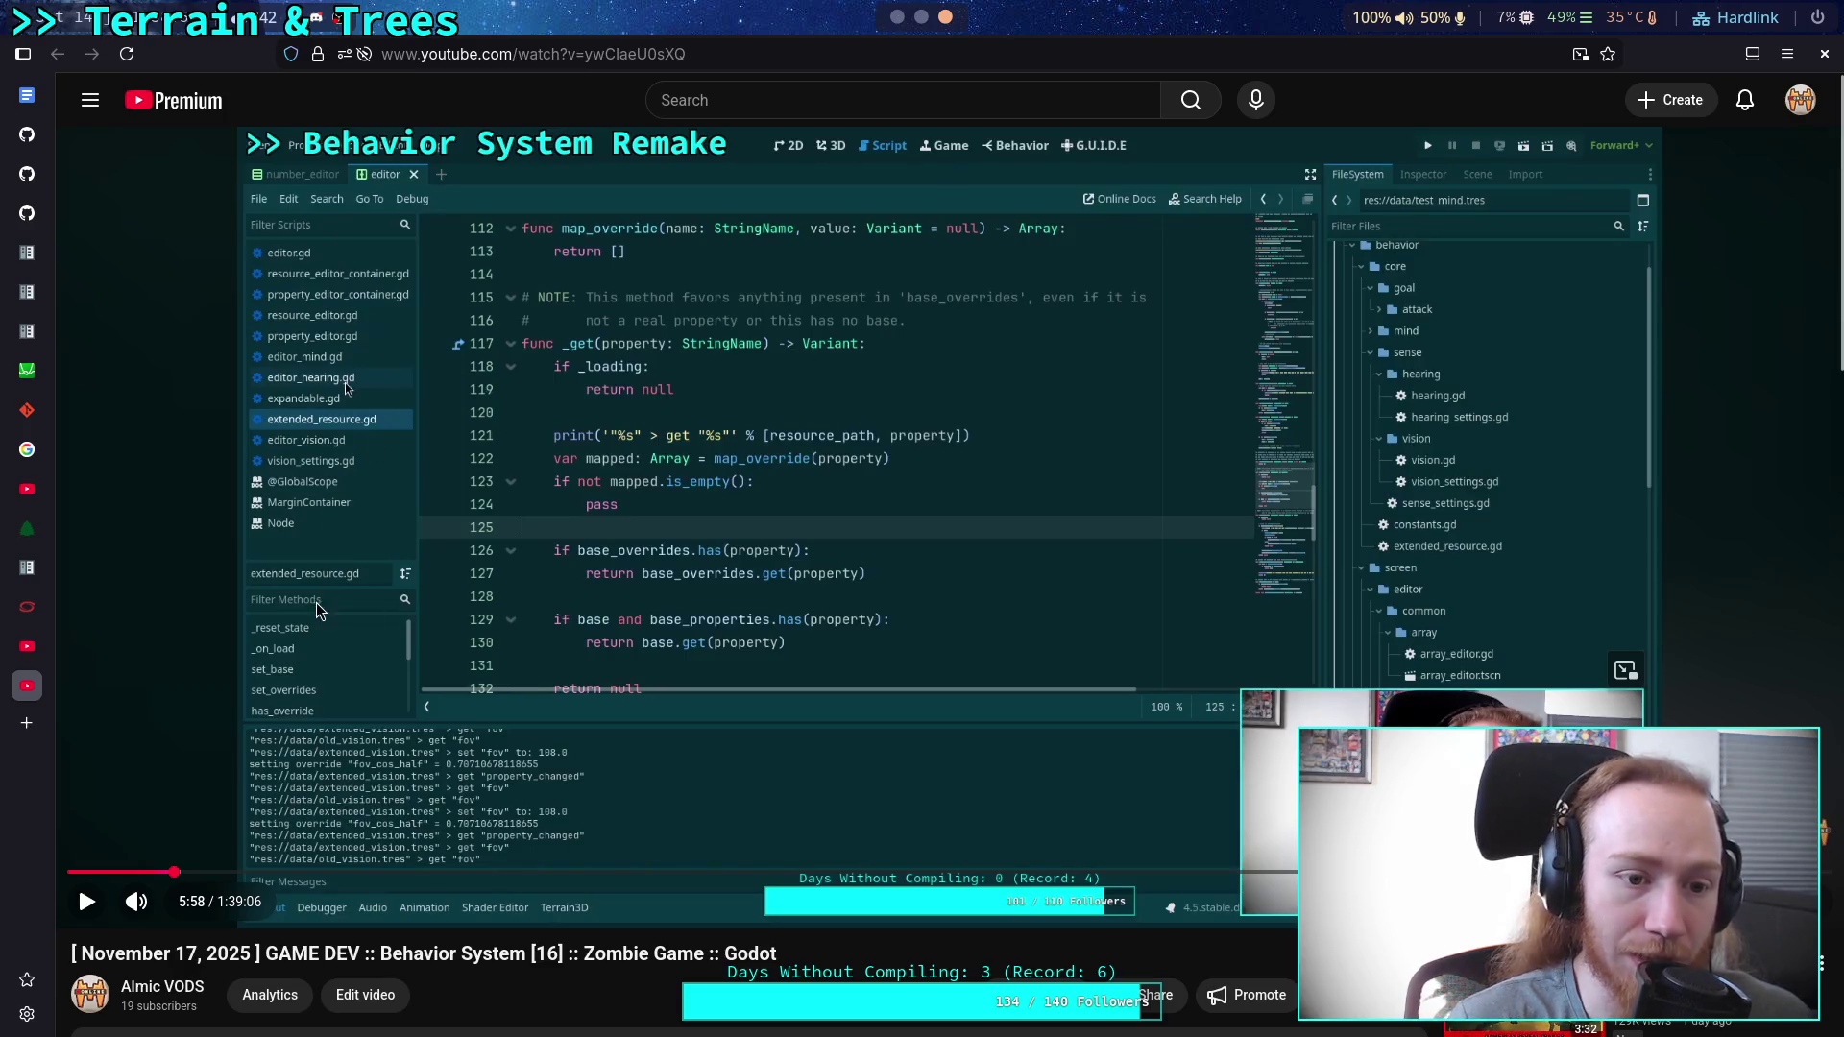
{"action": "left_click", "coordinate": [326, 504]}
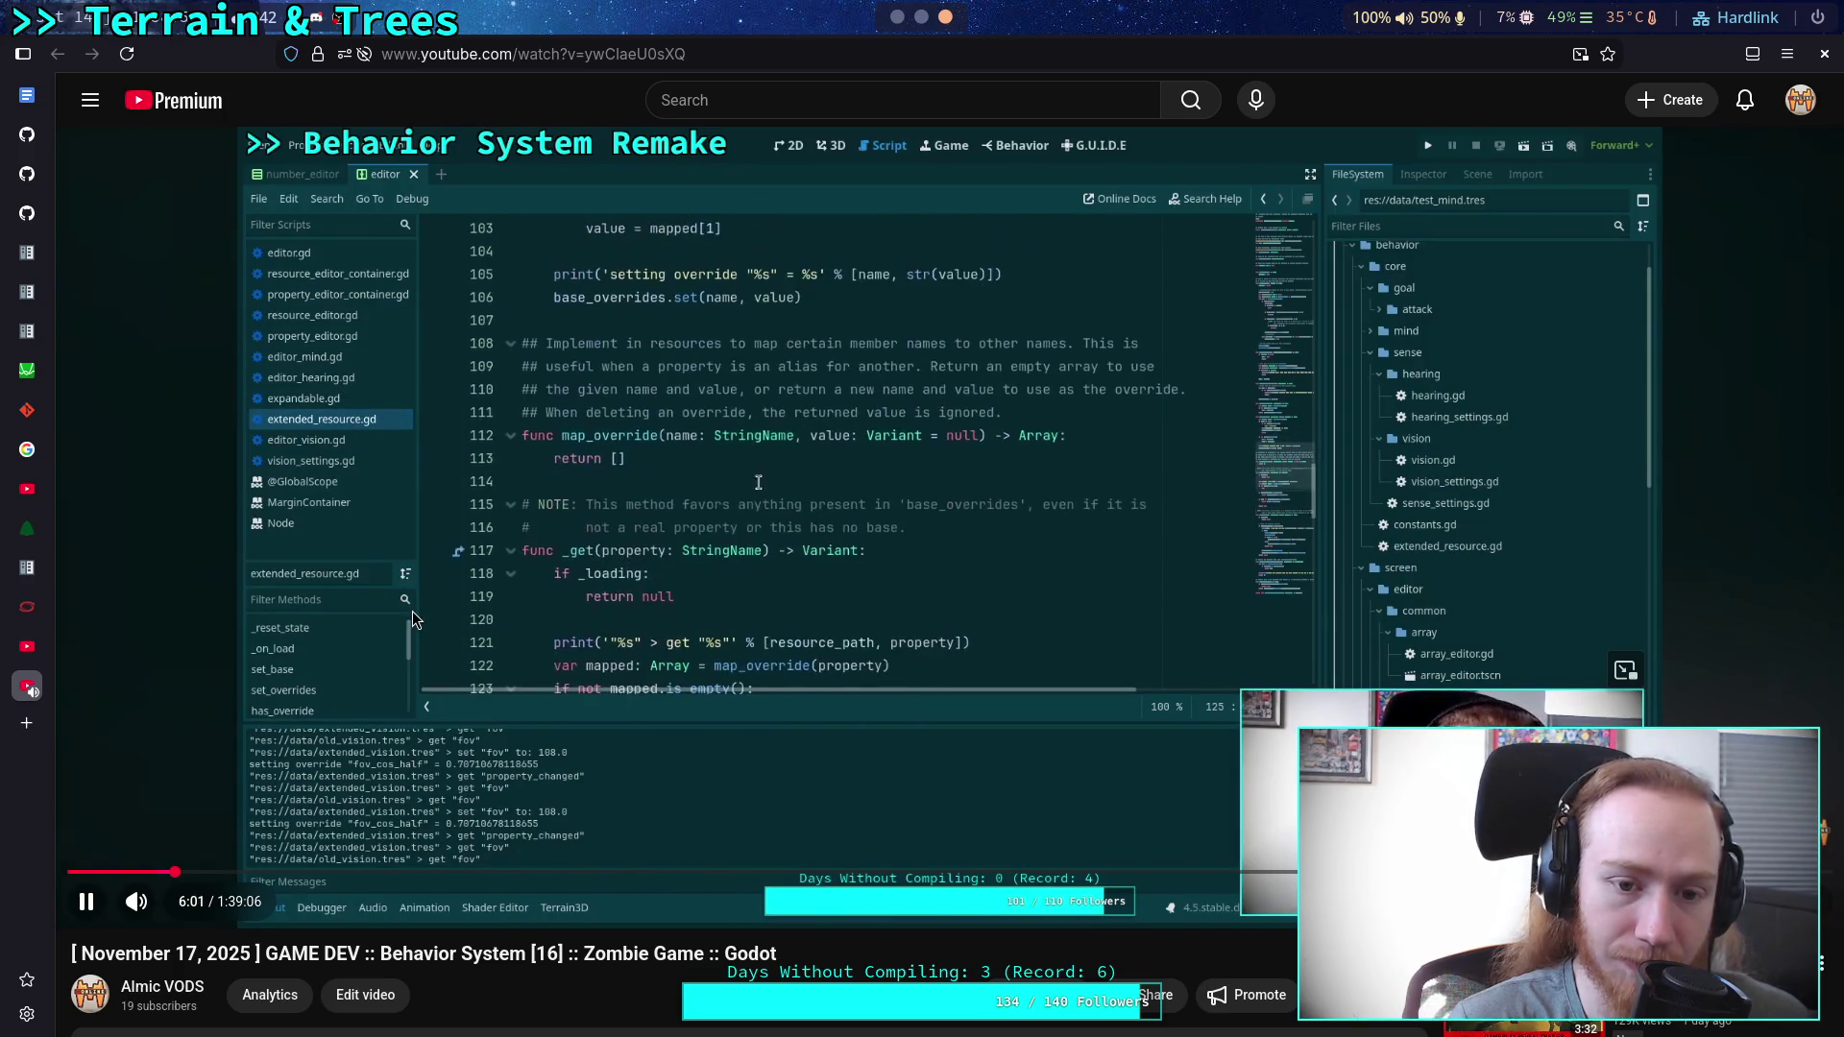
{"action": "left_click", "coordinate": [669, 669]}
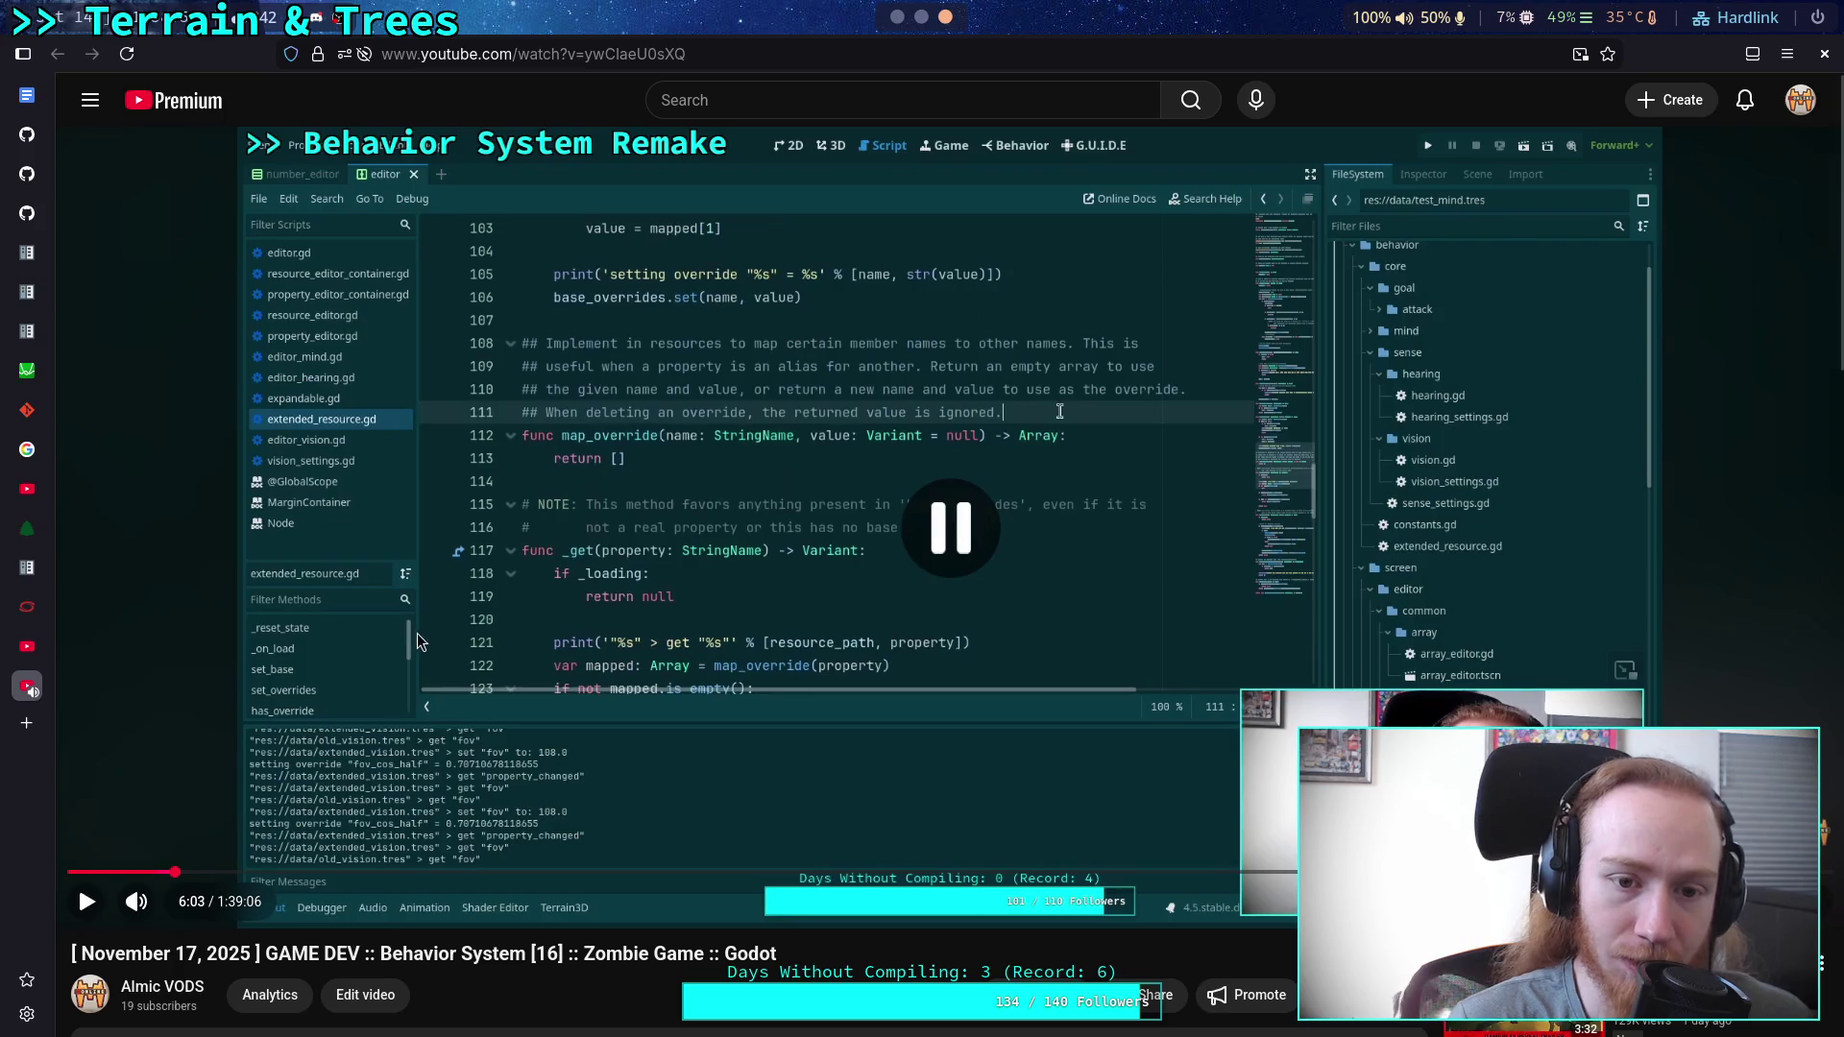
{"action": "left_click", "coordinate": [350, 361]}
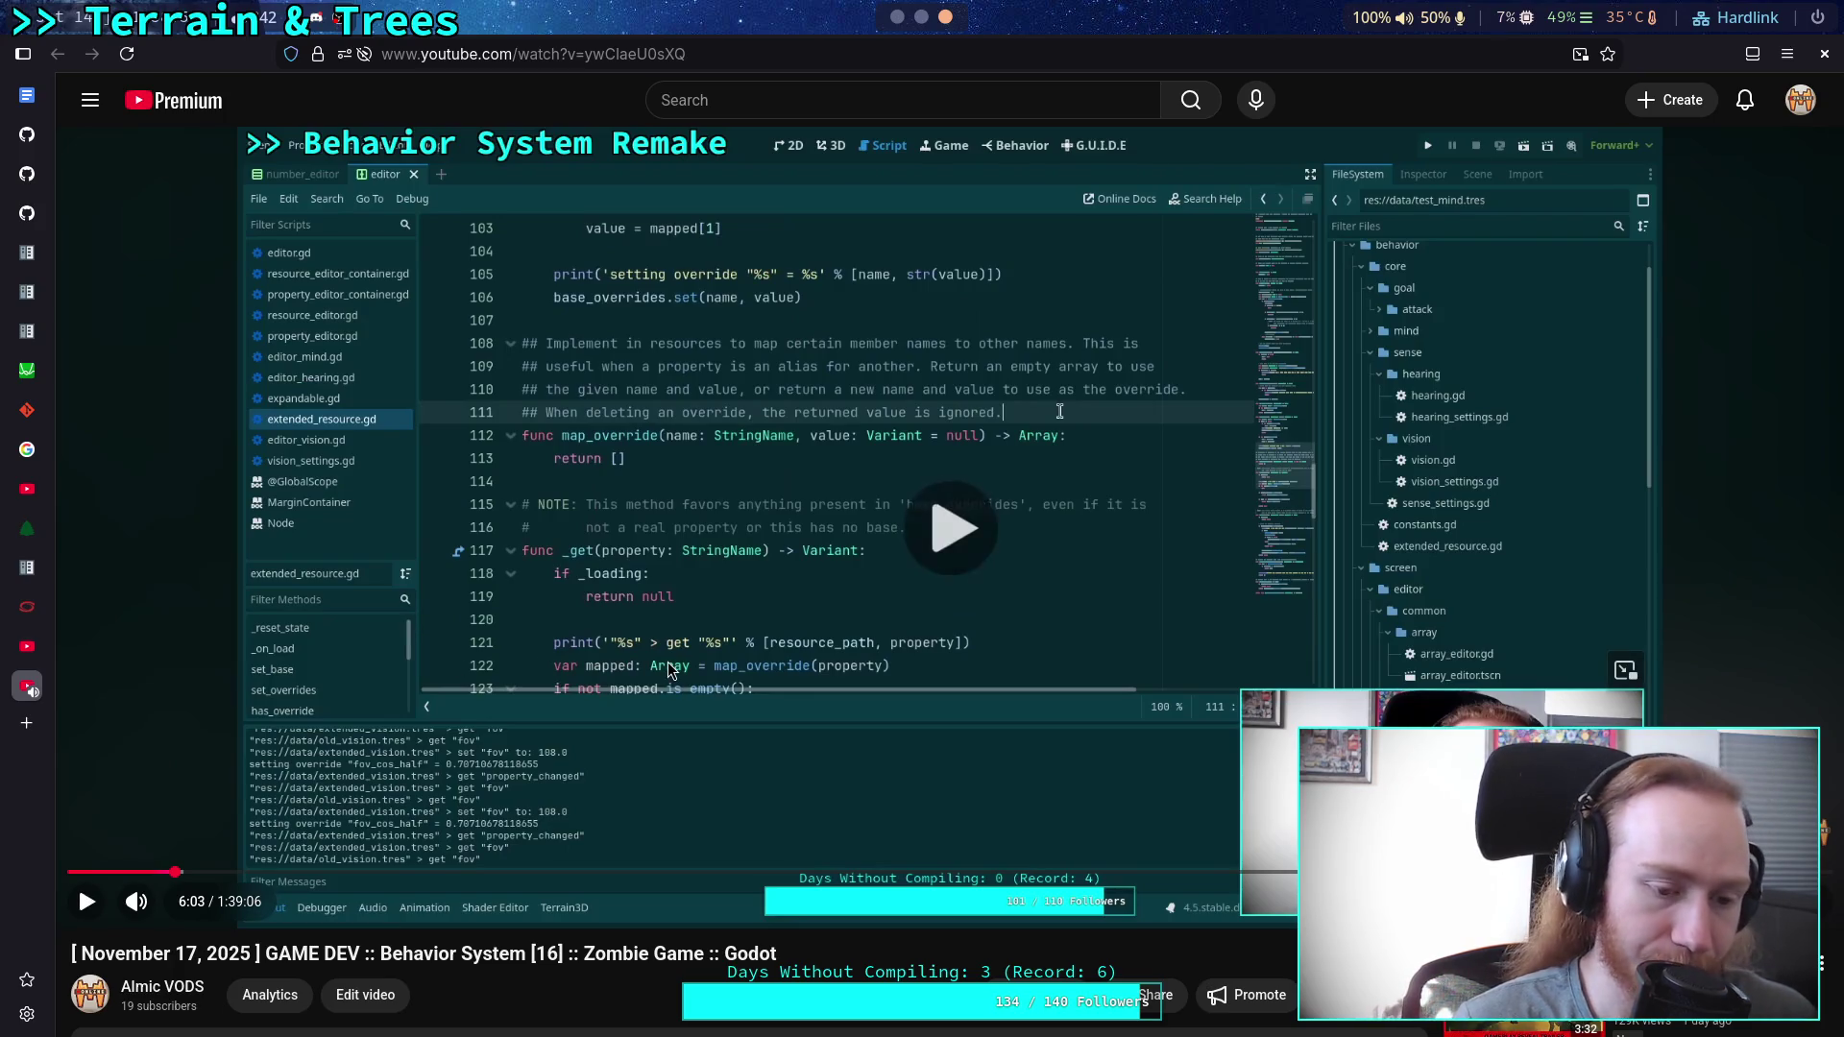
{"action": "key", "text": "Left"}
{"action": "key", "text": "Left"}
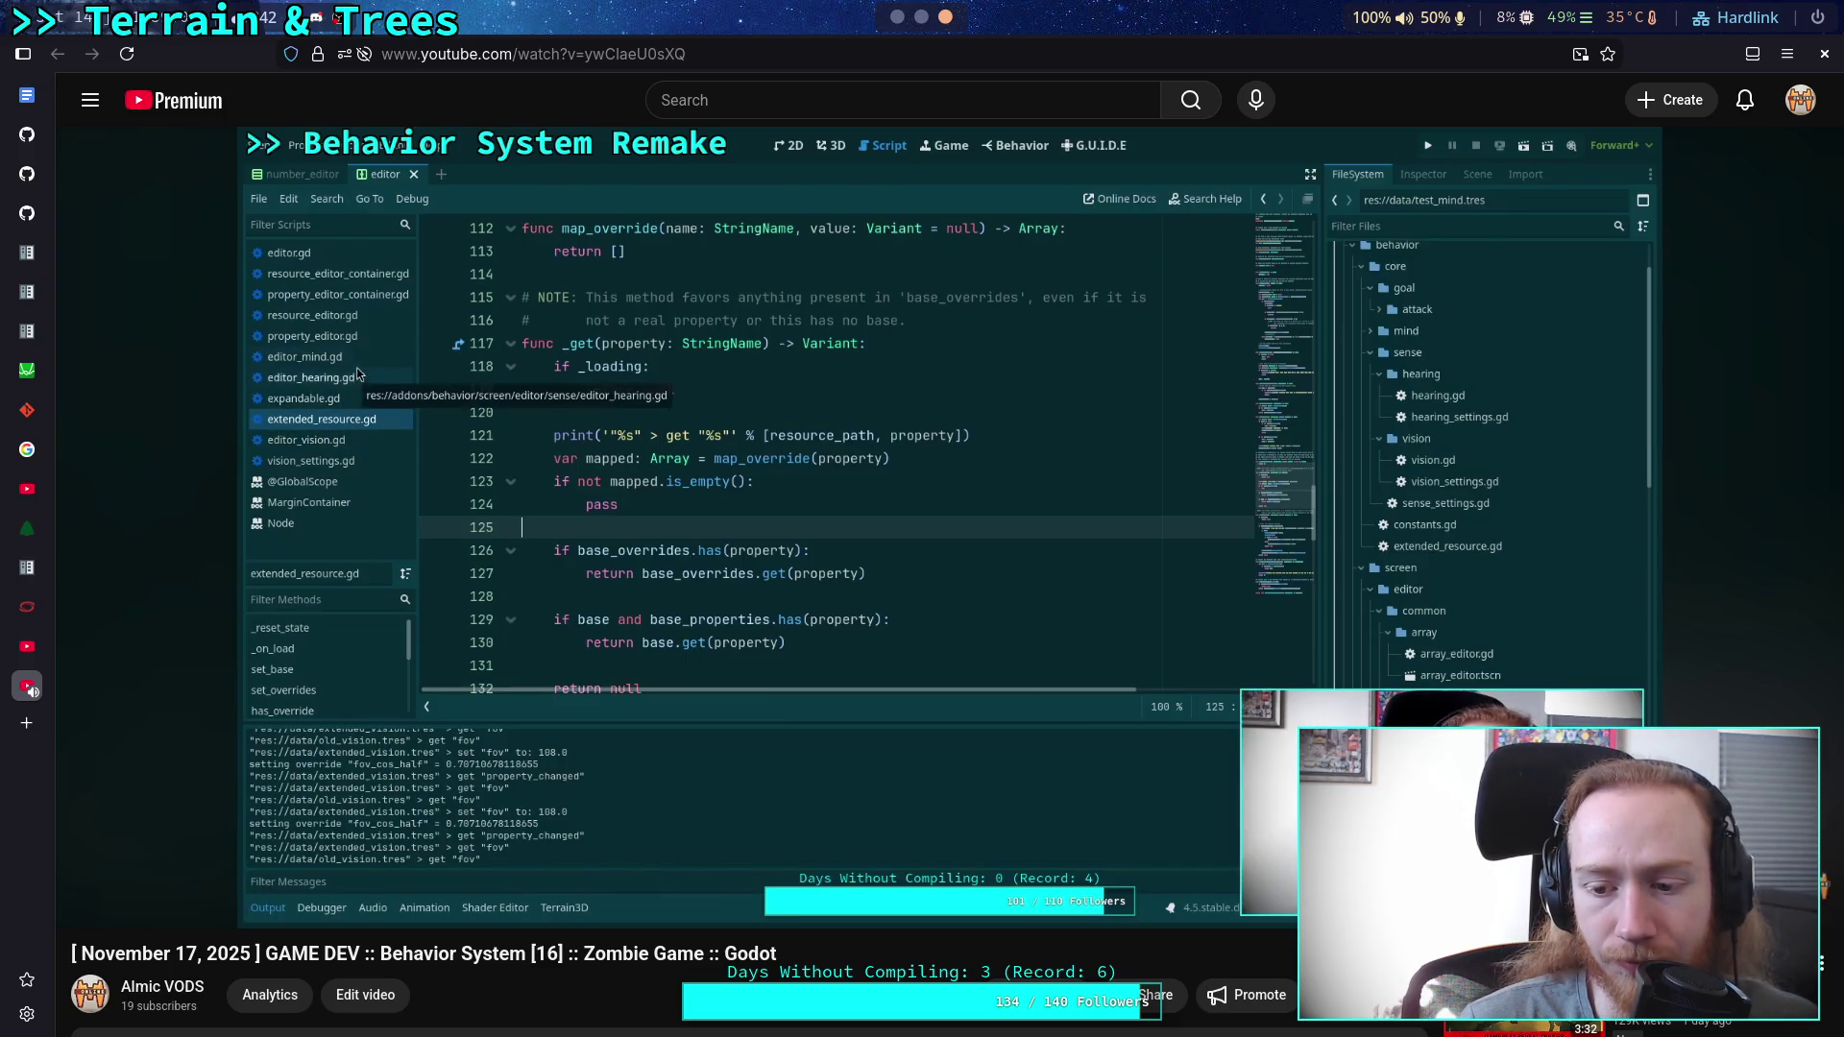
{"action": "key", "text": "Left"}
{"action": "key", "text": "Left"}
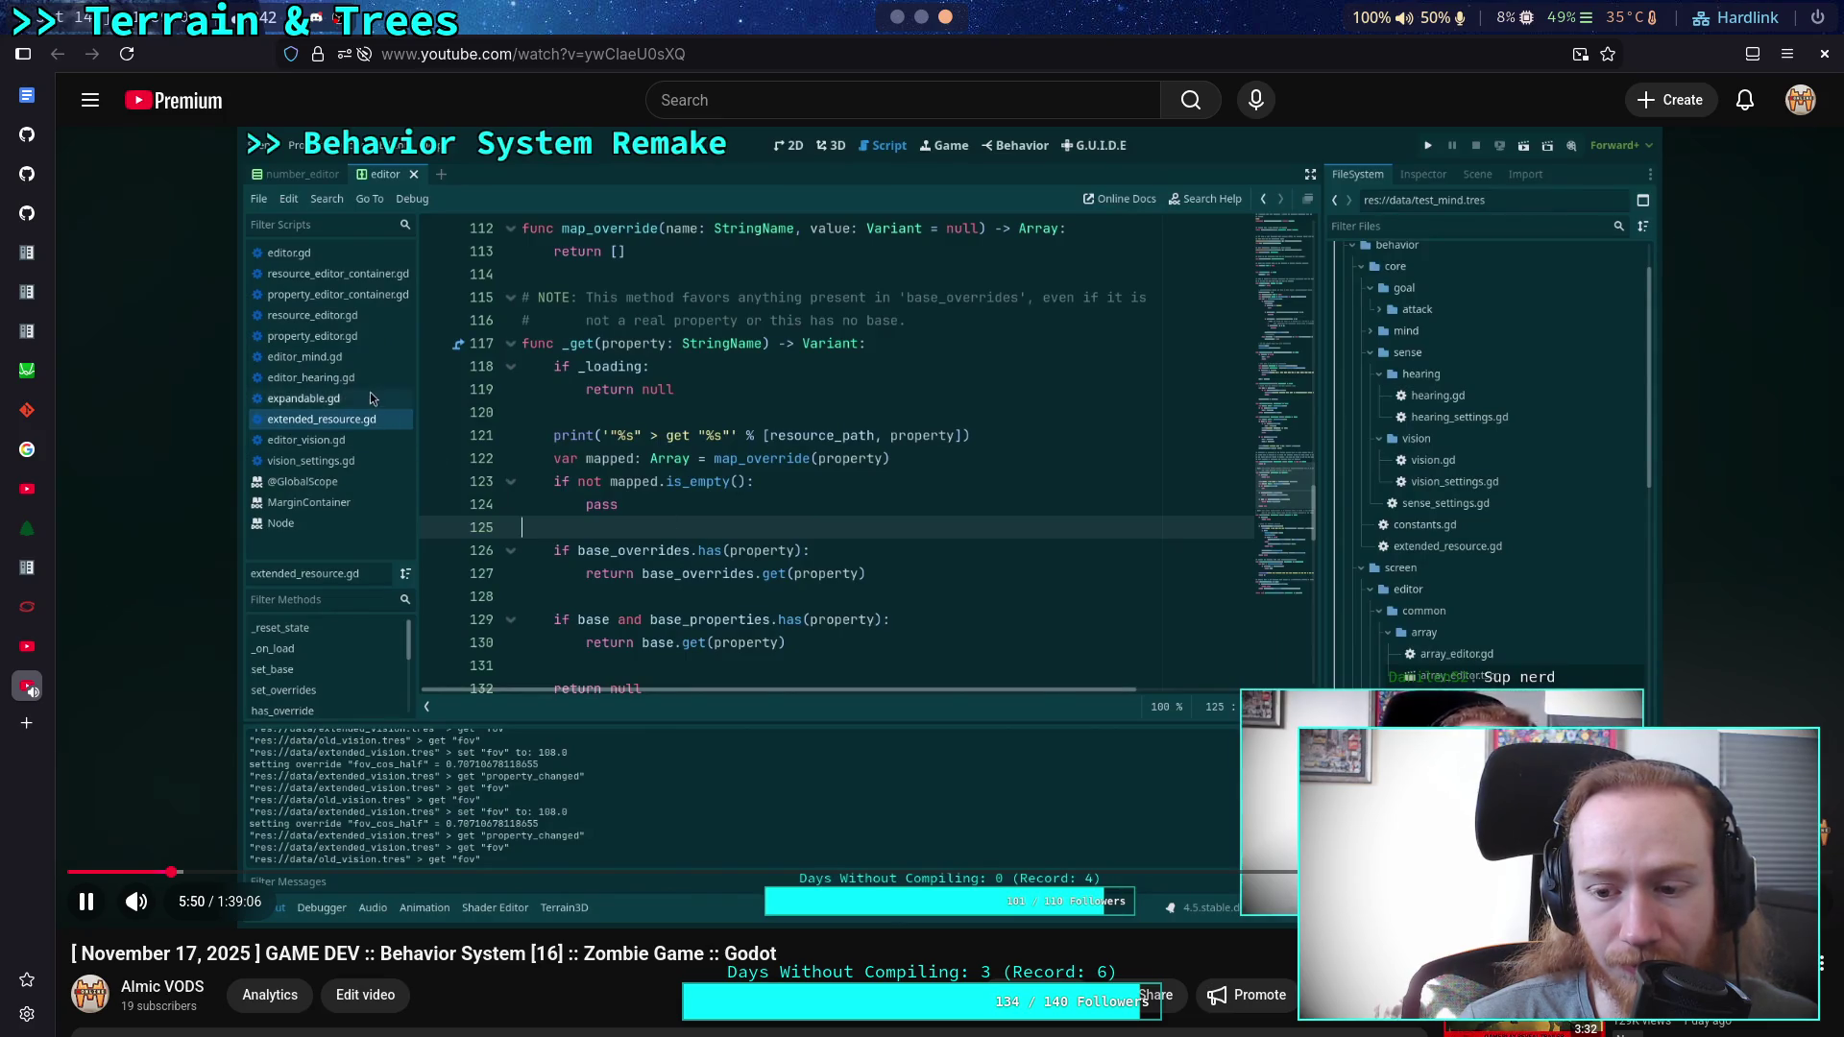
{"action": "key", "text": "Left"}
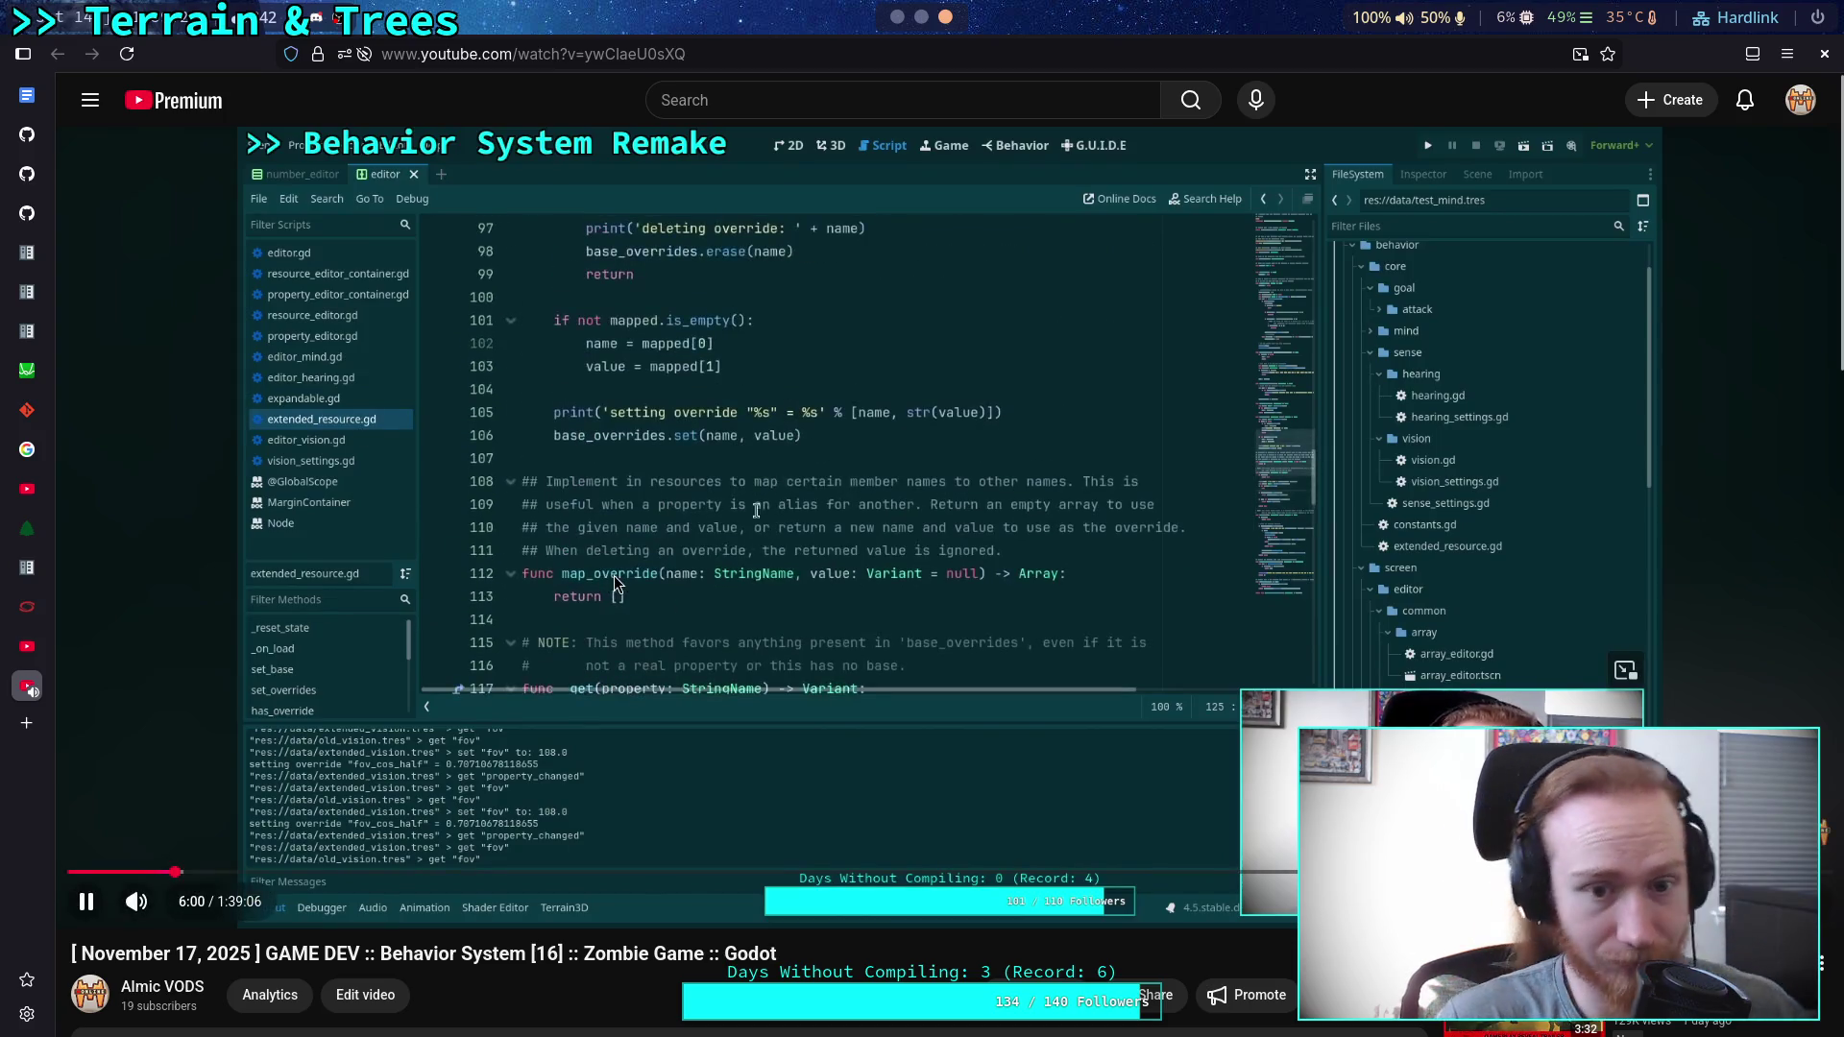
{"action": "left_click", "coordinate": [616, 582]}
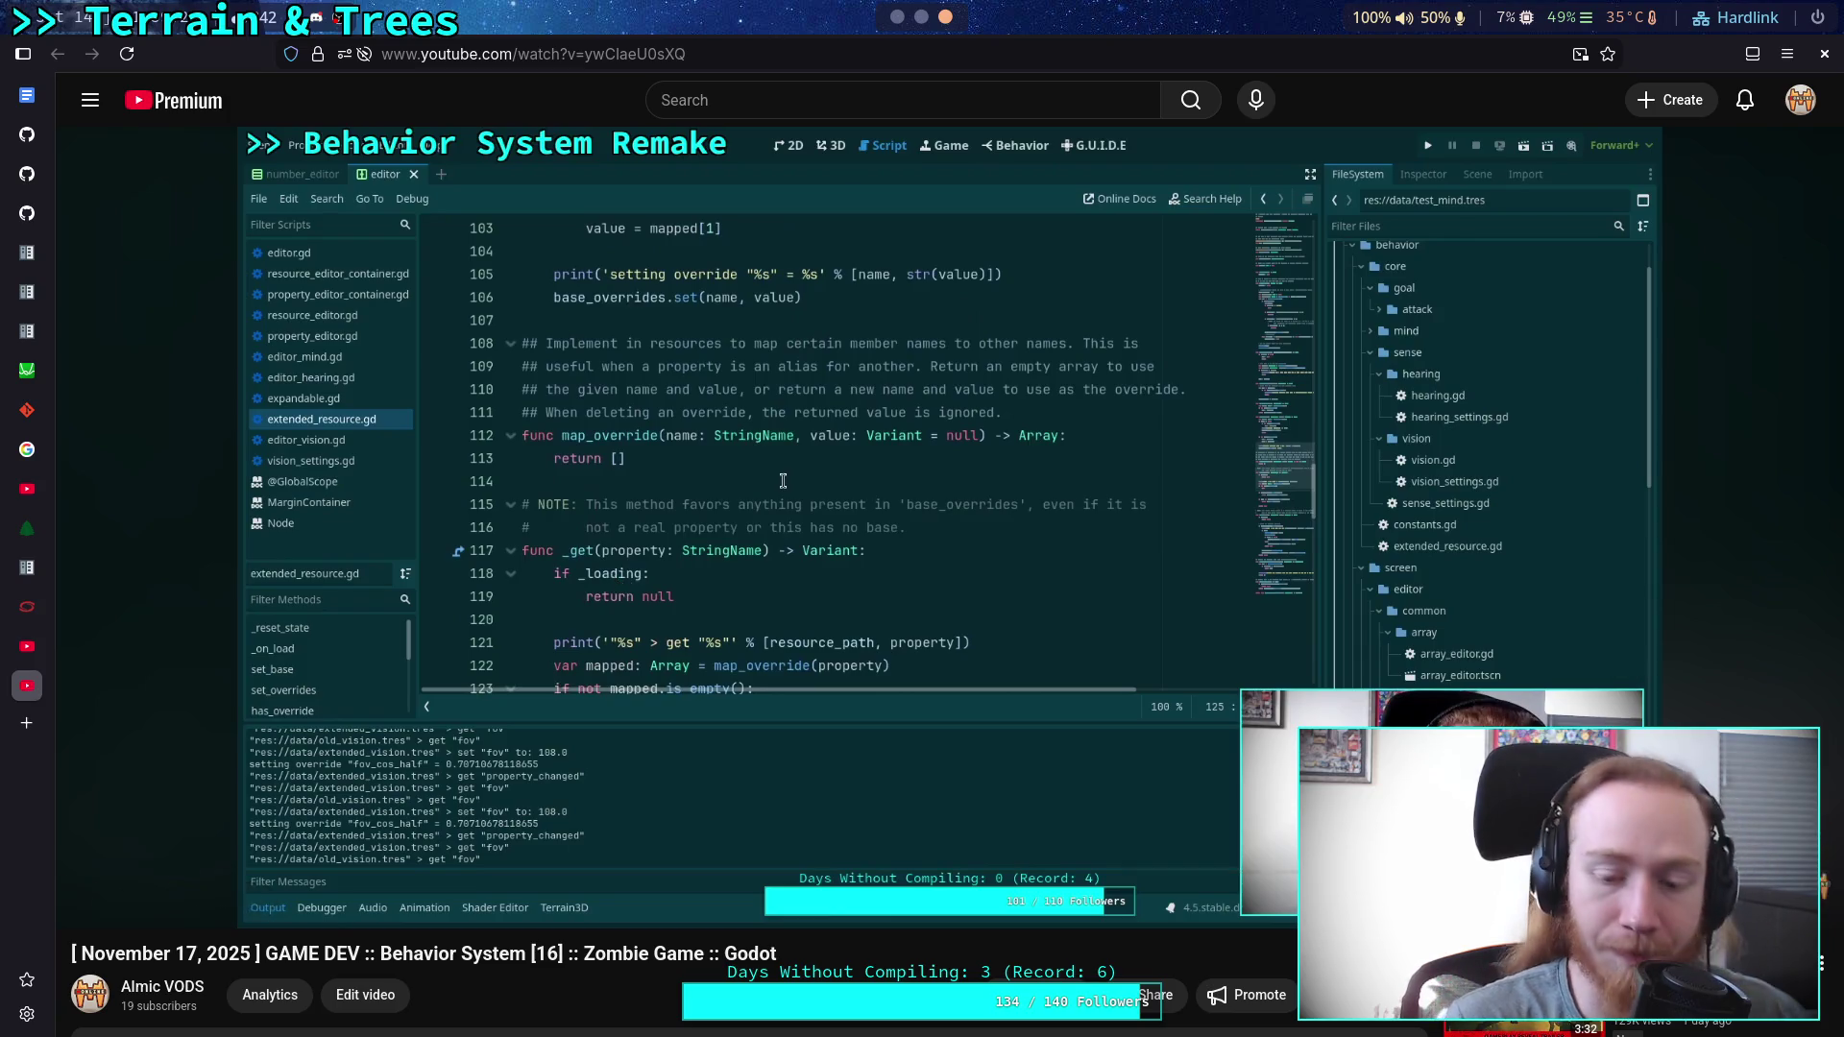
{"action": "left_click", "coordinate": [680, 881]}
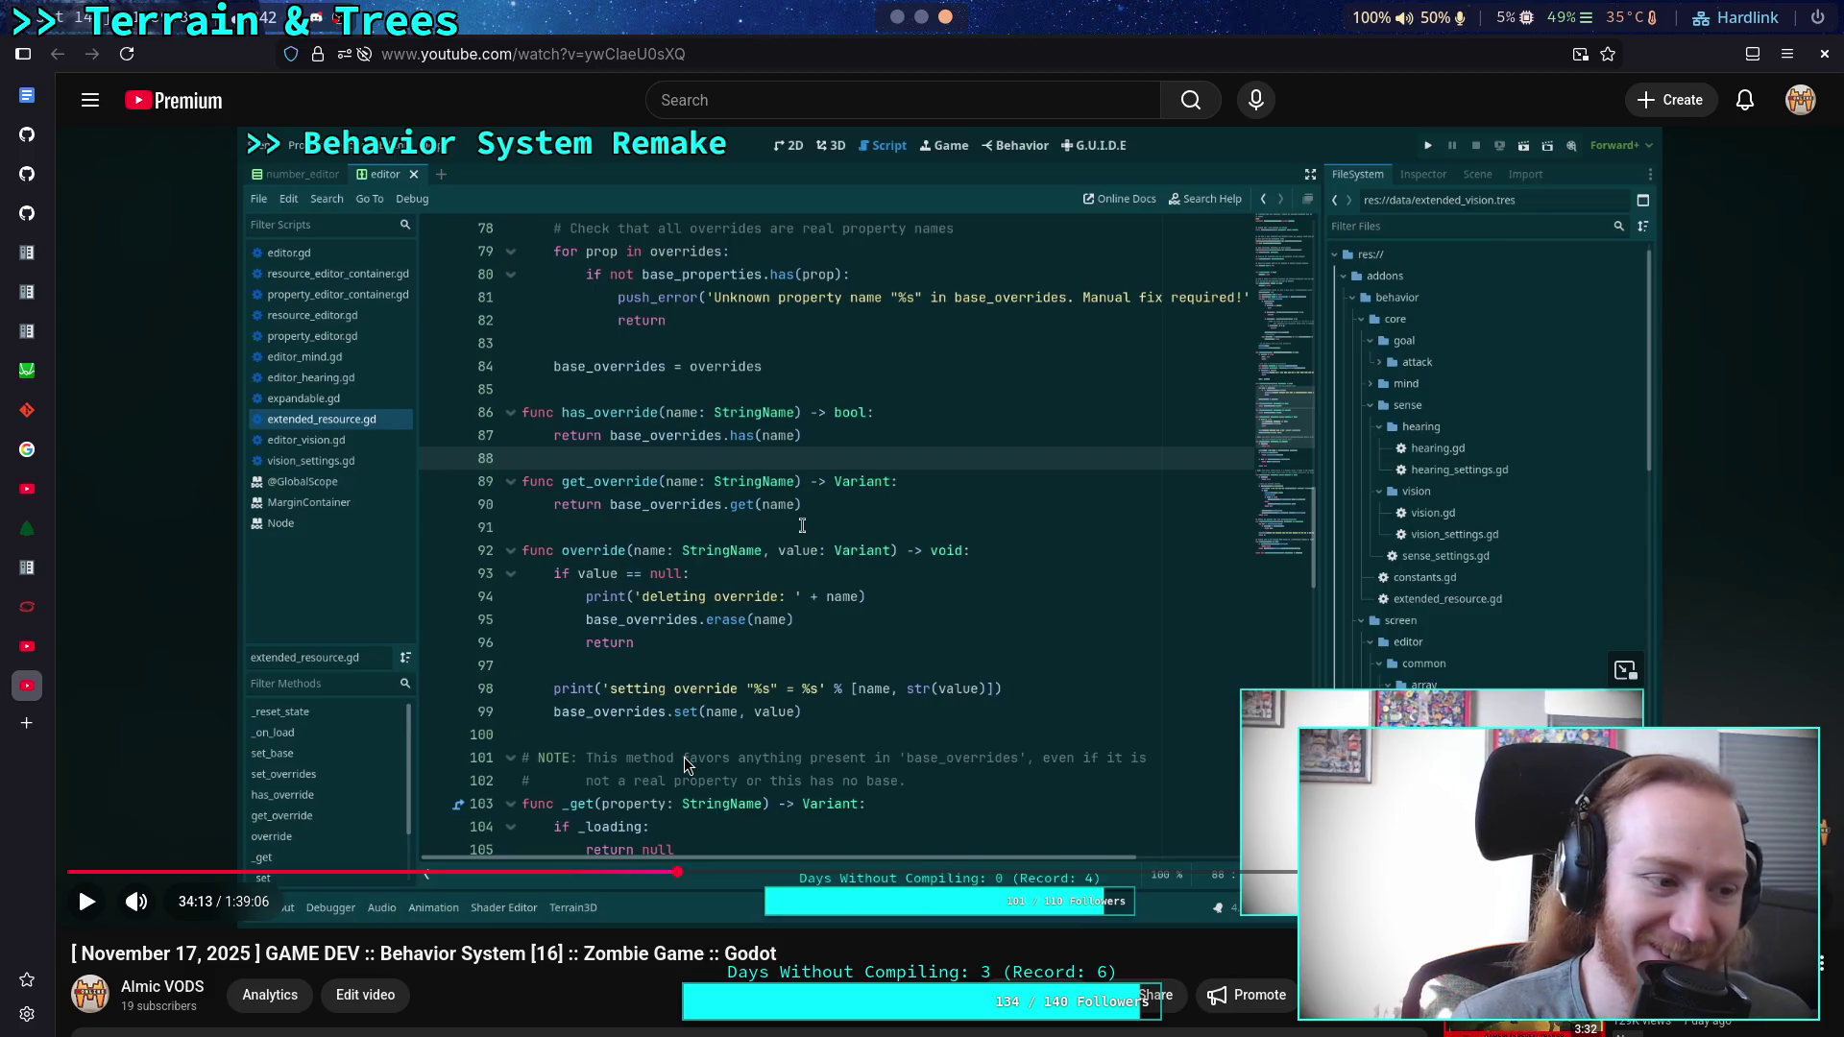
Play briefly, then seek the VOD to 35:47 and on to 36:48 on vision_settings.gd.
{"action": "scroll", "coordinate": [685, 764], "scroll_direction": "down", "scroll_amount": 3}
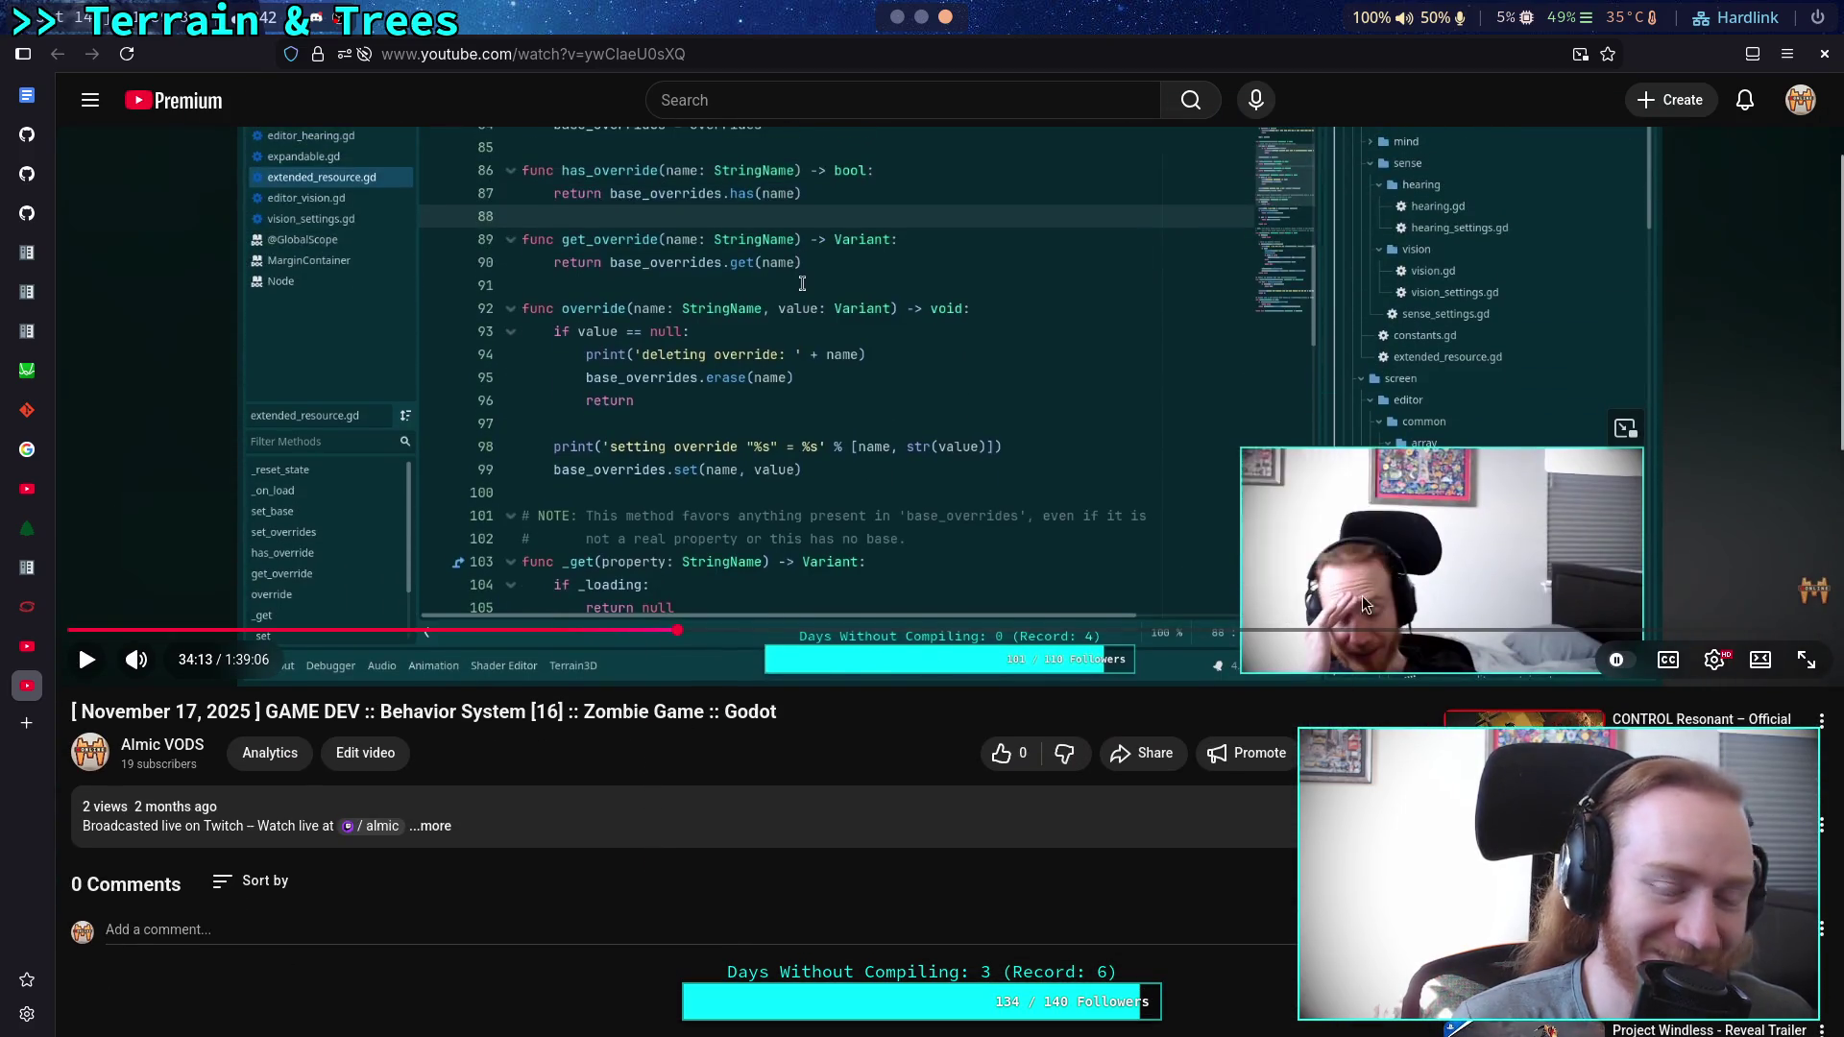
{"action": "left_click", "coordinate": [711, 516]}
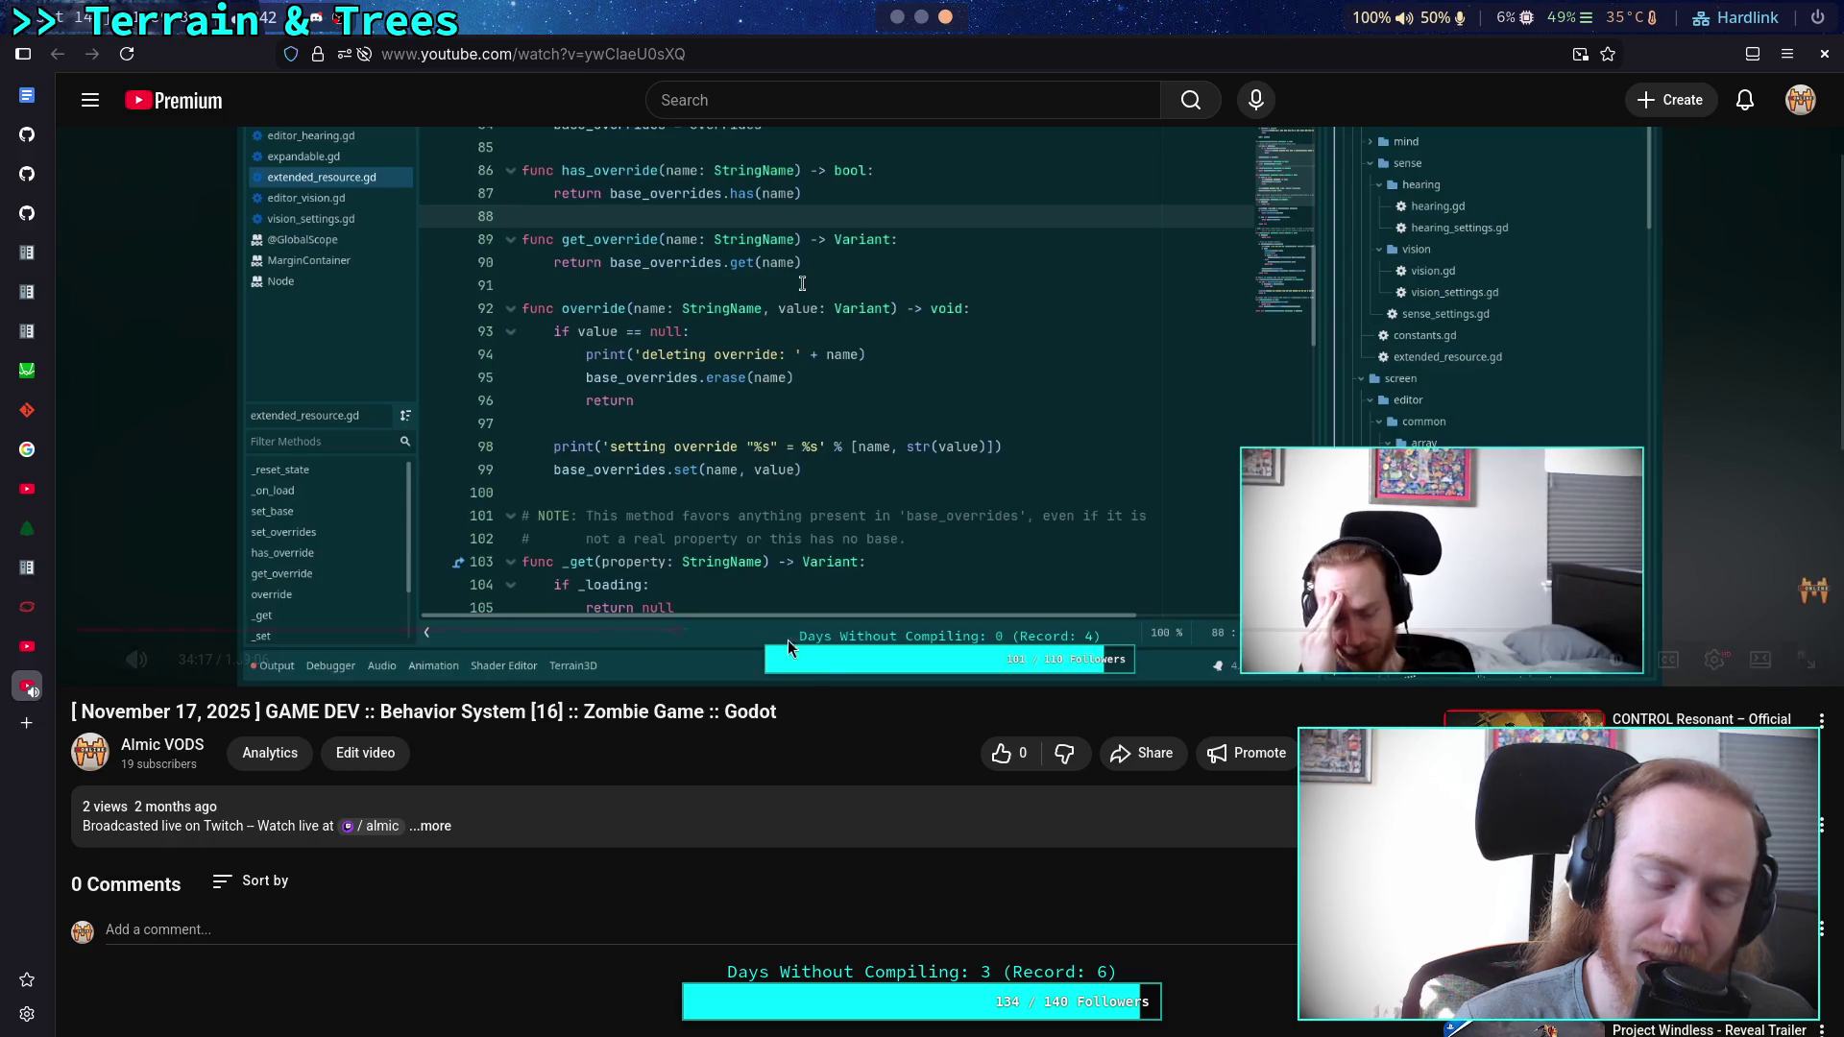
{"action": "left_click", "coordinate": [813, 538]}
{"action": "scroll", "coordinate": [782, 538], "scroll_direction": "up", "scroll_amount": 3}
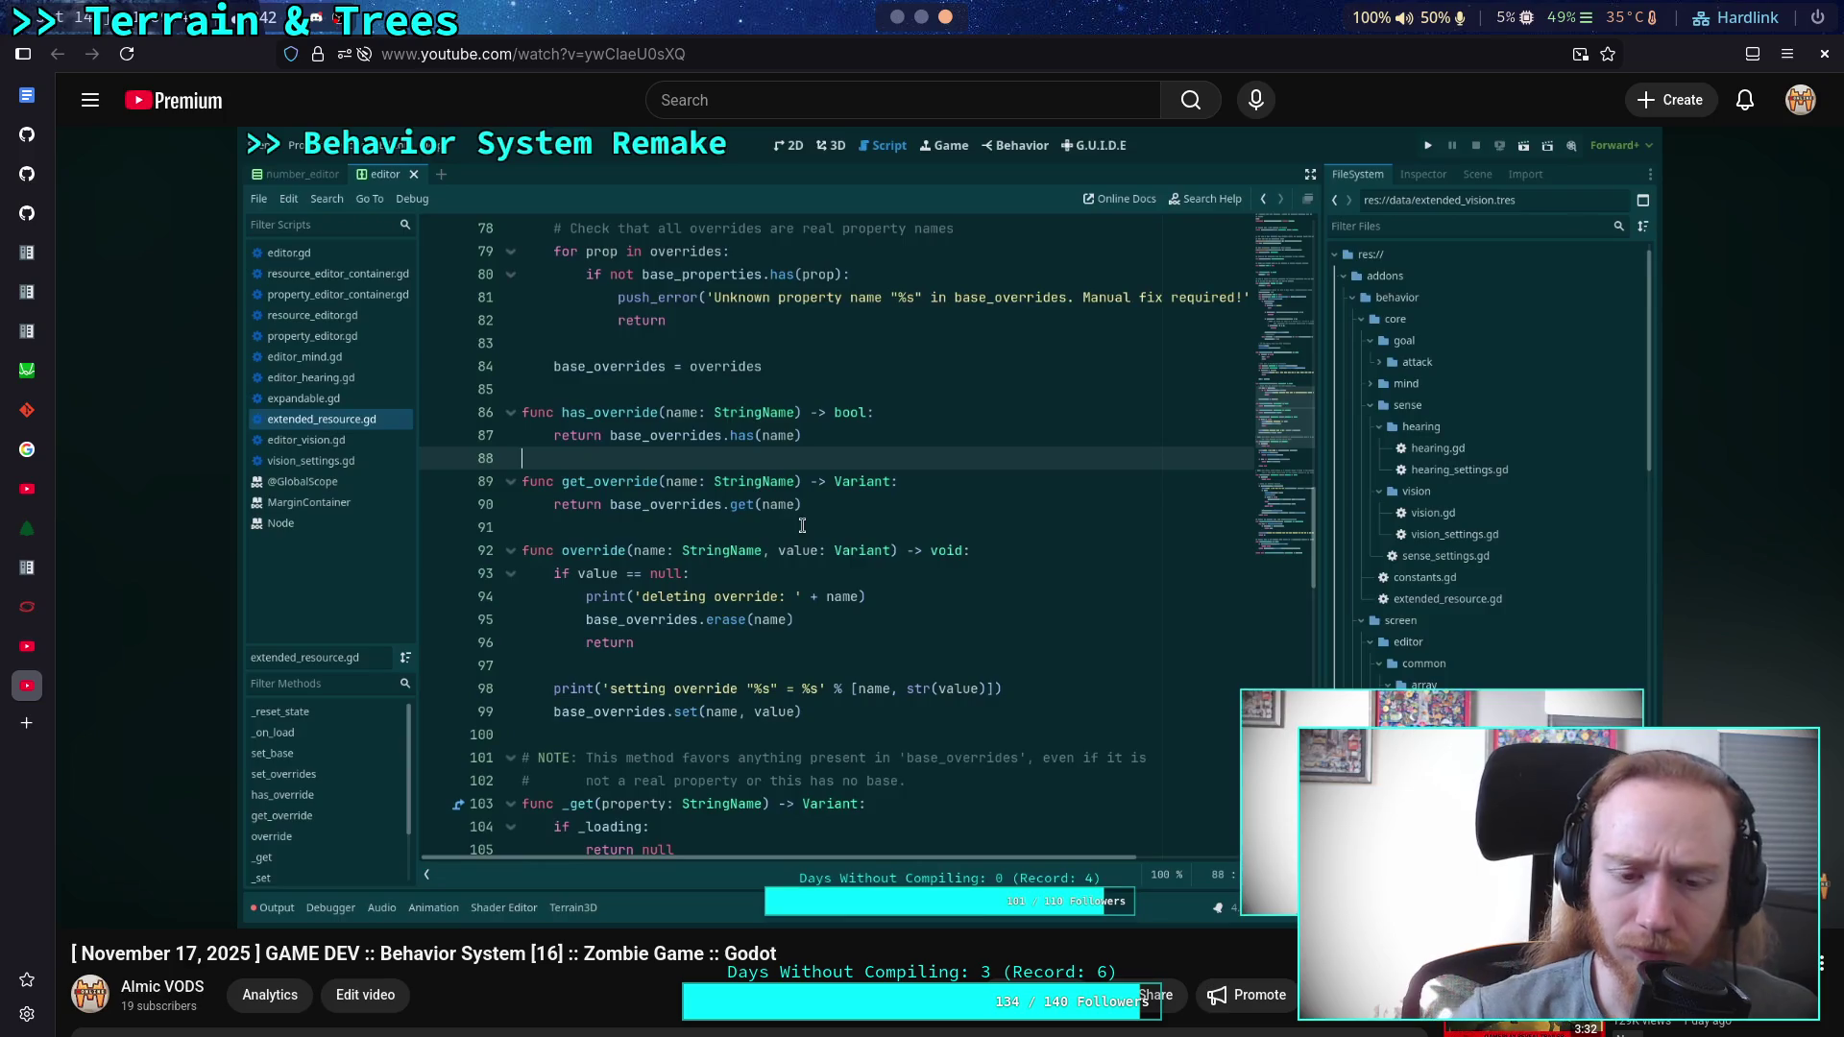
{"action": "left_click", "coordinate": [708, 872]}
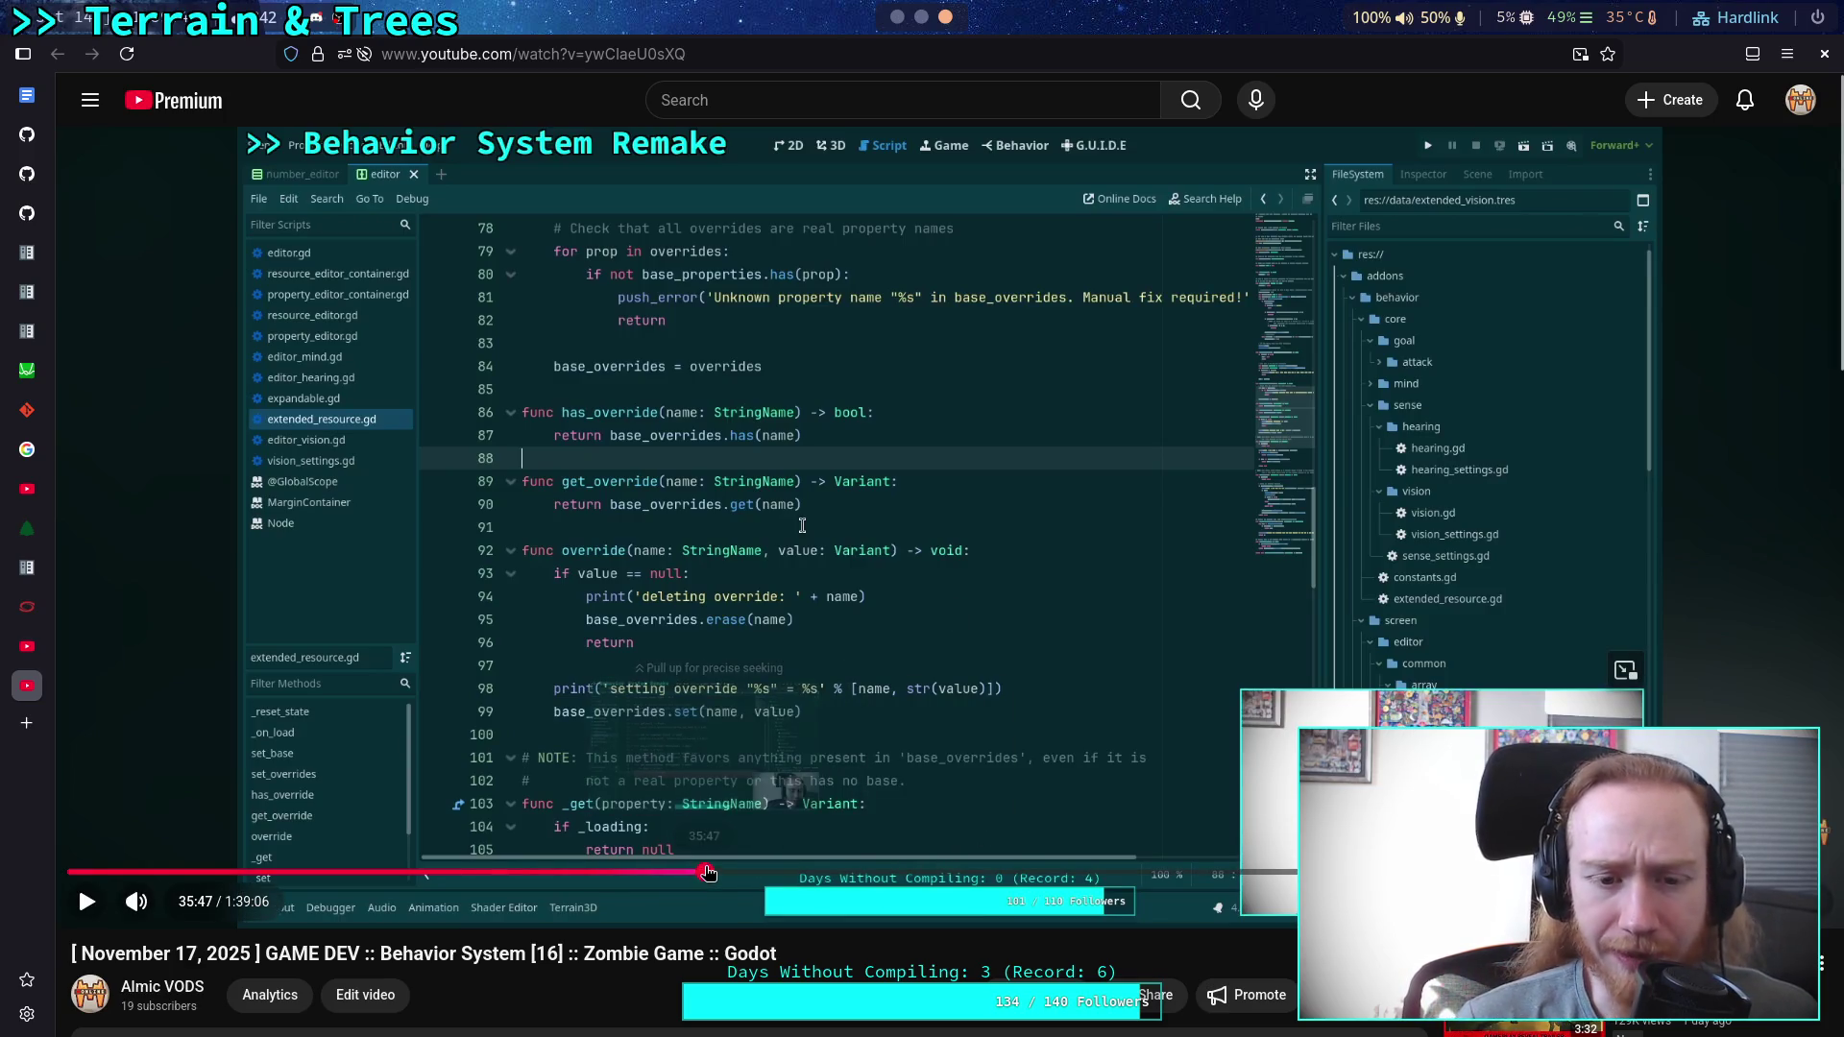
{"action": "left_click", "coordinate": [722, 871]}
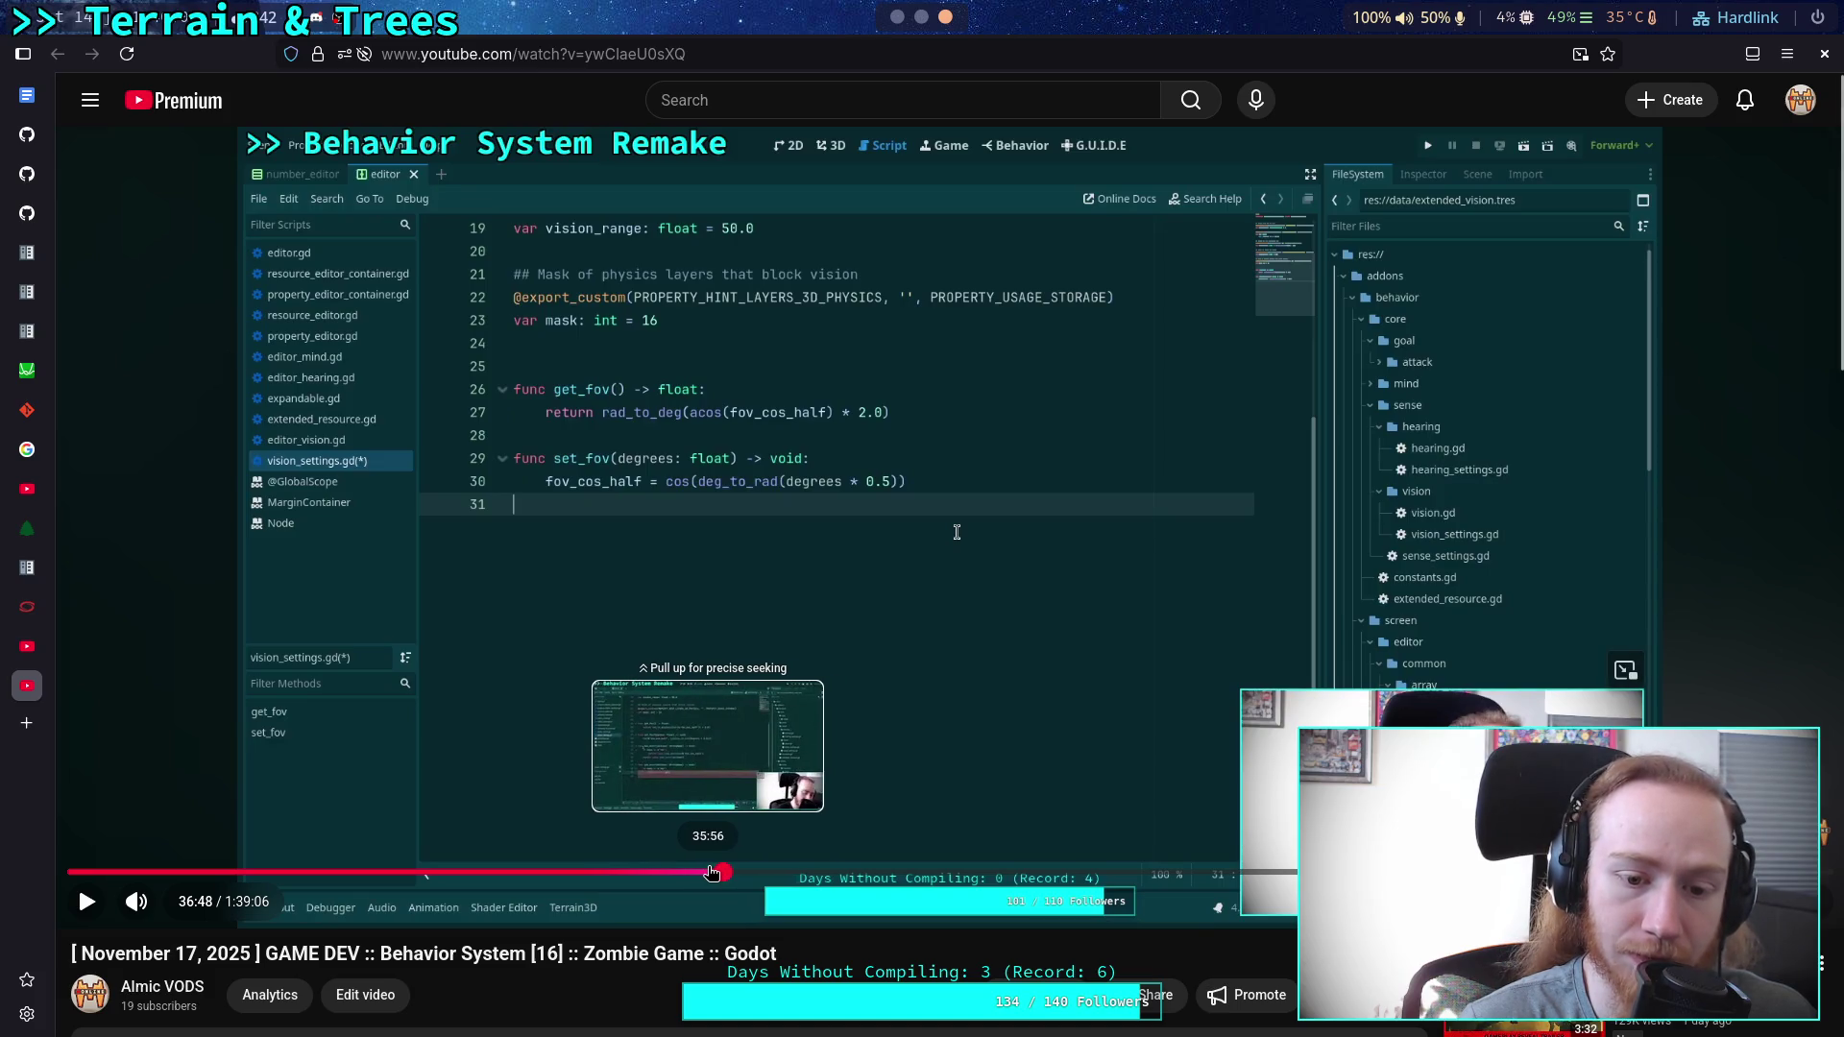
Replay the VOD from 35:56 to about 36:34 where fov becomes override methods, fullscreen.
{"action": "left_click", "coordinate": [710, 872]}
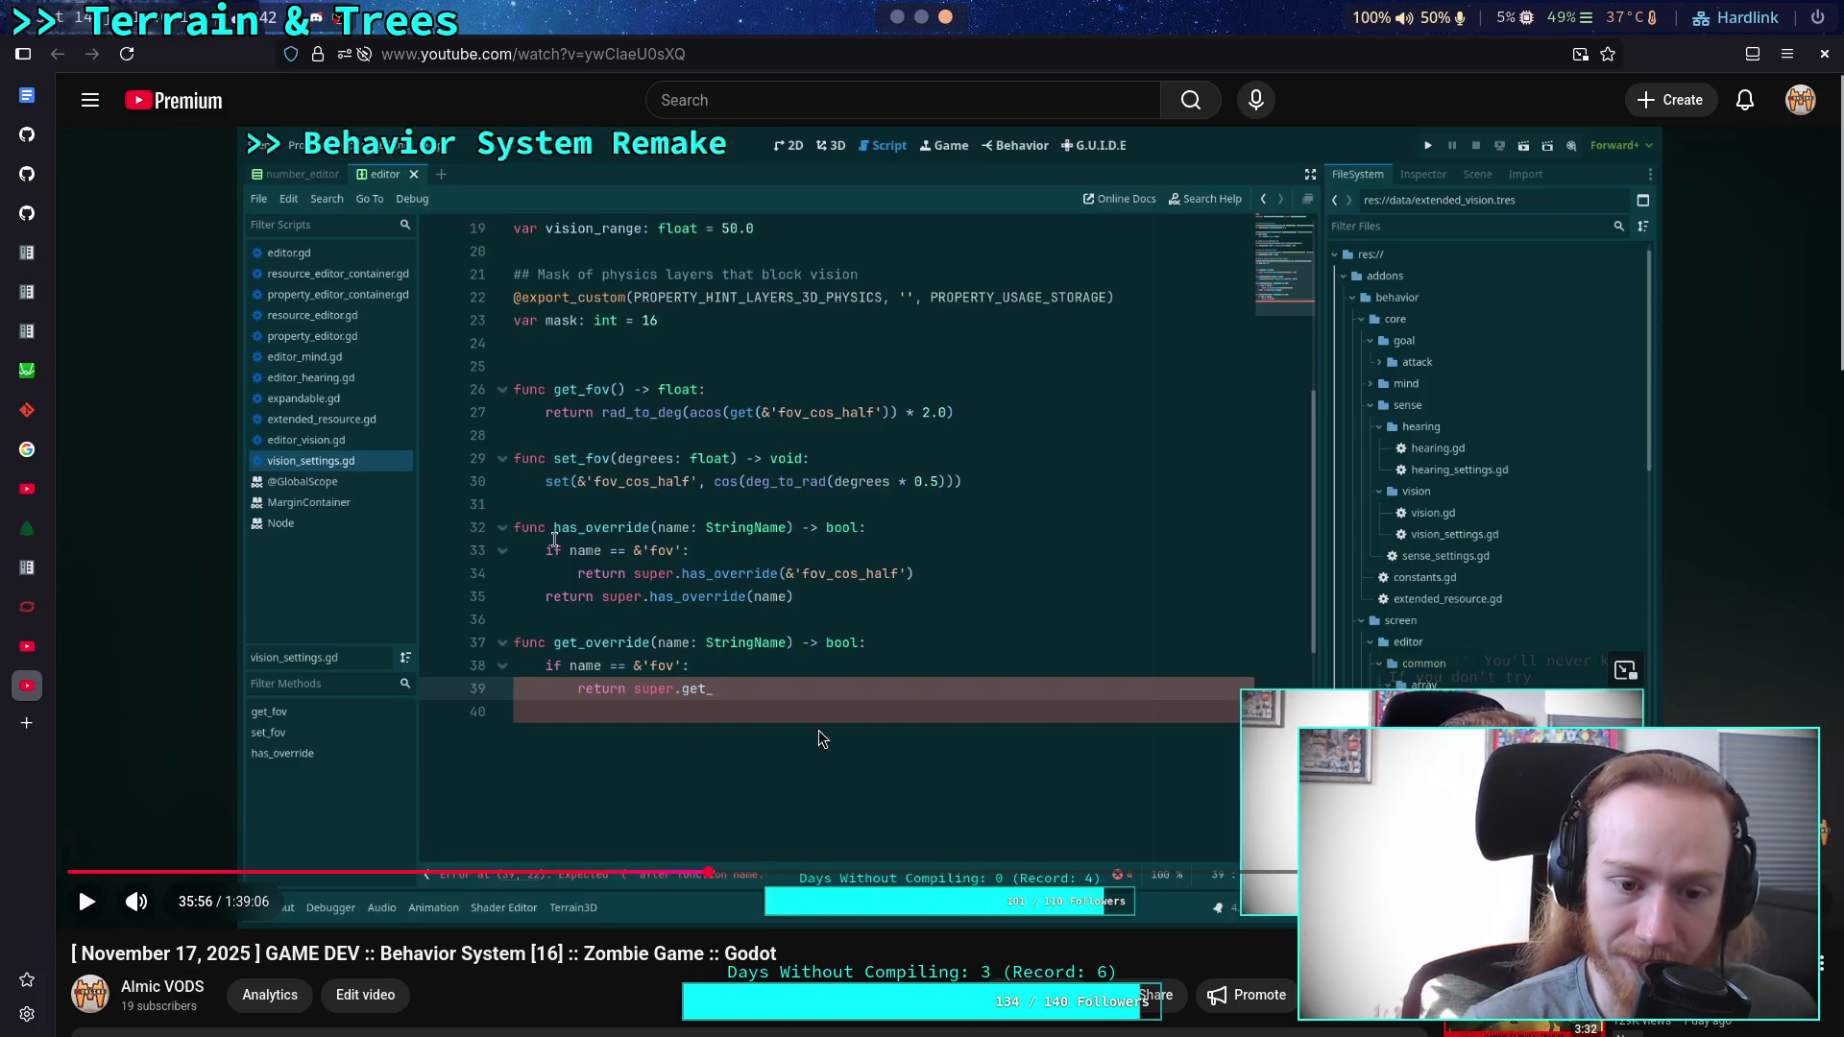
{"action": "left_click", "coordinate": [735, 728]}
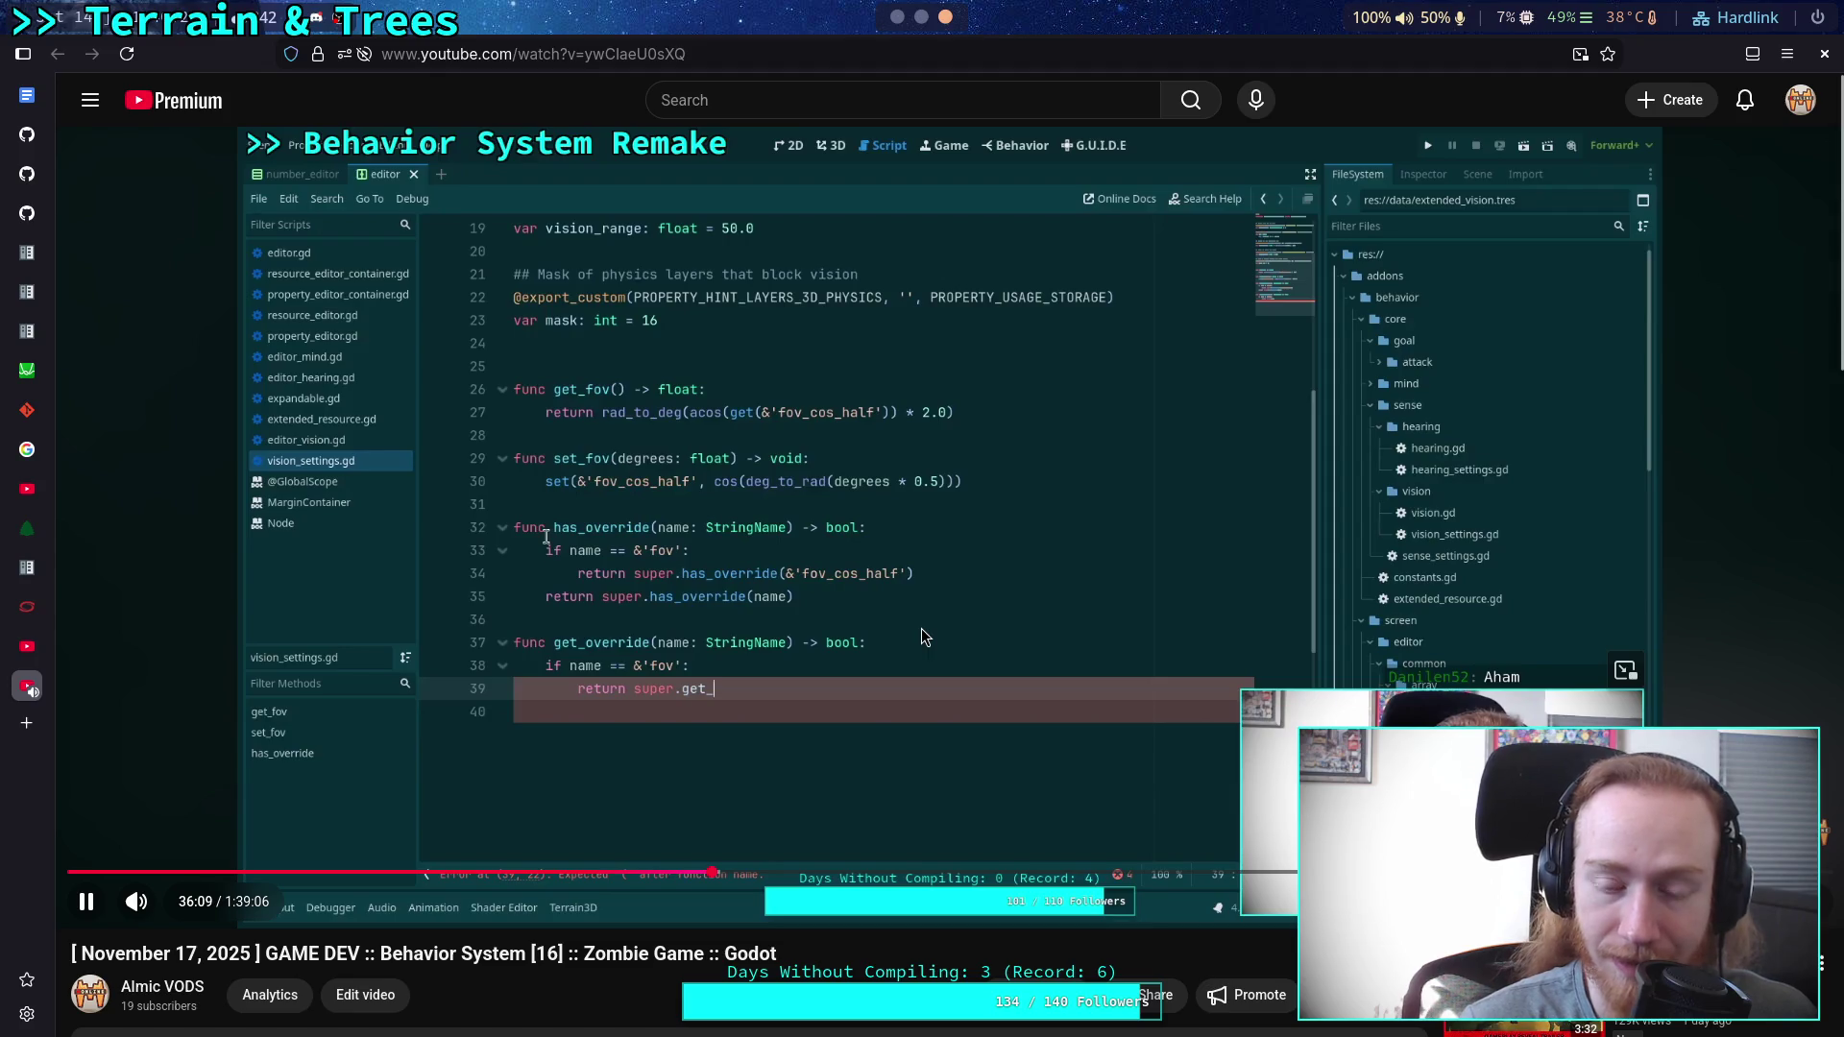
{"action": "key", "text": "Right"}
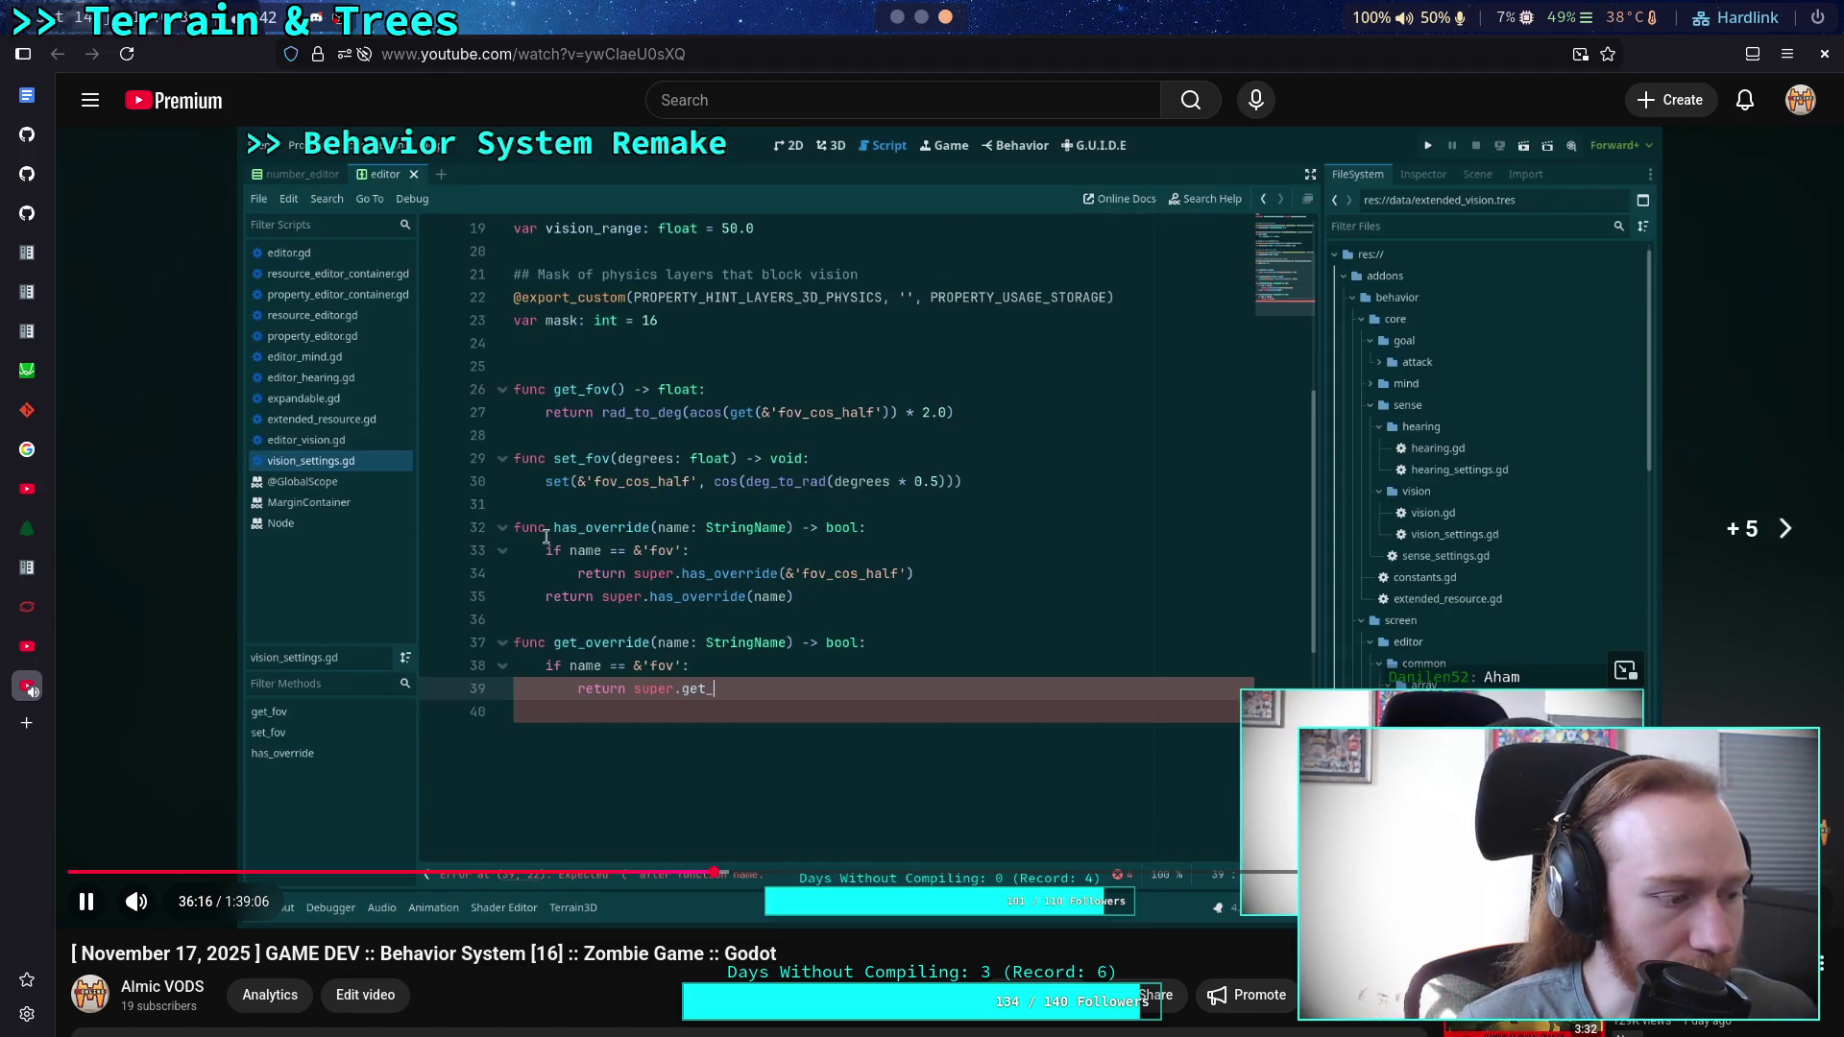
{"action": "key", "text": "Right"}
{"action": "key", "text": "Right"}
{"action": "key", "text": "Right"}
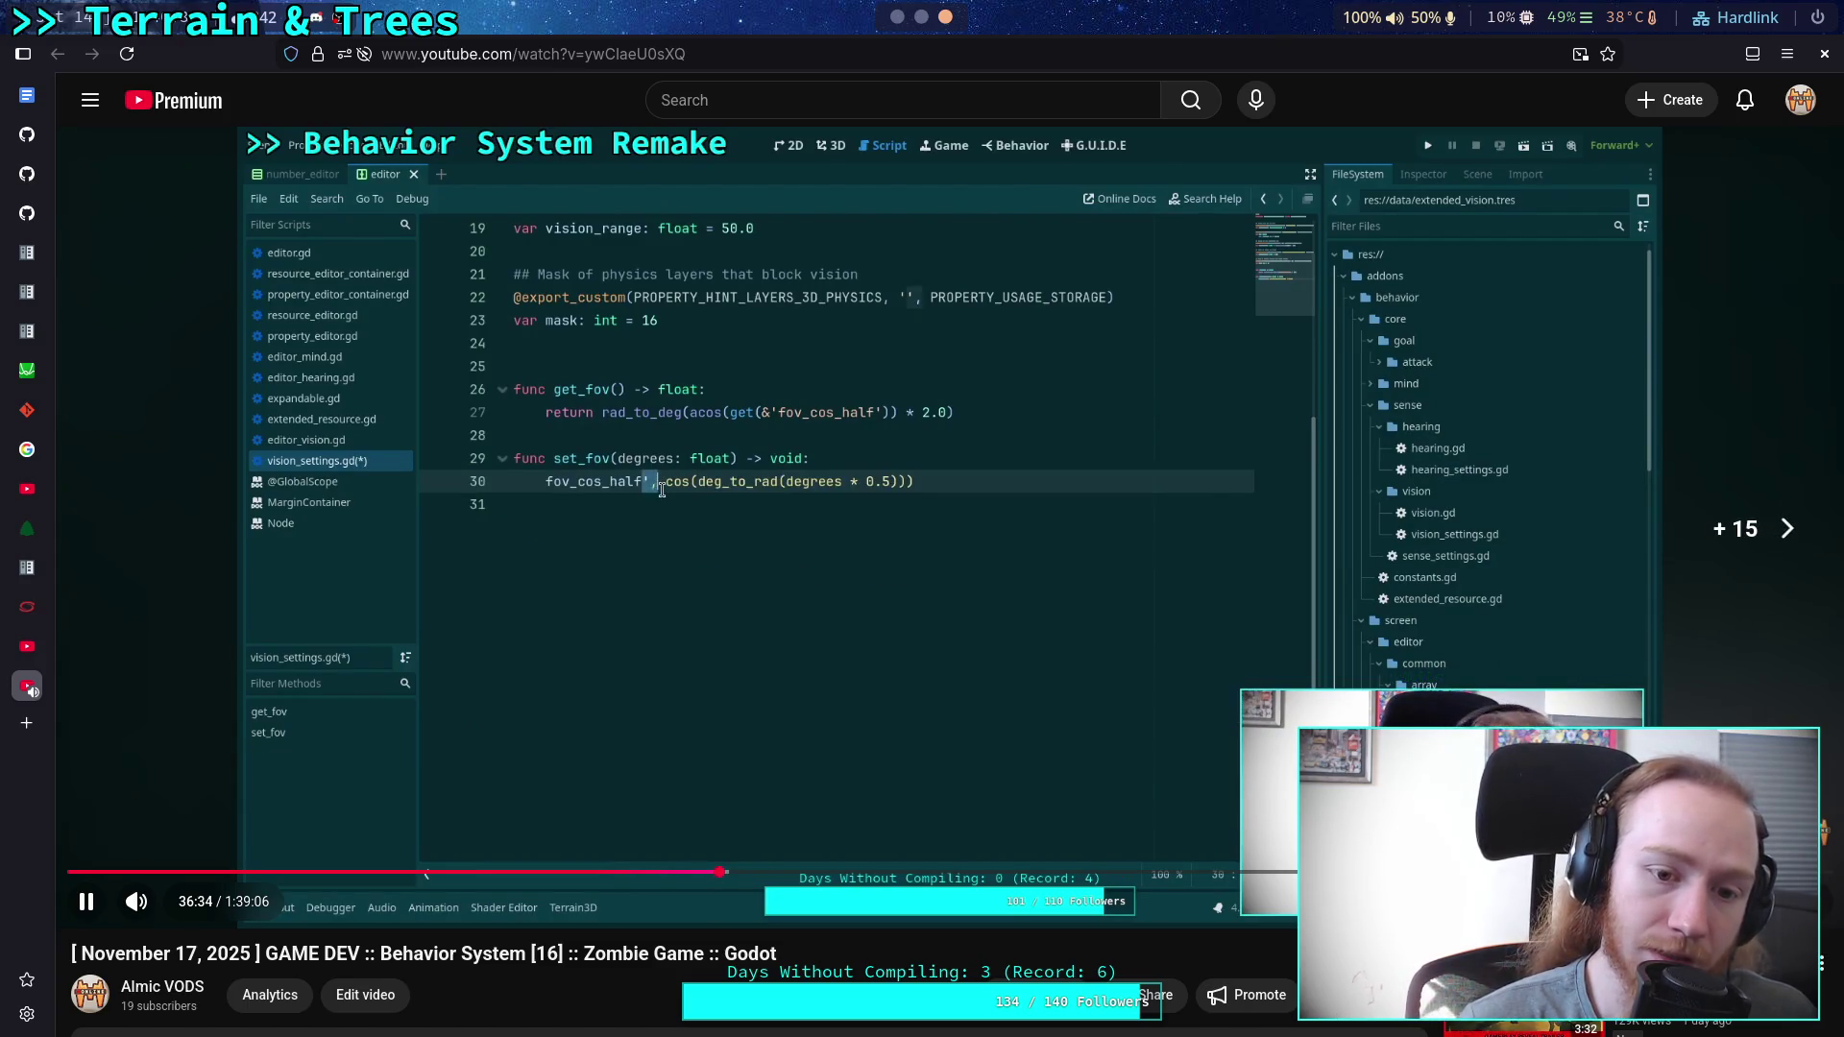
{"action": "key", "text": "Left"}
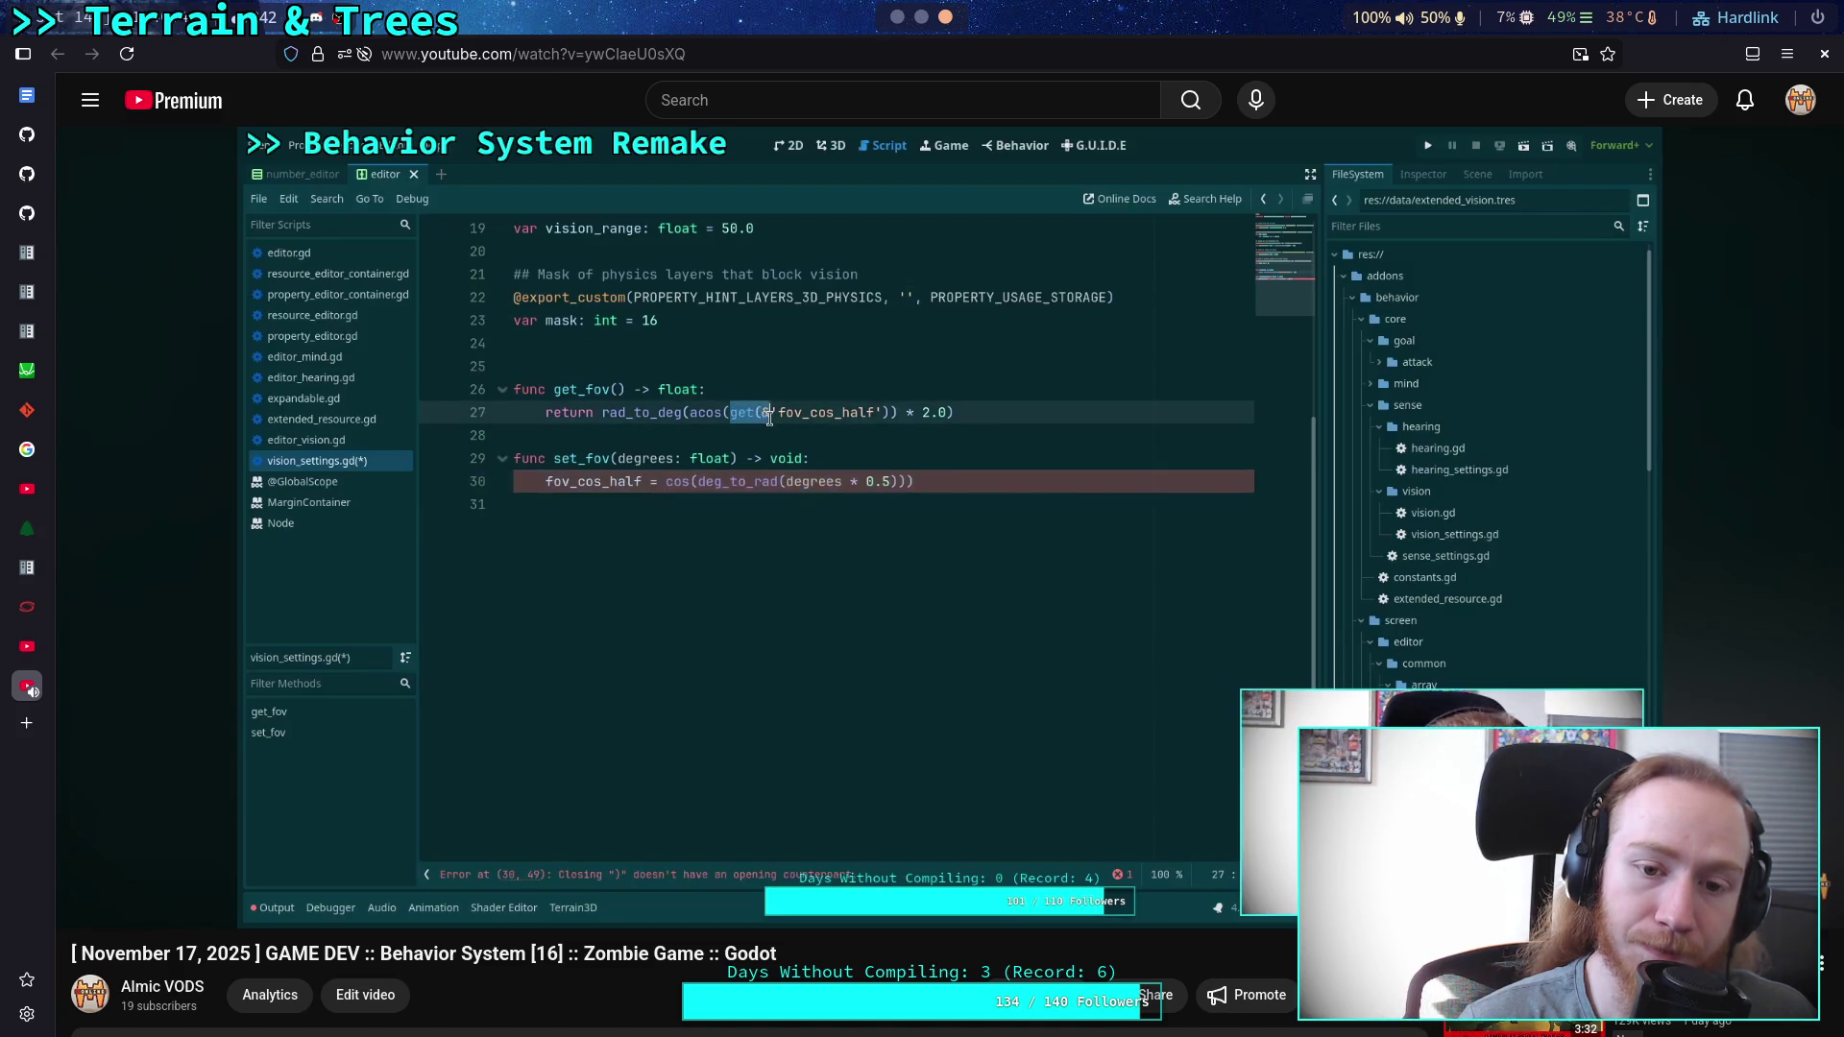
{"action": "double_click", "coordinate": [962, 342]}
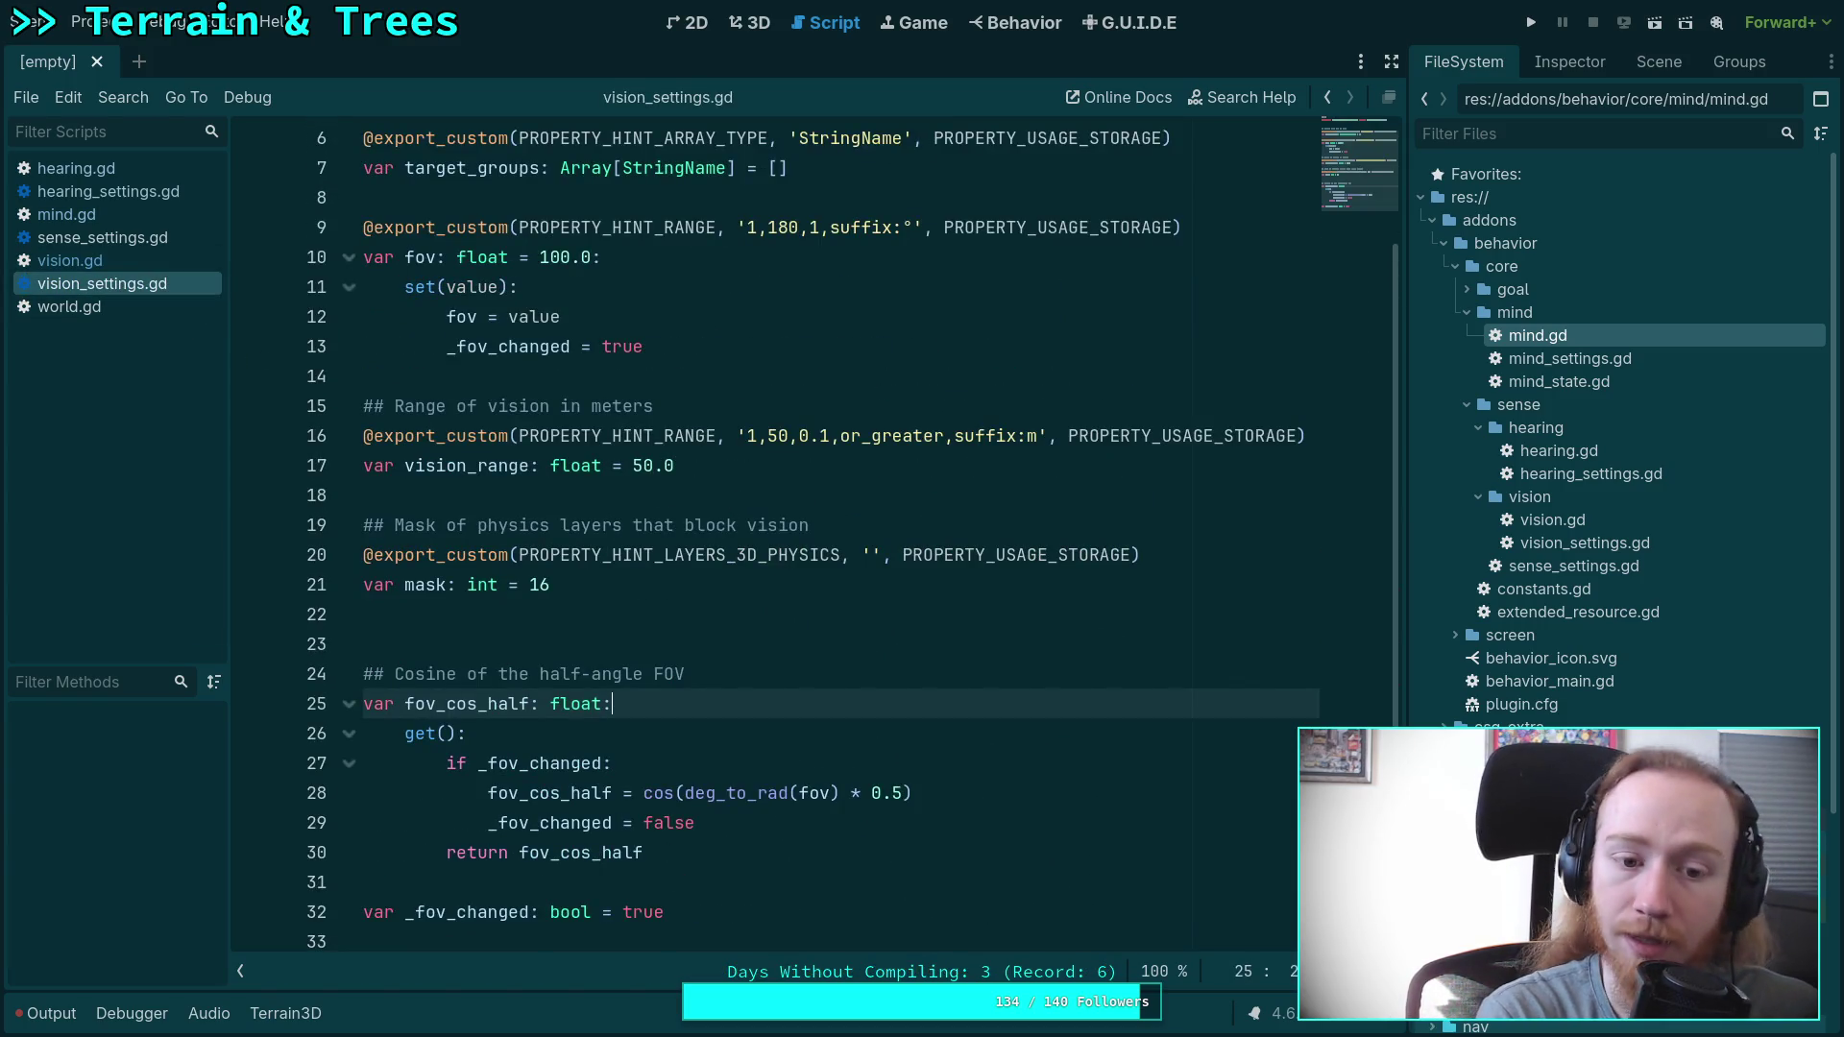
Exit fullscreen and jump the VOD ahead to 37:46.
{"action": "key", "text": "Escape"}
{"action": "left_click", "coordinate": [851, 521]}
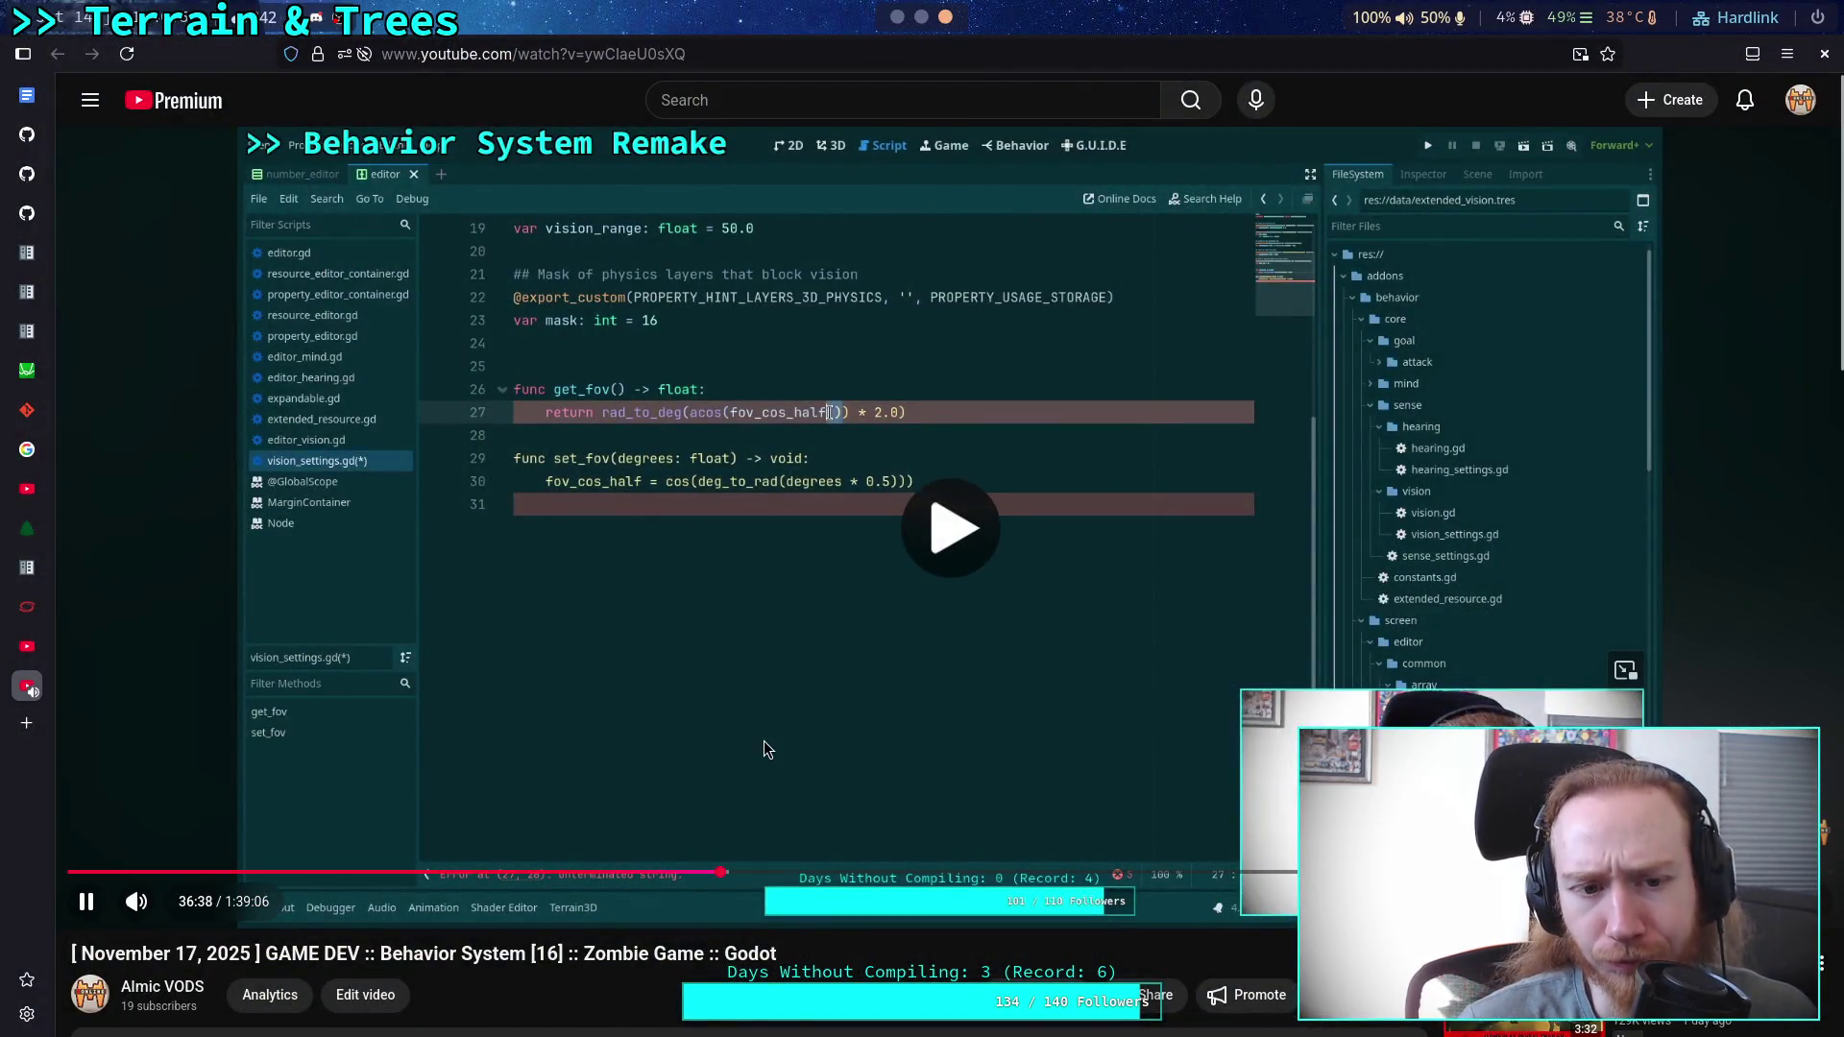
{"action": "left_click", "coordinate": [741, 872]}
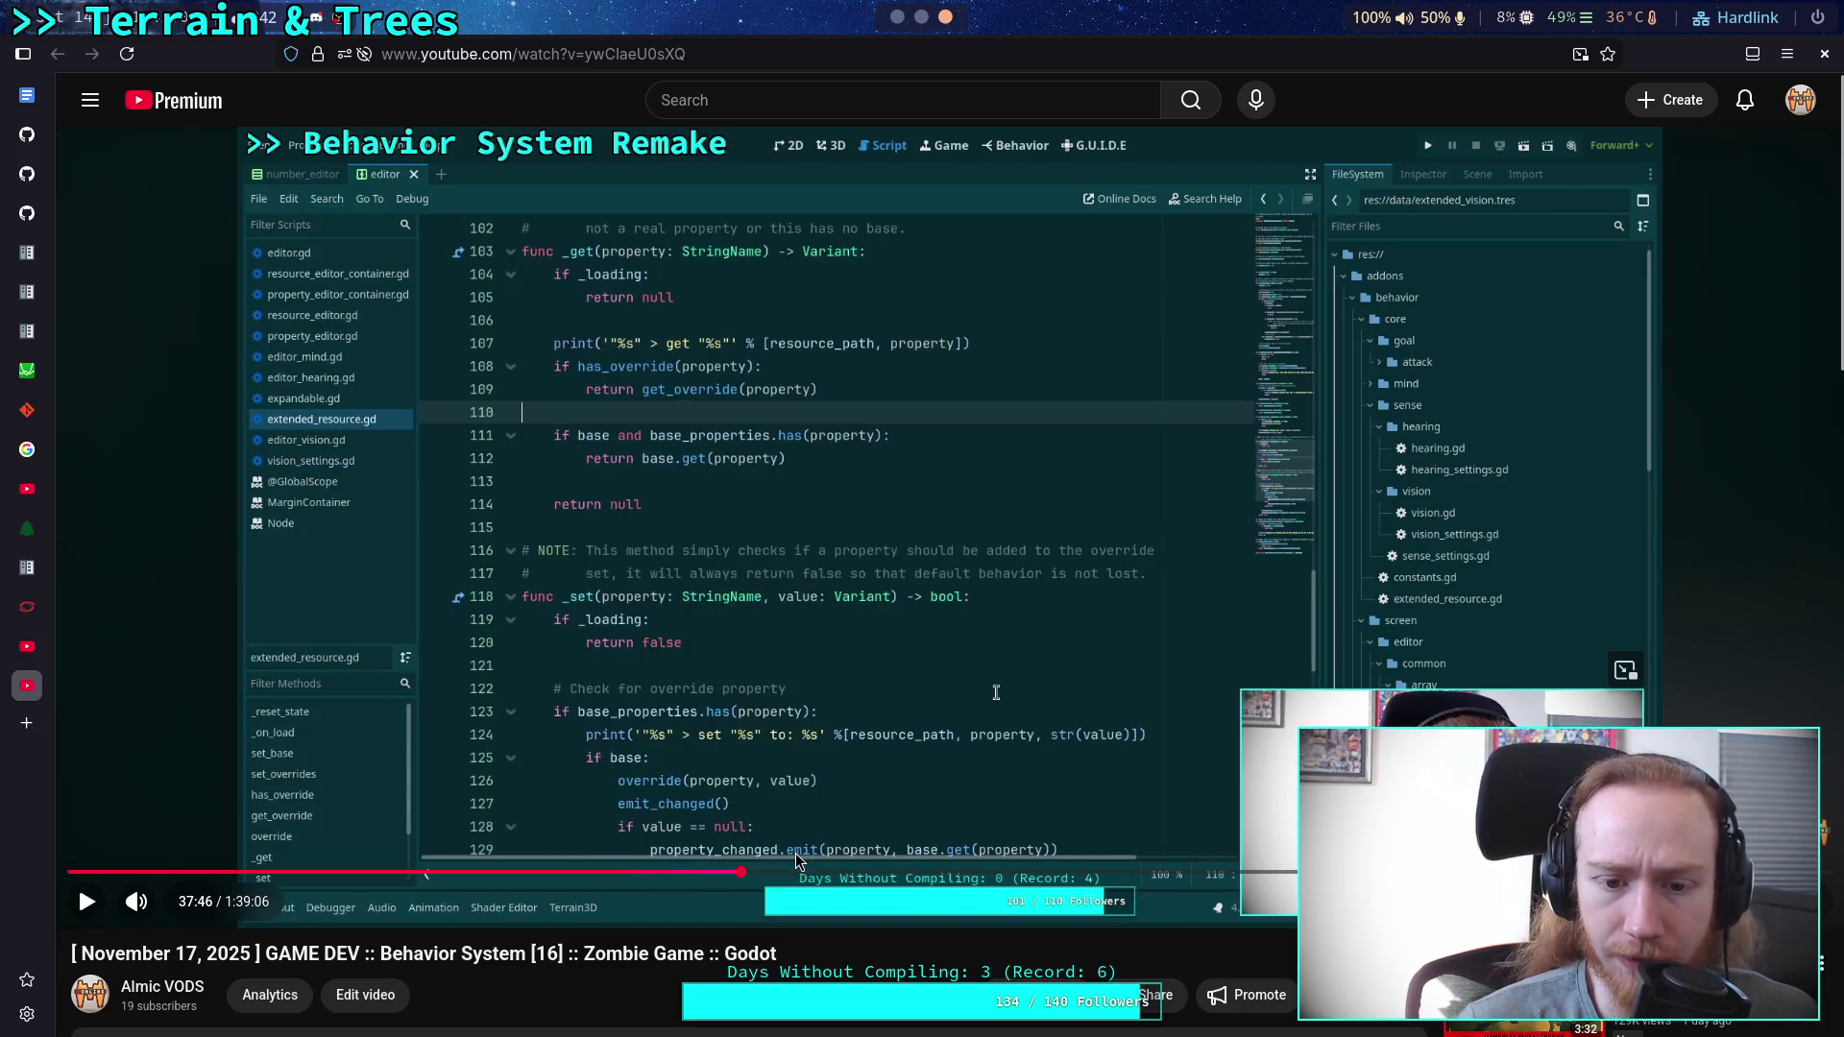
In Godot, look up BehaviorExtendedResource from sense_settings.gd and examine base_properties on line 21.
{"action": "key", "text": "alt+Tab"}
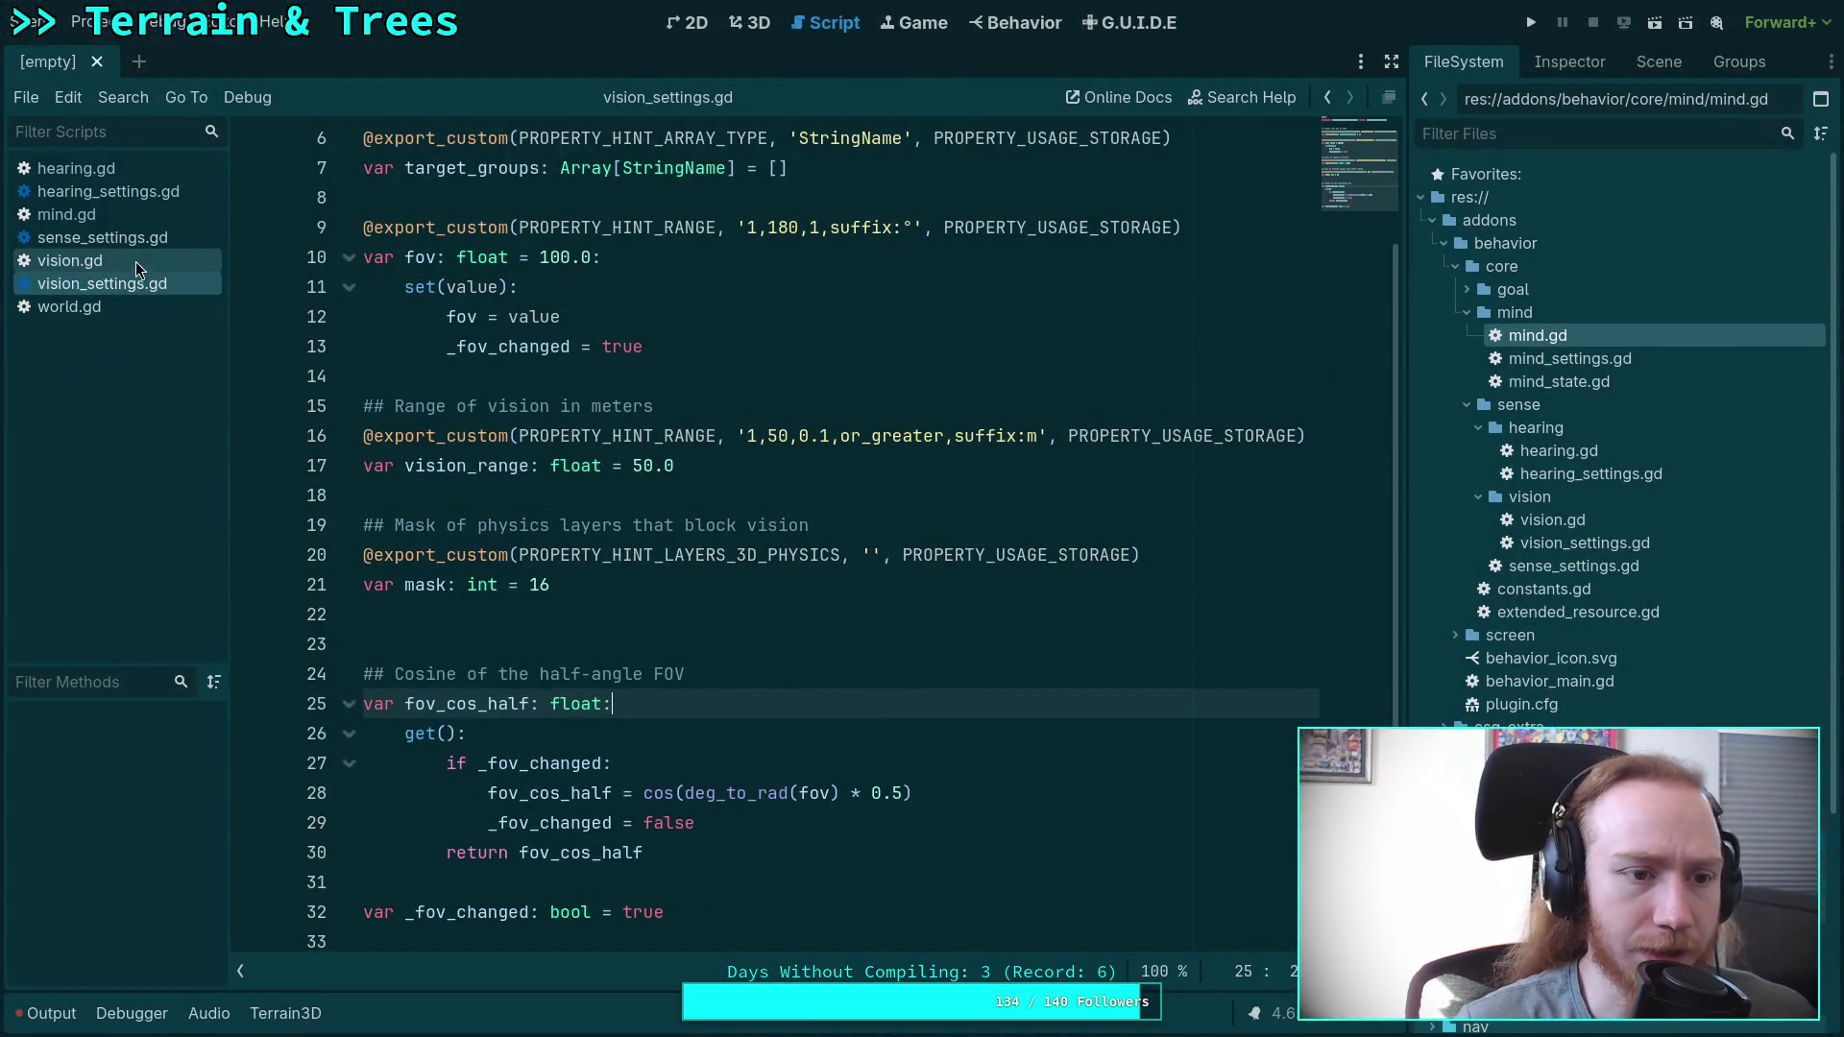
{"action": "left_click", "coordinate": [120, 247]}
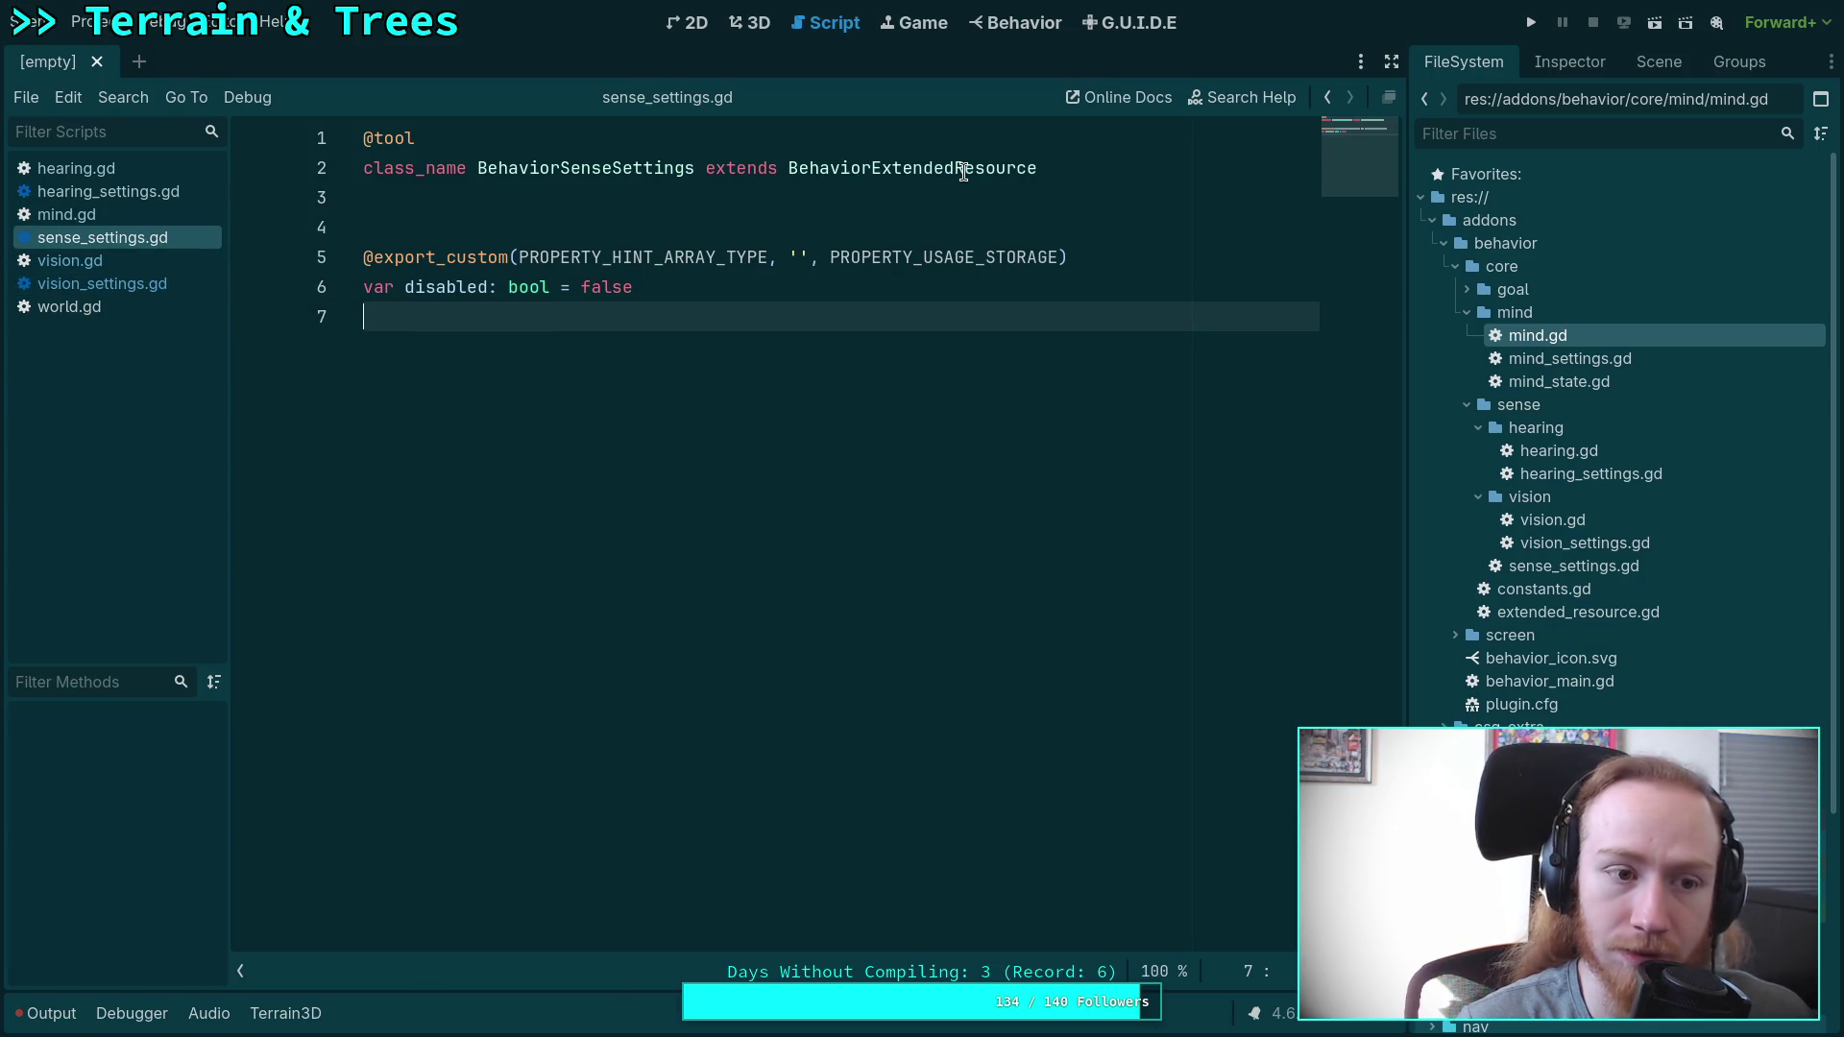
{"action": "right_click", "coordinate": [963, 172]}
{"action": "left_click", "coordinate": [1055, 473]}
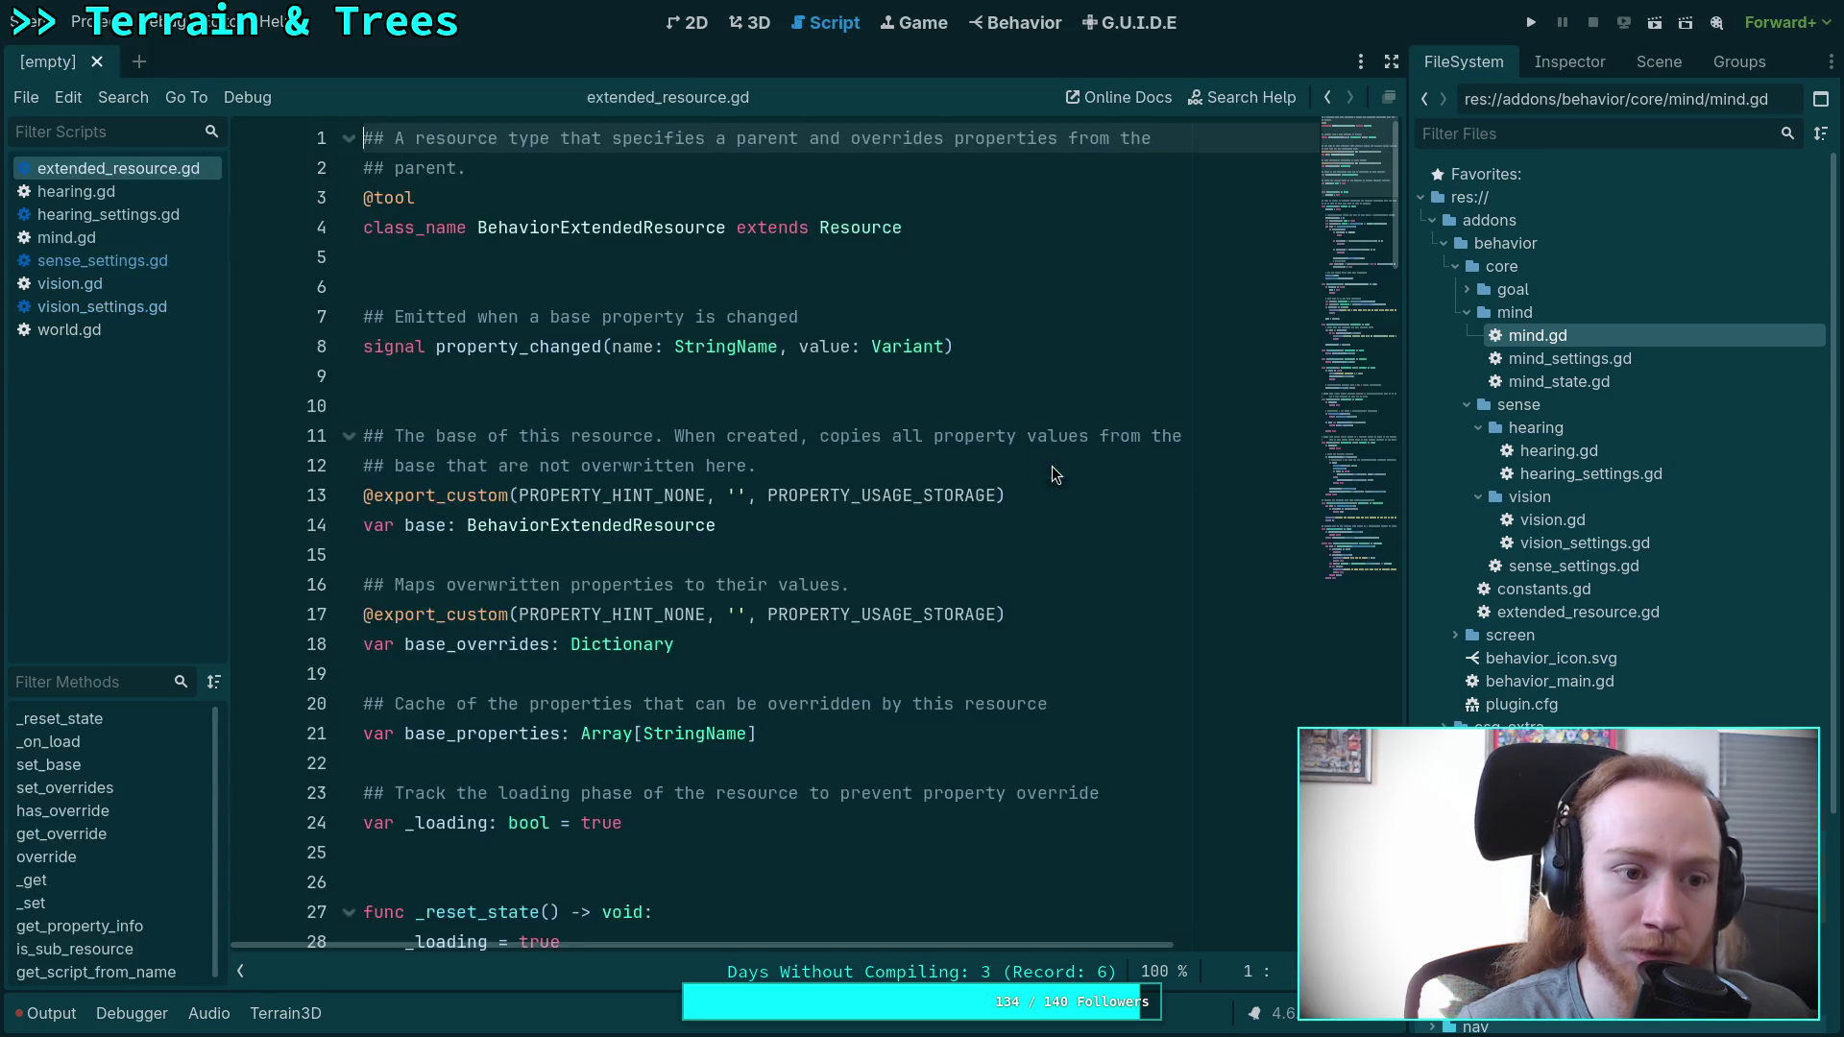
{"action": "scroll", "coordinate": [766, 464], "scroll_direction": "down", "scroll_amount": 10}
{"action": "scroll", "coordinate": [642, 534], "scroll_direction": "up", "scroll_amount": 10}
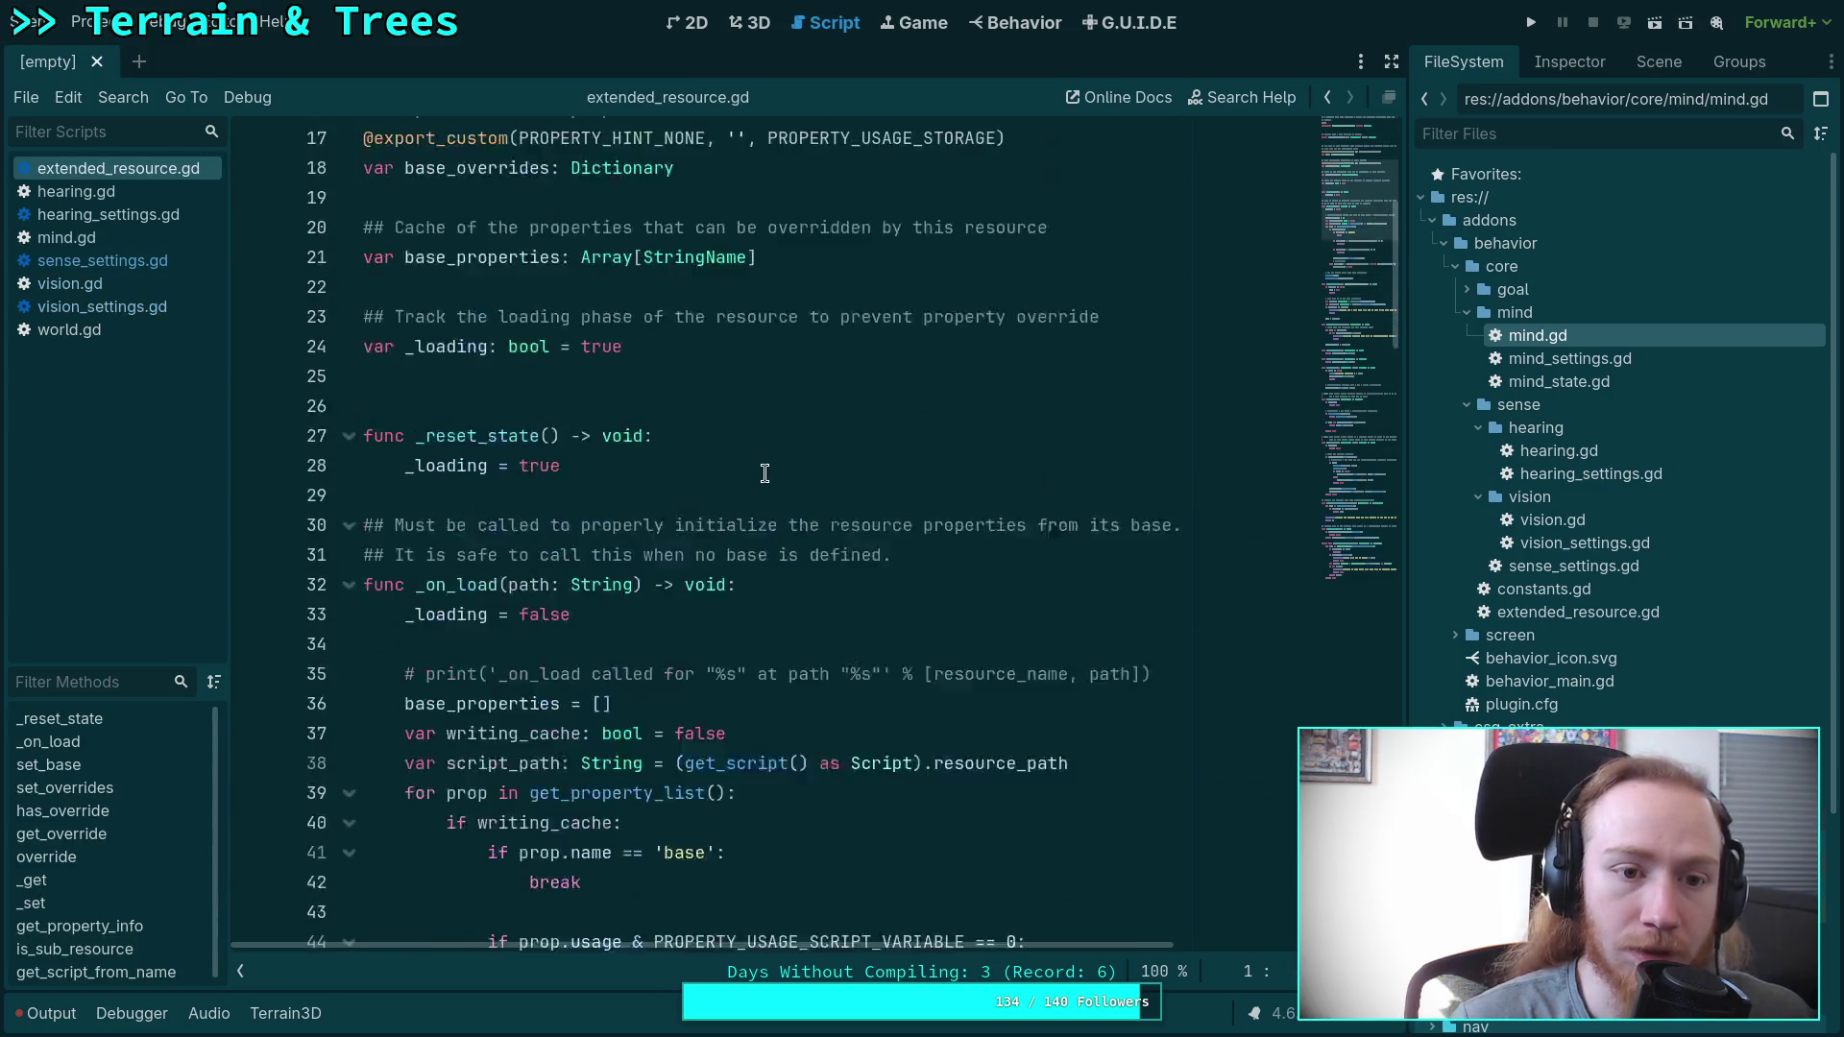
{"action": "scroll", "coordinate": [665, 544], "scroll_direction": "down", "scroll_amount": 3}
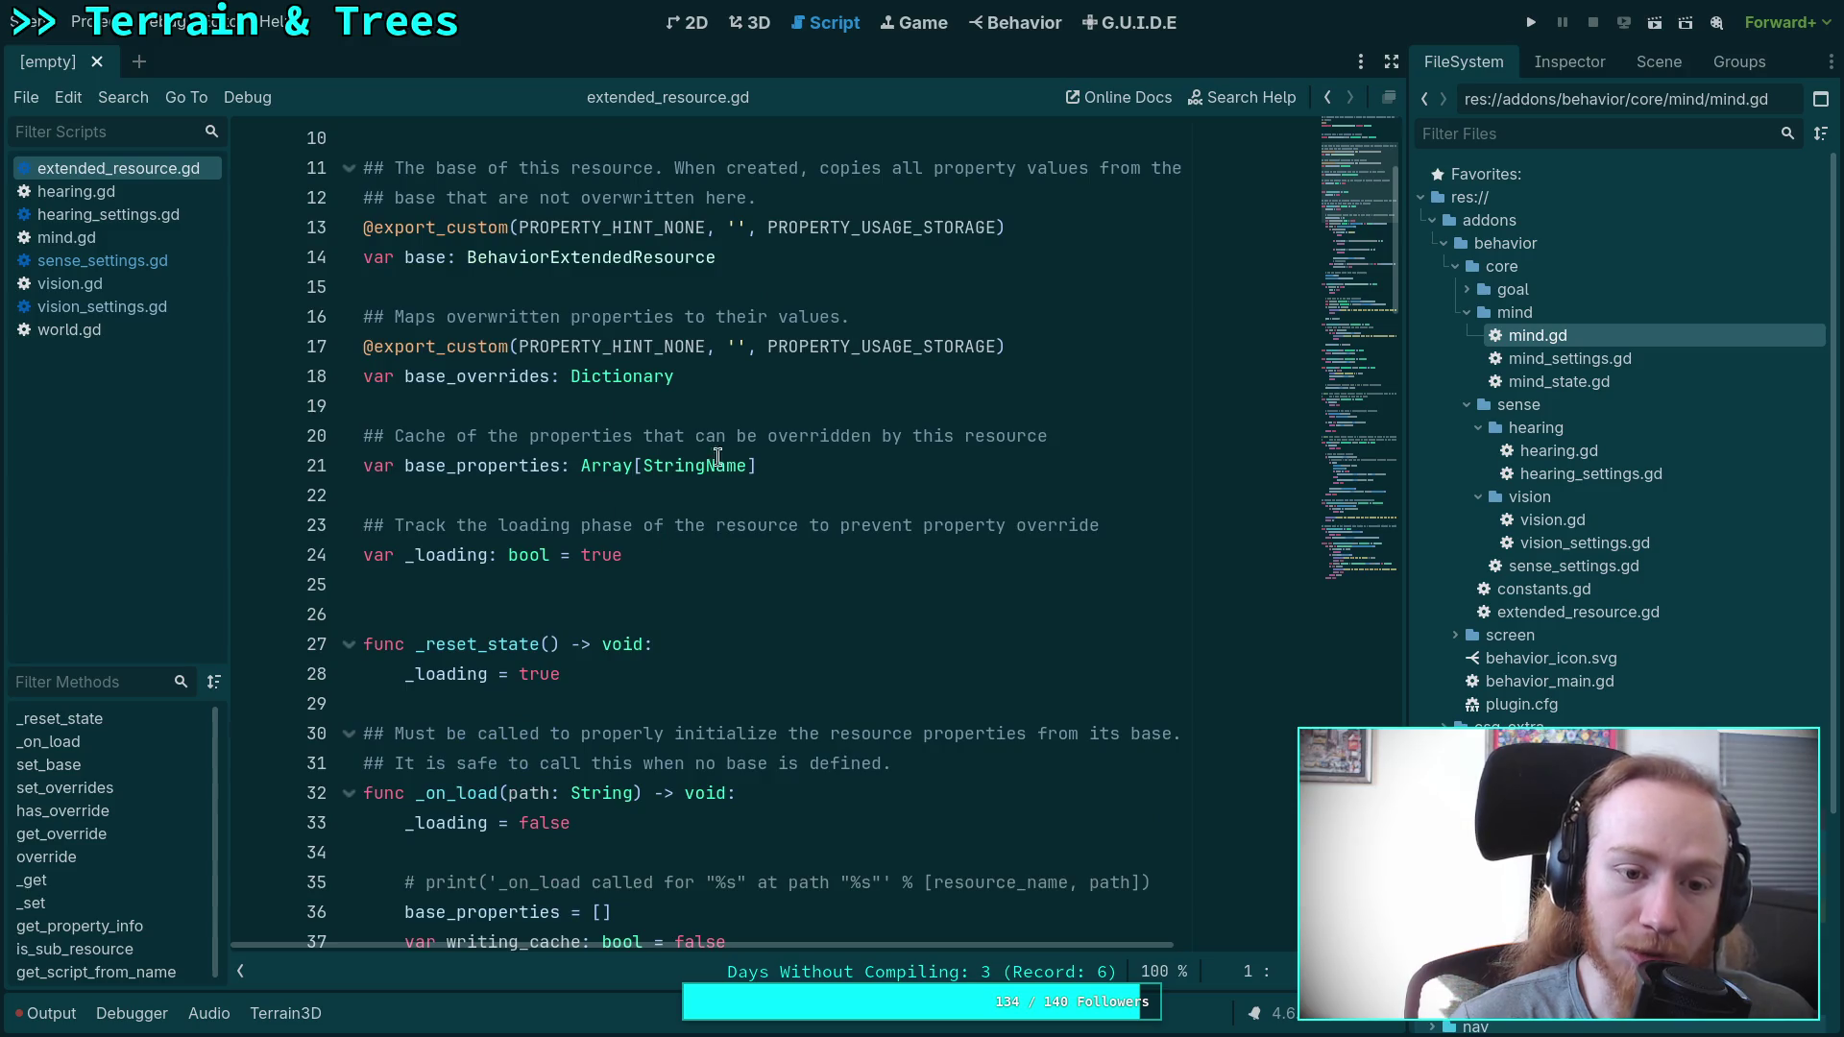
{"action": "left_click_drag", "start_coordinate": [832, 468], "coordinate": [303, 458]}
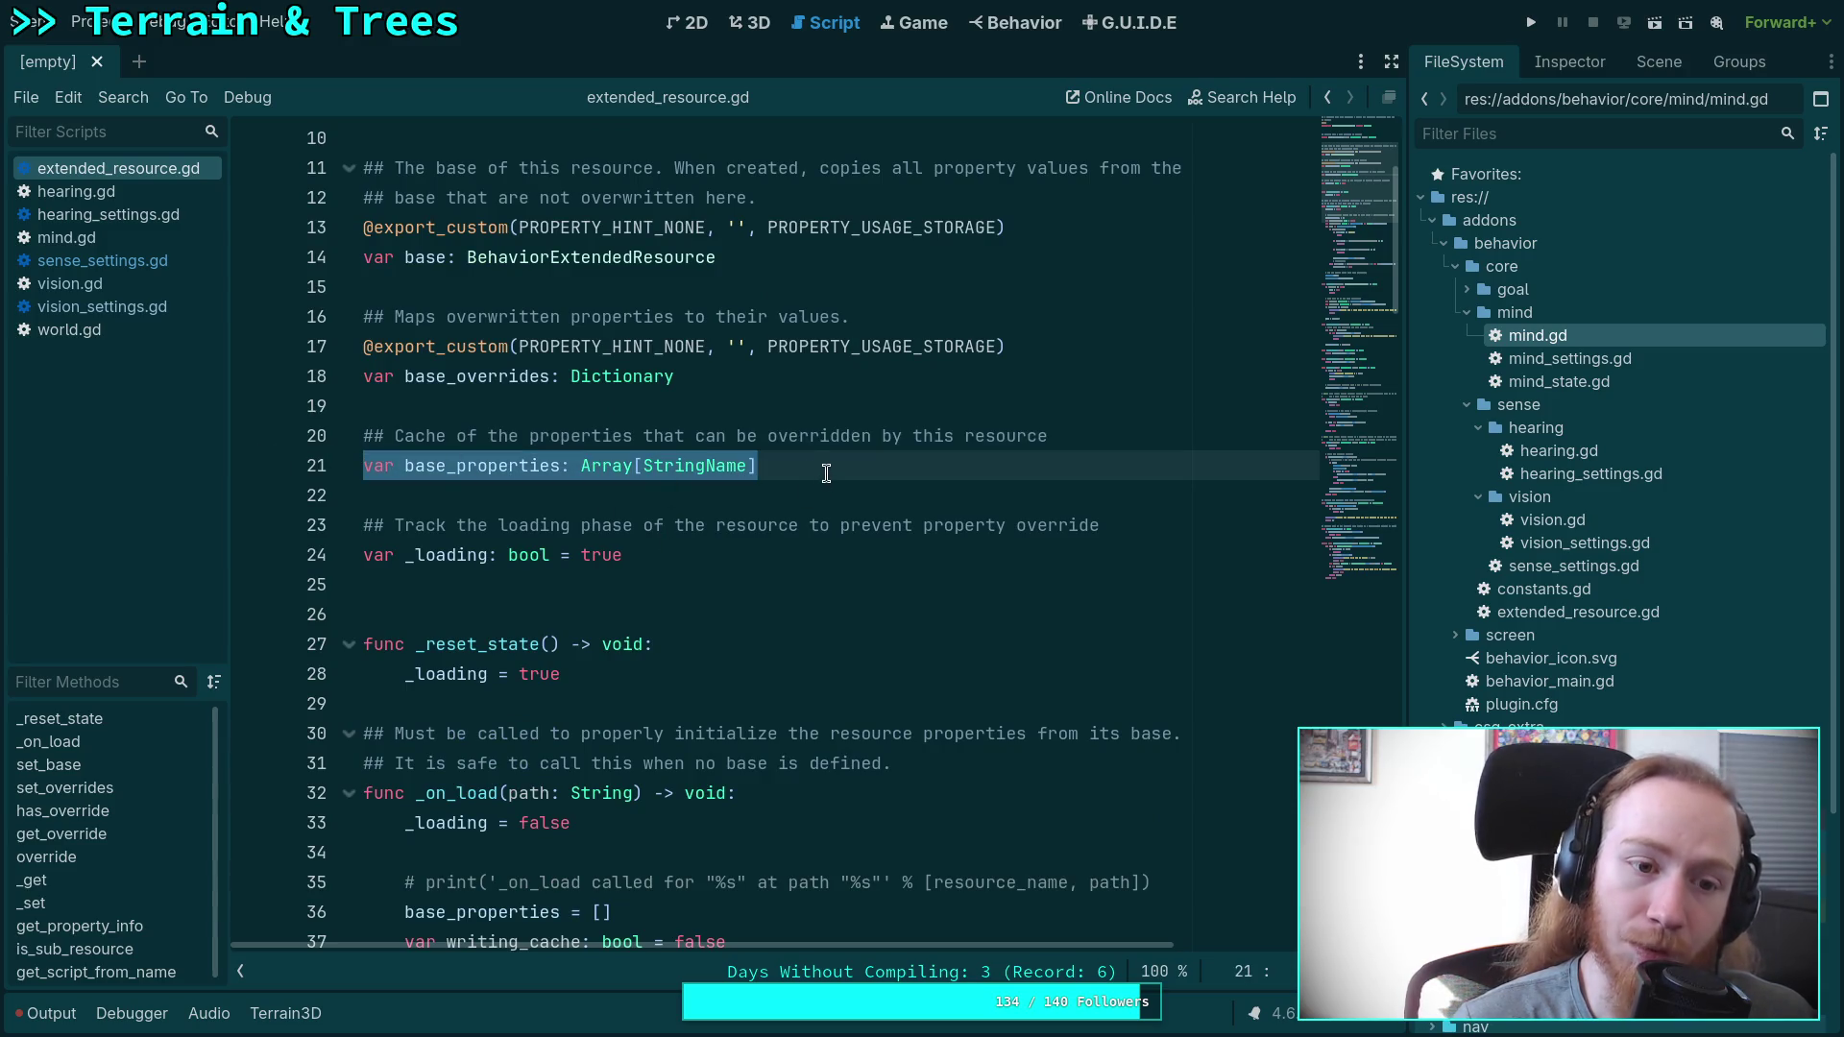
{"action": "left_click", "coordinate": [826, 472]}
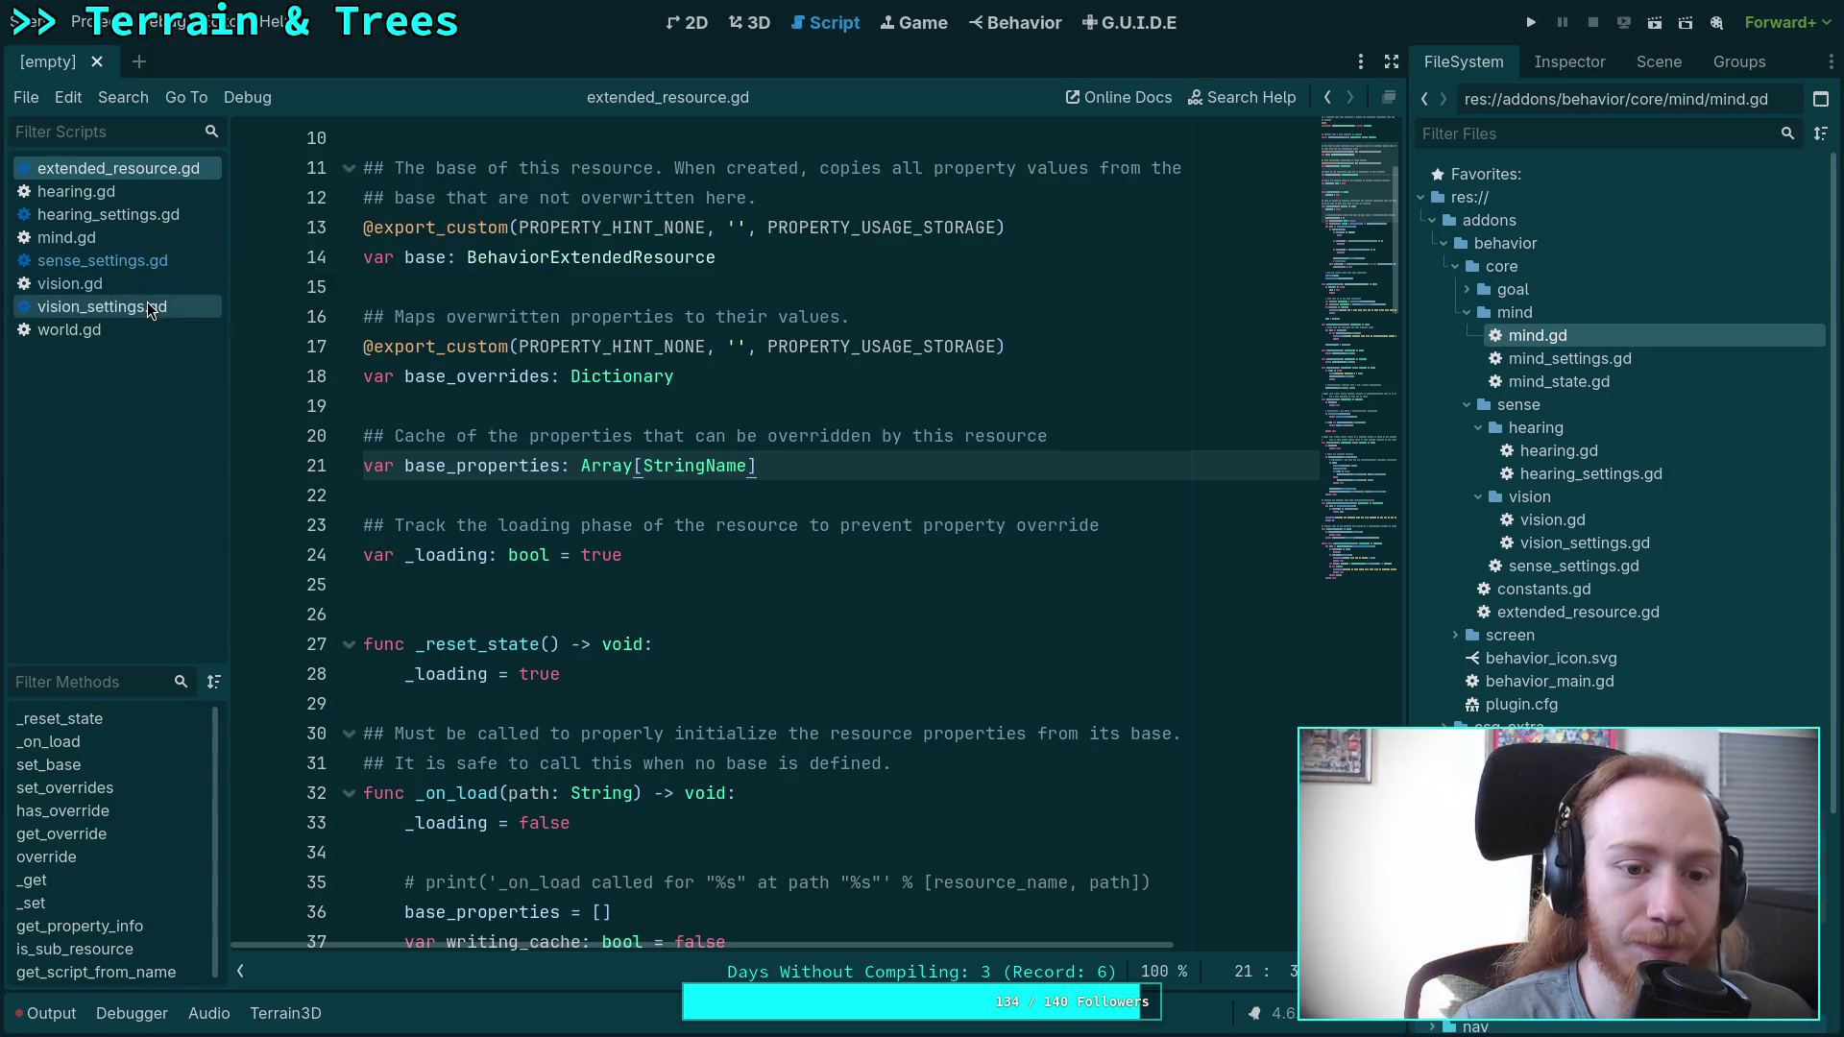
Compare the sense, vision and hearing settings scripts, then return to extended_resource.gd.
{"action": "left_click", "coordinate": [103, 260]}
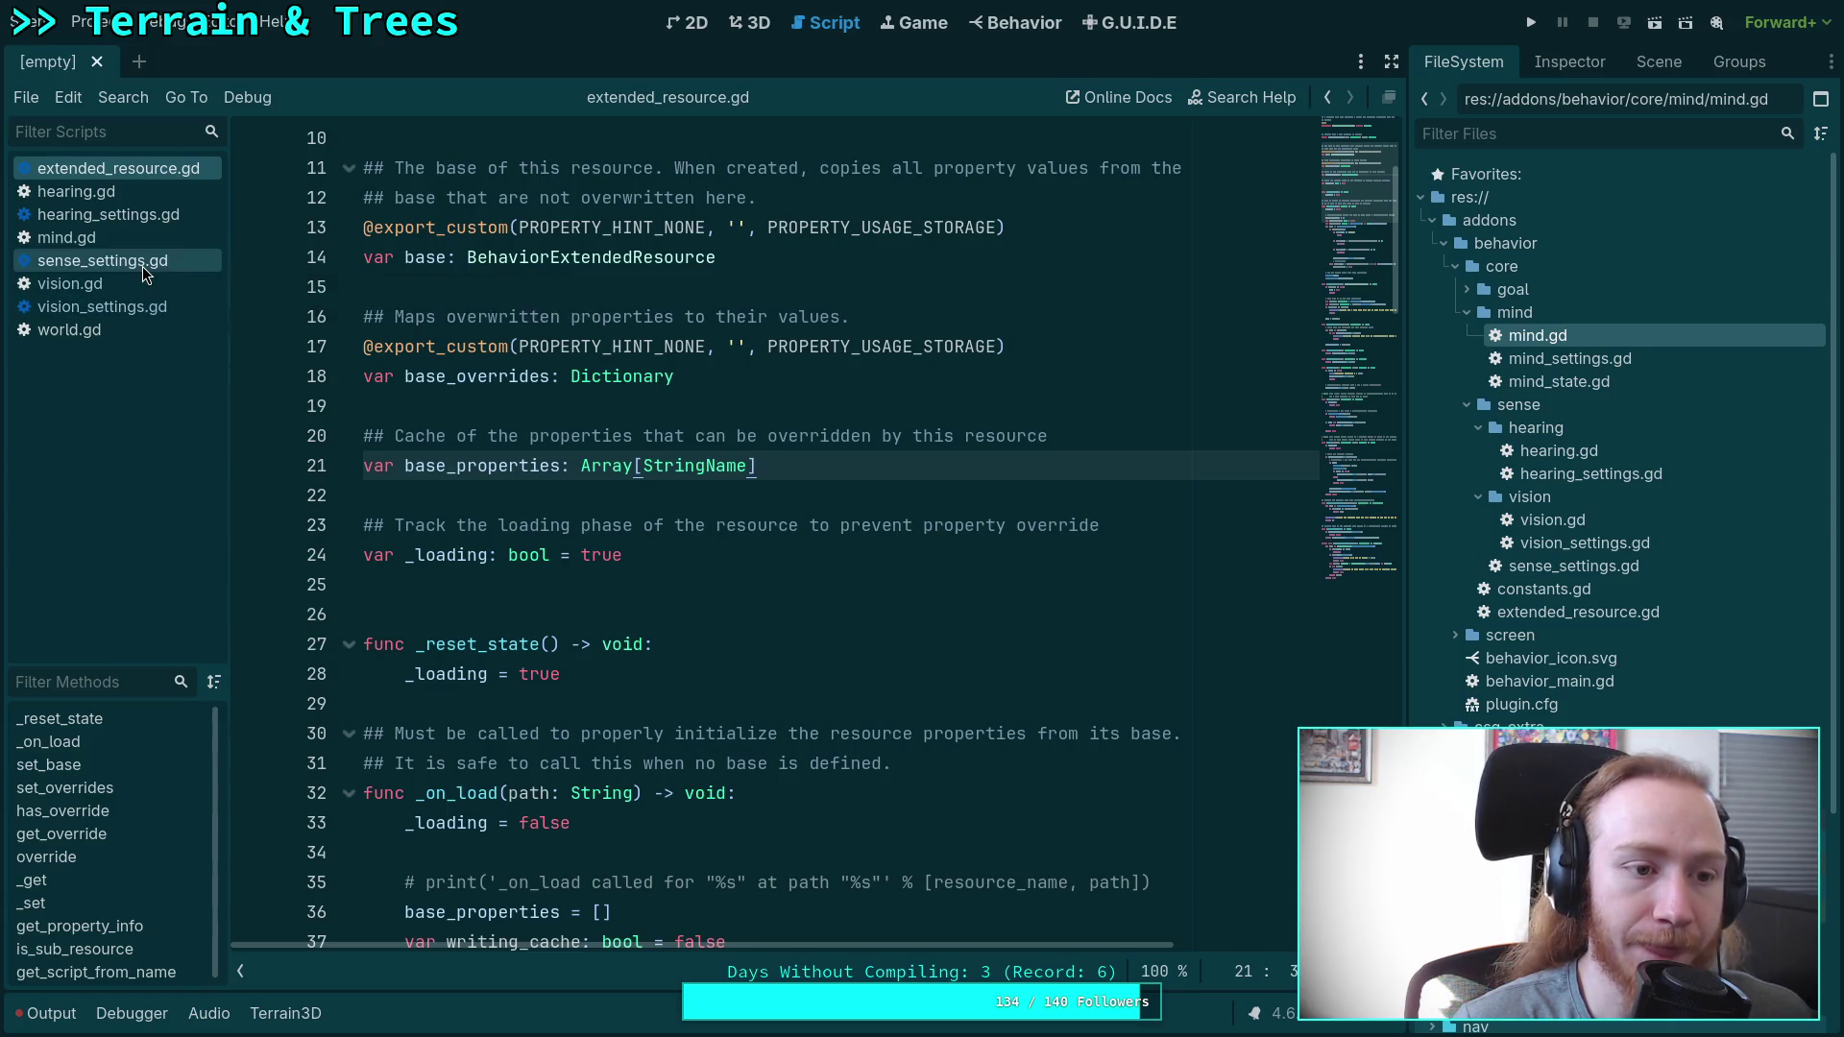
{"action": "left_click", "coordinate": [103, 306]}
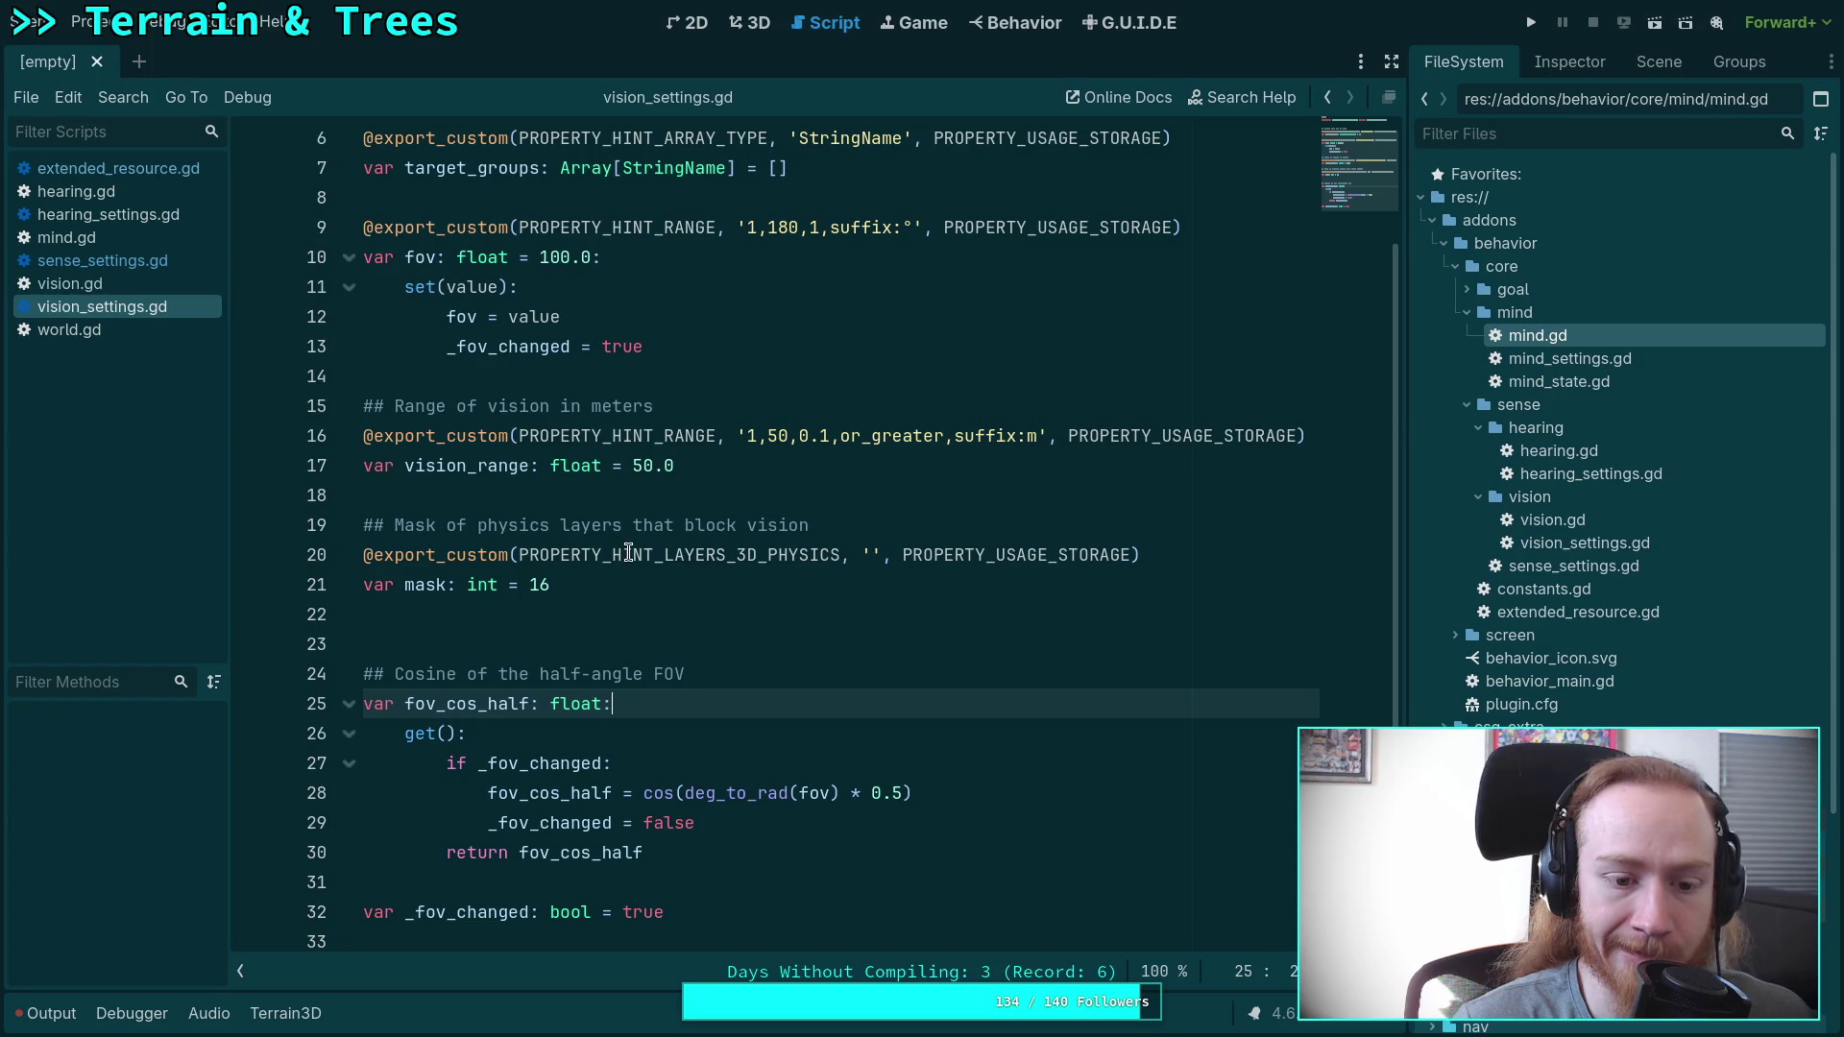
{"action": "scroll", "coordinate": [629, 552], "scroll_direction": "up", "scroll_amount": 2}
{"action": "left_click", "coordinate": [109, 214]}
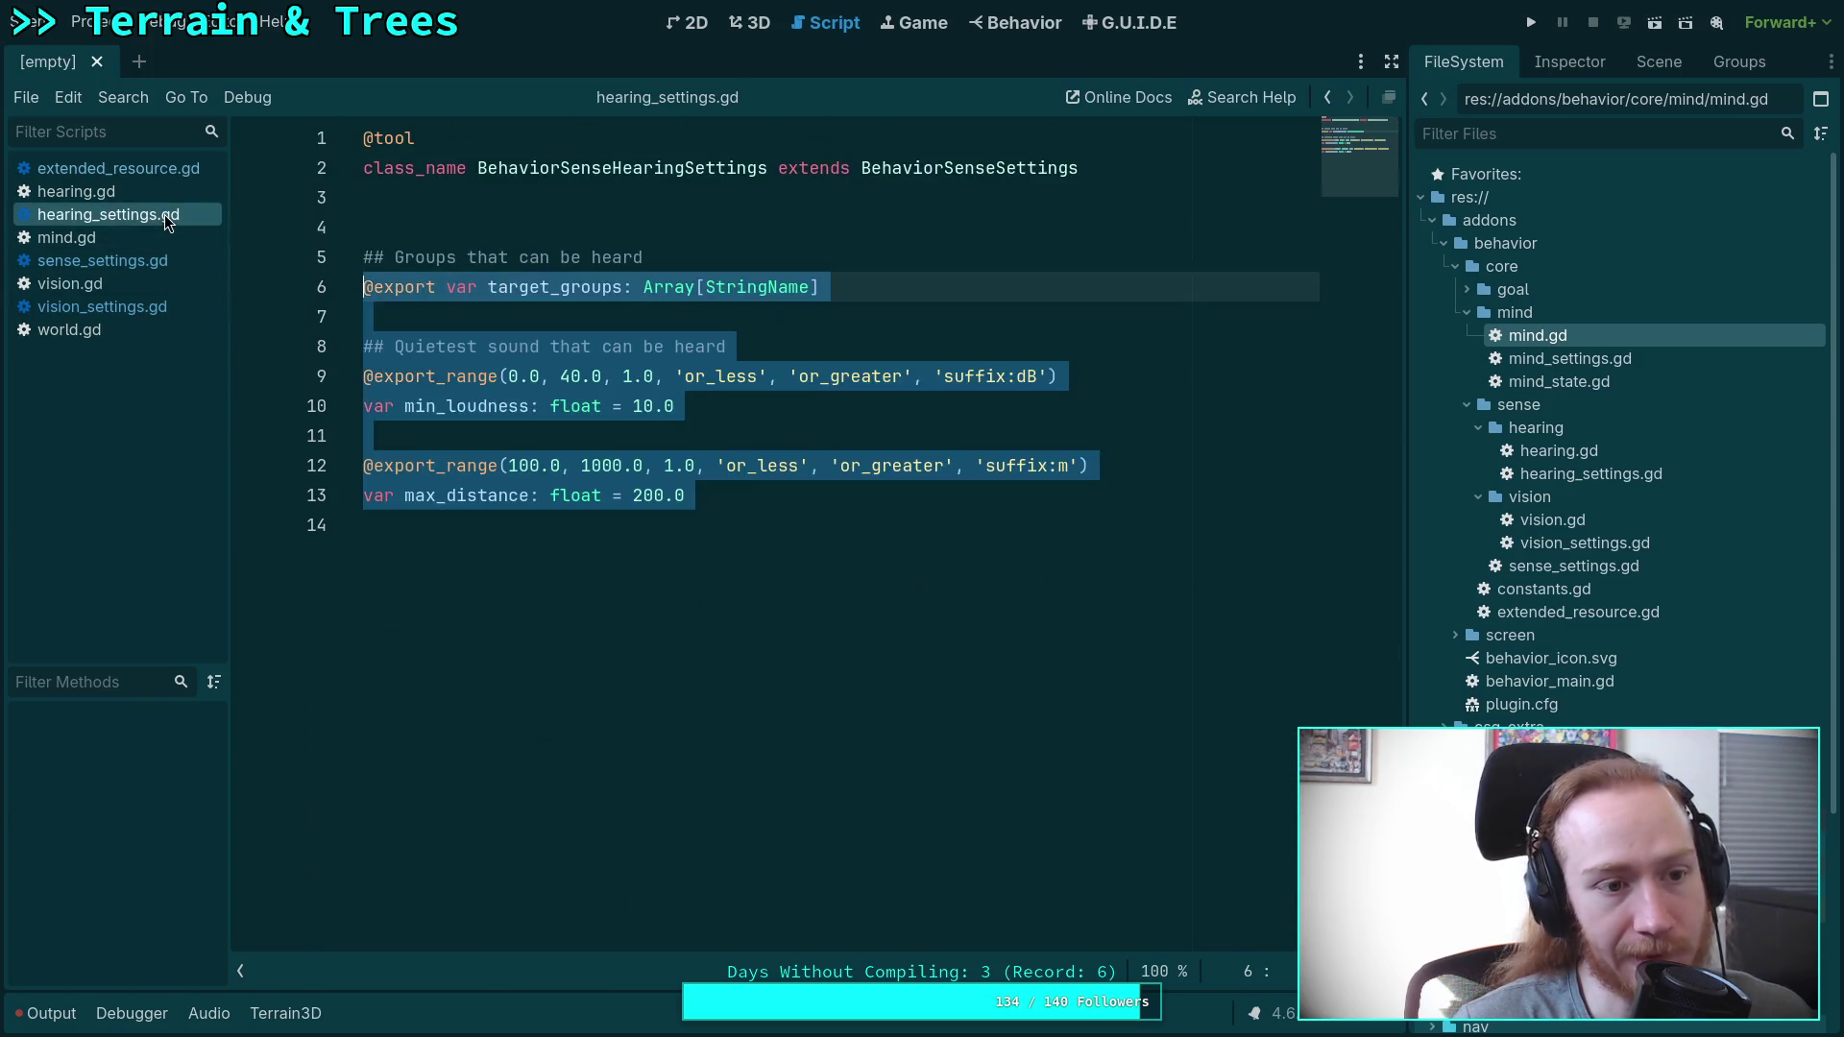
{"action": "left_click", "coordinate": [130, 171]}
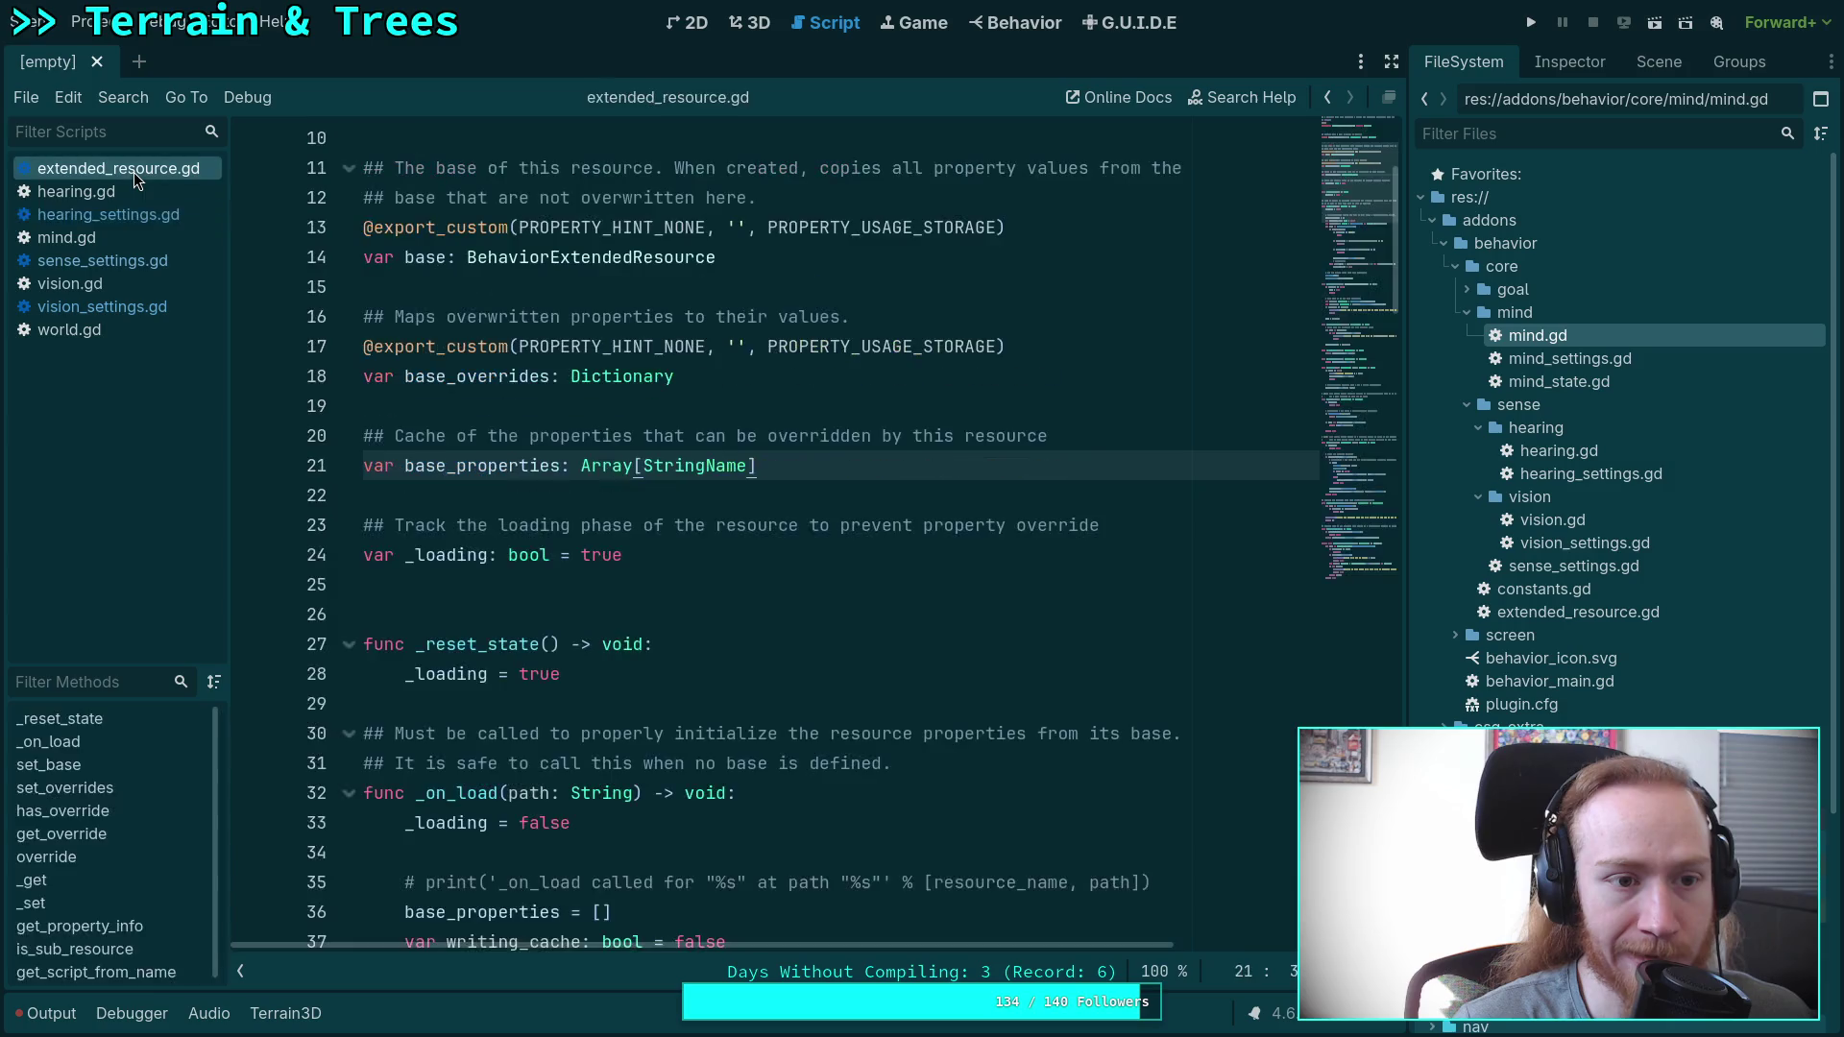
Highlight base_properties uses and review the _on_load logic around lines 45–51.
{"action": "double_click", "coordinate": [441, 466]}
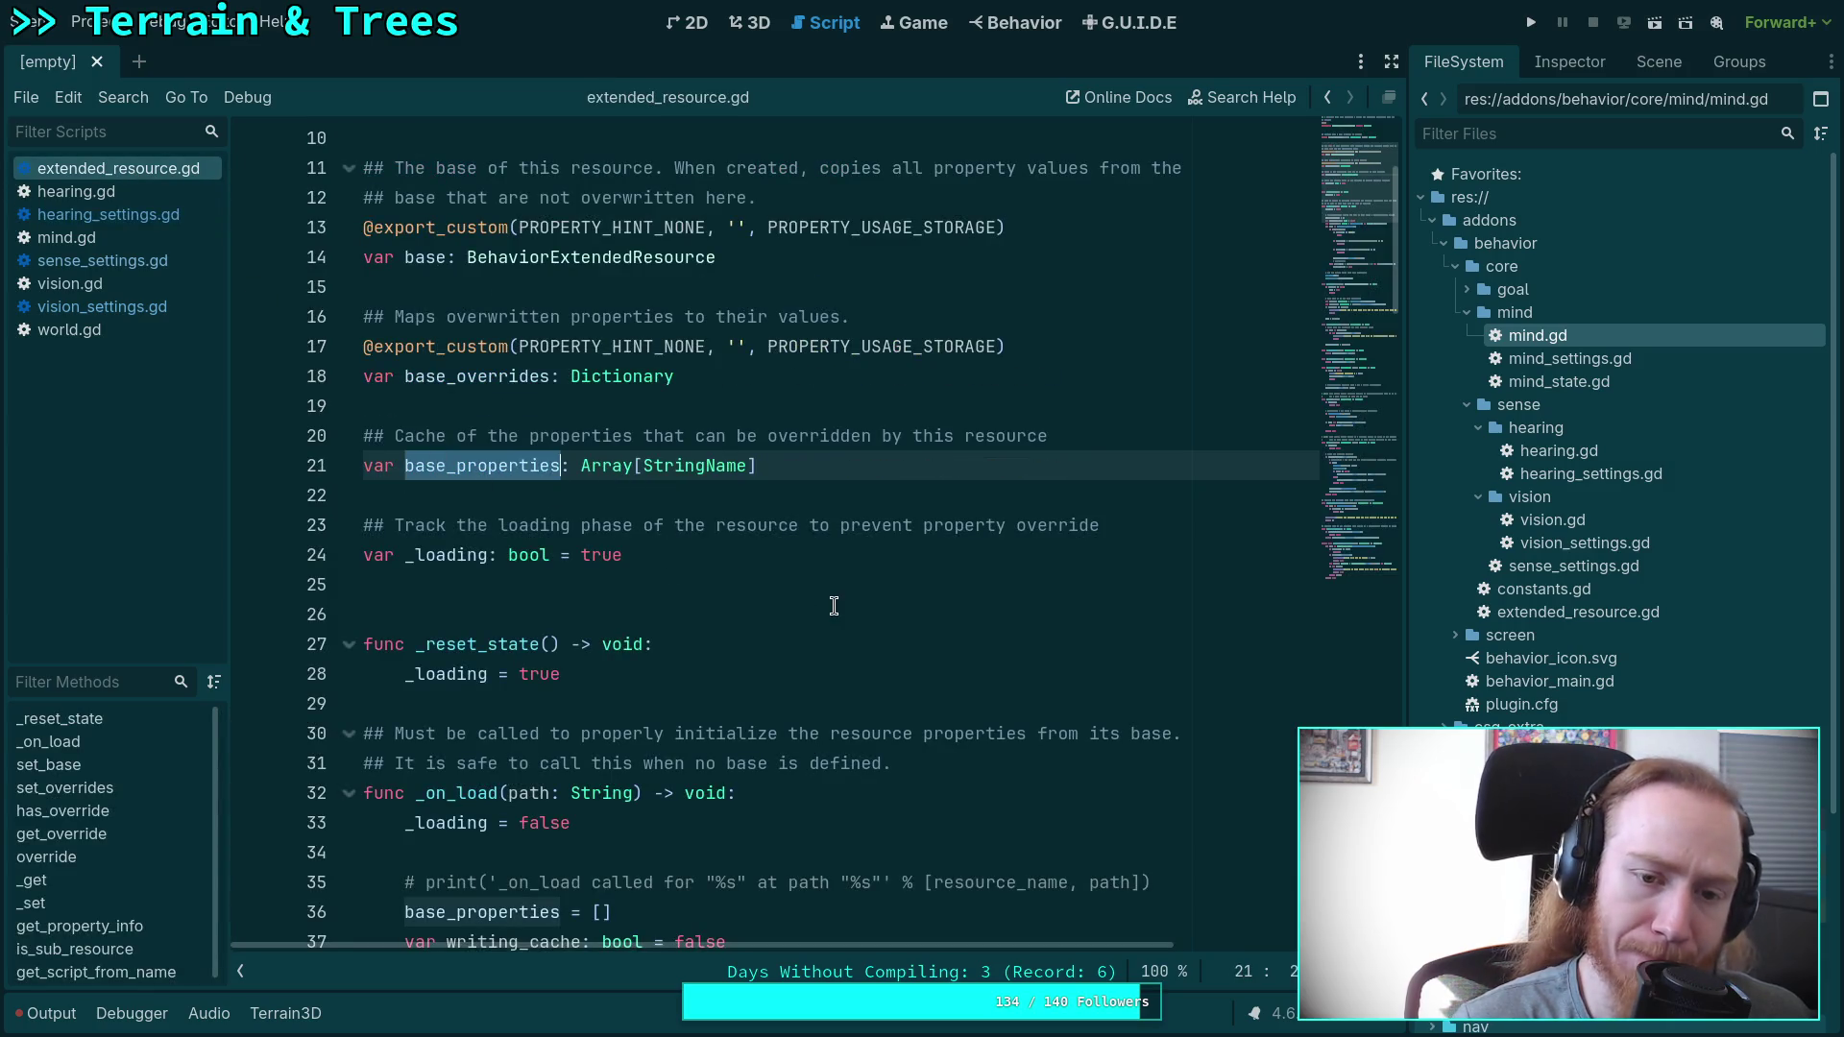
{"action": "scroll", "coordinate": [835, 606], "scroll_direction": "down", "scroll_amount": 8}
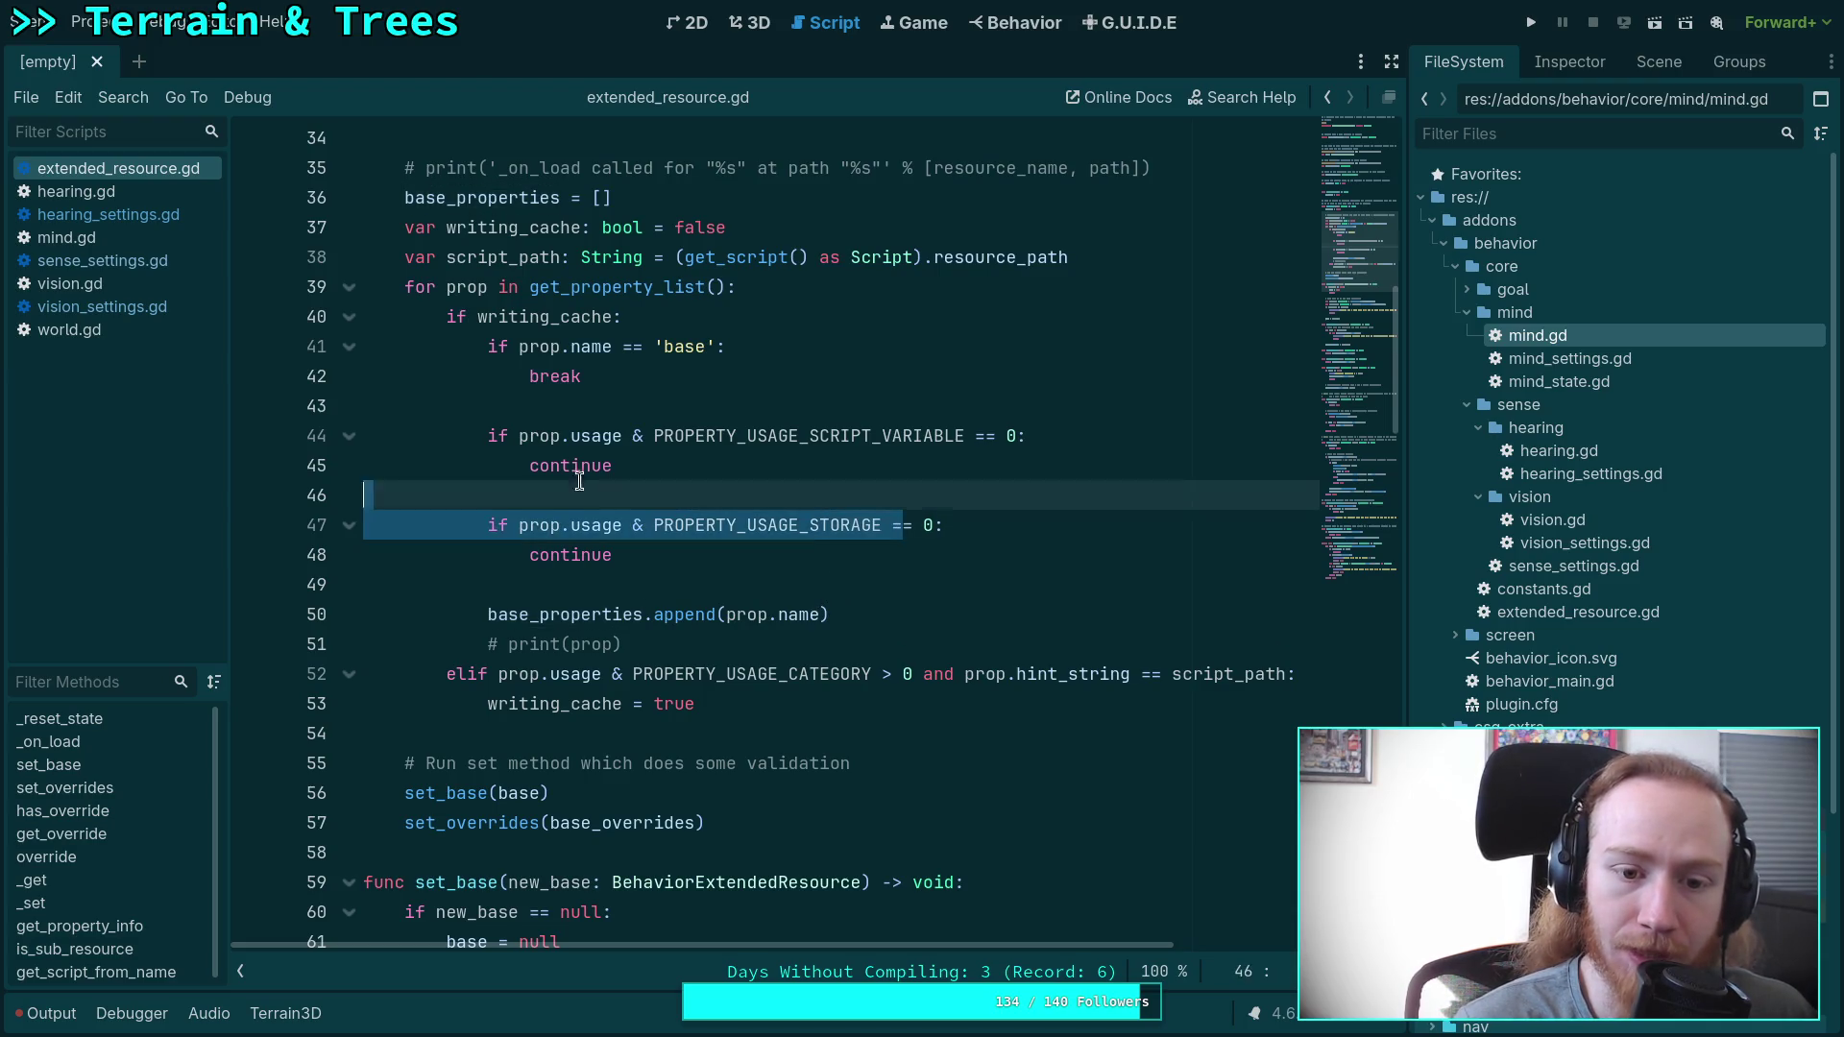
{"action": "left_click", "coordinate": [717, 475]}
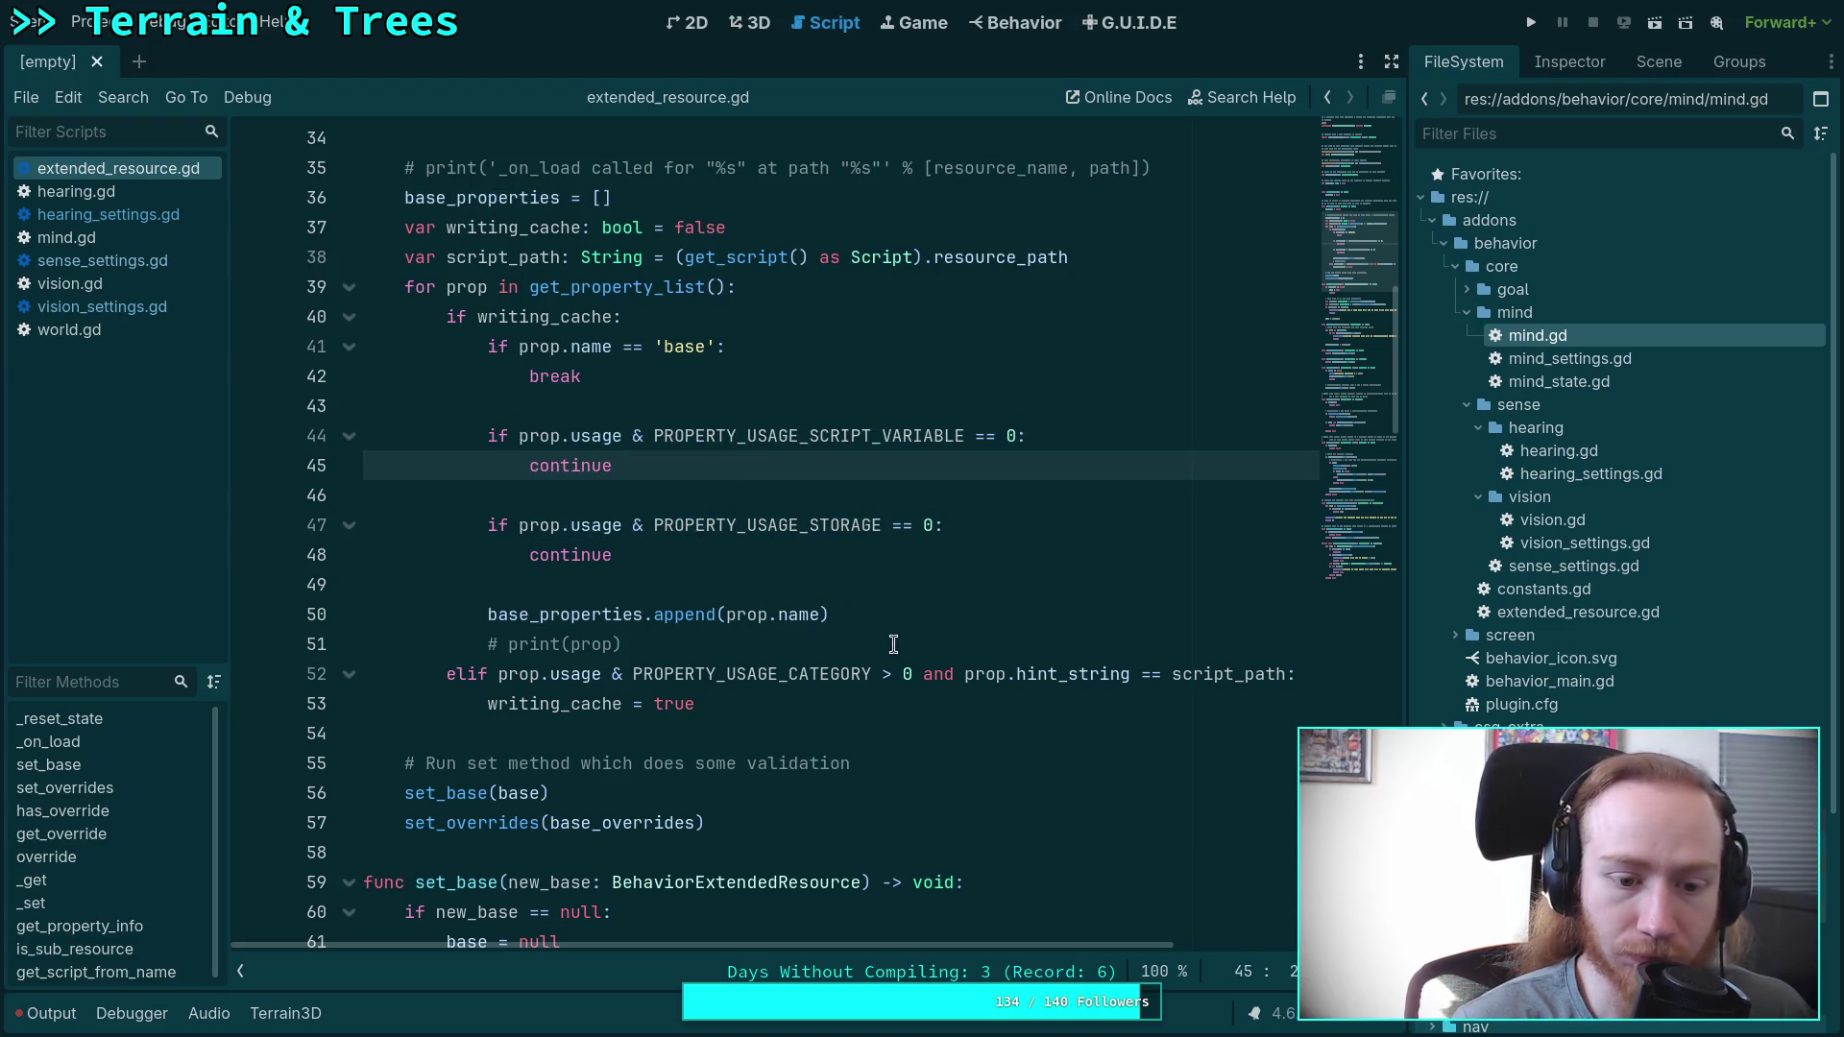
{"action": "left_click", "coordinate": [893, 643]}
{"action": "scroll", "coordinate": [805, 572], "scroll_direction": "down", "scroll_amount": 6}
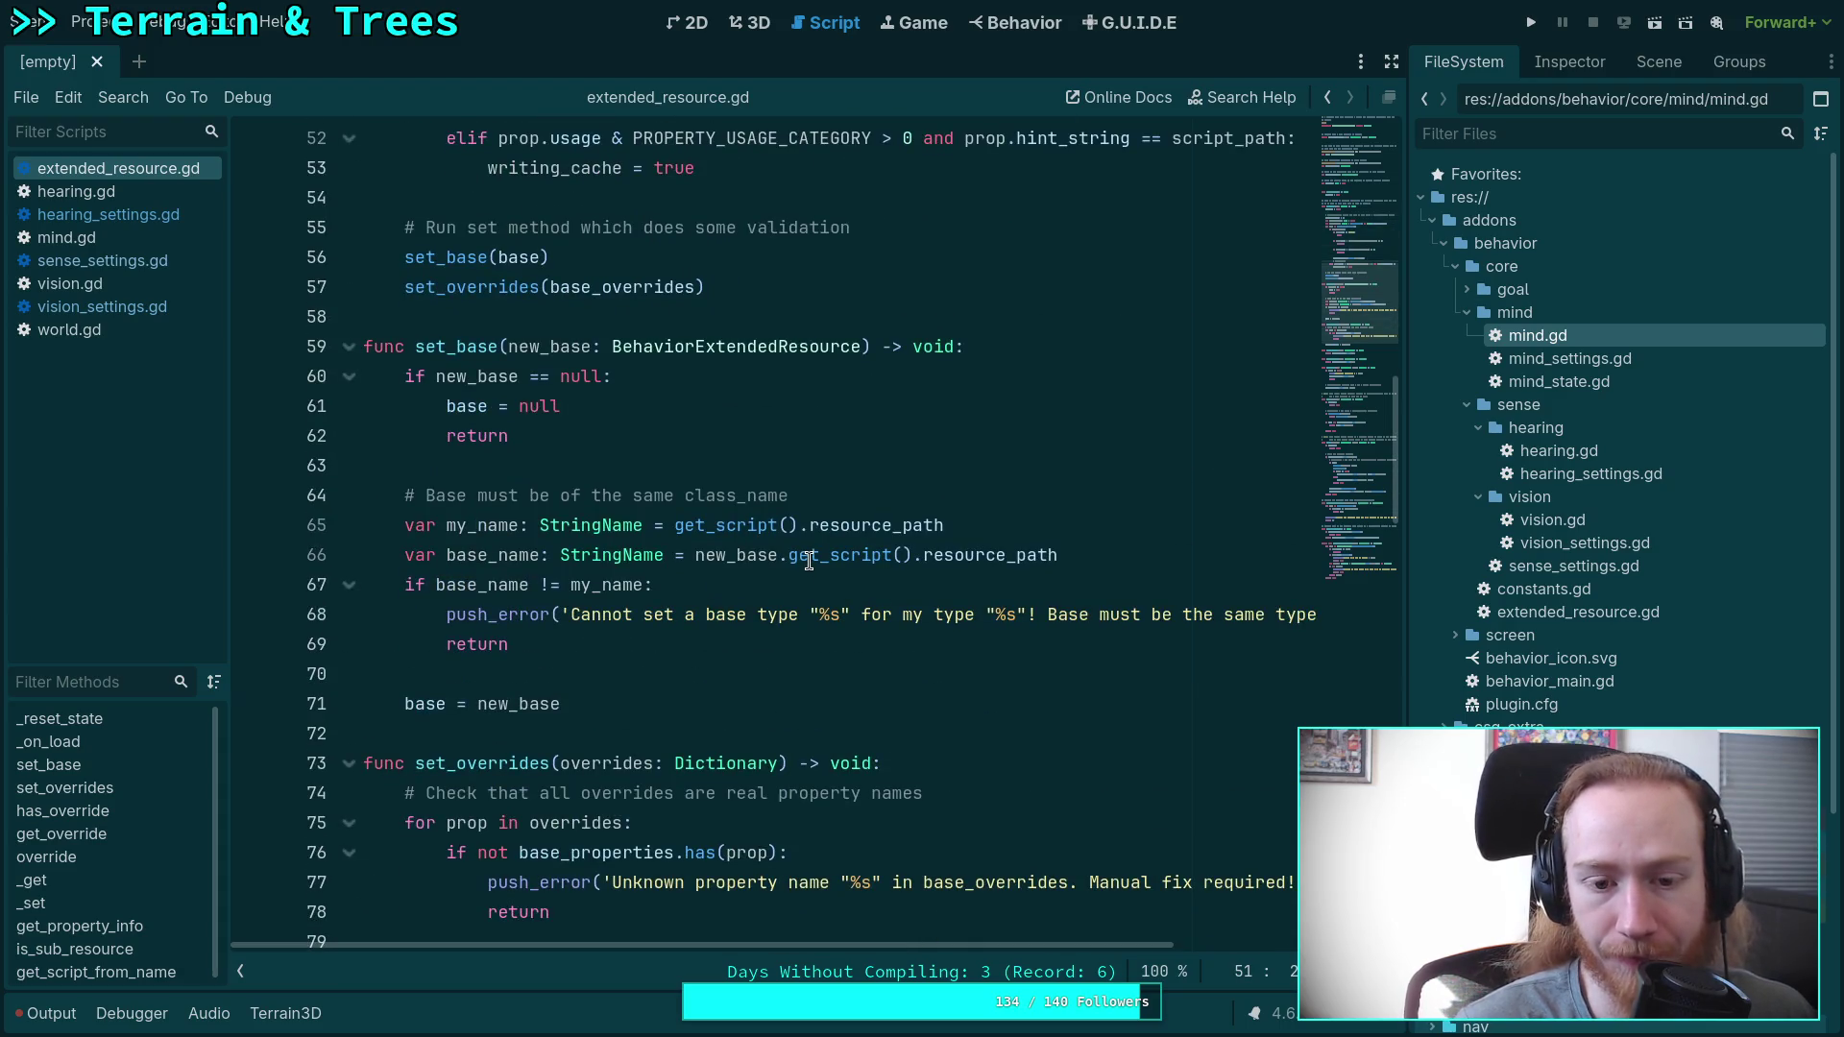
{"action": "mouse_move", "coordinate": [808, 561]}
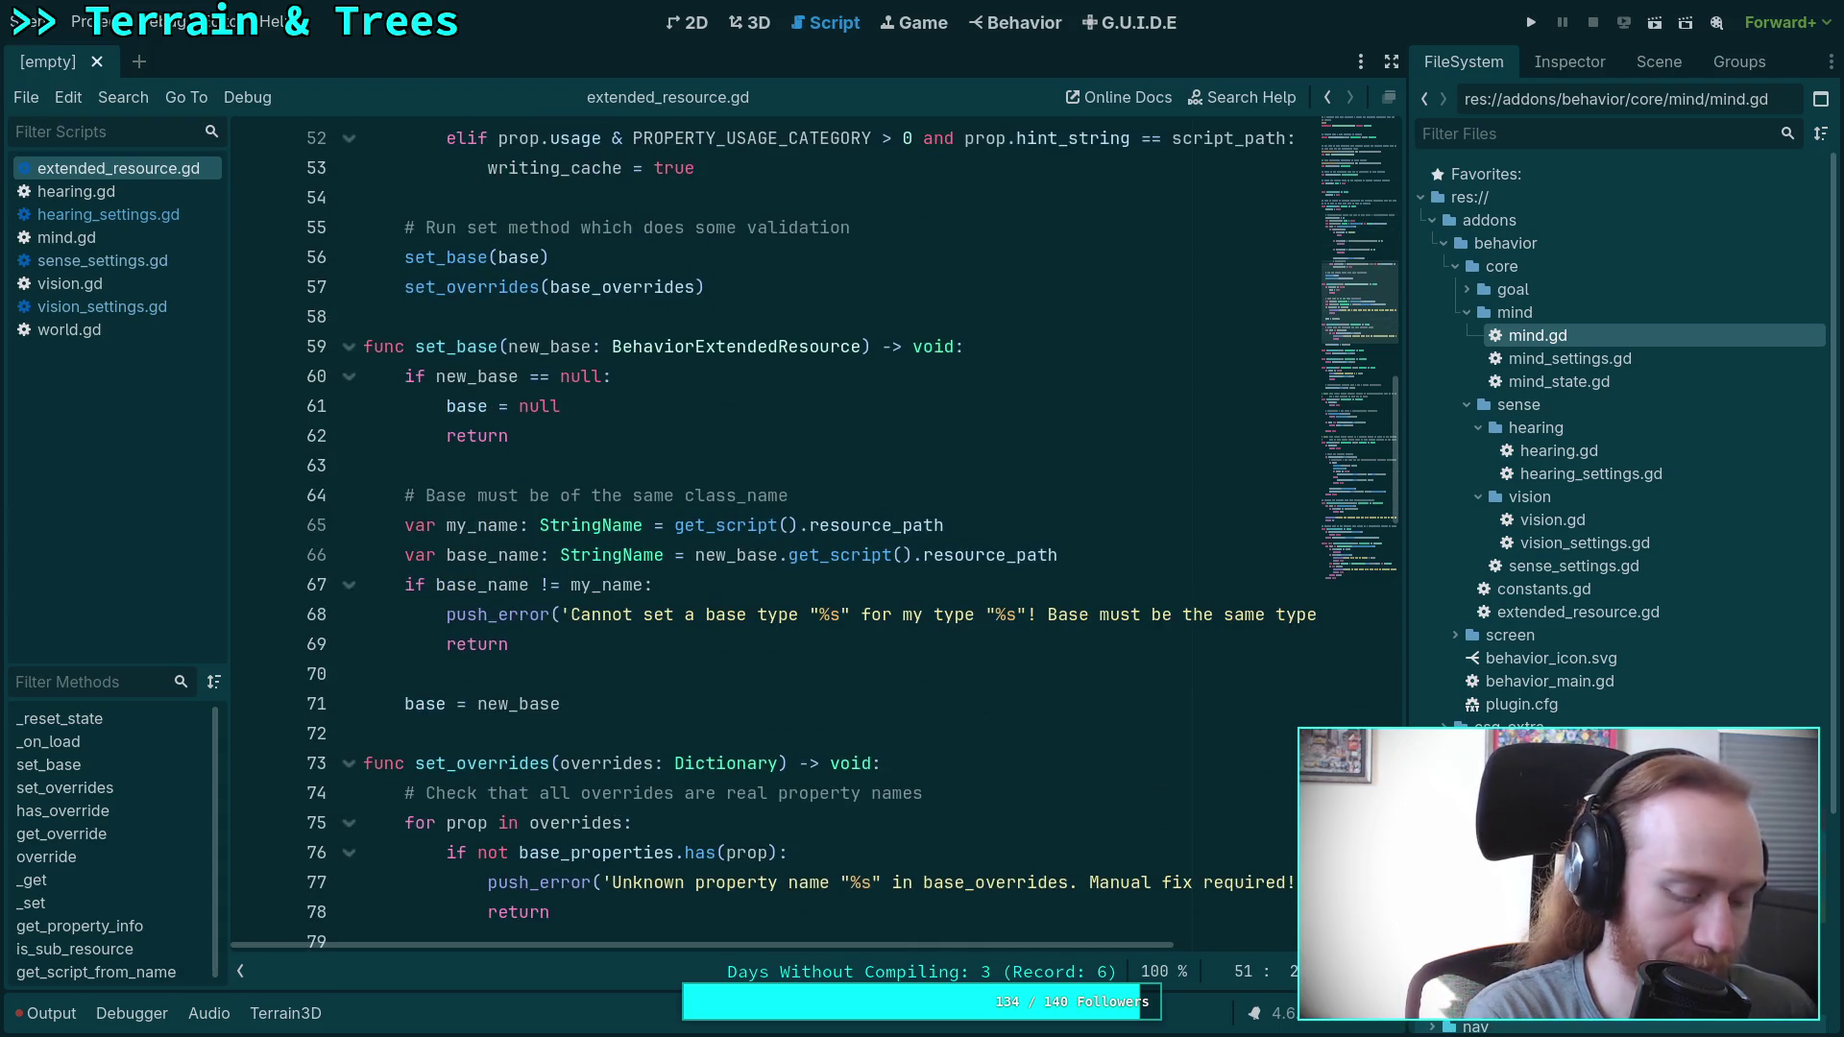
{"action": "key", "text": "super+2"}
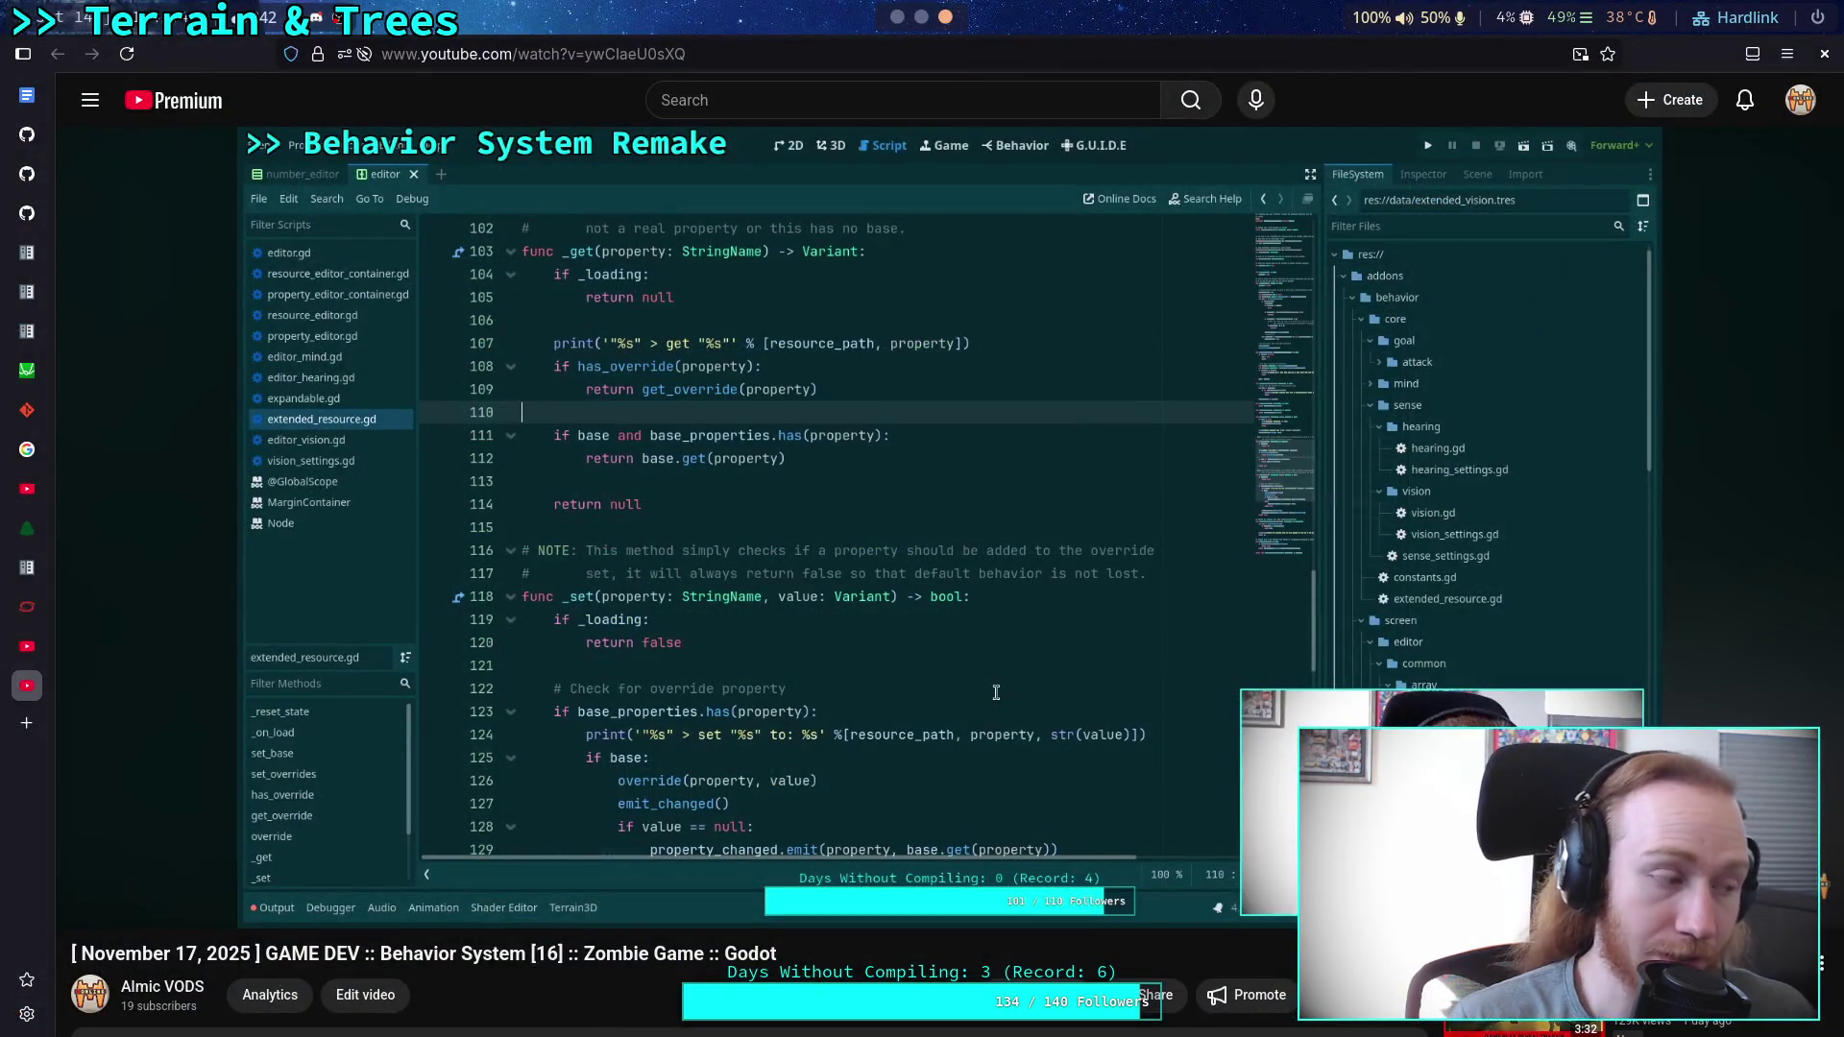
Play the VOD to 39:35 on the older vision_settings.gd code, then open that script in Godot.
{"action": "left_click", "coordinate": [689, 355]}
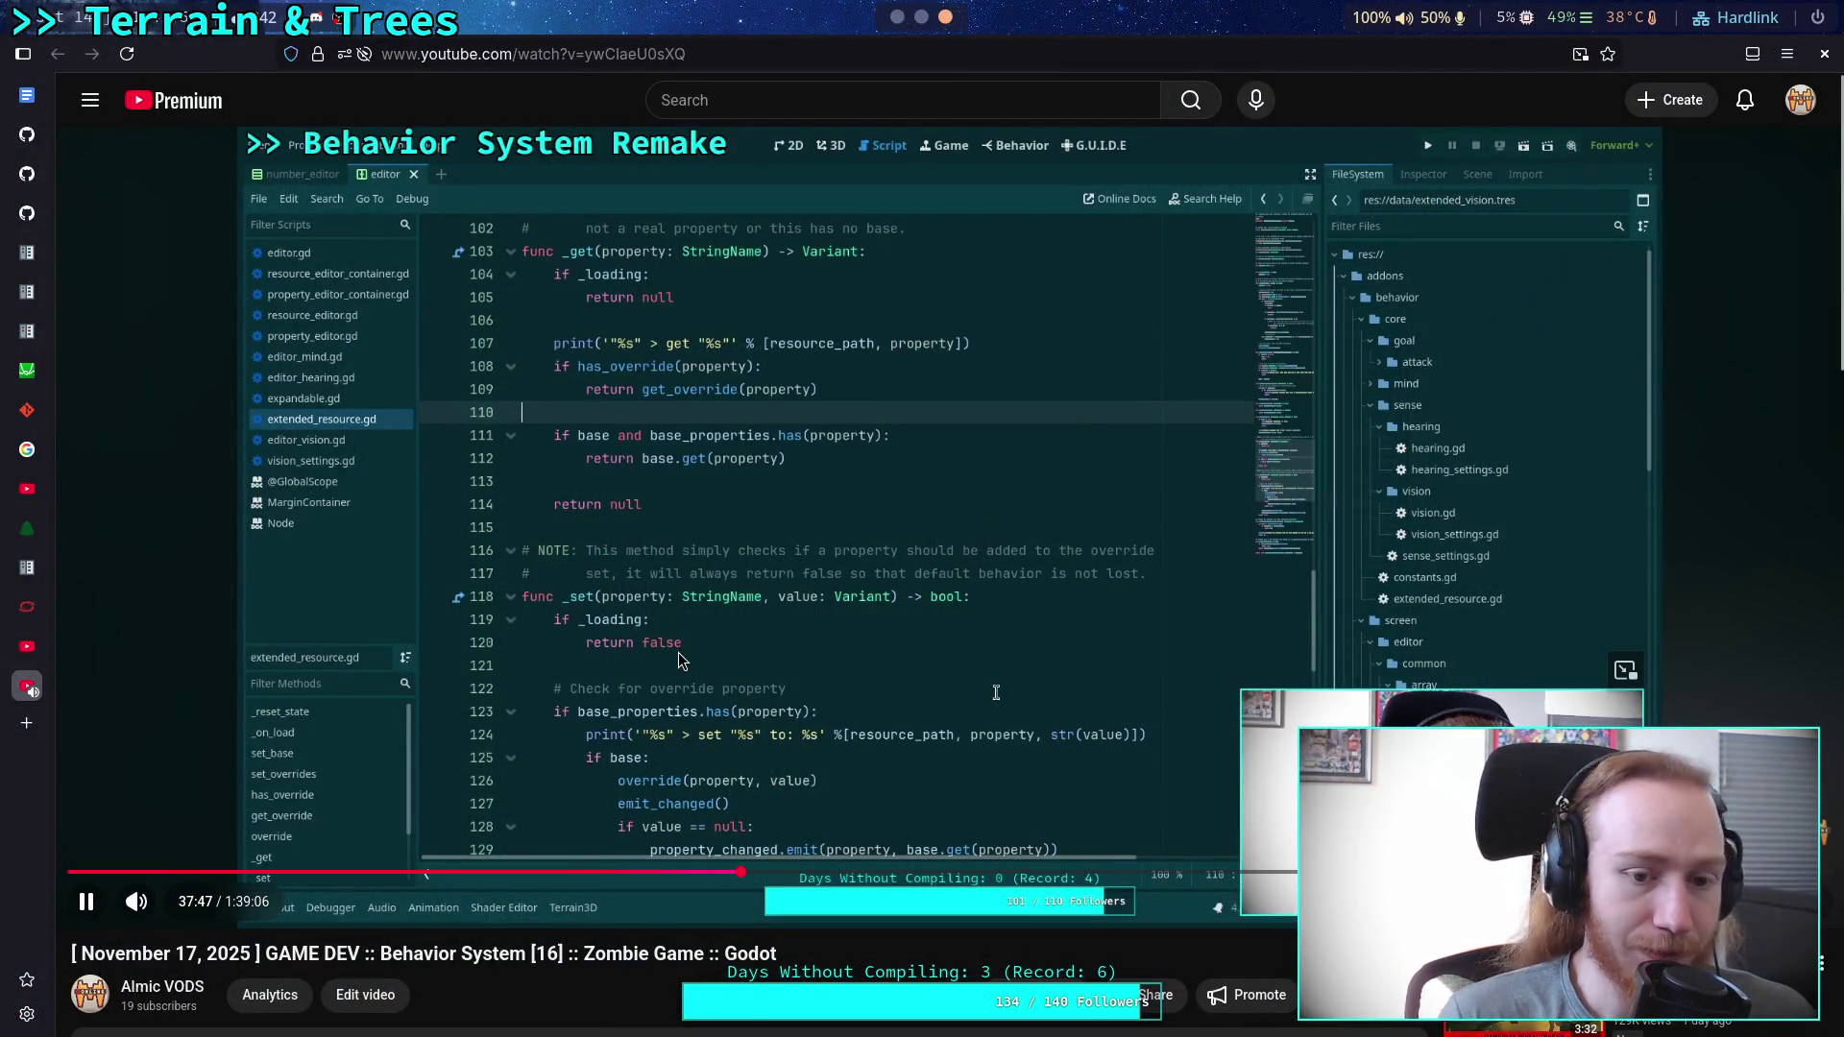
{"action": "left_click", "coordinate": [678, 653]}
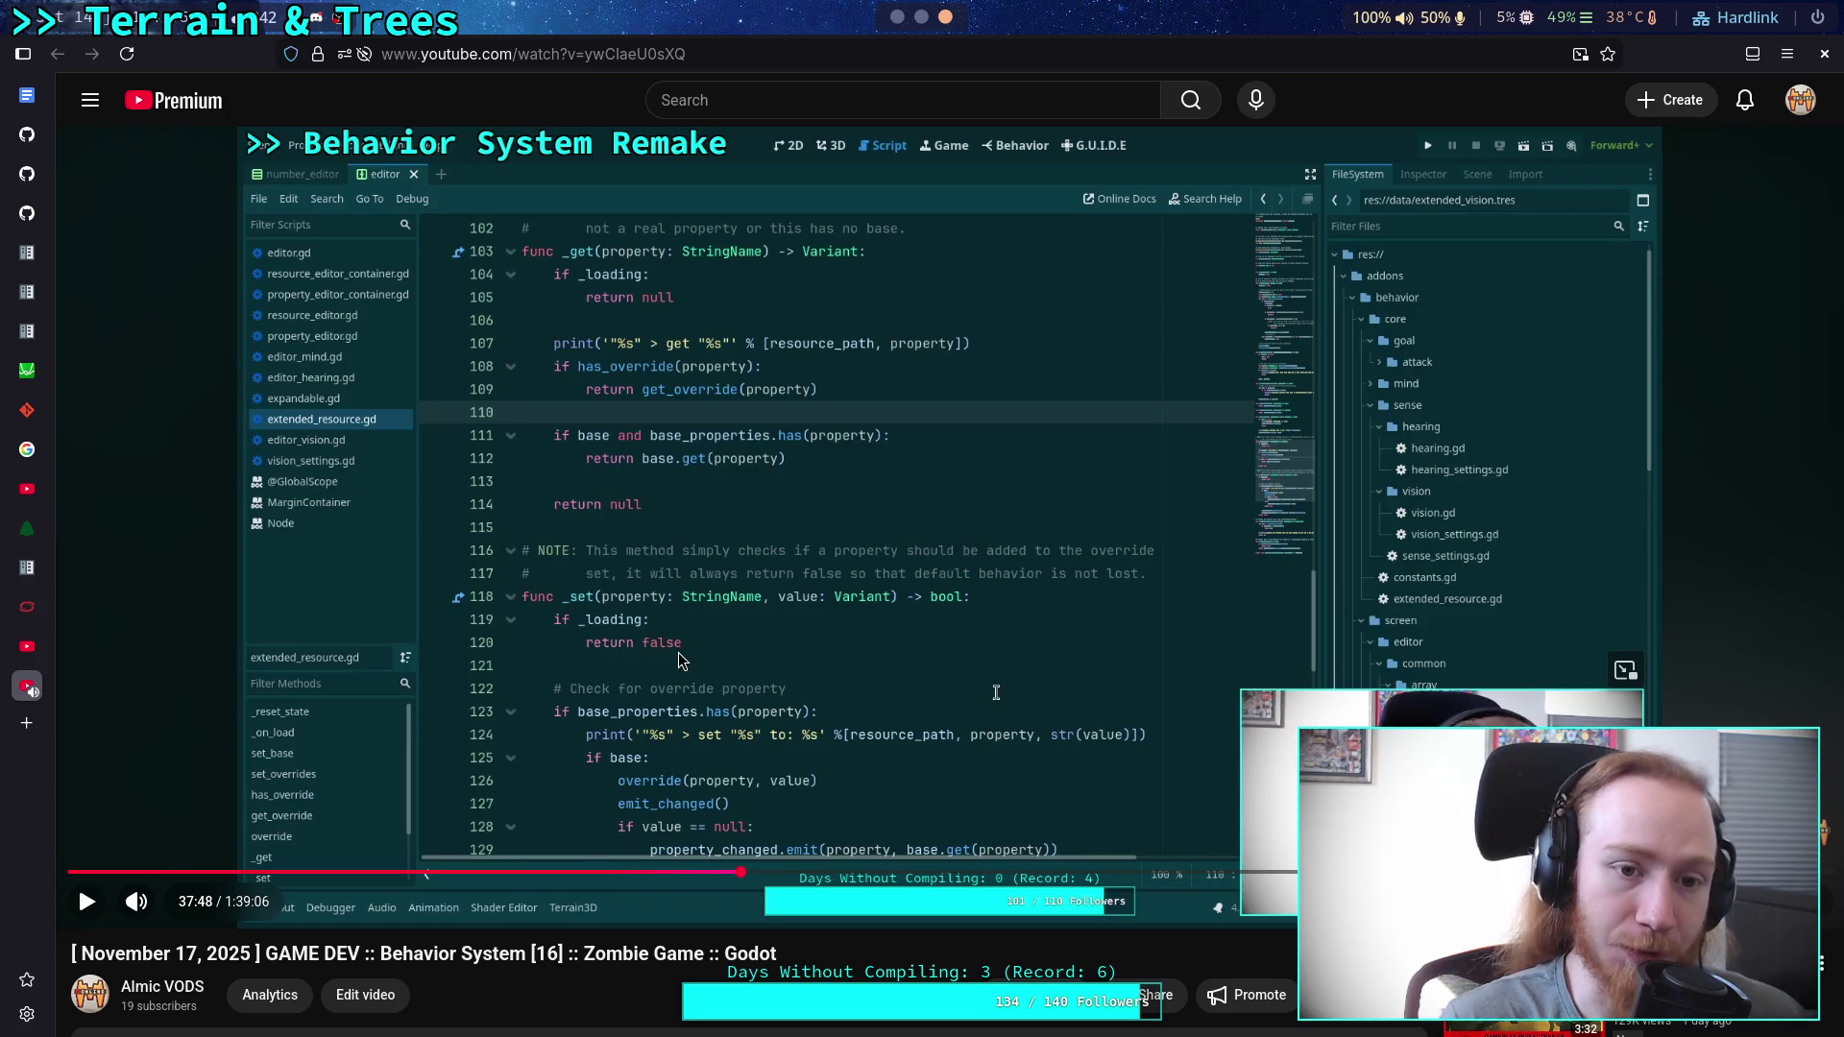
{"action": "left_click", "coordinate": [727, 783]}
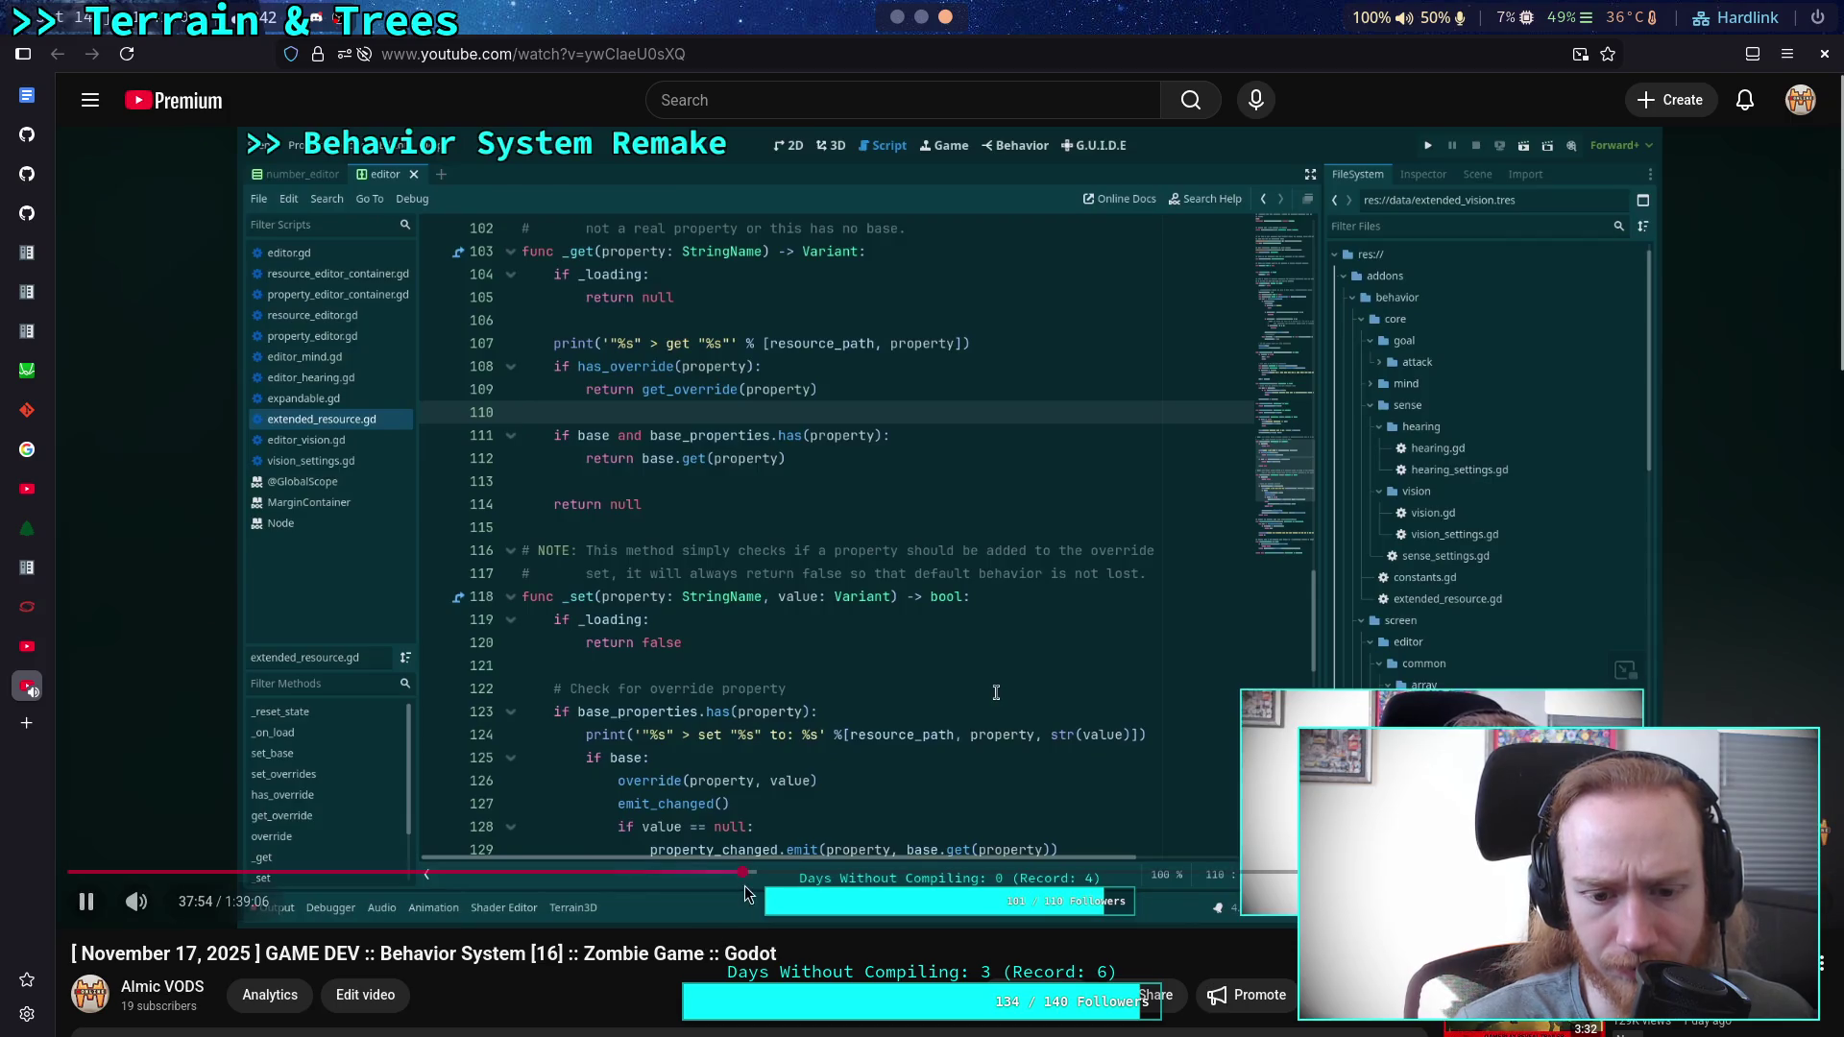
{"action": "left_click_drag", "start_coordinate": [758, 874], "coordinate": [774, 874]}
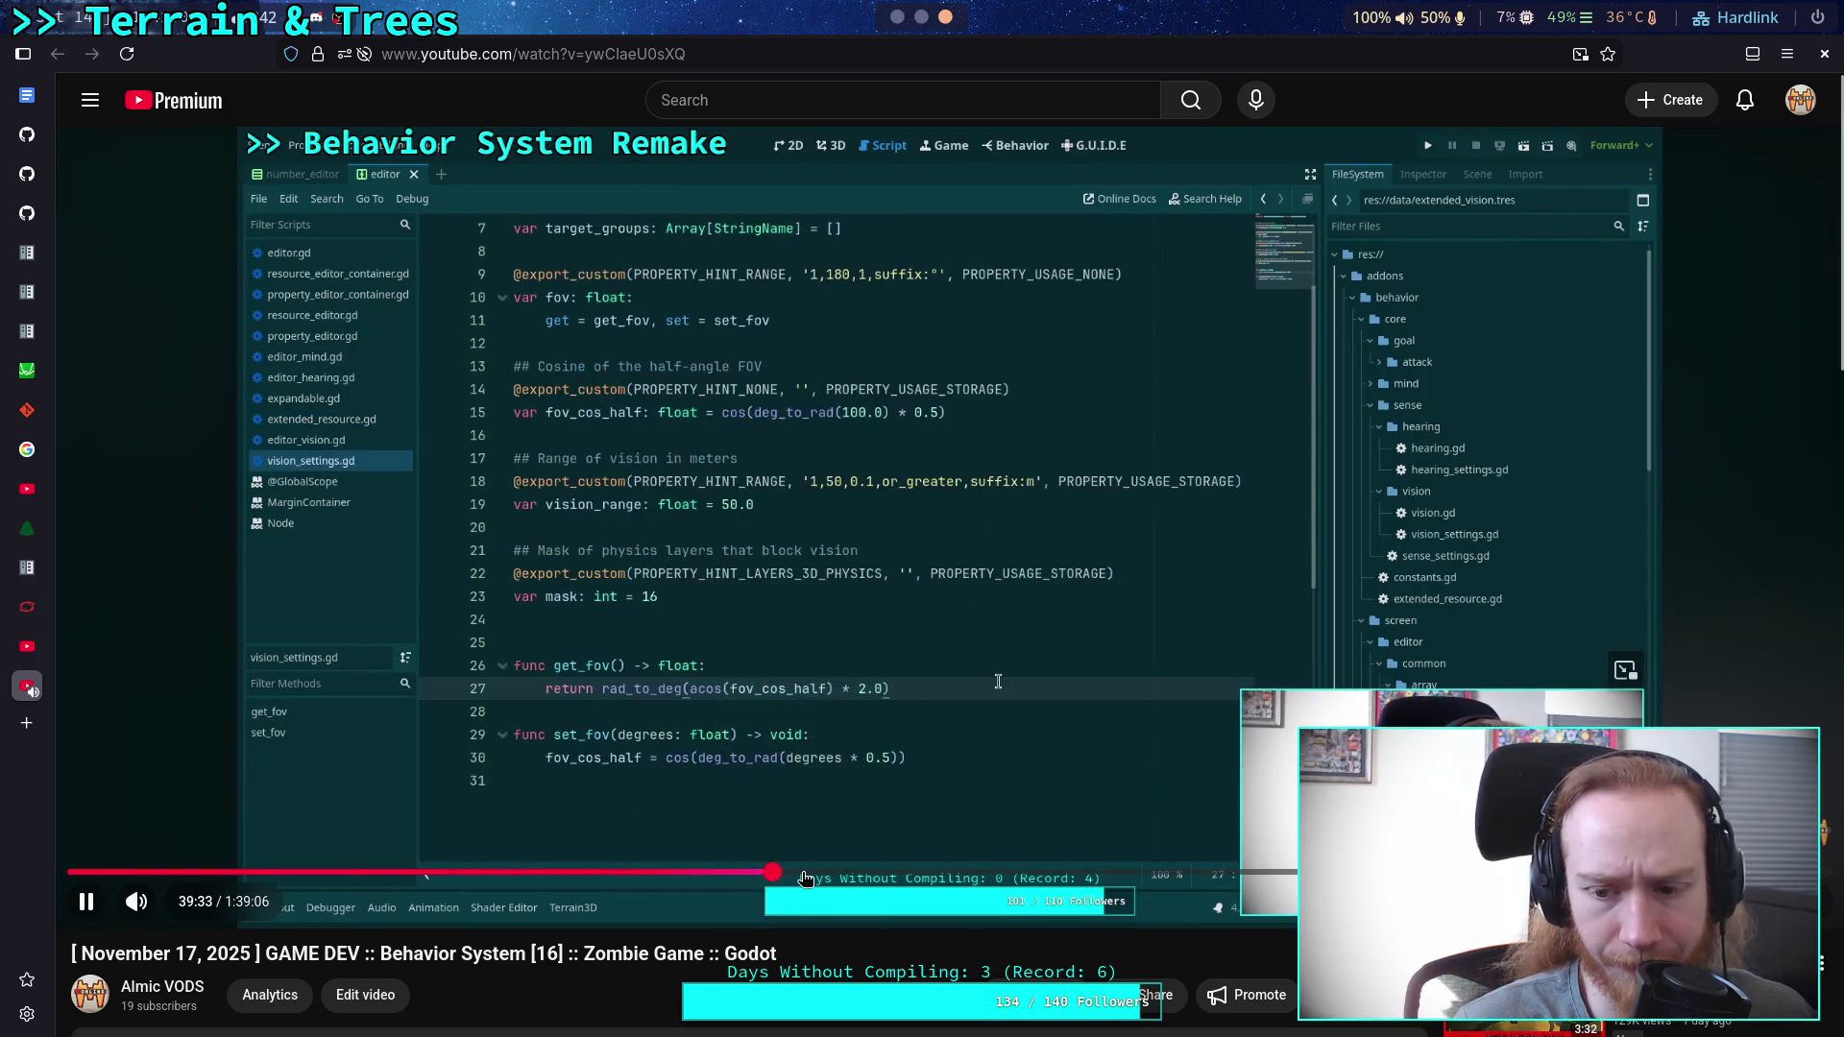
{"action": "left_click", "coordinate": [751, 814]}
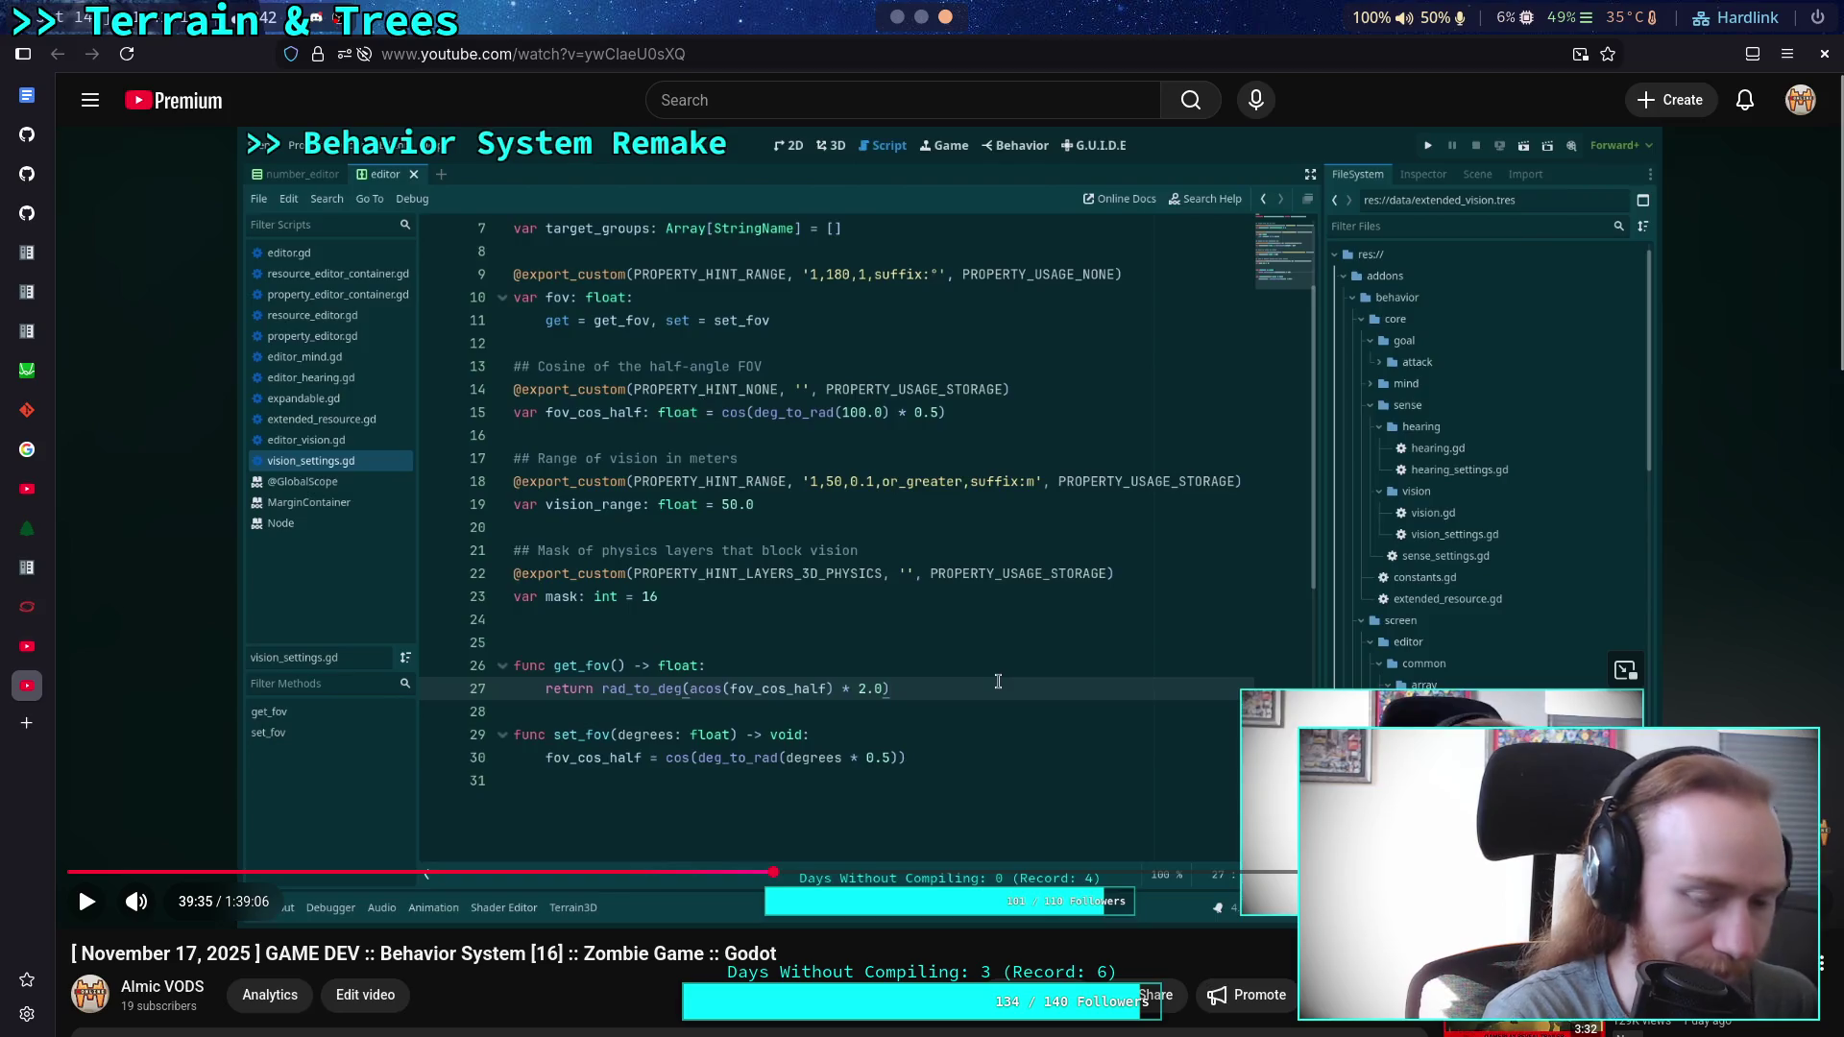
{"action": "key", "text": "alt+Tab"}
{"action": "left_click", "coordinate": [101, 307]}
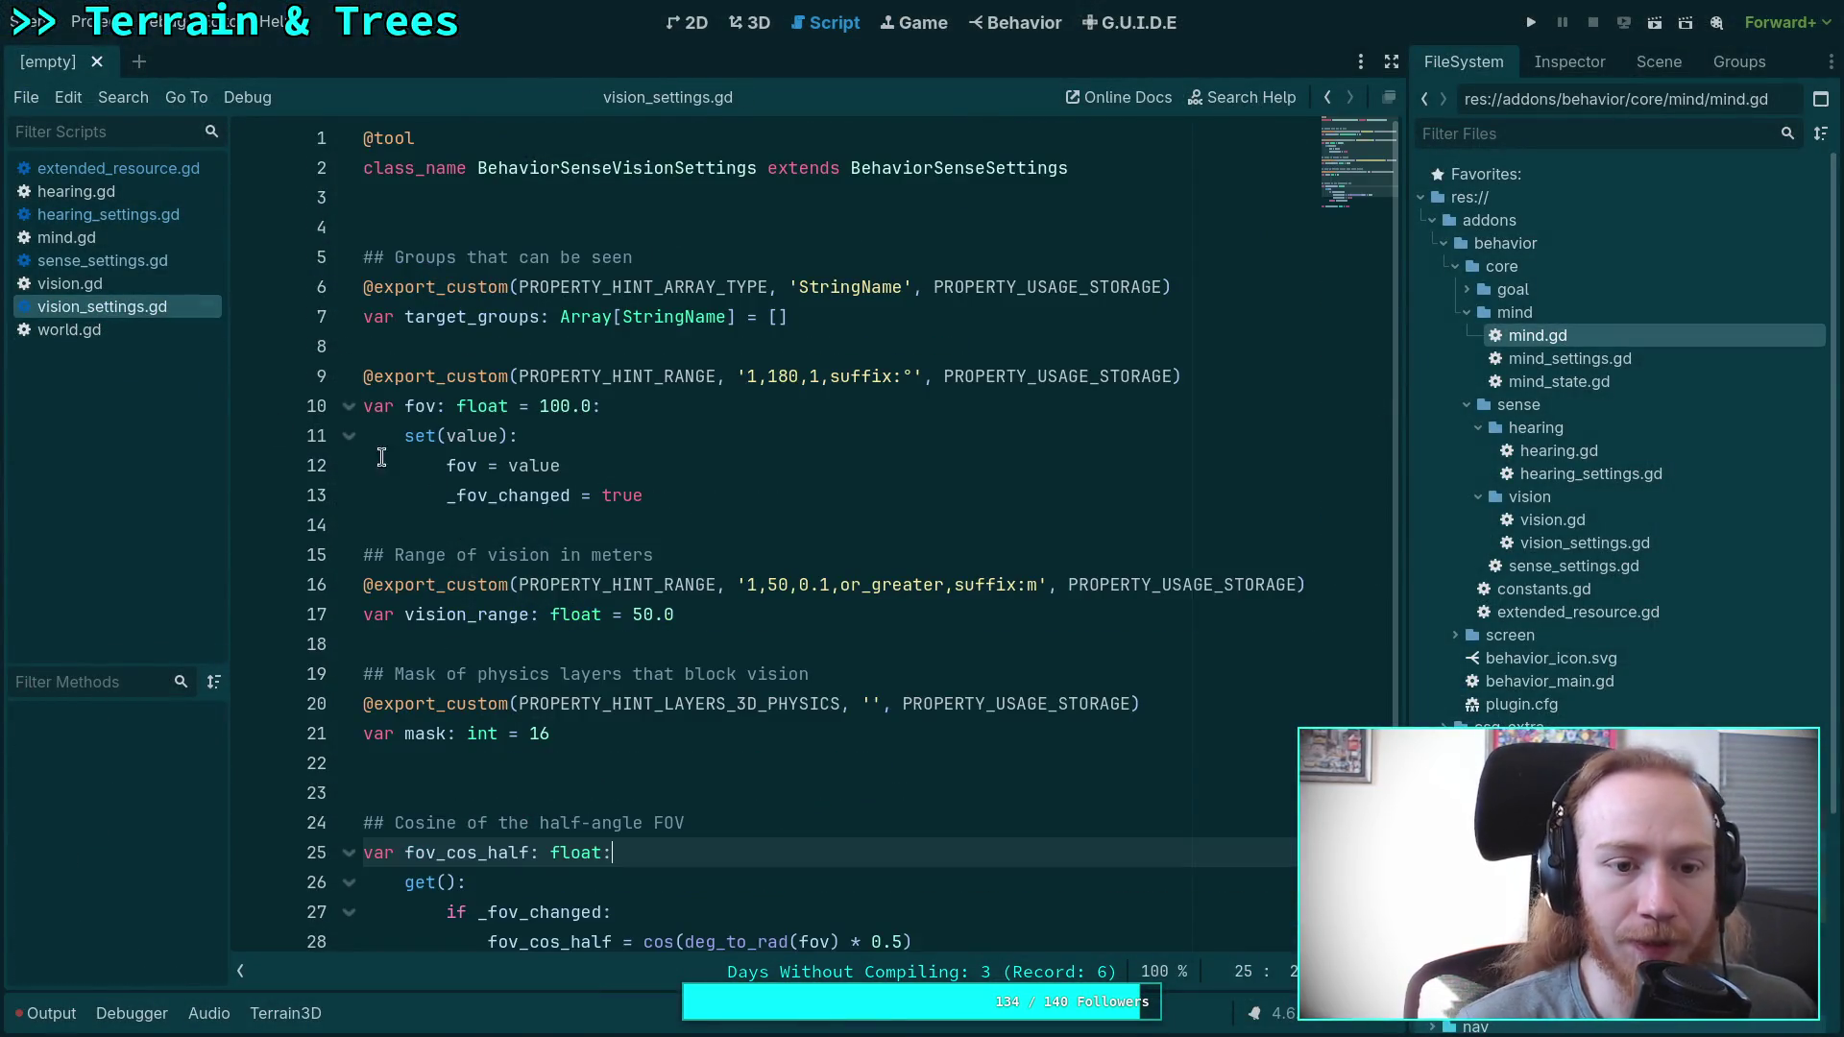
Select the fov_cos_half getter block from line 24 in vision_settings.gd to review it.
{"action": "left_click_drag", "start_coordinate": [757, 505], "coordinate": [276, 404]}
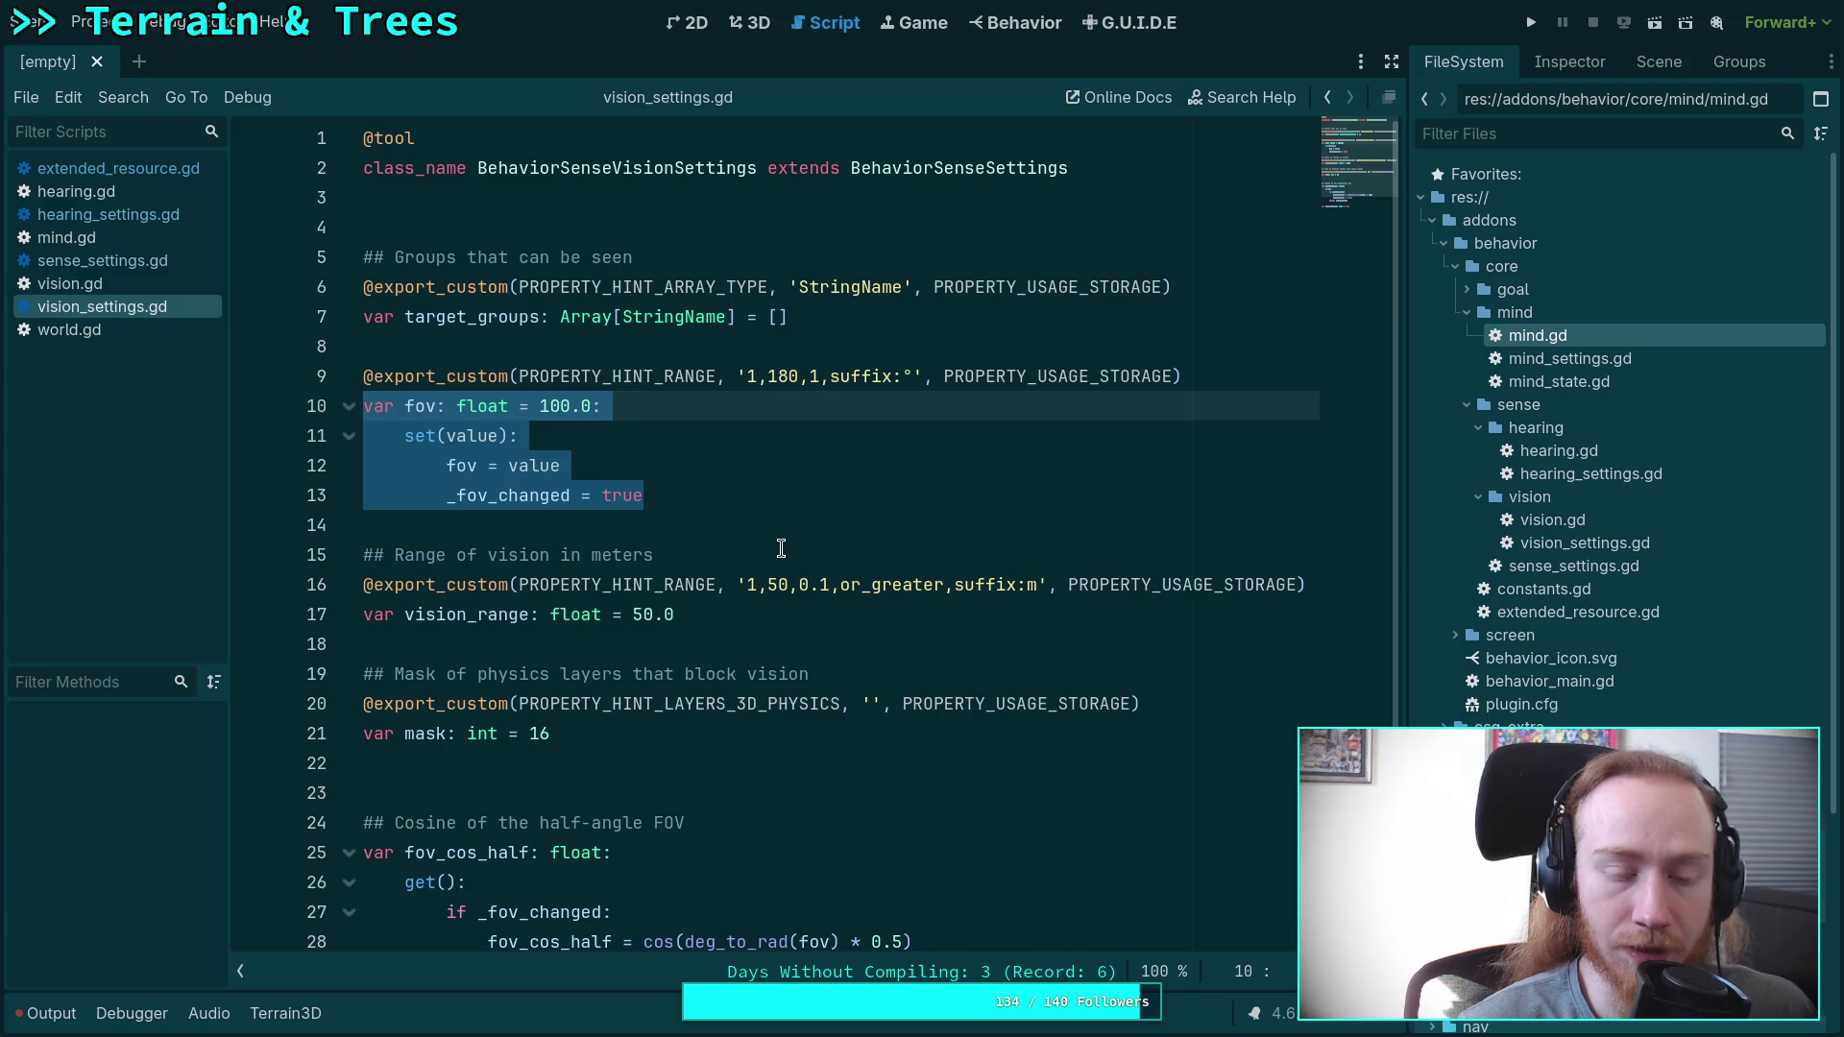
{"action": "scroll", "coordinate": [813, 577], "scroll_direction": "down", "scroll_amount": 2}
{"action": "mouse_move", "coordinate": [703, 859]}
{"action": "left_mouse_down"}
{"action": "mouse_move", "coordinate": [480, 822]}
{"action": "mouse_move", "coordinate": [319, 699]}
{"action": "left_mouse_up"}
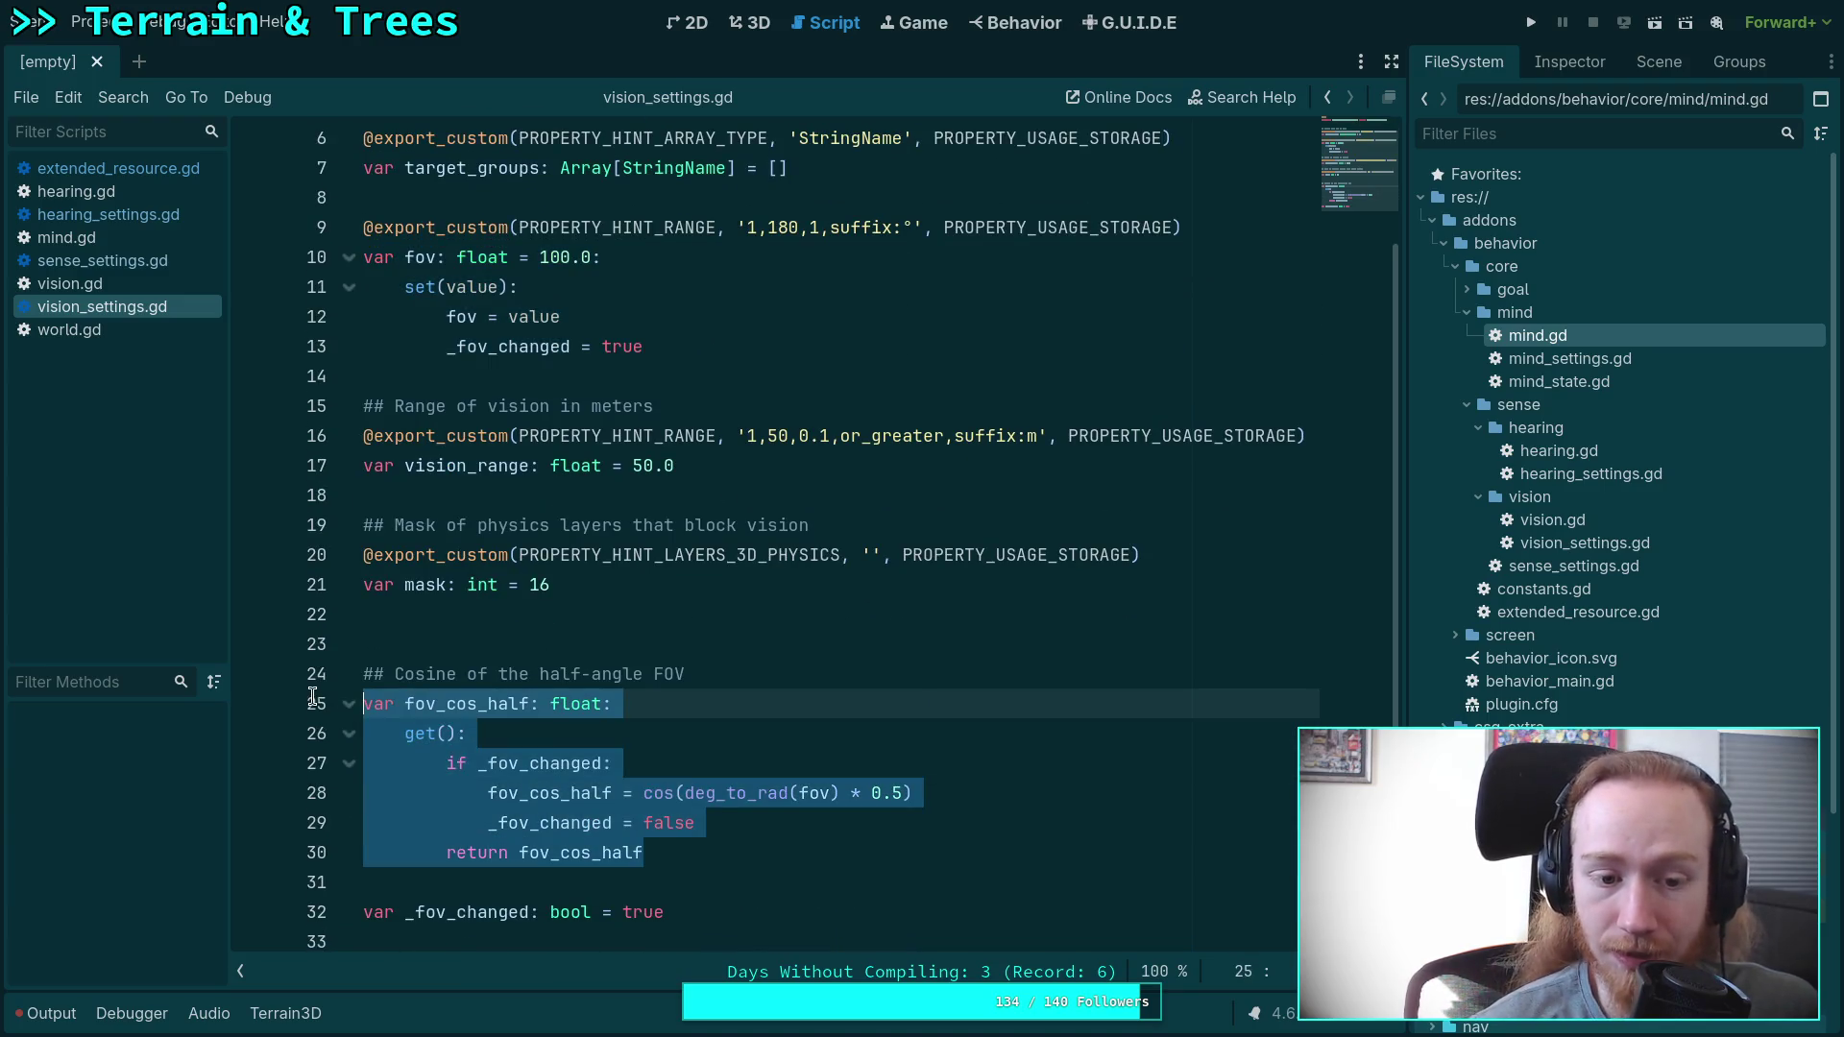
{"action": "left_click", "coordinate": [676, 793]}
{"action": "left_click_drag", "start_coordinate": [693, 853], "coordinate": [363, 673]}
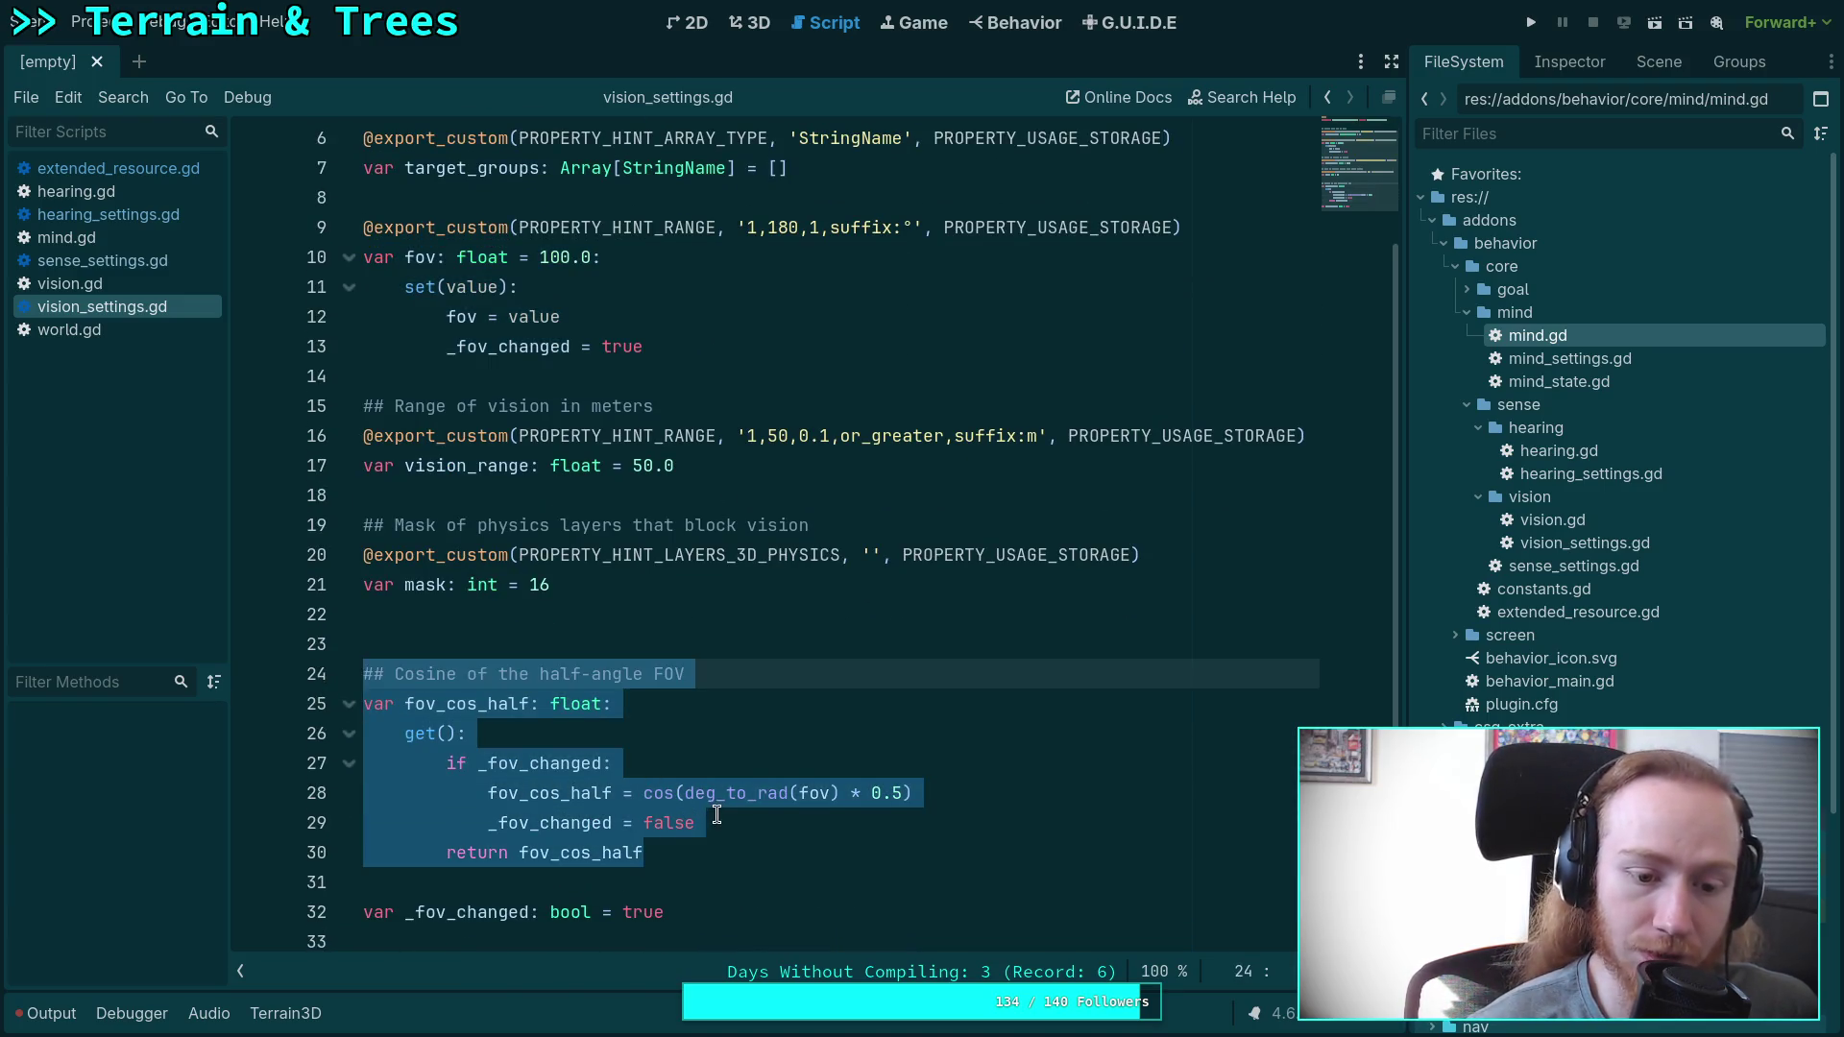
{"action": "left_click", "coordinate": [721, 814]}
{"action": "left_click_drag", "start_coordinate": [726, 847], "coordinate": [363, 673]}
{"action": "left_click", "coordinate": [678, 769]}
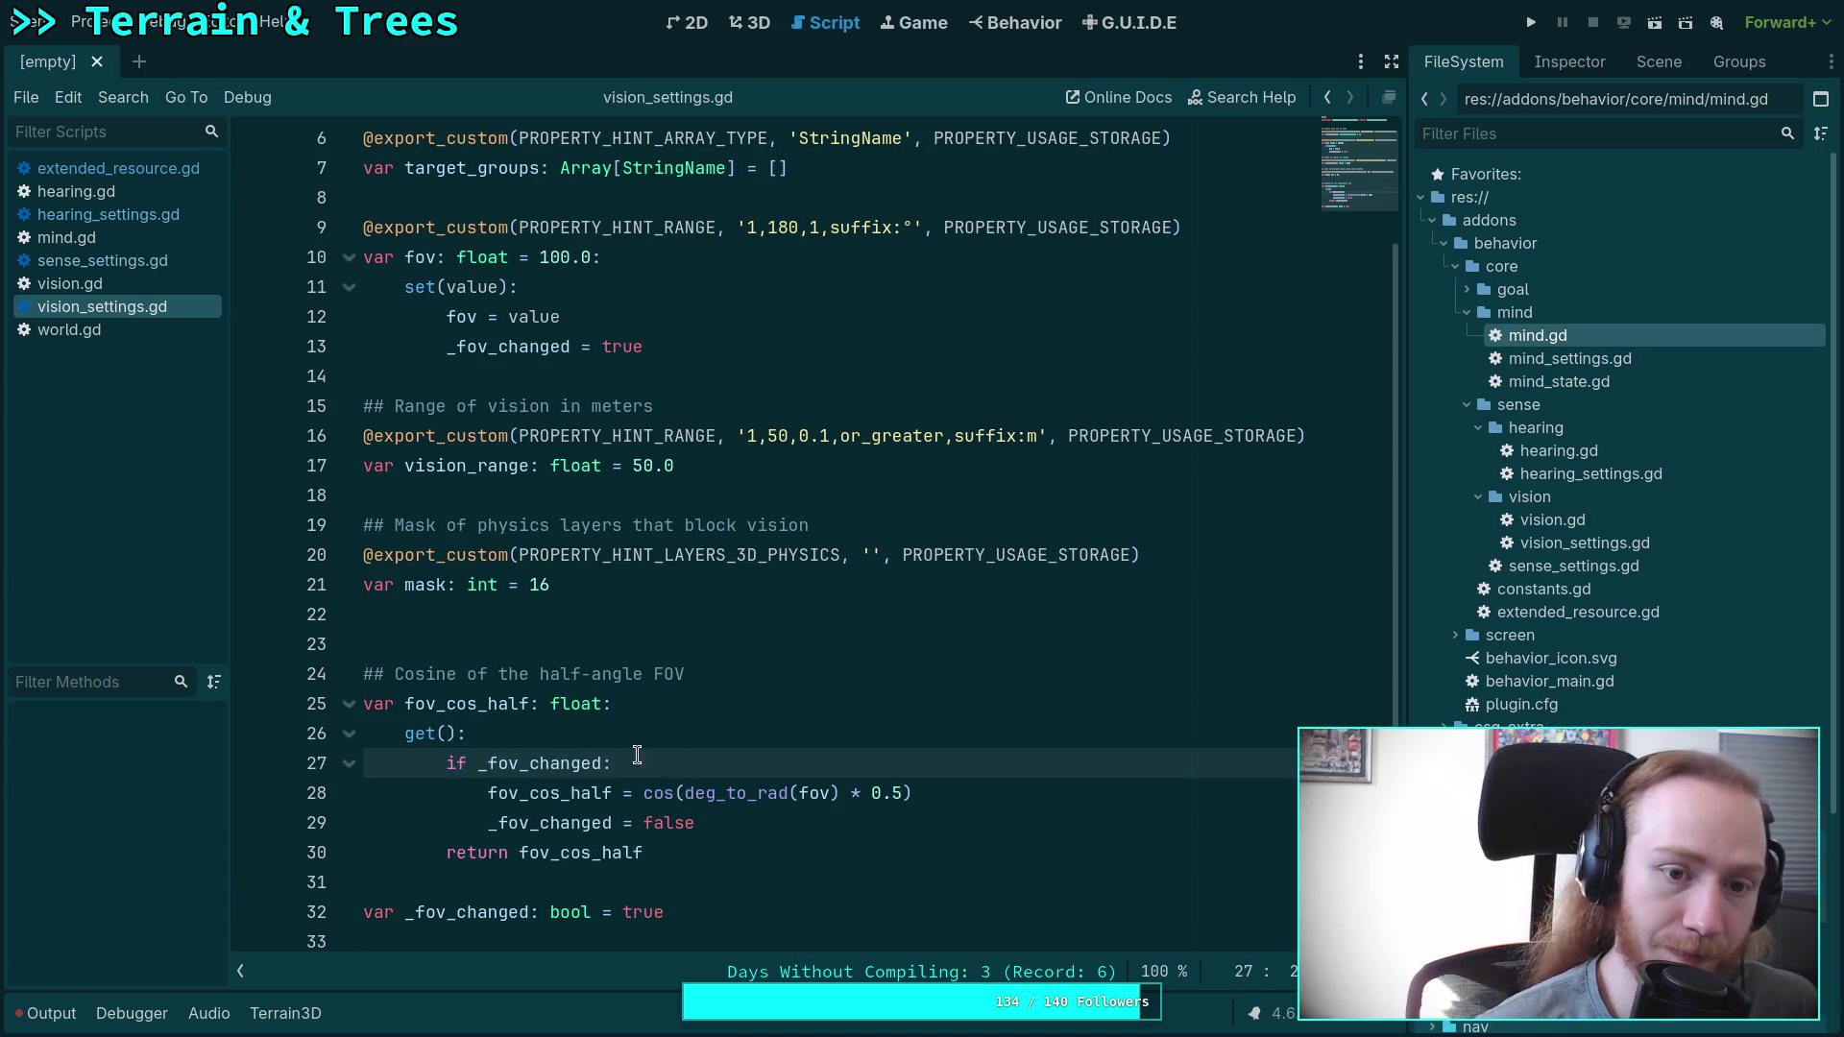
Compare the fov setter on lines 10–13 with getter lines 25–30, then resume the VOD.
{"action": "left_click_drag", "start_coordinate": [680, 341], "coordinate": [320, 252]}
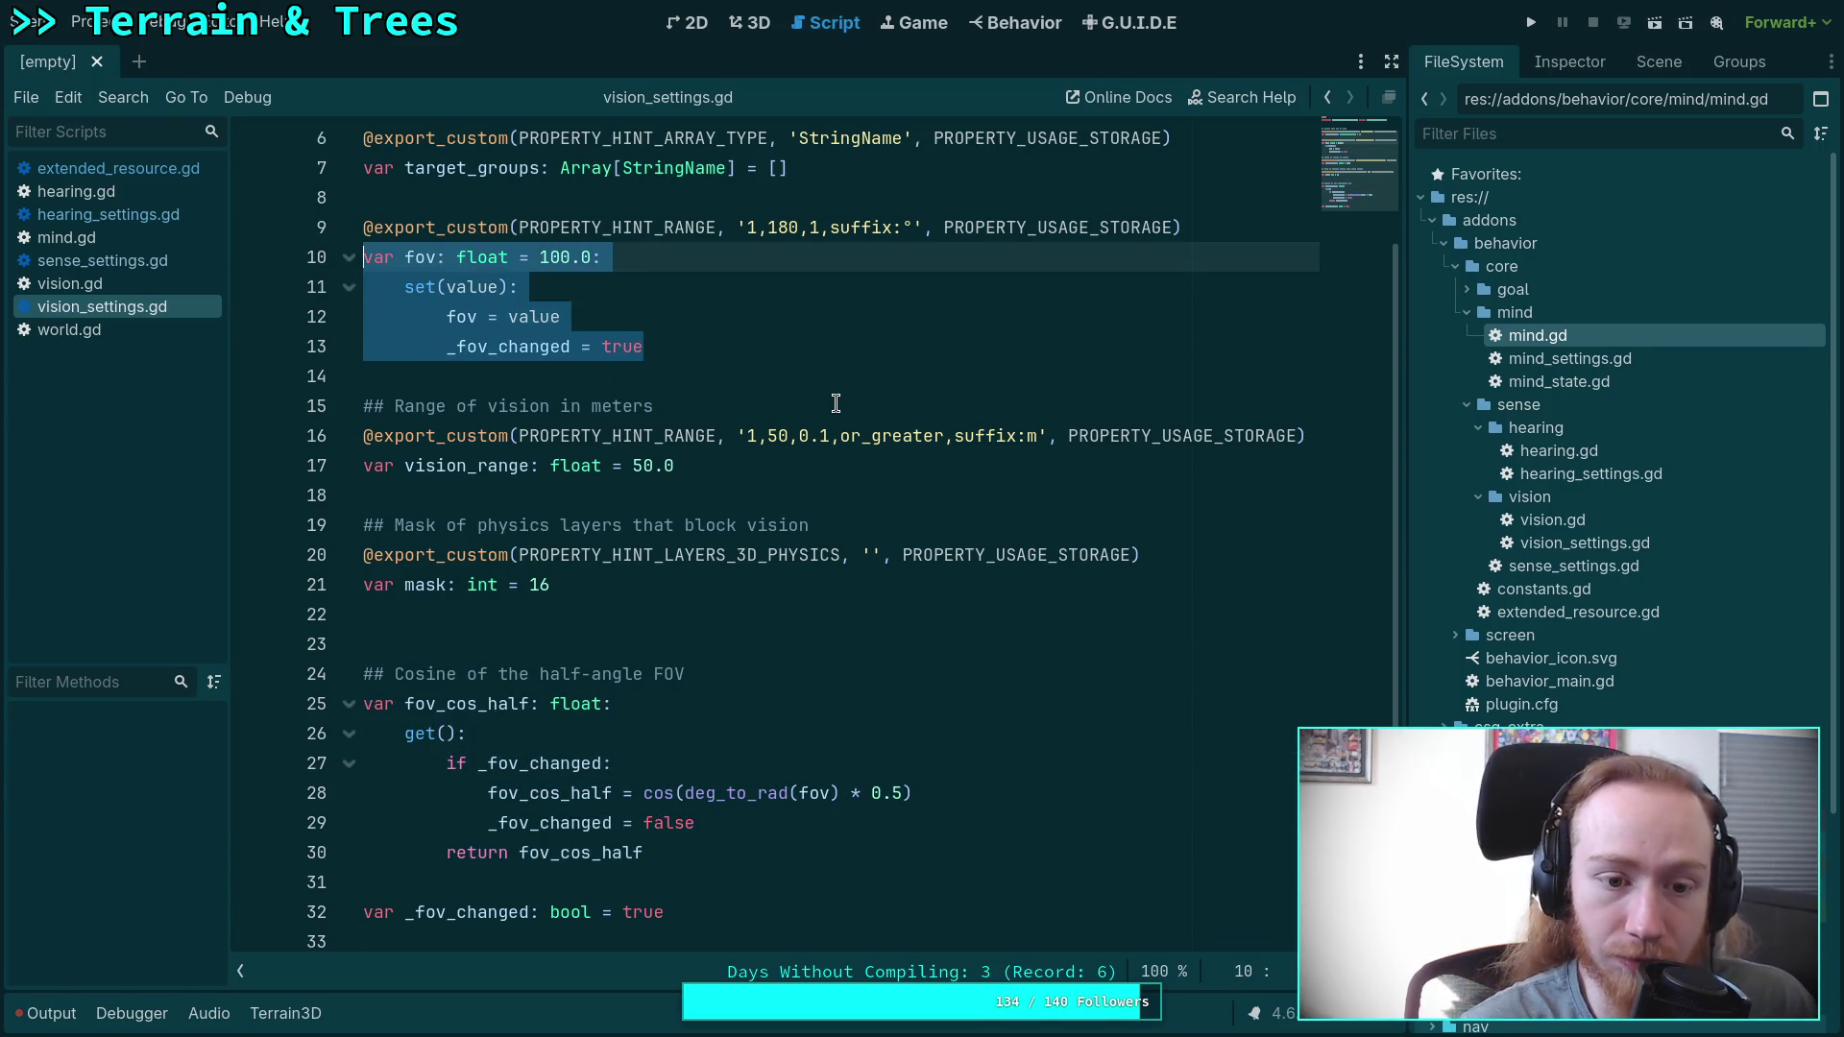
{"action": "left_click", "coordinate": [683, 857]}
{"action": "key", "text": "shift+Up"}
{"action": "key", "text": "shift+Up"}
{"action": "key", "text": "shift+Up"}
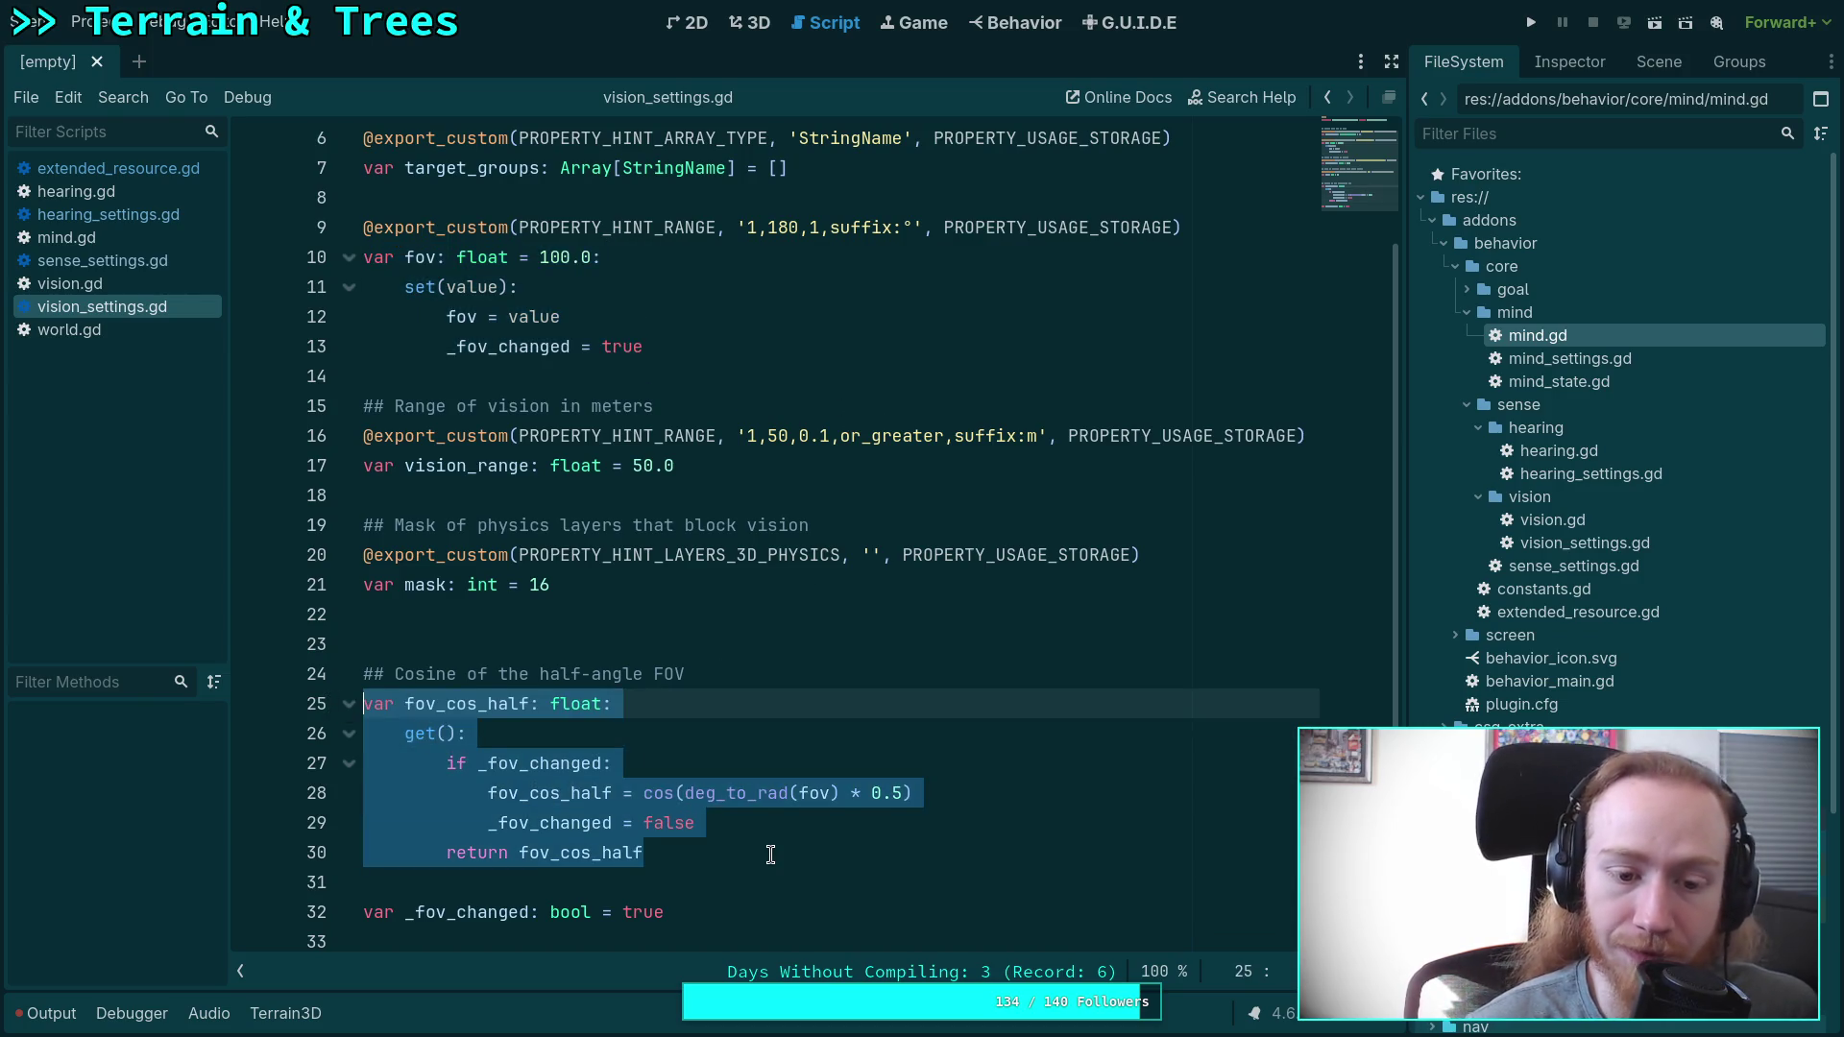
{"action": "left_click", "coordinate": [774, 856]}
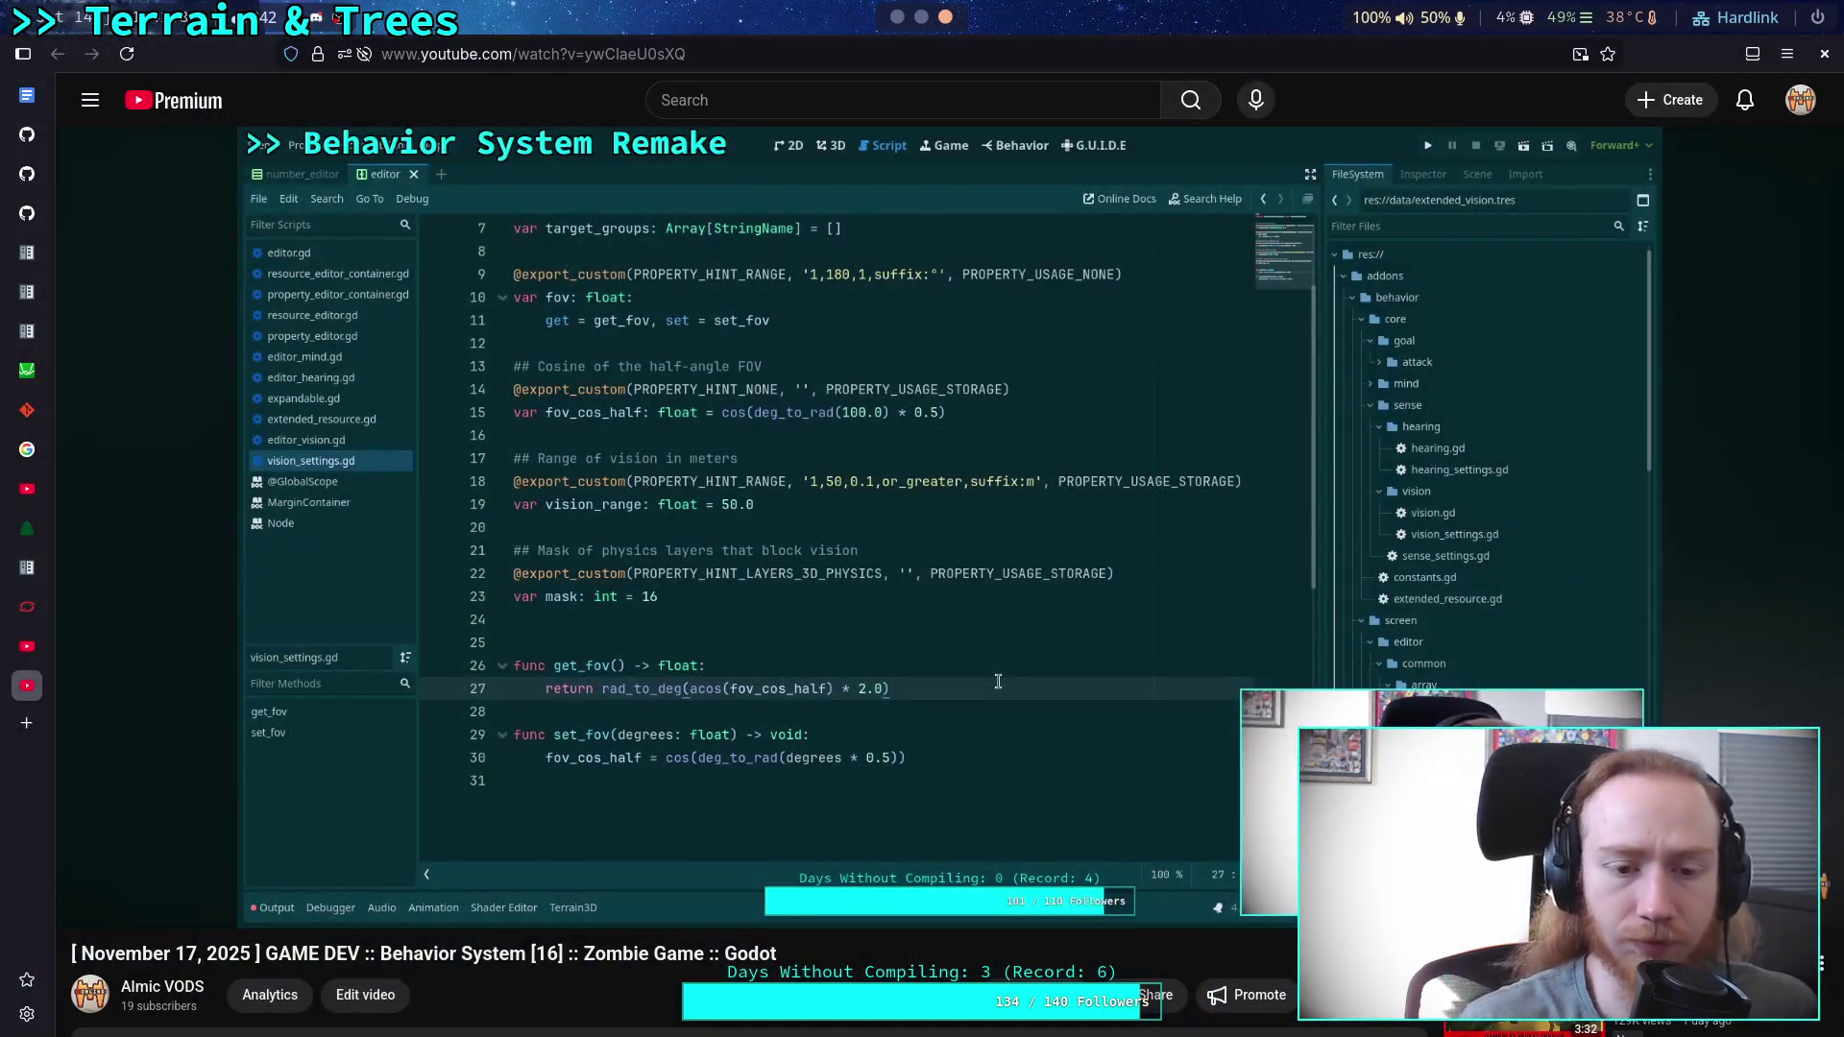
{"action": "left_click", "coordinate": [844, 645]}
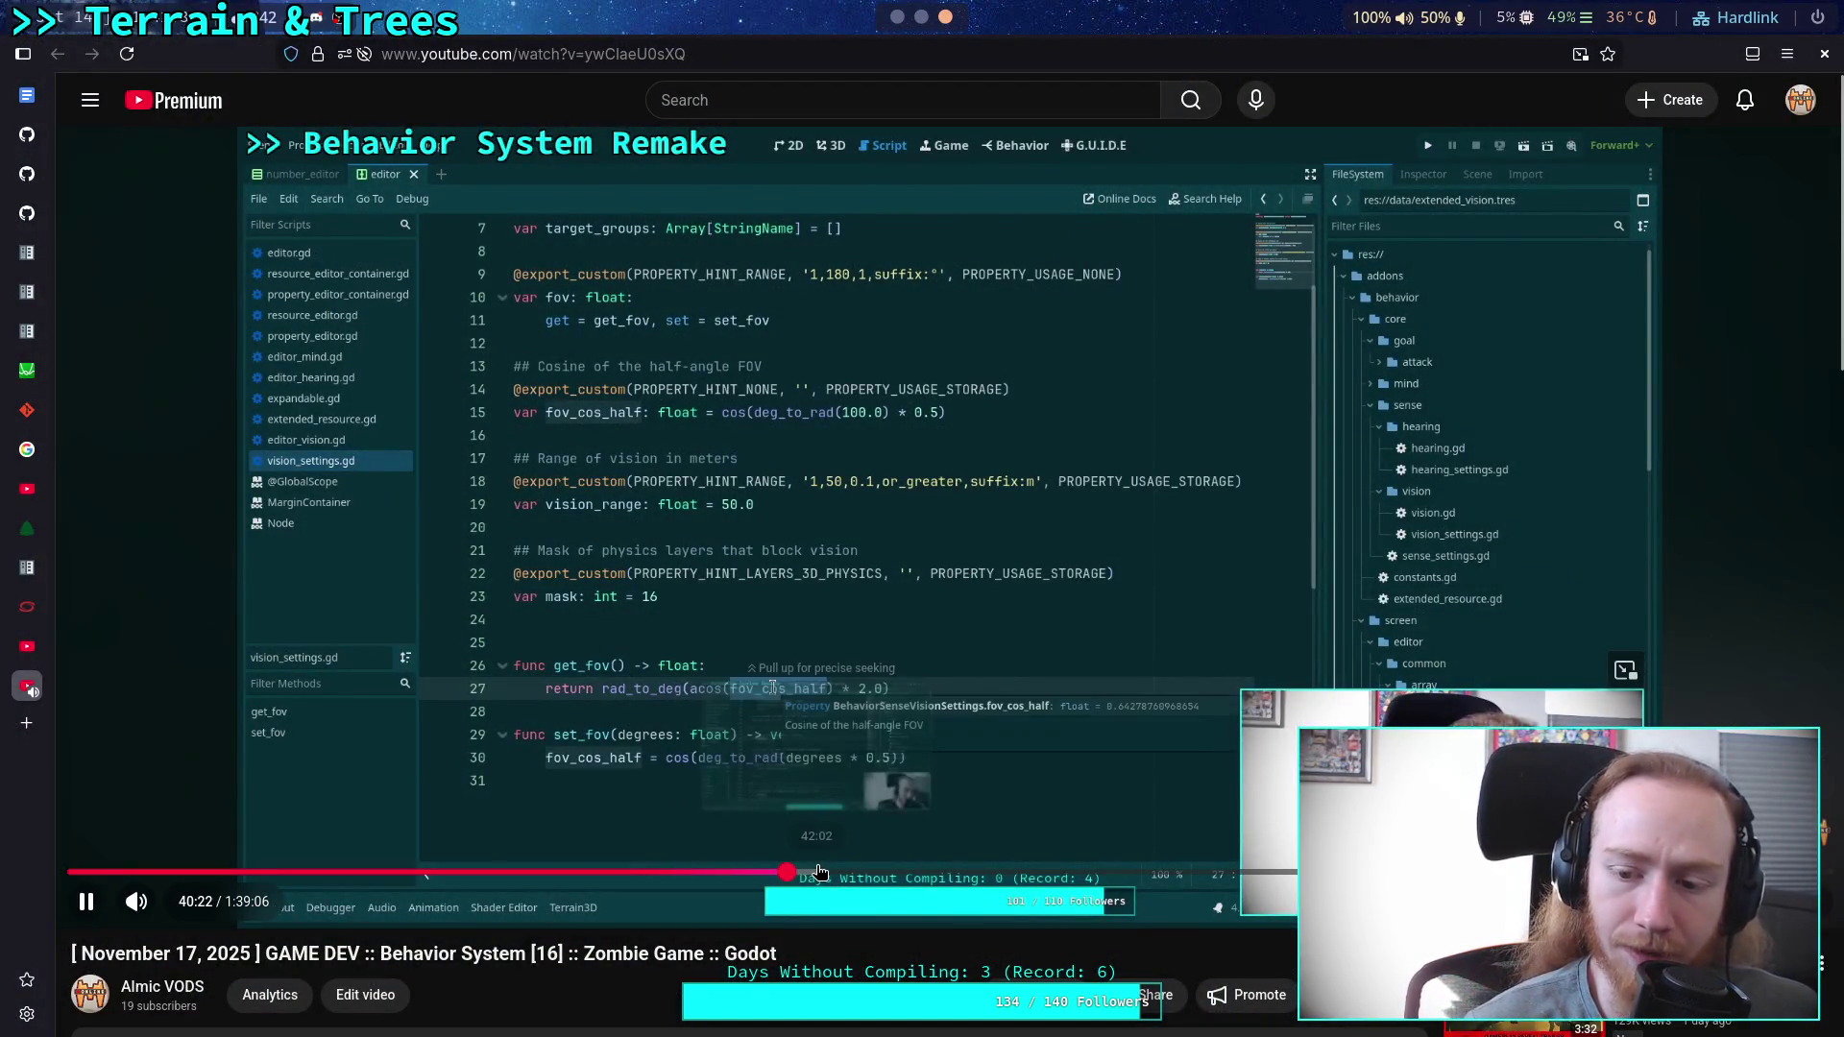
Seek the VOD via 41:07 and 42:42, pause at 42:46 on _get, and return to Godot.
{"action": "left_click", "coordinate": [801, 873]}
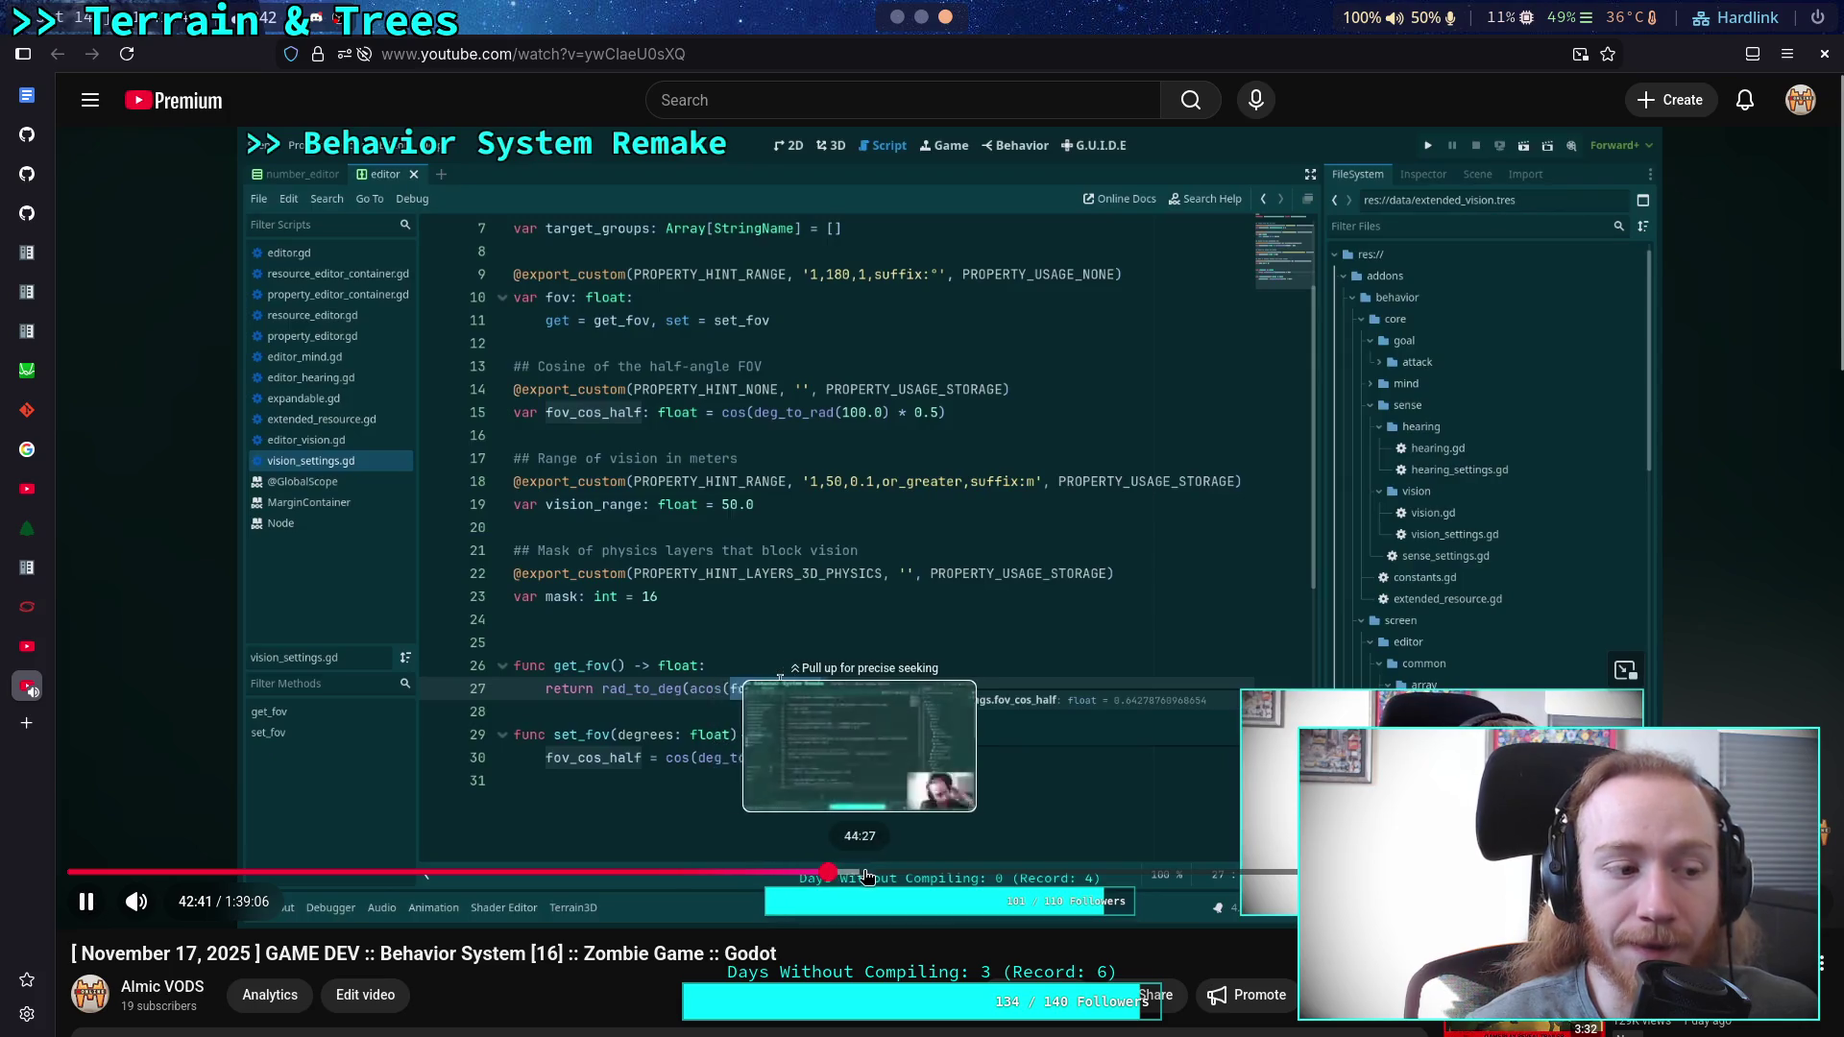
{"action": "left_click", "coordinate": [831, 873]}
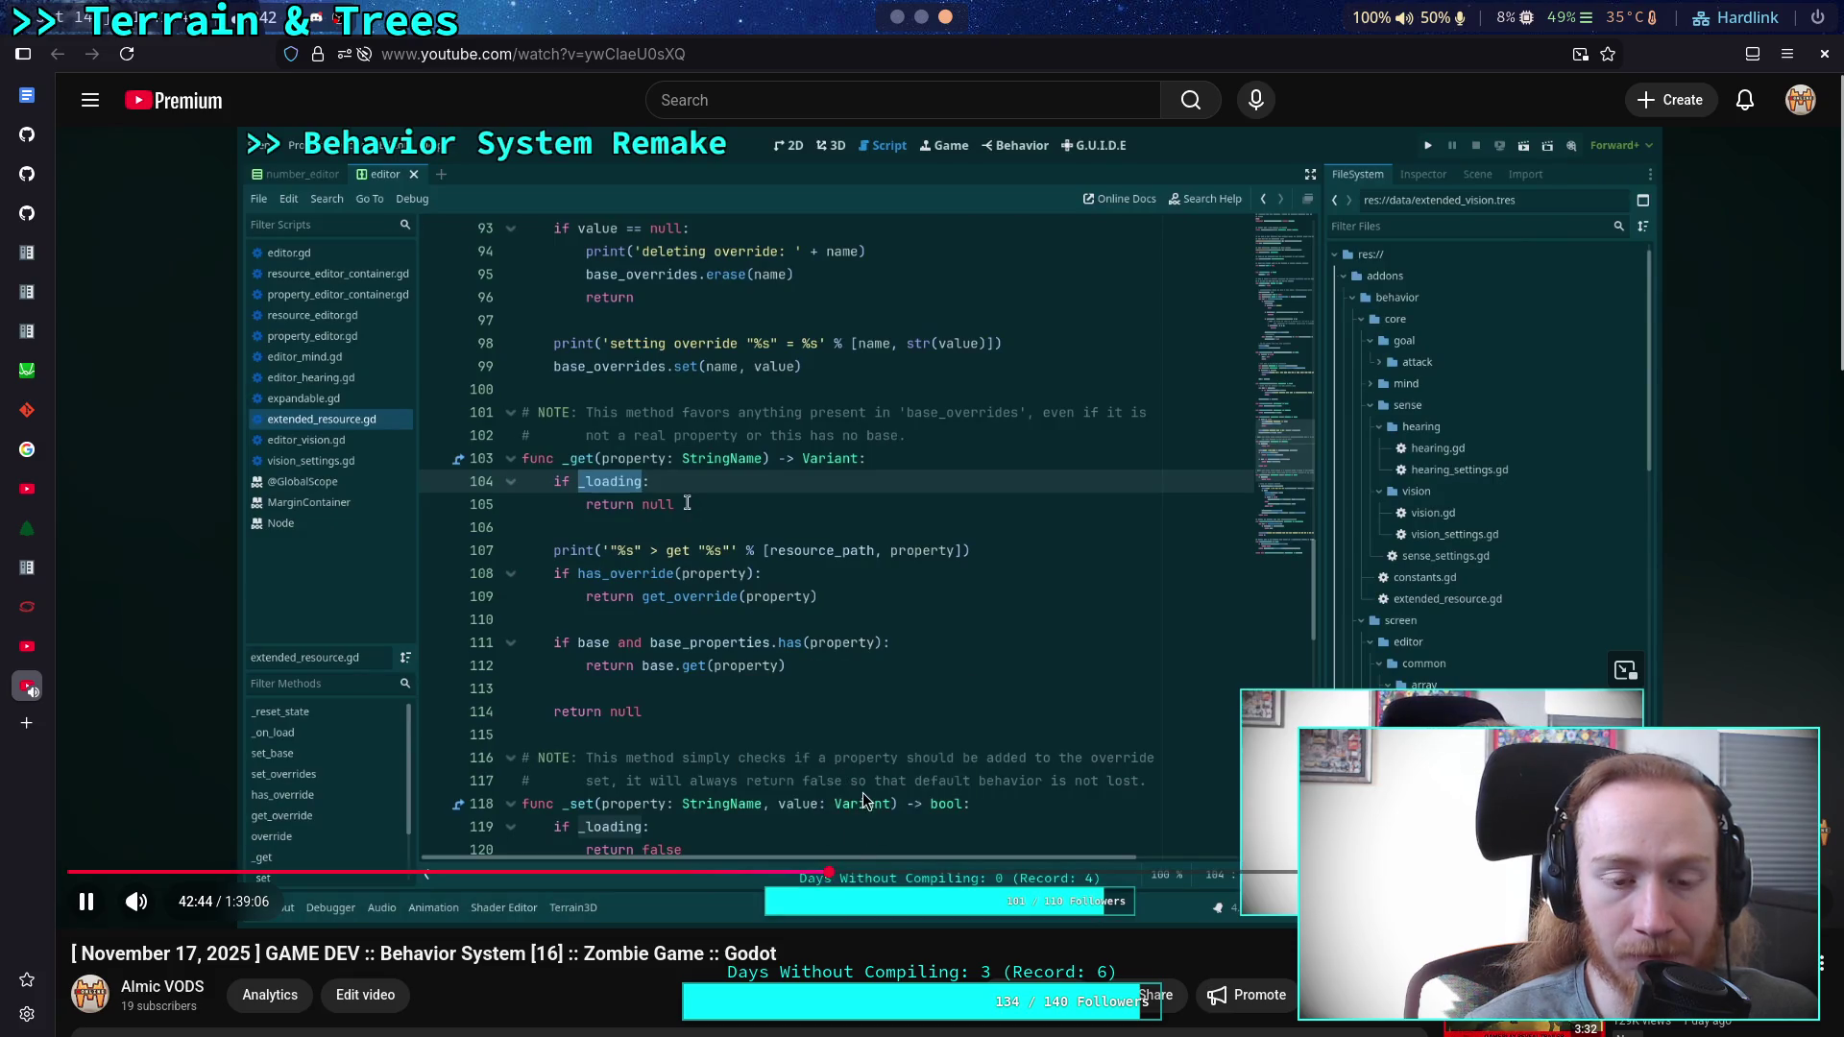
{"action": "left_click", "coordinate": [878, 819]}
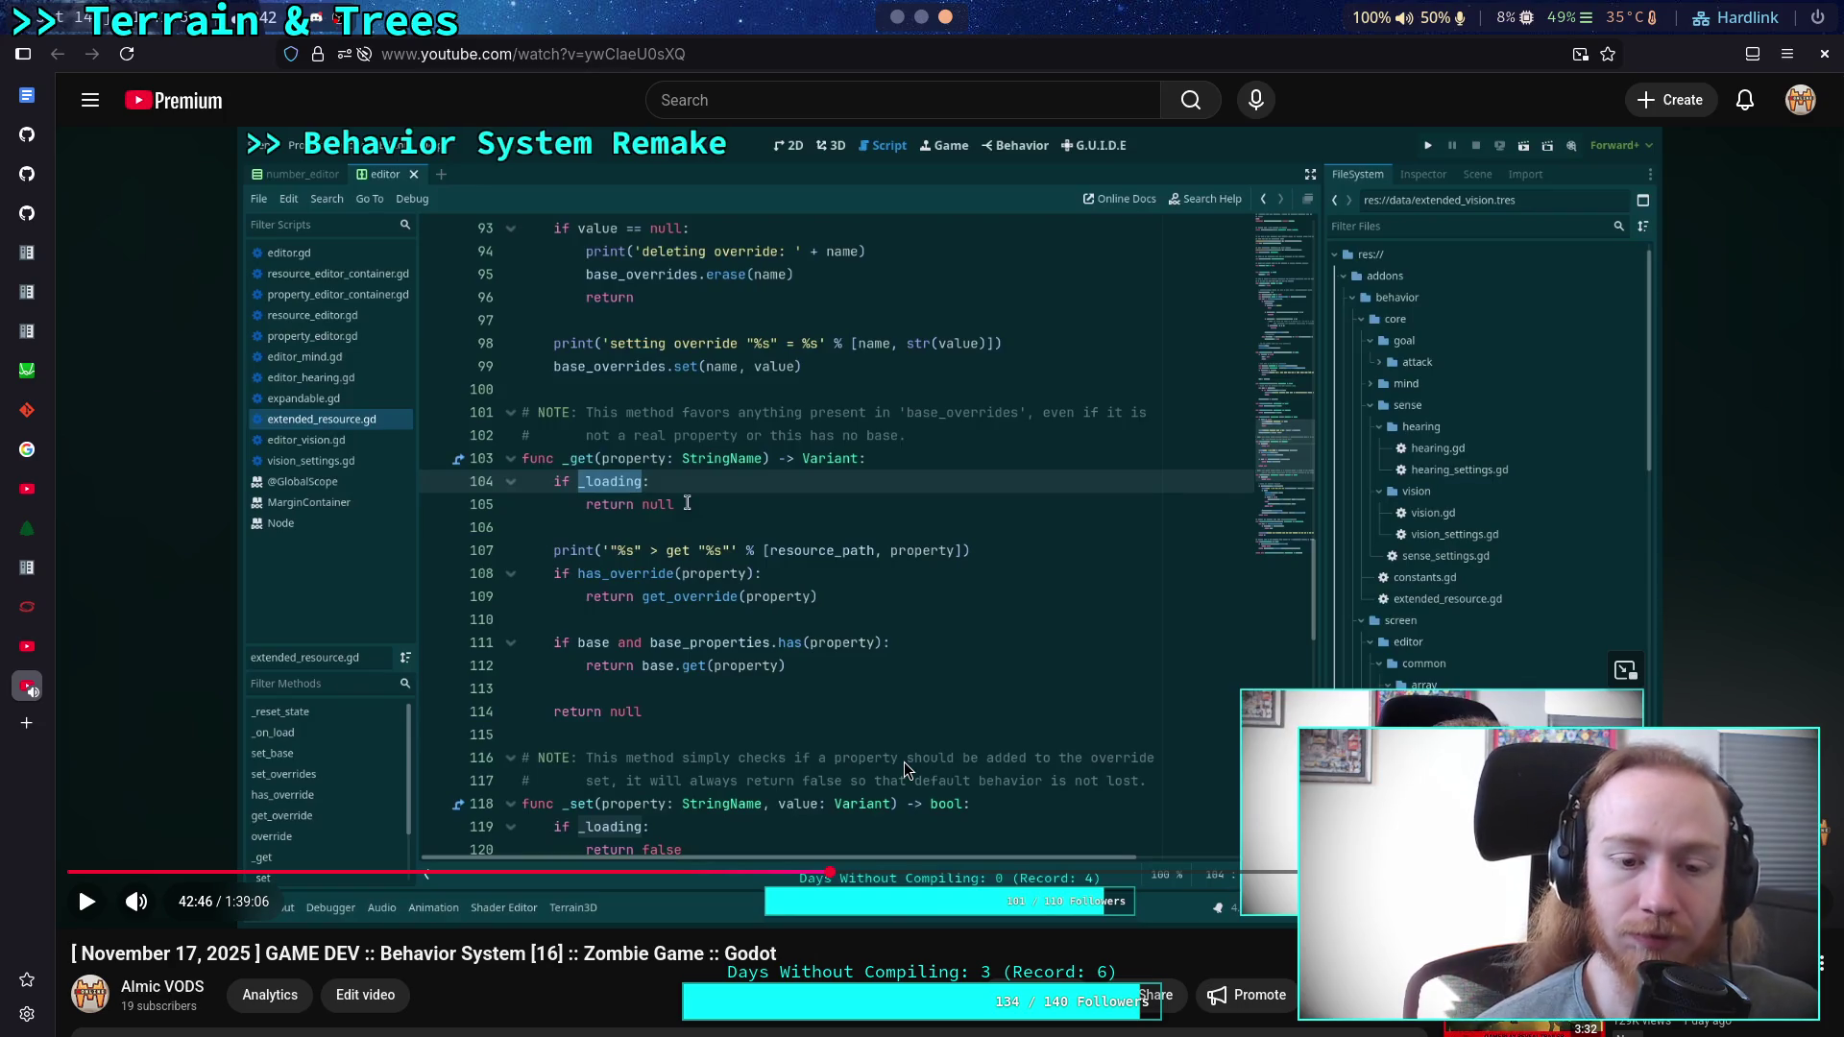
{"action": "key", "text": "alt+Tab"}
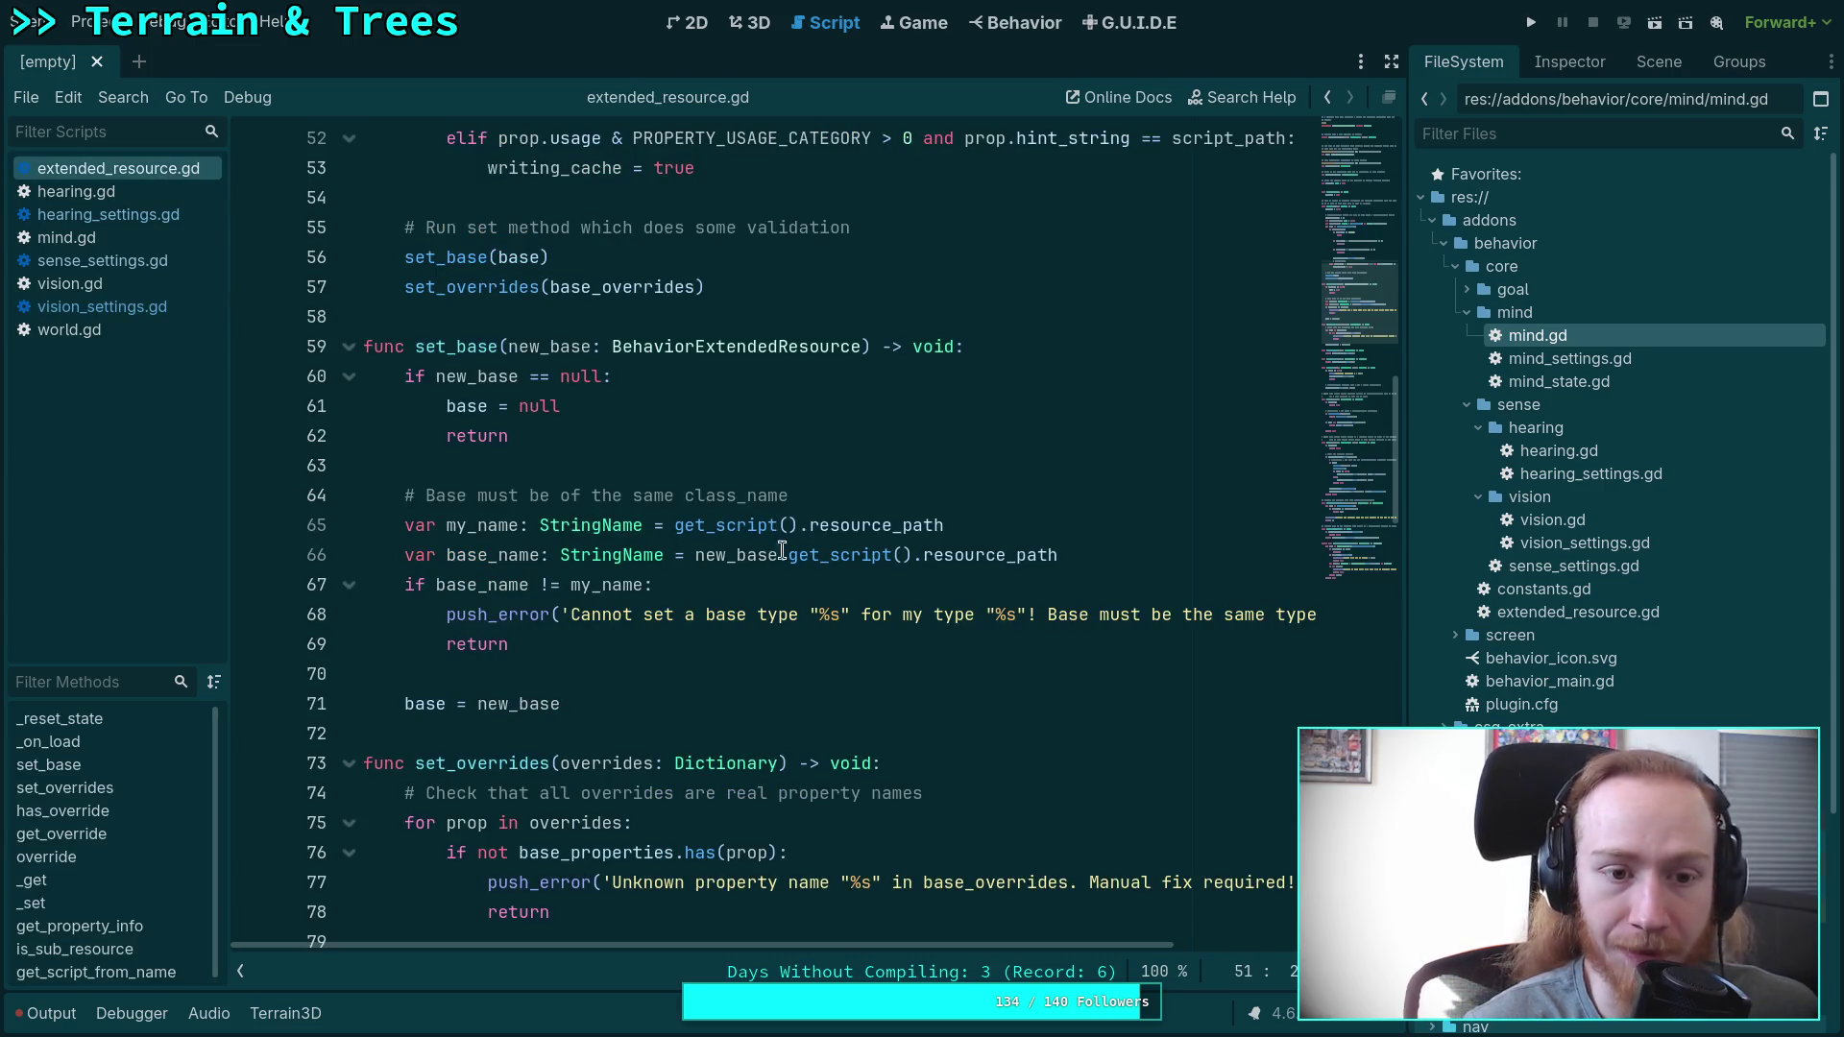
Highlight _loading in extended_resource.gd to see its true default, _reset_state and _on_load uses.
{"action": "scroll", "coordinate": [805, 548], "scroll_direction": "up", "scroll_amount": 9}
{"action": "left_click", "coordinate": [489, 376]}
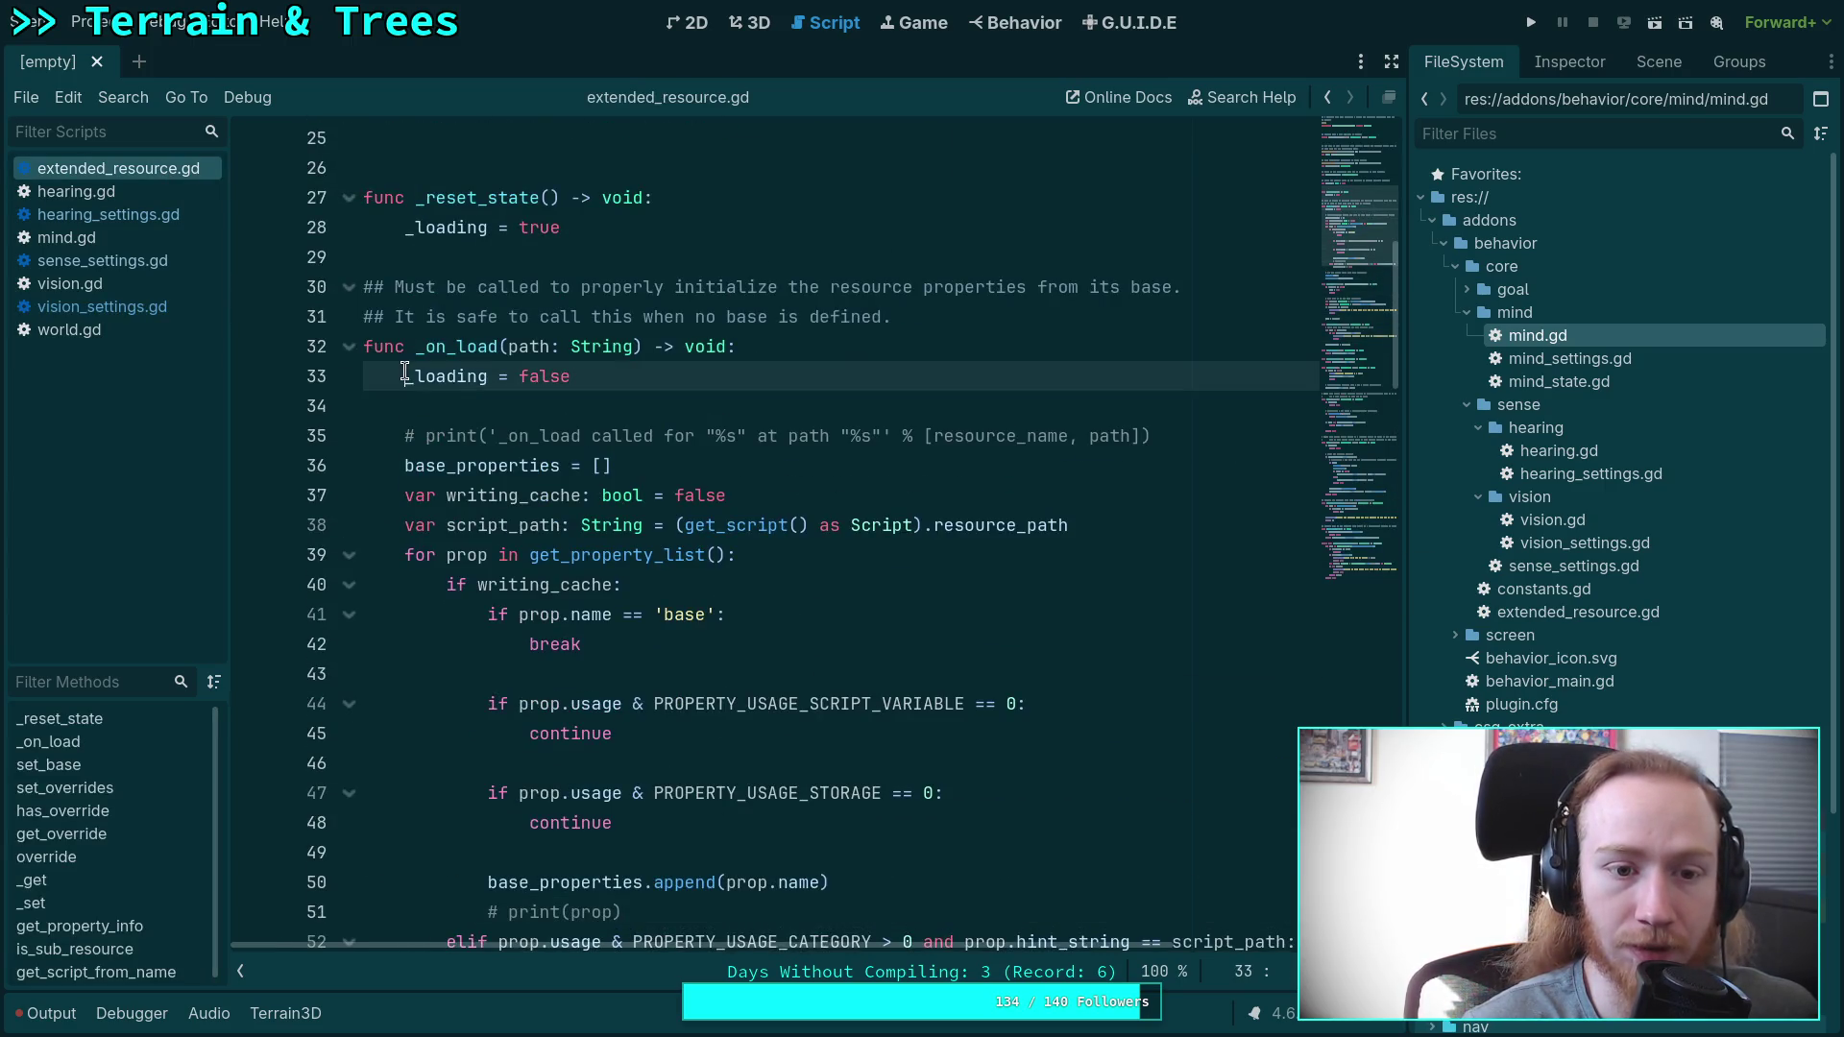
{"action": "scroll", "coordinate": [788, 500], "scroll_direction": "up", "scroll_amount": 4}
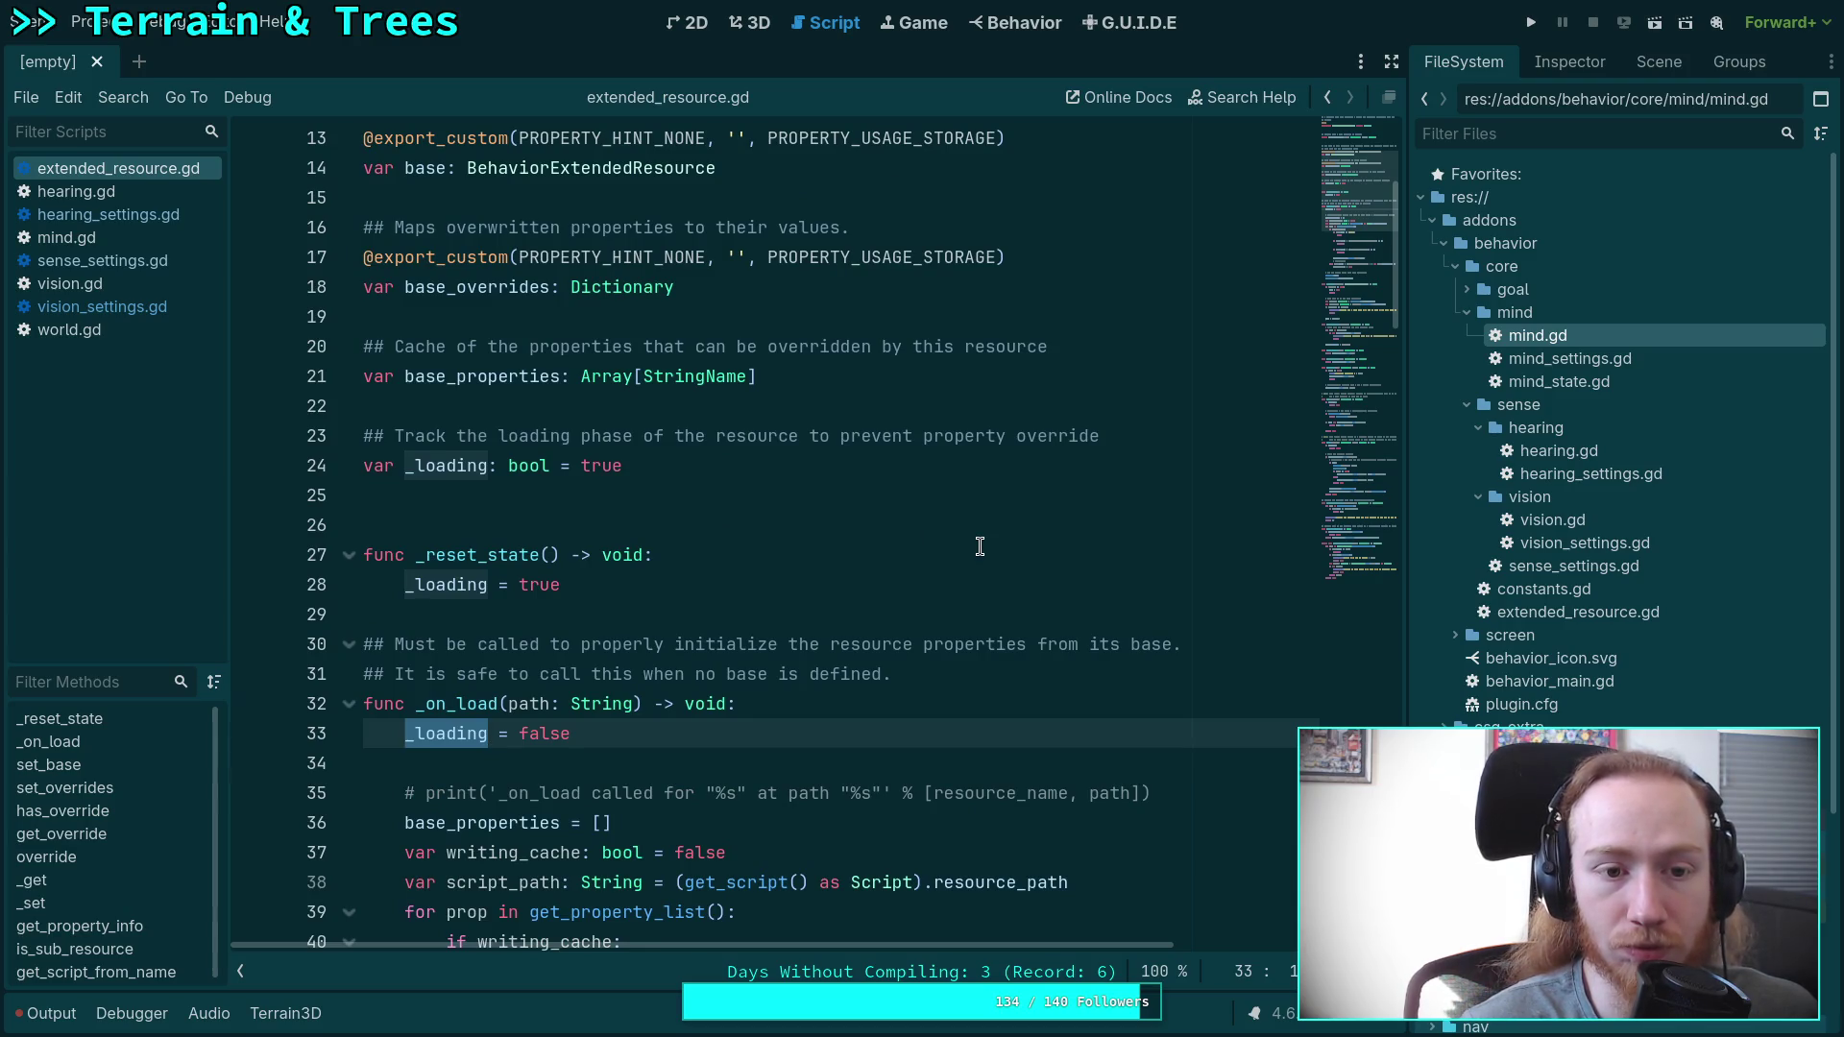
{"action": "scroll", "coordinate": [979, 547], "scroll_direction": "down", "scroll_amount": 8}
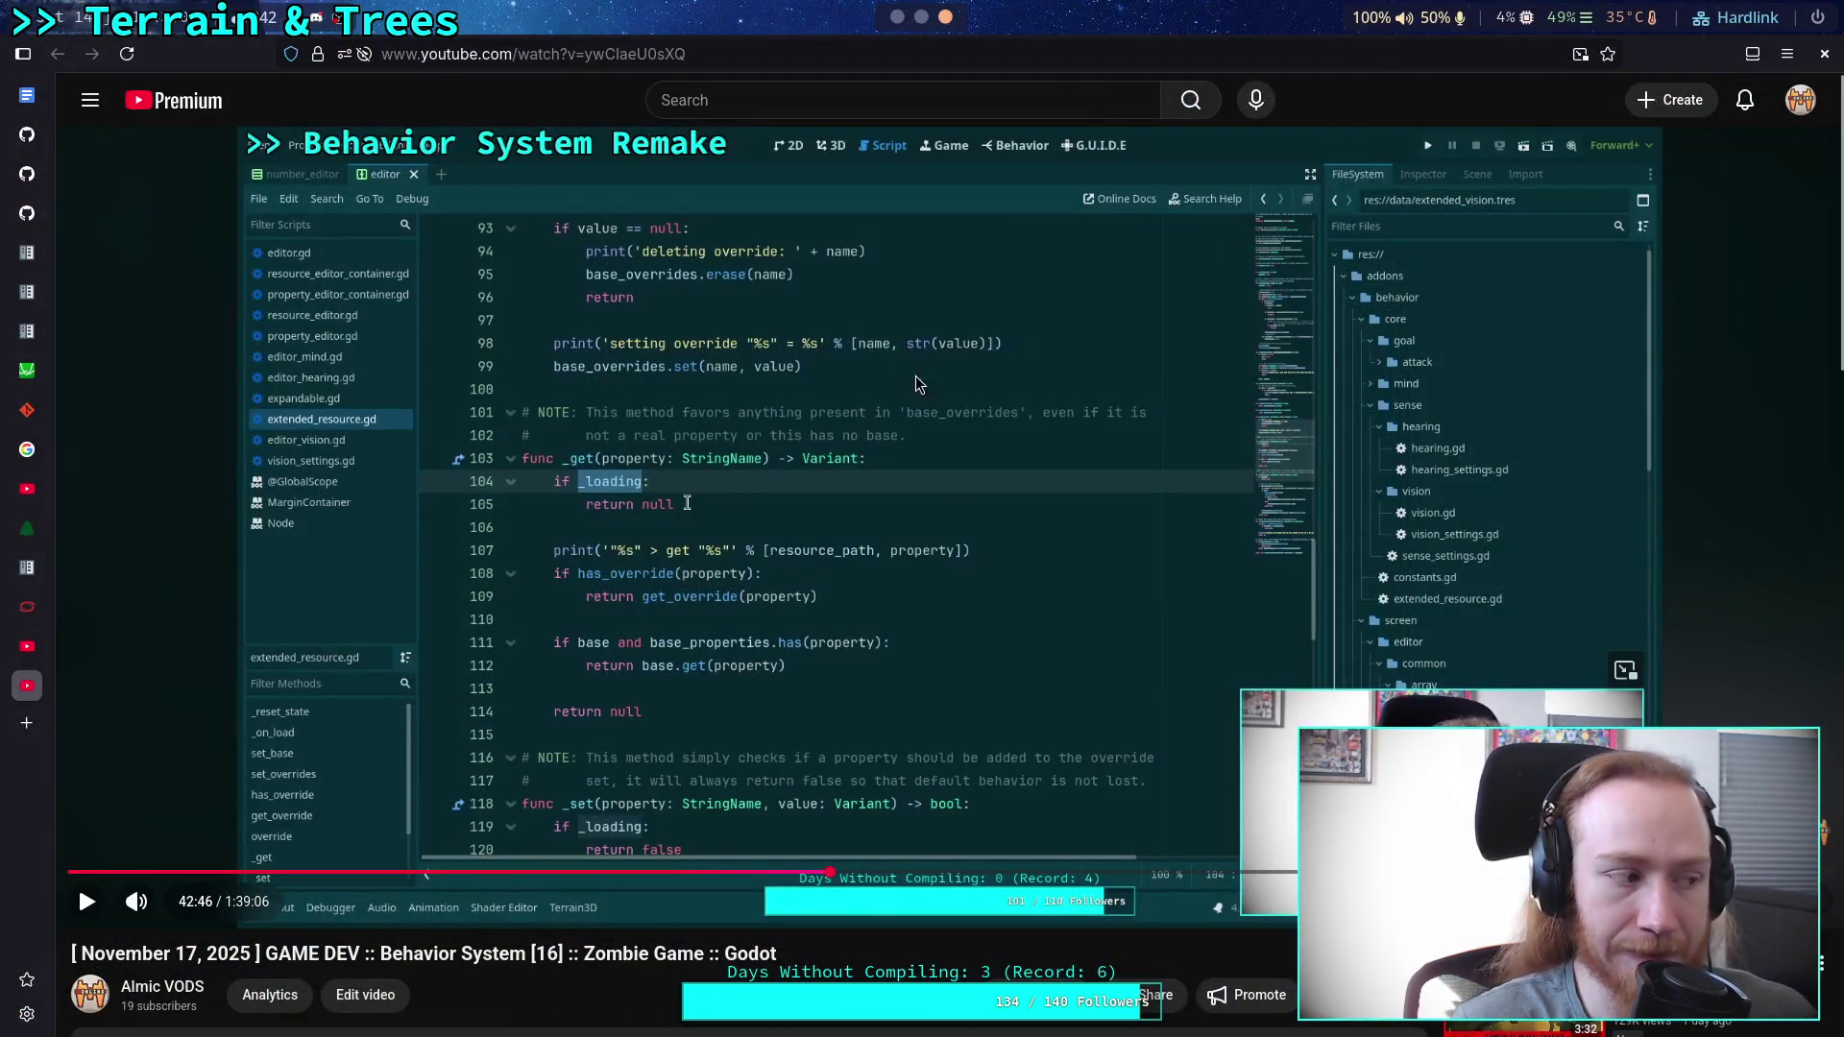
Jump the VOD to 44:34, play briefly, then skip via 45:55 to 48:01 on extended_vision.tres.
{"action": "left_click", "coordinate": [893, 545]}
{"action": "left_click", "coordinate": [894, 546]}
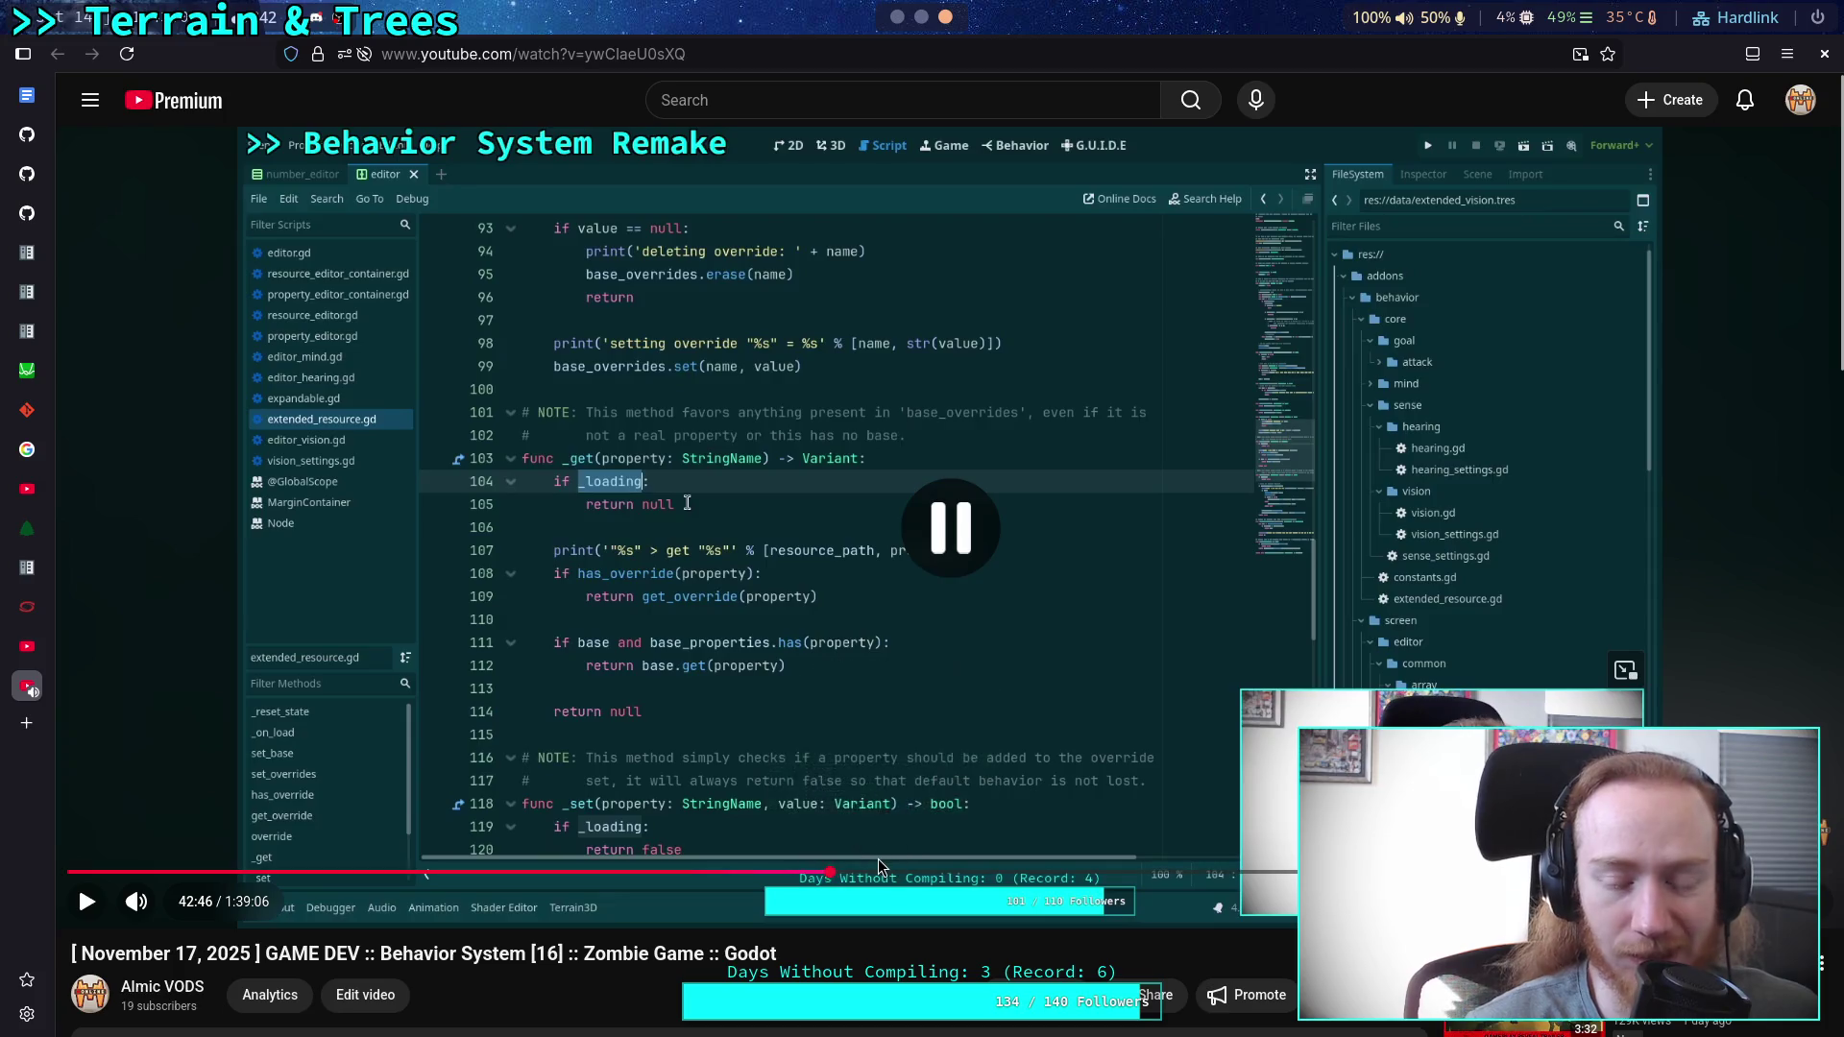
{"action": "left_click", "coordinate": [862, 872]}
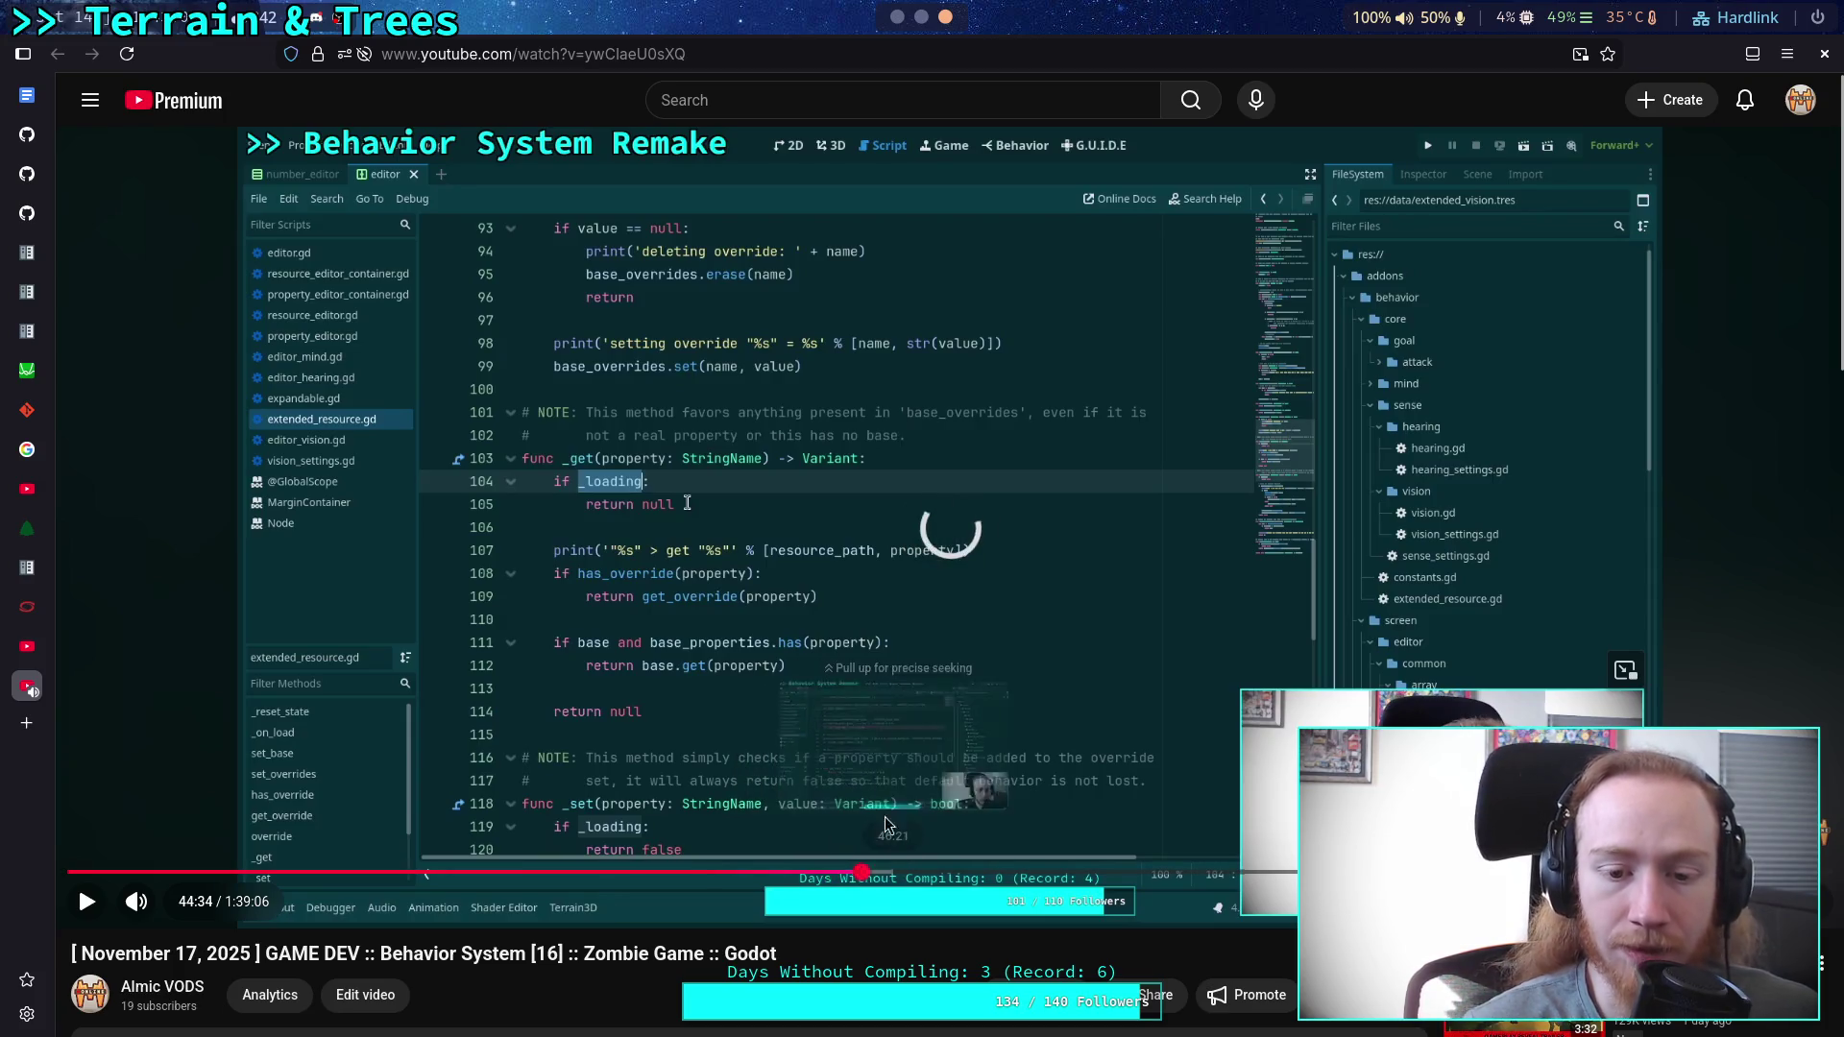
{"action": "left_click", "coordinate": [900, 773]}
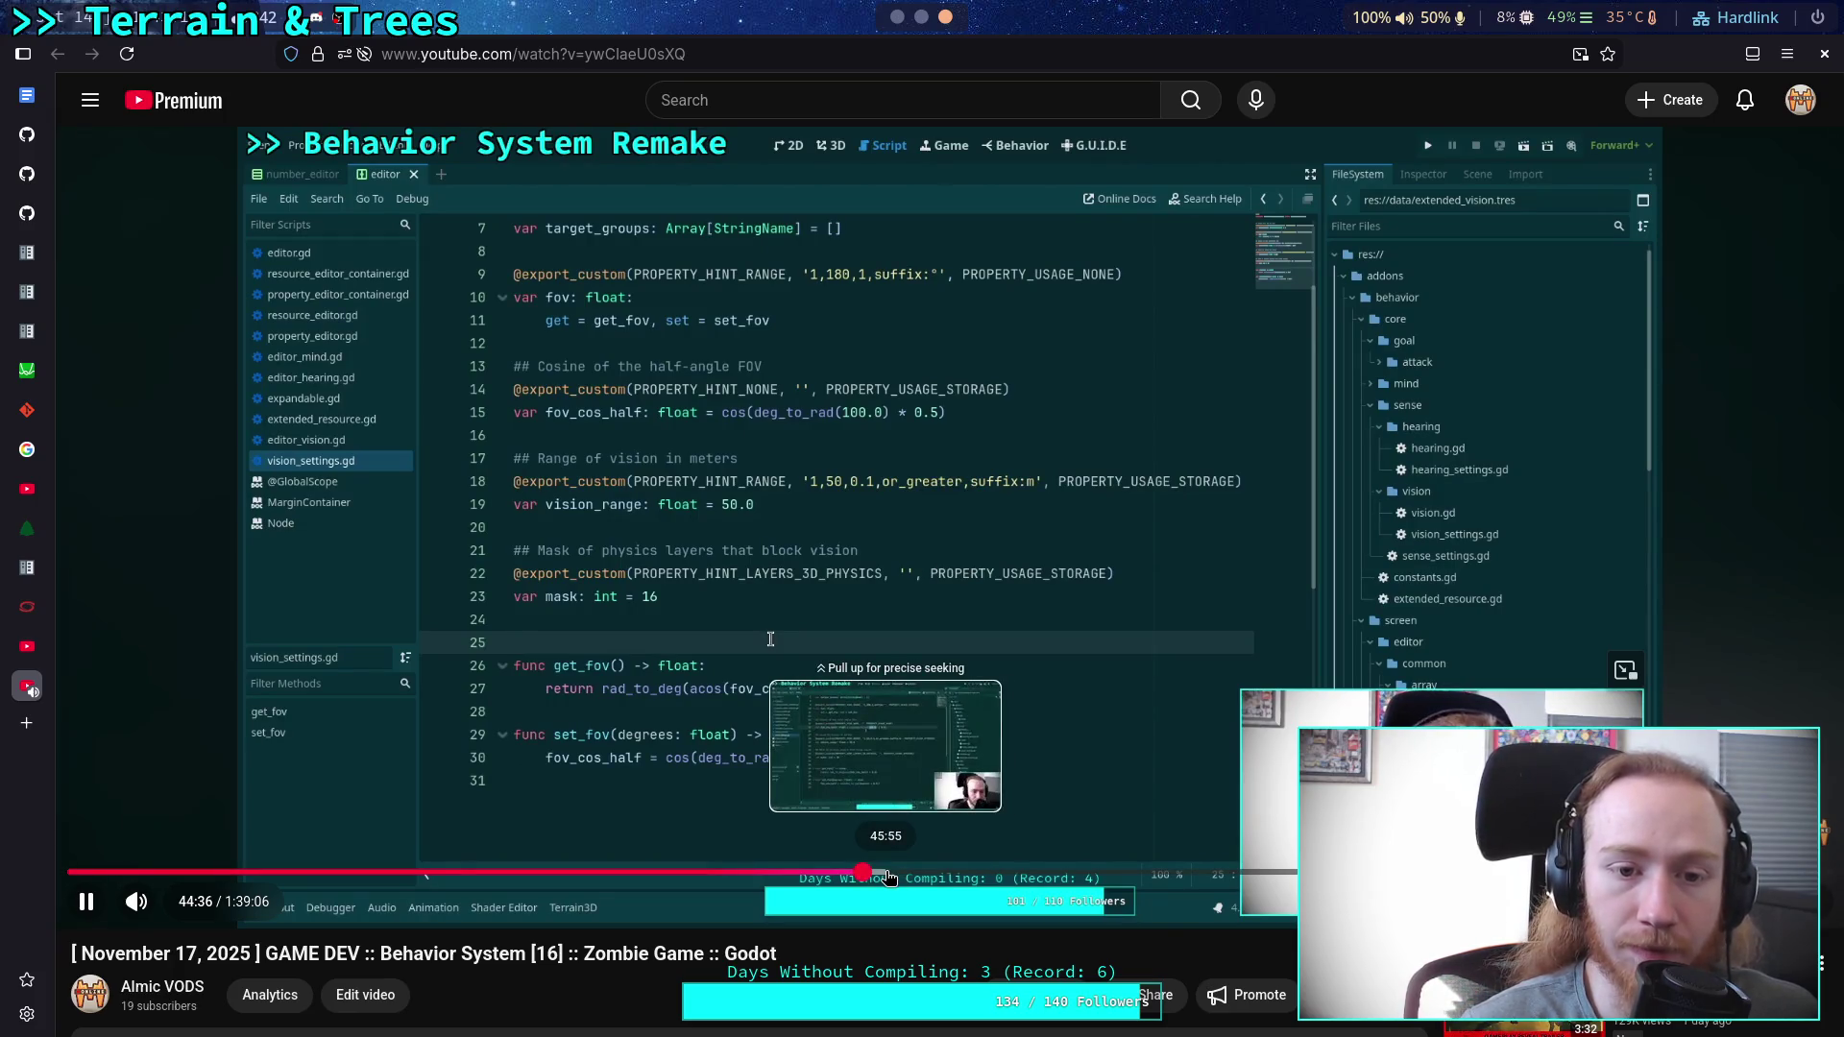
{"action": "left_click", "coordinate": [970, 757]}
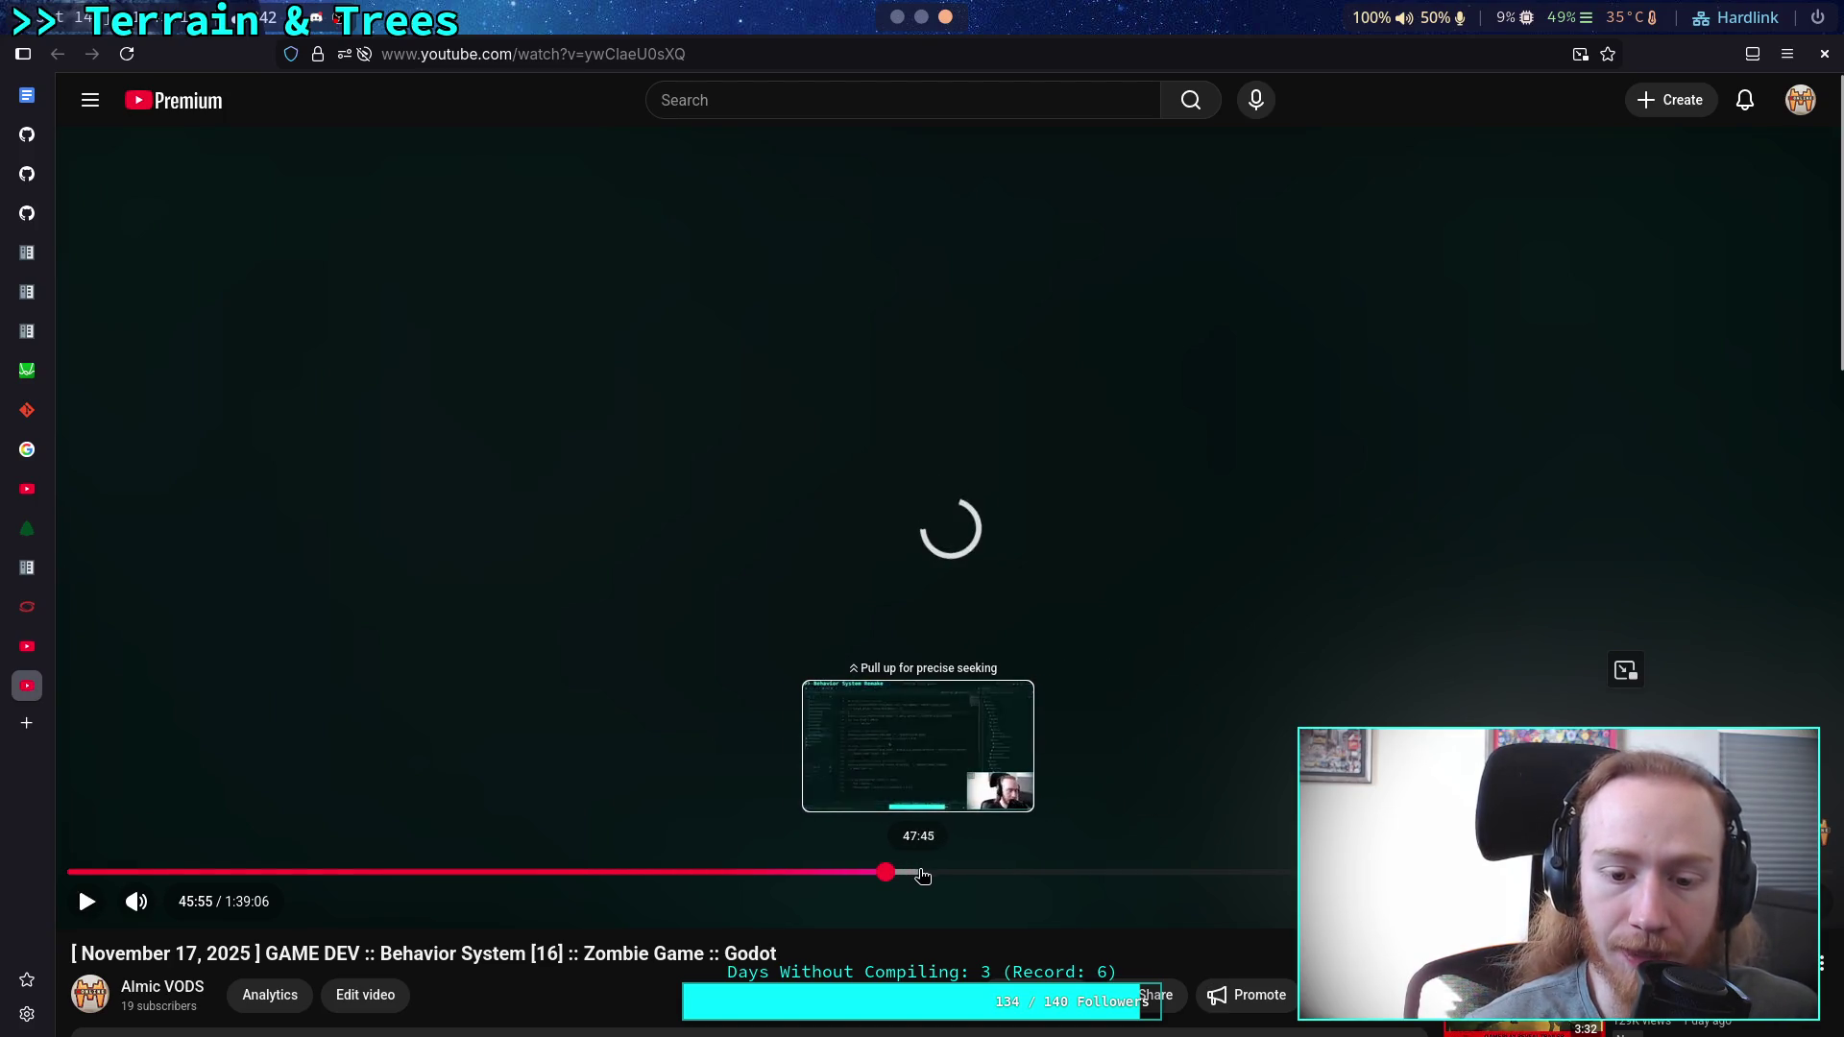
{"action": "left_click", "coordinate": [923, 872]}
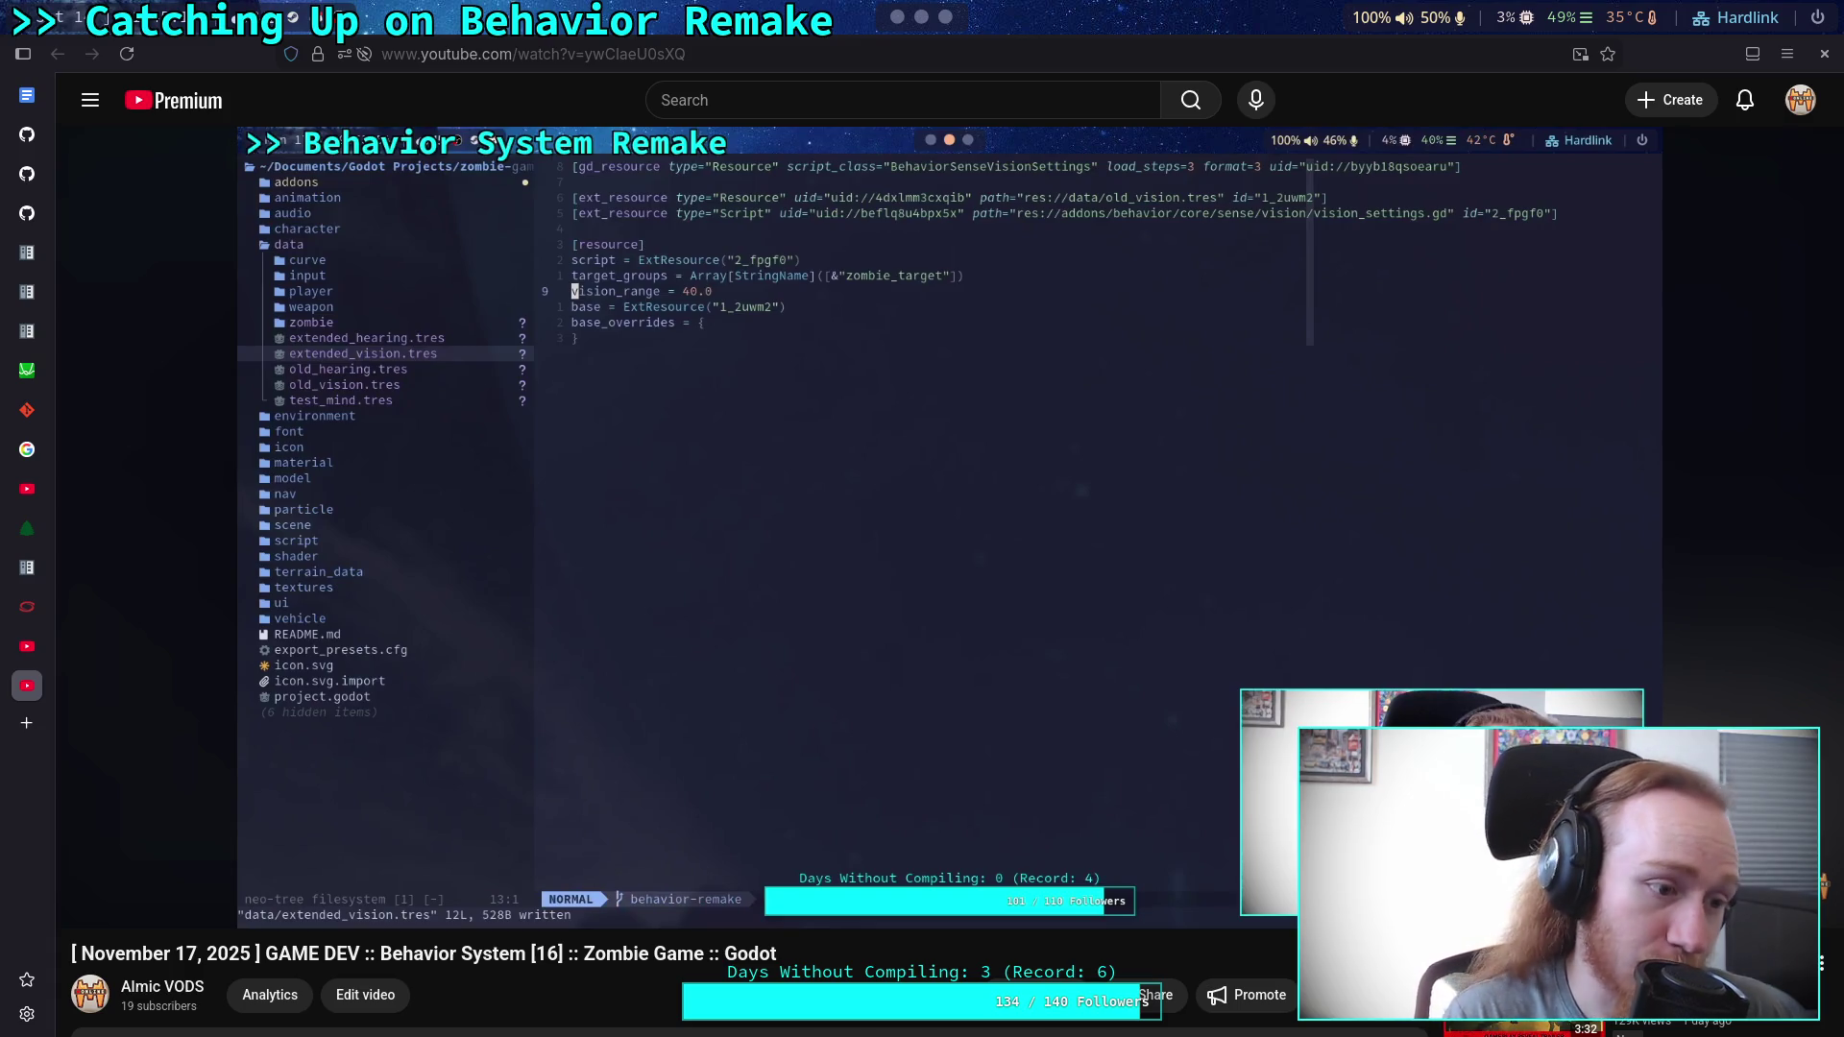
Resume the VOD from 48:01 to reach the saved old_vision.tres at 48:08.
{"action": "mouse_move", "coordinate": [672, 686]}
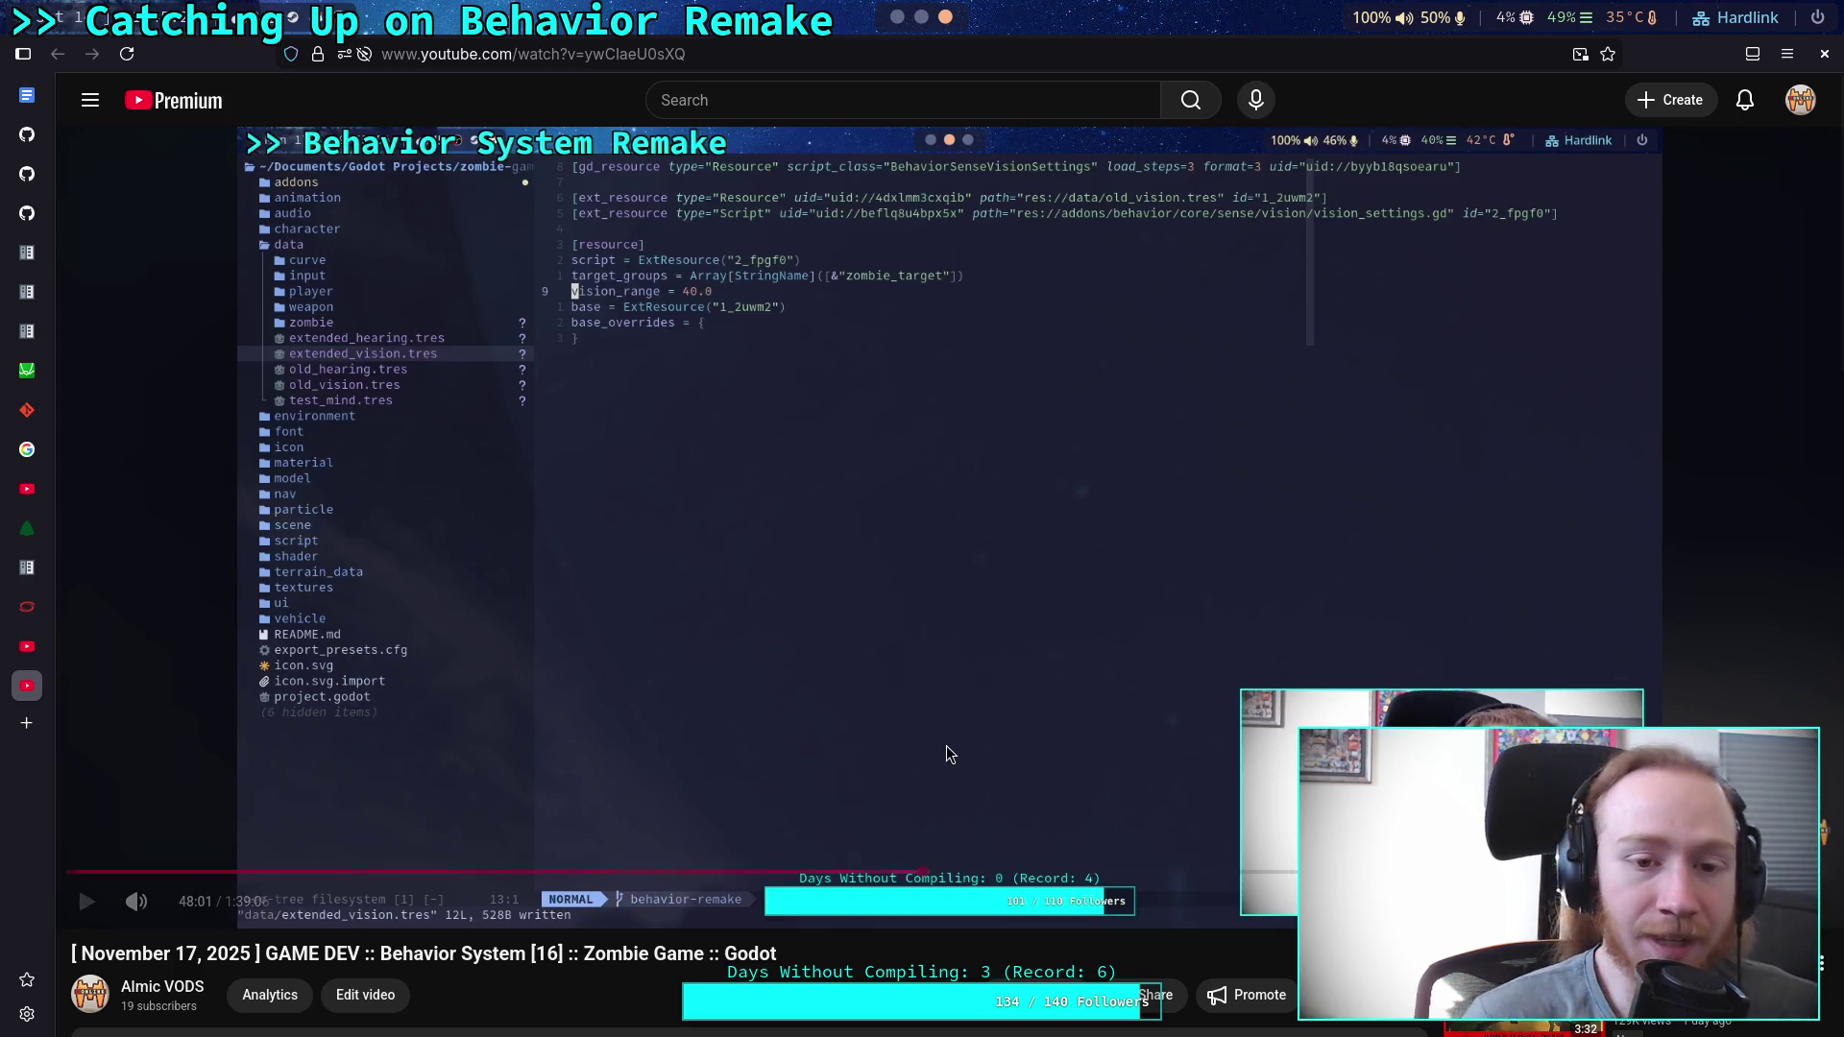
{"action": "left_click", "coordinate": [946, 849]}
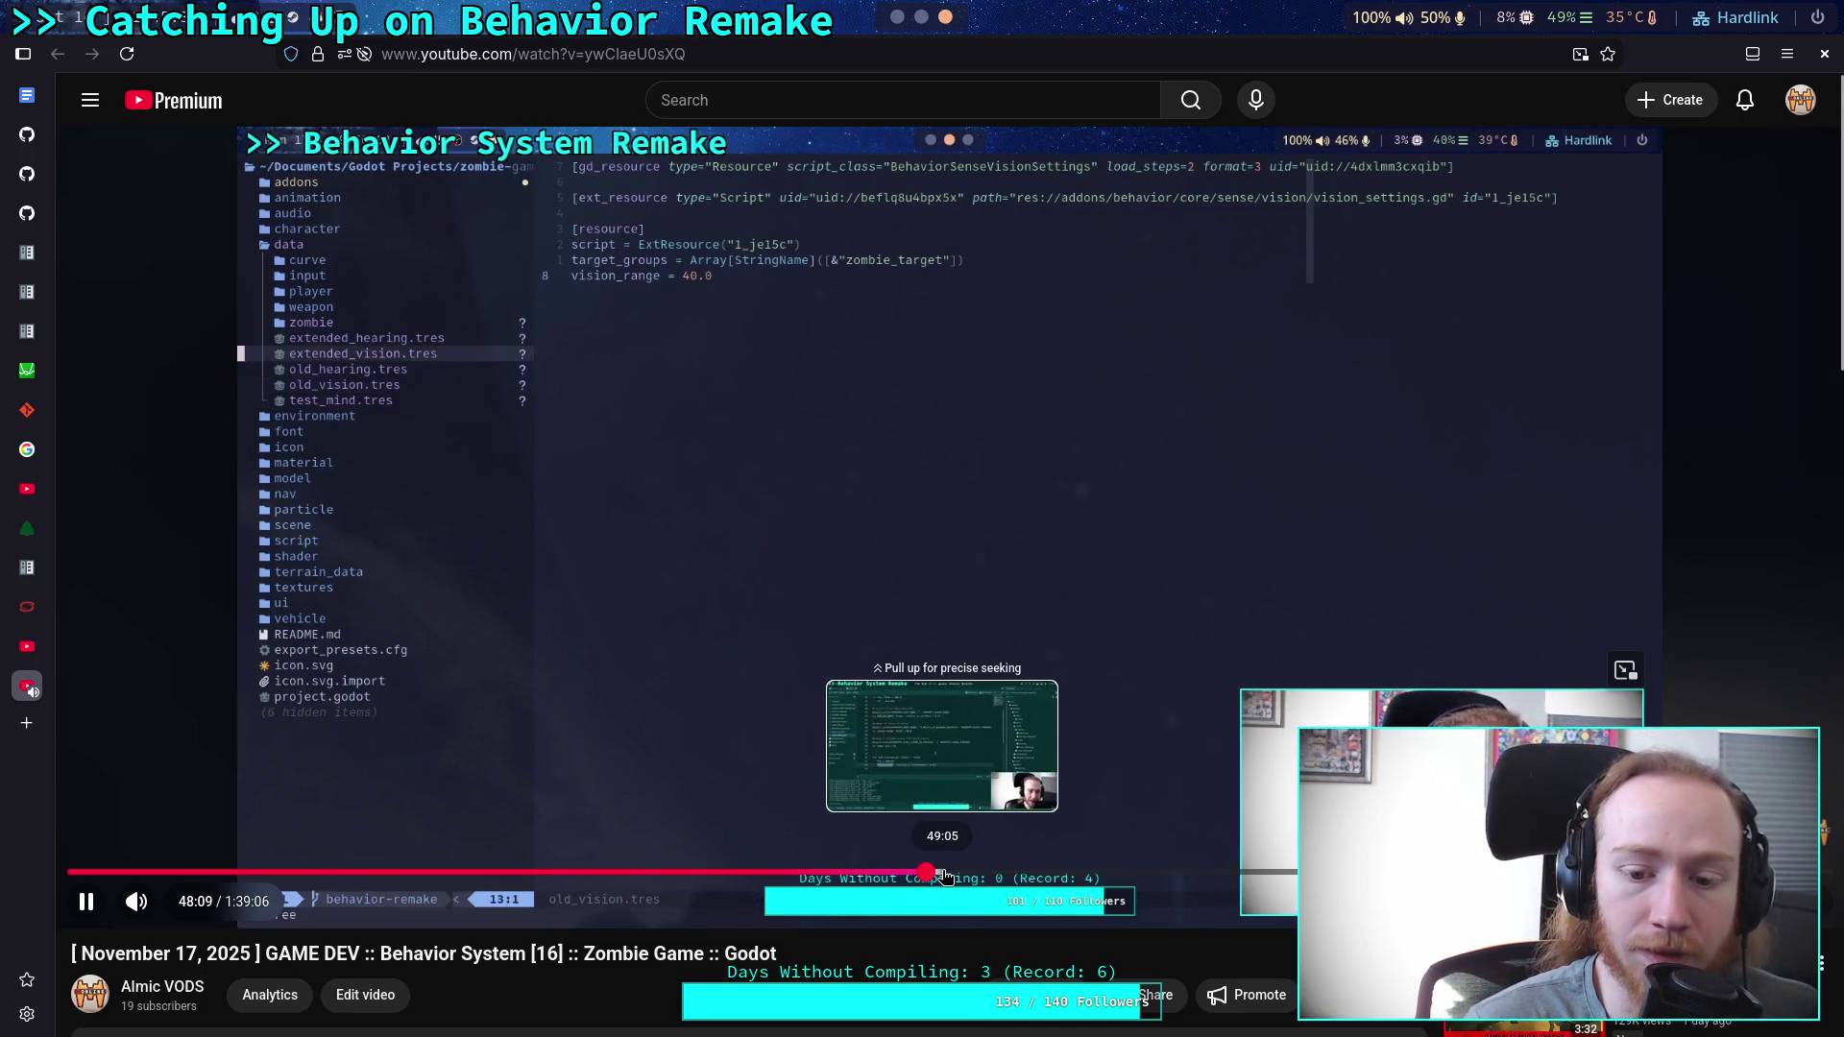
Skip the VOD through 49:06, 53:47 and 58:52 to about 1:00:08, then close the tab.
{"action": "left_click", "coordinate": [943, 873]}
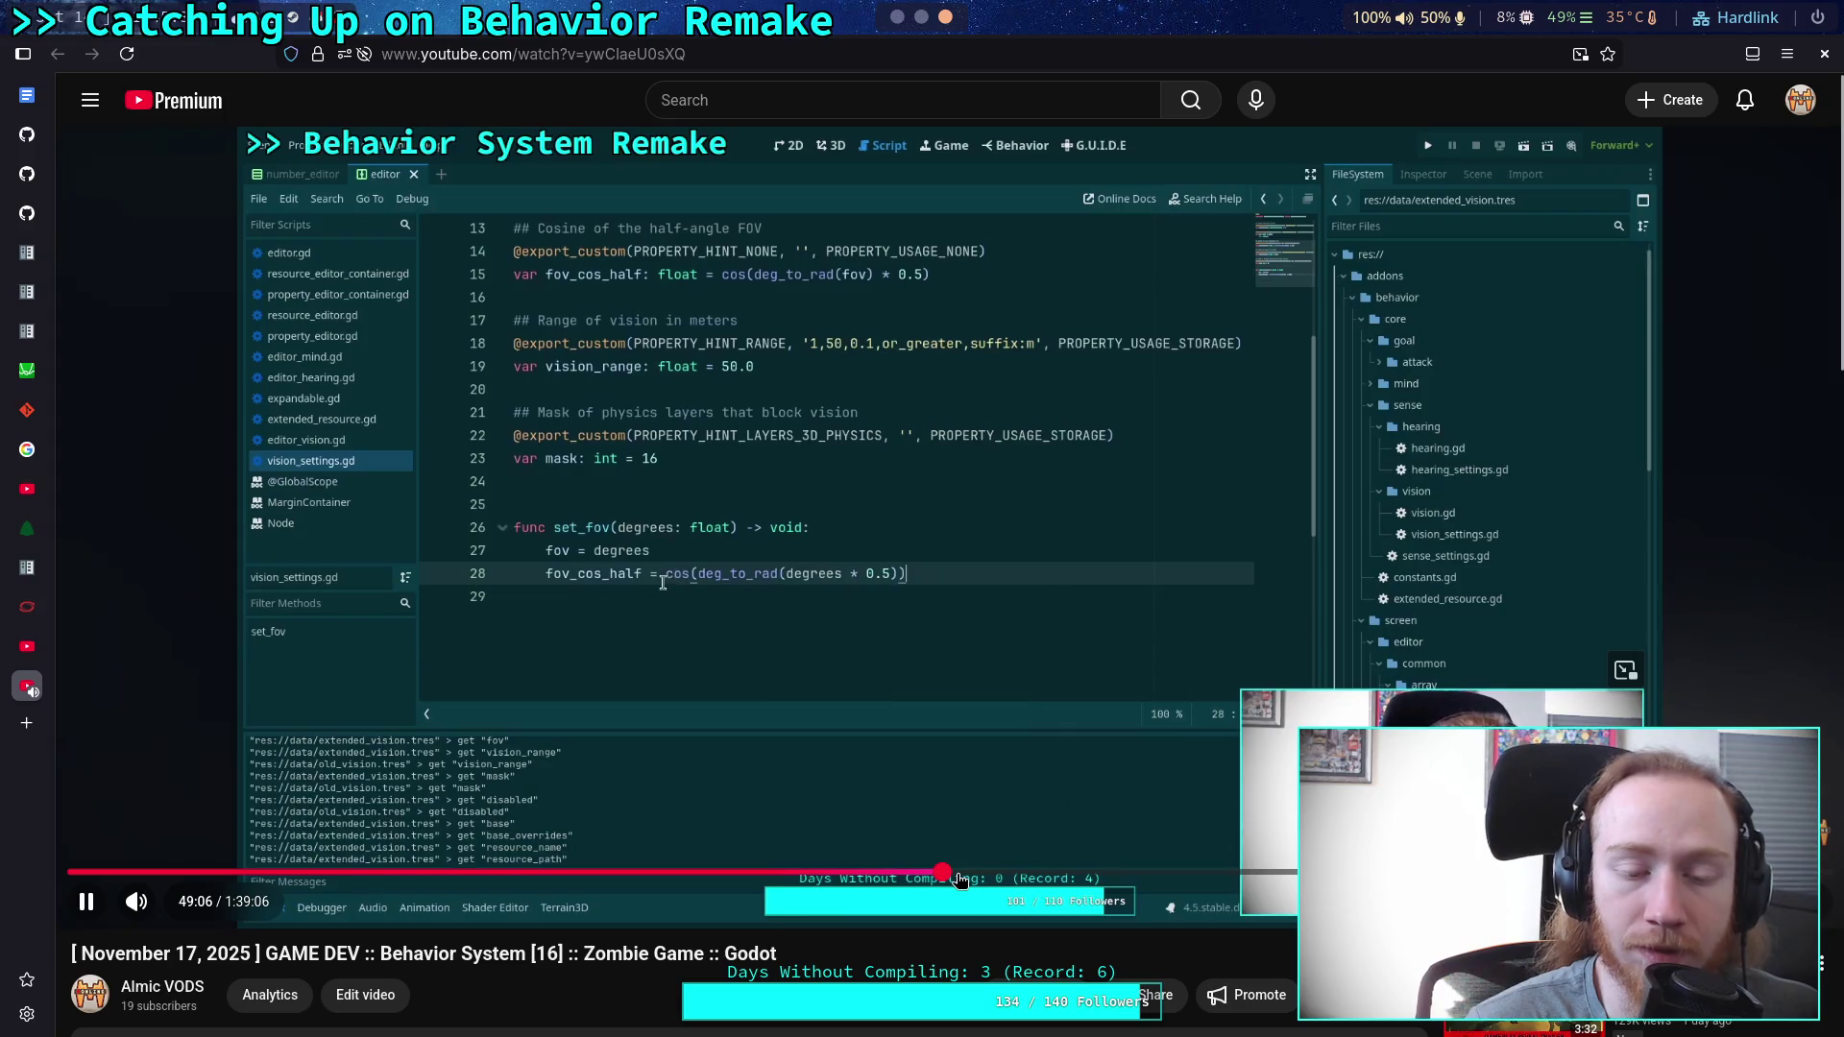
{"action": "left_click", "coordinate": [1026, 872]}
{"action": "left_click", "coordinate": [1120, 872]}
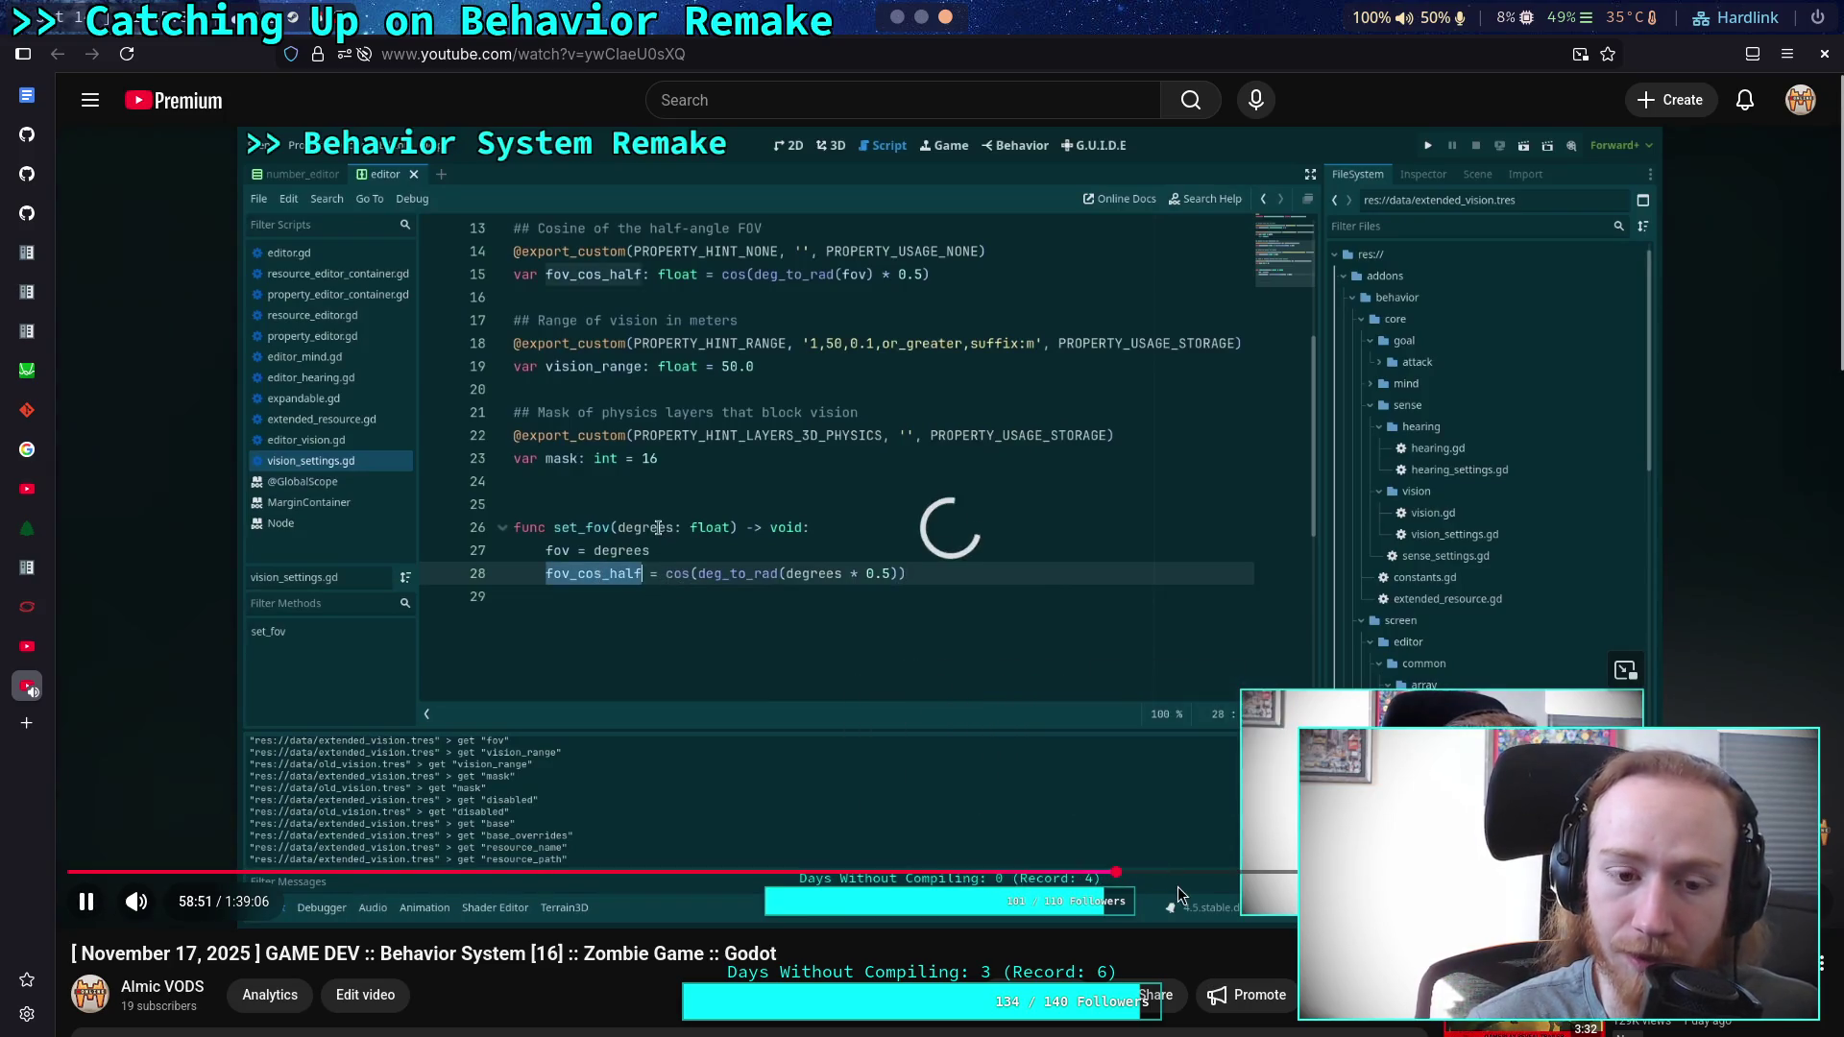
{"action": "left_click", "coordinate": [1144, 799]}
{"action": "left_click", "coordinate": [1097, 783]}
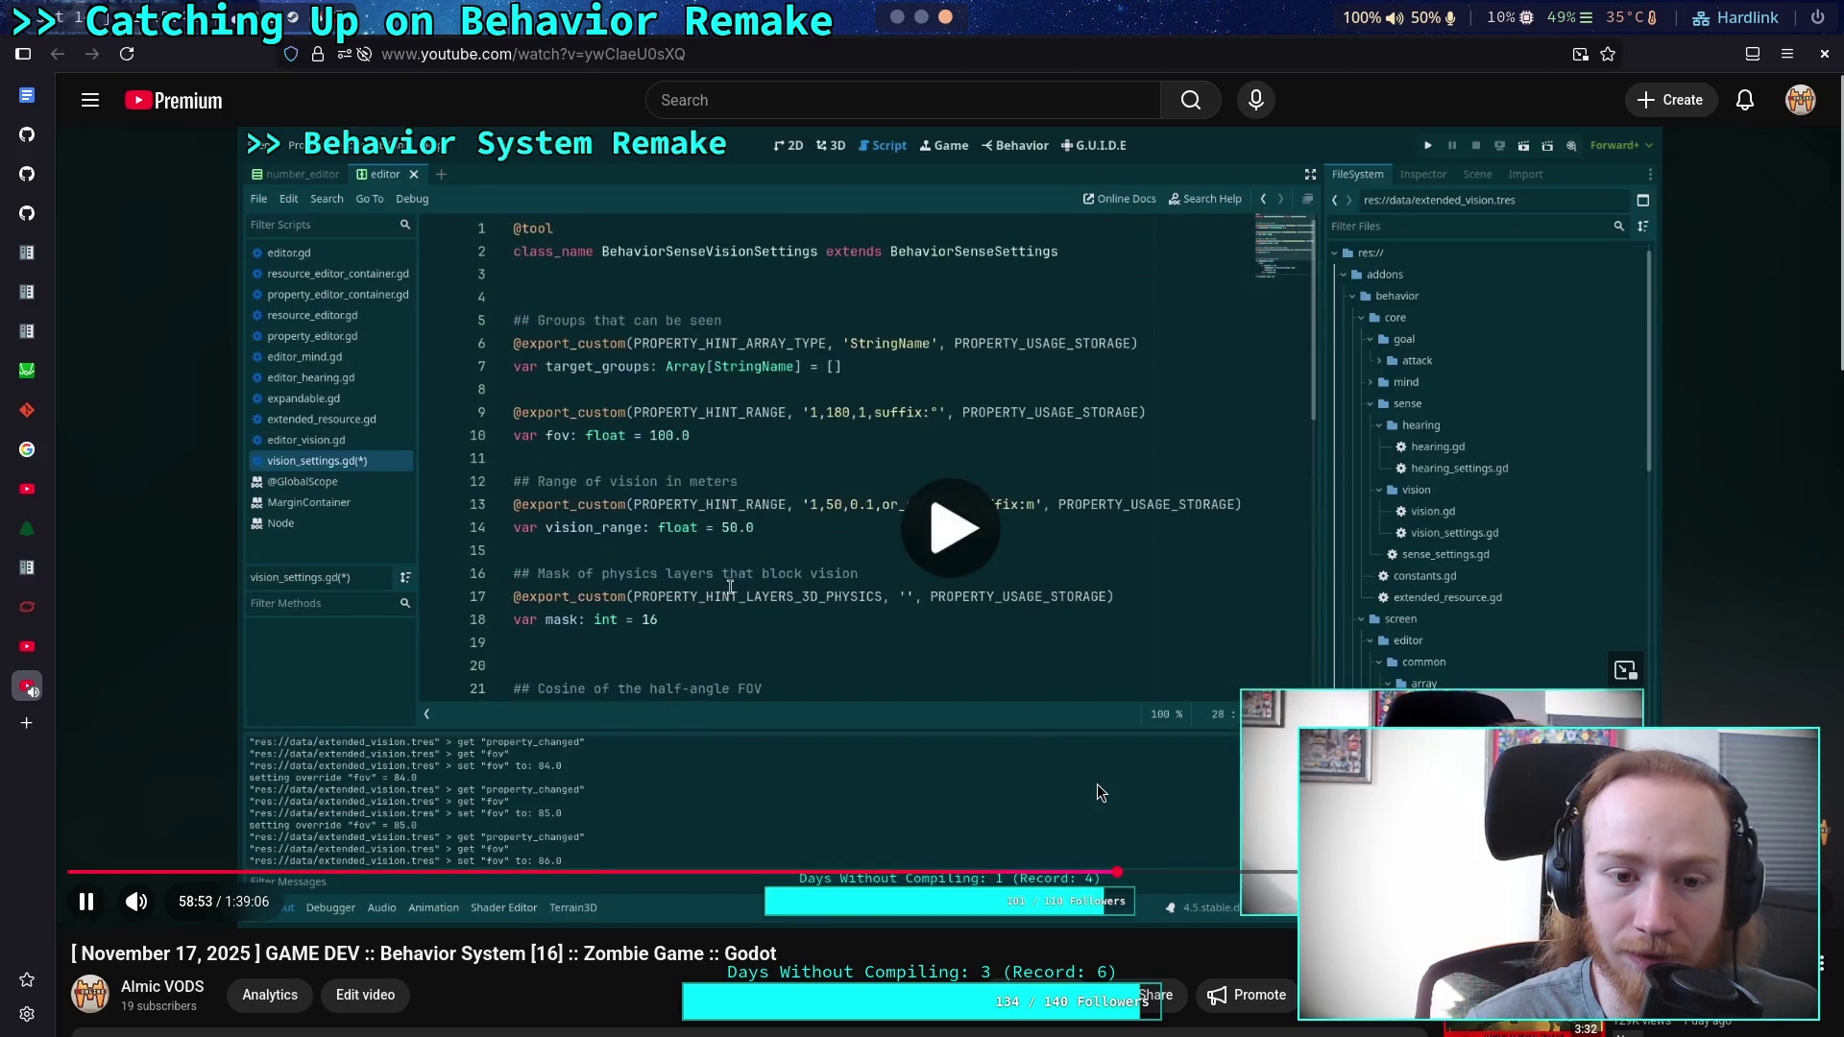
{"action": "left_click", "coordinate": [1096, 783]}
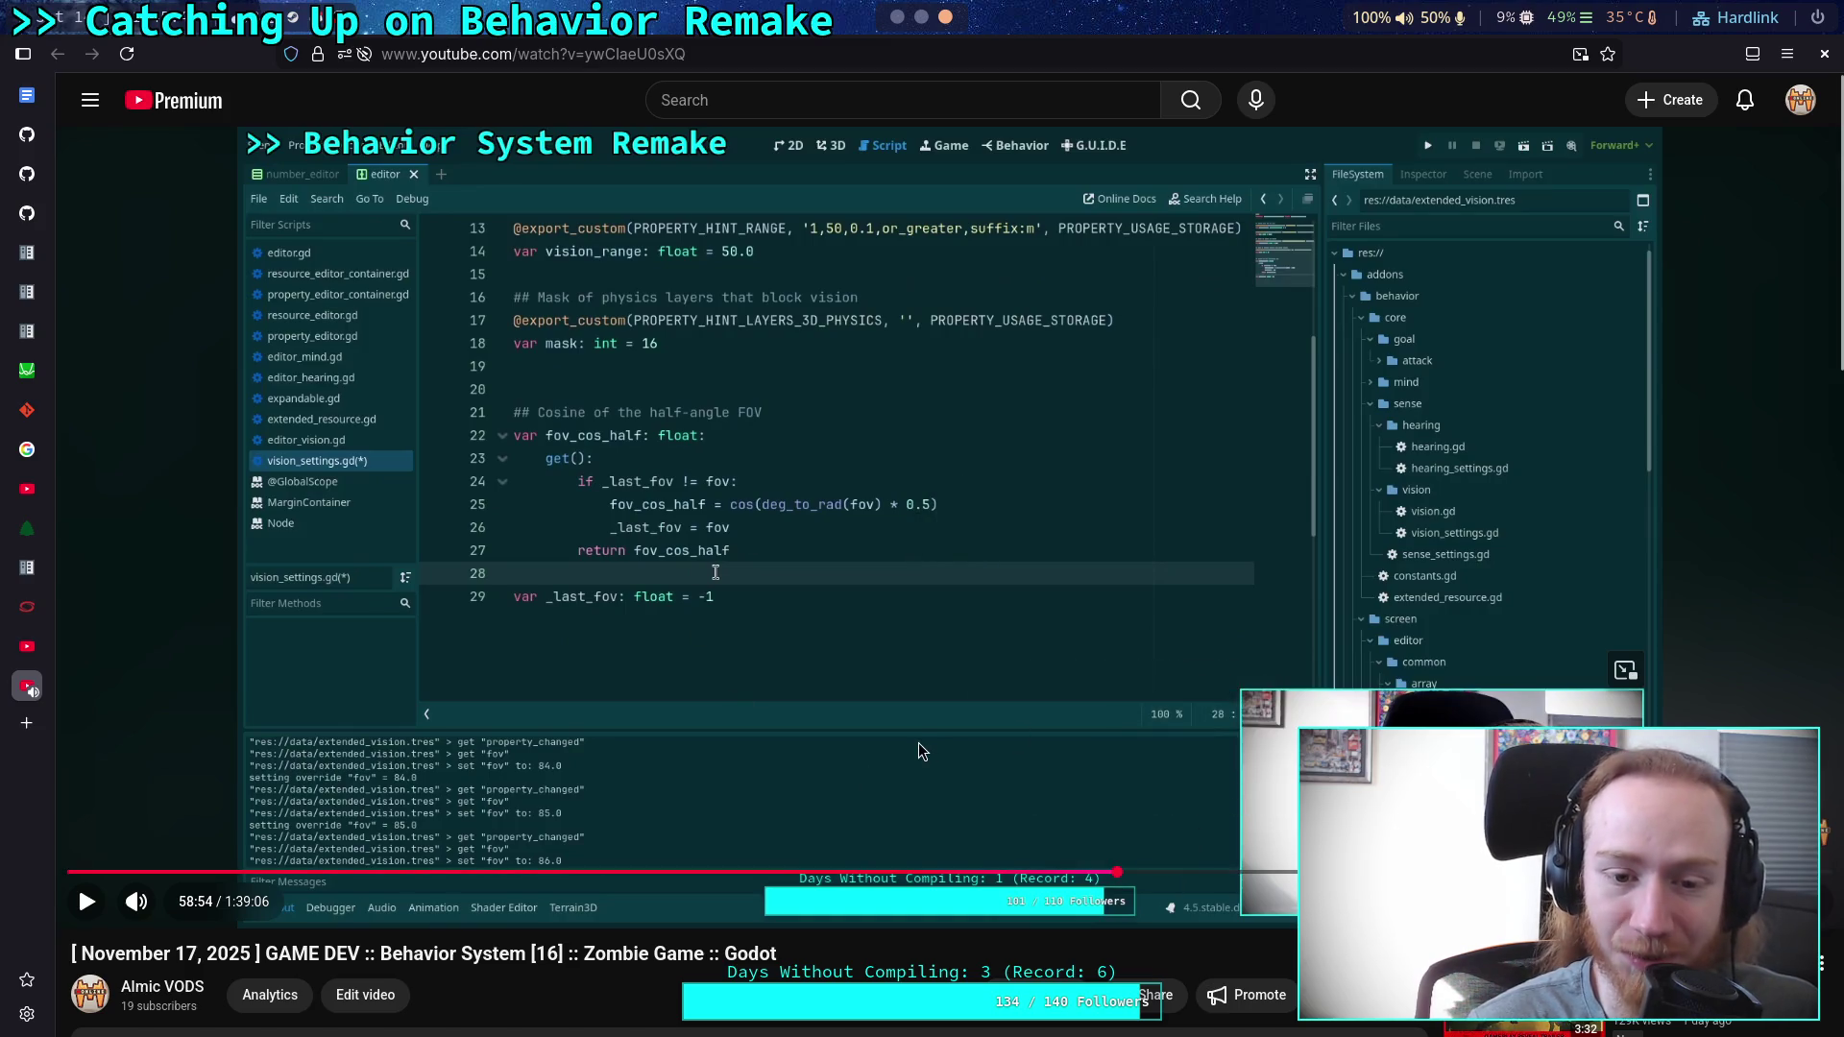
{"action": "left_click_drag", "start_coordinate": [1139, 874], "coordinate": [1188, 874]}
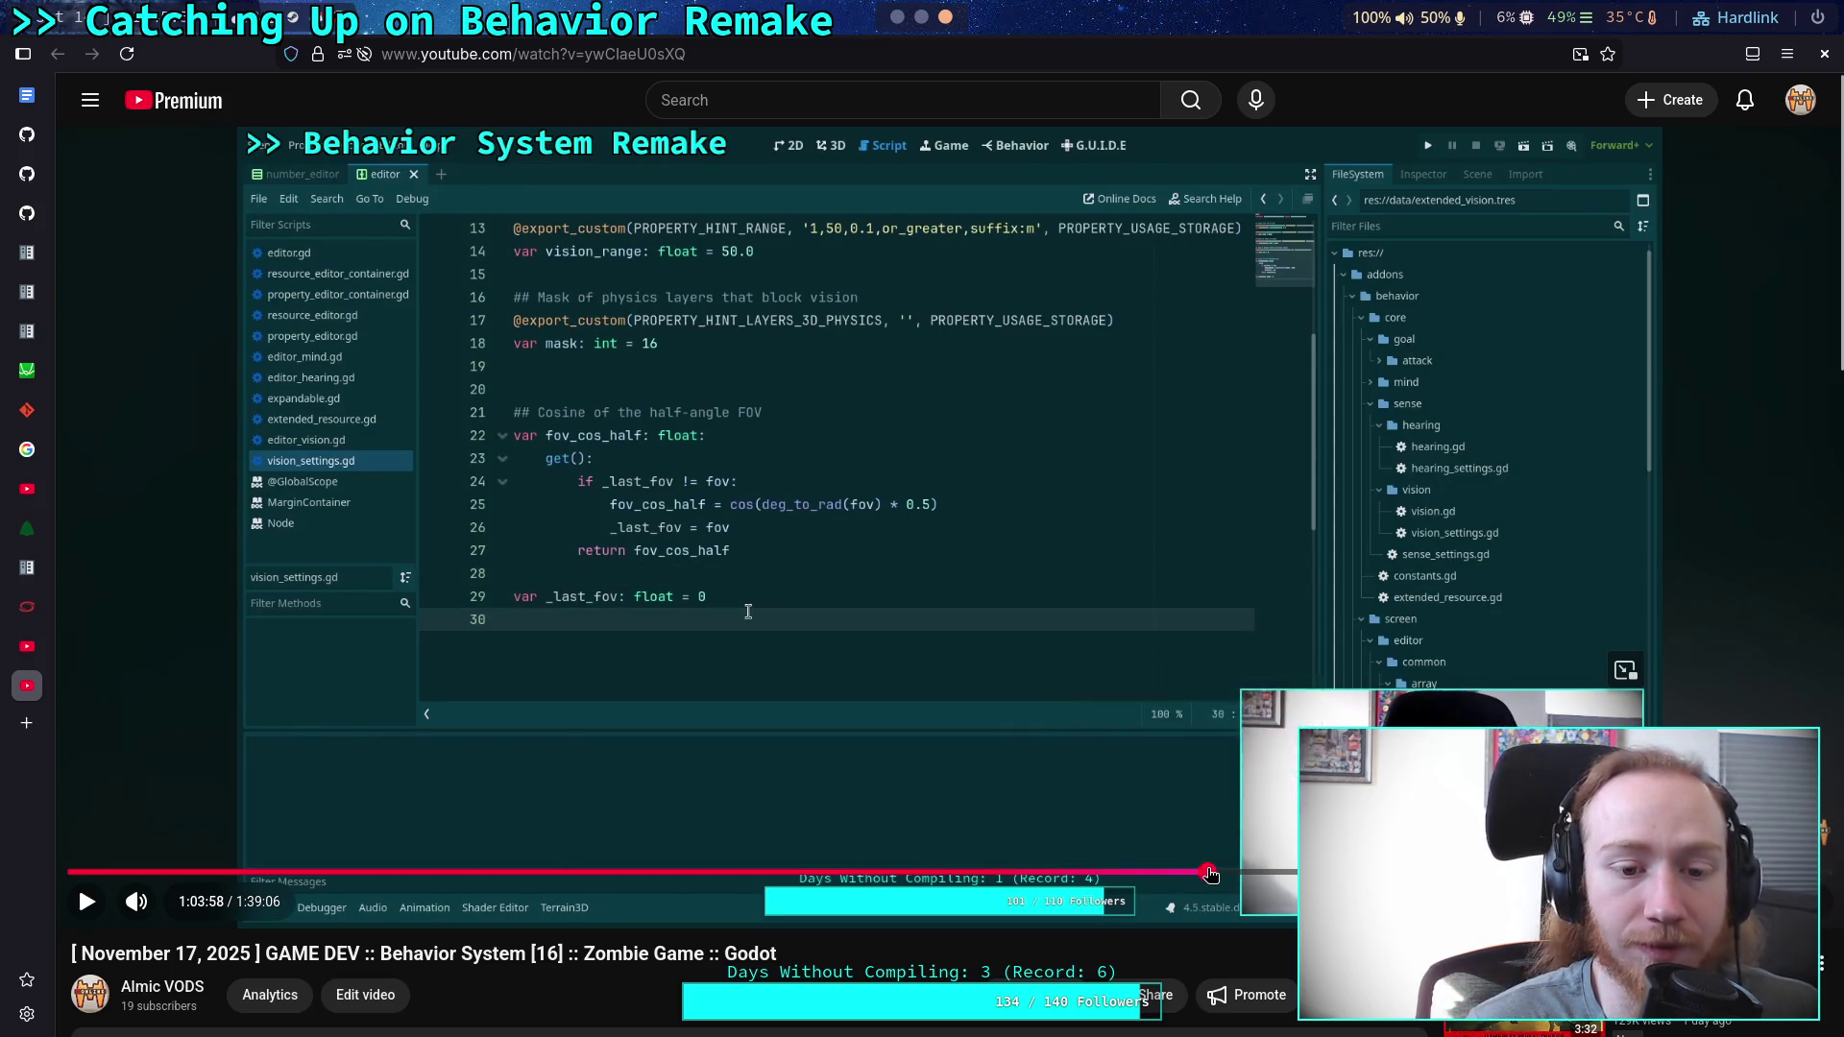
{"action": "scroll", "coordinate": [762, 705], "scroll_direction": "down", "scroll_amount": 5}
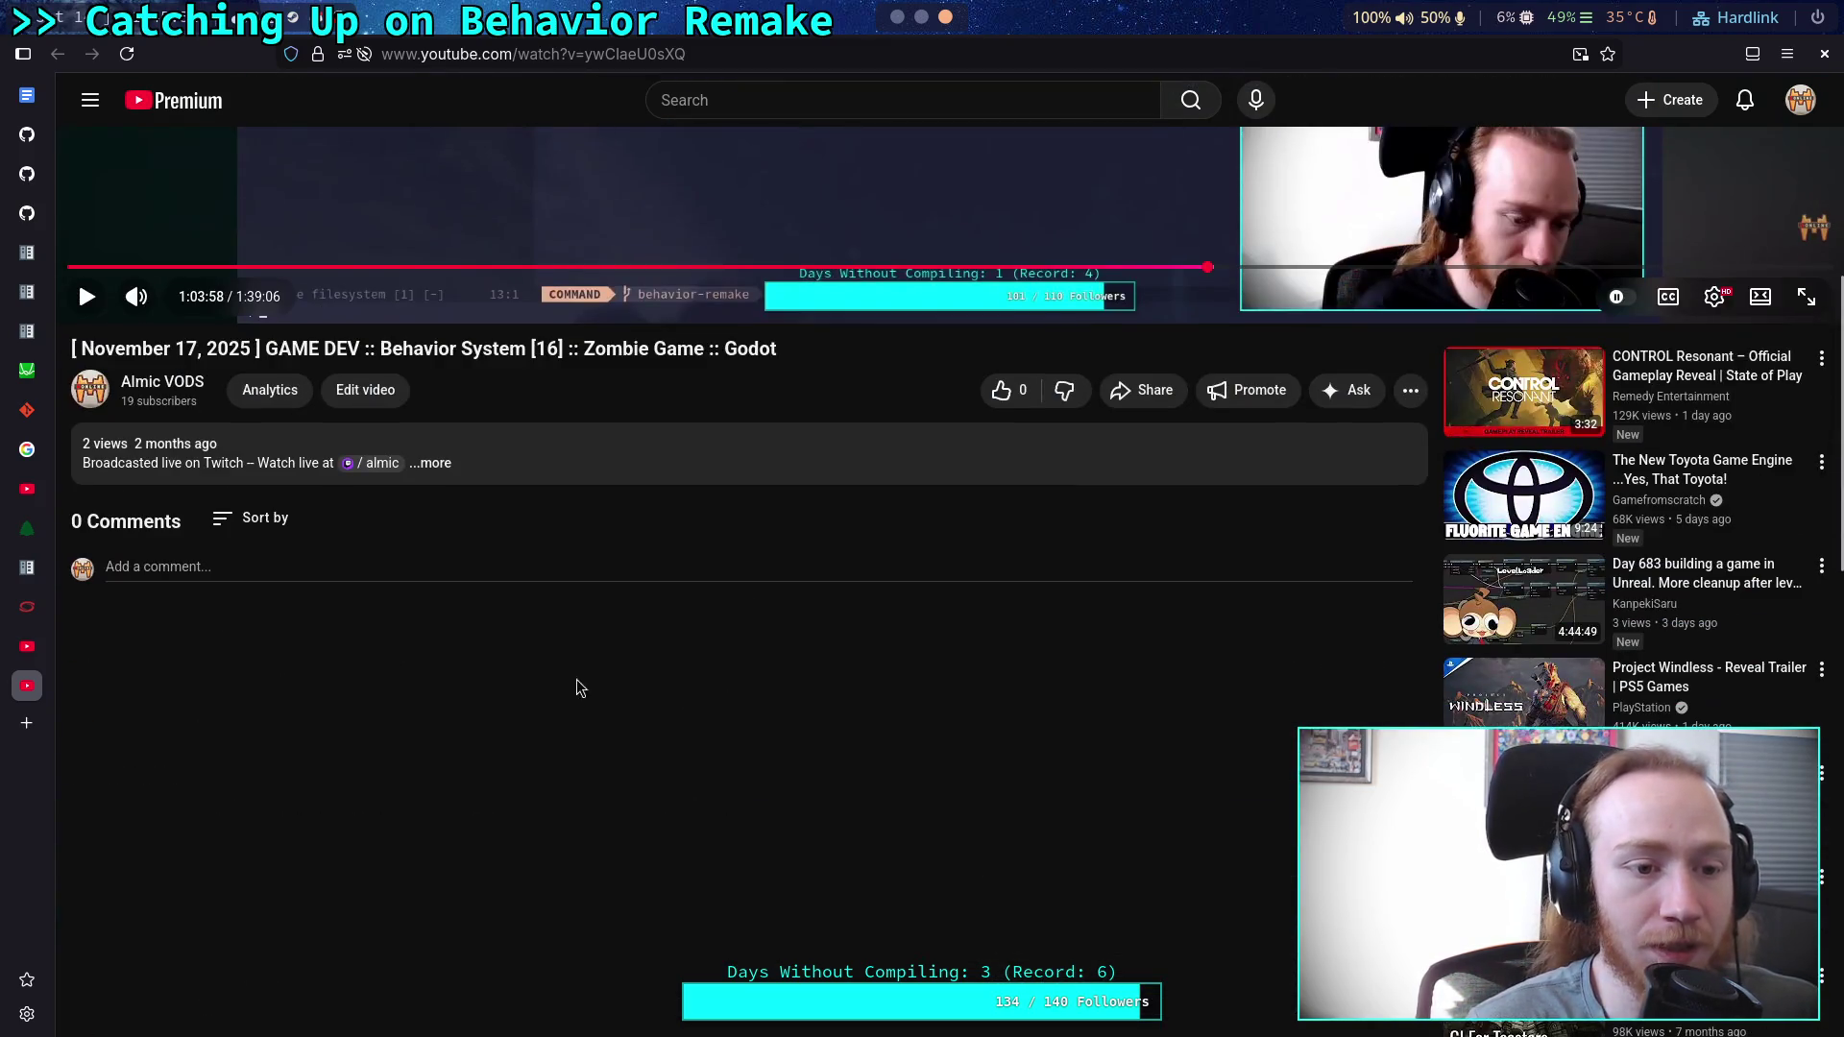
{"action": "middle_click", "coordinate": [59, 676]}
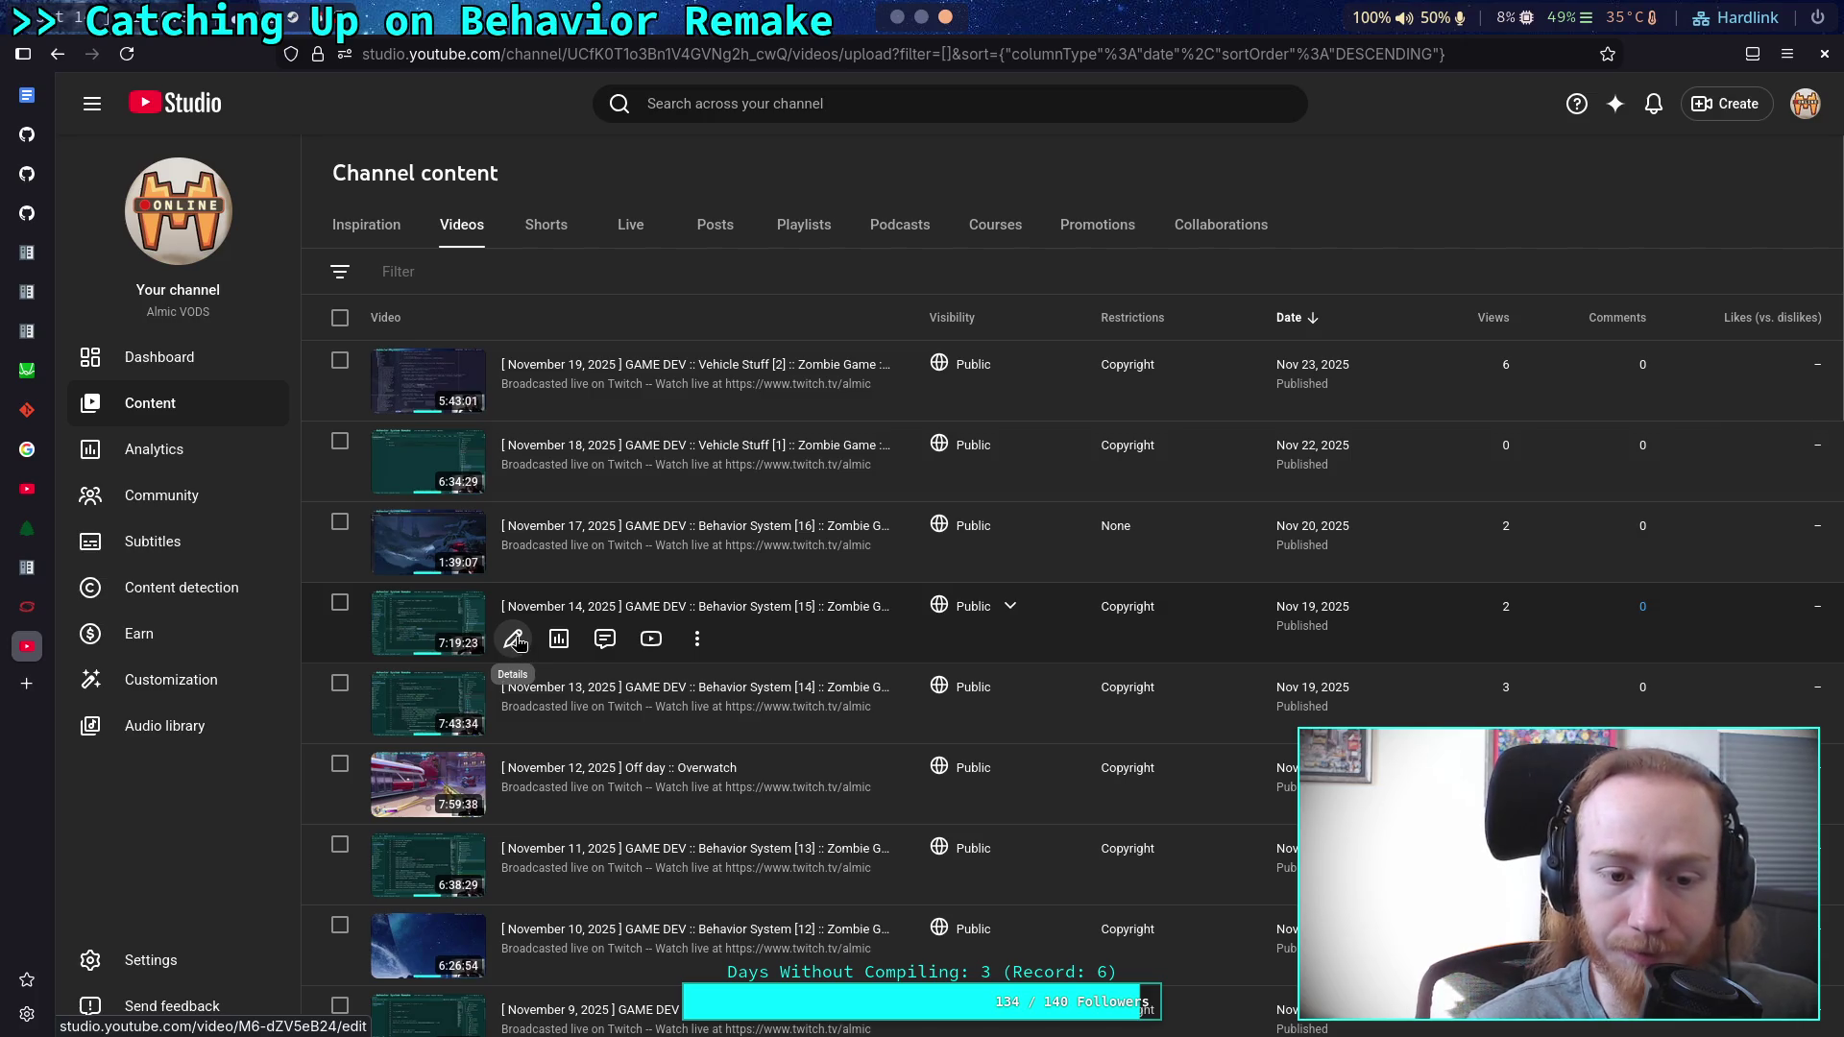
Open the November 14 Behavior System [15] stream on YouTube from the Studio videos list.
{"action": "left_click", "coordinate": [652, 638]}
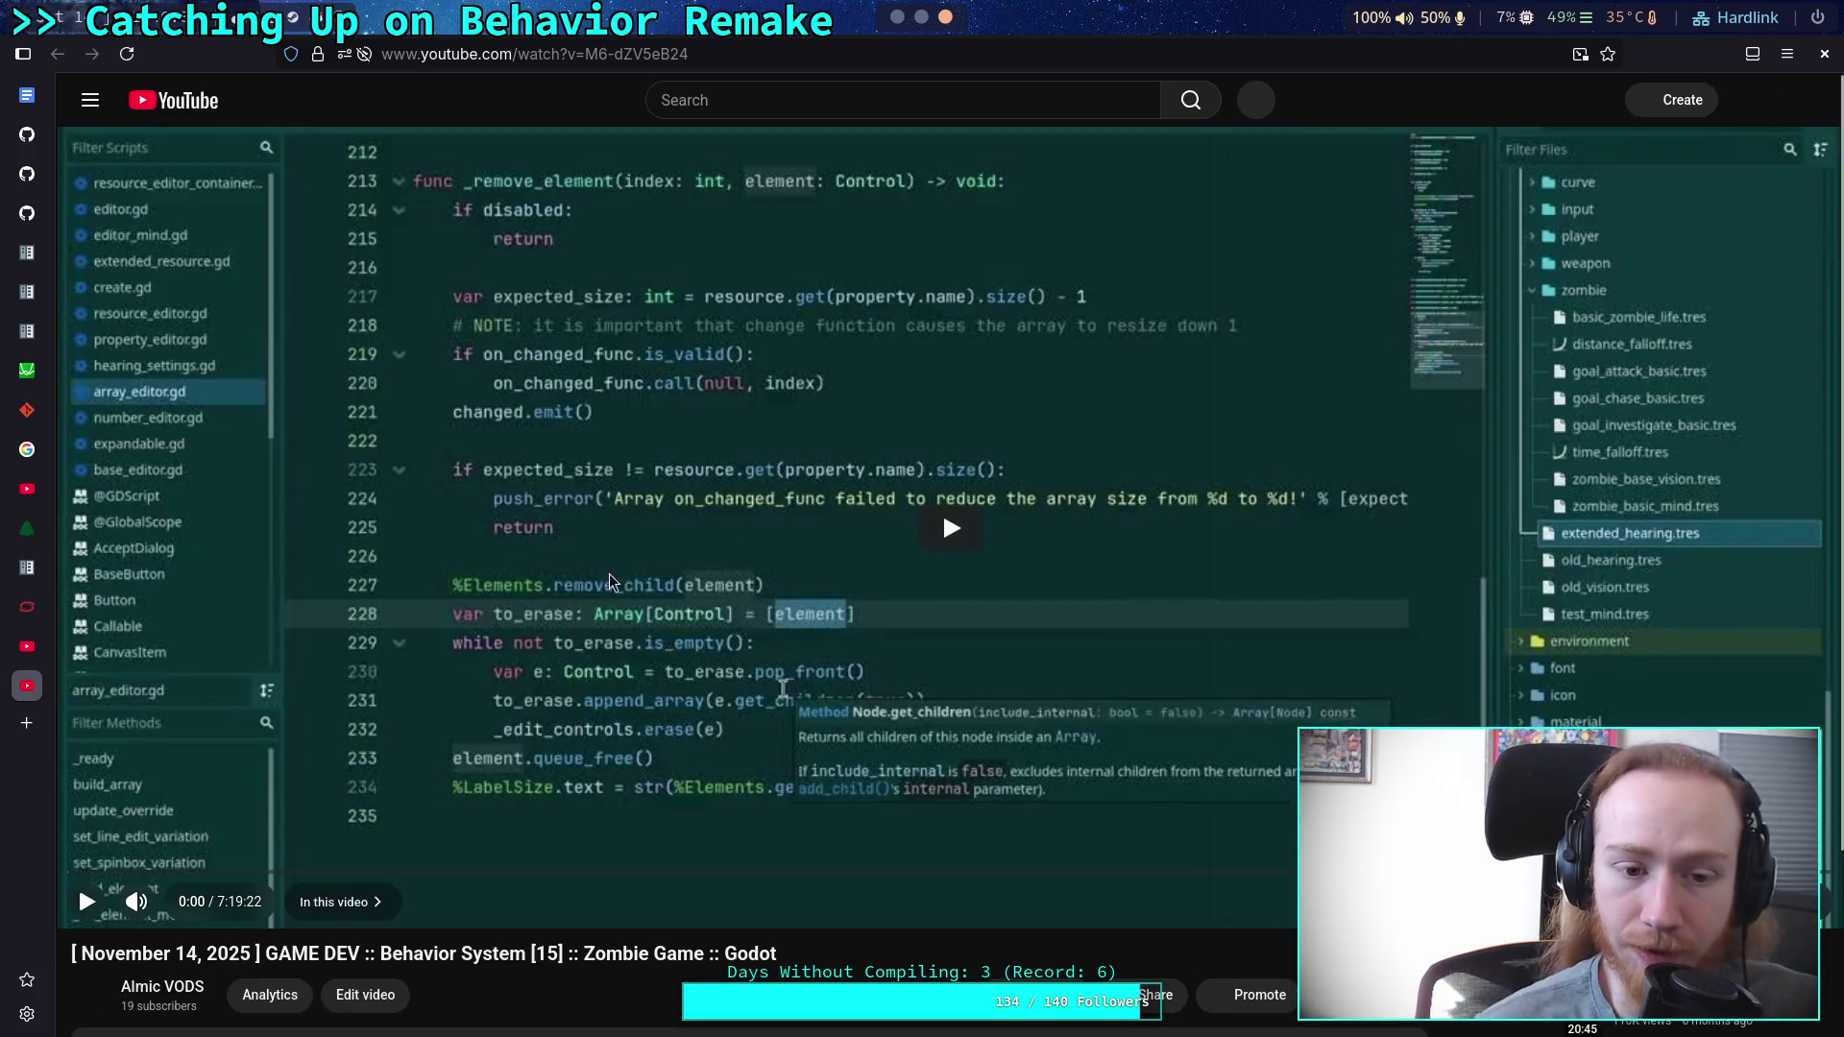
Play the November 14 stream, jump to 5:44 and pause on the Godot code, then close it.
{"action": "left_click", "coordinate": [912, 561]}
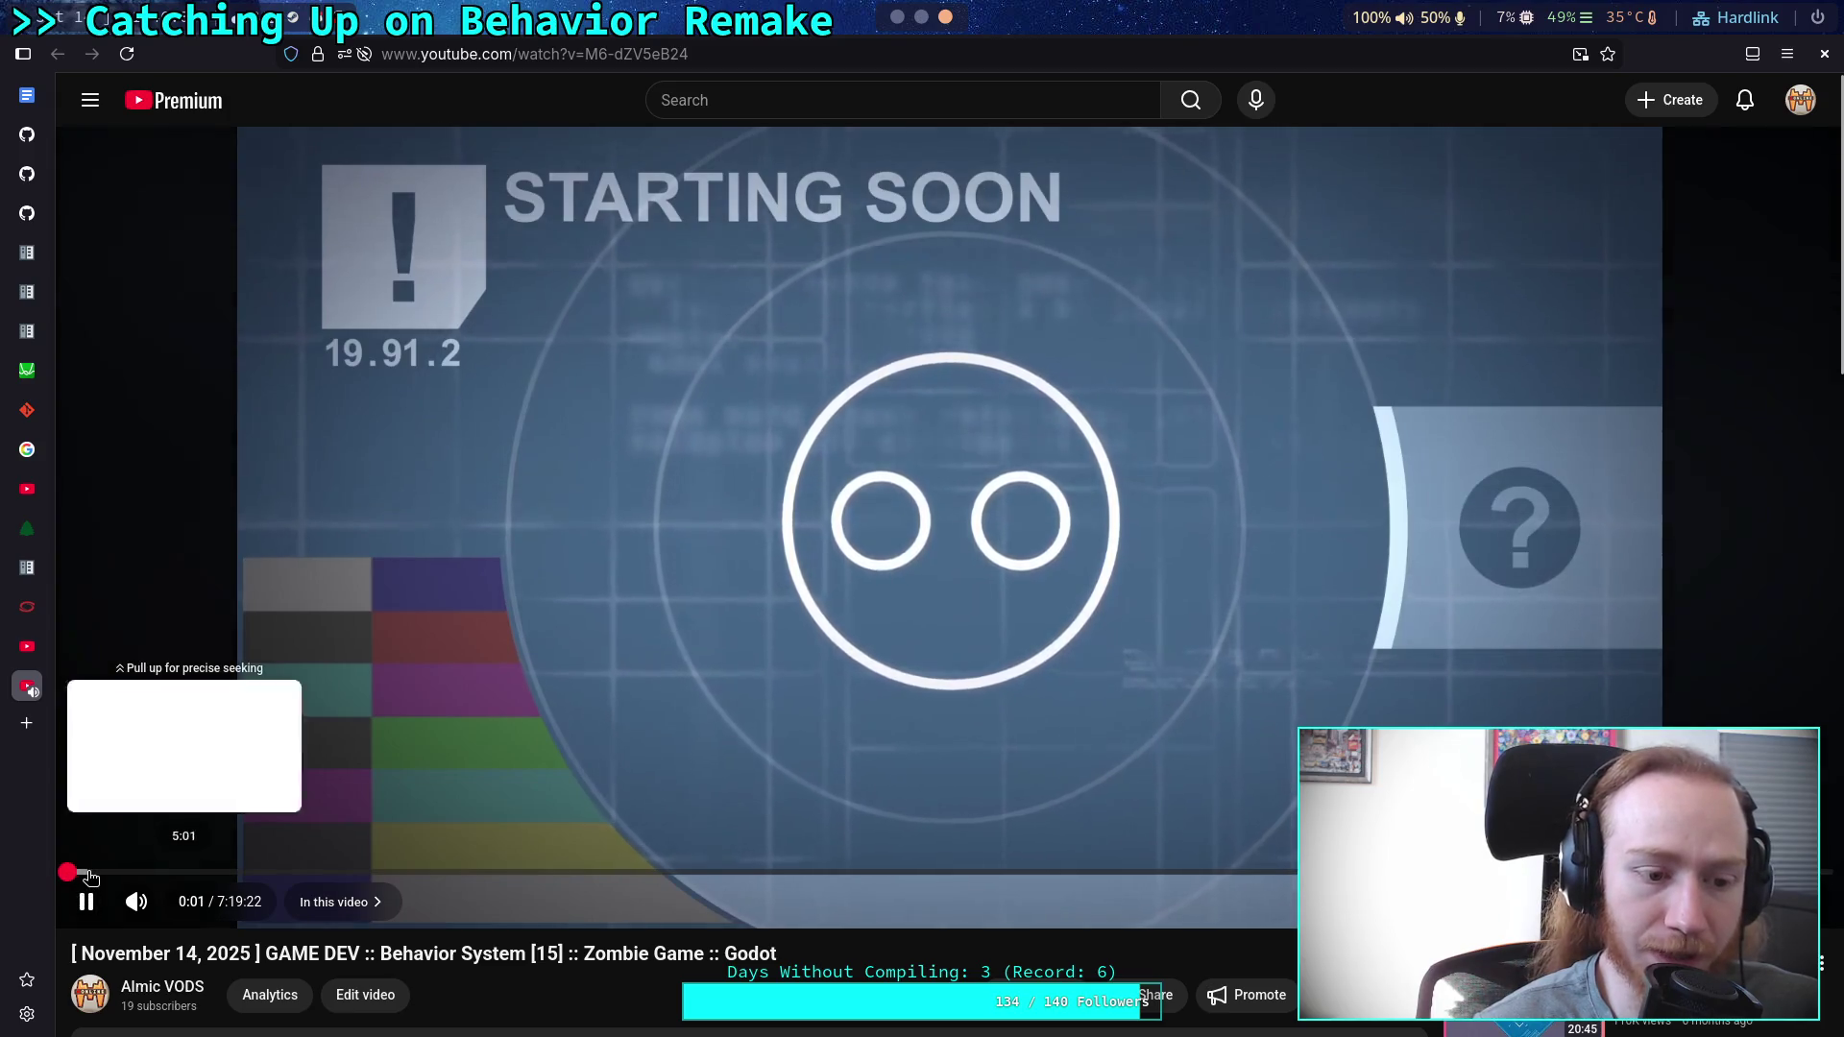
{"action": "left_click", "coordinate": [87, 874]}
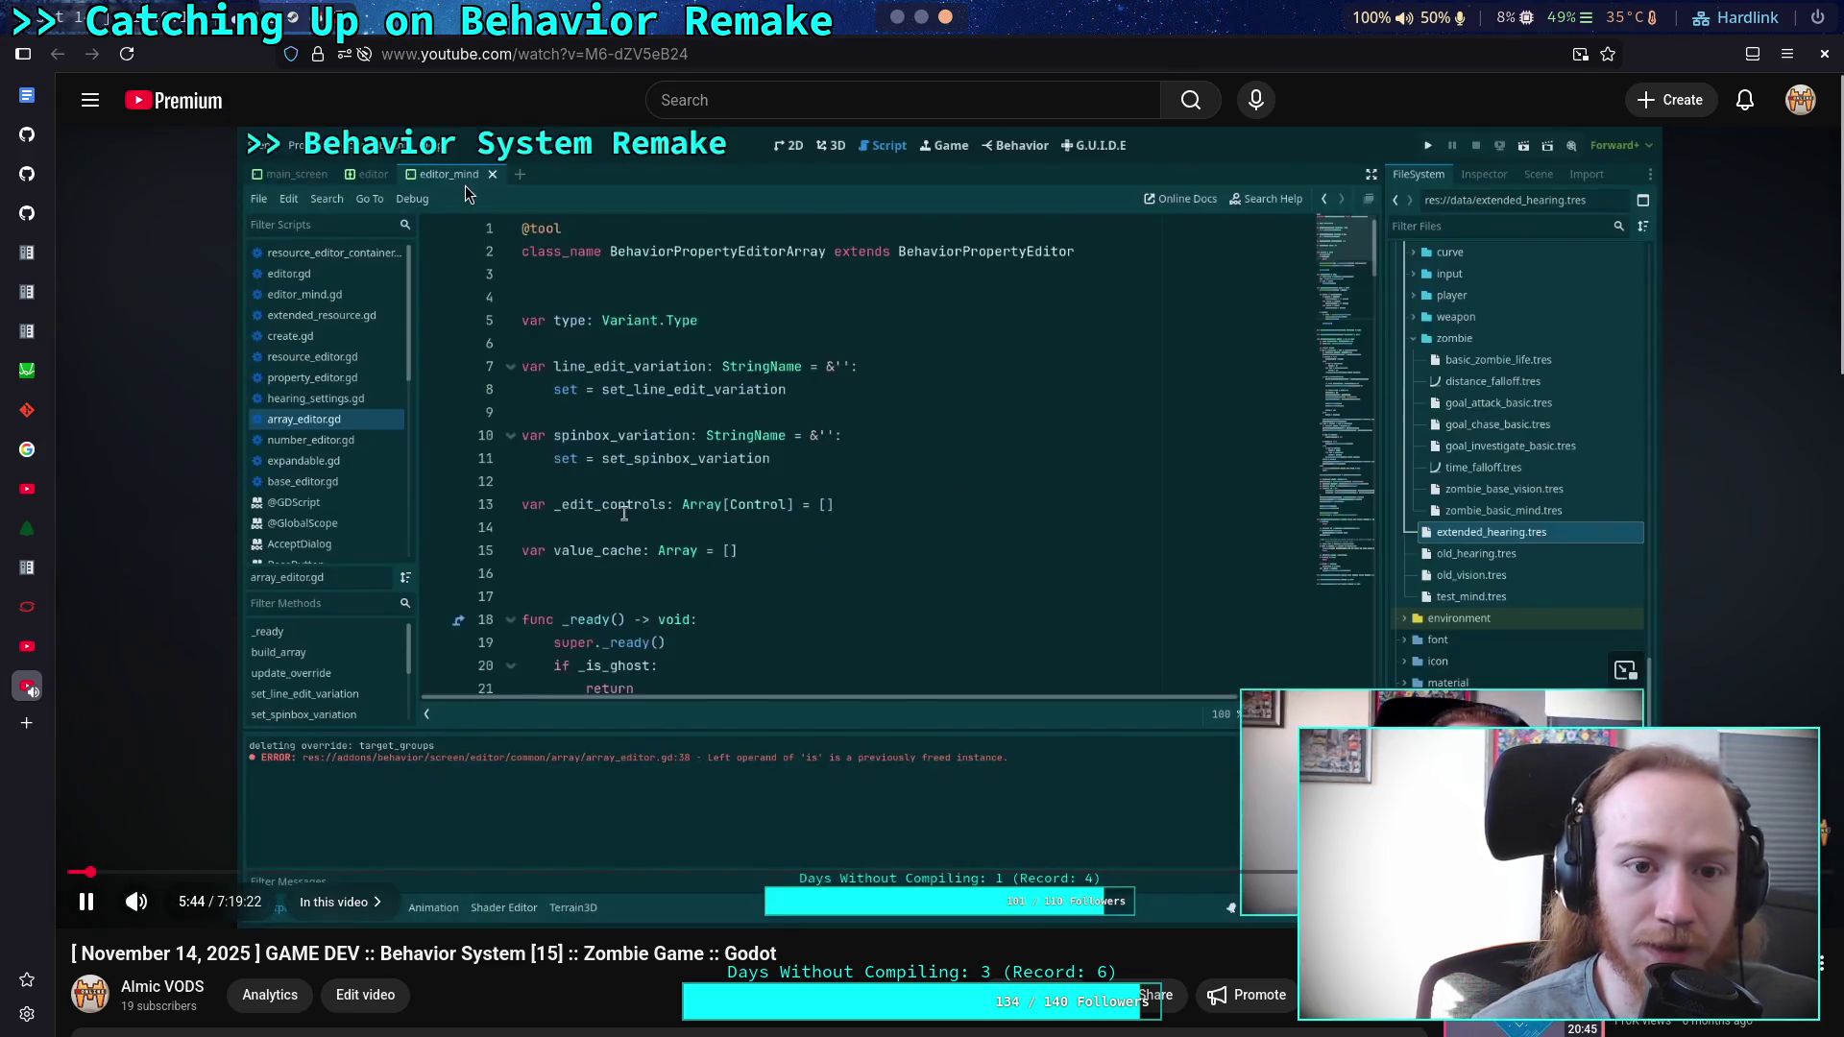
{"action": "left_click", "coordinate": [352, 293]}
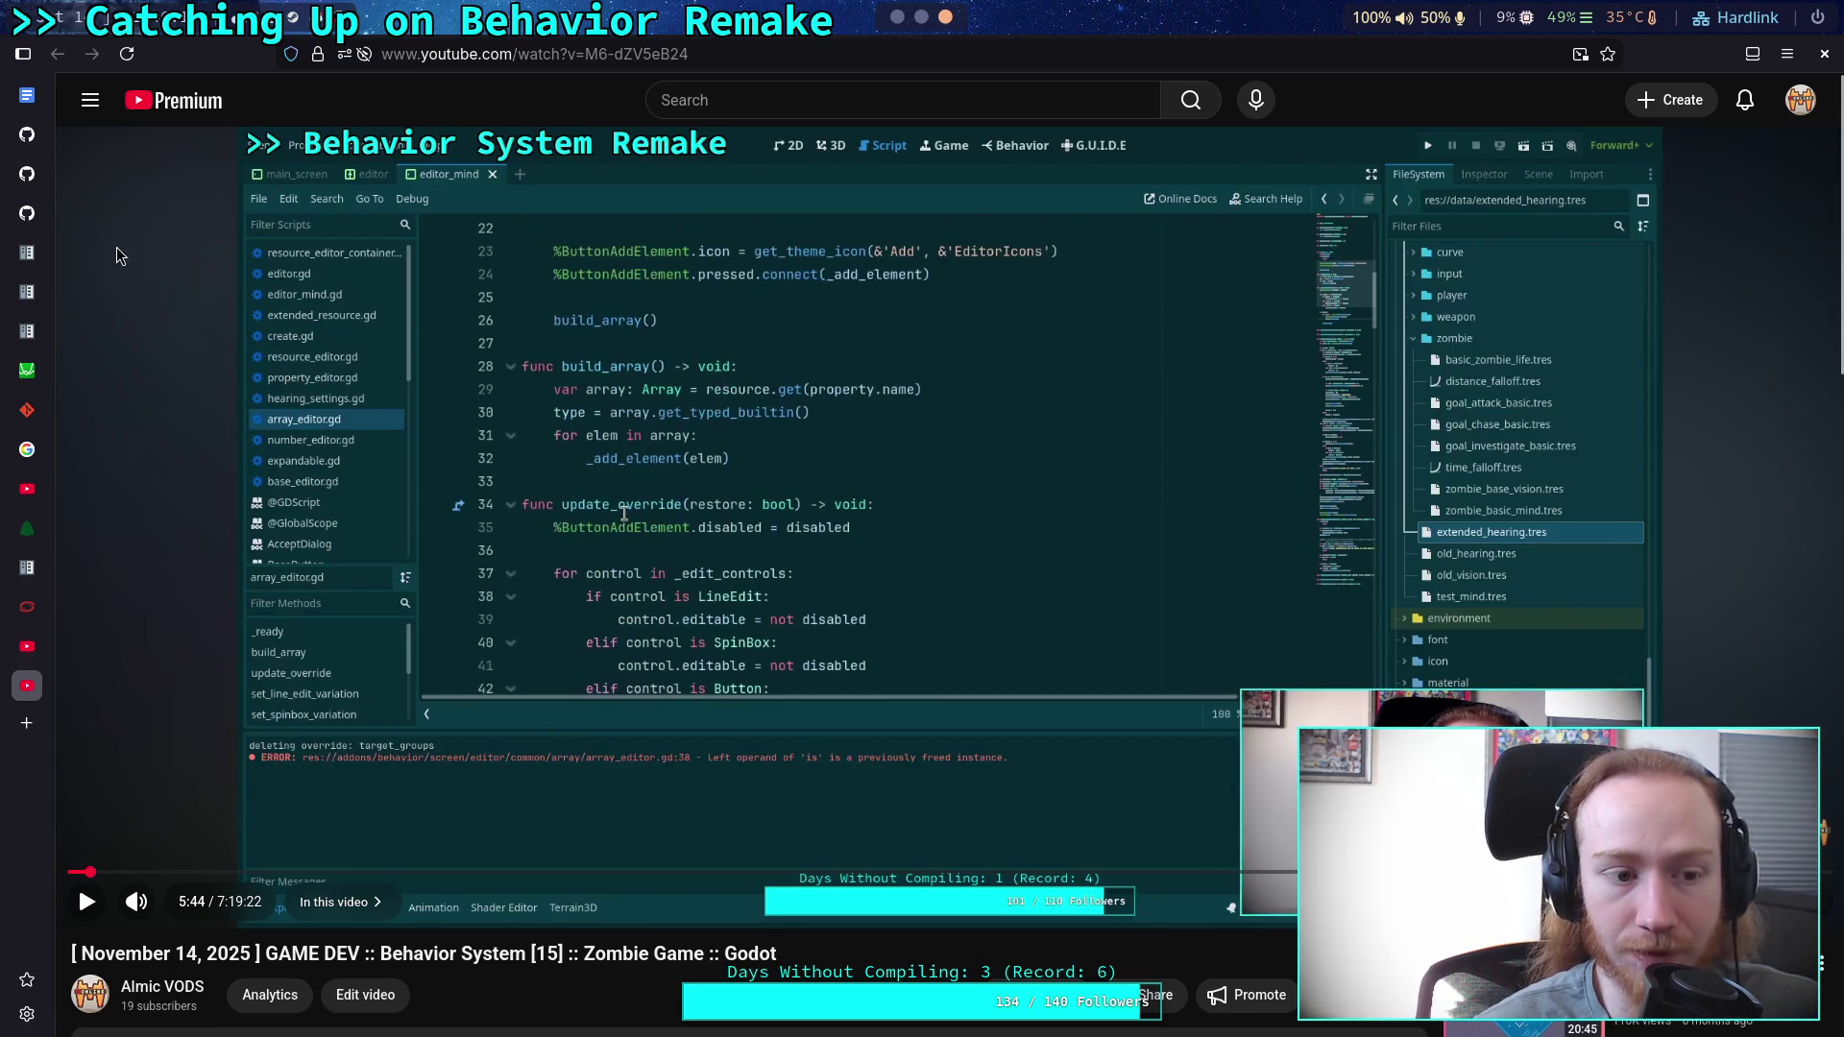
{"action": "left_click", "coordinate": [12, 673]}
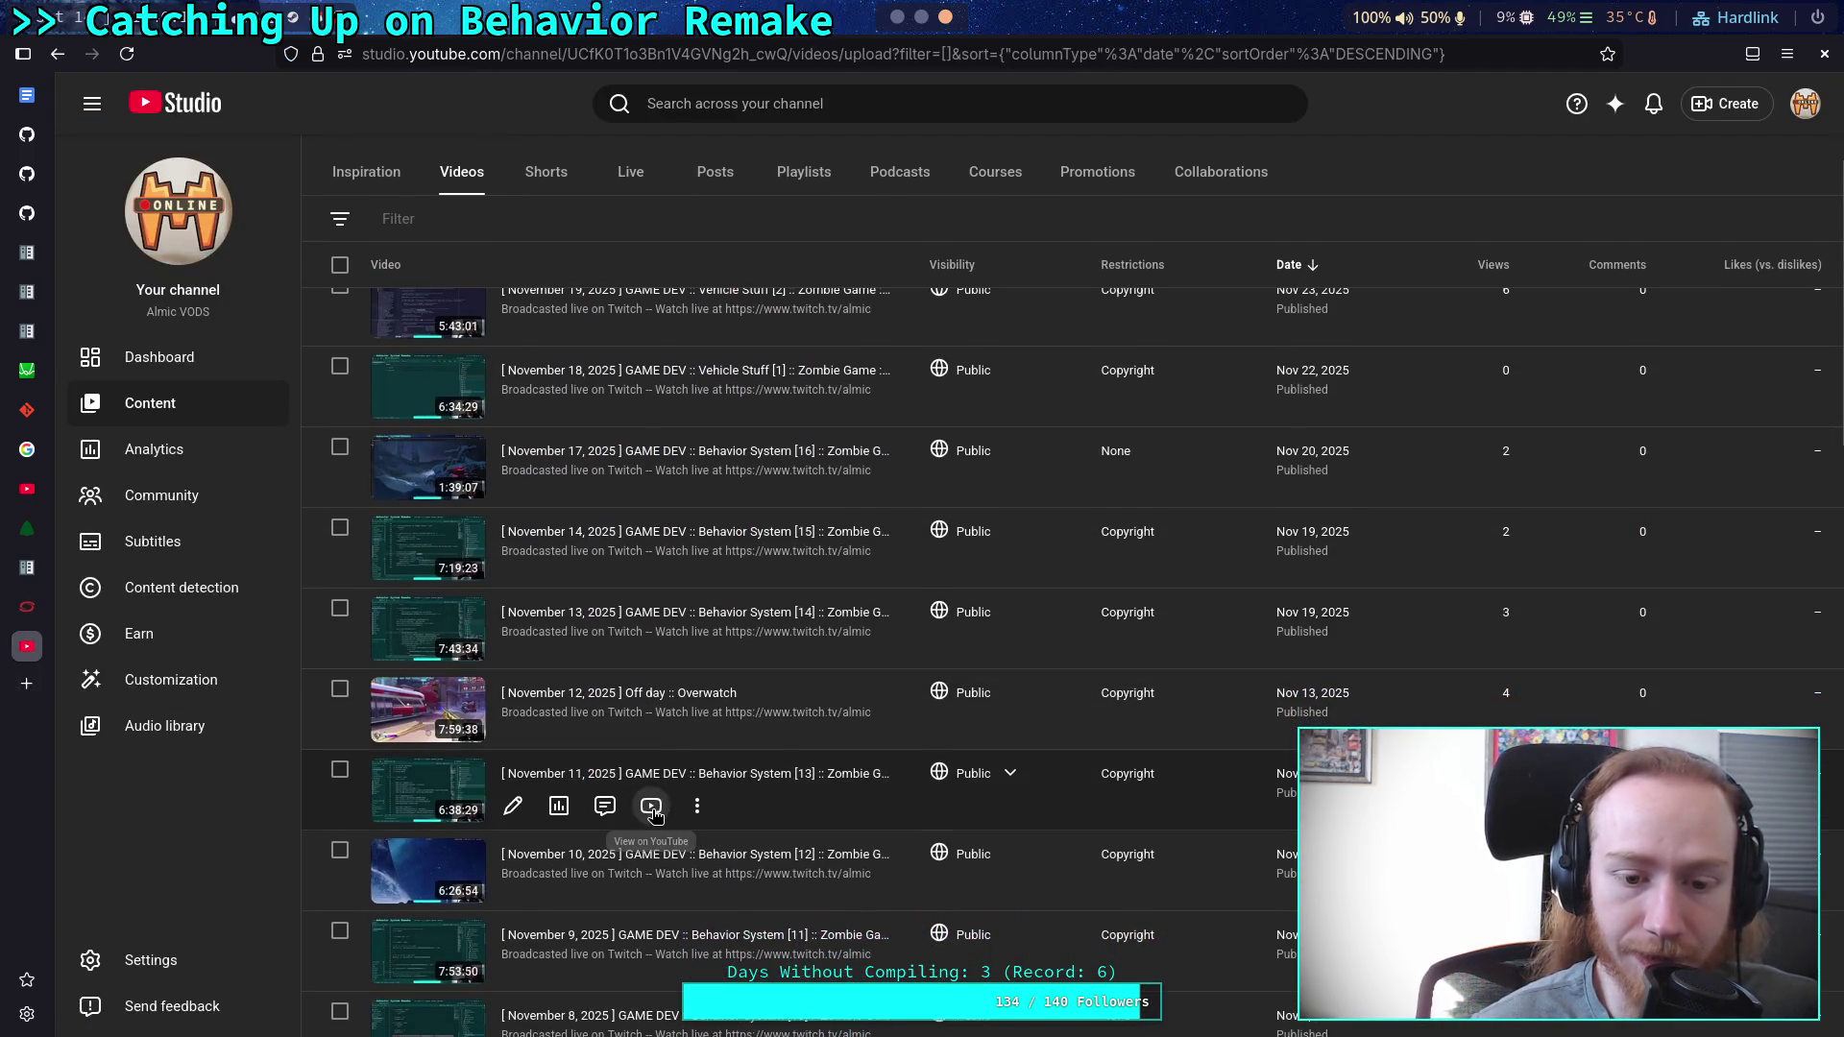
Open the November 11 Behavior System [13] stream, seek to about 18:38, then return to Studio.
{"action": "left_click", "coordinate": [653, 811]}
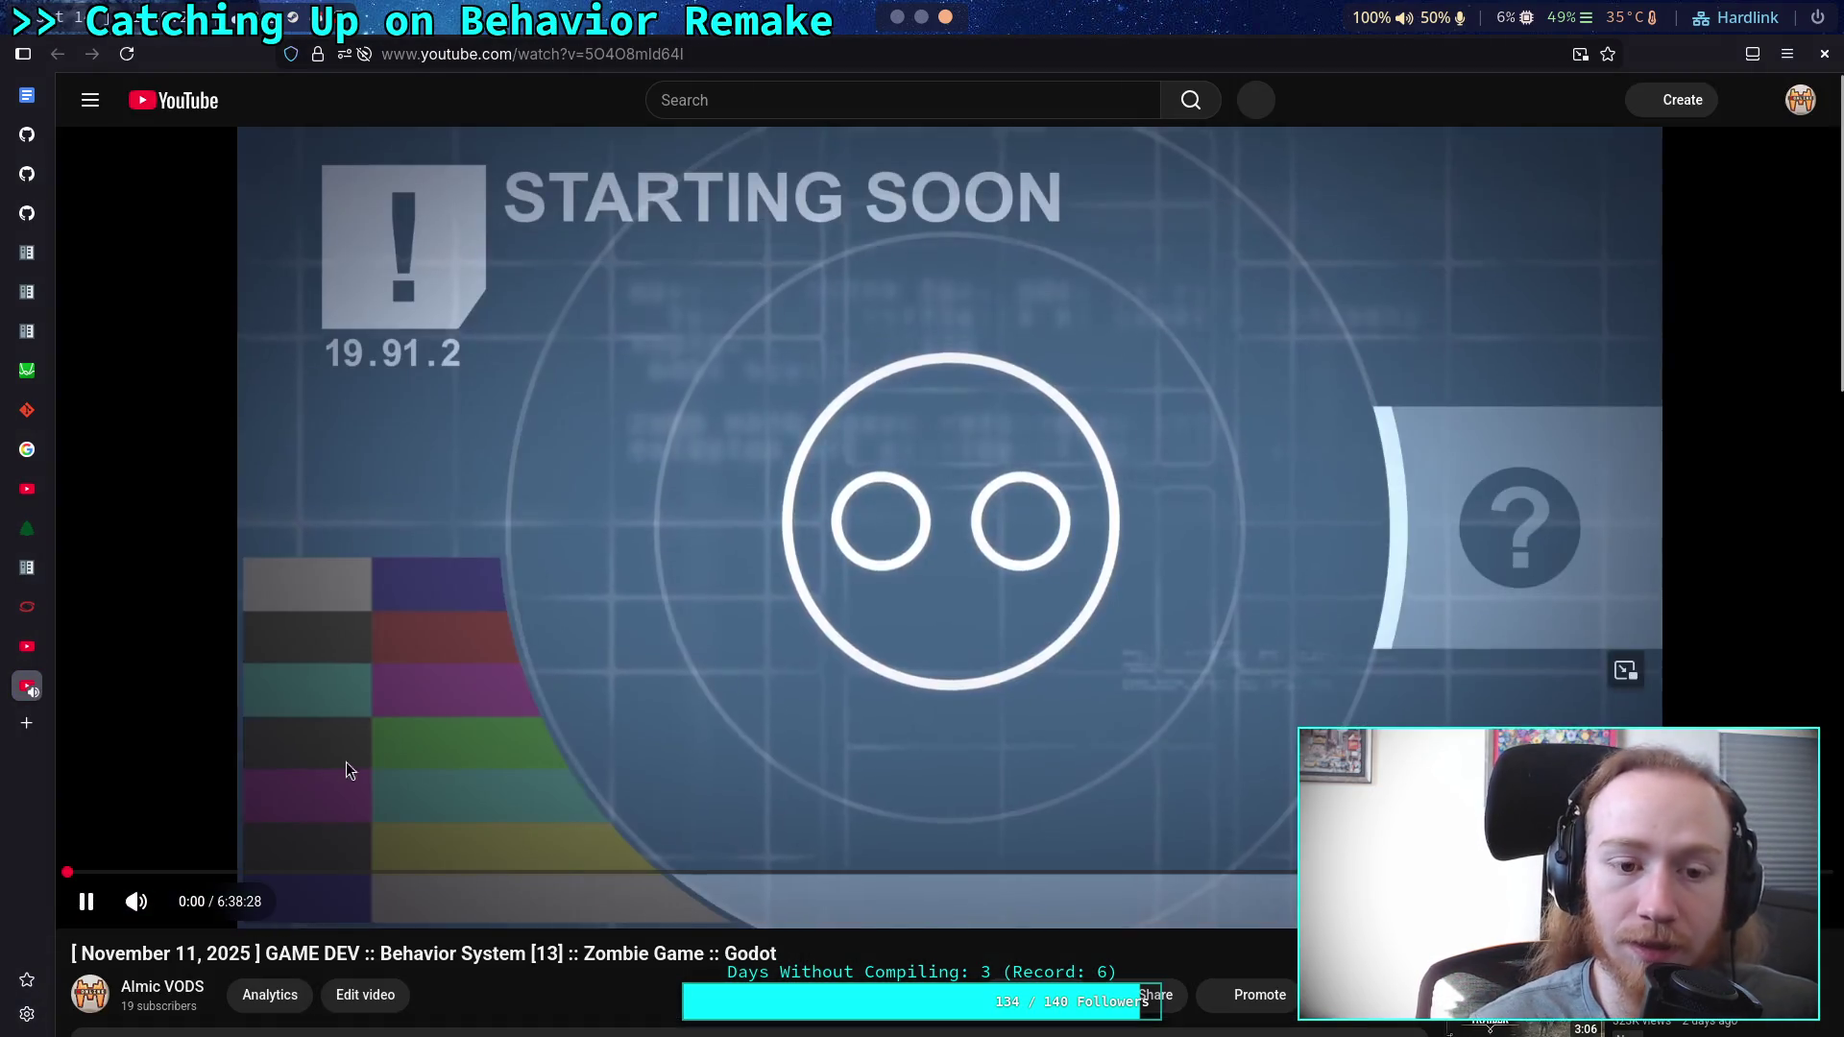
{"action": "left_click_drag", "start_coordinate": [144, 871], "coordinate": [338, 786]}
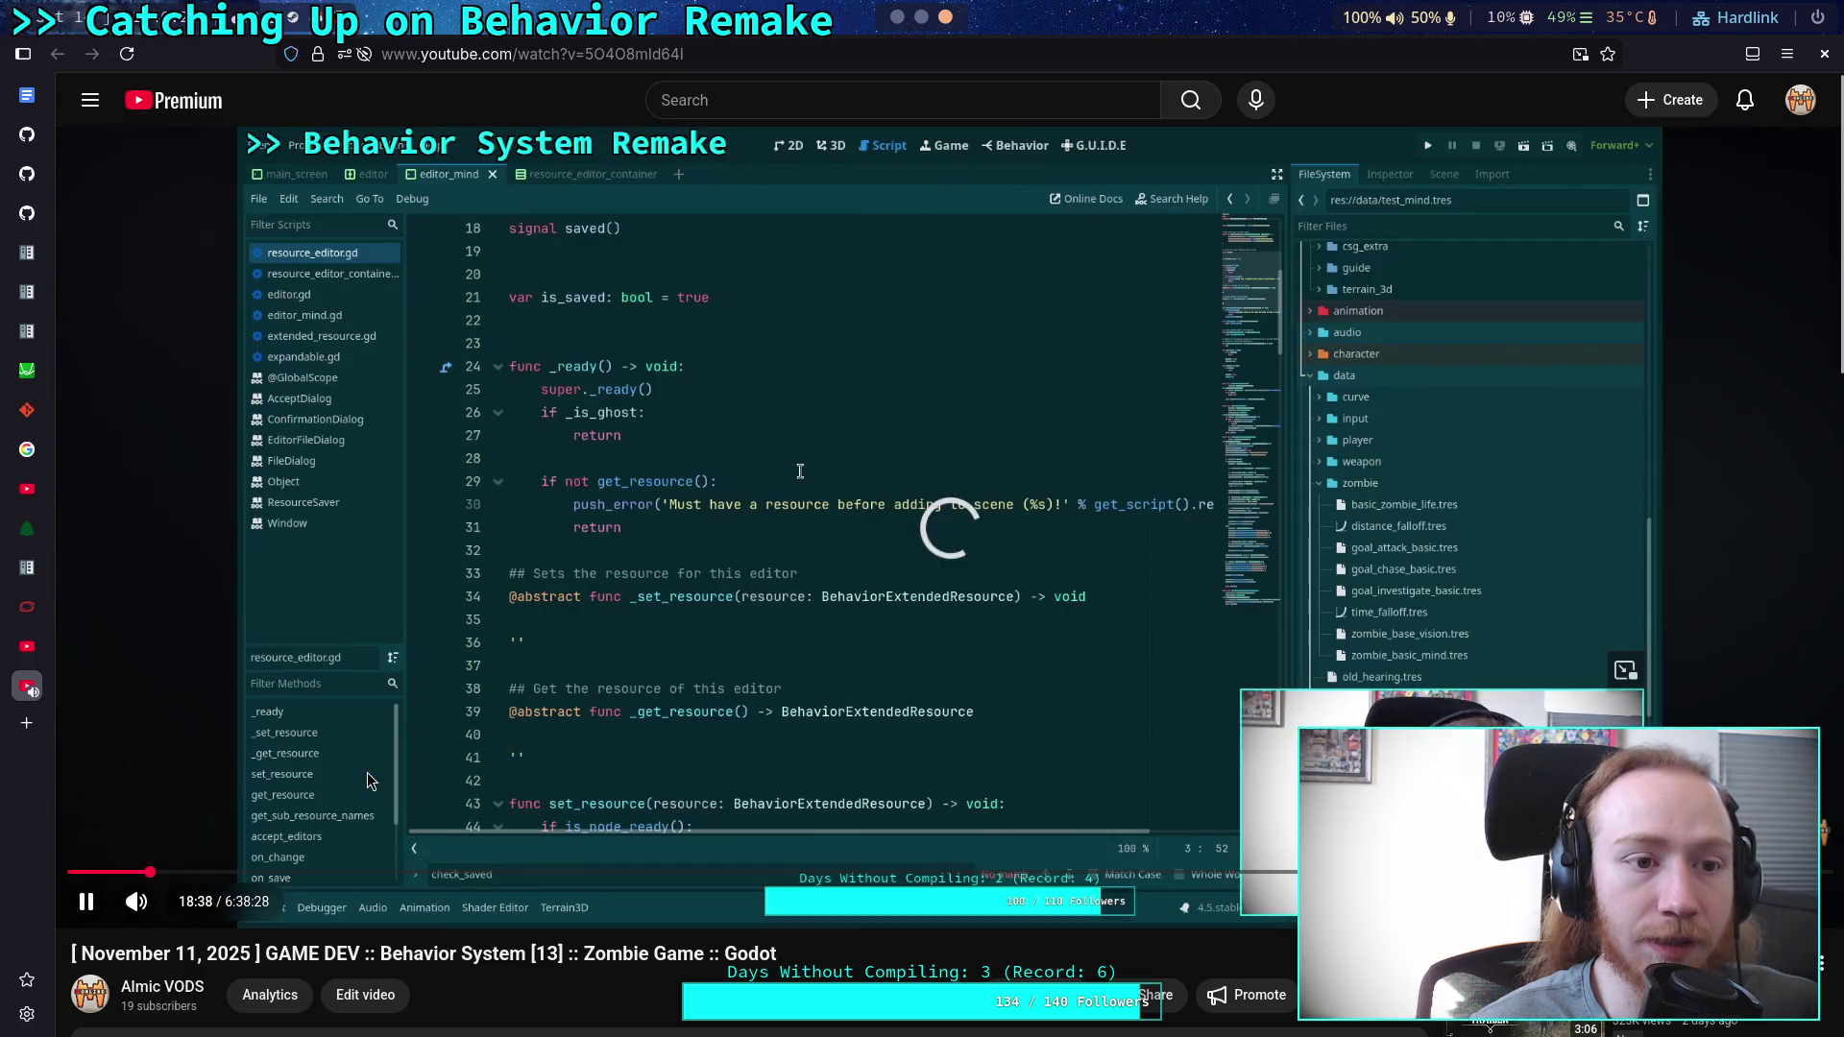
{"action": "left_click", "coordinate": [367, 772]}
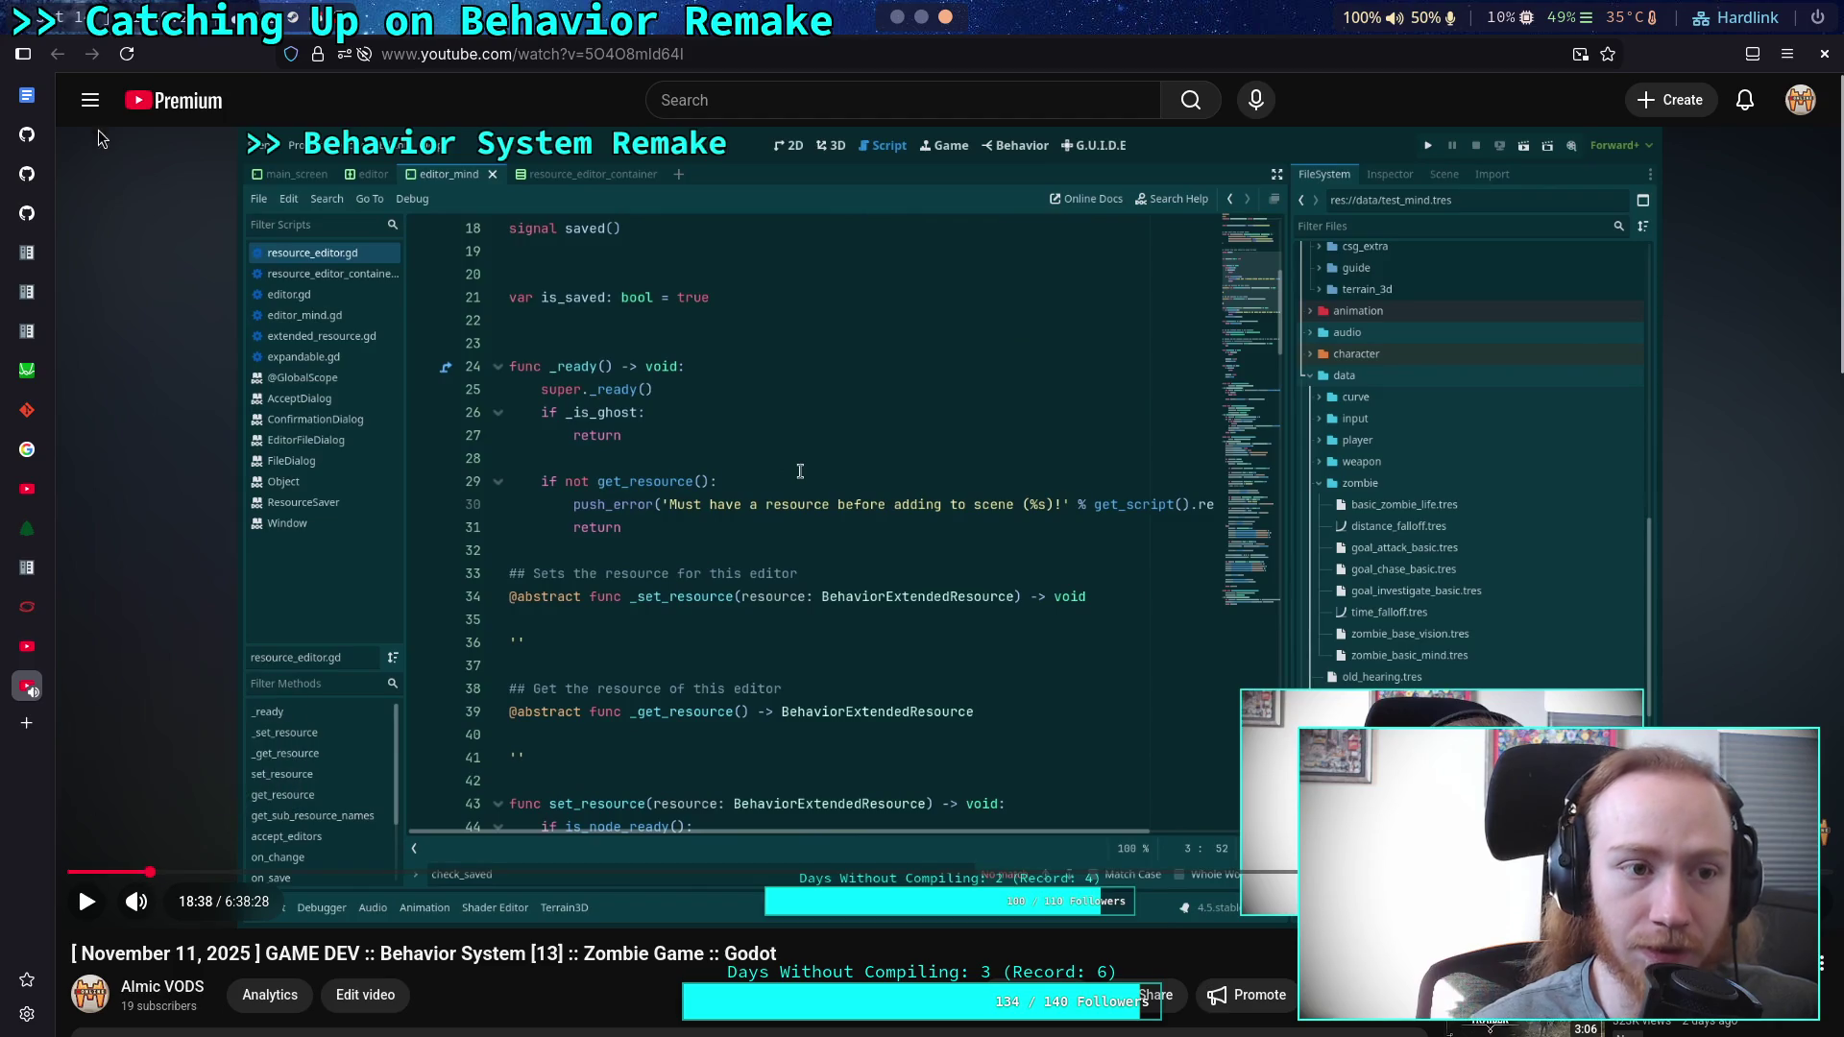
{"action": "left_click", "coordinate": [27, 647]}
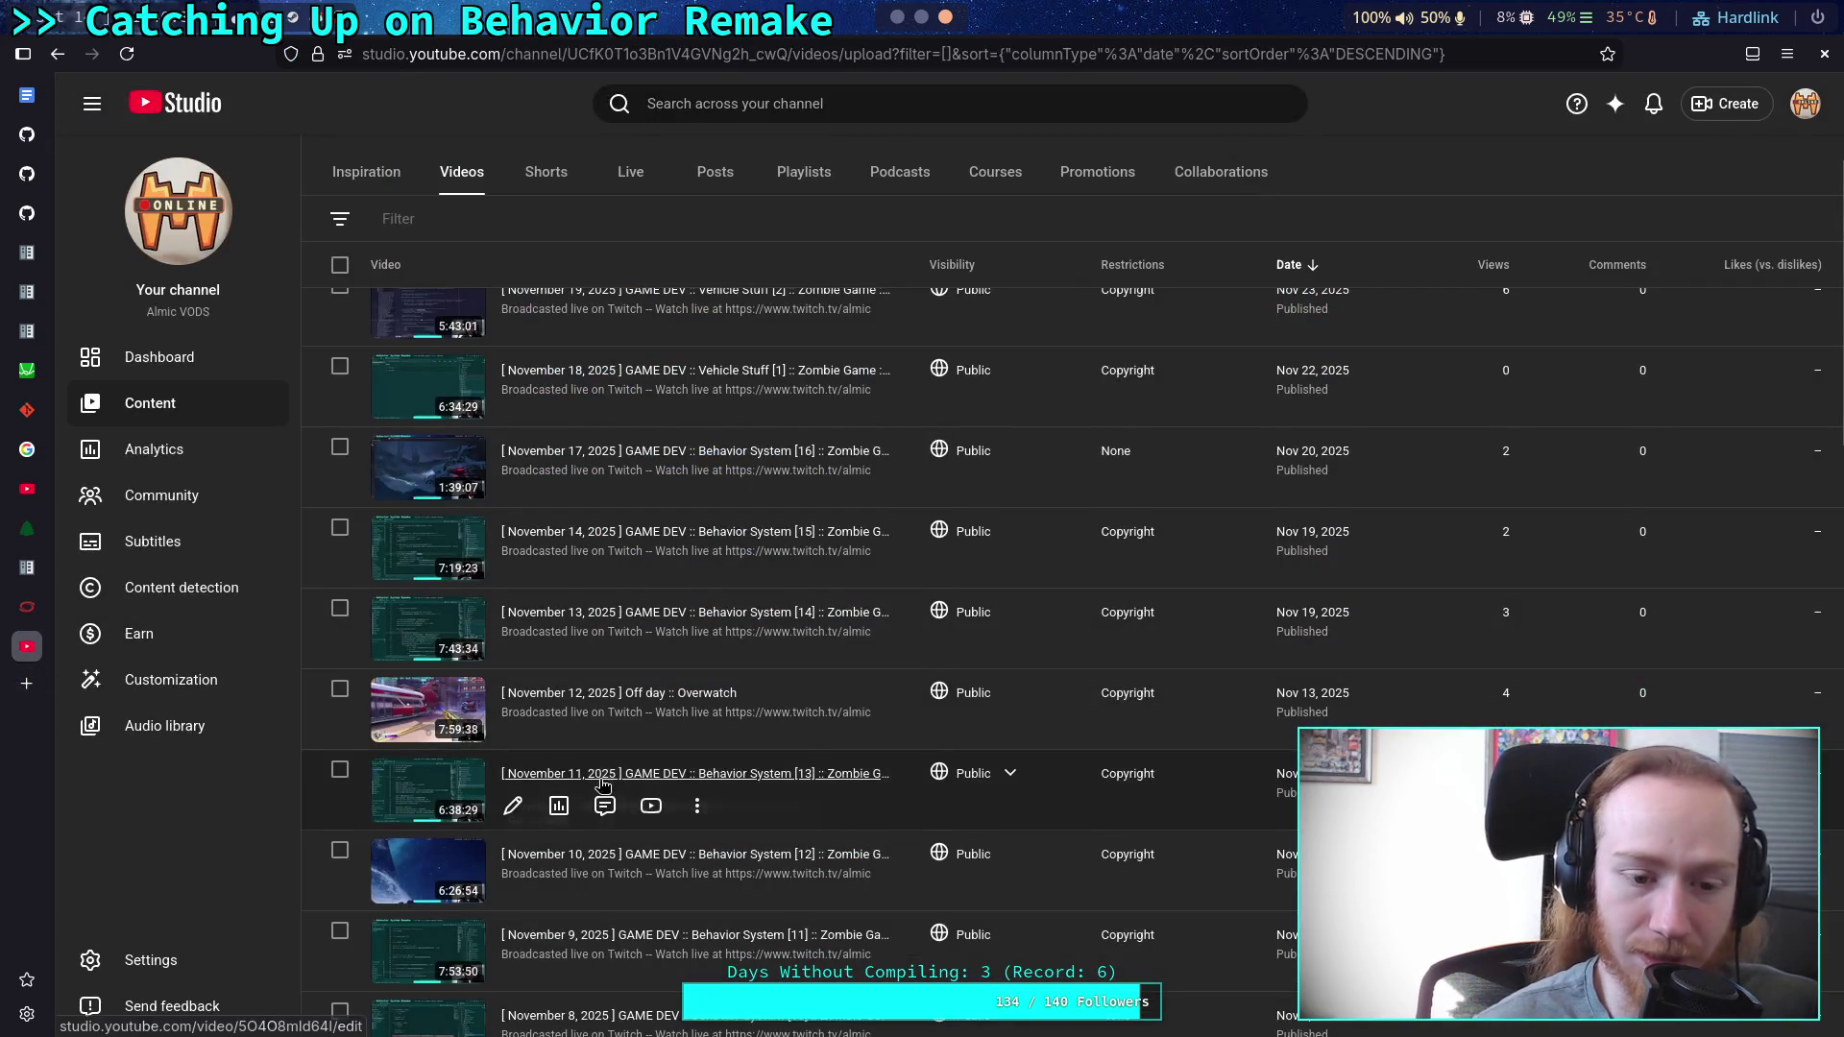
Open the November 10 Behavior System [12] stream and skip ahead in jumps to about 46 minutes.
{"action": "scroll", "coordinate": [576, 759], "scroll_direction": "down", "scroll_amount": 2}
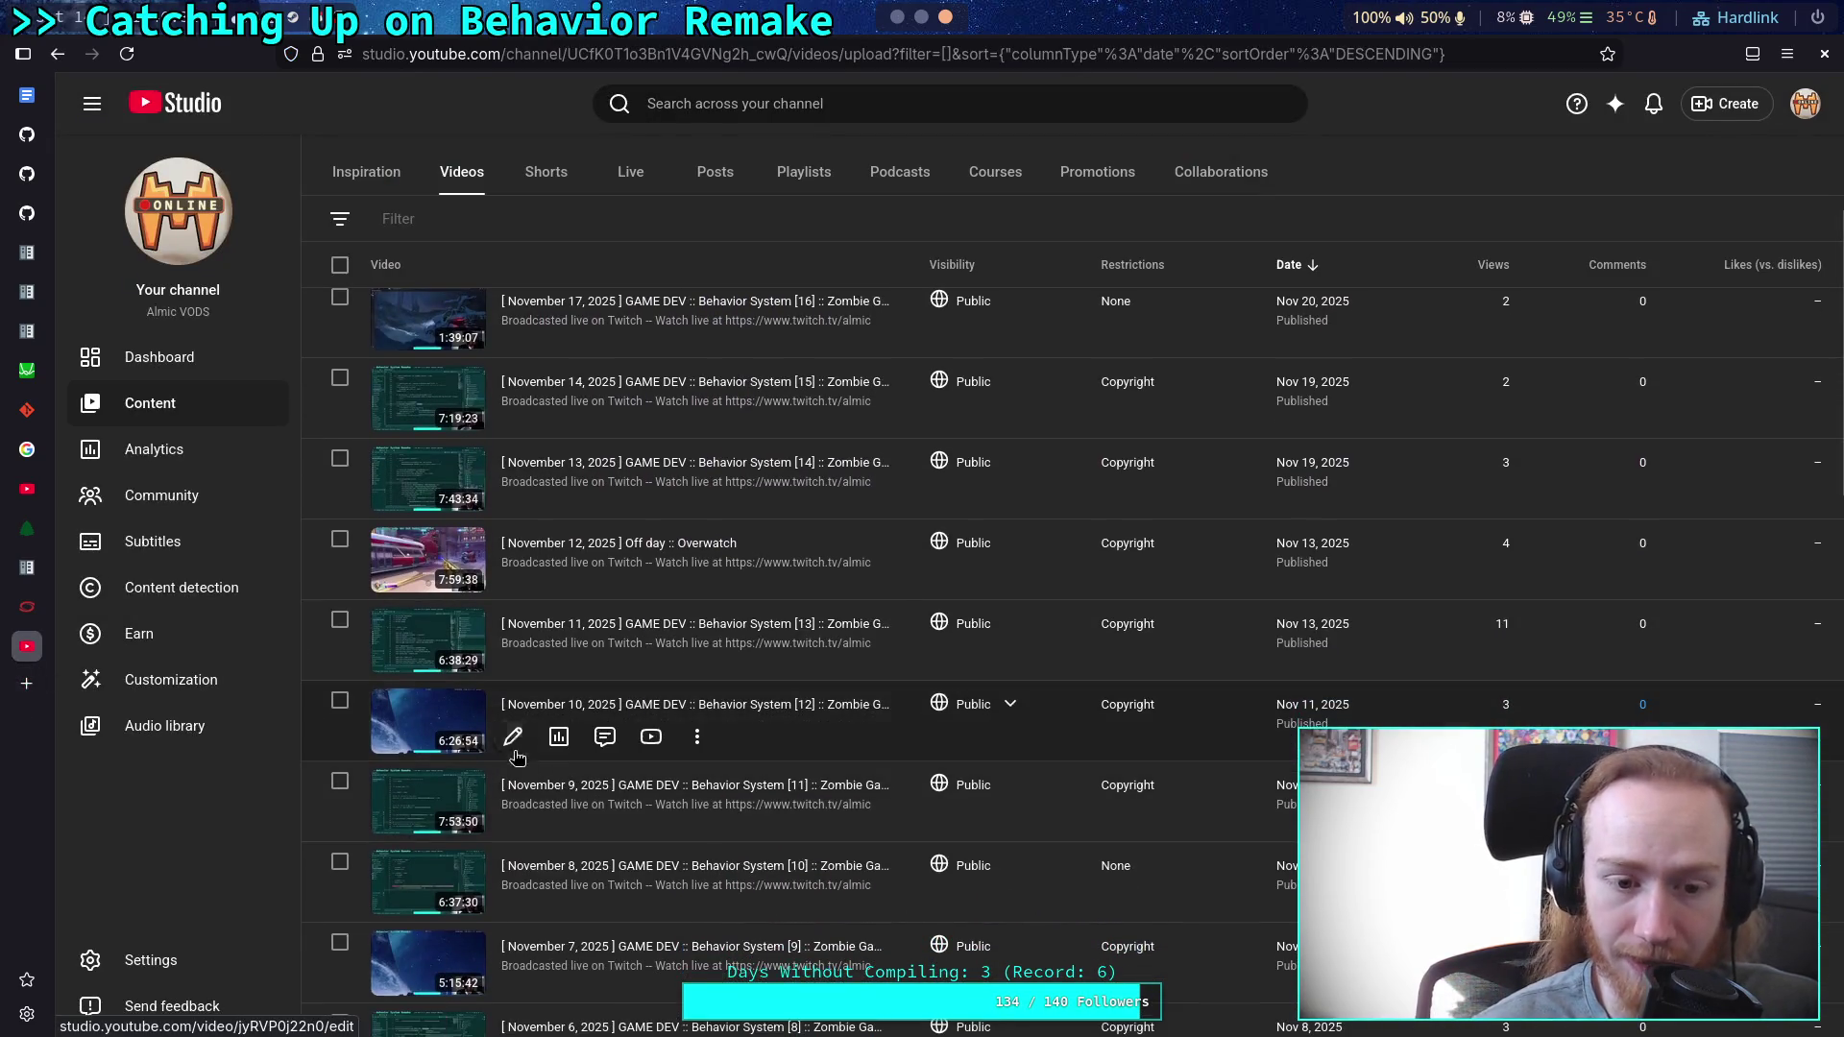
{"action": "left_click", "coordinate": [651, 739]}
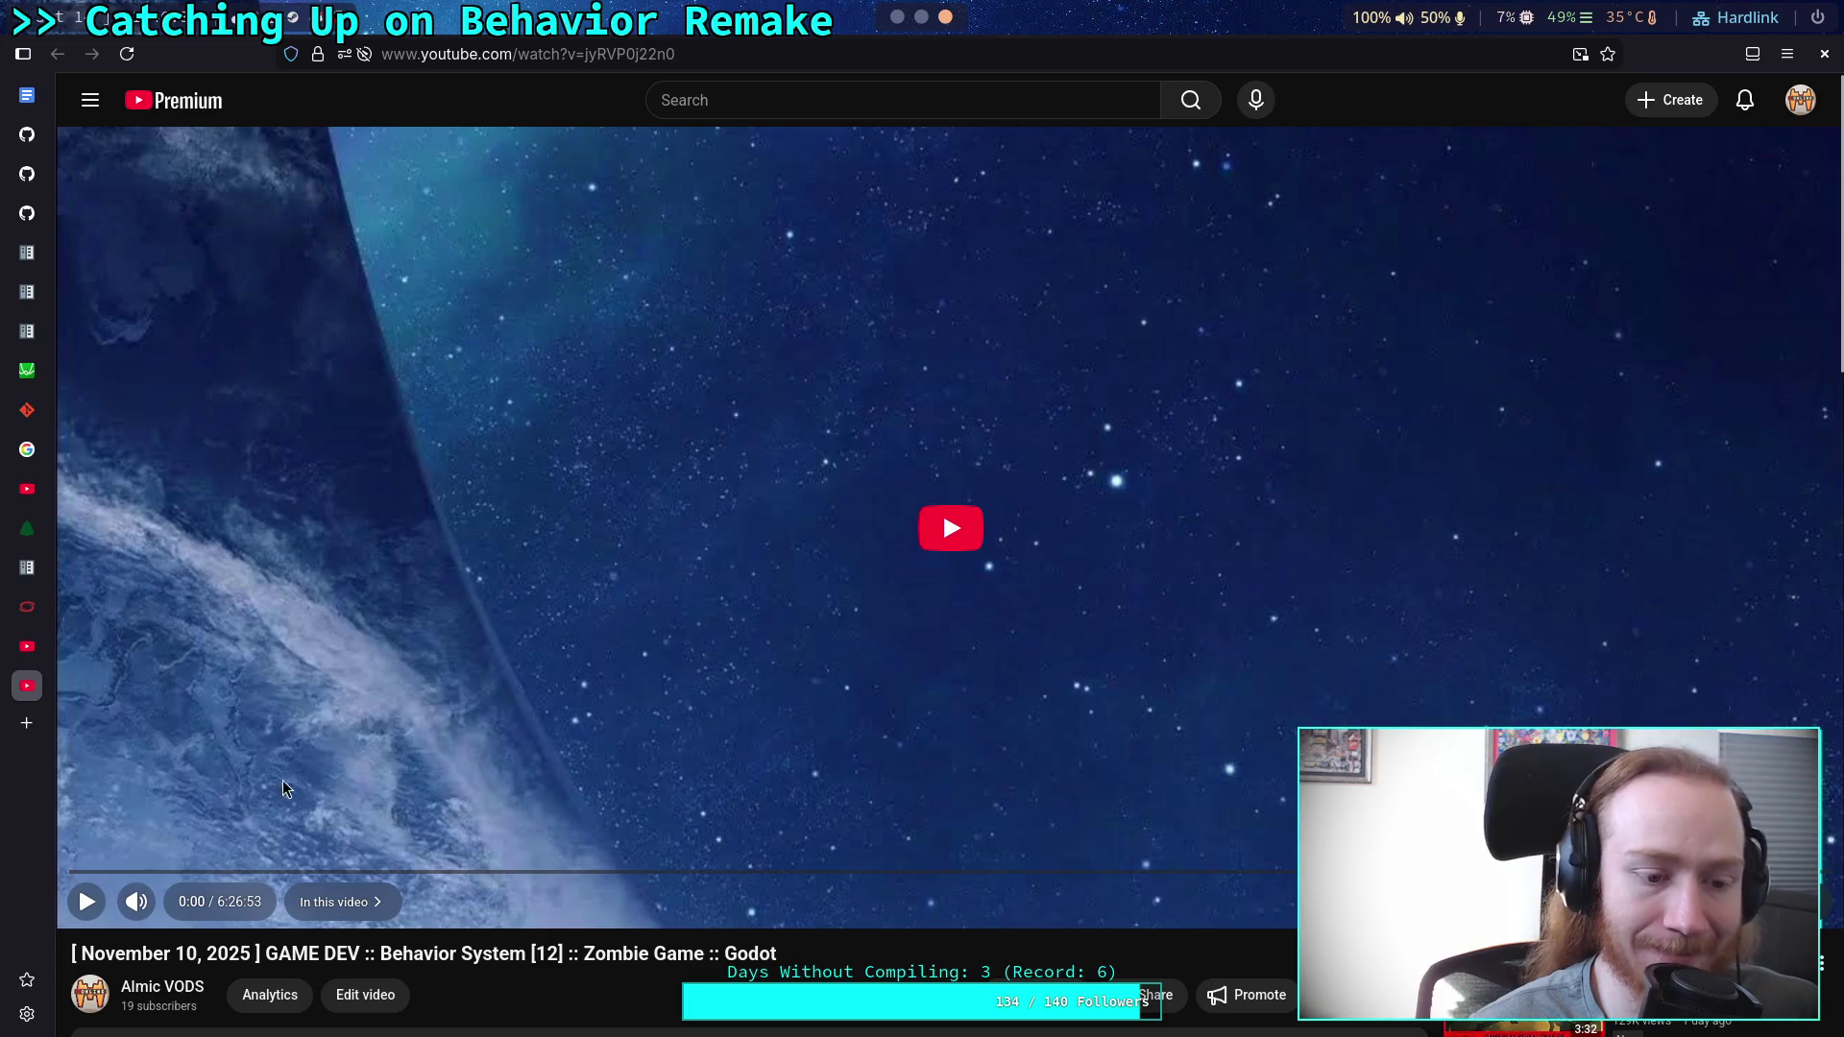
{"action": "left_click", "coordinate": [103, 872]}
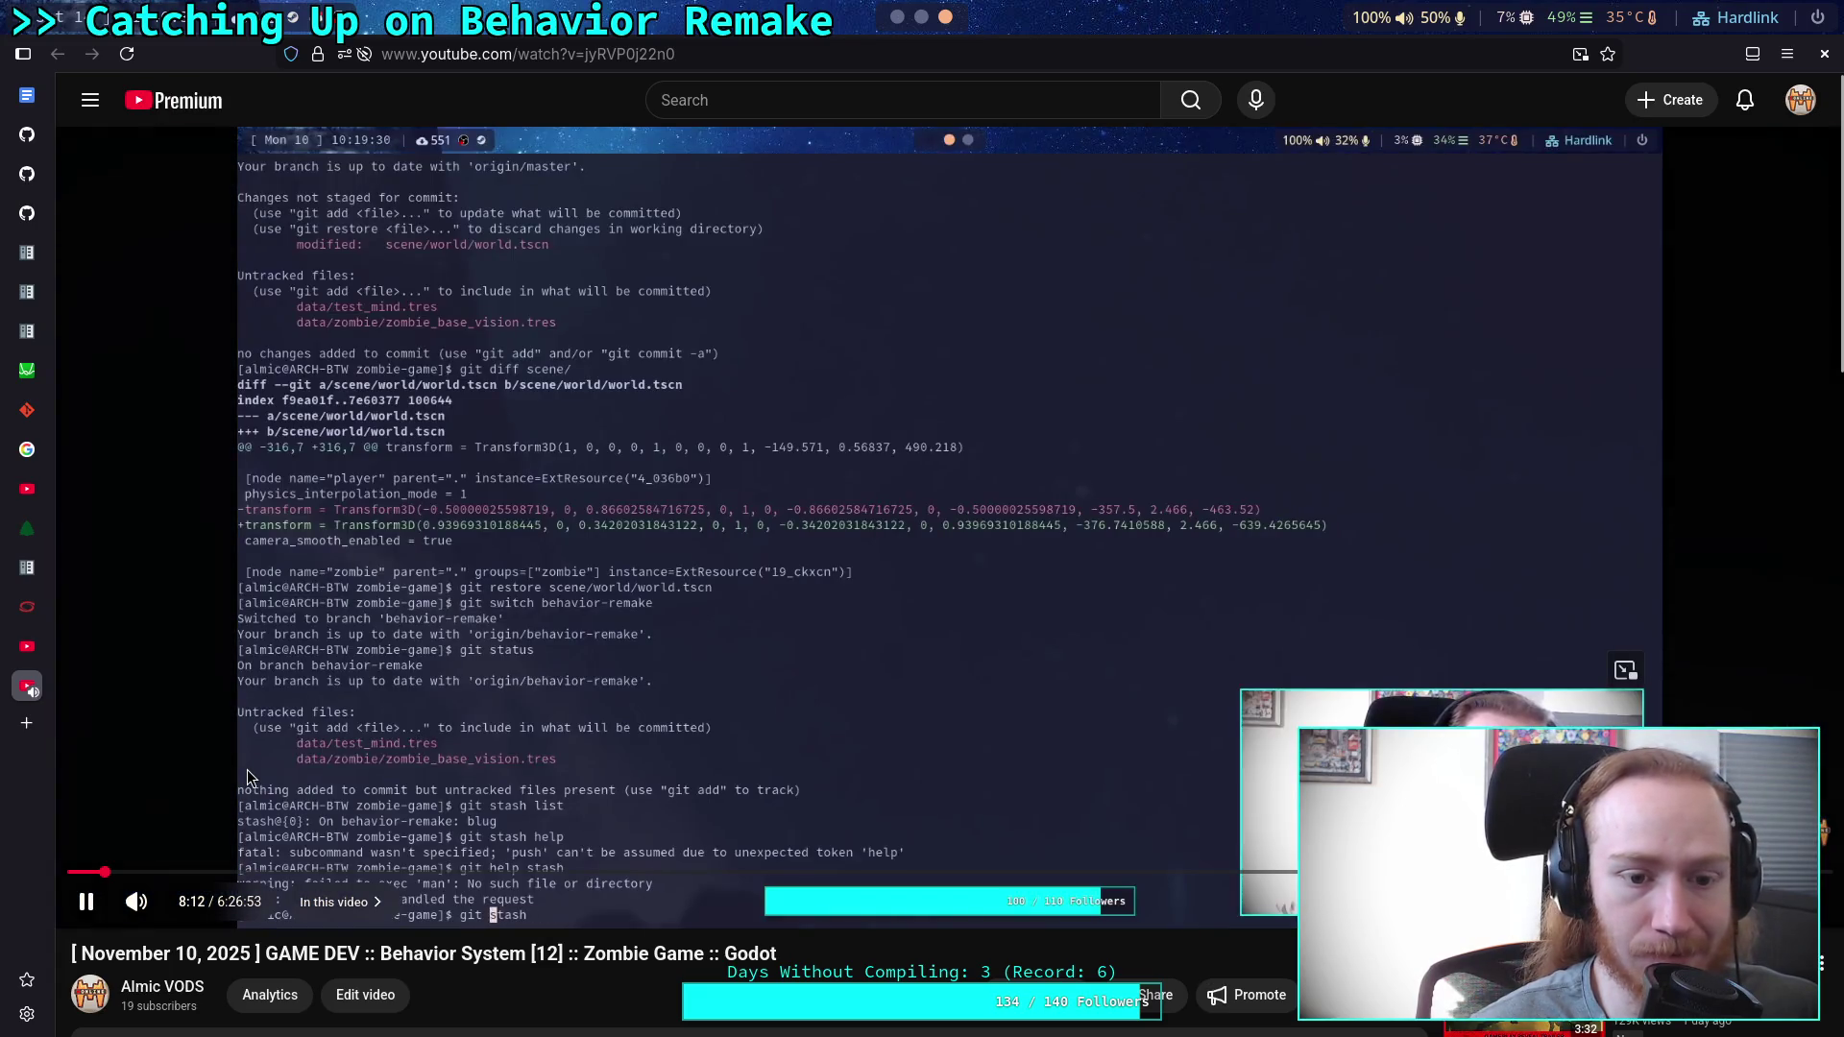
{"action": "left_click", "coordinate": [130, 872]}
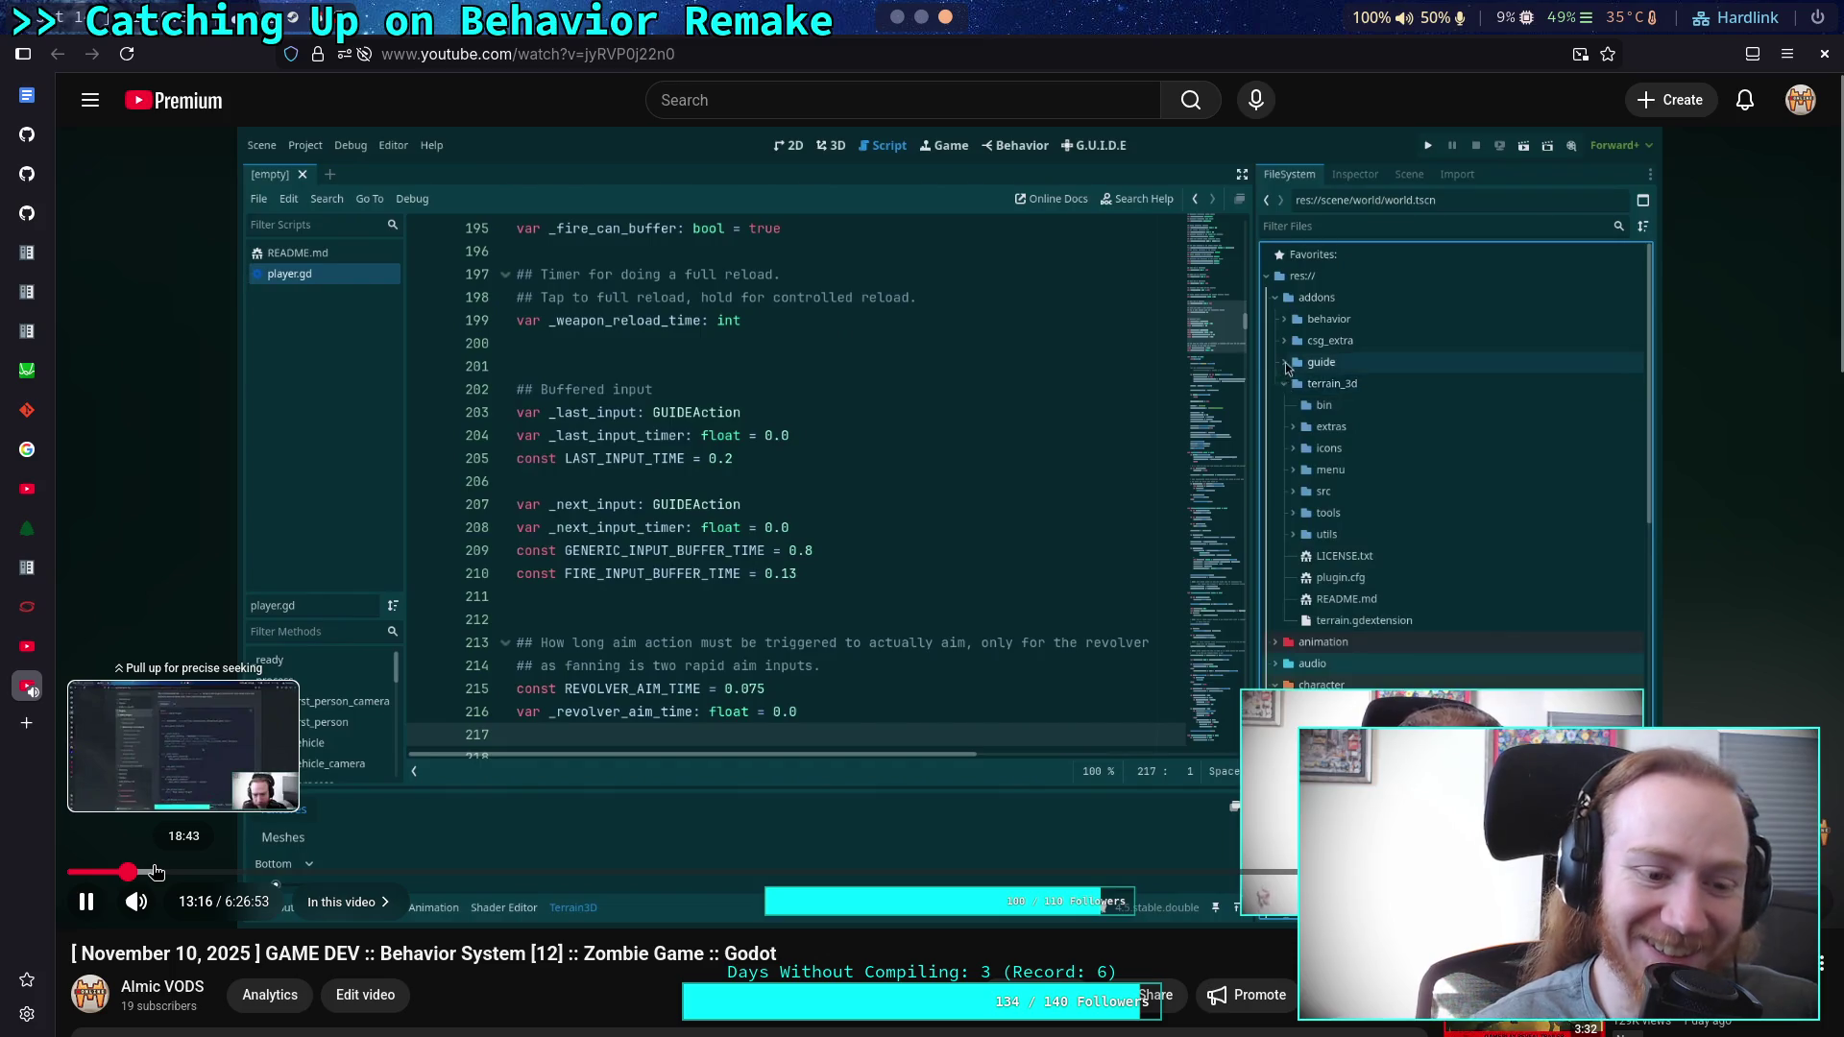
{"action": "left_click", "coordinate": [164, 871]}
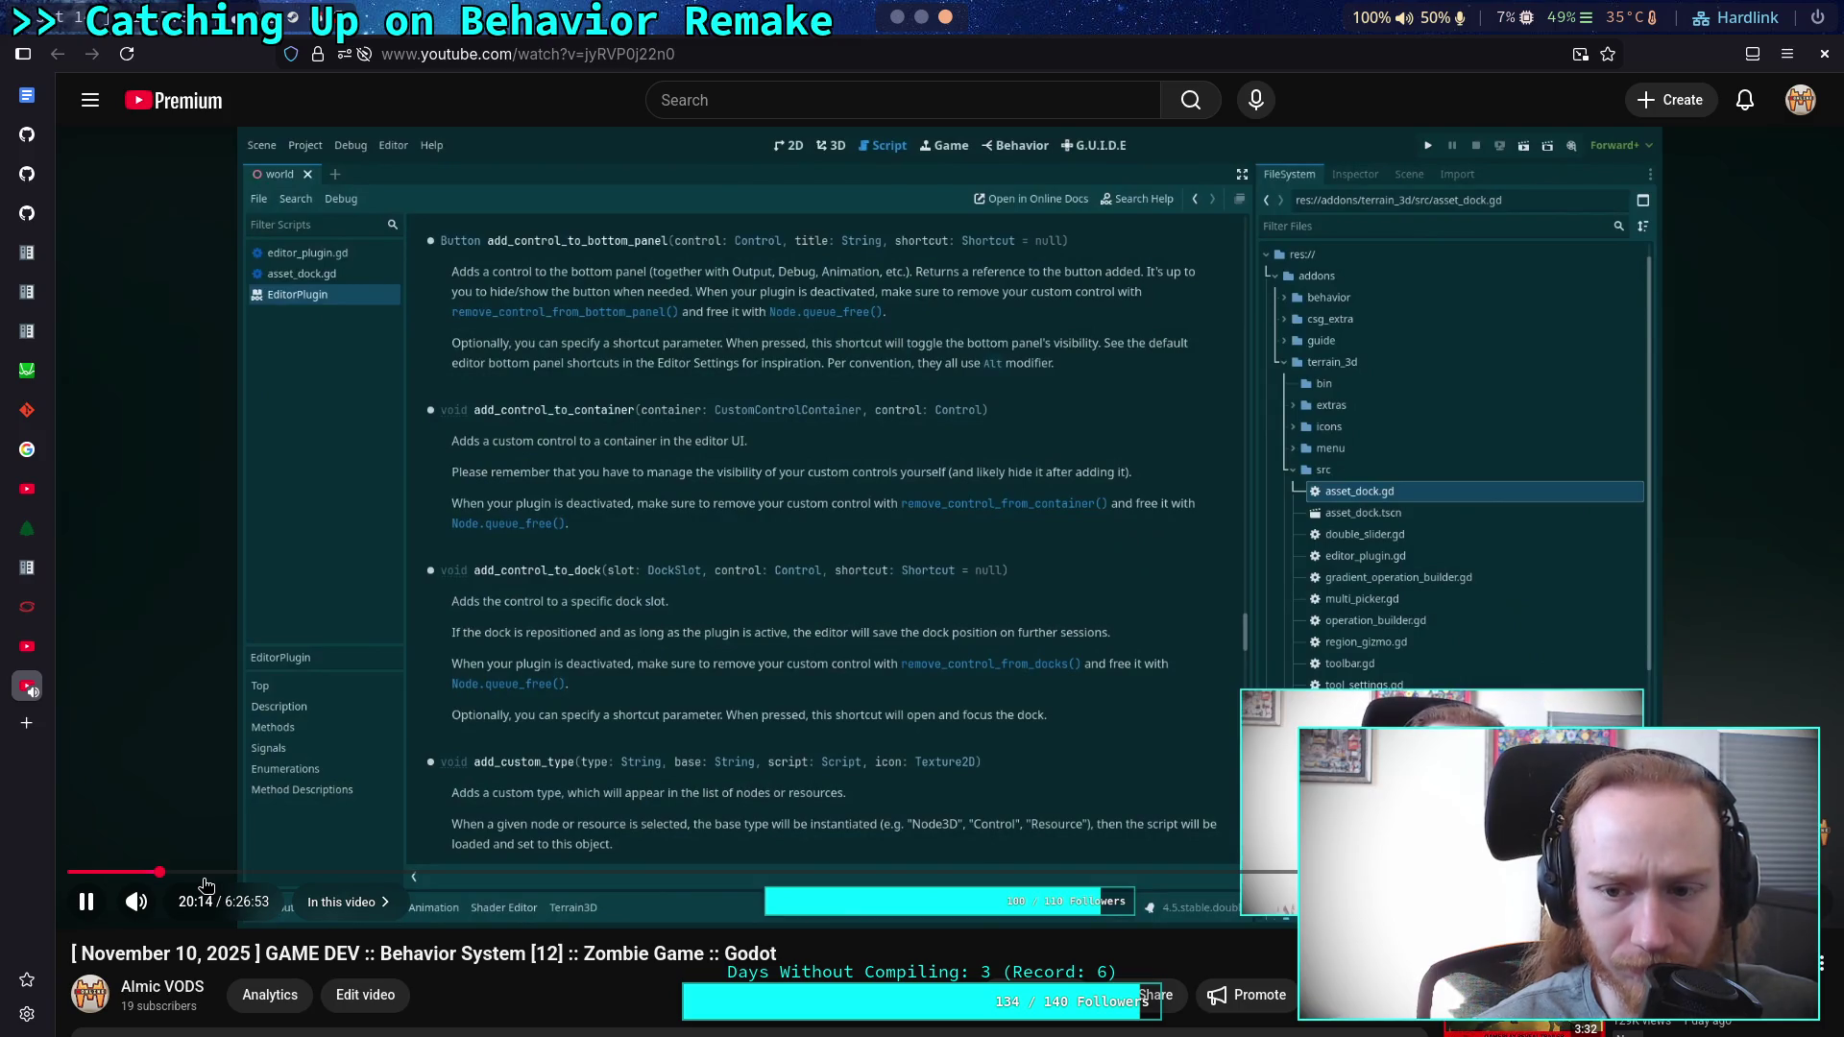
{"action": "left_click", "coordinate": [205, 876]}
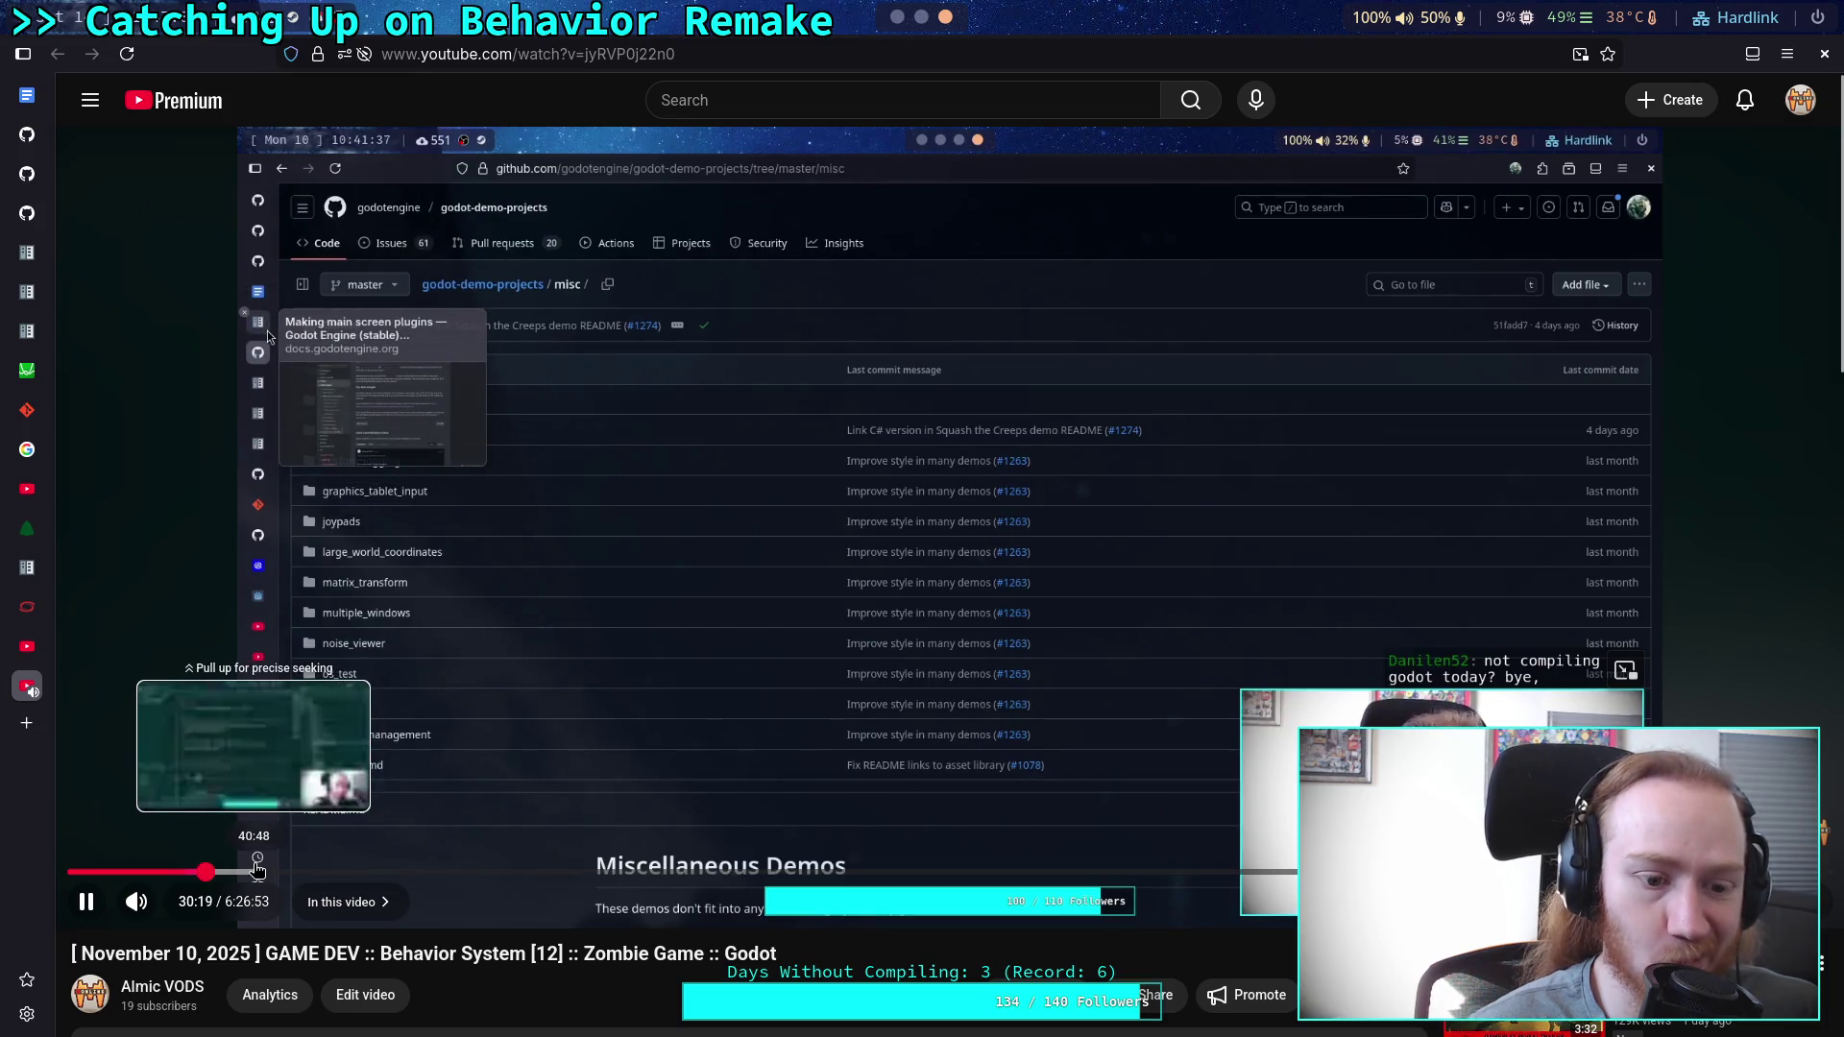
{"action": "left_click", "coordinate": [254, 871]}
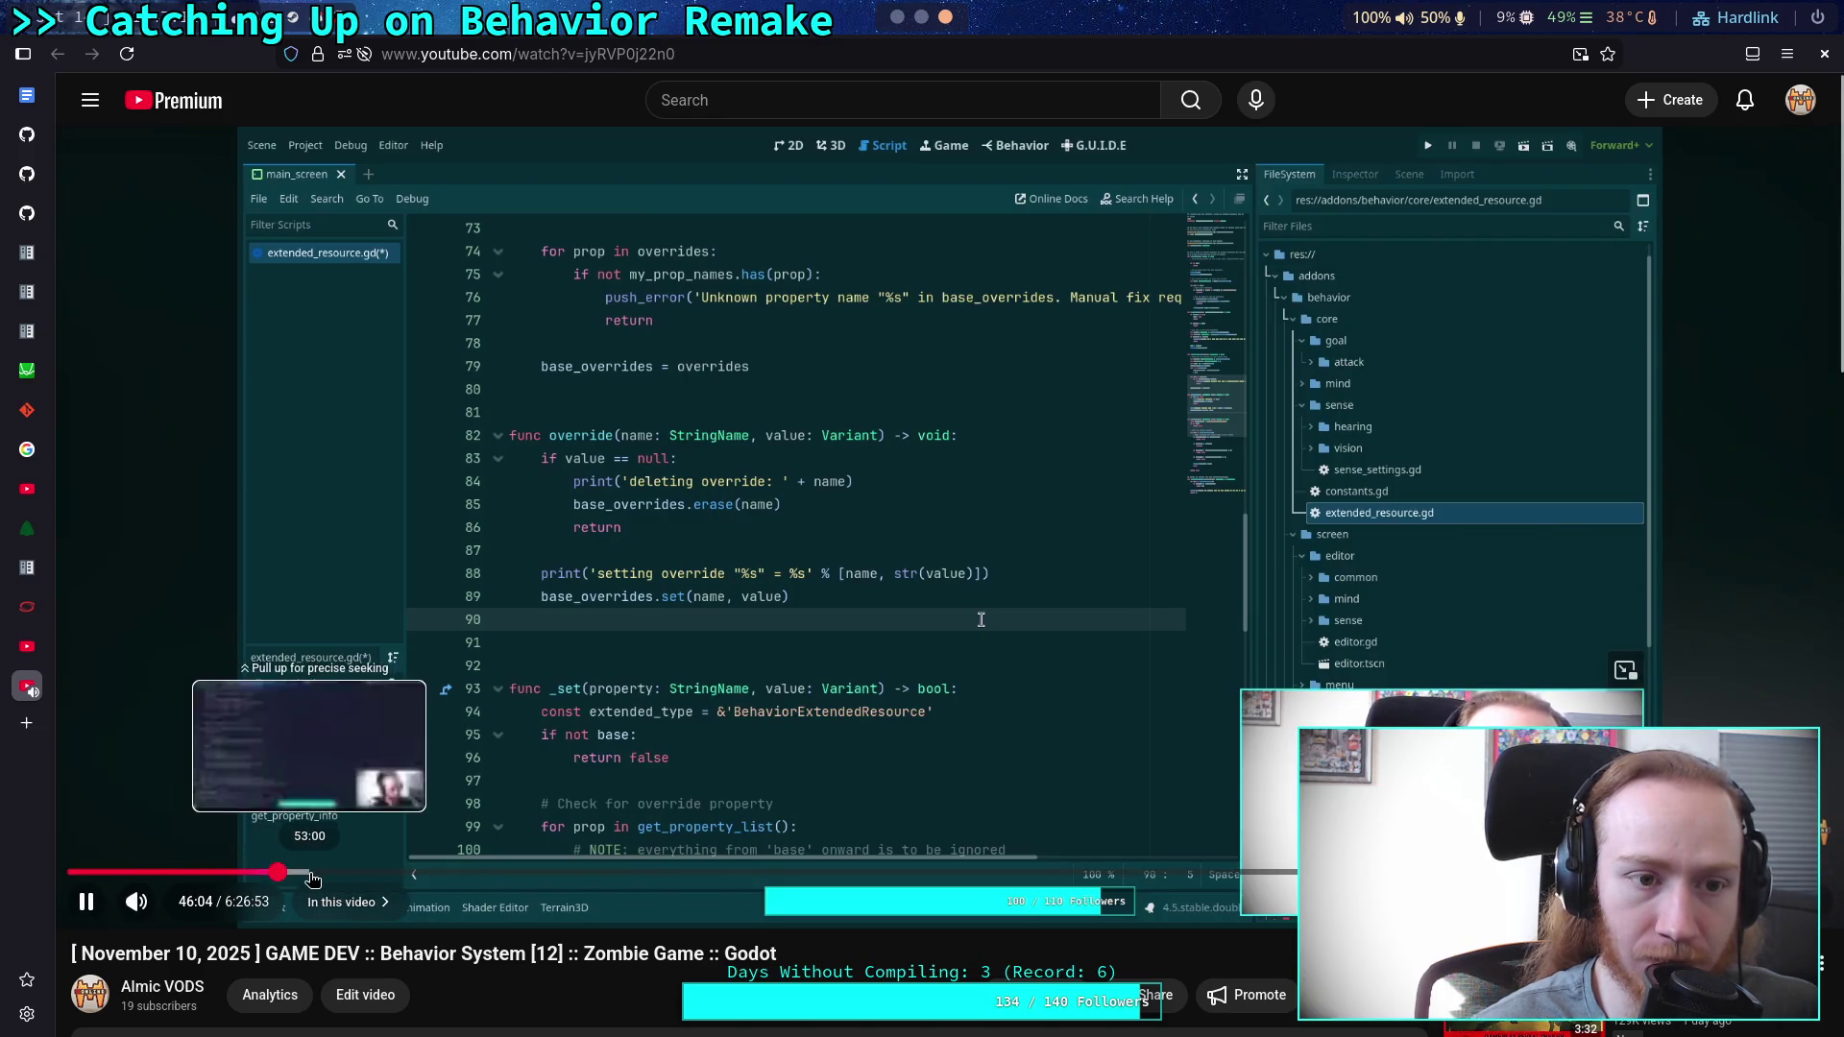
{"action": "left_click", "coordinate": [277, 872]}
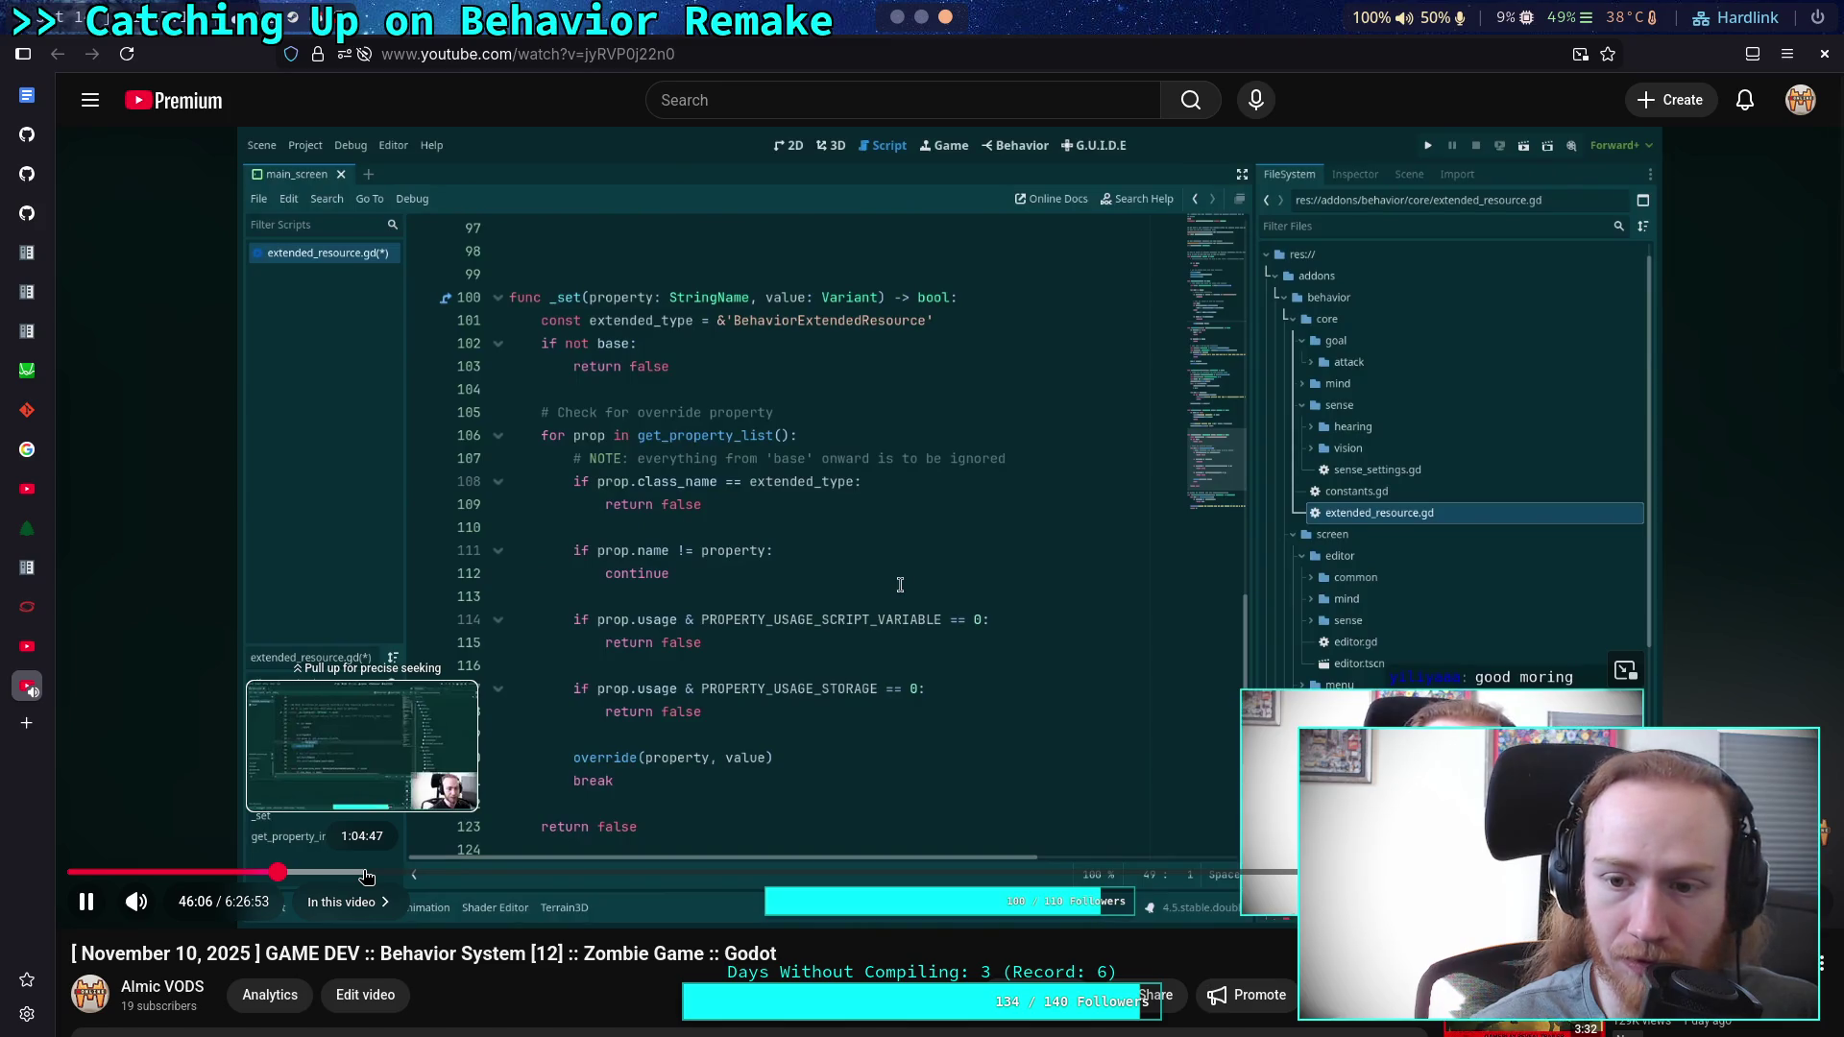
Pause to read the code, then jump through 59 minutes to about 2:57:21.
{"action": "left_click", "coordinate": [1297, 443]}
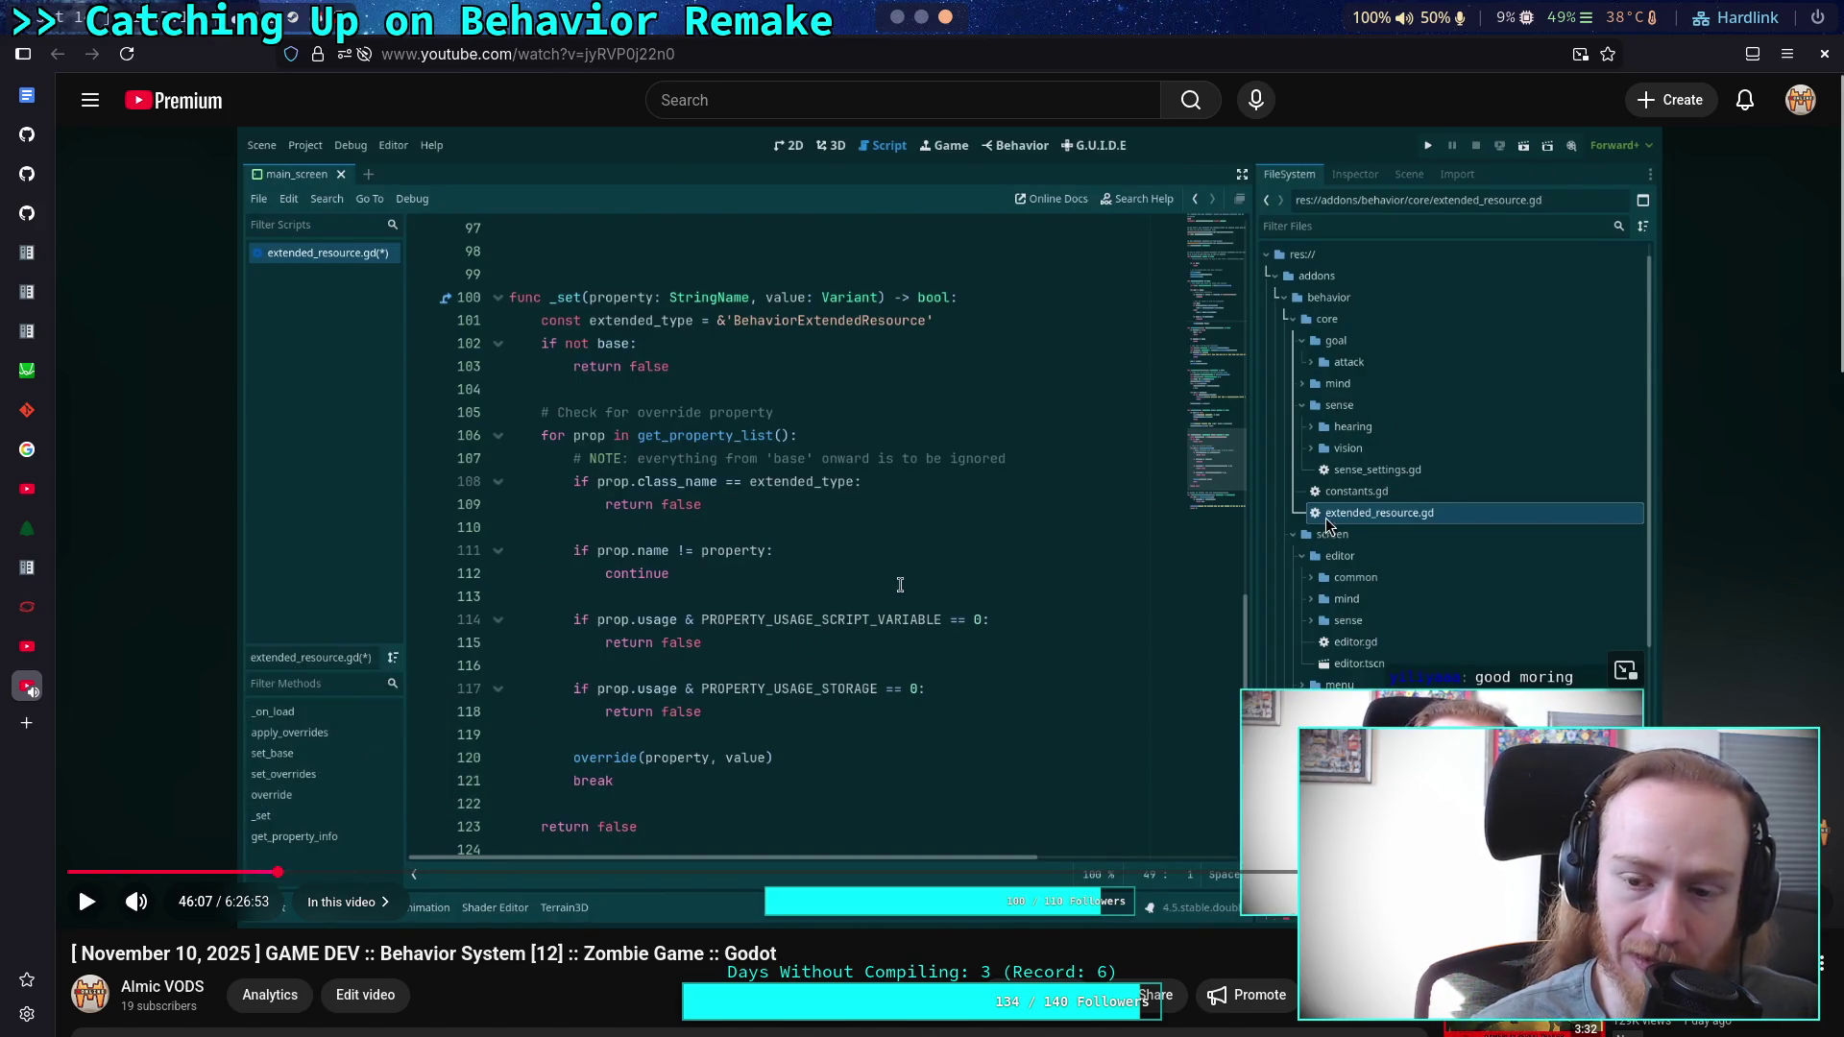
{"action": "left_click", "coordinate": [338, 872]}
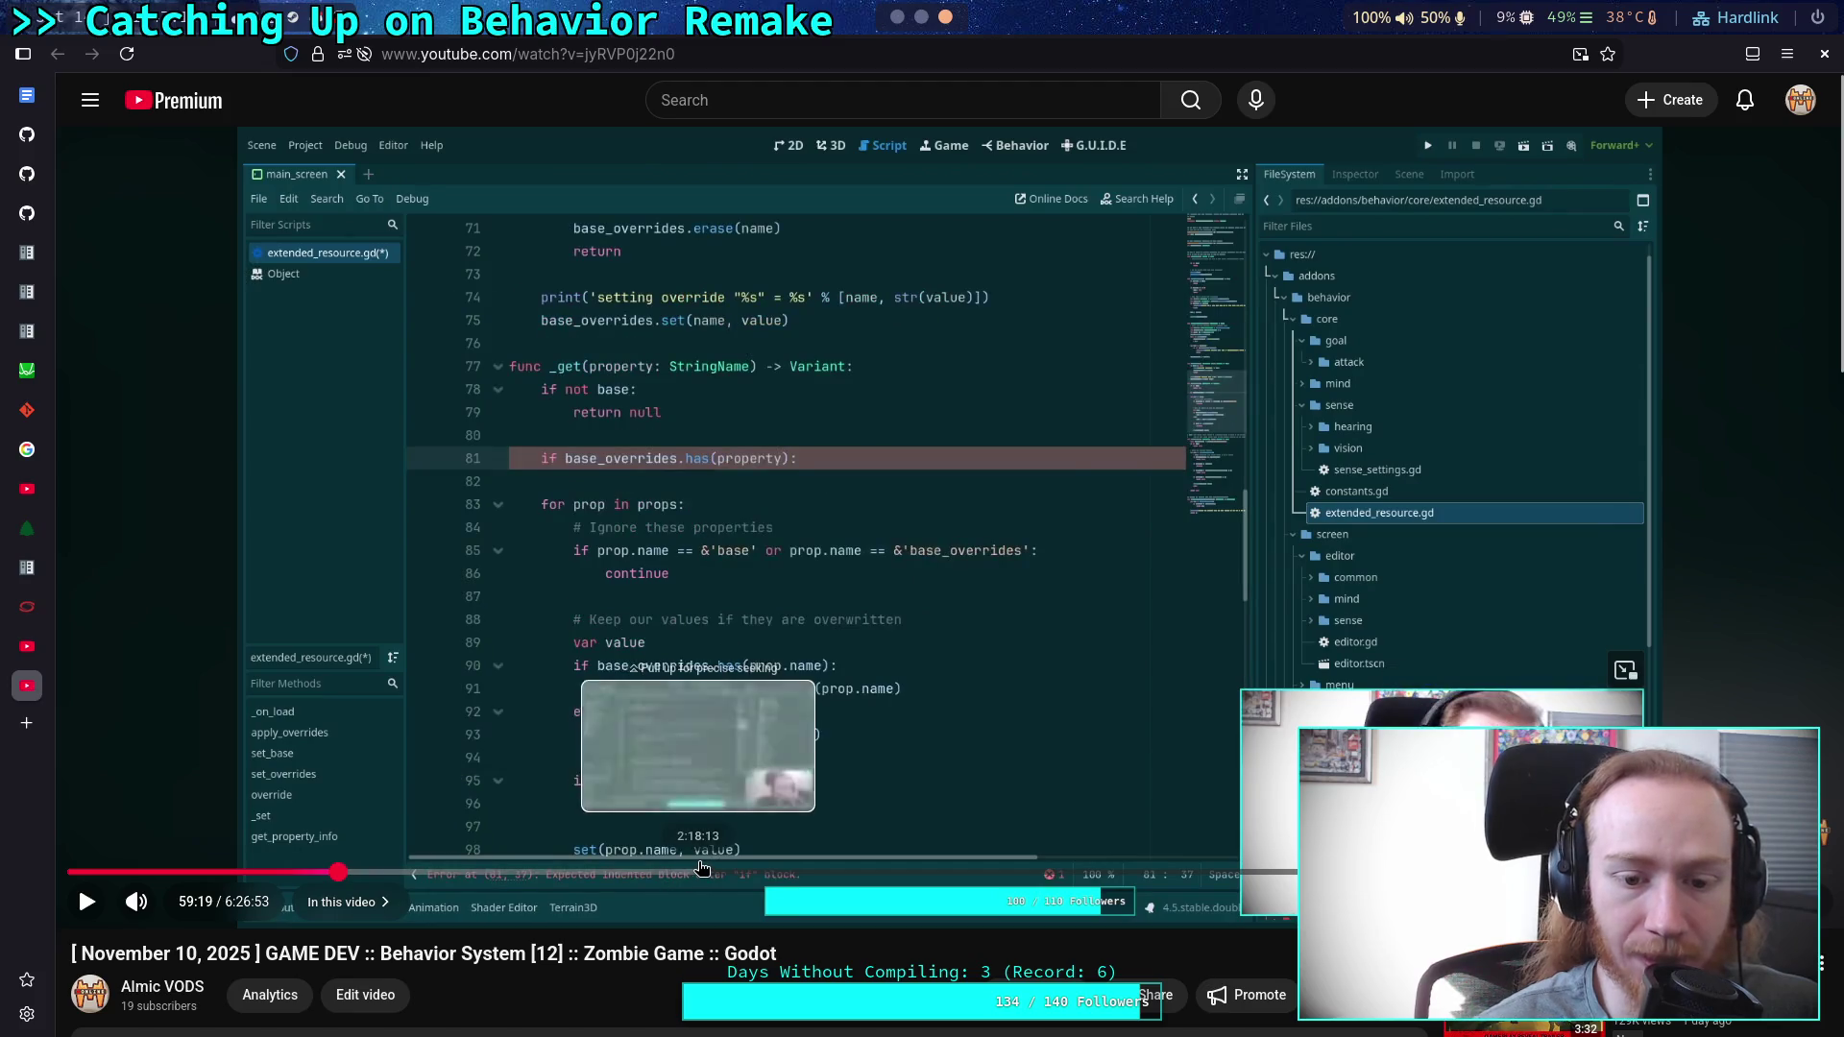
{"action": "left_click", "coordinate": [702, 871]}
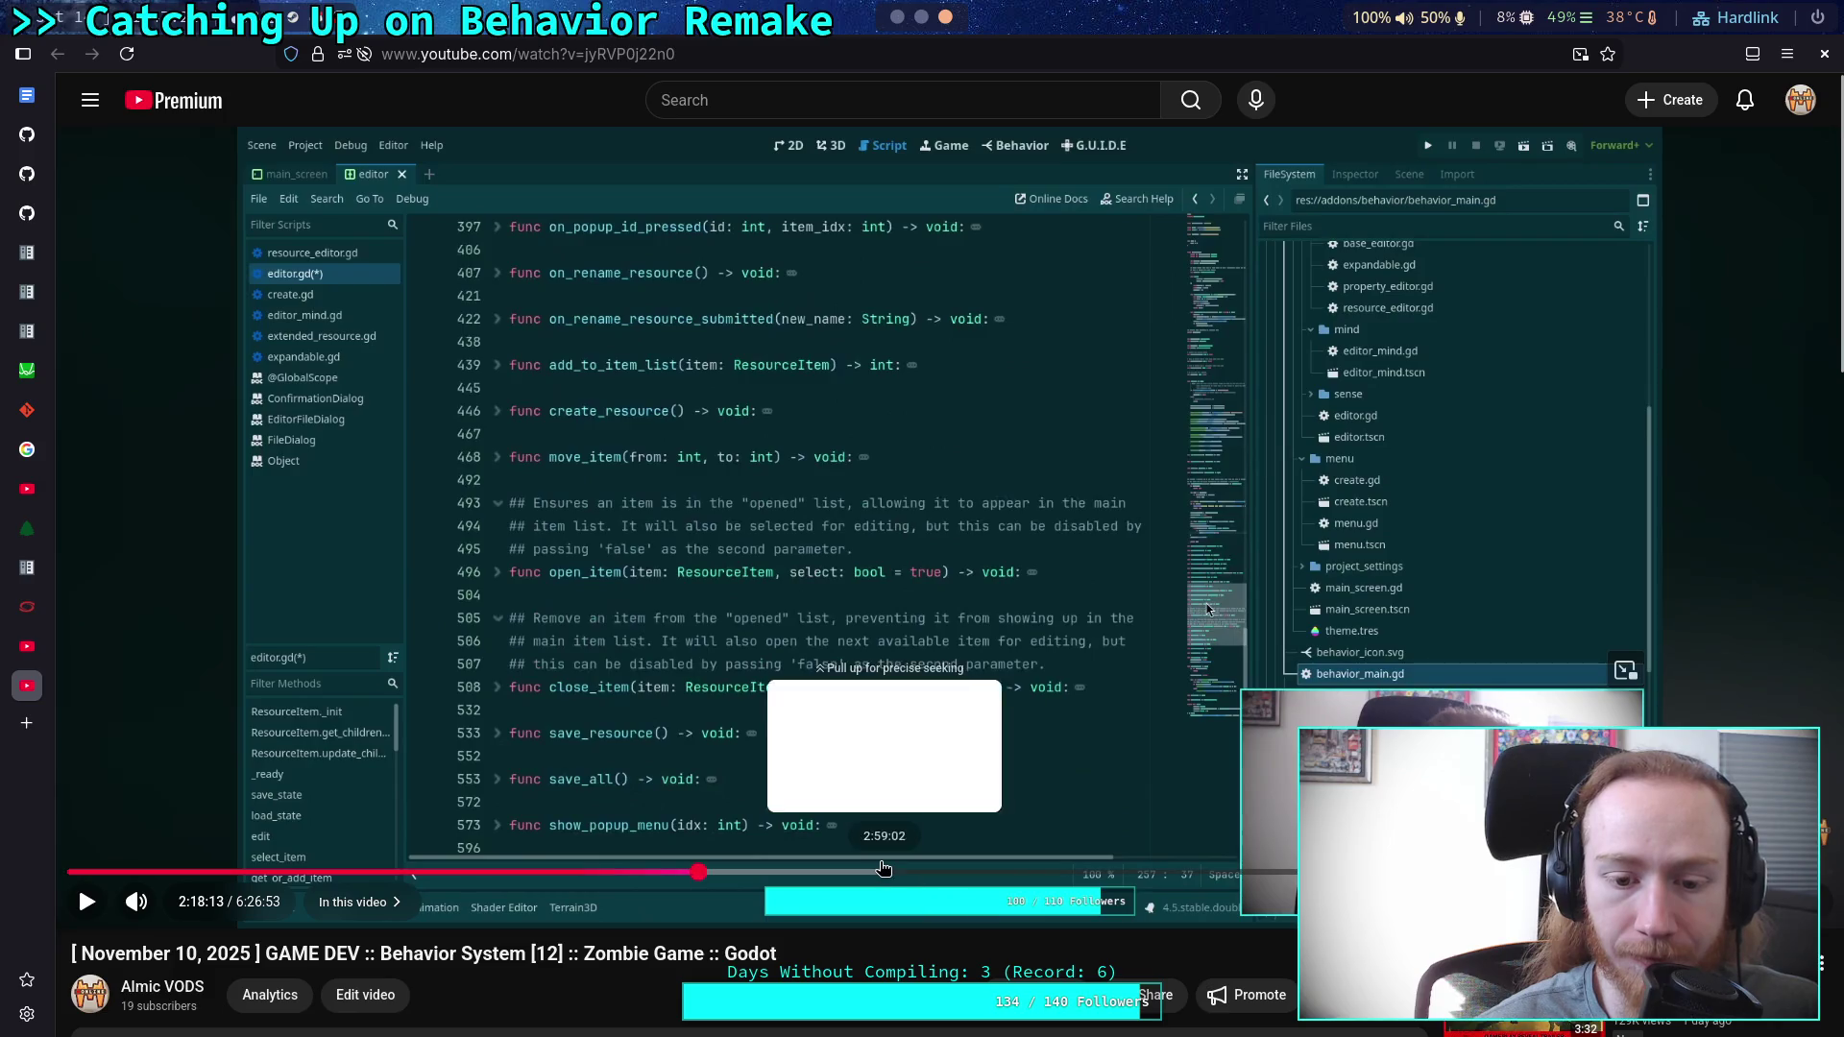
{"action": "left_click", "coordinate": [879, 870]}
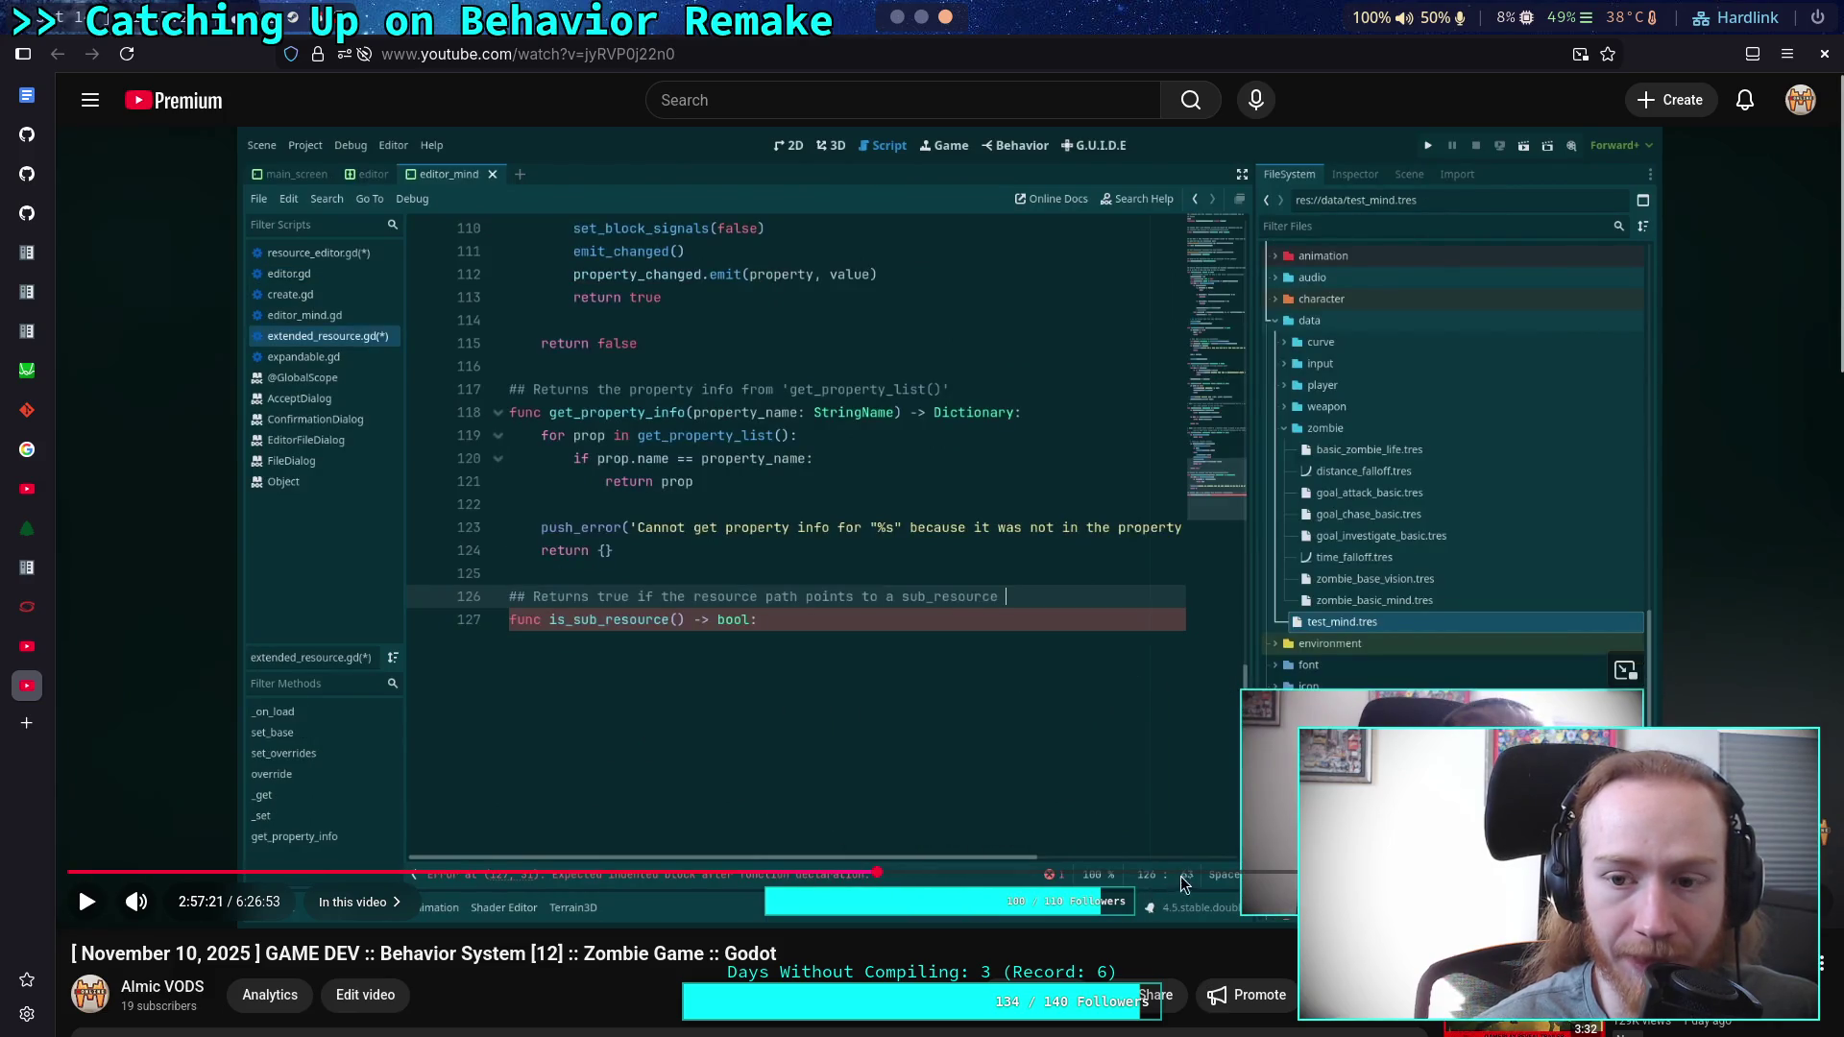
Close the November 10 stream and open the November 9 Behavior System [11] VOD, paused near 28 minutes.
{"action": "left_click", "coordinate": [7, 674]}
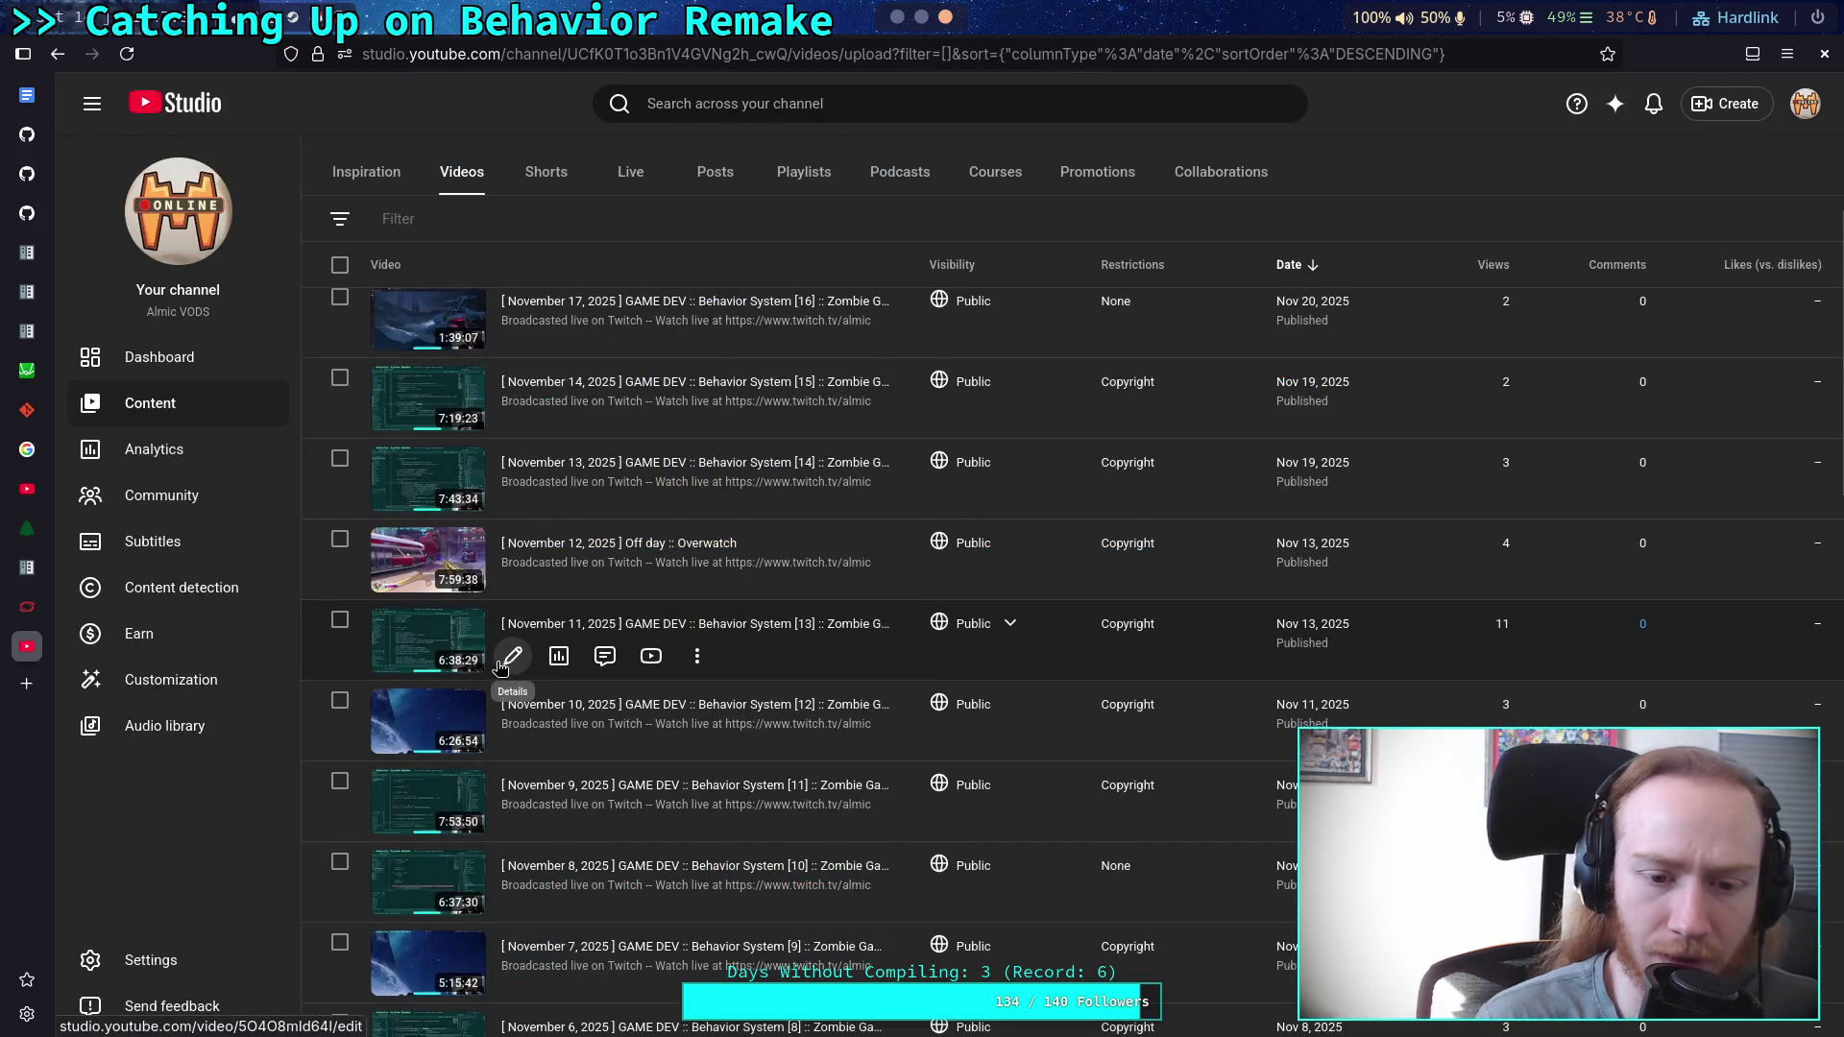
{"action": "left_click", "coordinate": [653, 745]}
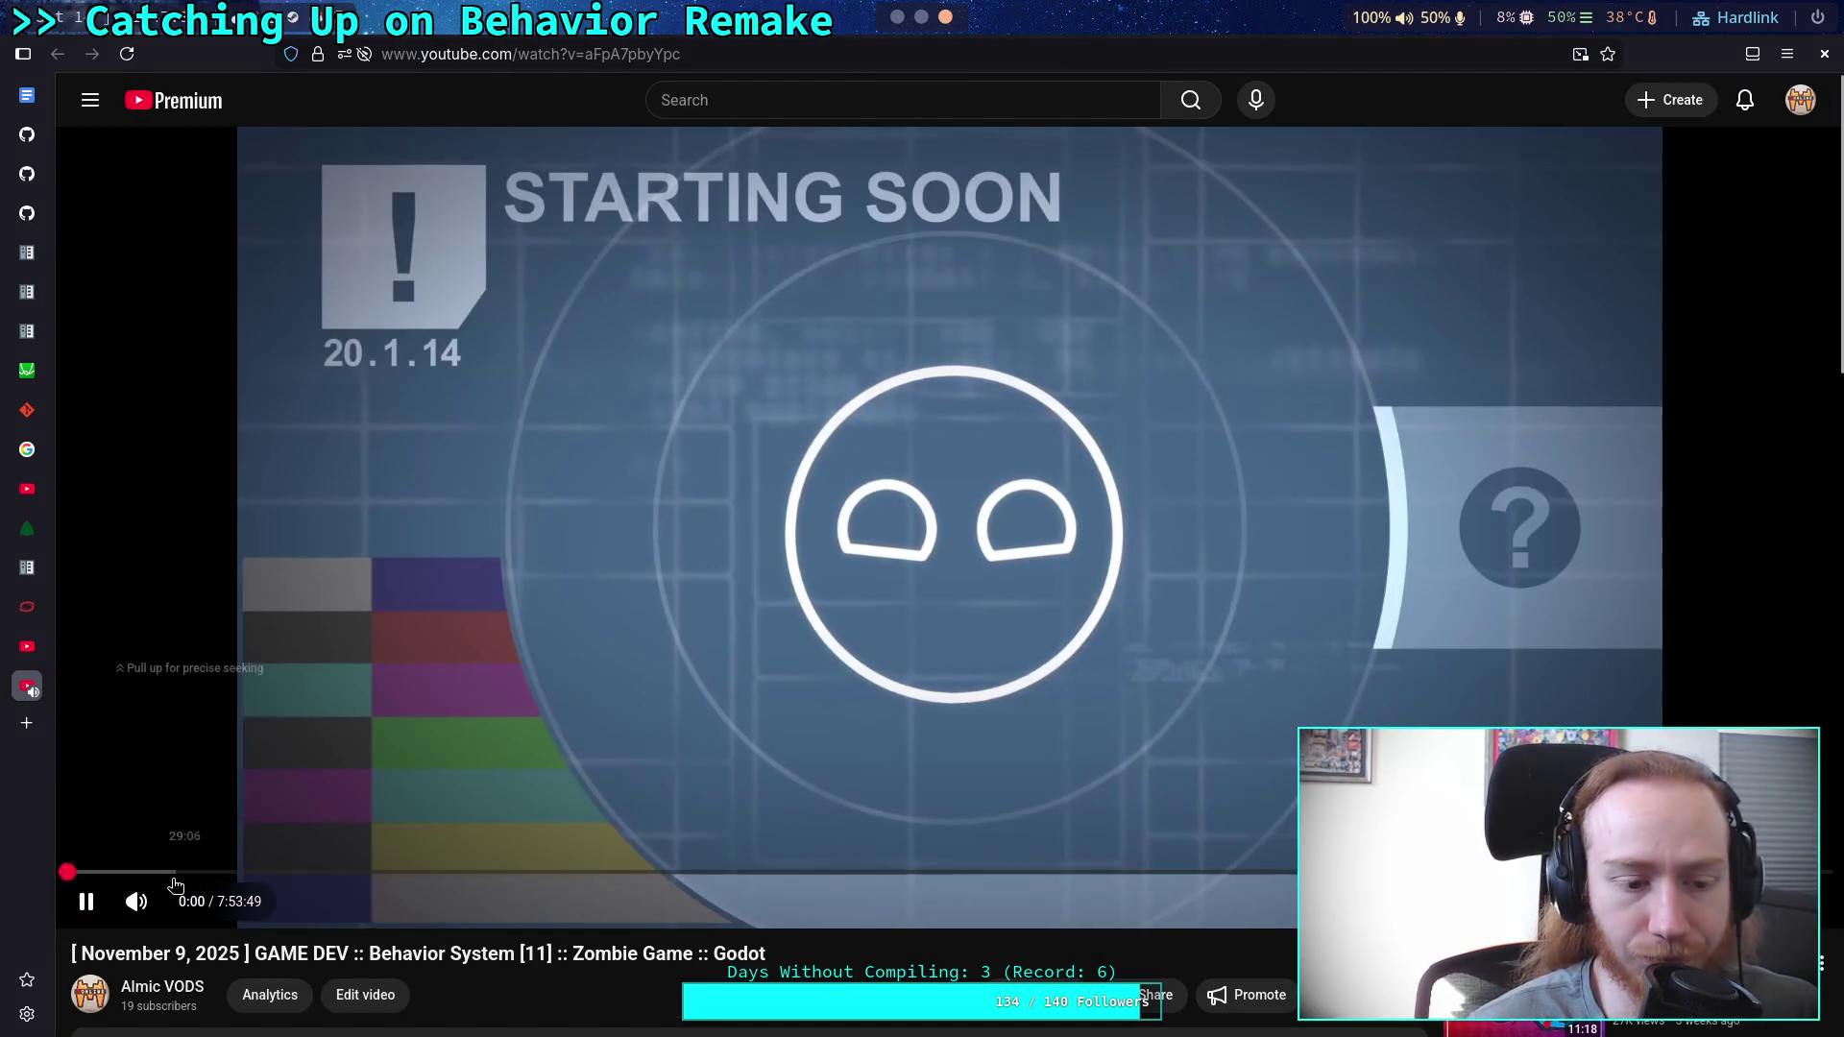
{"action": "left_click", "coordinate": [176, 878]}
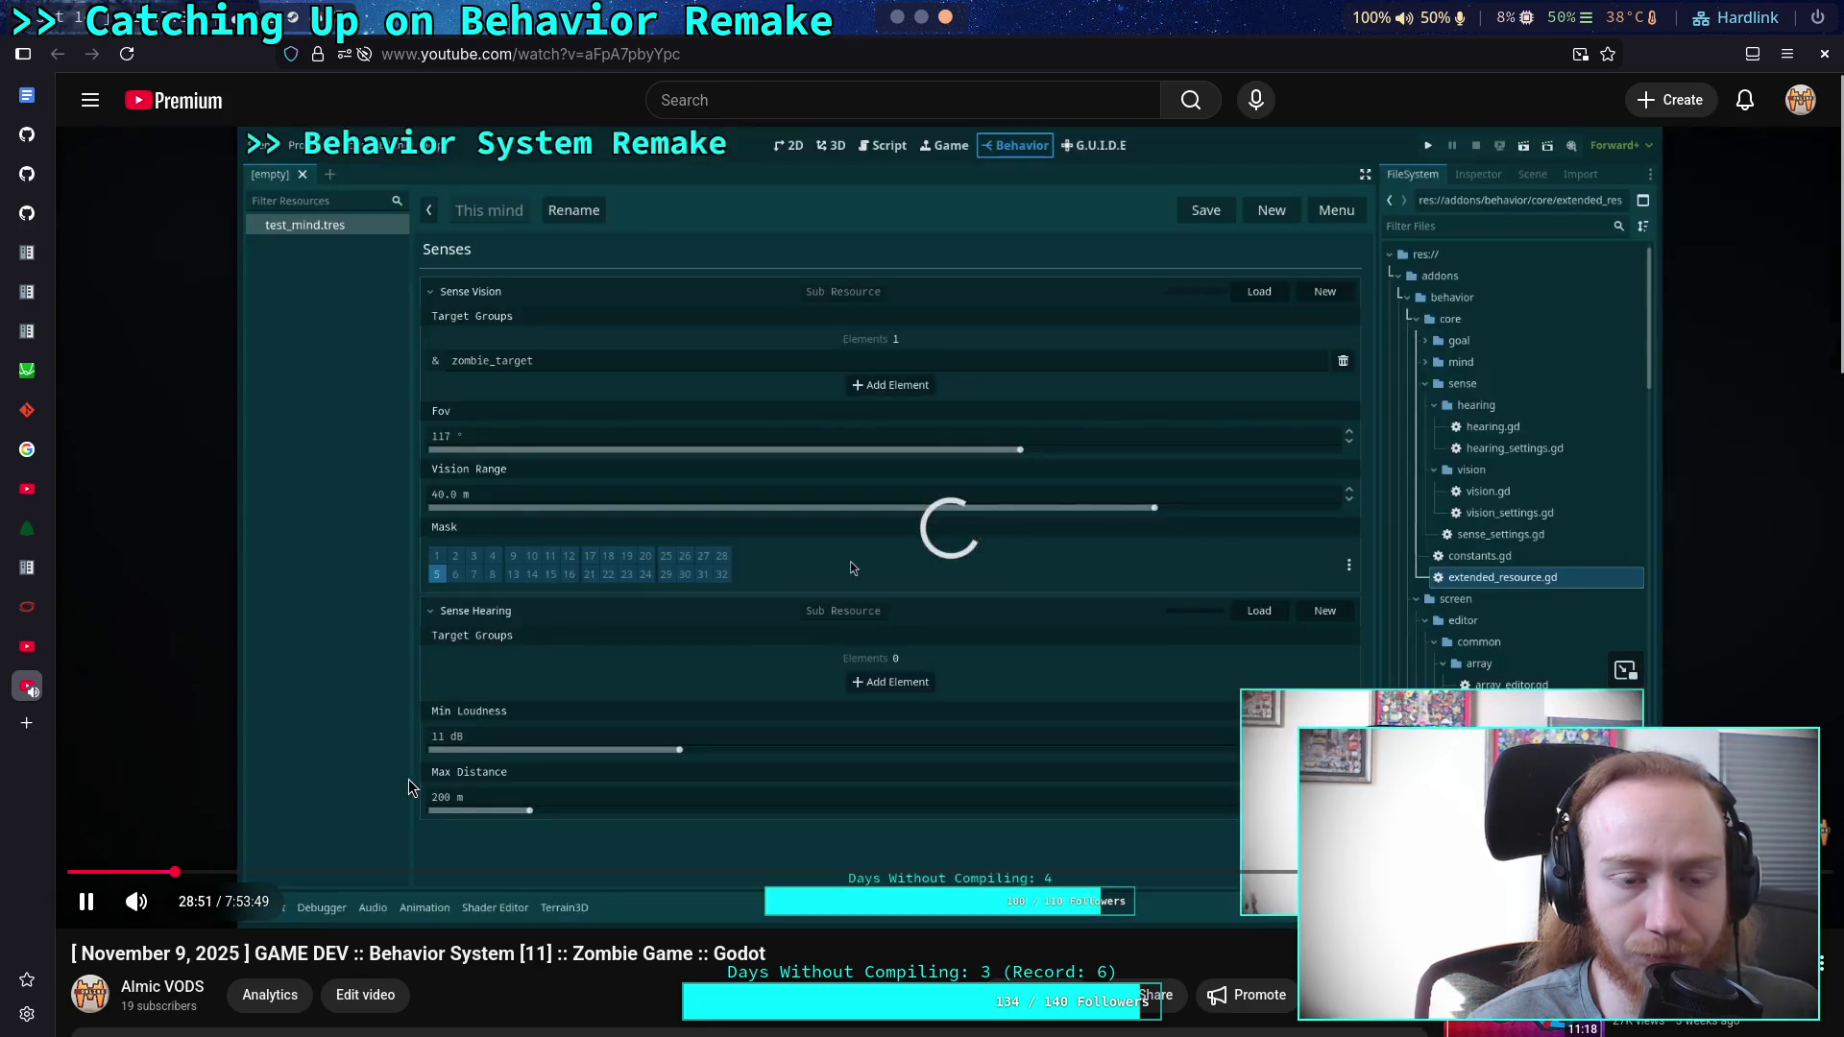
{"action": "left_click", "coordinate": [408, 787]}
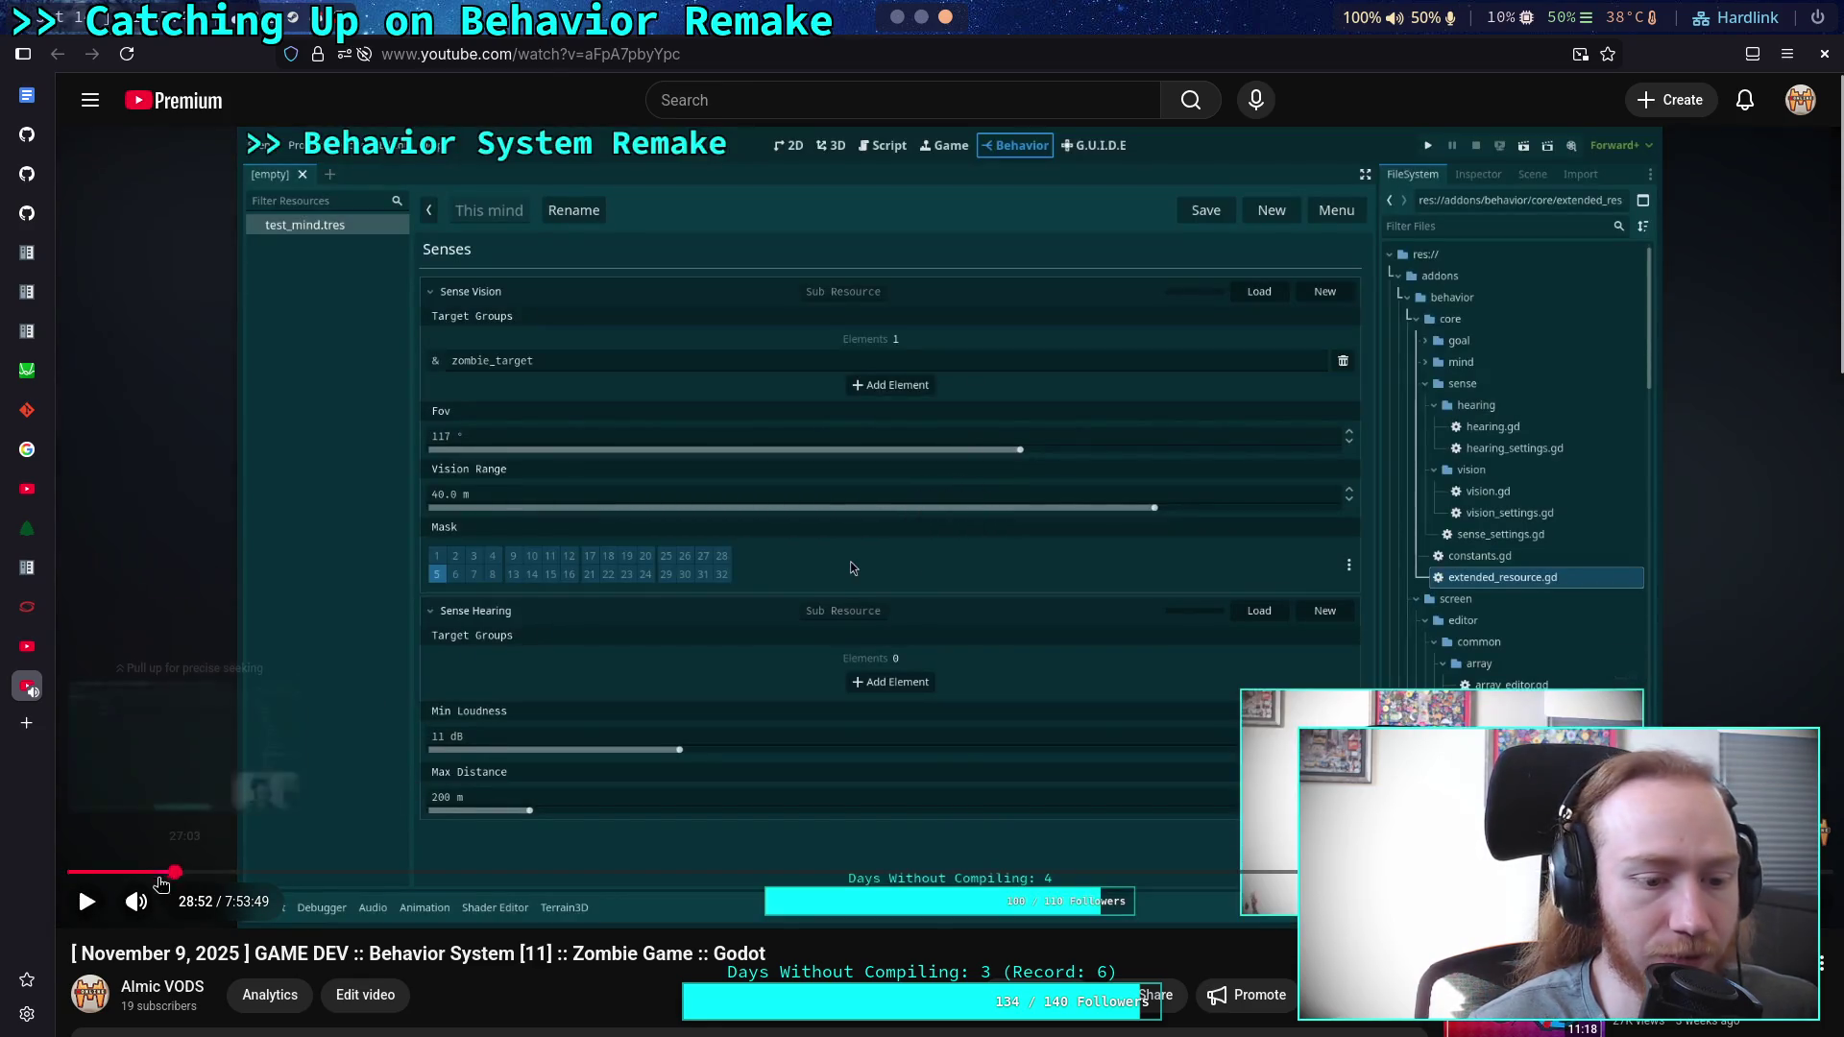
Seek the VOD back to about 12 and then 6 minutes, then close it and scroll the videos list.
{"action": "left_click", "coordinate": [113, 871]}
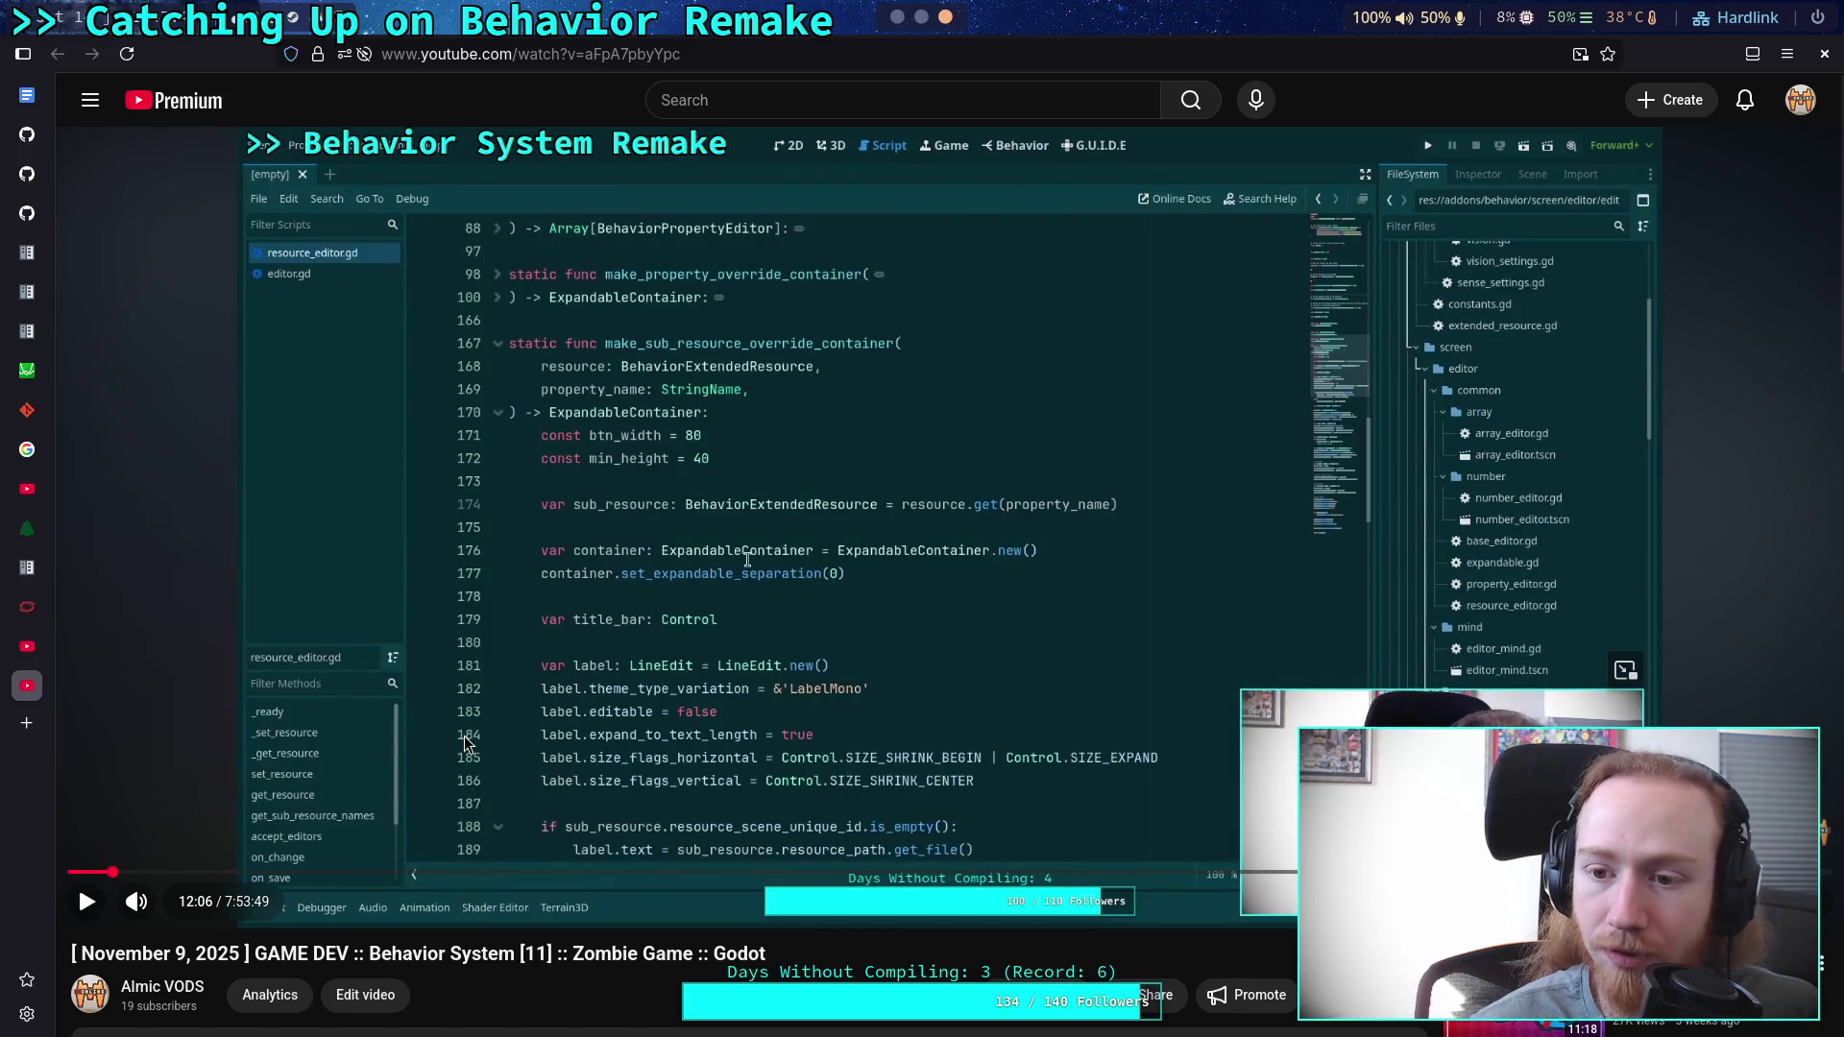
{"action": "left_click", "coordinate": [94, 873]}
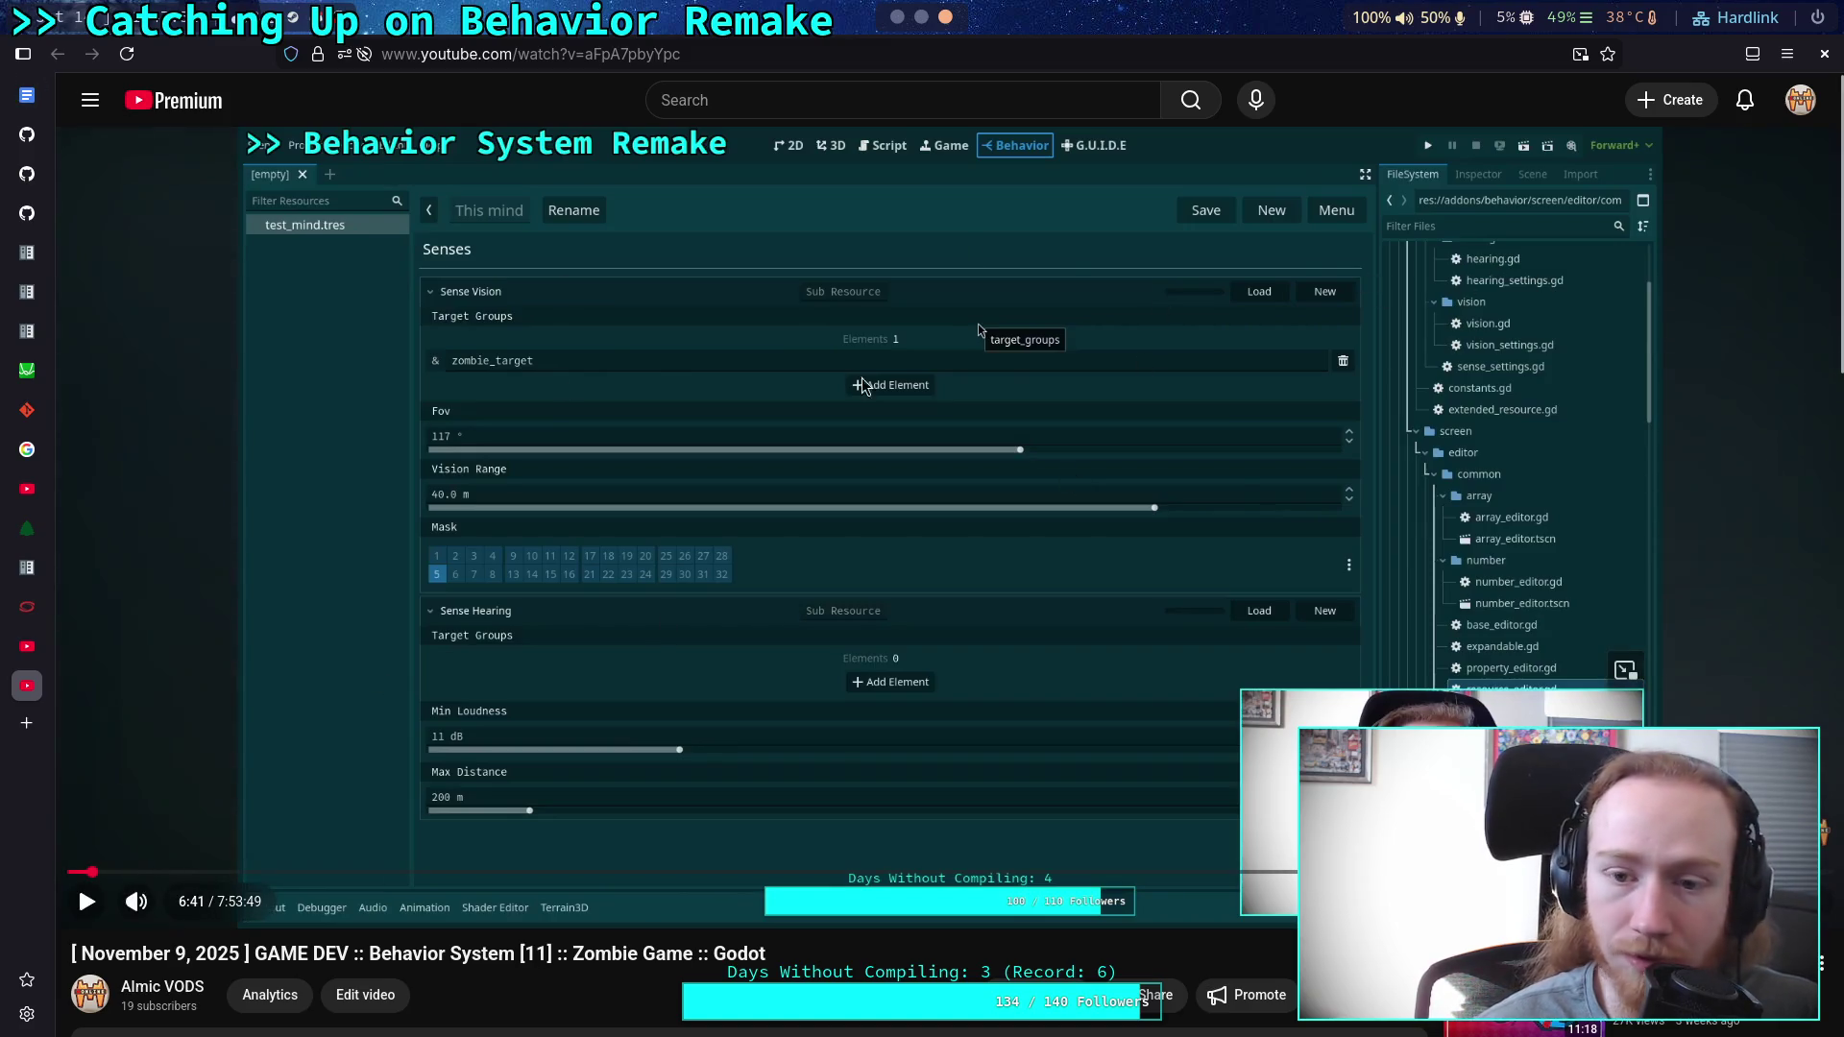
{"action": "left_click", "coordinate": [9, 672]}
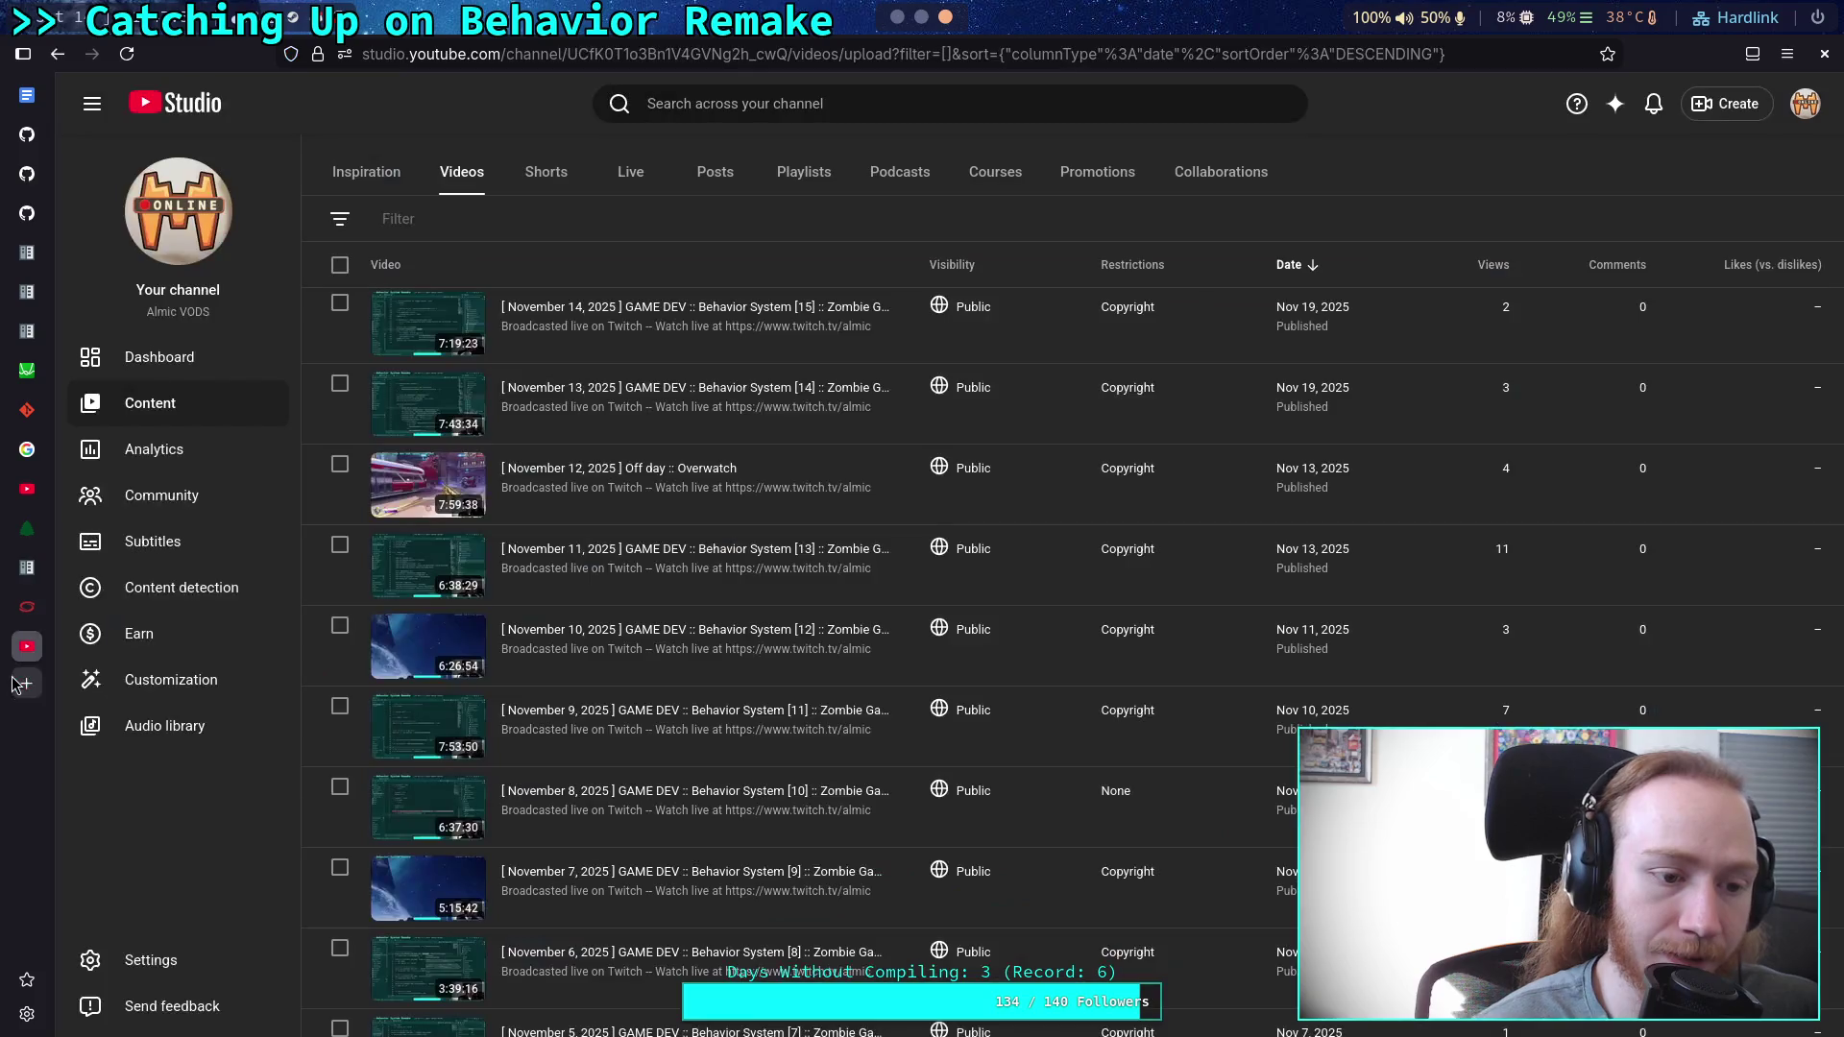
{"action": "scroll", "coordinate": [612, 605], "scroll_direction": "down", "scroll_amount": 1}
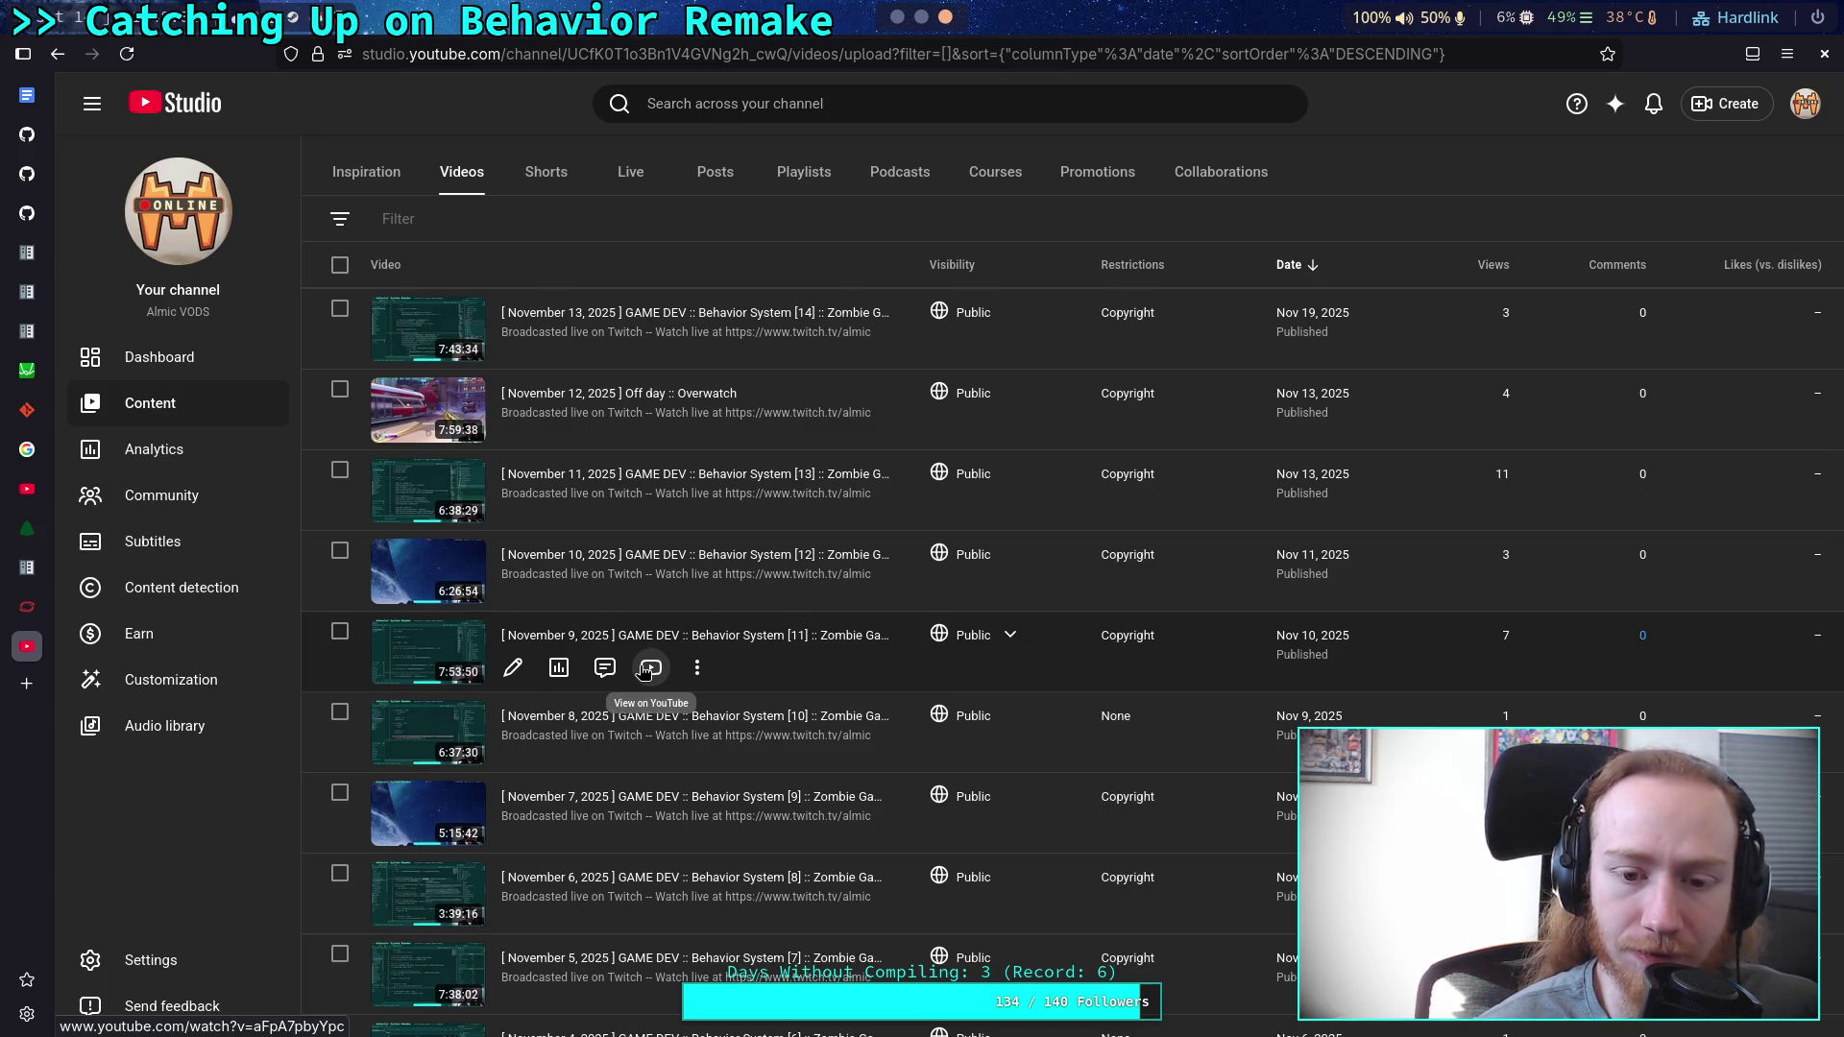
Skim the November 8 Behavior System [10] VOD at 21:10, 25:04 and 36:31, then return to Studio.
{"action": "left_click", "coordinate": [649, 669]}
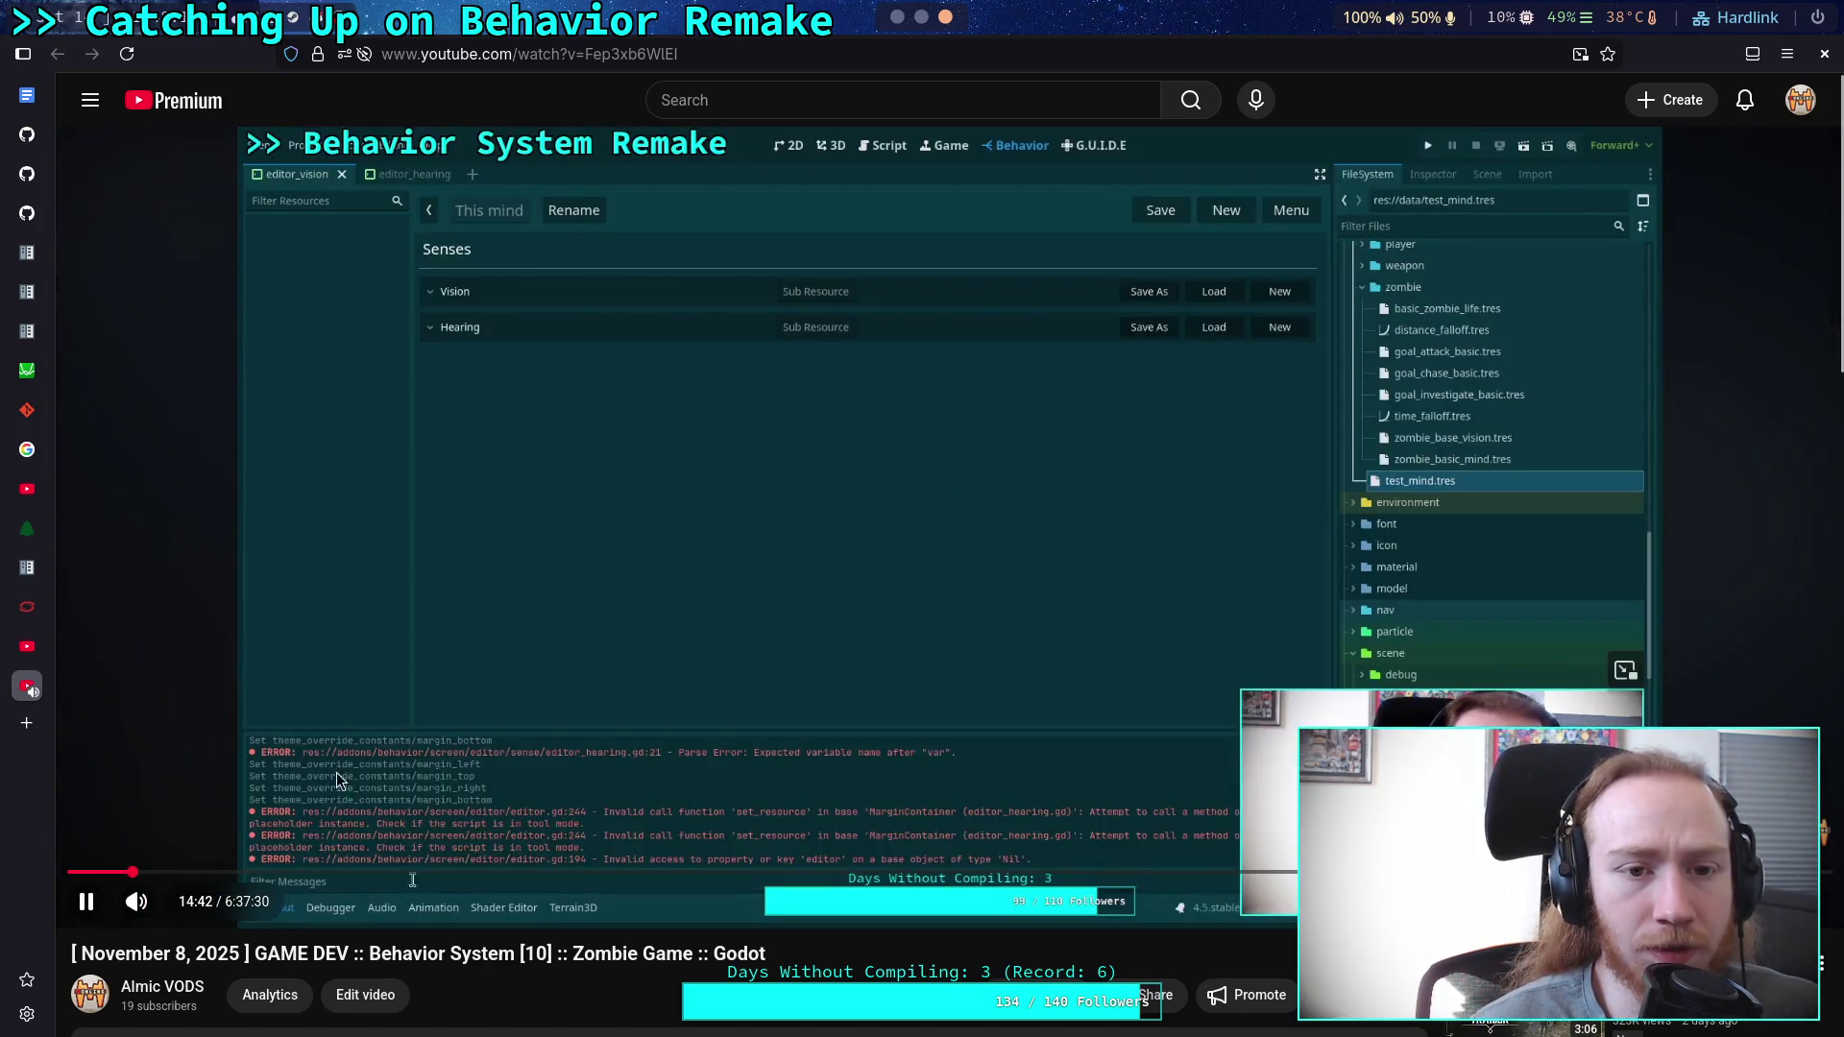
{"action": "left_click", "coordinate": [399, 765]}
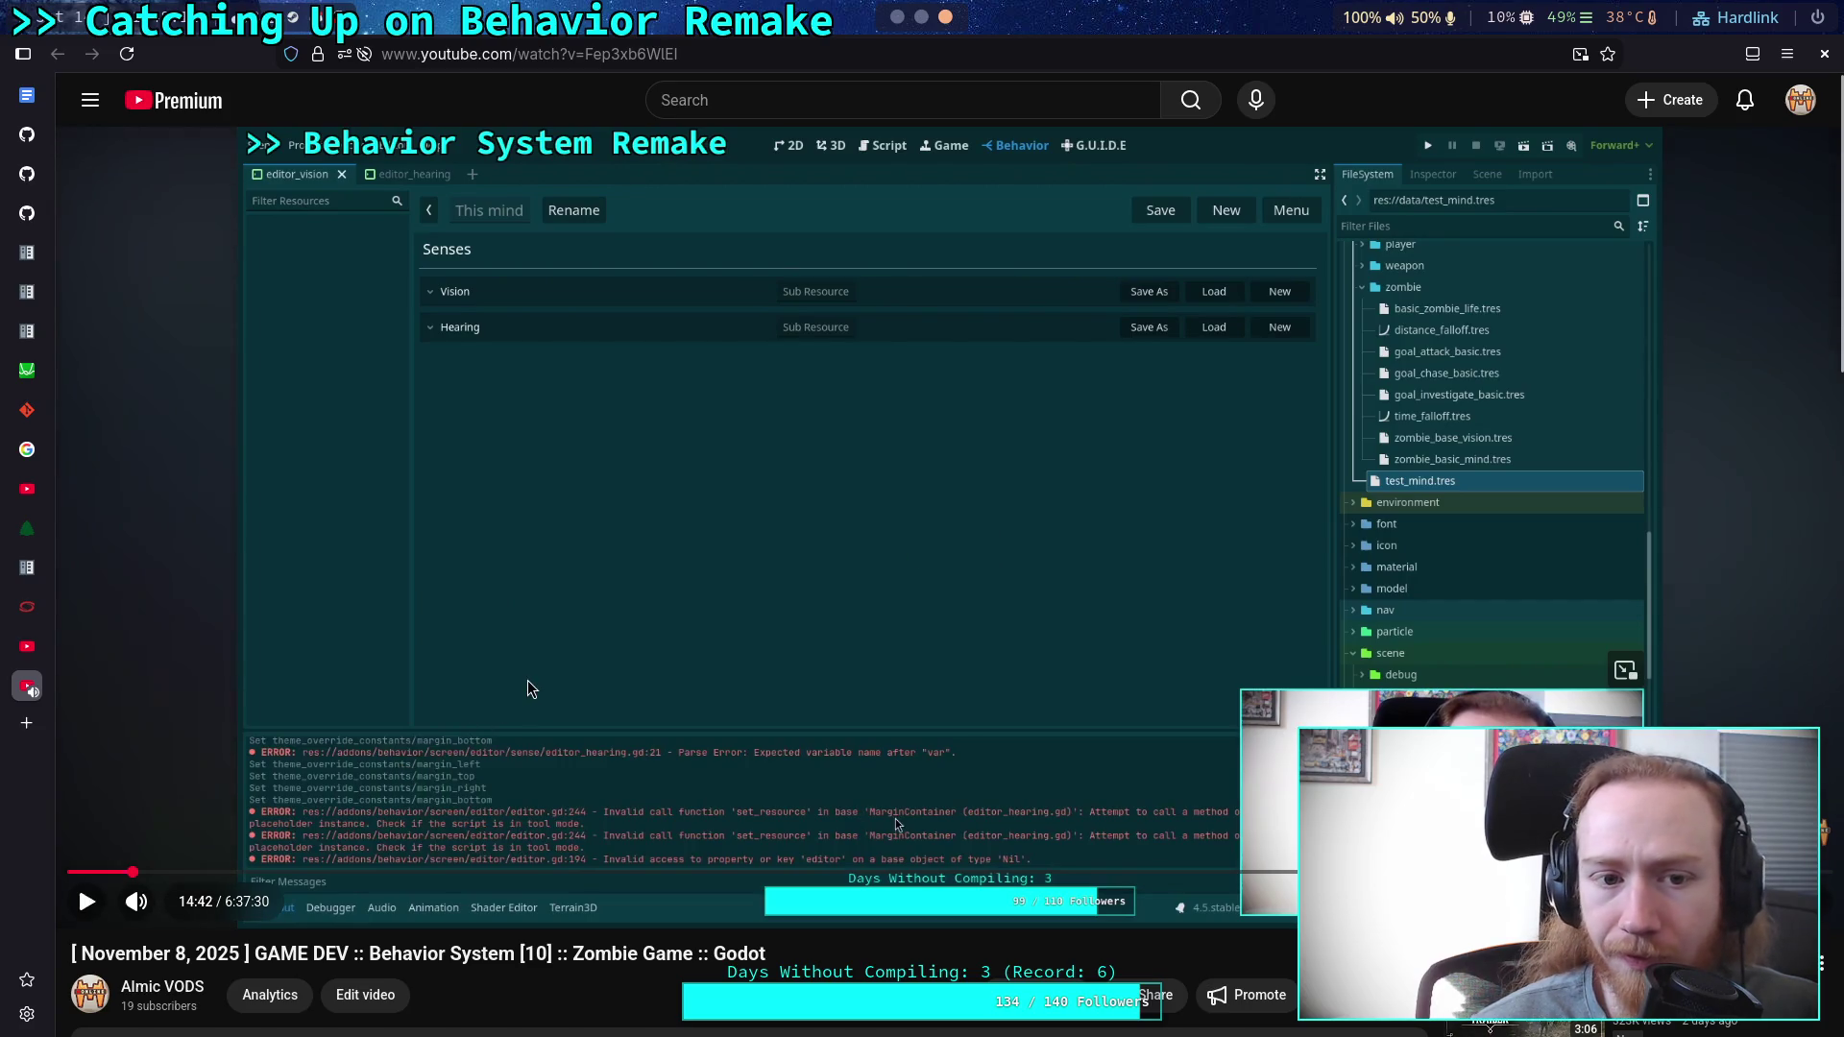
{"action": "left_click", "coordinate": [161, 872]}
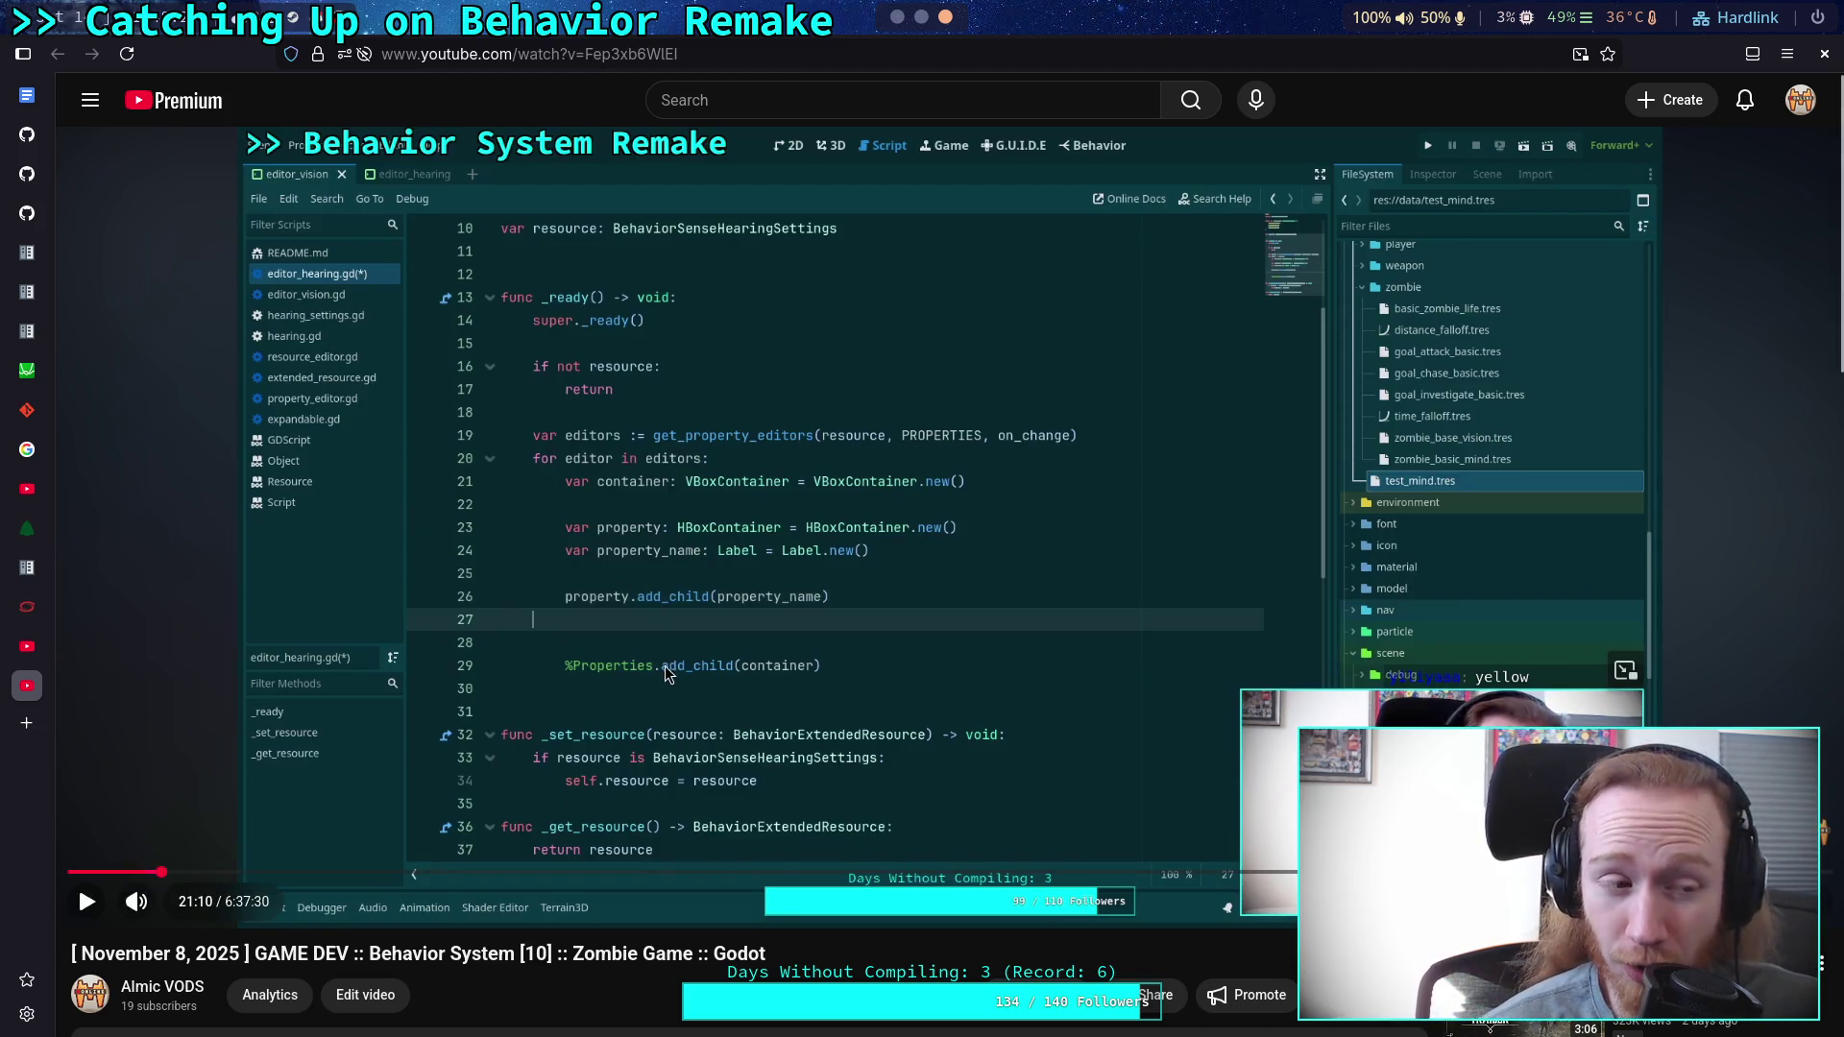
{"action": "left_click", "coordinate": [178, 872]}
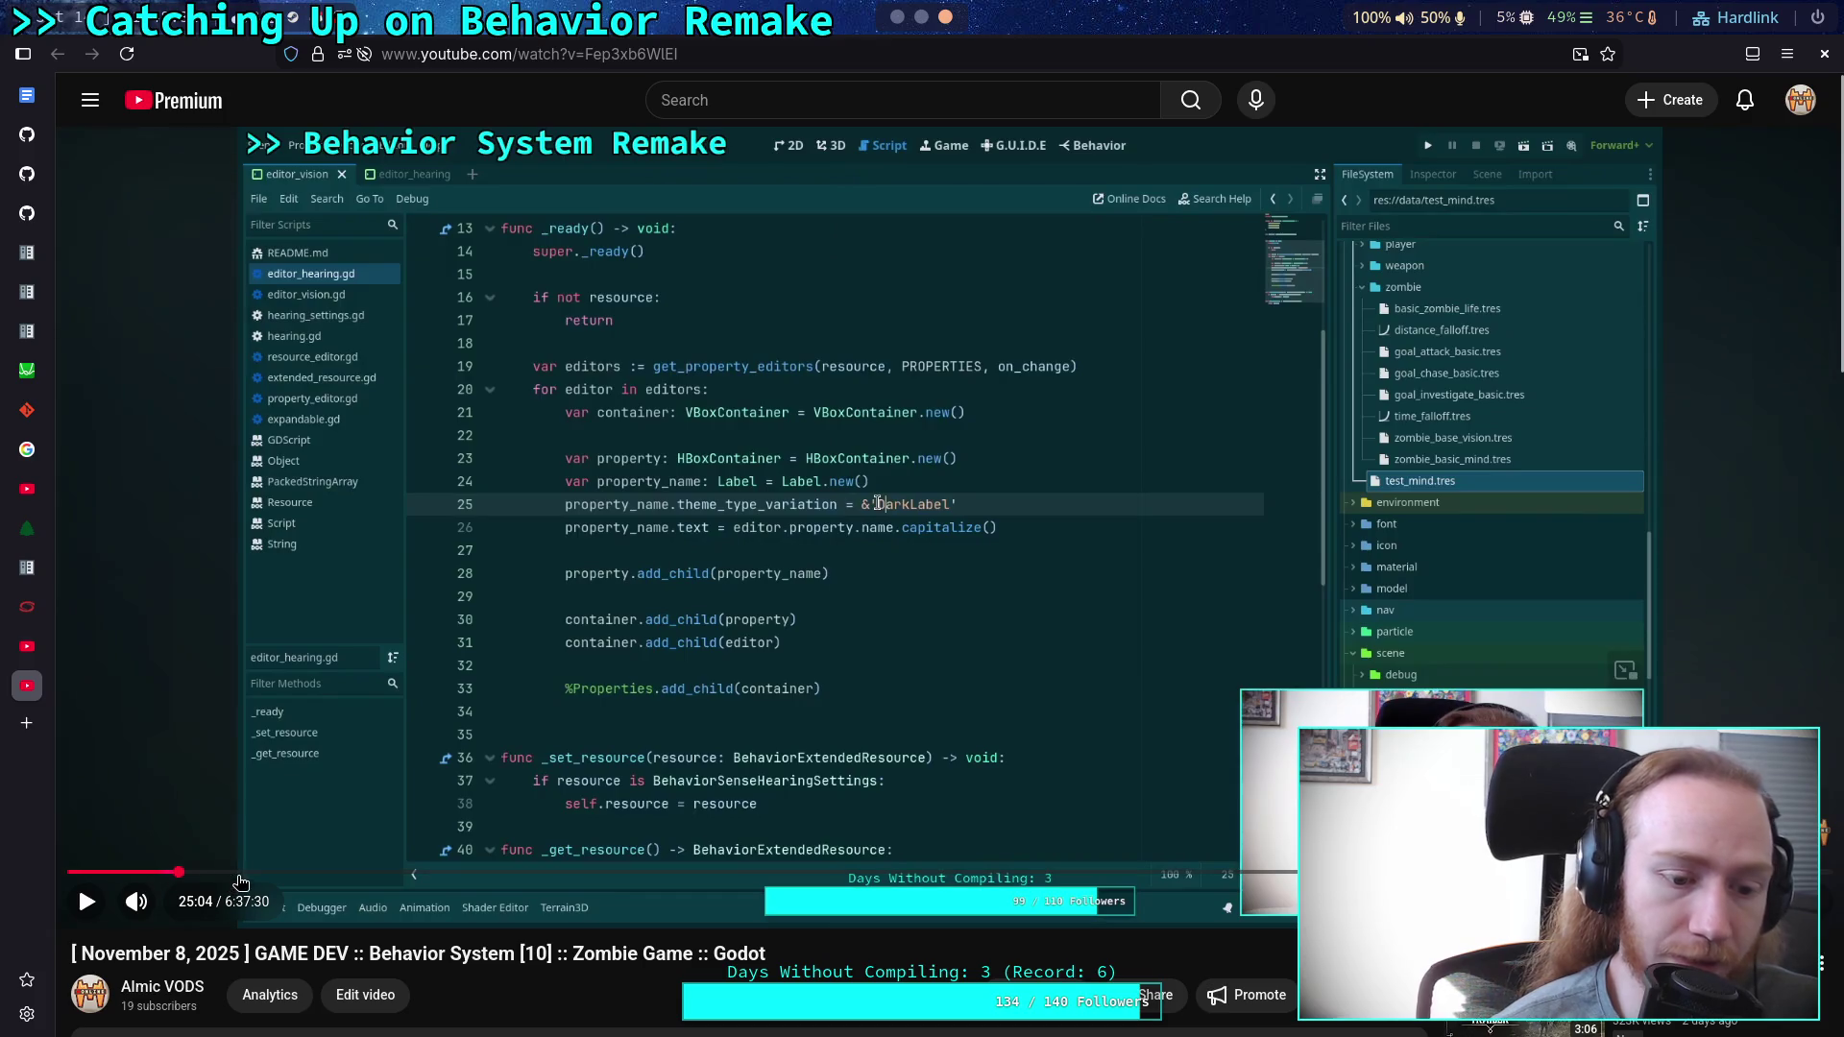
{"action": "left_click", "coordinate": [229, 872]}
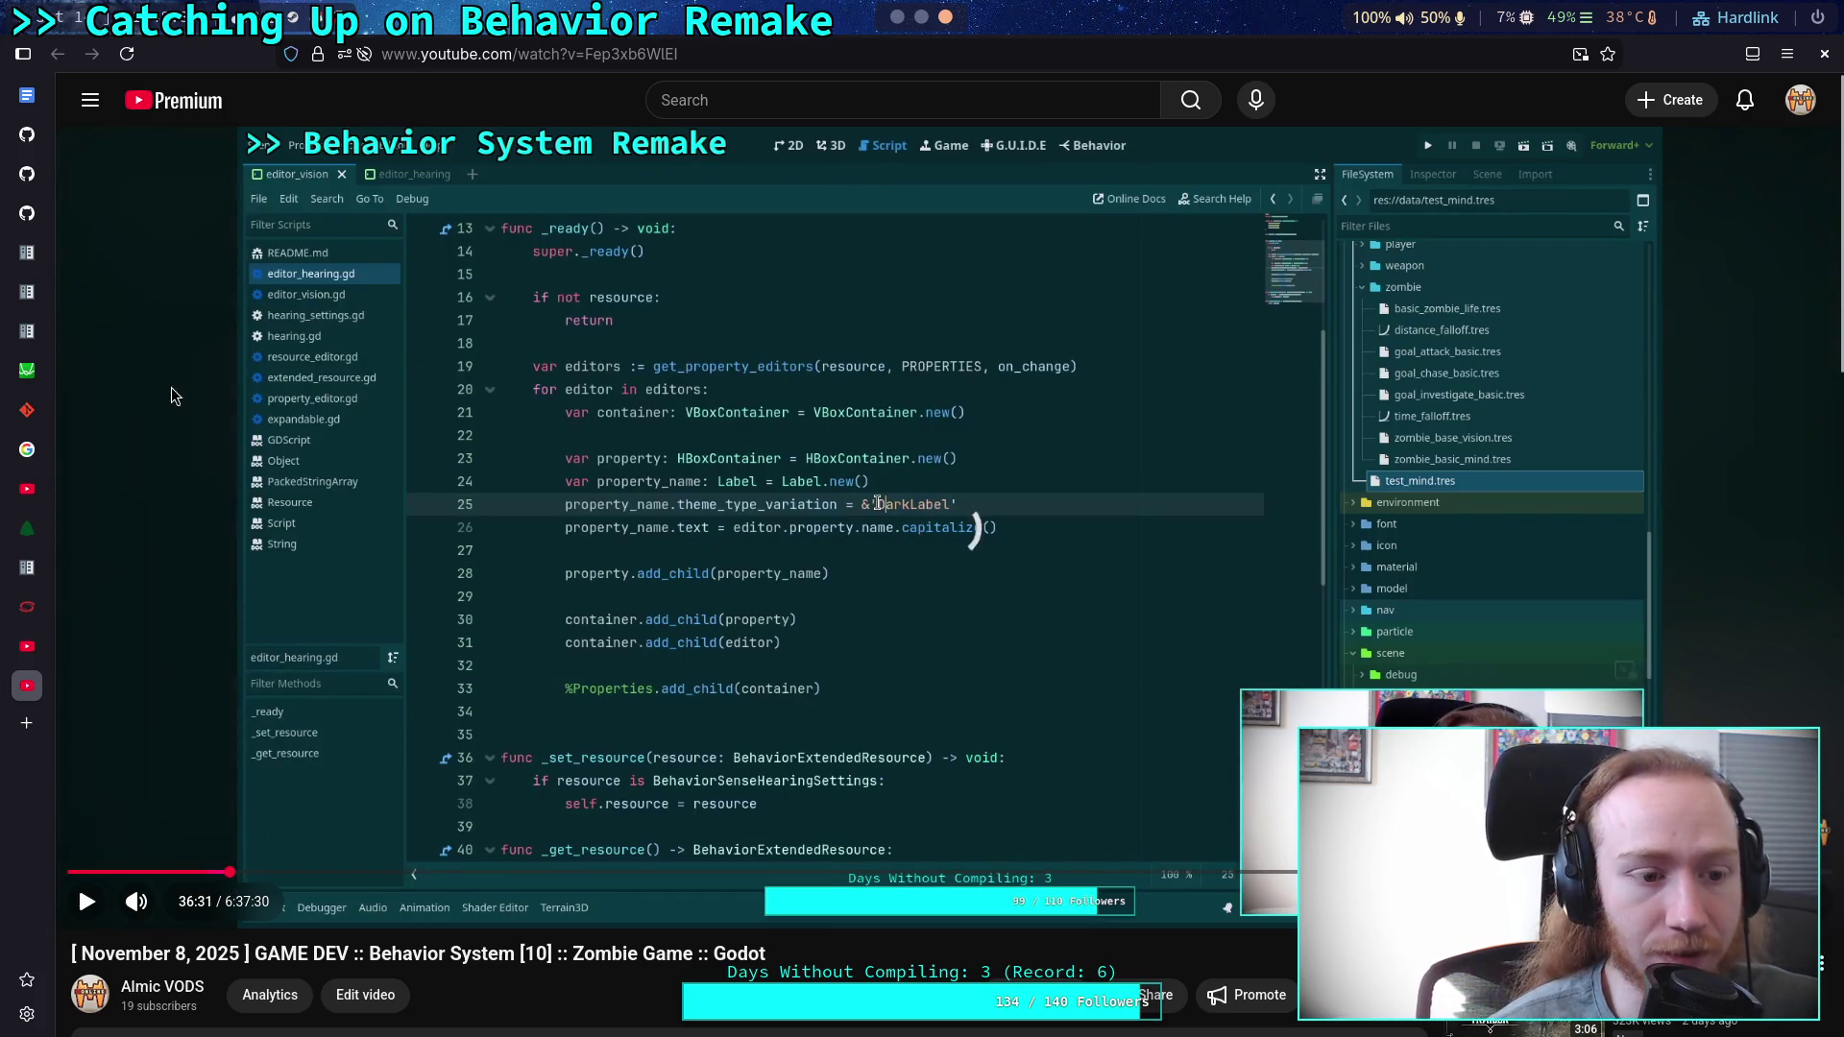
{"action": "left_click", "coordinate": [27, 646]}
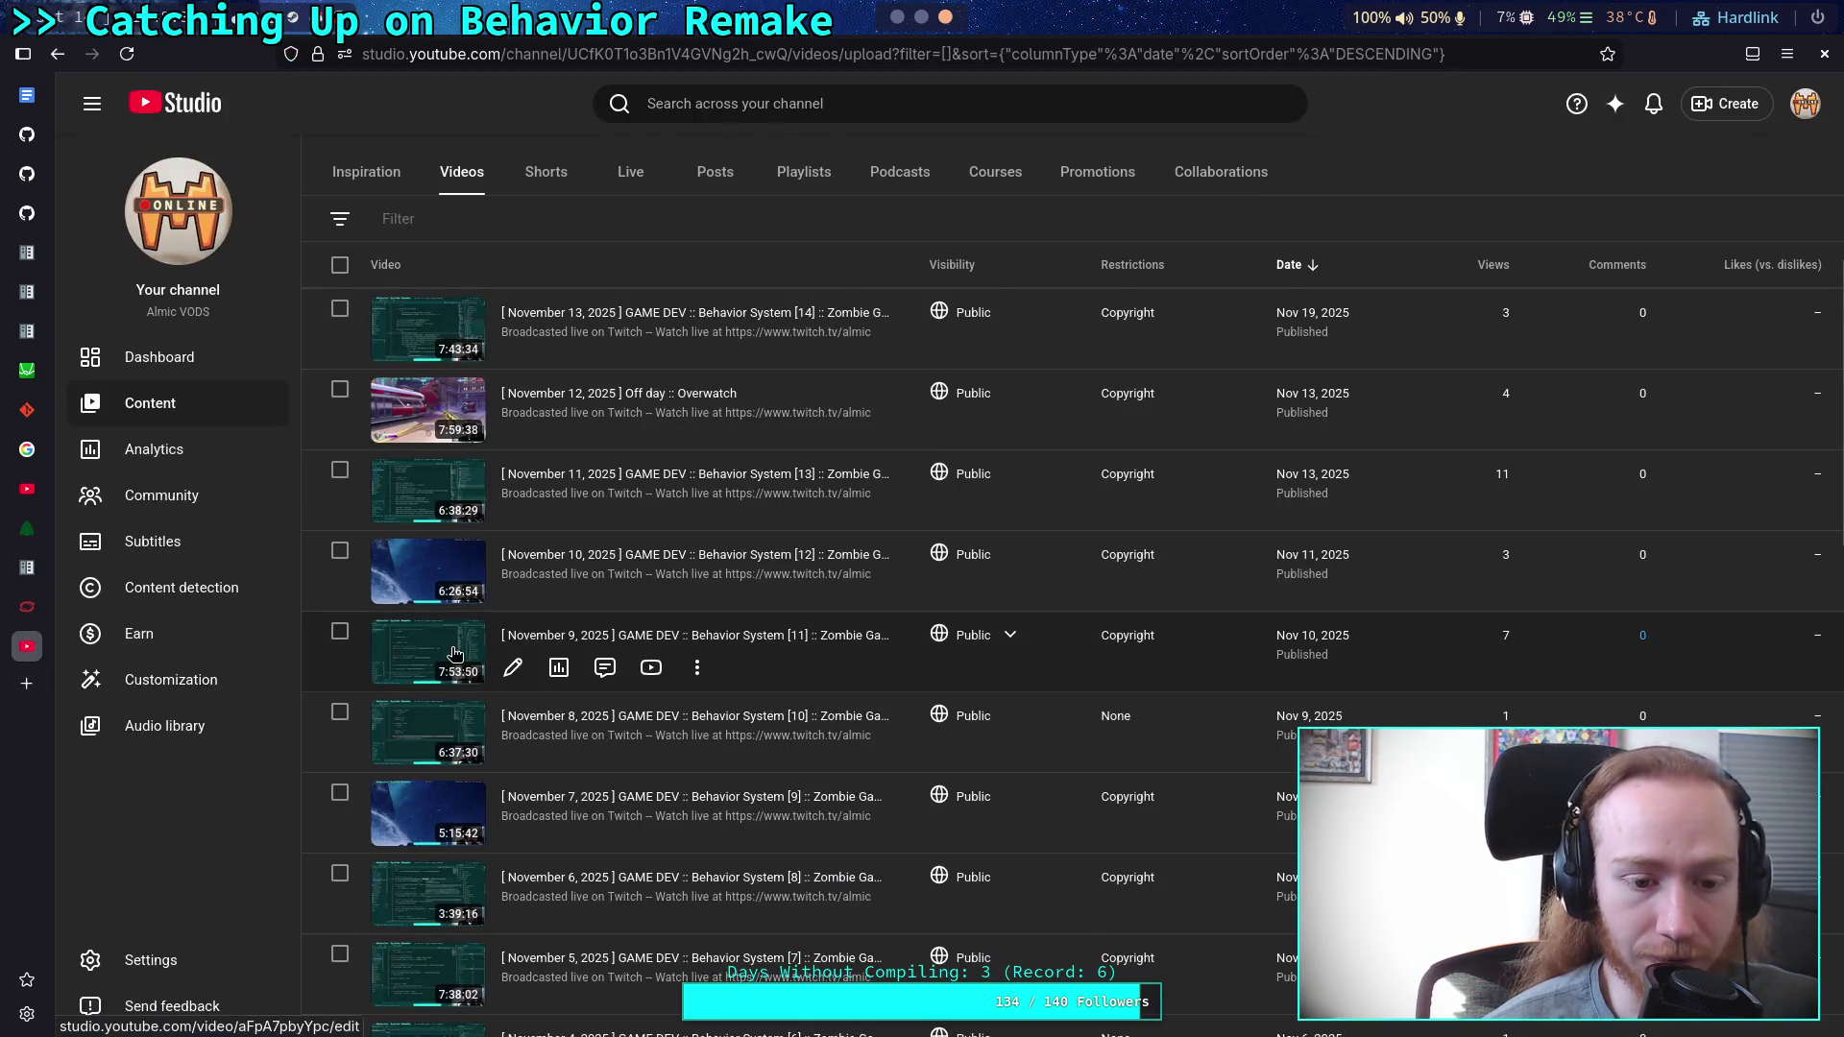
Scroll to the November 7 Behavior System [9] VOD, check it at 15:47 and 9:26, then close it.
{"action": "scroll", "coordinate": [557, 672], "scroll_direction": "down", "scroll_amount": 3}
{"action": "scroll", "coordinate": [719, 691], "scroll_direction": "down", "scroll_amount": 1}
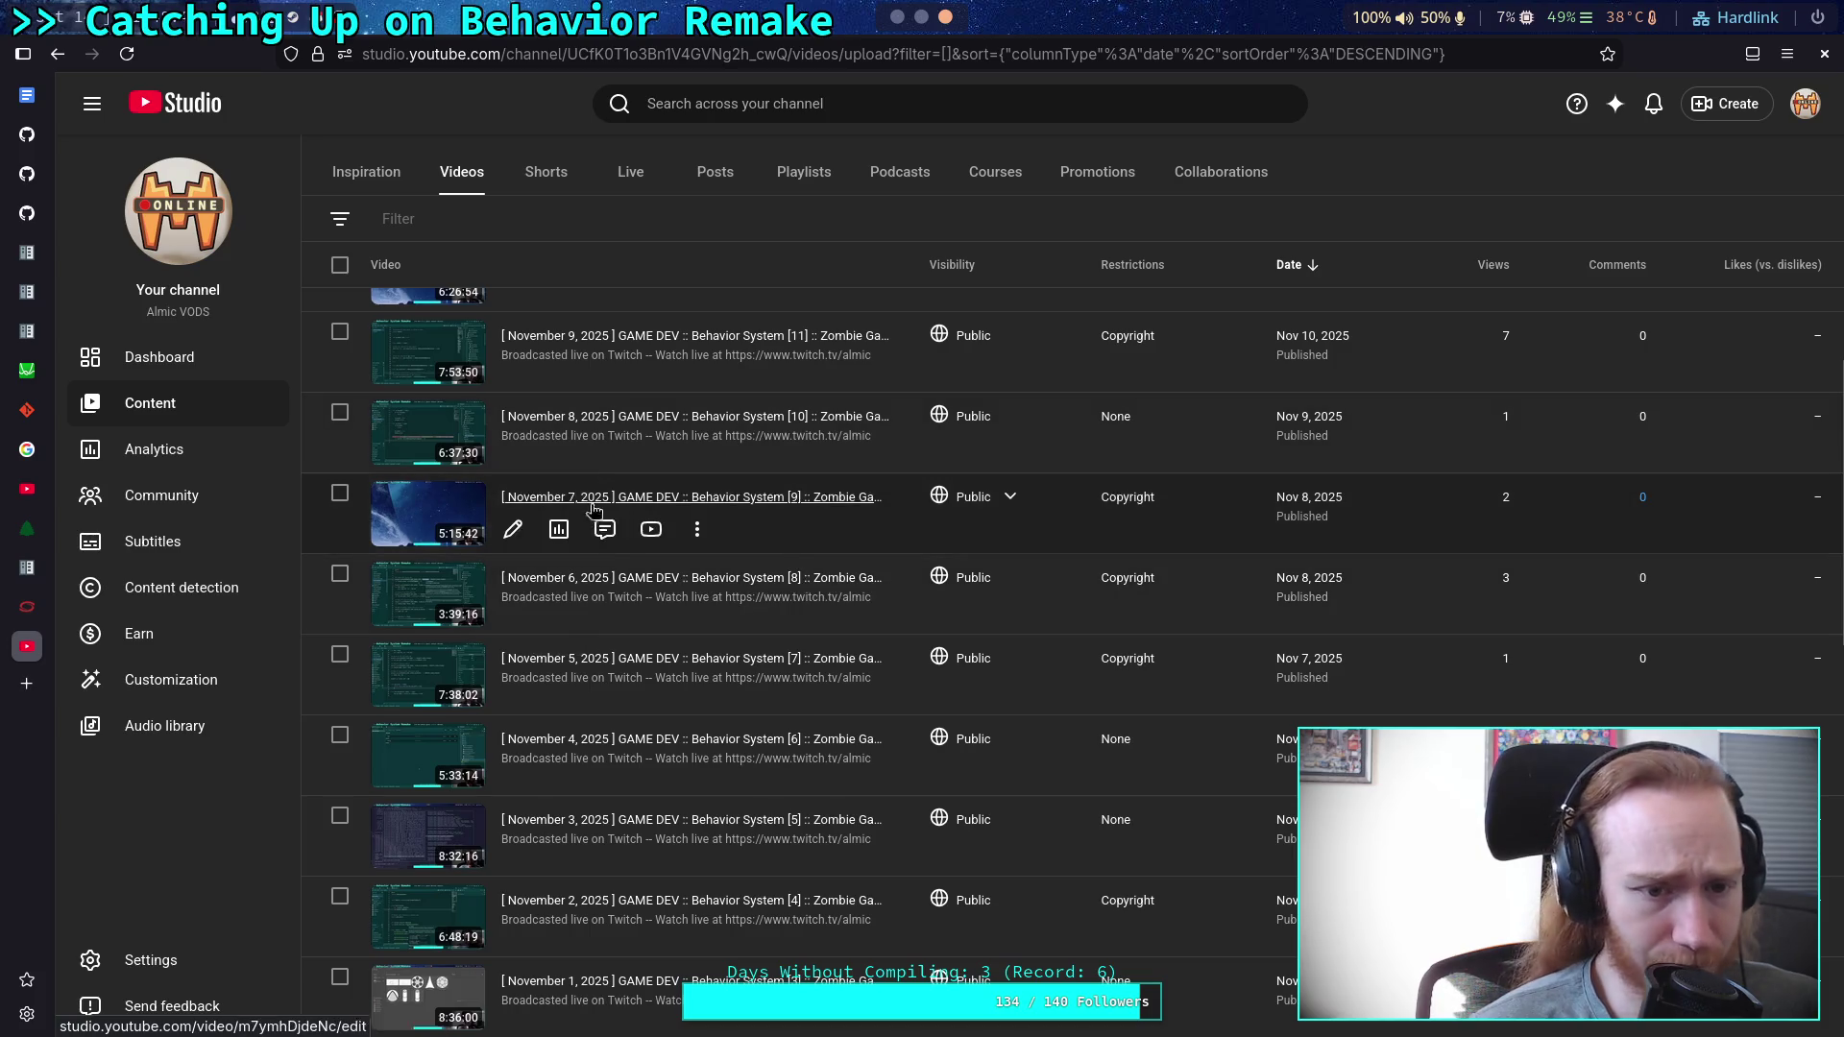
{"action": "left_click", "coordinate": [651, 610]}
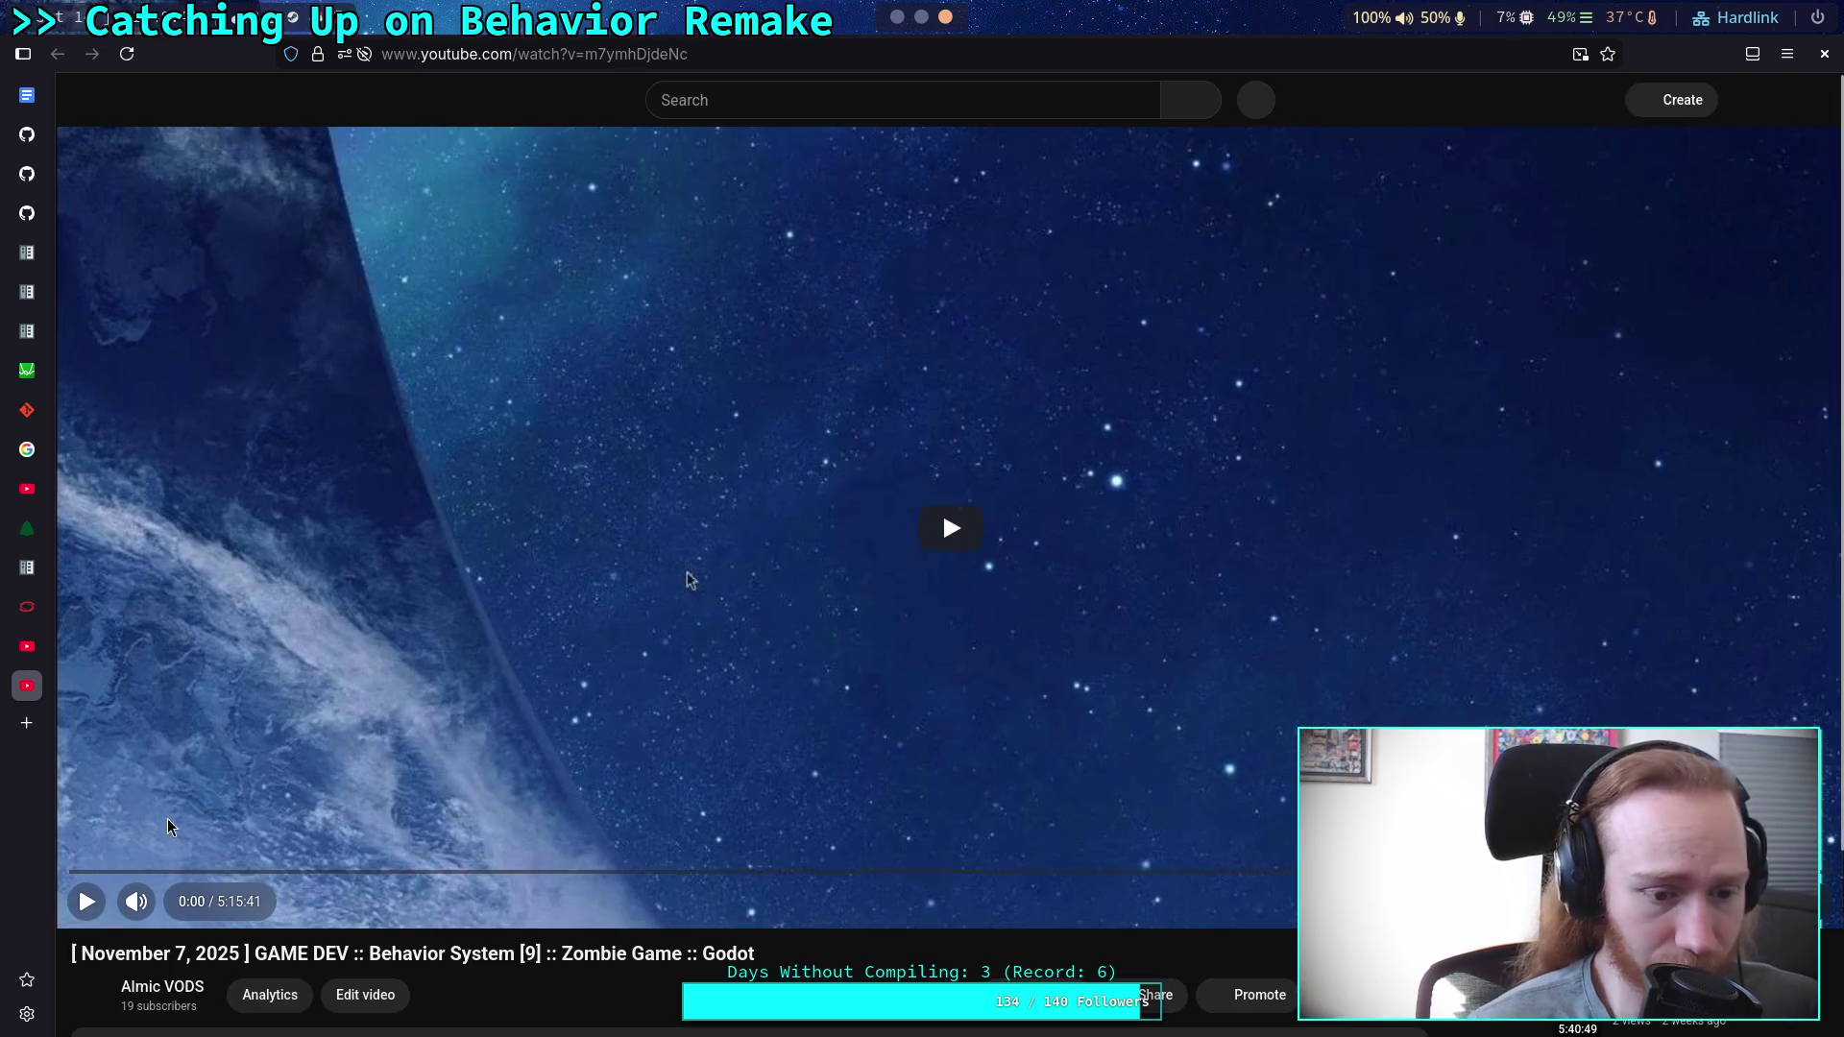
{"action": "left_click", "coordinate": [155, 872]}
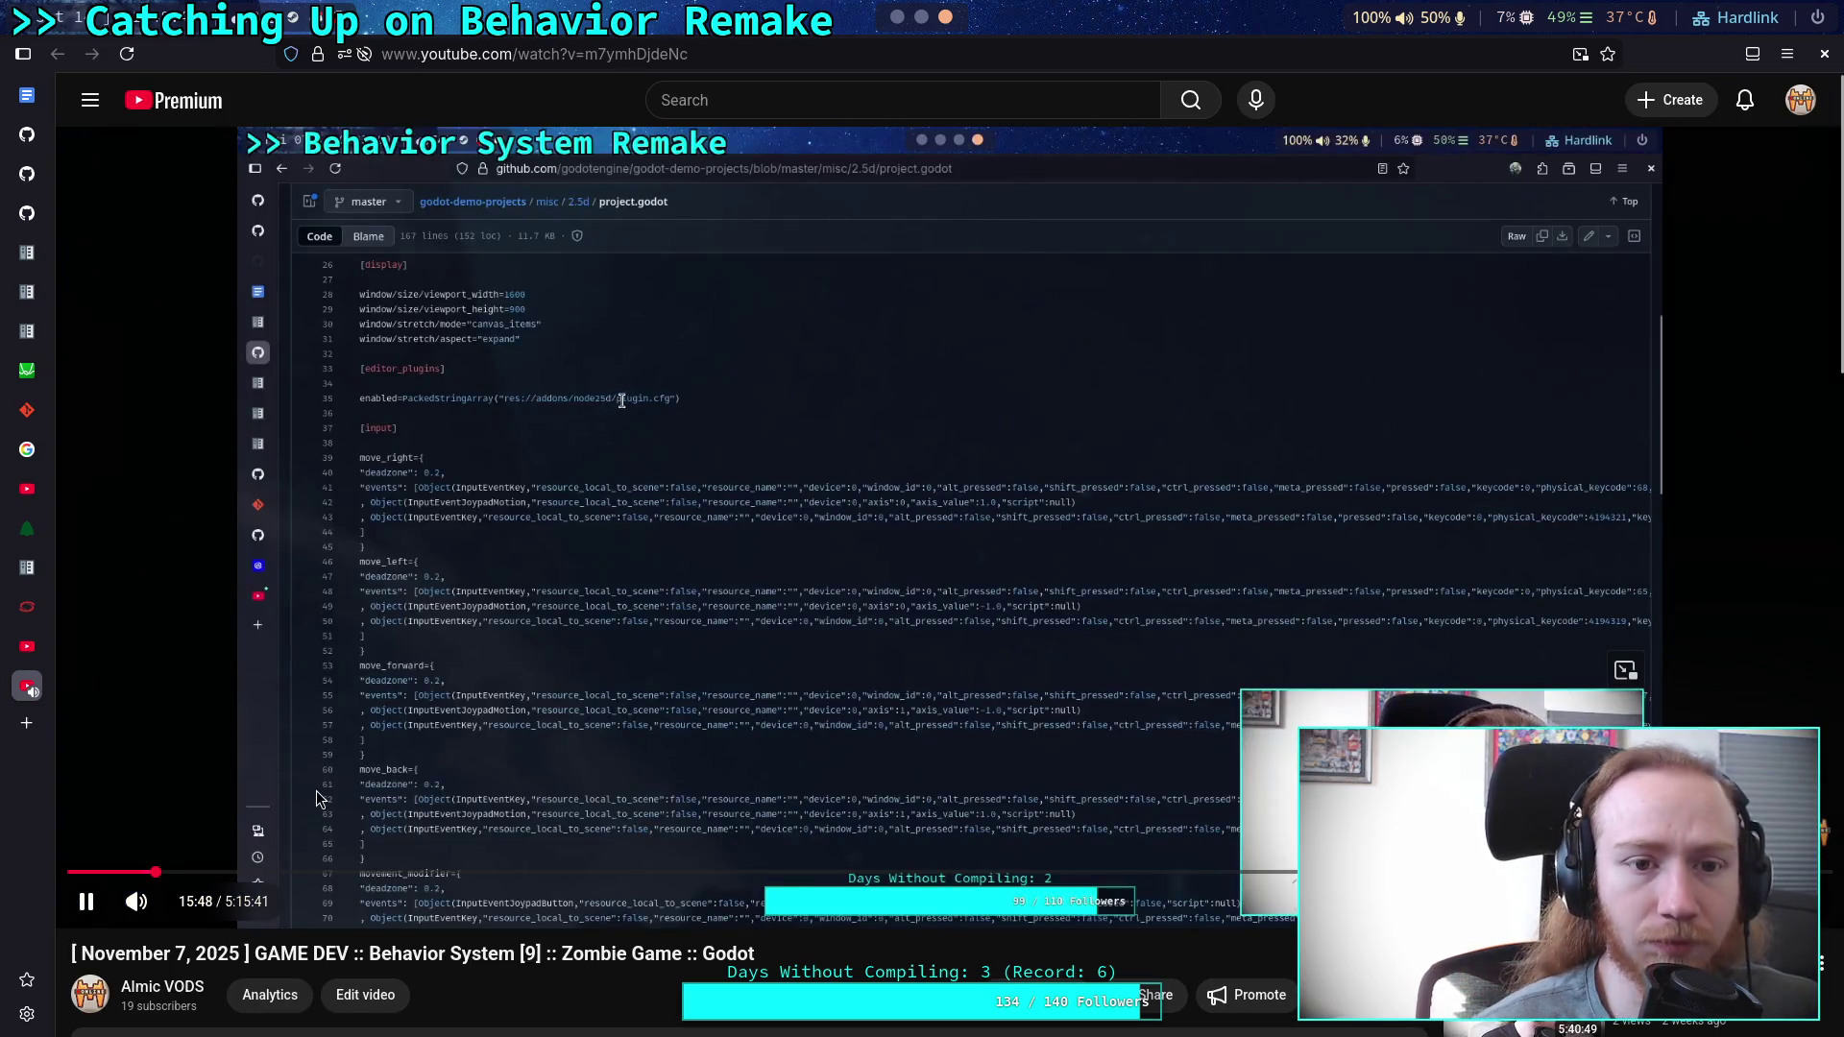
{"action": "left_click", "coordinate": [344, 786]}
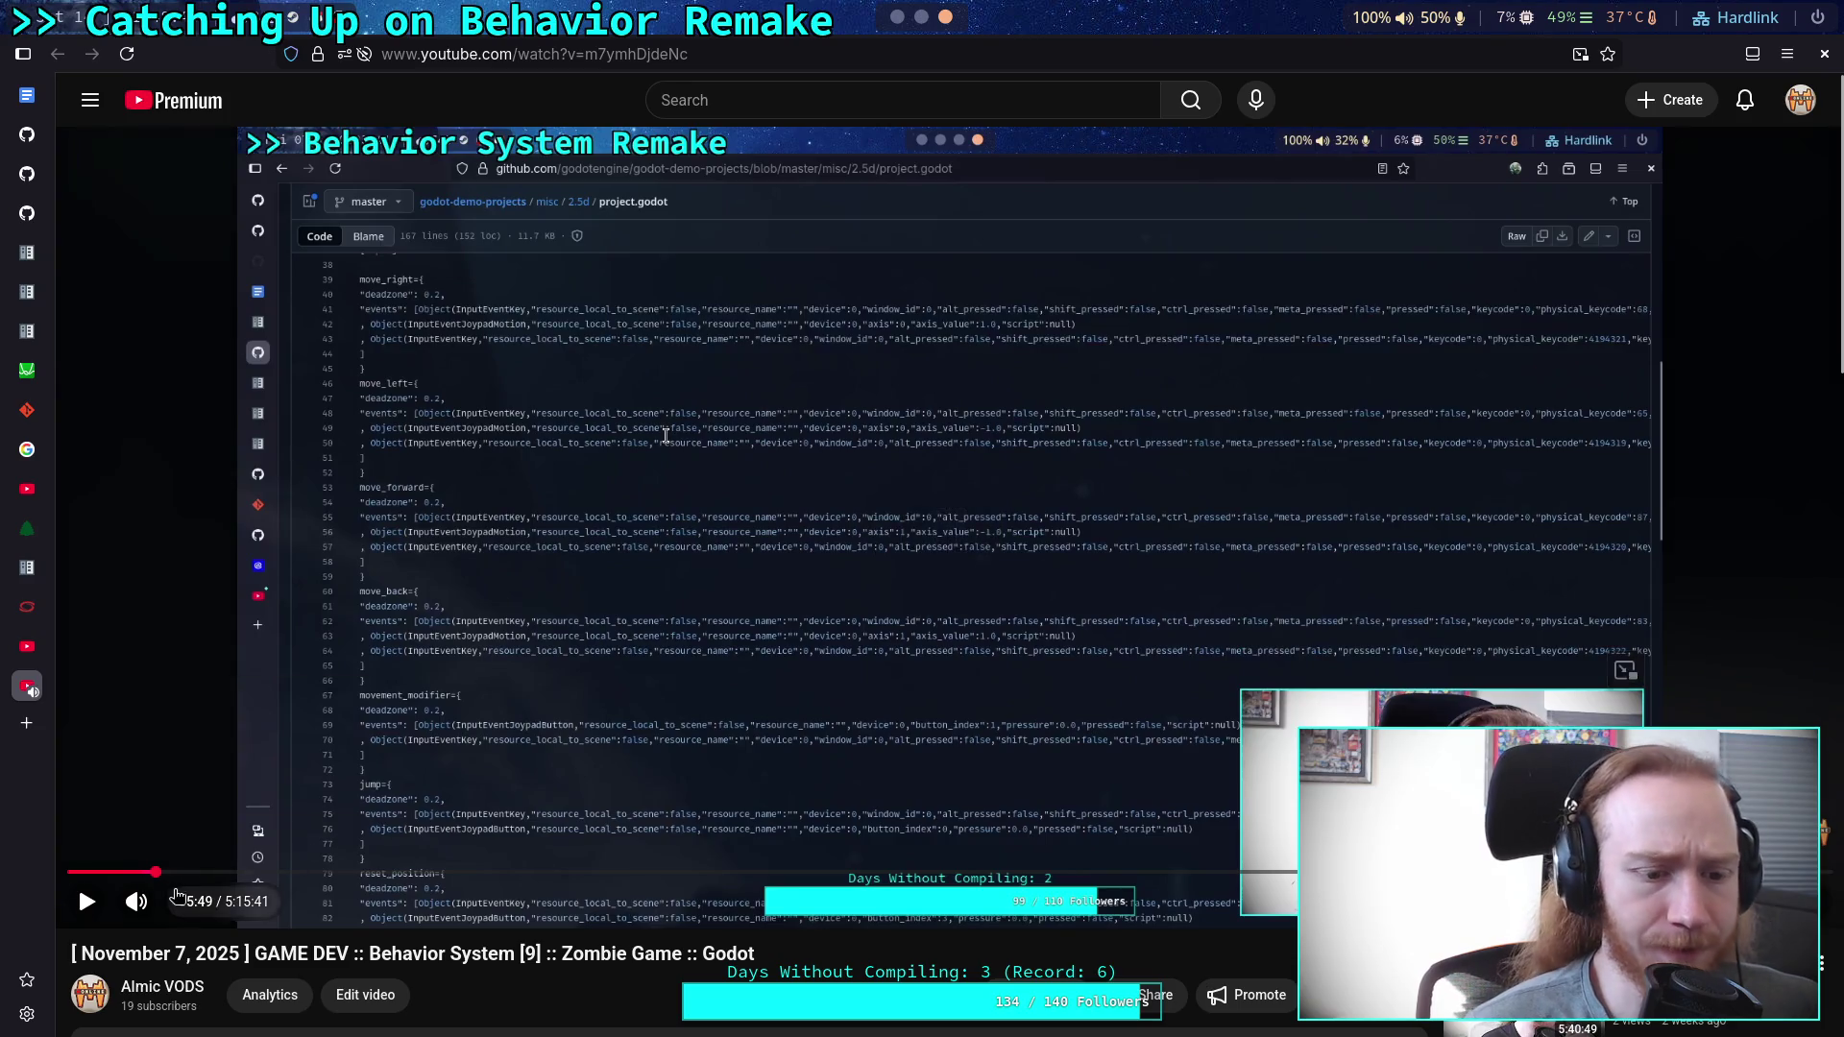
{"action": "left_click", "coordinate": [121, 873]}
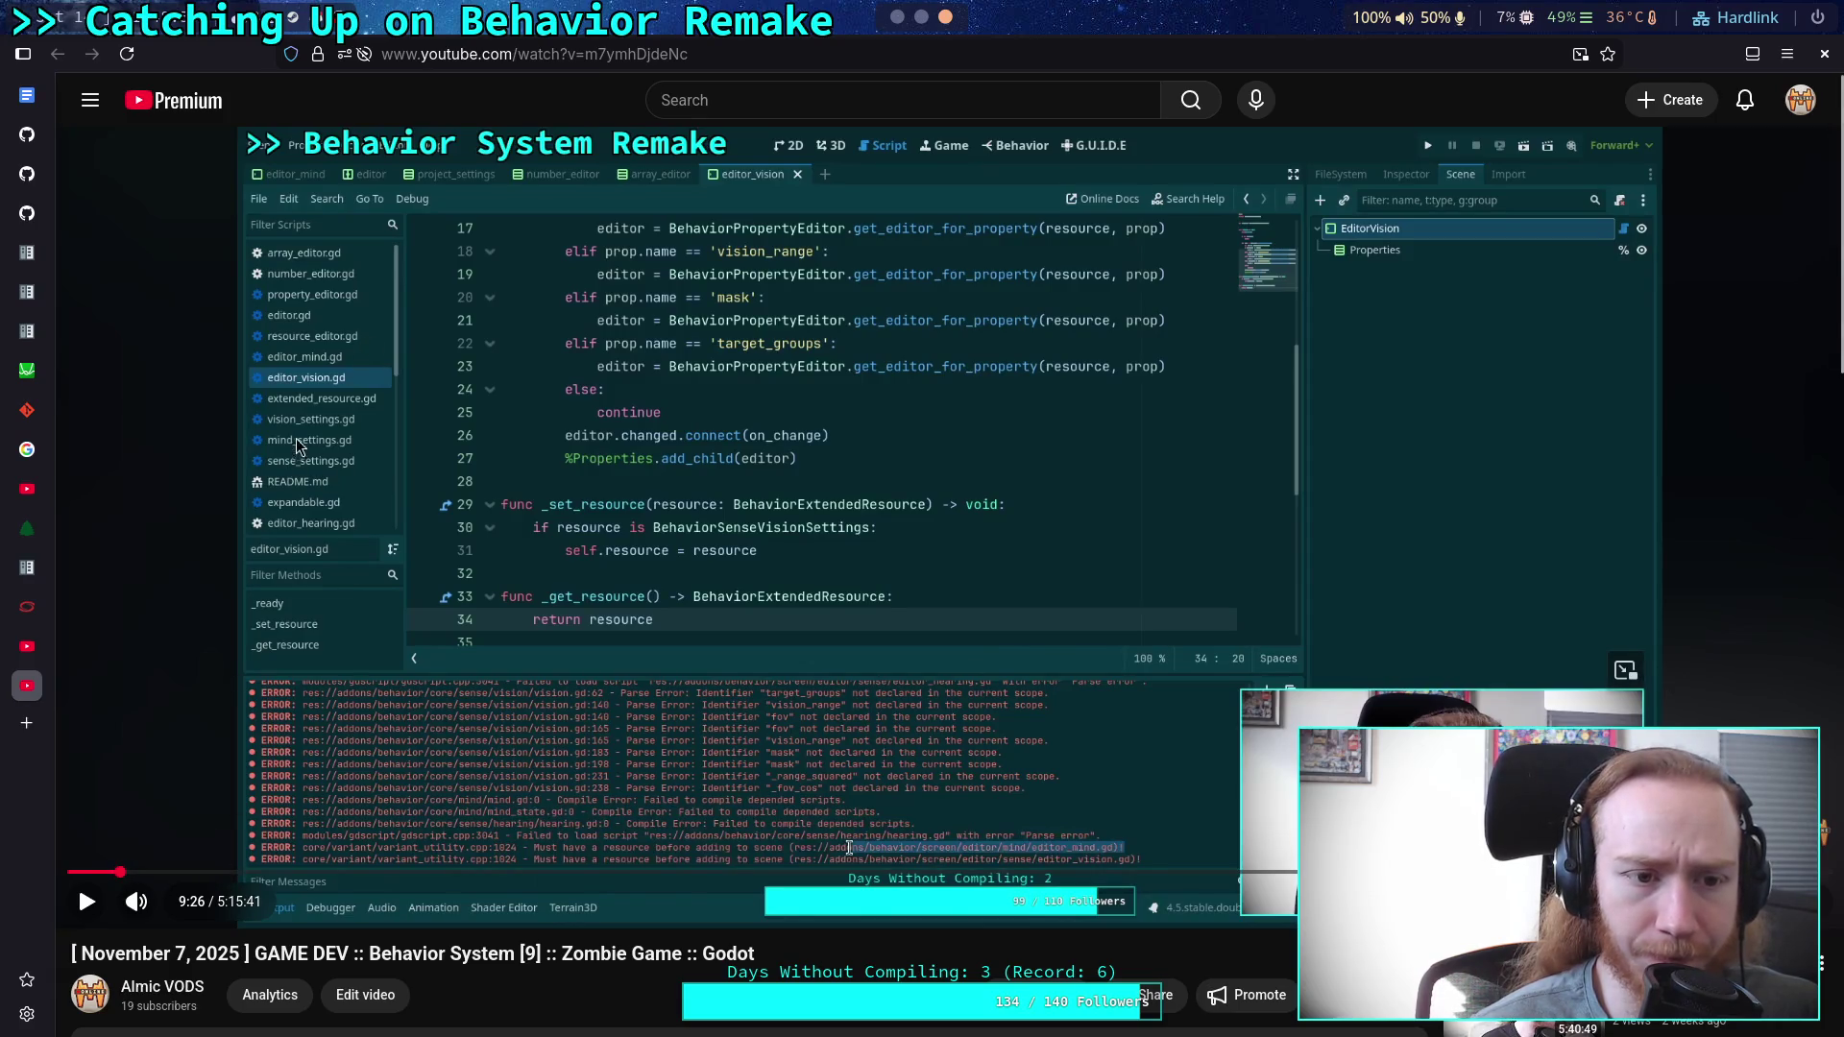
{"action": "left_click", "coordinate": [9, 674]}
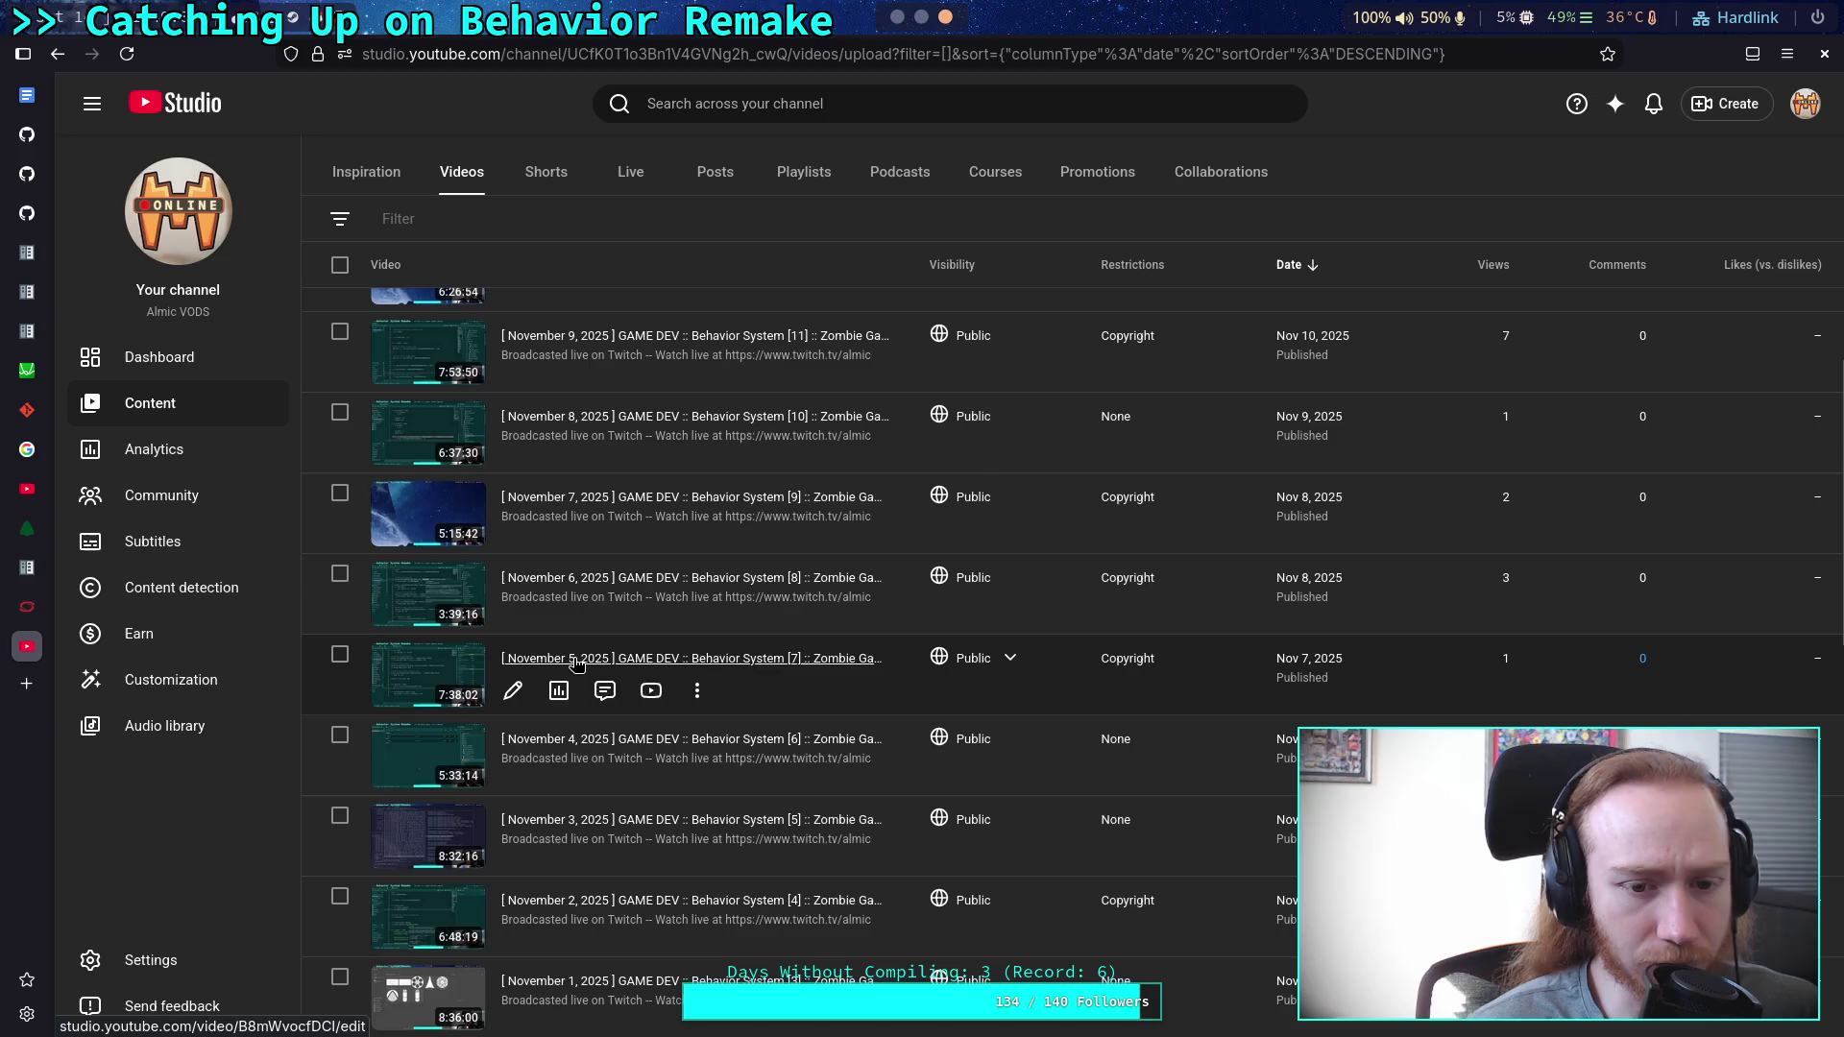
Play the November 6 Behavior System [8] VOD, pause at 4:54 on the Godot editor, then close it.
{"action": "scroll", "coordinate": [597, 650], "scroll_direction": "up", "scroll_amount": 1}
{"action": "scroll", "coordinate": [598, 650], "scroll_direction": "up", "scroll_amount": 3}
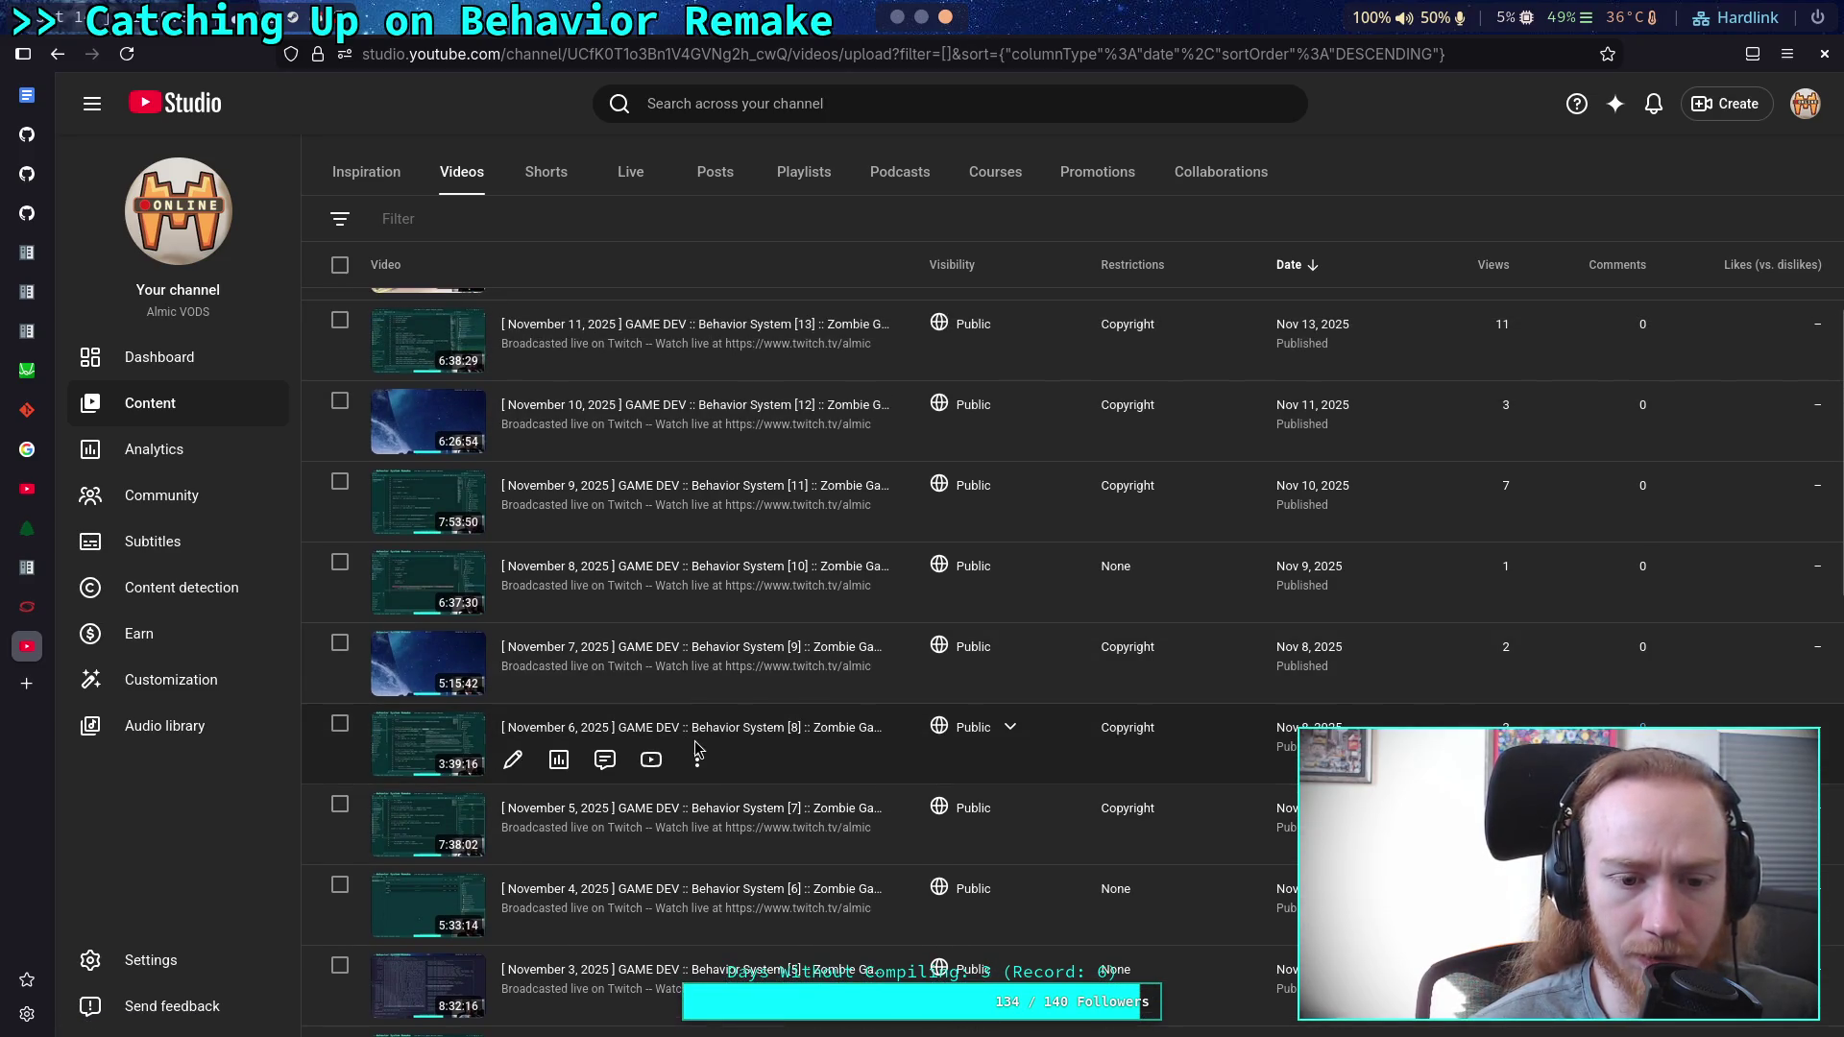
{"action": "left_click", "coordinate": [652, 763]}
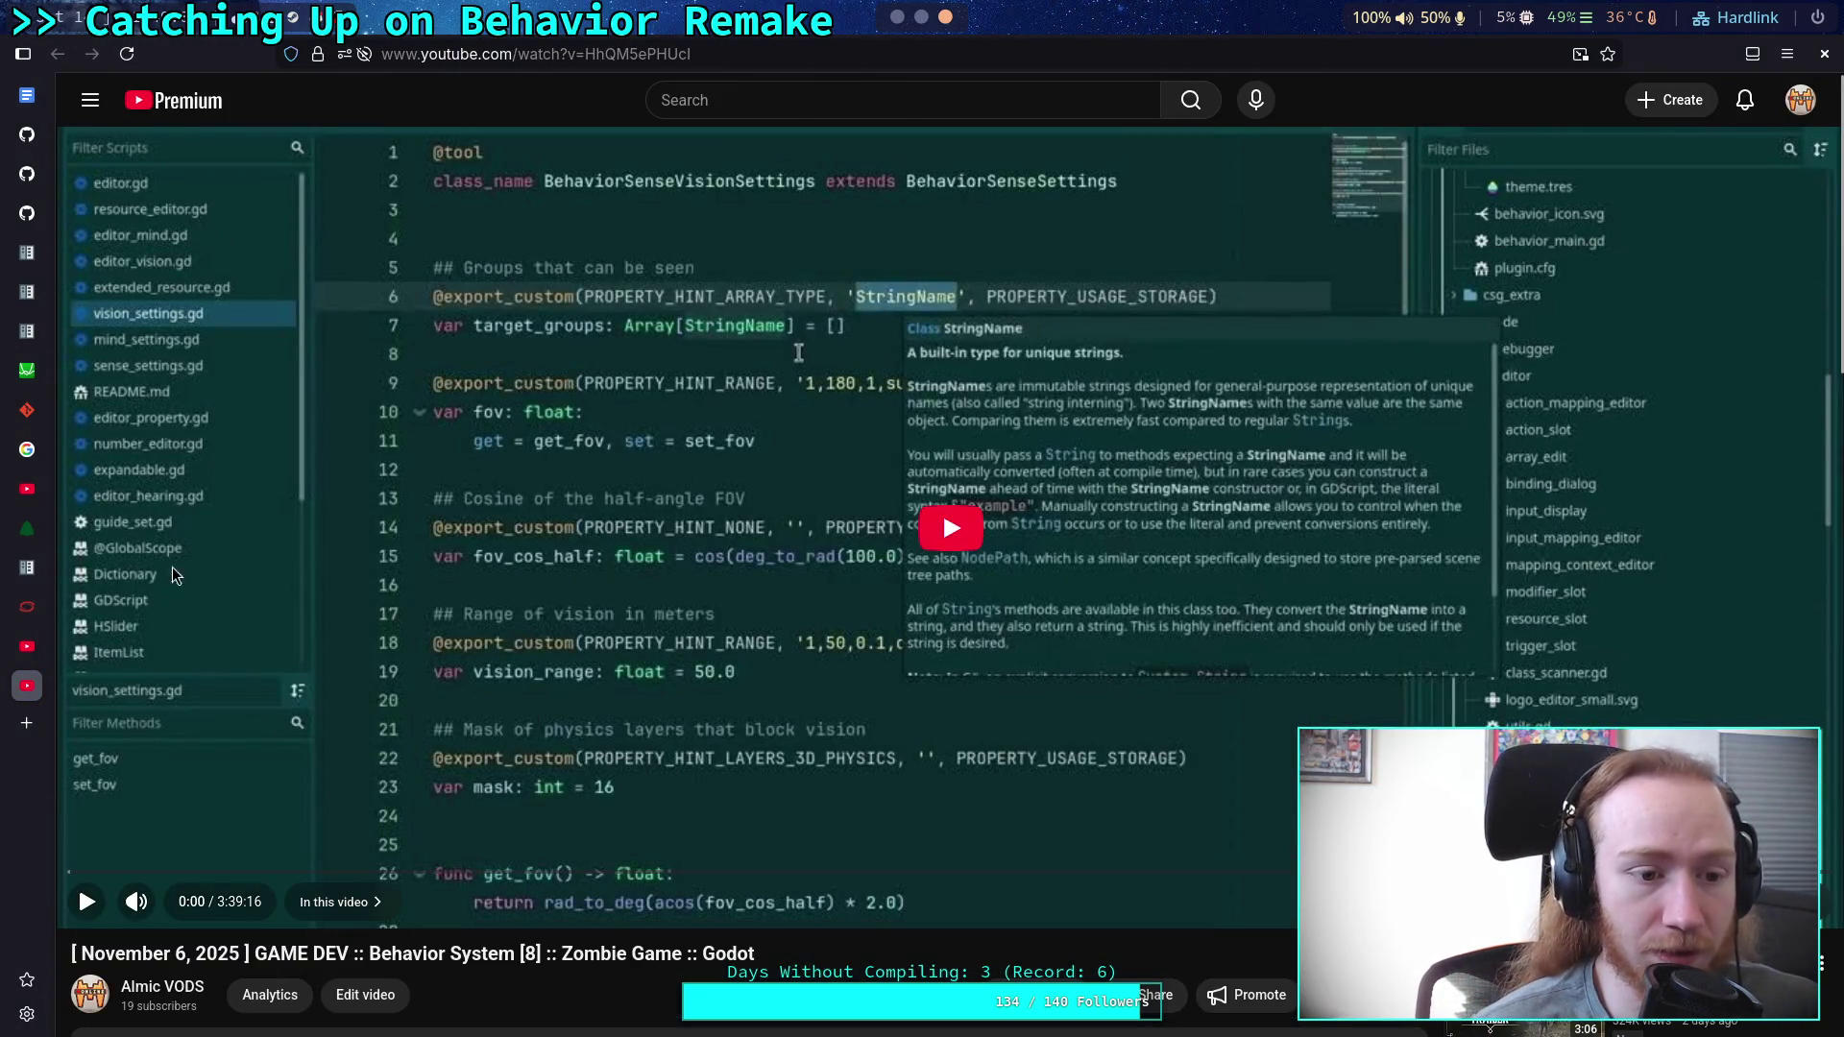
{"action": "left_click", "coordinate": [797, 715]}
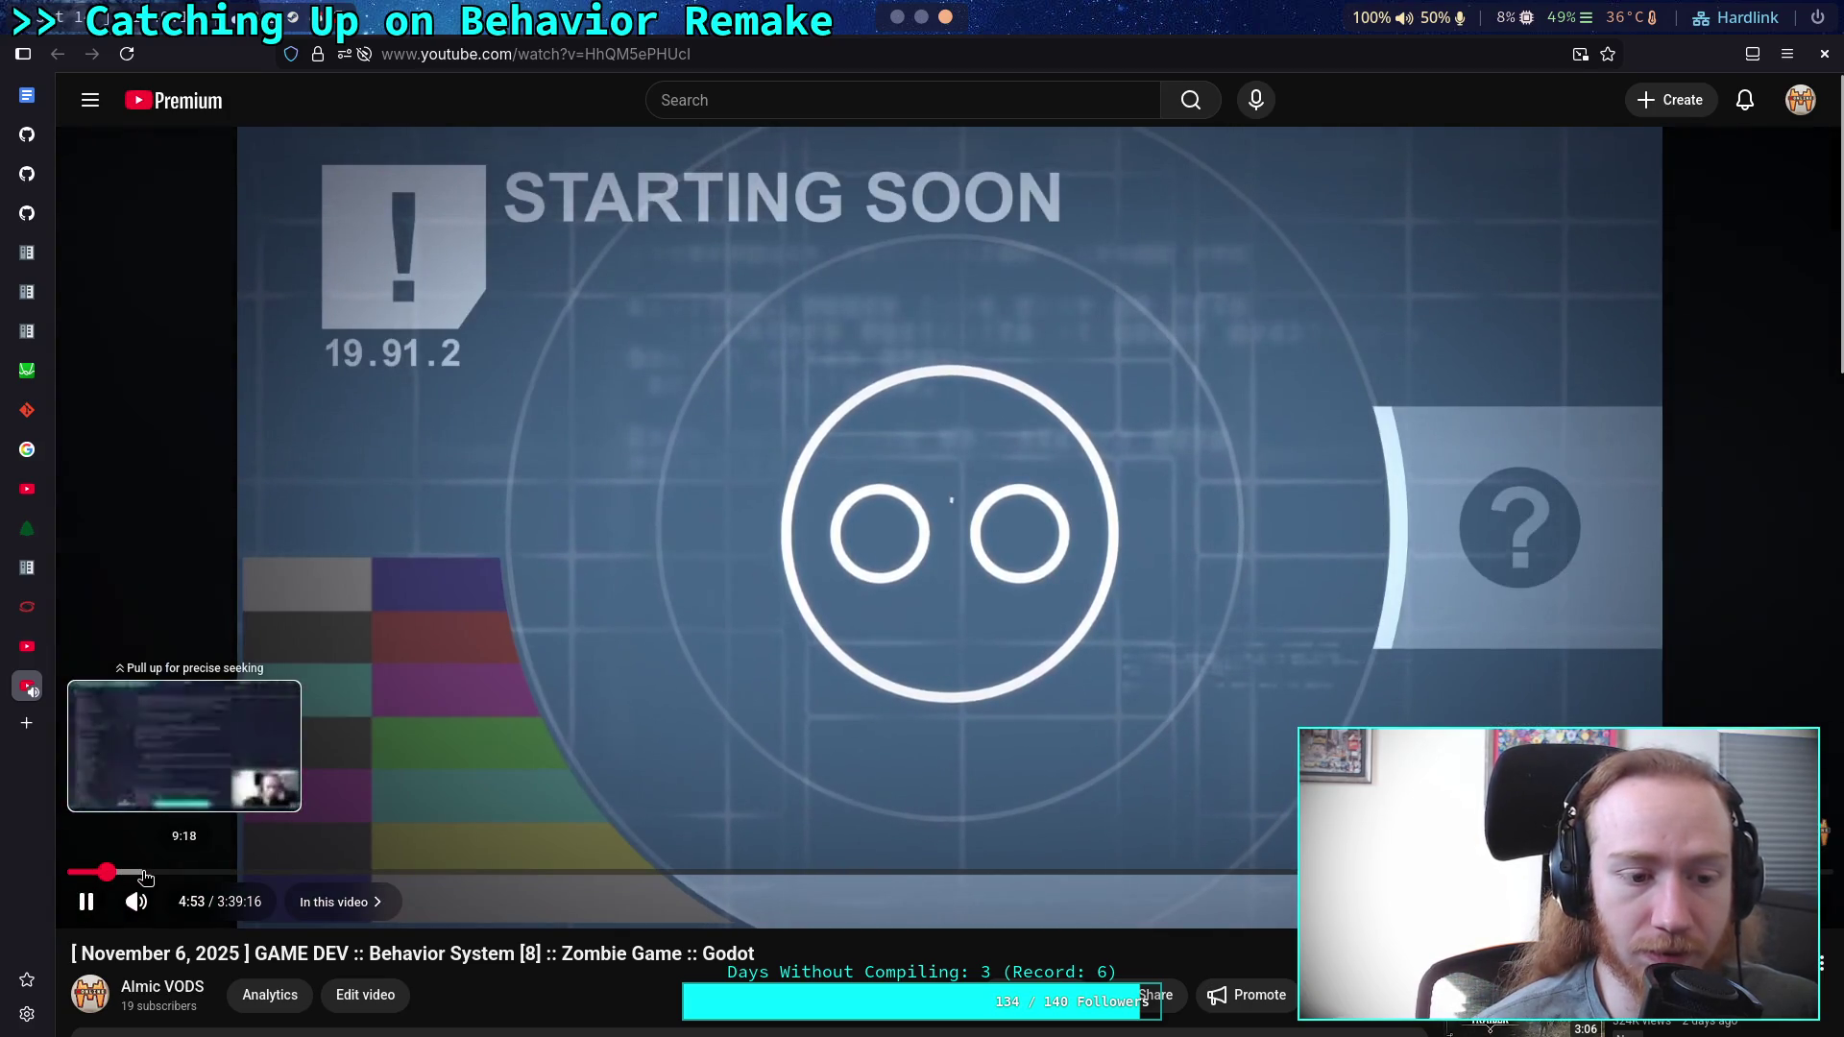
{"action": "left_click", "coordinate": [106, 872]}
{"action": "left_click", "coordinate": [318, 780]}
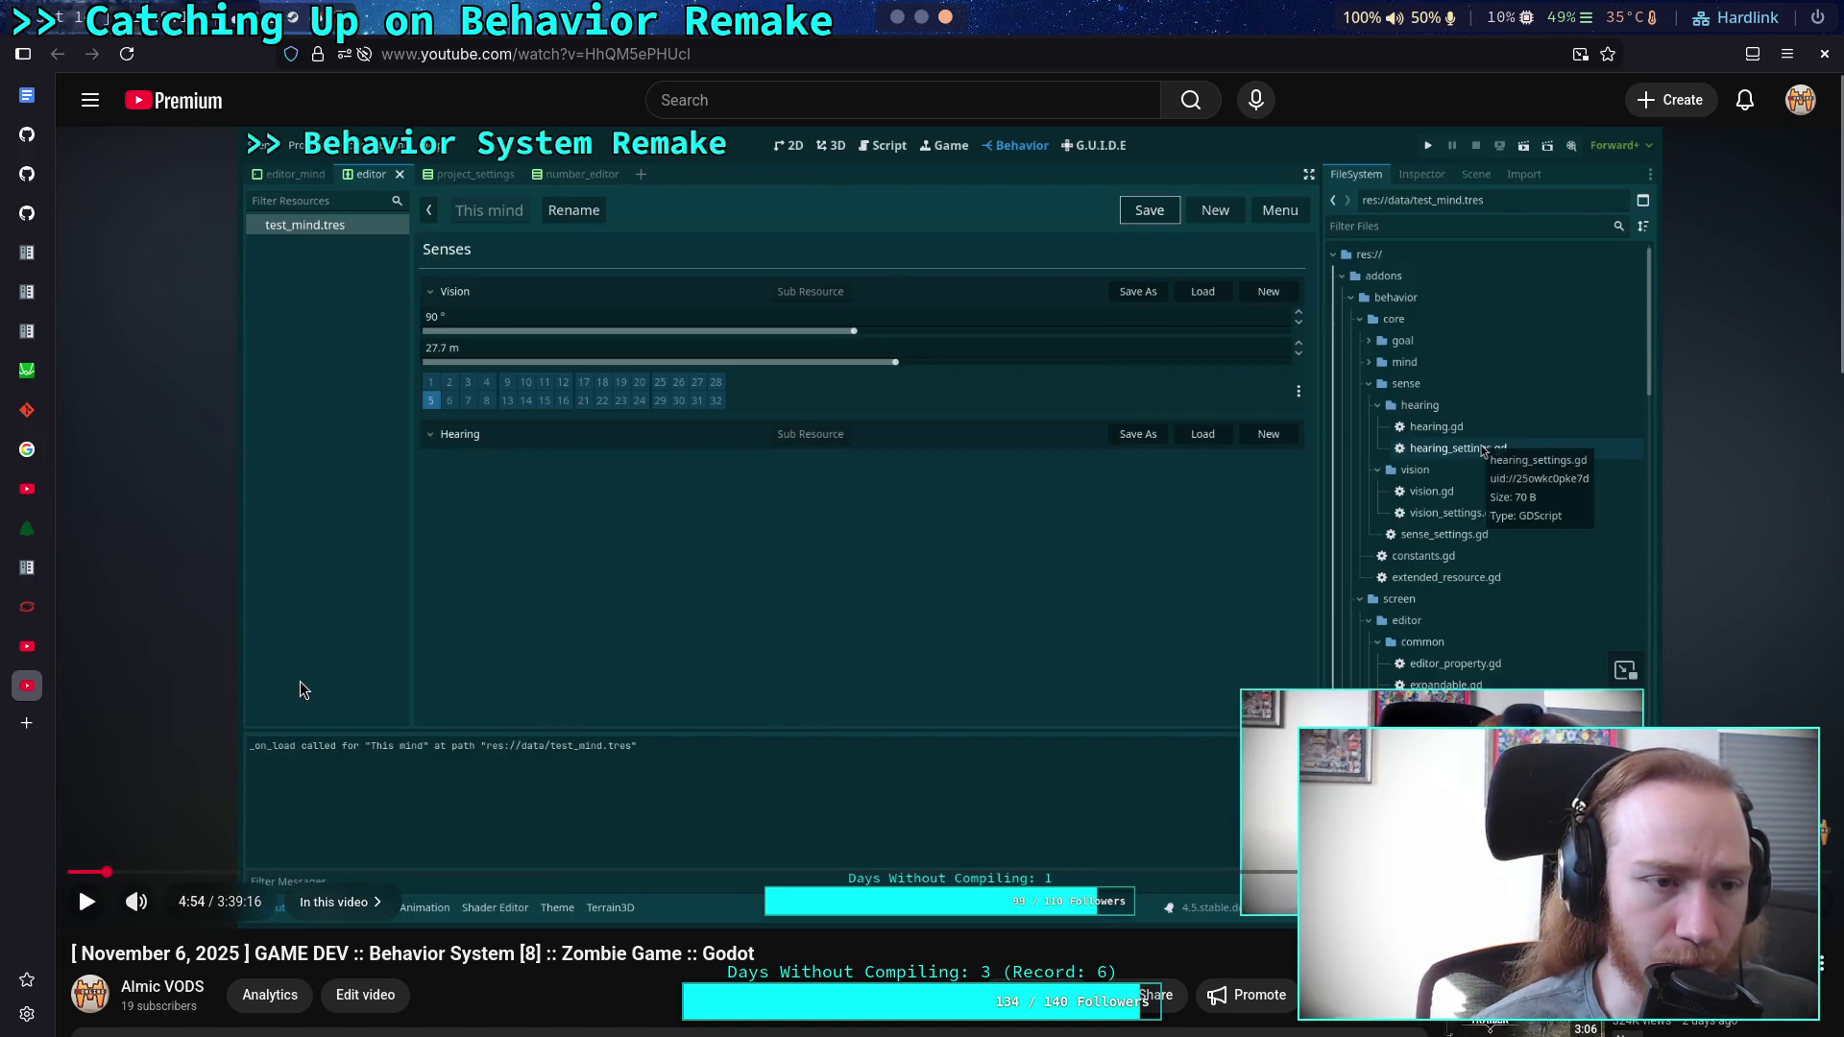
{"action": "middle_click", "coordinate": [26, 685]}
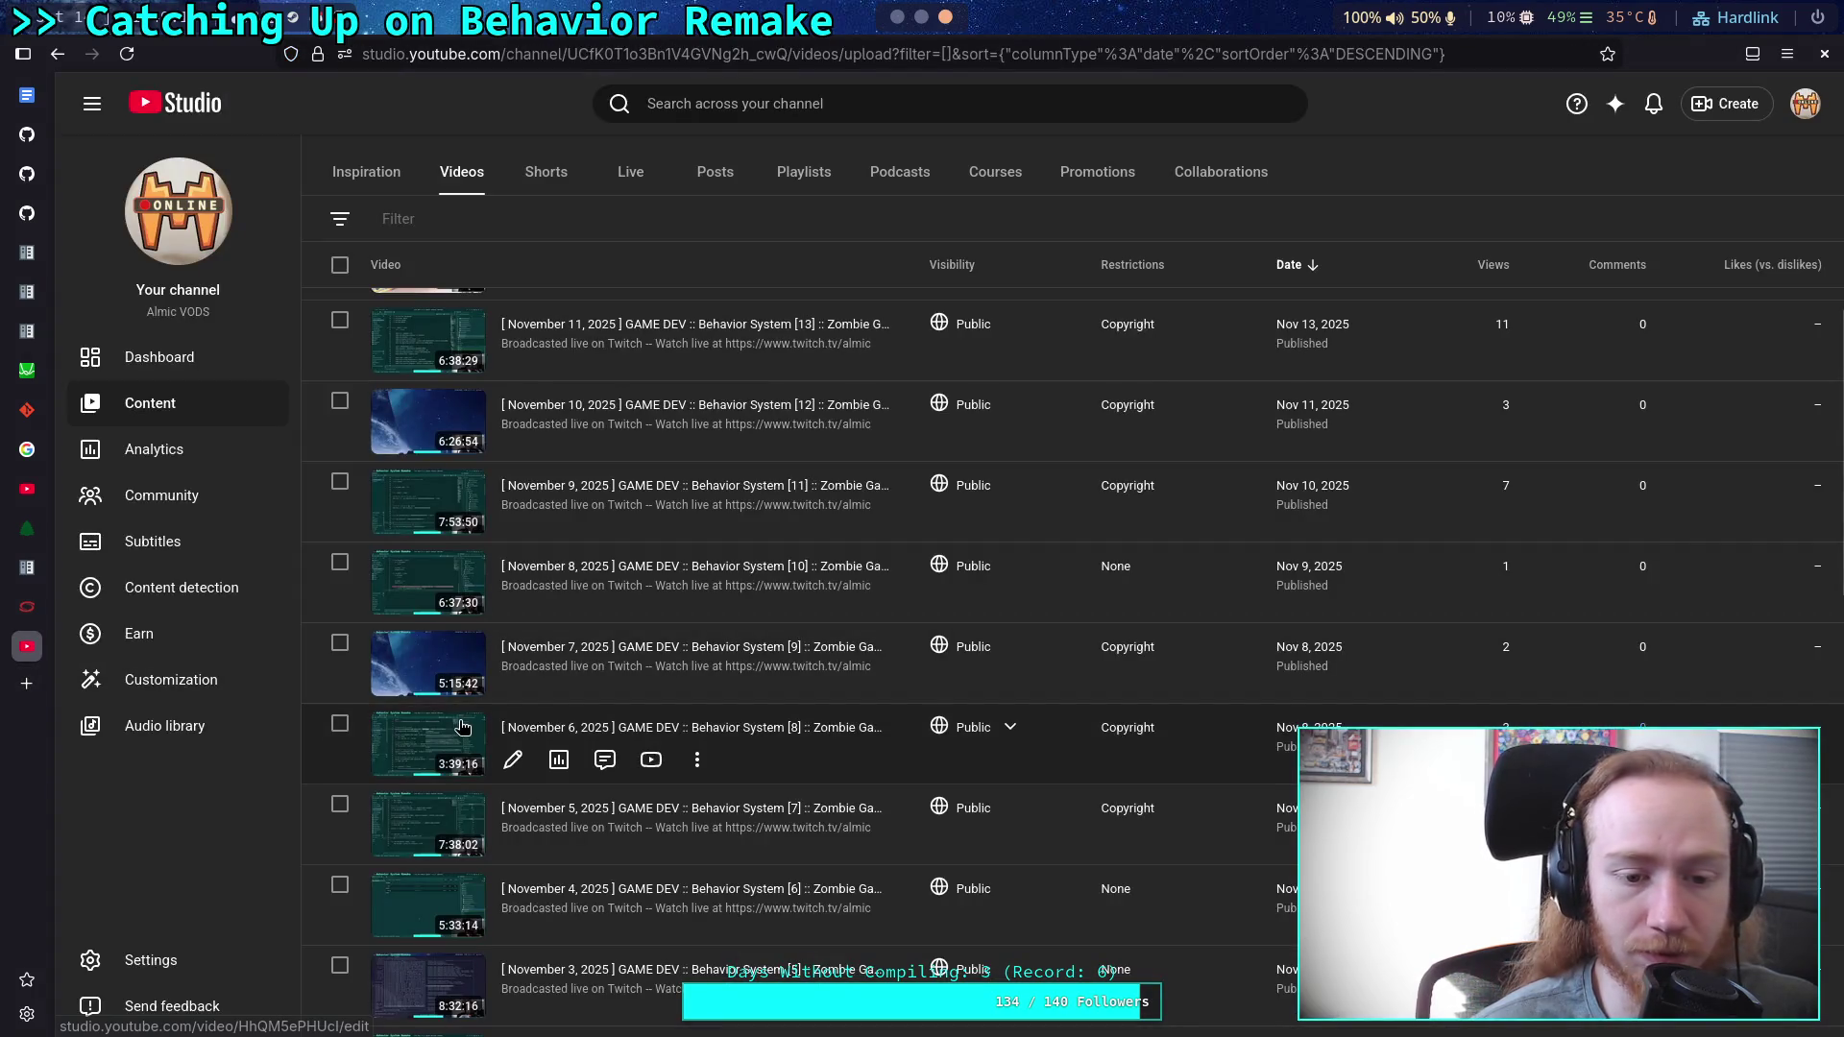
{"action": "scroll", "coordinate": [622, 759], "scroll_direction": "down", "scroll_amount": 5}
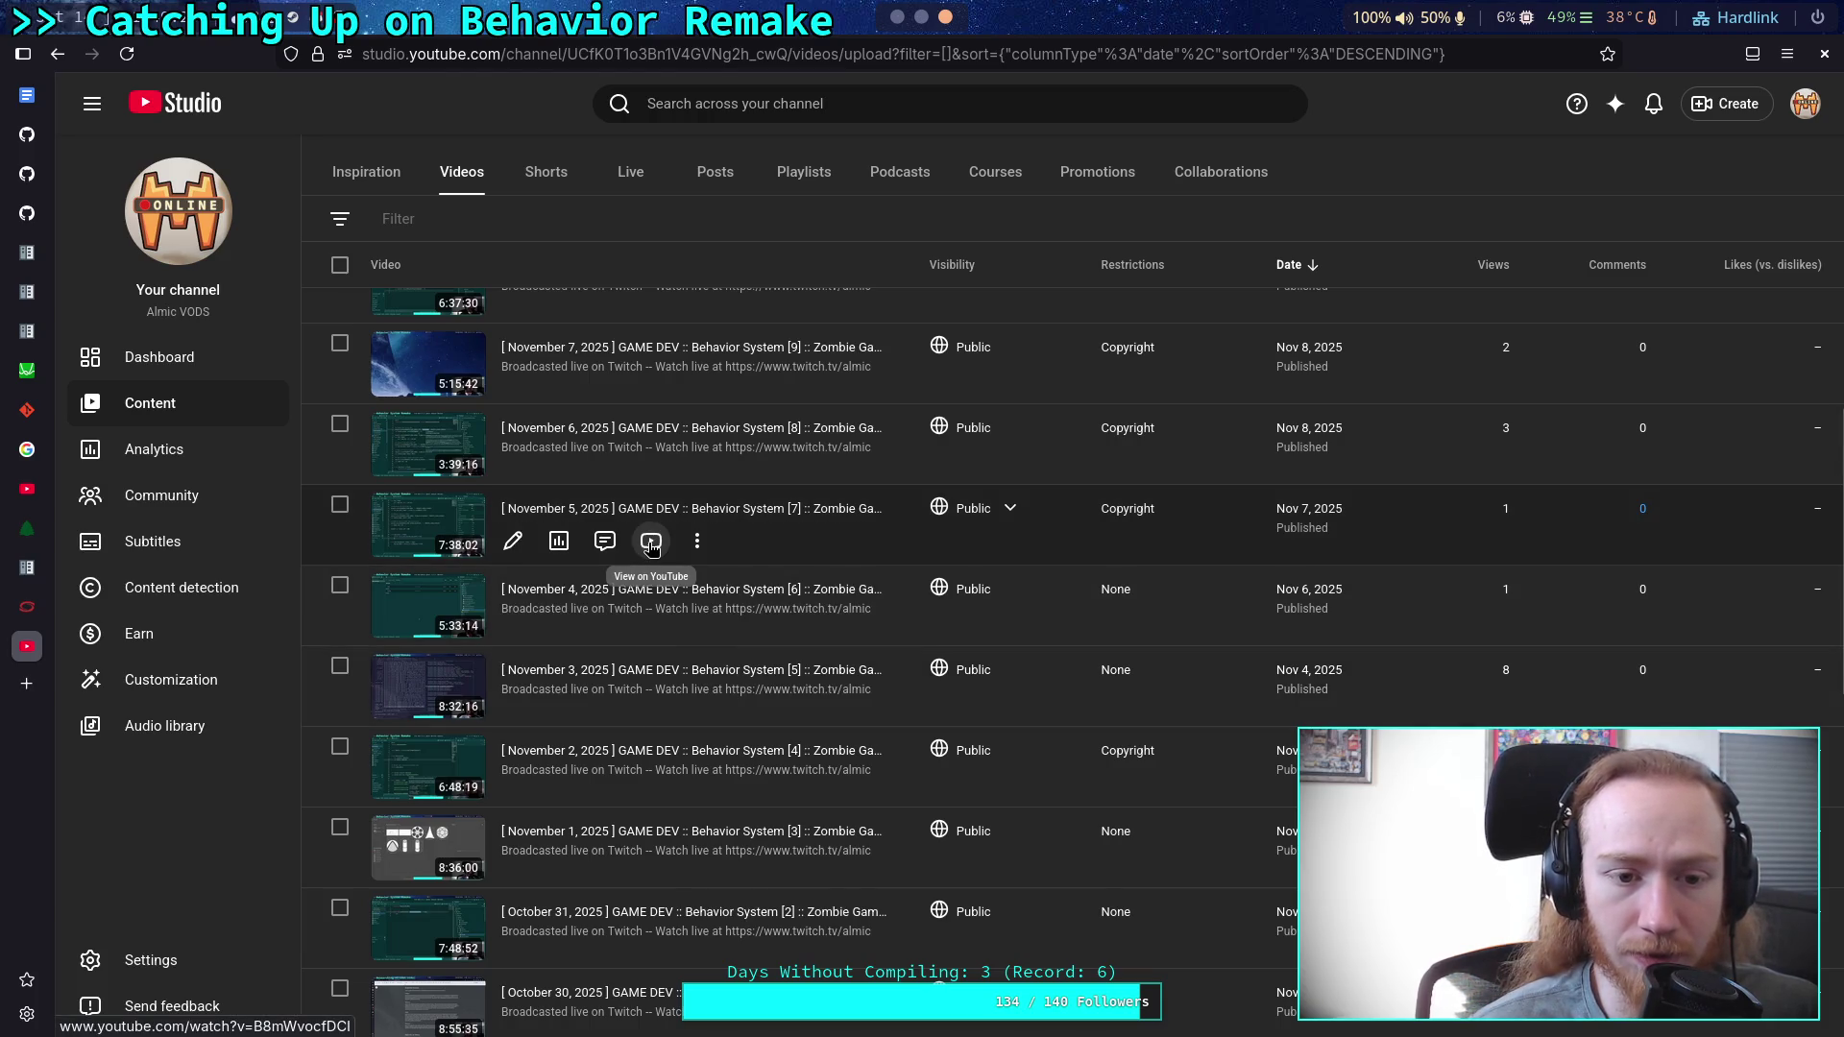
Check the November 5 Behavior System [7] VOD paused at 17:56, then close it.
{"action": "left_click", "coordinate": [650, 541]}
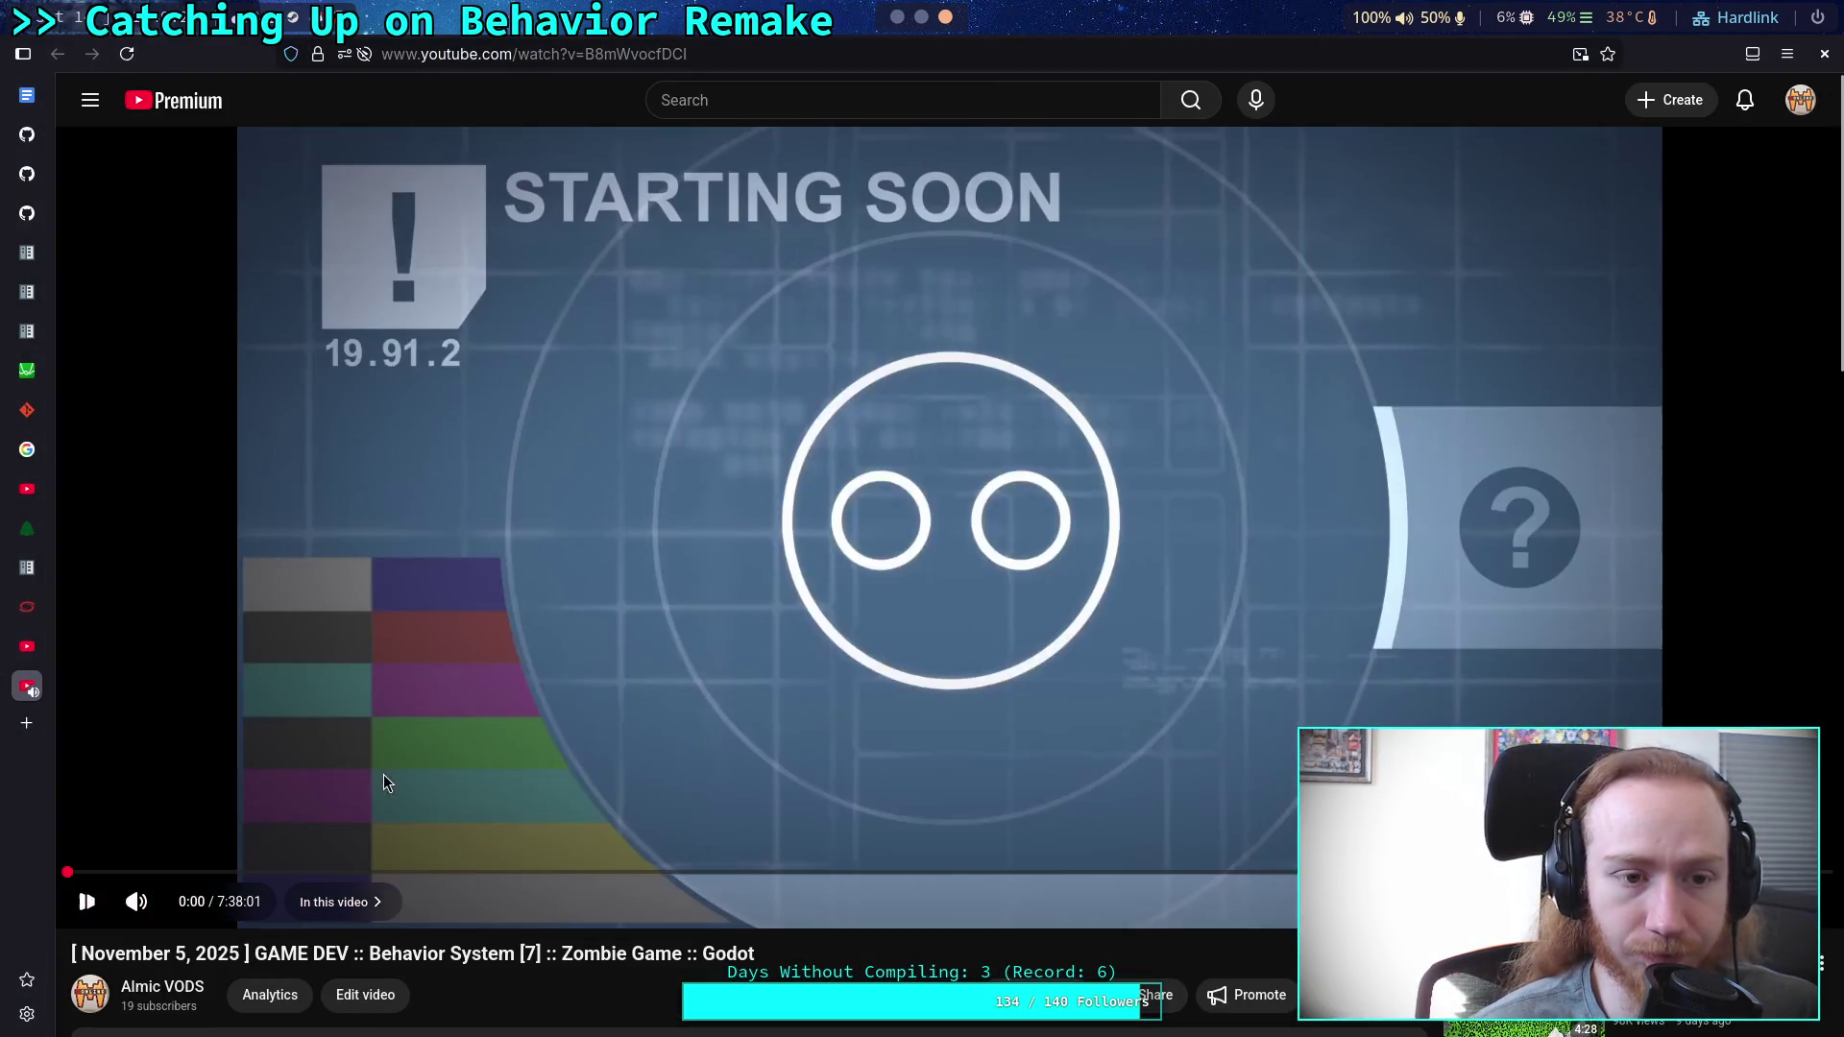
{"action": "left_click", "coordinate": [136, 872]}
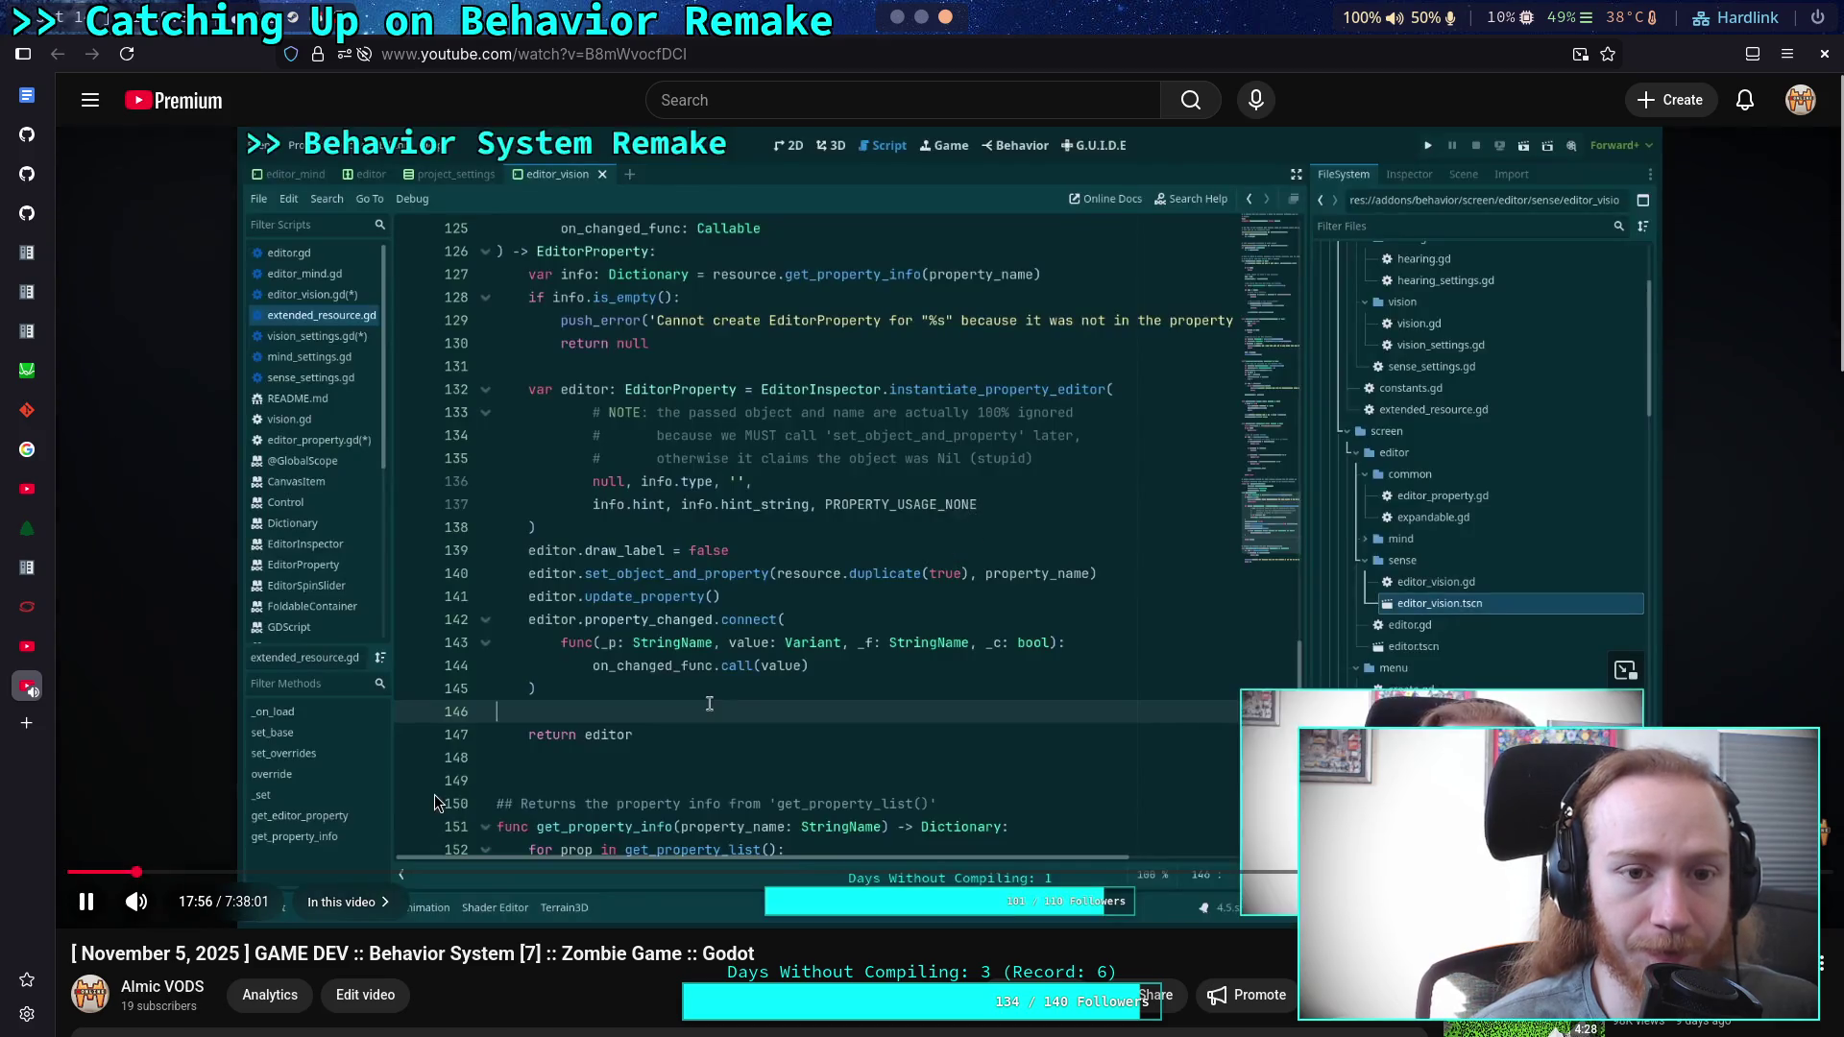
{"action": "left_click", "coordinate": [440, 793]}
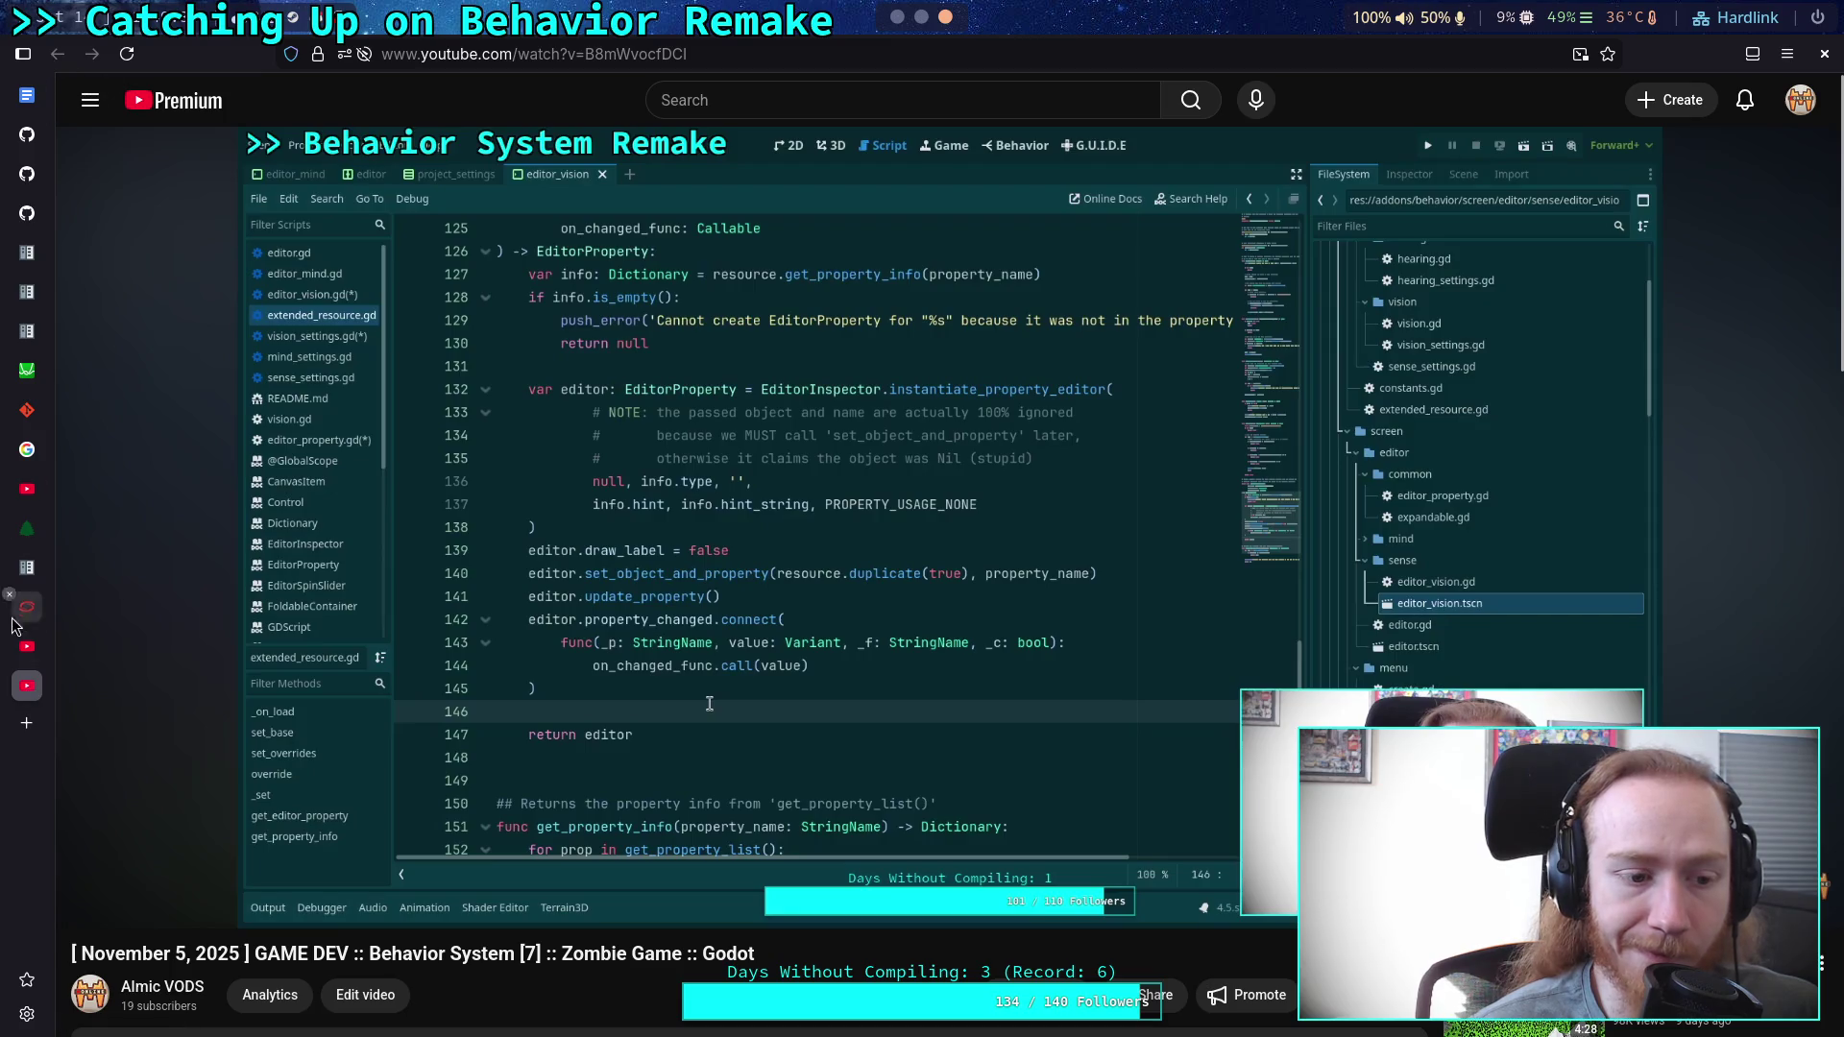
{"action": "left_click", "coordinate": [9, 672]}
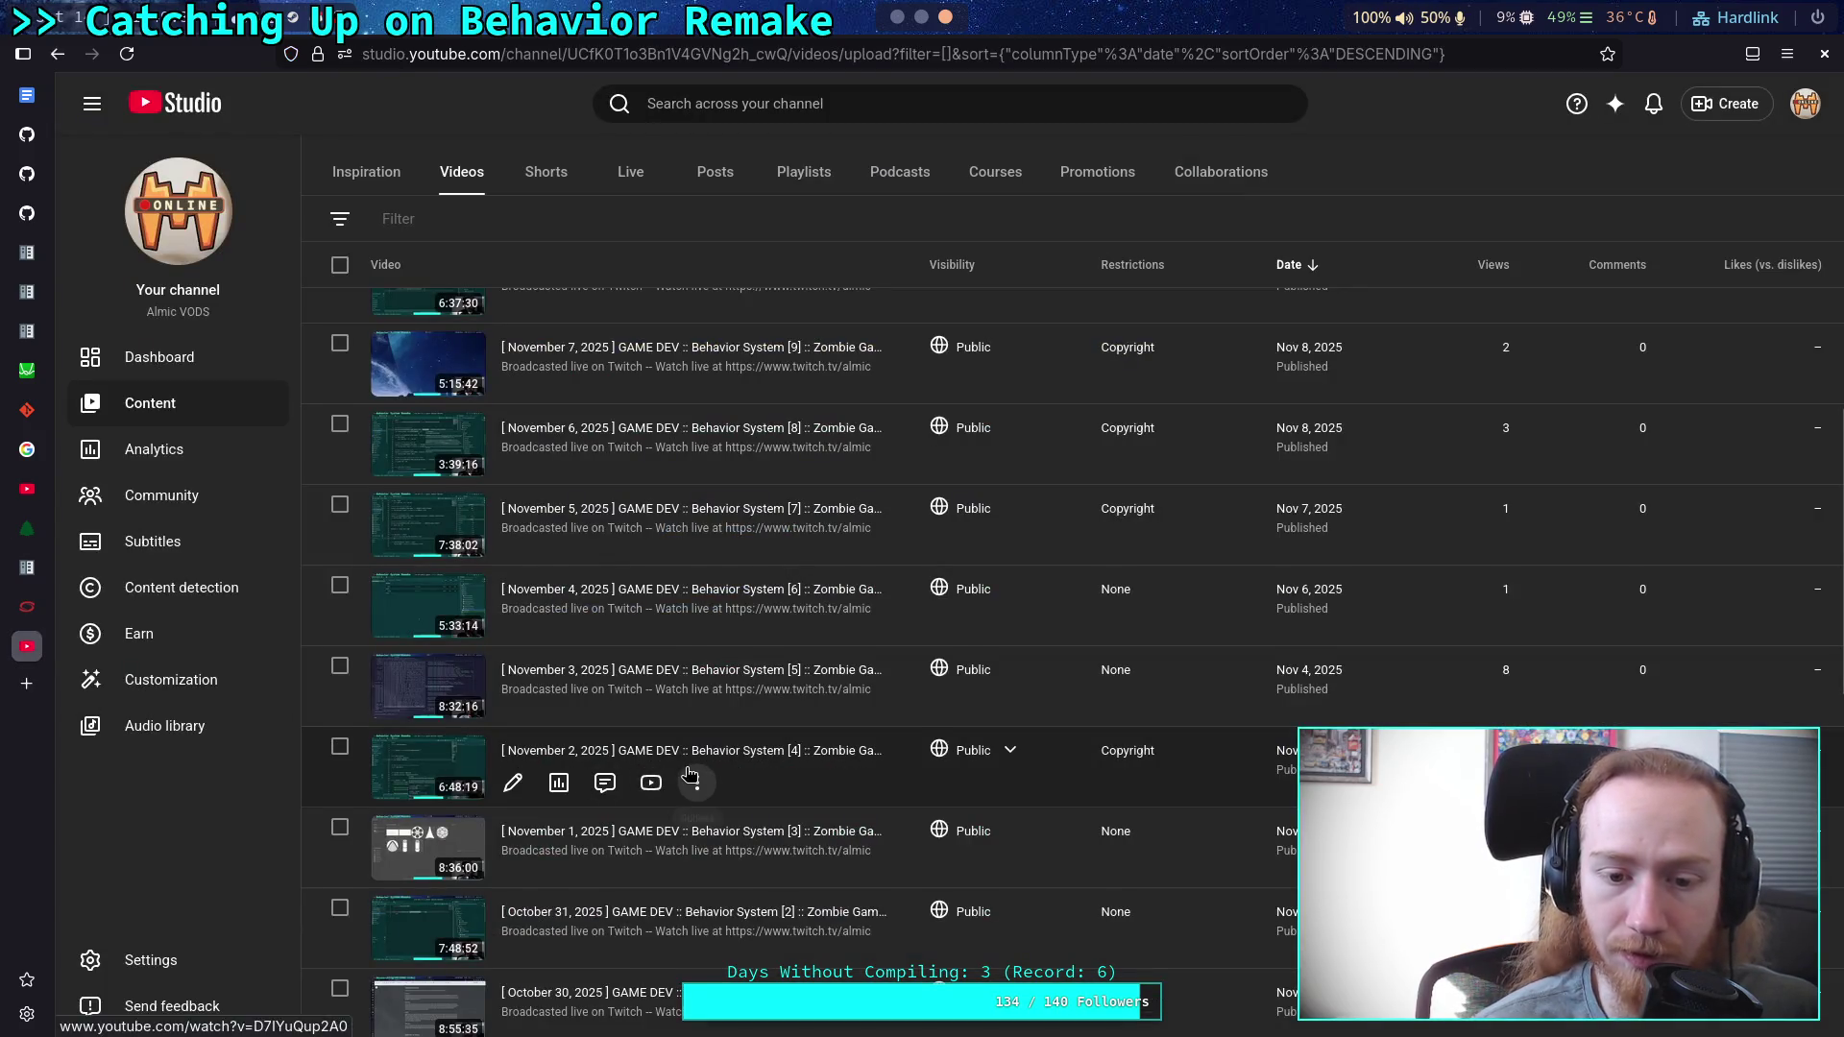
Open the November 4 Behavior System [6] VOD and jump to 12:31.
{"action": "scroll", "coordinate": [689, 774], "scroll_direction": "down", "scroll_amount": 1}
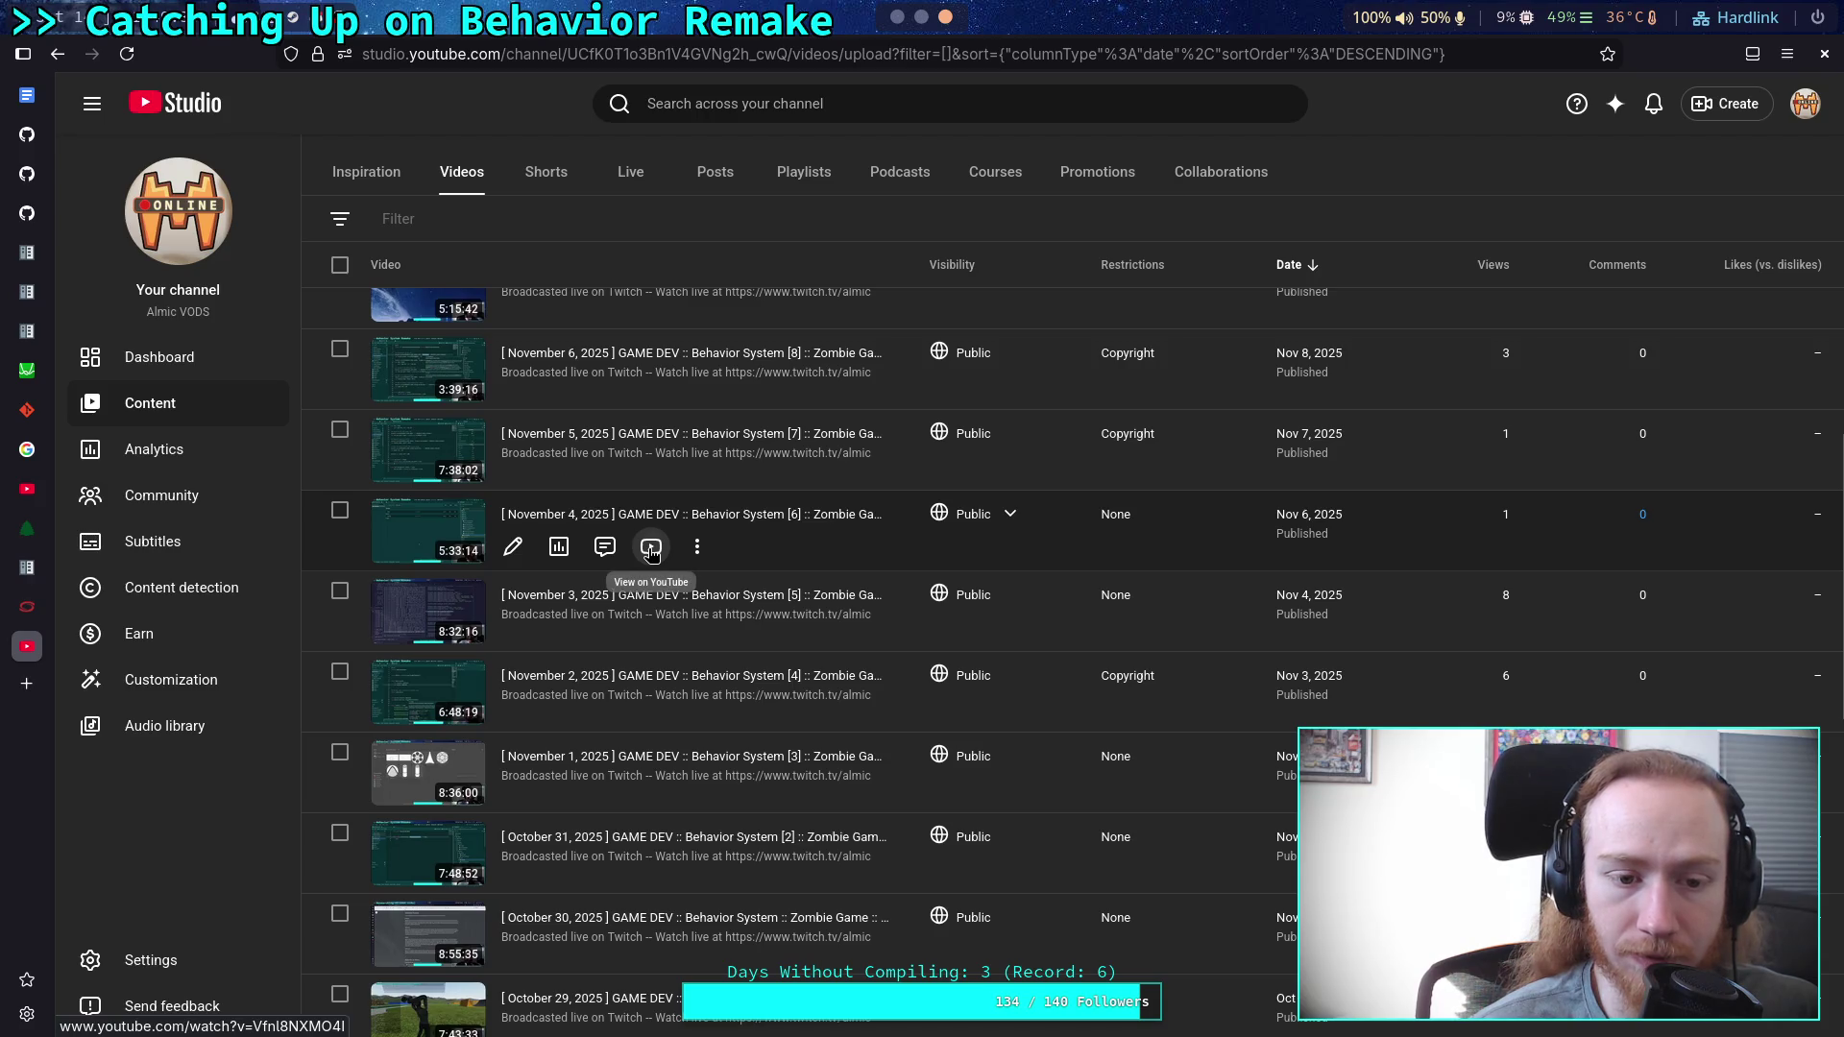
{"action": "left_click", "coordinate": [651, 549]}
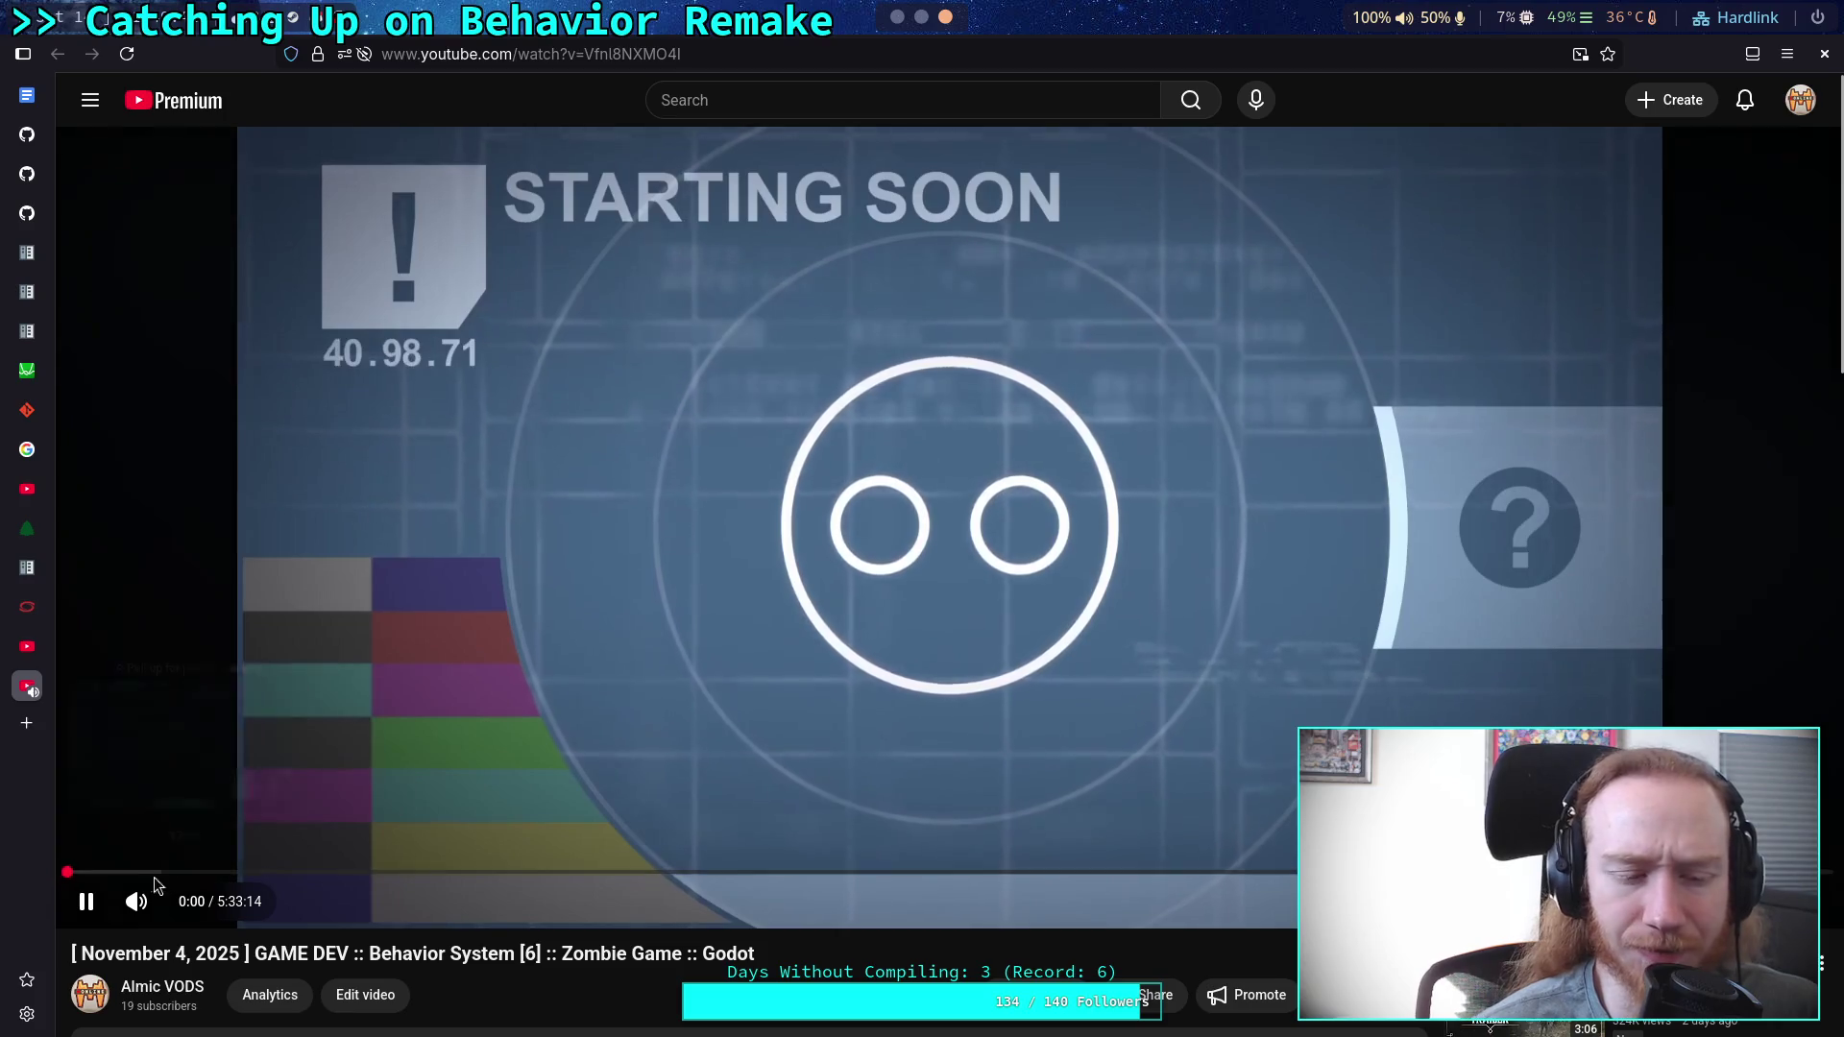
{"action": "left_click", "coordinate": [134, 873]}
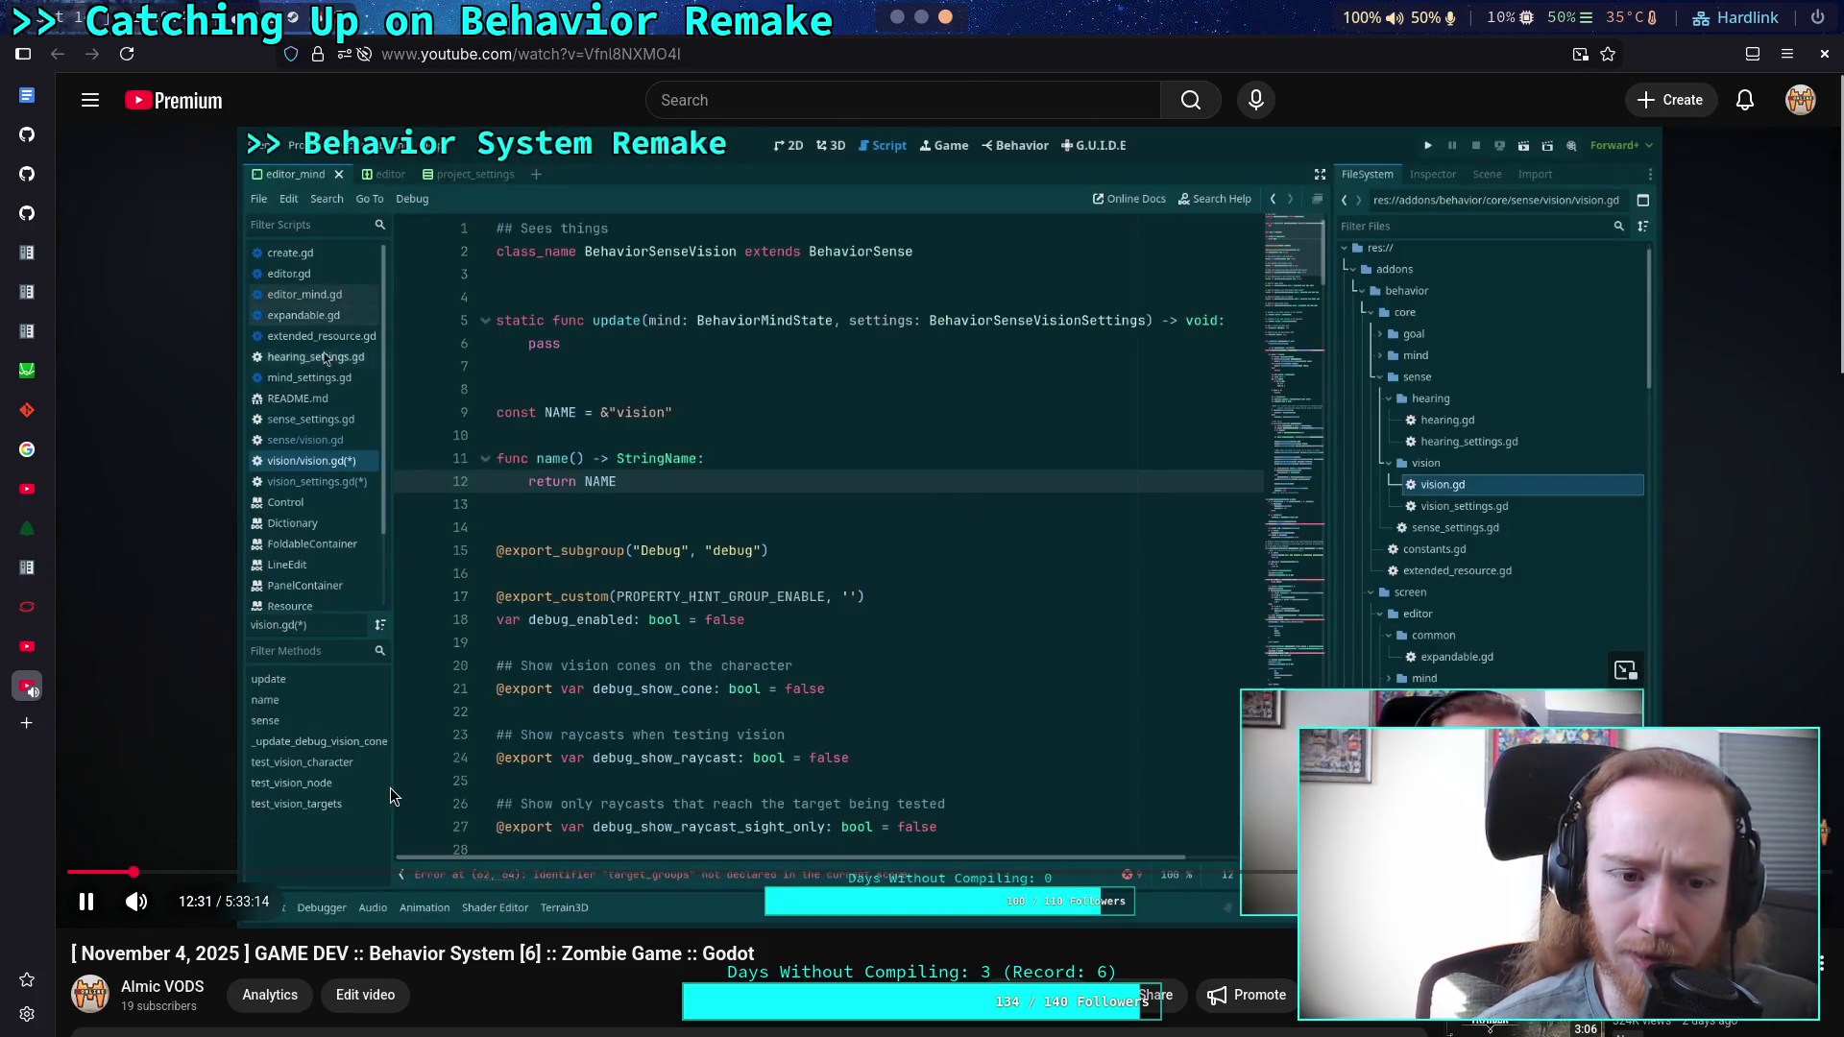
Pause the November 4 VOD and rewind it with the keyboard to around 11:23.
{"action": "left_click", "coordinate": [389, 787]}
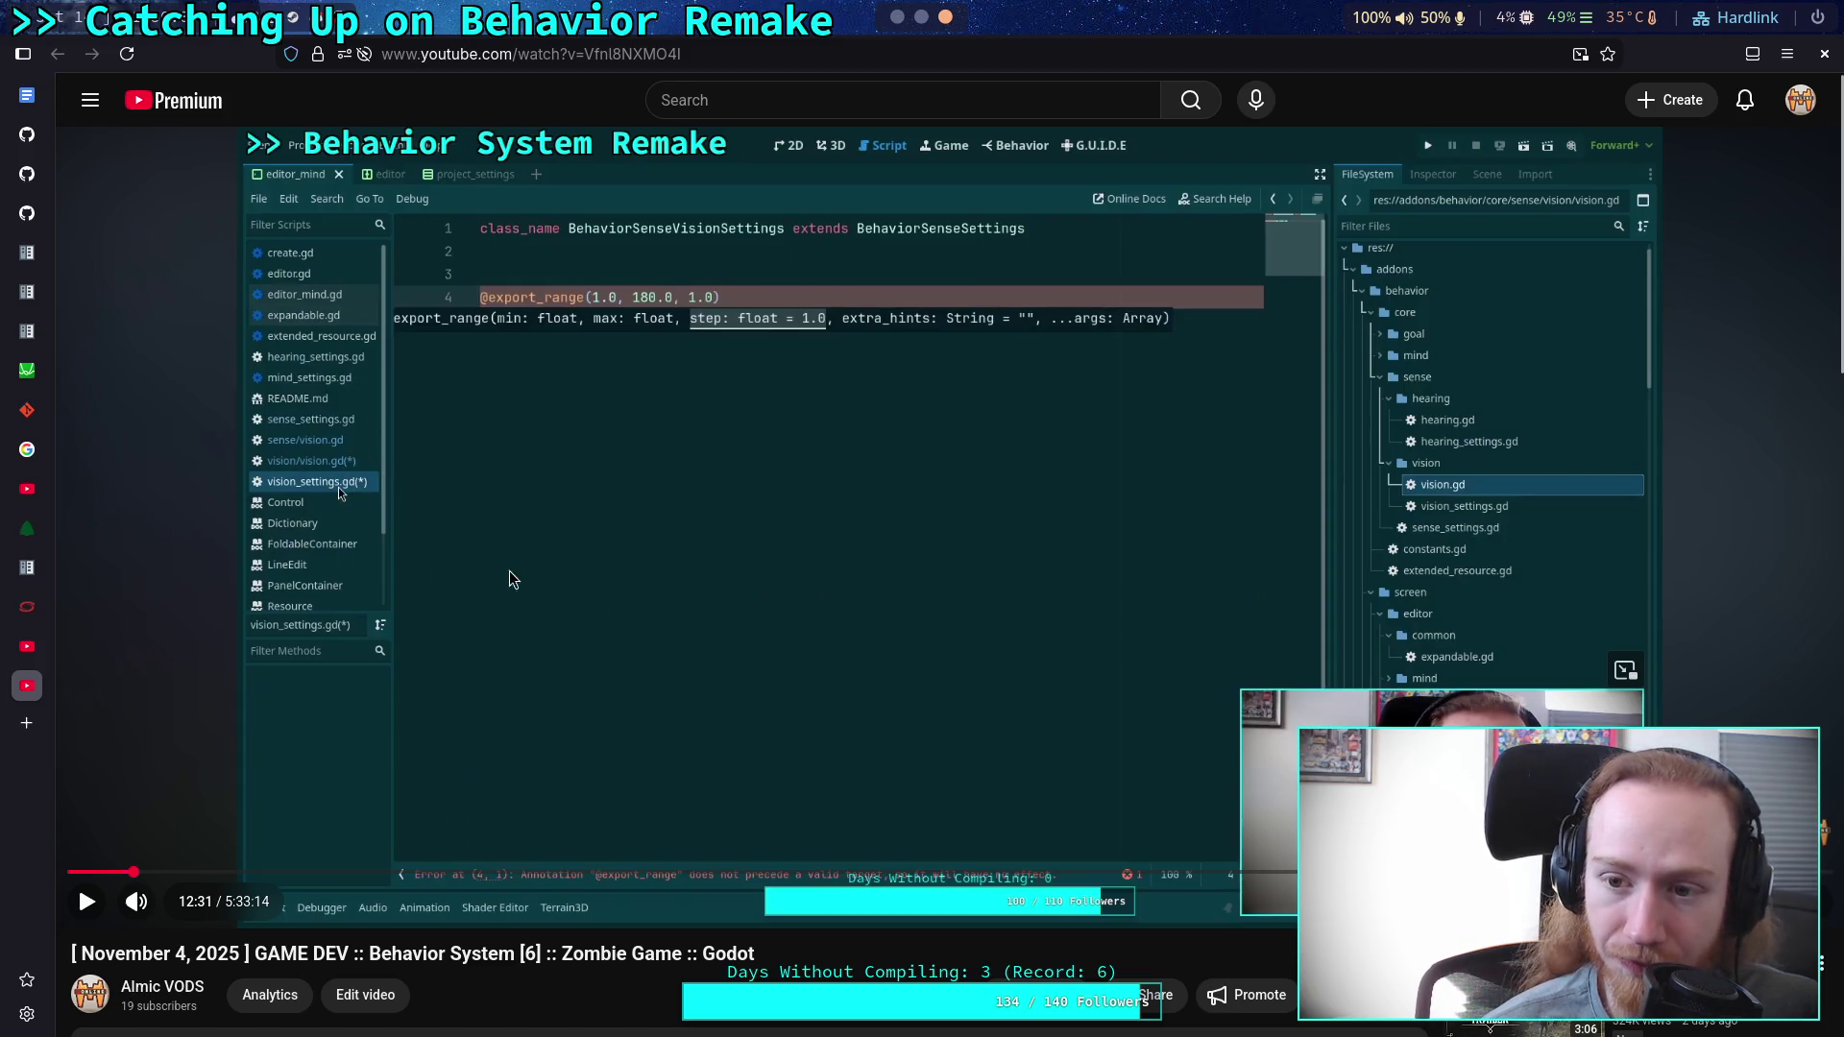
{"action": "key", "text": "k"}
{"action": "key", "text": "Left"}
{"action": "key", "text": "Left"}
{"action": "key", "text": "Left"}
{"action": "key", "text": "Left"}
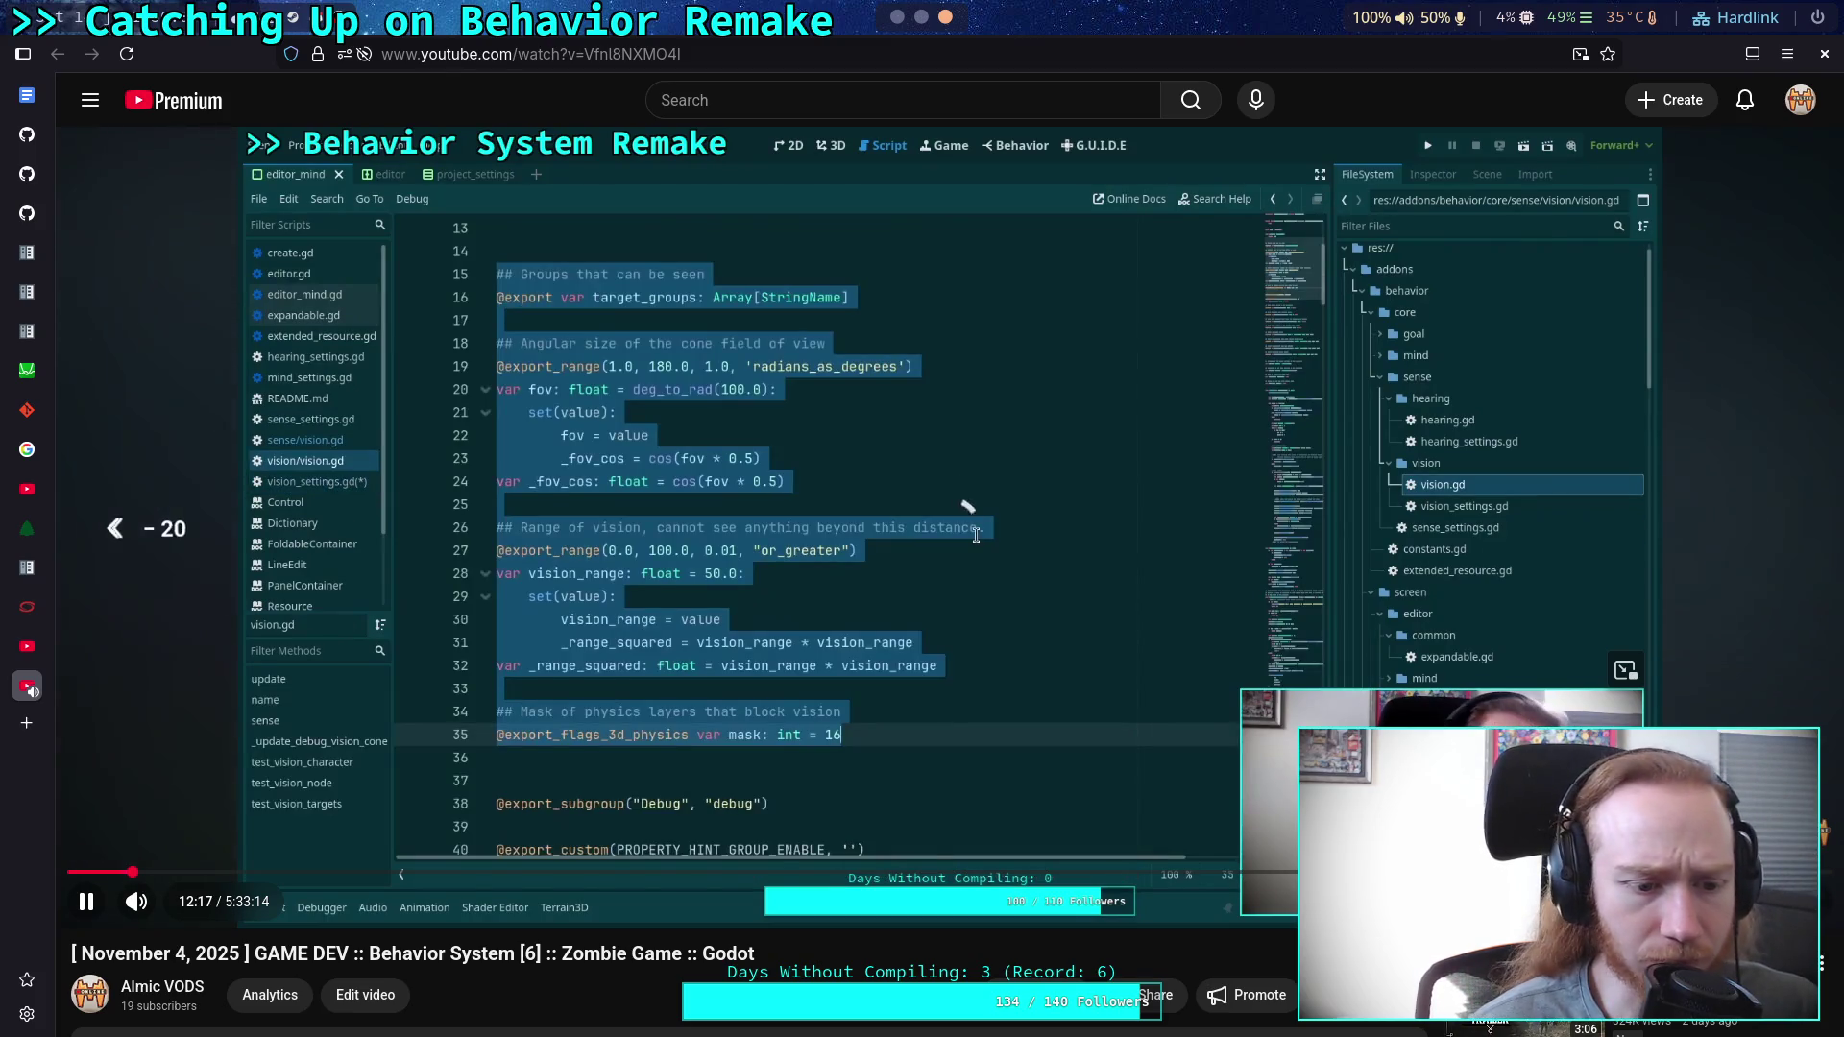
{"action": "key", "text": "Left"}
{"action": "key", "text": "Left"}
{"action": "key", "text": "Left"}
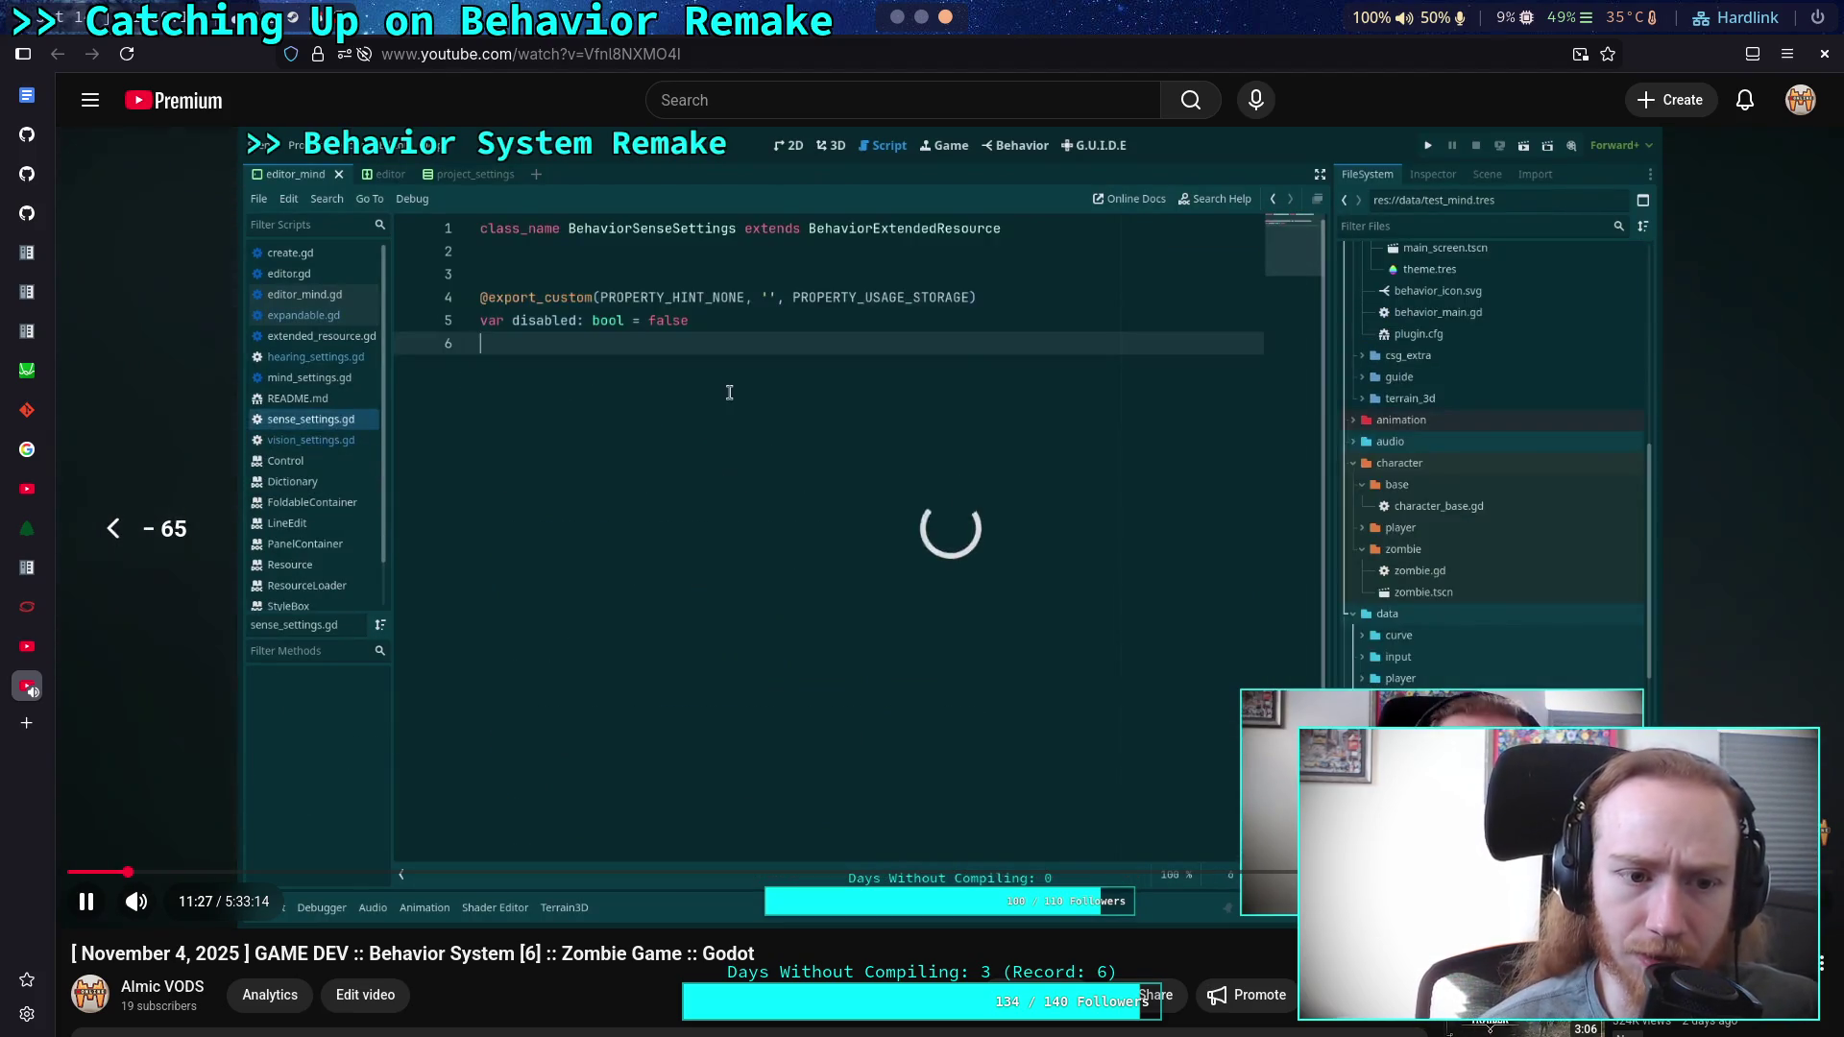
{"action": "key", "text": "Left"}
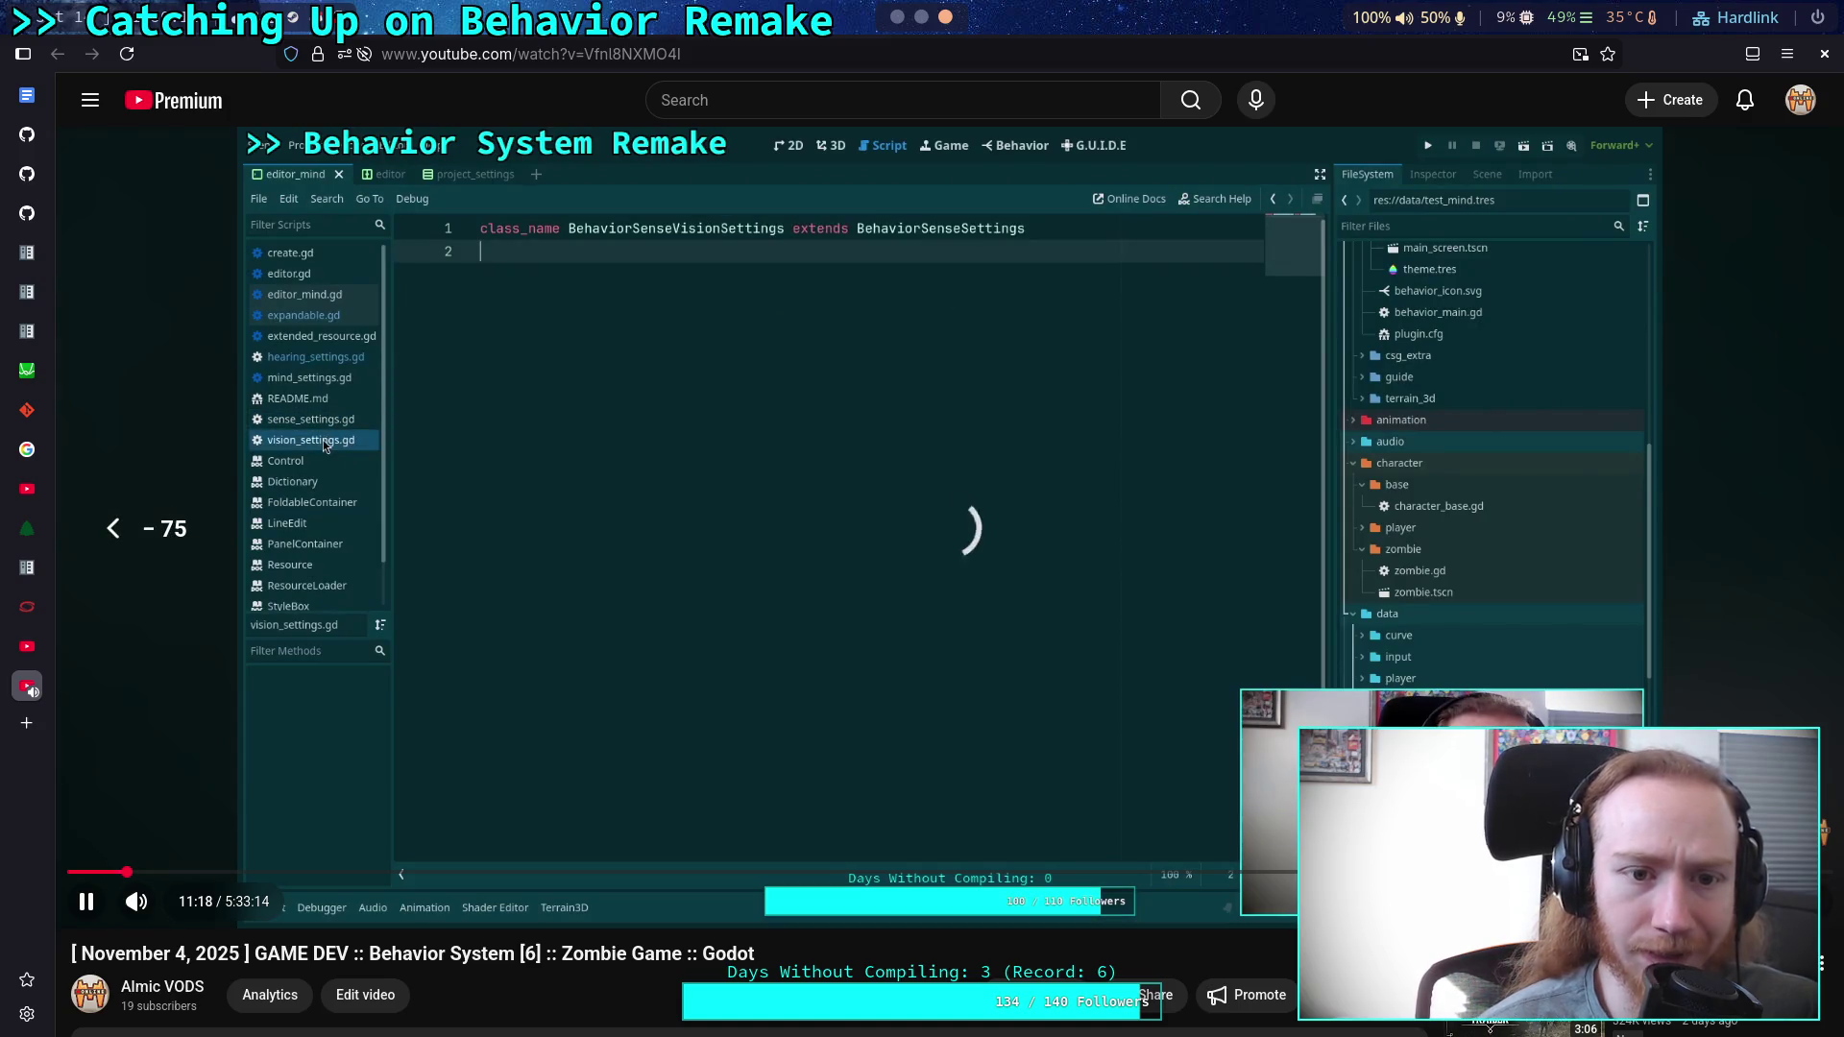
{"action": "key", "text": "Left"}
{"action": "key", "text": "Left"}
{"action": "key", "text": "Left"}
{"action": "key", "text": "Left"}
{"action": "key", "text": "space"}
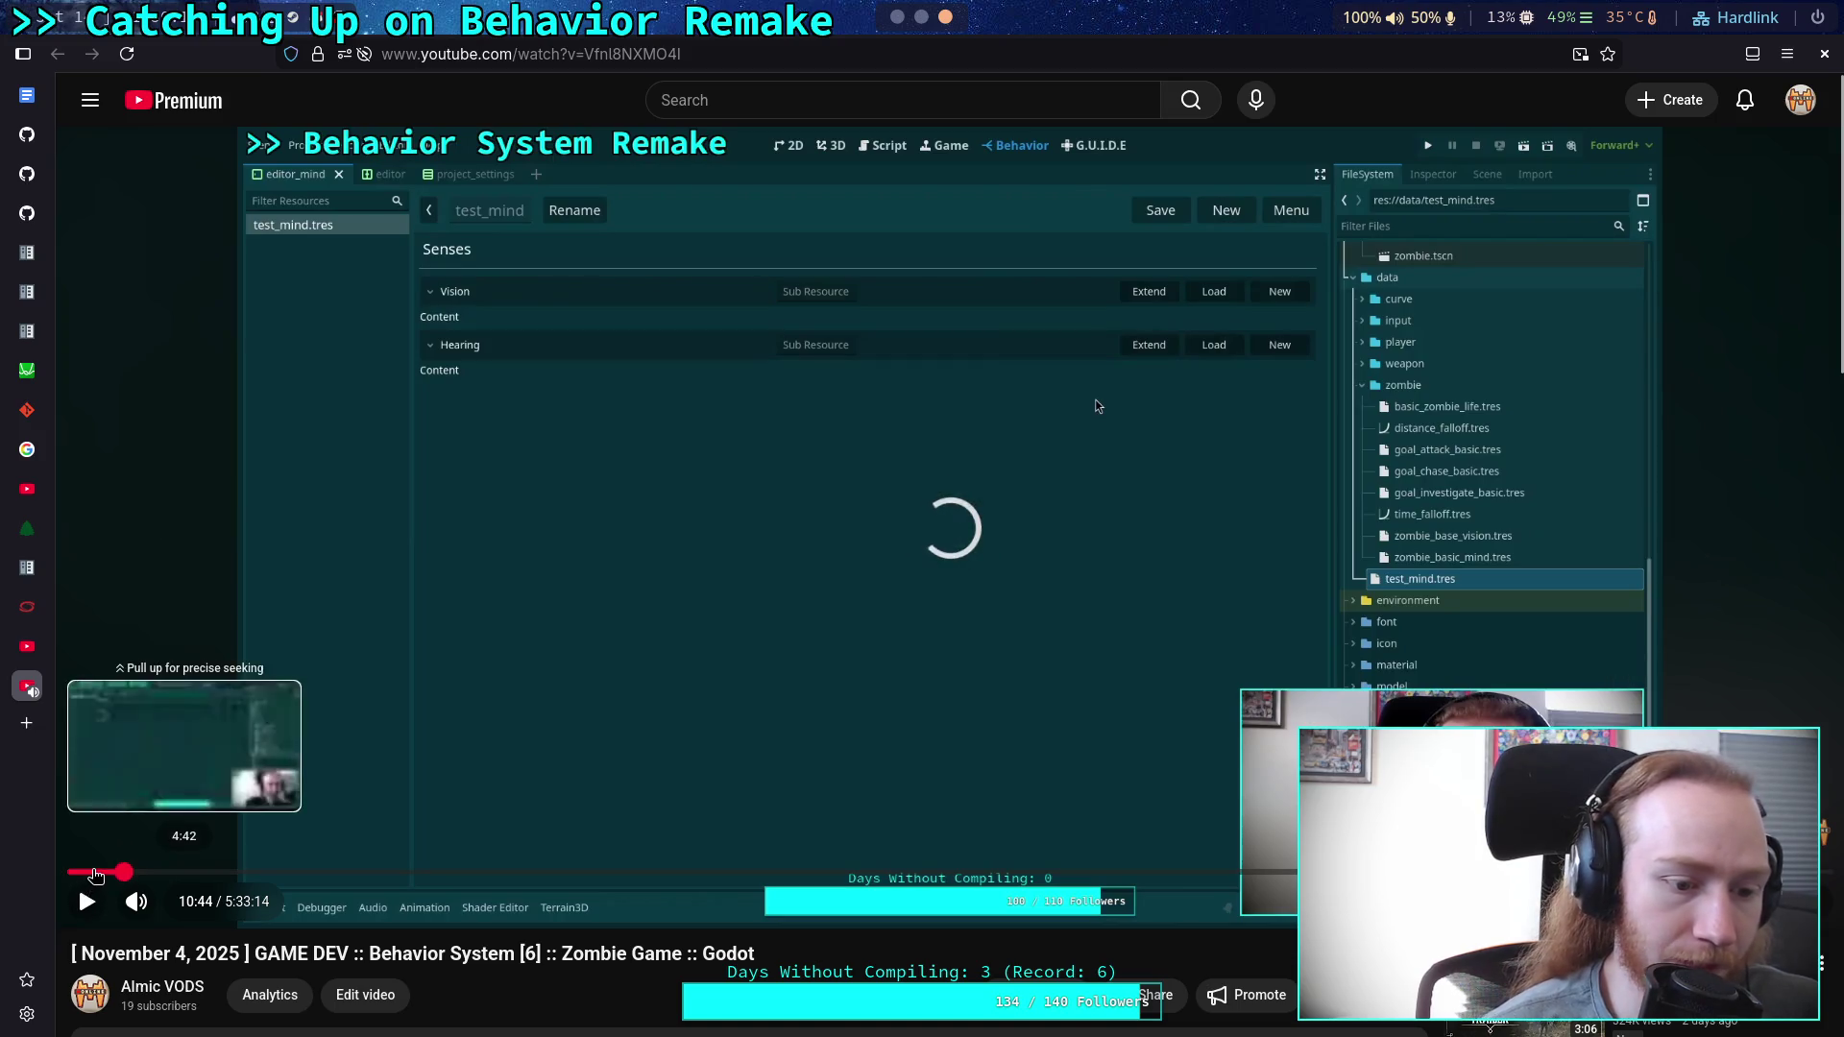
Jump back to about 2:43 near the start and keep the VOD playing.
{"action": "left_click", "coordinate": [83, 871]}
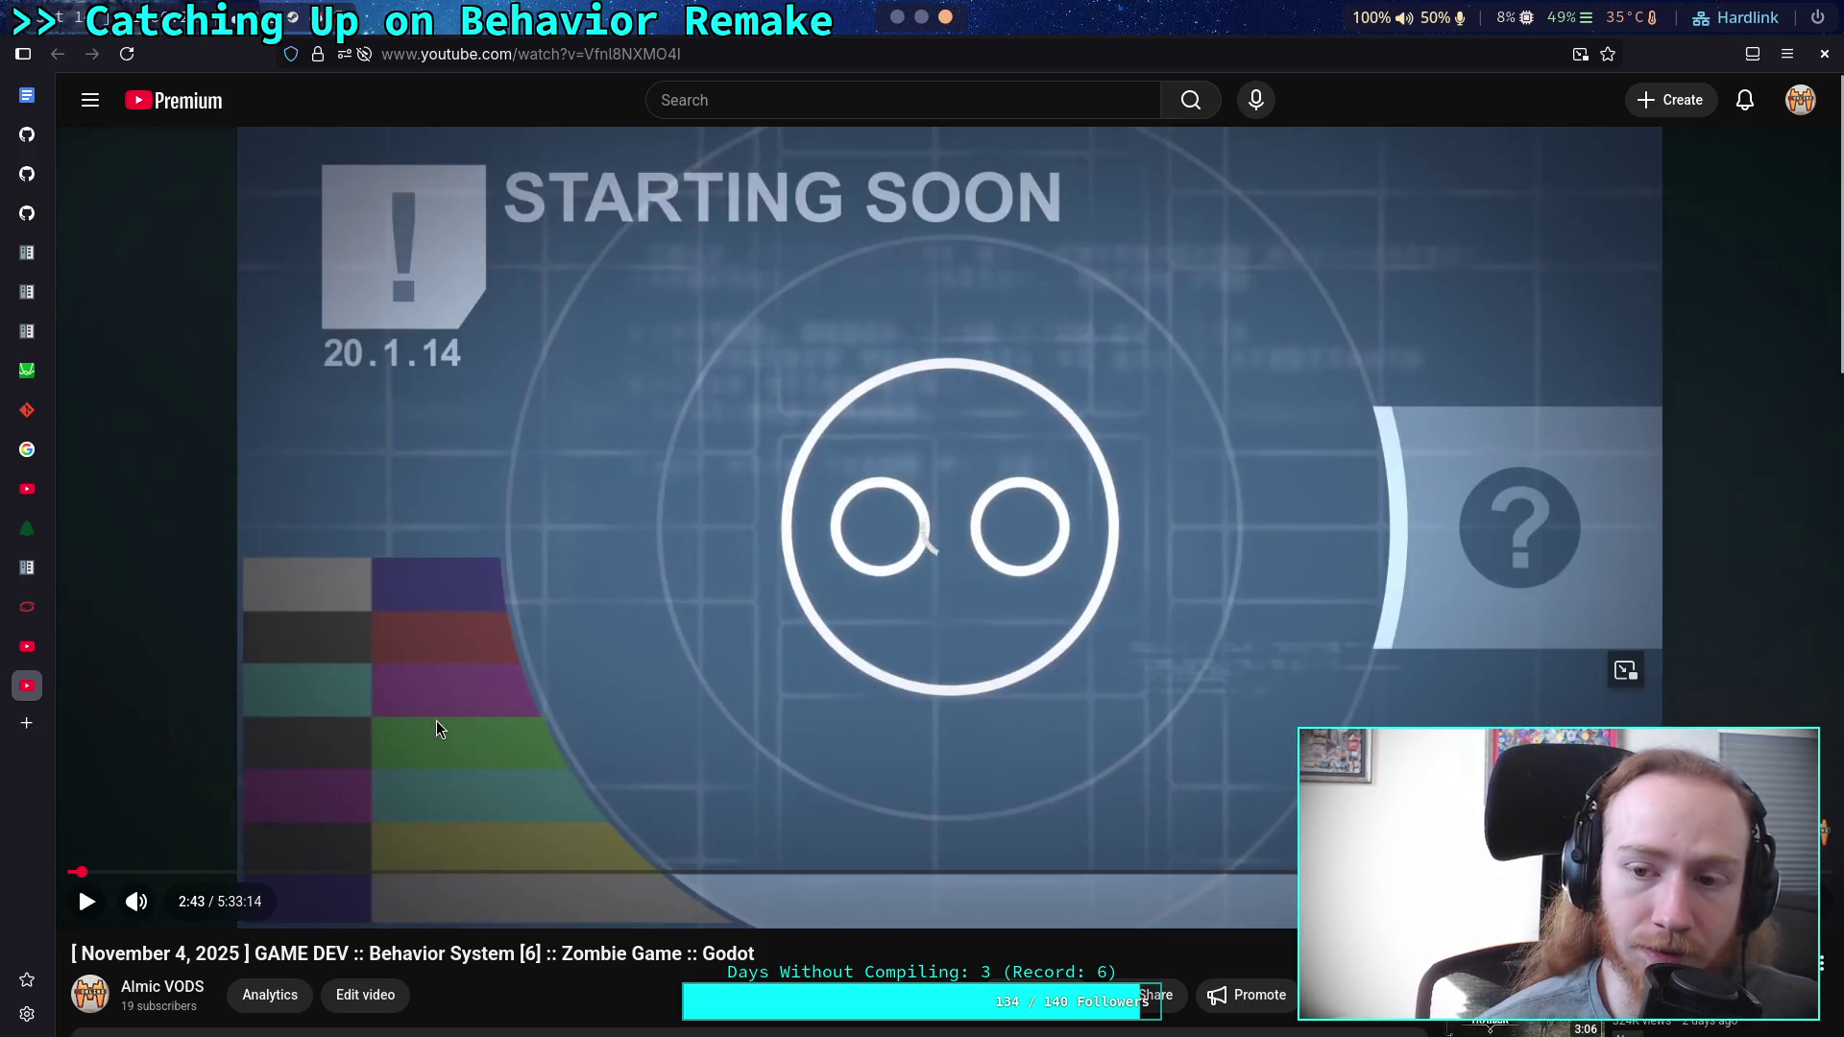
{"action": "left_click", "coordinate": [439, 722]}
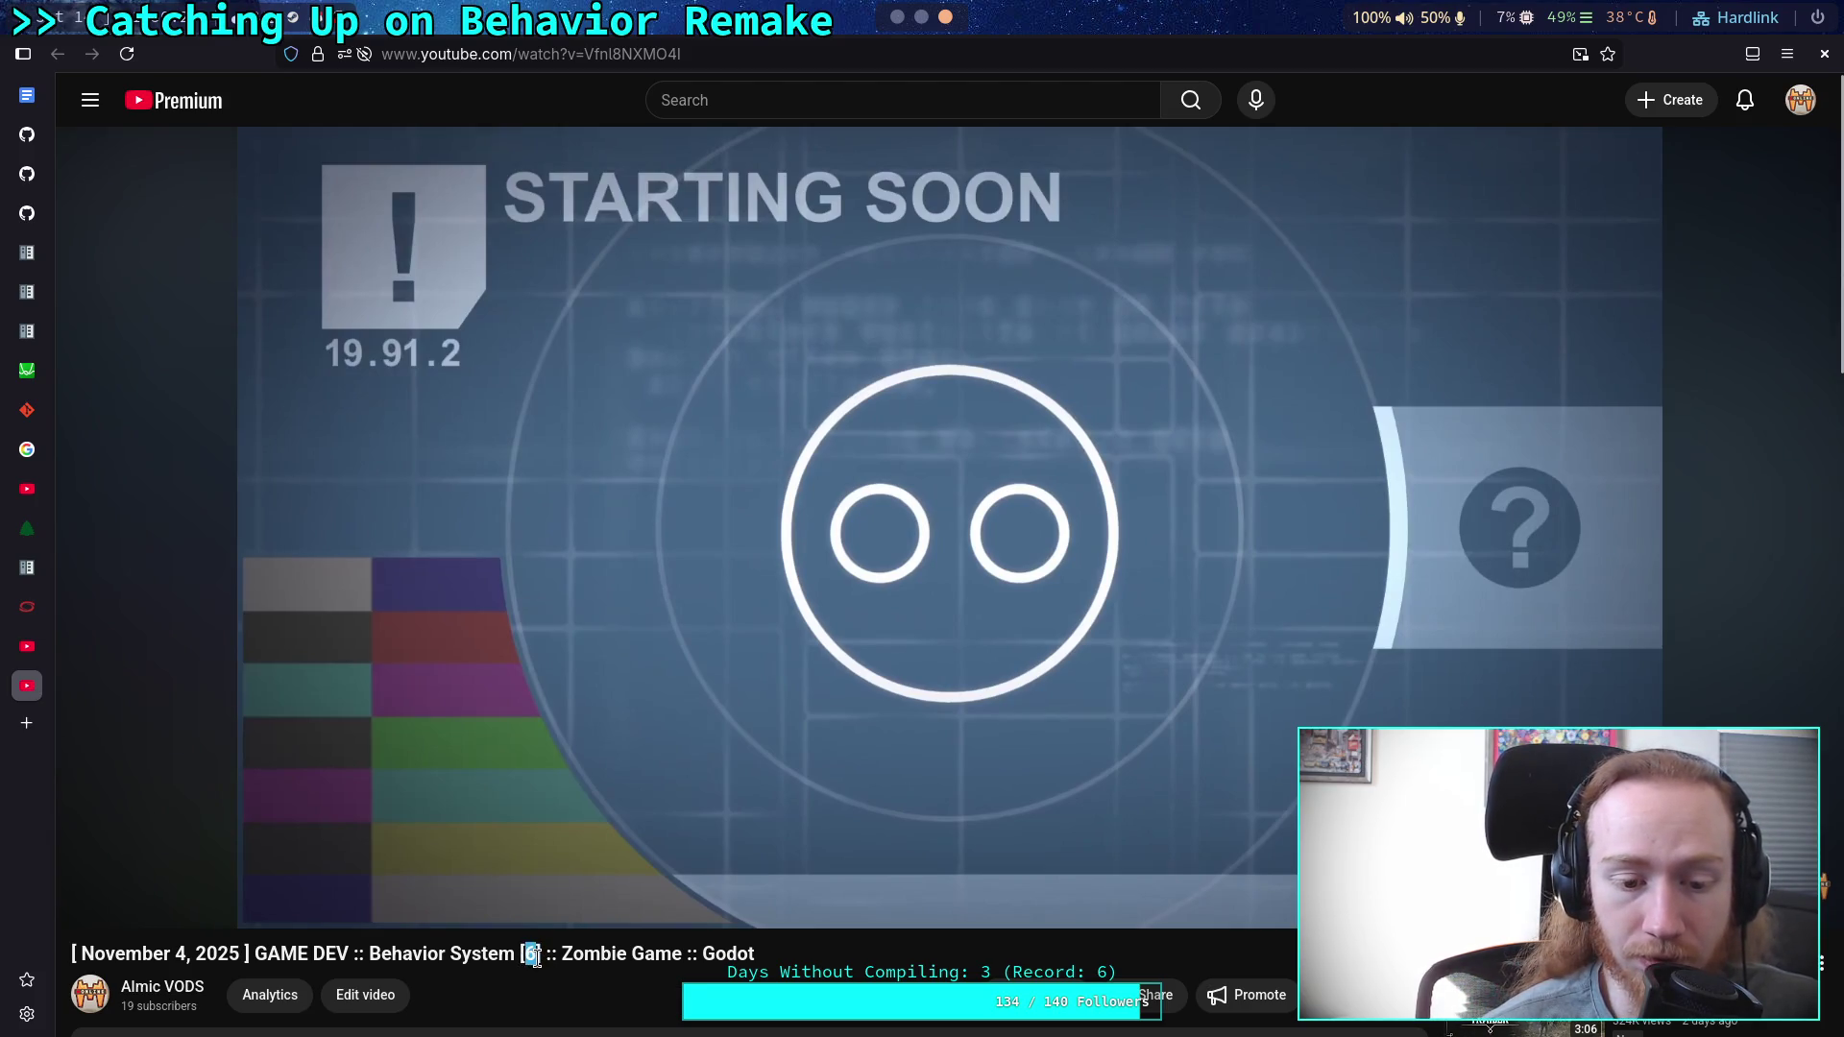
{"action": "left_click", "coordinate": [511, 765]}
{"action": "left_click", "coordinate": [573, 812]}
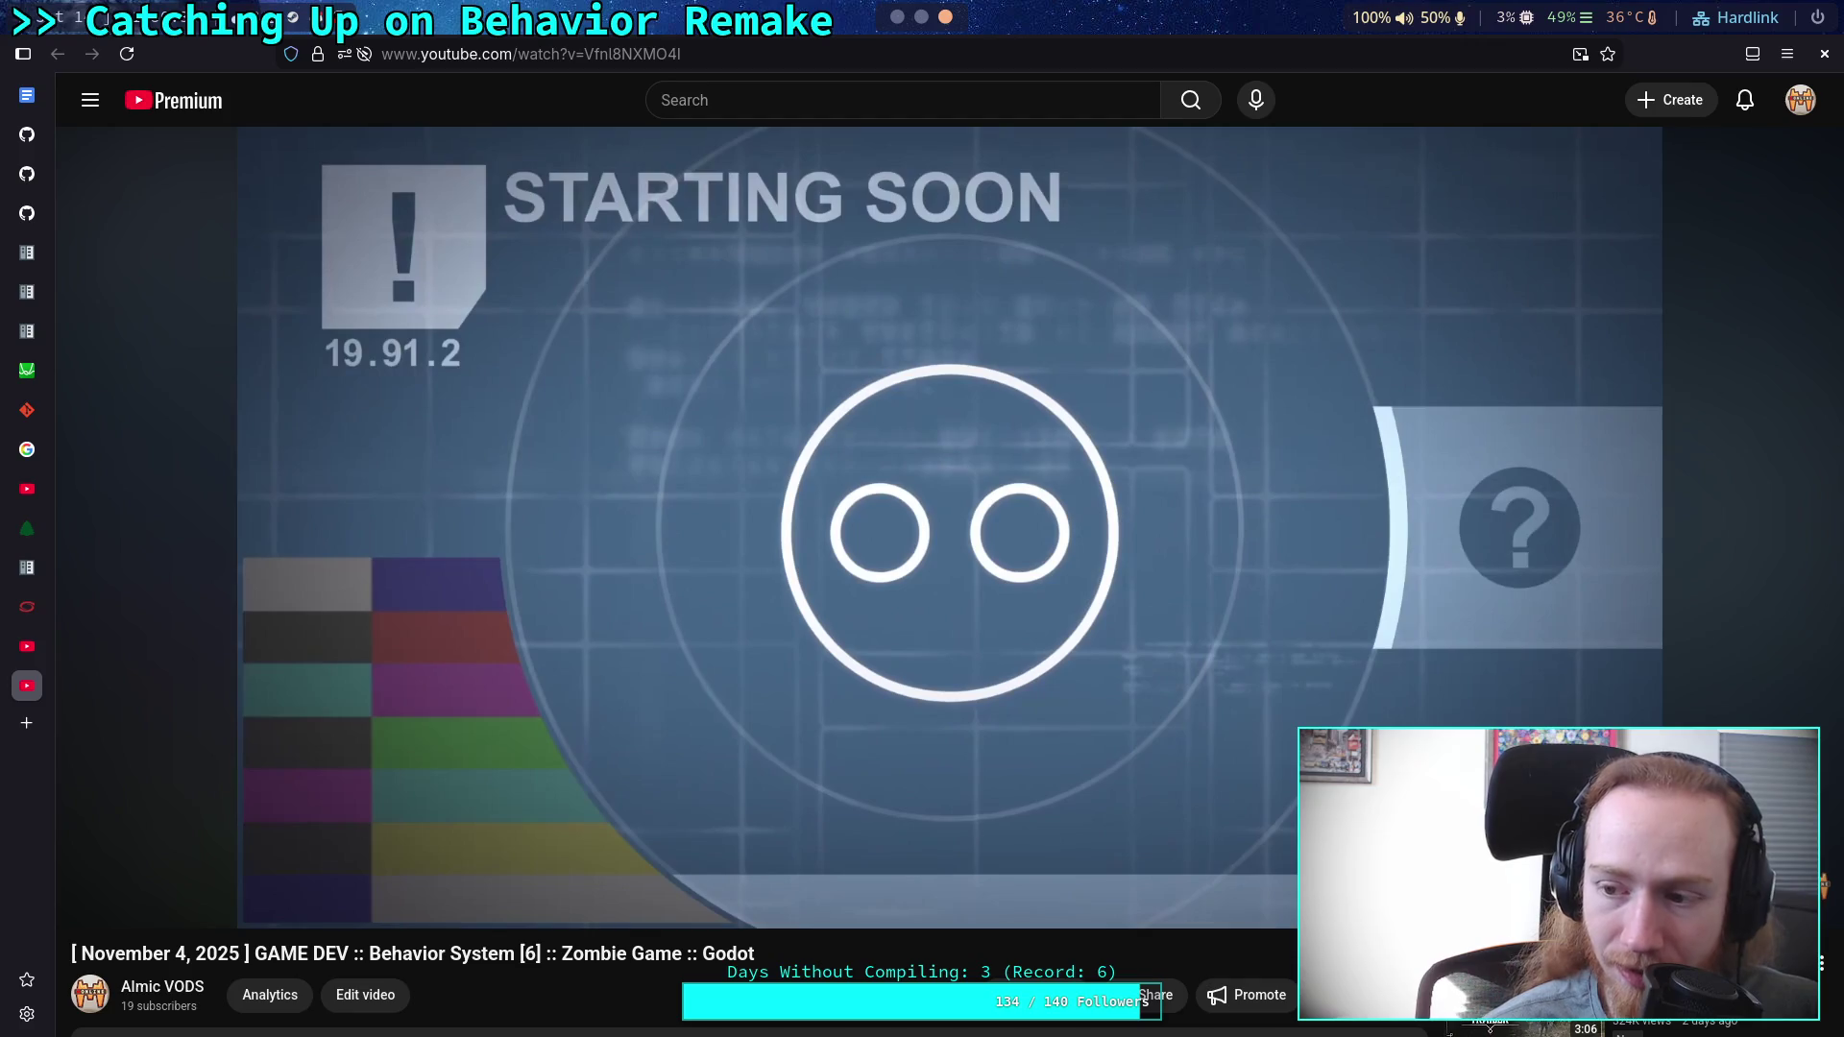
{"action": "key", "text": "space"}
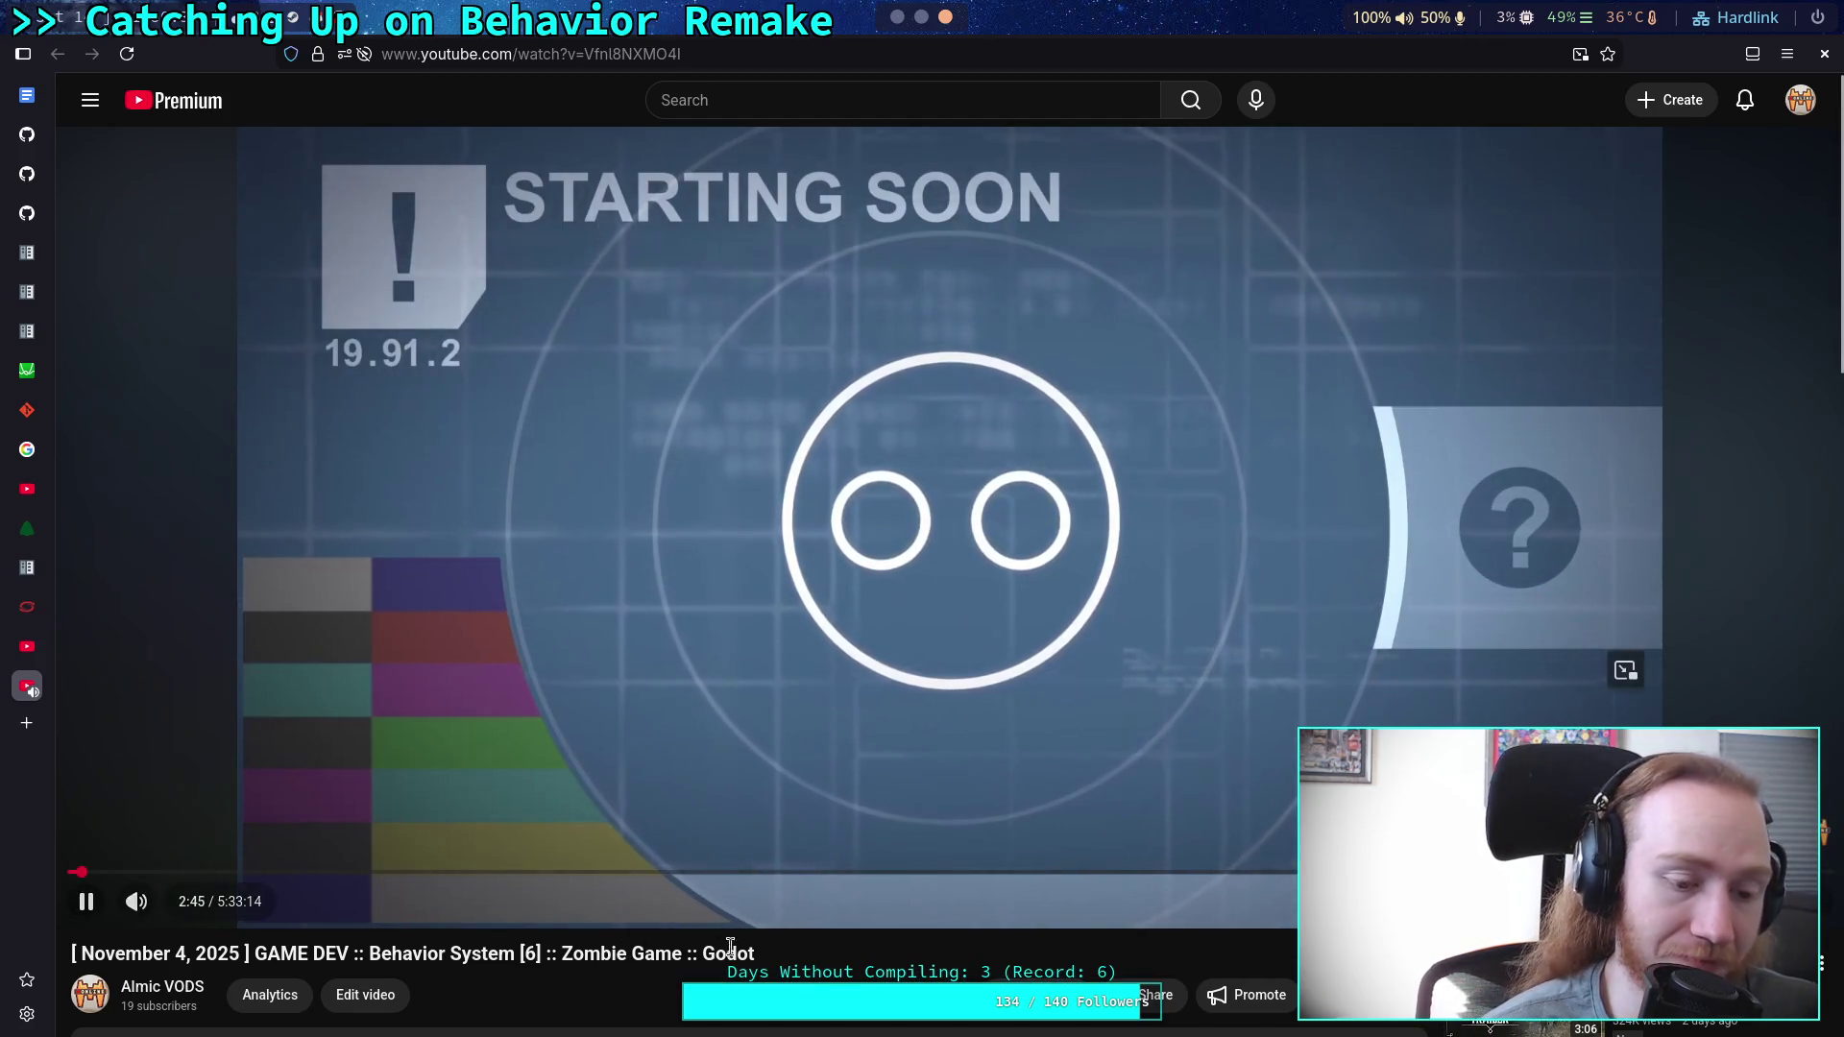
{"action": "key", "text": "Right"}
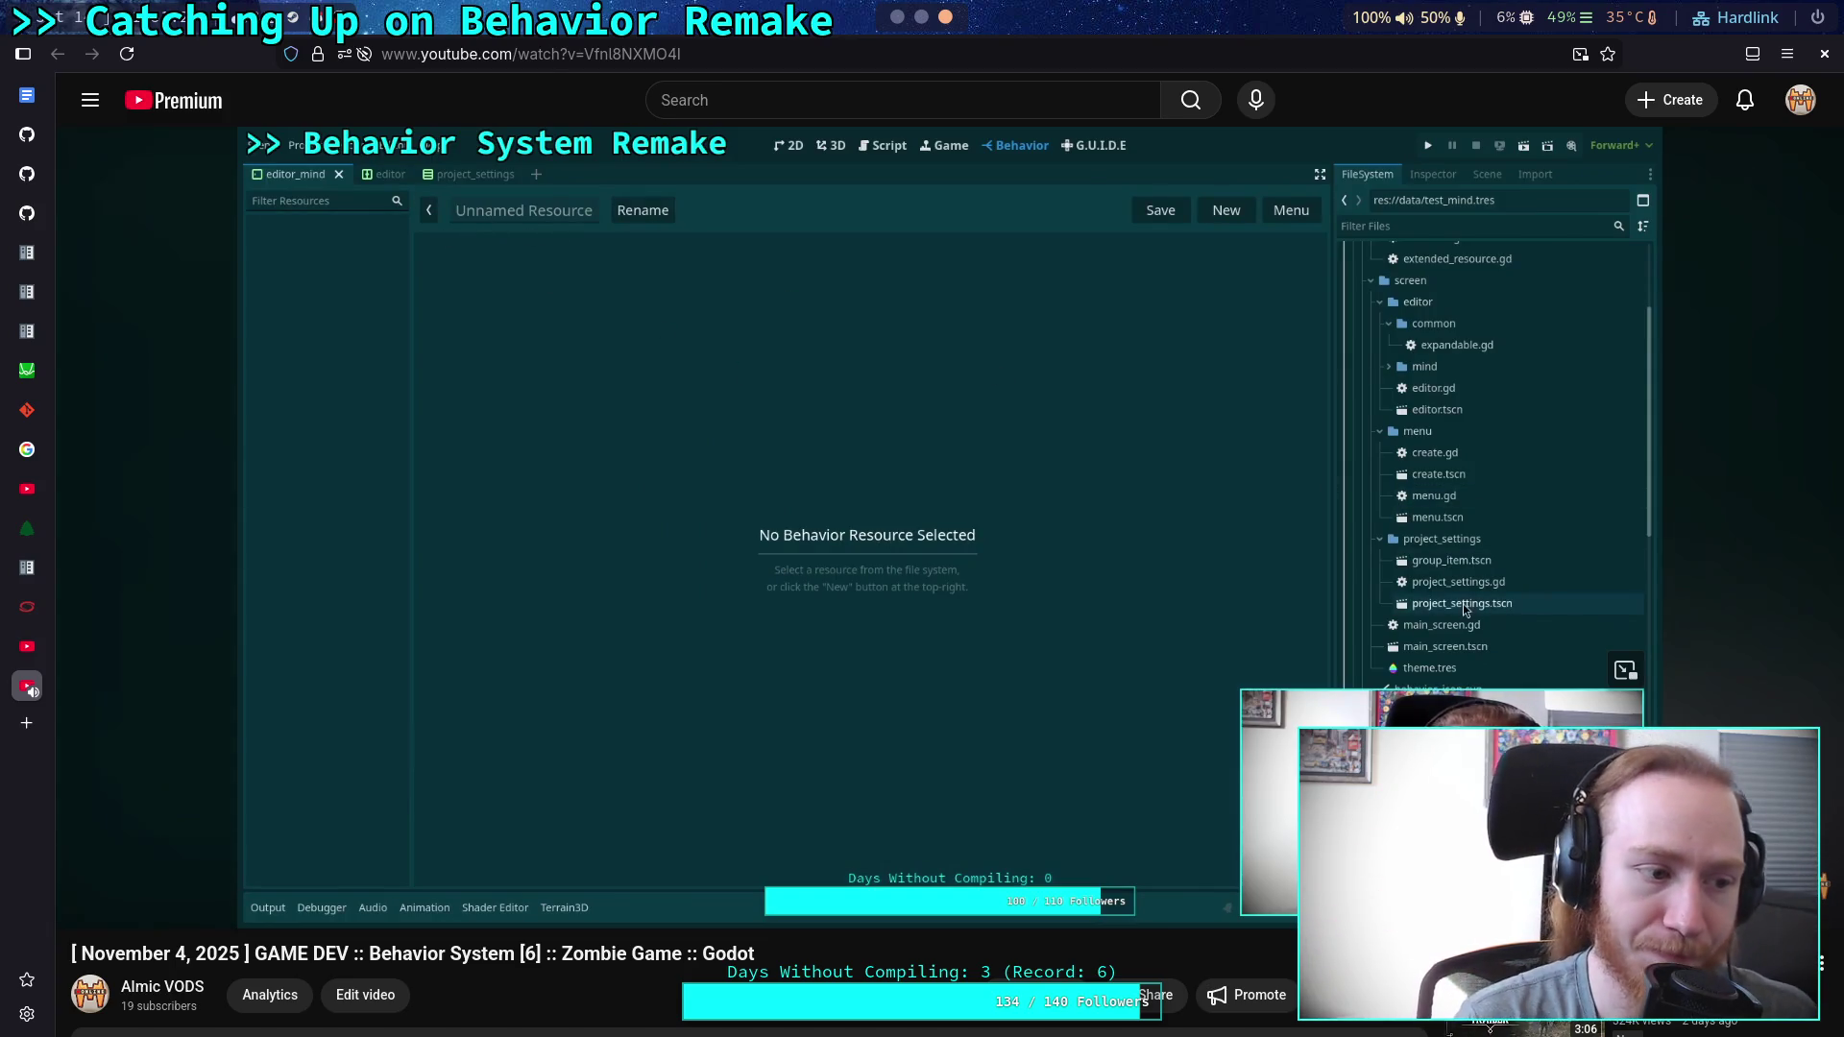
Skip the VOD past the Be Back Soon break to 10:13, showing test_mind.tres.
{"action": "left_click", "coordinate": [514, 627]}
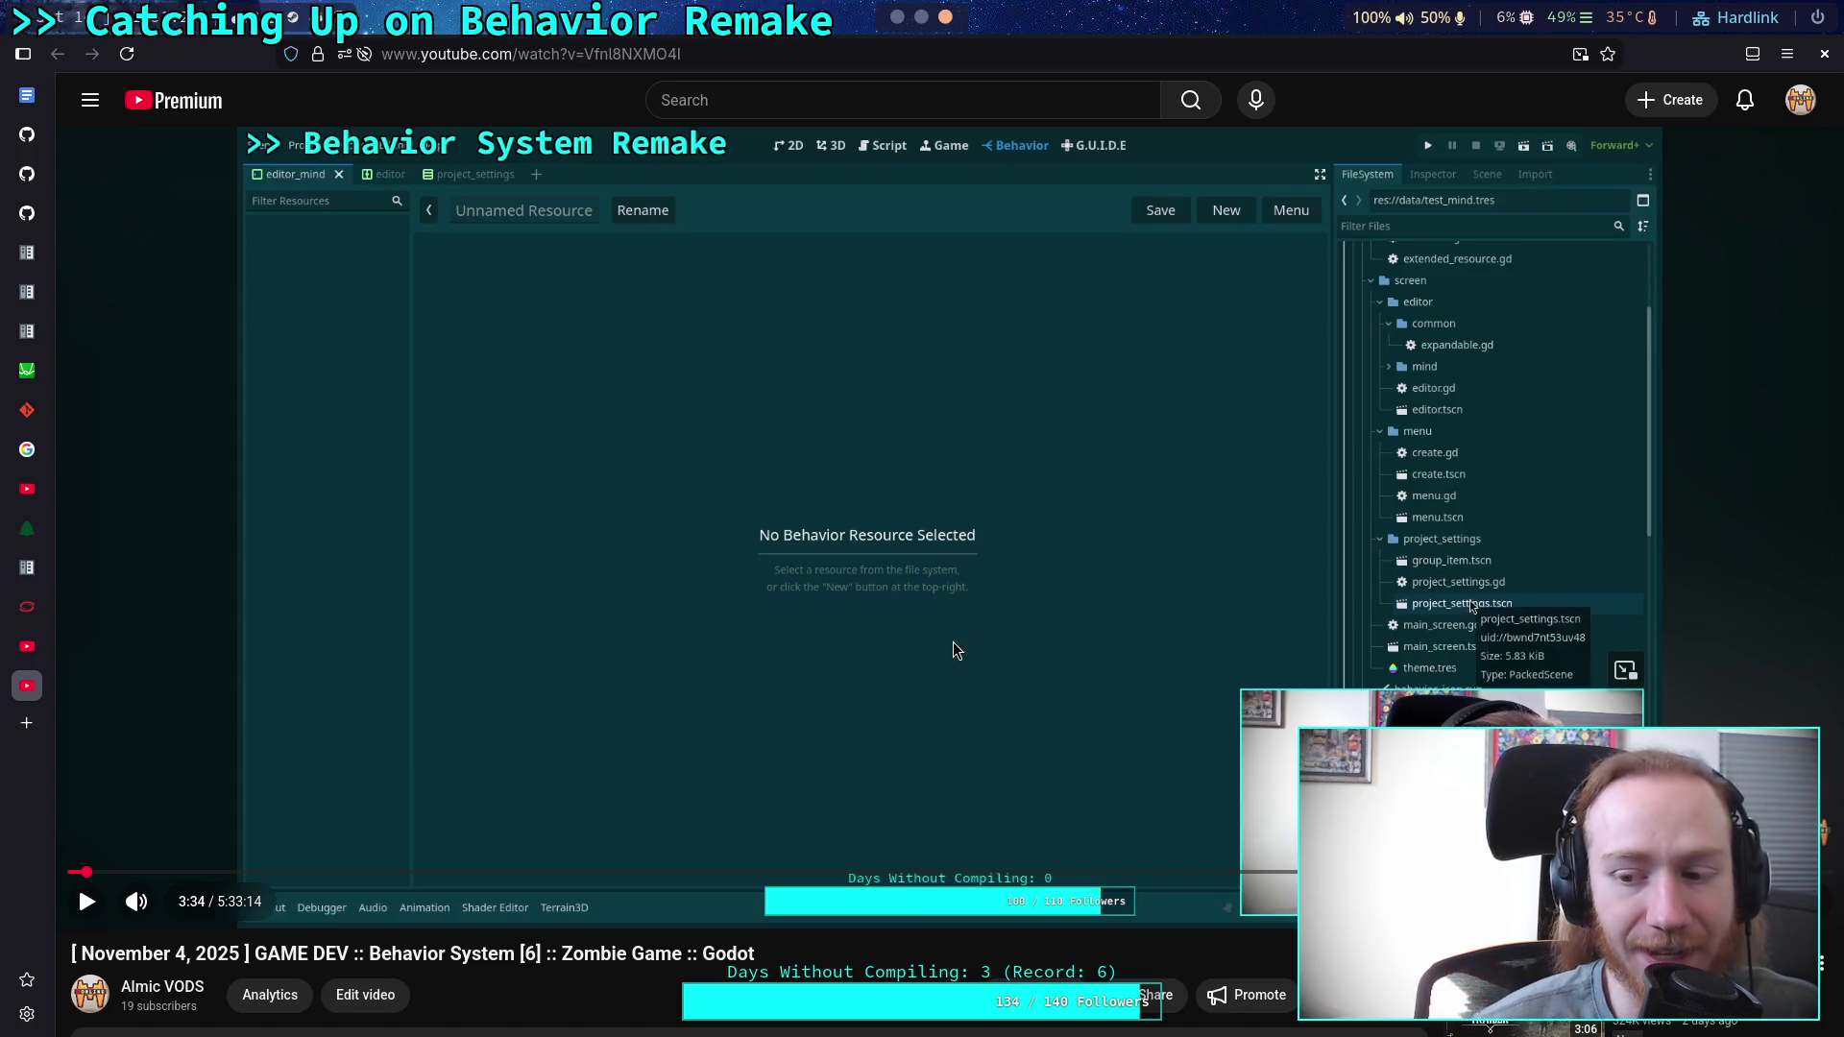
{"action": "left_click", "coordinate": [855, 734]}
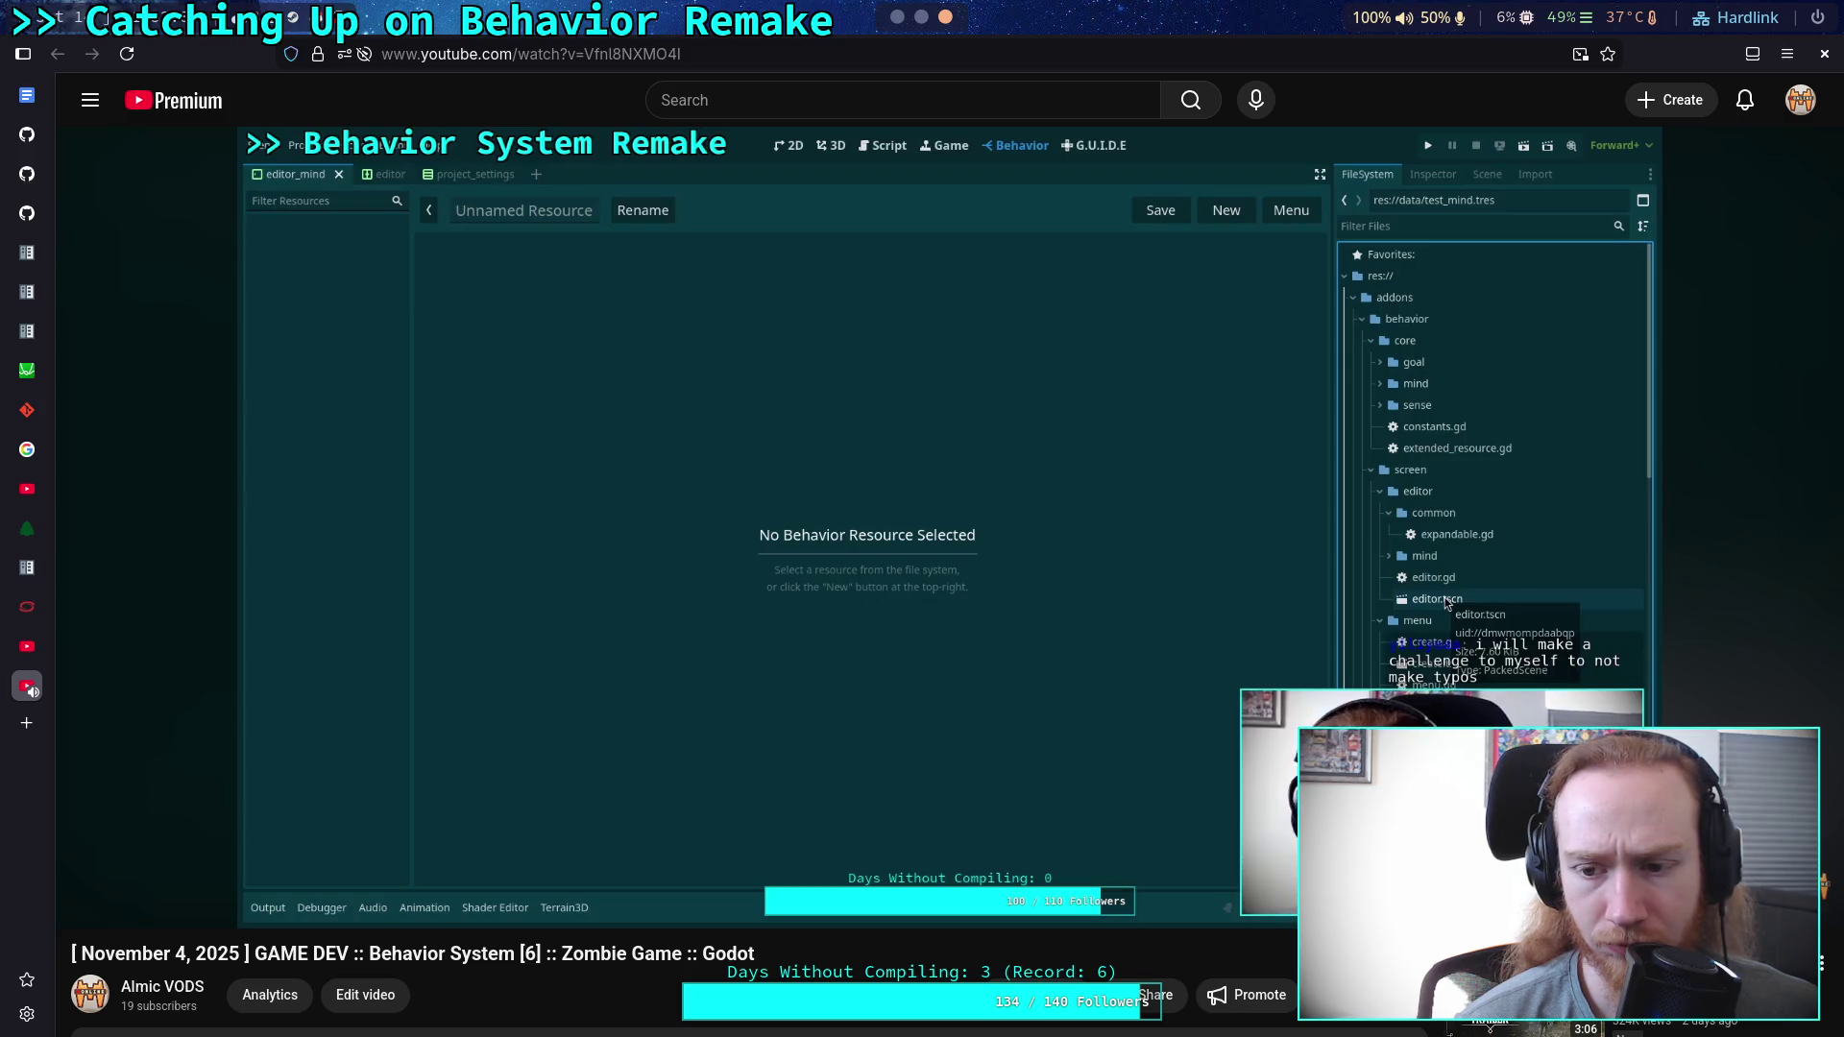
{"action": "key", "text": "Right"}
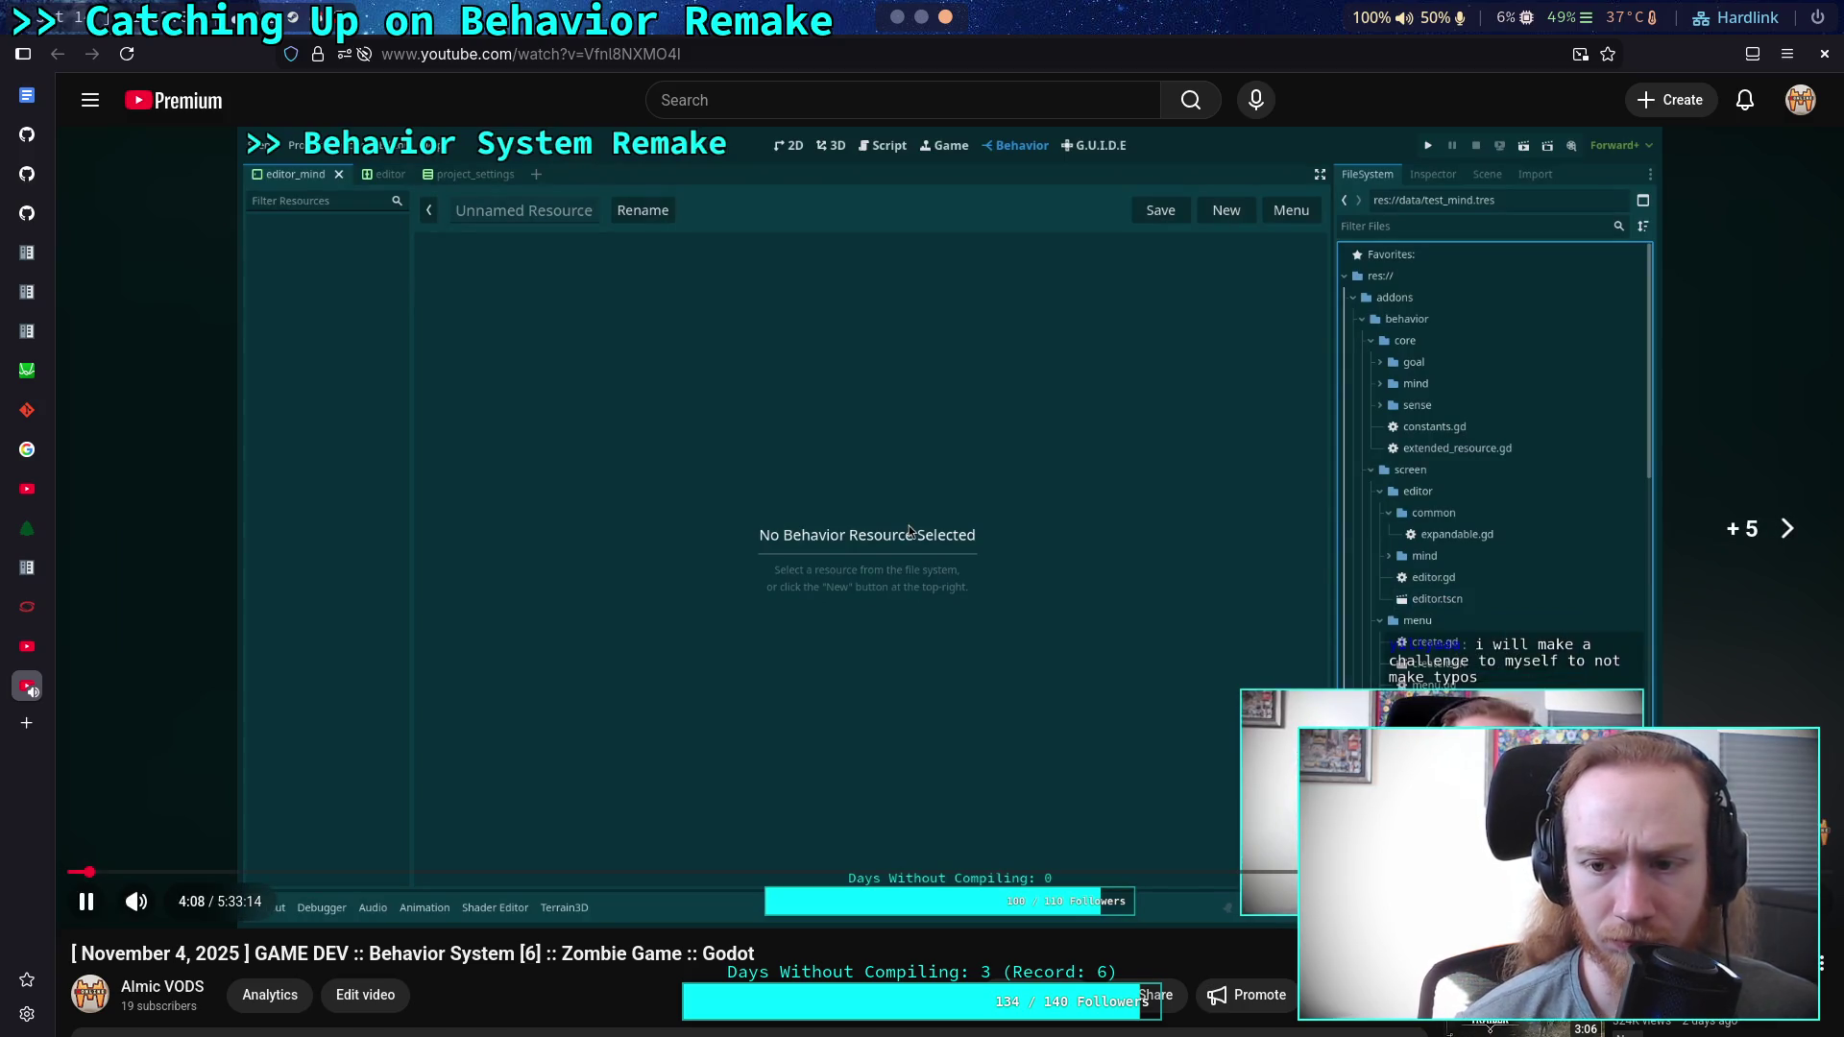
{"action": "key", "text": "Right"}
{"action": "key", "text": "Right"}
{"action": "key", "text": "Right"}
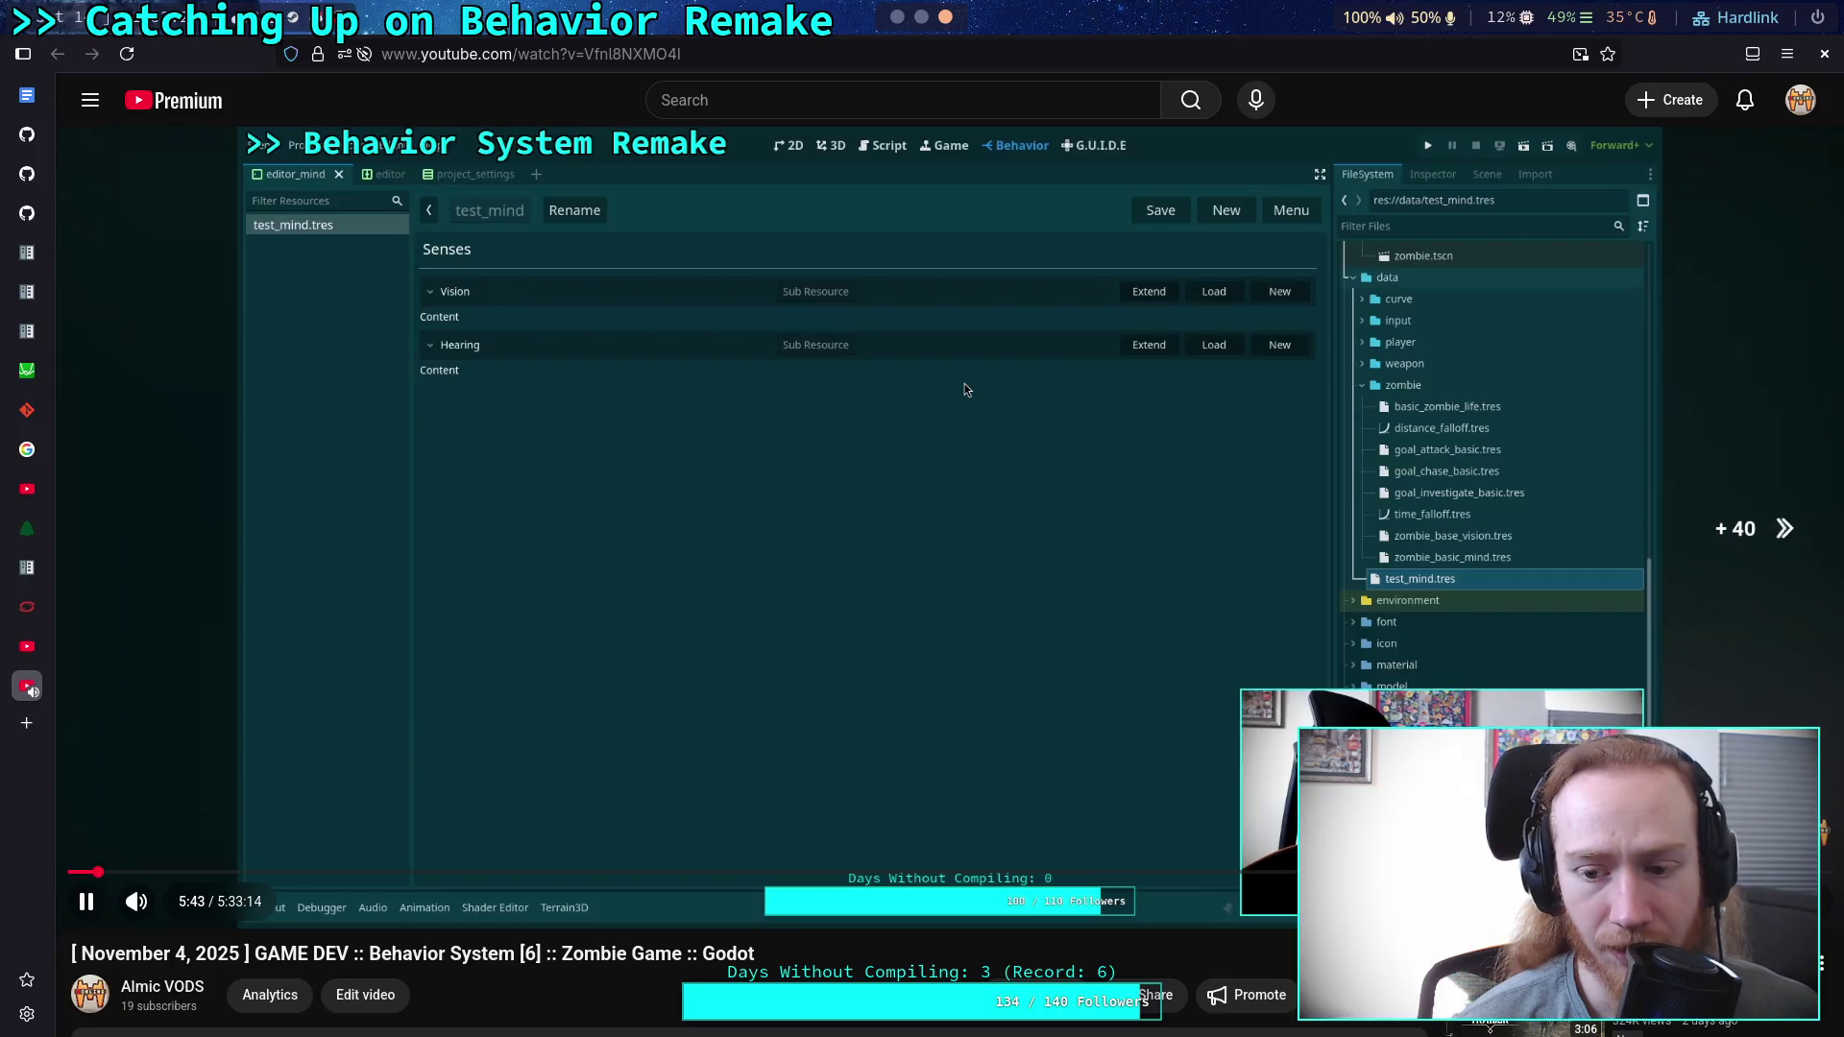
{"action": "key", "text": "Right"}
{"action": "key", "text": "Right"}
{"action": "key", "text": "Right"}
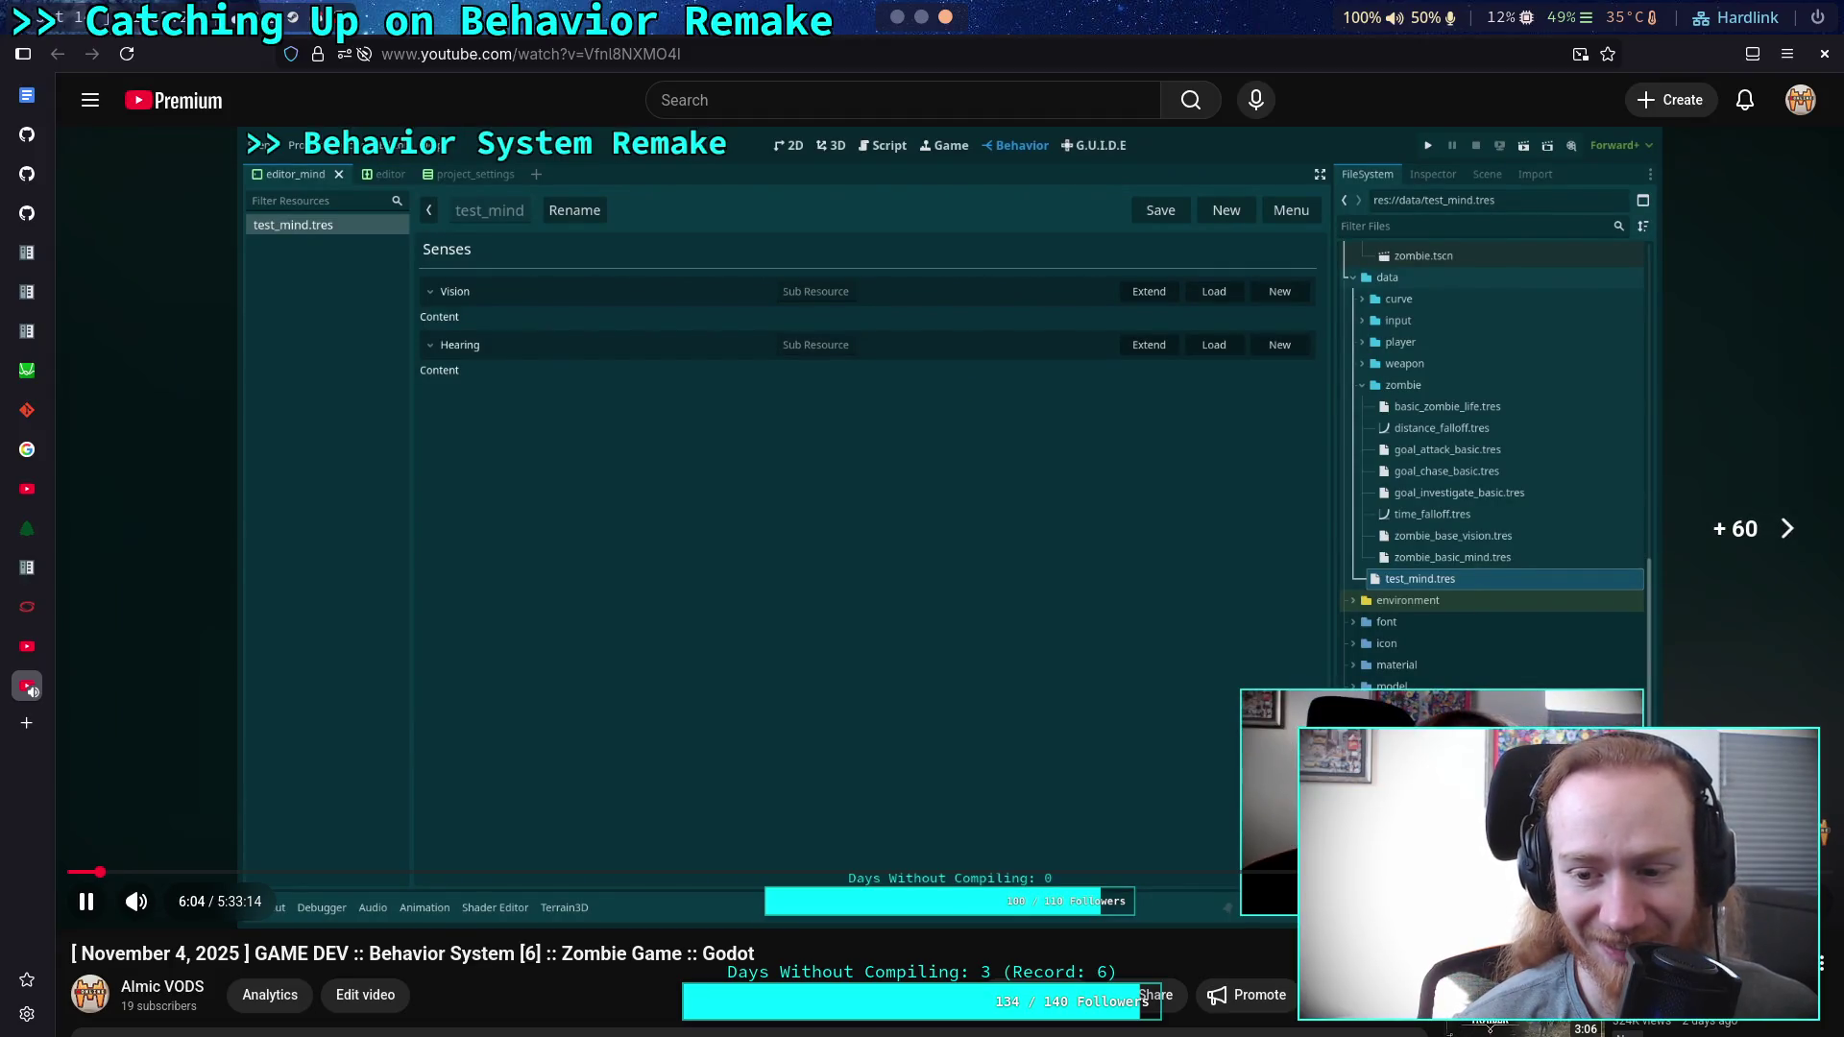
{"action": "key", "text": "Right"}
{"action": "key", "text": "Right"}
{"action": "key", "text": "Right"}
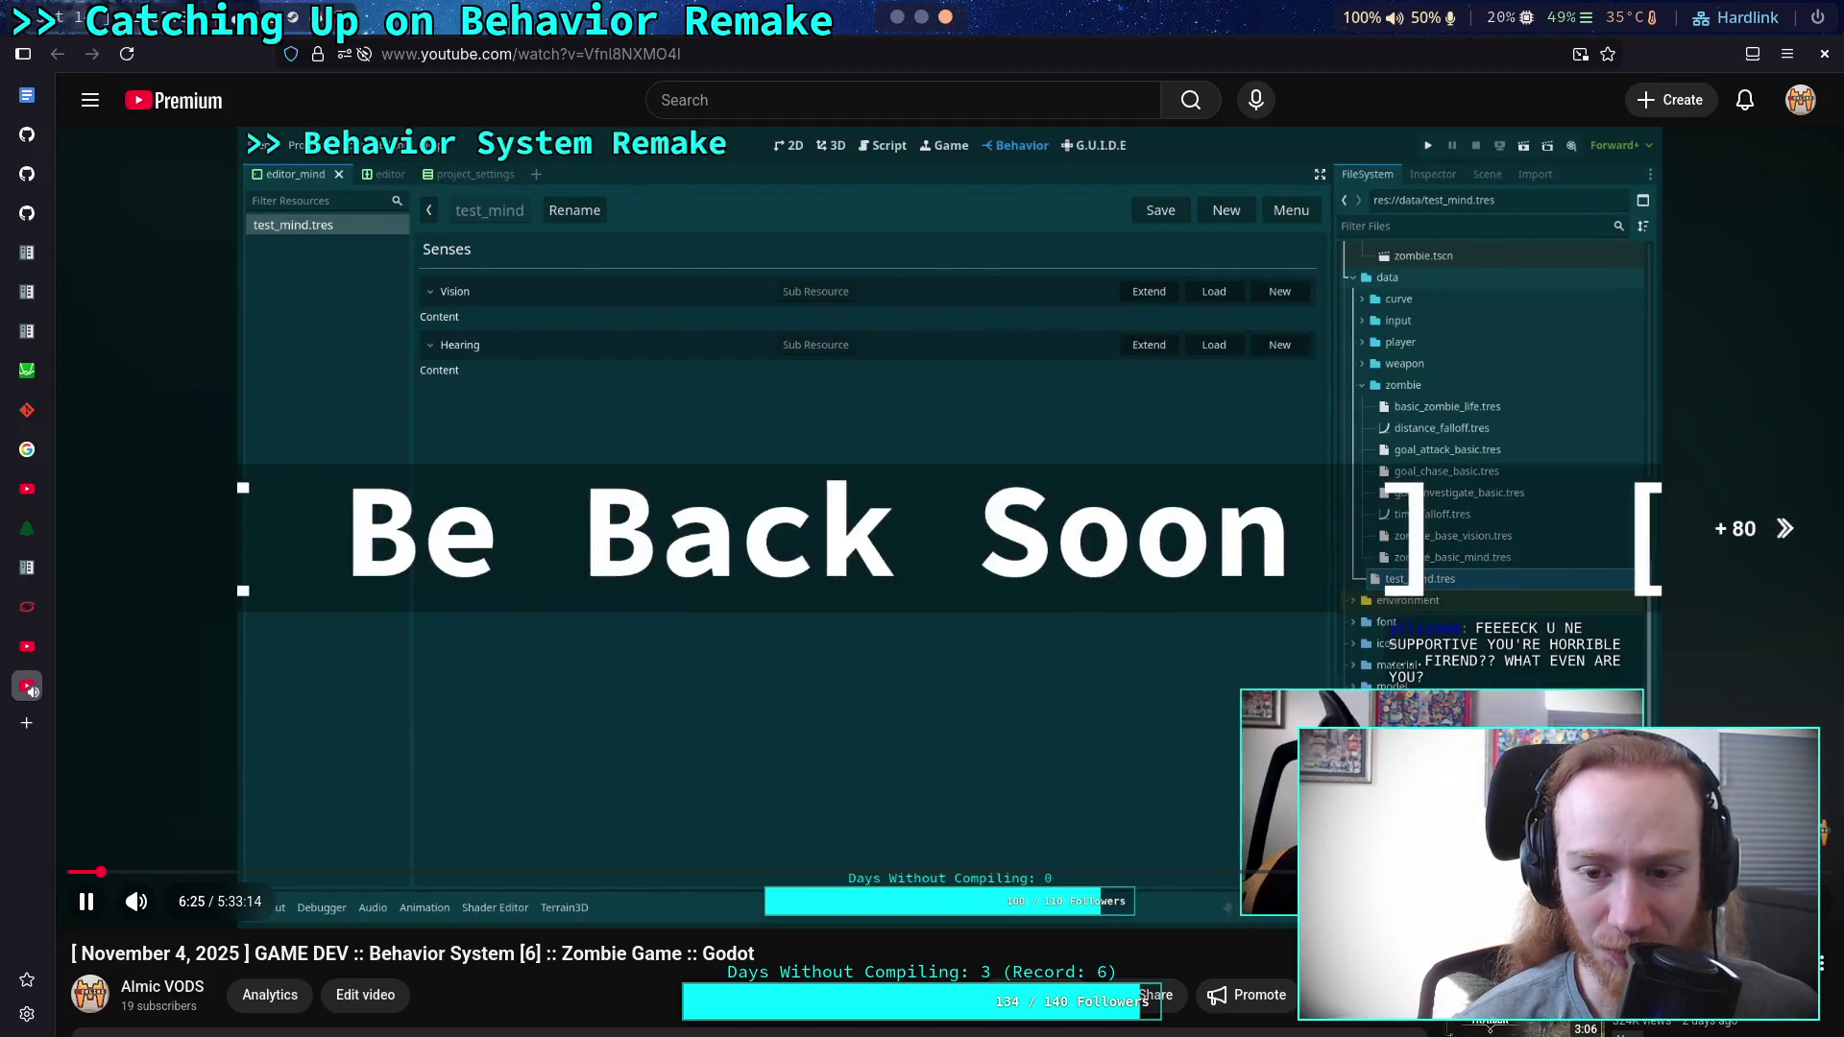
{"action": "key", "text": "Right"}
{"action": "key", "text": "Right"}
{"action": "key", "text": "Right"}
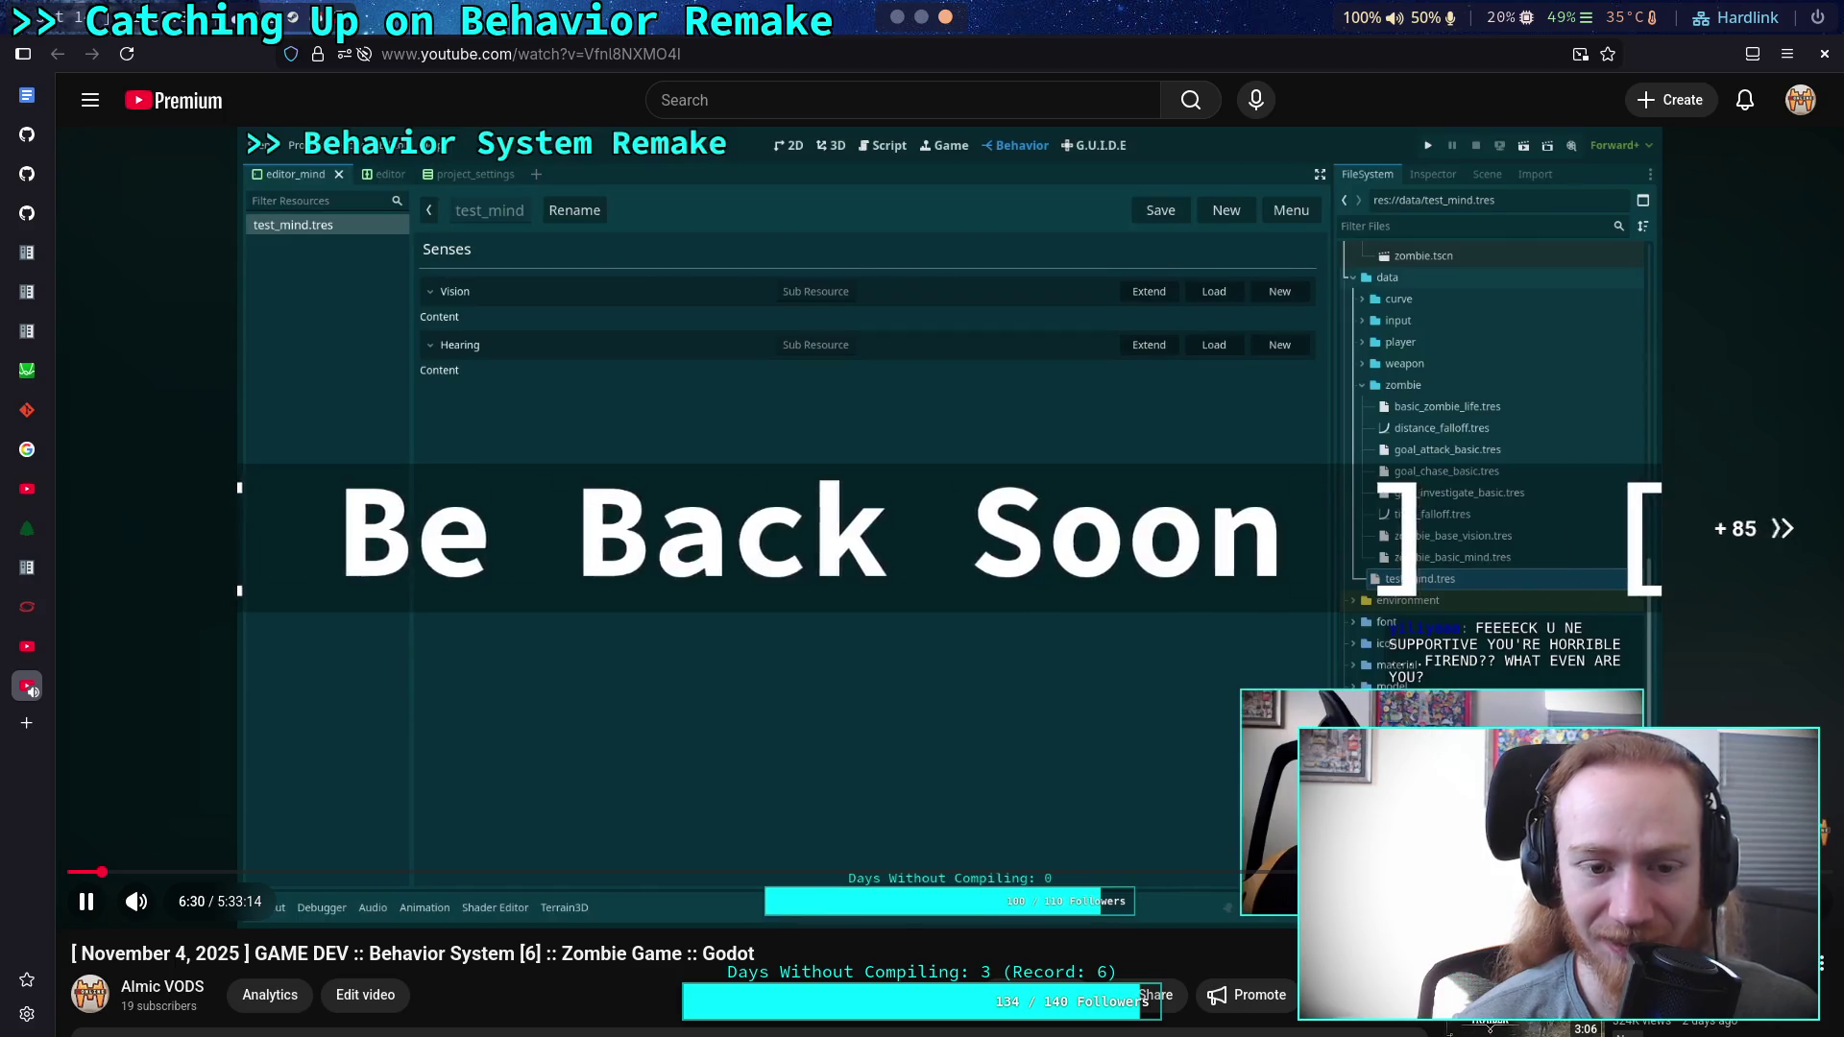
{"action": "key", "text": "Right"}
{"action": "key", "text": "Right"}
{"action": "key", "text": "Right"}
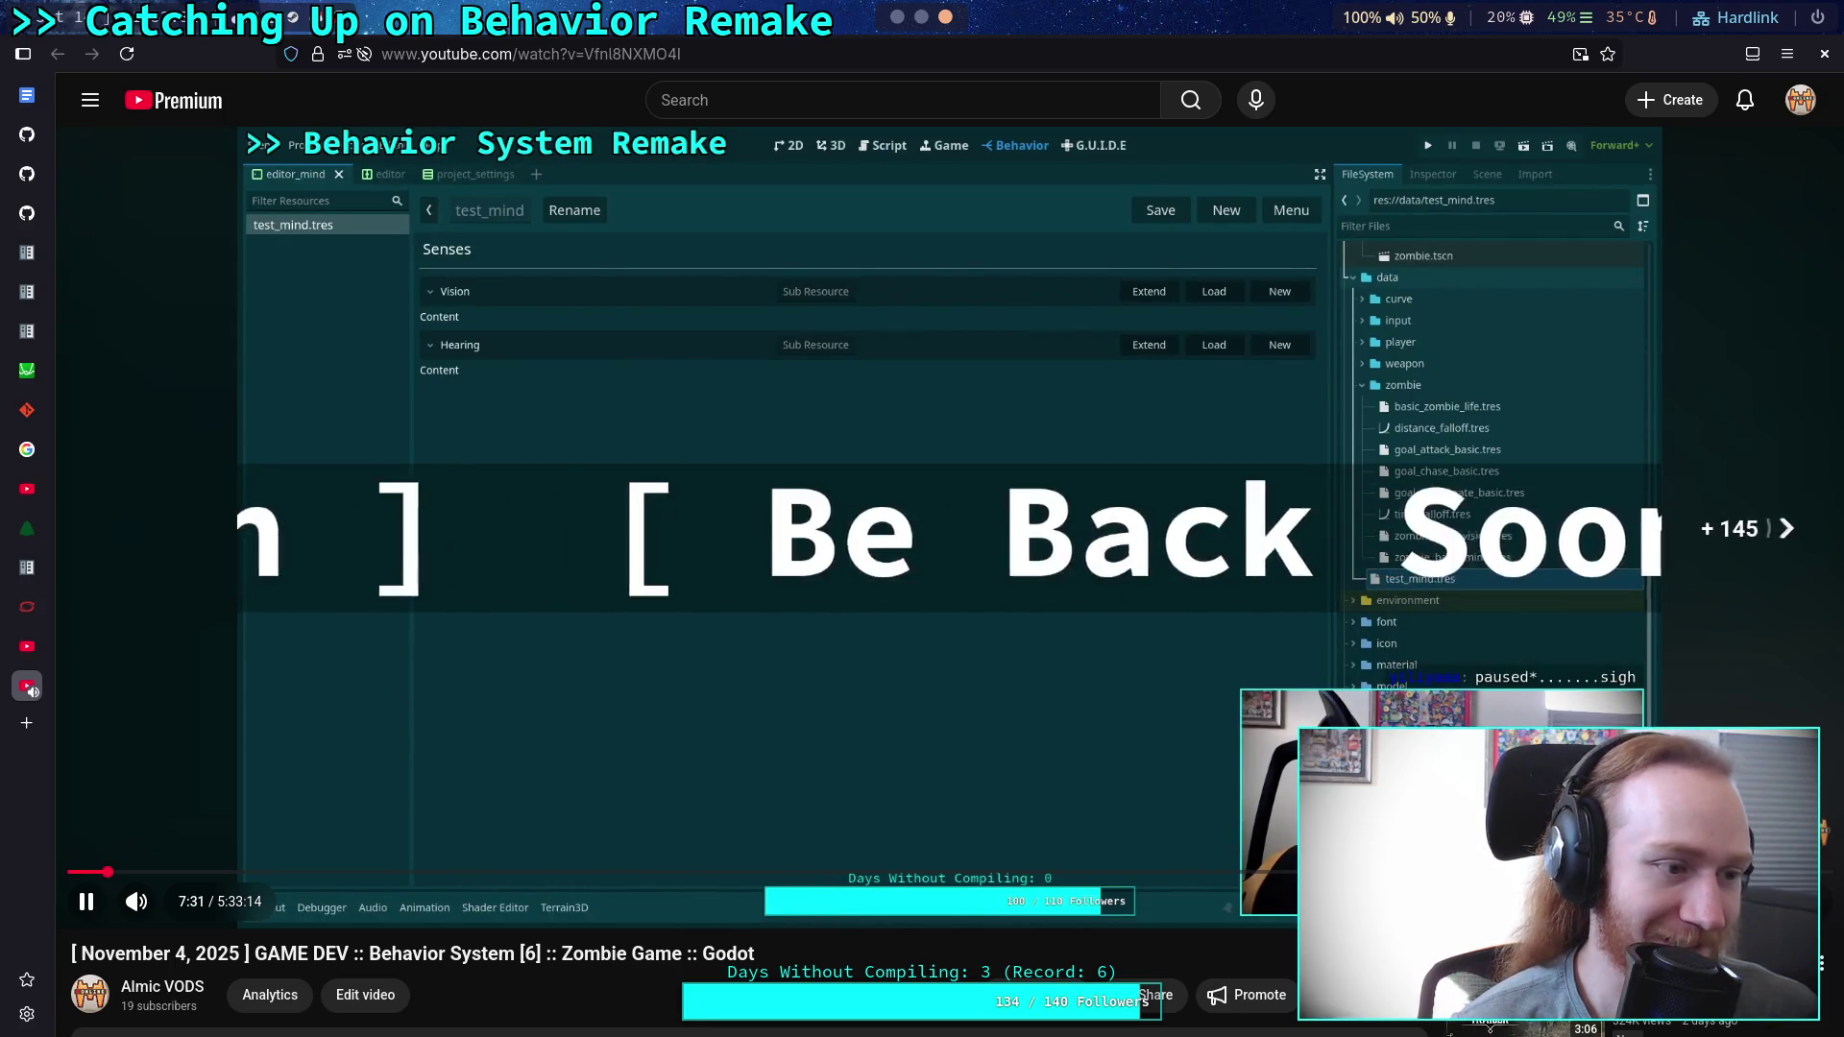
{"action": "key", "text": "Right"}
{"action": "key", "text": "Right"}
{"action": "key", "text": "Right"}
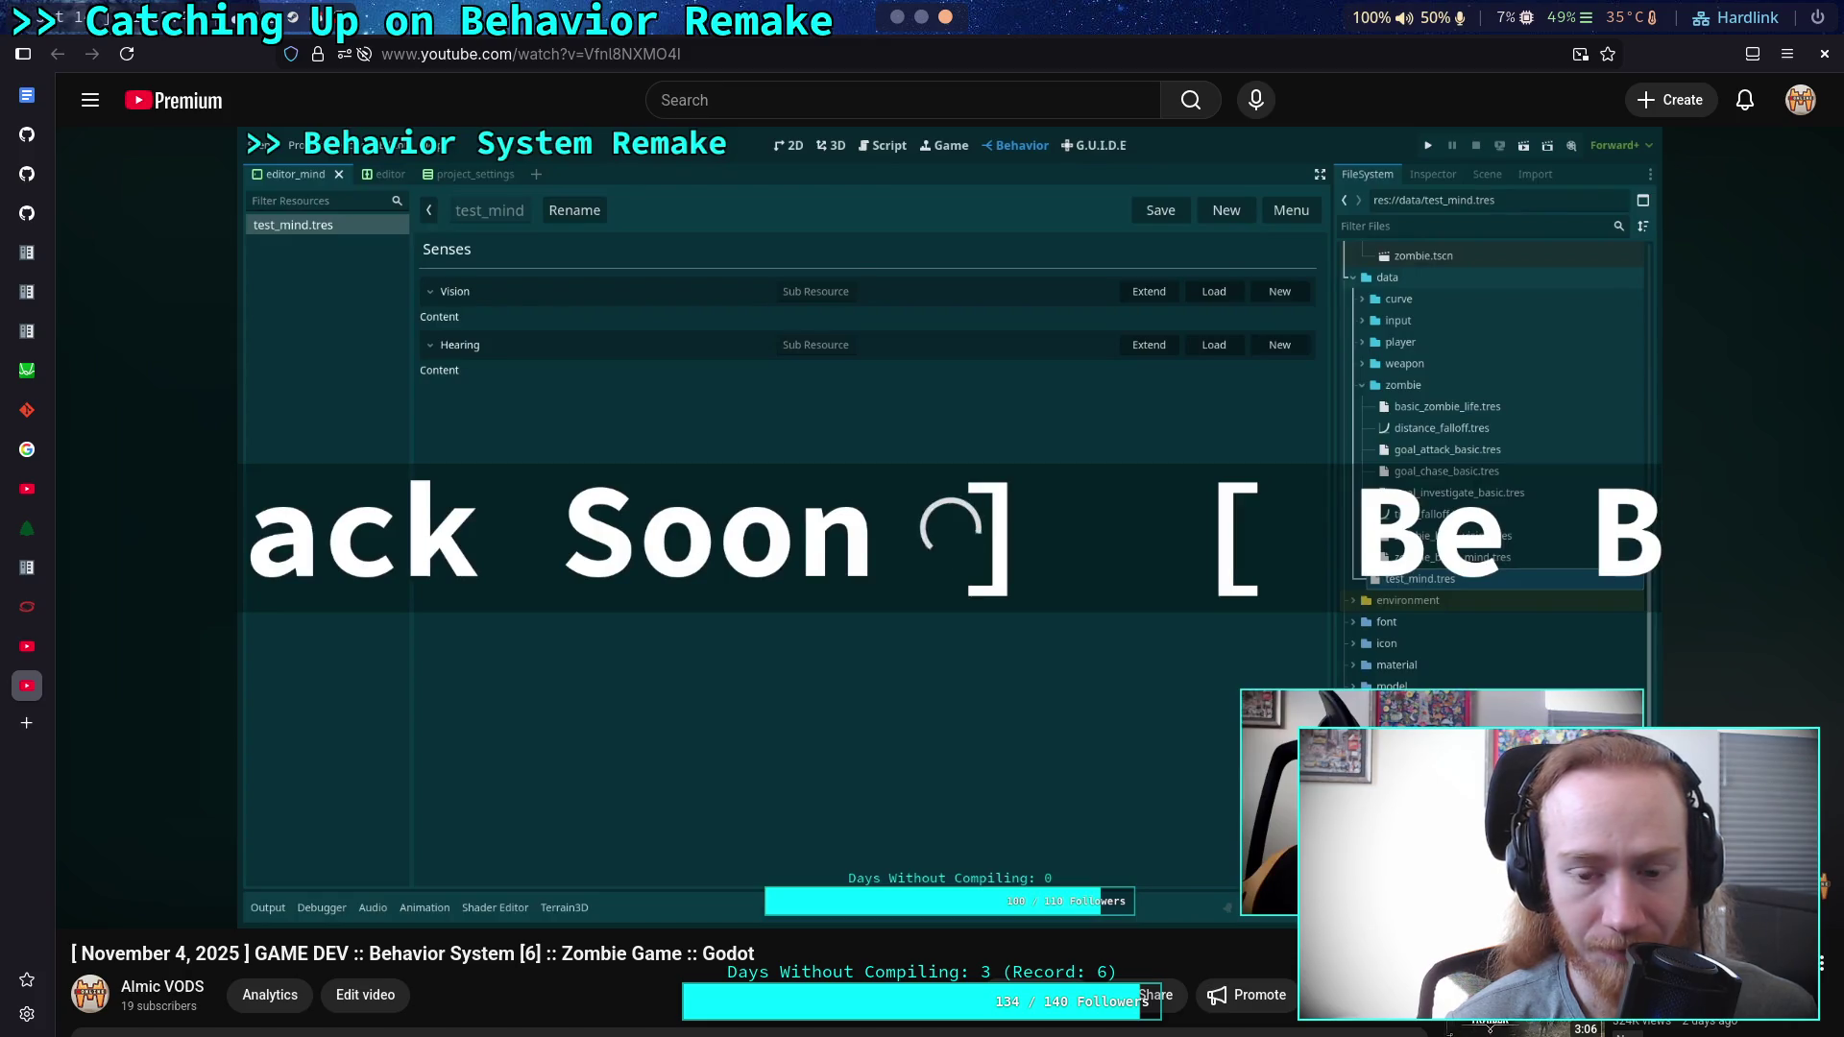
{"action": "key", "text": "Right"}
{"action": "key", "text": "Right"}
{"action": "key", "text": "Right"}
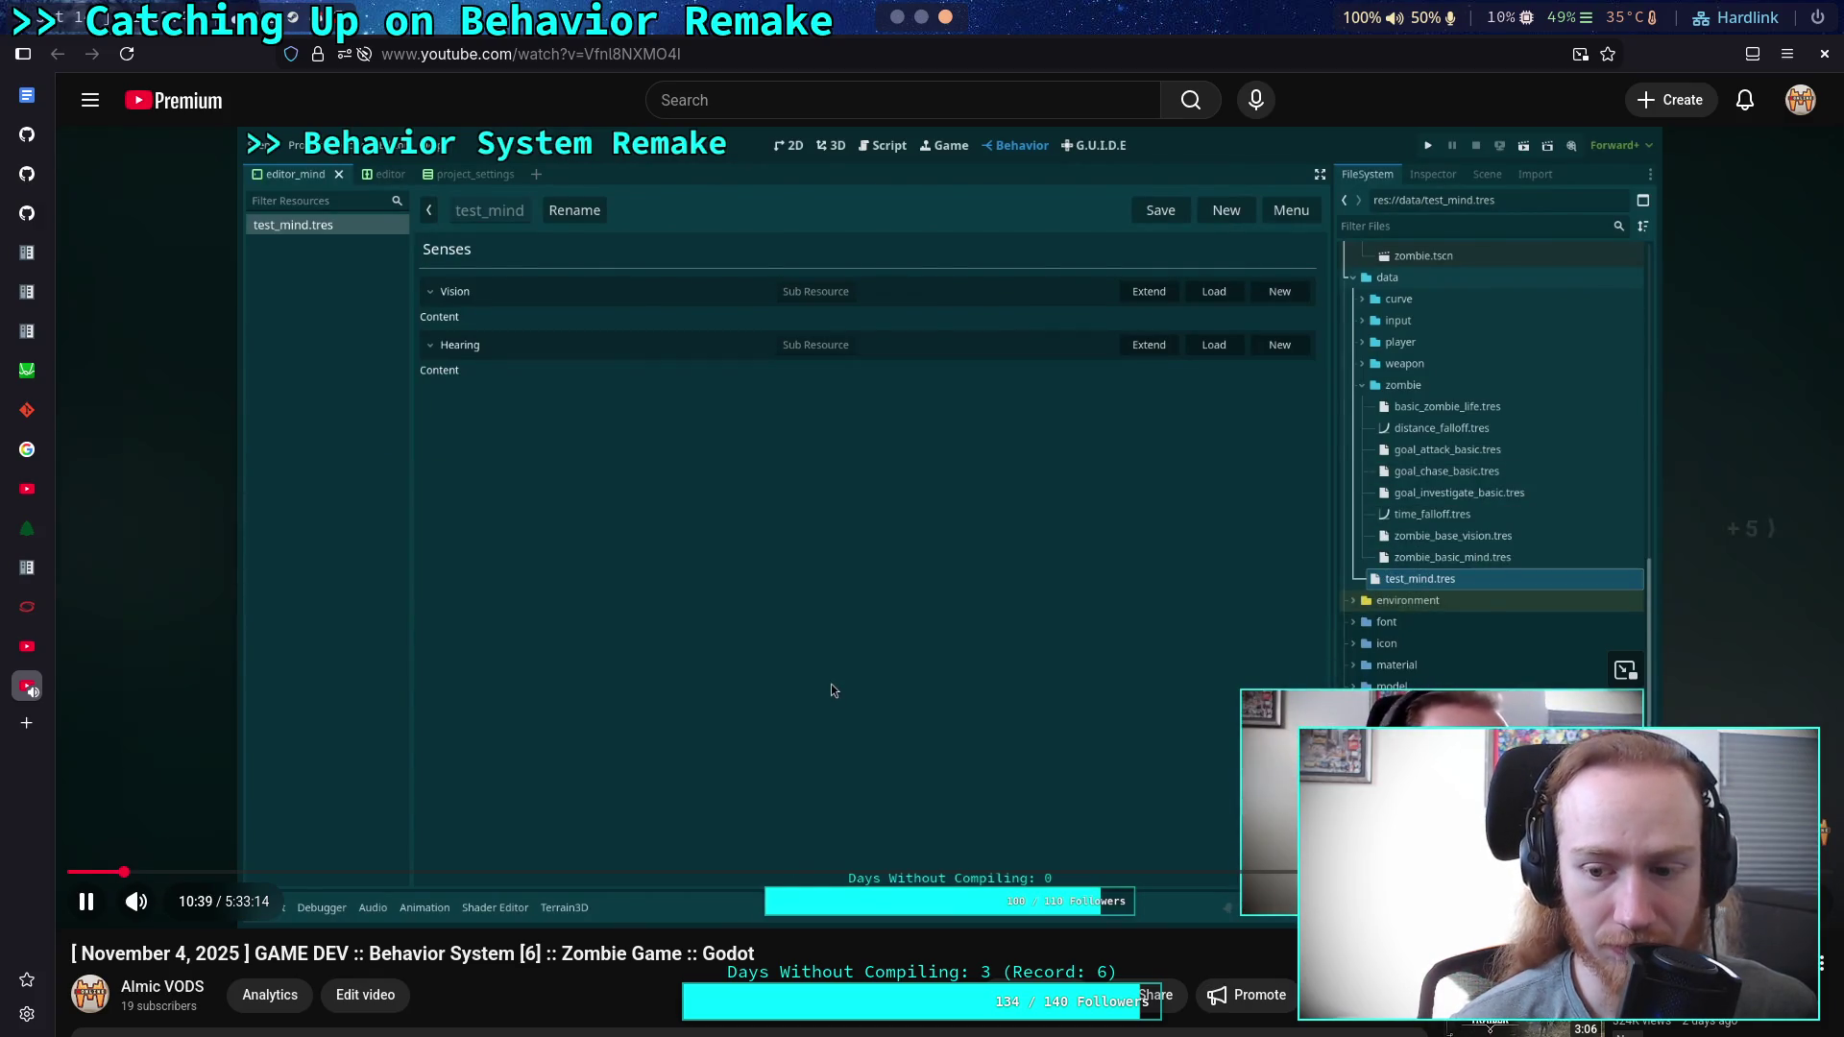
Seek back and forth through the coding section to where hearing_settings.gd is shown.
{"action": "key", "text": "Right"}
{"action": "key", "text": "Right"}
{"action": "key", "text": "Right"}
{"action": "key", "text": "Right"}
{"action": "key", "text": "Right"}
{"action": "key", "text": "Right"}
{"action": "key", "text": "Right"}
{"action": "key", "text": "Right"}
{"action": "key", "text": "Left"}
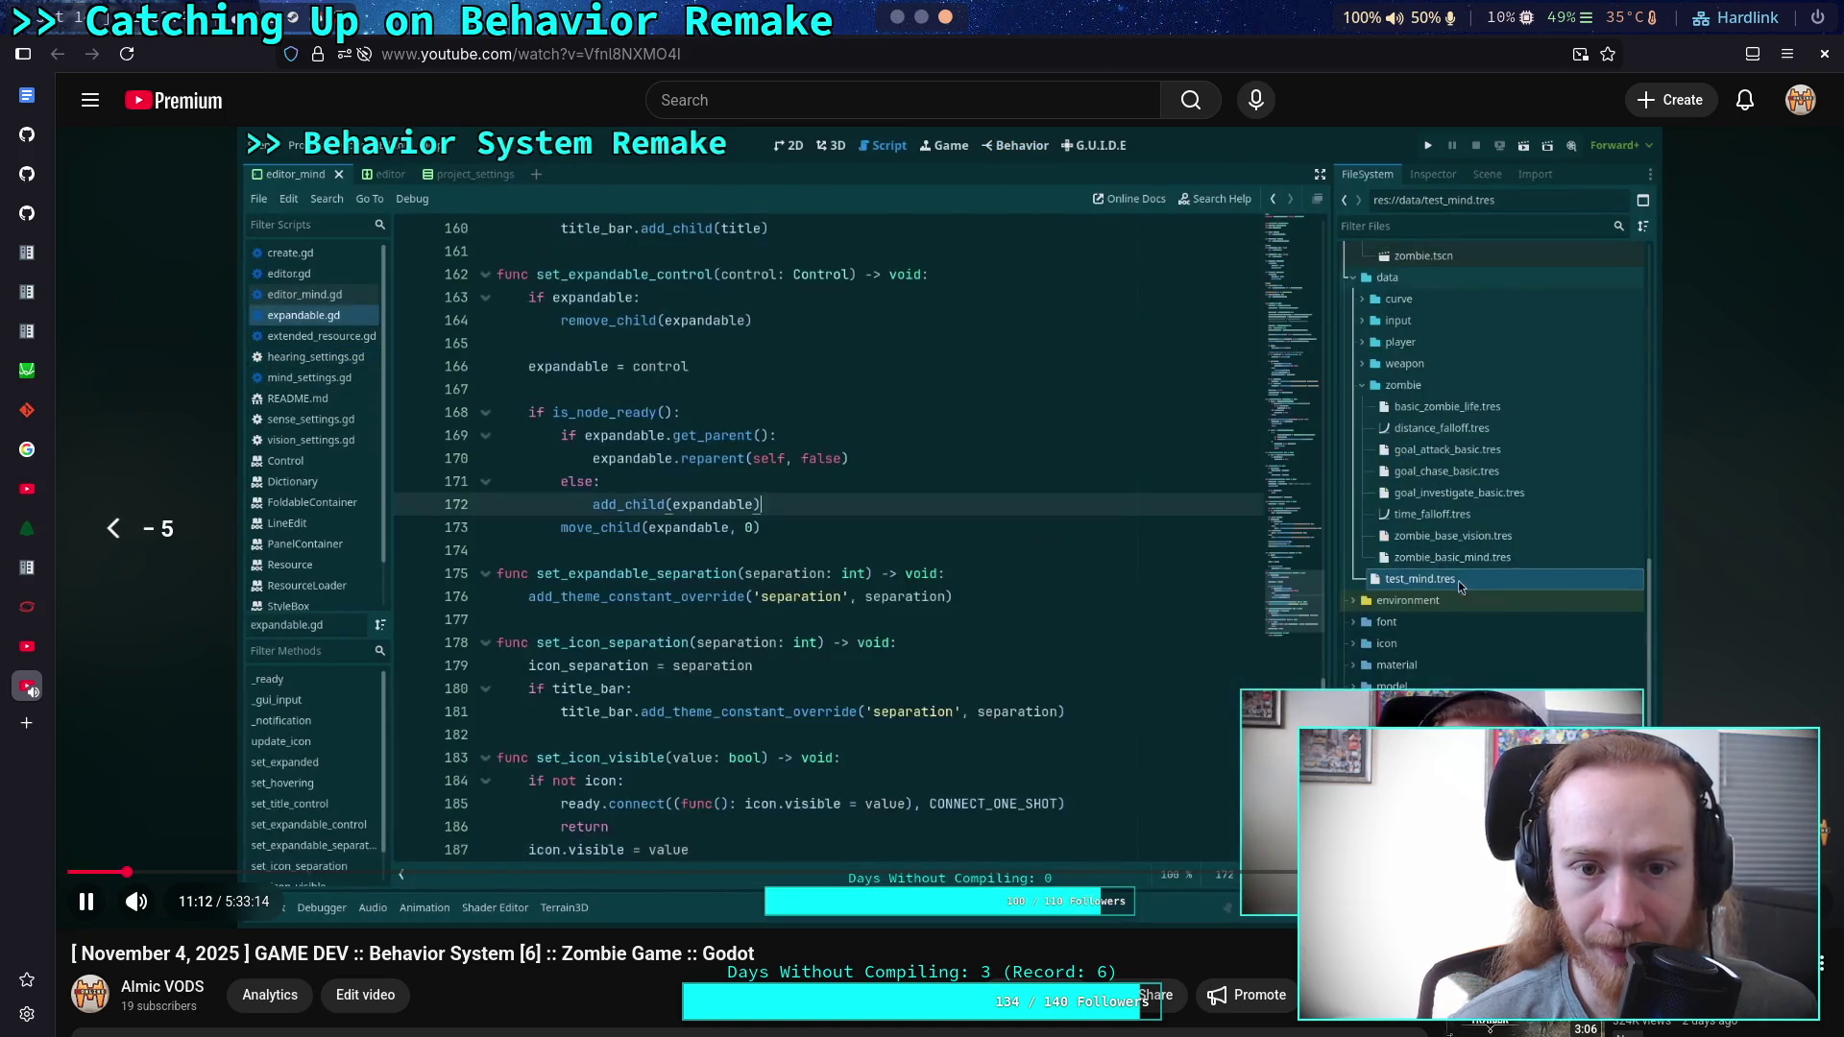
{"action": "key", "text": "Left"}
{"action": "key", "text": "Right"}
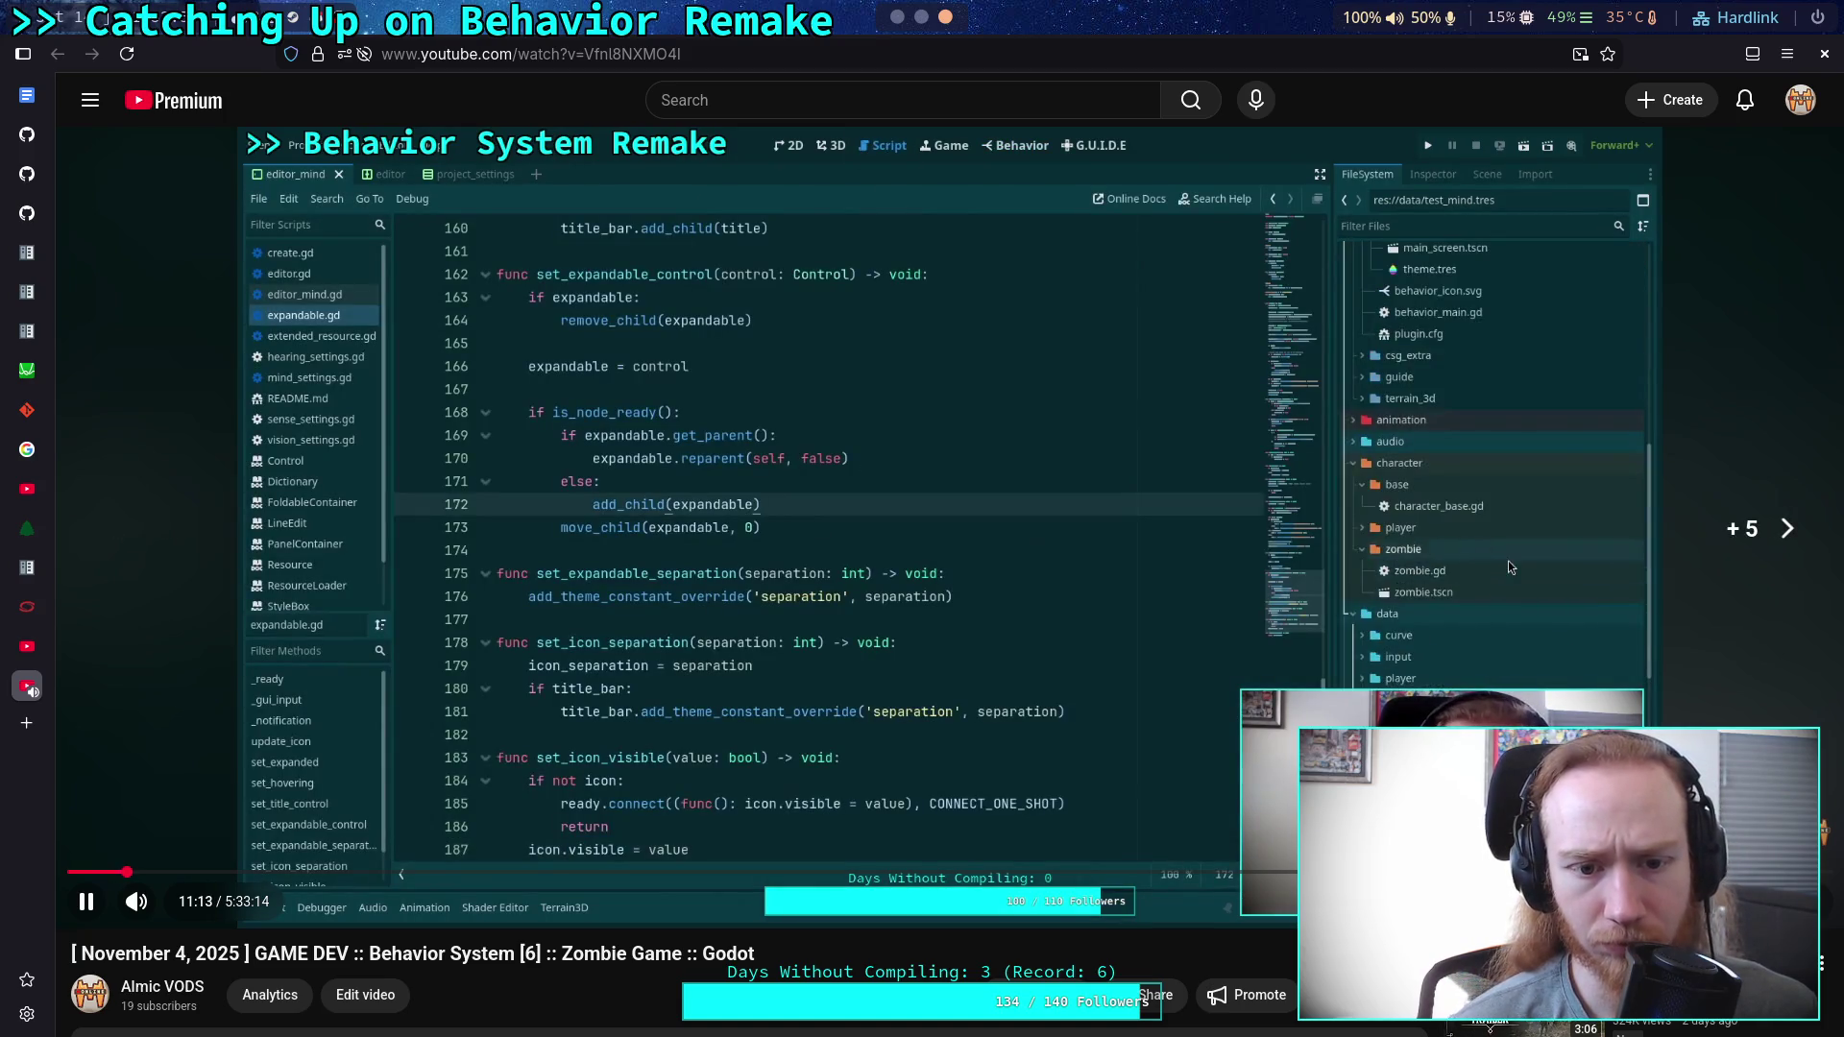
{"action": "key", "text": "Right"}
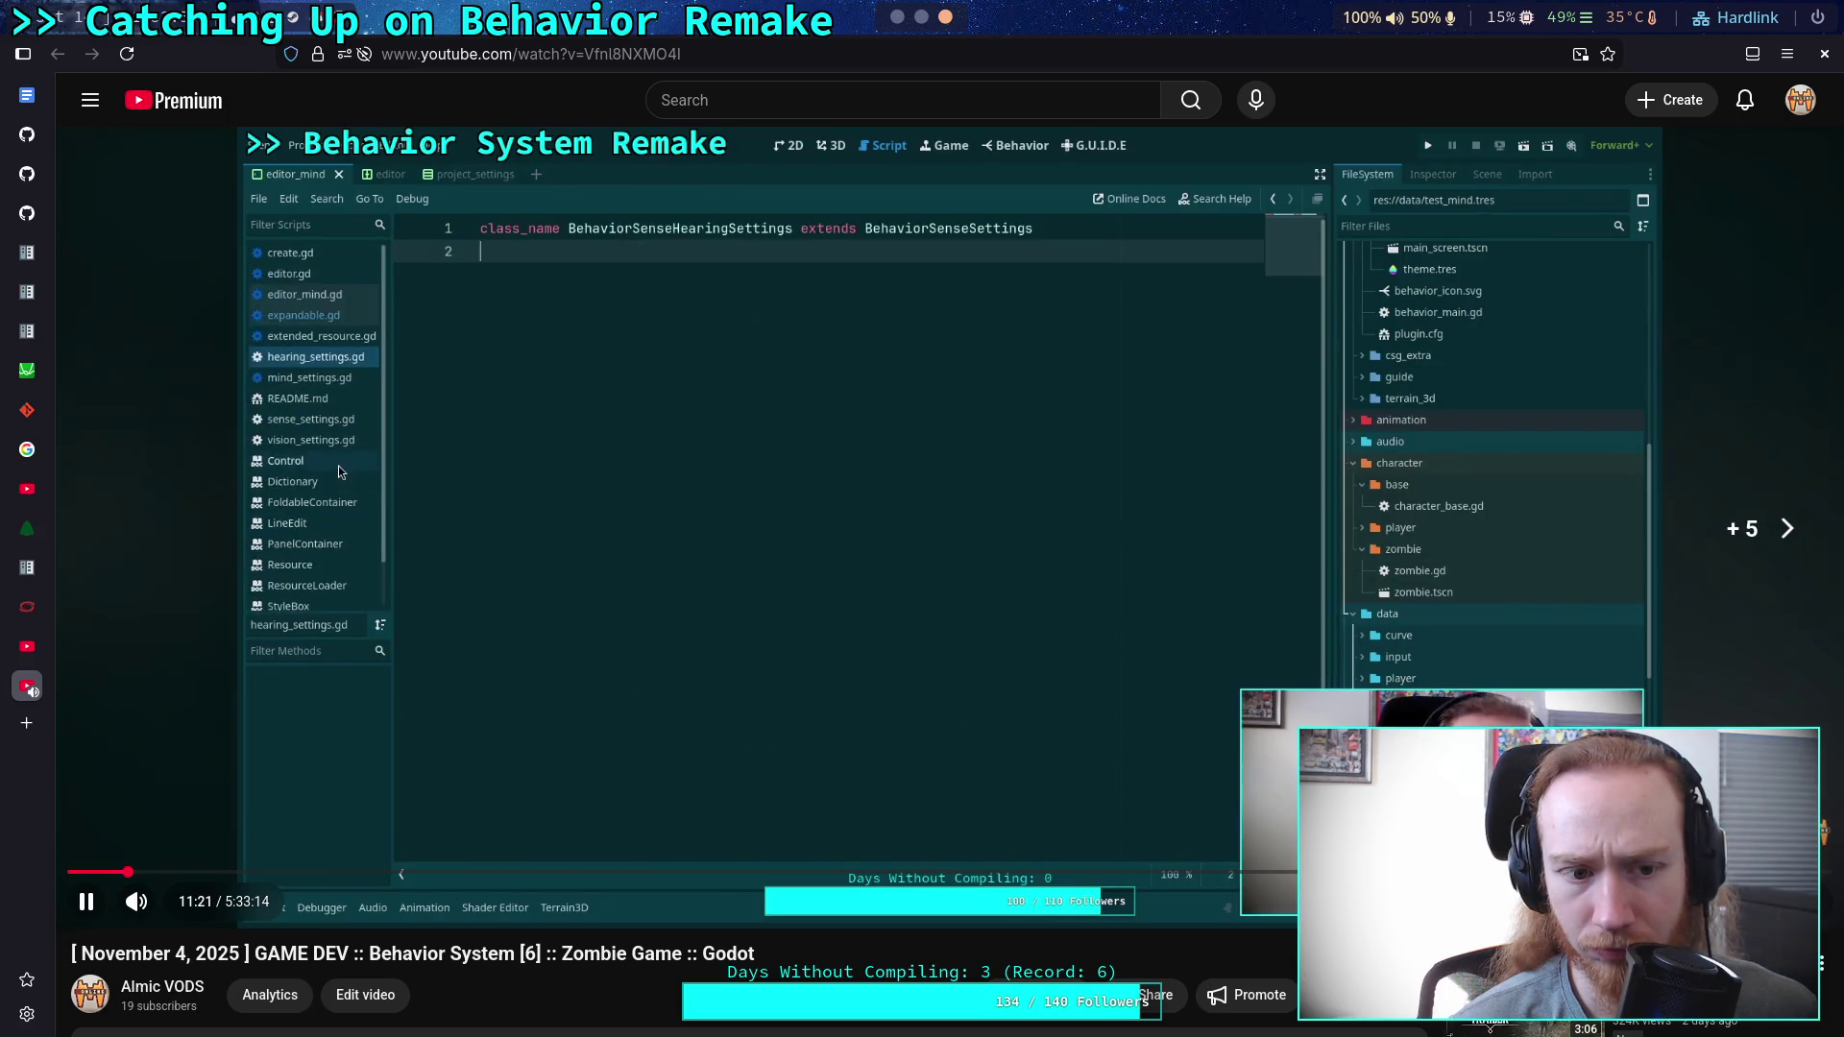
{"action": "key", "text": "Right"}
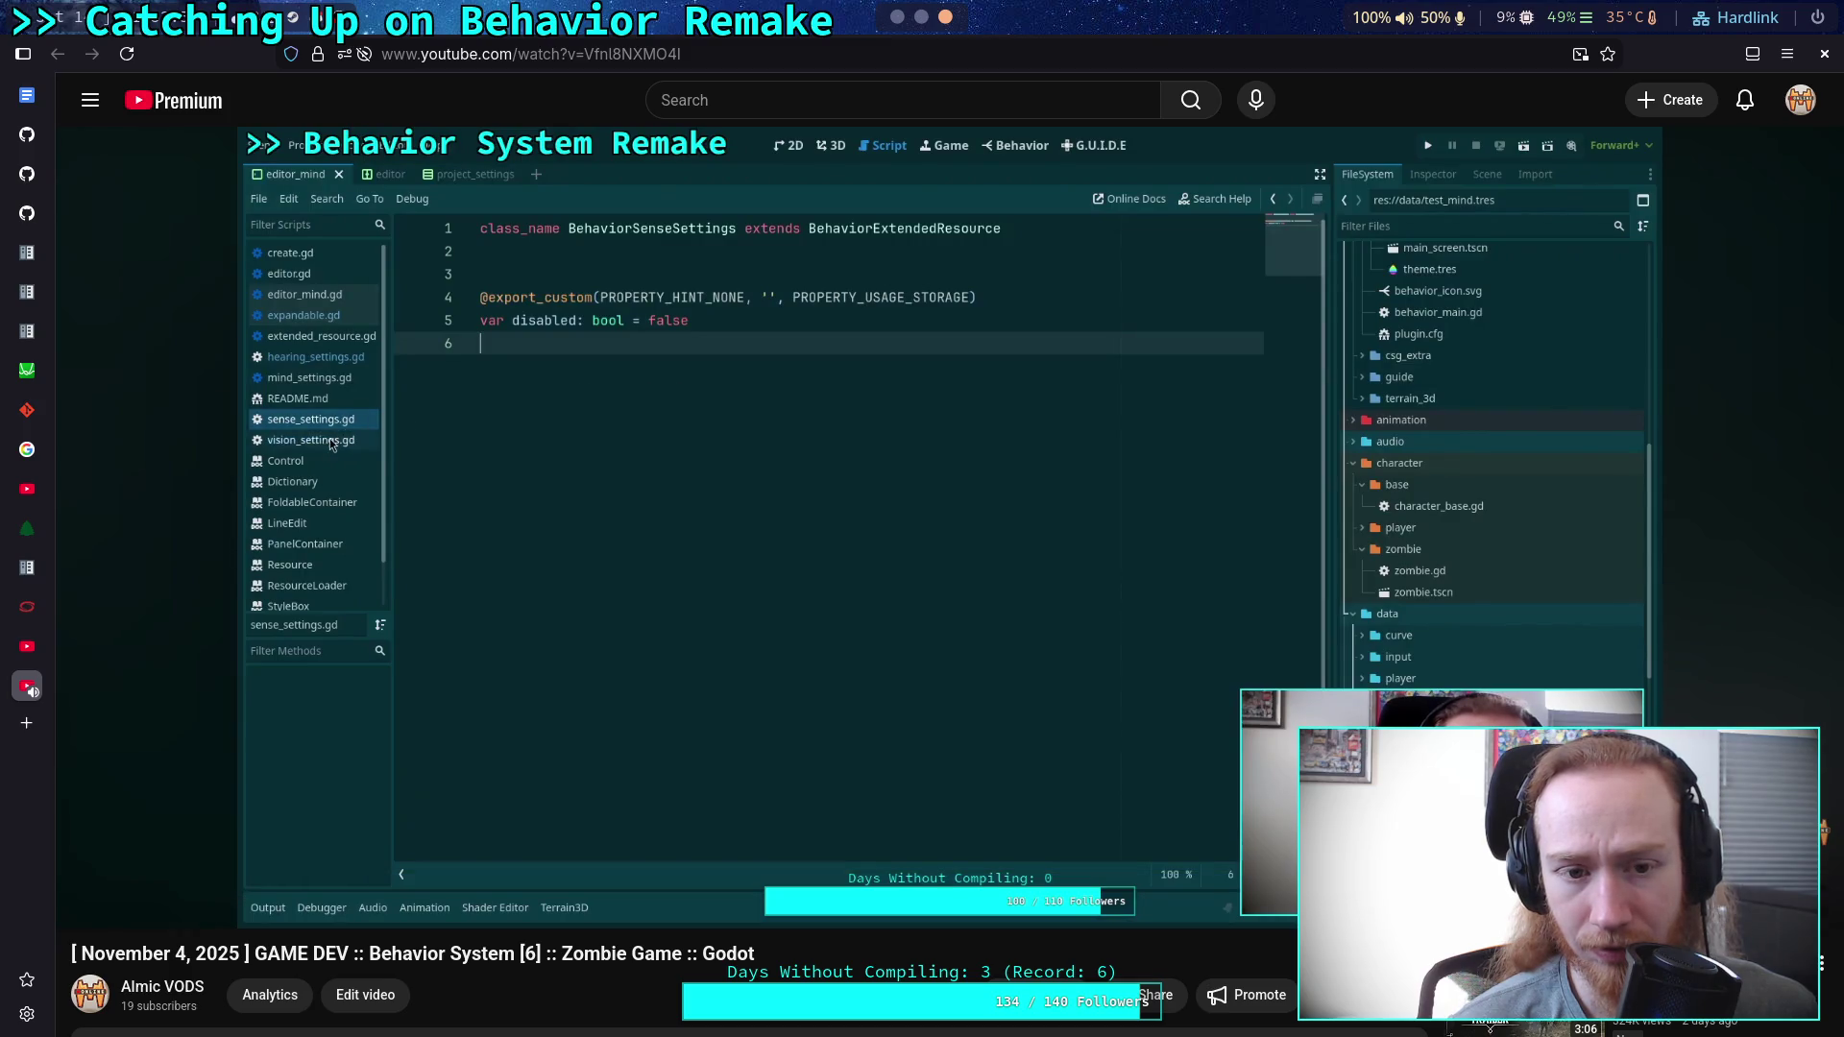
{"action": "key", "text": "Left"}
{"action": "key", "text": "Left"}
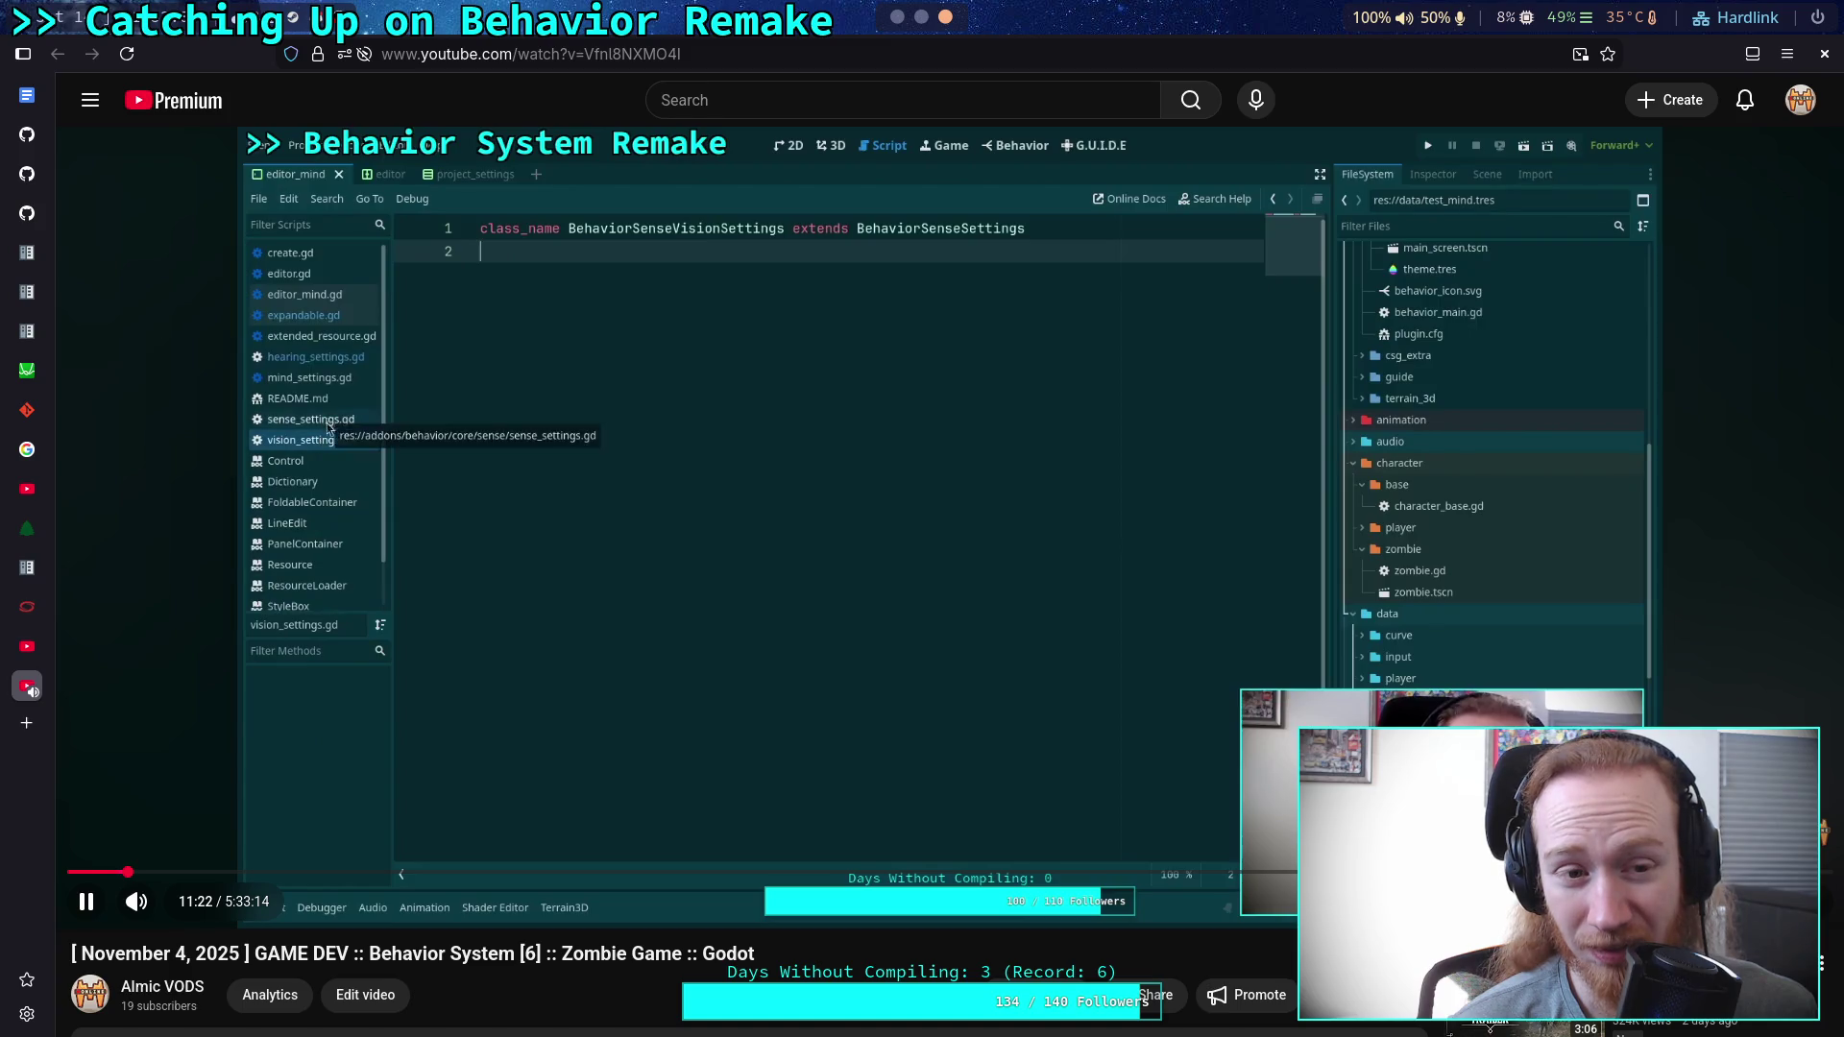
Skip ahead to the vision script, pause on its exported properties at 12:11, and close the VOD.
{"action": "key", "text": "Right"}
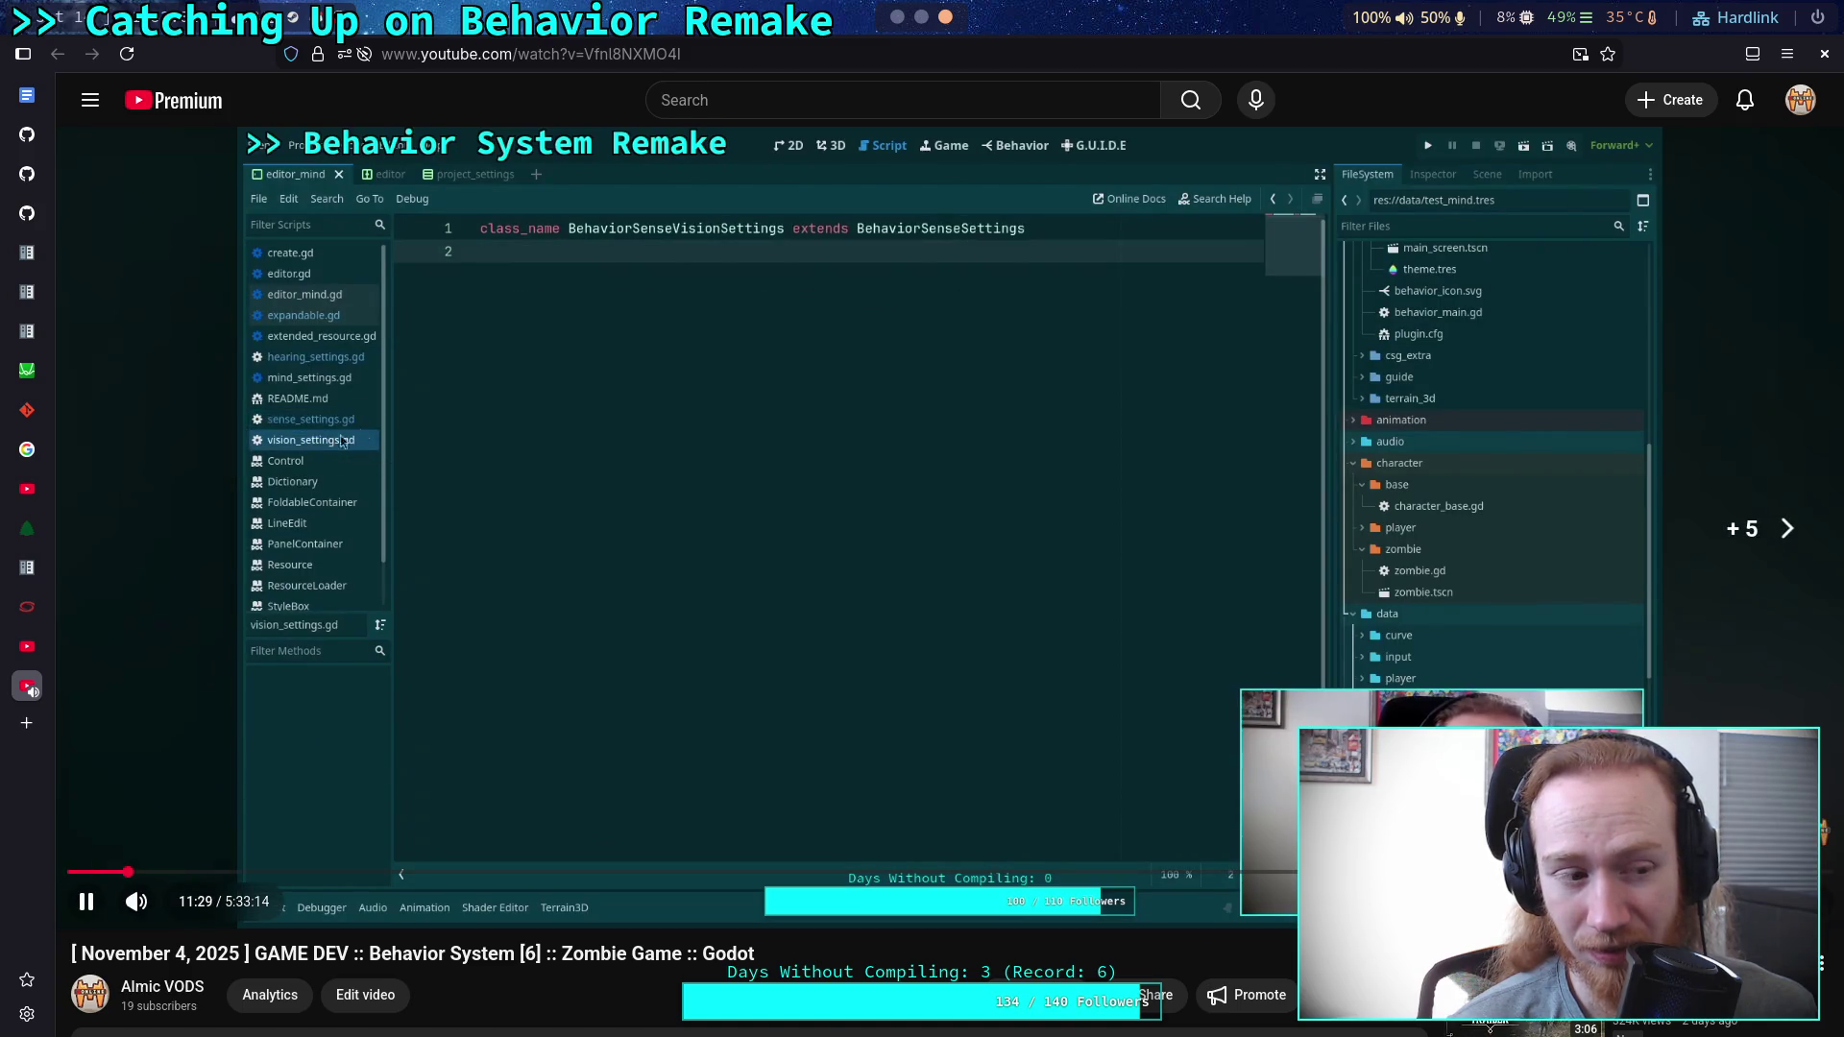
{"action": "key", "text": "Right"}
{"action": "key", "text": "Right"}
{"action": "key", "text": "Right"}
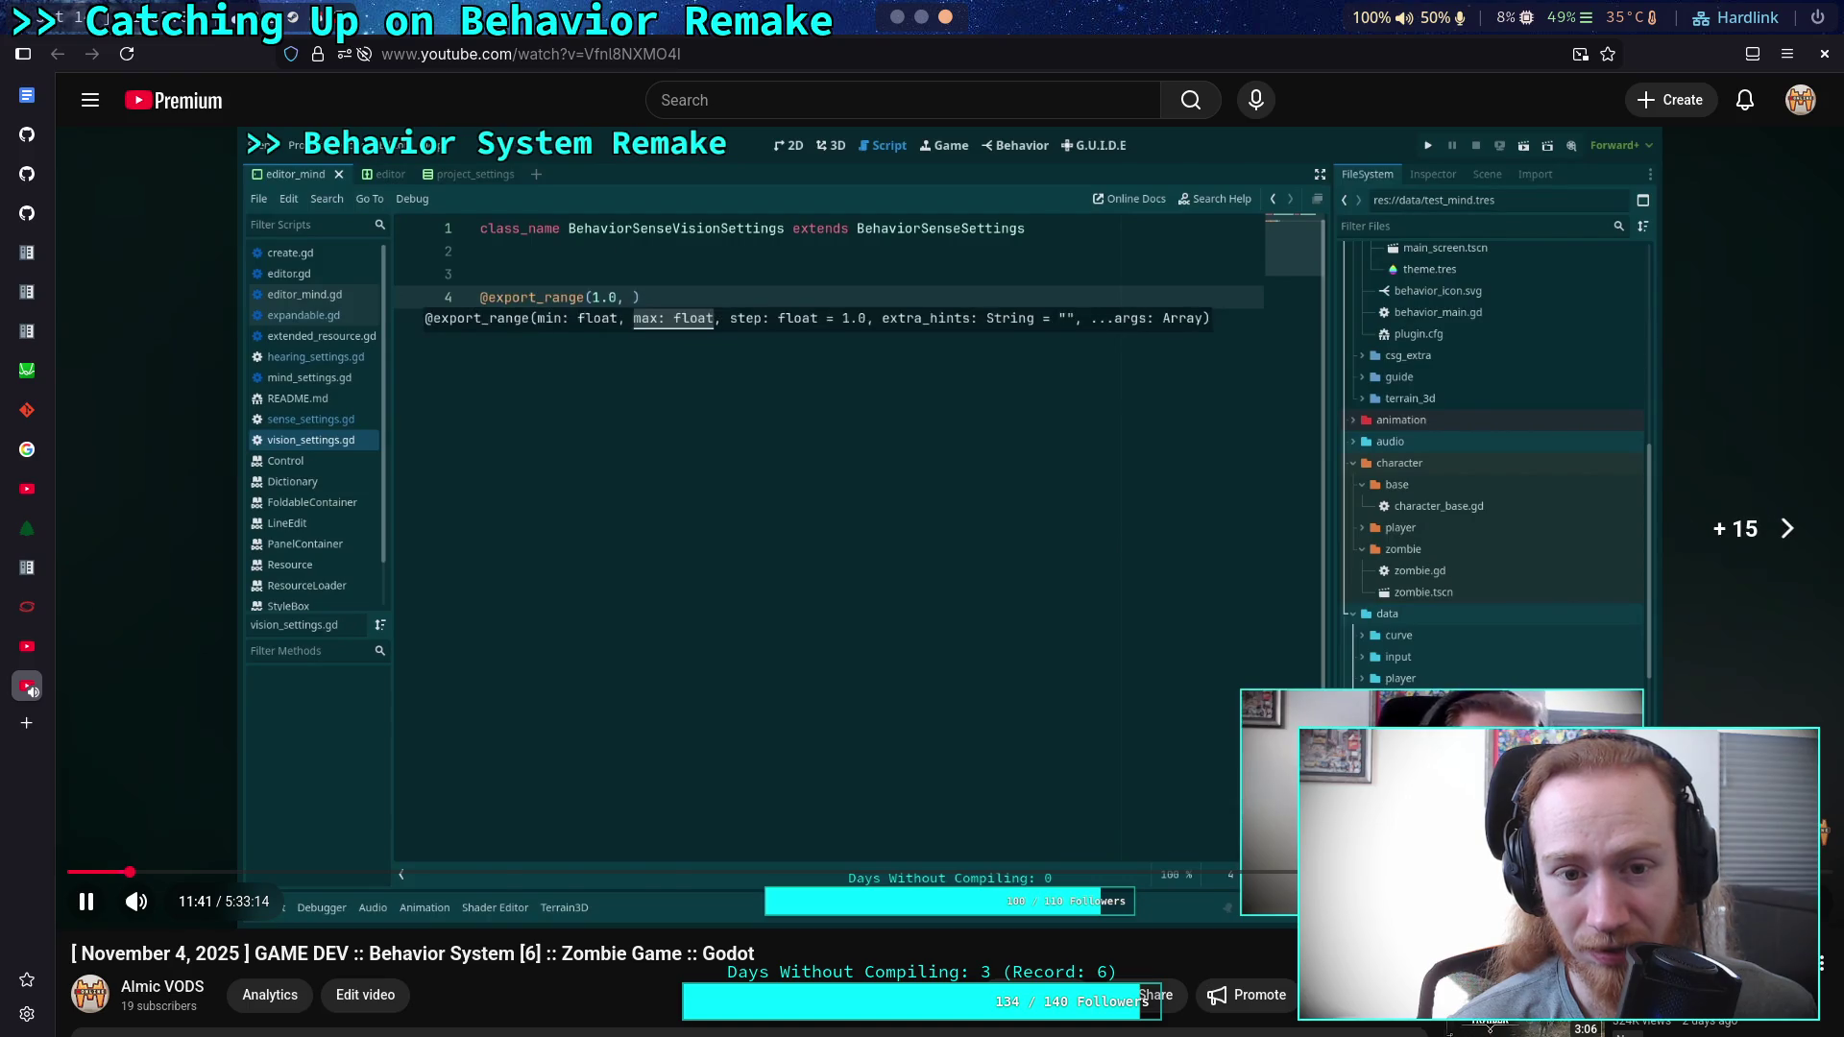
{"action": "key", "text": "Right"}
{"action": "key", "text": "Right"}
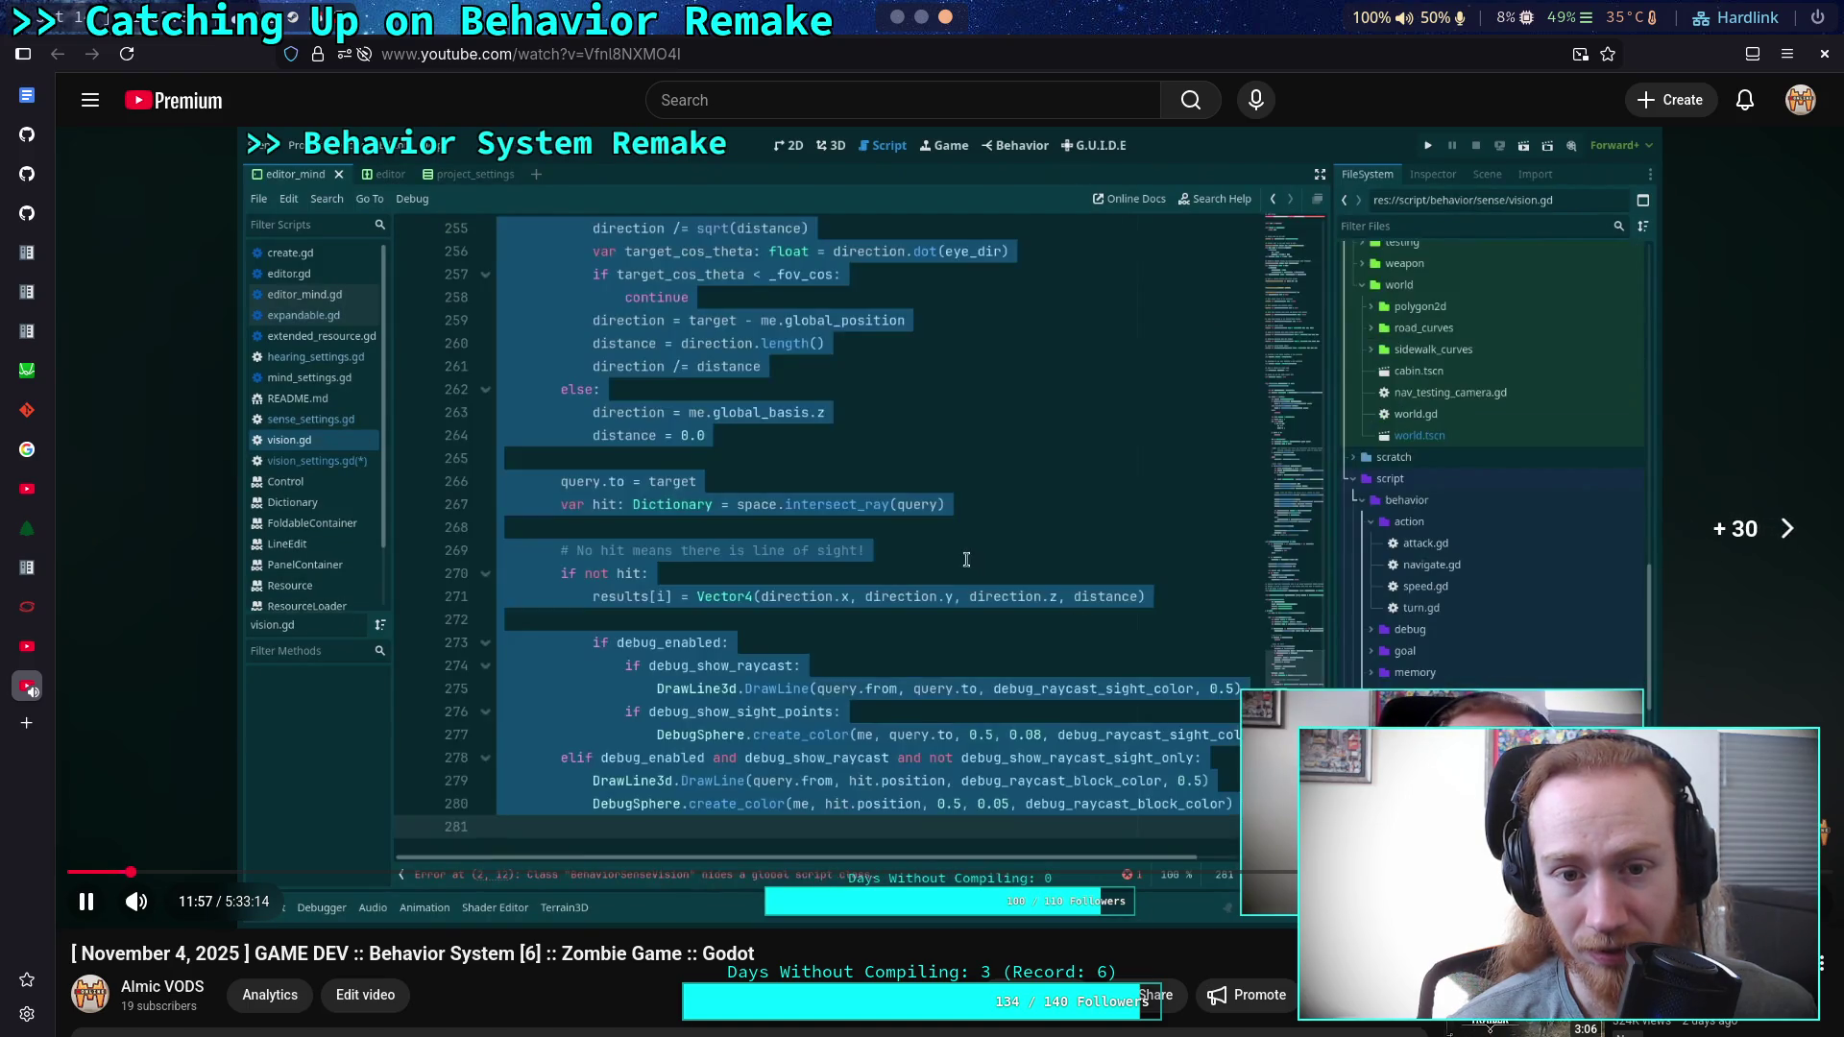
{"action": "key", "text": "Right"}
{"action": "key", "text": "Right"}
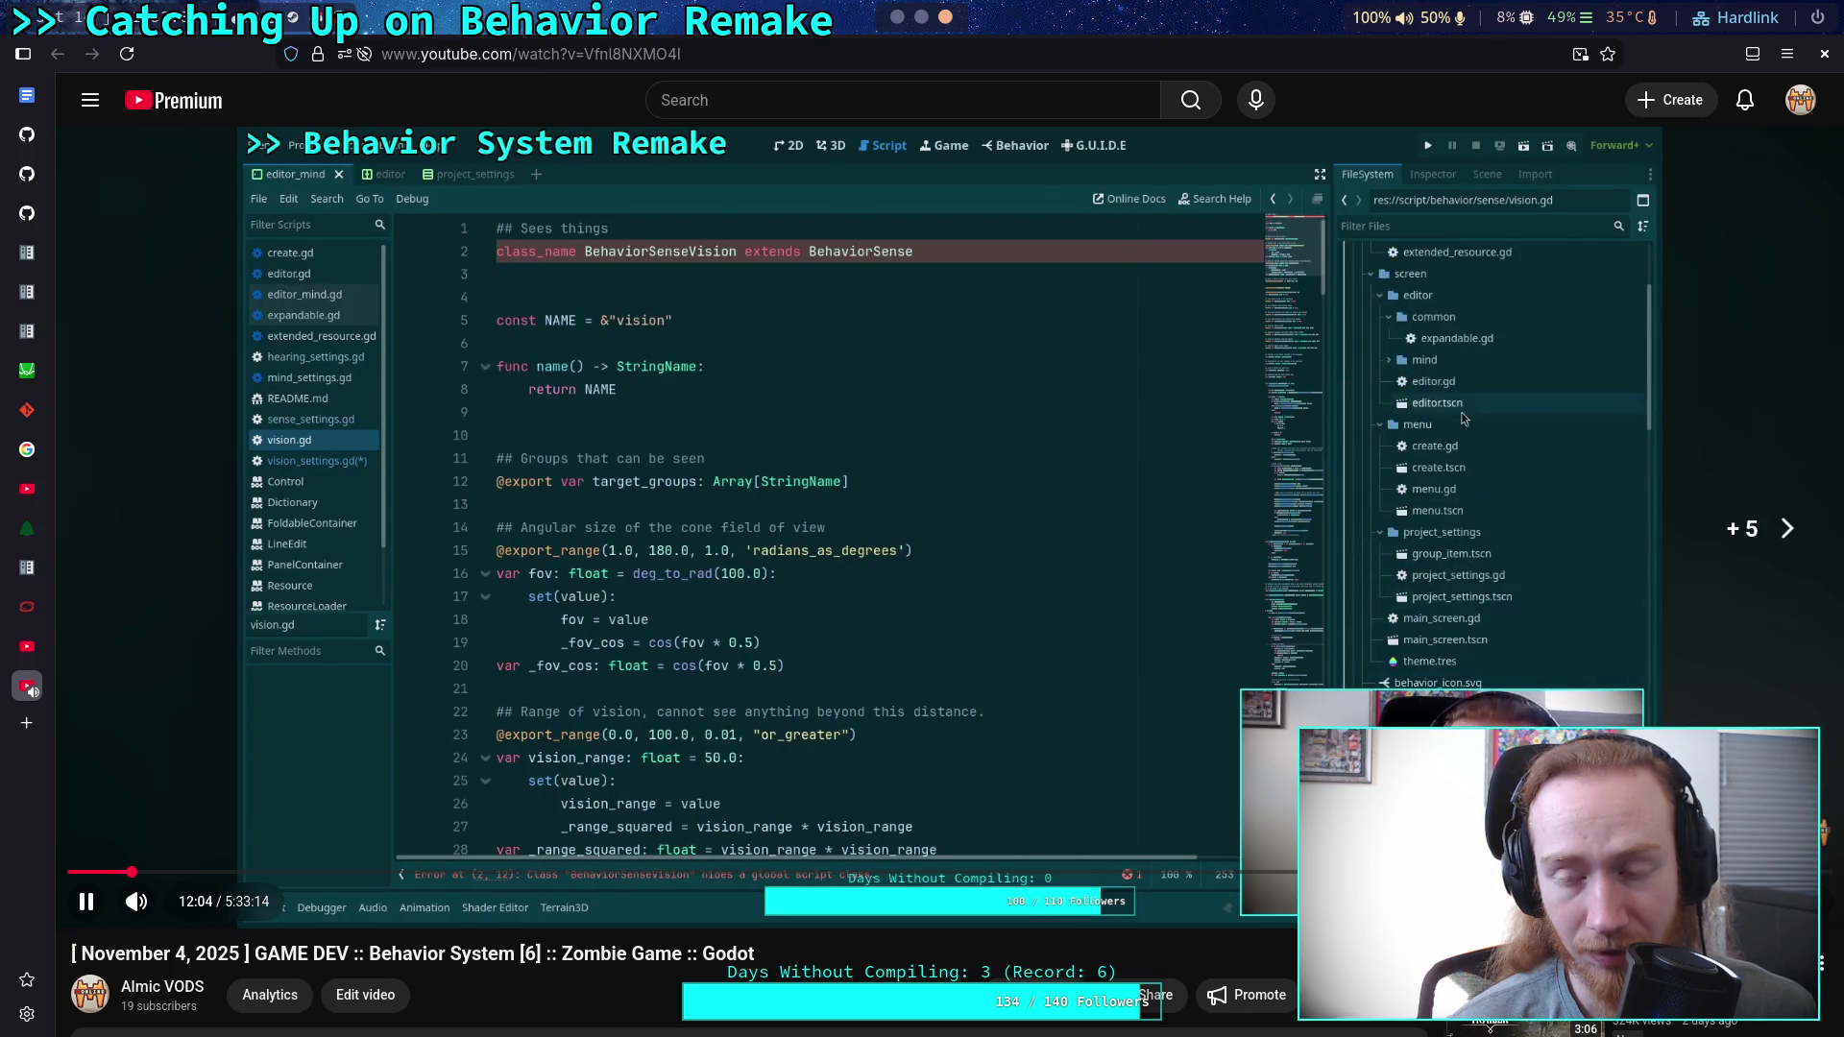
{"action": "key", "text": "space"}
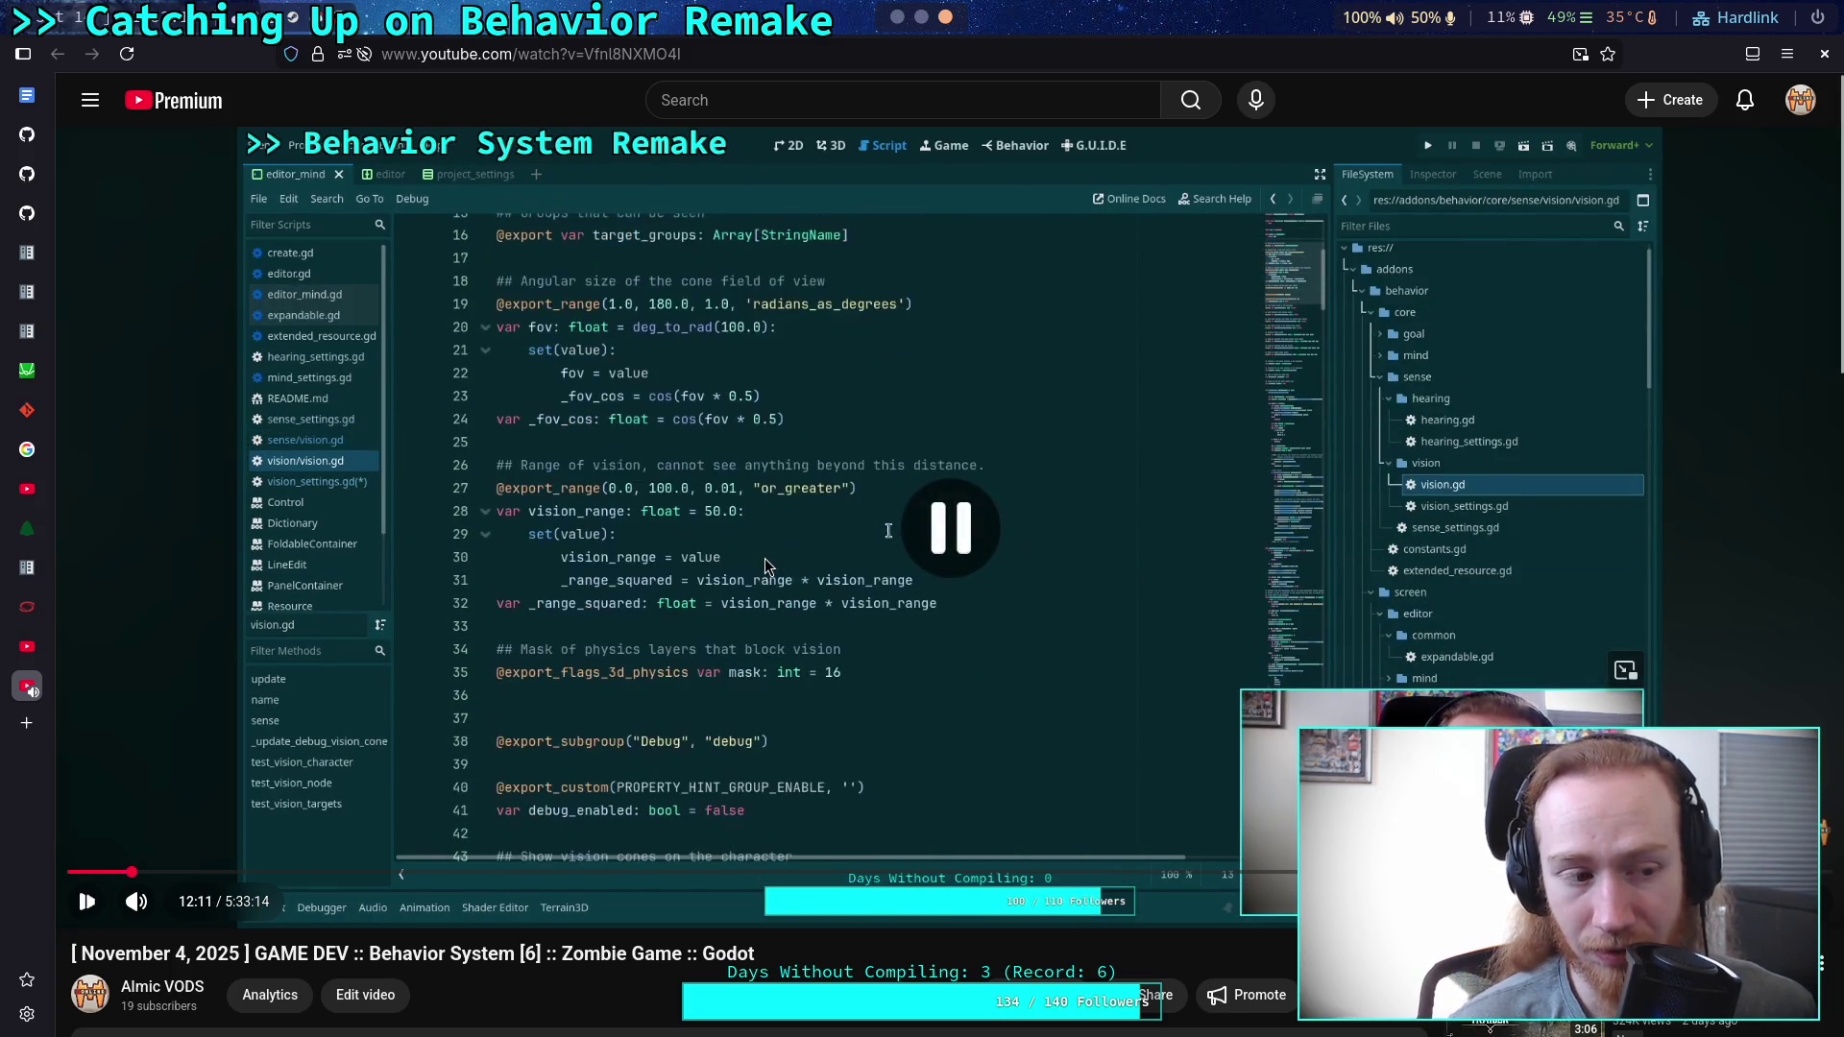
{"action": "middle_click", "coordinate": [27, 686]}
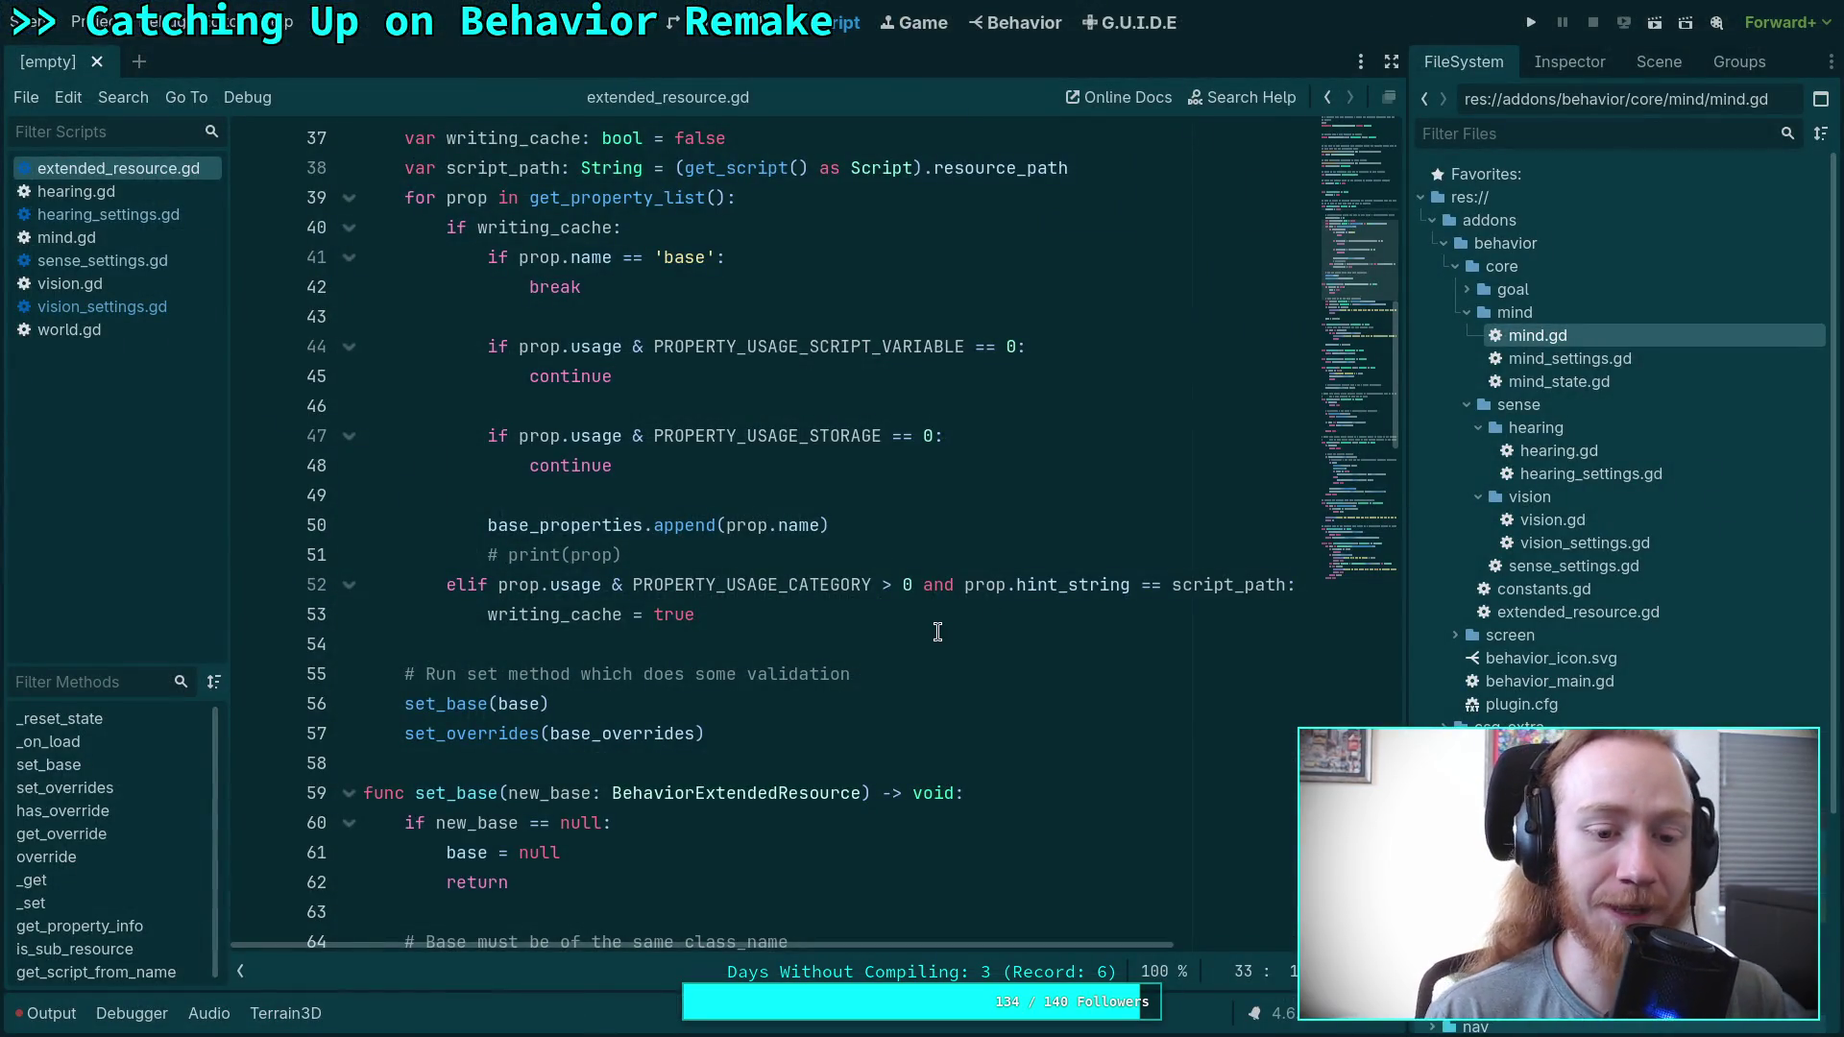
Scroll extended_resource.gd from line 54 up to the top, then switch to the Behavior resource editor.
{"action": "left_click", "coordinate": [913, 633]}
{"action": "scroll", "coordinate": [912, 705], "scroll_direction": "up", "scroll_amount": 4}
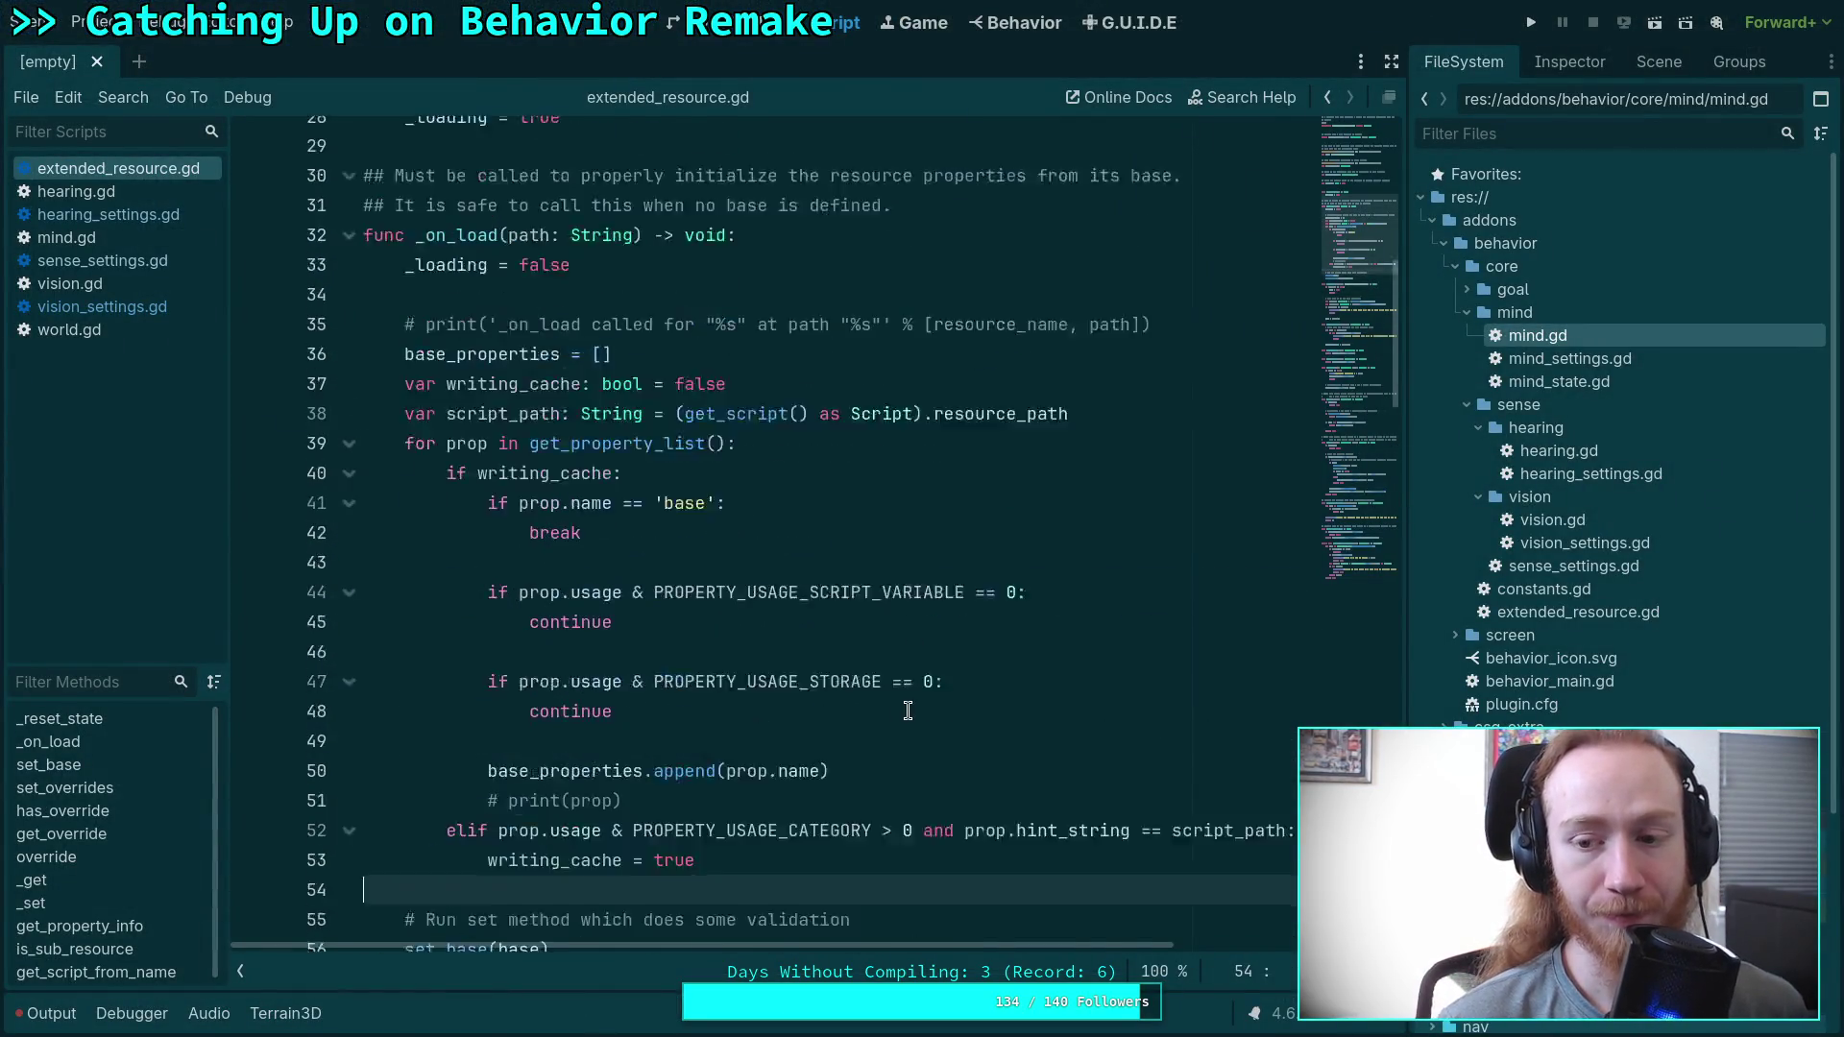
{"action": "scroll", "coordinate": [907, 711], "scroll_direction": "up", "scroll_amount": 8}
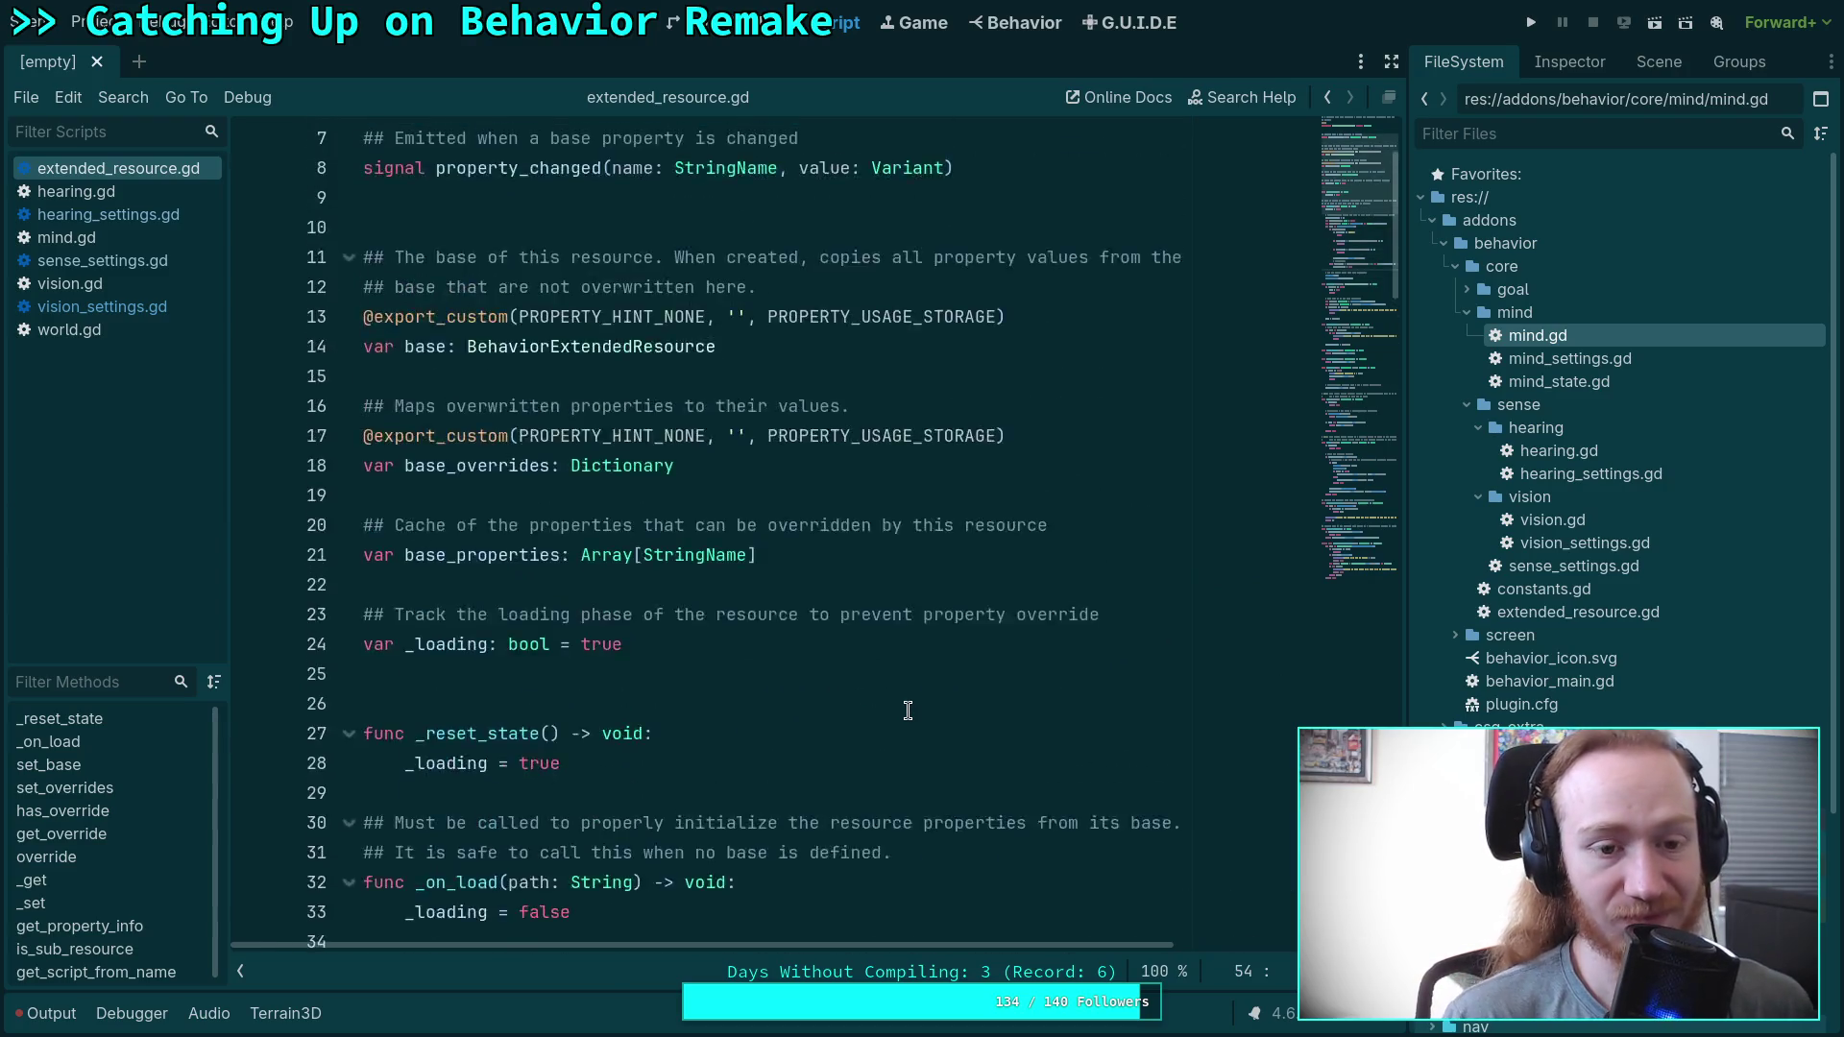
{"action": "left_click", "coordinate": [1012, 28]}
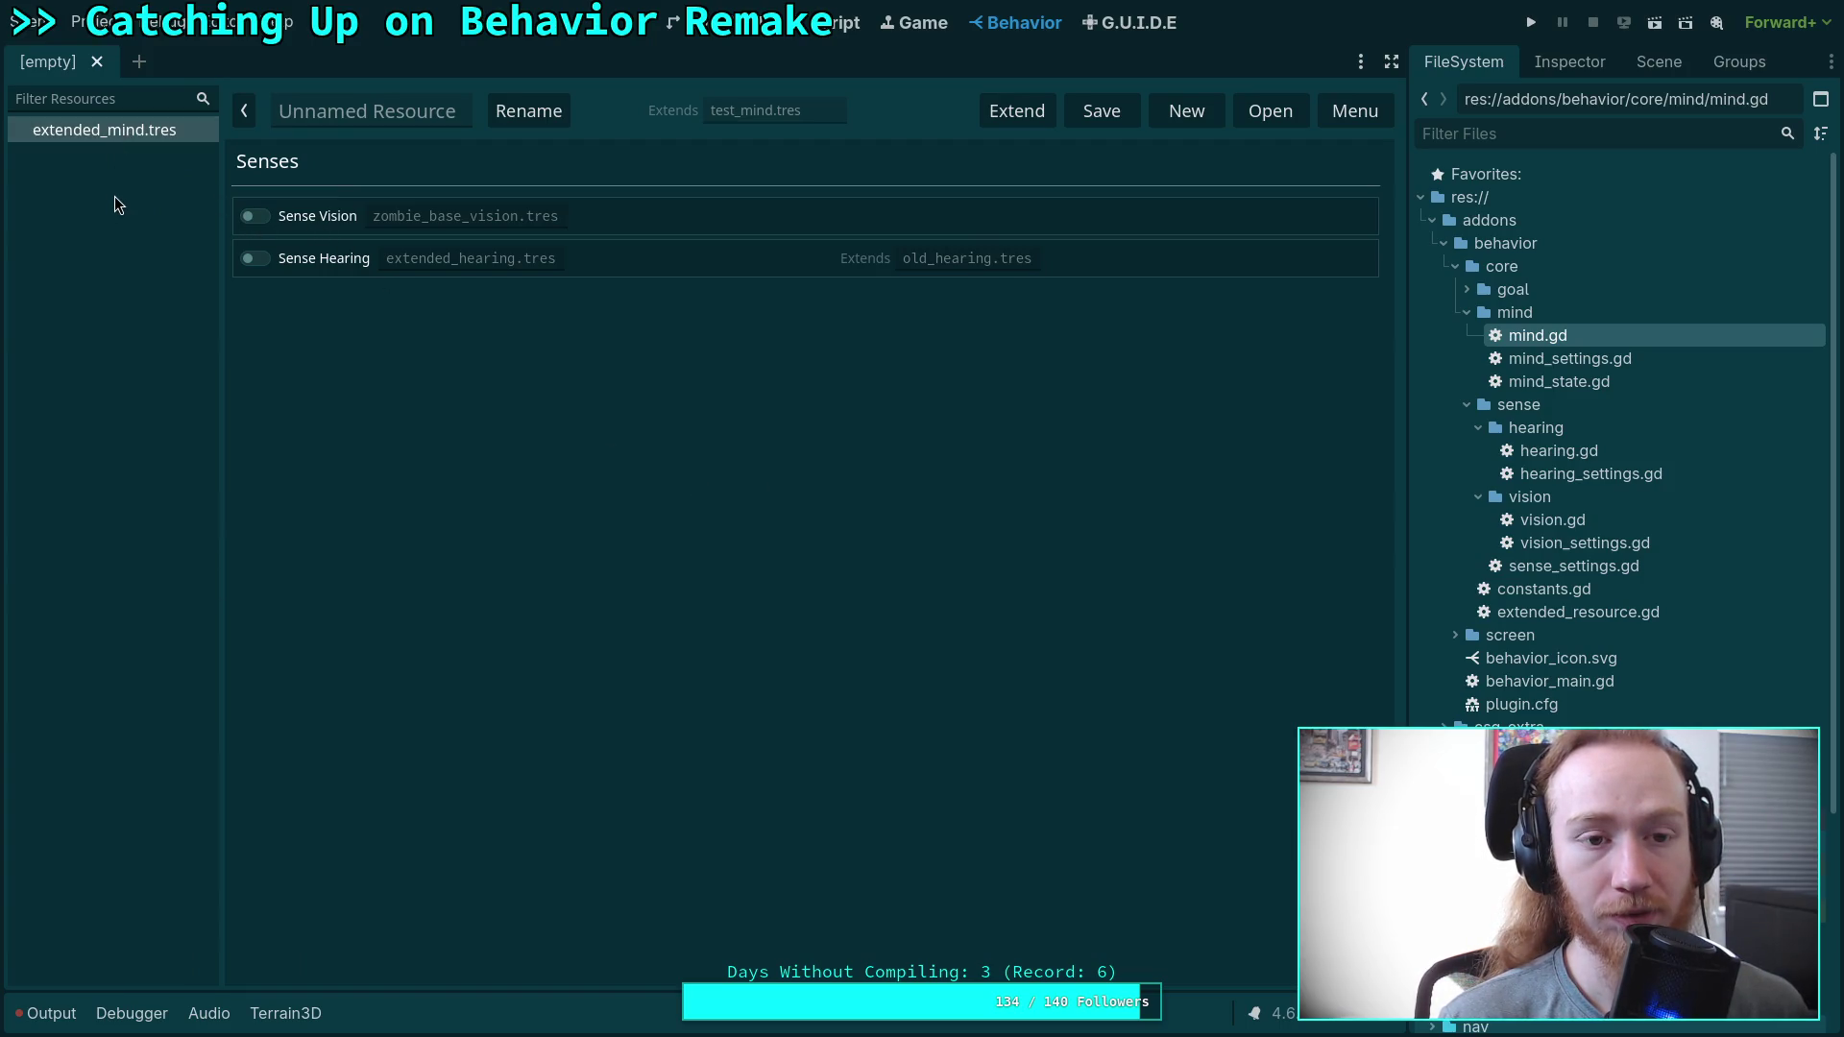
{"action": "left_click", "coordinate": [48, 1013]}
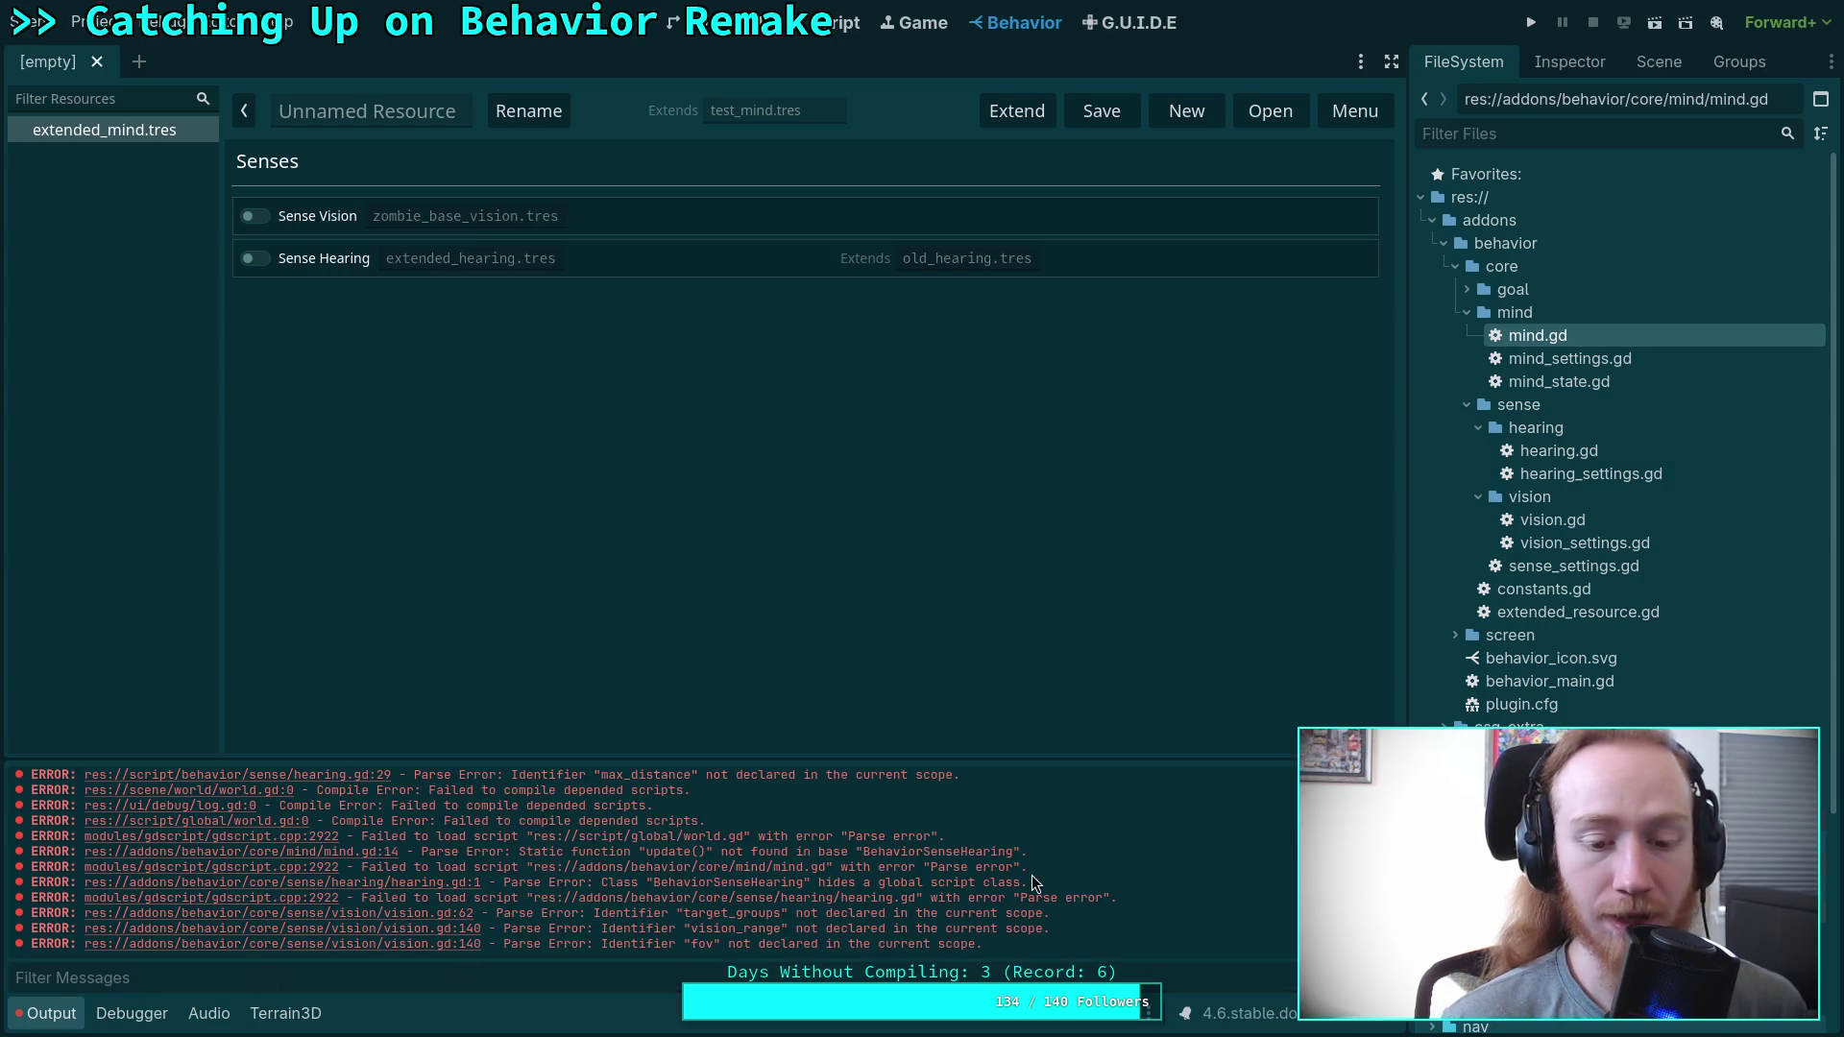
{"action": "left_click", "coordinate": [48, 1014]}
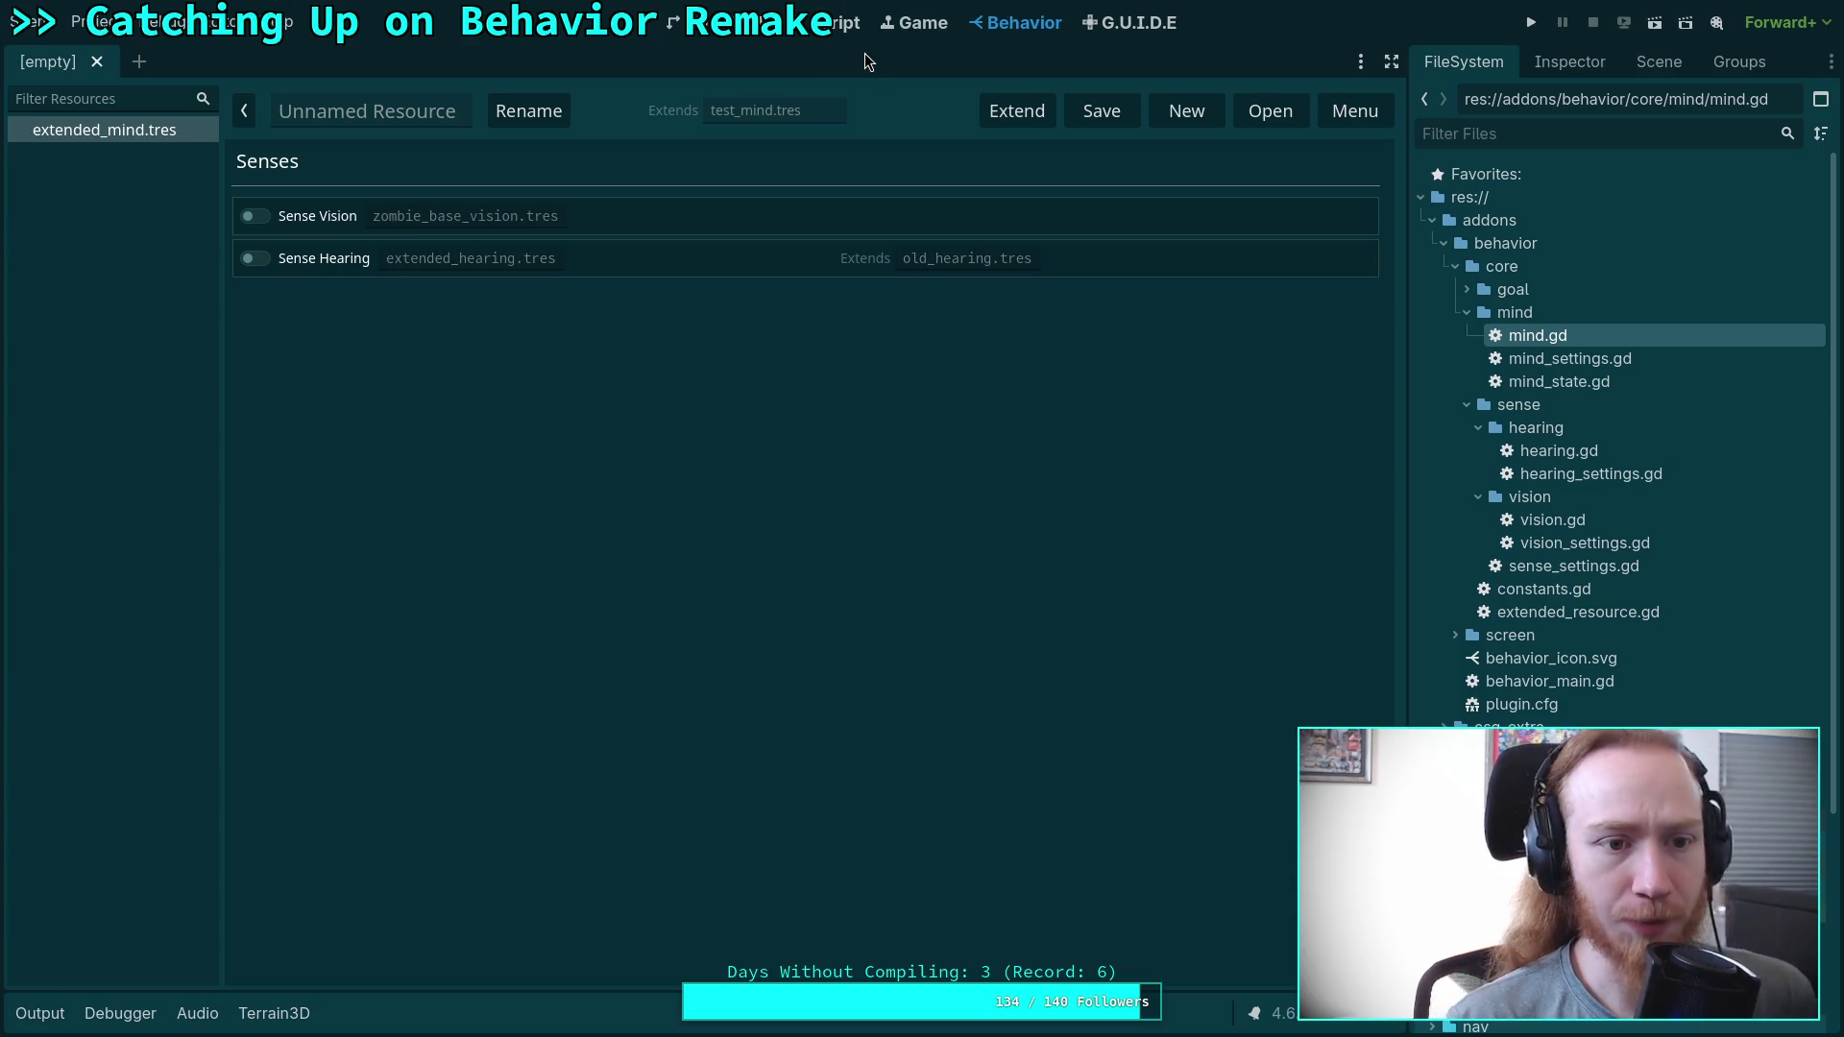
{"action": "left_click", "coordinate": [255, 216]}
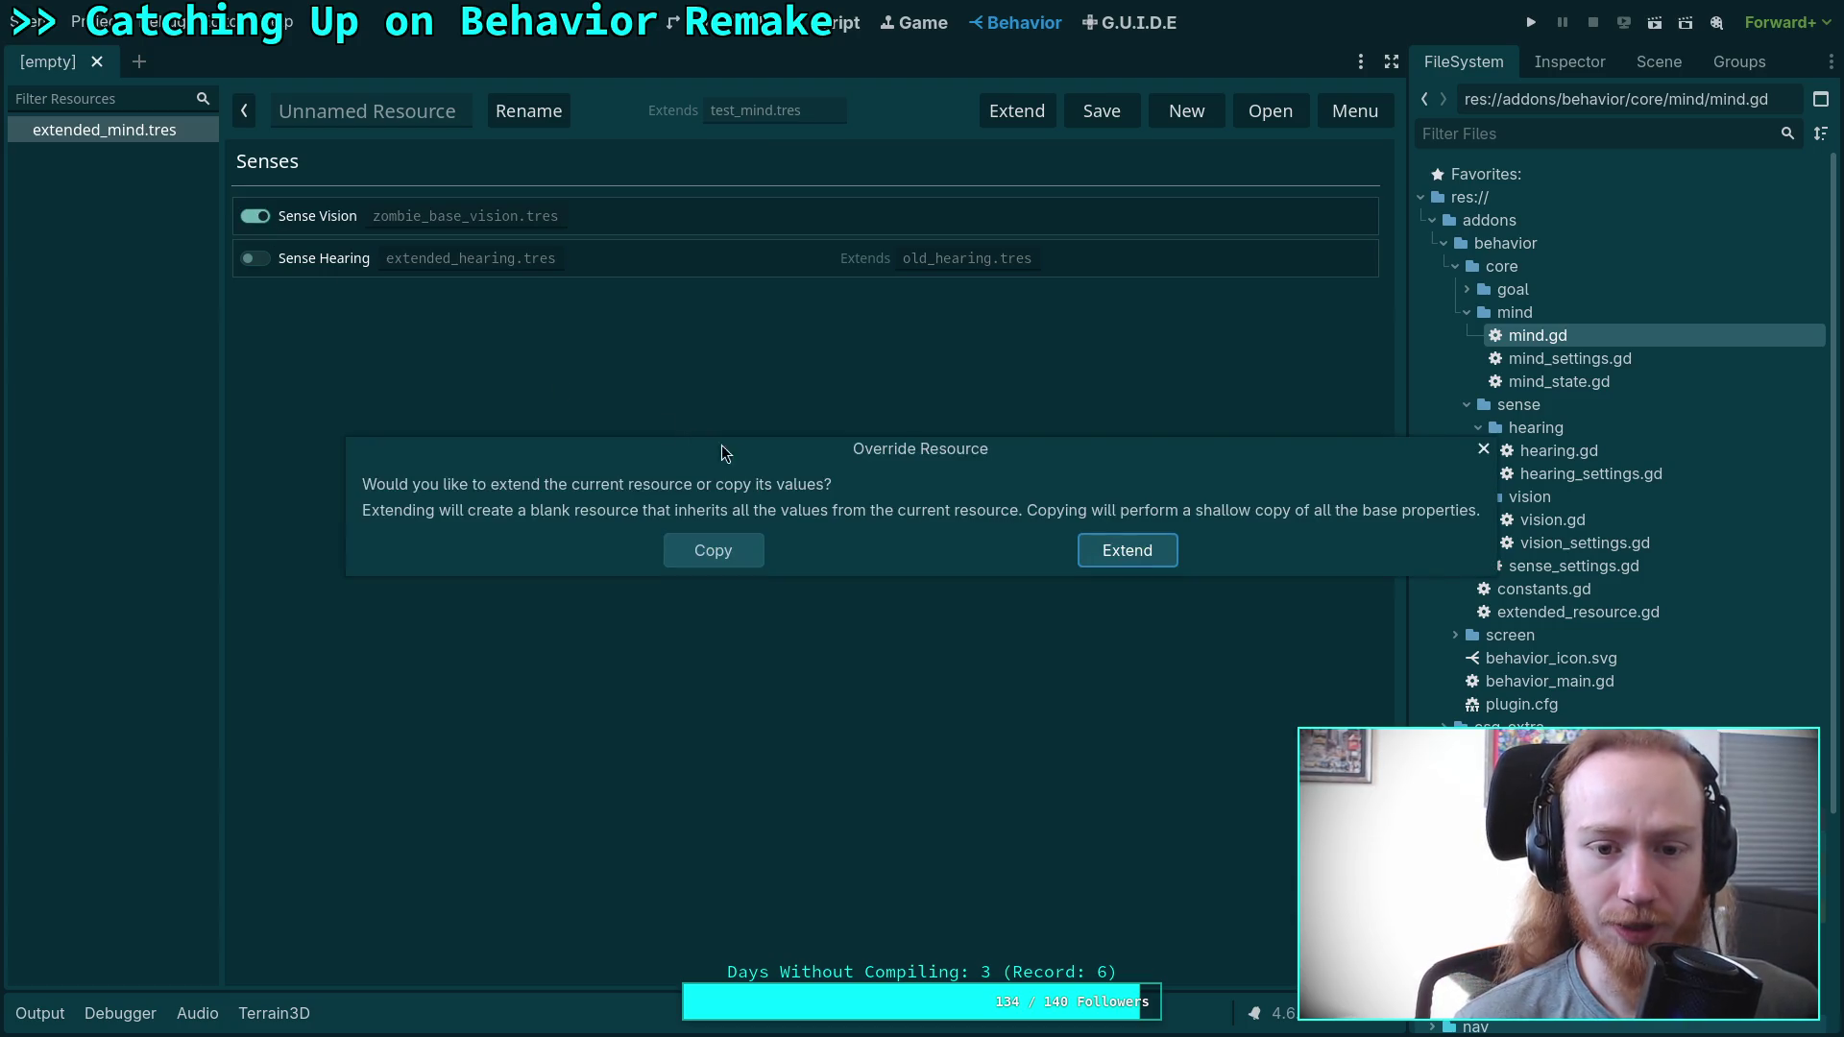
{"action": "mouse_move", "coordinate": [858, 459]}
{"action": "left_mouse_down"}
{"action": "mouse_move", "coordinate": [722, 432]}
{"action": "mouse_move", "coordinate": [799, 435]}
{"action": "left_mouse_up"}
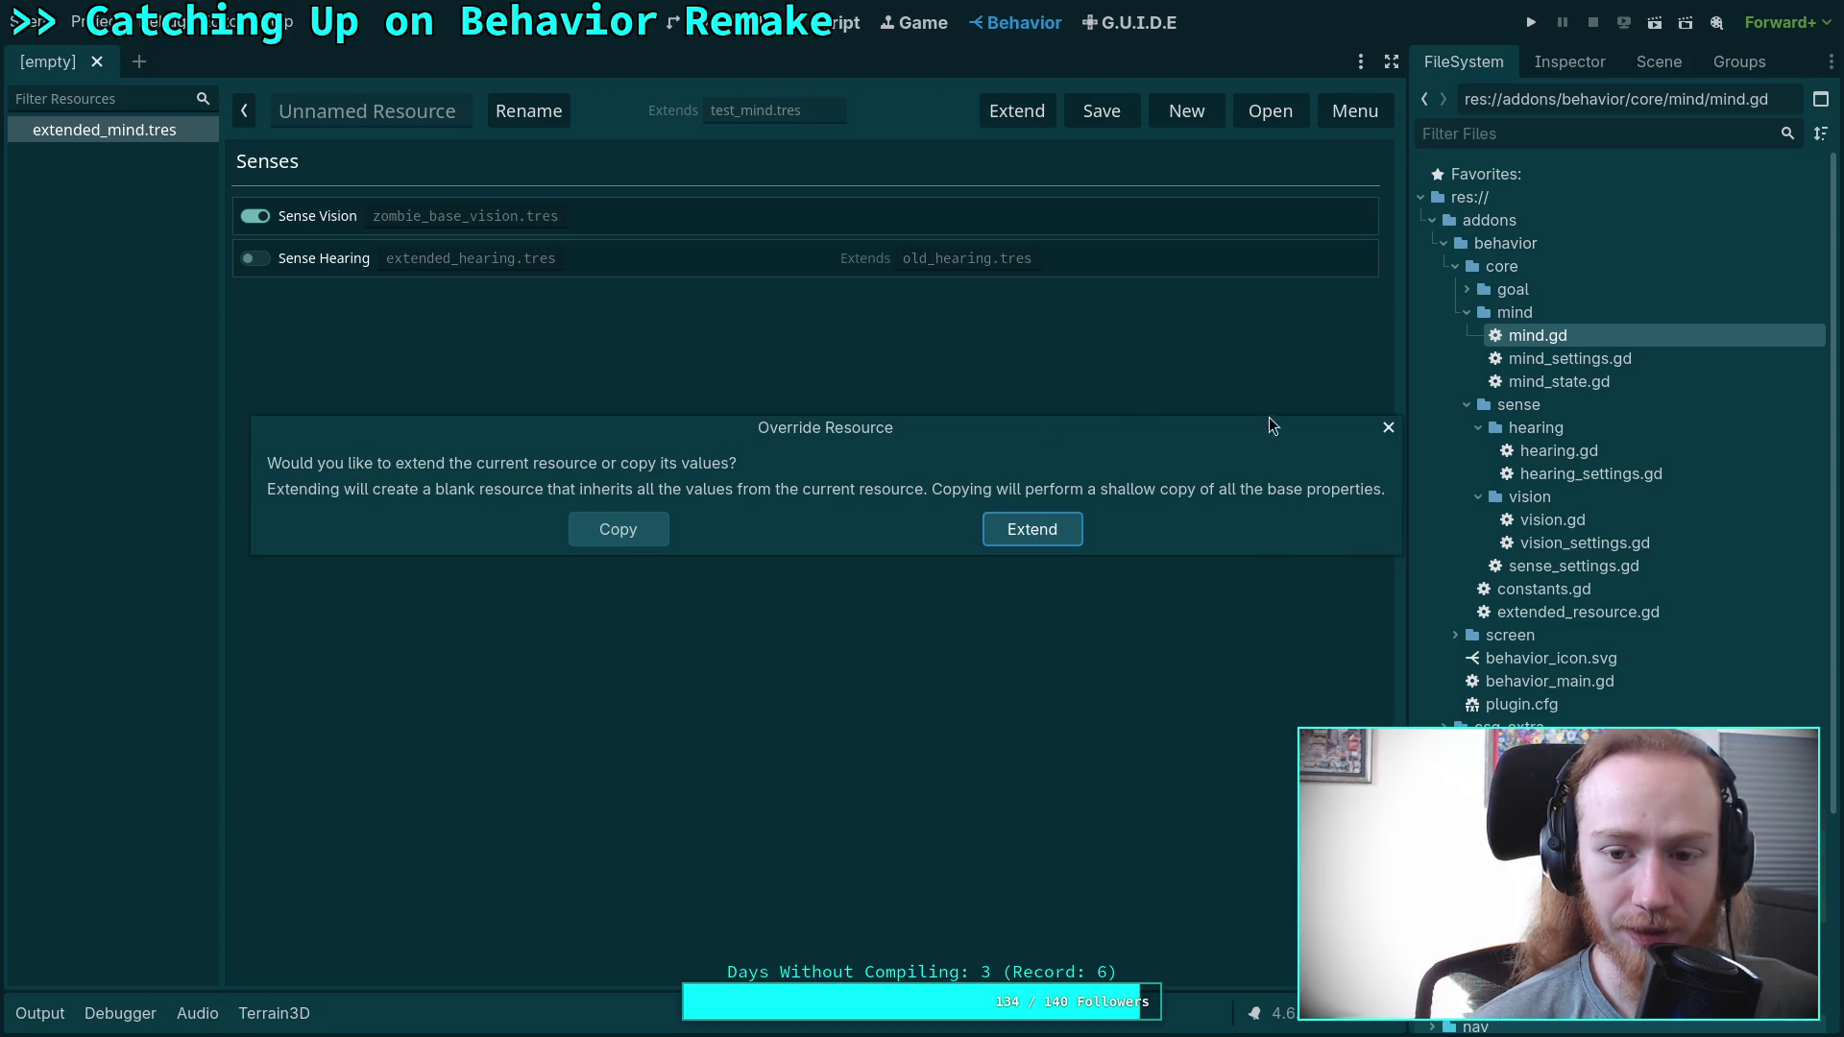
{"action": "left_click", "coordinate": [1387, 430]}
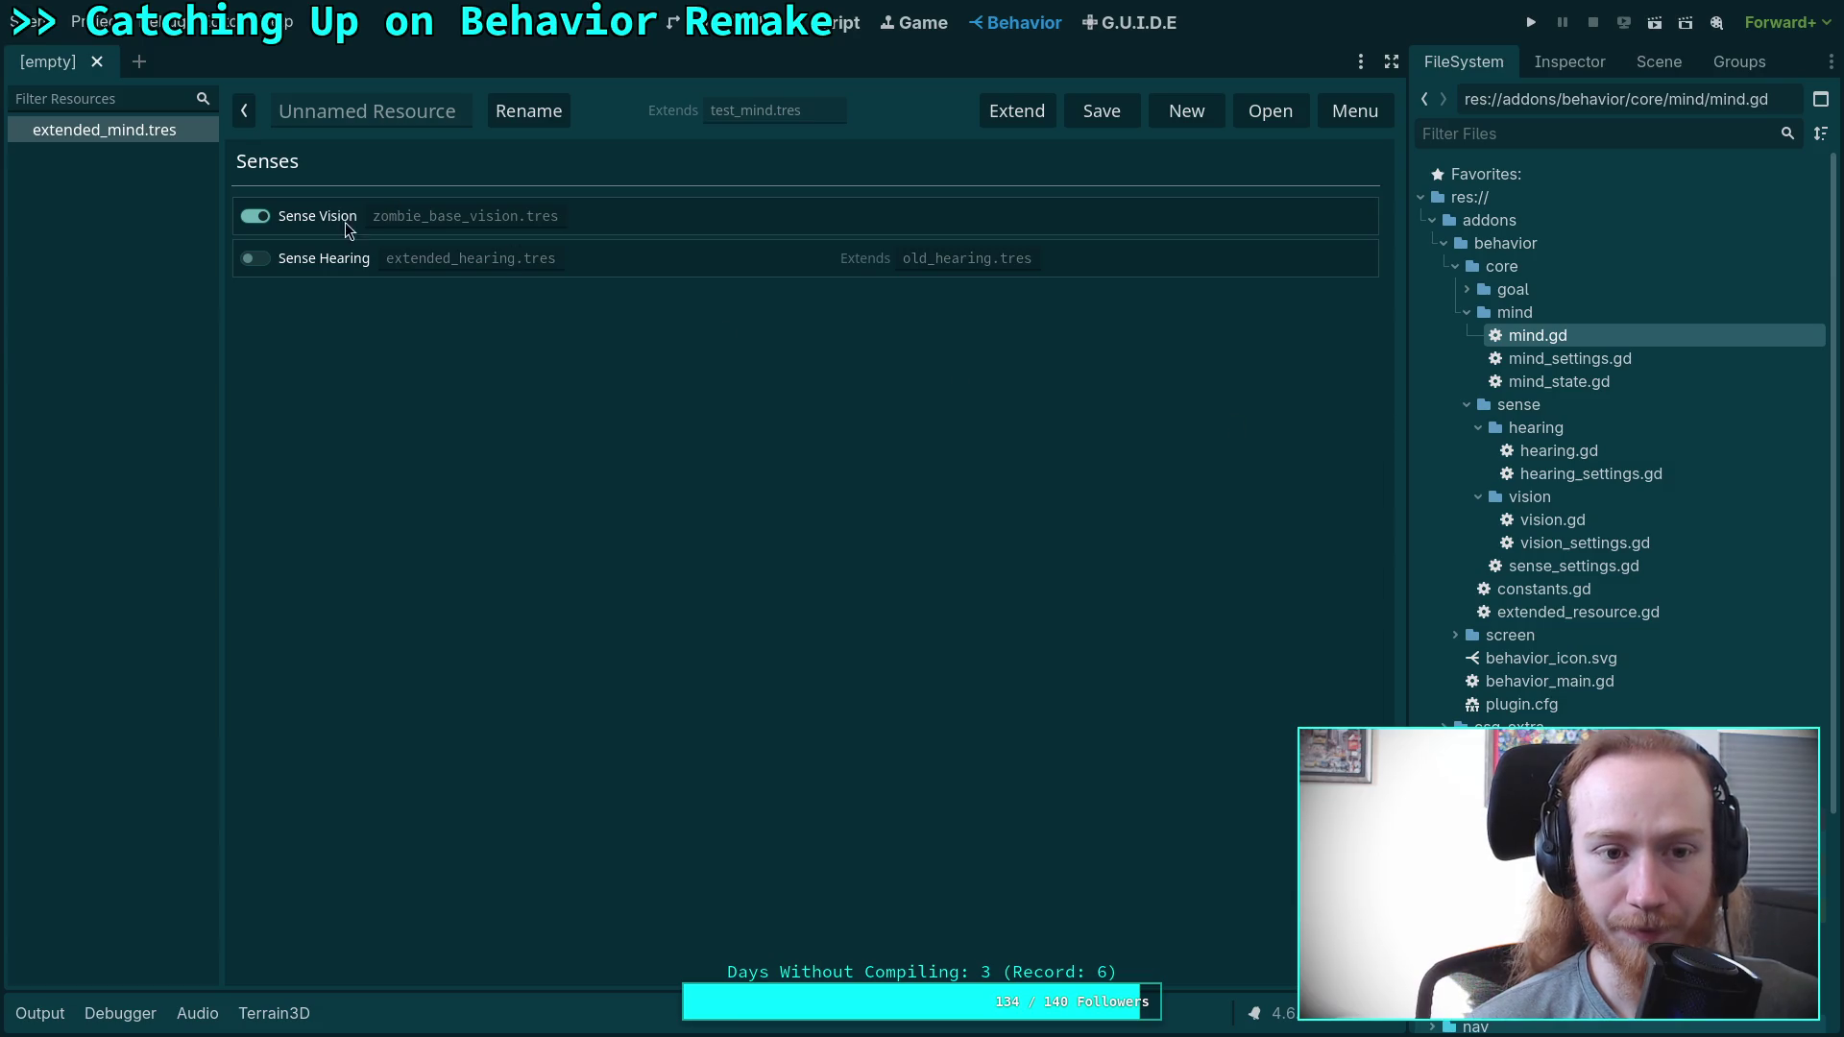
{"action": "left_click", "coordinate": [256, 216]}
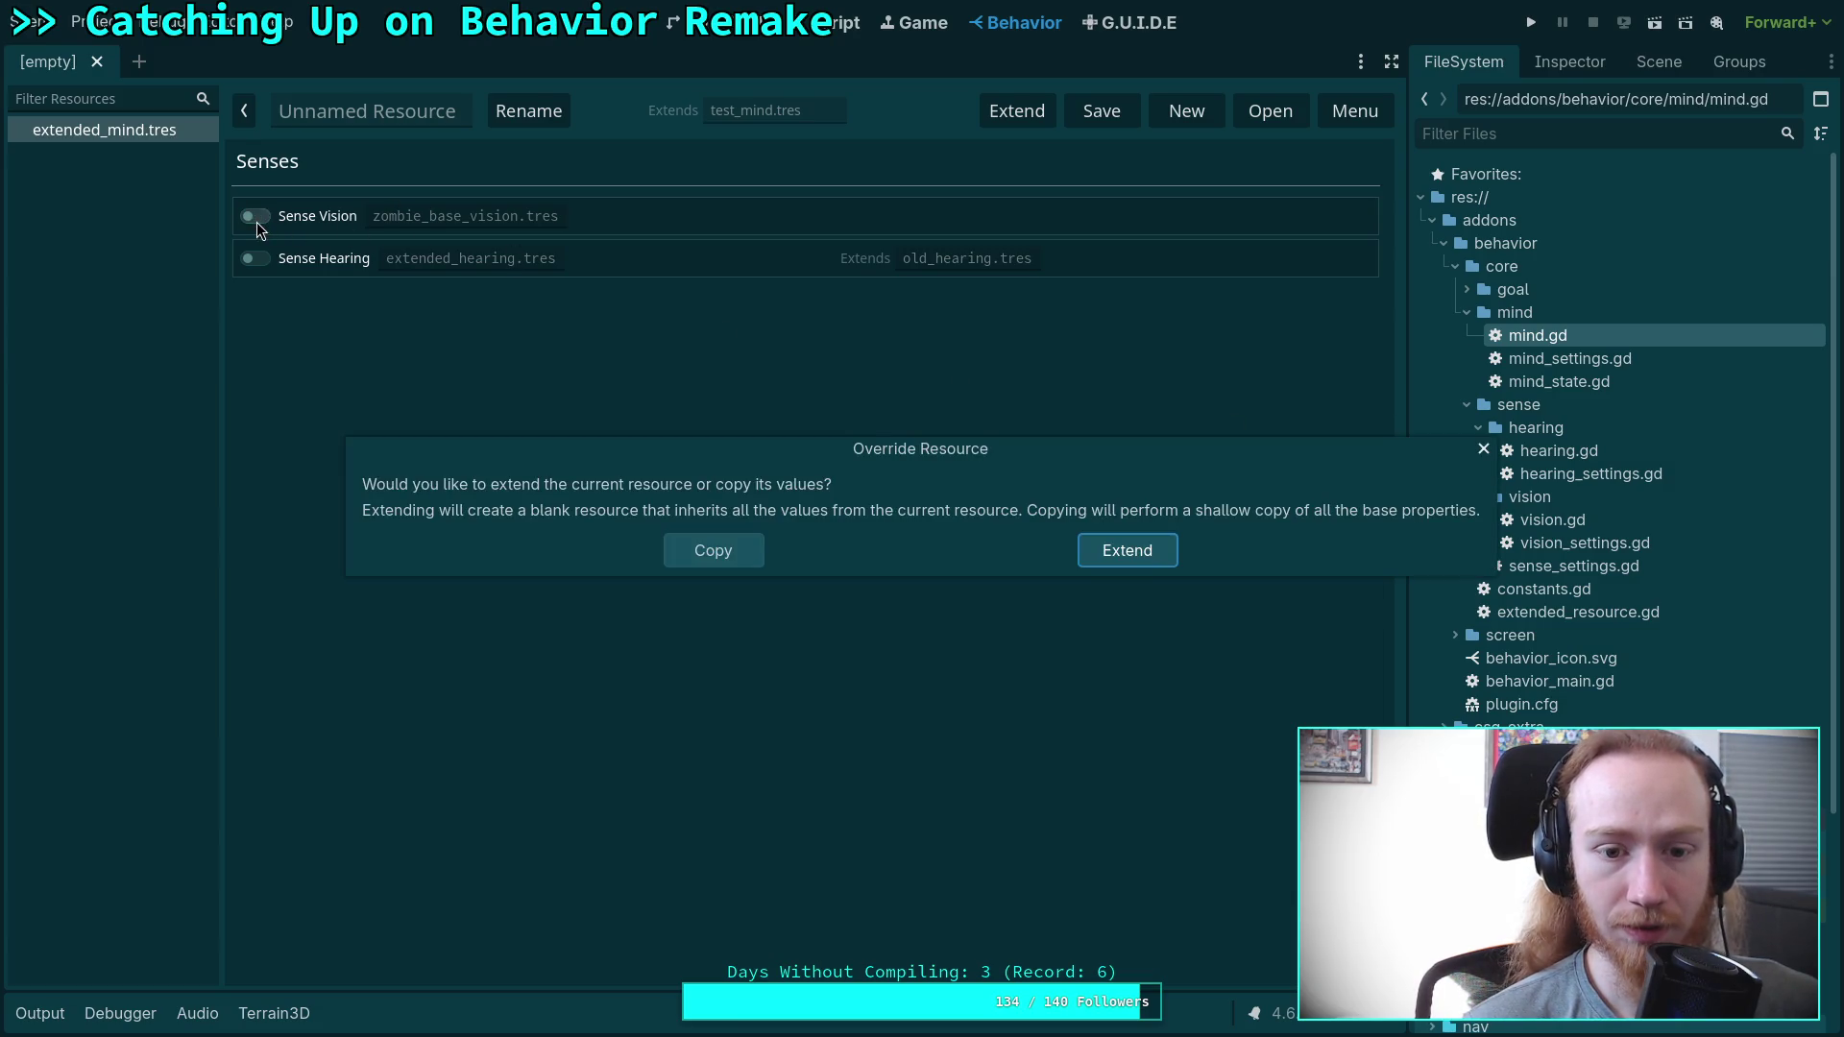
{"action": "left_click", "coordinate": [1467, 445]}
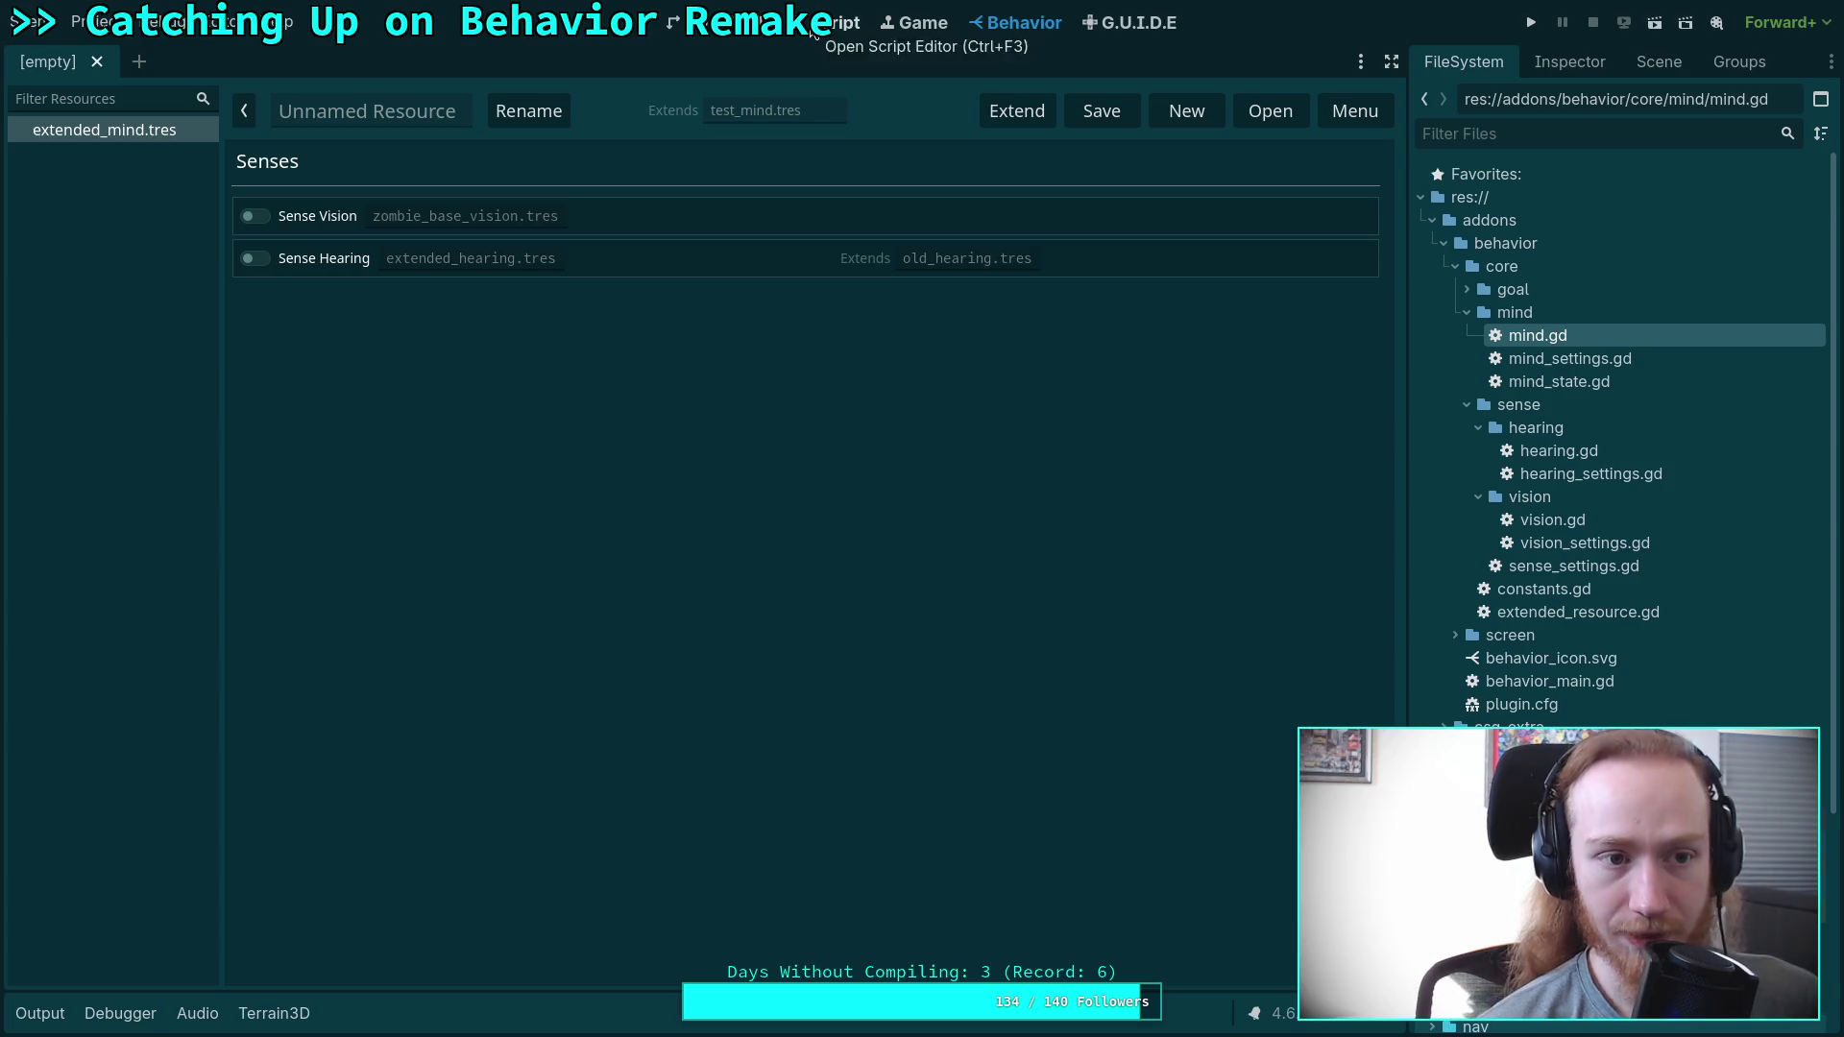
{"action": "left_click", "coordinate": [809, 29]}
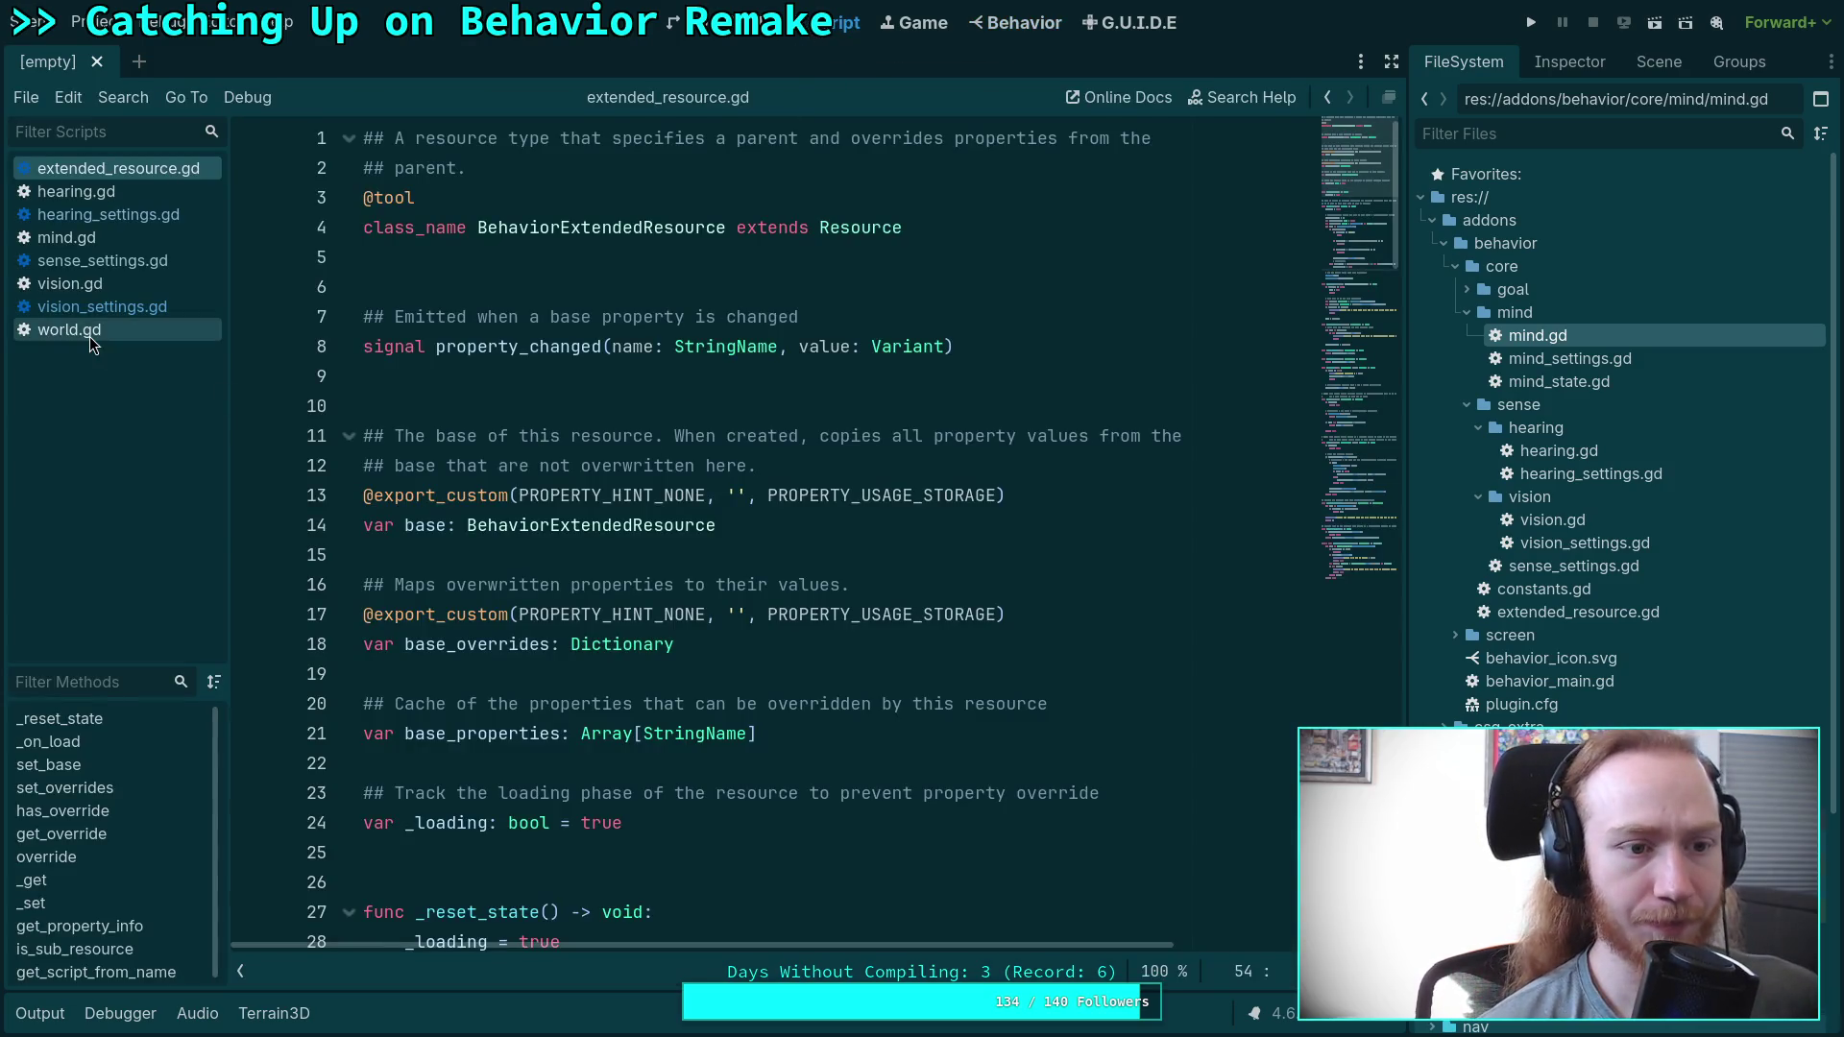
Close all open scripts and expand the screen and editor folders in the file tree.
{"action": "right_click", "coordinate": [93, 338]}
{"action": "left_click", "coordinate": [158, 478]}
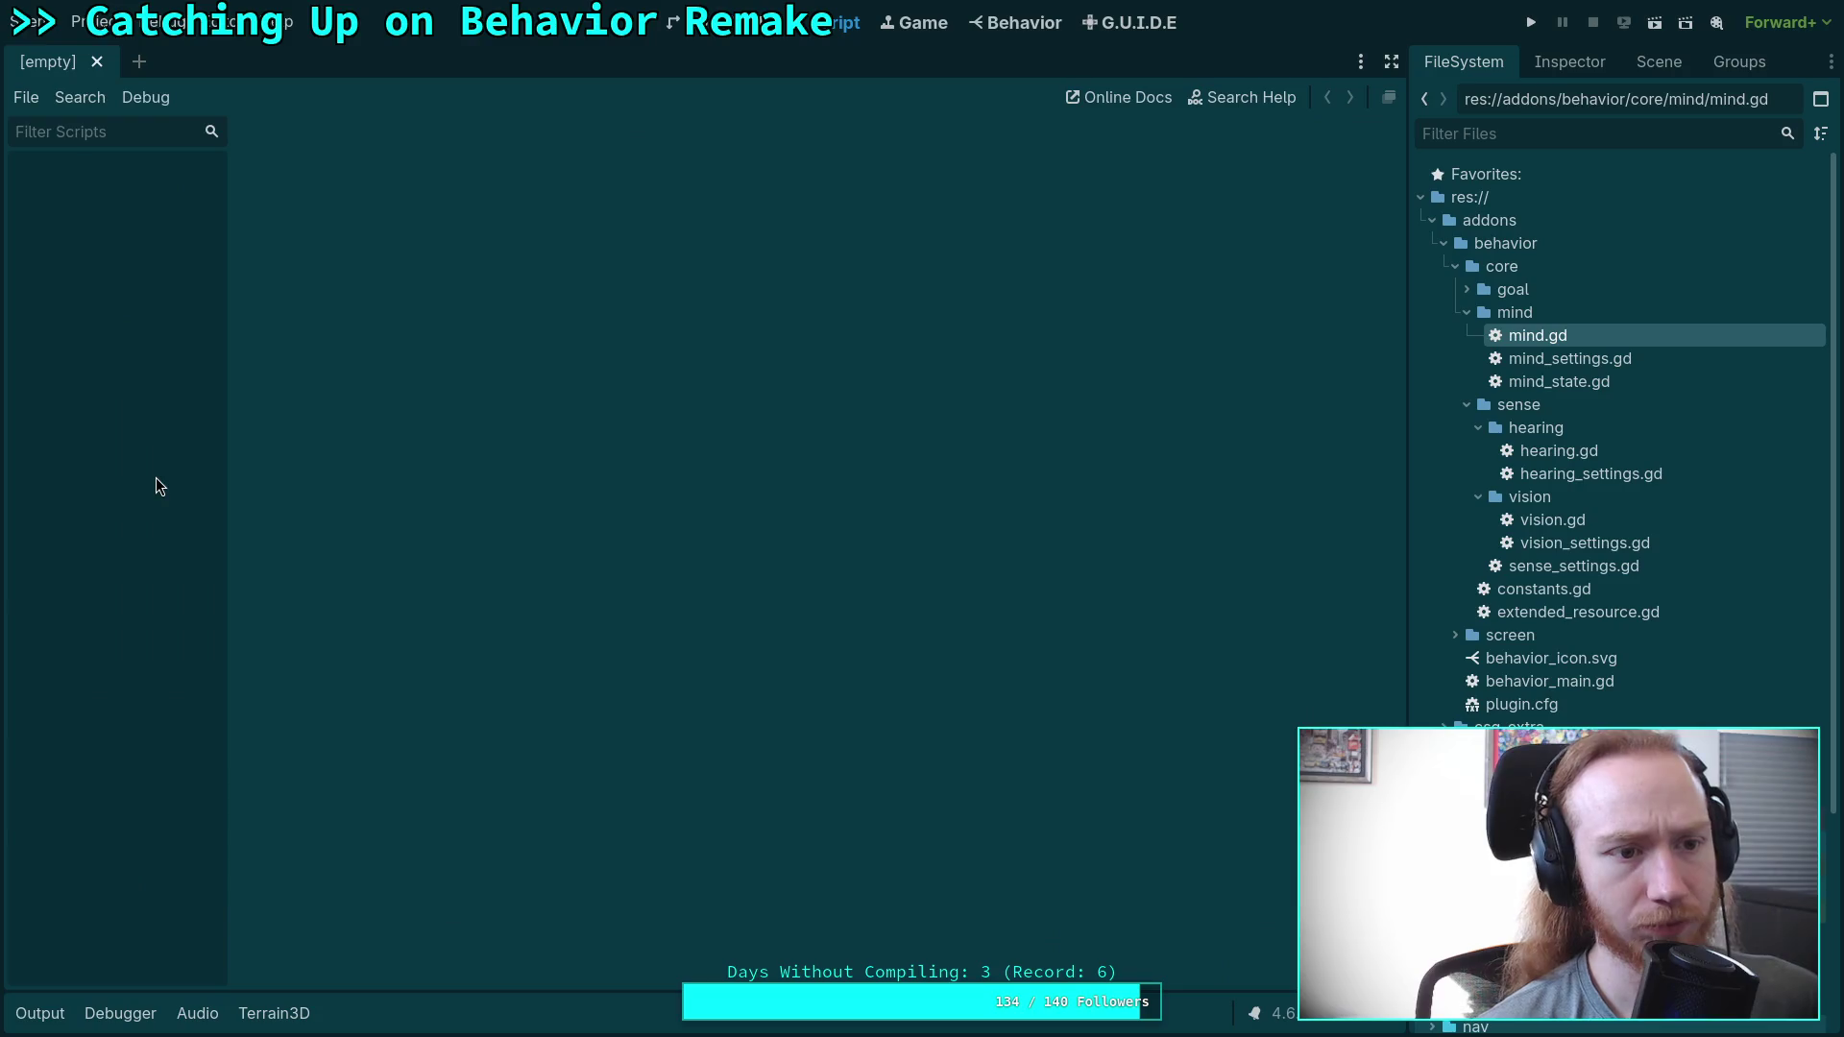
{"action": "left_click", "coordinate": [1468, 314]}
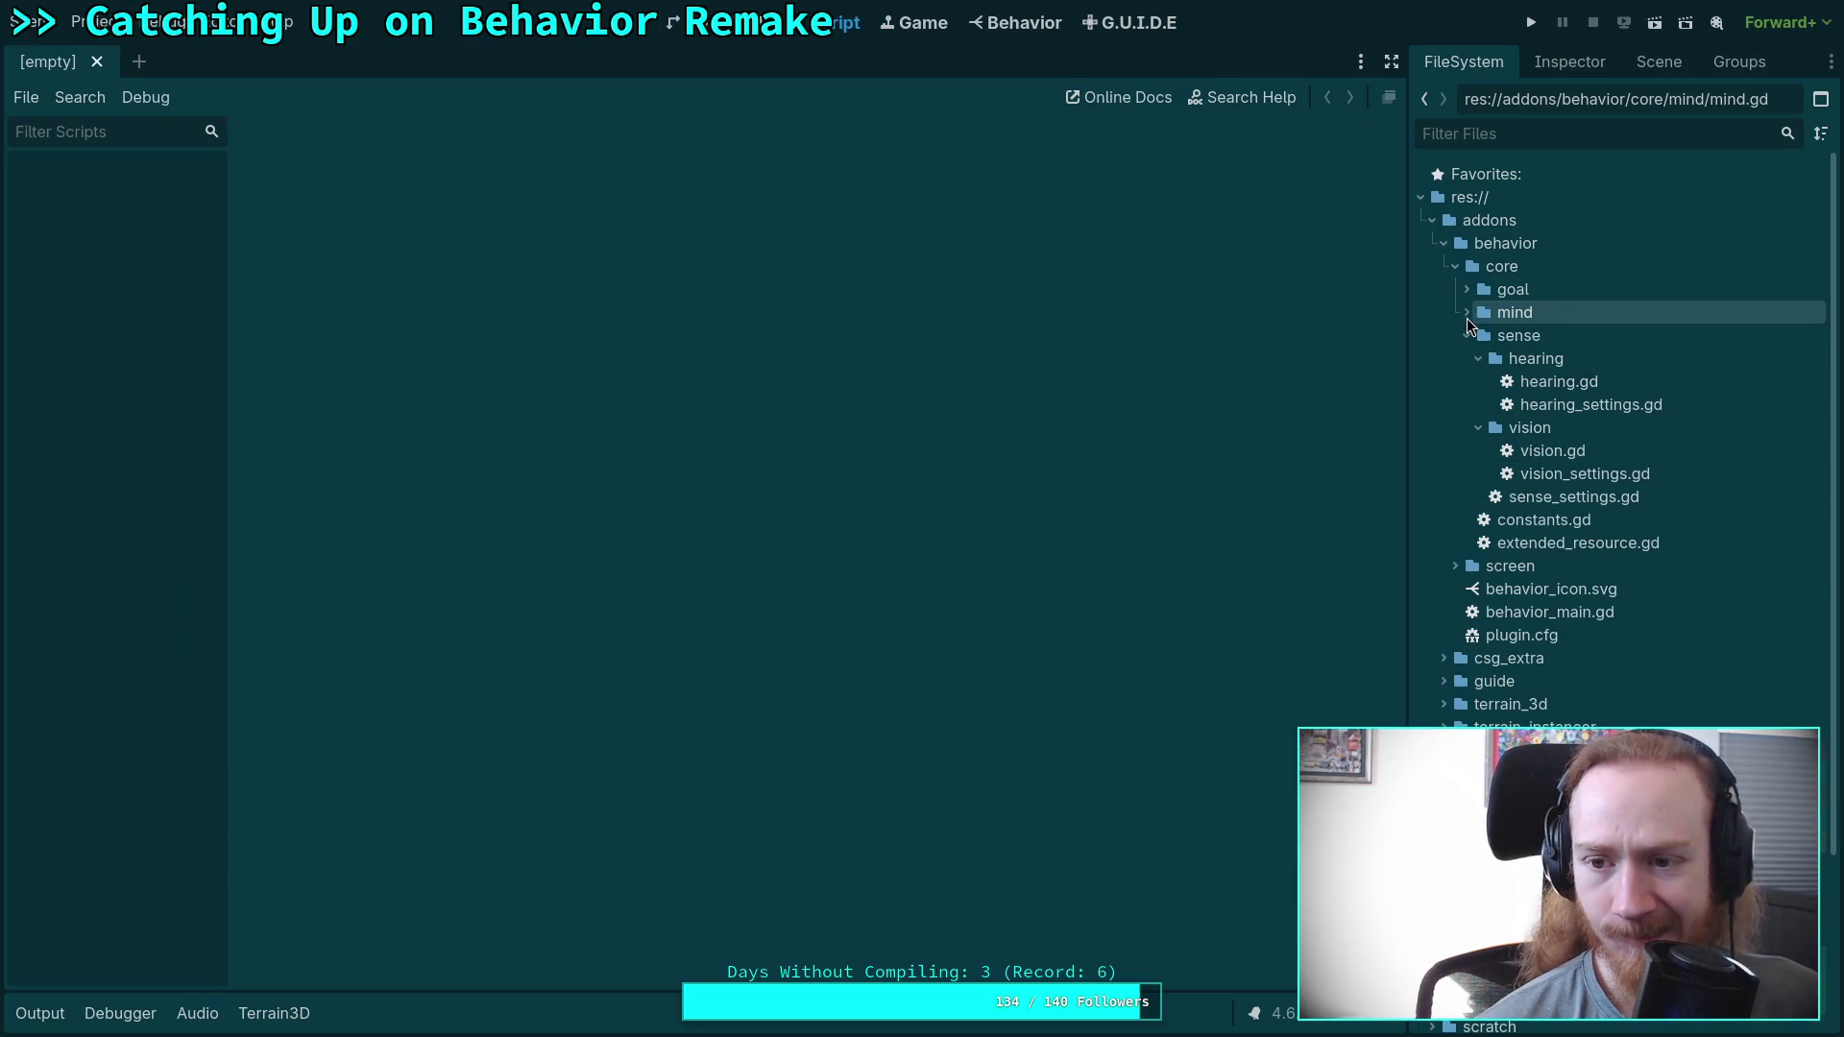
{"action": "left_click", "coordinate": [1456, 567]}
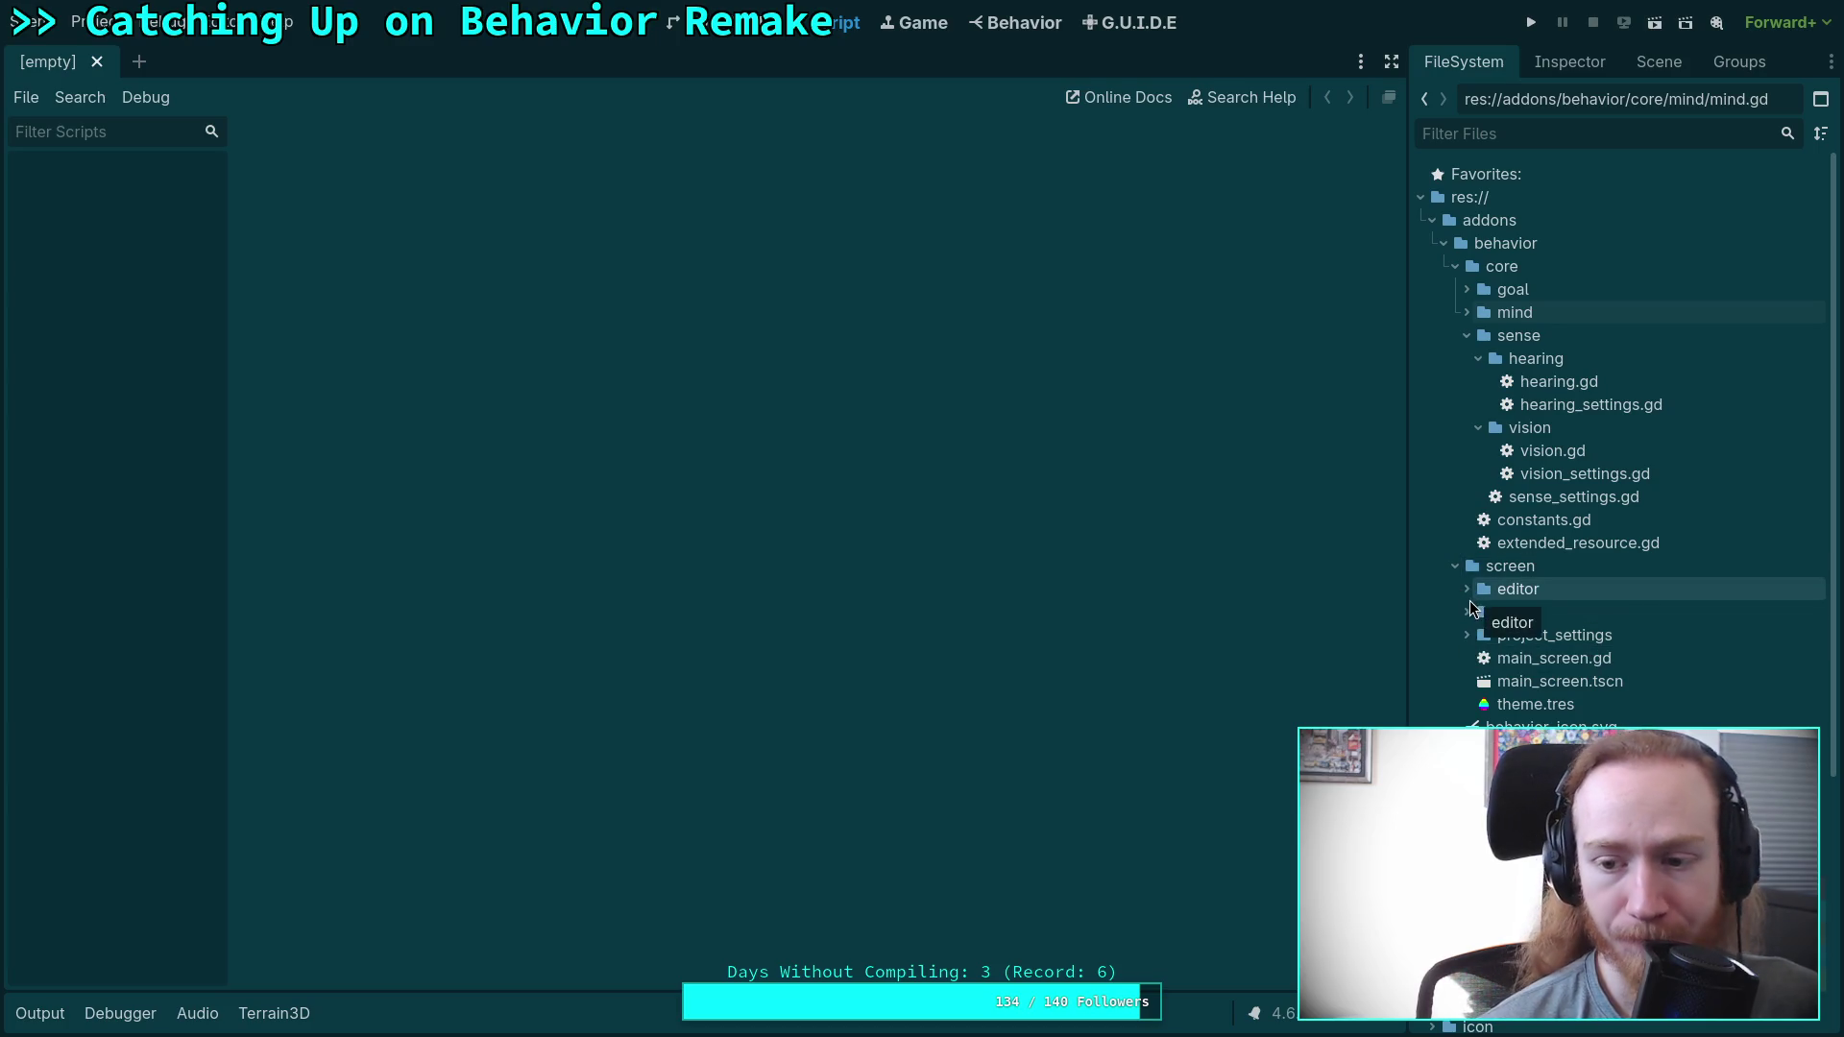
{"action": "left_click", "coordinate": [1466, 595]}
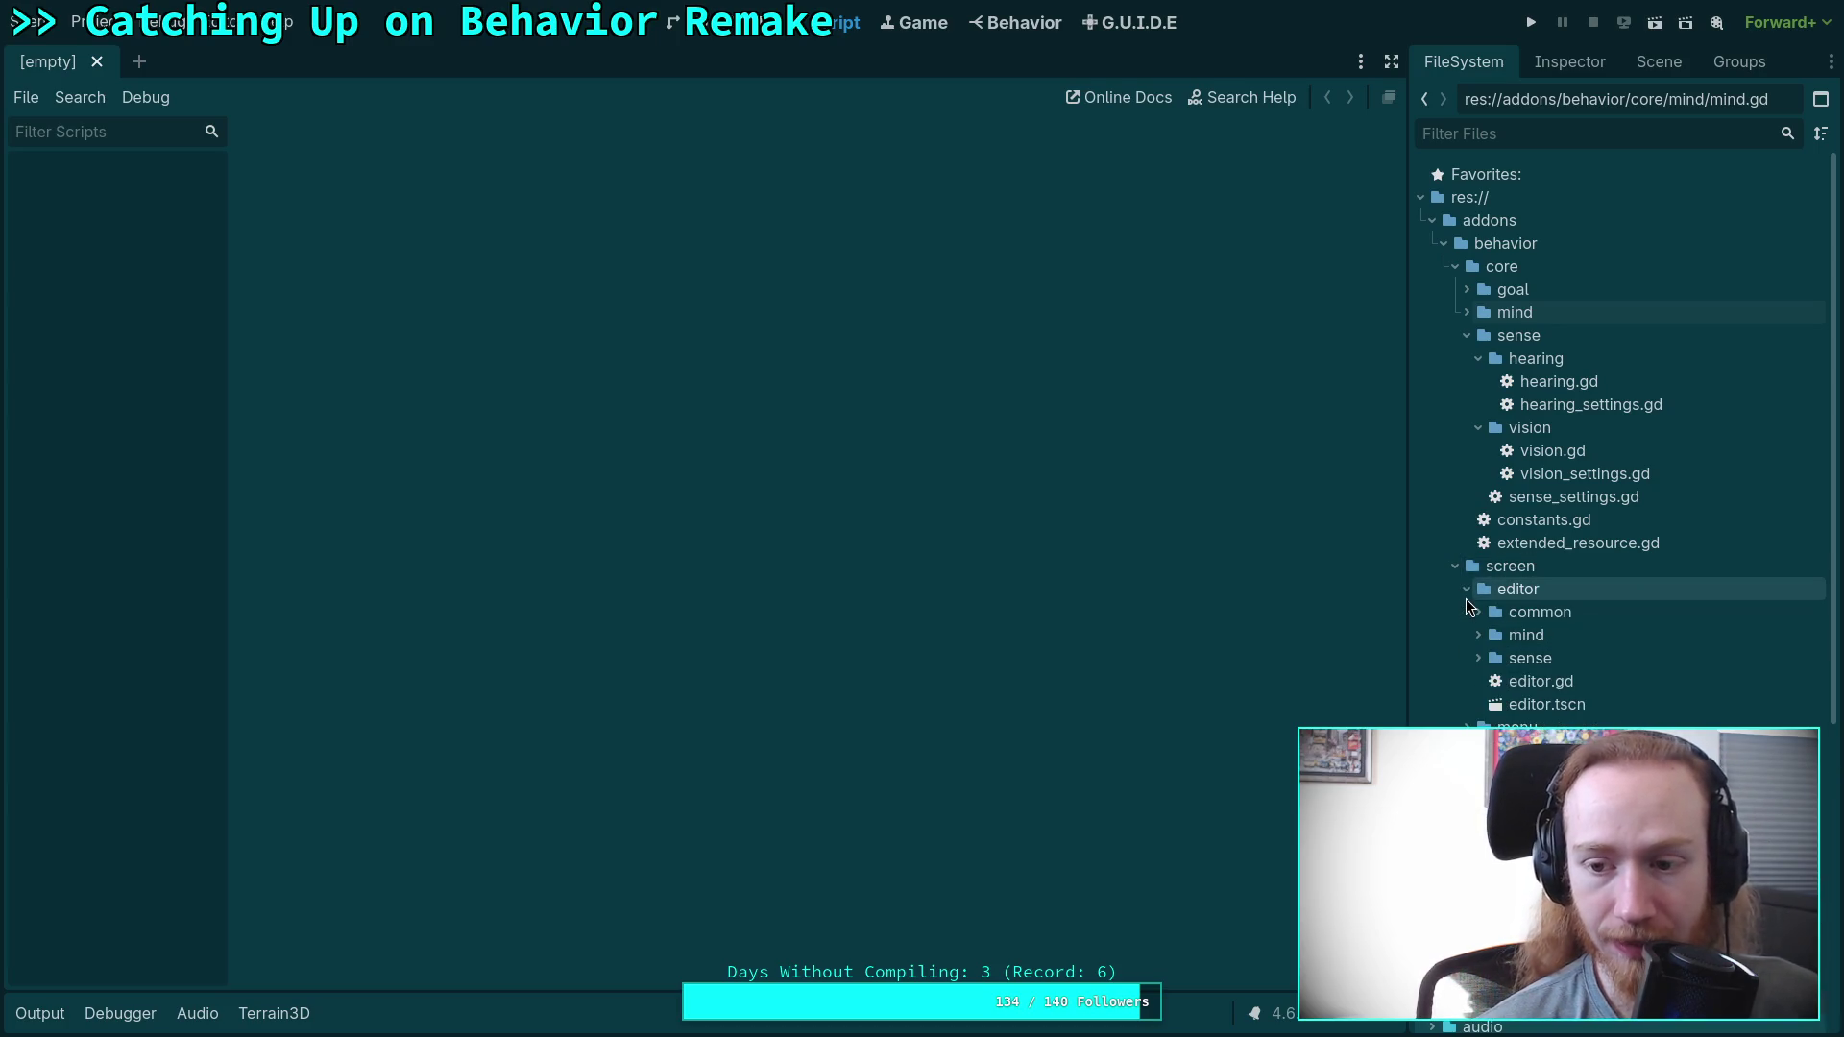
{"action": "left_click", "coordinate": [1465, 597]}
{"action": "left_click", "coordinate": [1466, 596]}
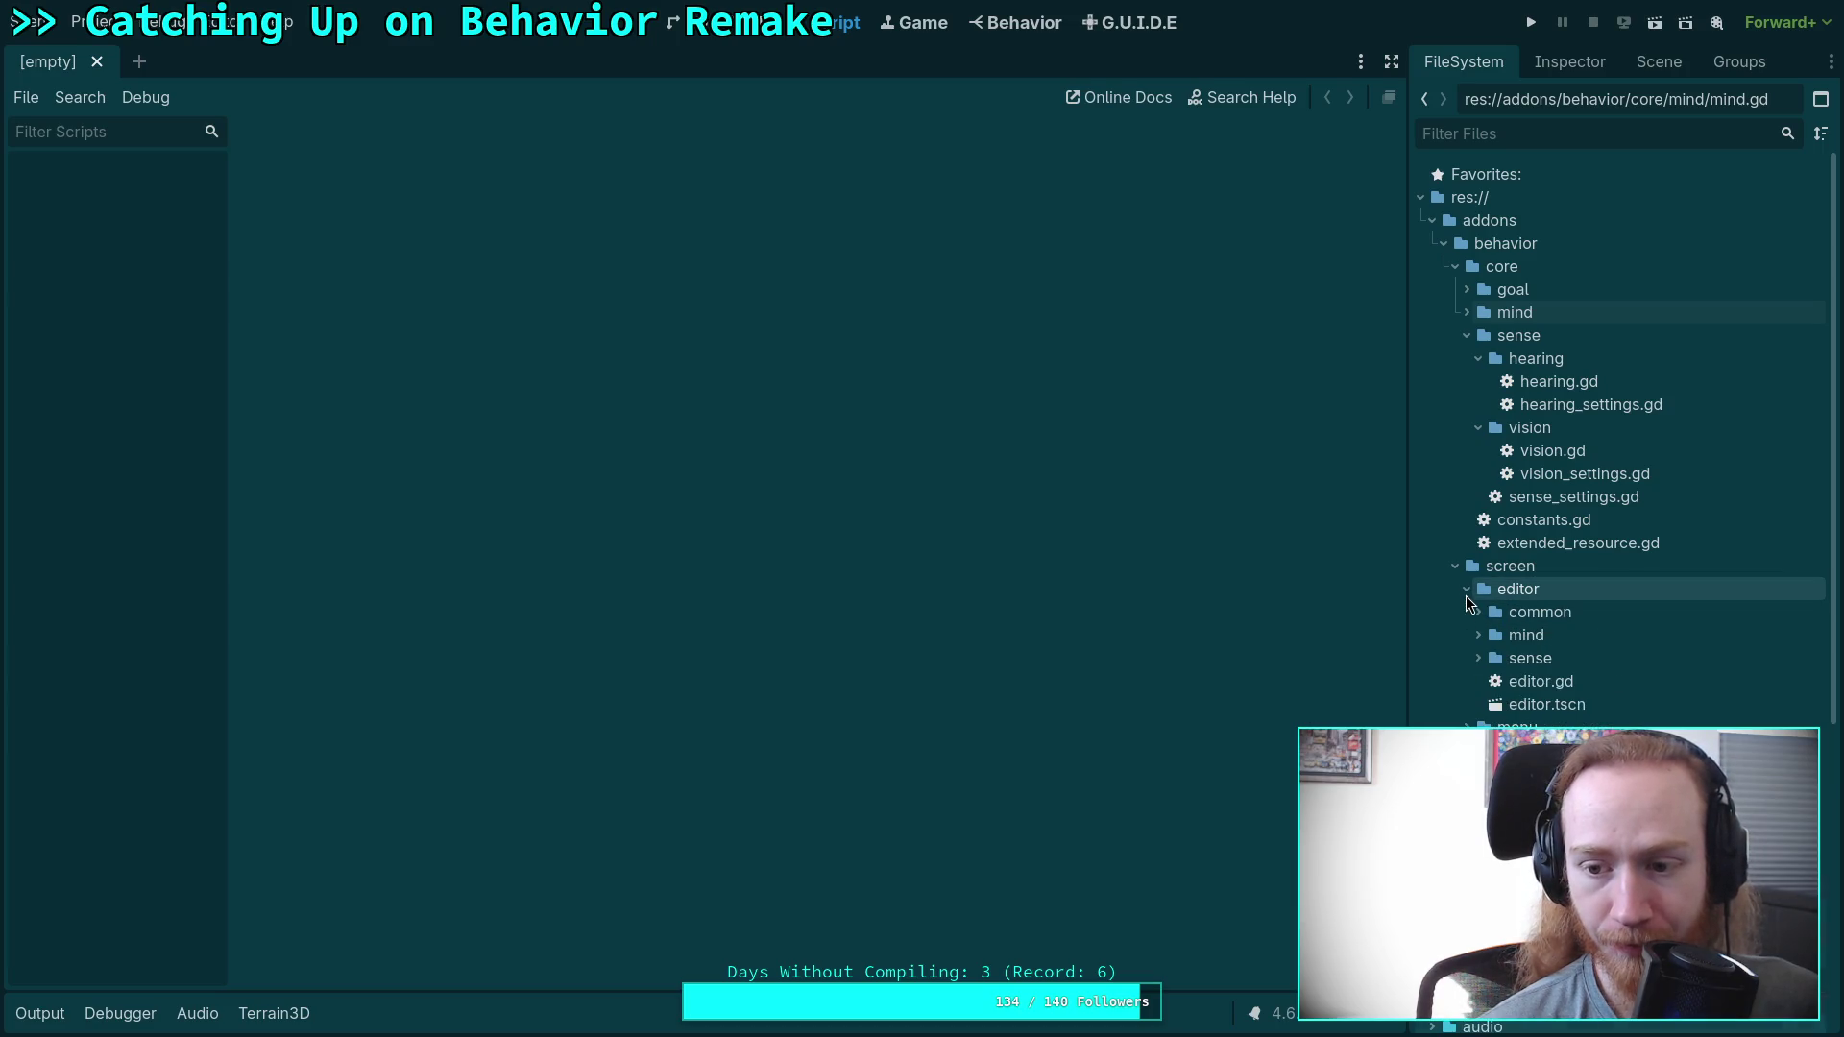
{"action": "left_click", "coordinate": [1474, 614]}
{"action": "left_click", "coordinate": [1472, 613]}
Open editor.gd and search it for 'Copy'.
{"action": "double_click", "coordinate": [1540, 681]}
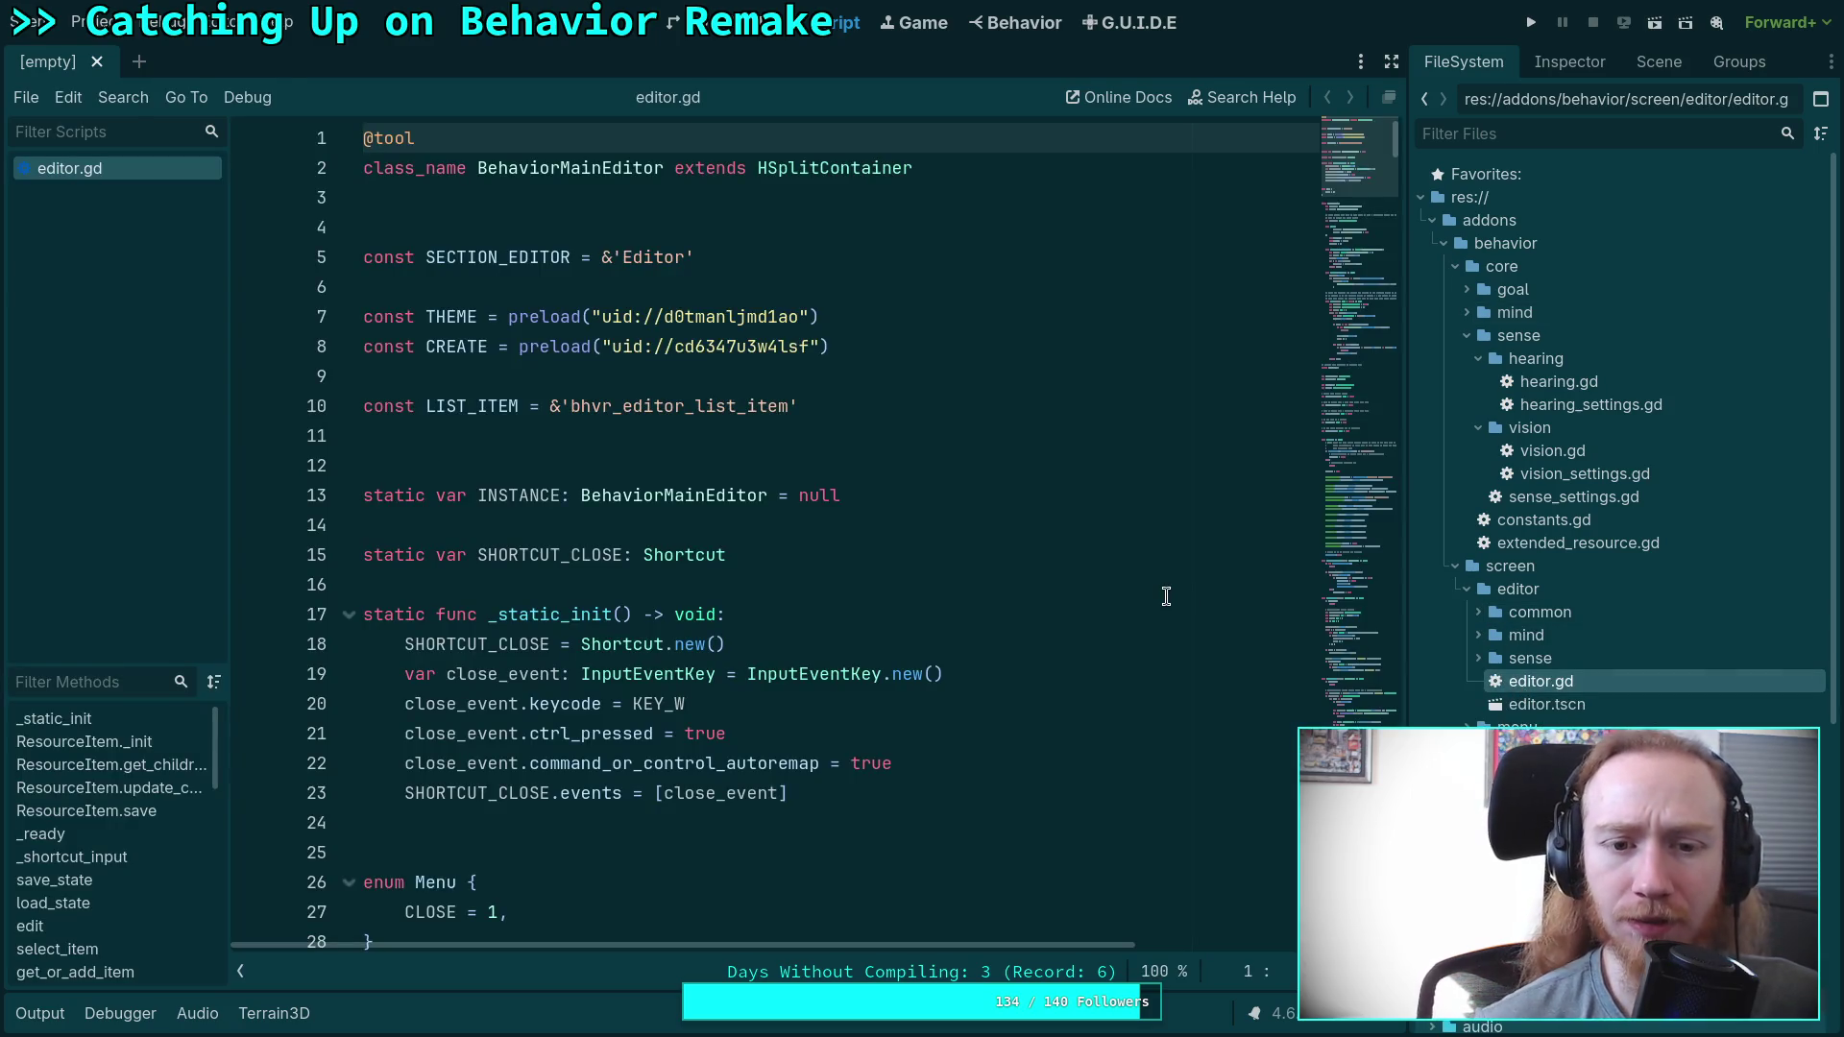
{"action": "left_click", "coordinate": [1386, 509]}
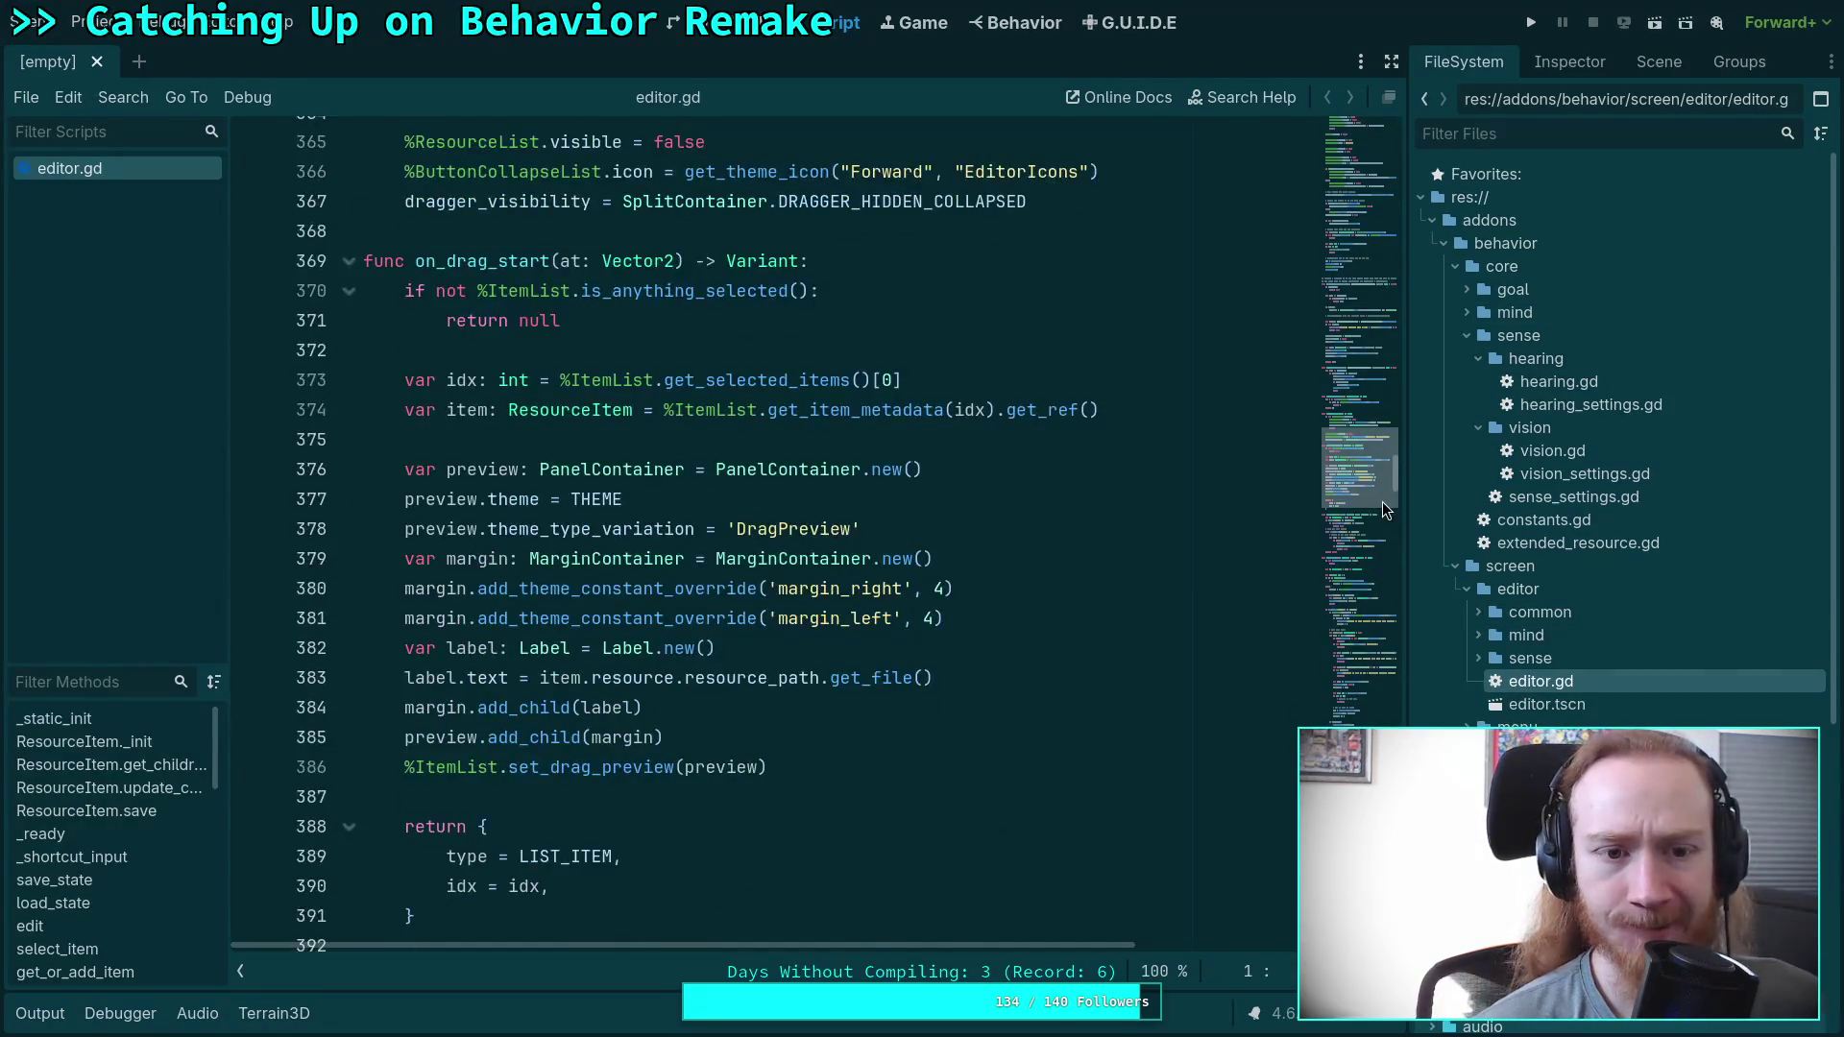
{"action": "scroll", "coordinate": [1386, 509], "scroll_direction": "down", "scroll_amount": 10}
{"action": "left_click", "coordinate": [1140, 501]}
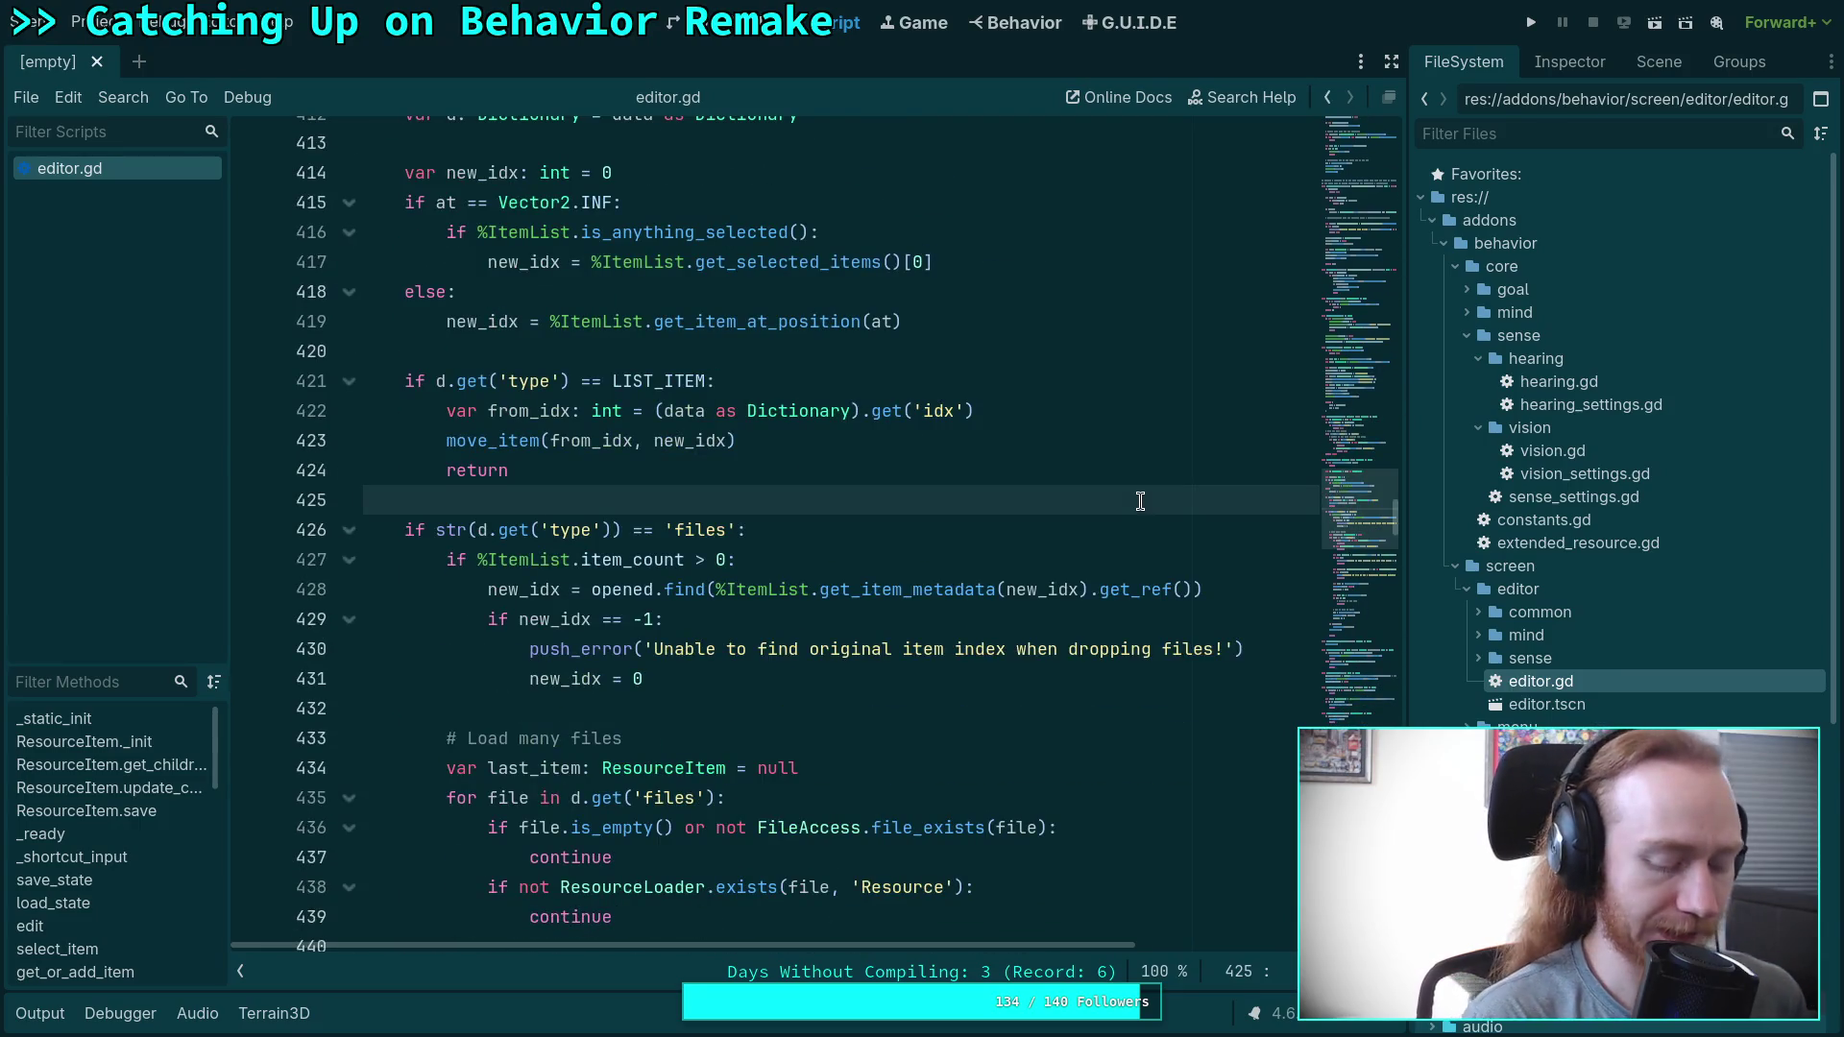
{"action": "key", "text": "ctrl+f"}
{"action": "type", "text": "Copy"}
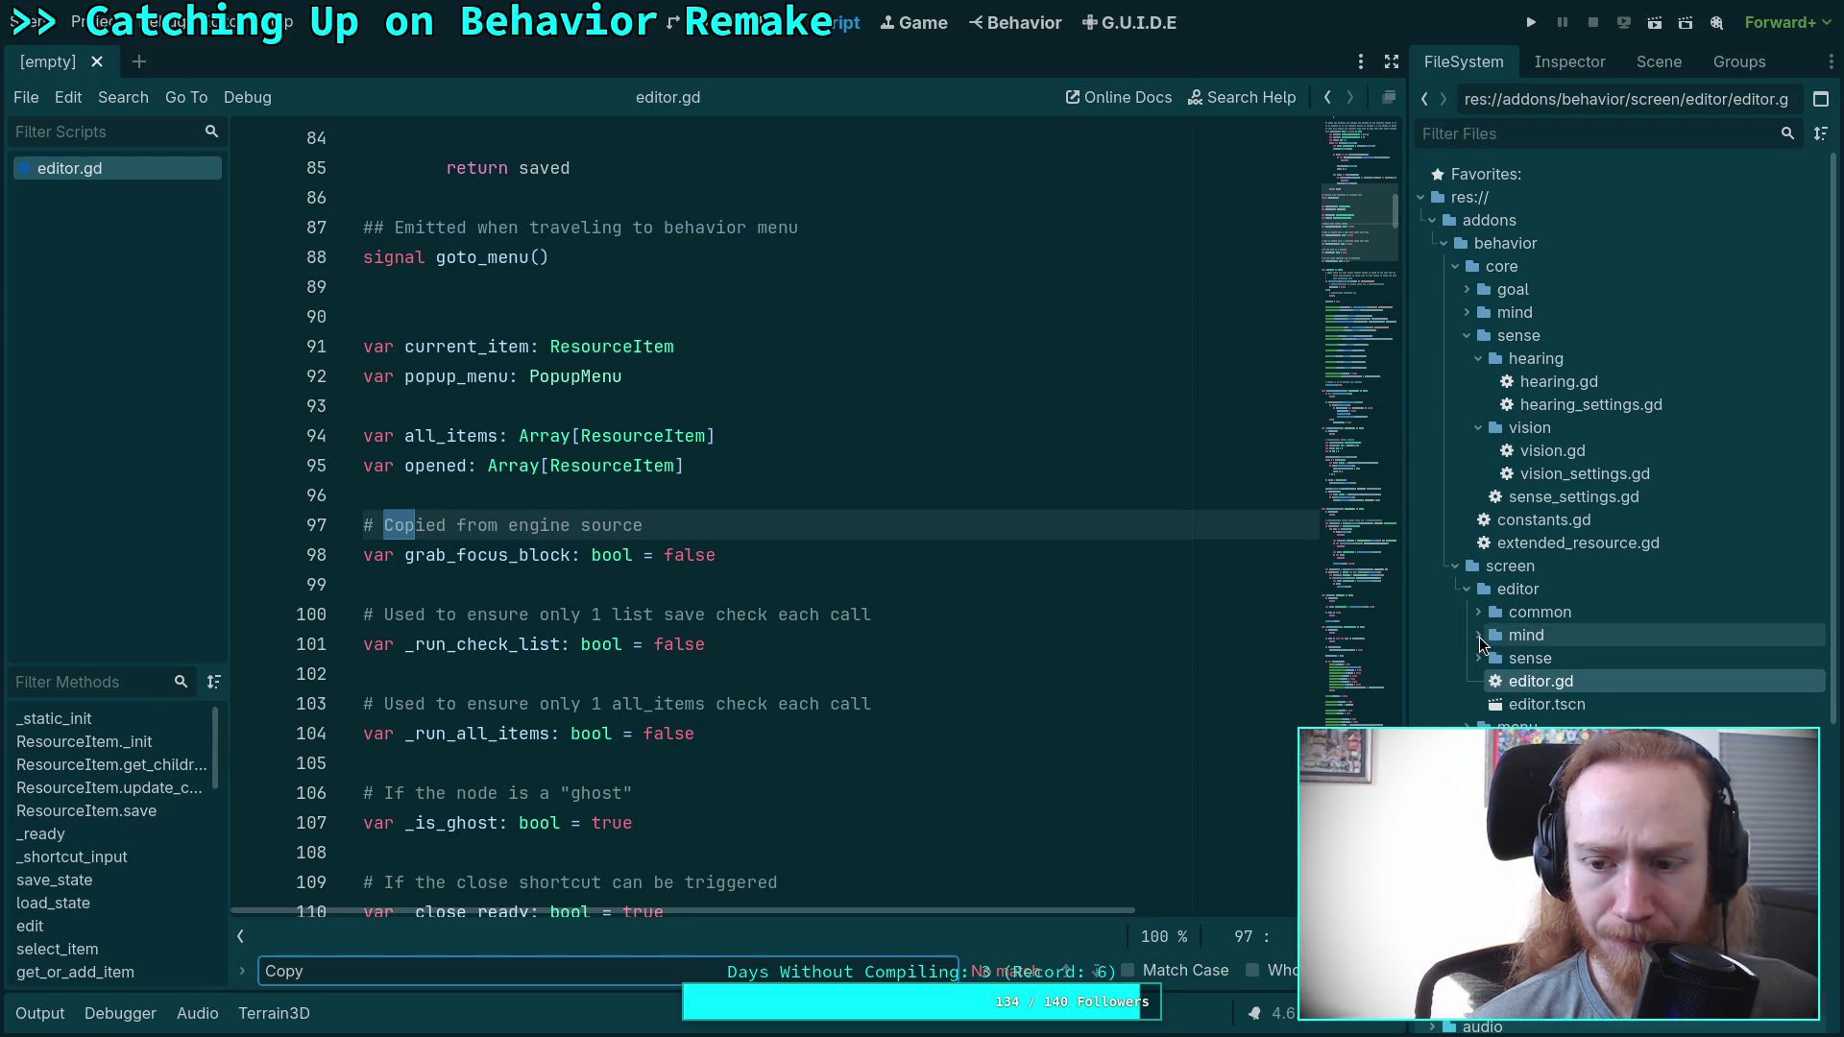
Open editor_mind.gd and resource_editor.gd, rerunning the search in each.
{"action": "left_click", "coordinate": [1479, 636]}
{"action": "double_click", "coordinate": [1573, 658]}
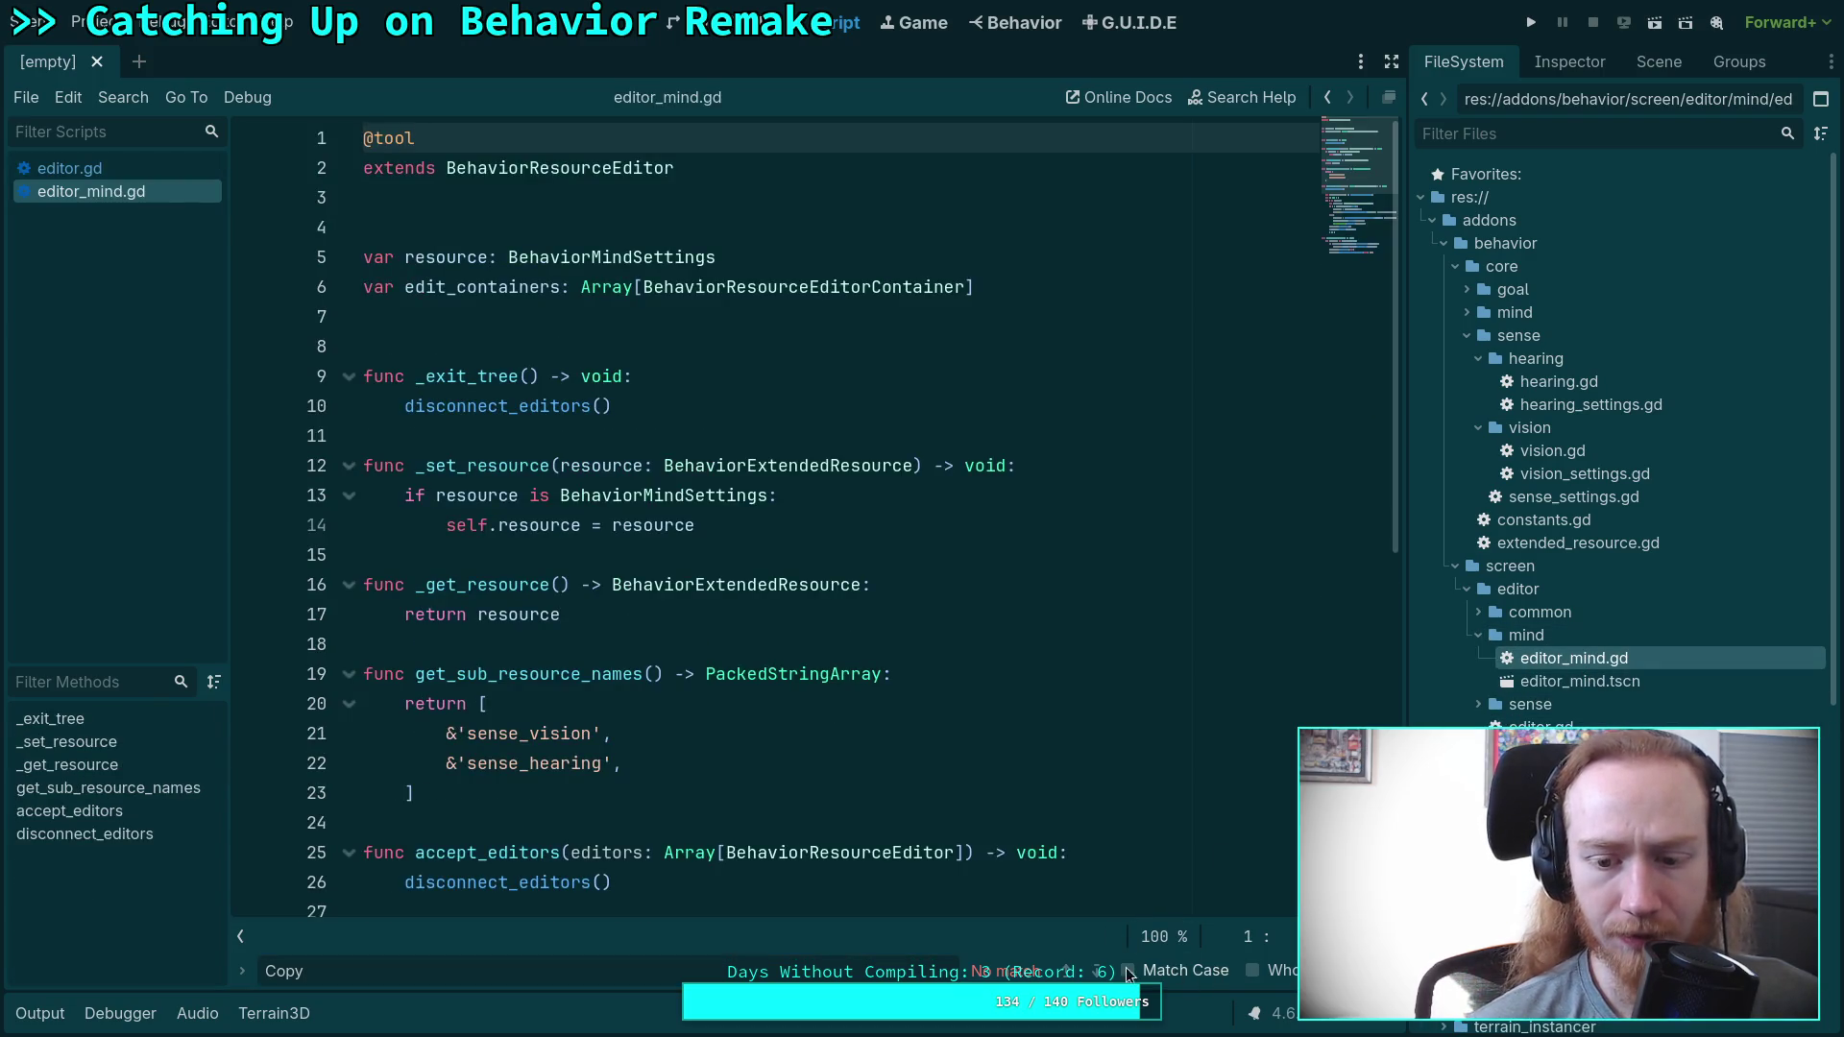
{"action": "left_click", "coordinate": [1479, 612]}
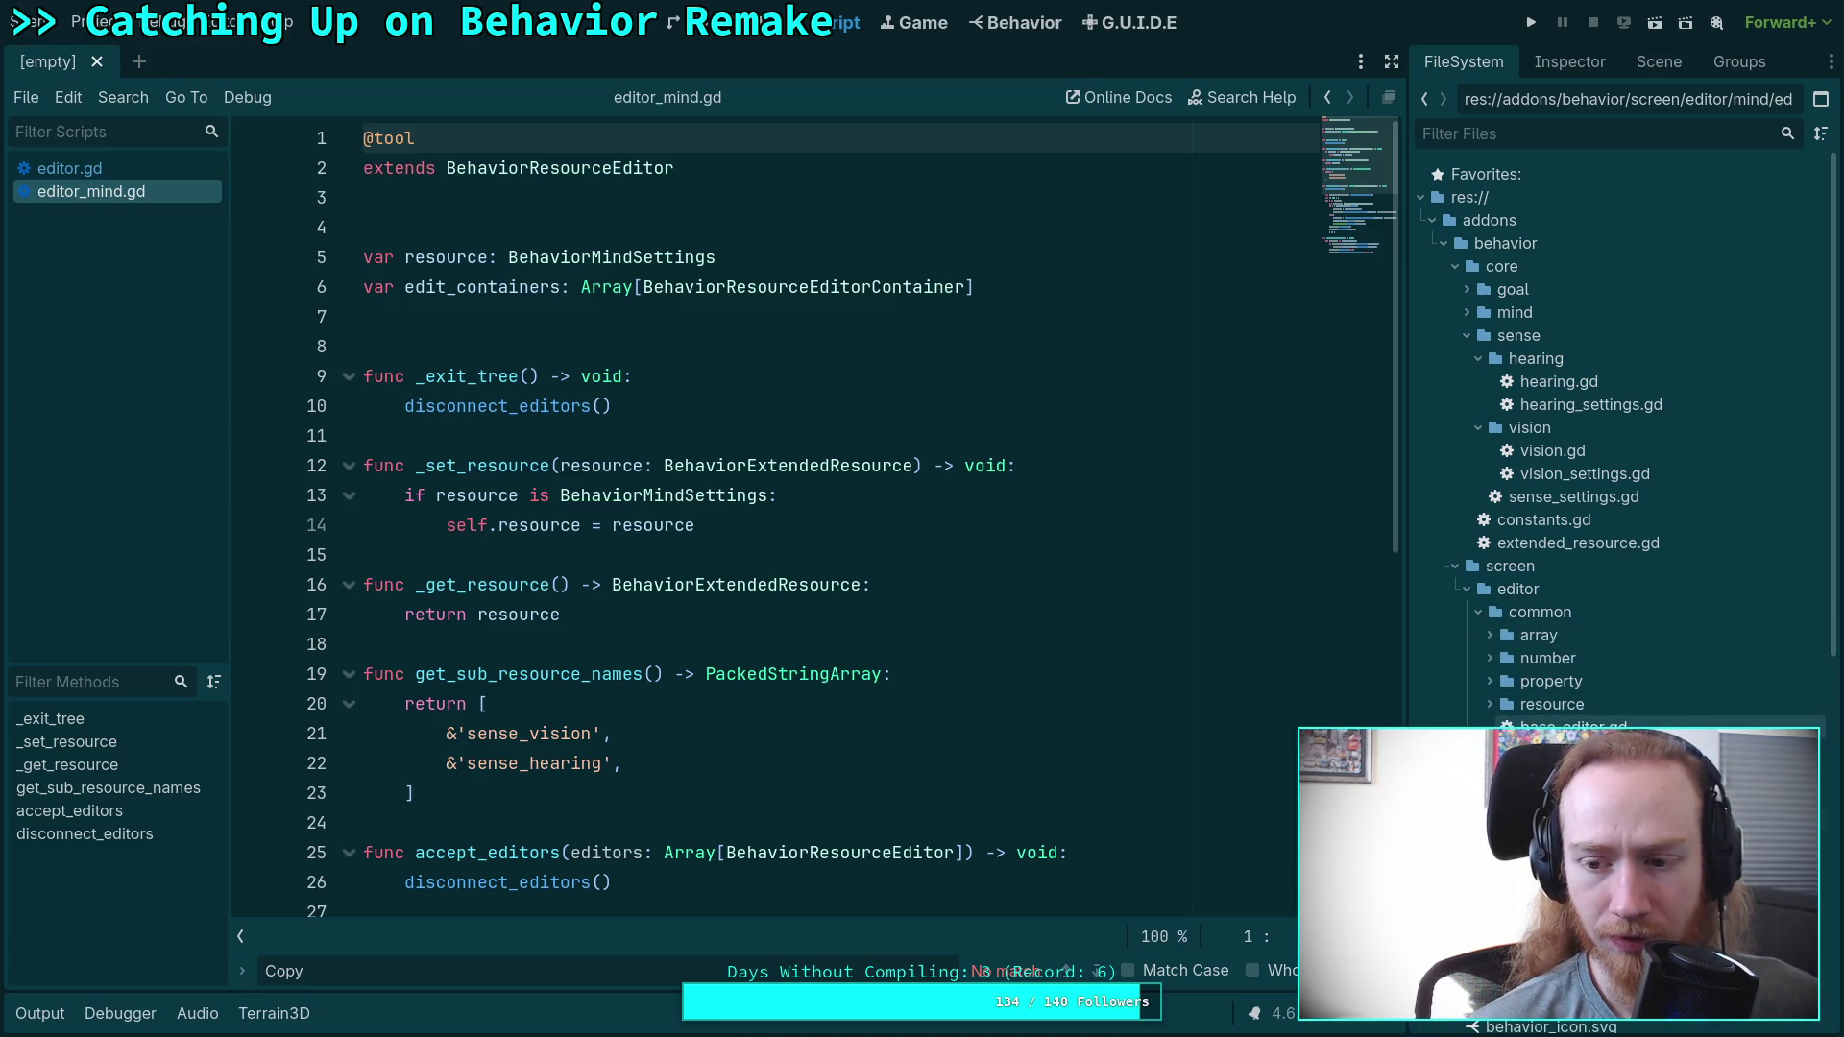
{"action": "double_click", "coordinate": [1594, 819]}
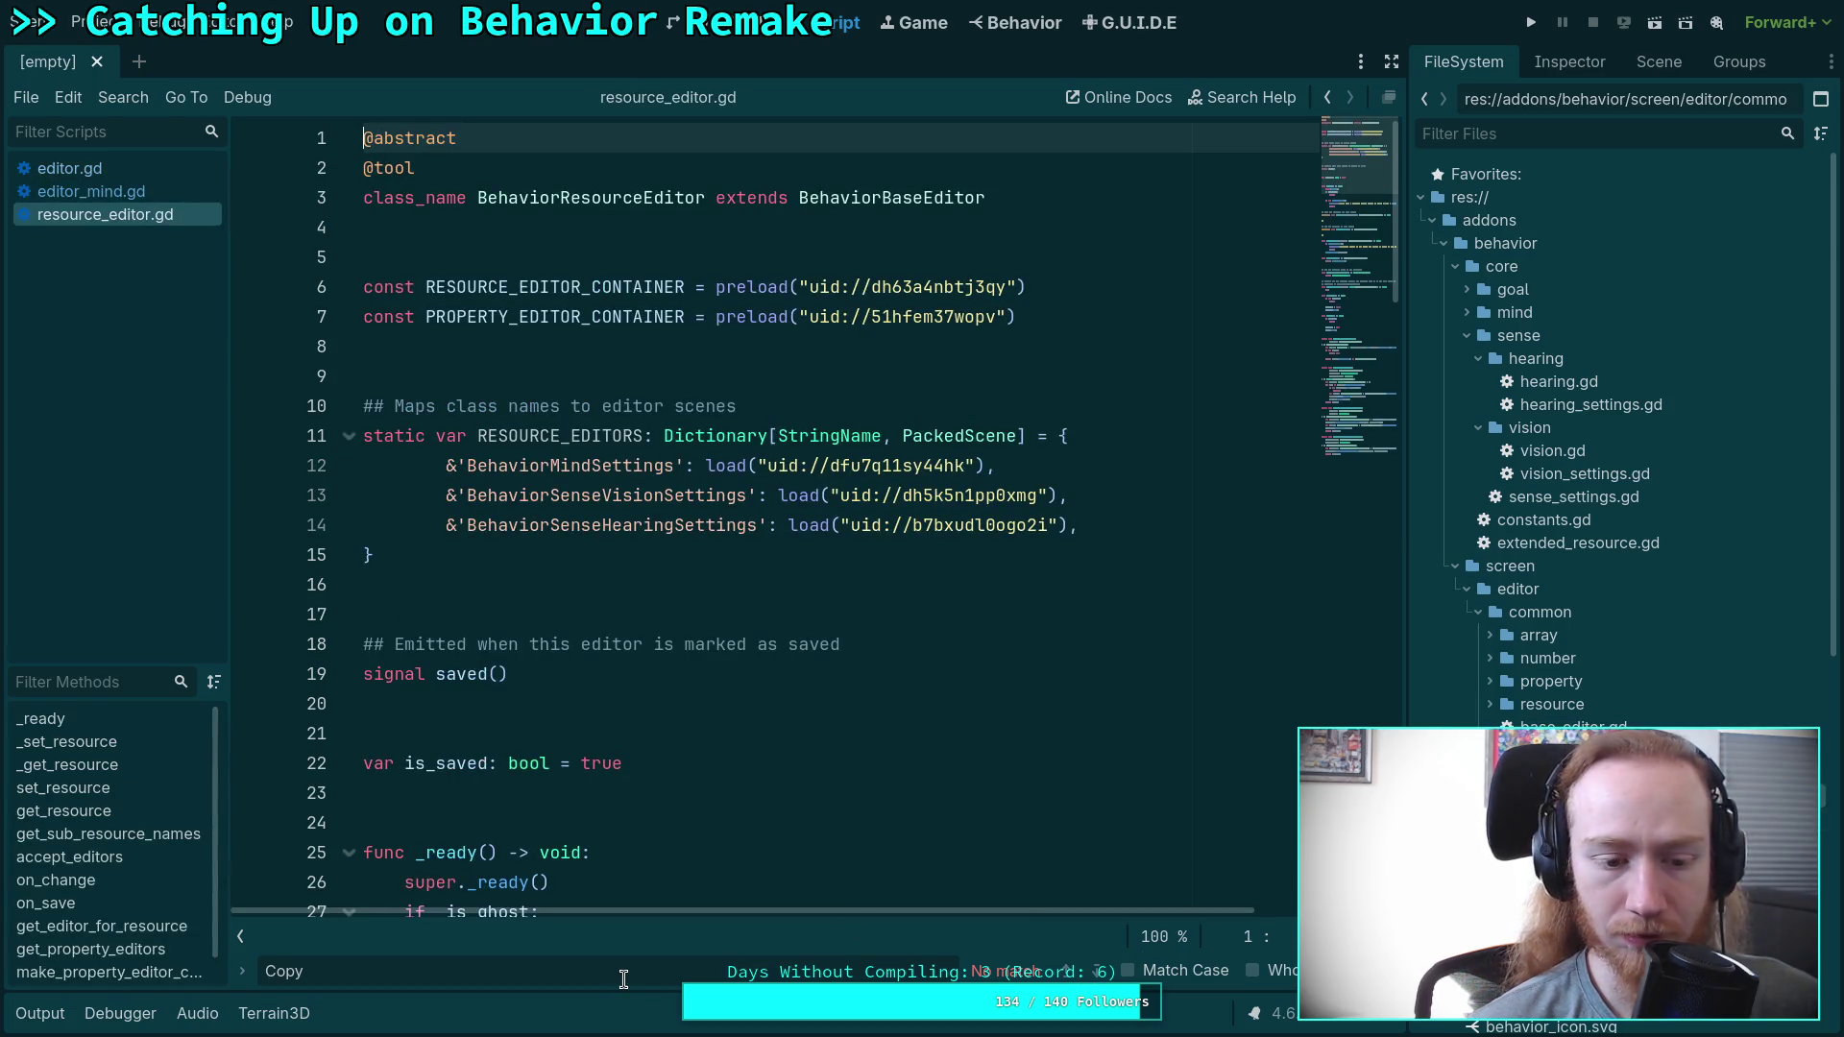
{"action": "key", "text": "BackSpace"}
{"action": "key", "text": "BackSpace"}
{"action": "type", "text": "p"}
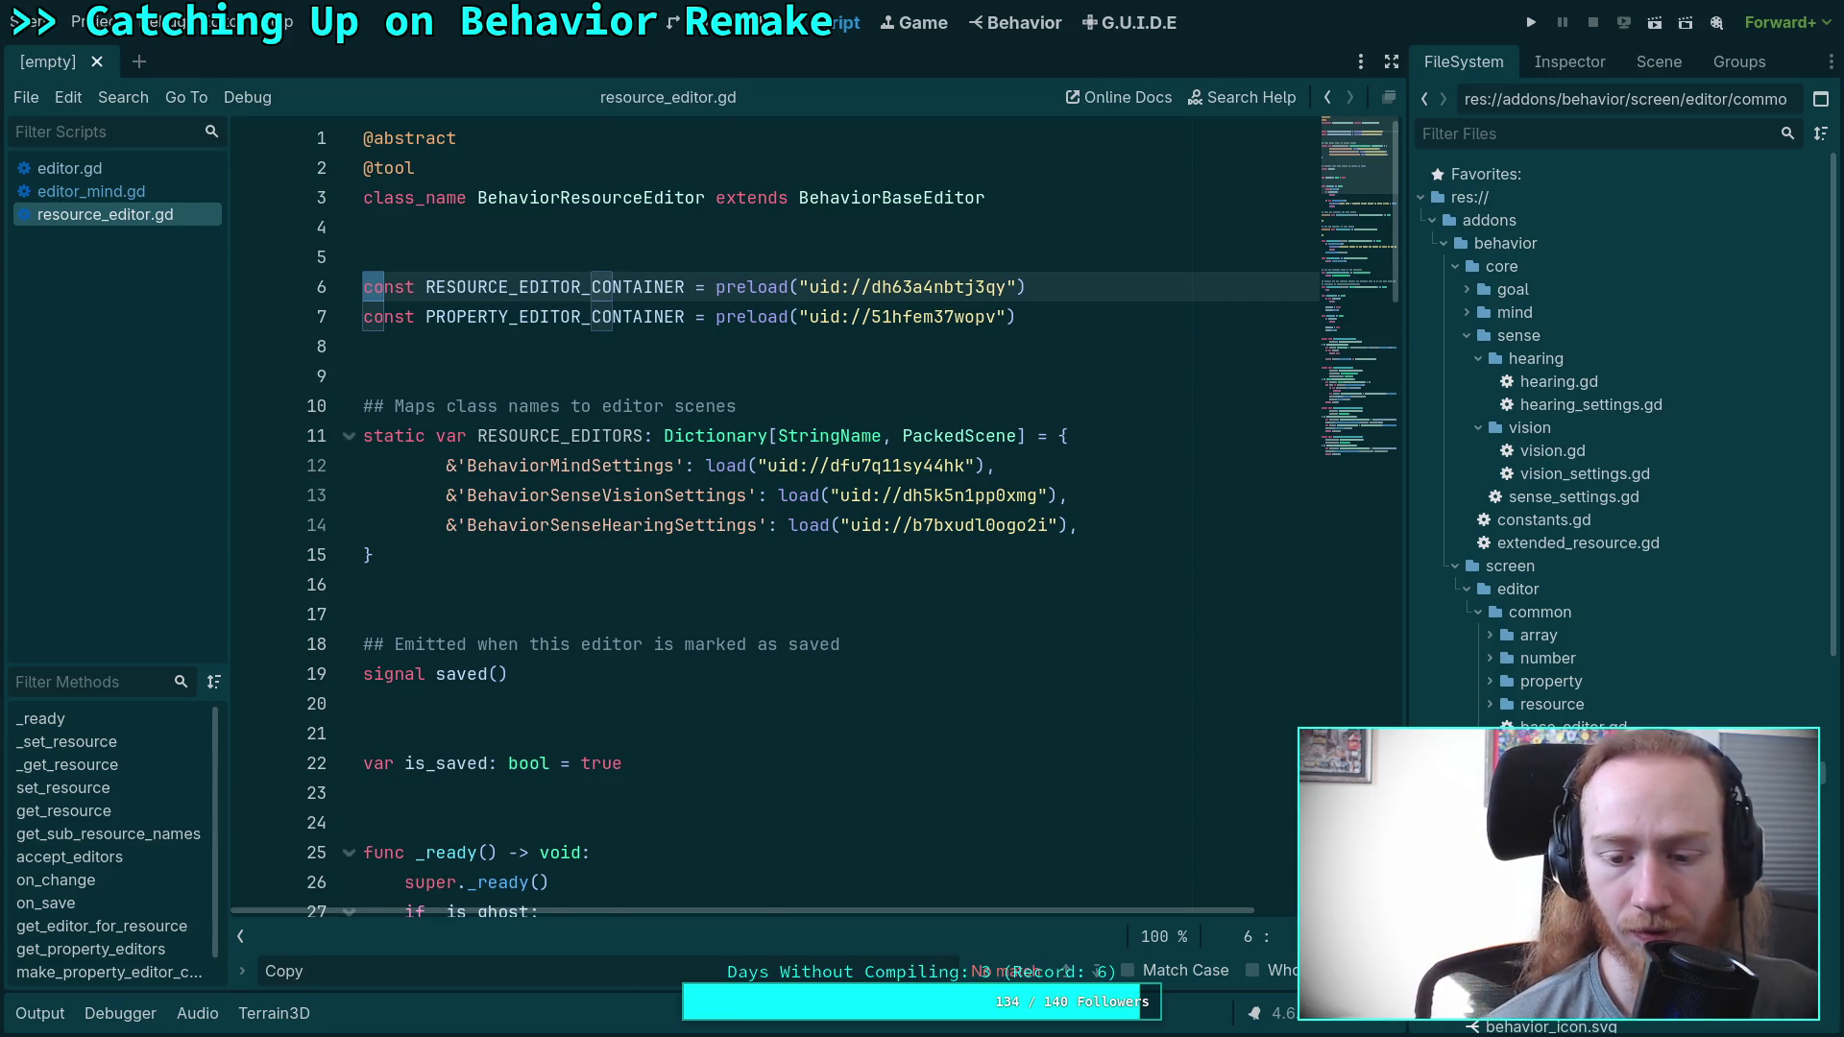
Open property_editor.gd, base_editor.gd, expandable.gd and resource_editor_container.gd, jumping to its copy match.
{"action": "double_click", "coordinate": [1594, 796]}
{"action": "double_click", "coordinate": [1575, 727]}
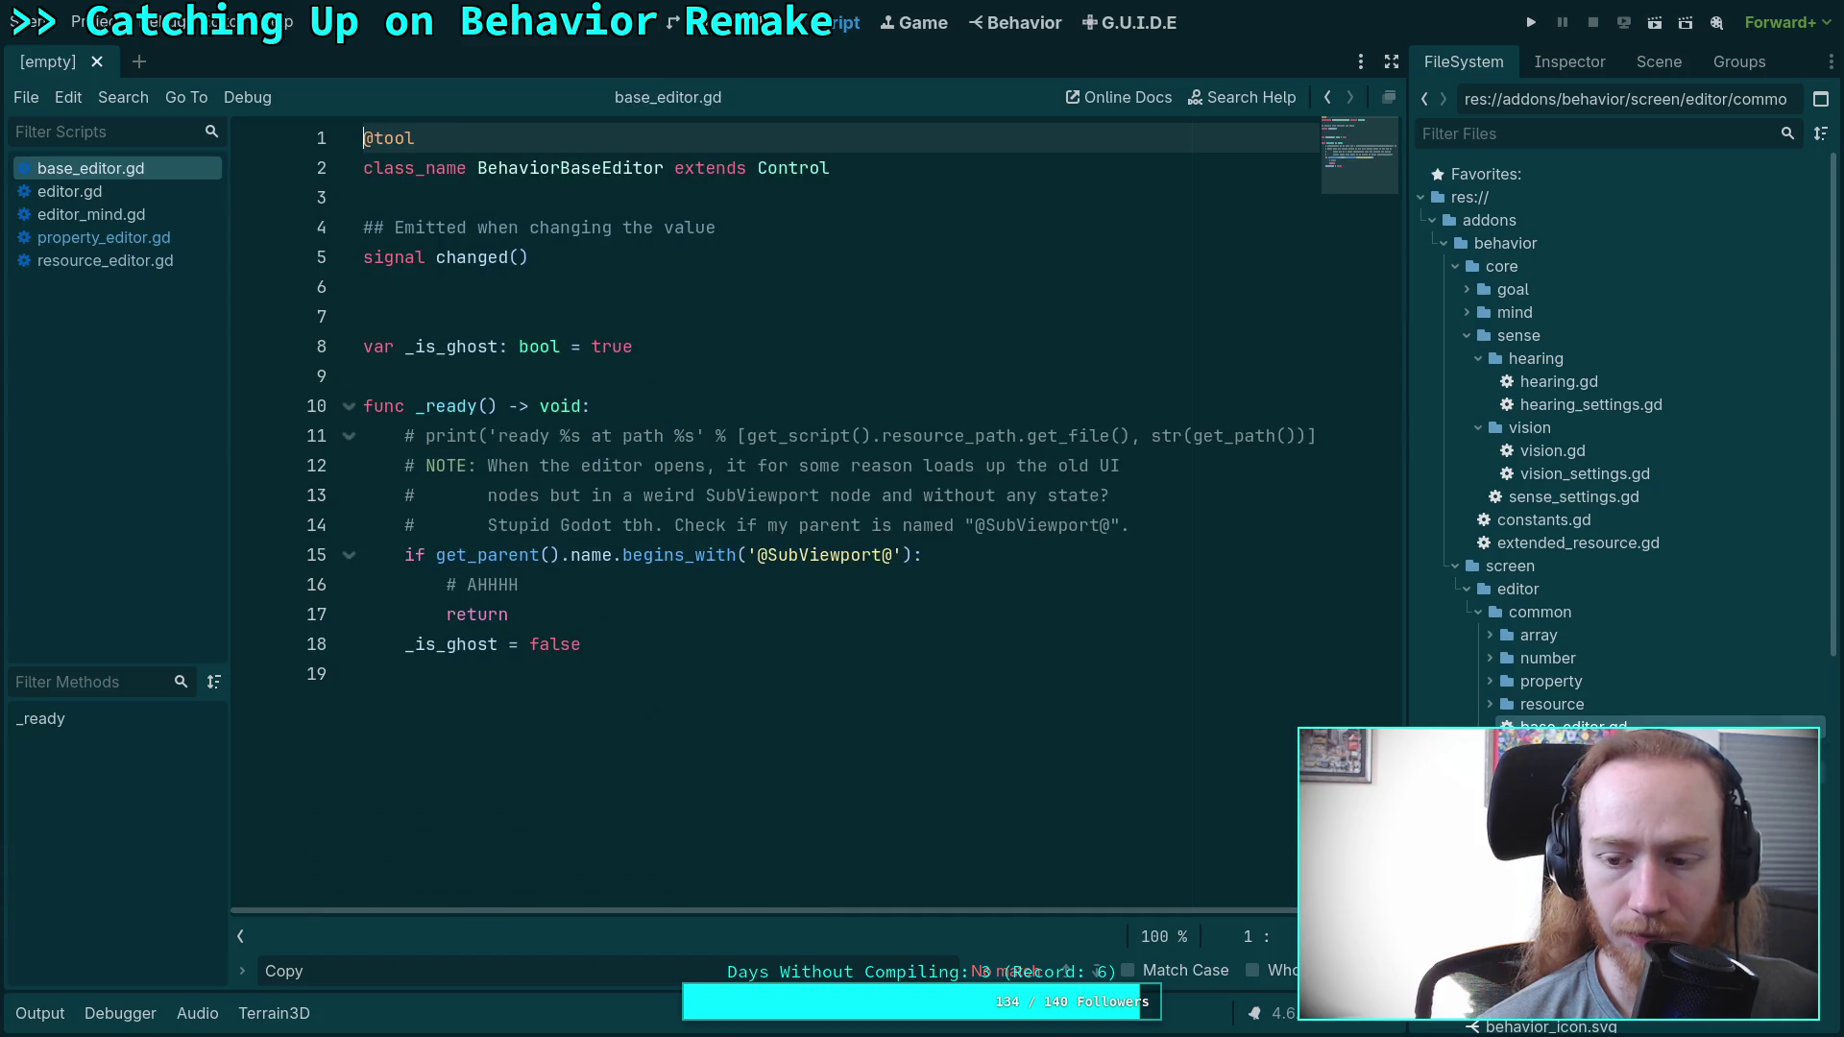
{"action": "double_click", "coordinate": [1575, 750]}
{"action": "left_click", "coordinate": [1490, 704]}
{"action": "double_click", "coordinate": [1632, 727]}
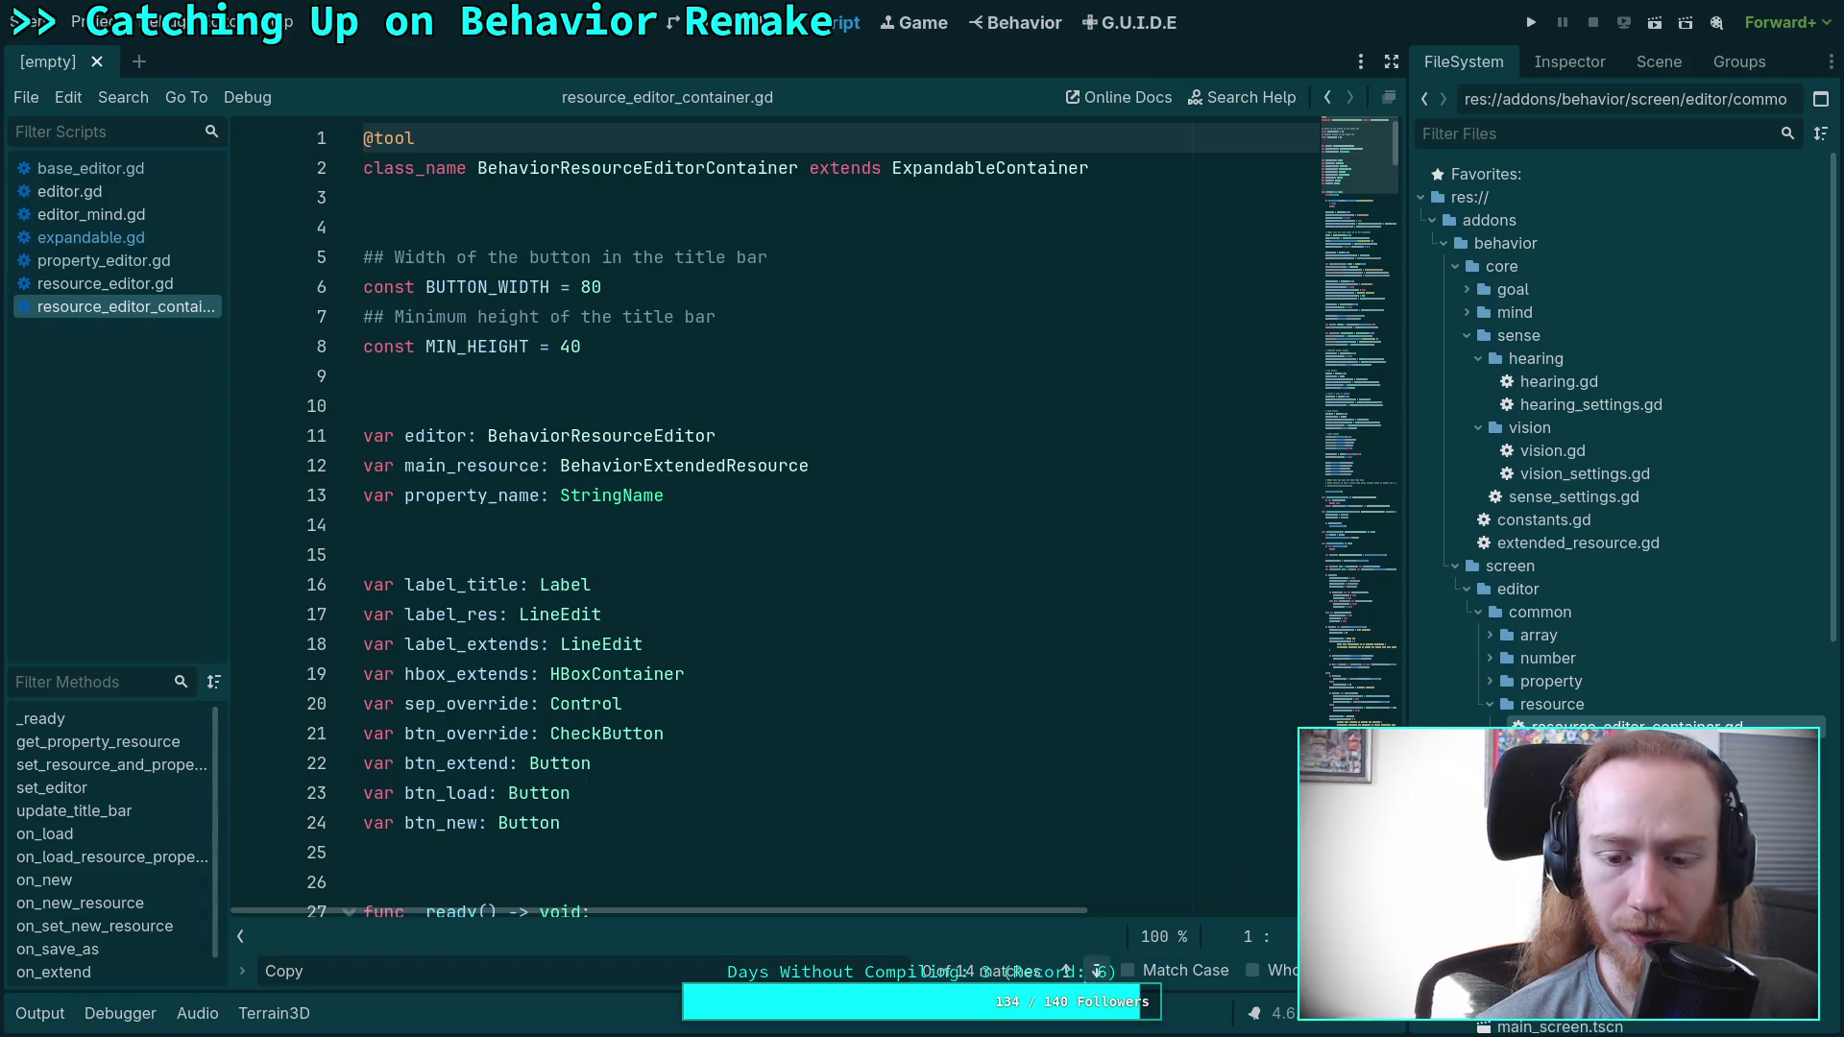
{"action": "left_click", "coordinate": [1098, 971]}
{"action": "scroll", "coordinate": [978, 788], "scroll_direction": "down", "scroll_amount": 2}
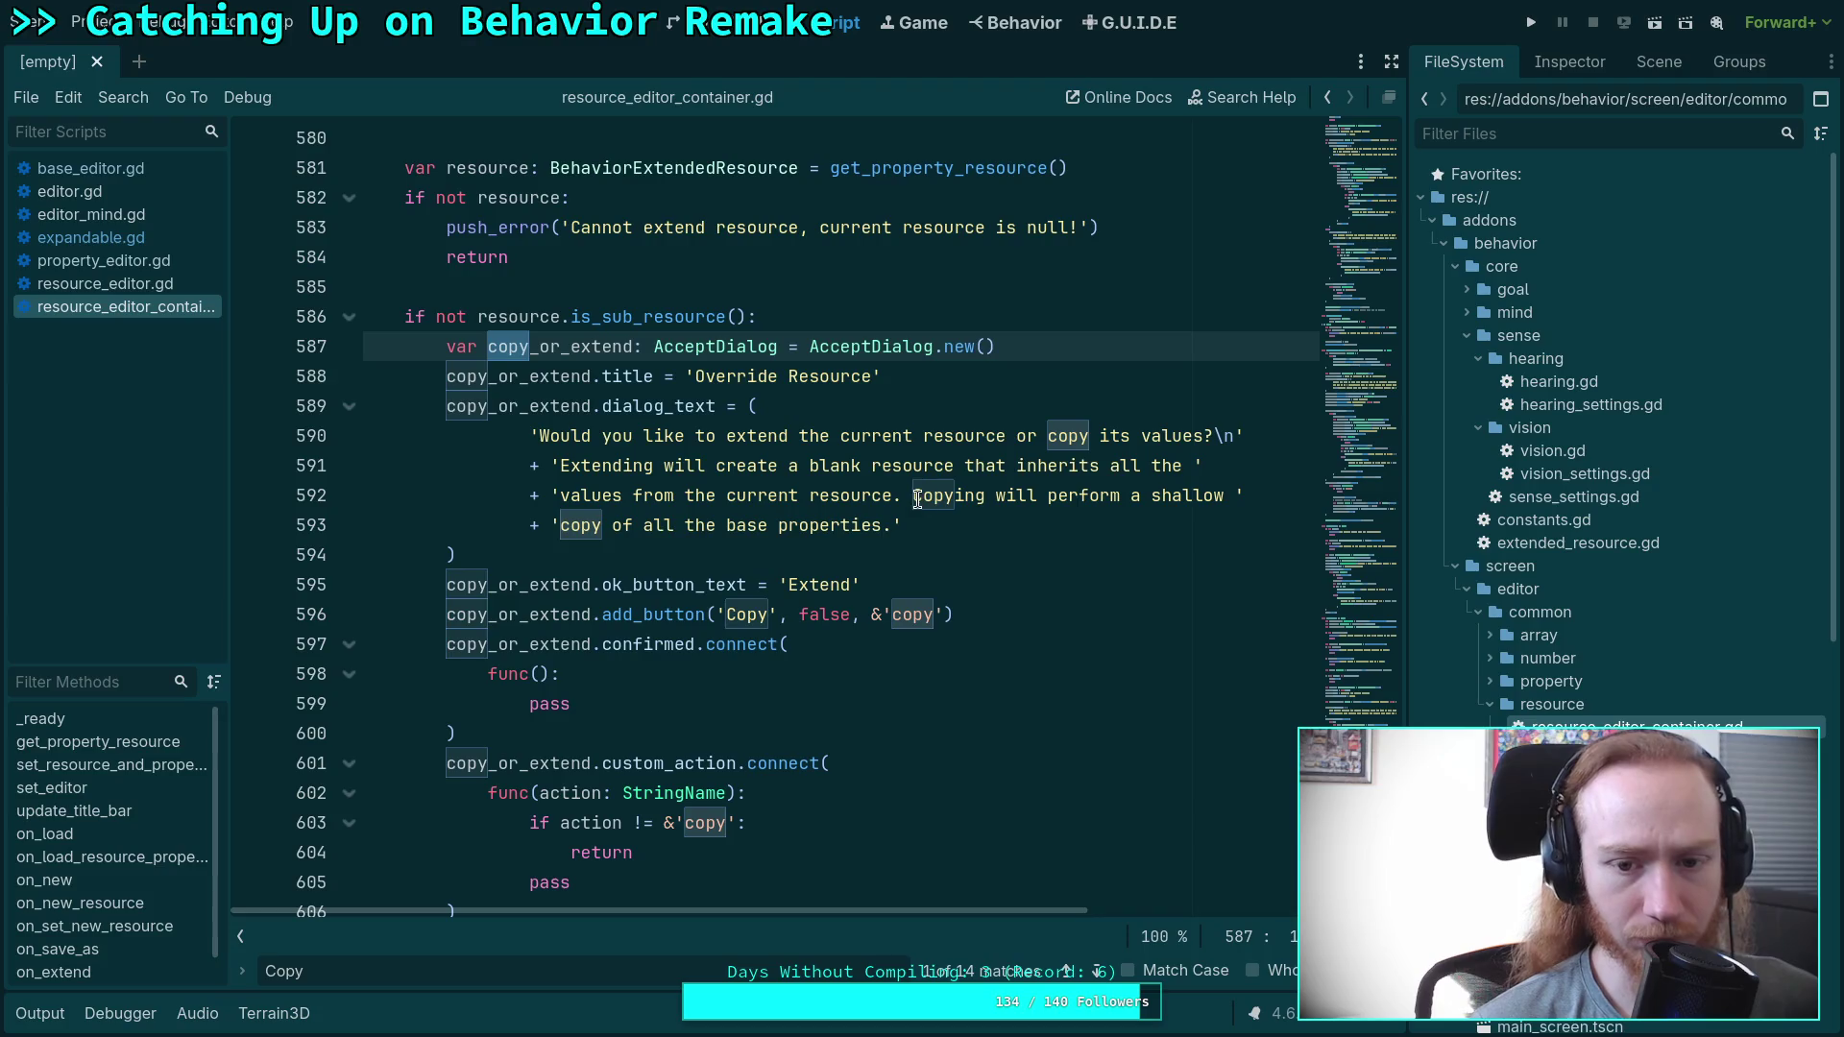
Break line 592 before 'Copying will perform a shallow copy' and save the script.
{"action": "left_click", "coordinate": [966, 497]}
{"action": "key", "text": "BackSpace"}
{"action": "type", "text": "\\n"}
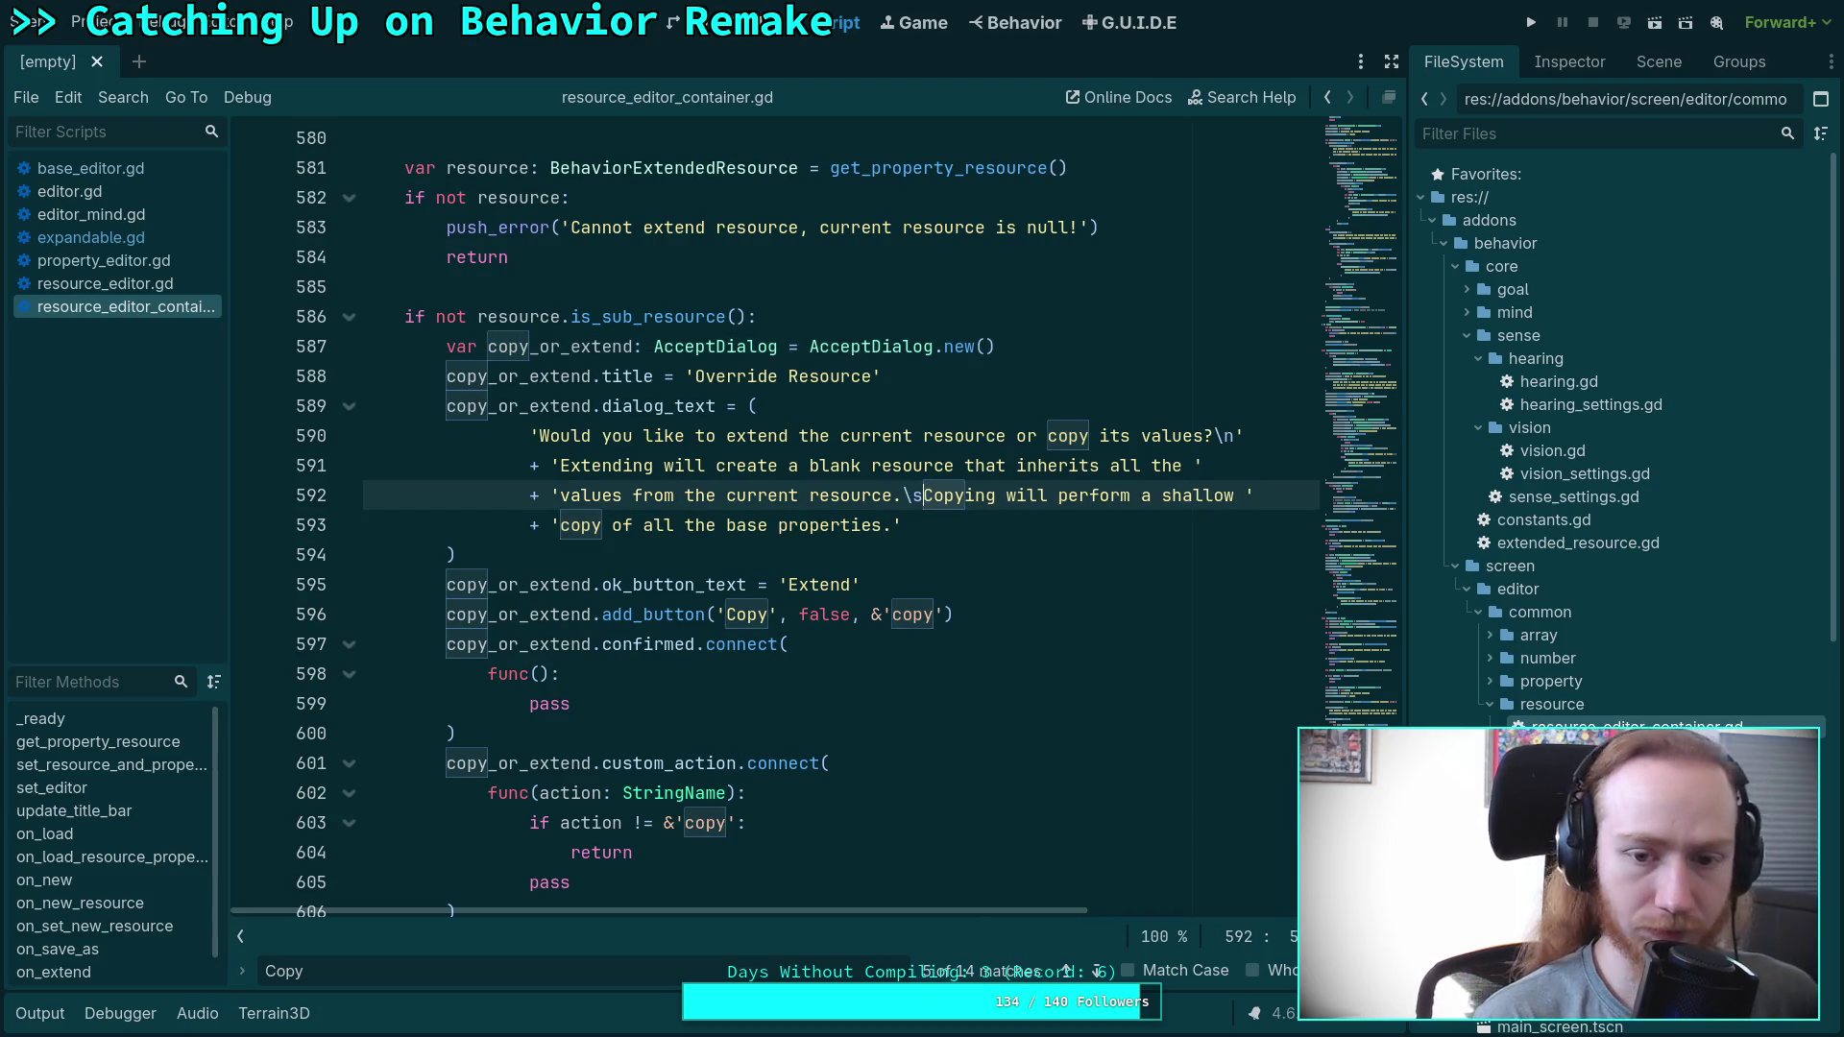
{"action": "key", "text": "Escape"}
{"action": "key", "text": "ctrl+s"}
{"action": "scroll", "coordinate": [1047, 553], "scroll_direction": "up", "scroll_amount": 7}
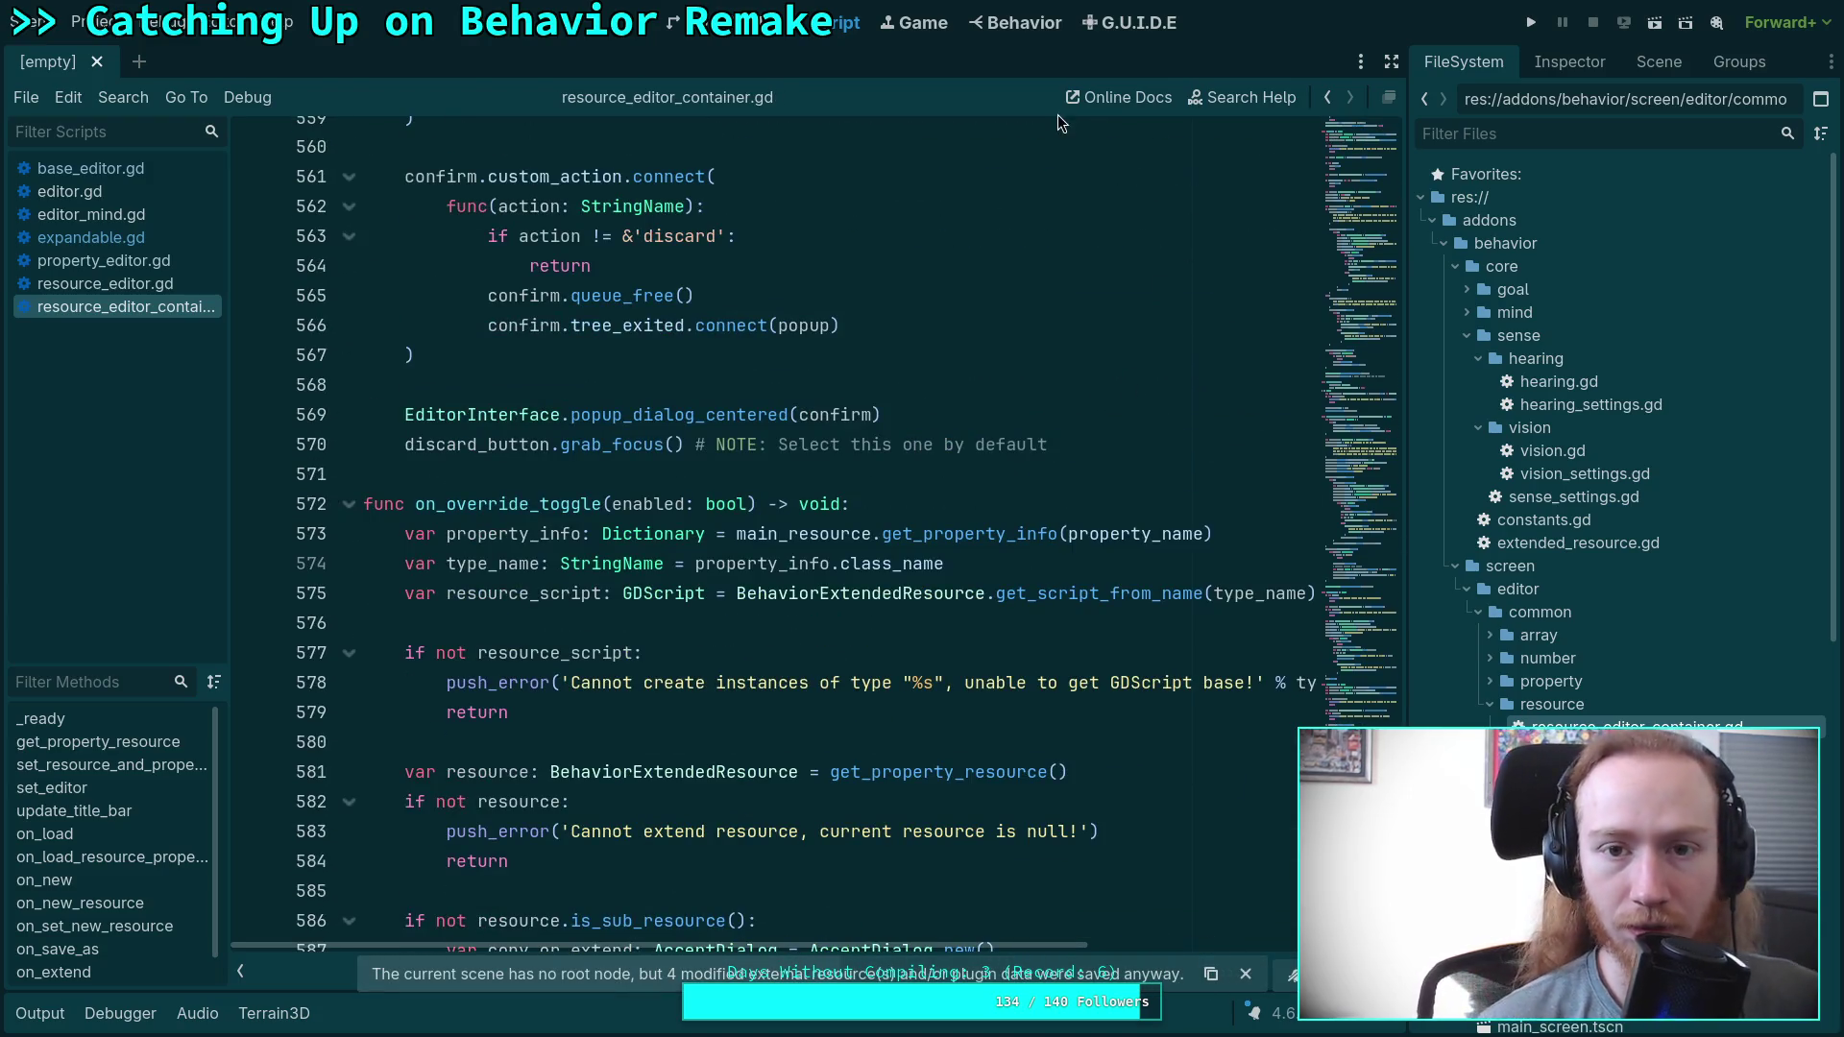
Toggle Sense Vision in the Behavior editor twice to check the Override Resource dialog.
{"action": "left_click", "coordinate": [1018, 23]}
{"action": "left_click", "coordinate": [256, 217]}
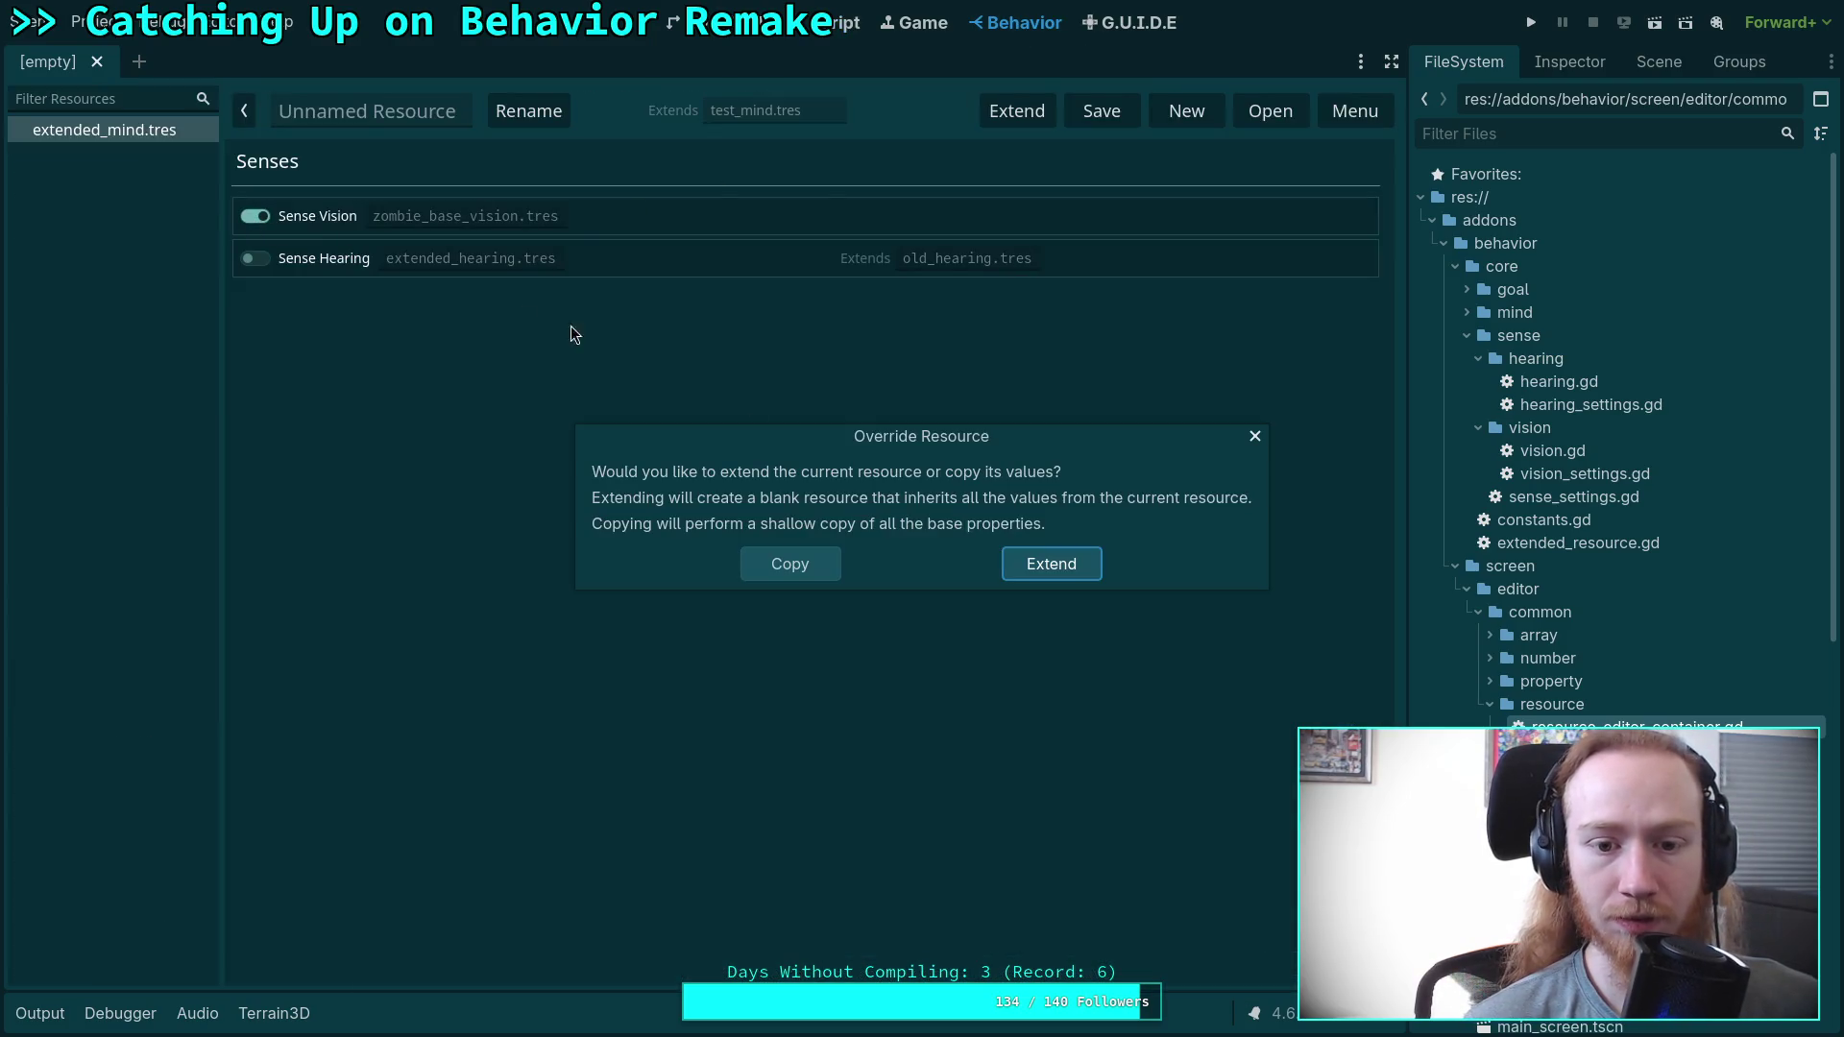
{"action": "left_click", "coordinate": [1255, 436]}
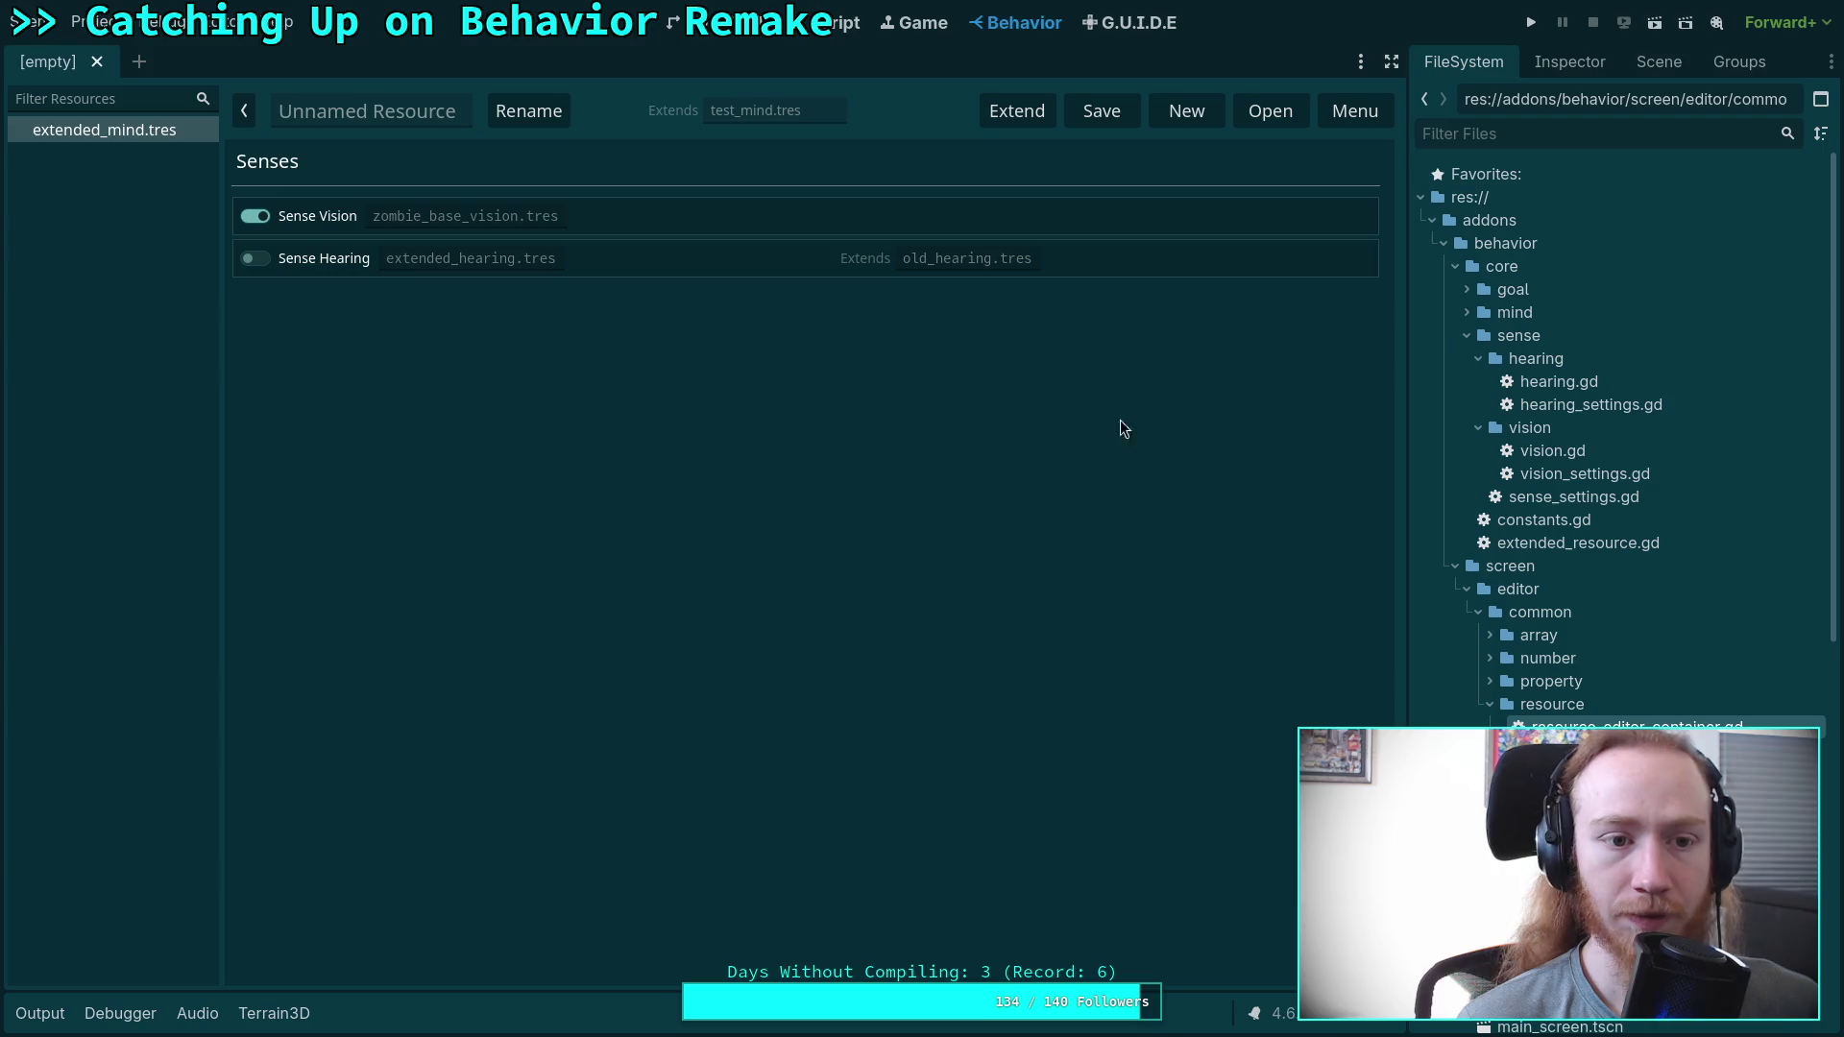
{"action": "left_click", "coordinate": [264, 221]}
{"action": "left_click", "coordinate": [1255, 437]}
{"action": "key", "text": "ctrl+F3"}
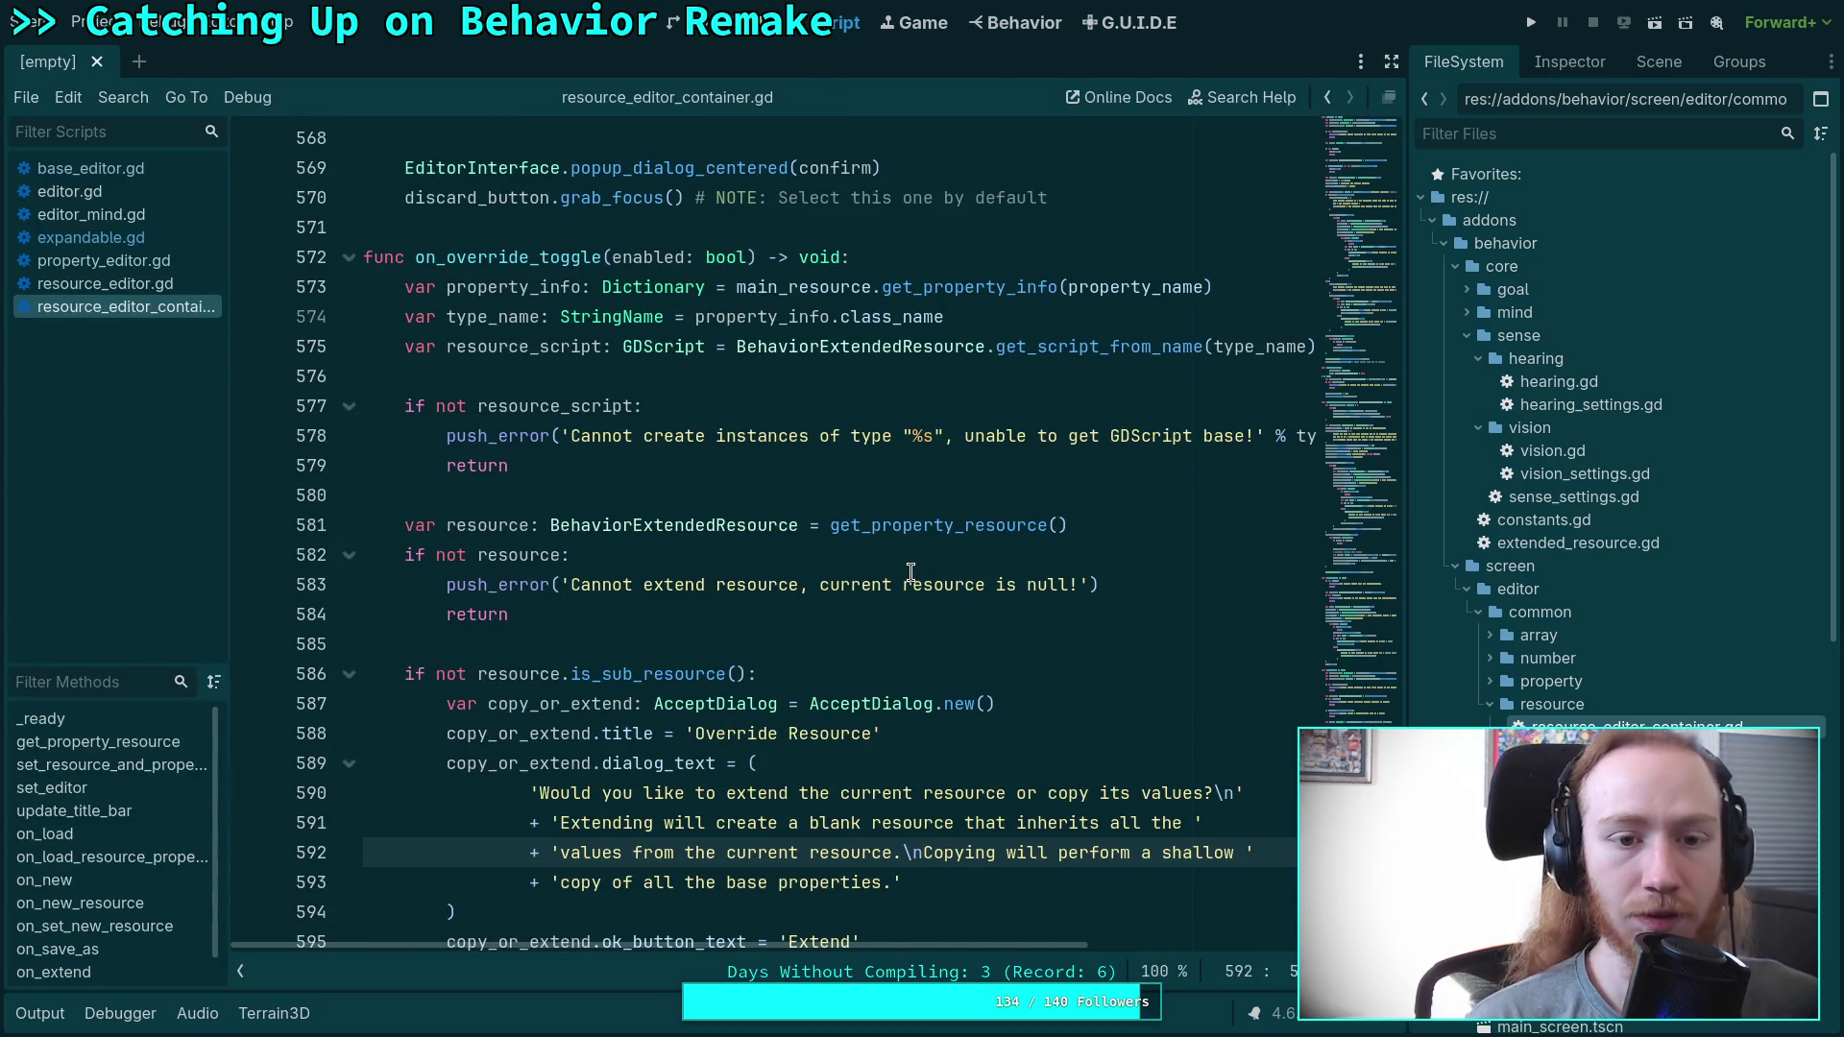
{"action": "left_click", "coordinate": [603, 266]}
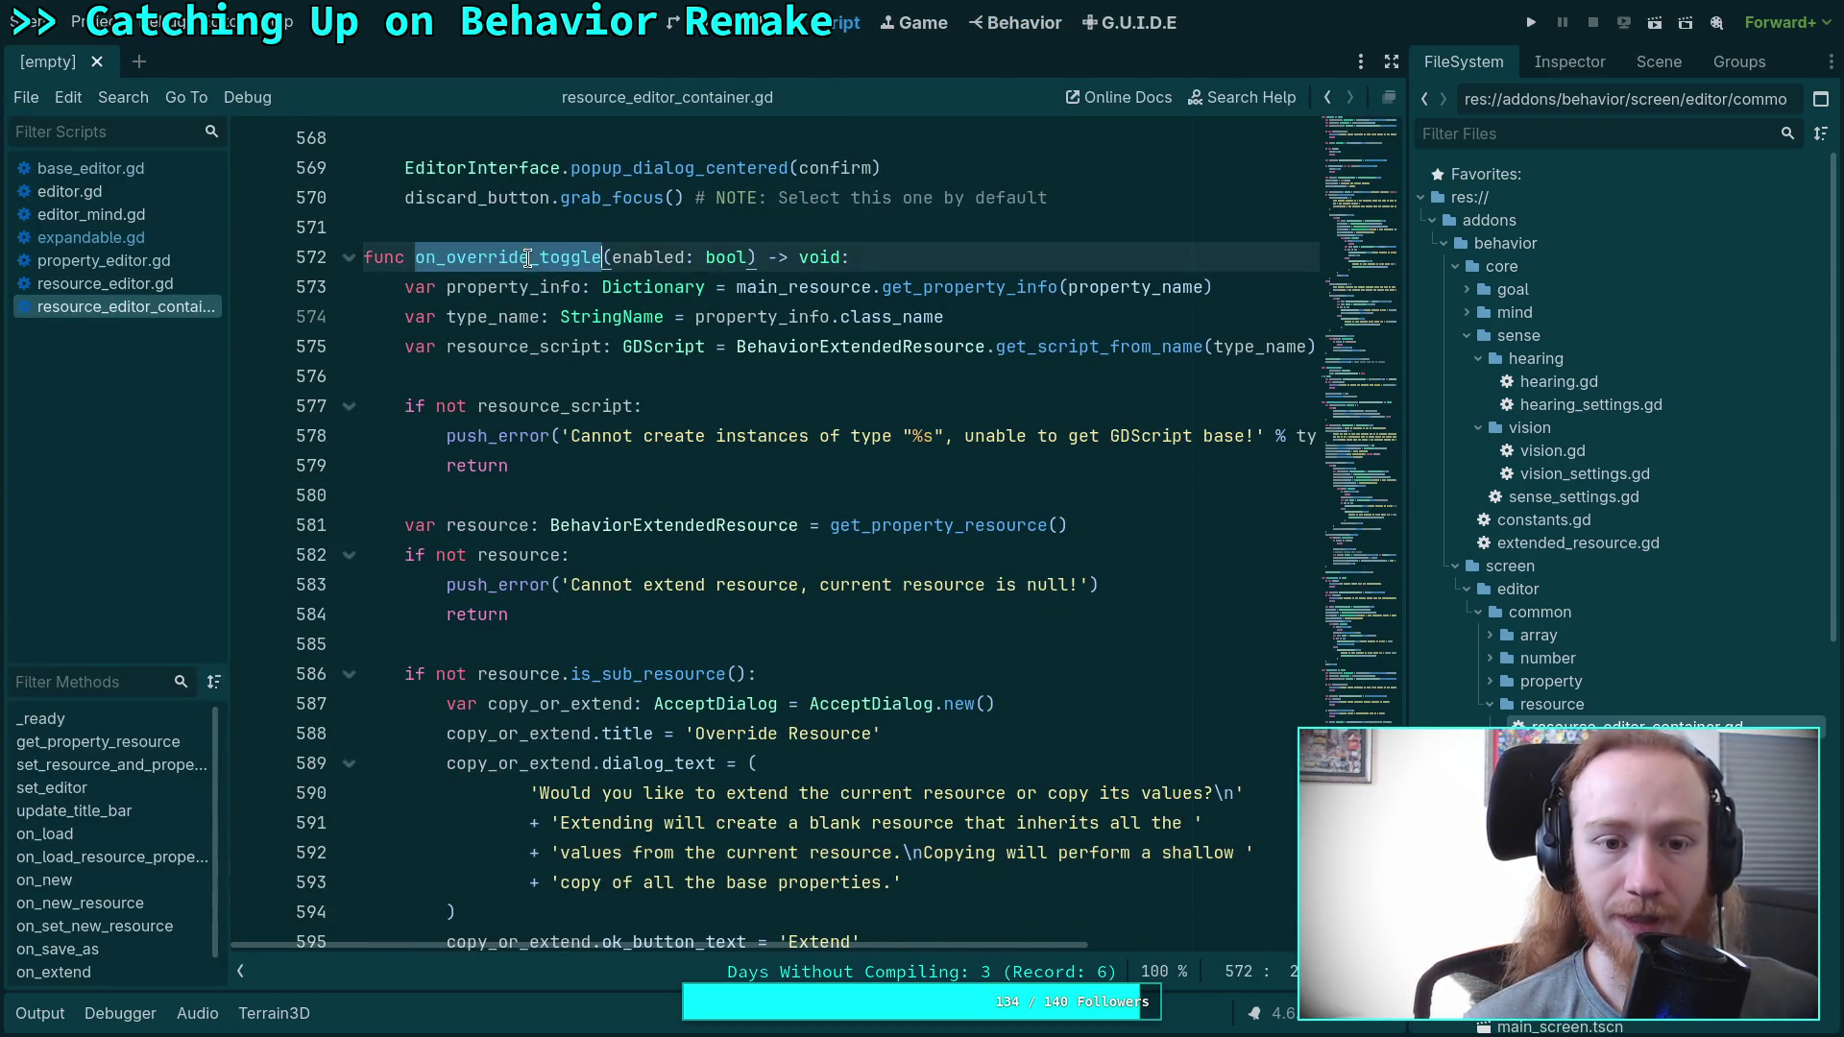
{"action": "scroll", "coordinate": [813, 586], "scroll_direction": "down", "scroll_amount": 5}
{"action": "scroll", "coordinate": [1004, 615], "scroll_direction": "down", "scroll_amount": 1}
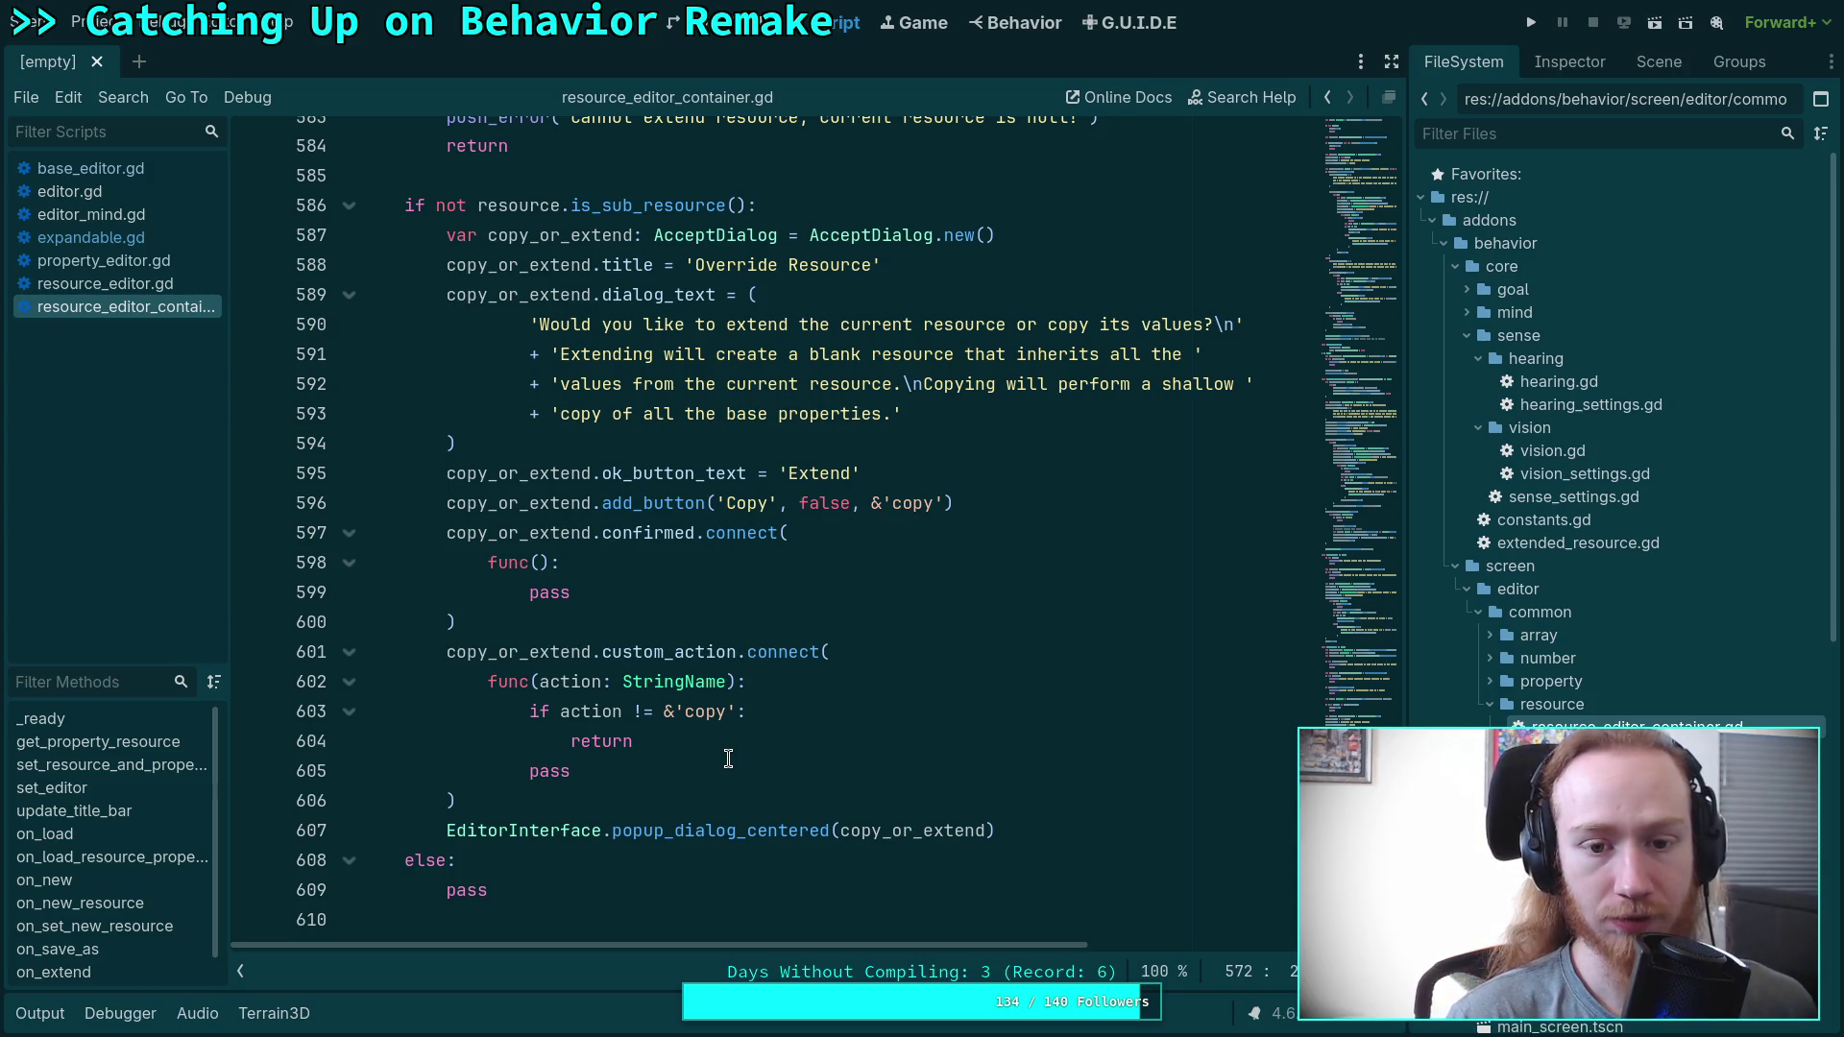
{"action": "scroll", "coordinate": [728, 759], "scroll_direction": "up", "scroll_amount": 10}
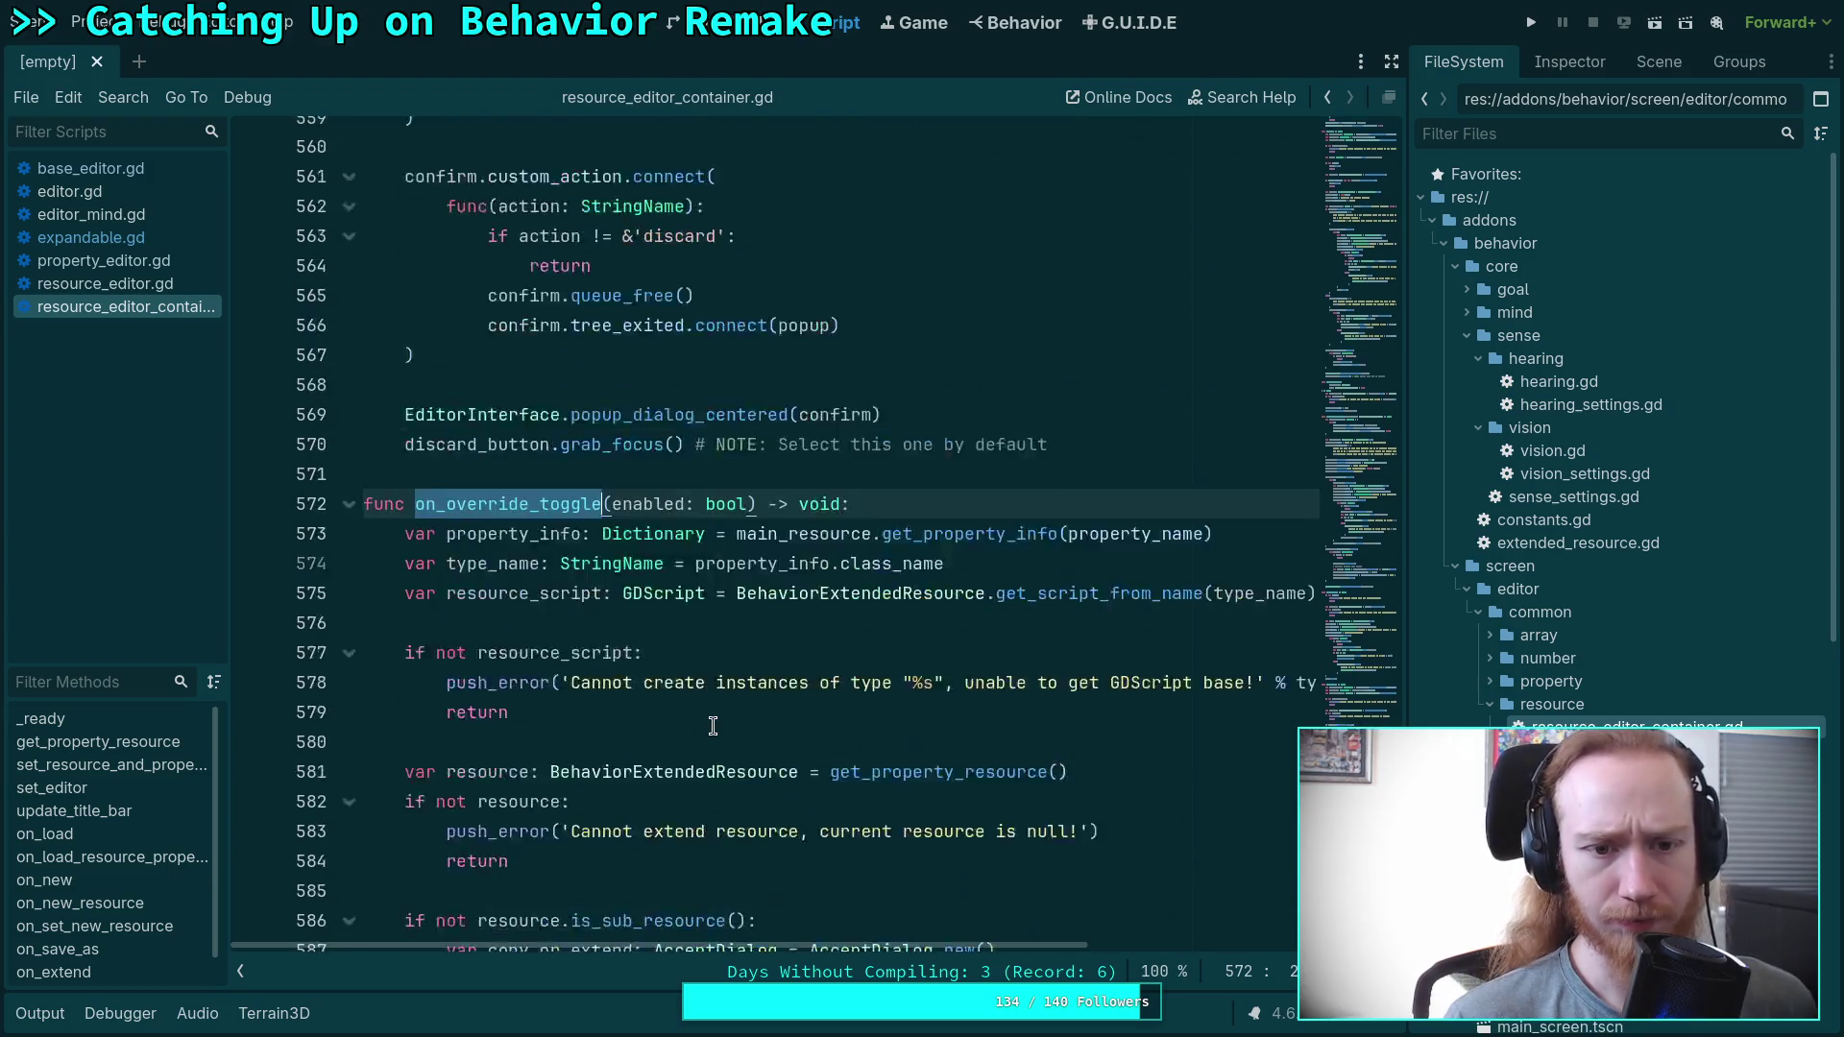
{"action": "left_click", "coordinate": [606, 652]}
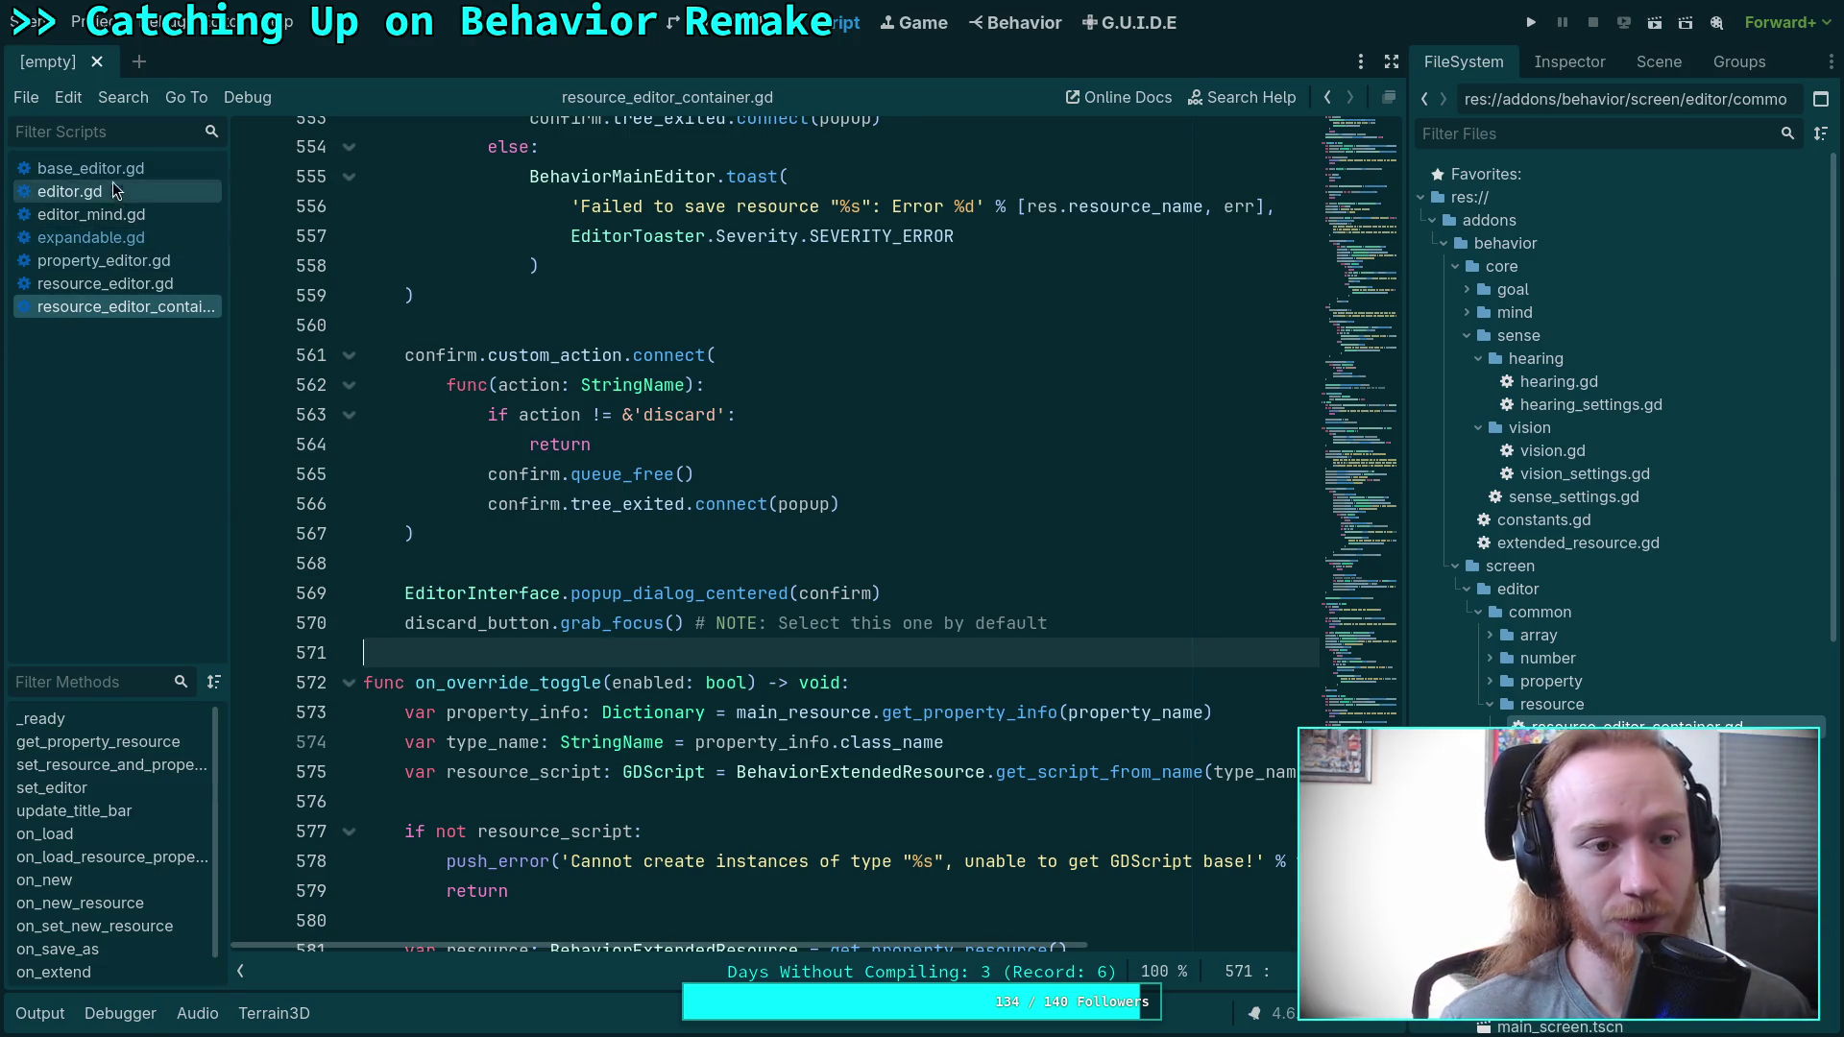
{"action": "double_click", "coordinate": [1558, 382]}
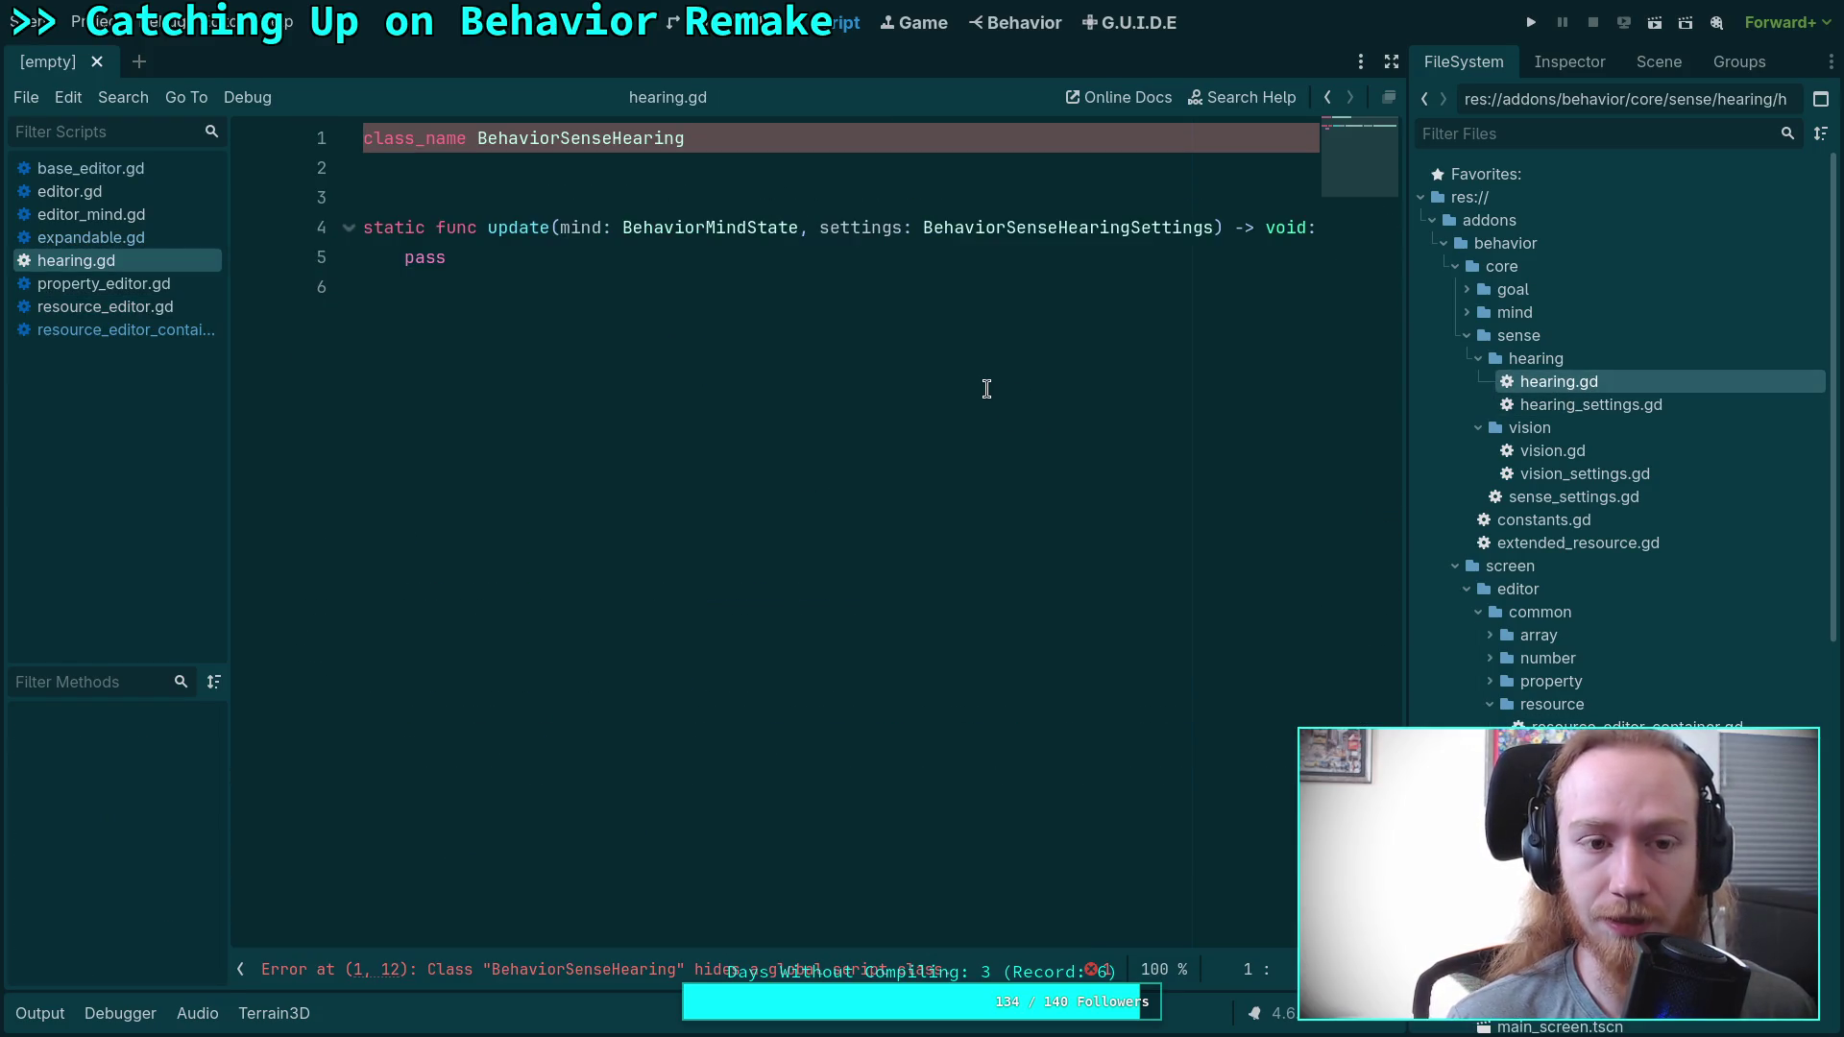
Look over hearing.gd, then open vision.gd and scroll through it.
{"action": "left_click", "coordinate": [987, 388]}
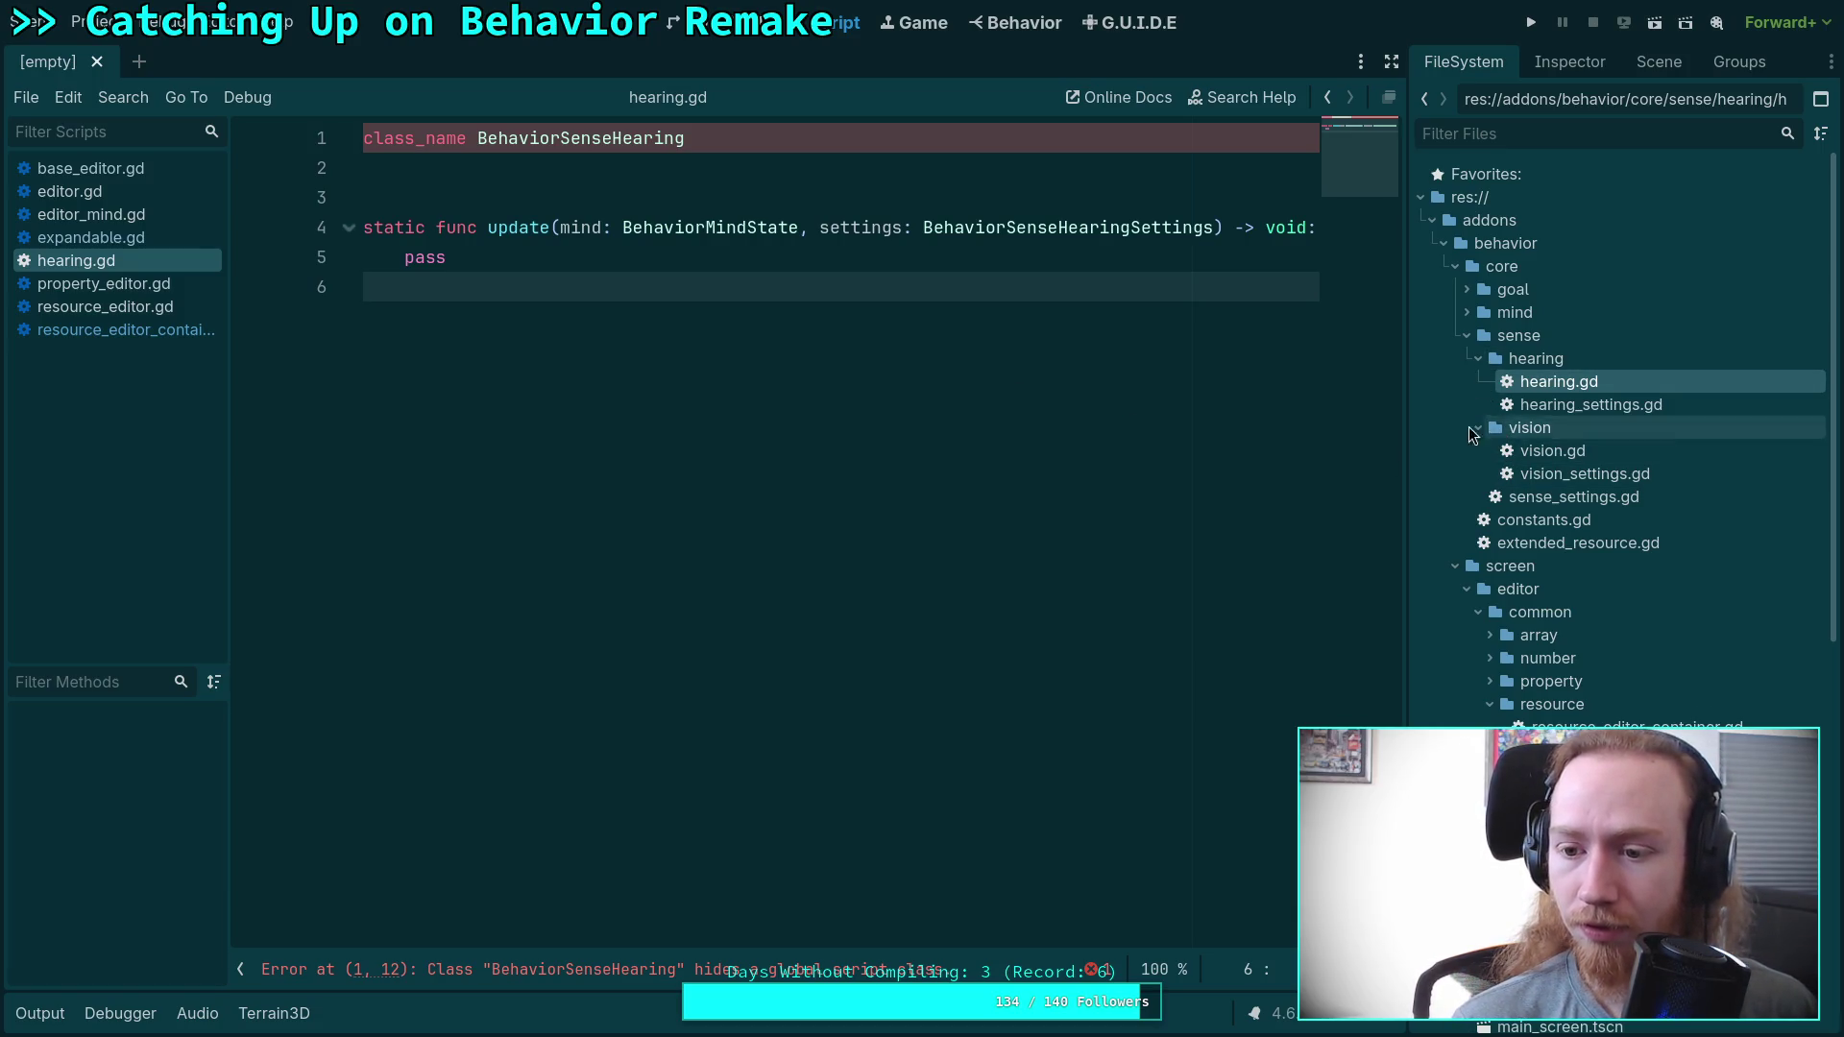
{"action": "left_click", "coordinate": [1455, 566]}
{"action": "double_click", "coordinate": [1553, 451]}
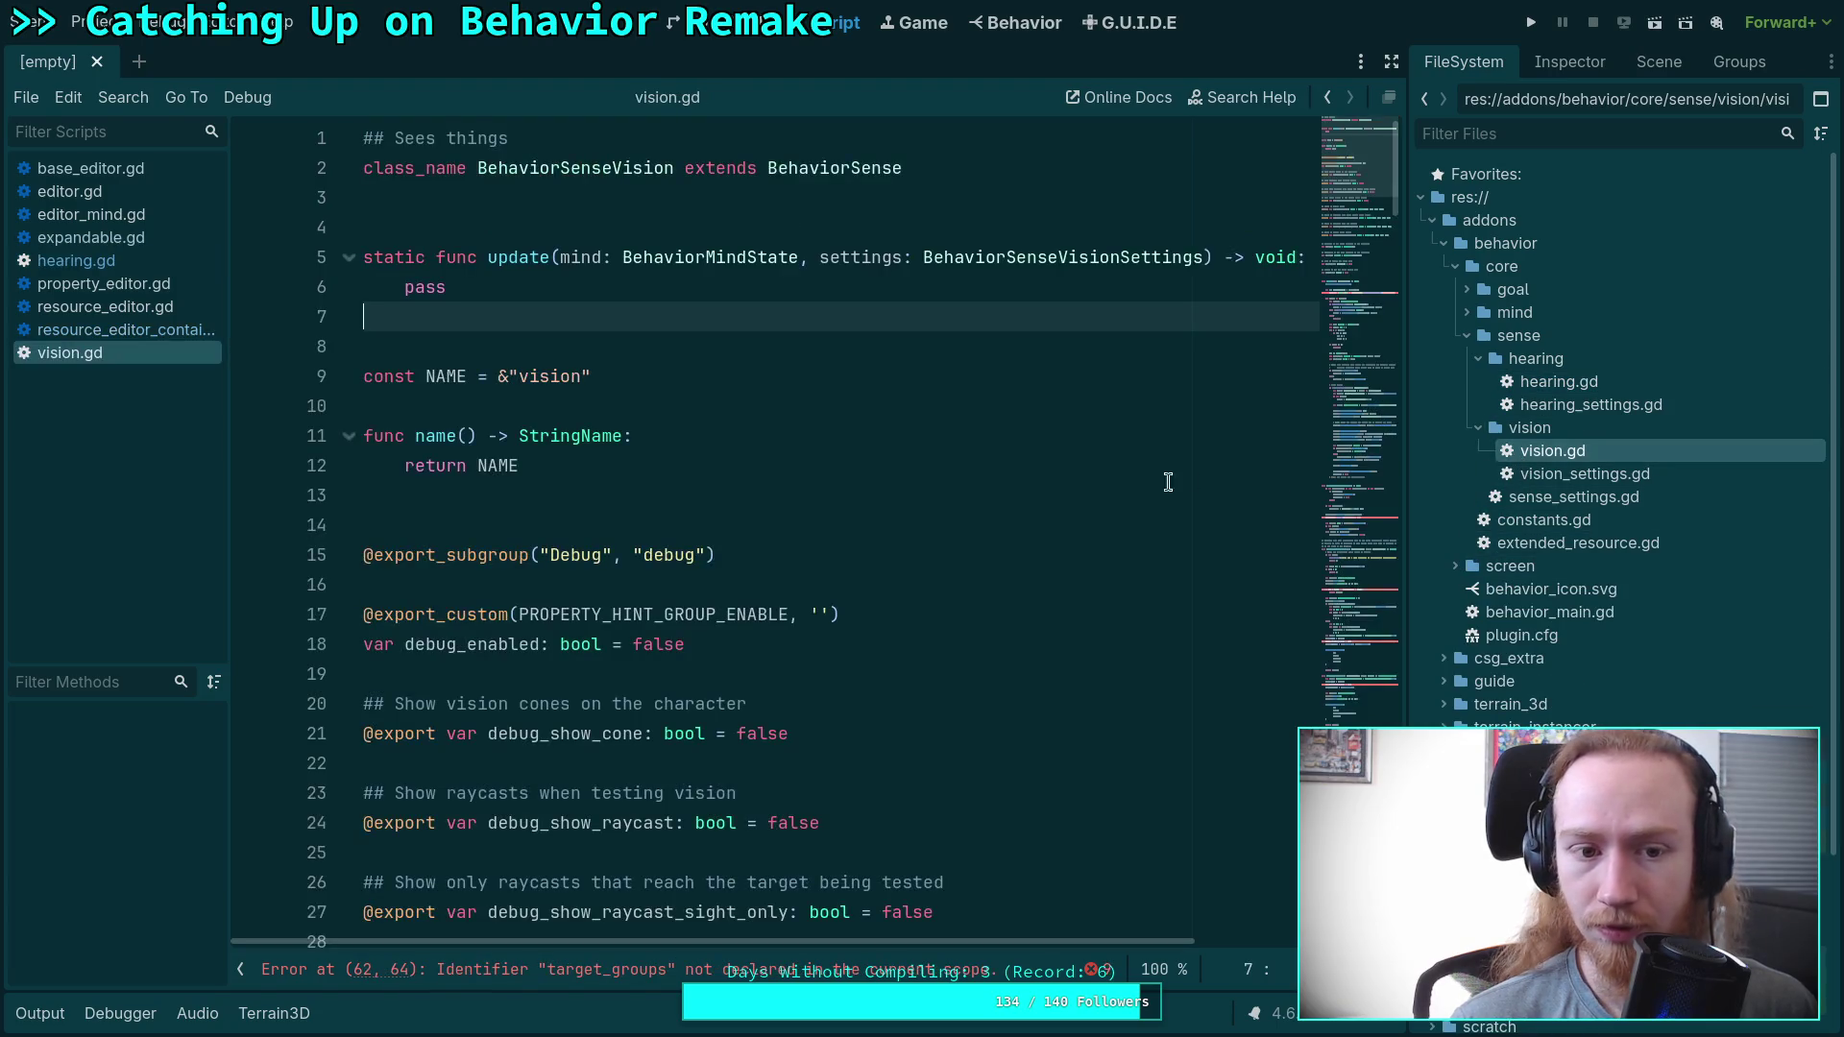
{"action": "scroll", "coordinate": [1172, 467], "scroll_direction": "down", "scroll_amount": 10}
{"action": "scroll", "coordinate": [1169, 465], "scroll_direction": "up", "scroll_amount": 10}
{"action": "scroll", "coordinate": [1162, 413], "scroll_direction": "down", "scroll_amount": 3}
{"action": "scroll", "coordinate": [1165, 405], "scroll_direction": "down", "scroll_amount": 10}
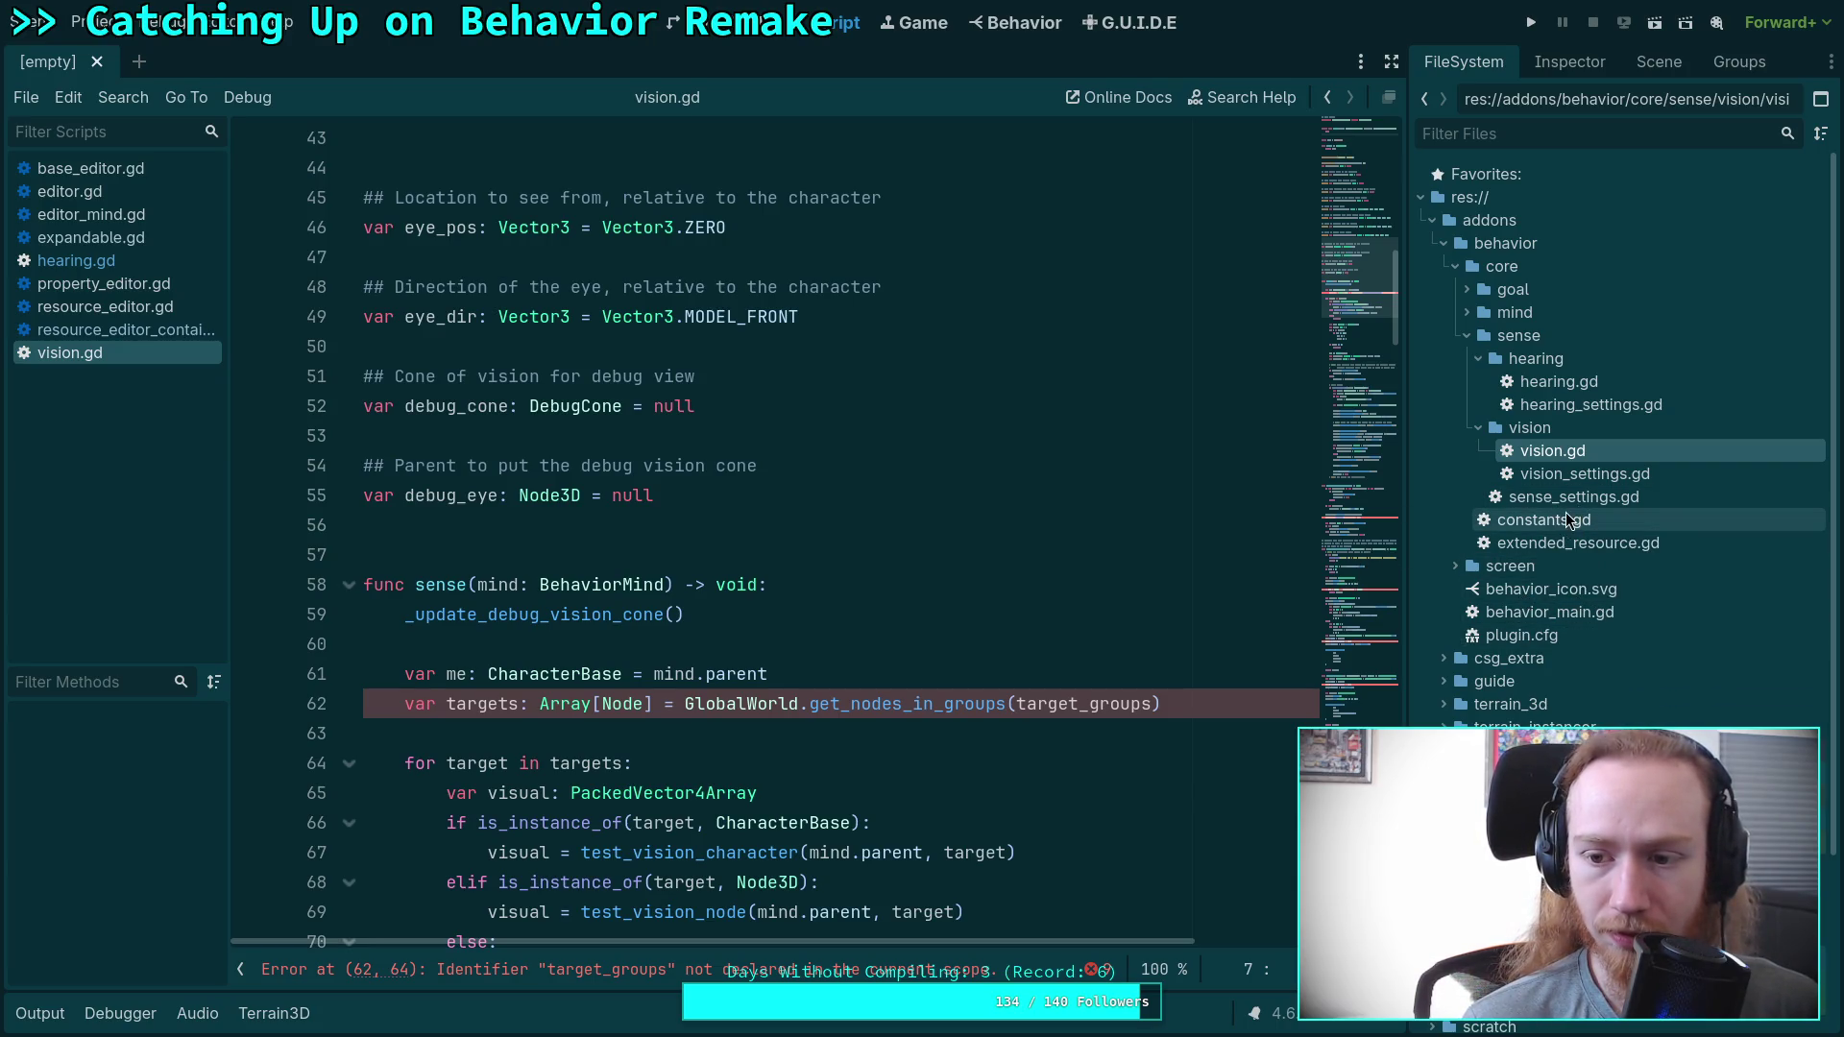
Open the core mind.gd script from the mind folder.
{"action": "left_click", "coordinate": [1466, 312]}
{"action": "left_click", "coordinate": [1571, 341]}
{"action": "double_click", "coordinate": [1569, 339]}
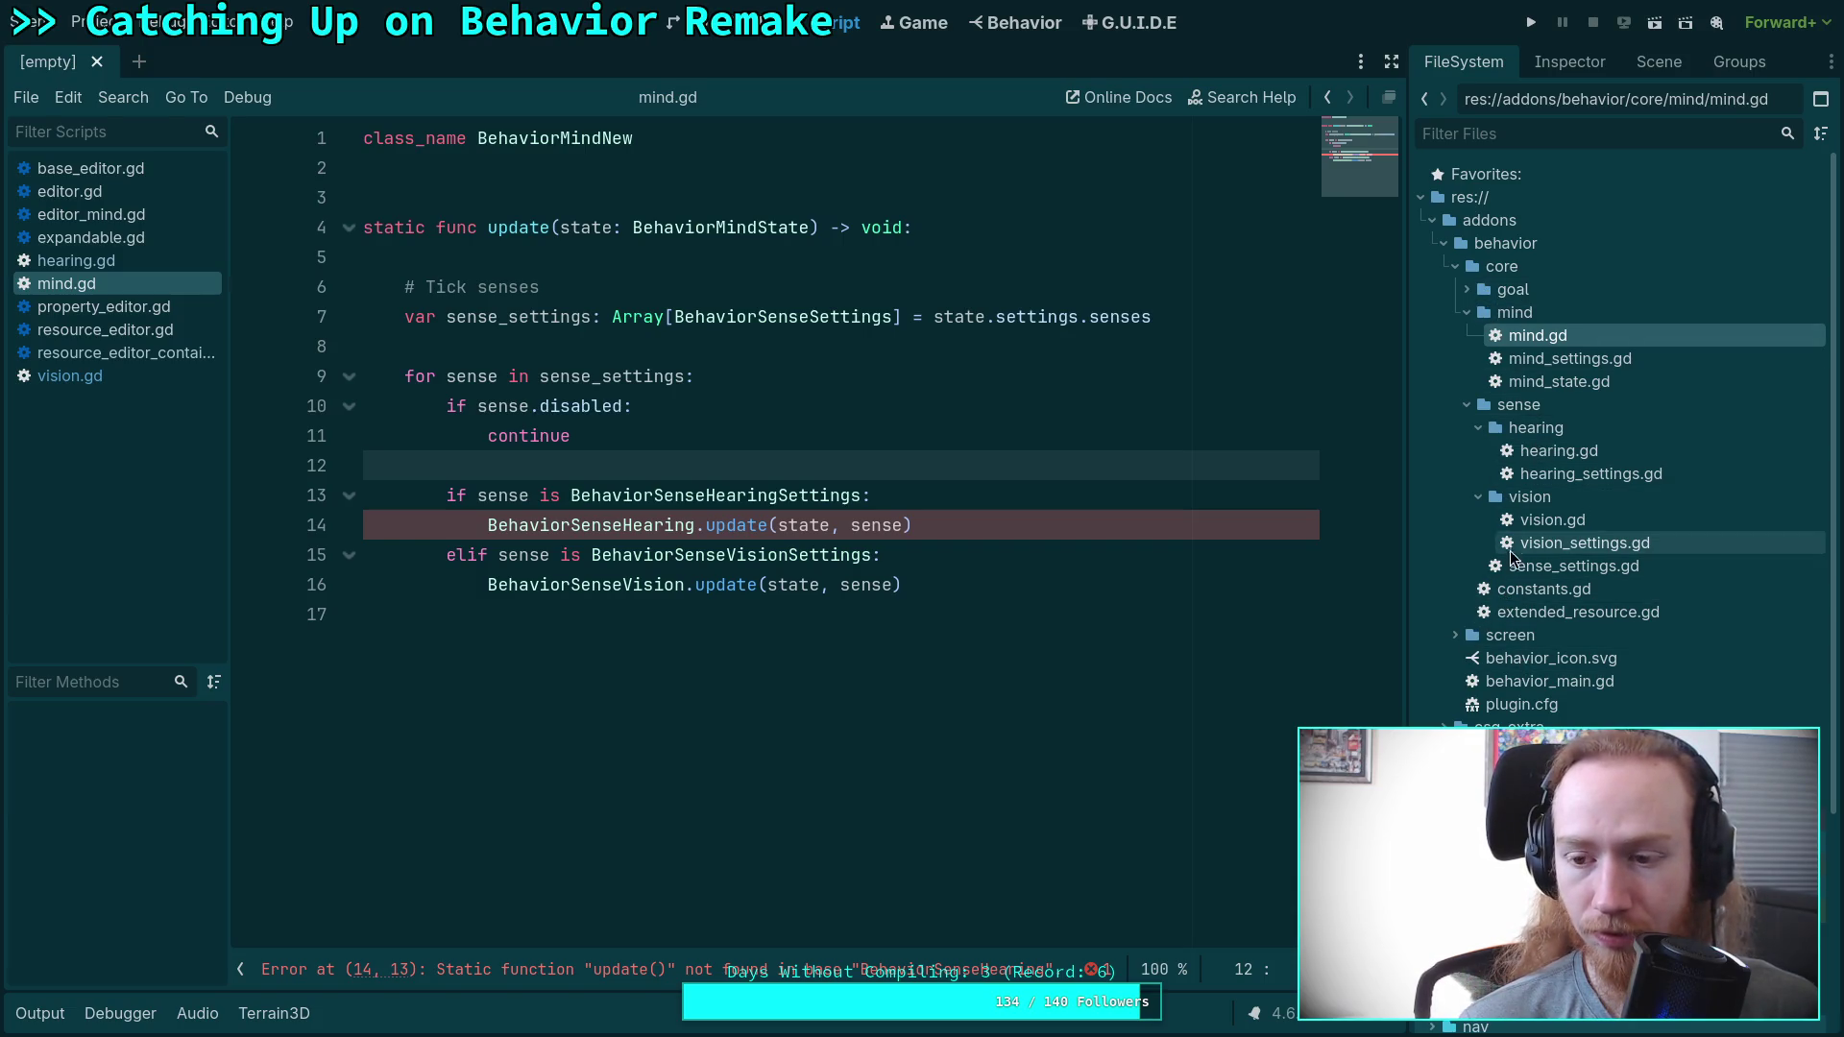
Open attack.gd and attack_settings.gd from the goal/attack folder, then go to the terminal.
{"action": "left_click", "coordinate": [1467, 289]}
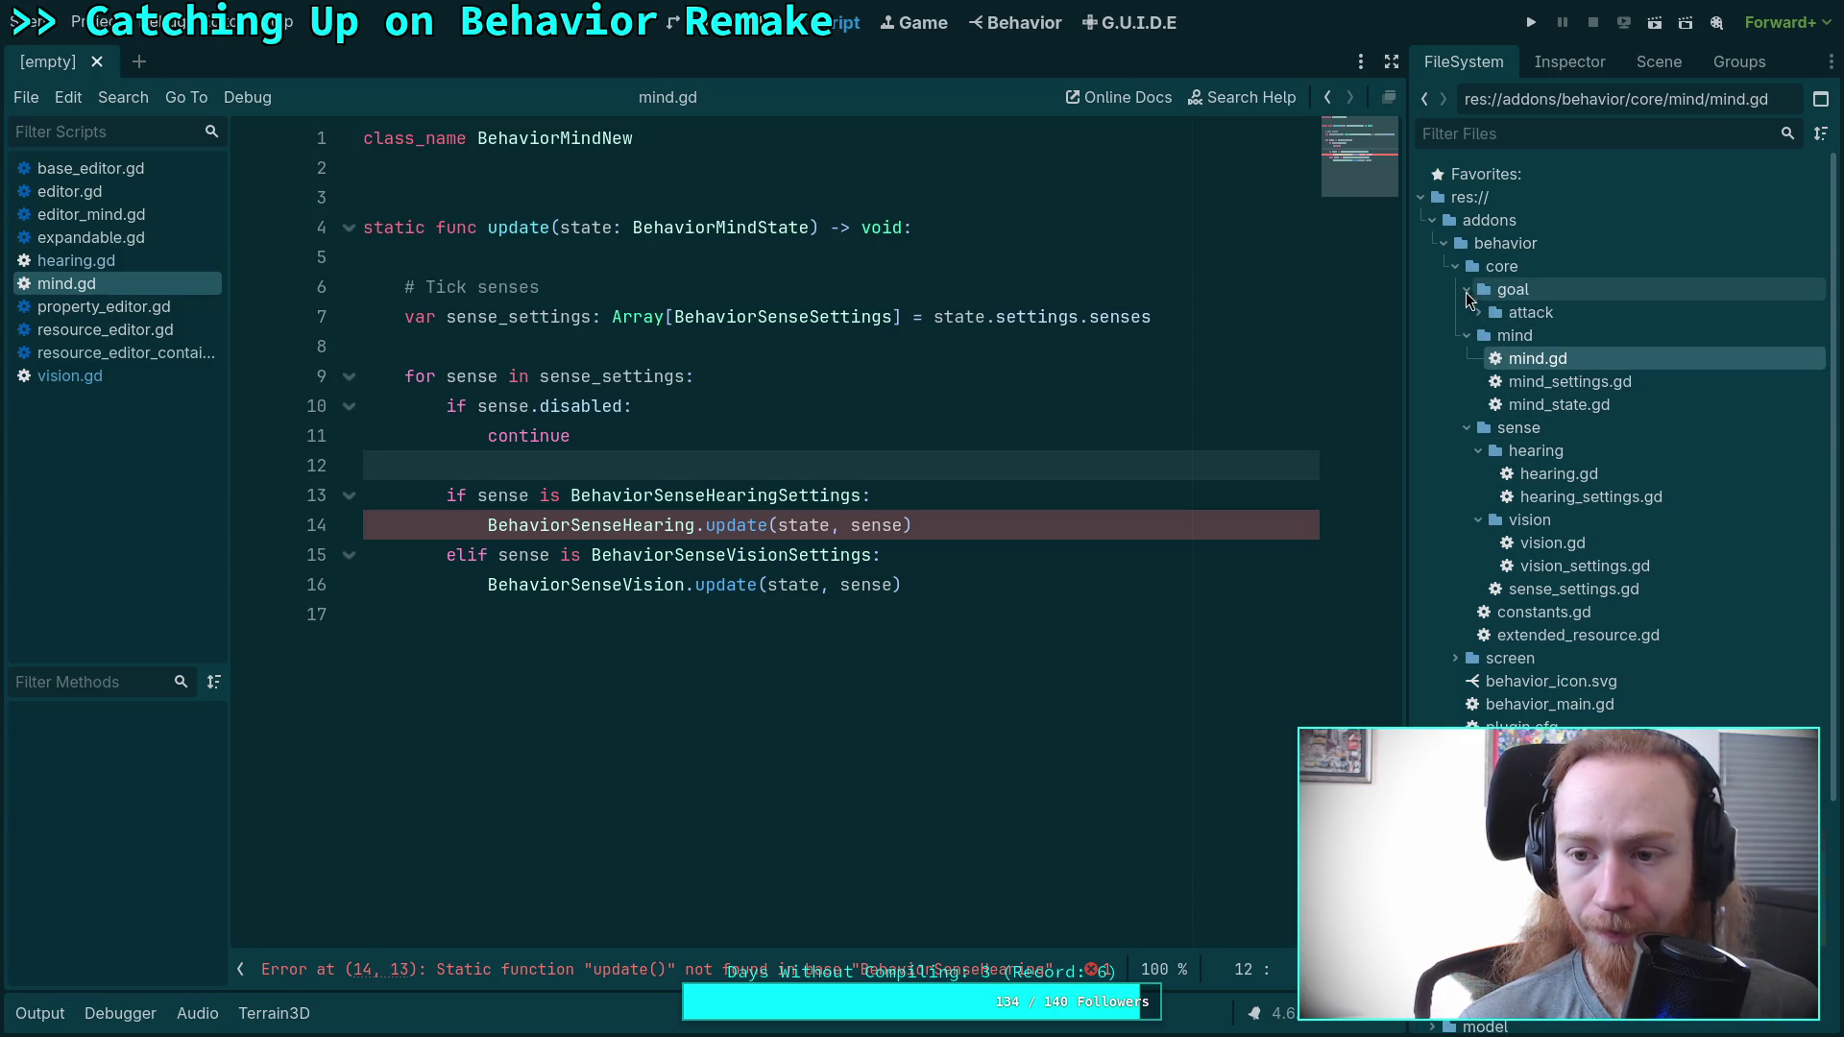
{"action": "left_click", "coordinate": [1478, 312]}
{"action": "double_click", "coordinate": [1504, 339]}
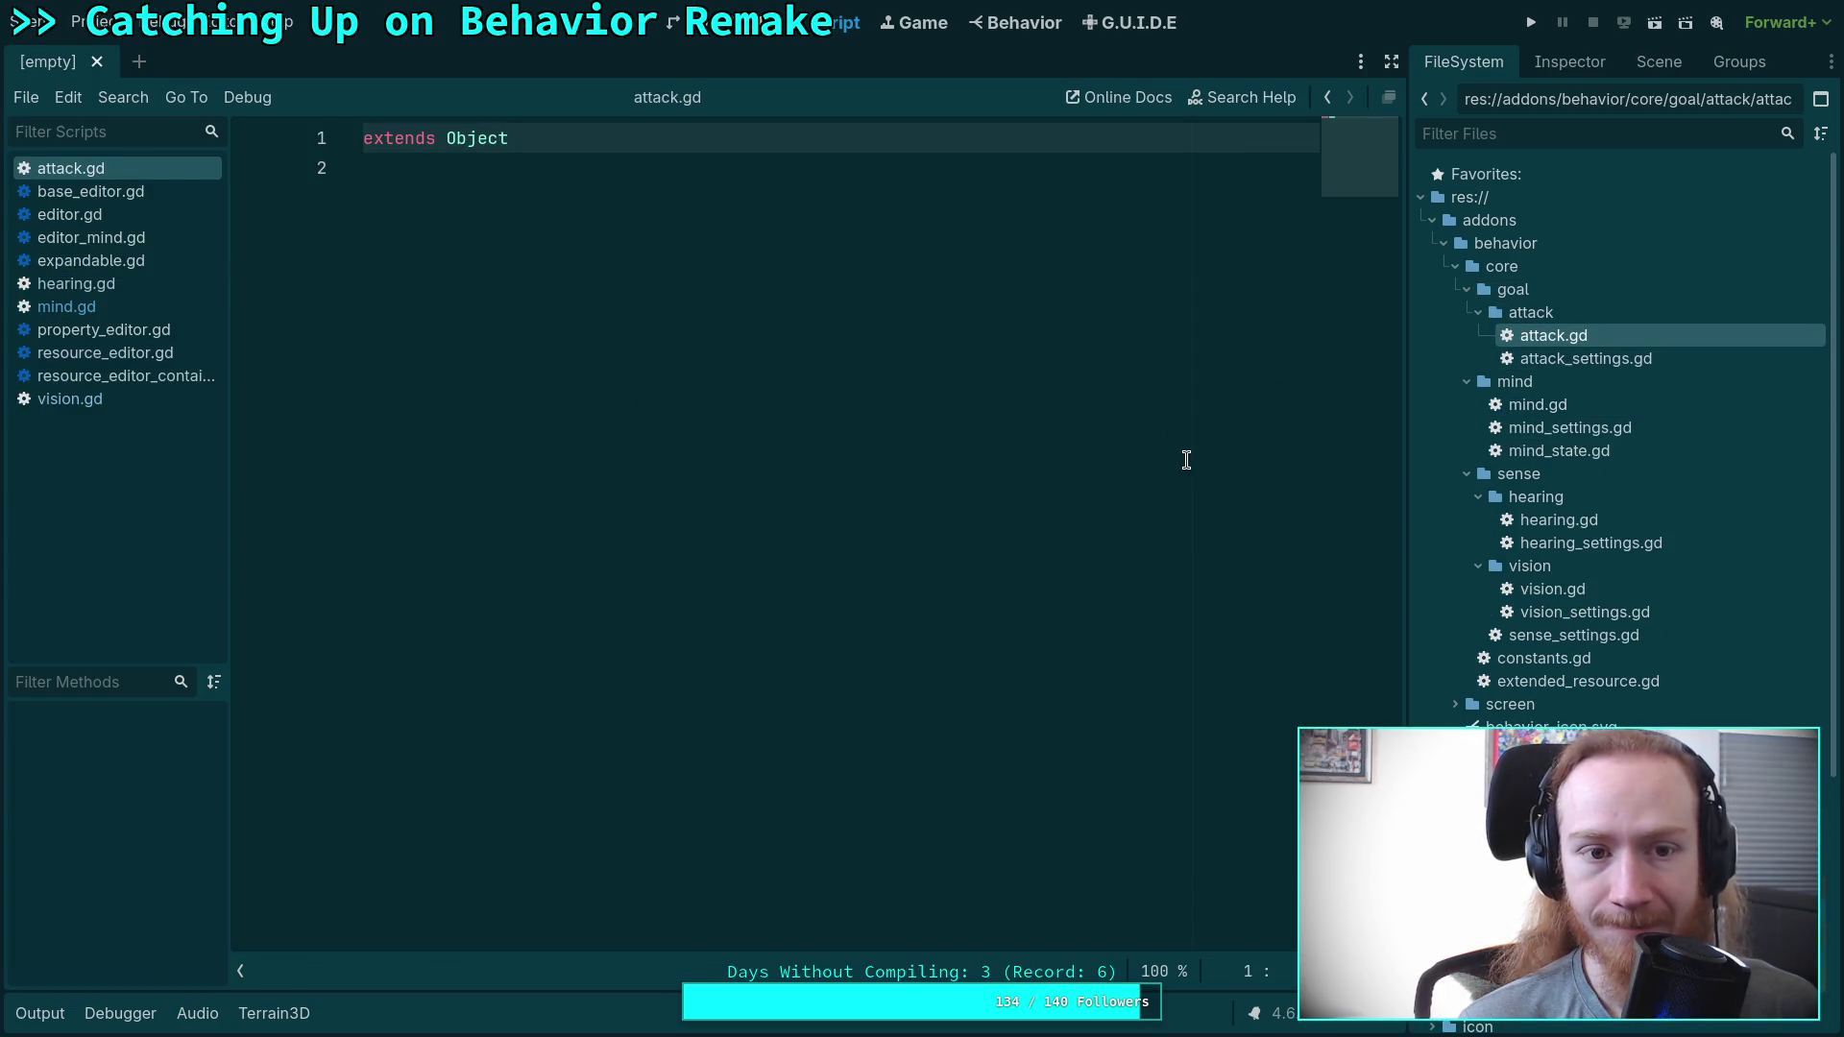
{"action": "double_click", "coordinate": [1584, 358]}
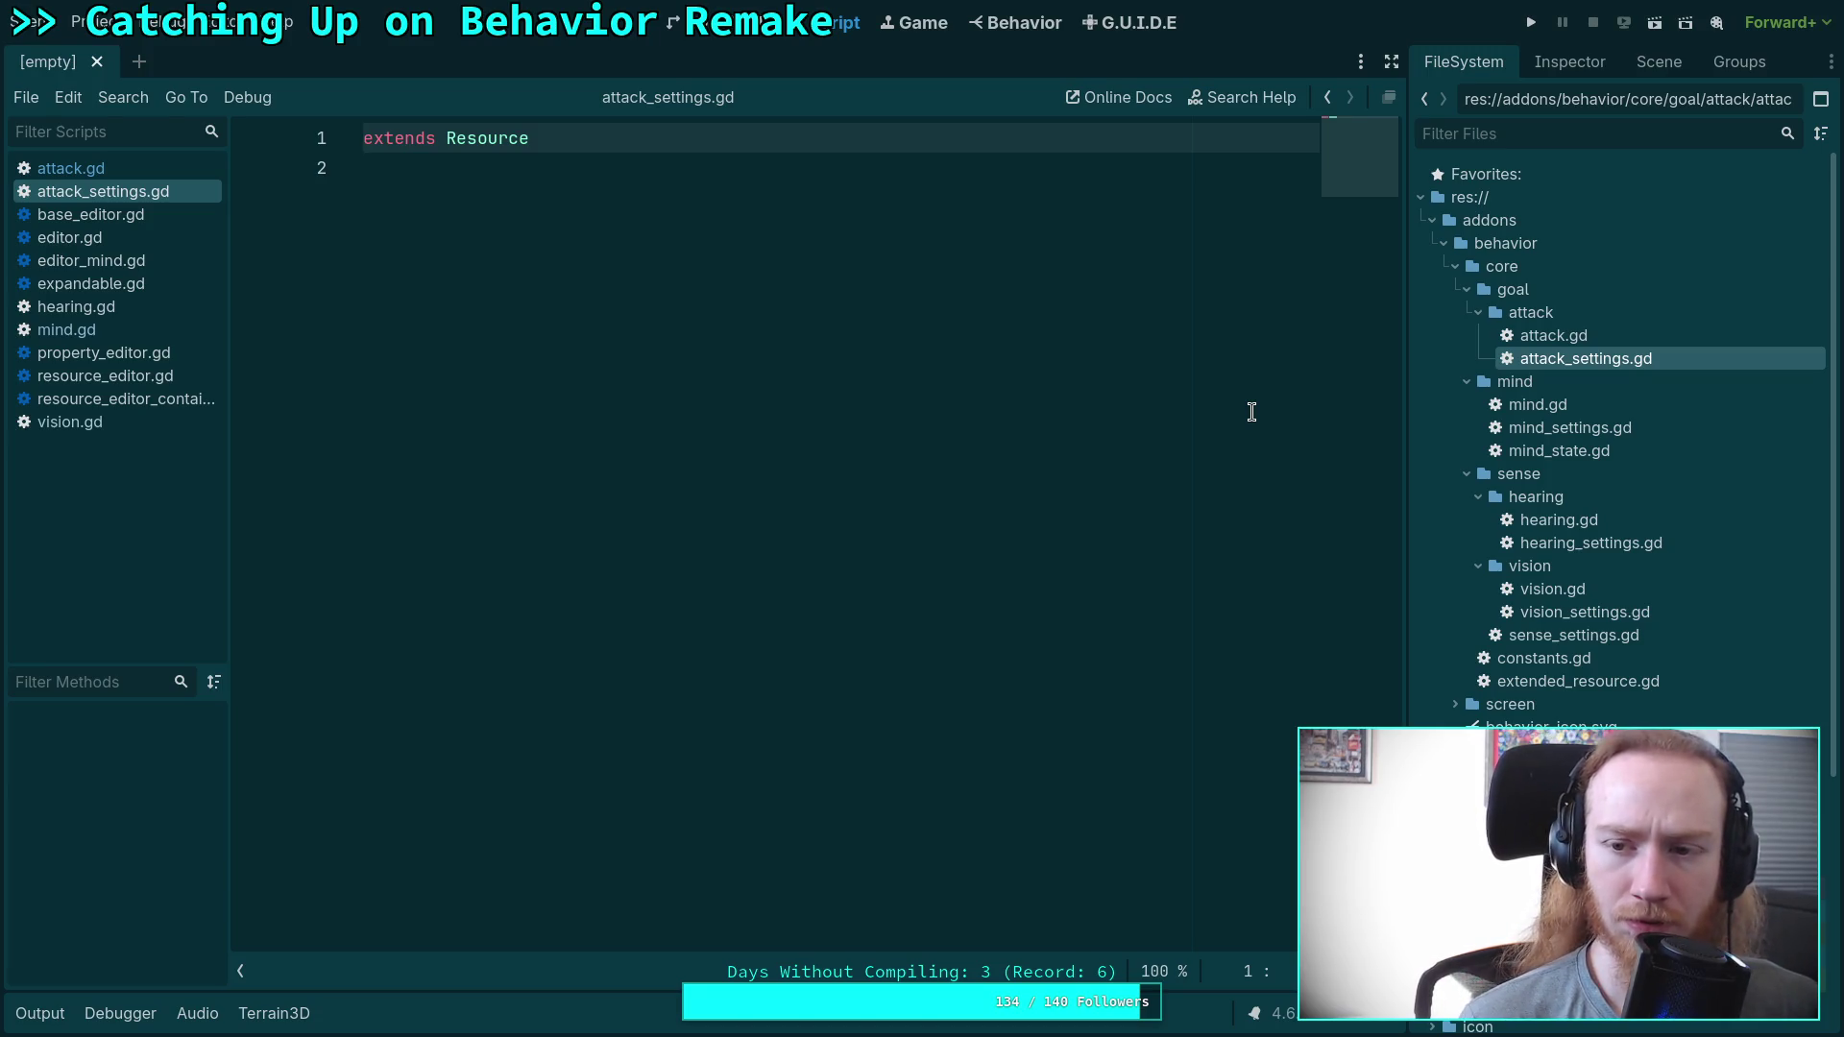
{"action": "key", "text": "super+1"}
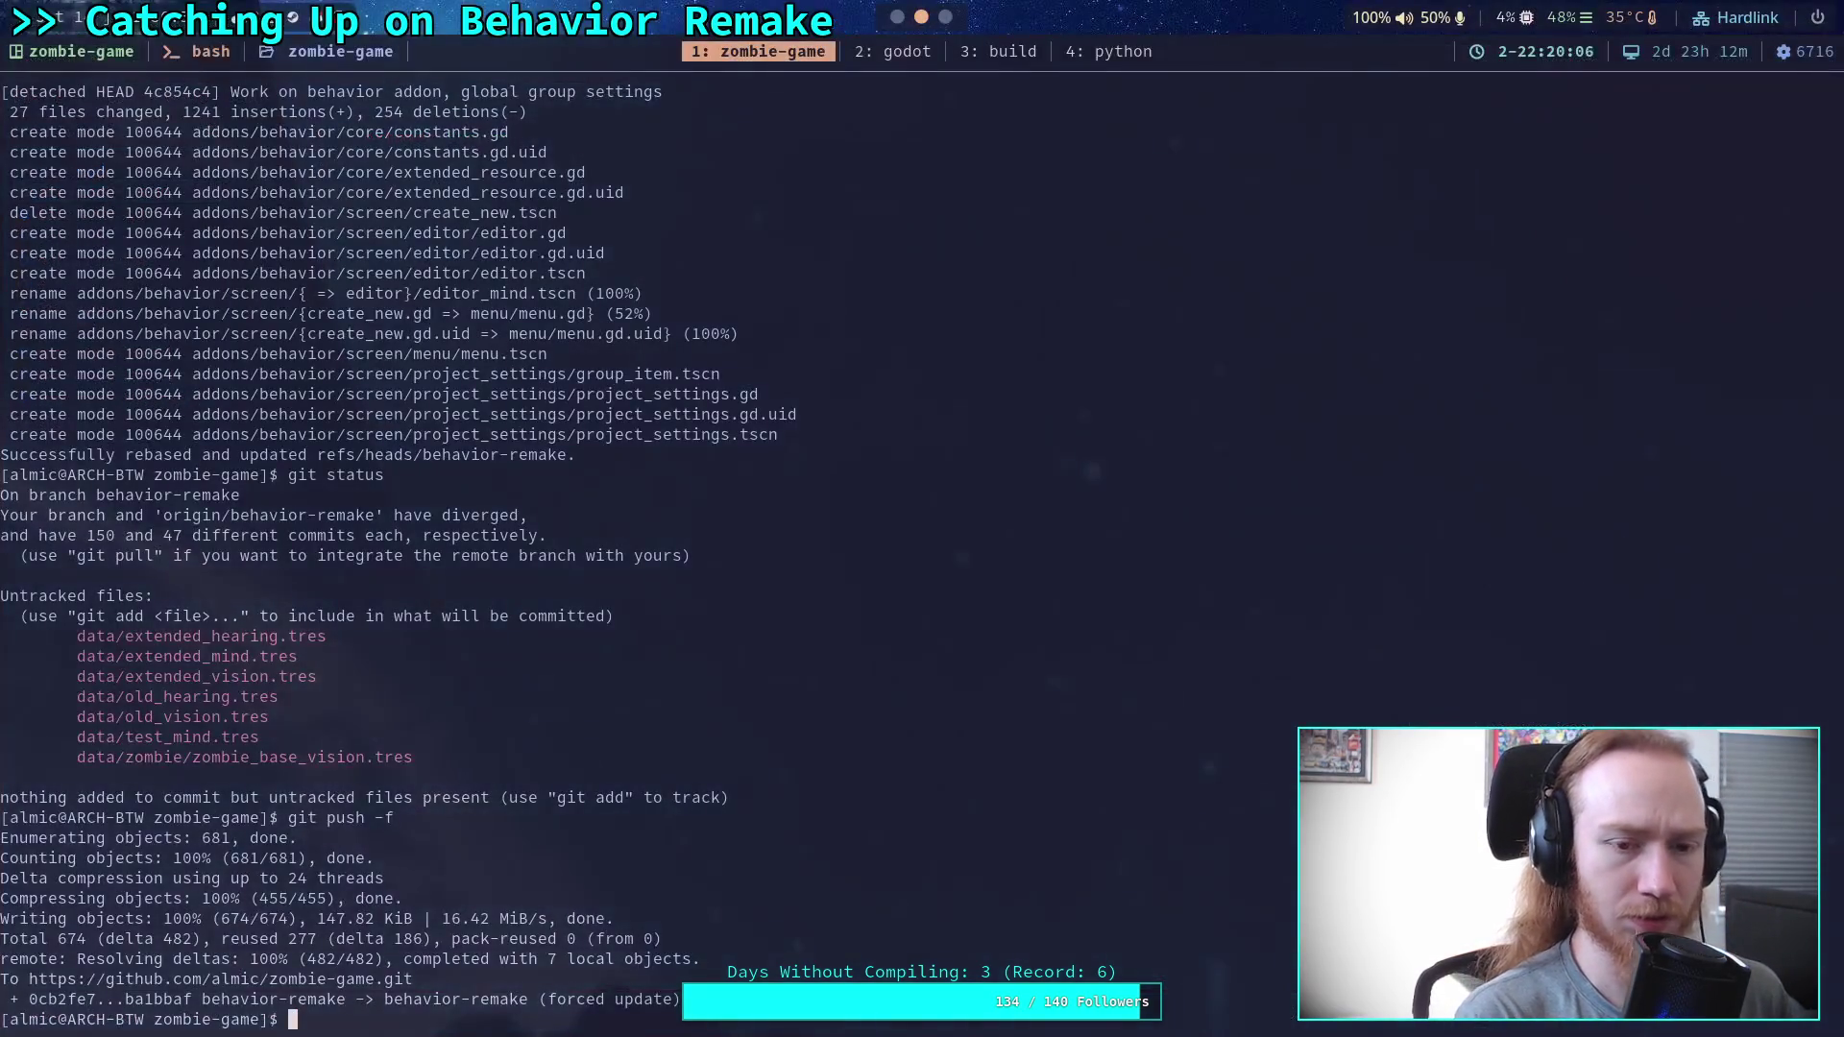
Run 'git stash list' in the terminal, confirm there are no stashes, and return to Godot.
{"action": "type", "text": "git stash"}
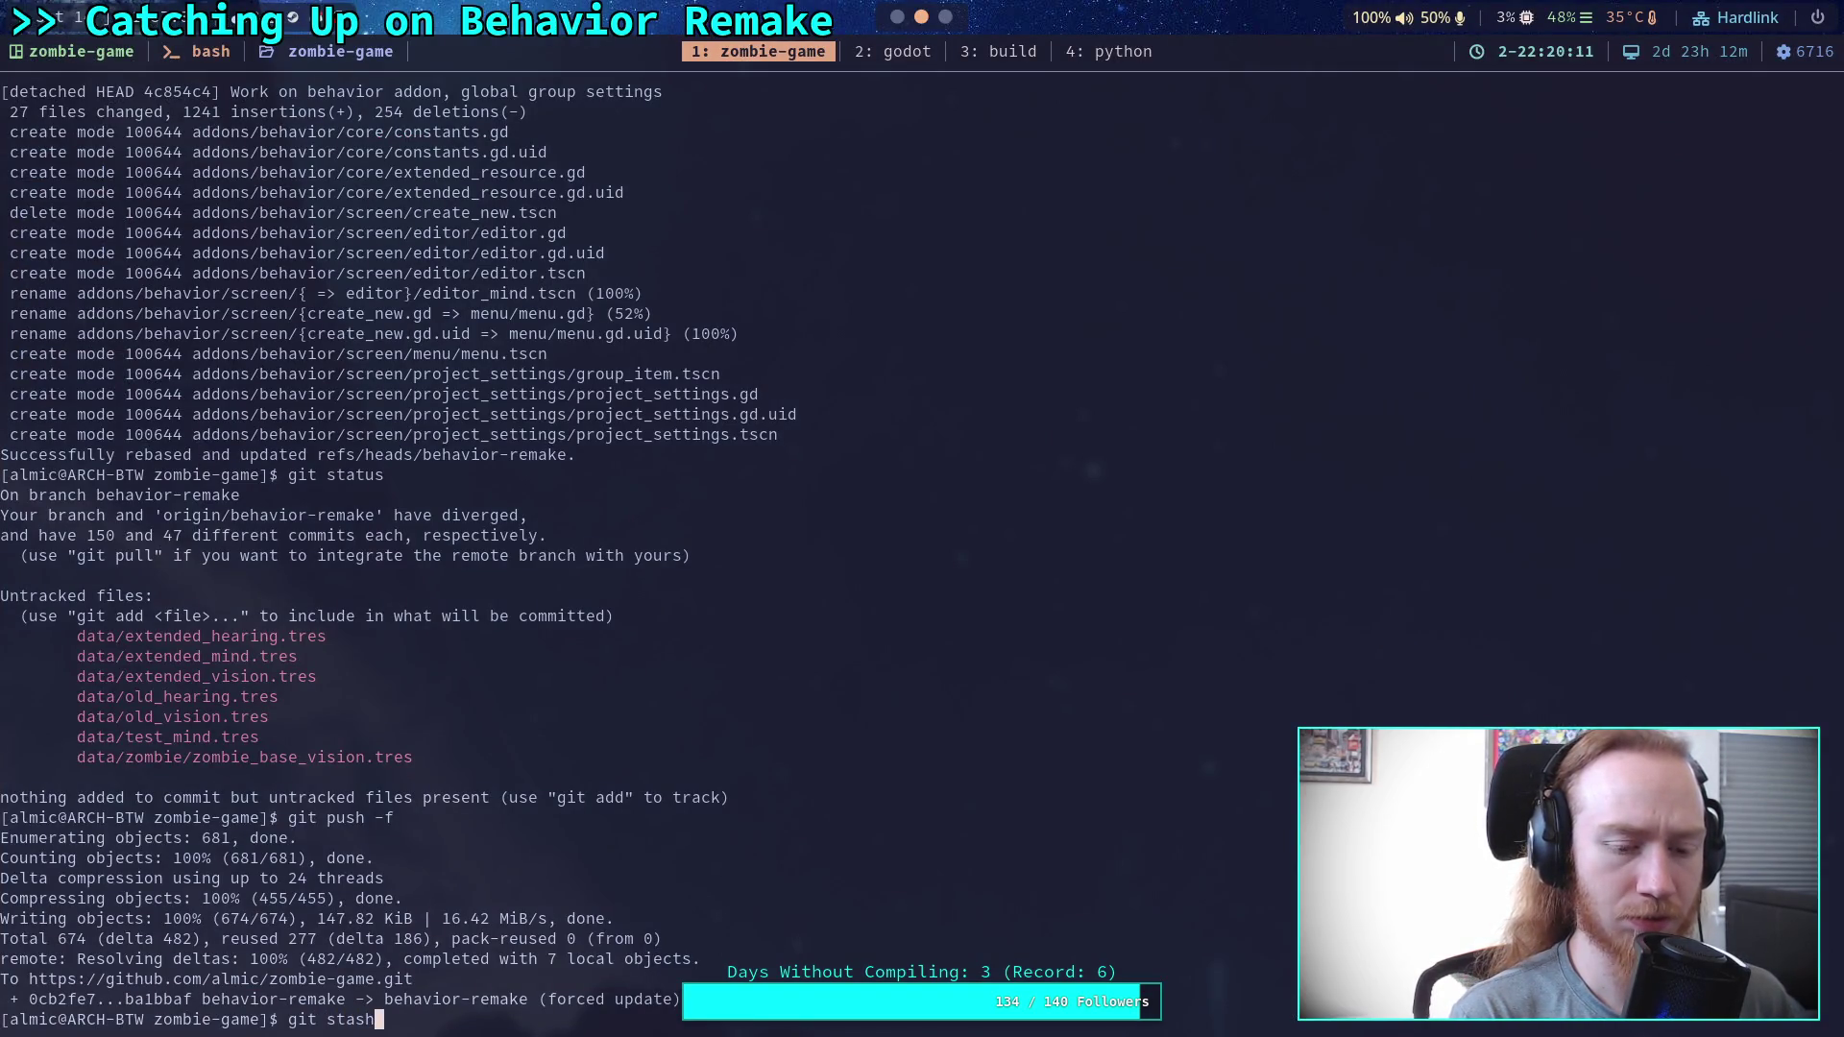
{"action": "type", "text": " --lus"}
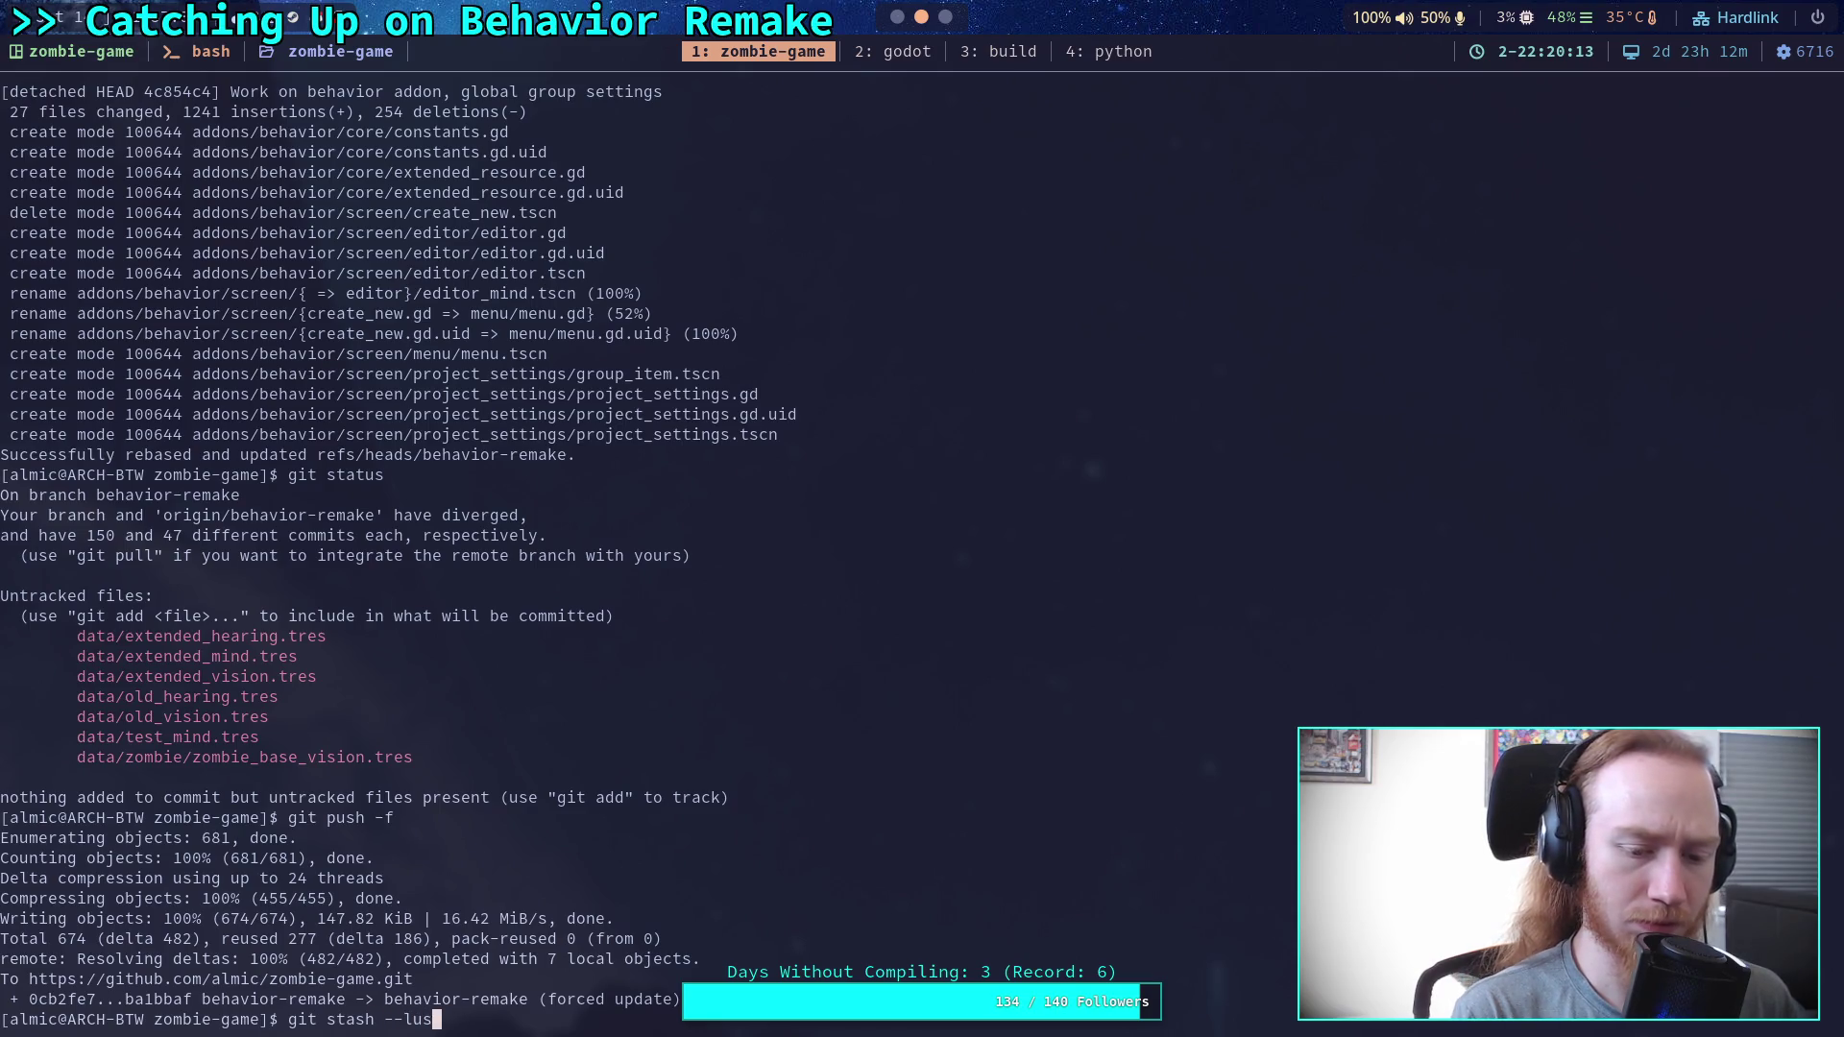
{"action": "key", "text": "BackSpace"}
{"action": "type", "text": "ist"}
{"action": "key", "text": "Return"}
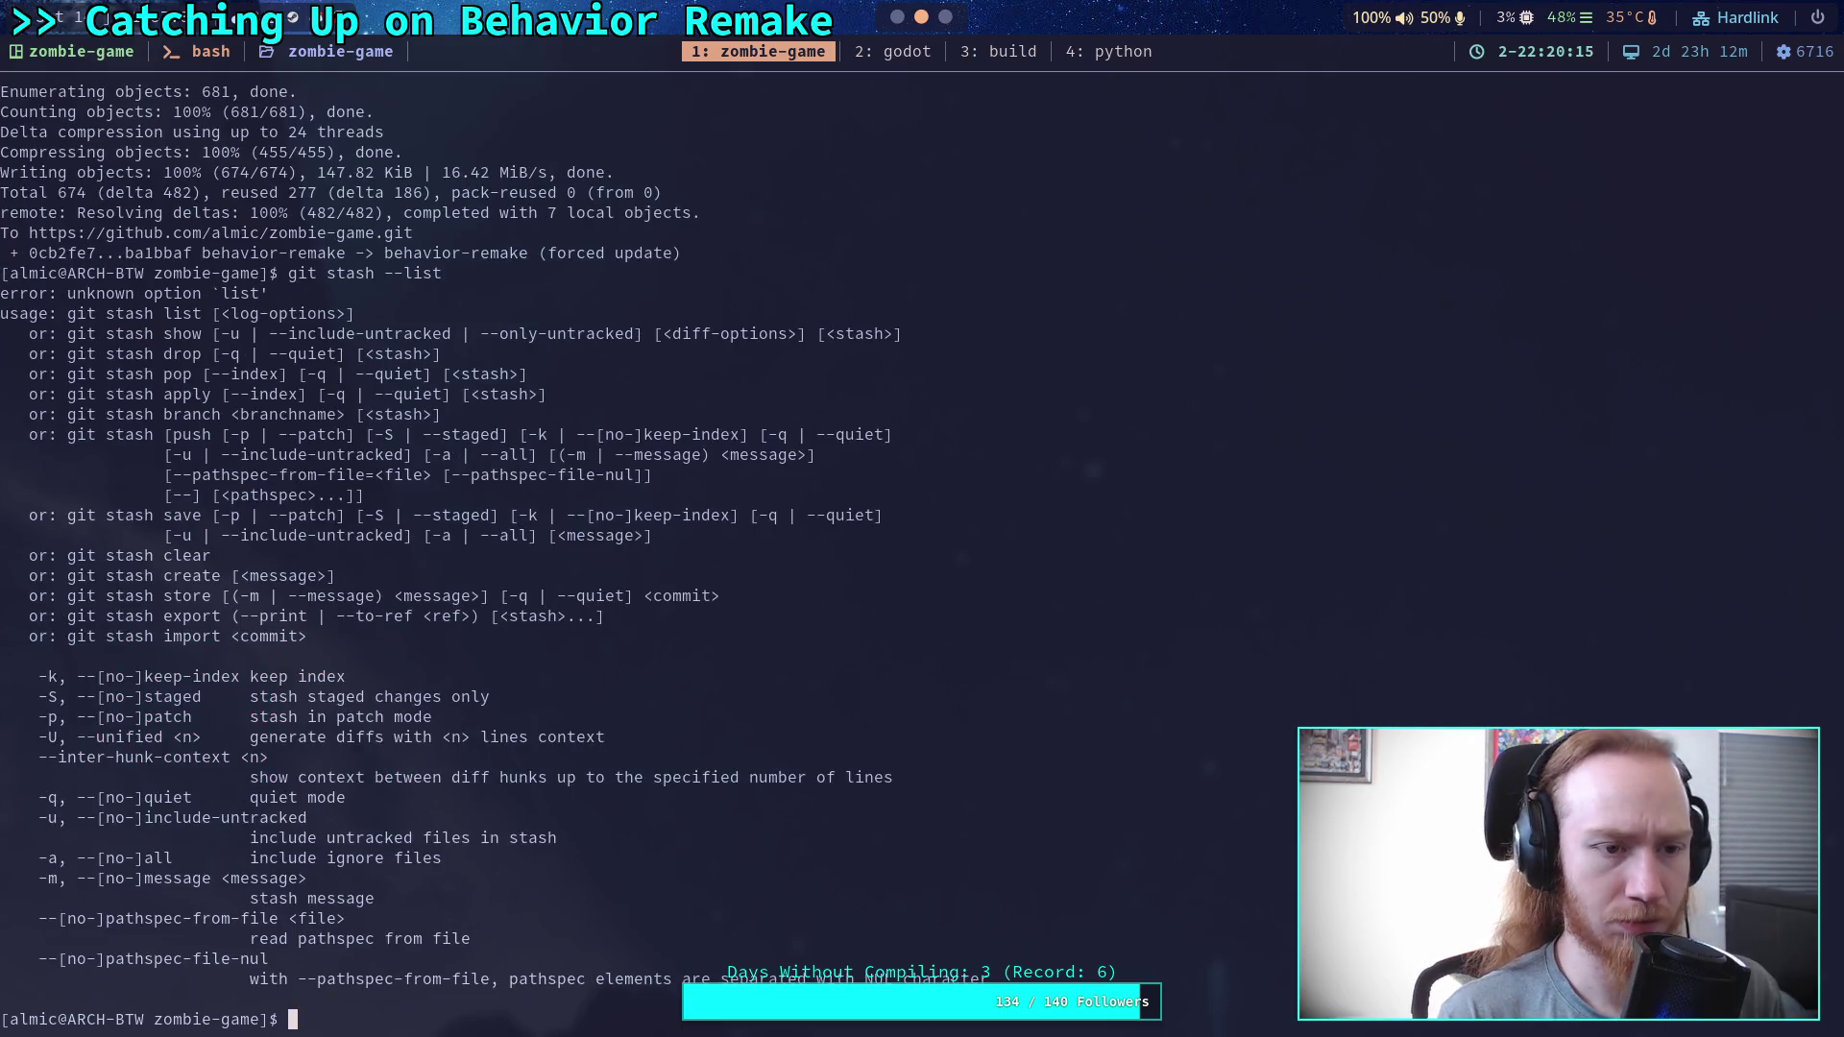
{"action": "key", "text": "Up"}
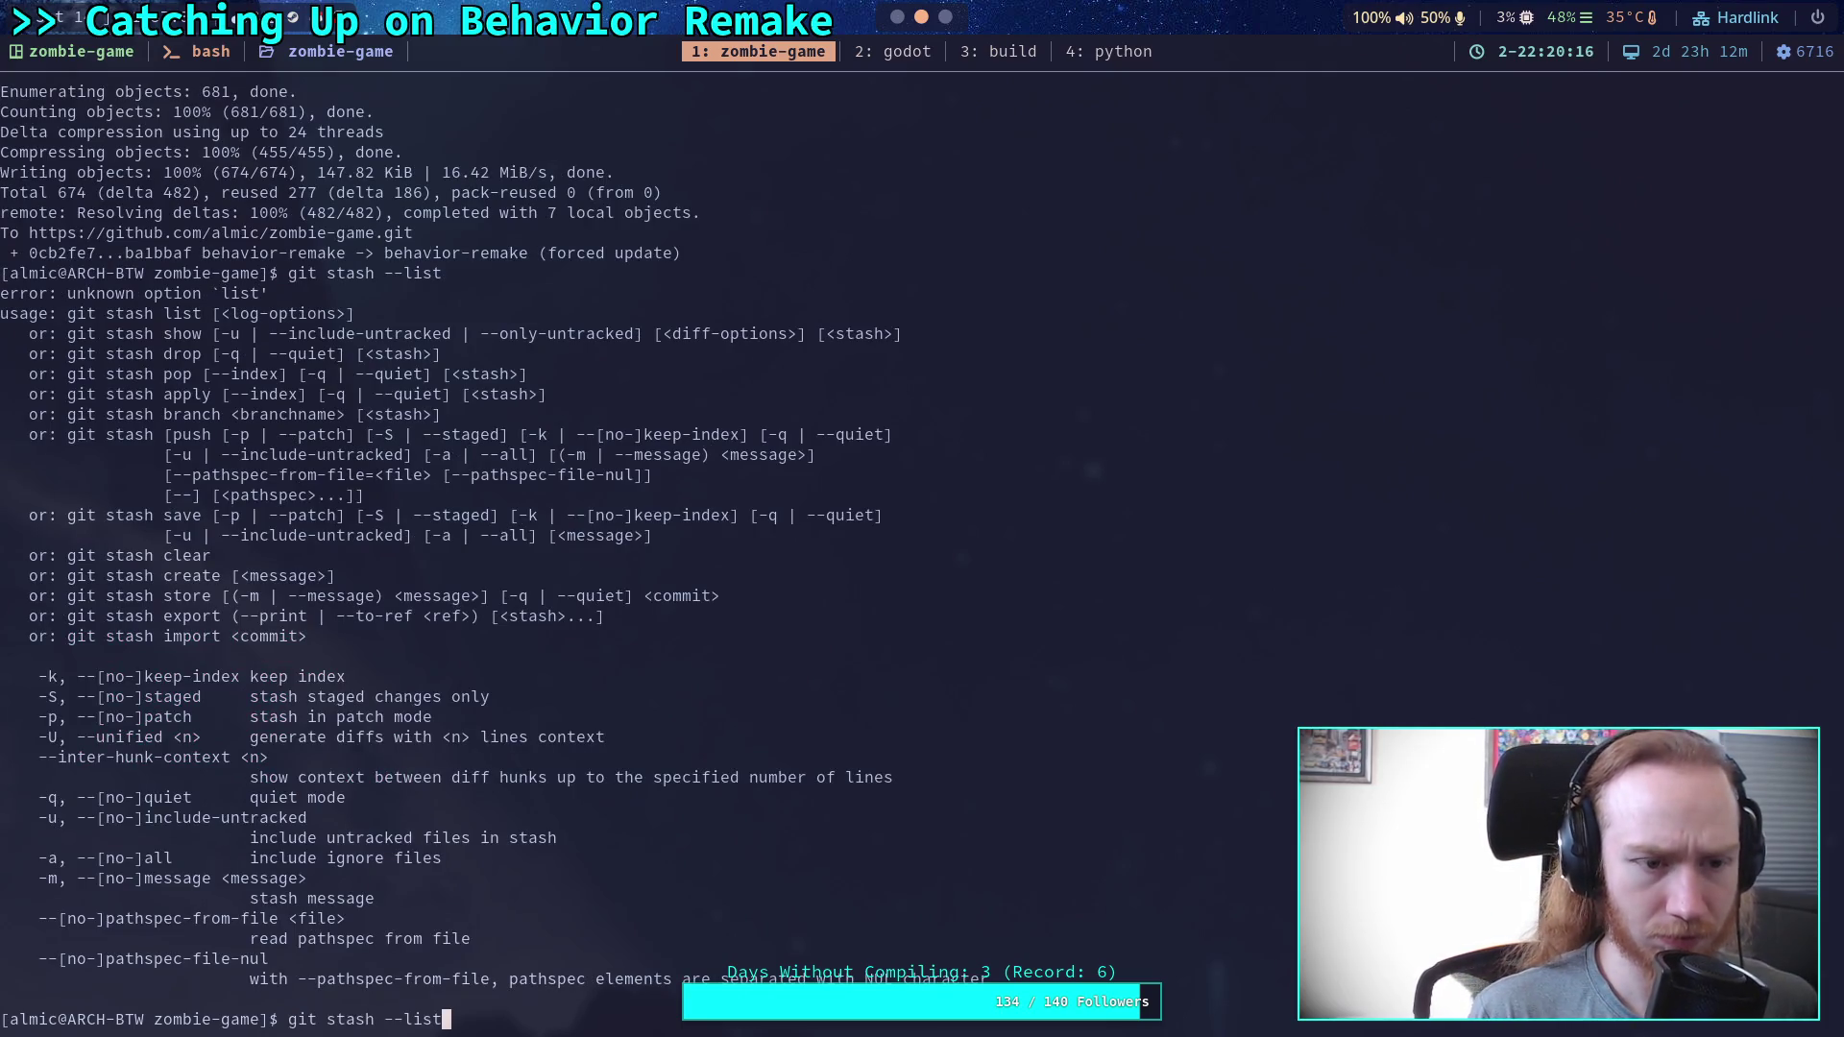
{"action": "key", "text": "BackSpace"}
{"action": "key", "text": "BackSpace"}
{"action": "key", "text": "BackSpace"}
{"action": "type", "text": "list"}
{"action": "key", "text": "Return"}
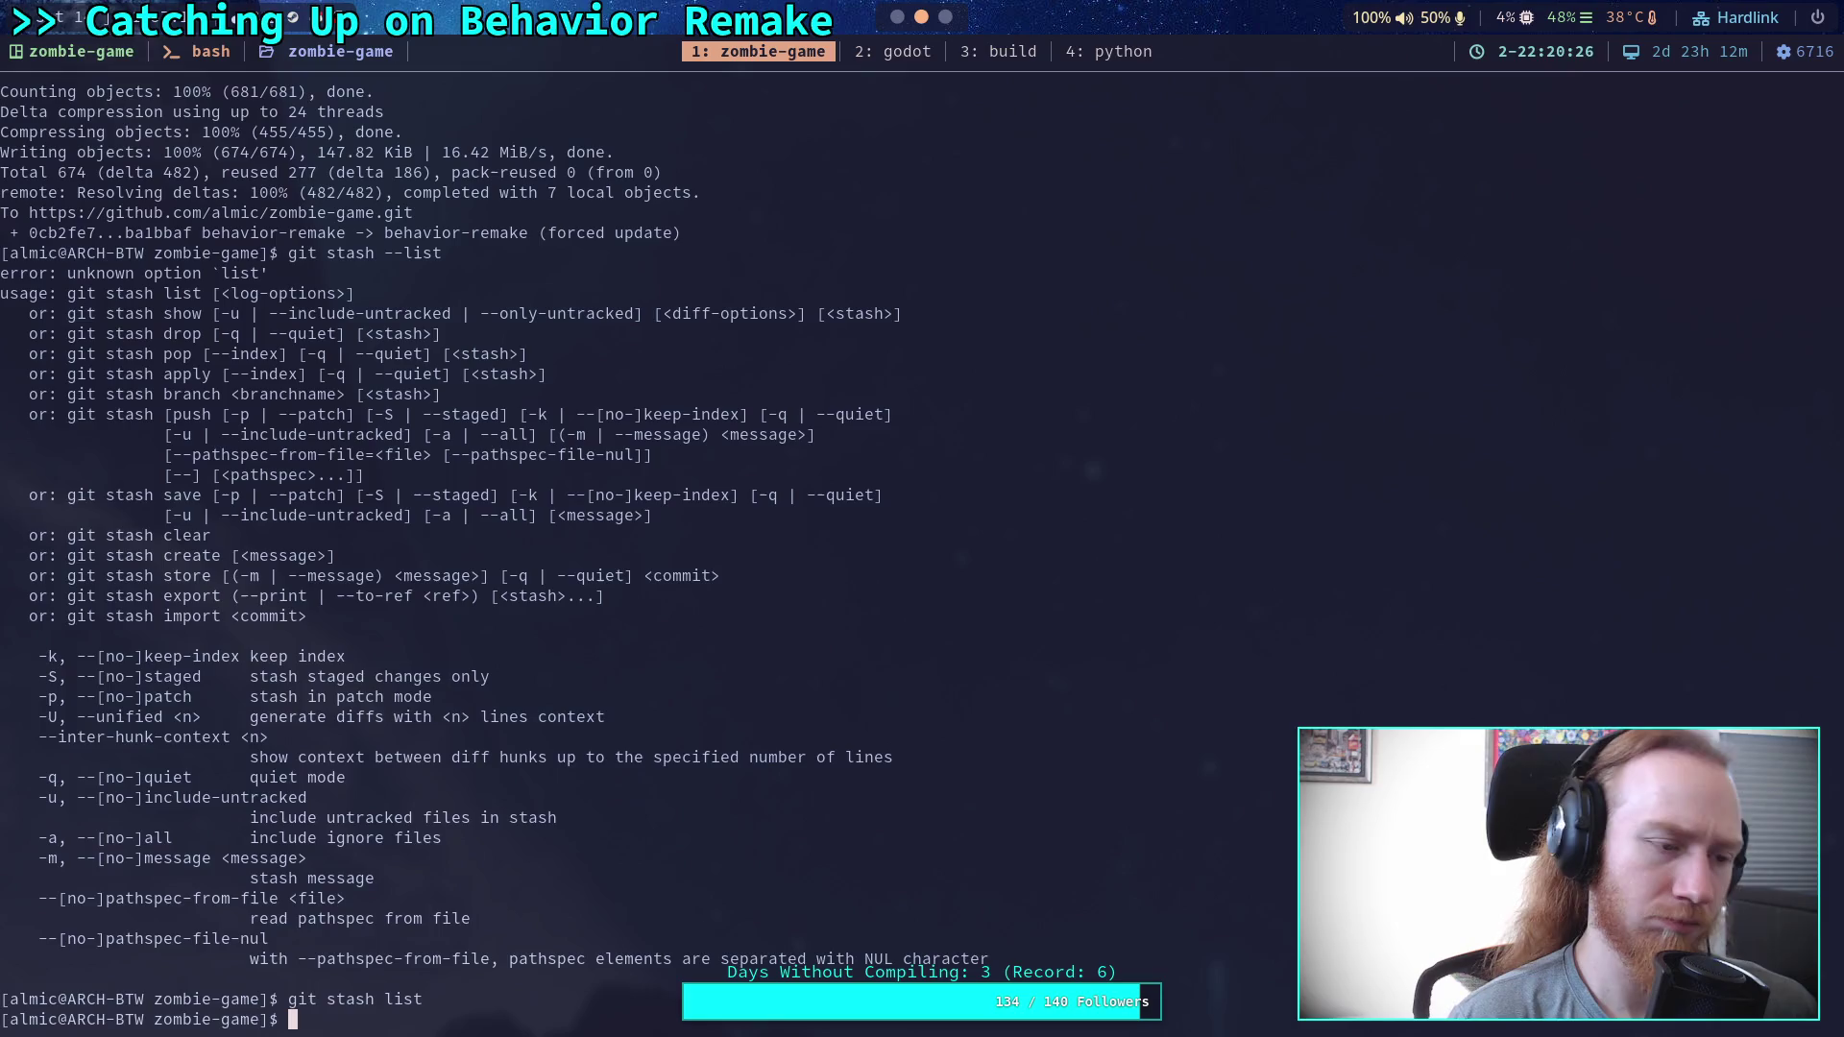
{"action": "key", "text": "super+2"}
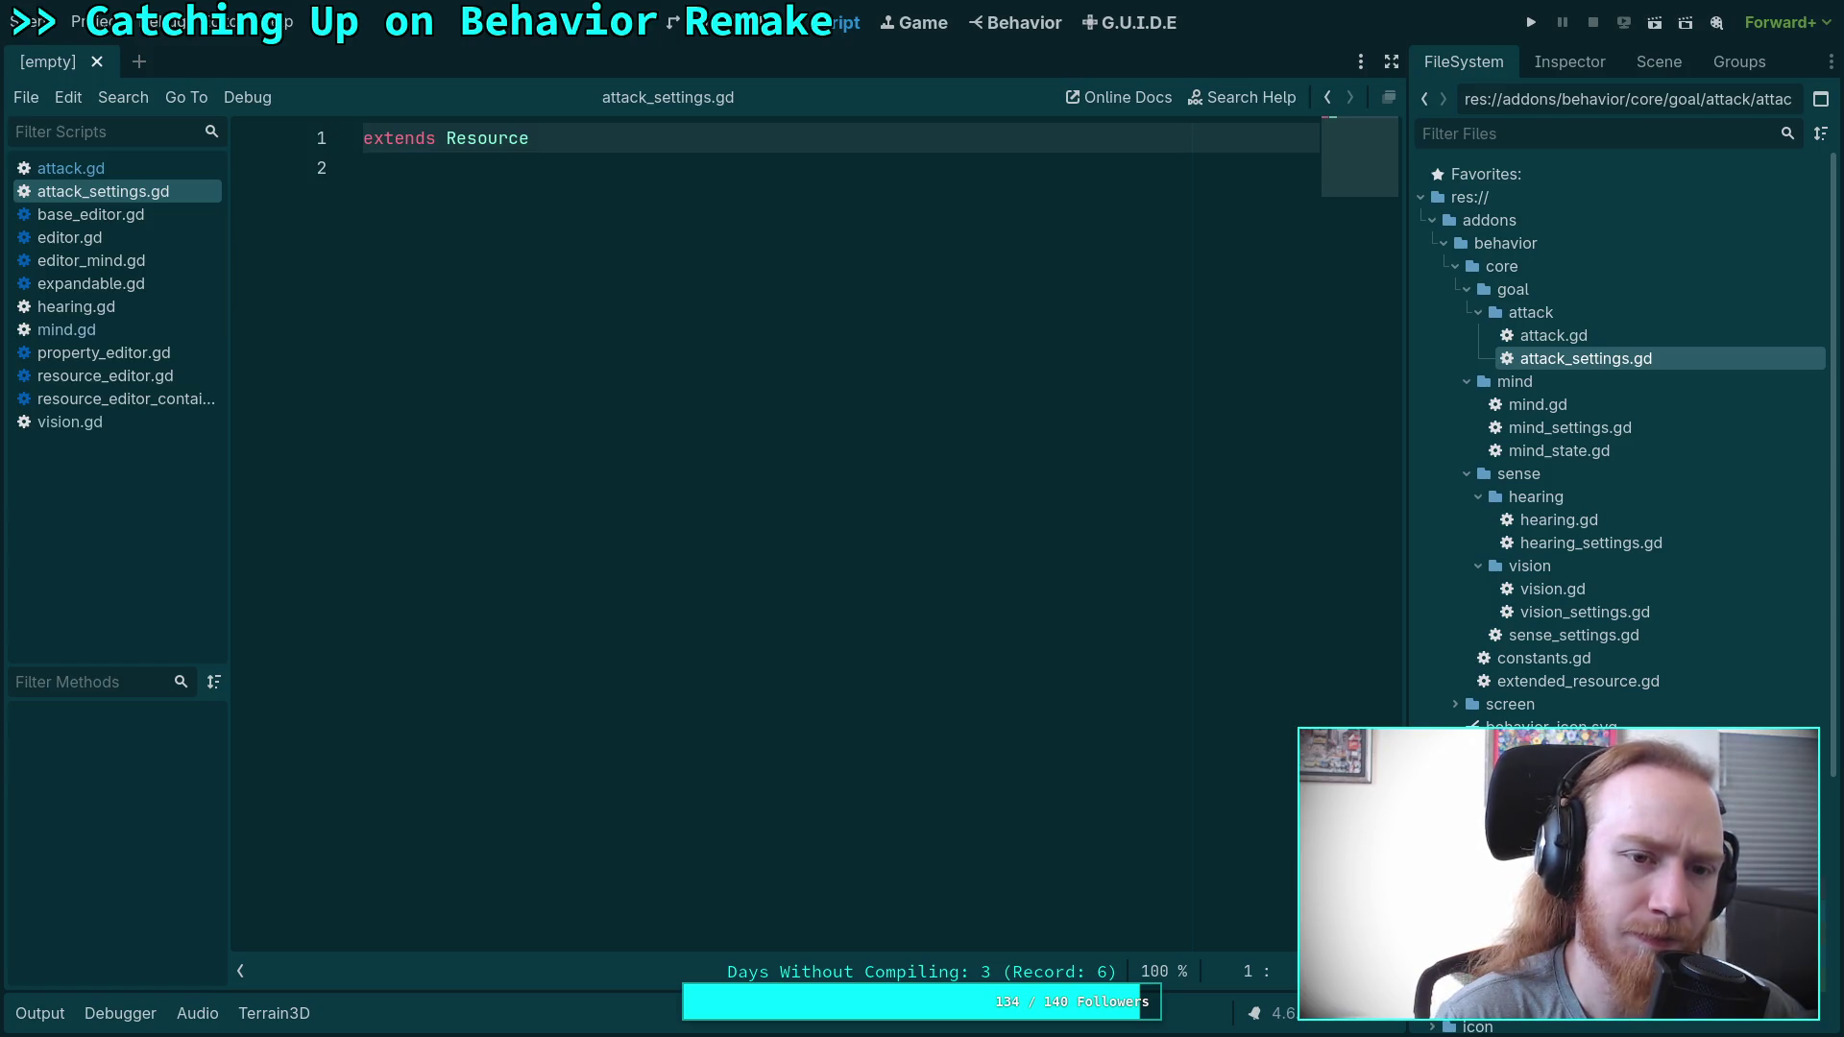
Open sense_settings.gd and scroll through it.
{"action": "left_click", "coordinate": [92, 171]}
{"action": "left_click", "coordinate": [92, 191]}
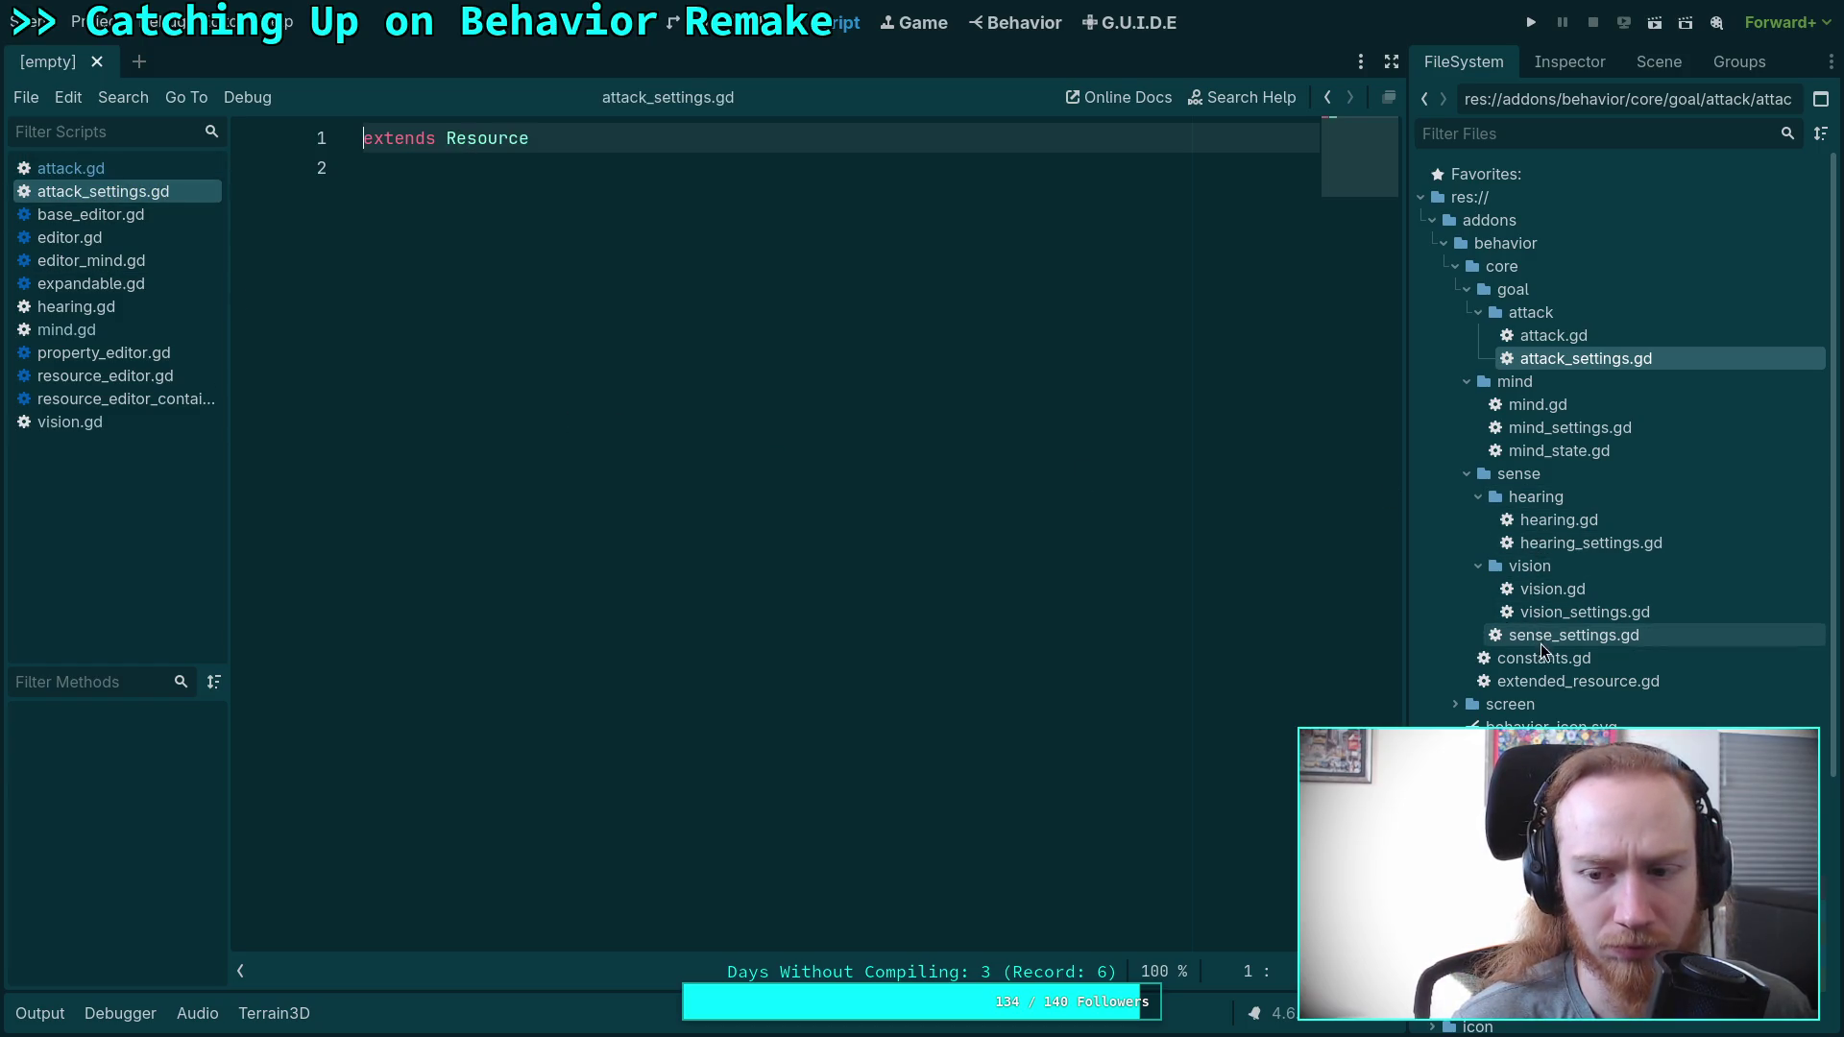
{"action": "double_click", "coordinate": [1575, 635]}
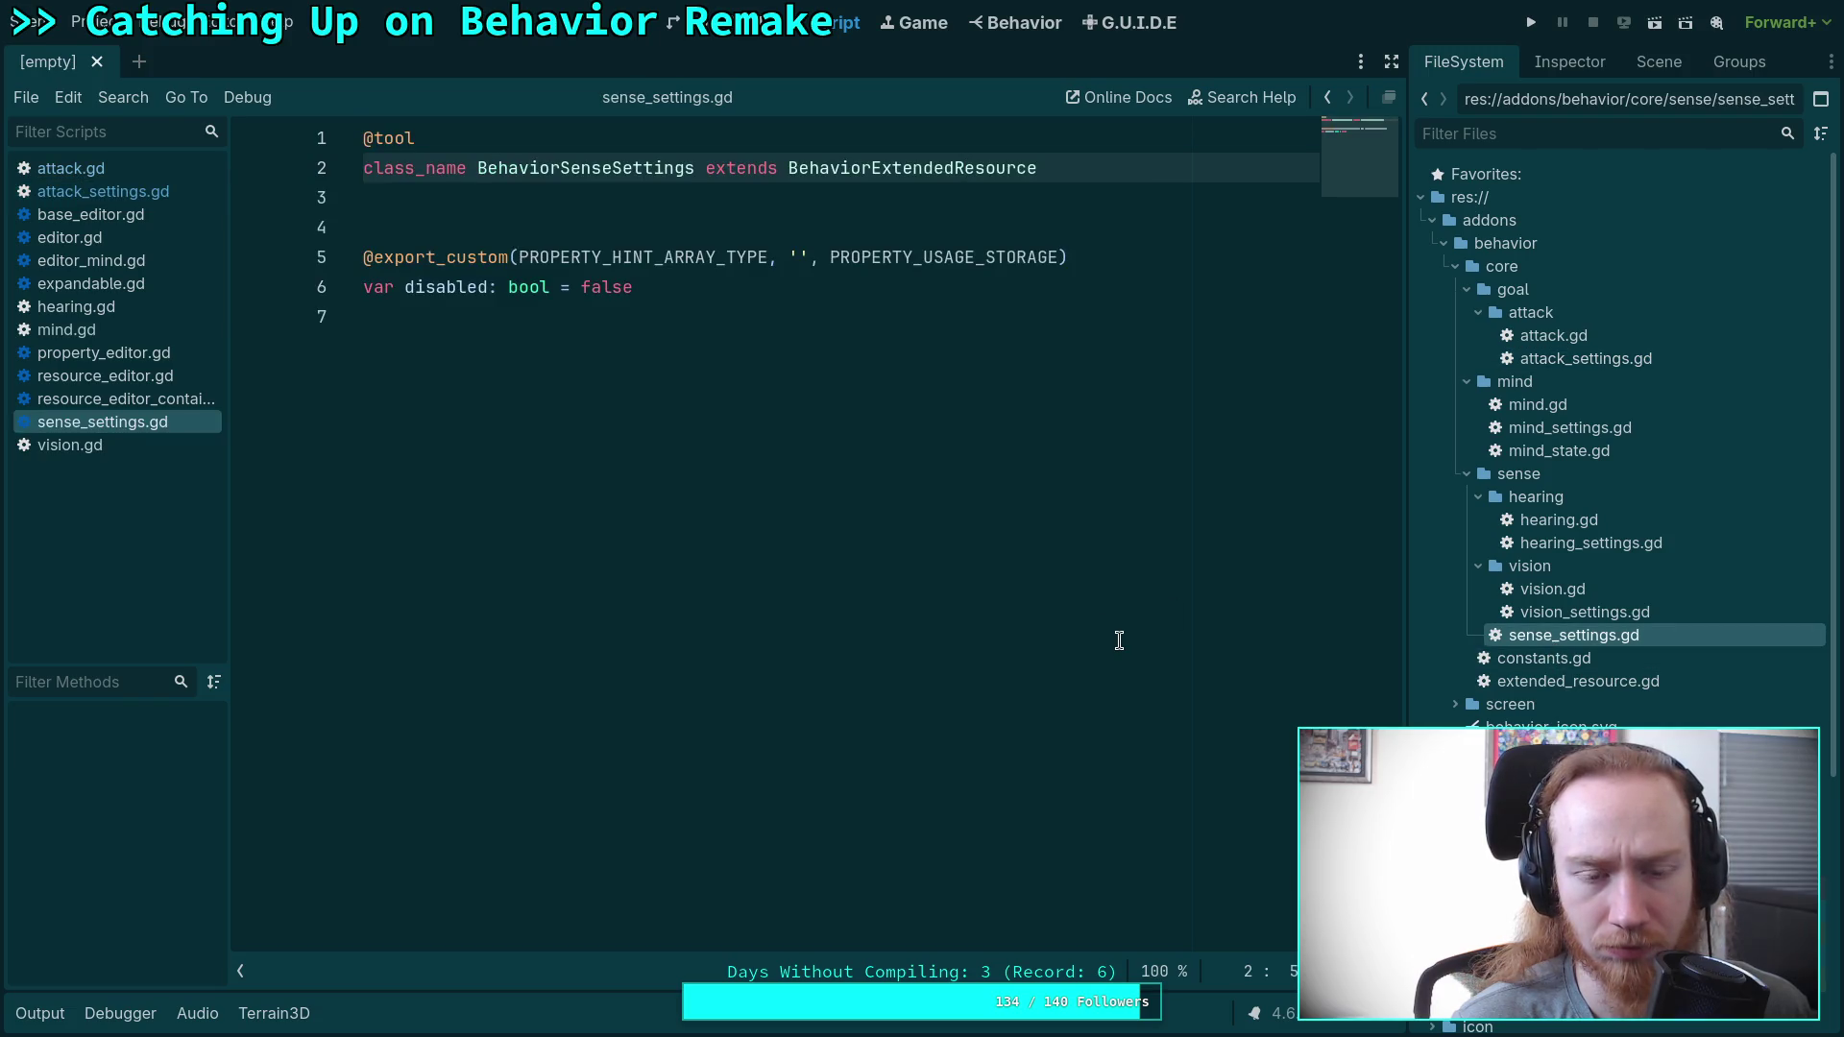
{"action": "scroll", "coordinate": [1530, 678], "scroll_direction": "down", "scroll_amount": 5}
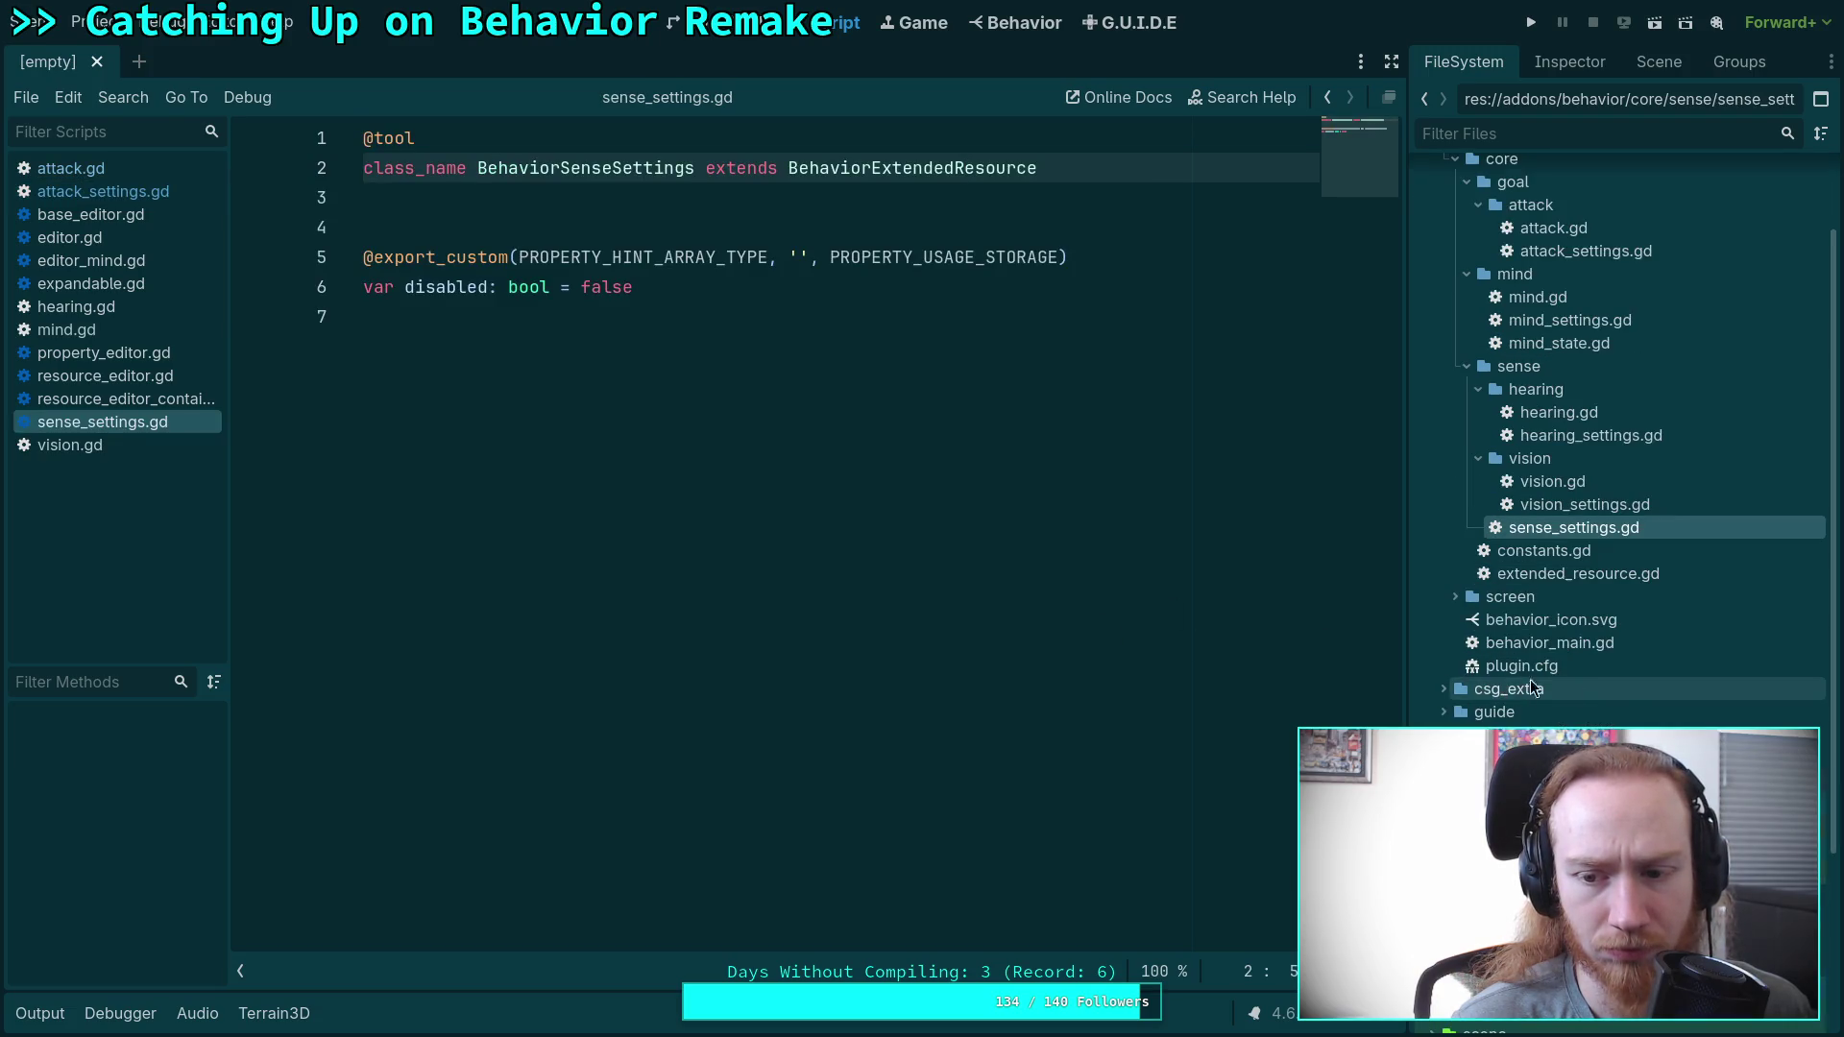
{"action": "scroll", "coordinate": [1626, 694], "scroll_direction": "down", "scroll_amount": 1}
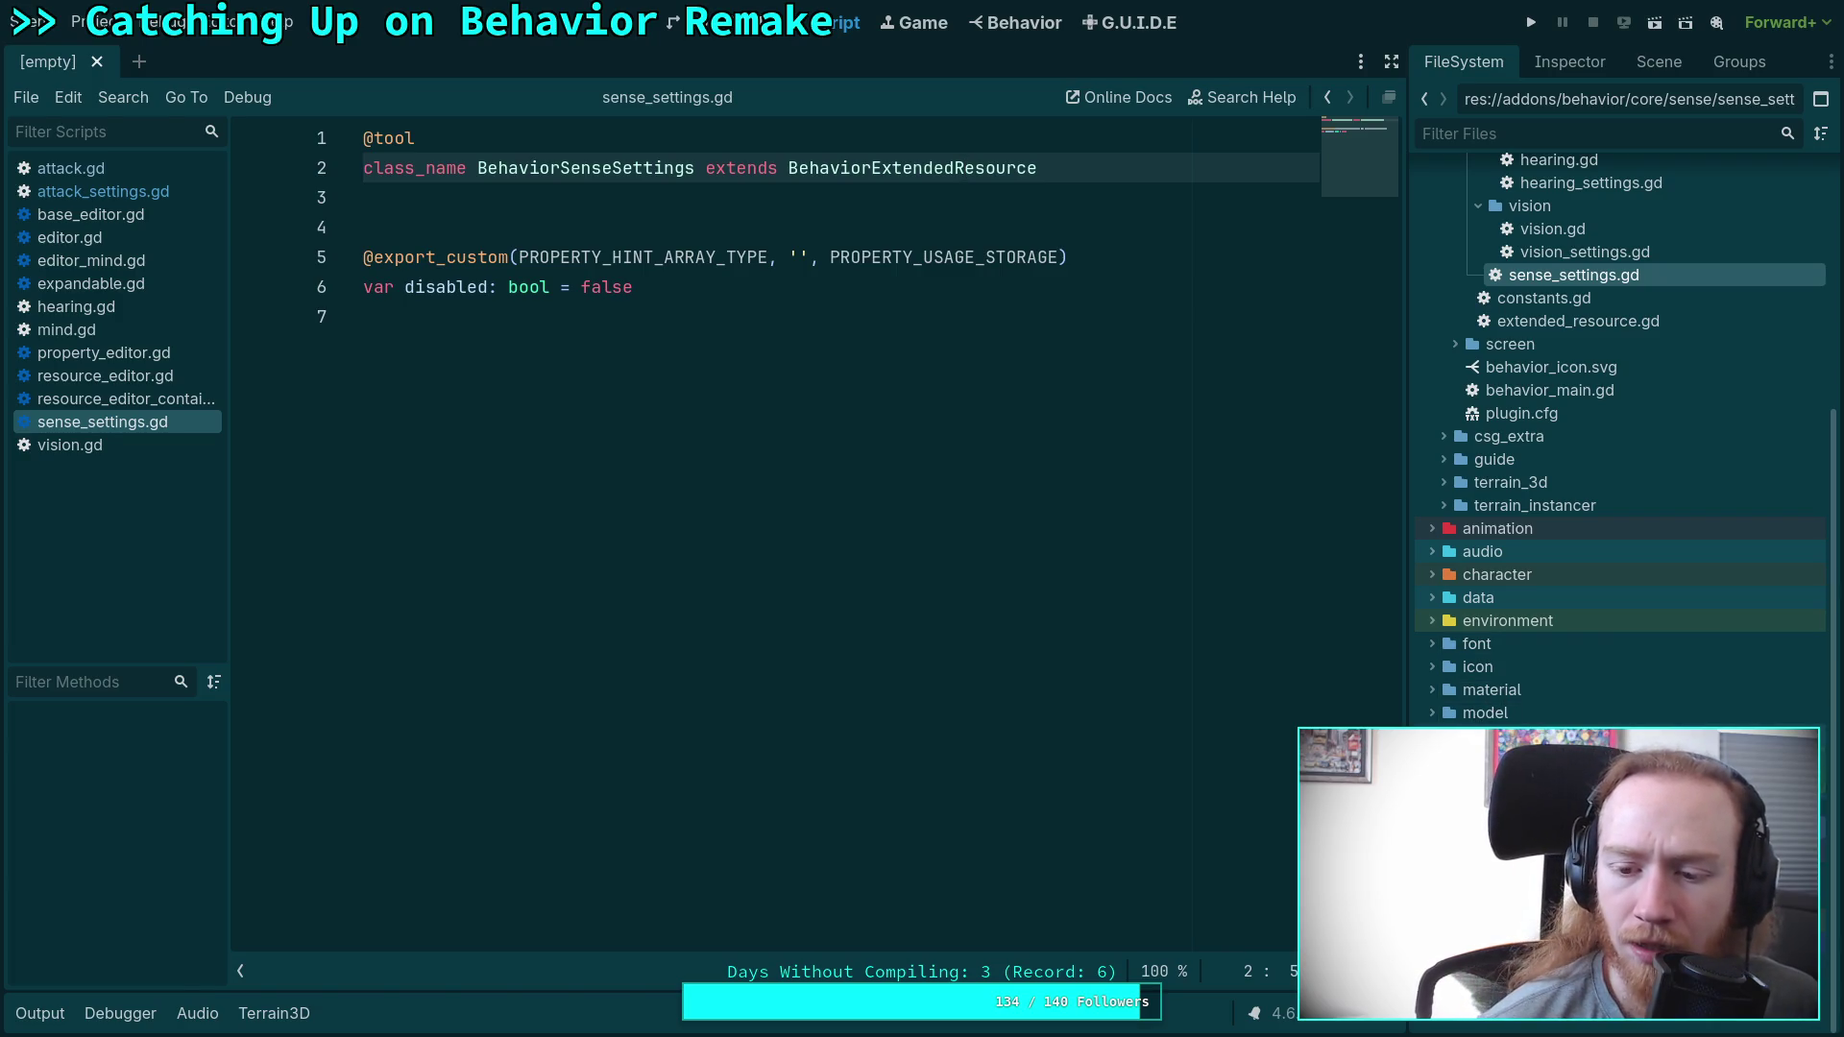
{"action": "scroll", "coordinate": [1623, 480], "scroll_direction": "down", "scroll_amount": 5}
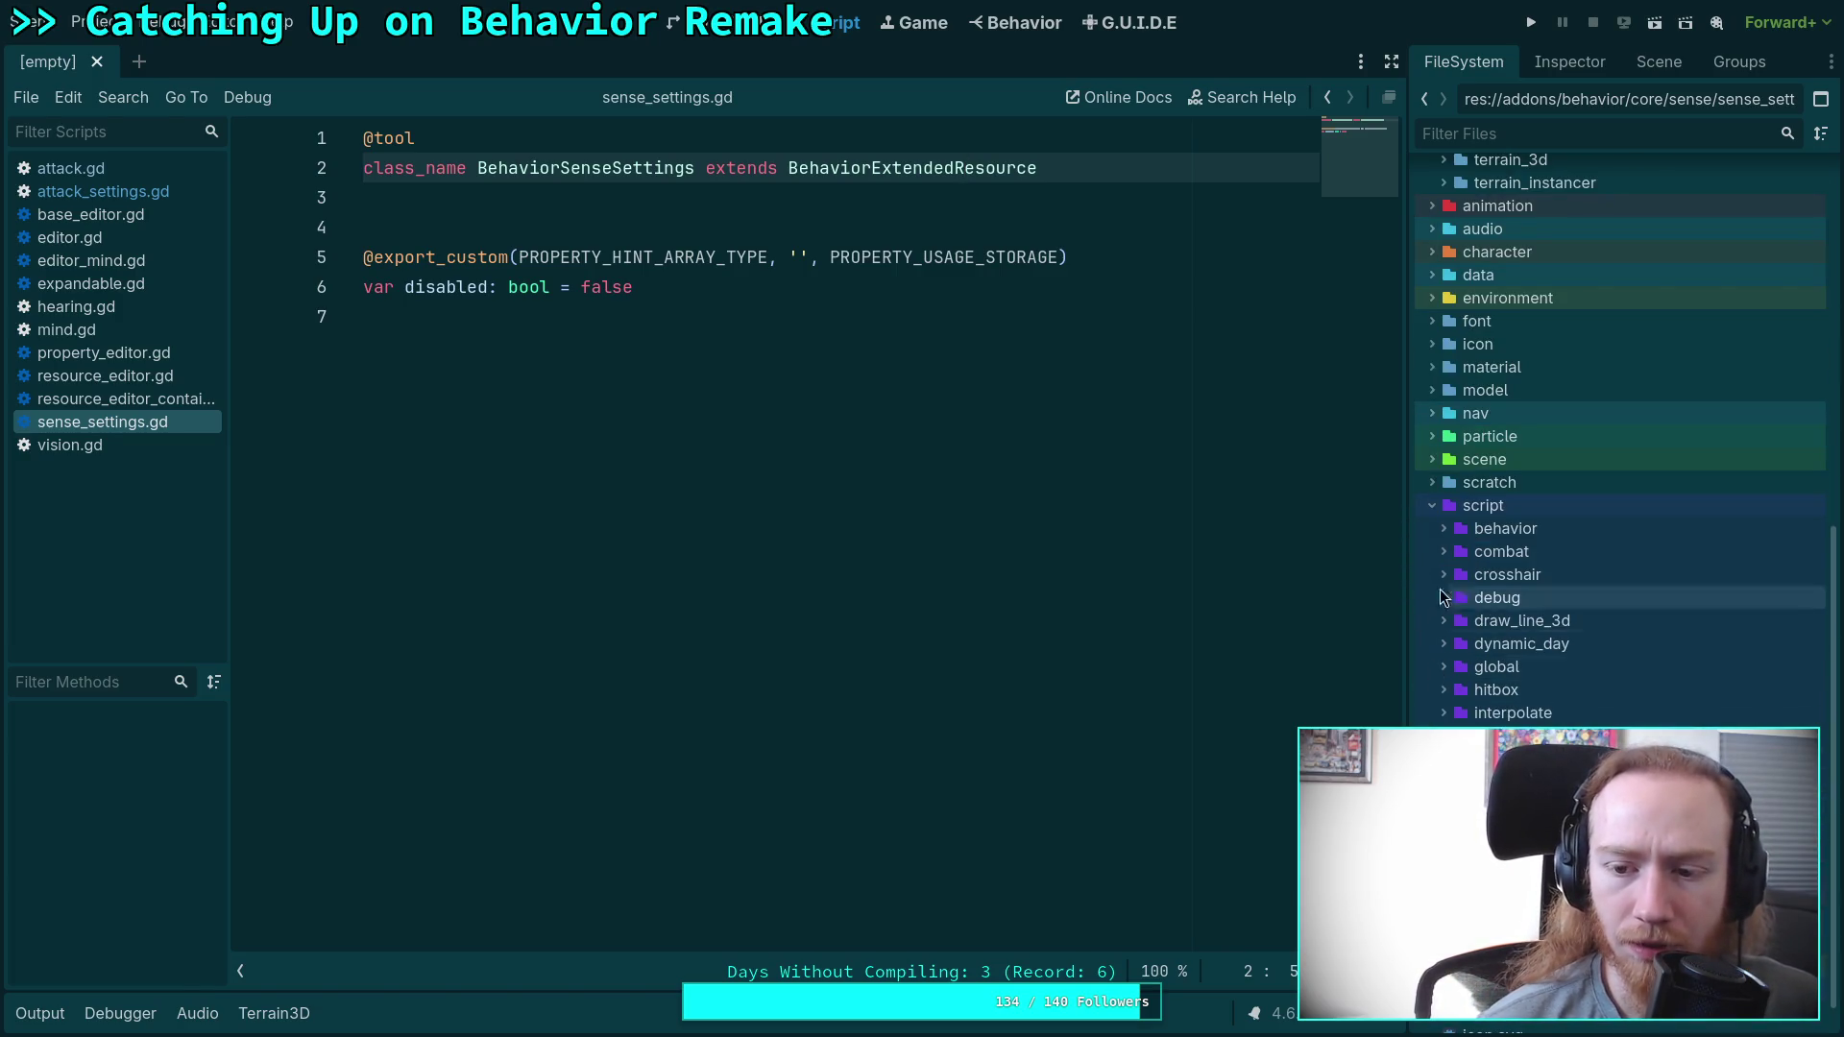
Widen the FileSystem dock, open script/behavior/mind.gd, and close make_this_an_addon.txt.
{"action": "left_click_drag", "start_coordinate": [1404, 524], "coordinate": [1322, 529]}
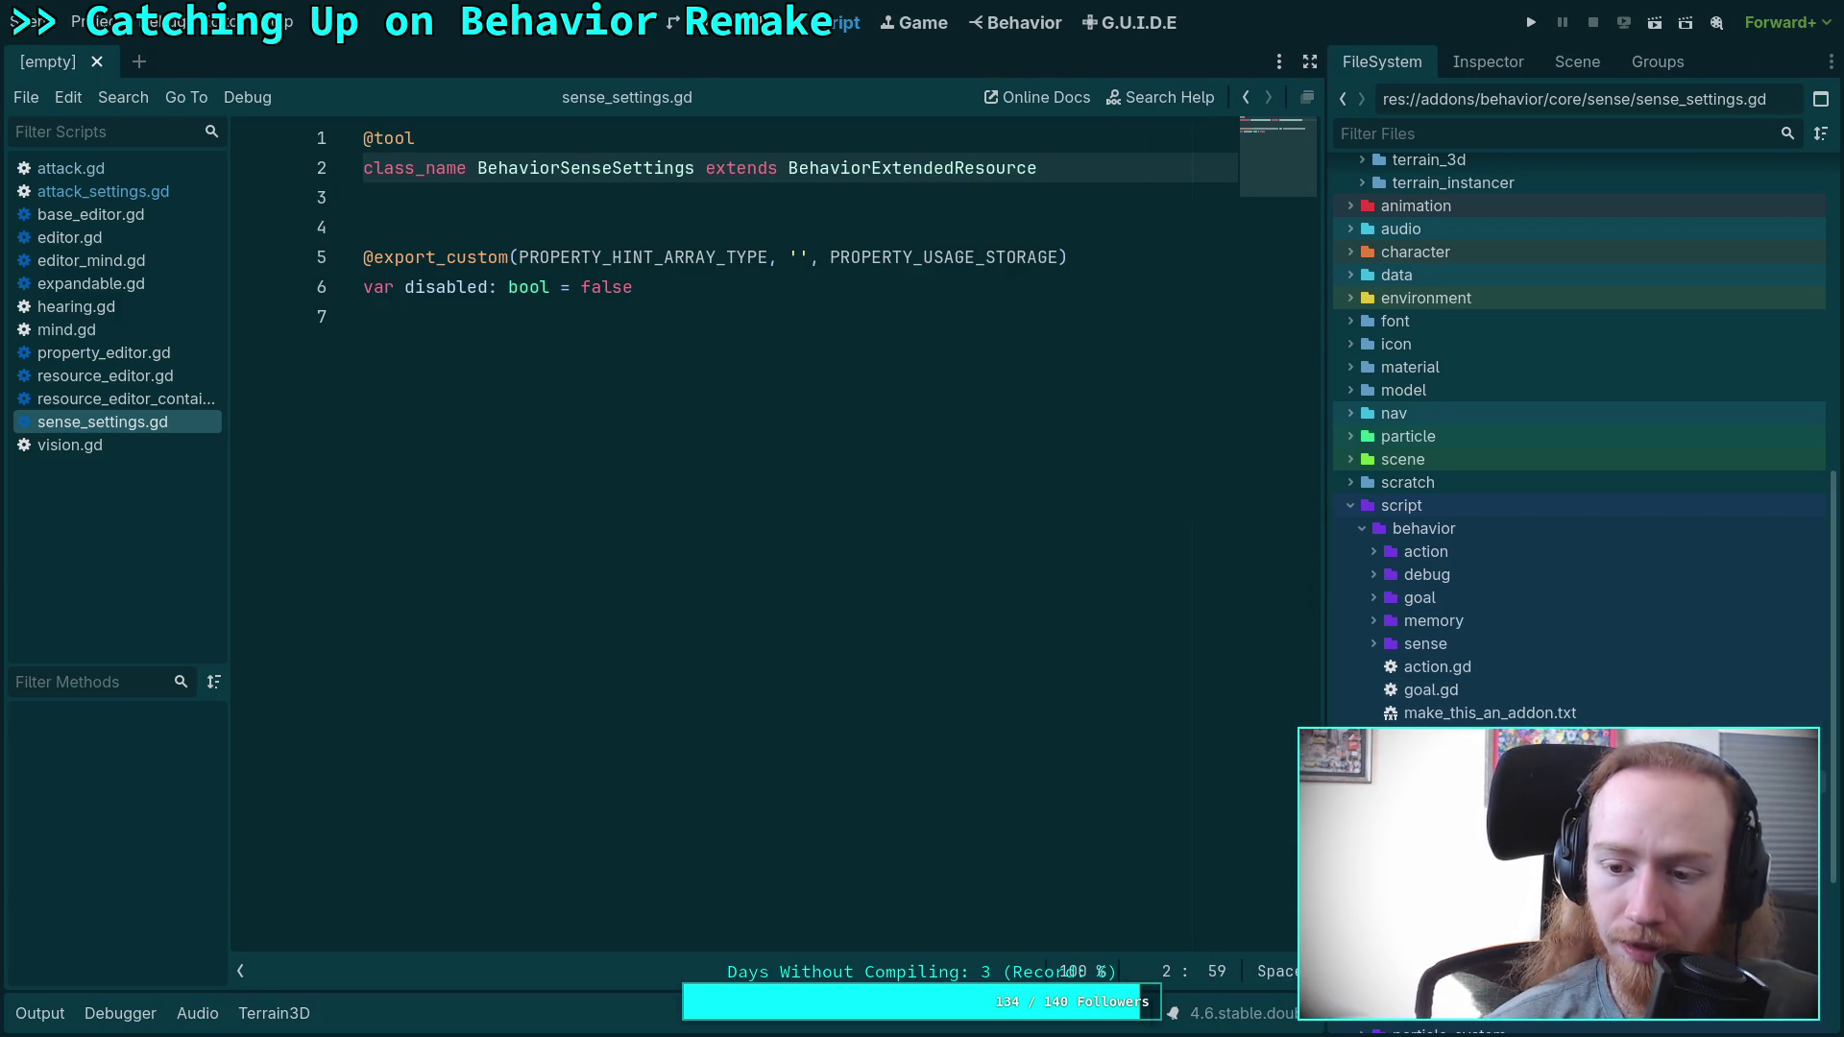
{"action": "double_click", "coordinate": [1431, 736]}
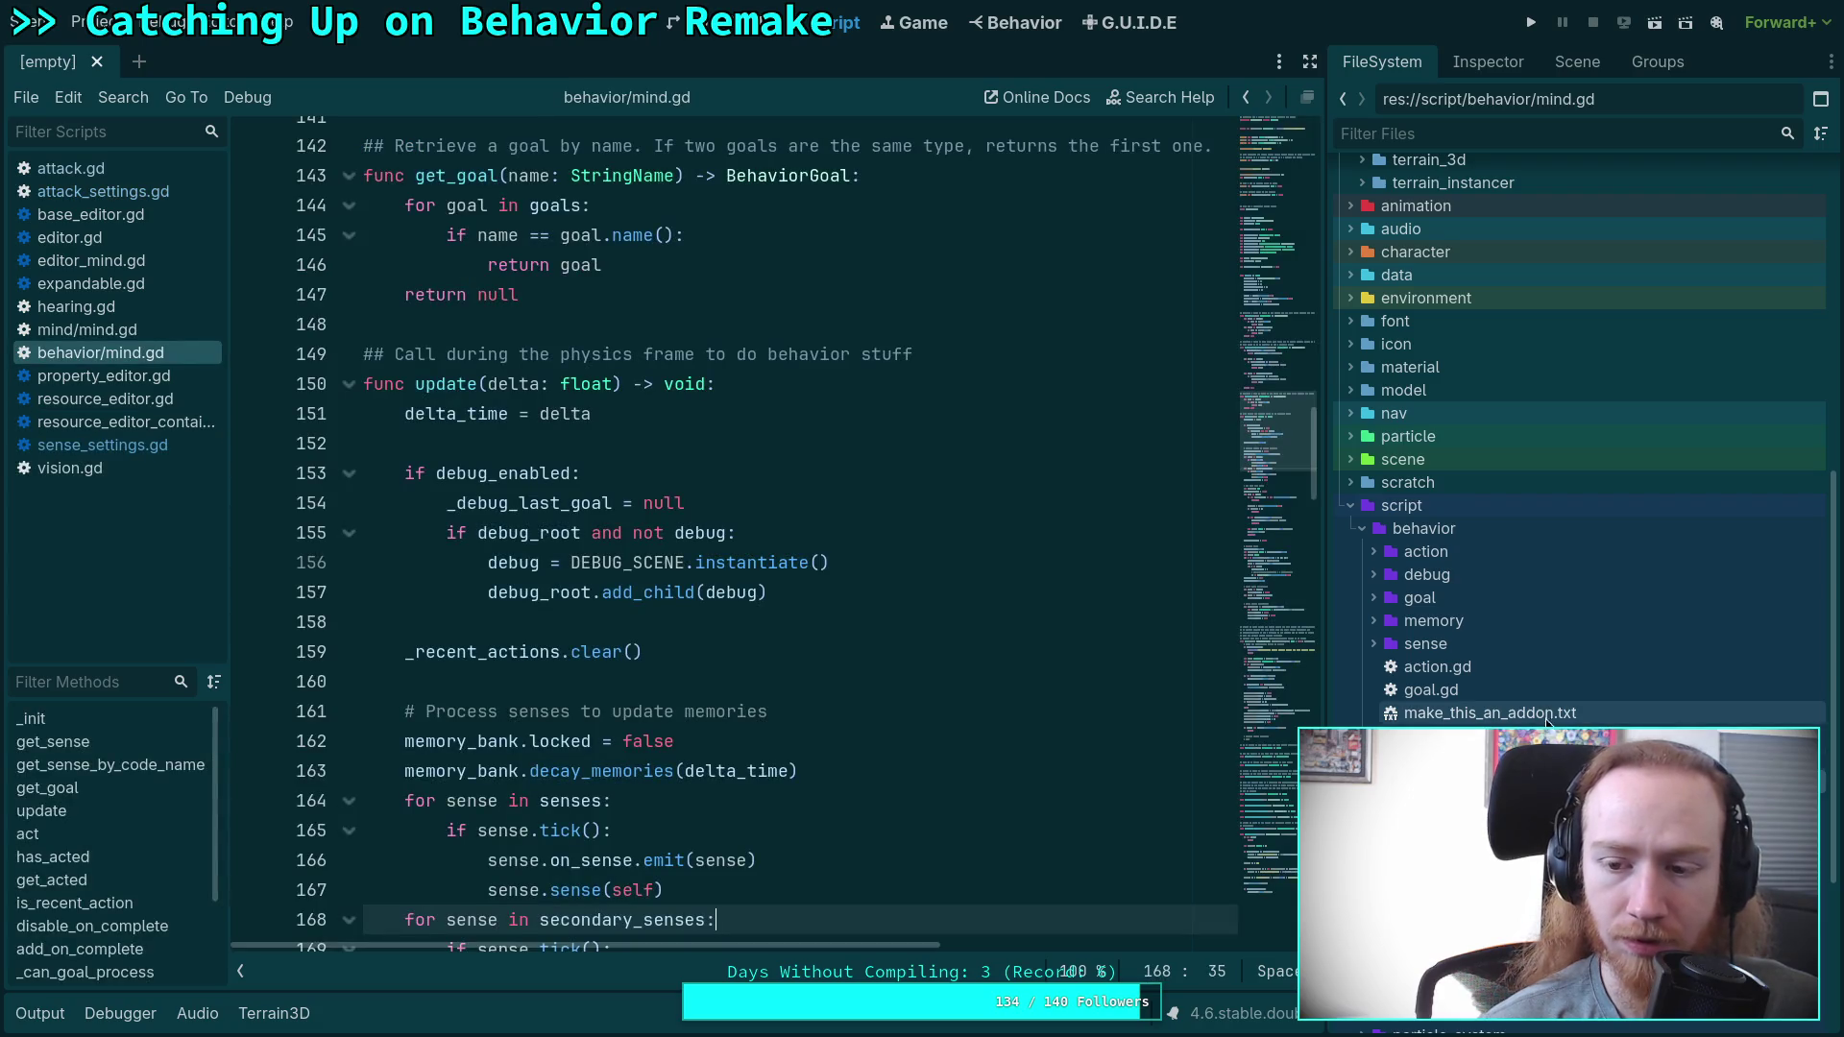
{"action": "double_click", "coordinate": [1548, 716]}
{"action": "right_click", "coordinate": [144, 338]}
{"action": "left_click", "coordinate": [184, 407]}
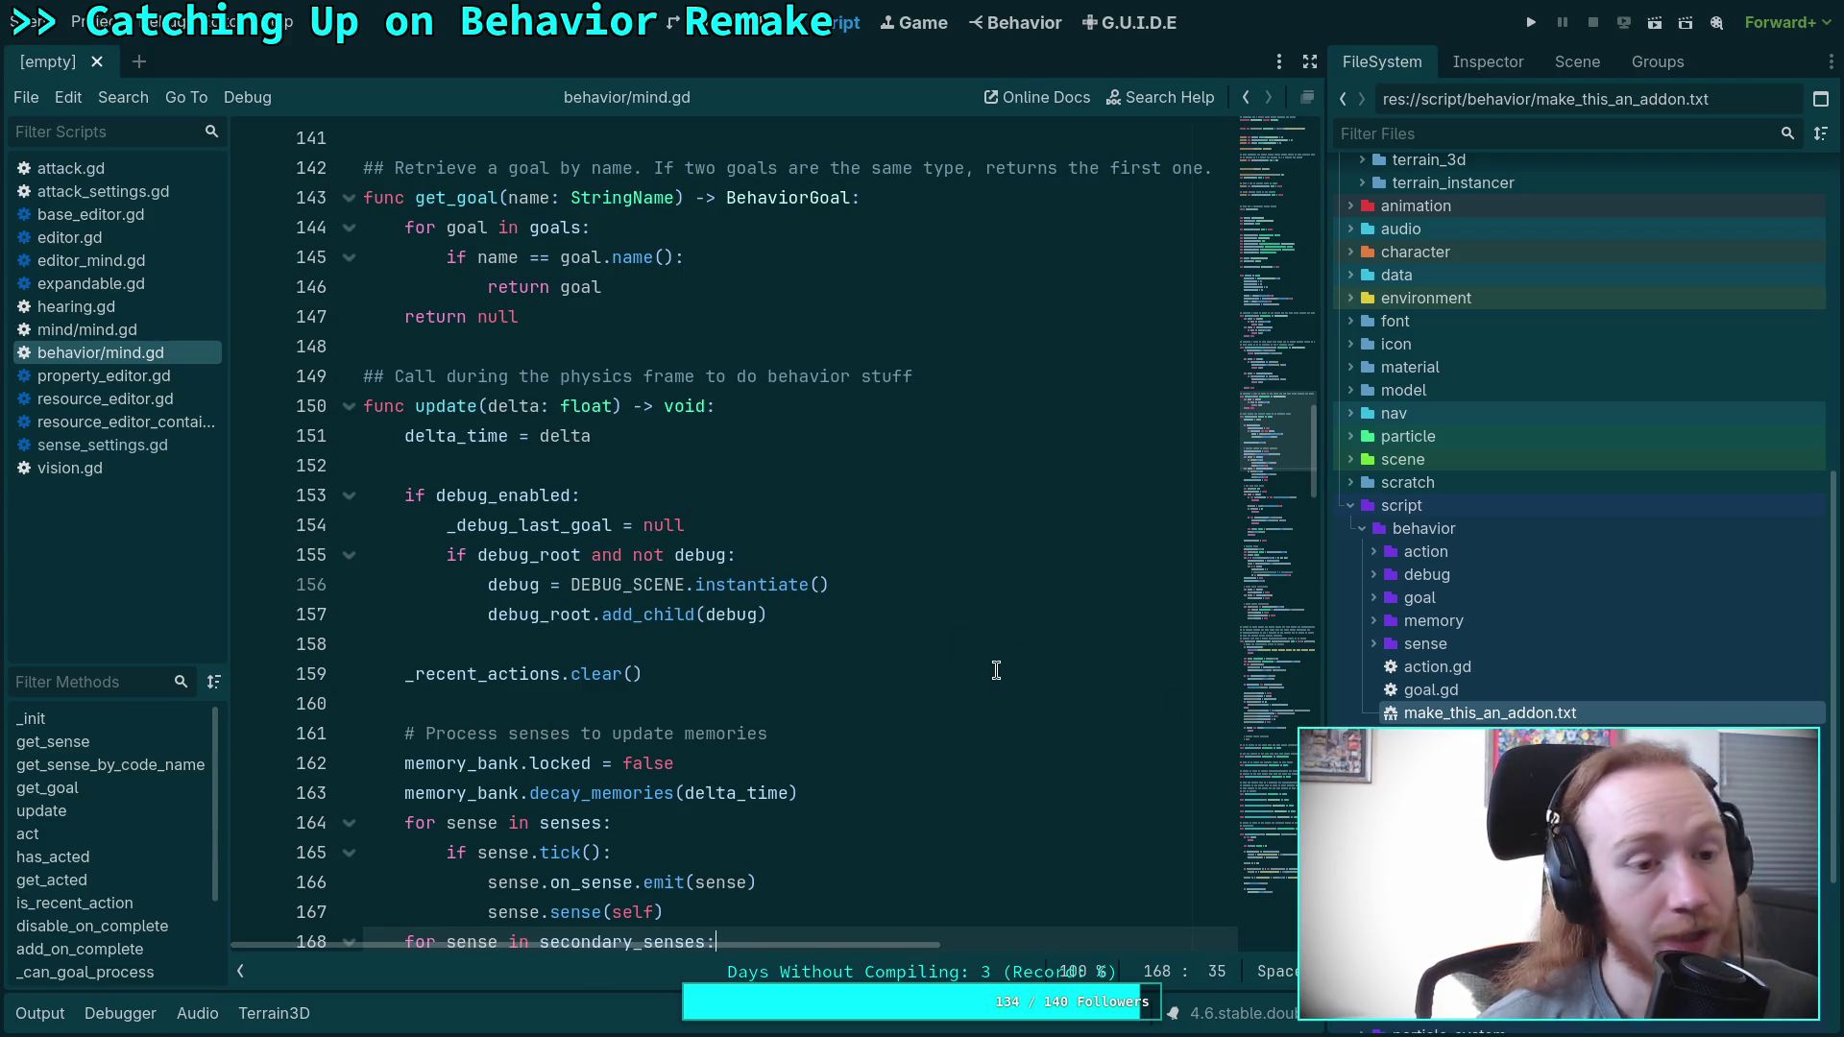
{"action": "scroll", "coordinate": [1579, 618], "scroll_direction": "up", "scroll_amount": 10}
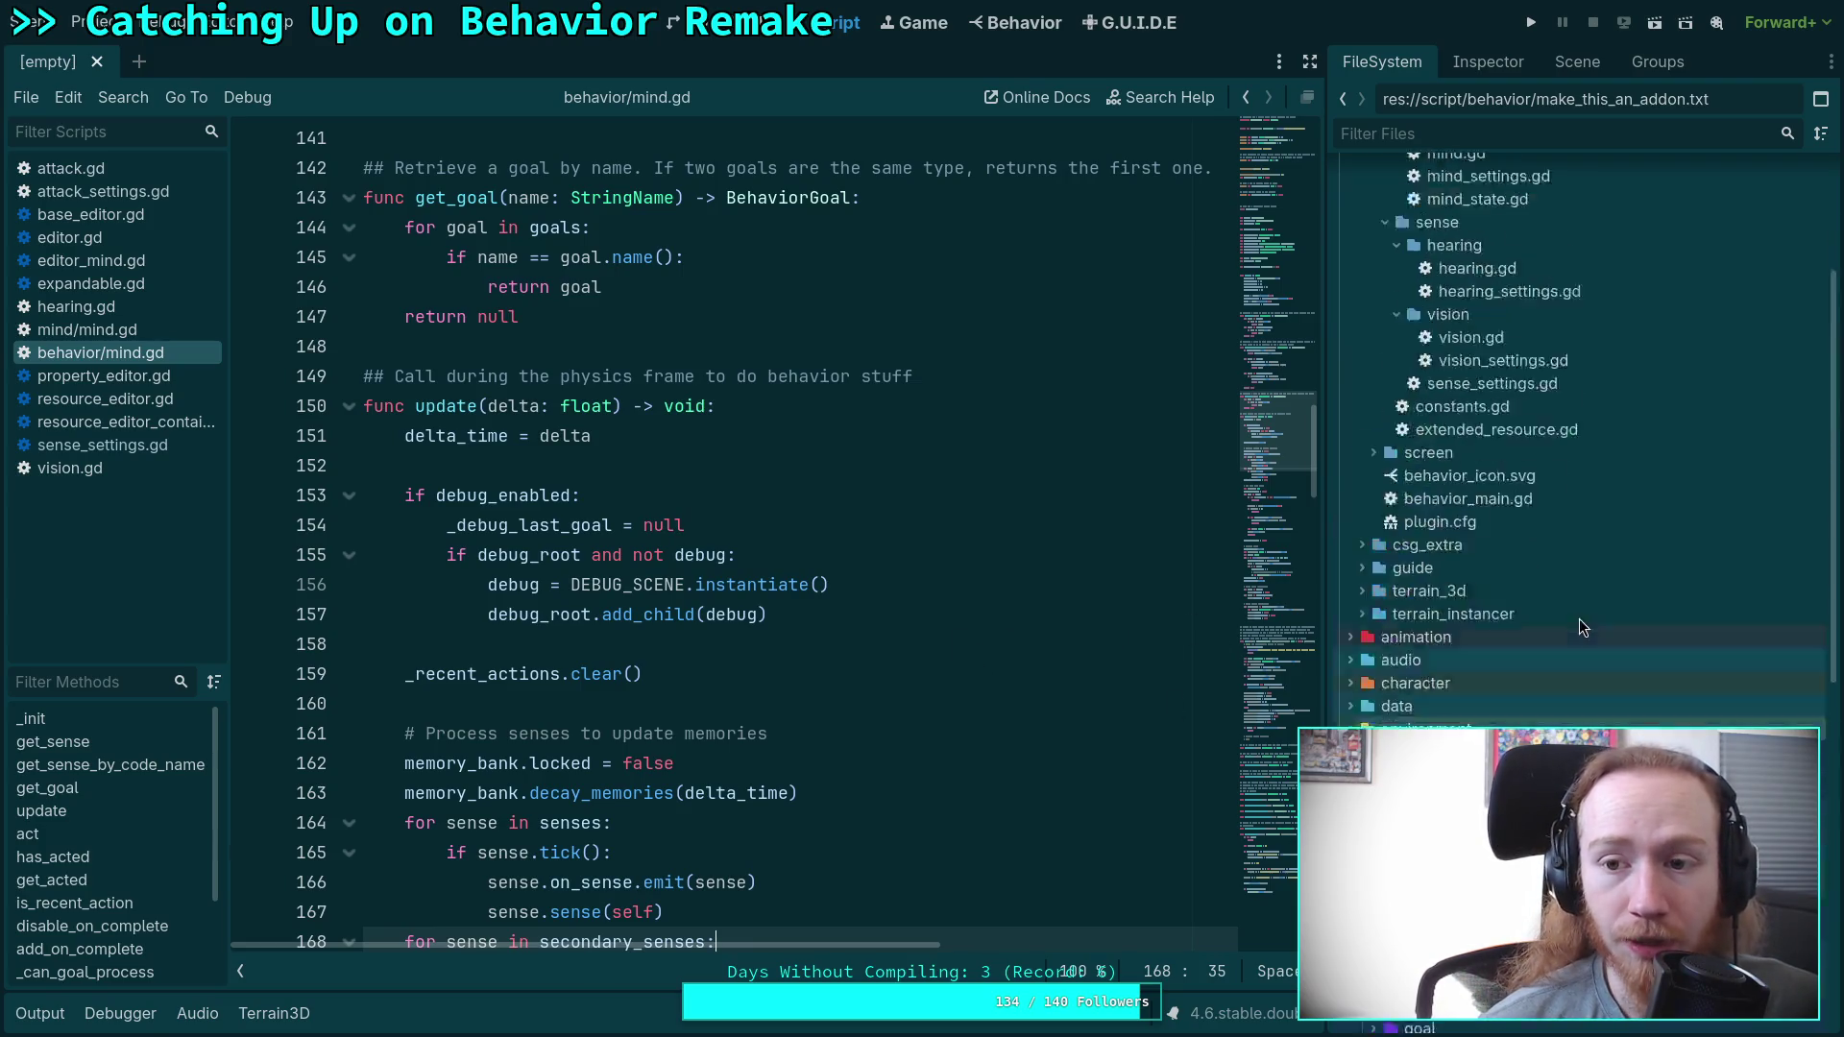
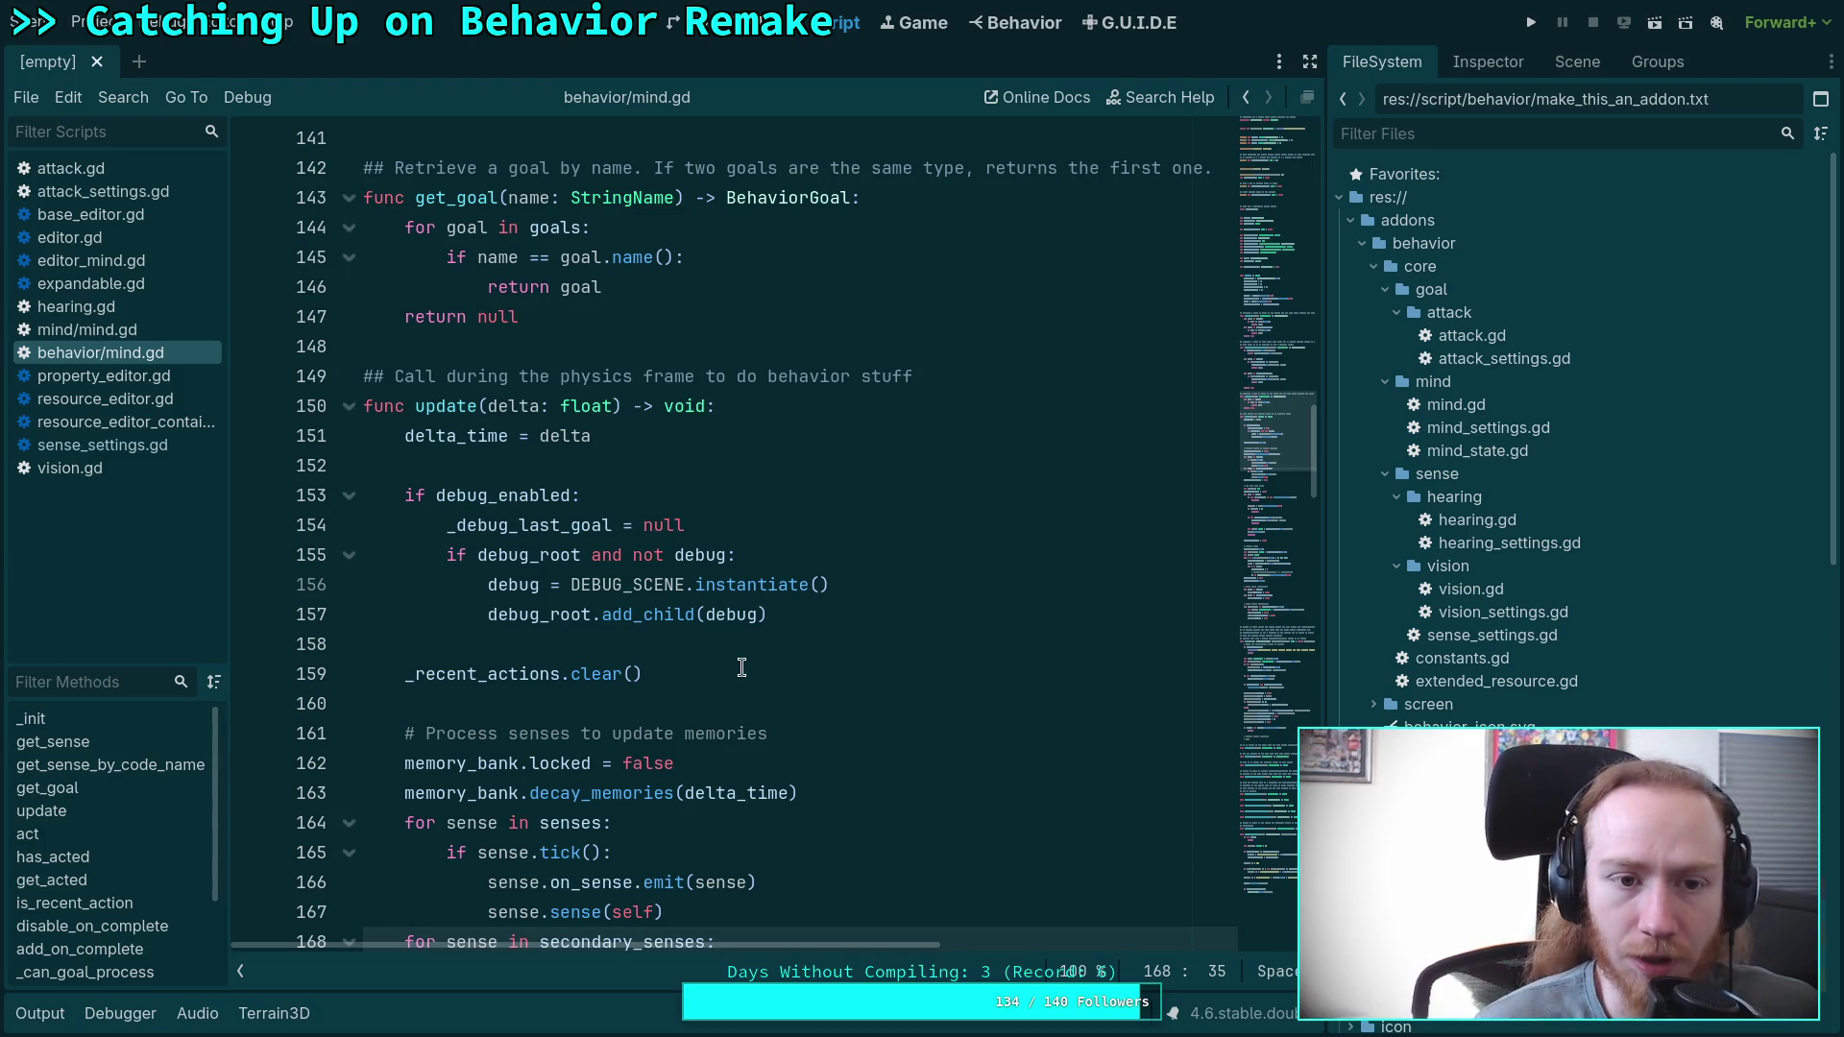
Glance at the new mind/mind.gd, then return to behavior/mind.gd to compare them.
{"action": "scroll", "coordinate": [741, 667], "scroll_direction": "up", "scroll_amount": 20}
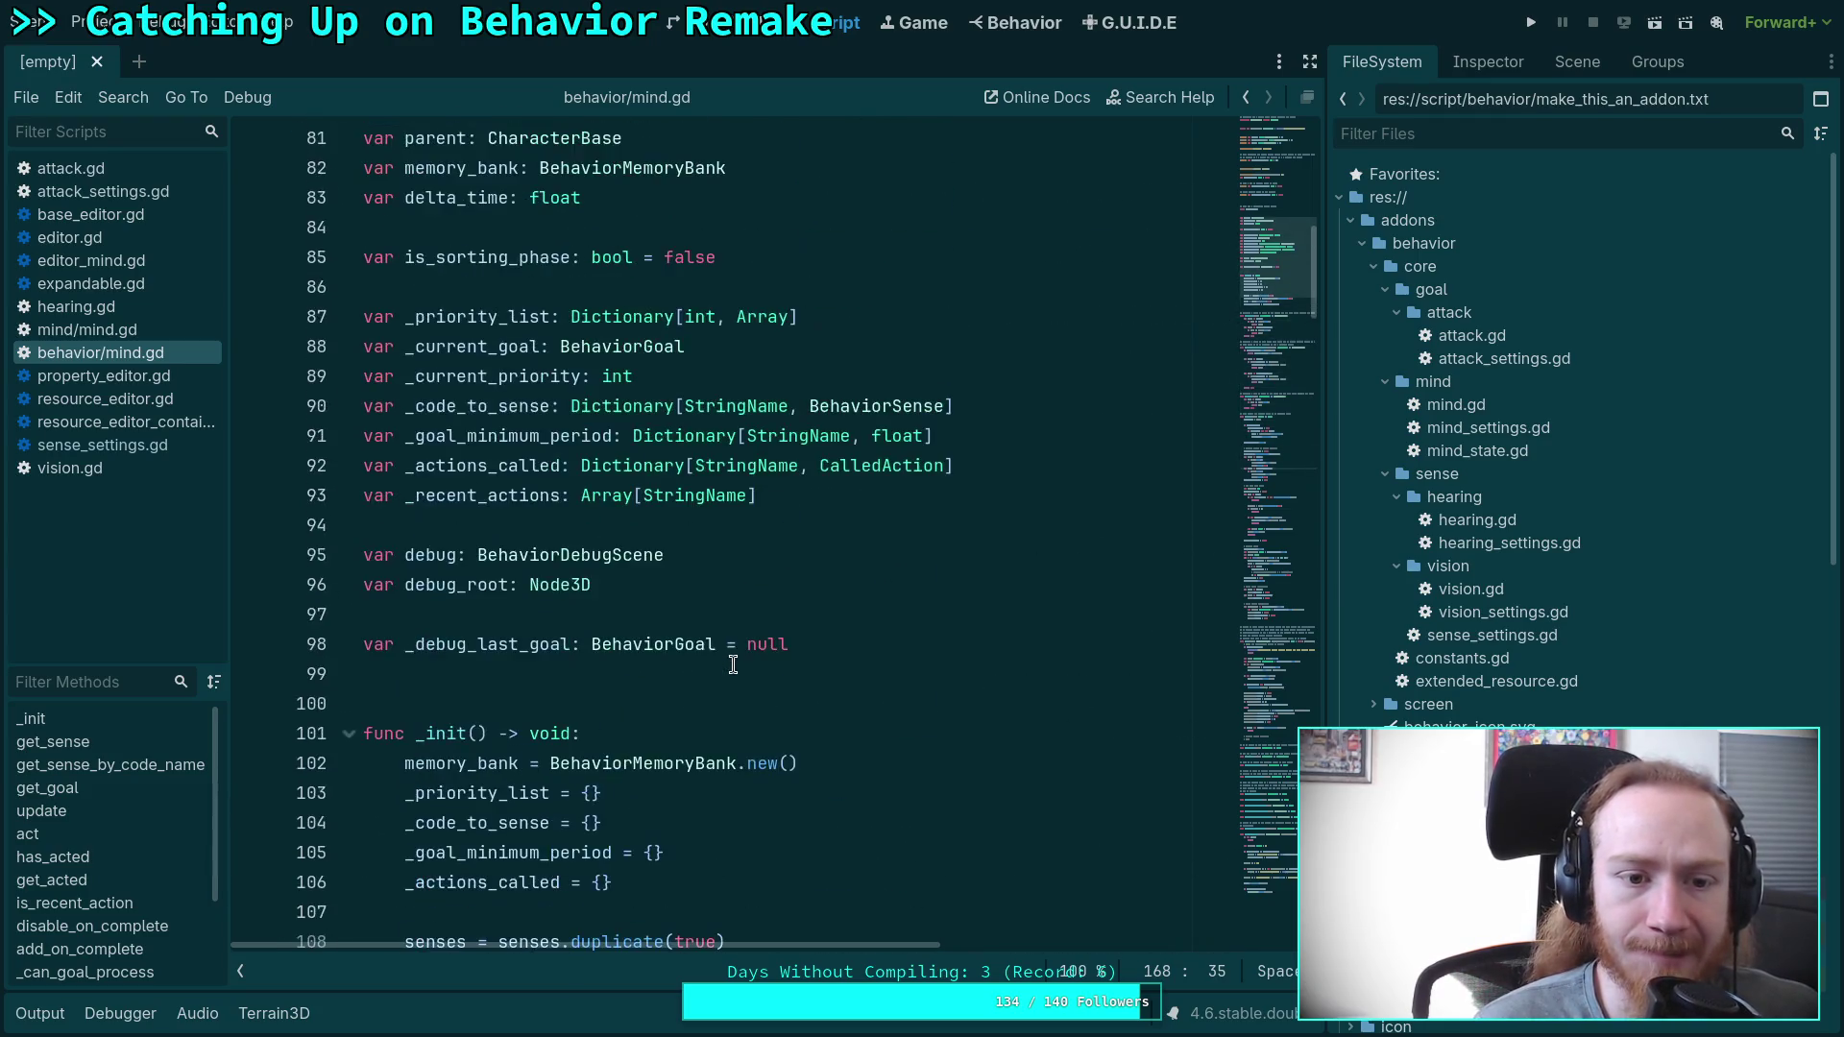
{"action": "scroll", "coordinate": [733, 665], "scroll_direction": "up", "scroll_amount": 8}
{"action": "left_click", "coordinate": [182, 330]}
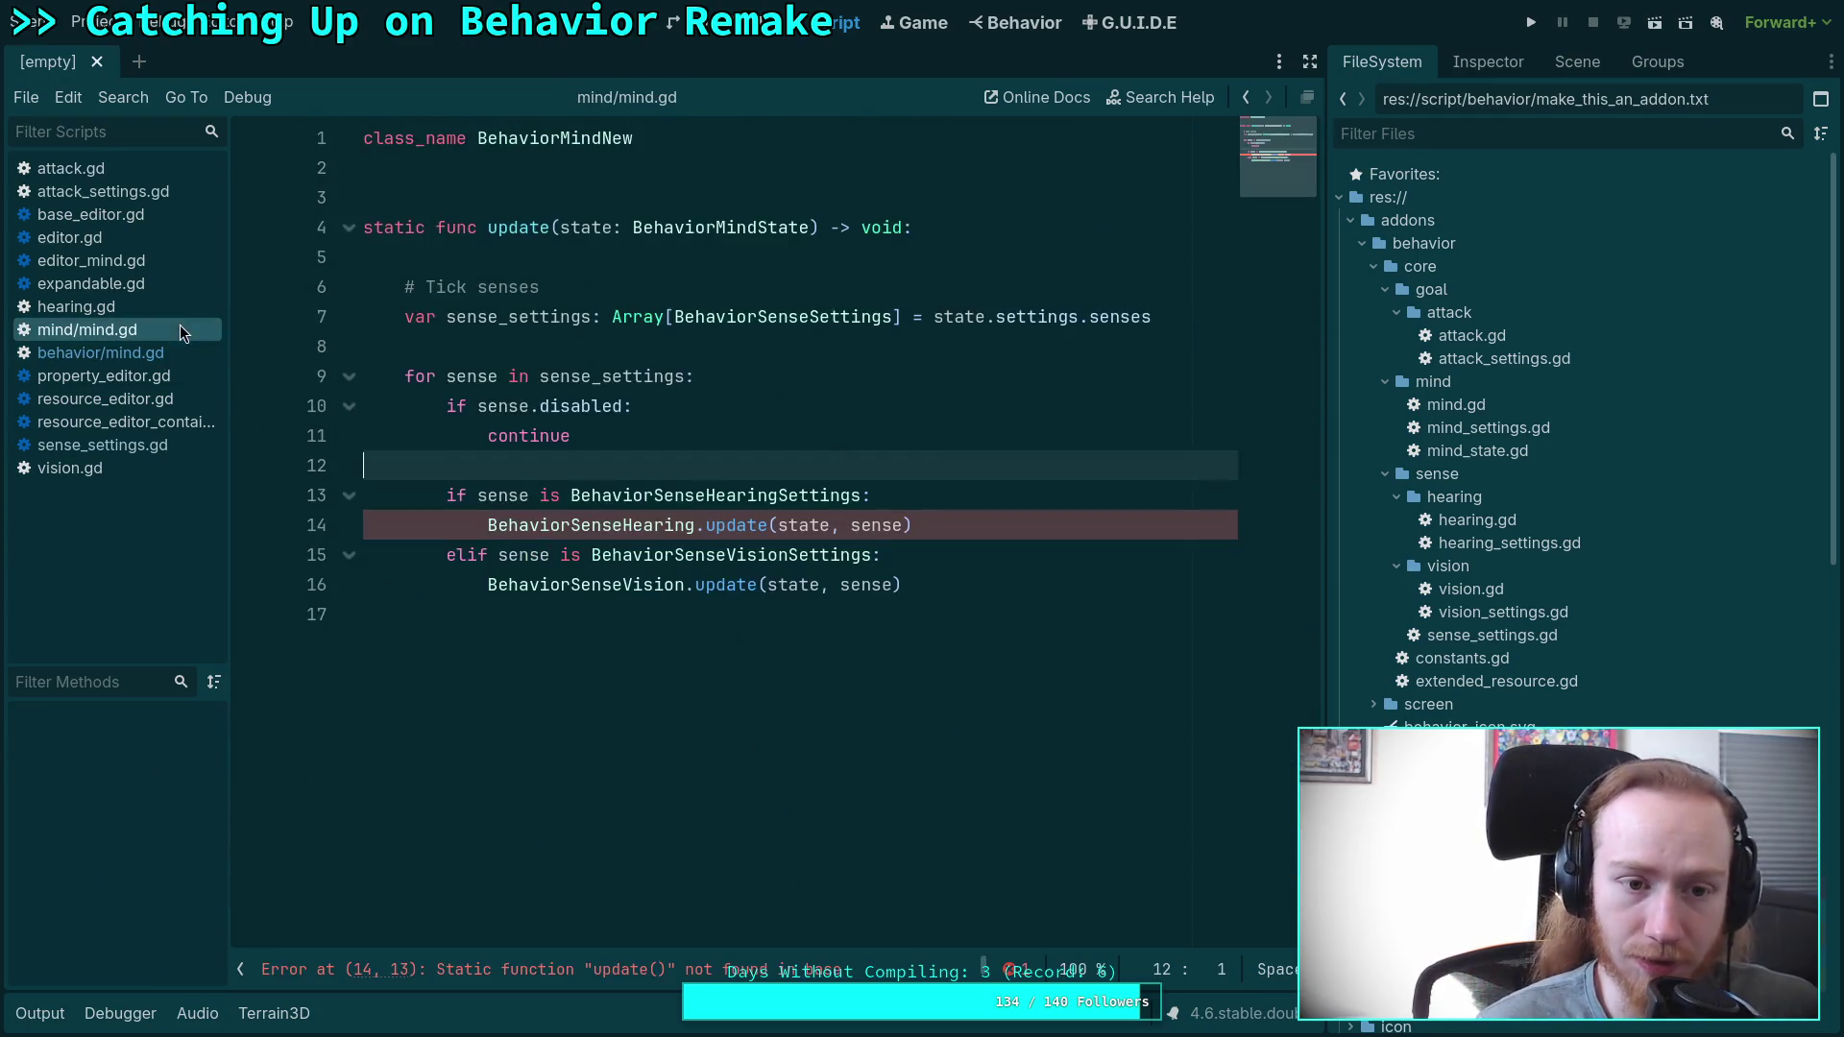
{"action": "left_click", "coordinate": [114, 355]}
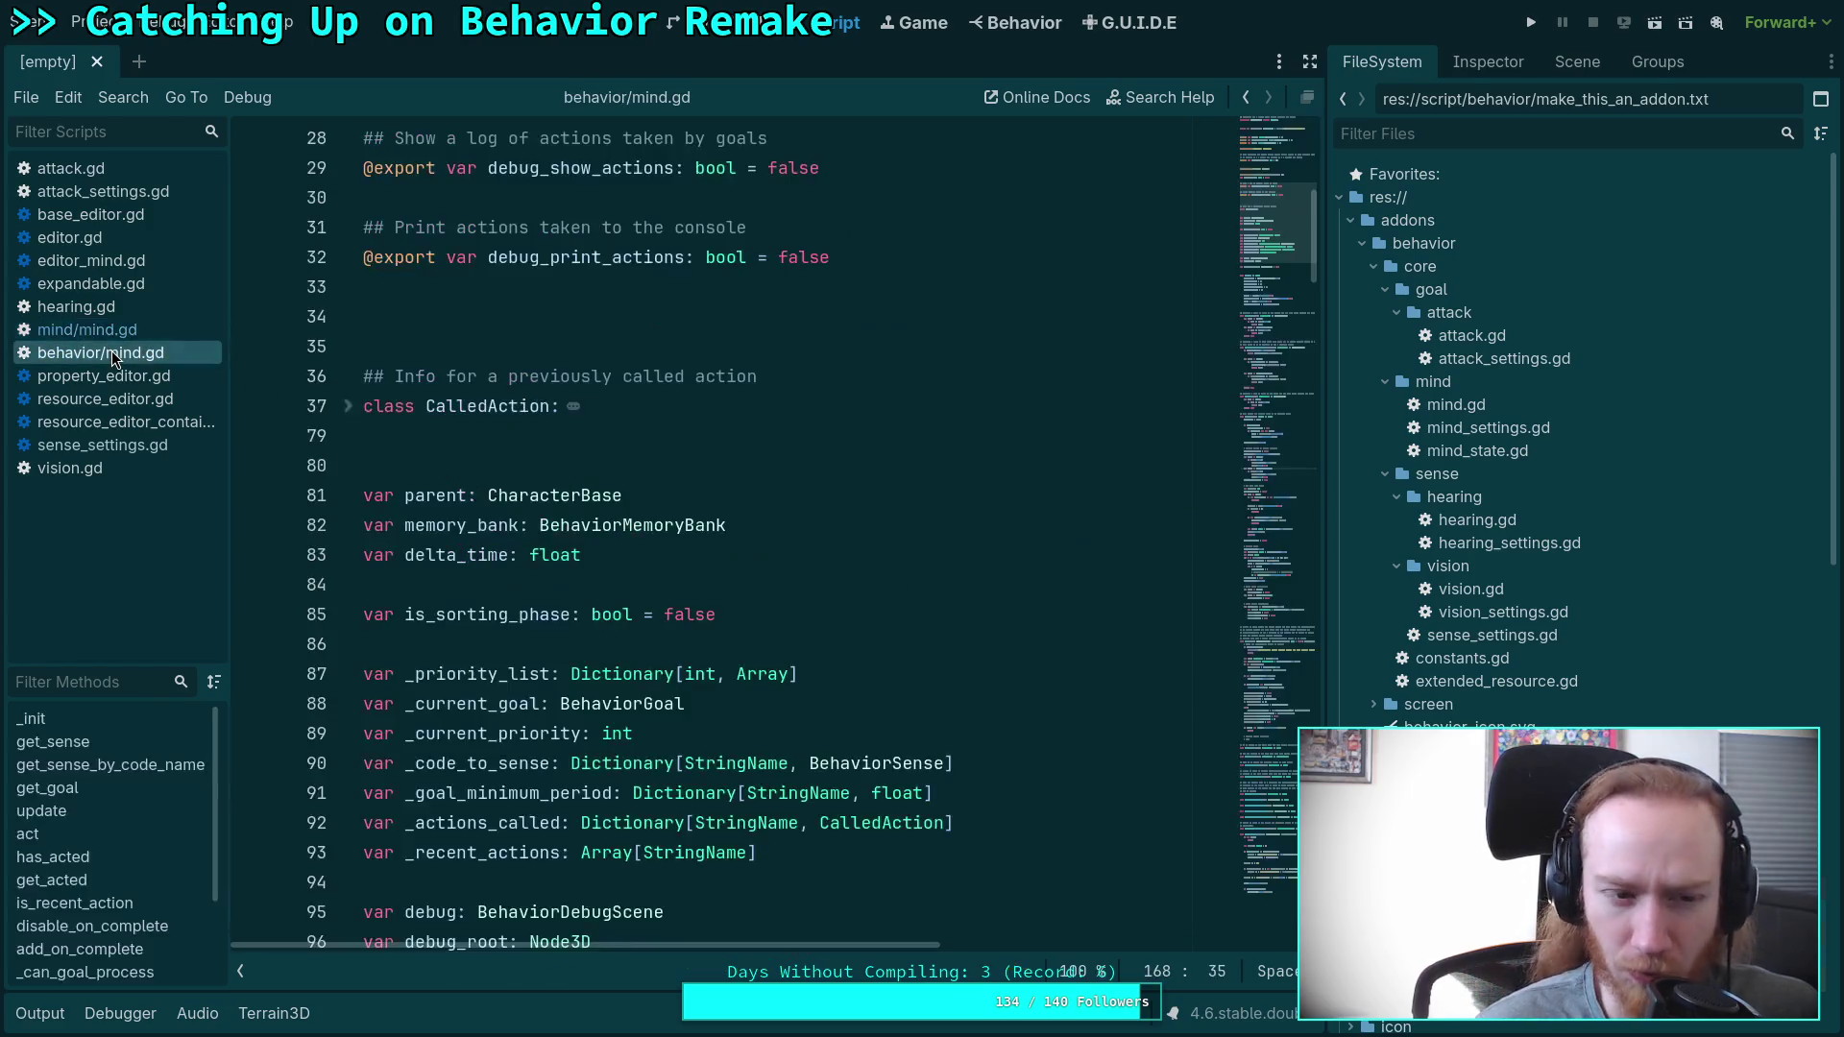
Read through behavior/mind.gd, then open character/zombie/zombie.gd from the FileSystem dock.
{"action": "scroll", "coordinate": [749, 576], "scroll_direction": "down", "scroll_amount": 20}
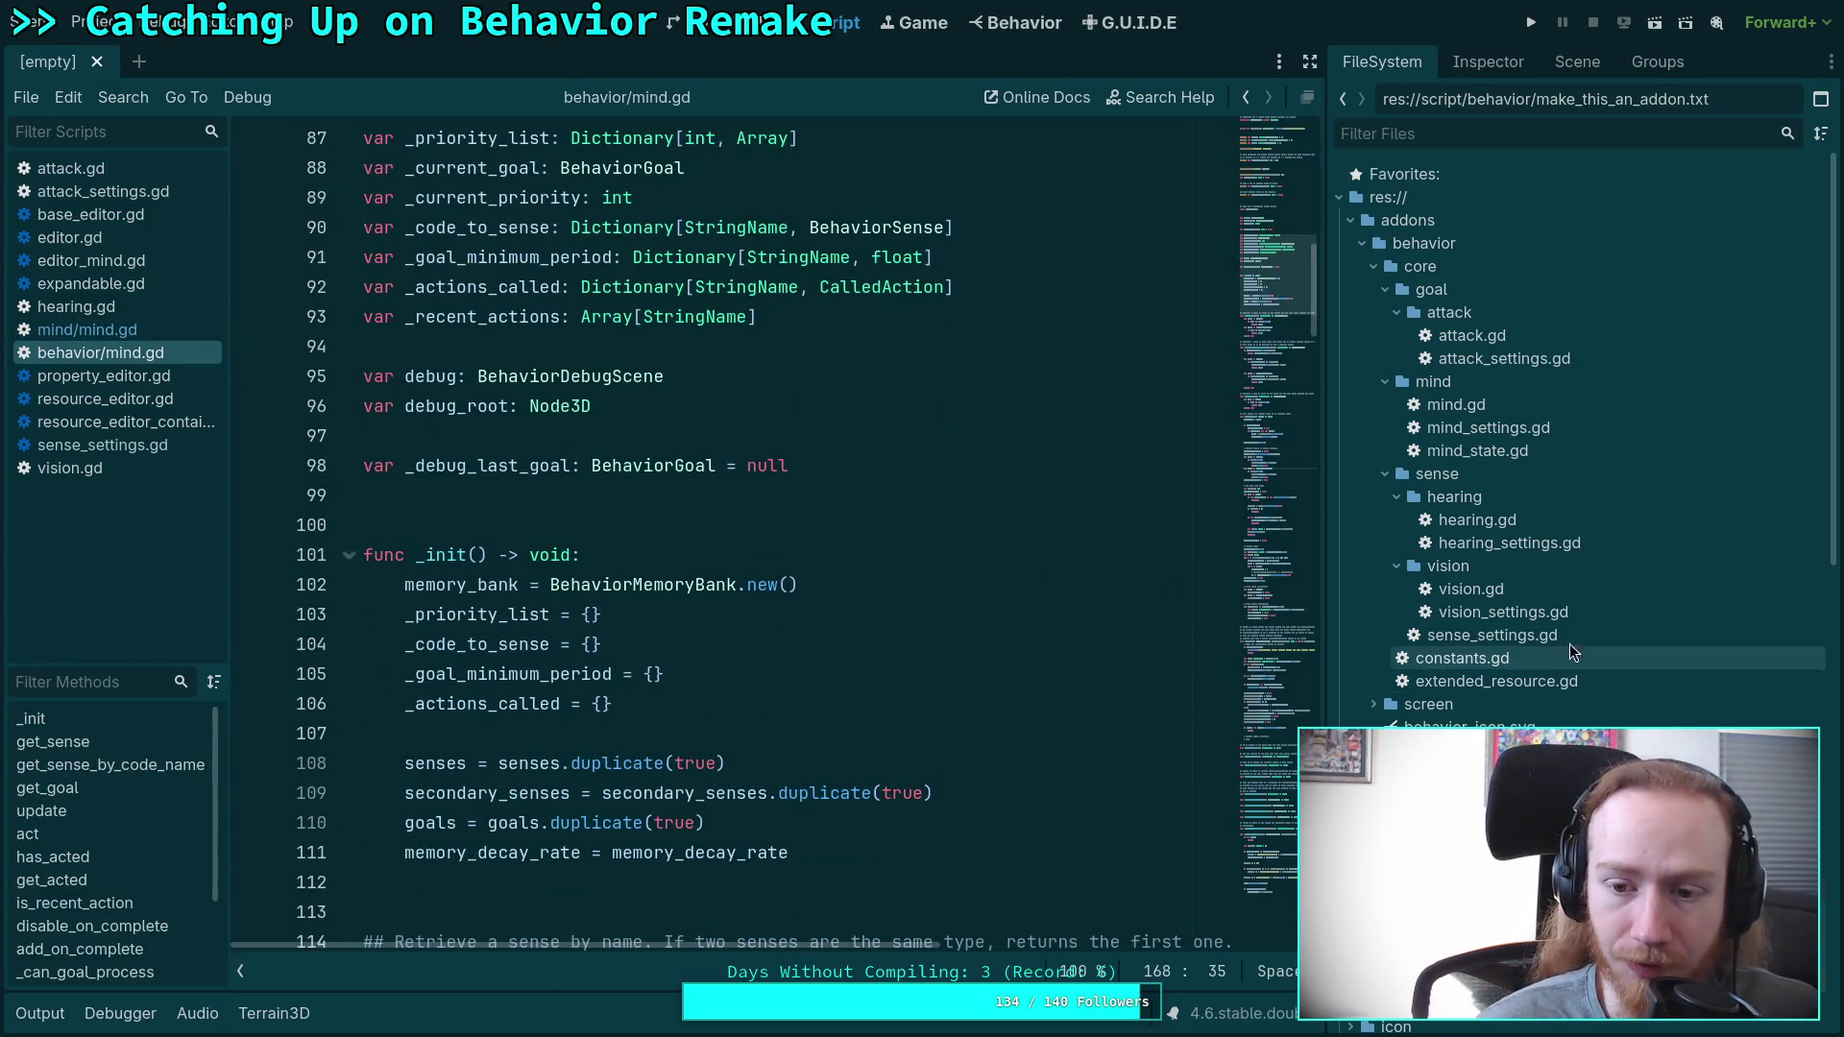
{"action": "scroll", "coordinate": [1287, 543], "scroll_direction": "down", "scroll_amount": 20}
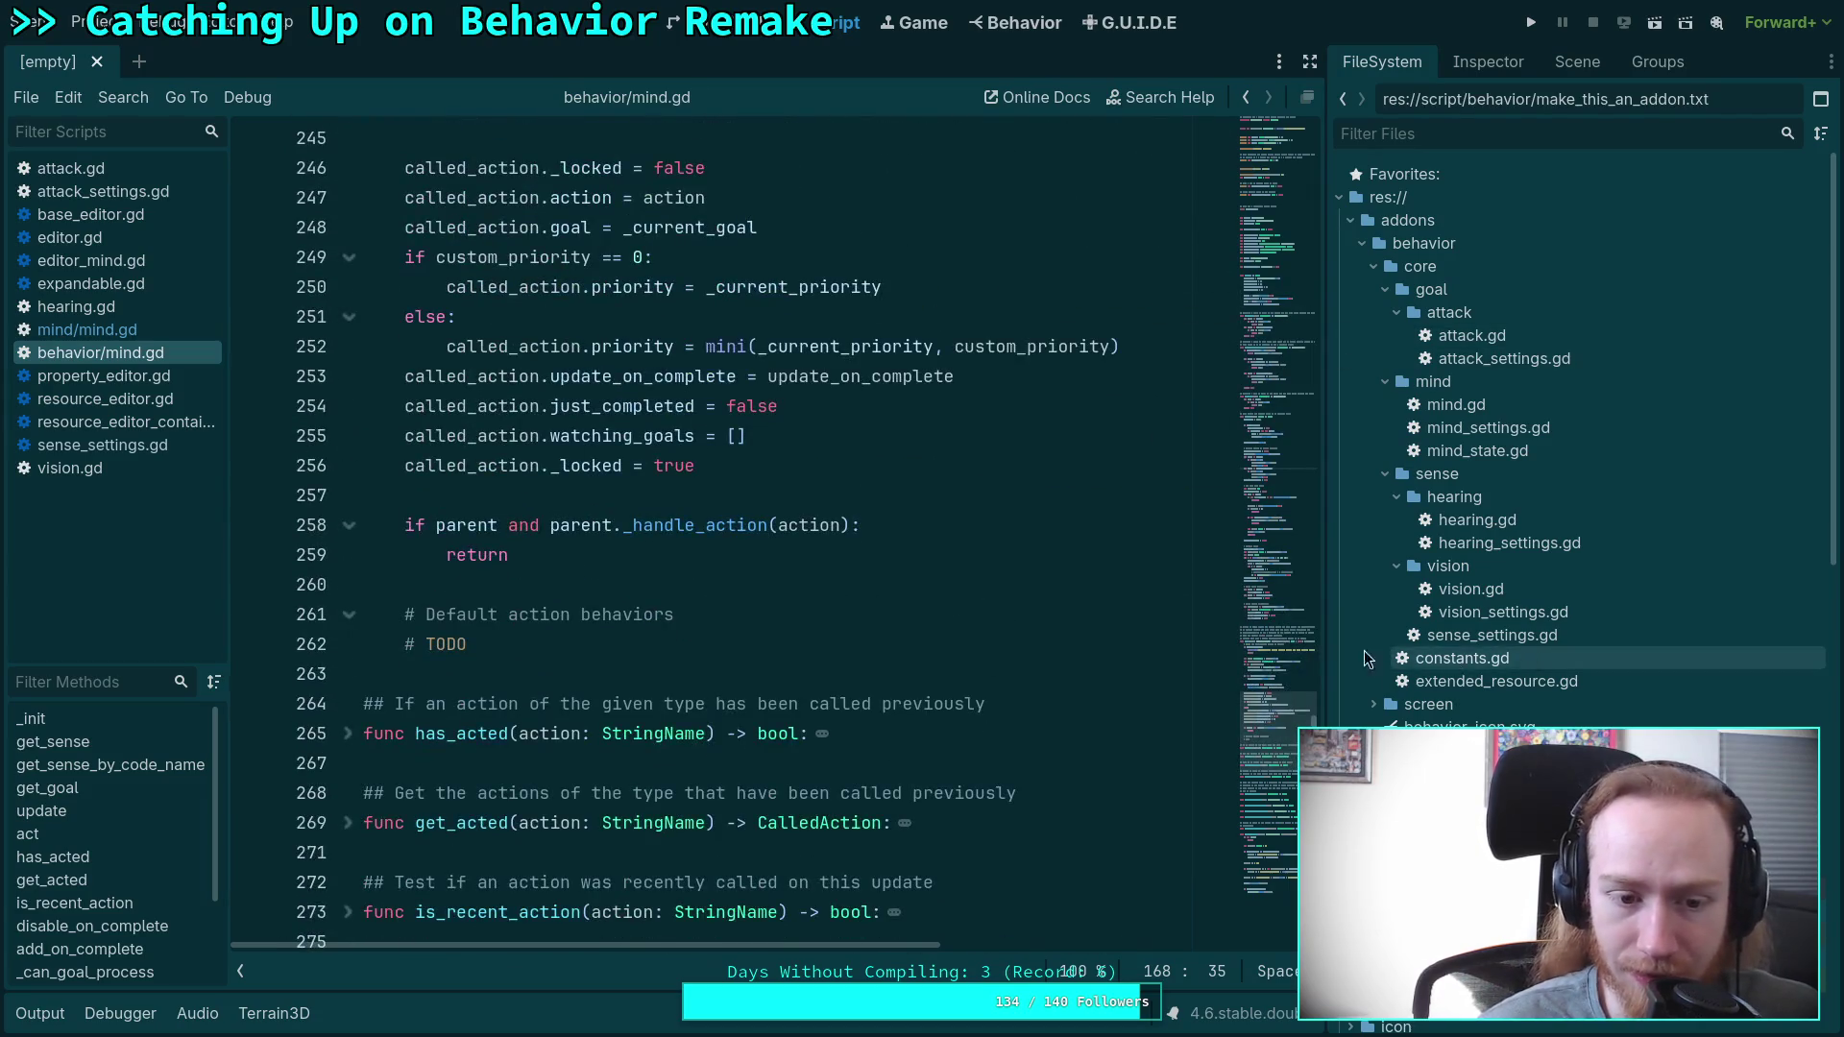
{"action": "scroll", "coordinate": [1505, 650], "scroll_direction": "down", "scroll_amount": 8}
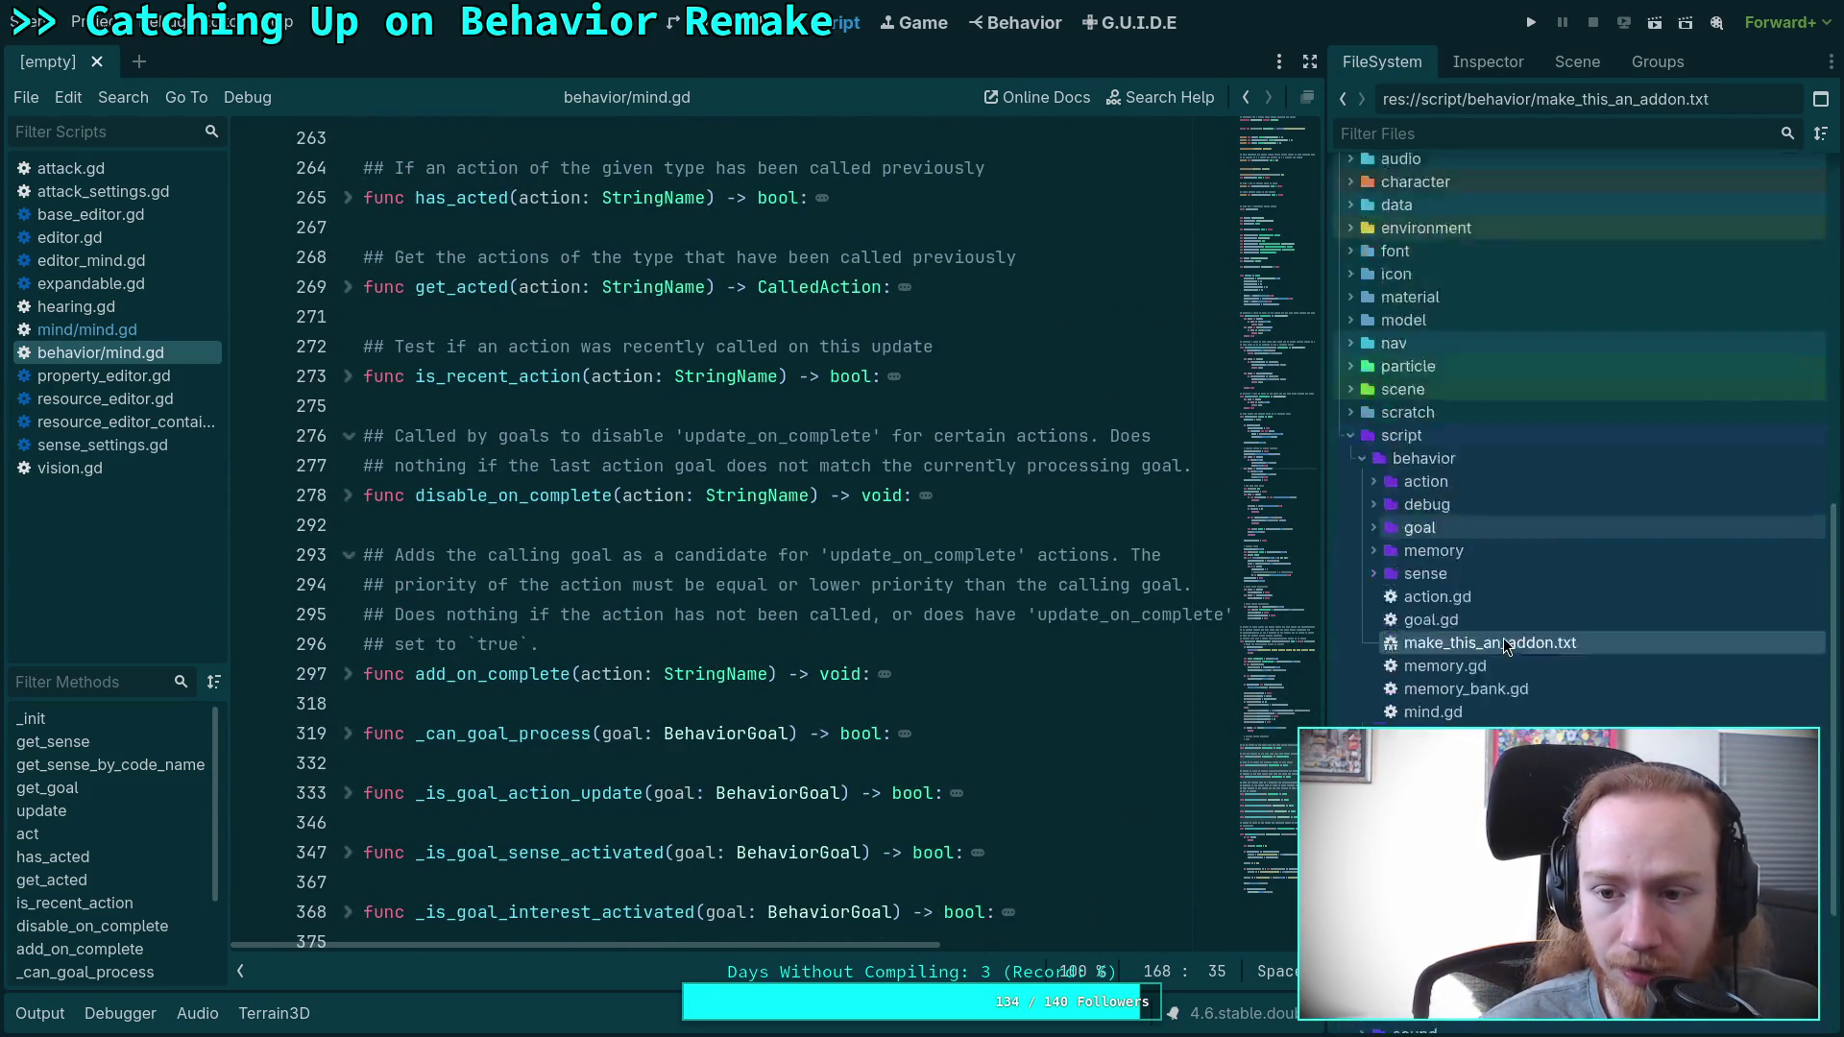
{"action": "scroll", "coordinate": [1504, 646], "scroll_direction": "down", "scroll_amount": 5}
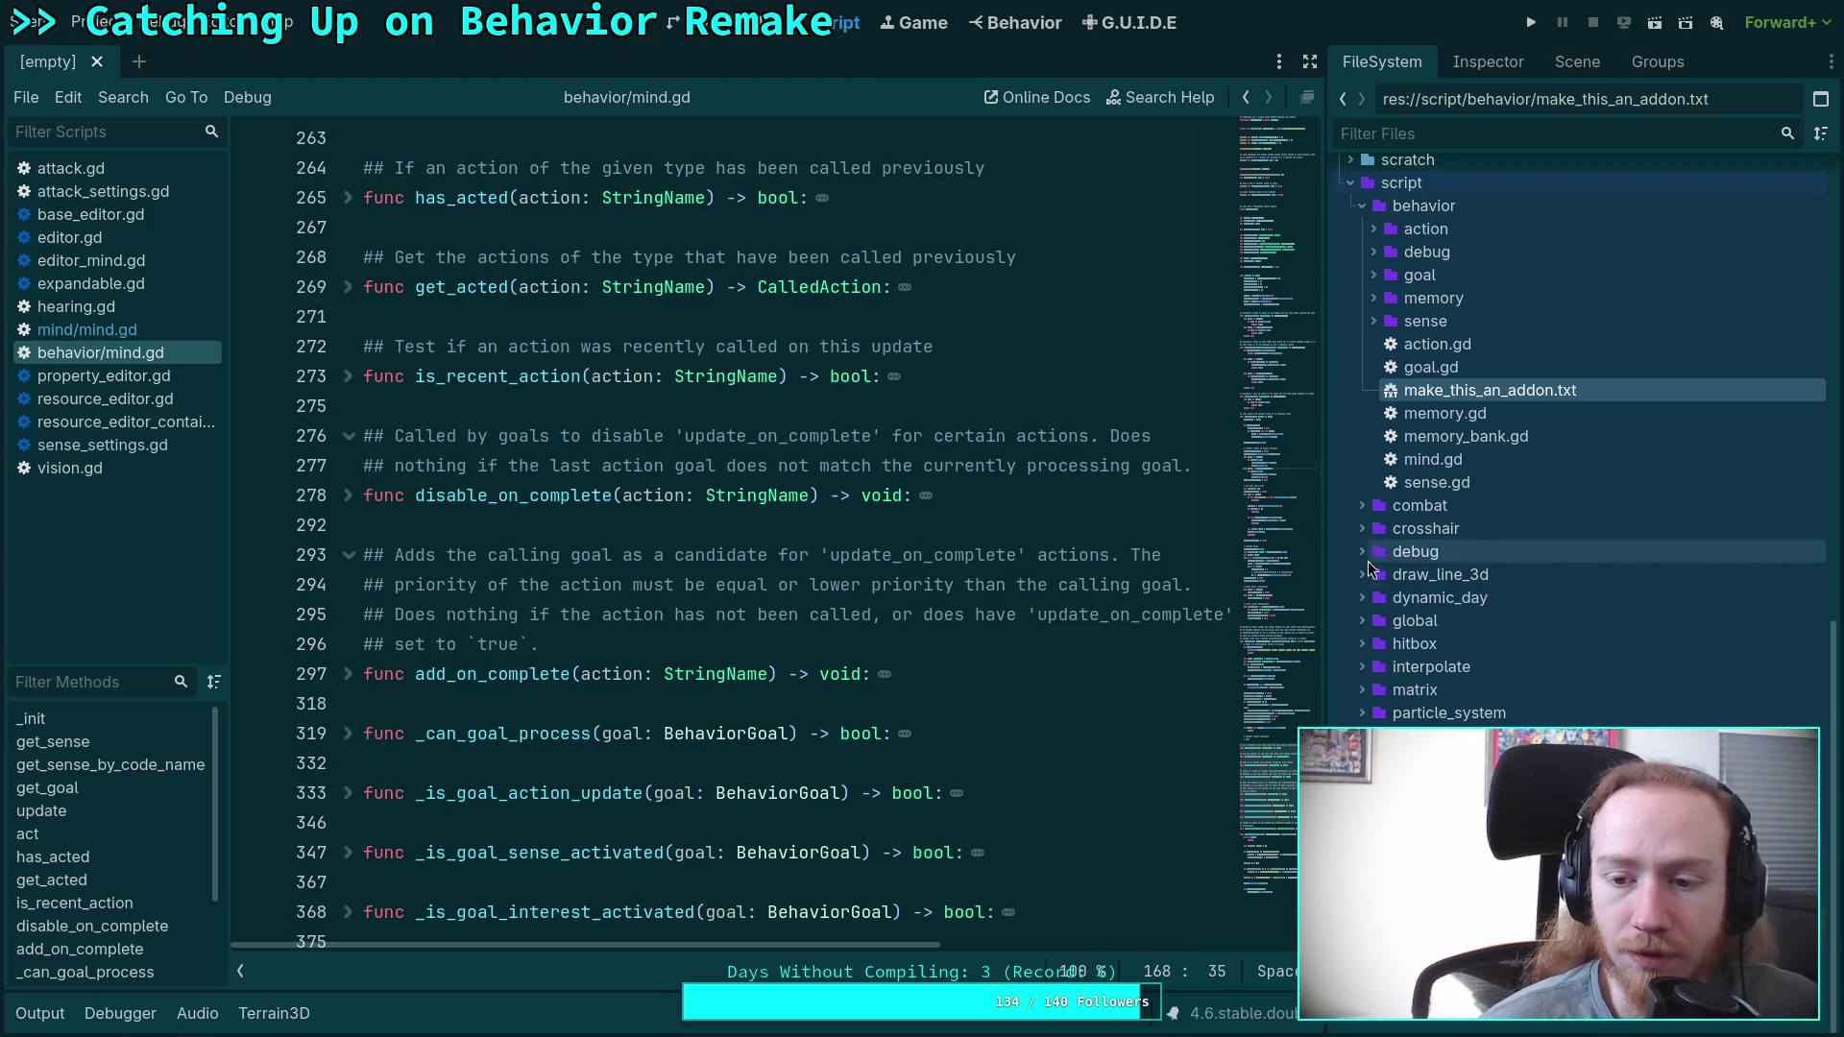
{"action": "scroll", "coordinate": [1460, 629], "scroll_direction": "up", "scroll_amount": 15}
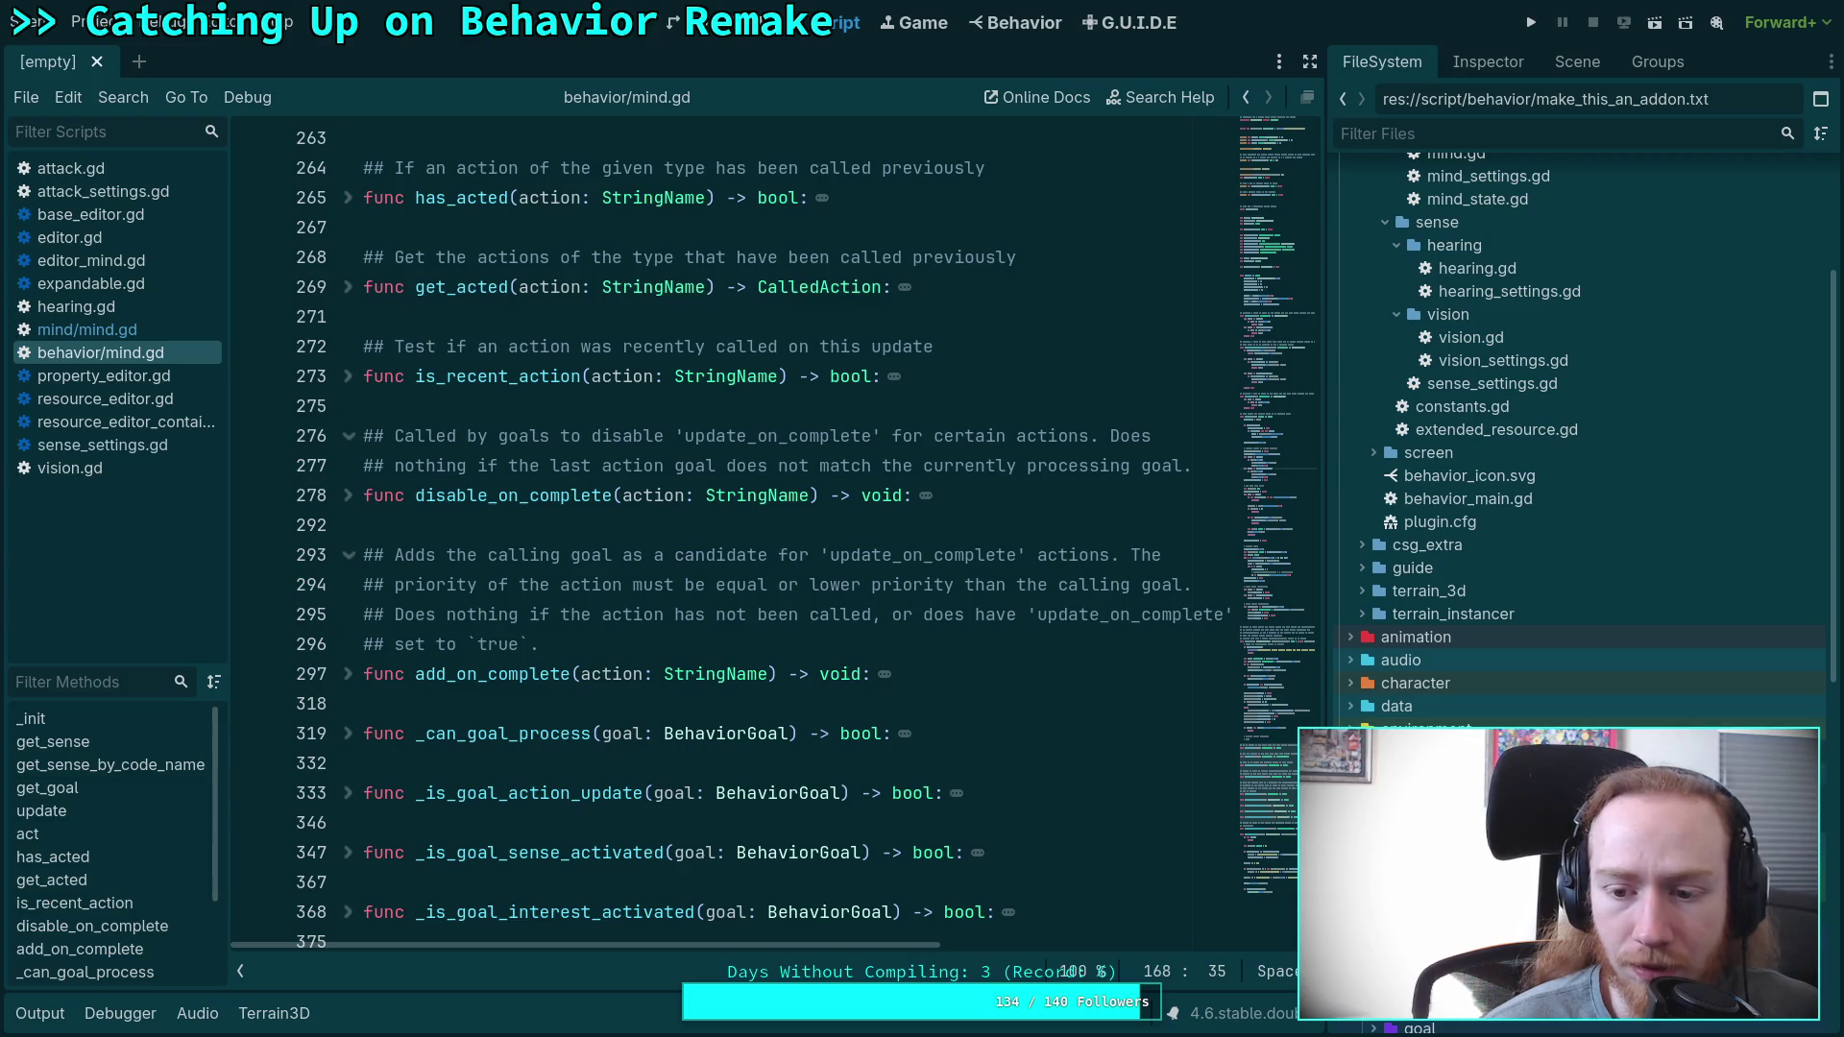
{"action": "left_click", "coordinate": [1350, 683]}
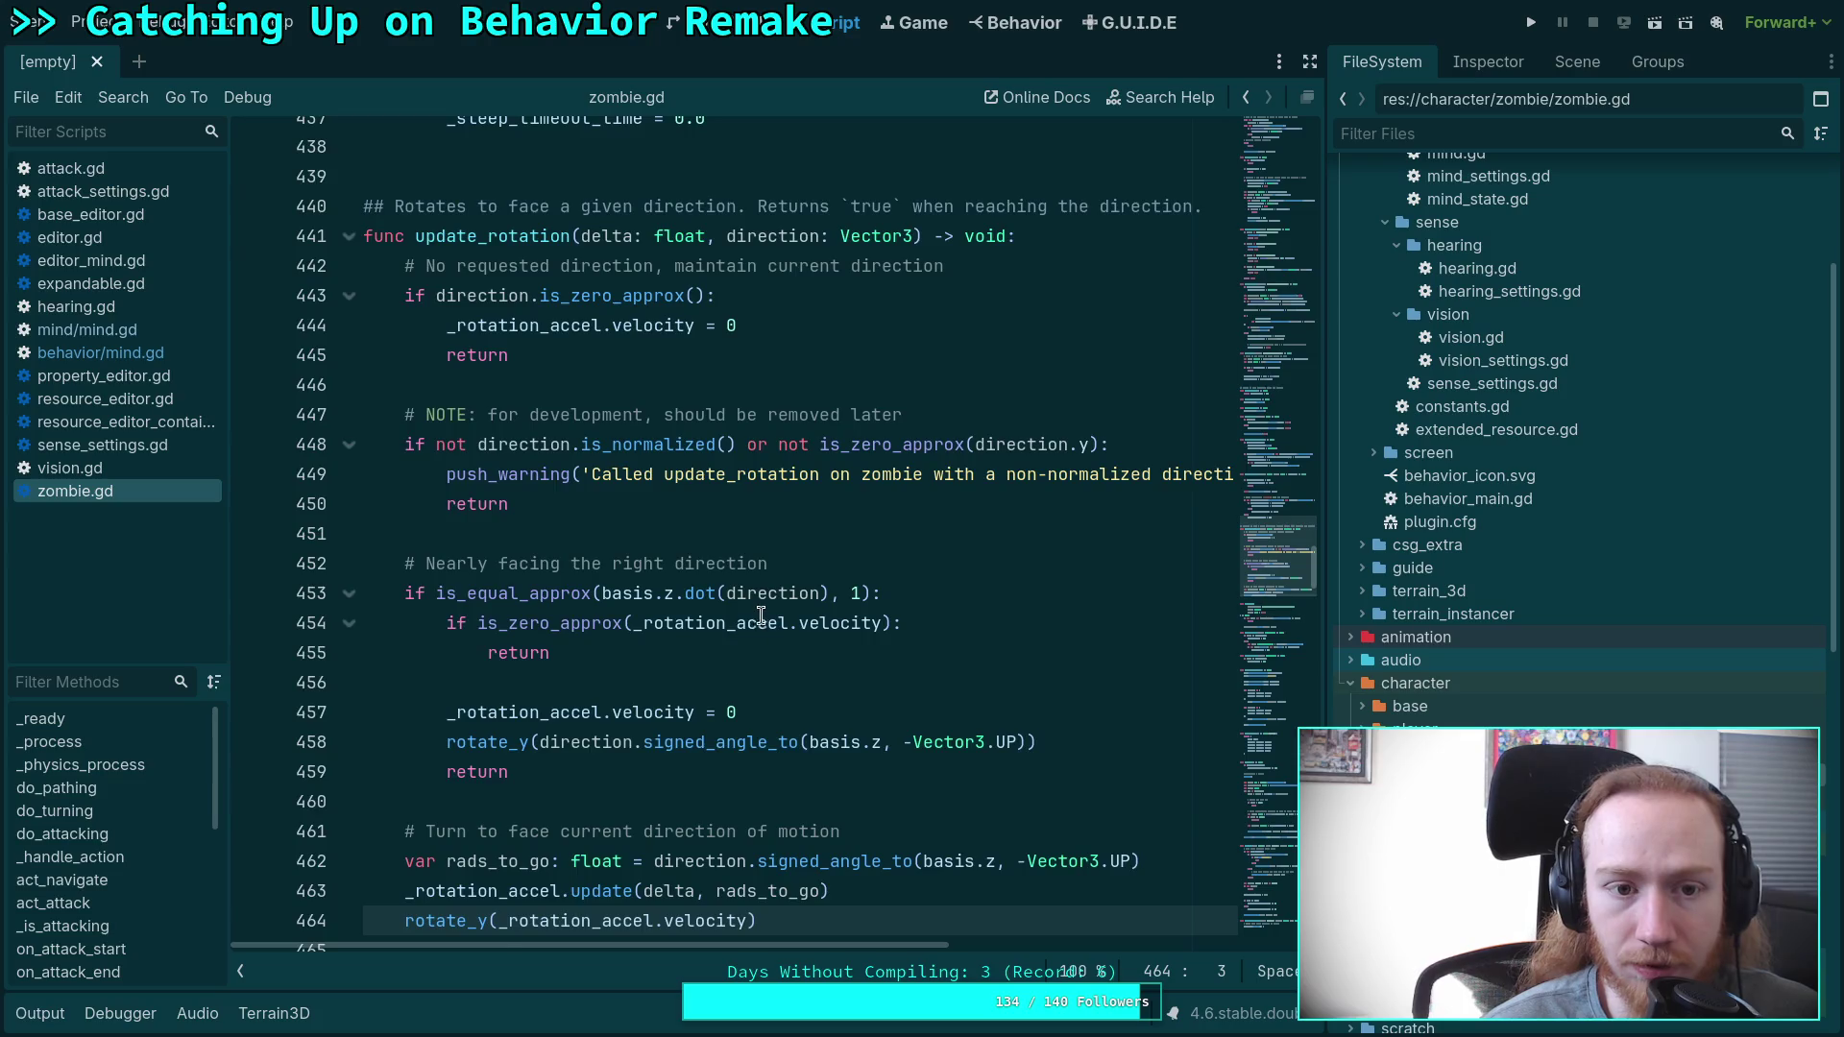
Review zombie.gd from its first line downward.
{"action": "scroll", "coordinate": [816, 605], "scroll_direction": "up", "scroll_amount": 8}
{"action": "left_click", "coordinate": [1245, 221]}
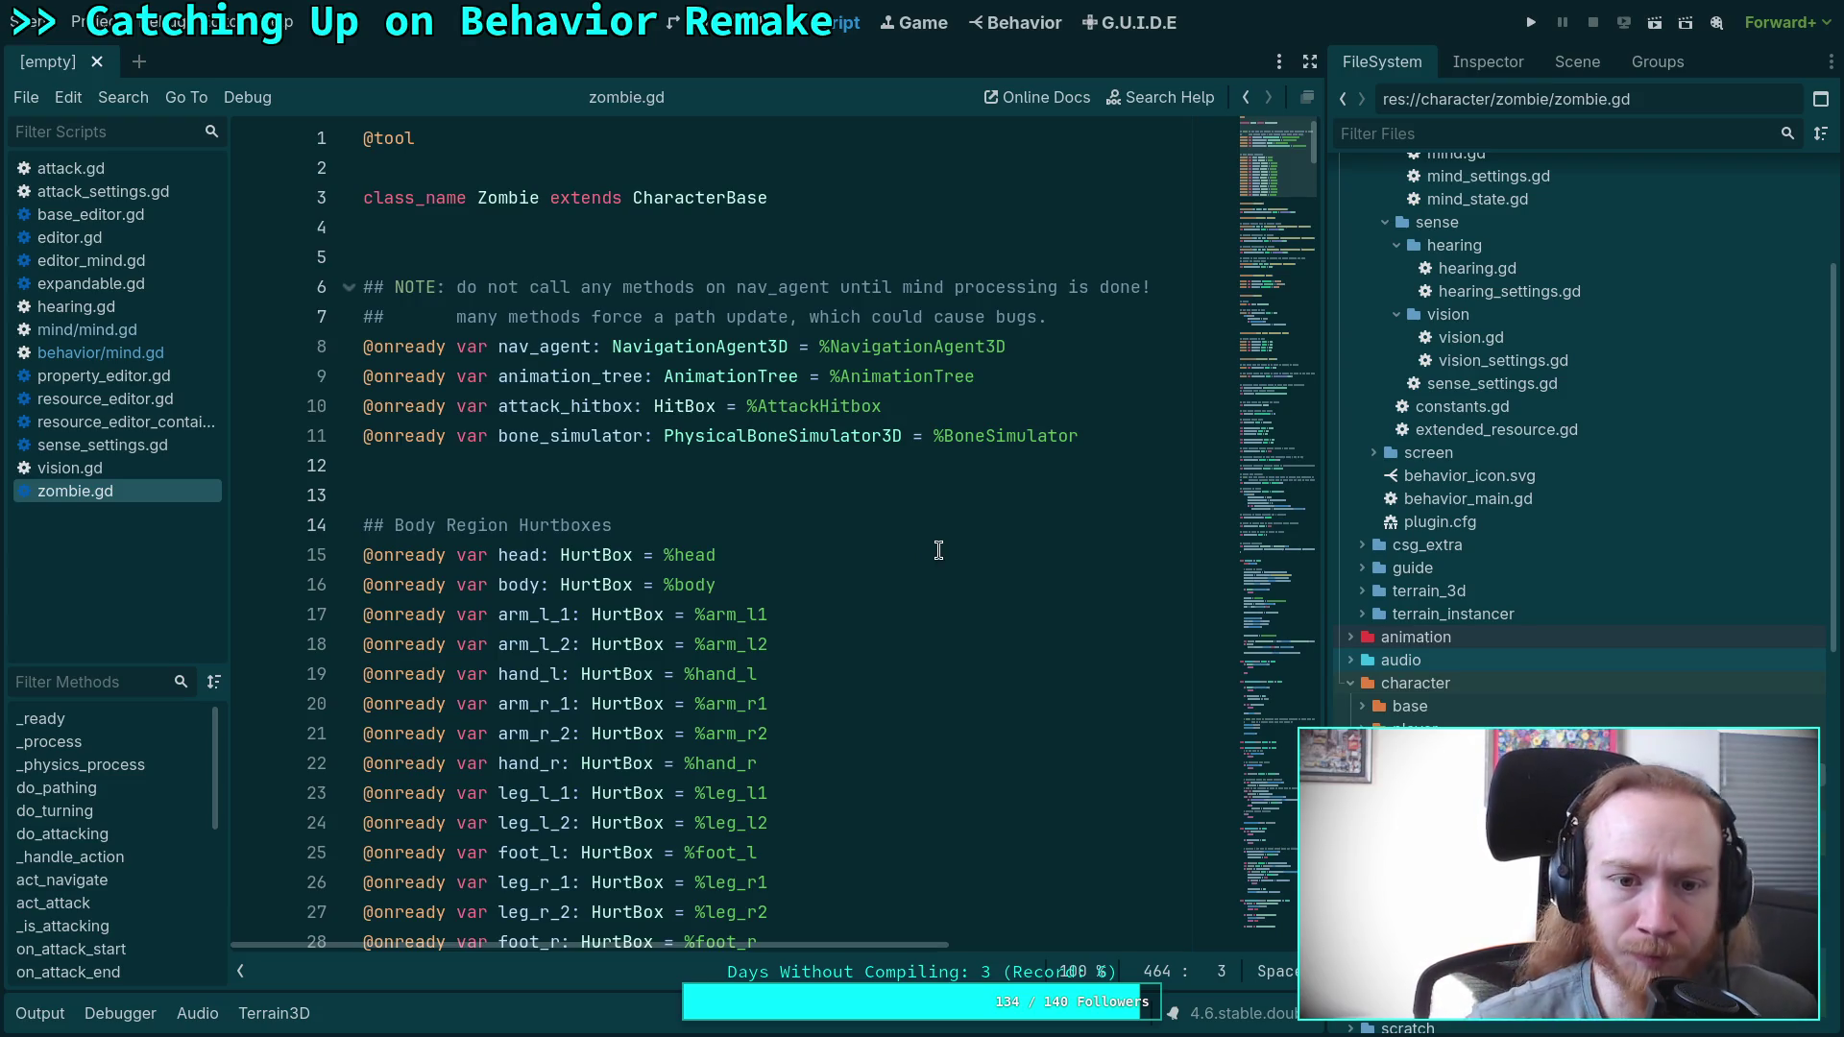
{"action": "scroll", "coordinate": [864, 515], "scroll_direction": "down", "scroll_amount": 2}
{"action": "scroll", "coordinate": [863, 514], "scroll_direction": "down", "scroll_amount": 19}
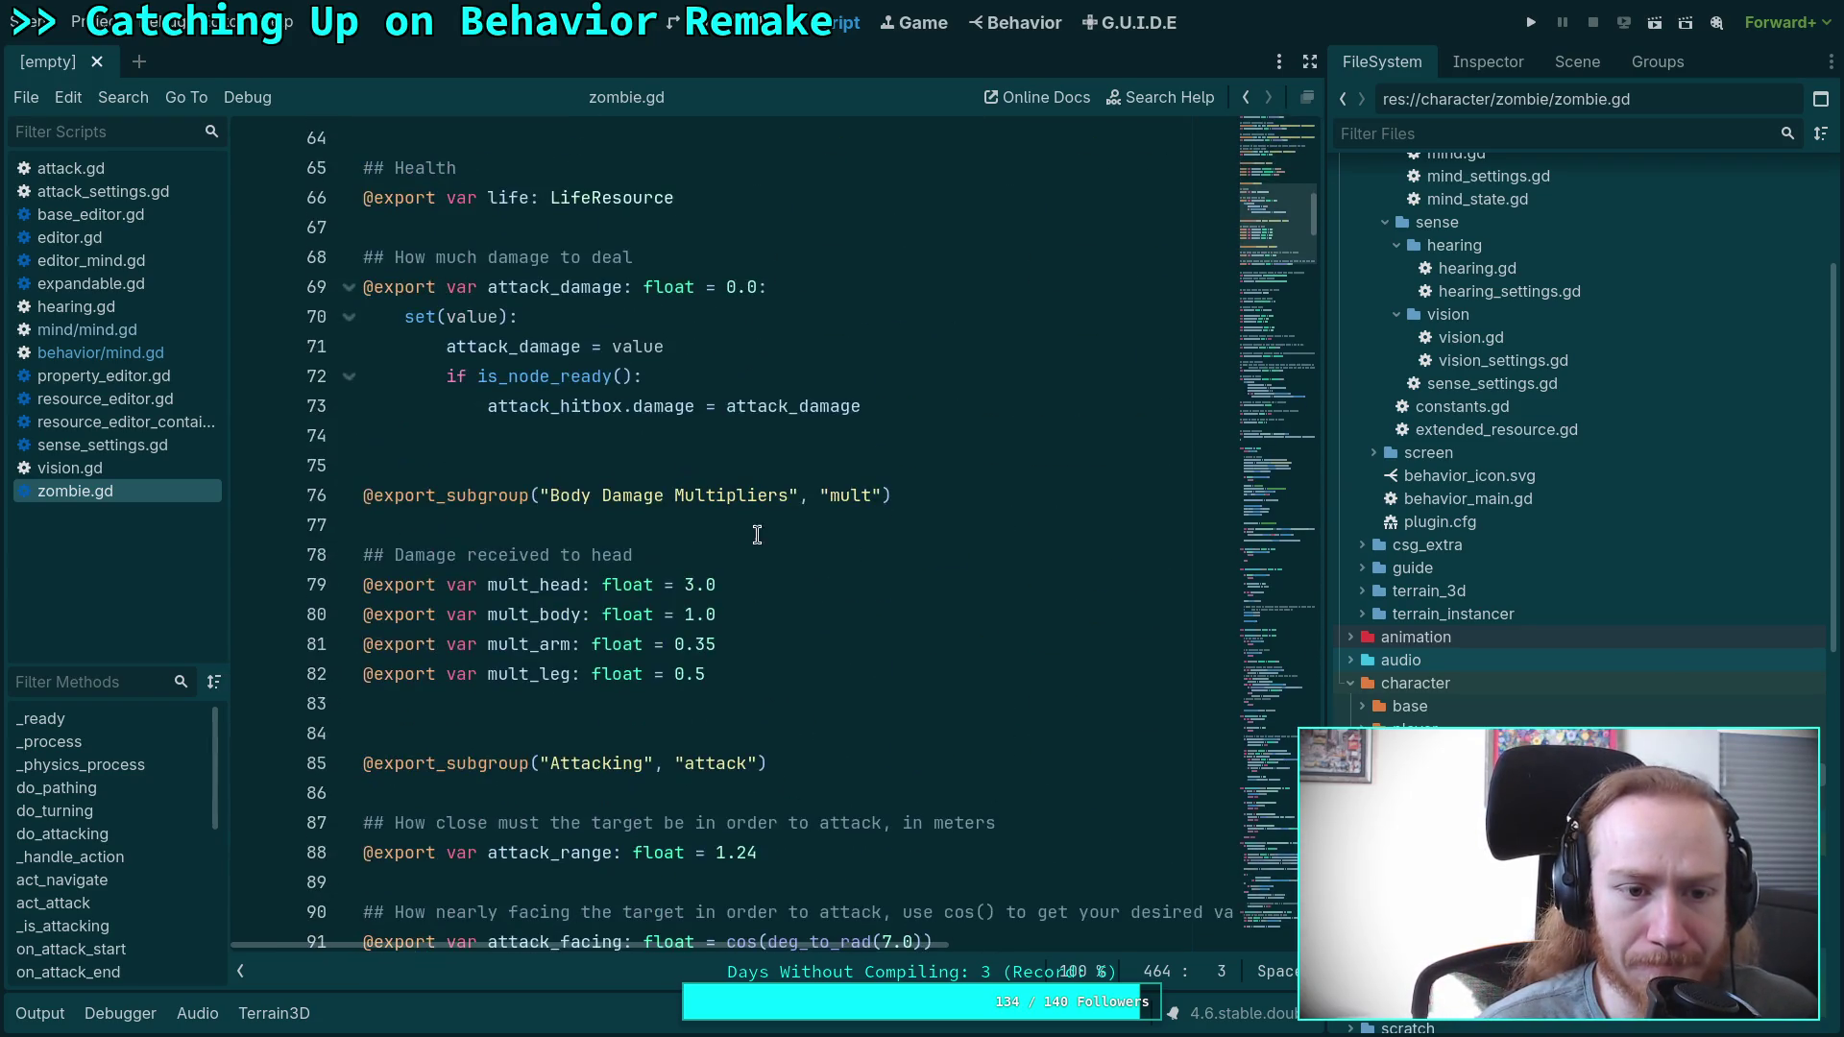
{"action": "scroll", "coordinate": [757, 534], "scroll_direction": "down", "scroll_amount": 4}
Check zombie.gd's setup and sense-connection code, then open addons/behavior/core/sense/vision/vision.gd.
{"action": "left_click", "coordinate": [1275, 357]}
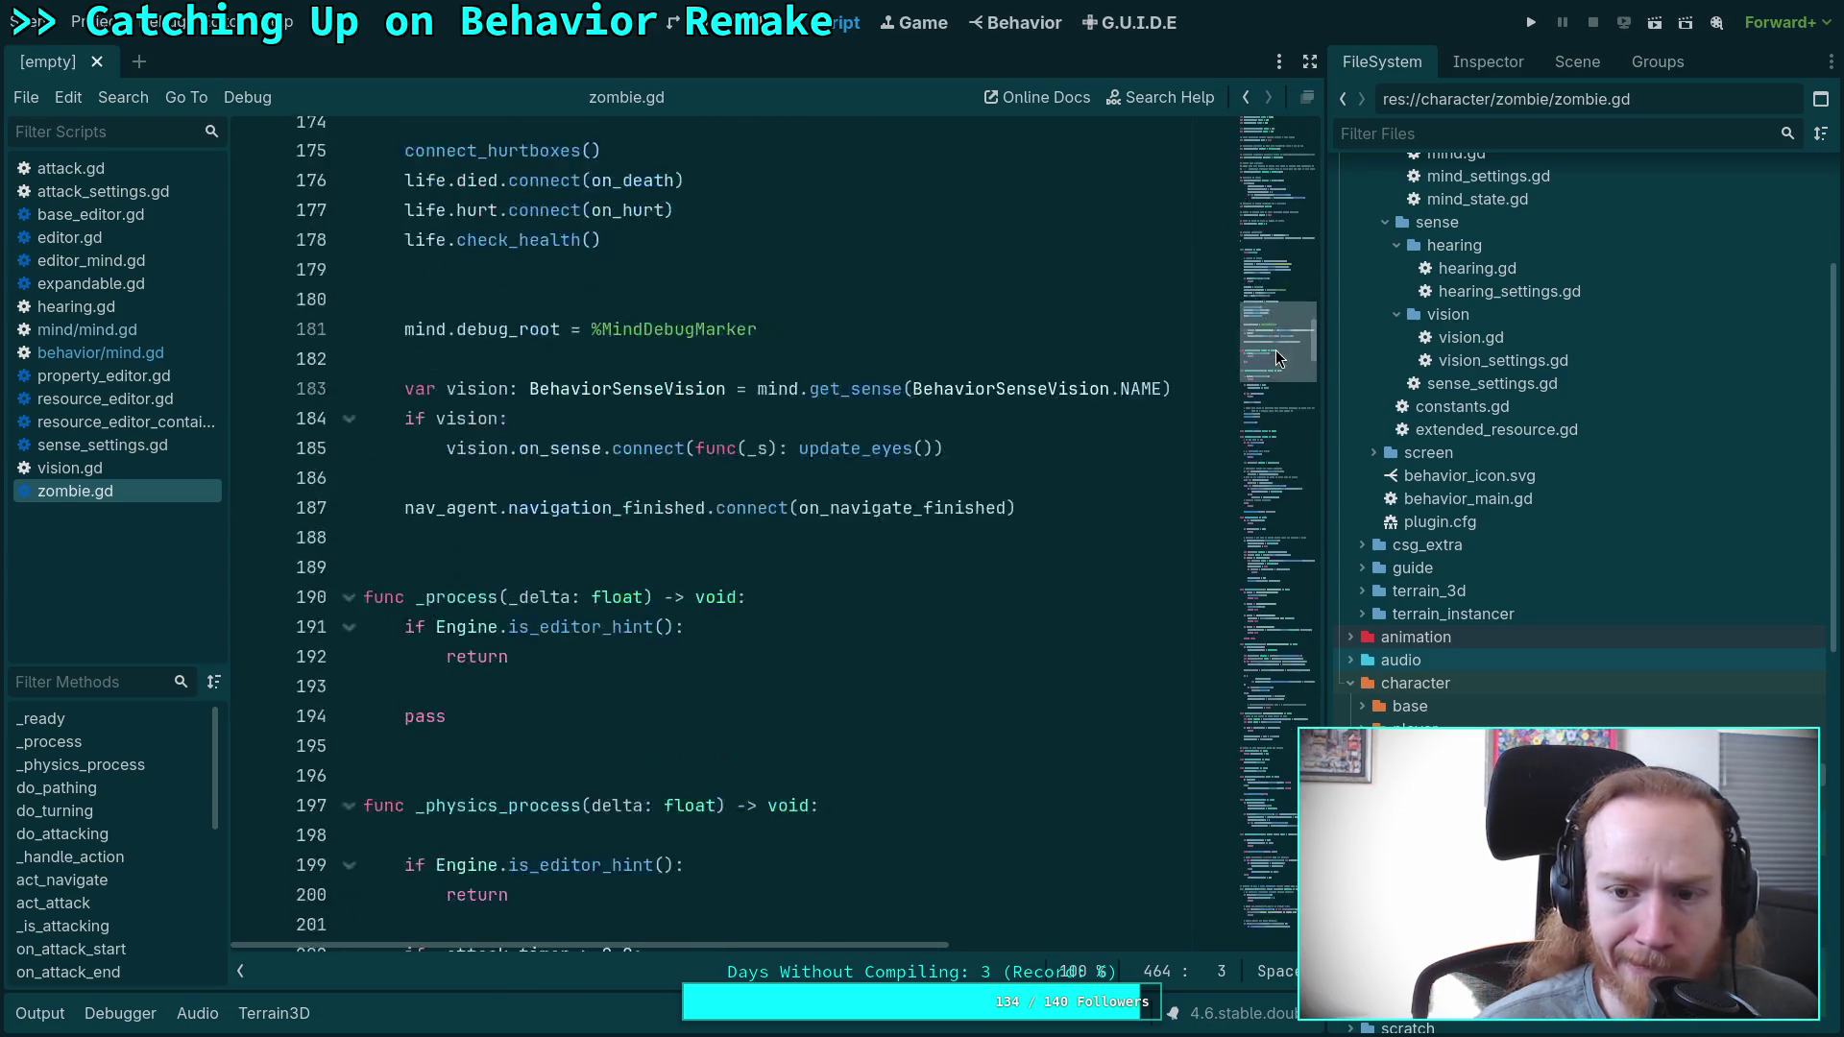
{"action": "scroll", "coordinate": [617, 466], "scroll_direction": "up", "scroll_amount": 8}
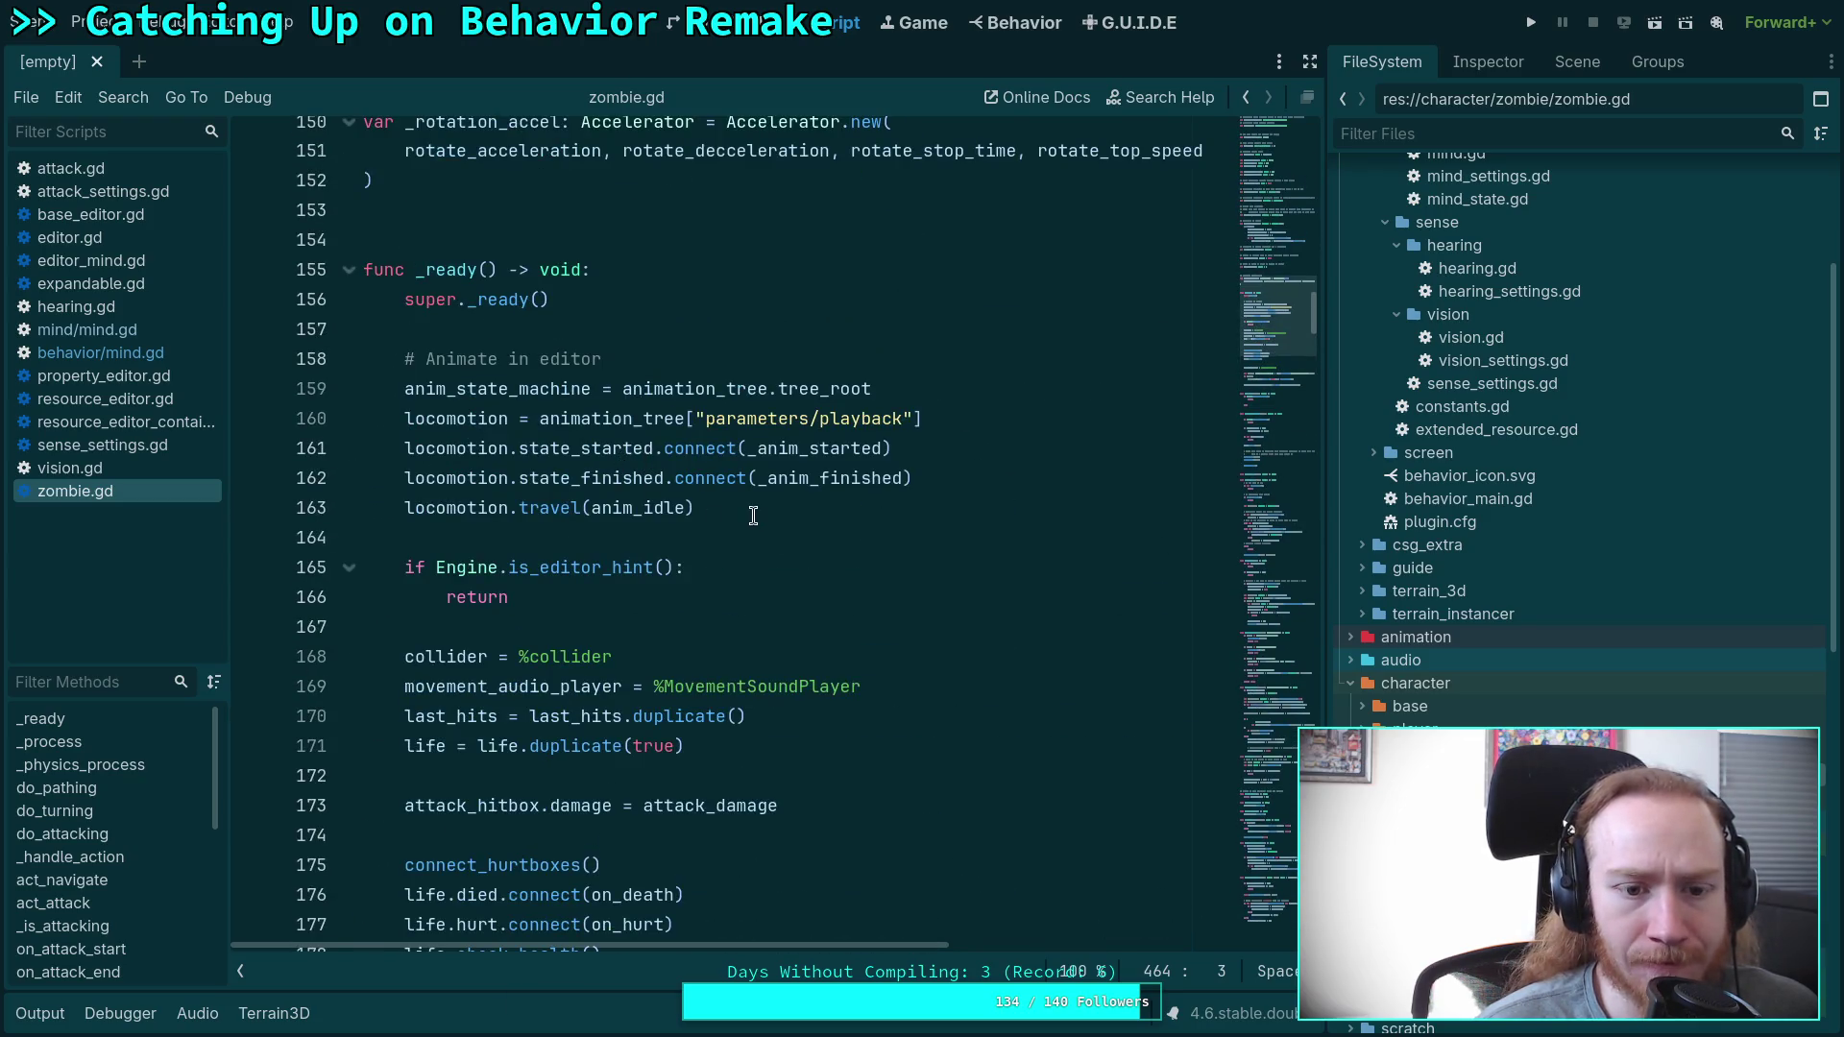
{"action": "scroll", "coordinate": [580, 457], "scroll_direction": "down", "scroll_amount": 2}
{"action": "scroll", "coordinate": [632, 477], "scroll_direction": "down", "scroll_amount": 4}
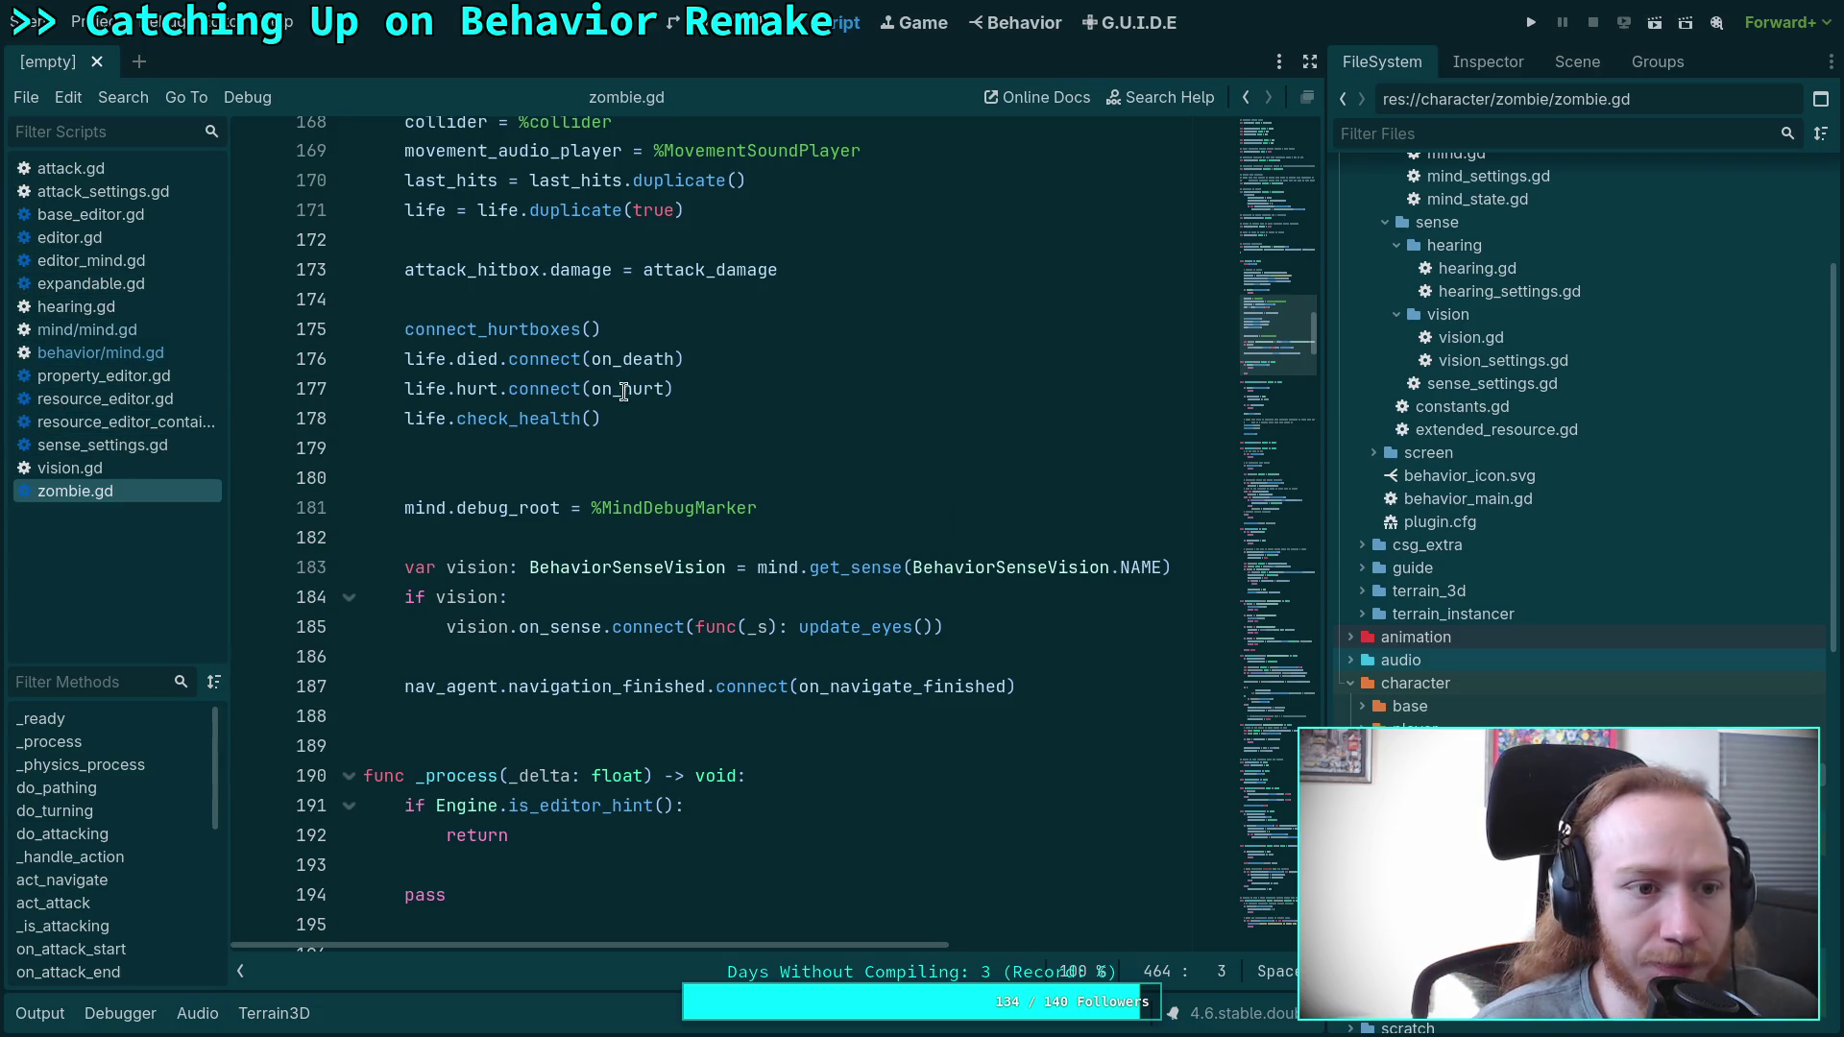
{"action": "scroll", "coordinate": [1589, 534], "scroll_direction": "up", "scroll_amount": 5}
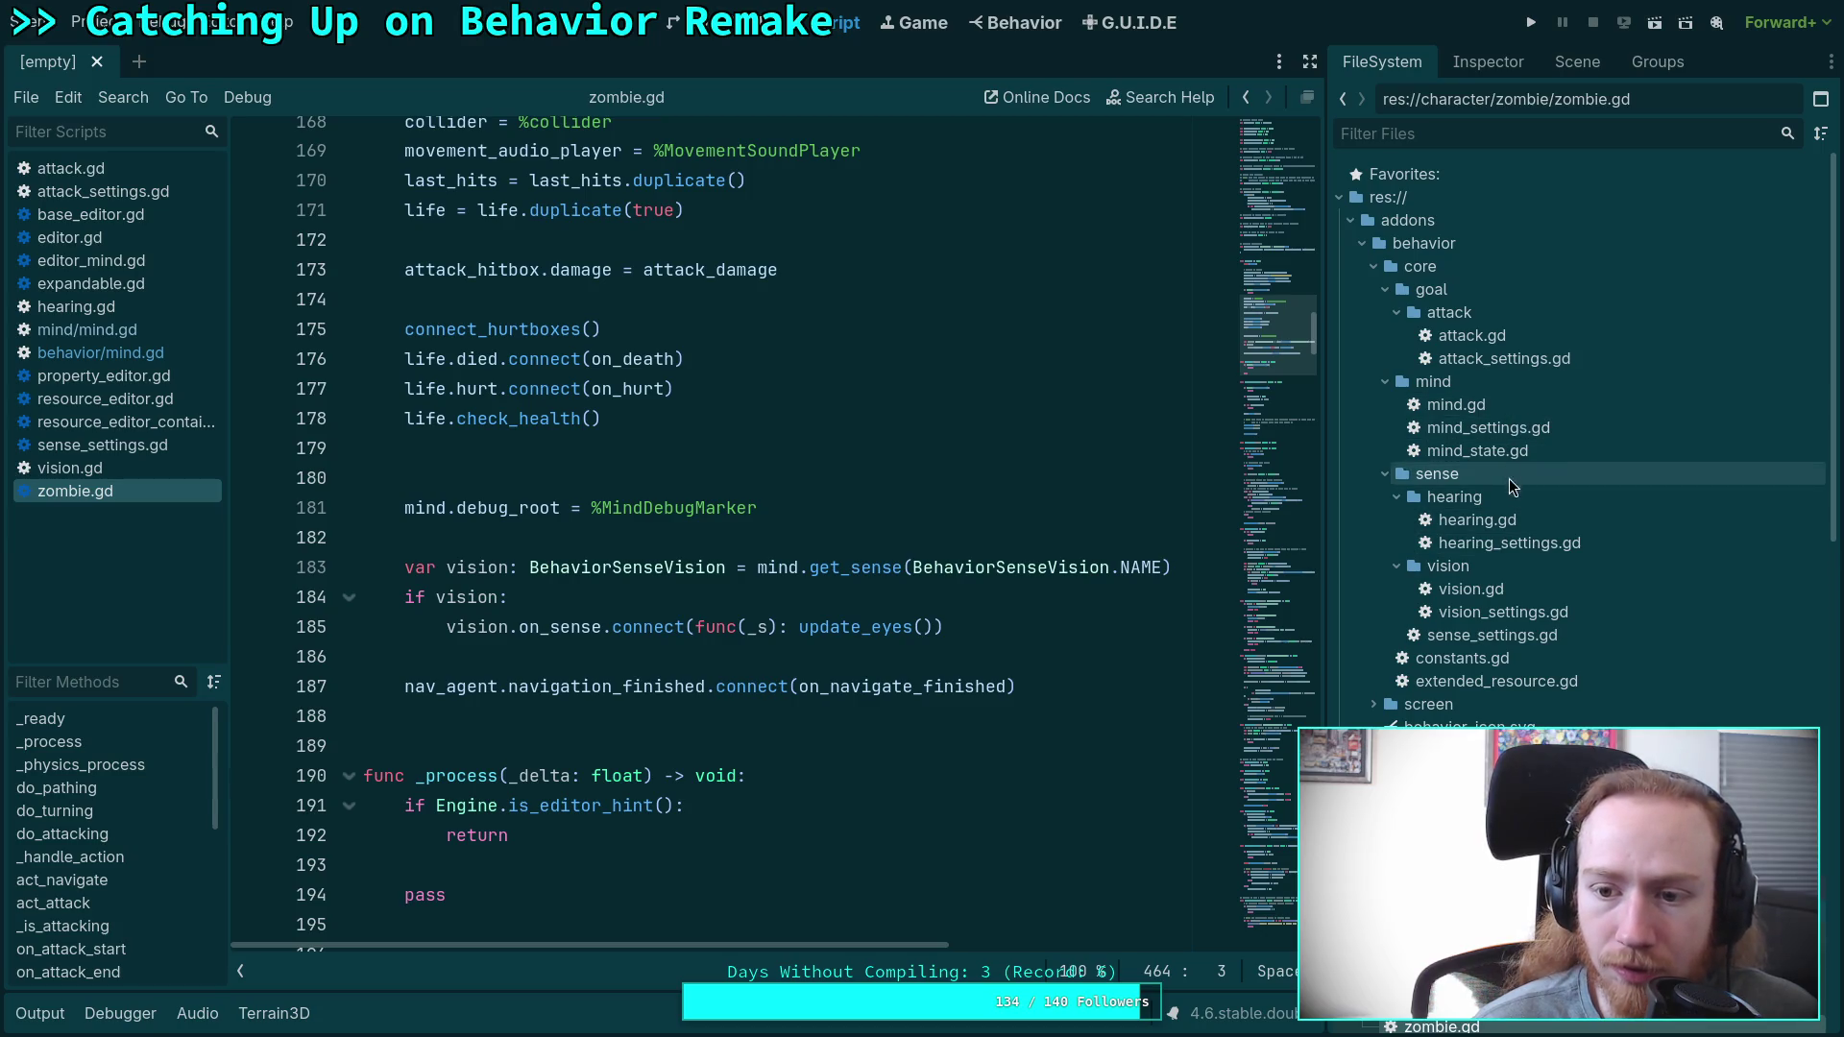
{"action": "double_click", "coordinate": [1535, 597]}
{"action": "scroll", "coordinate": [1028, 487], "scroll_direction": "up", "scroll_amount": 10}
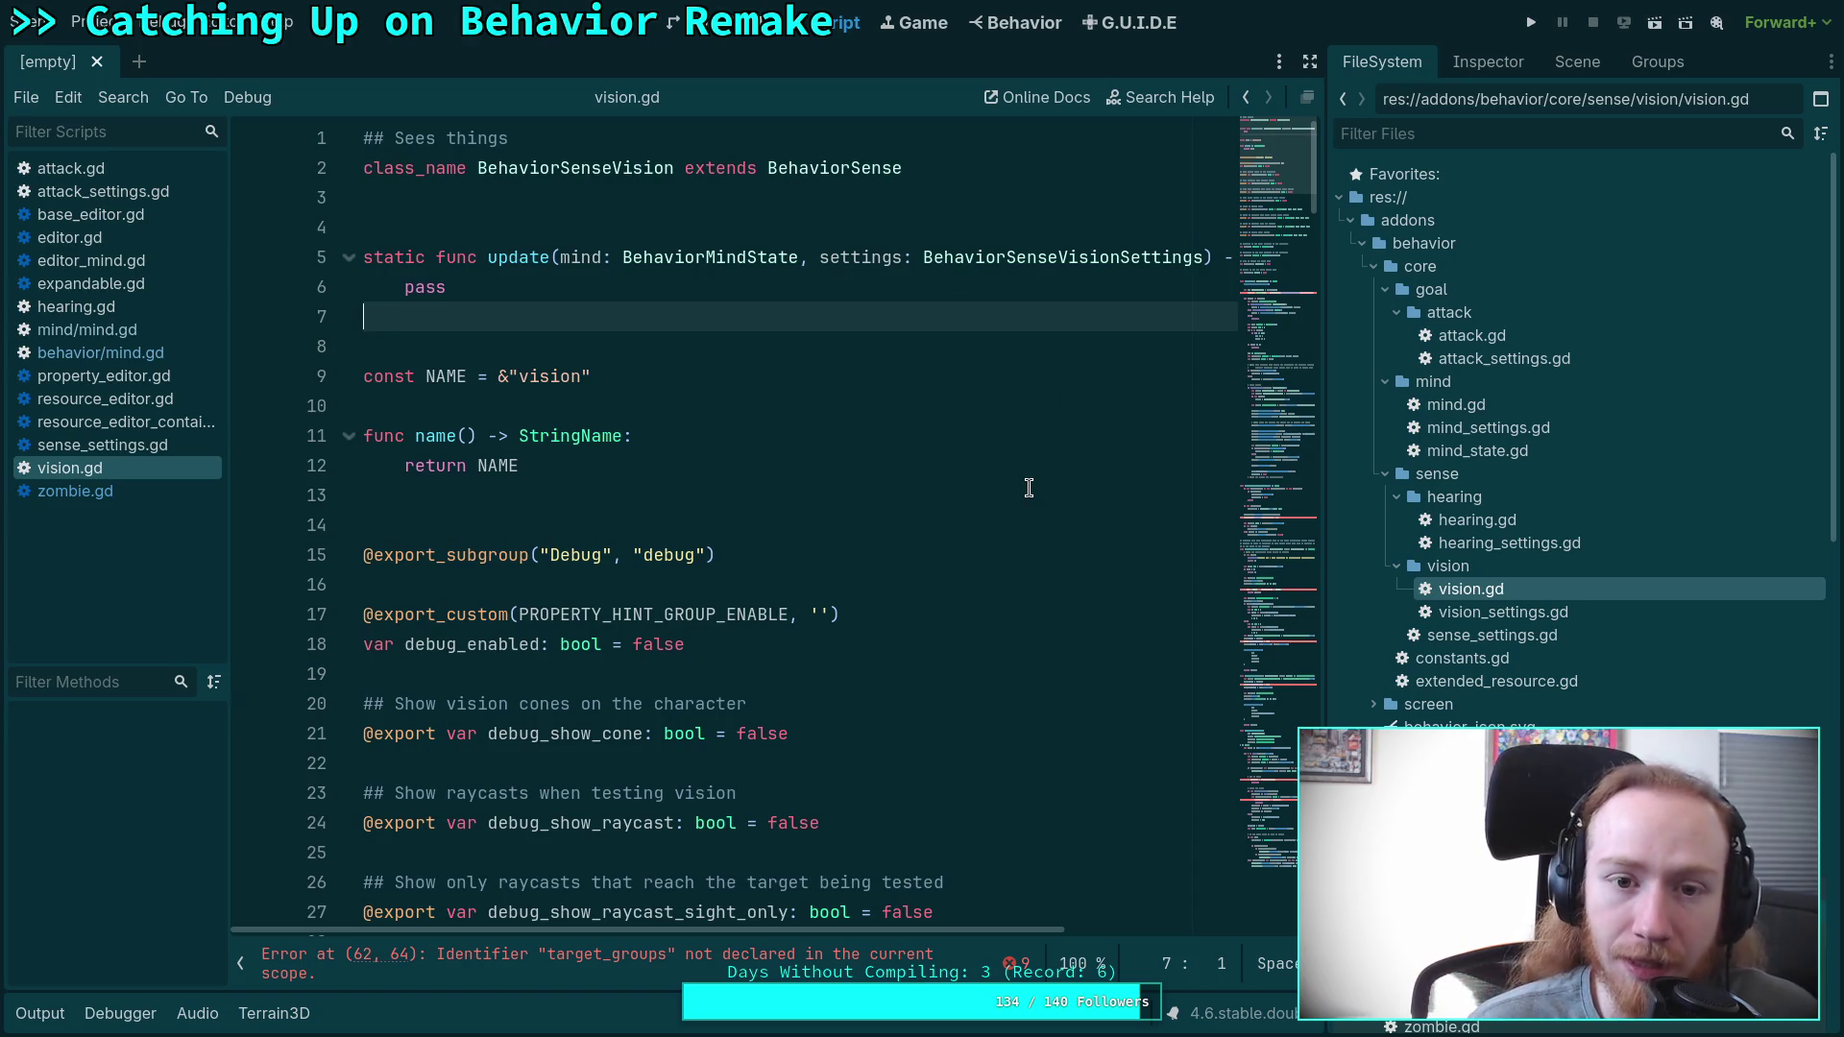
Open the old script/behavior/sense/vision.gd and read its code.
{"action": "scroll", "coordinate": [1623, 643], "scroll_direction": "down", "scroll_amount": 10}
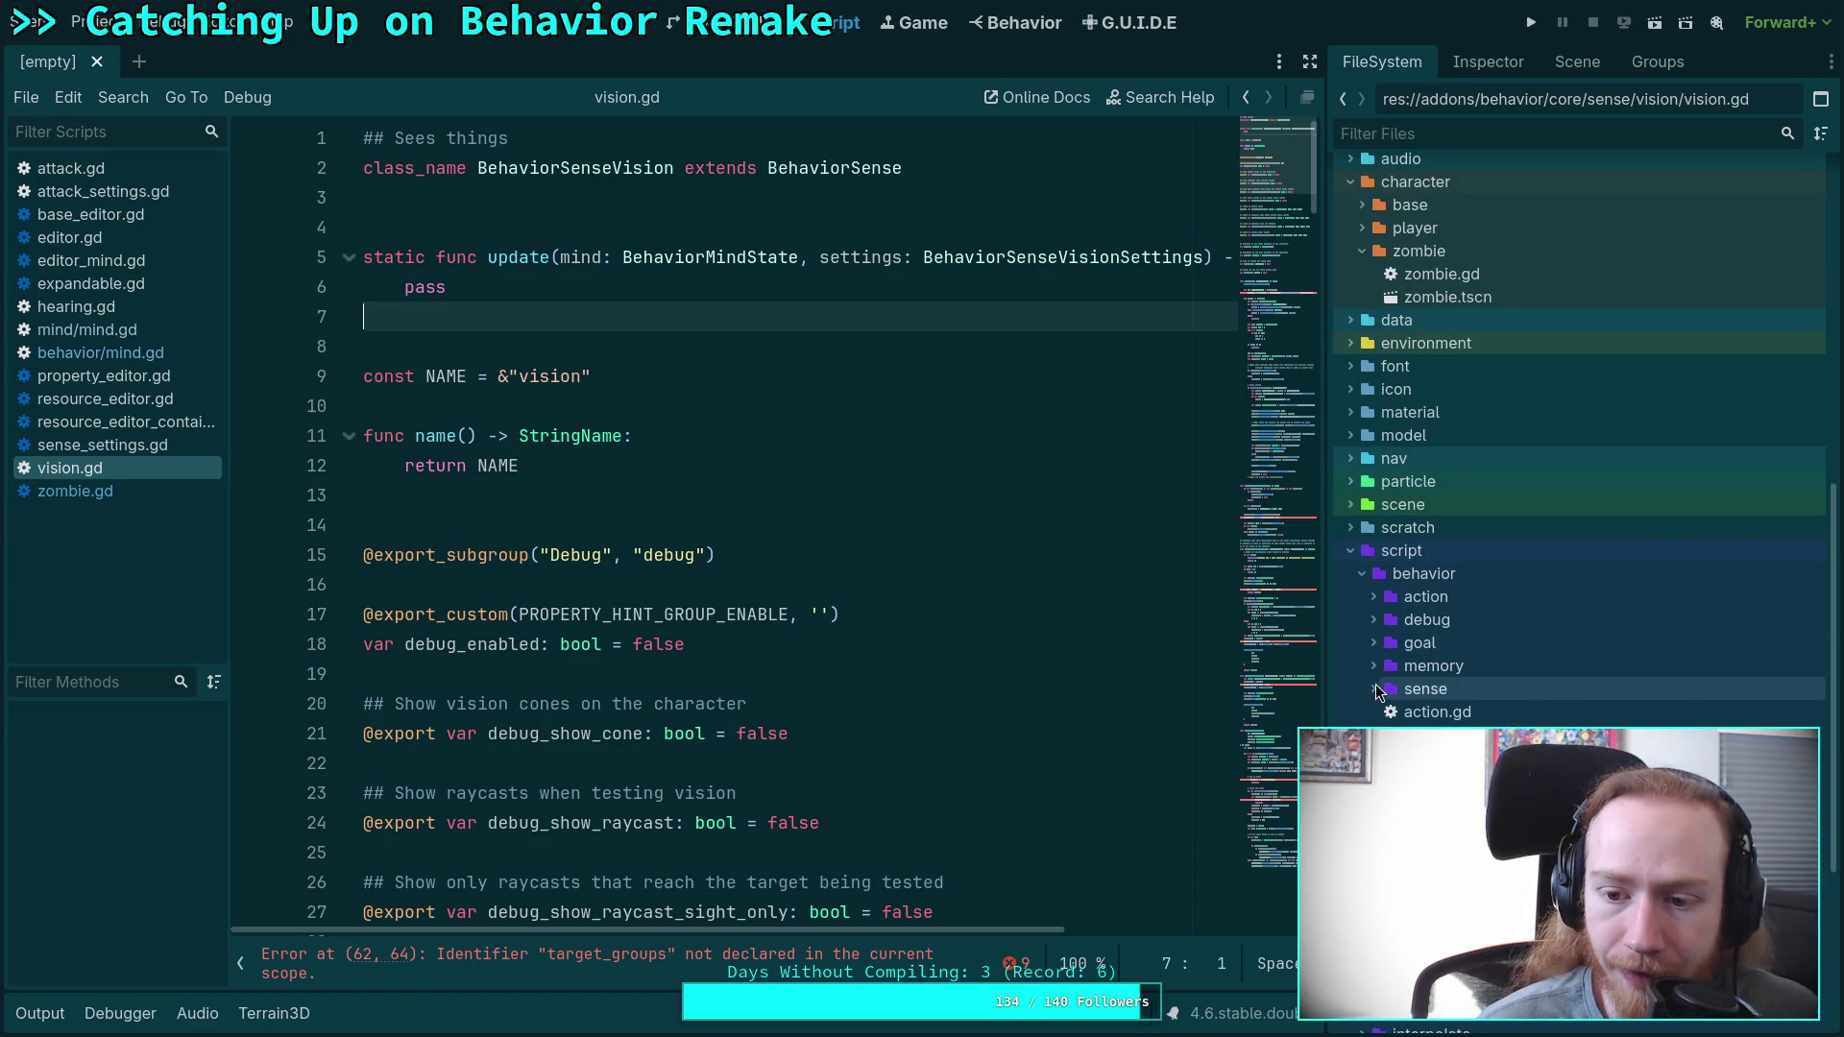
{"action": "double_click", "coordinate": [1459, 804]}
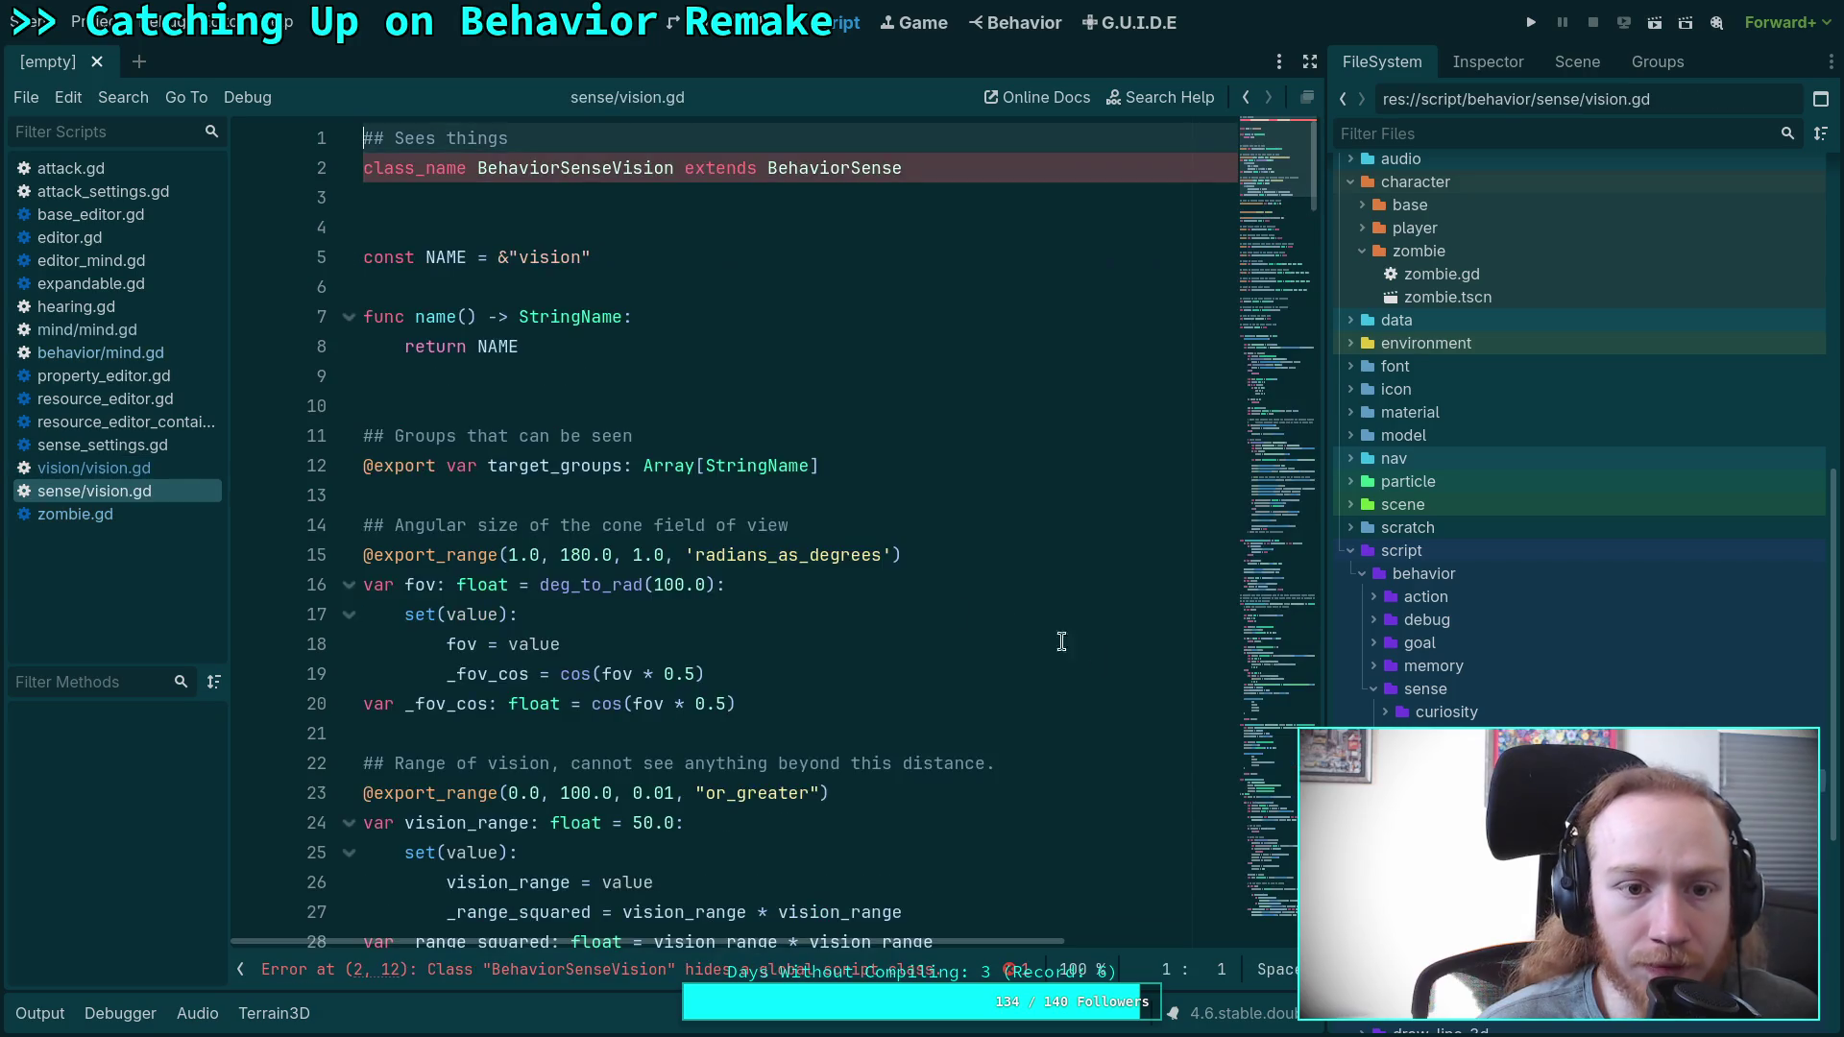
{"action": "scroll", "coordinate": [926, 594], "scroll_direction": "down", "scroll_amount": 19}
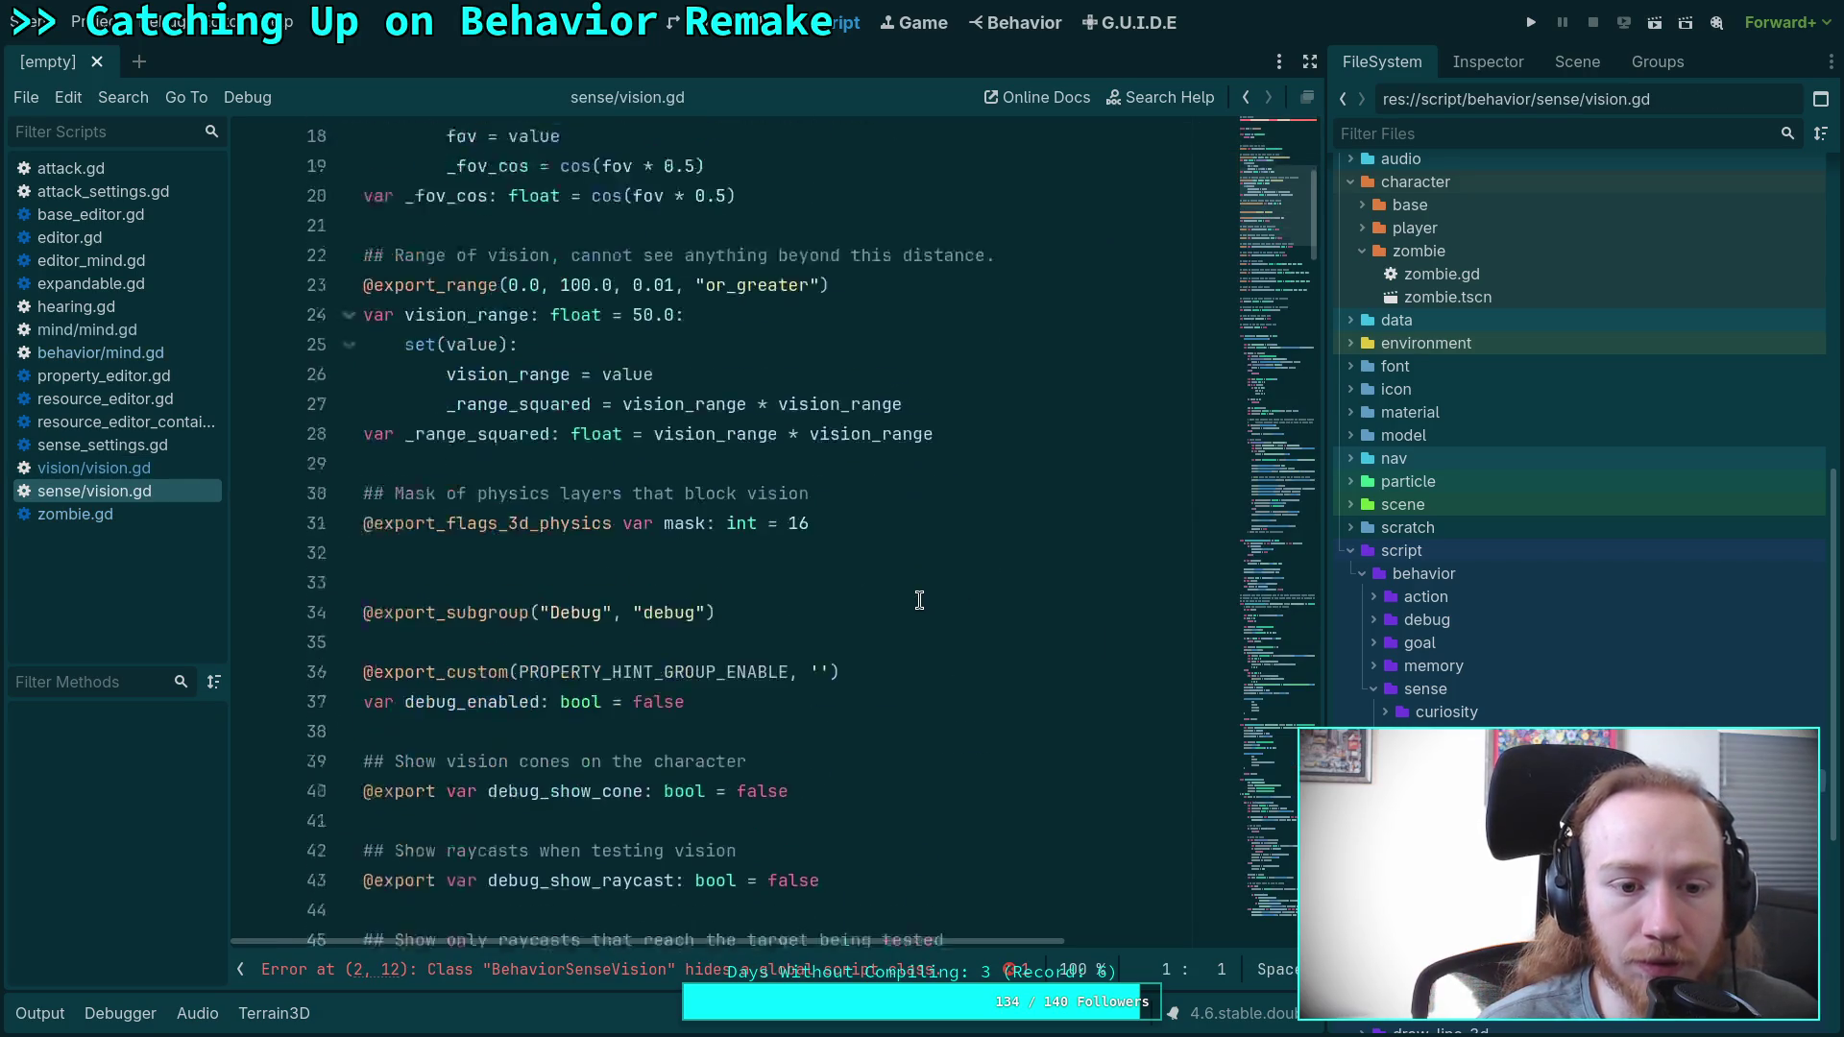
{"action": "scroll", "coordinate": [919, 600], "scroll_direction": "down", "scroll_amount": 13}
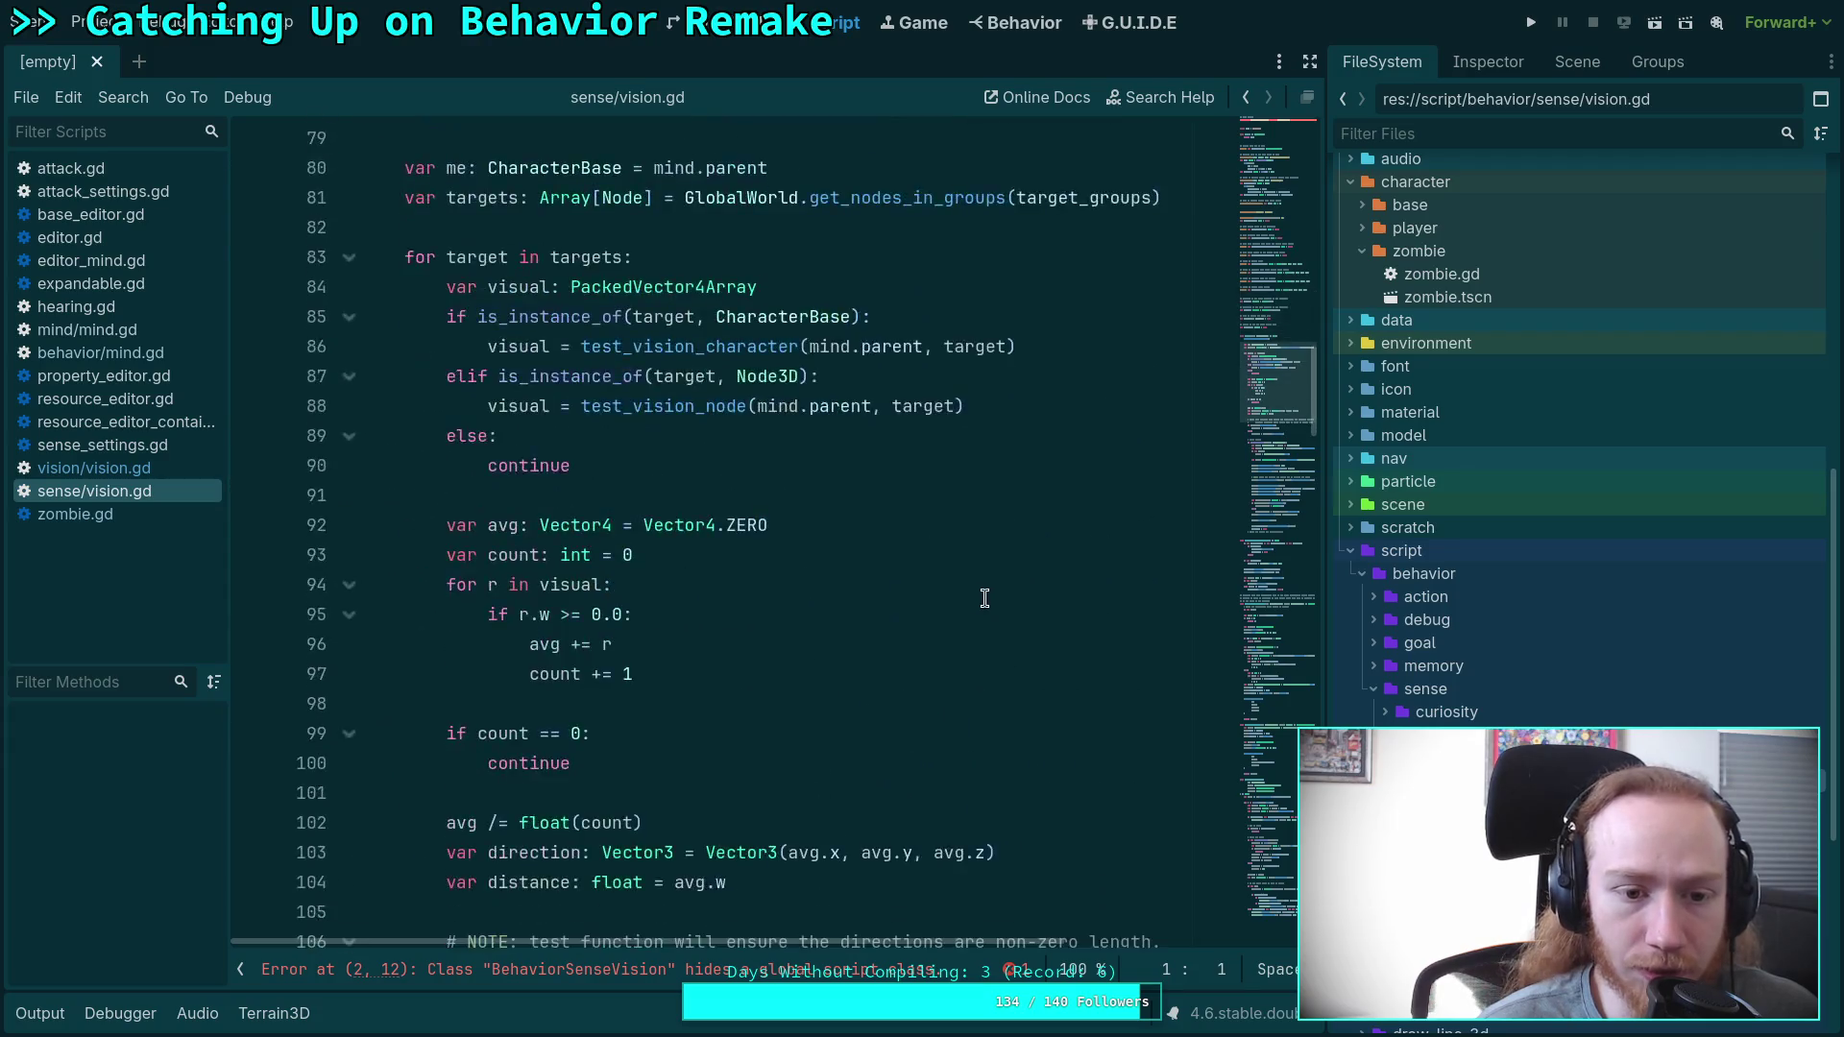
Read through the new vision/vision.gd's line-of-sight code.
{"action": "left_click", "coordinate": [109, 463]}
{"action": "scroll", "coordinate": [1143, 493], "scroll_direction": "down", "scroll_amount": 14}
{"action": "scroll", "coordinate": [1143, 494], "scroll_direction": "down", "scroll_amount": 5}
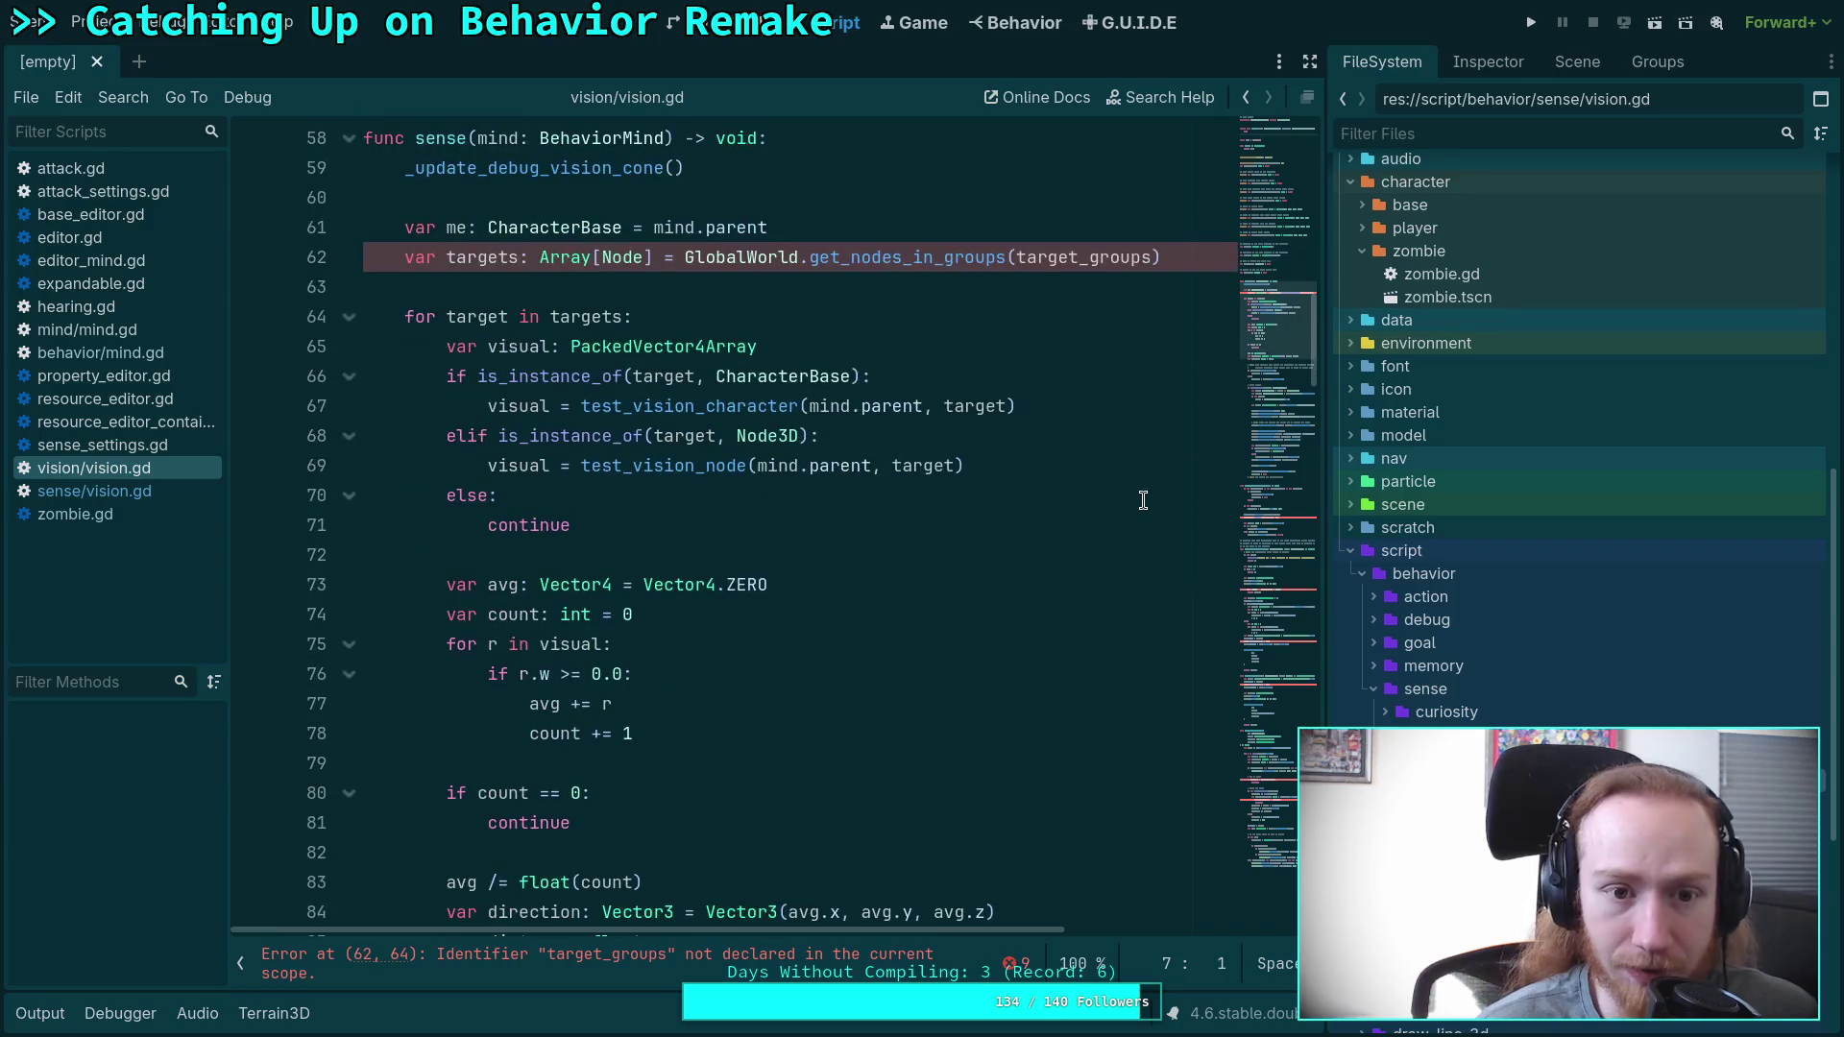
{"action": "scroll", "coordinate": [1143, 500], "scroll_direction": "down", "scroll_amount": 12}
{"action": "left_click_drag", "start_coordinate": [1316, 370], "coordinate": [1289, 851]}
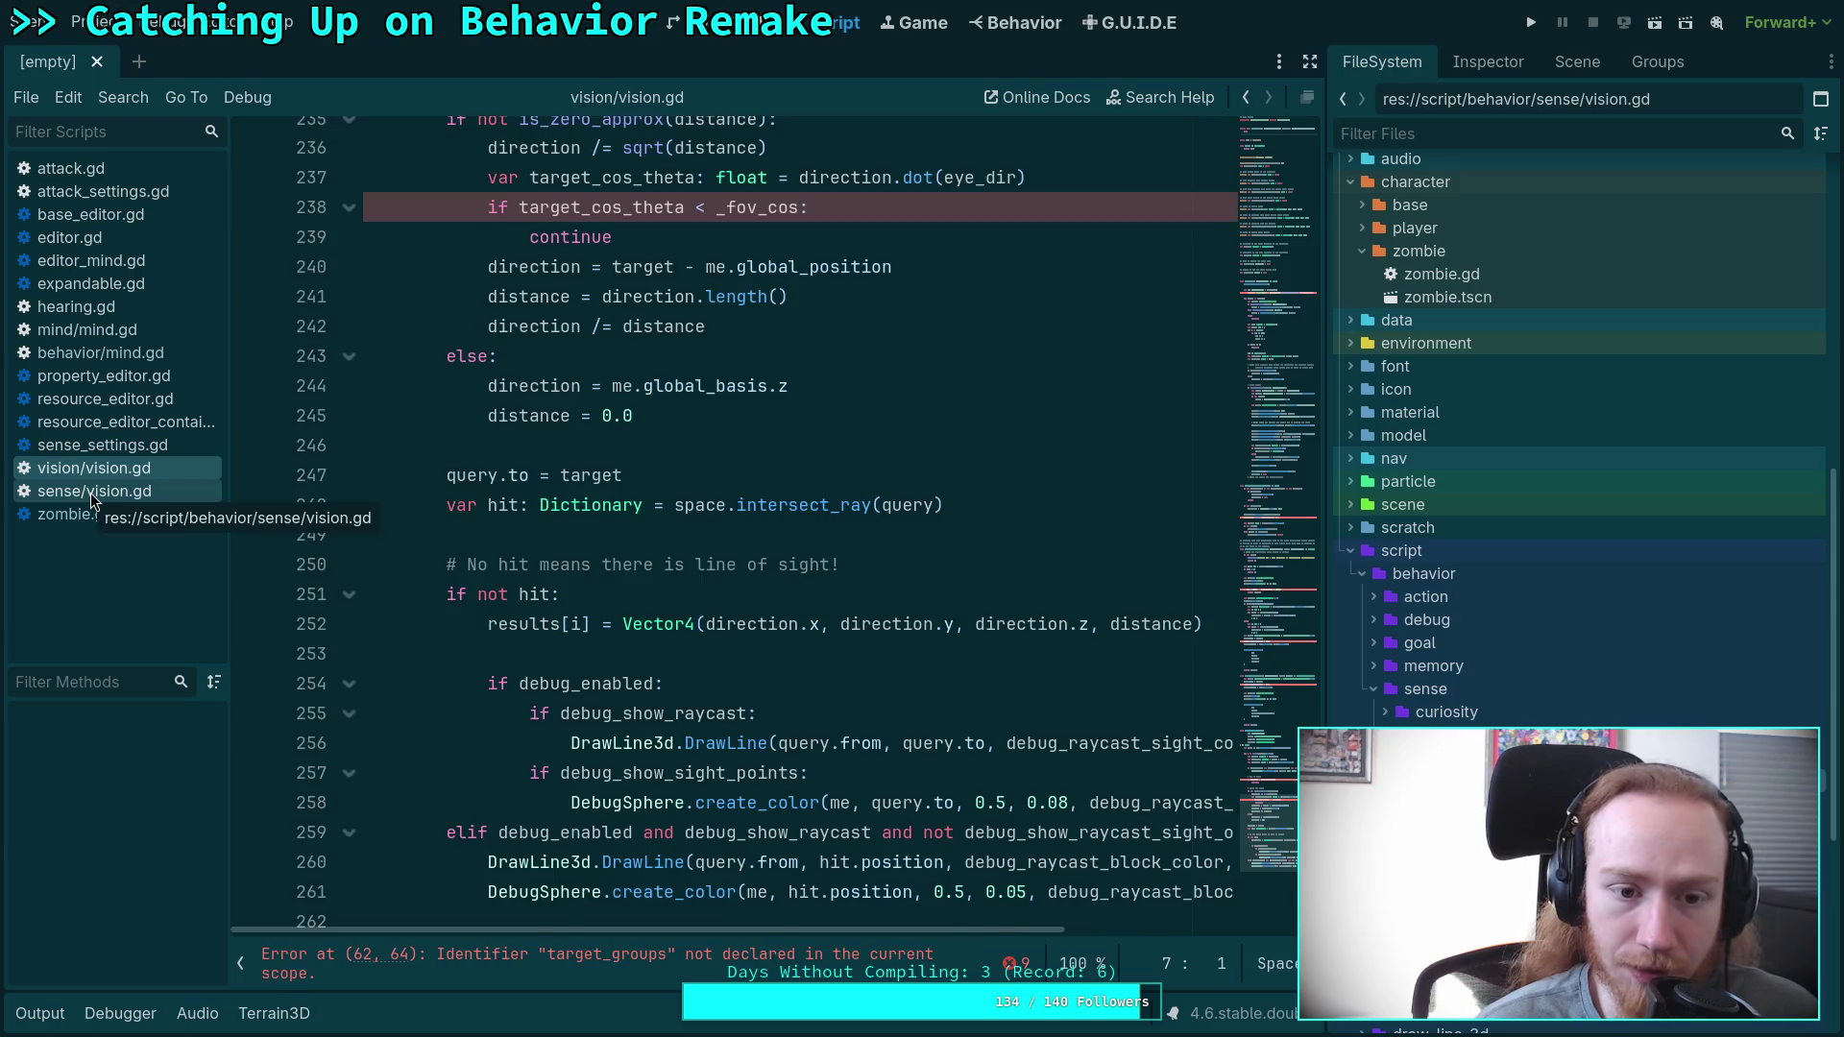
Flip between the new vision/vision.gd and old sense/vision.gd to compare their raycast code.
{"action": "left_click", "coordinate": [91, 491]}
{"action": "left_click_drag", "start_coordinate": [1278, 442], "coordinate": [1275, 876]}
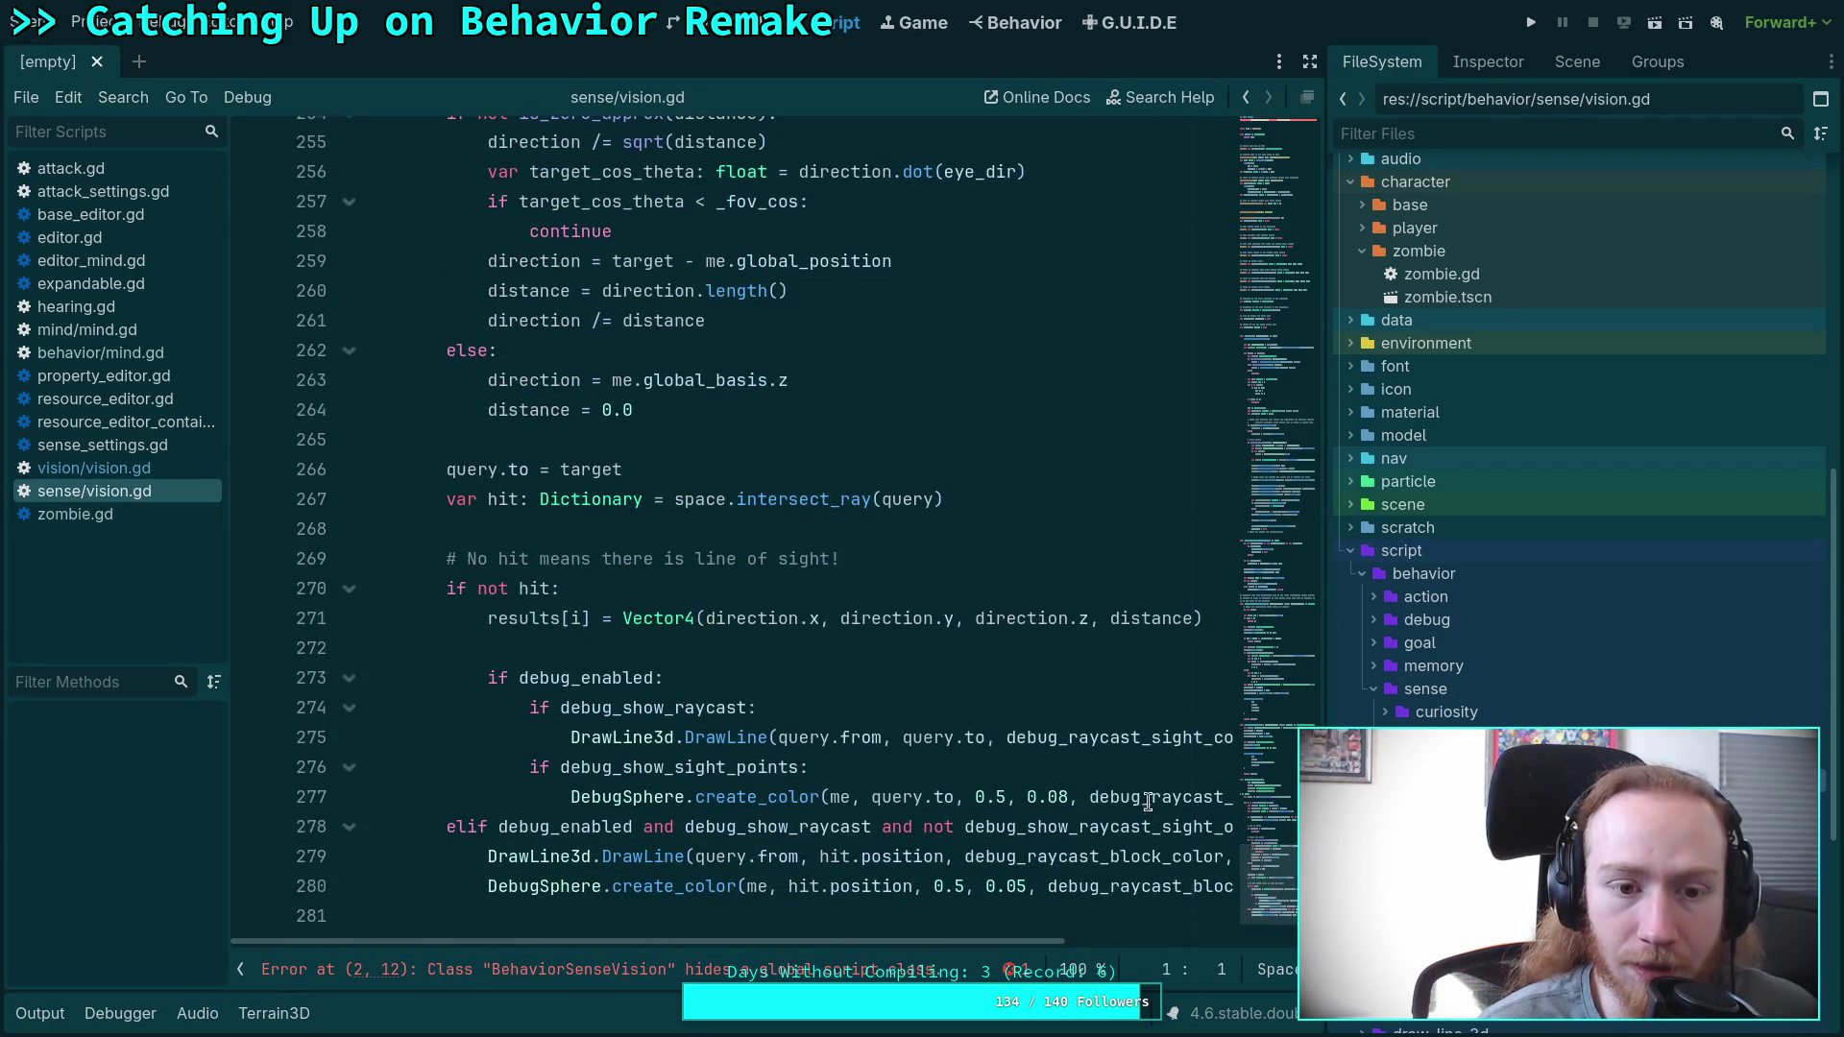
{"action": "left_click", "coordinate": [102, 471]}
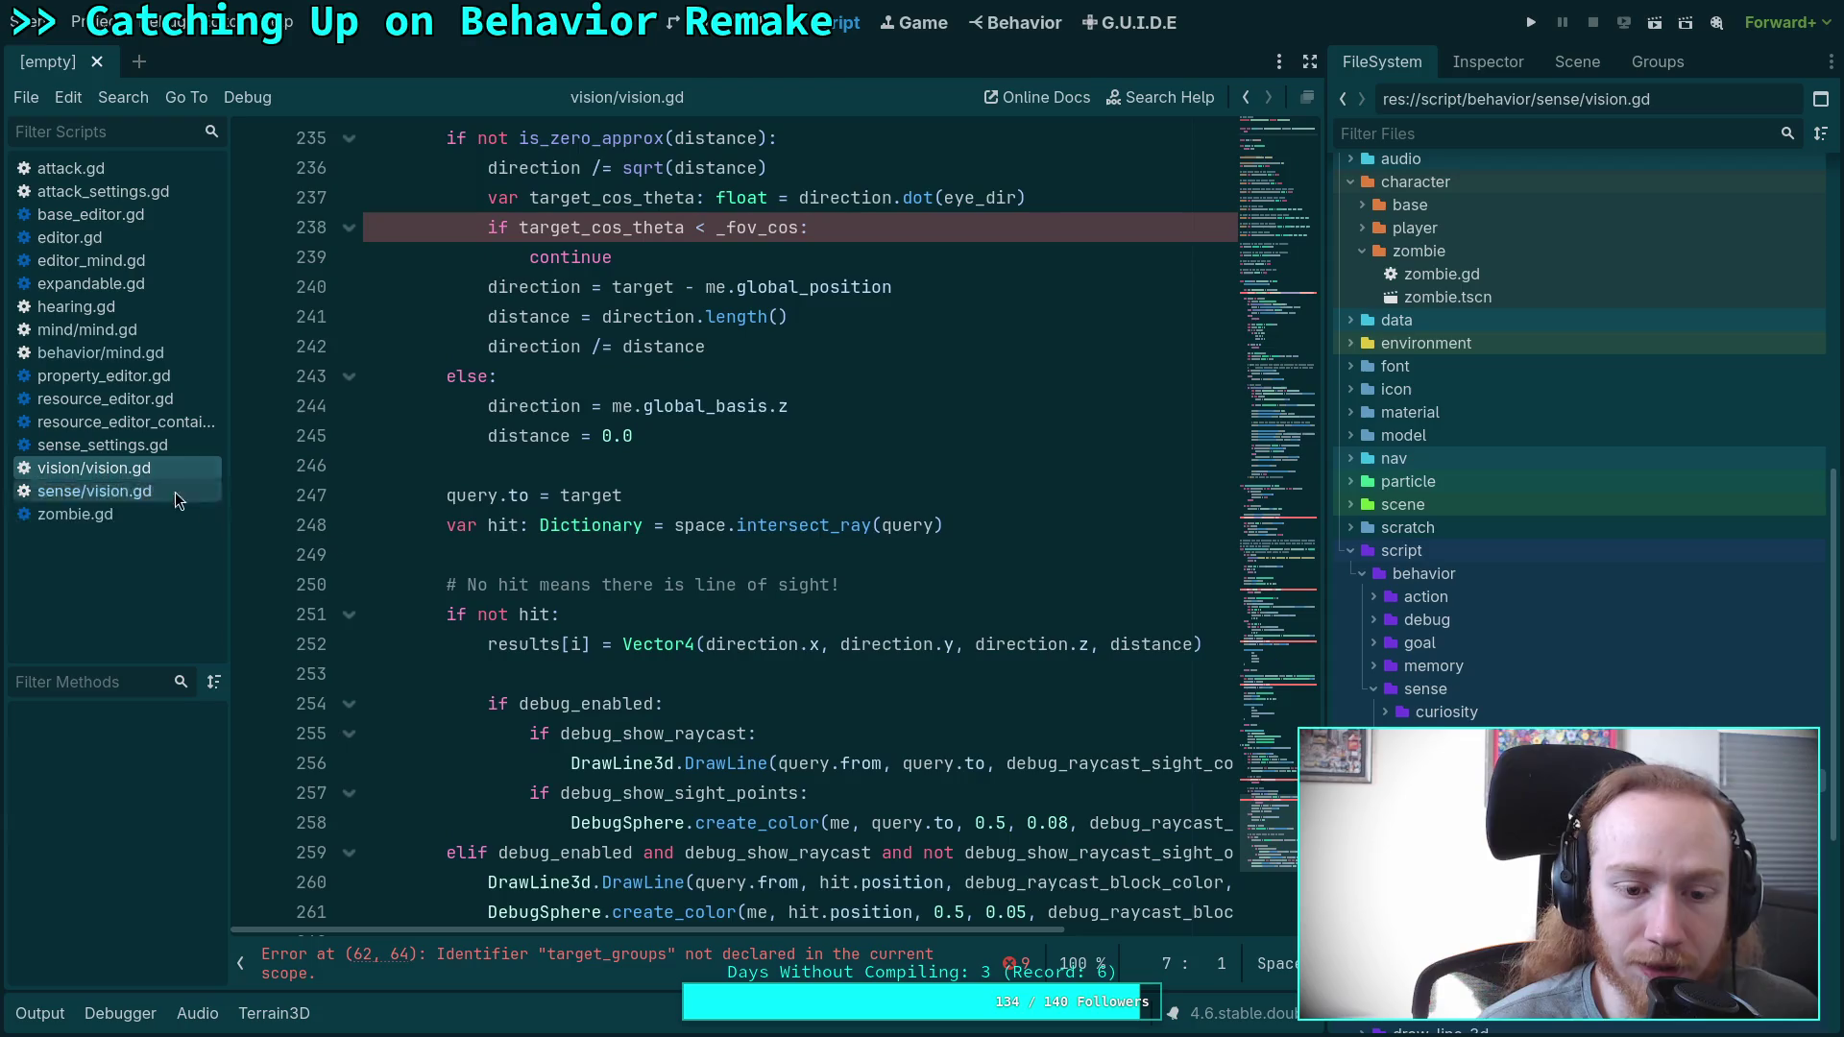
{"action": "left_click", "coordinate": [105, 492]}
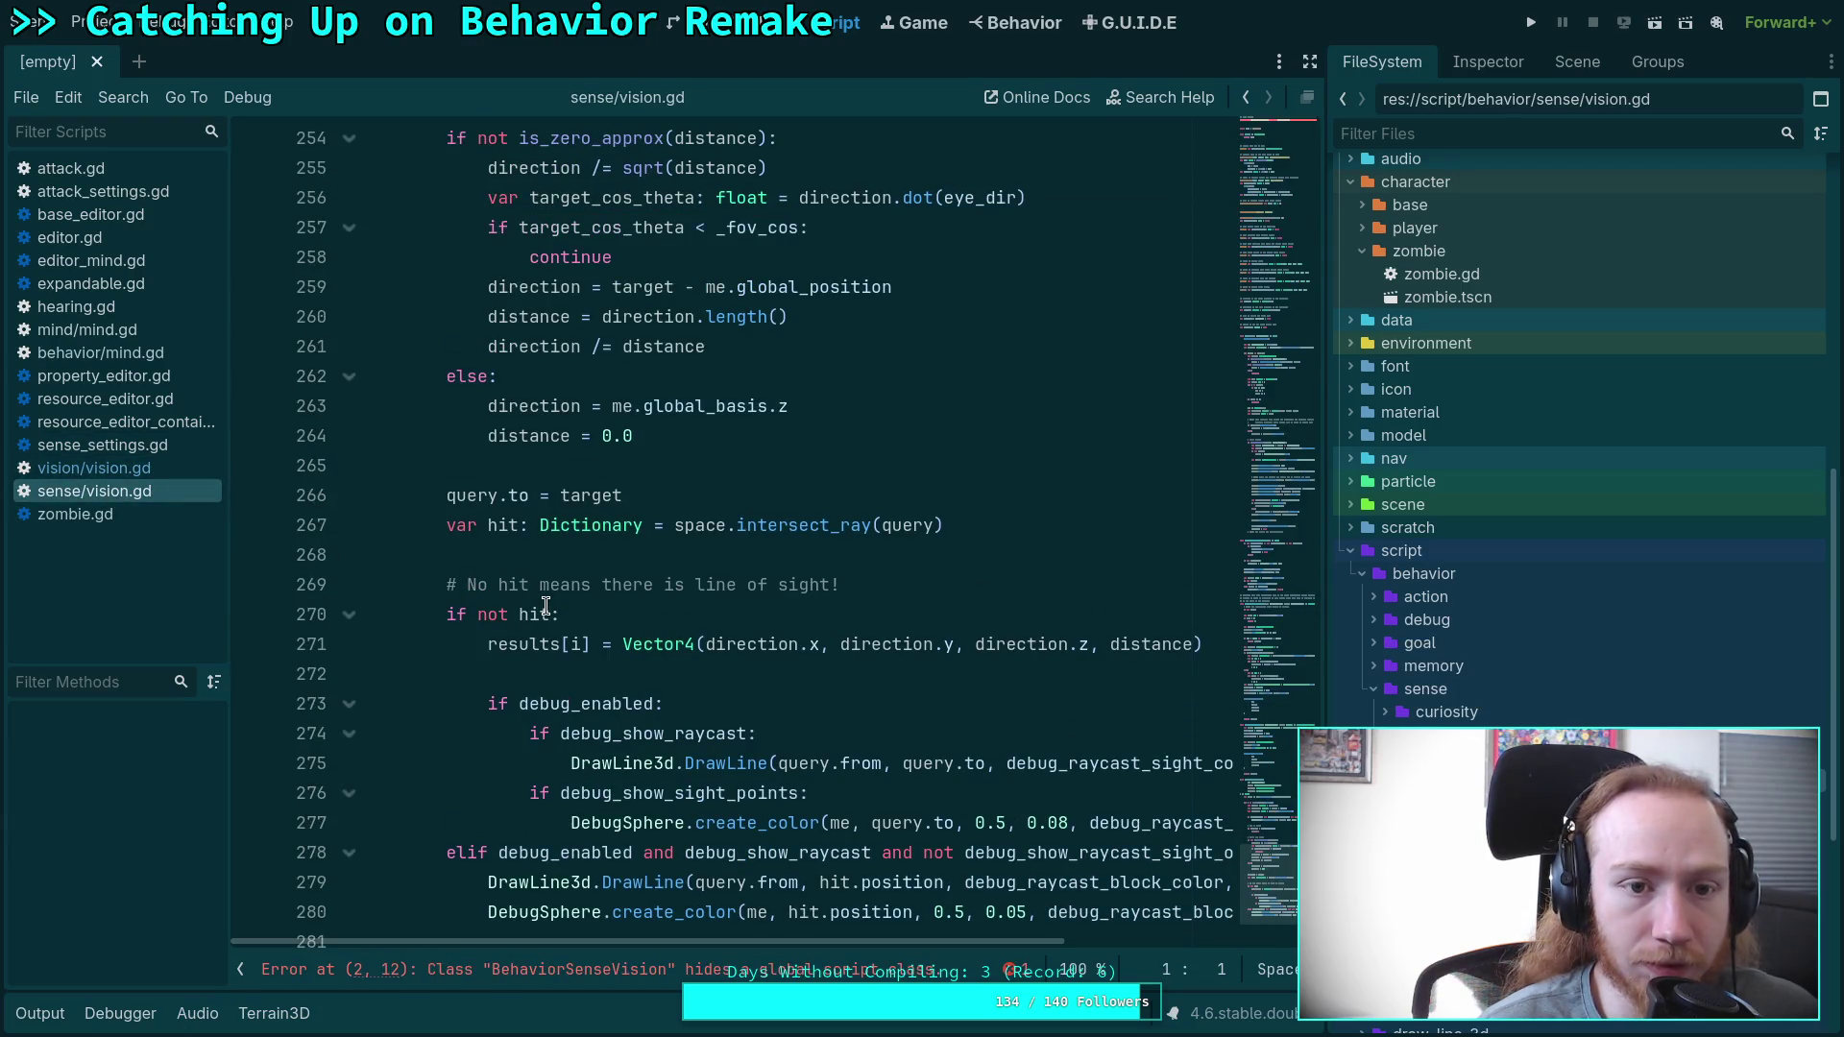
{"action": "left_click", "coordinate": [123, 470]}
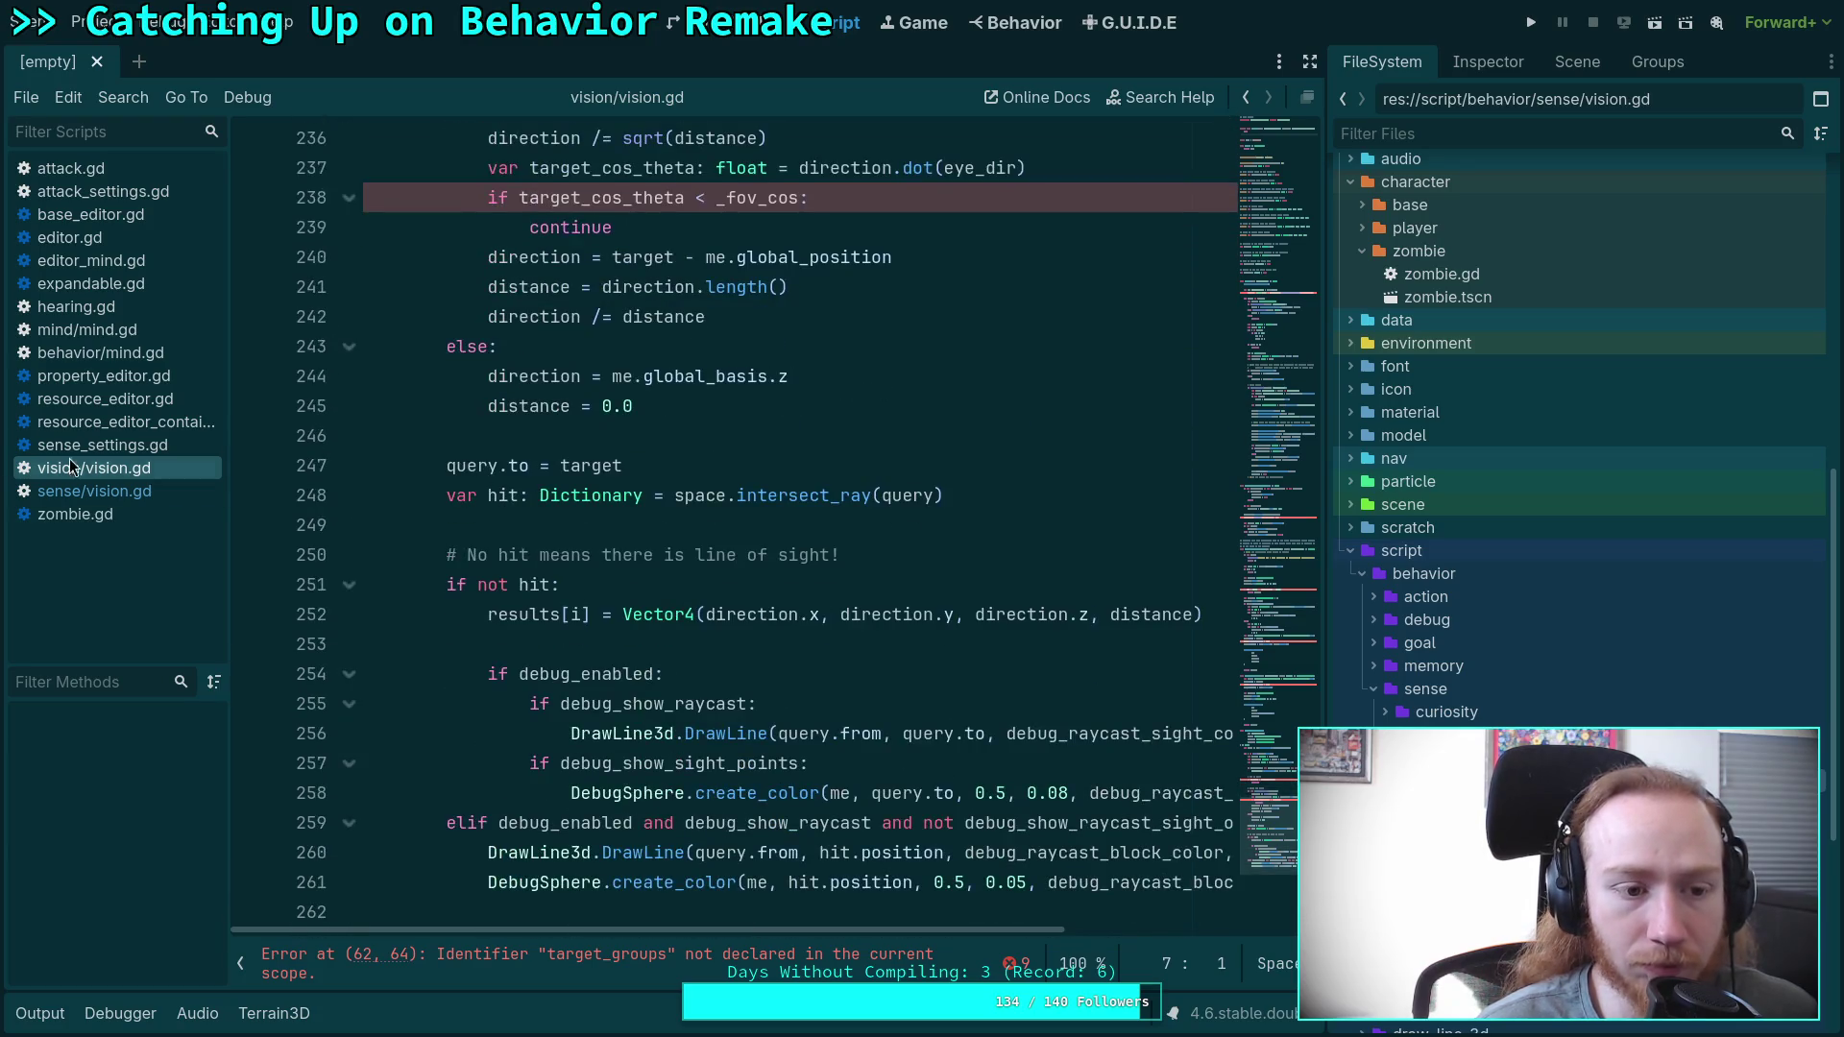
{"action": "left_click", "coordinate": [94, 491]}
{"action": "left_click", "coordinate": [105, 471]}
{"action": "left_click", "coordinate": [91, 492]}
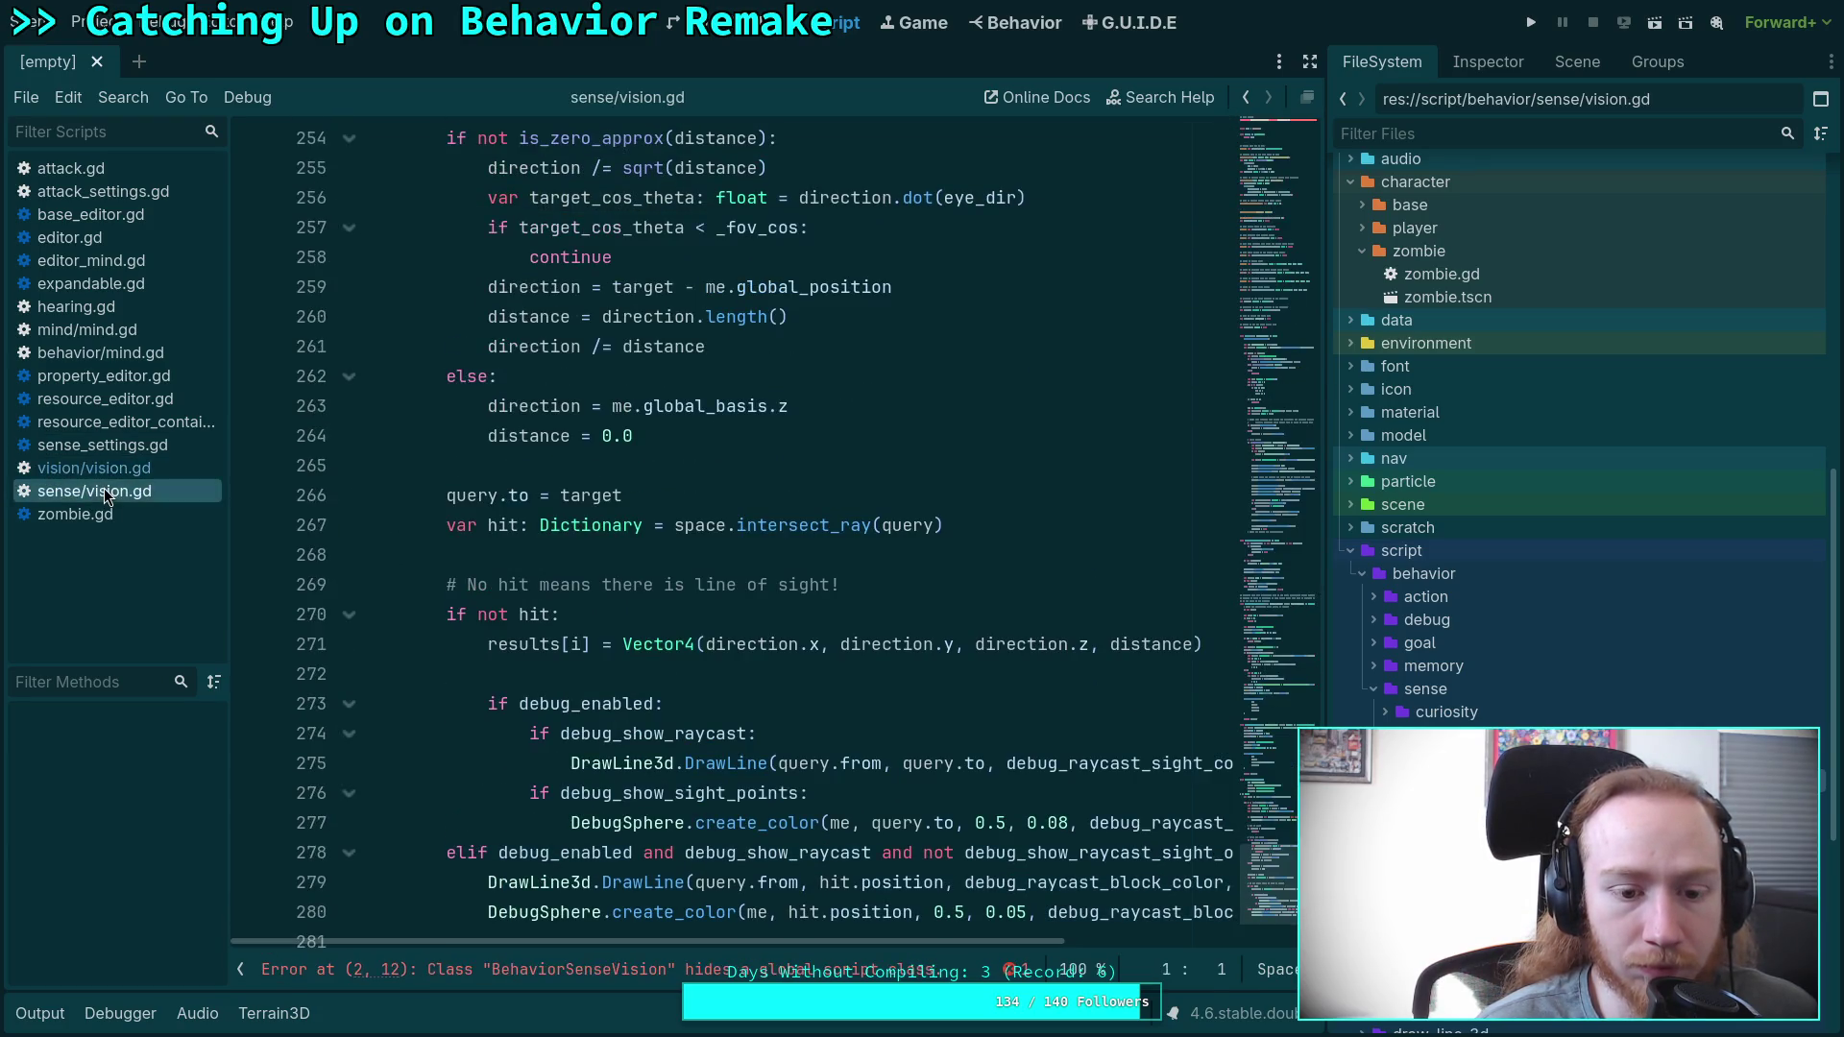
{"action": "left_click", "coordinate": [159, 470]}
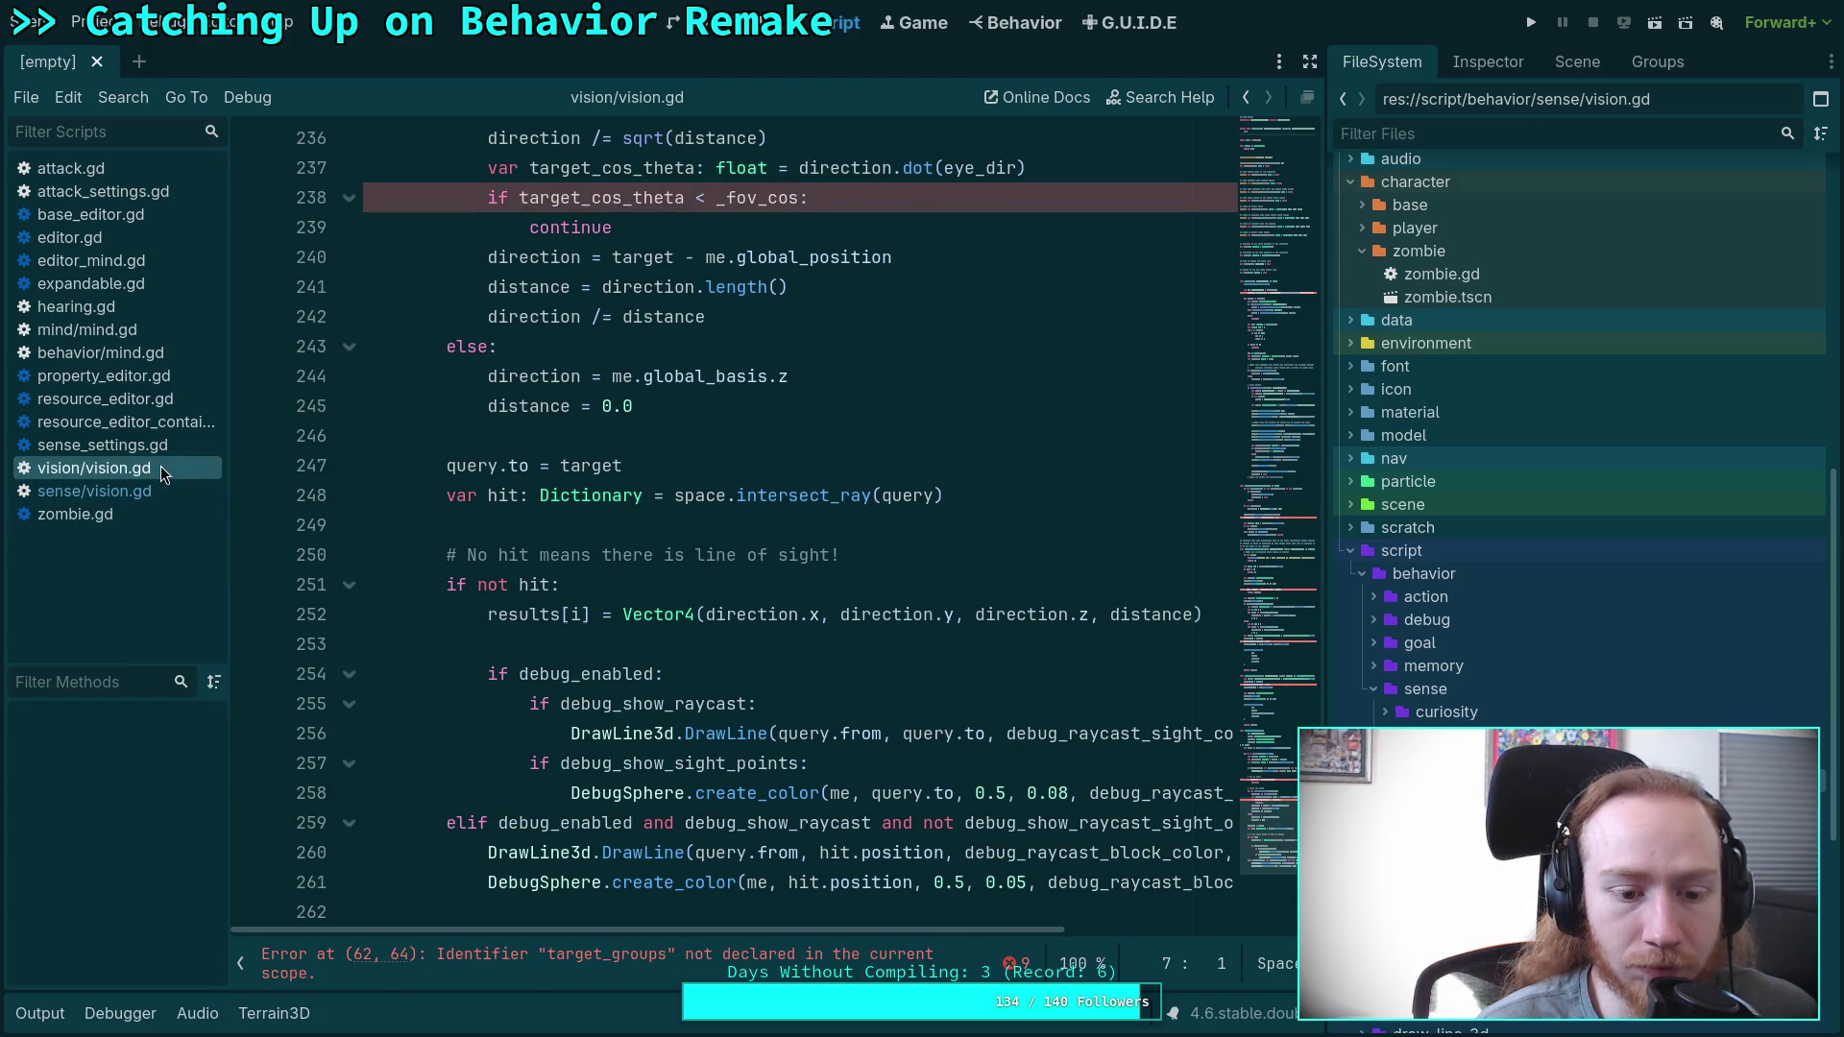
{"action": "left_click", "coordinate": [144, 492]}
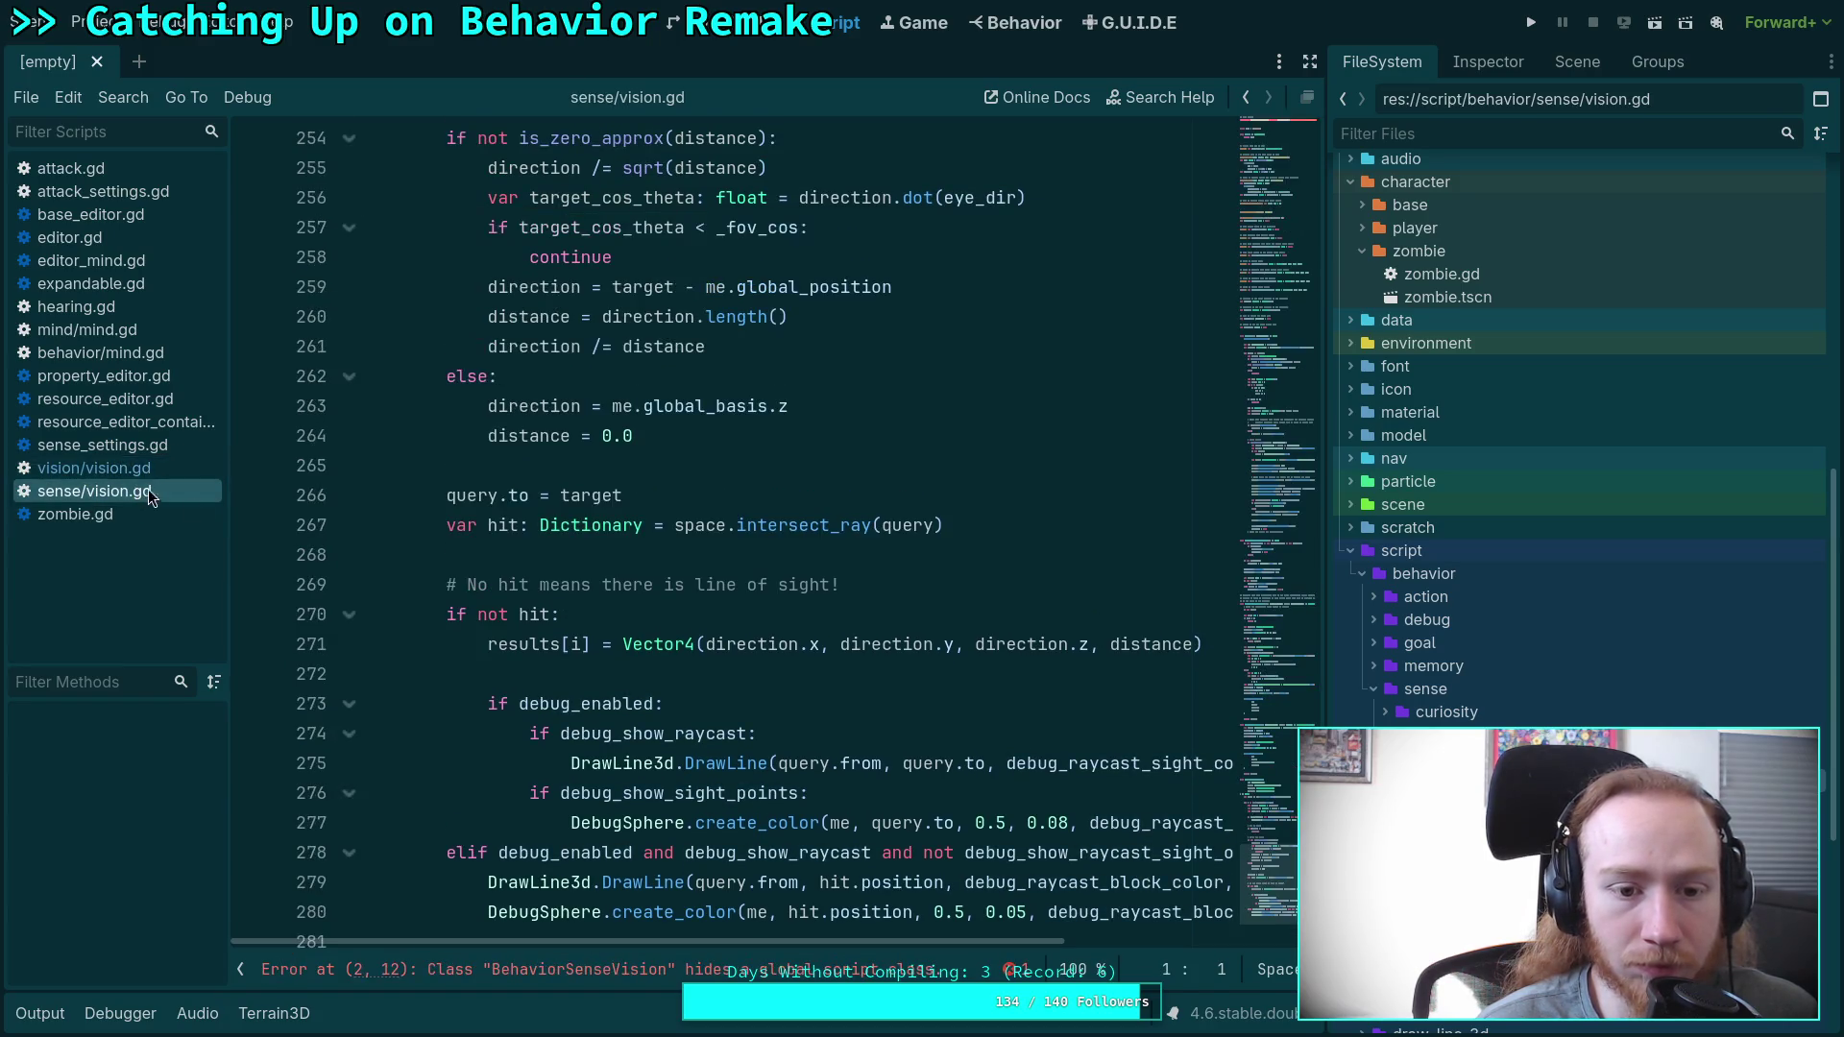
{"action": "left_click", "coordinate": [545, 912]}
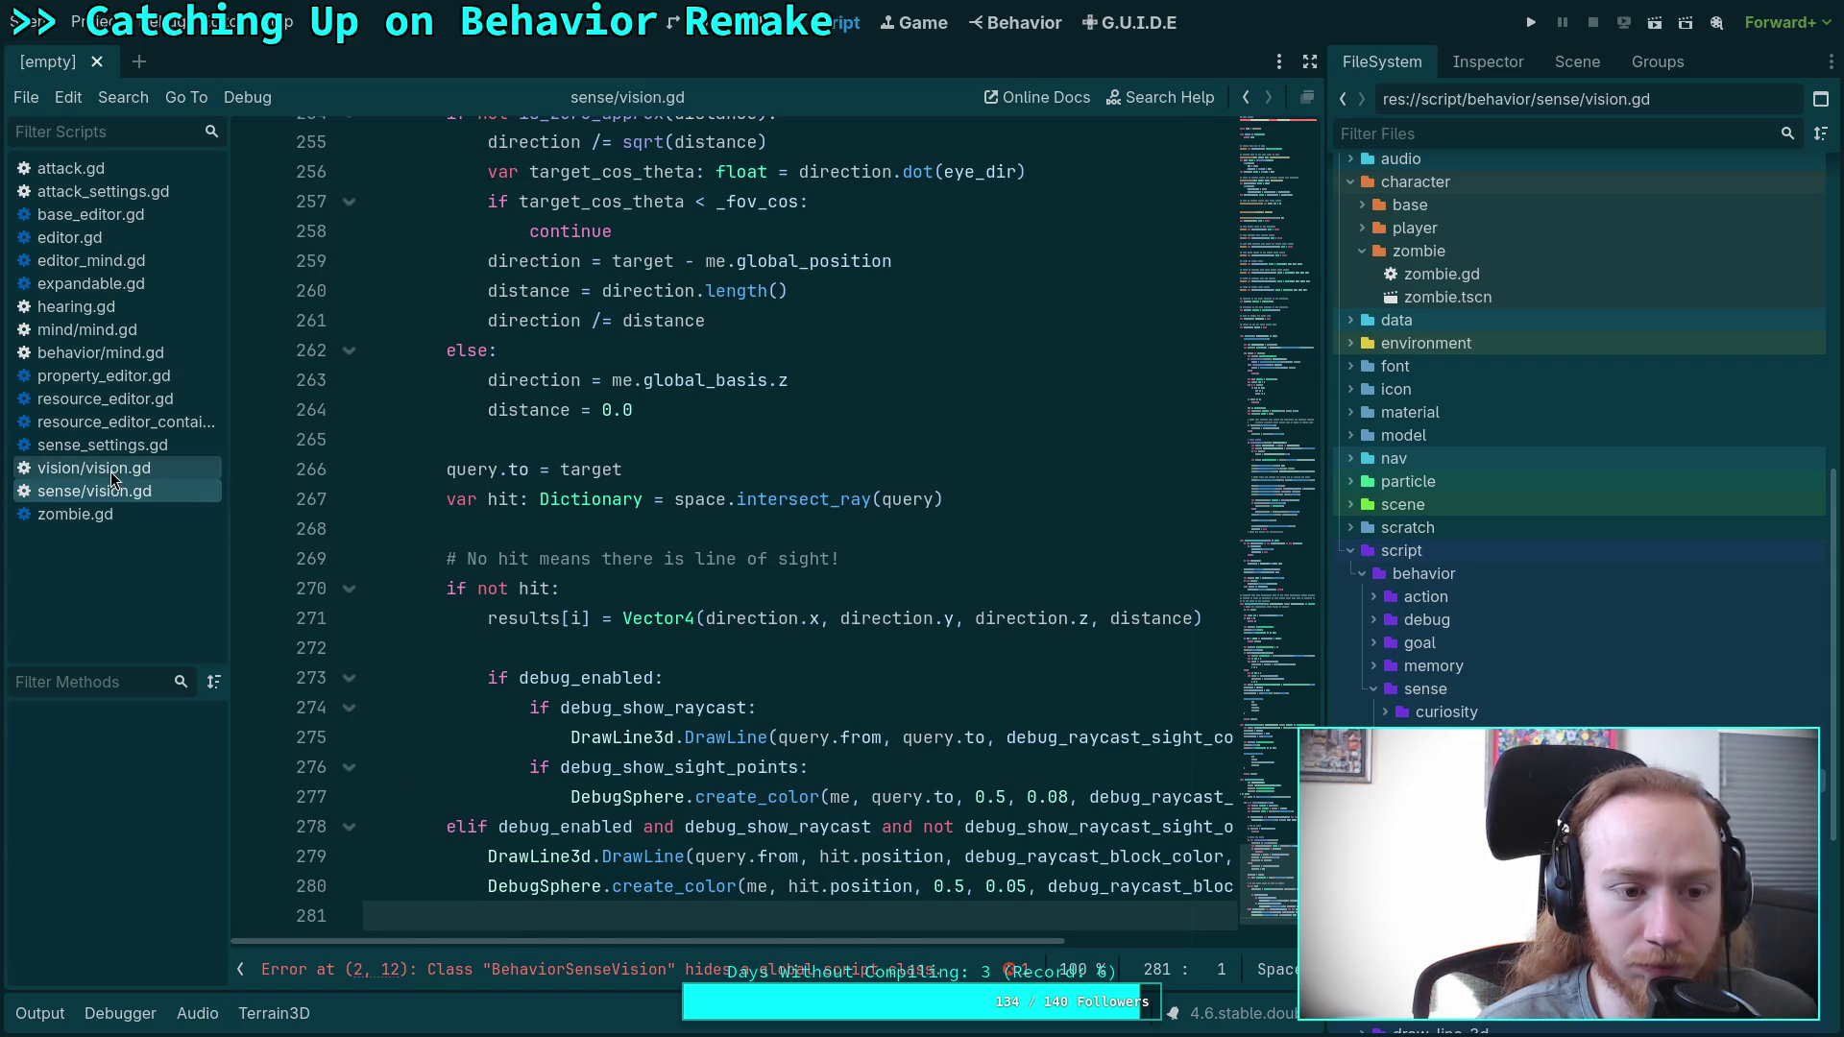
{"action": "key", "text": "alt+Left"}
{"action": "left_click", "coordinate": [117, 493]}
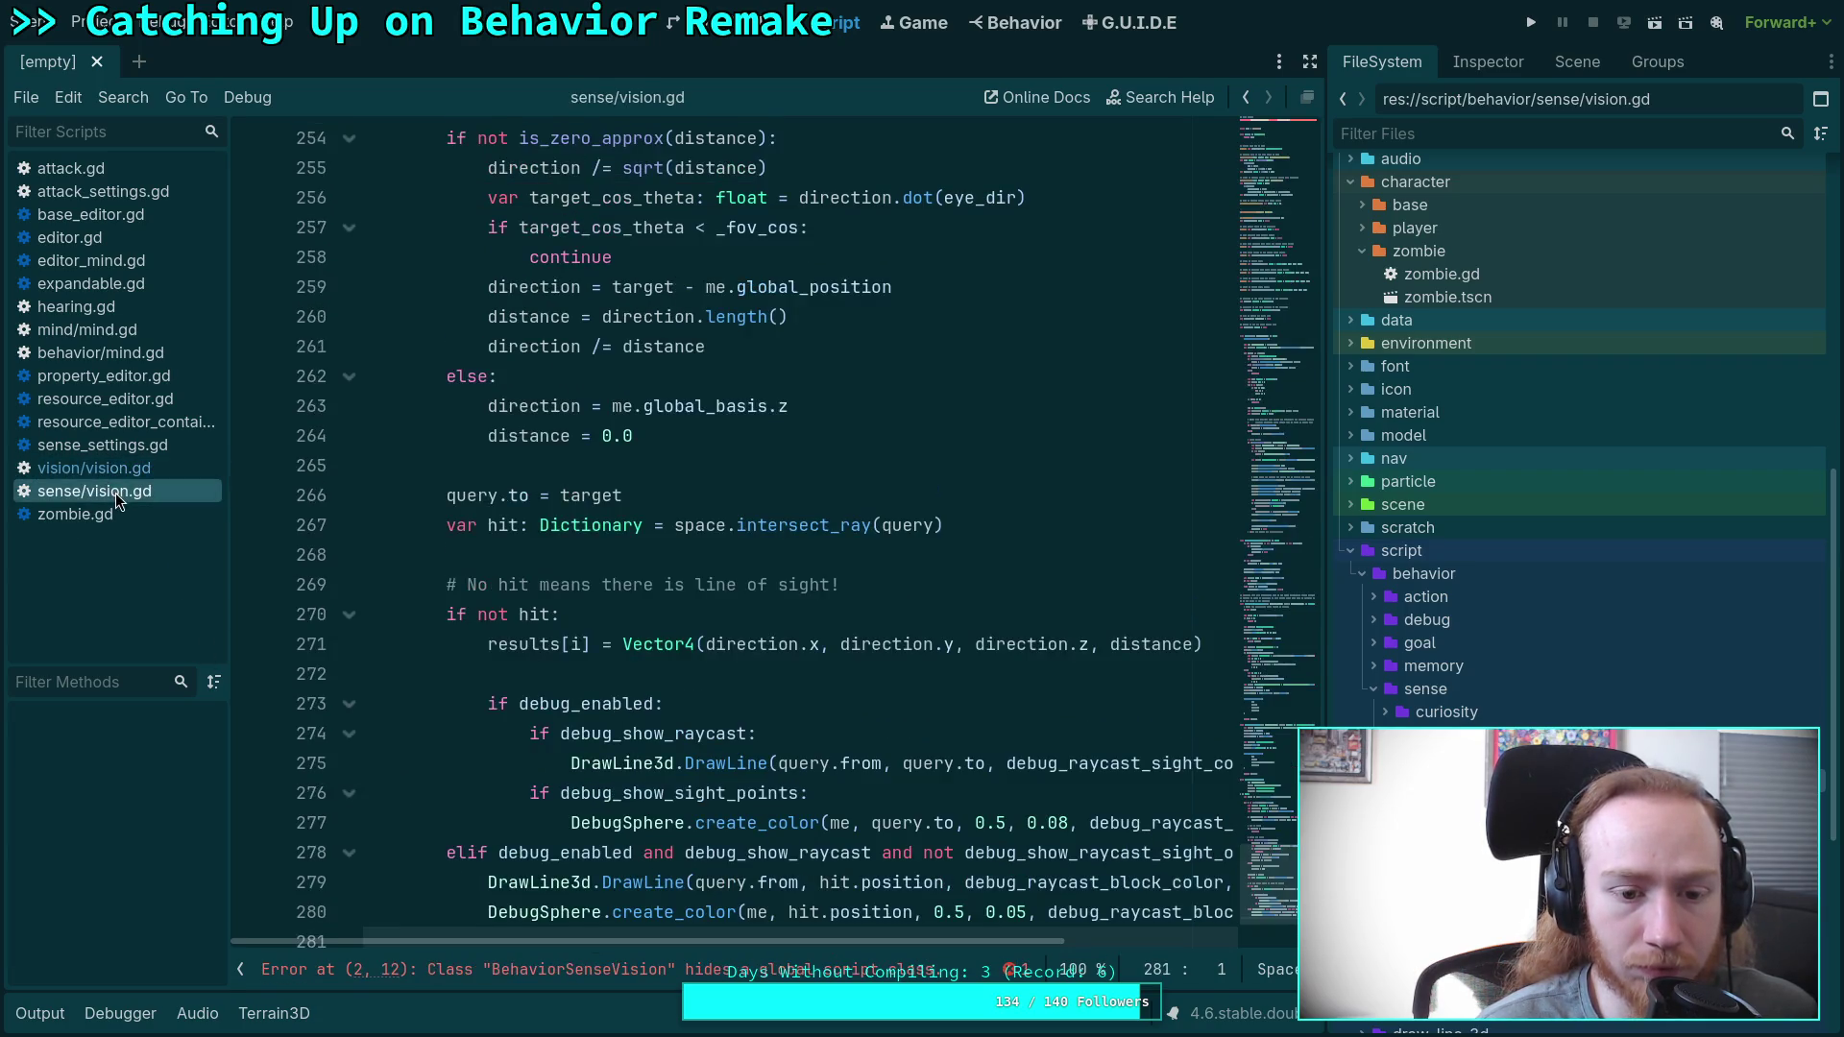
{"action": "key", "text": "alt+Left"}
{"action": "left_click", "coordinate": [125, 482]}
{"action": "key", "text": "alt+Left"}
{"action": "left_click", "coordinate": [123, 482]}
{"action": "left_click", "coordinate": [123, 463]}
{"action": "key", "text": "alt+Left"}
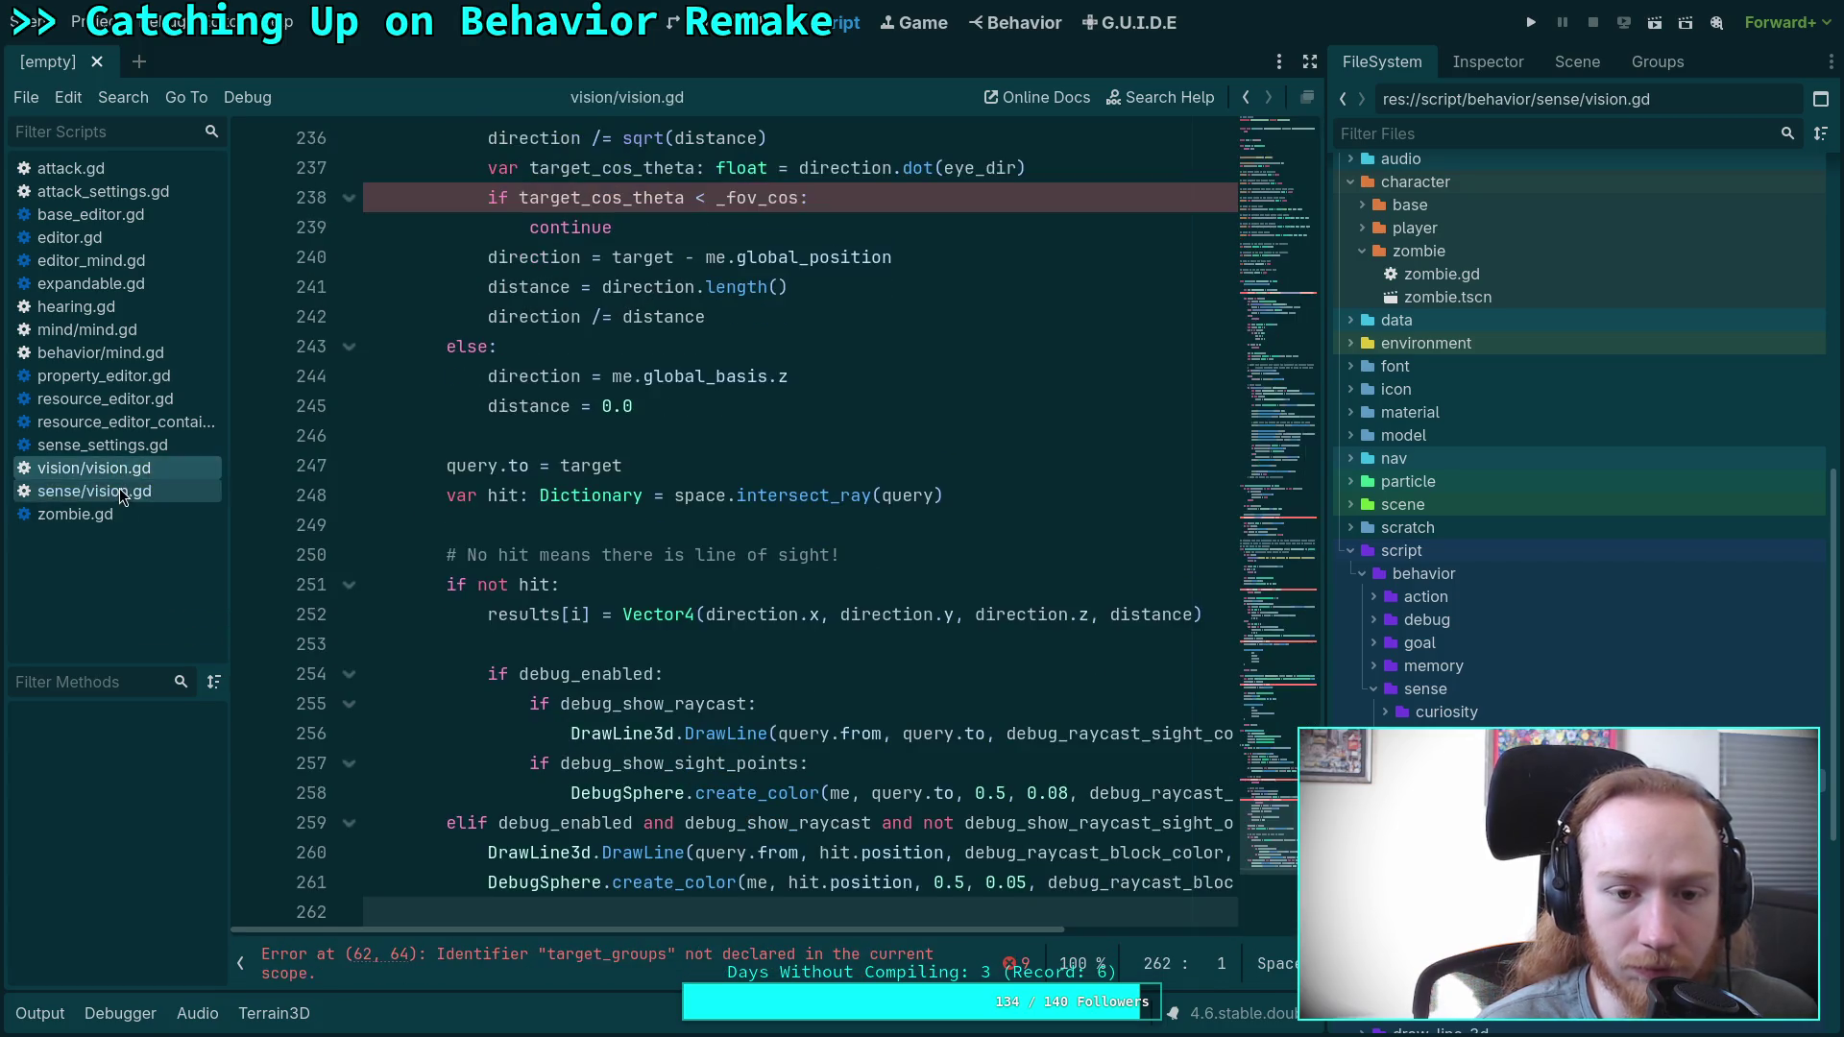
{"action": "left_click", "coordinate": [119, 471]}
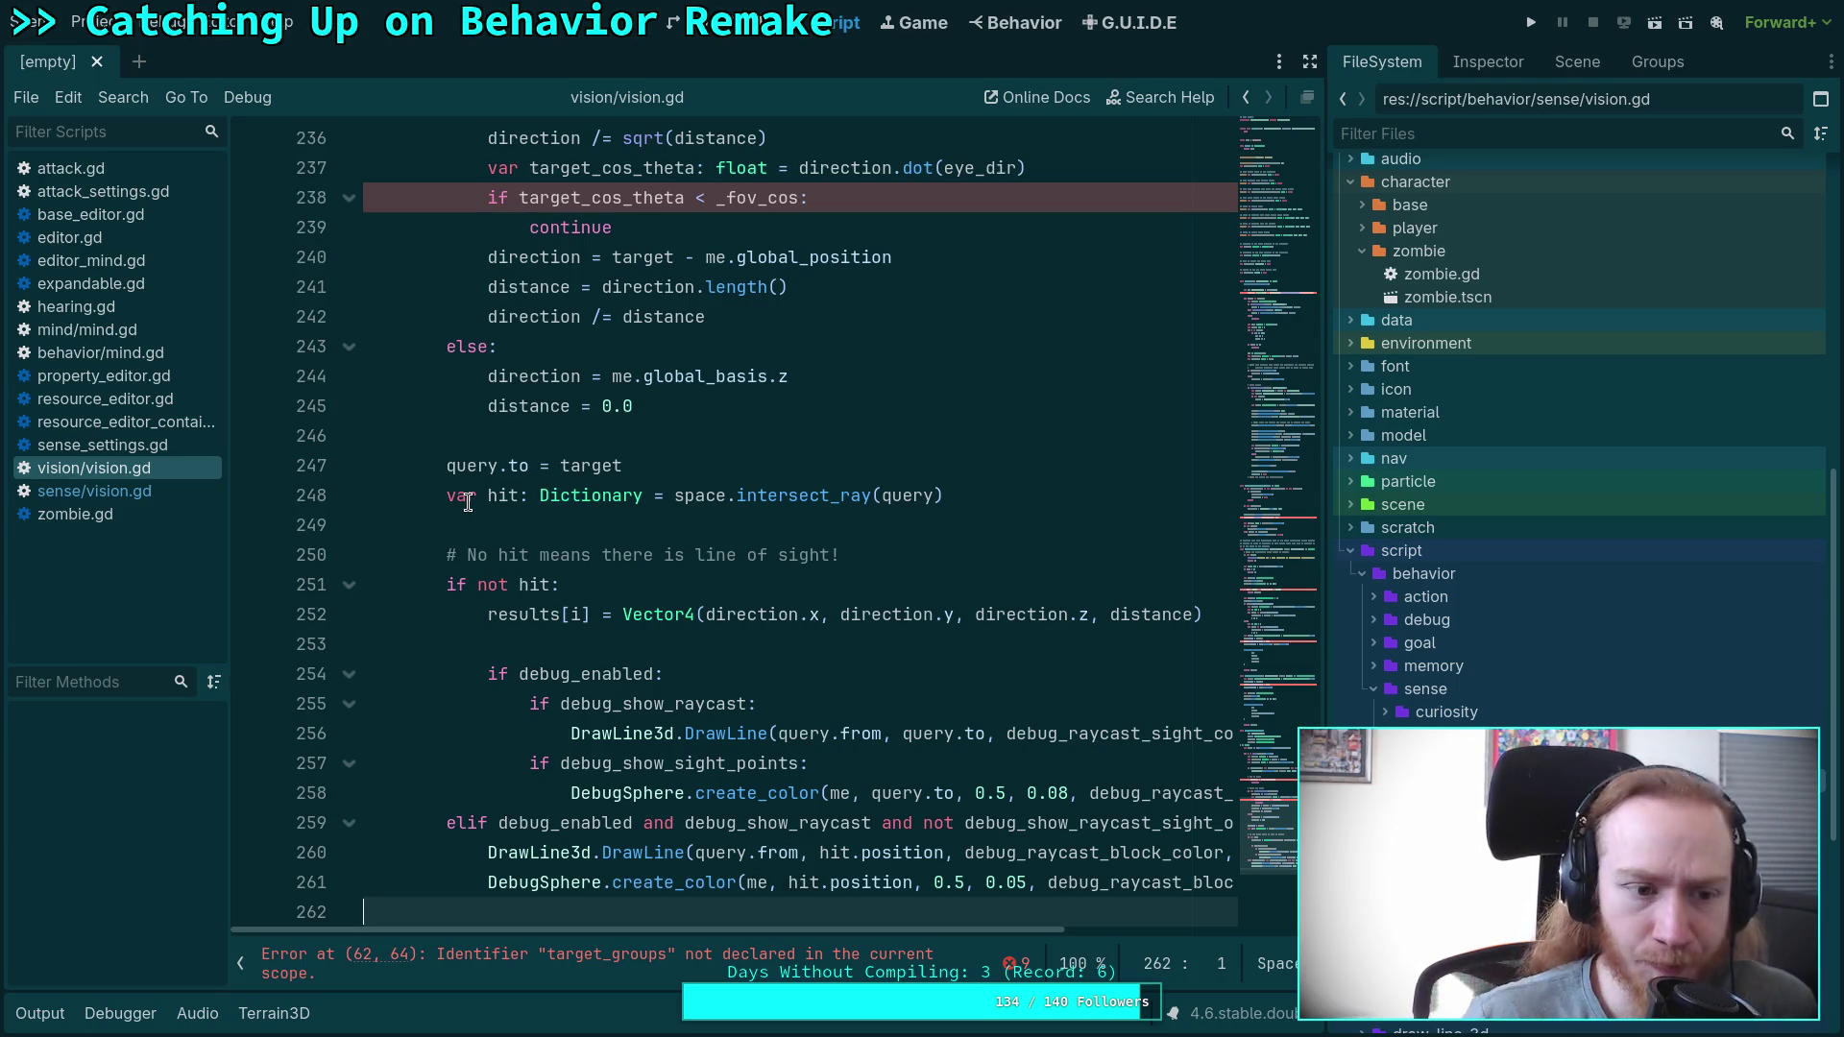
{"action": "left_click", "coordinate": [79, 491]}
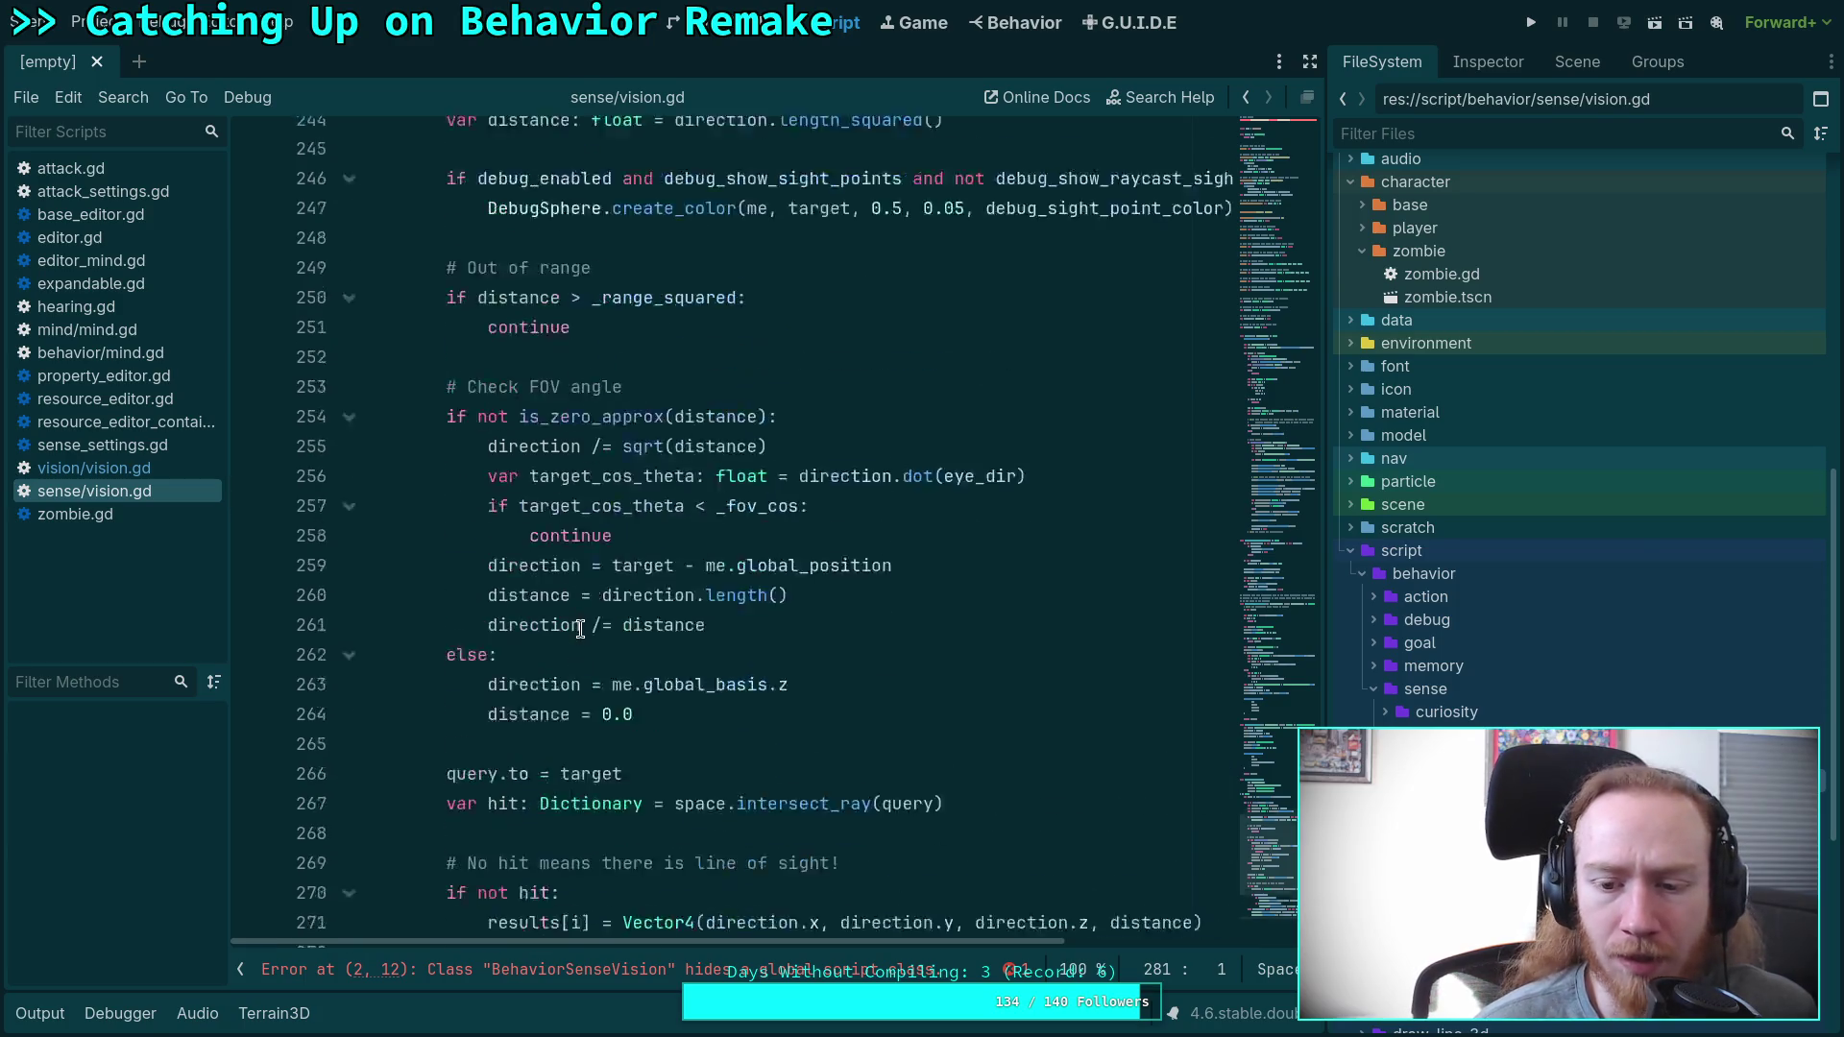
{"action": "scroll", "coordinate": [581, 629], "scroll_direction": "up", "scroll_amount": 10}
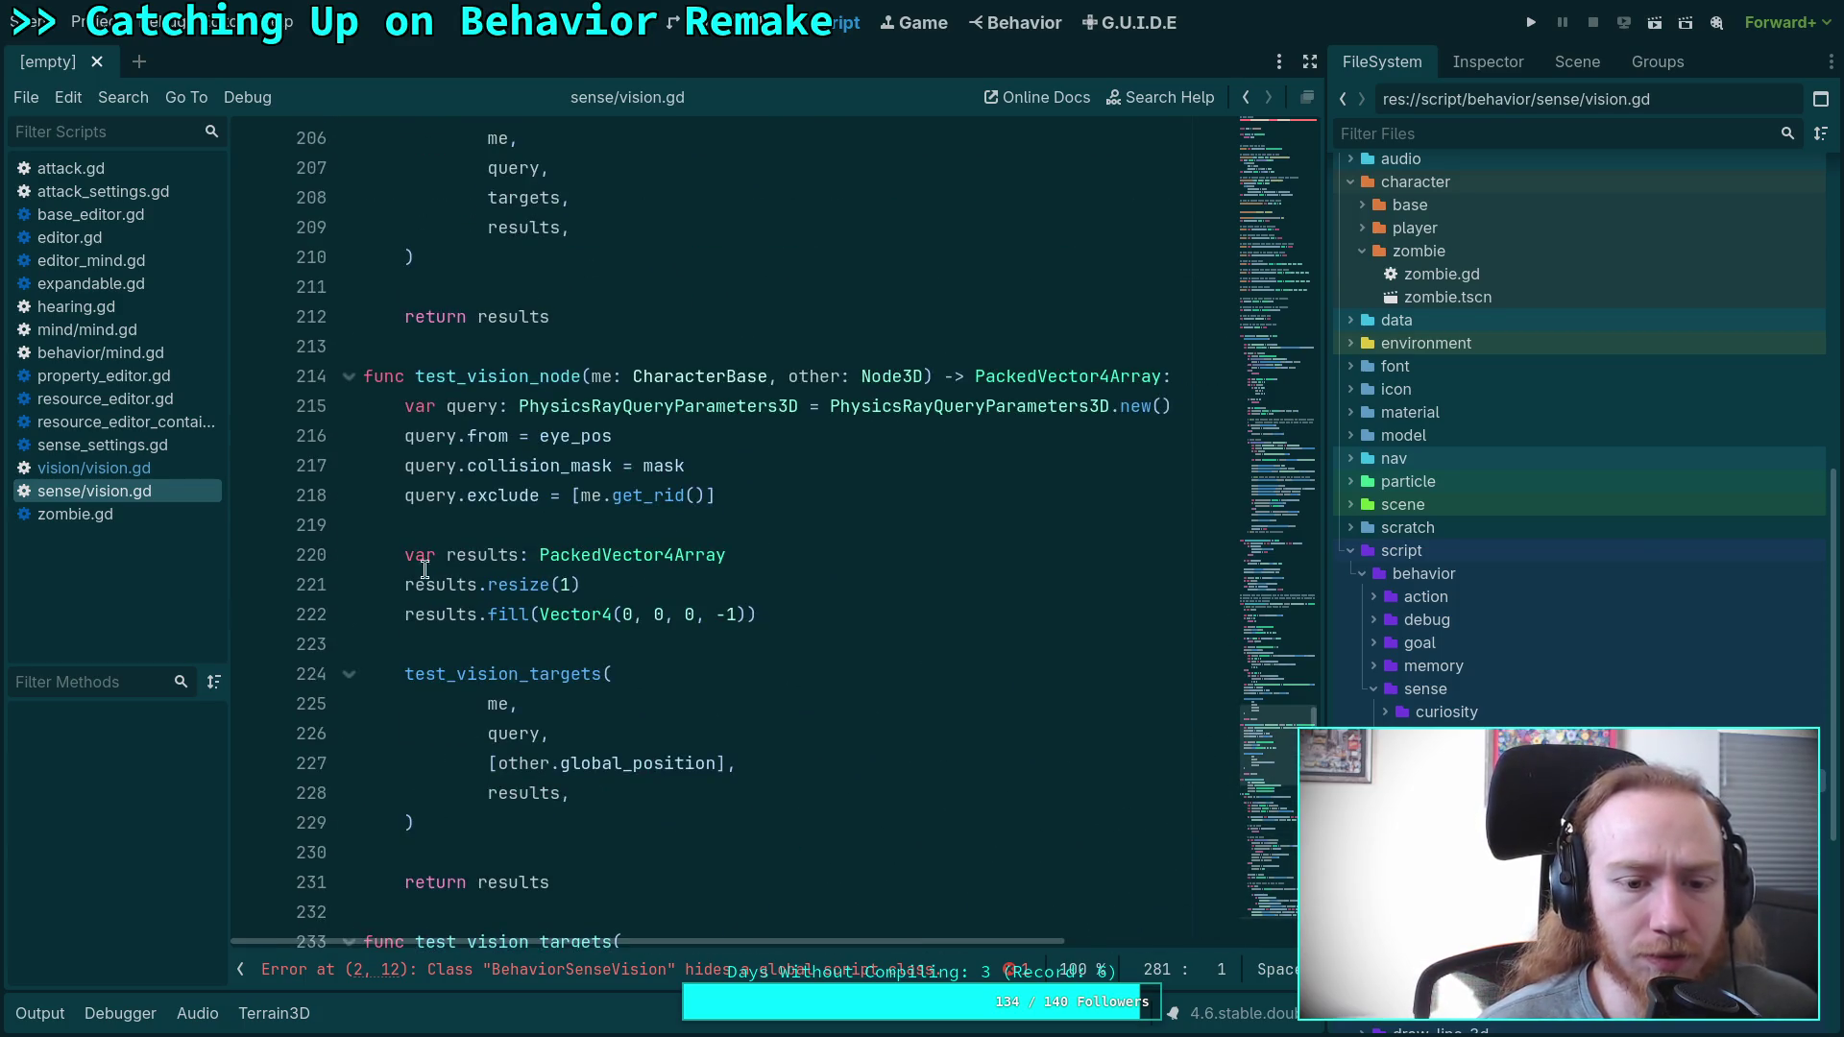
{"action": "left_click", "coordinate": [157, 463]}
{"action": "scroll", "coordinate": [513, 615], "scroll_direction": "up", "scroll_amount": 15}
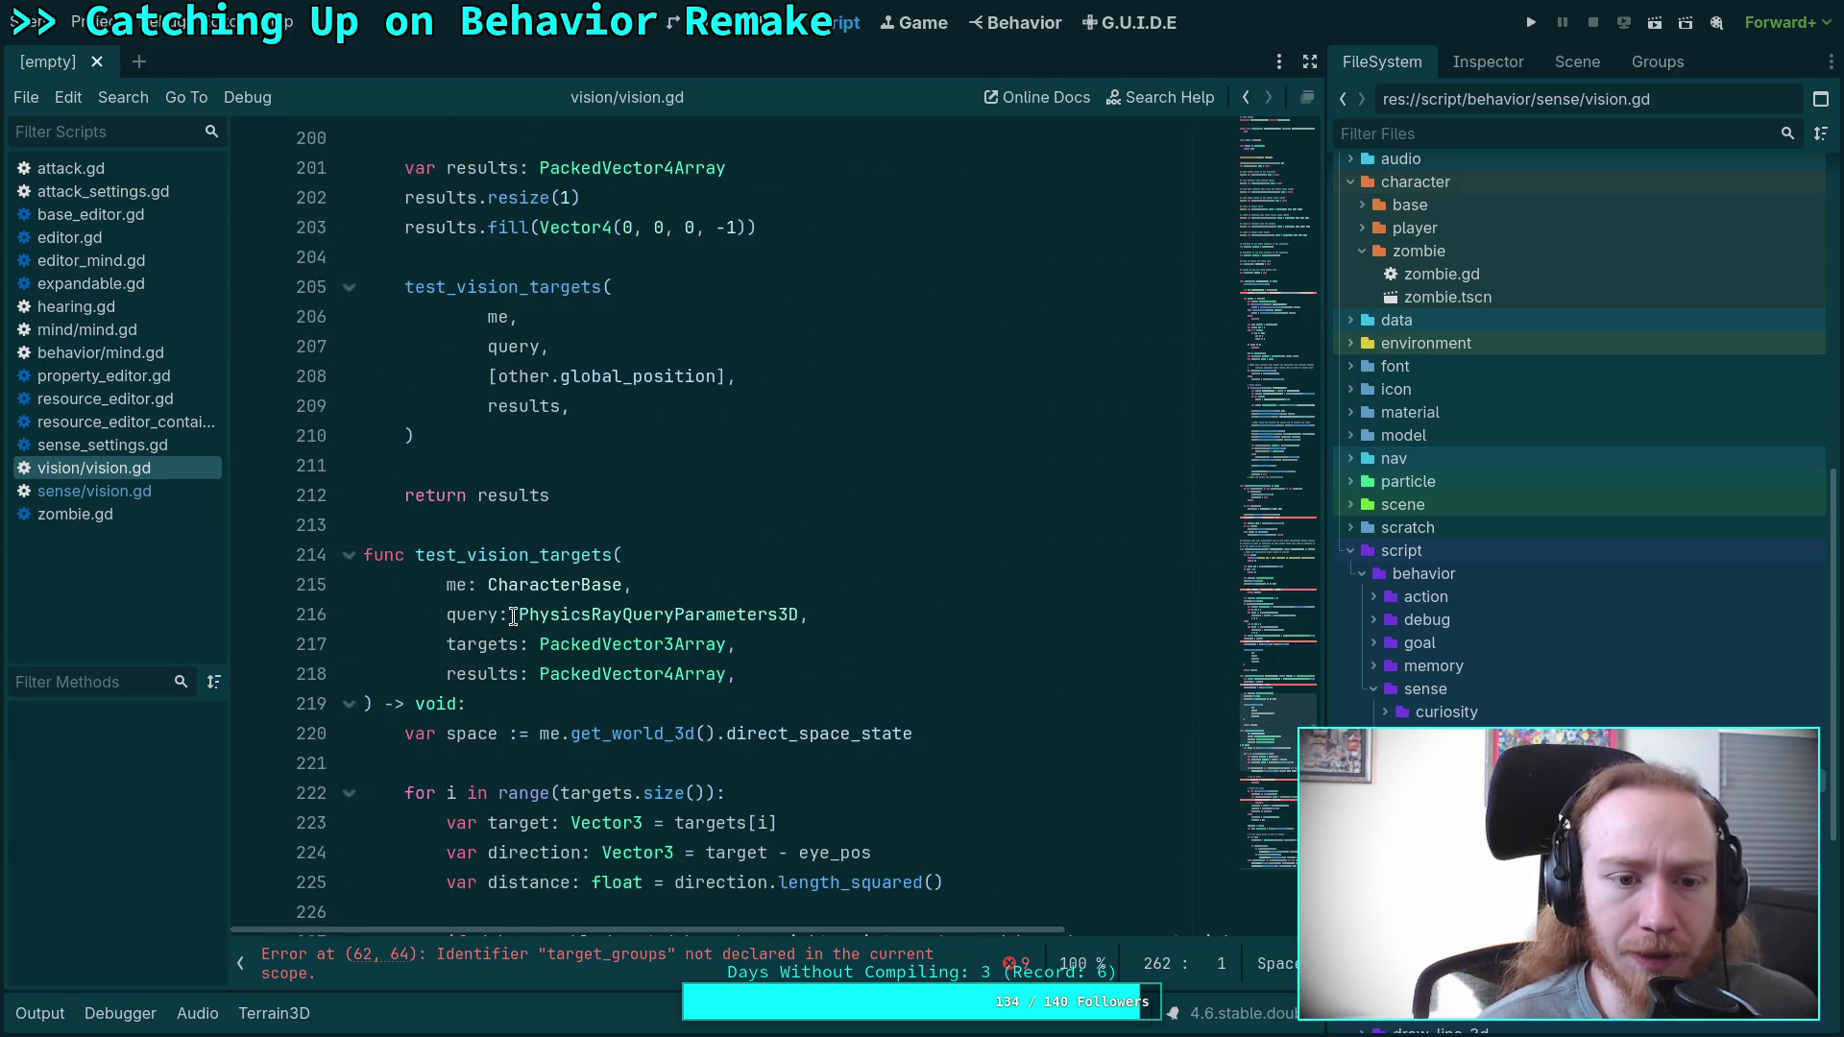
{"action": "scroll", "coordinate": [513, 616], "scroll_direction": "up", "scroll_amount": 3}
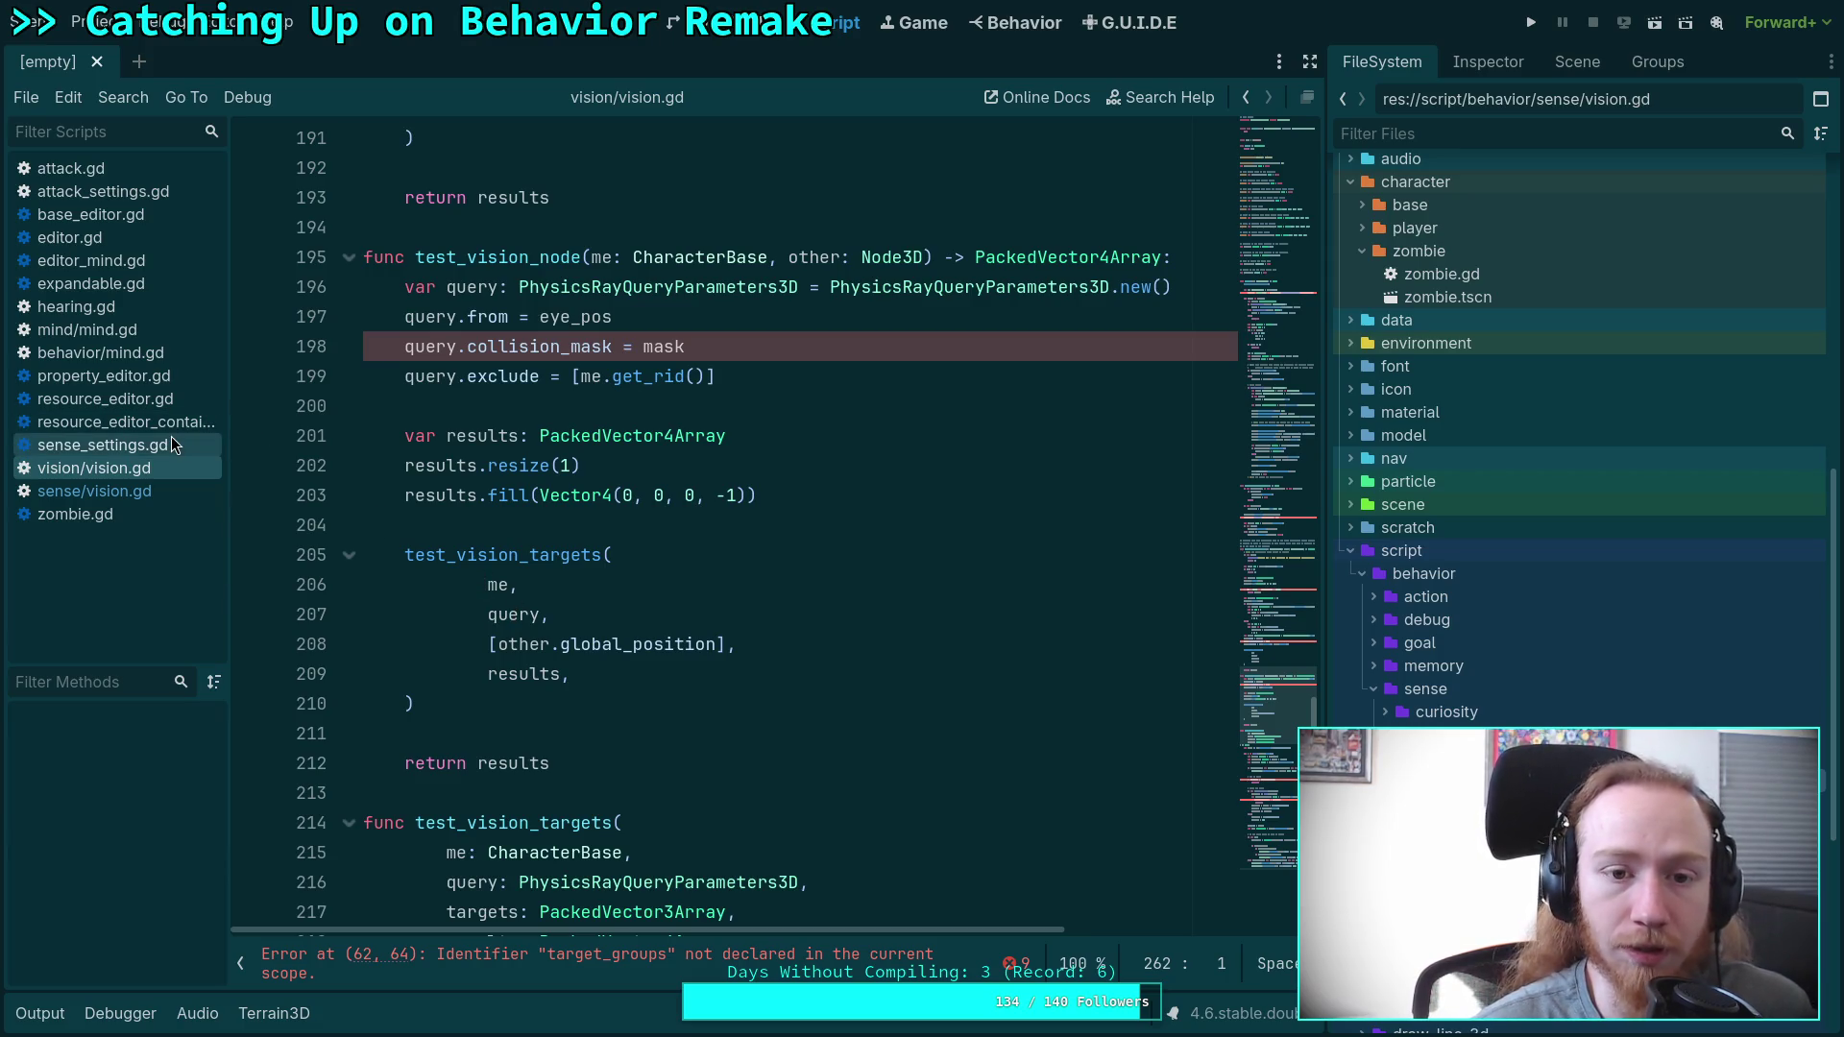
{"action": "left_click", "coordinate": [105, 445]}
{"action": "left_click", "coordinate": [142, 471]}
{"action": "left_click", "coordinate": [144, 490]}
{"action": "scroll", "coordinate": [523, 548], "scroll_direction": "up", "scroll_amount": 8}
{"action": "scroll", "coordinate": [509, 538], "scroll_direction": "down", "scroll_amount": 4}
{"action": "scroll", "coordinate": [503, 531], "scroll_direction": "down", "scroll_amount": 2}
{"action": "scroll", "coordinate": [503, 531], "scroll_direction": "up", "scroll_amount": 2}
{"action": "scroll", "coordinate": [503, 531], "scroll_direction": "down", "scroll_amount": 3}
{"action": "scroll", "coordinate": [504, 531], "scroll_direction": "up", "scroll_amount": 3}
{"action": "scroll", "coordinate": [503, 531], "scroll_direction": "up", "scroll_amount": 4}
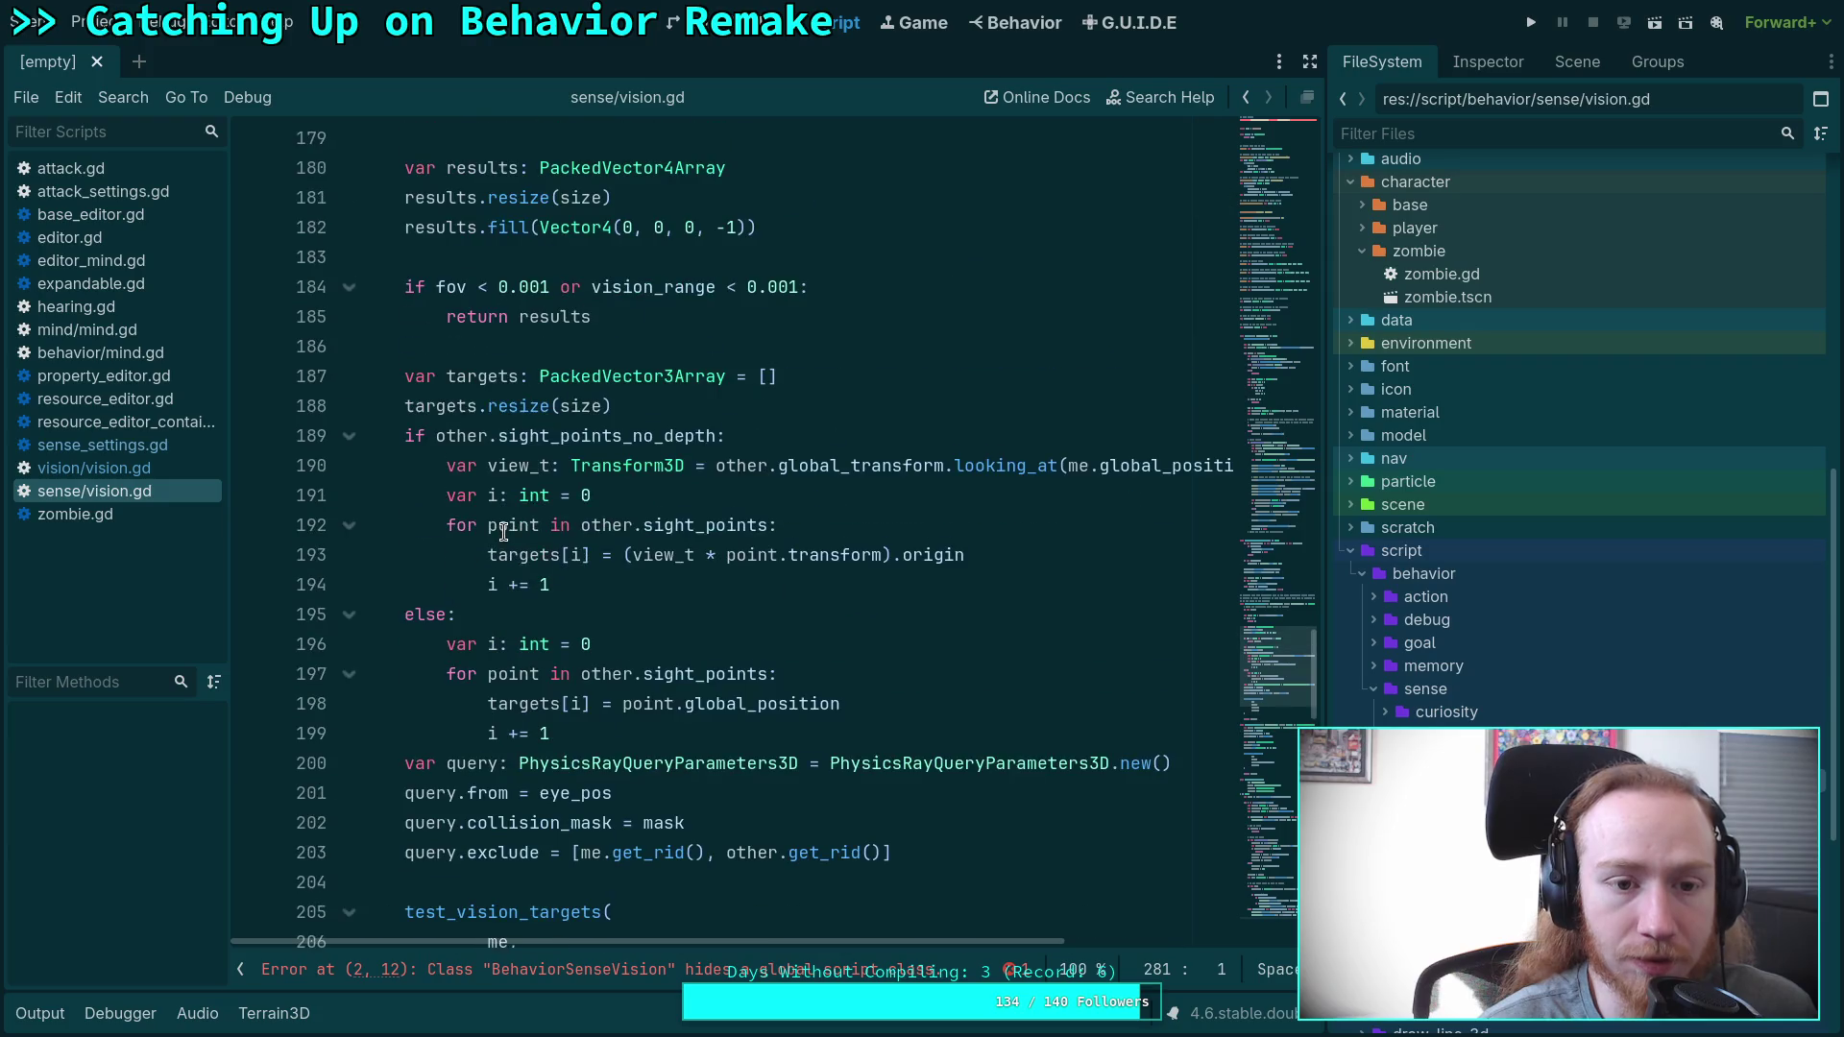
{"action": "scroll", "coordinate": [503, 531], "scroll_direction": "down", "scroll_amount": 5}
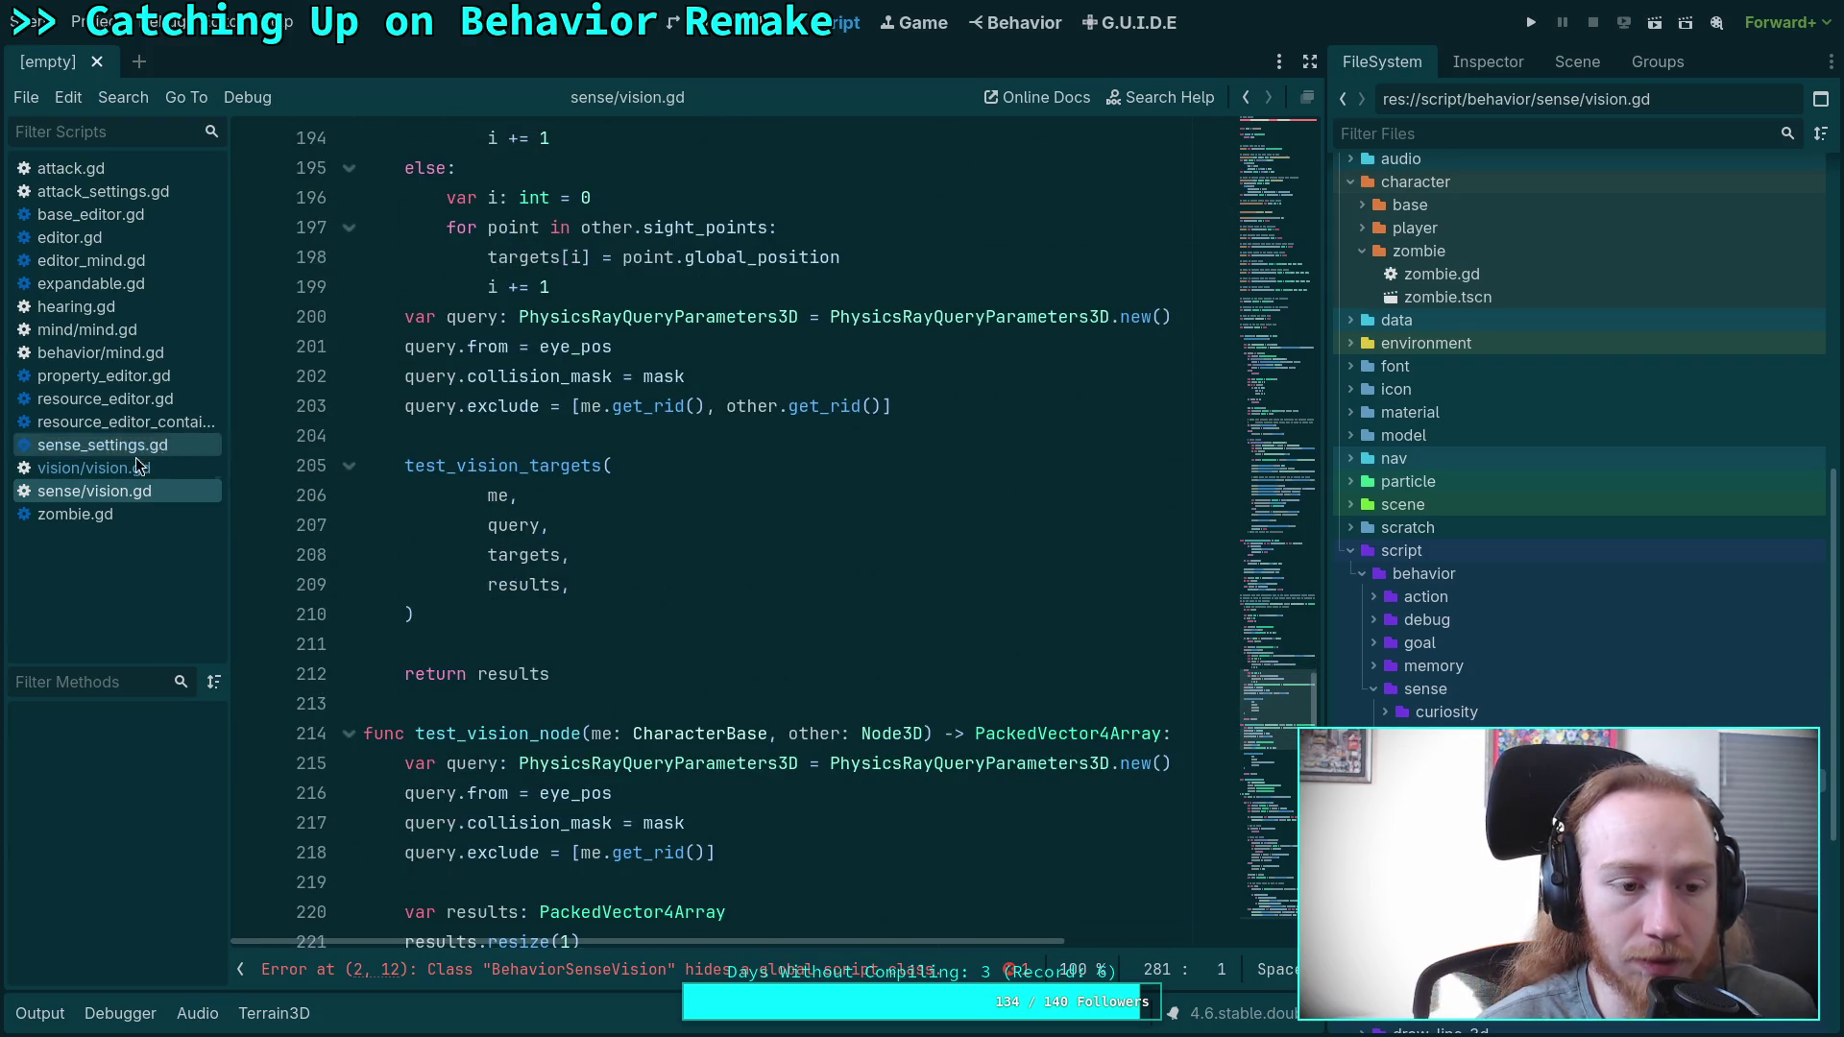
{"action": "left_click", "coordinate": [105, 468]}
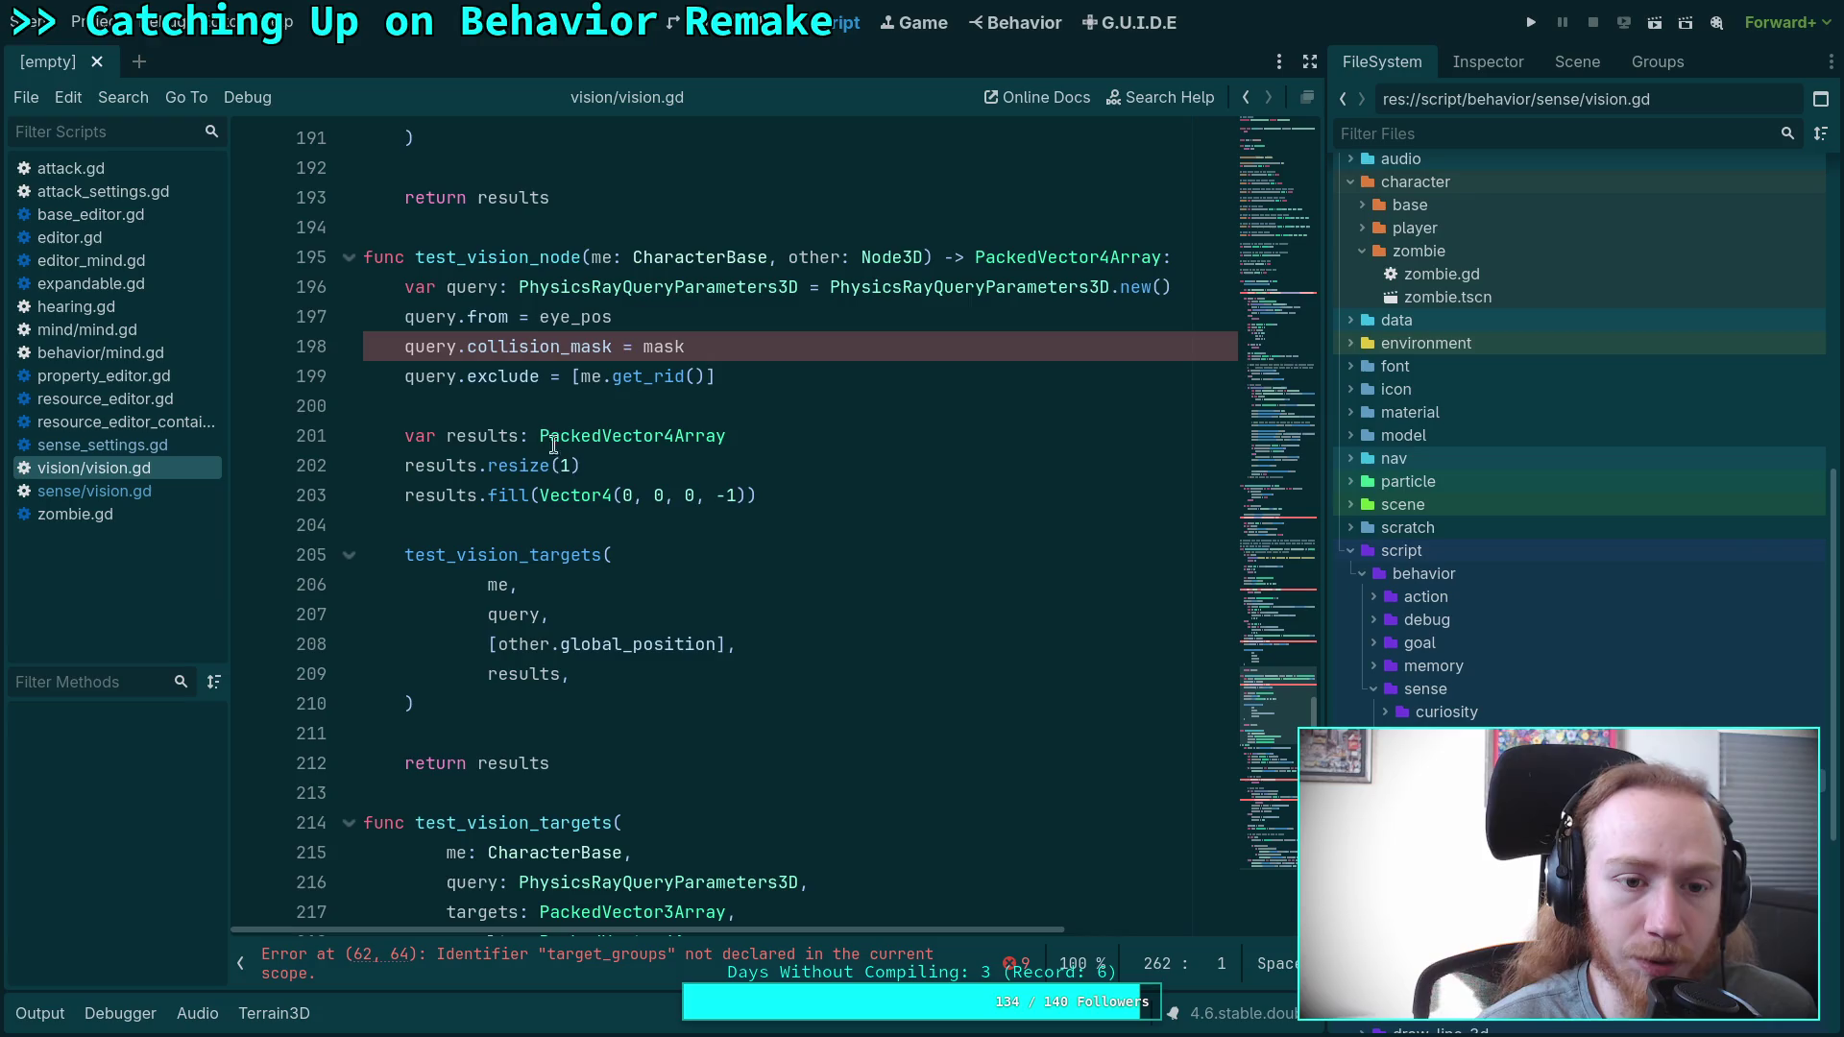
{"action": "left_click", "coordinate": [94, 491]}
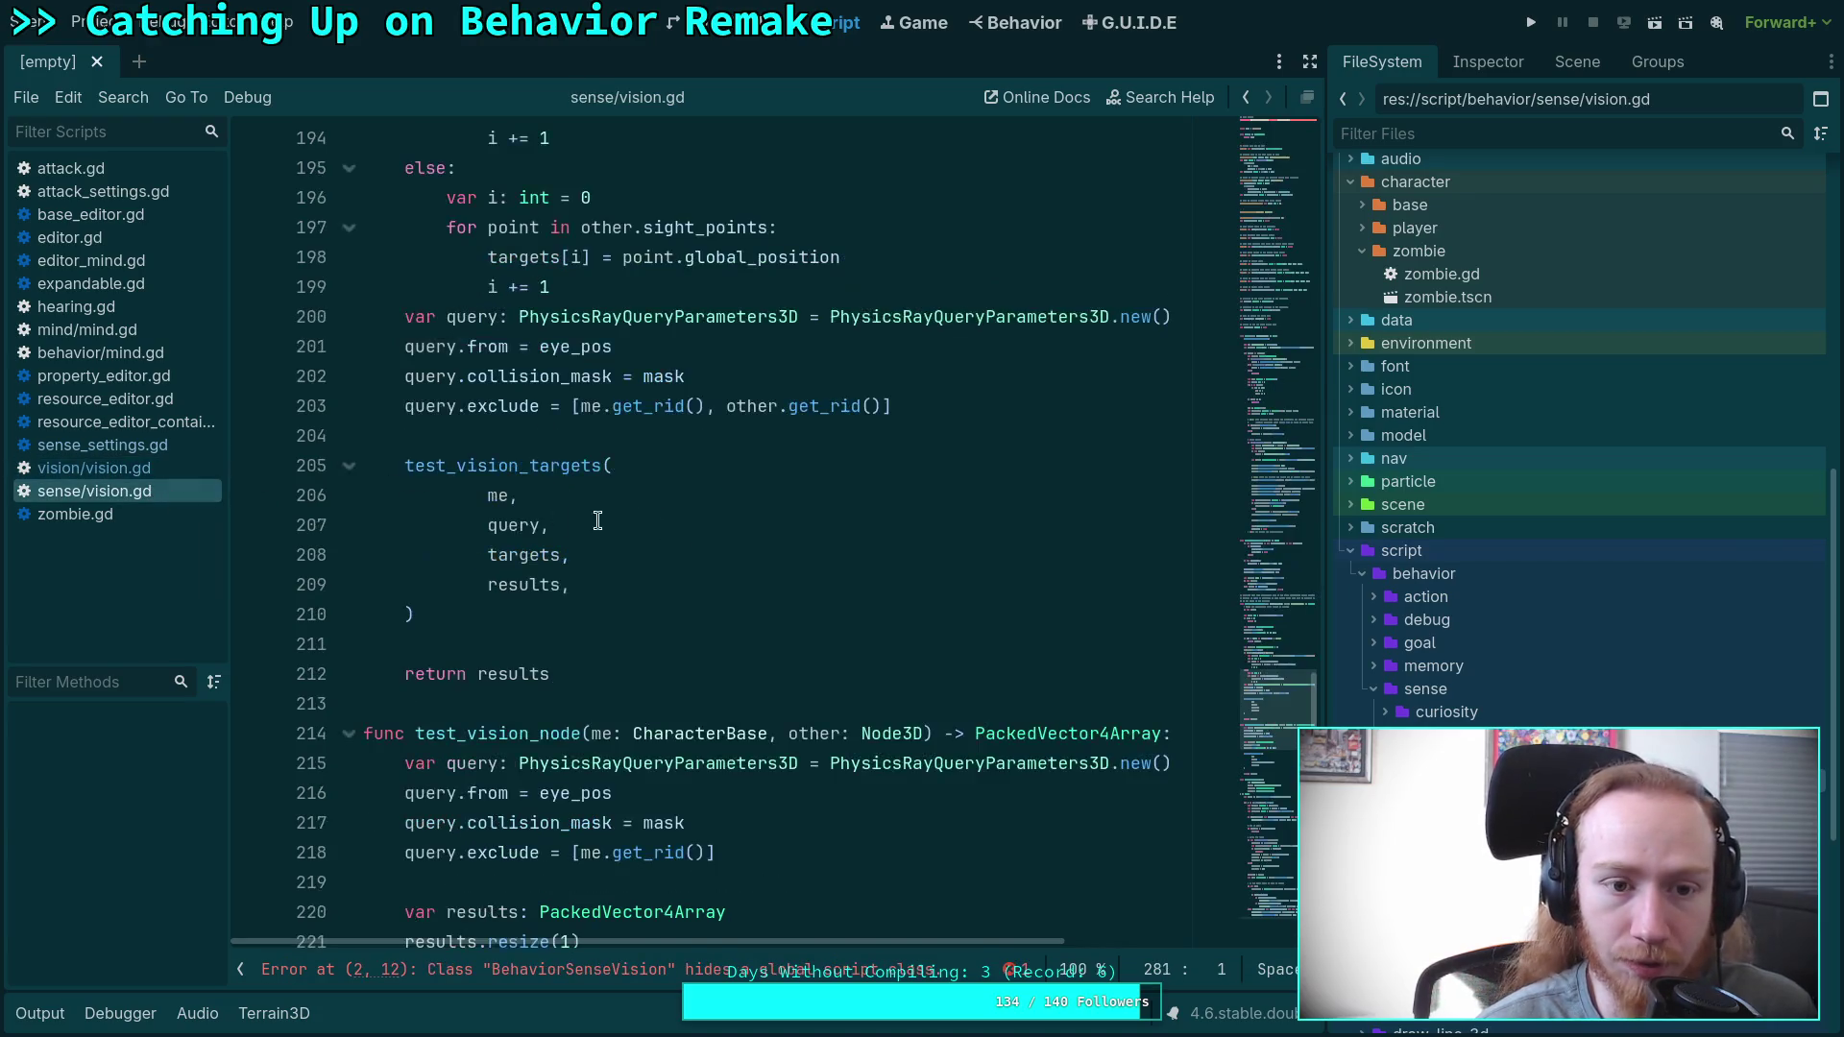
{"action": "scroll", "coordinate": [687, 535], "scroll_direction": "up", "scroll_amount": 14}
{"action": "scroll", "coordinate": [605, 608], "scroll_direction": "down", "scroll_amount": 17}
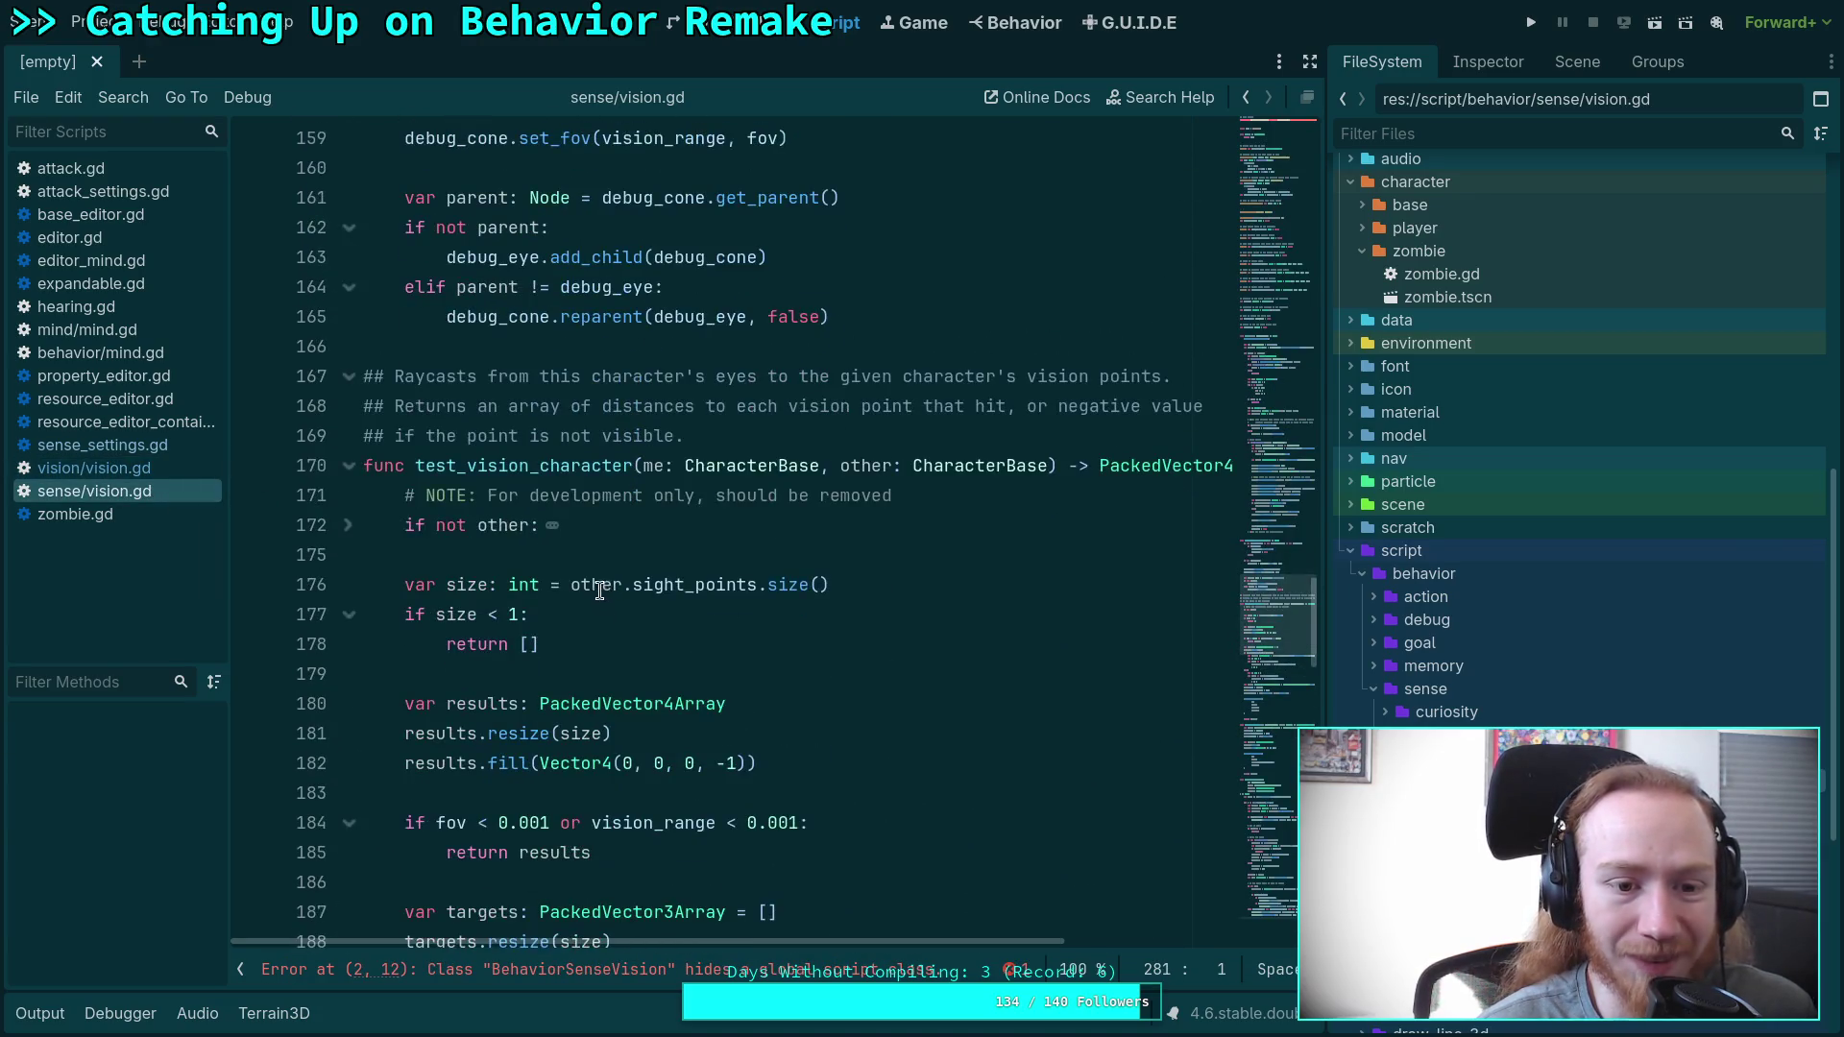
{"action": "scroll", "coordinate": [594, 581], "scroll_direction": "down", "scroll_amount": 4}
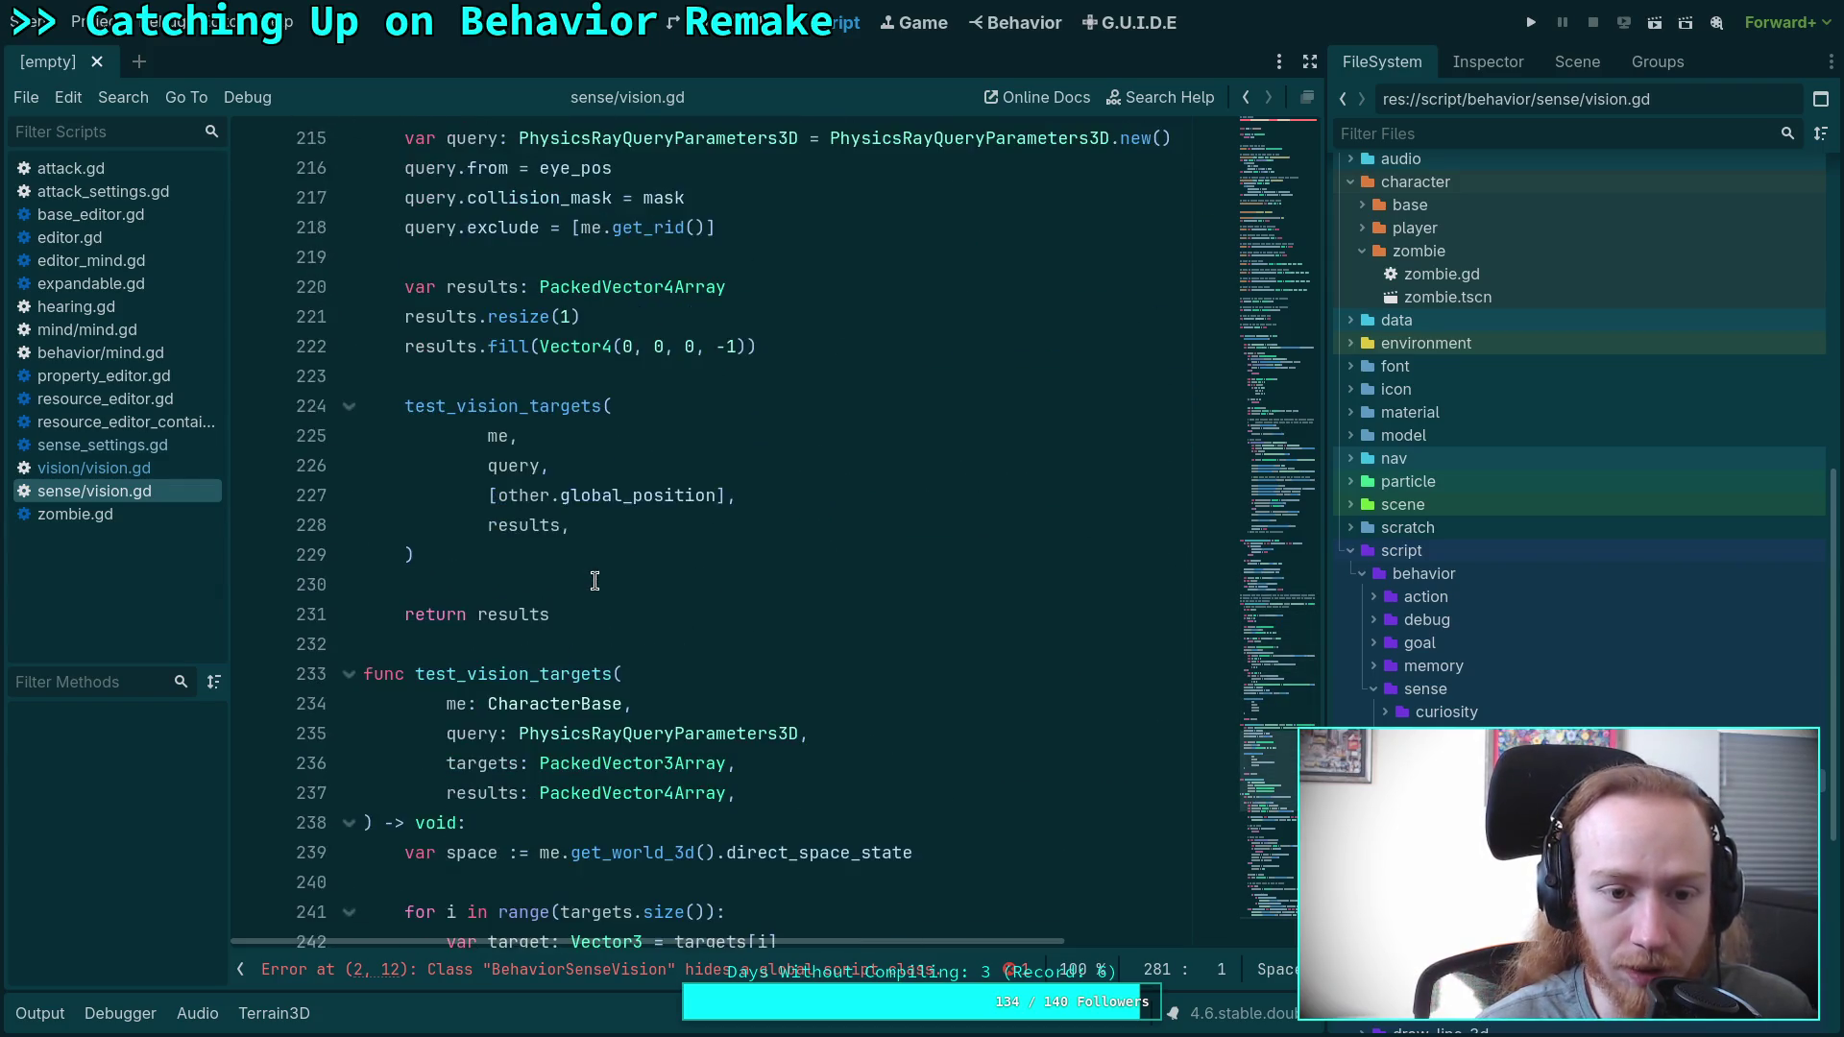
{"action": "scroll", "coordinate": [595, 576], "scroll_direction": "up", "scroll_amount": 2}
{"action": "left_click", "coordinate": [153, 473]}
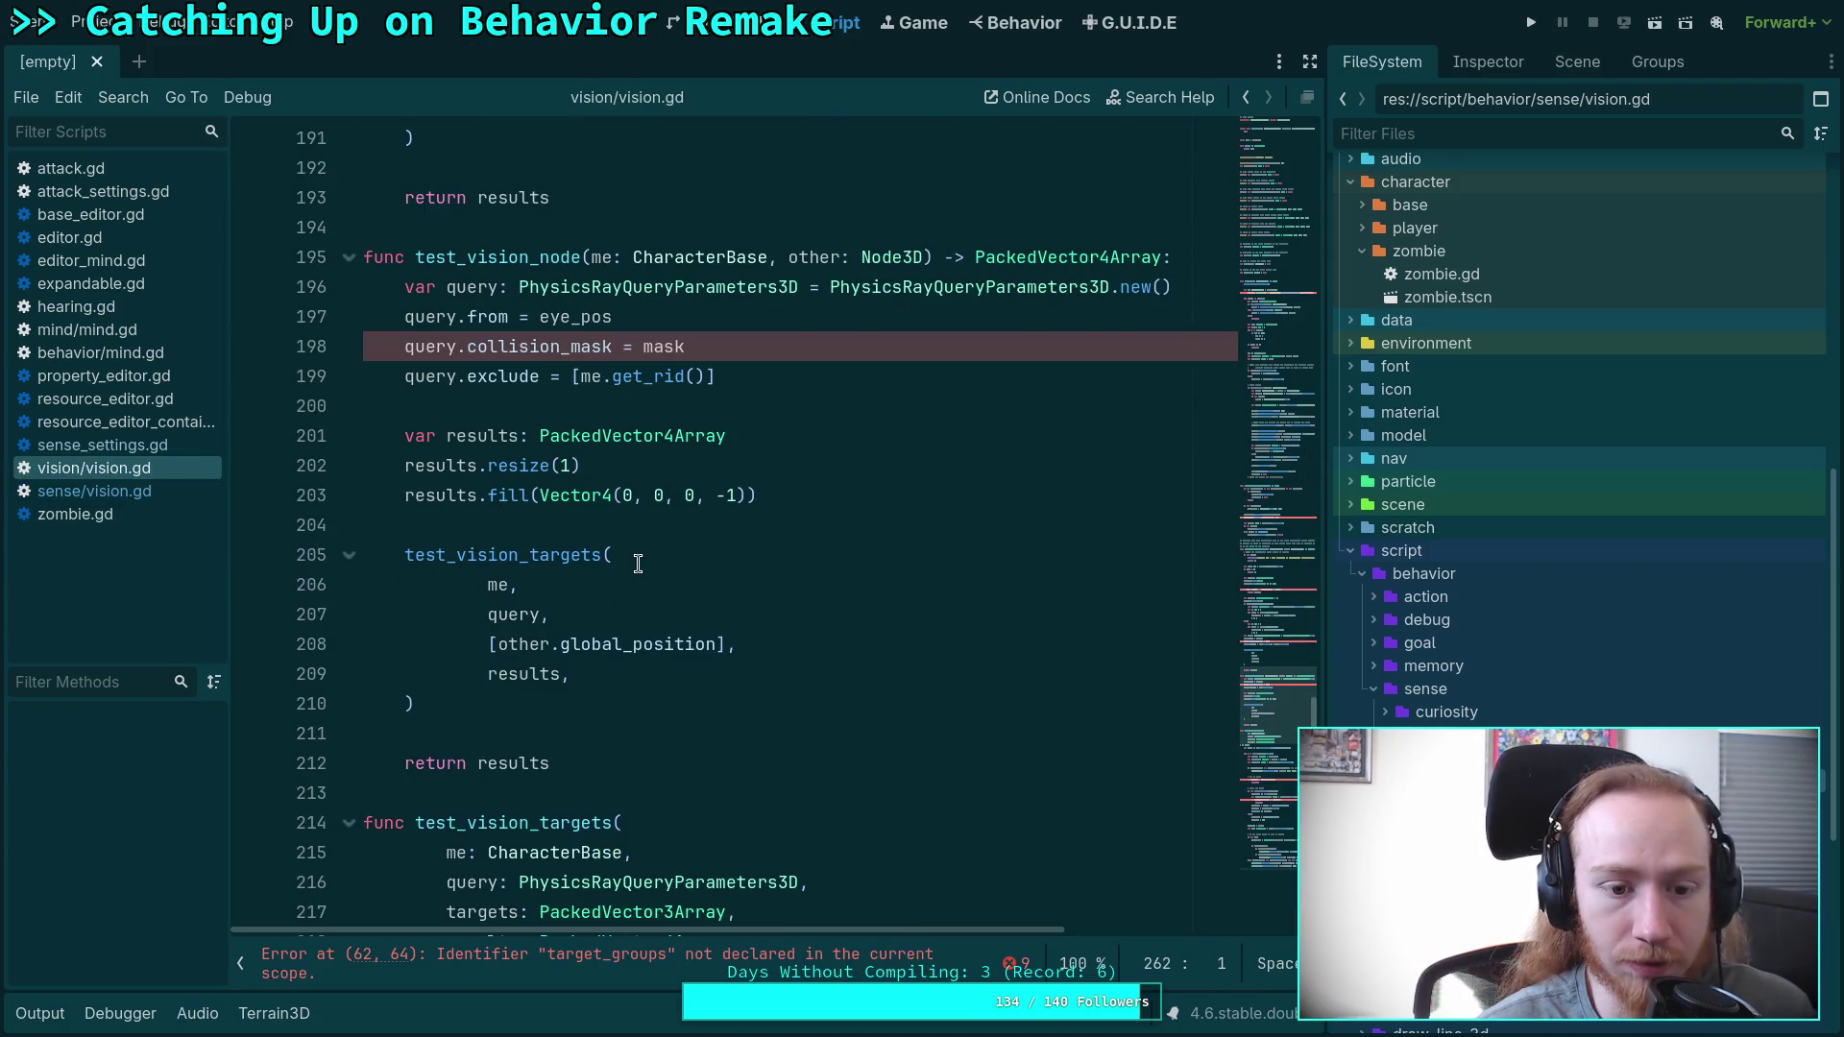
{"action": "scroll", "coordinate": [636, 564], "scroll_direction": "up", "scroll_amount": 9}
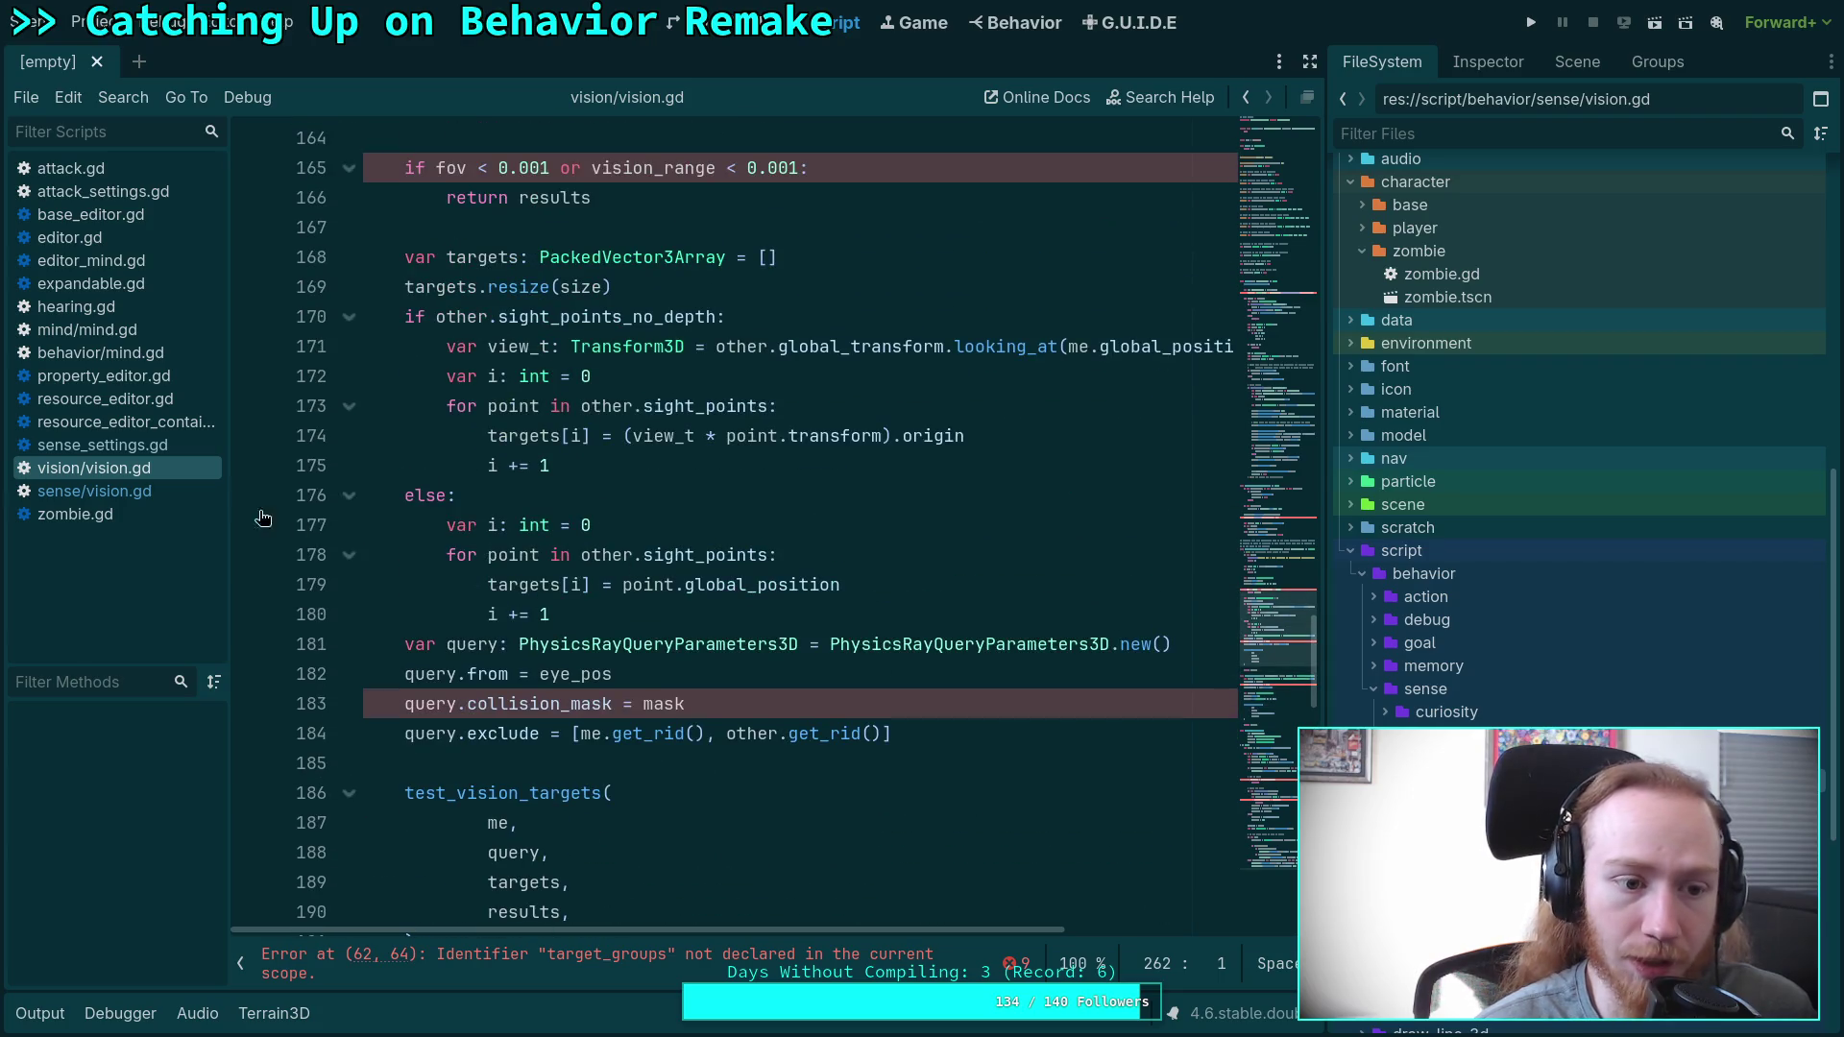
{"action": "left_click", "coordinate": [161, 490]}
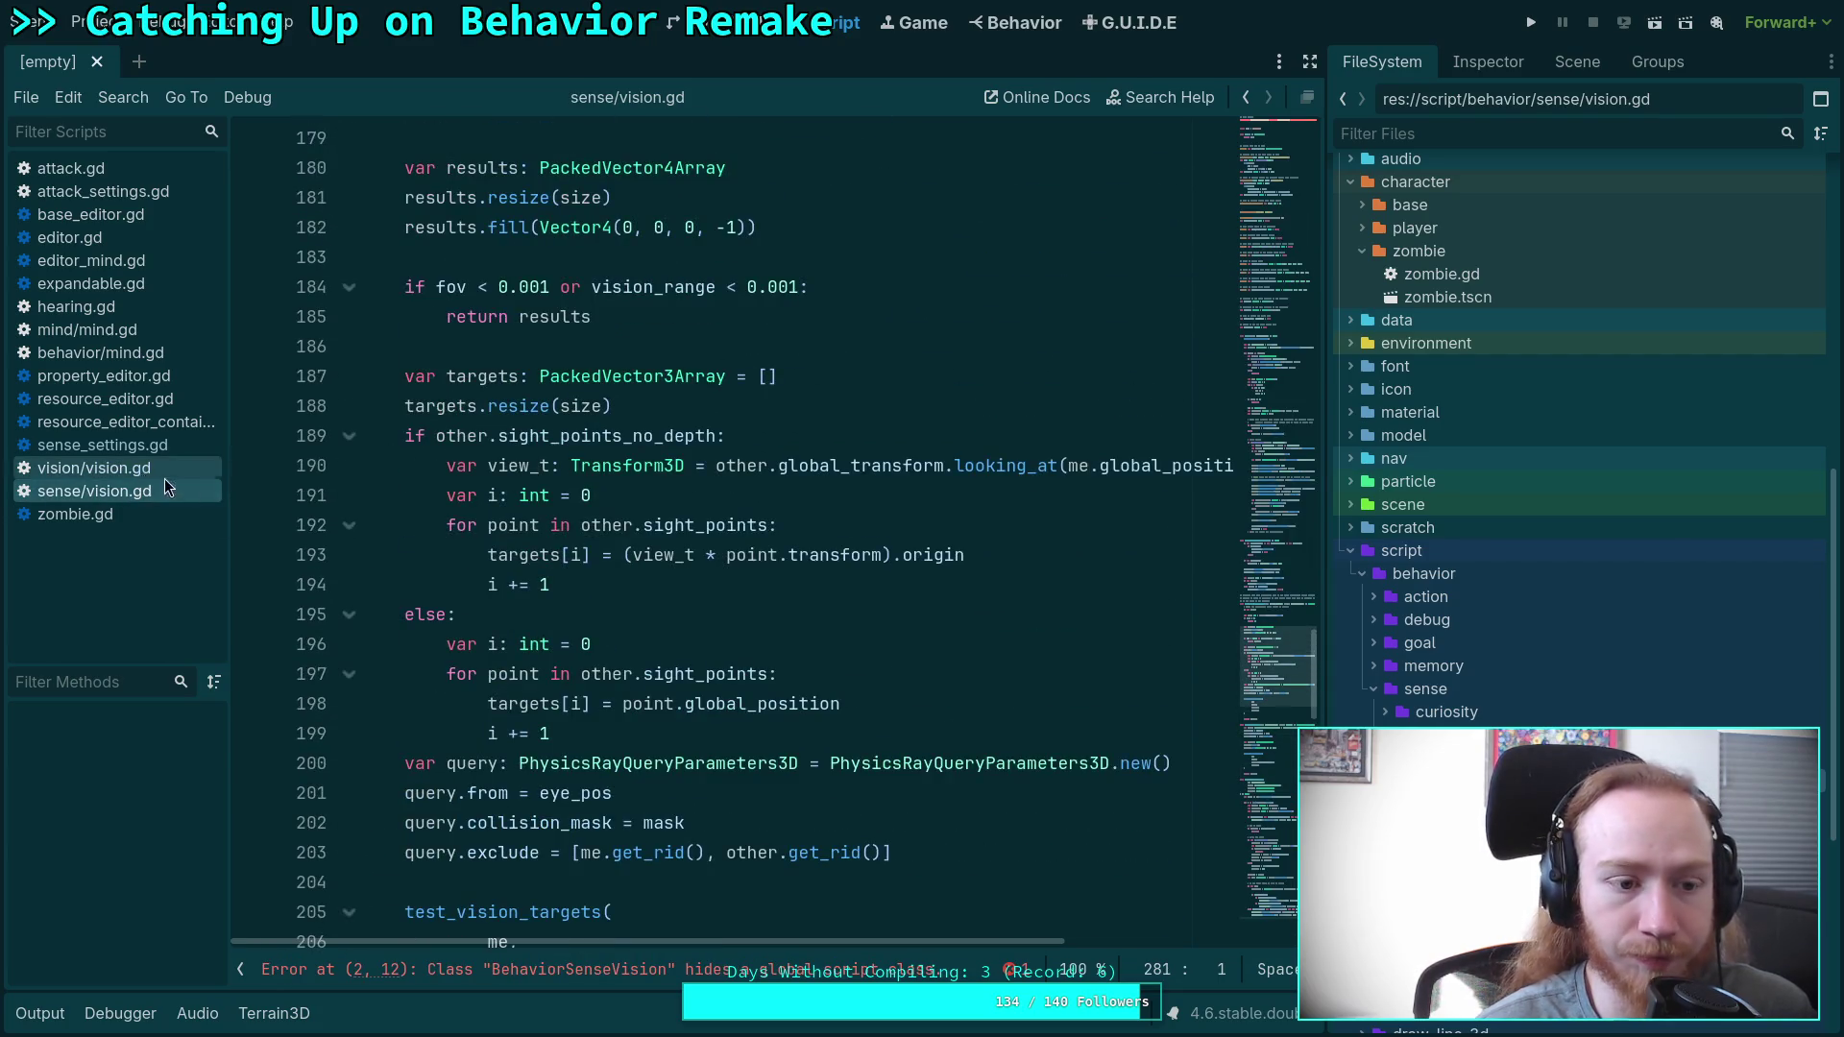
{"action": "left_click", "coordinate": [174, 467]}
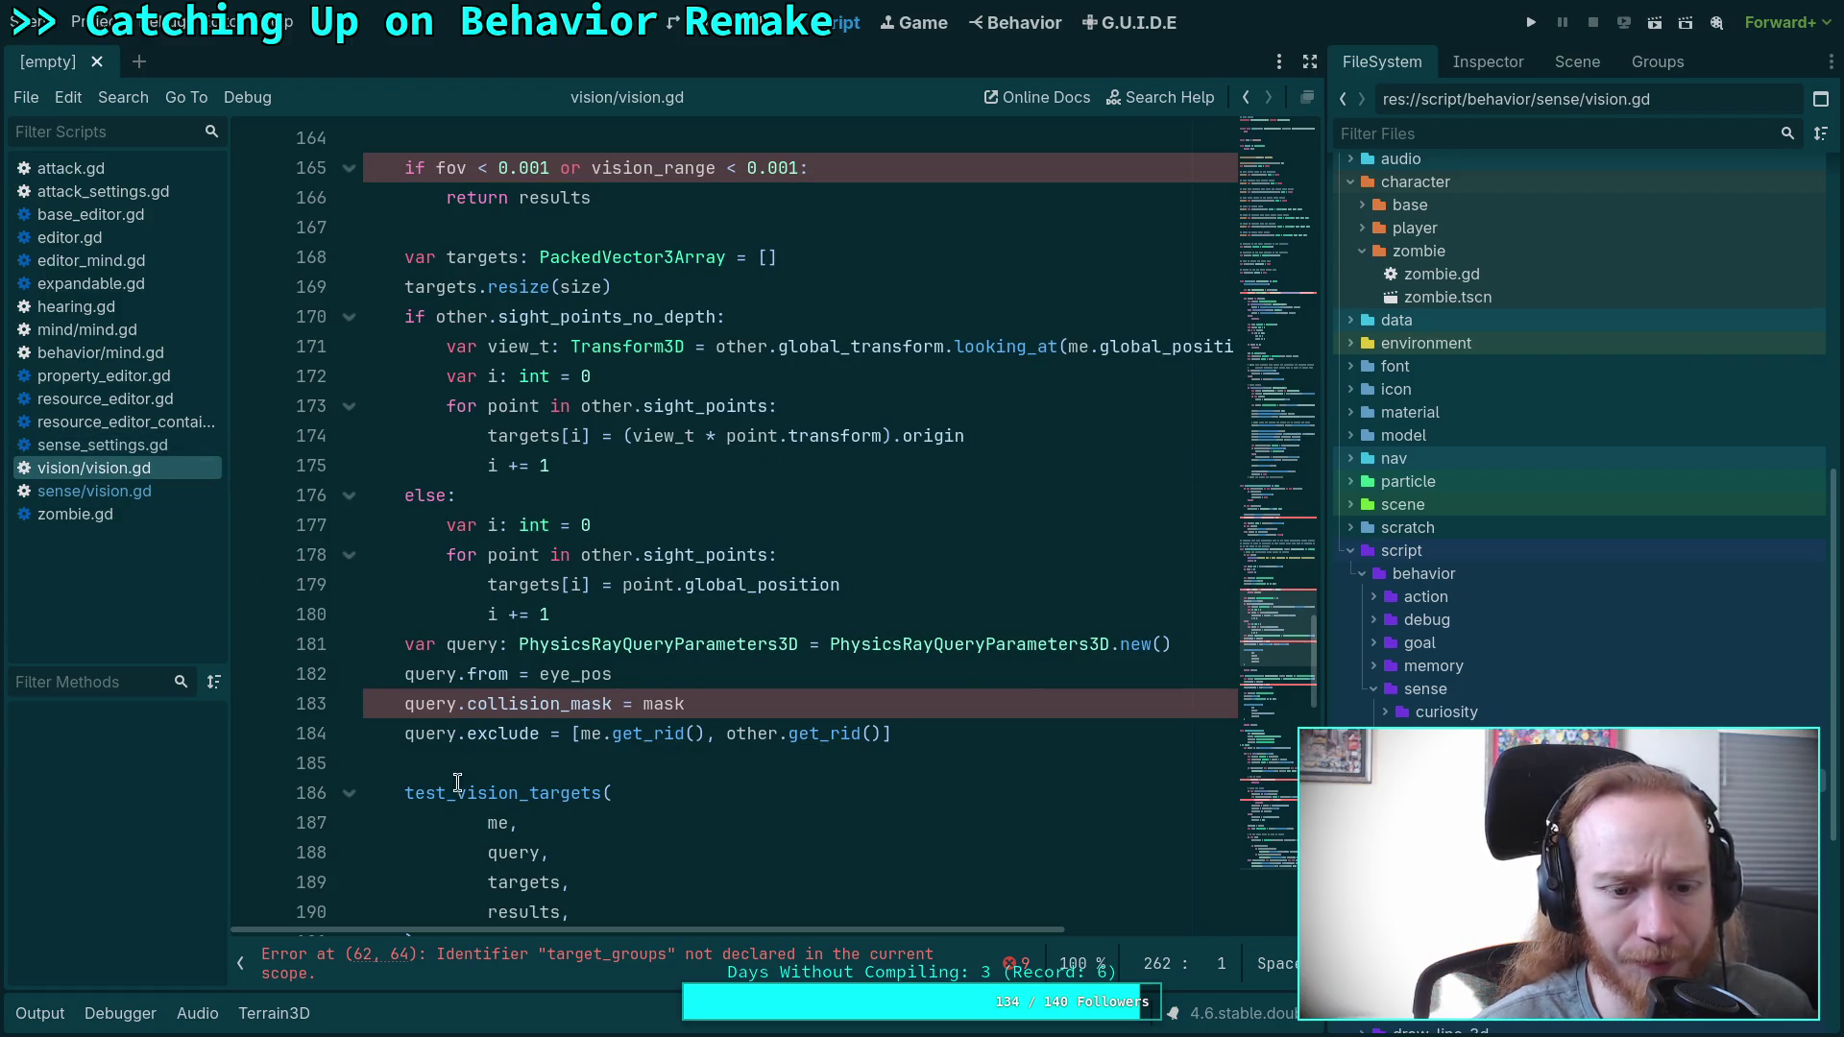
{"action": "left_click", "coordinate": [147, 498]}
{"action": "left_click", "coordinate": [478, 878]}
{"action": "scroll", "coordinate": [499, 768], "scroll_direction": "down", "scroll_amount": 2}
{"action": "left_click", "coordinate": [164, 467]}
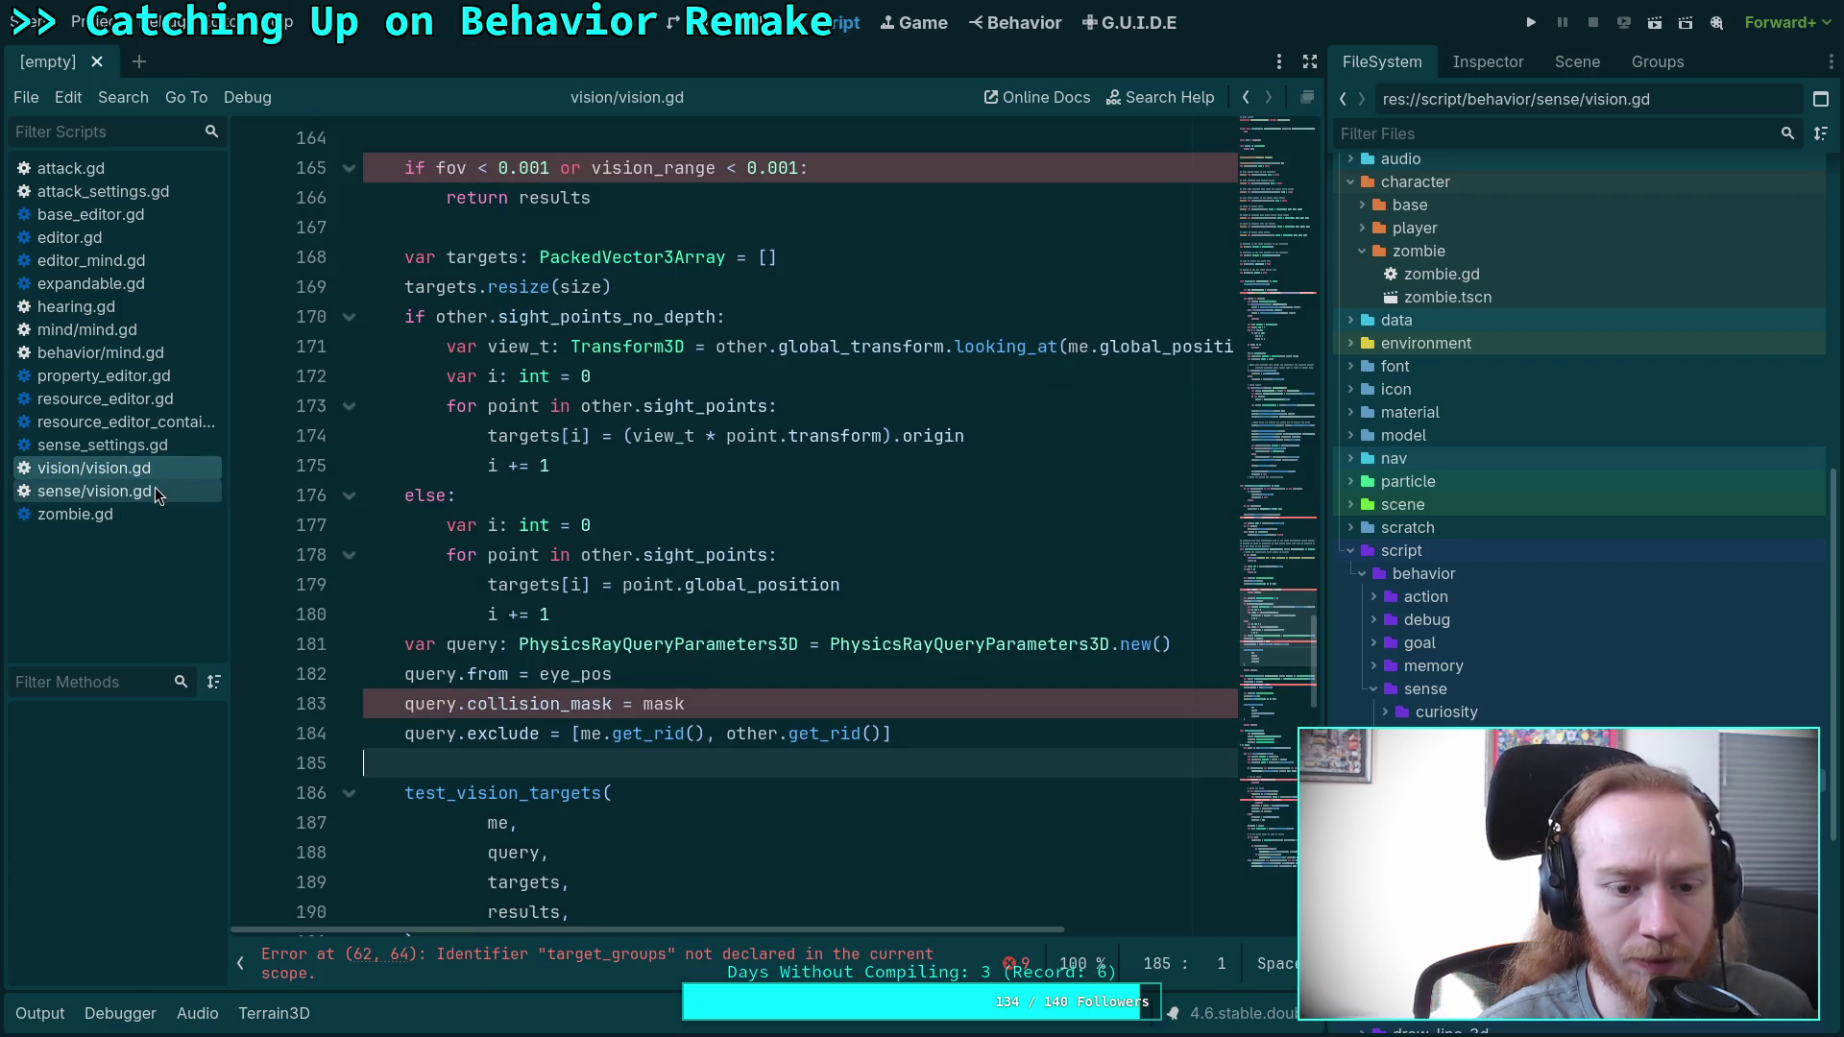
{"action": "left_click", "coordinate": [154, 489]}
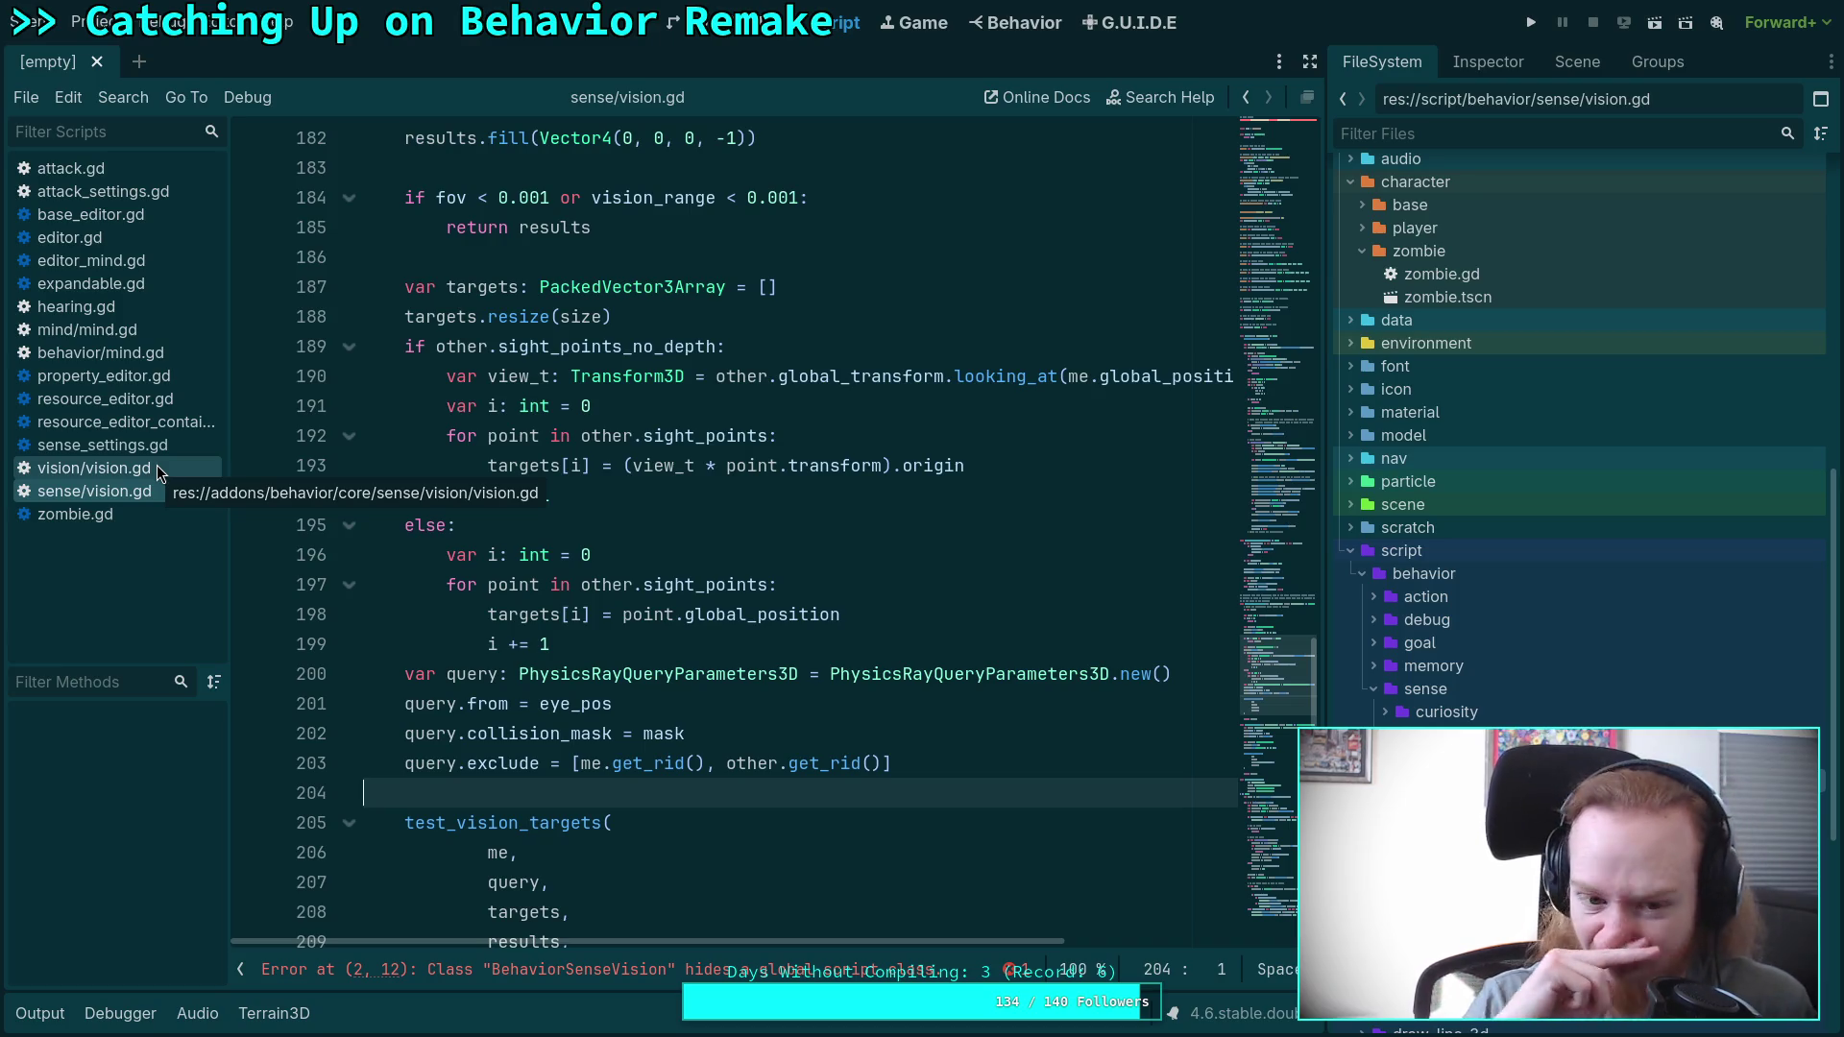
{"action": "left_click", "coordinate": [157, 469]}
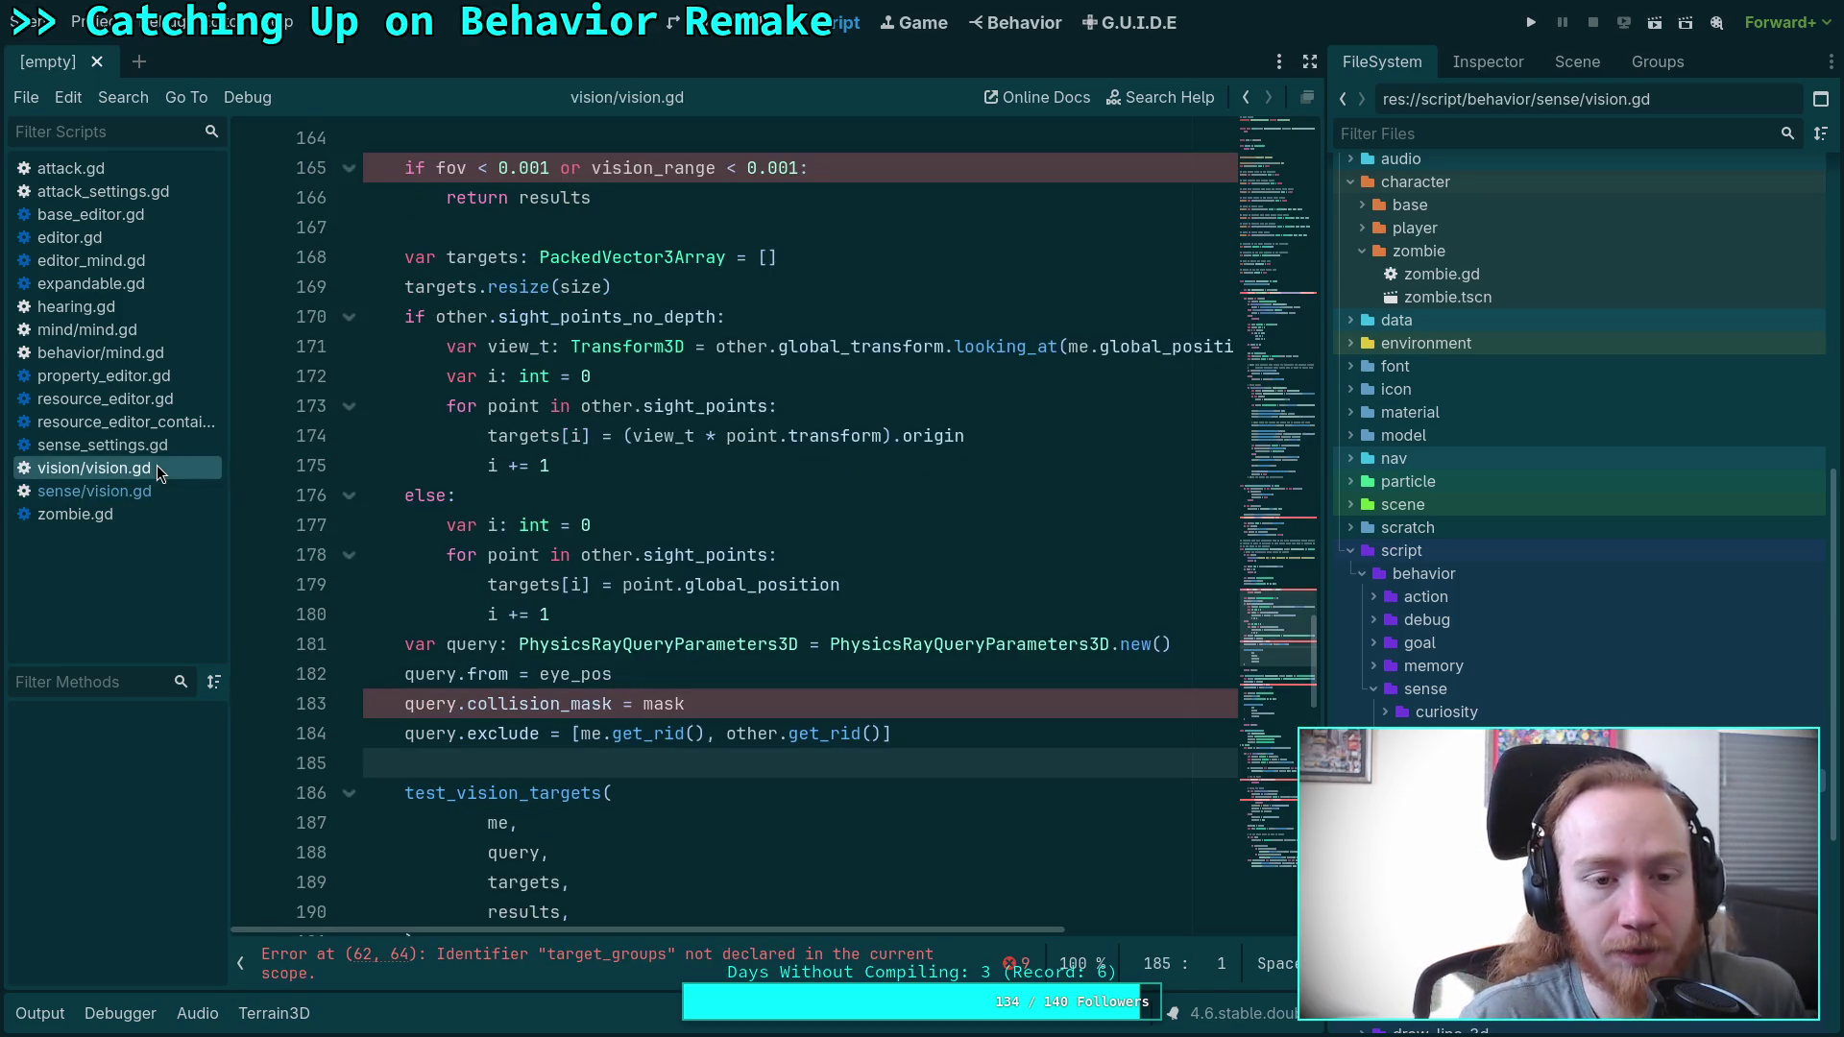
{"action": "scroll", "coordinate": [489, 539], "scroll_direction": "up", "scroll_amount": 6}
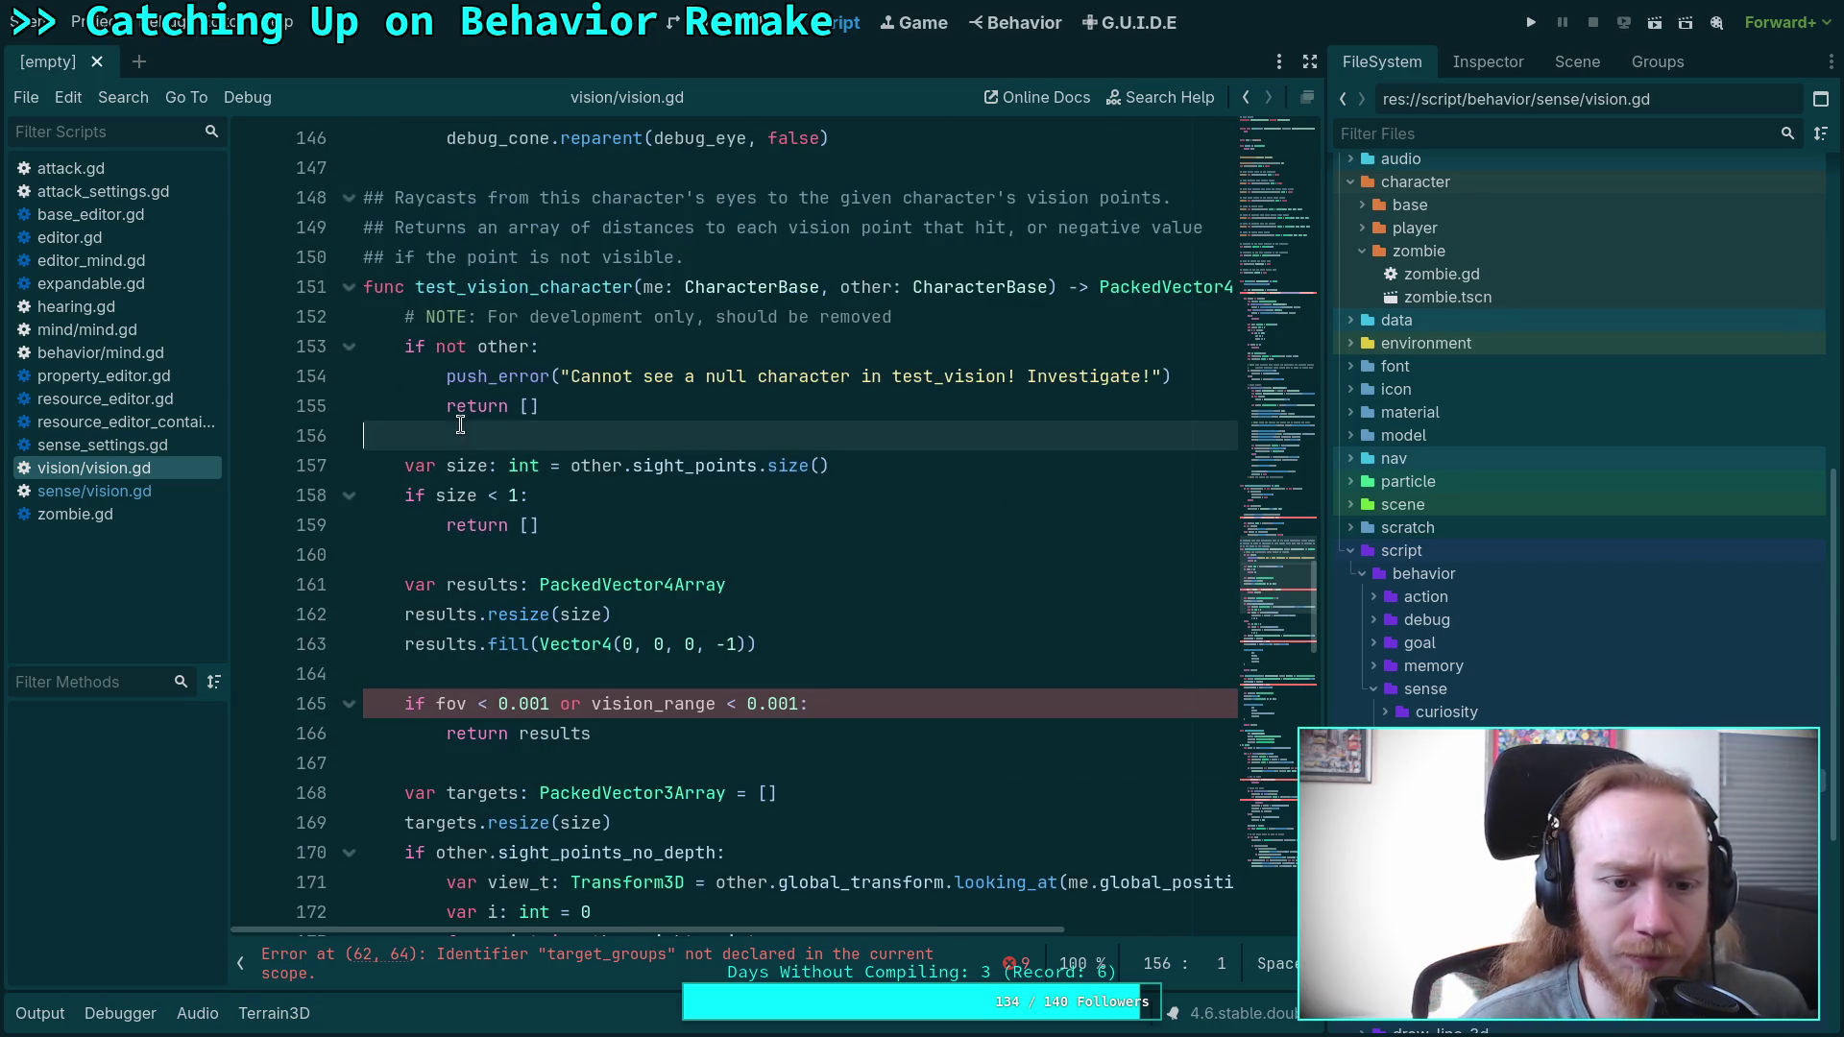
{"action": "scroll", "coordinate": [471, 432], "scroll_direction": "up", "scroll_amount": 3}
{"action": "left_click", "coordinate": [108, 491]}
{"action": "scroll", "coordinate": [650, 538], "scroll_direction": "up", "scroll_amount": 4}
{"action": "scroll", "coordinate": [650, 538], "scroll_direction": "up", "scroll_amount": 1}
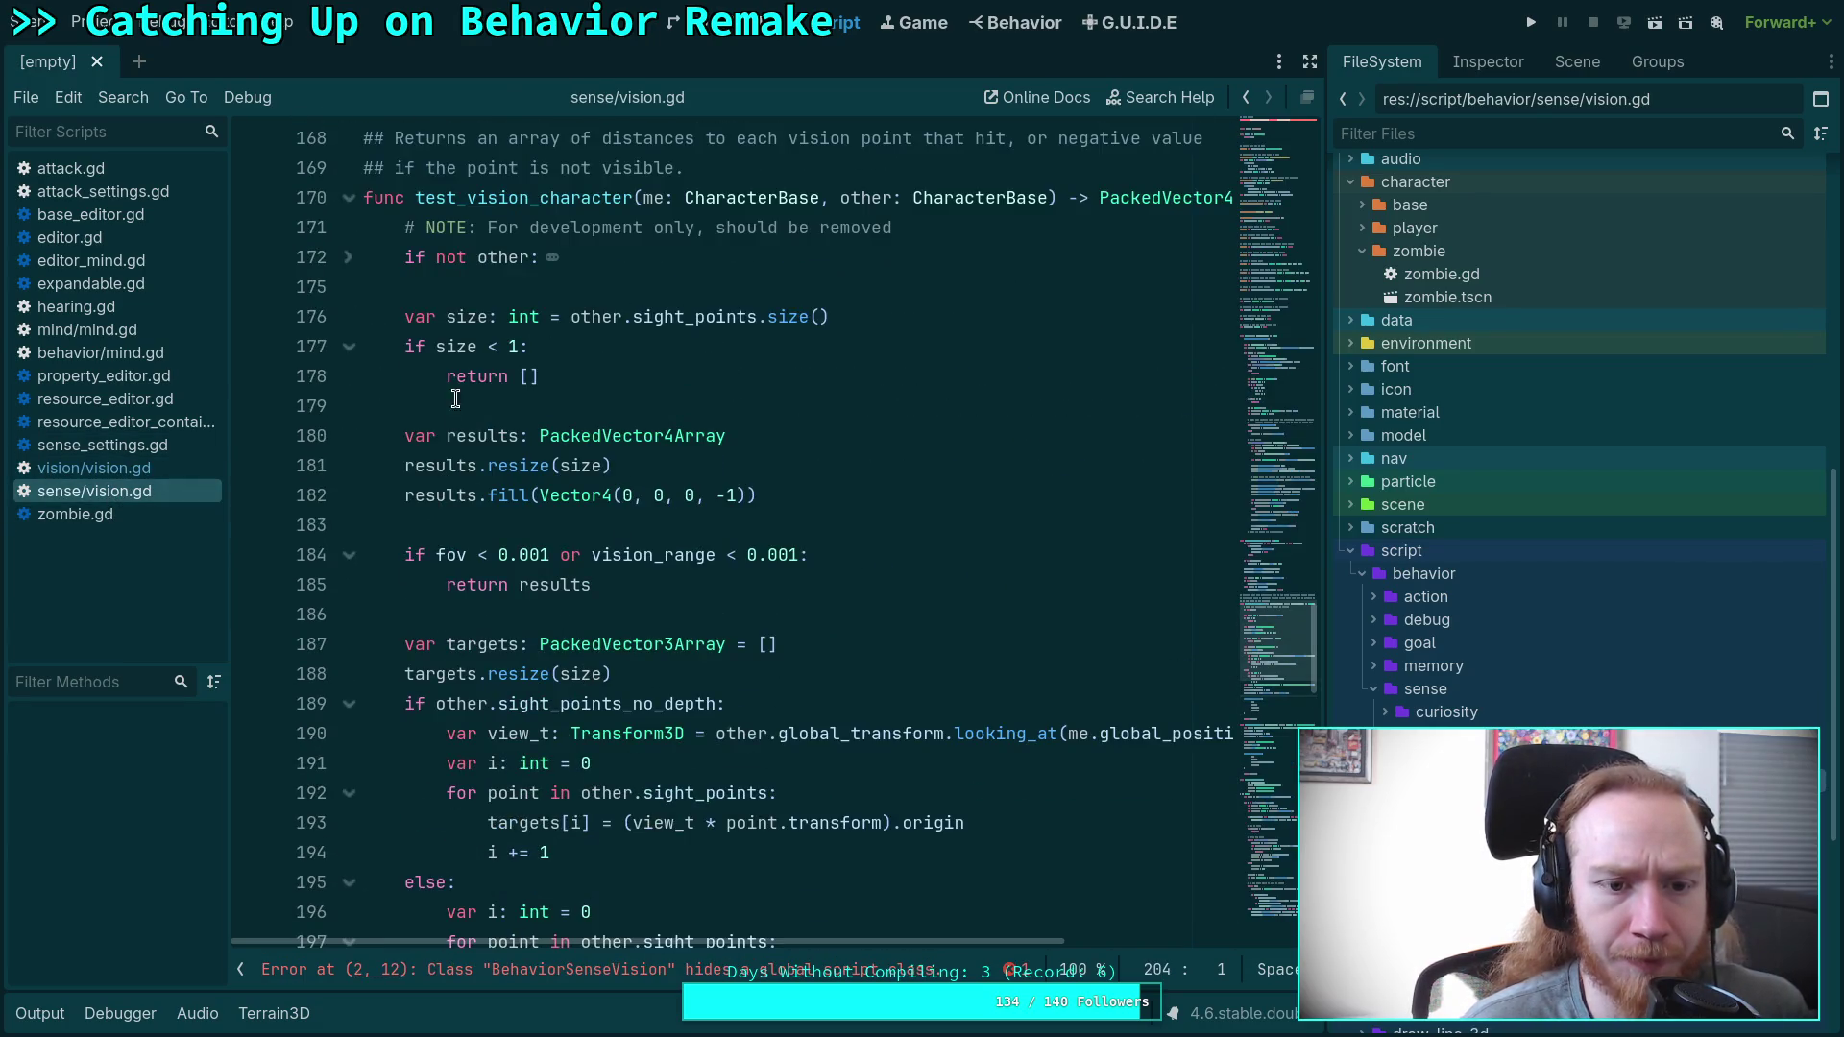
{"action": "left_click", "coordinate": [498, 288]}
{"action": "left_click", "coordinate": [347, 257]}
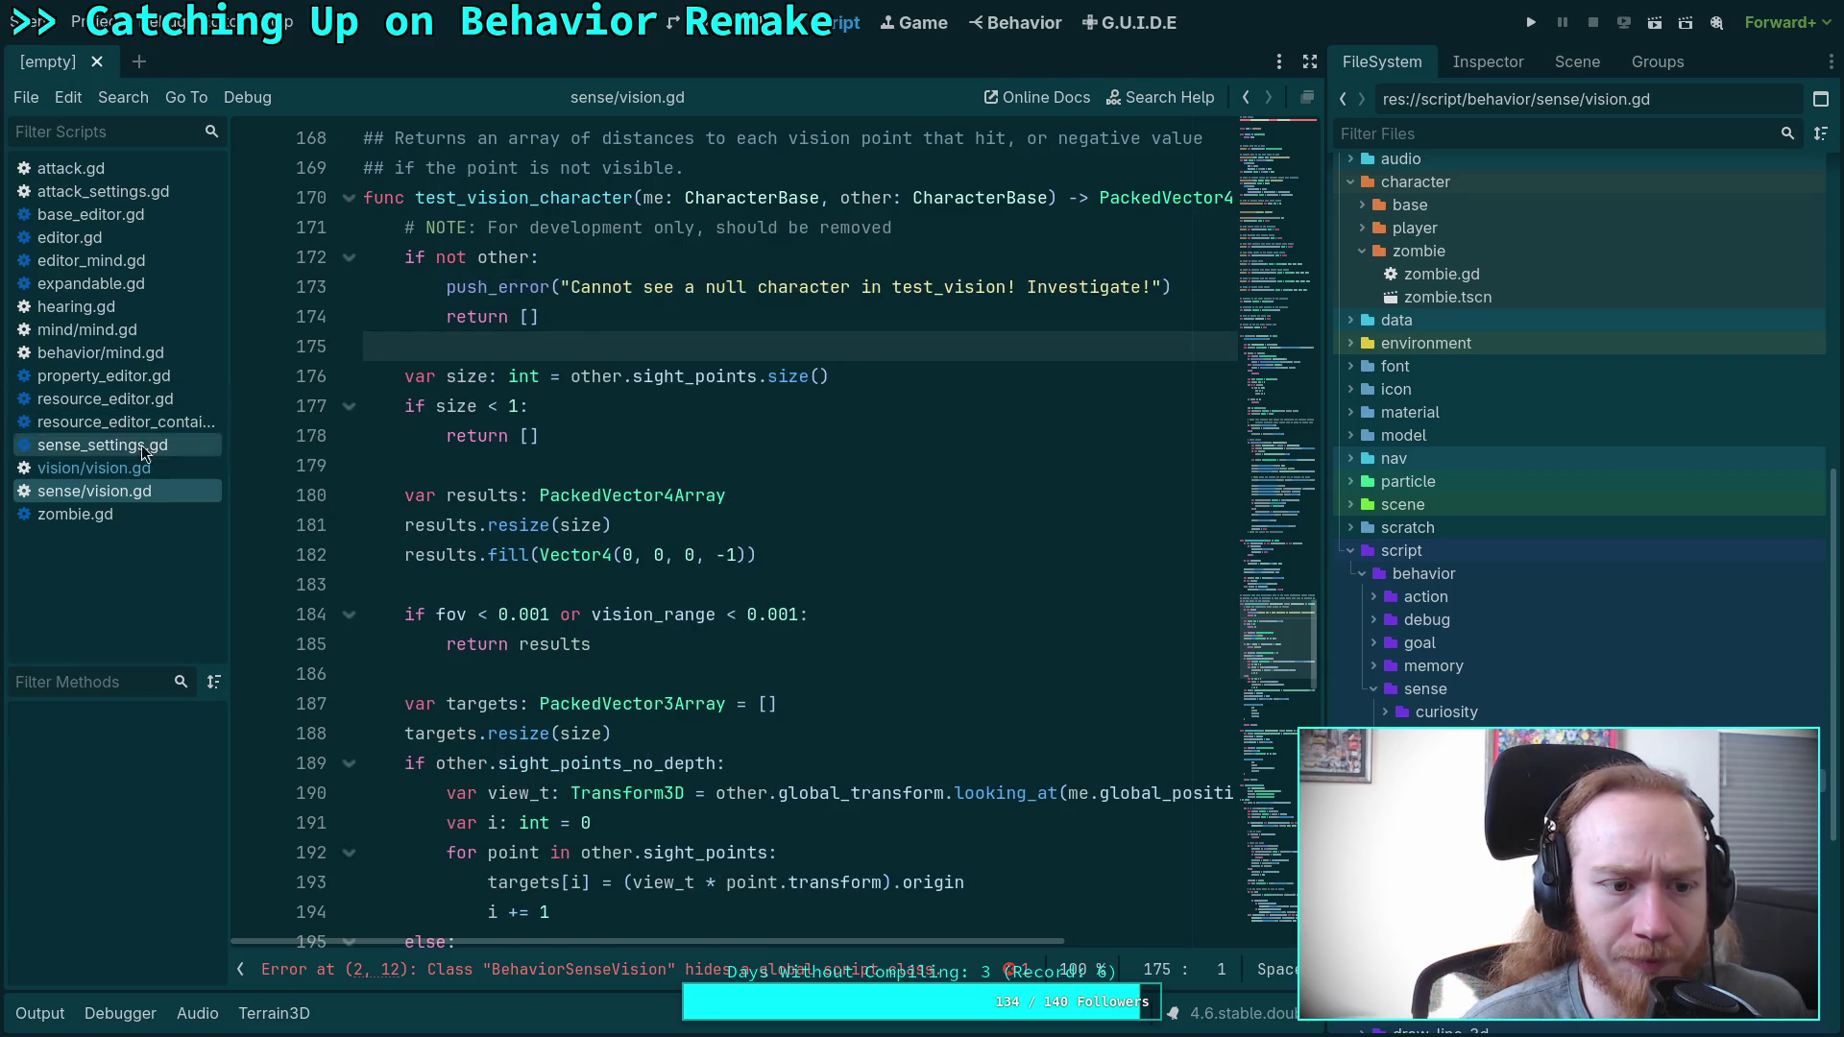
{"action": "left_click", "coordinate": [127, 473]}
{"action": "left_click", "coordinate": [126, 487]}
{"action": "scroll", "coordinate": [488, 526], "scroll_direction": "up", "scroll_amount": 2}
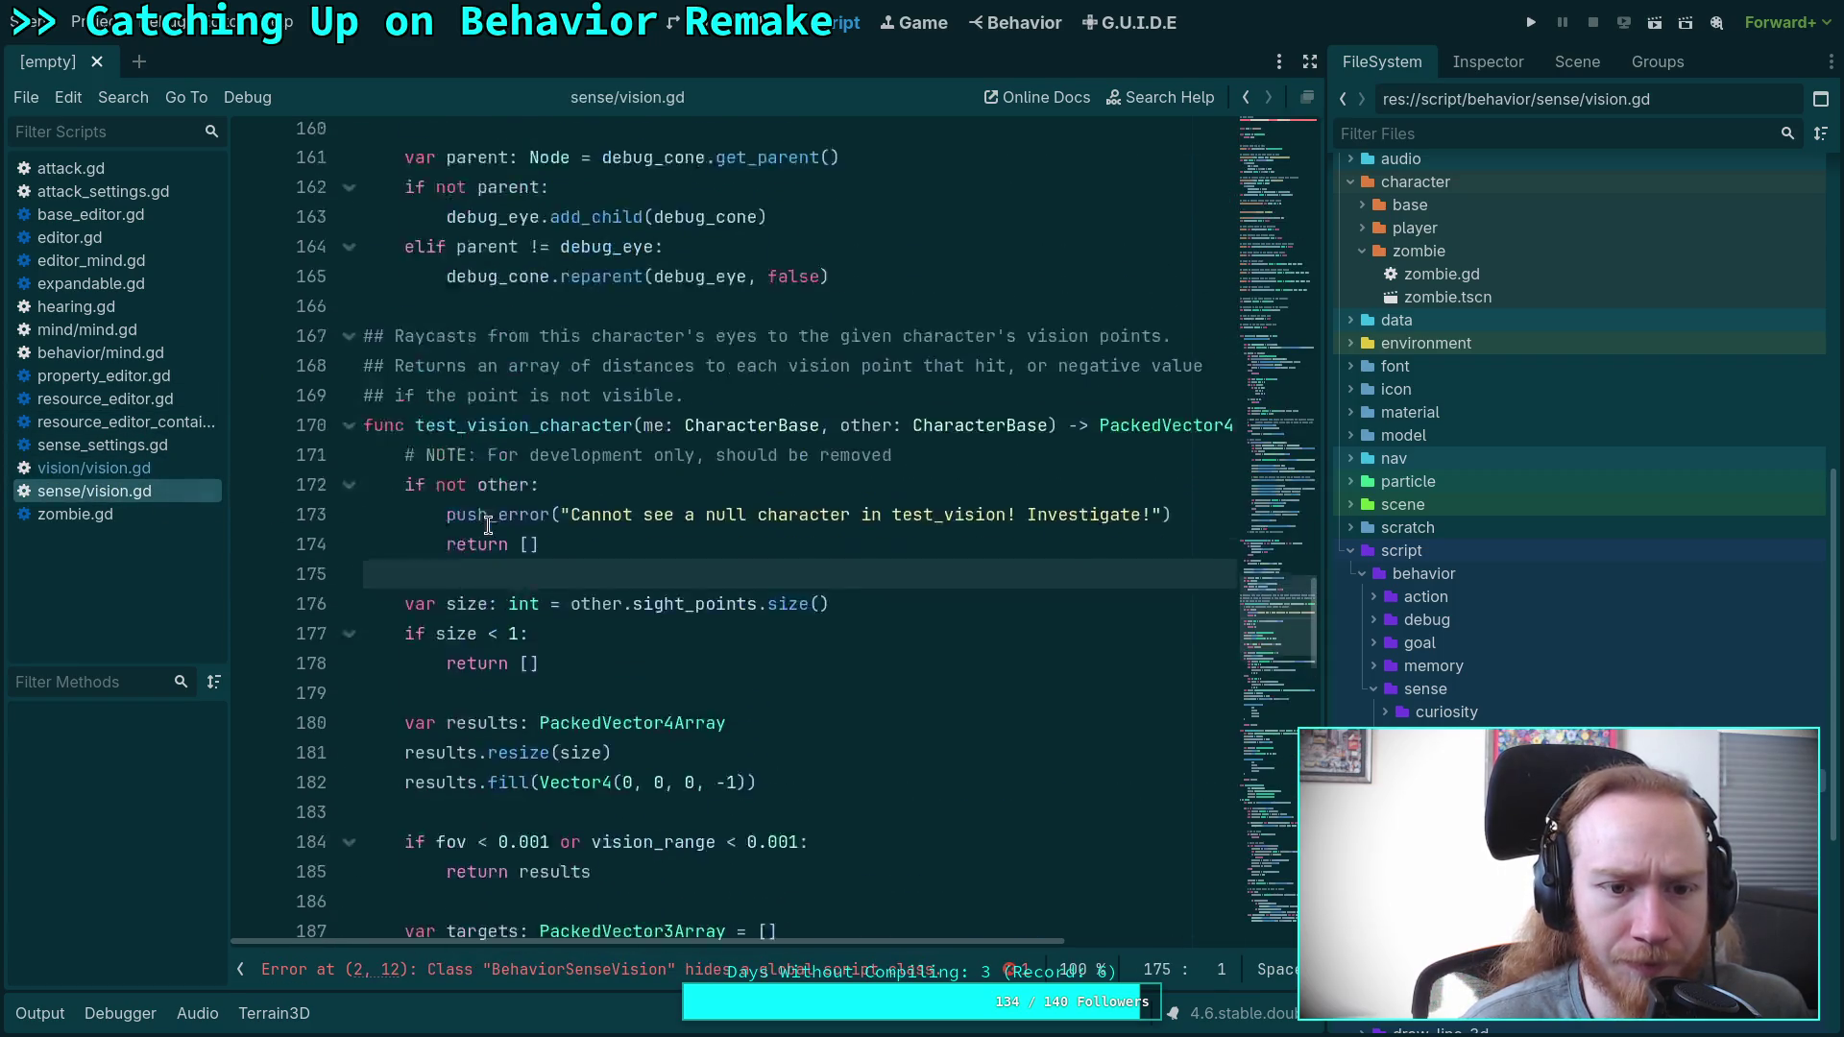
{"action": "left_click", "coordinate": [134, 471]}
{"action": "left_click", "coordinate": [134, 492]}
{"action": "scroll", "coordinate": [461, 513], "scroll_direction": "up", "scroll_amount": 4}
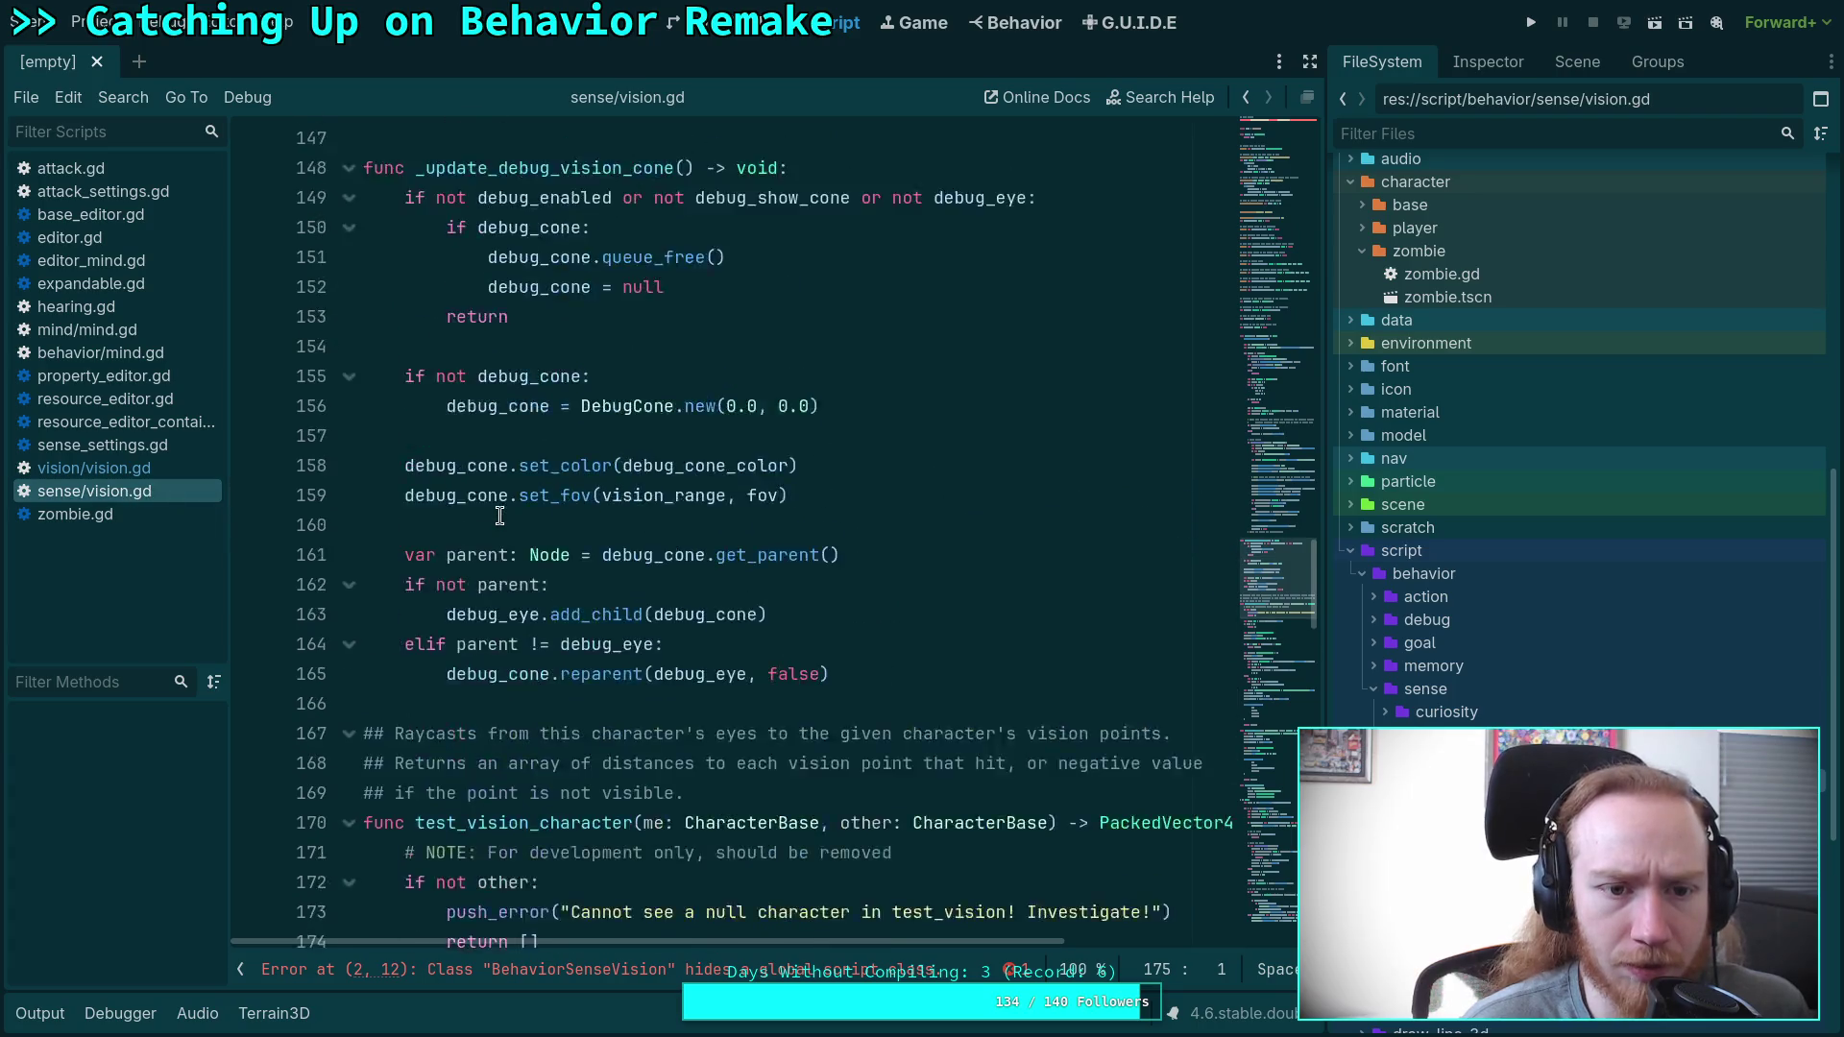
{"action": "left_click", "coordinate": [480, 436]}
{"action": "left_click", "coordinate": [94, 467]}
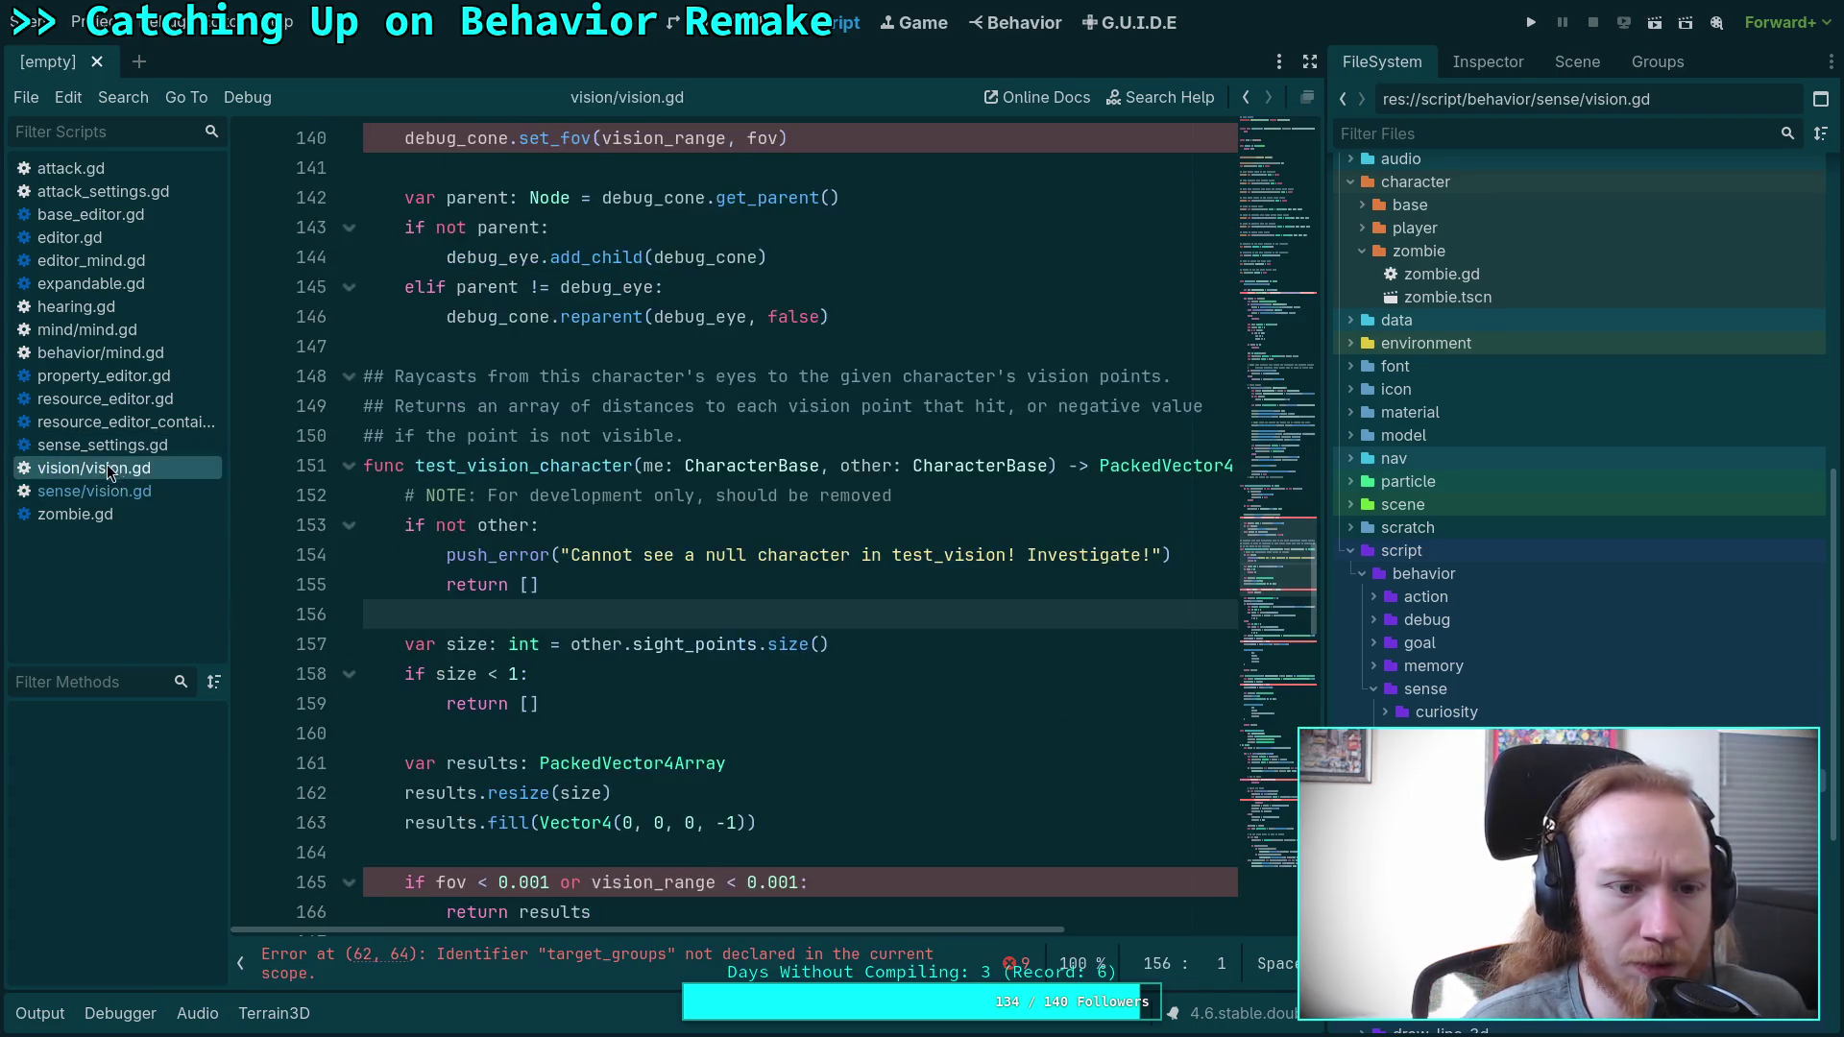
{"action": "scroll", "coordinate": [413, 385], "scroll_direction": "up", "scroll_amount": 5}
{"action": "left_click", "coordinate": [413, 309]}
{"action": "scroll", "coordinate": [403, 355], "scroll_direction": "down", "scroll_amount": 1}
{"action": "left_click", "coordinate": [126, 490]}
{"action": "left_click", "coordinate": [127, 468]}
{"action": "left_click", "coordinate": [127, 487]}
{"action": "left_click", "coordinate": [121, 469]}
{"action": "left_click", "coordinate": [125, 489]}
{"action": "left_click", "coordinate": [125, 468]}
{"action": "scroll", "coordinate": [521, 504], "scroll_direction": "up", "scroll_amount": 8}
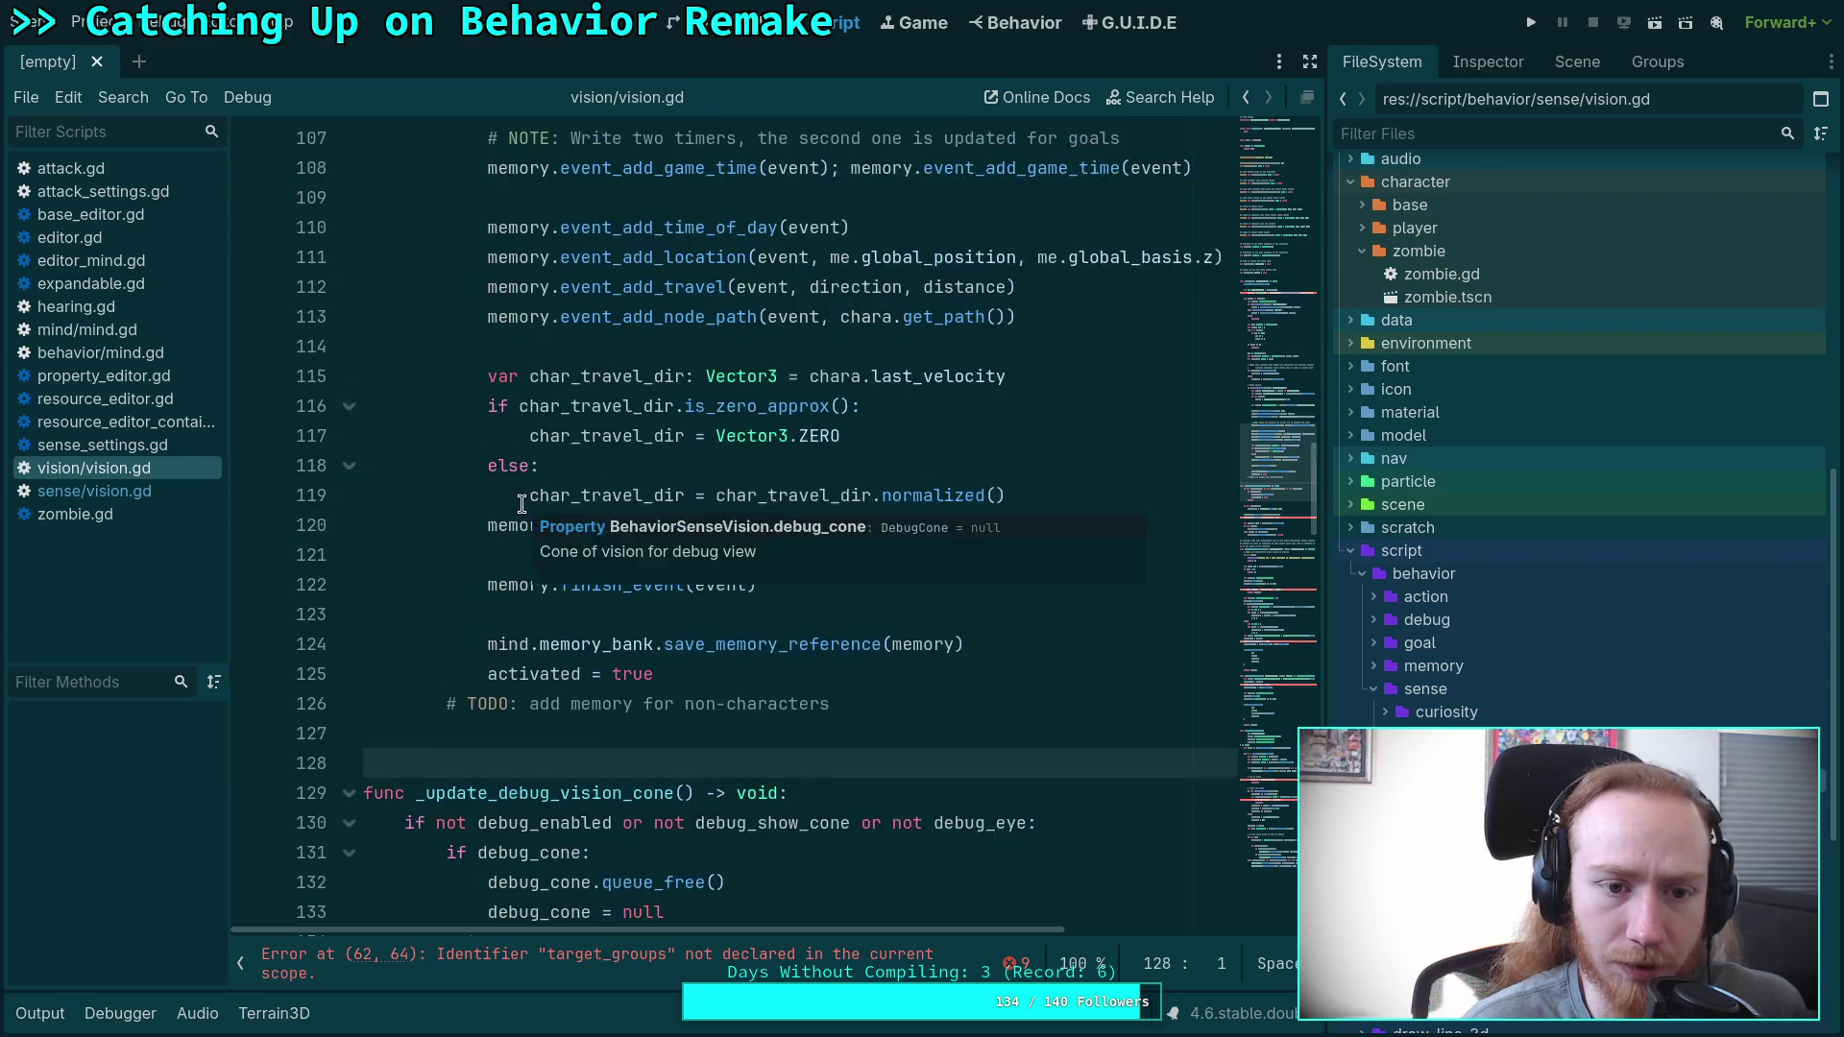
{"action": "left_click", "coordinate": [522, 499]}
{"action": "left_click", "coordinate": [516, 530]}
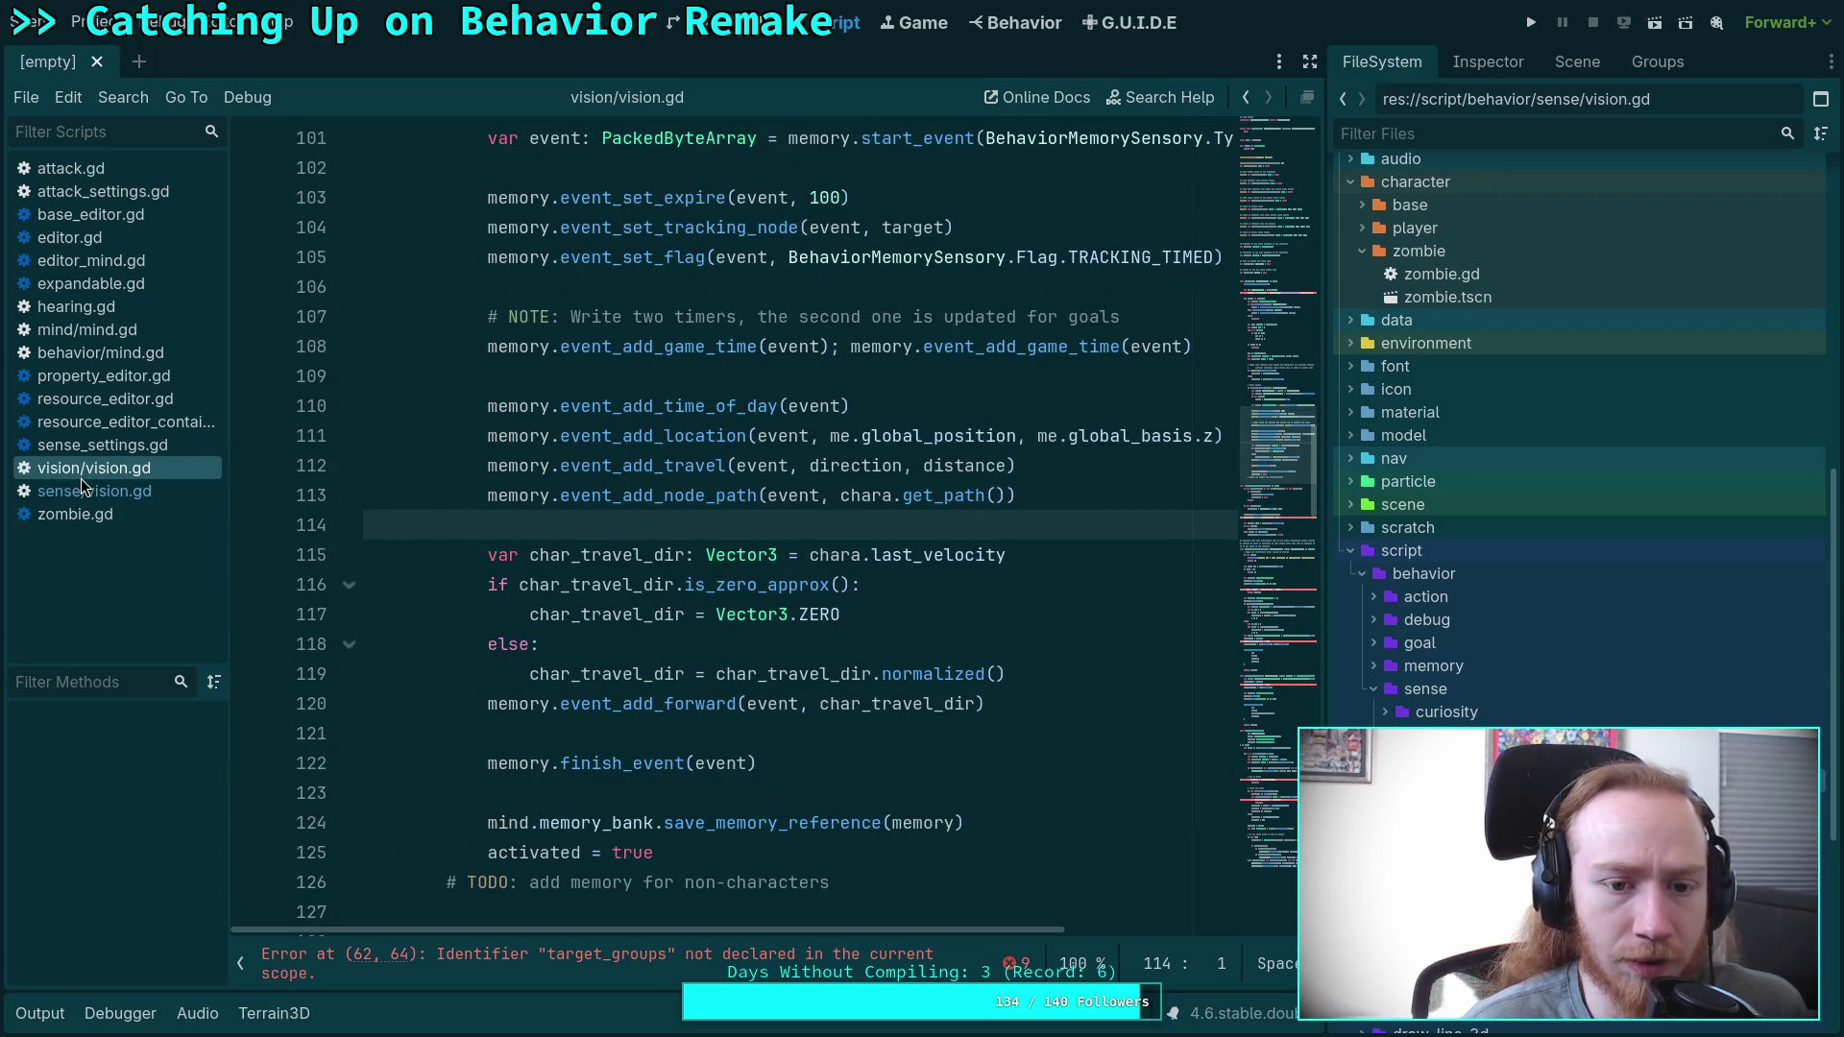
{"action": "left_click", "coordinate": [84, 486]}
{"action": "scroll", "coordinate": [529, 533], "scroll_direction": "up", "scroll_amount": 8}
{"action": "left_click", "coordinate": [529, 546]}
{"action": "left_click", "coordinate": [124, 467]}
{"action": "left_click", "coordinate": [124, 487]}
{"action": "left_click", "coordinate": [138, 471]}
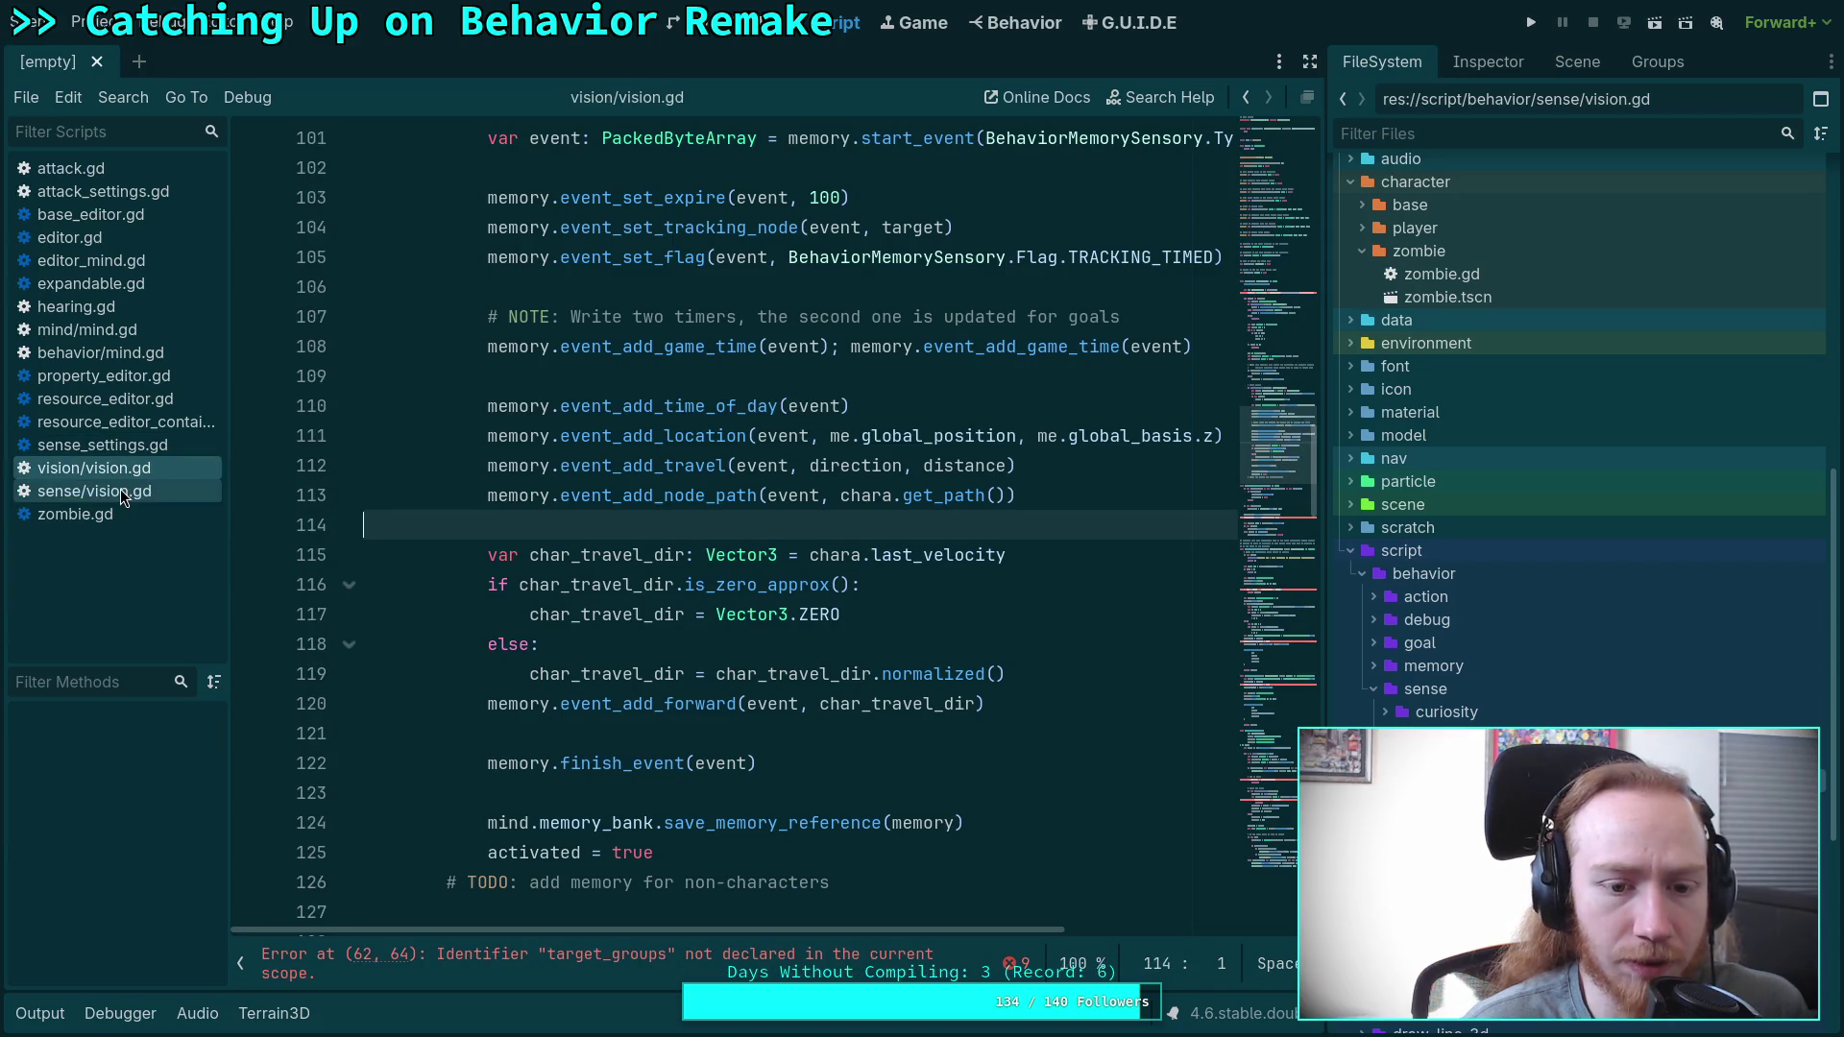
{"action": "left_click", "coordinate": [119, 490]}
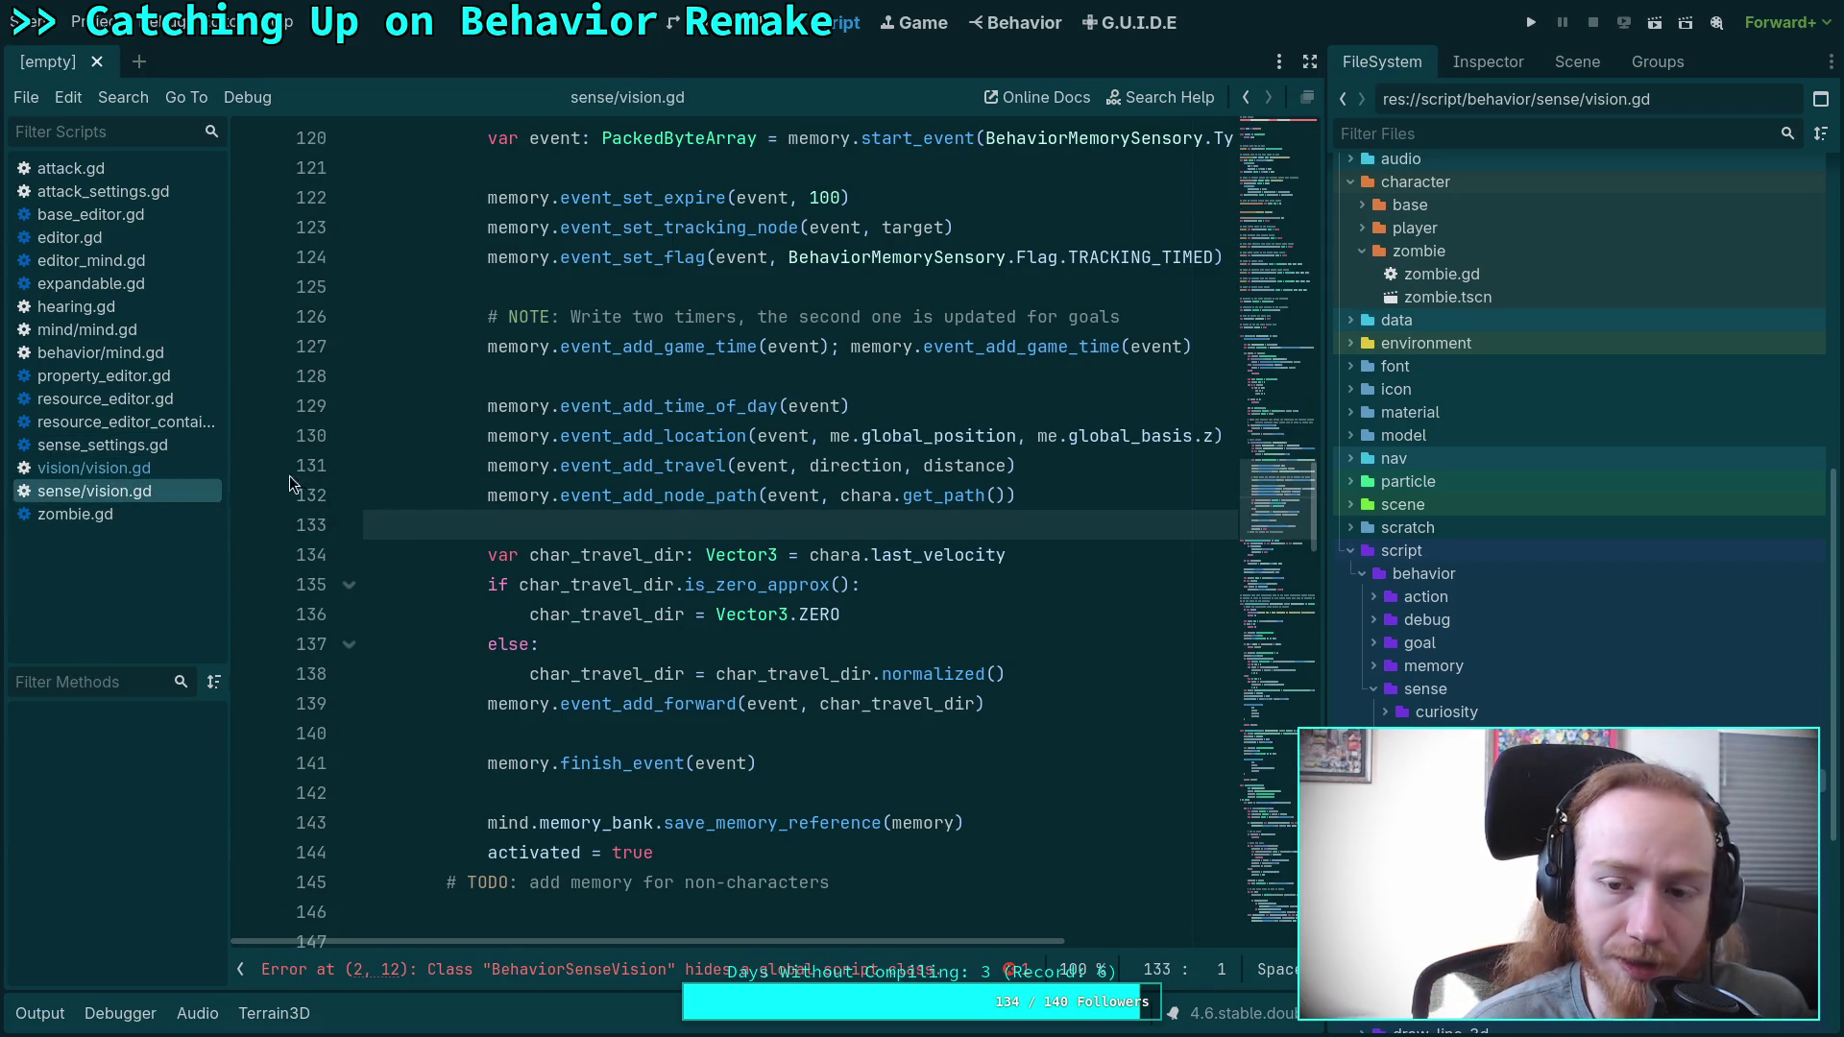
{"action": "scroll", "coordinate": [472, 495], "scroll_direction": "up", "scroll_amount": 11}
{"action": "left_click", "coordinate": [448, 554]}
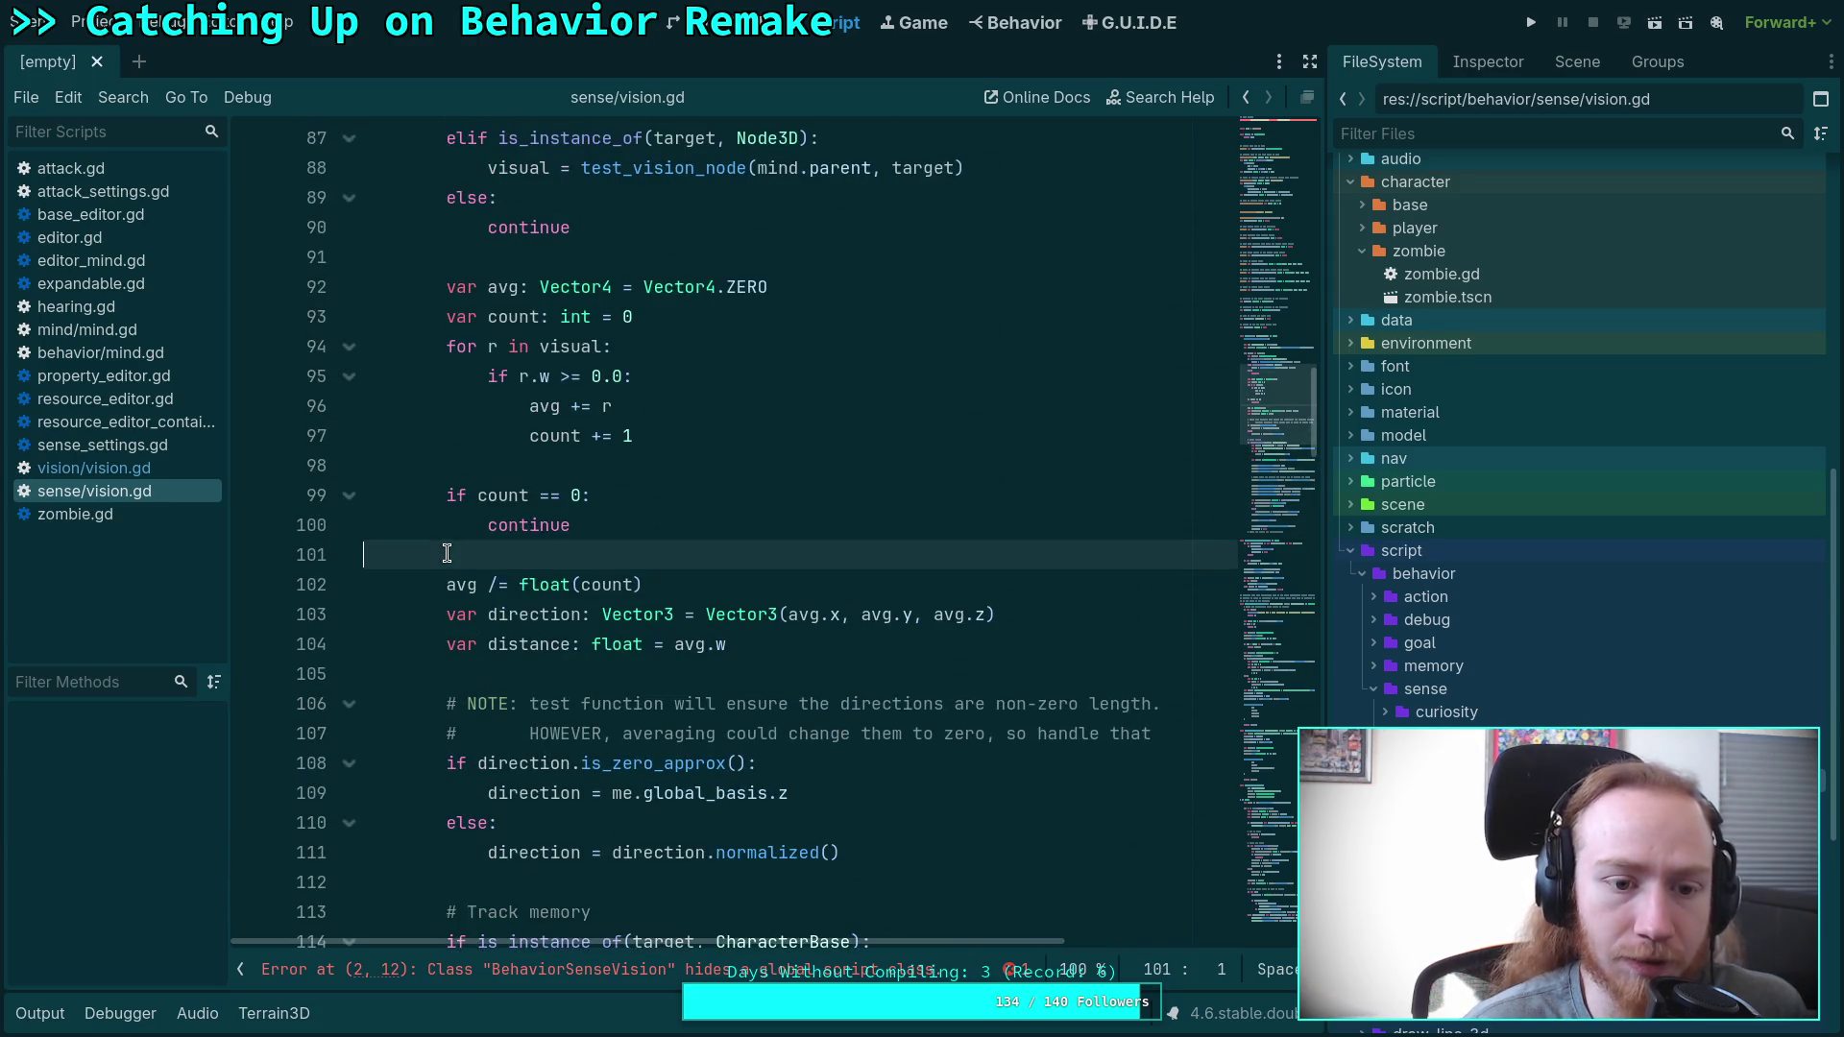
{"action": "key", "text": "alt+Left"}
{"action": "scroll", "coordinate": [499, 522], "scroll_direction": "up", "scroll_amount": 6}
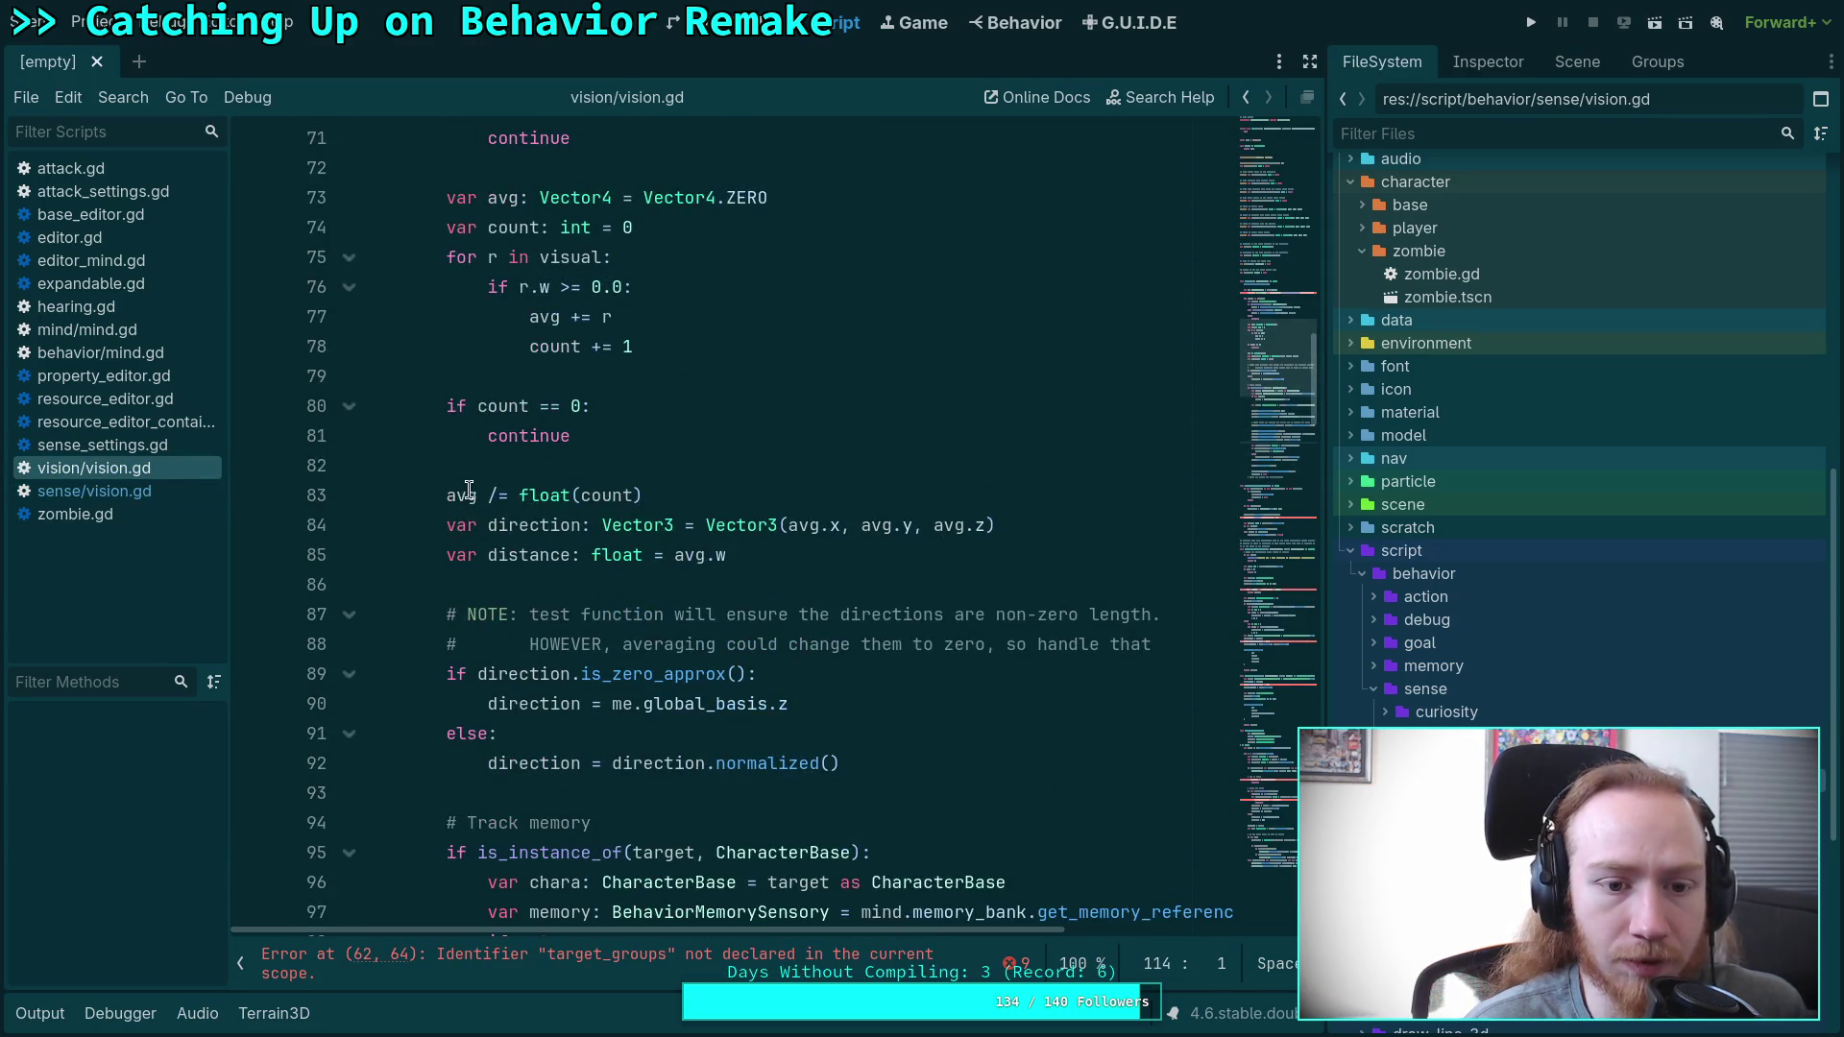
{"action": "left_click", "coordinate": [470, 467]}
{"action": "left_click", "coordinate": [108, 491]}
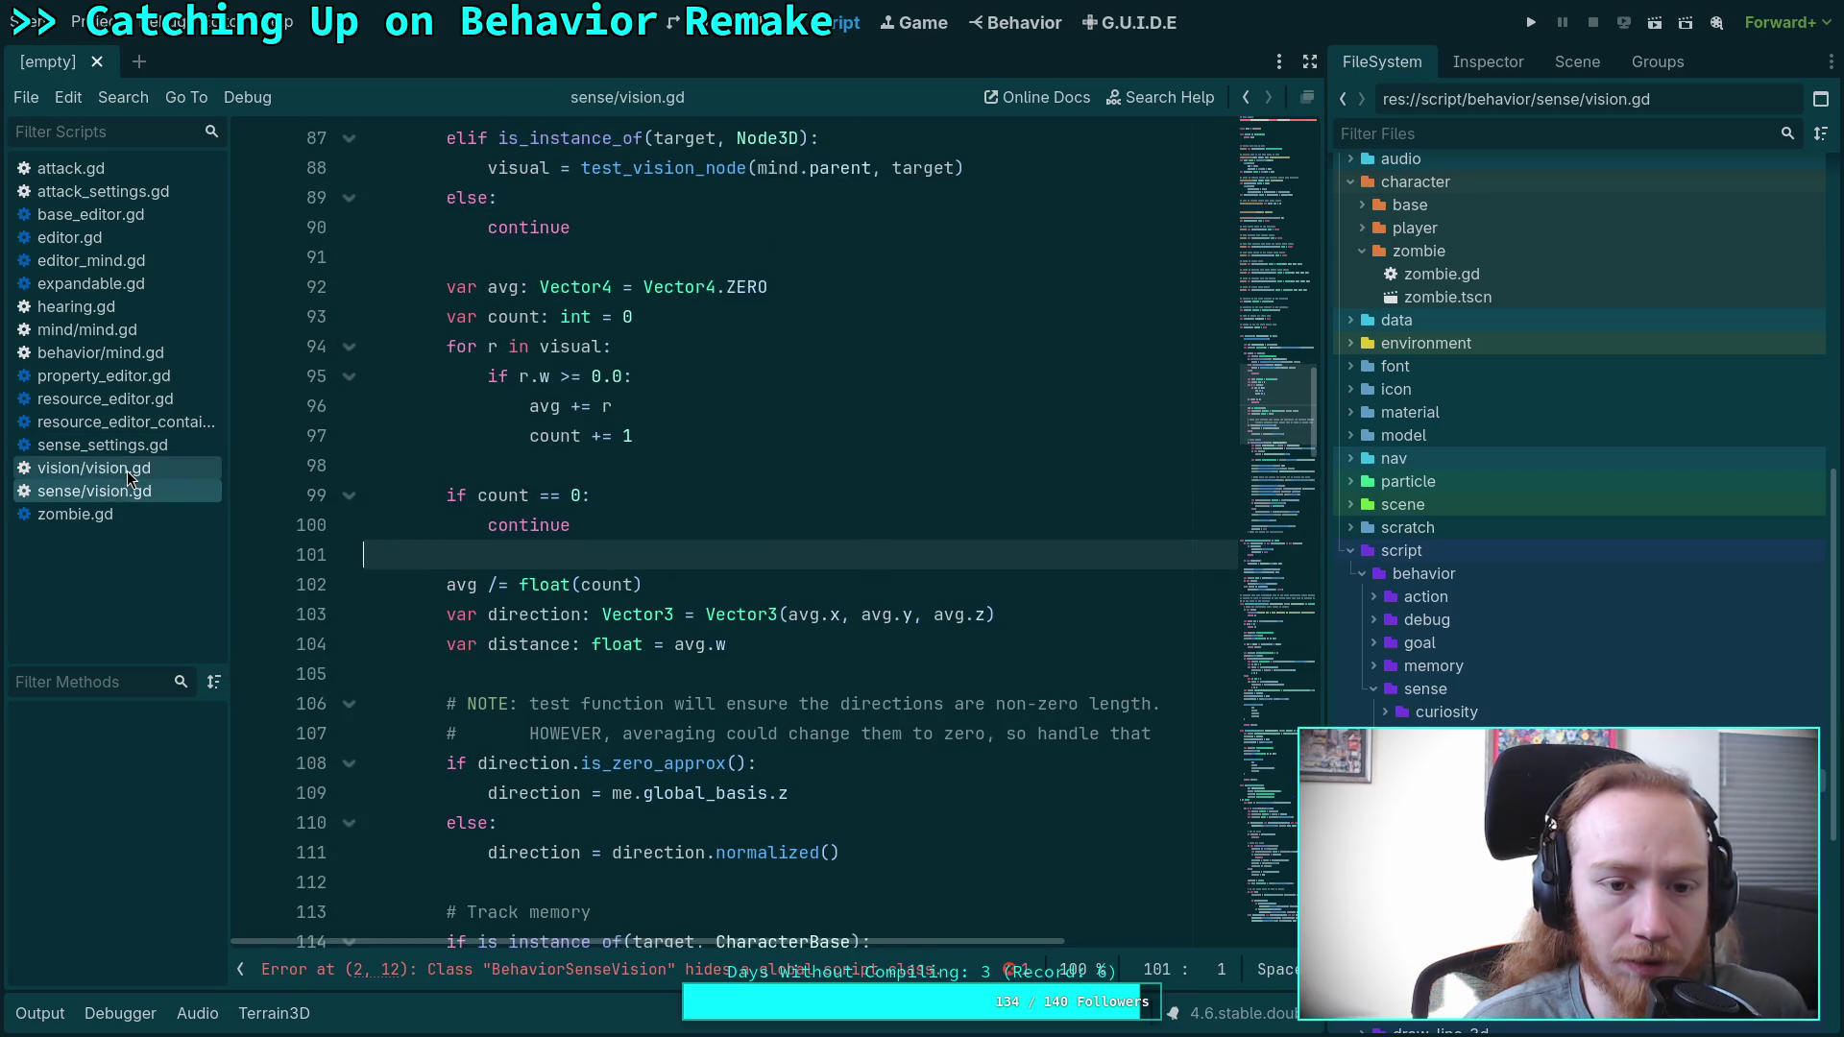
{"action": "scroll", "coordinate": [557, 526], "scroll_direction": "up", "scroll_amount": 6}
{"action": "scroll", "coordinate": [557, 525], "scroll_direction": "up", "scroll_amount": 2}
{"action": "left_click", "coordinate": [413, 499]}
{"action": "left_click", "coordinate": [192, 470]}
{"action": "scroll", "coordinate": [514, 509], "scroll_direction": "up", "scroll_amount": 6}
{"action": "scroll", "coordinate": [514, 509], "scroll_direction": "up", "scroll_amount": 2}
{"action": "left_click", "coordinate": [408, 411]}
{"action": "left_click", "coordinate": [106, 485]}
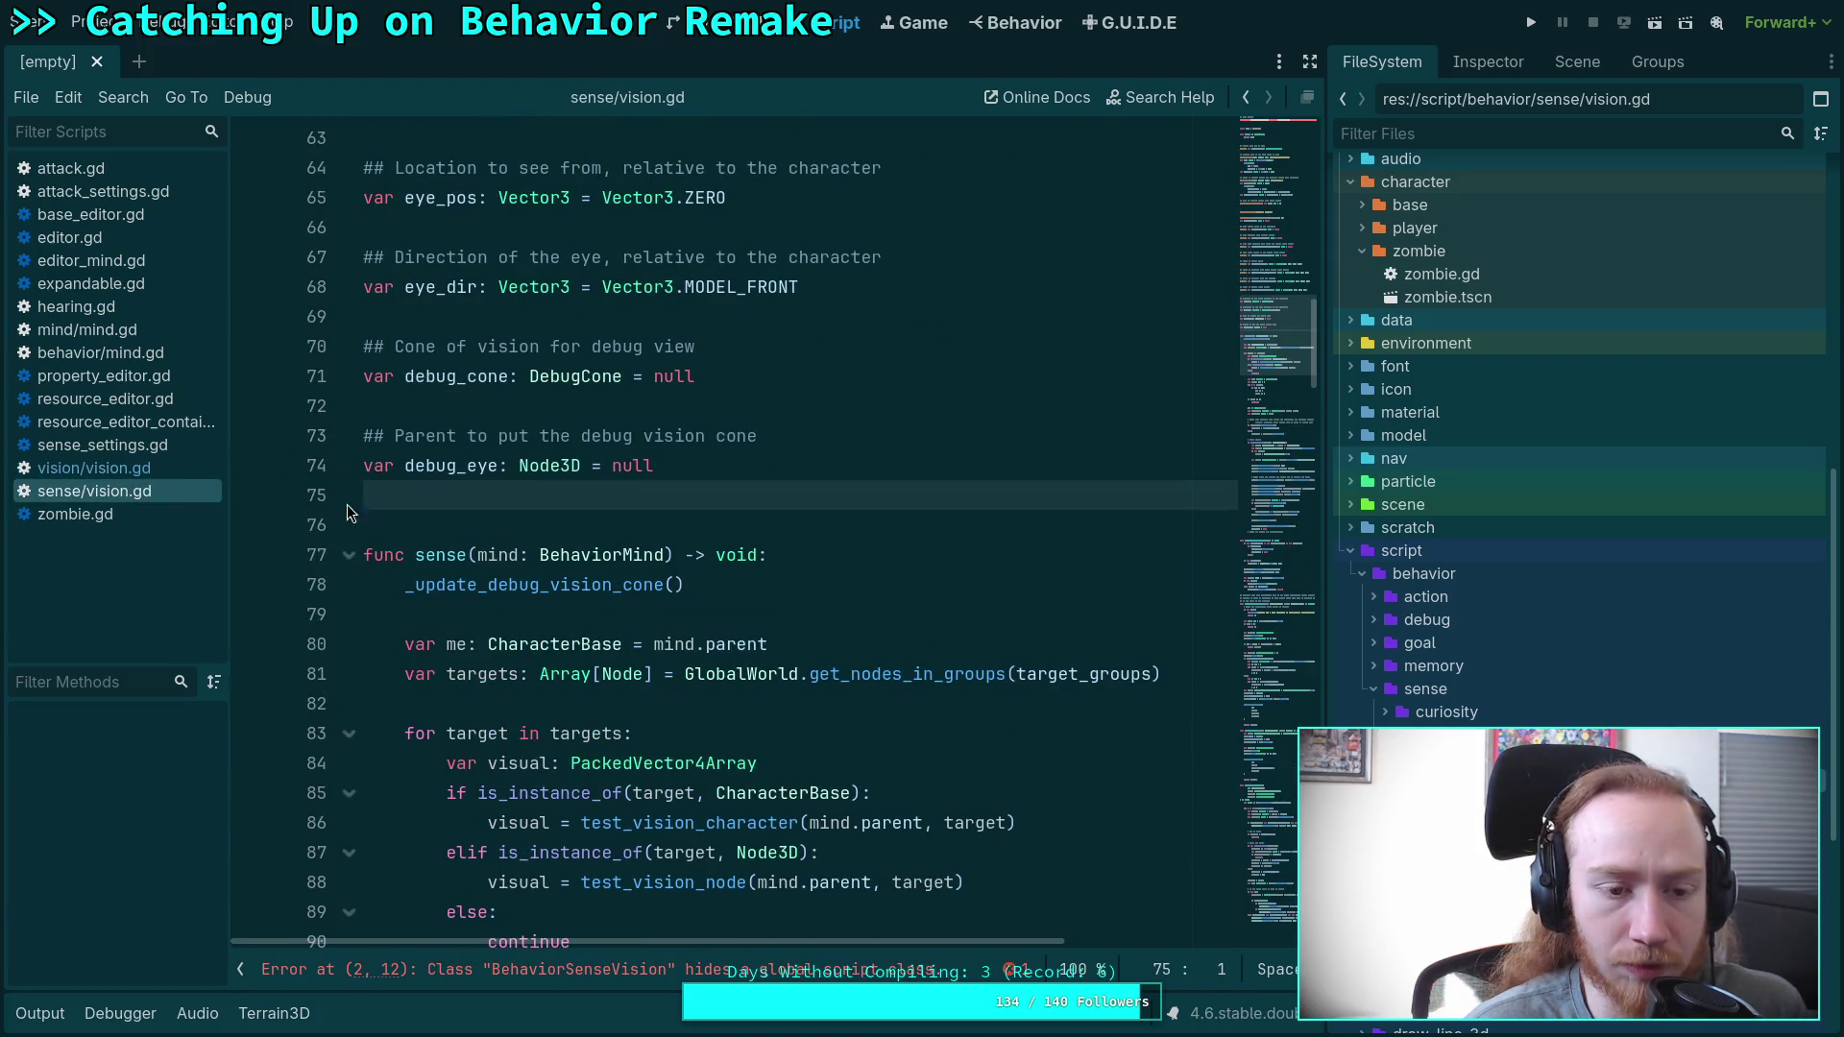
{"action": "left_click", "coordinate": [144, 470]}
{"action": "left_click", "coordinate": [110, 491]}
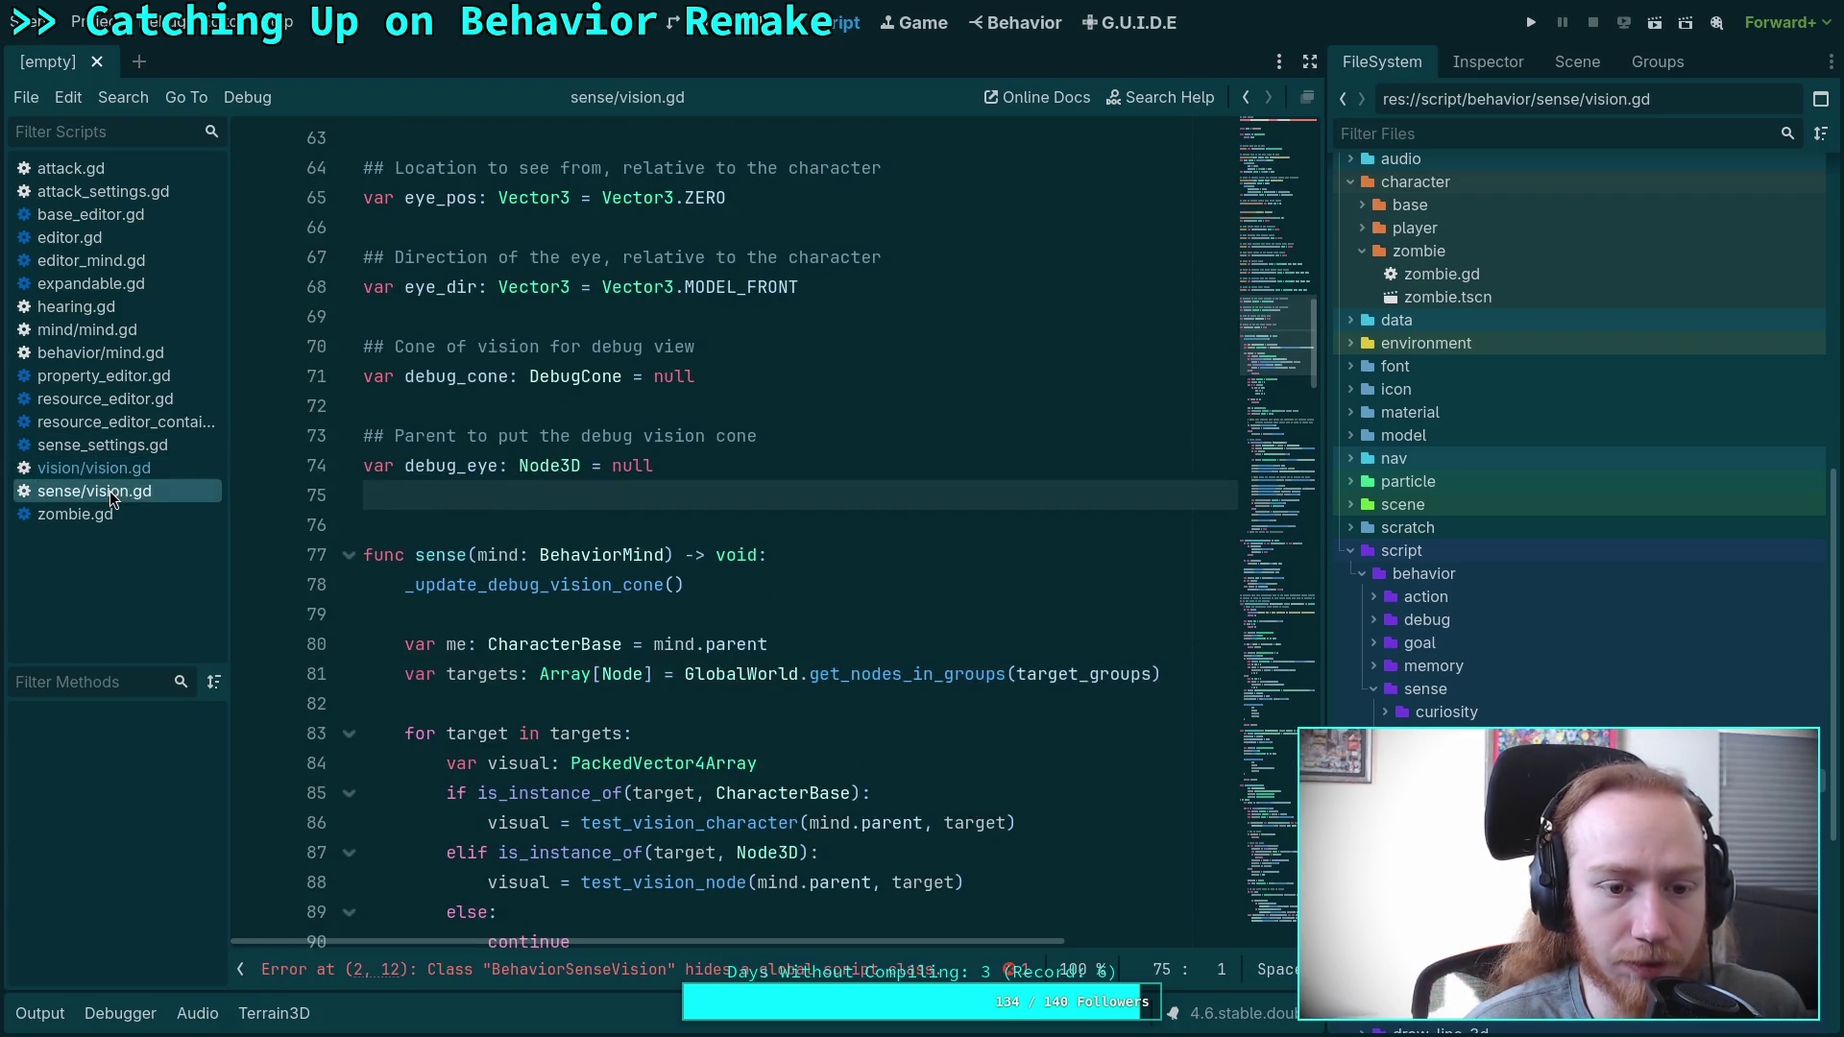
{"action": "scroll", "coordinate": [502, 504], "scroll_direction": "up", "scroll_amount": 13}
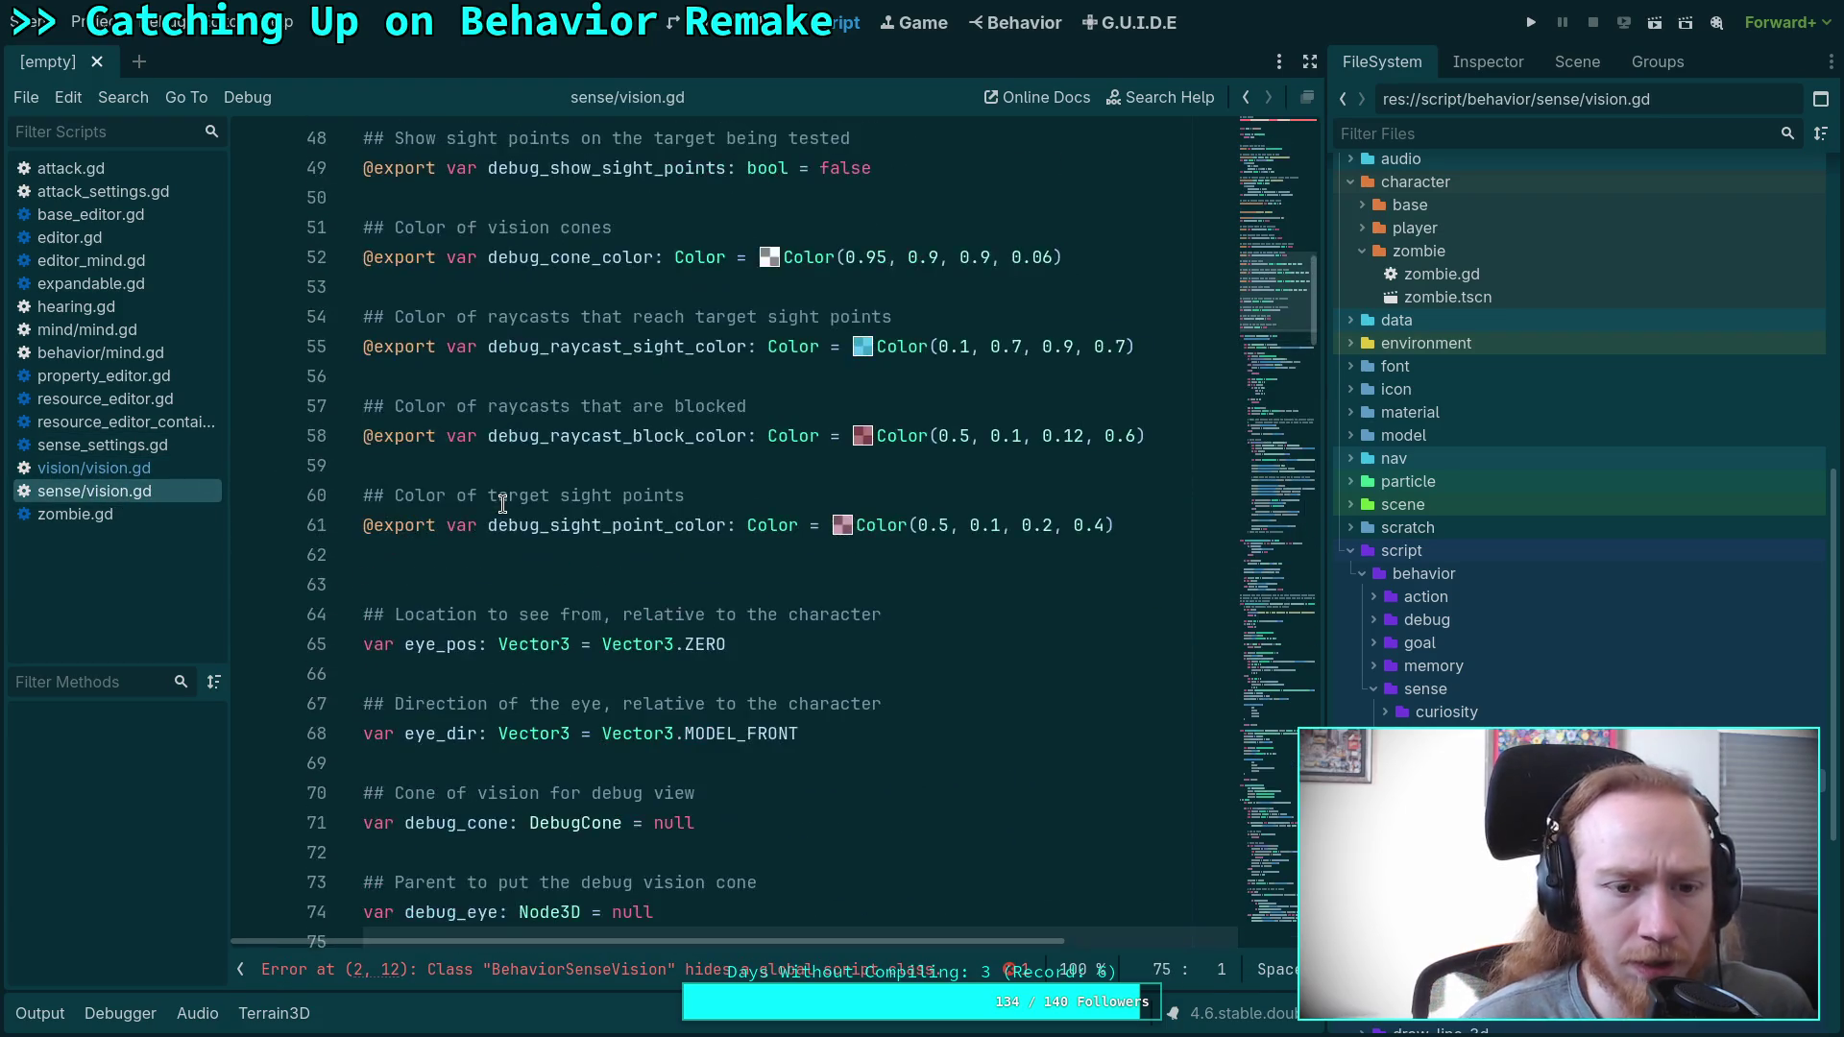
{"action": "left_click", "coordinate": [129, 467]}
{"action": "scroll", "coordinate": [535, 490], "scroll_direction": "up", "scroll_amount": 10}
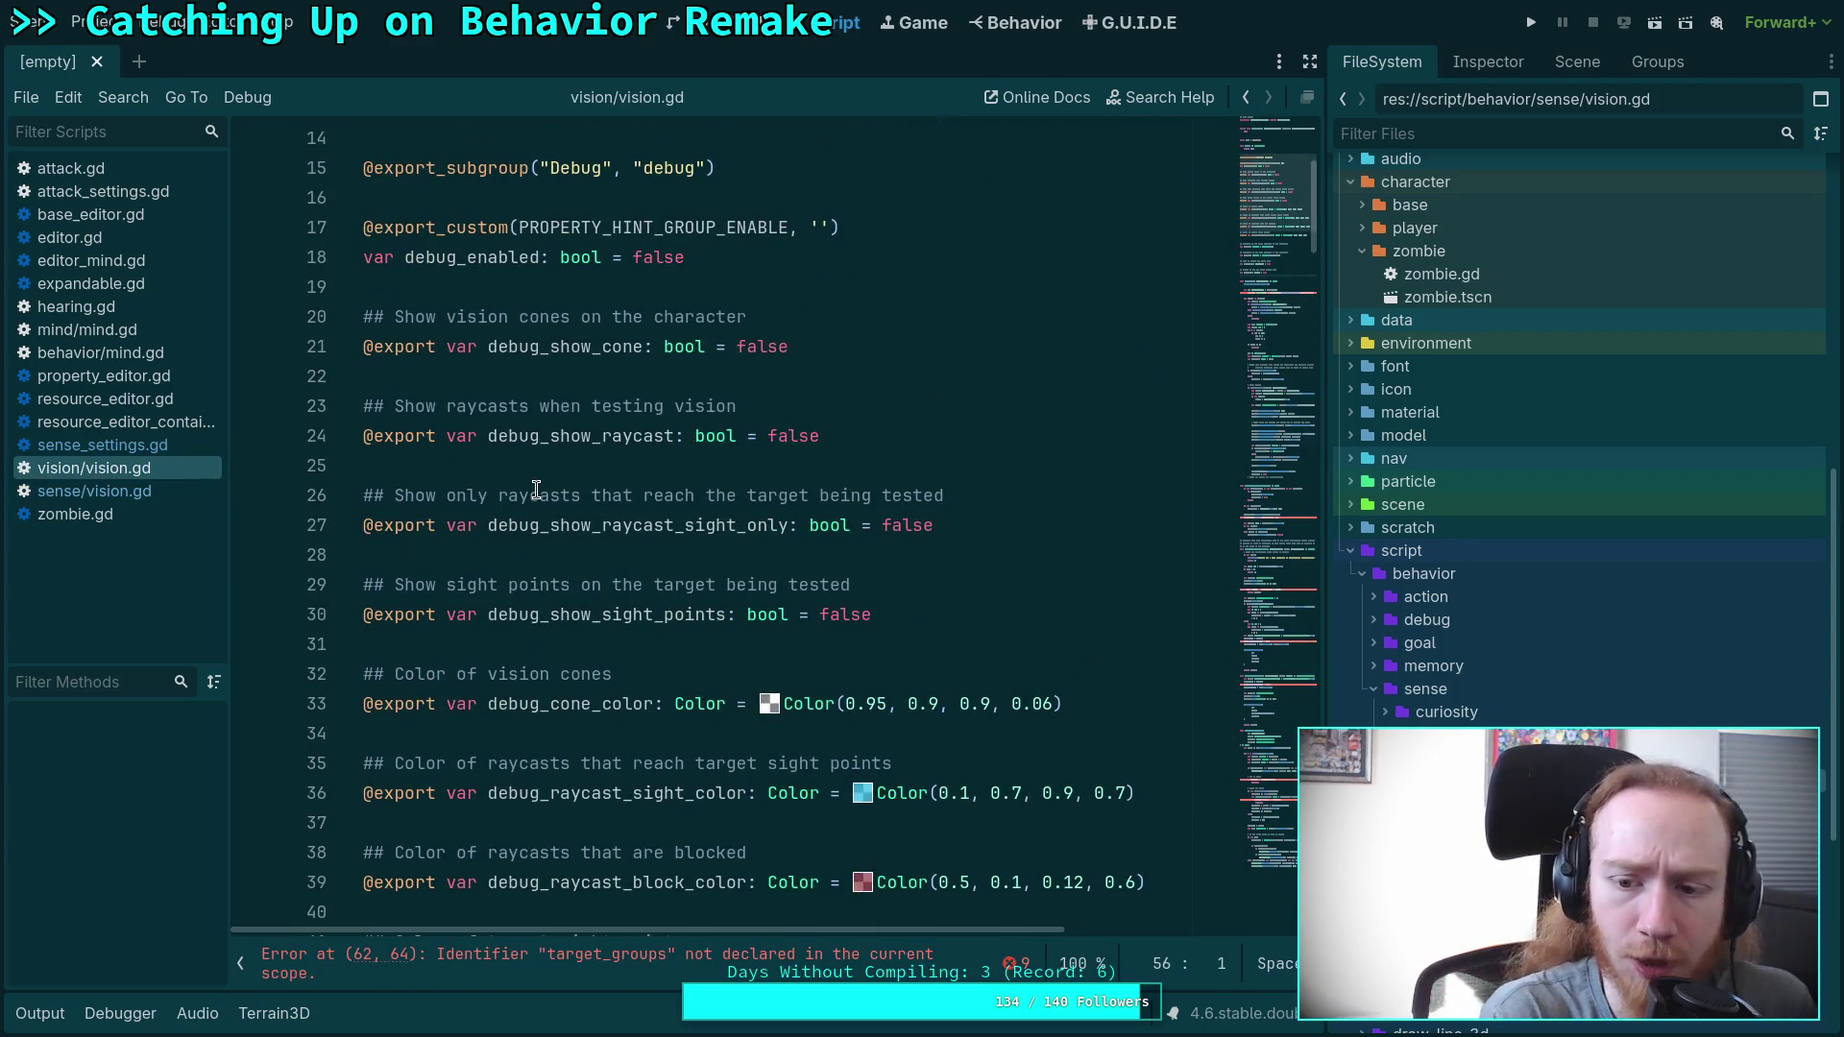
{"action": "left_click", "coordinate": [154, 490]}
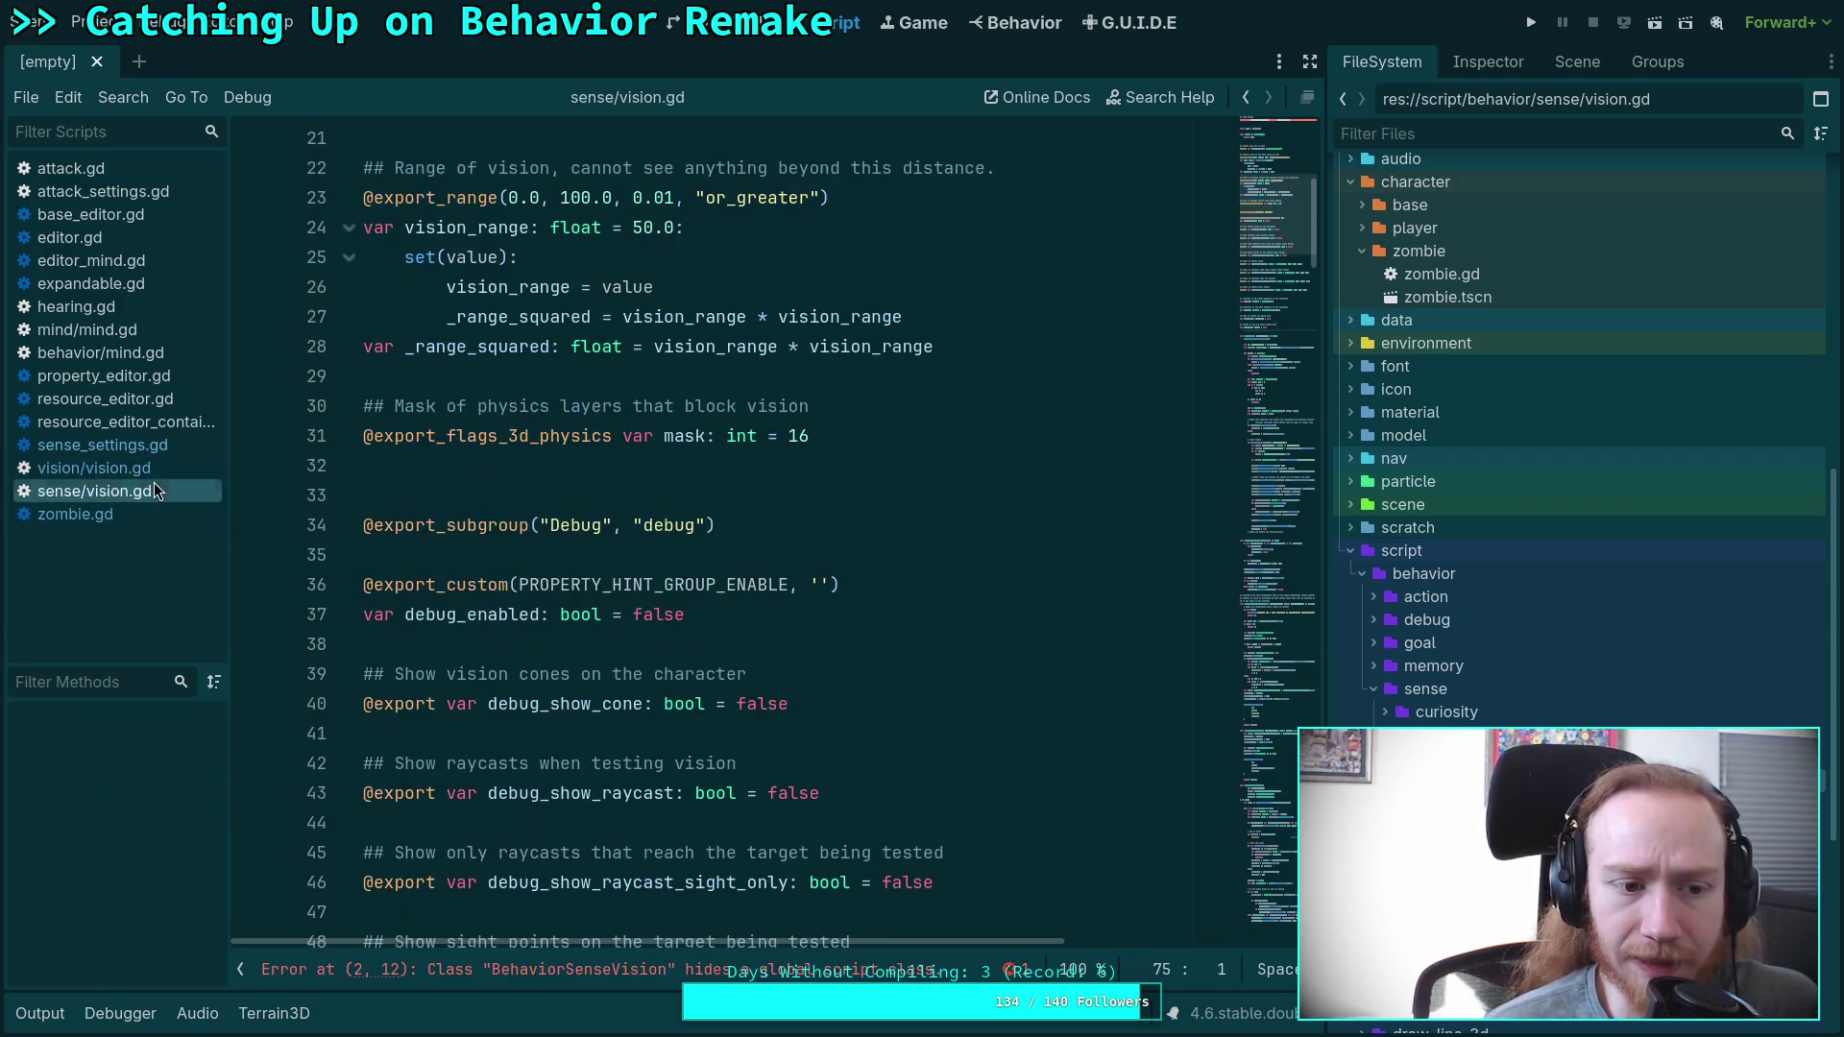
Delete script/behavior/sense/vision.gd, confirming Remove despite the zombie_basic_mind.tres dependency.
{"action": "right_click", "coordinate": [1373, 757]}
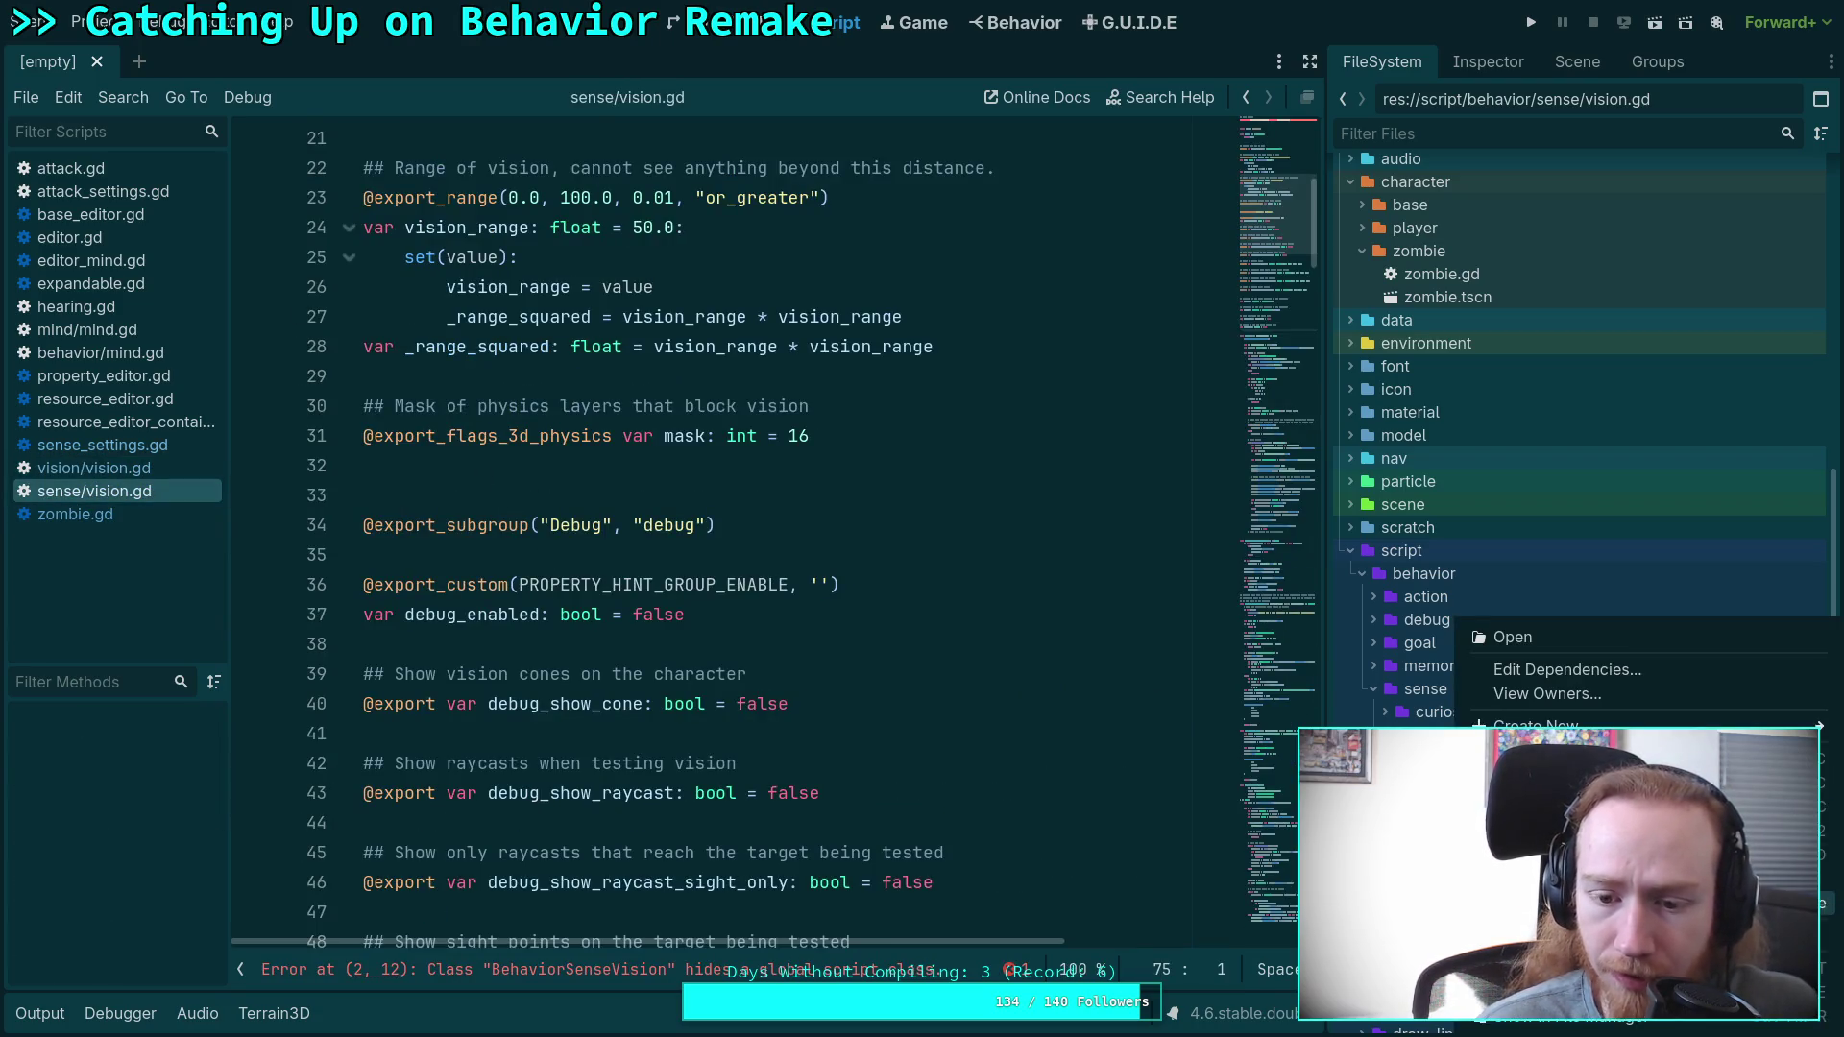
{"action": "left_click", "coordinate": [1421, 917]}
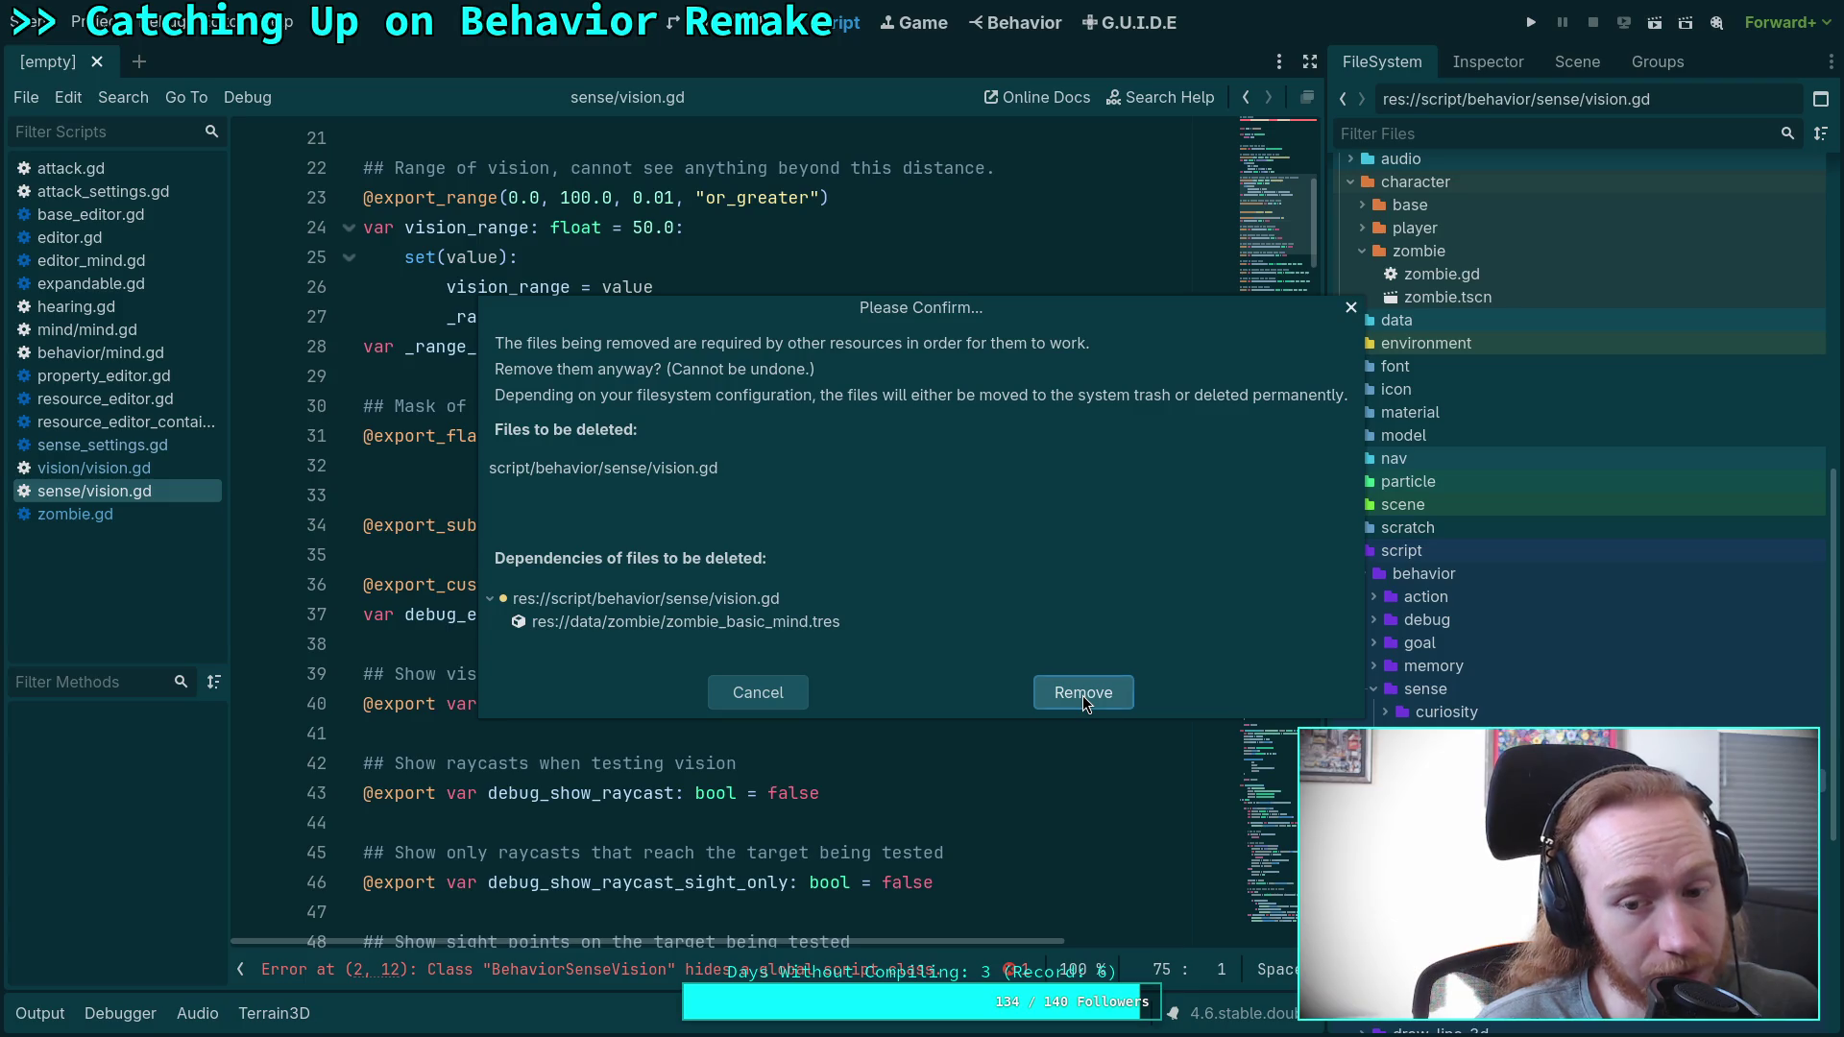
{"action": "left_click", "coordinate": [1083, 700]}
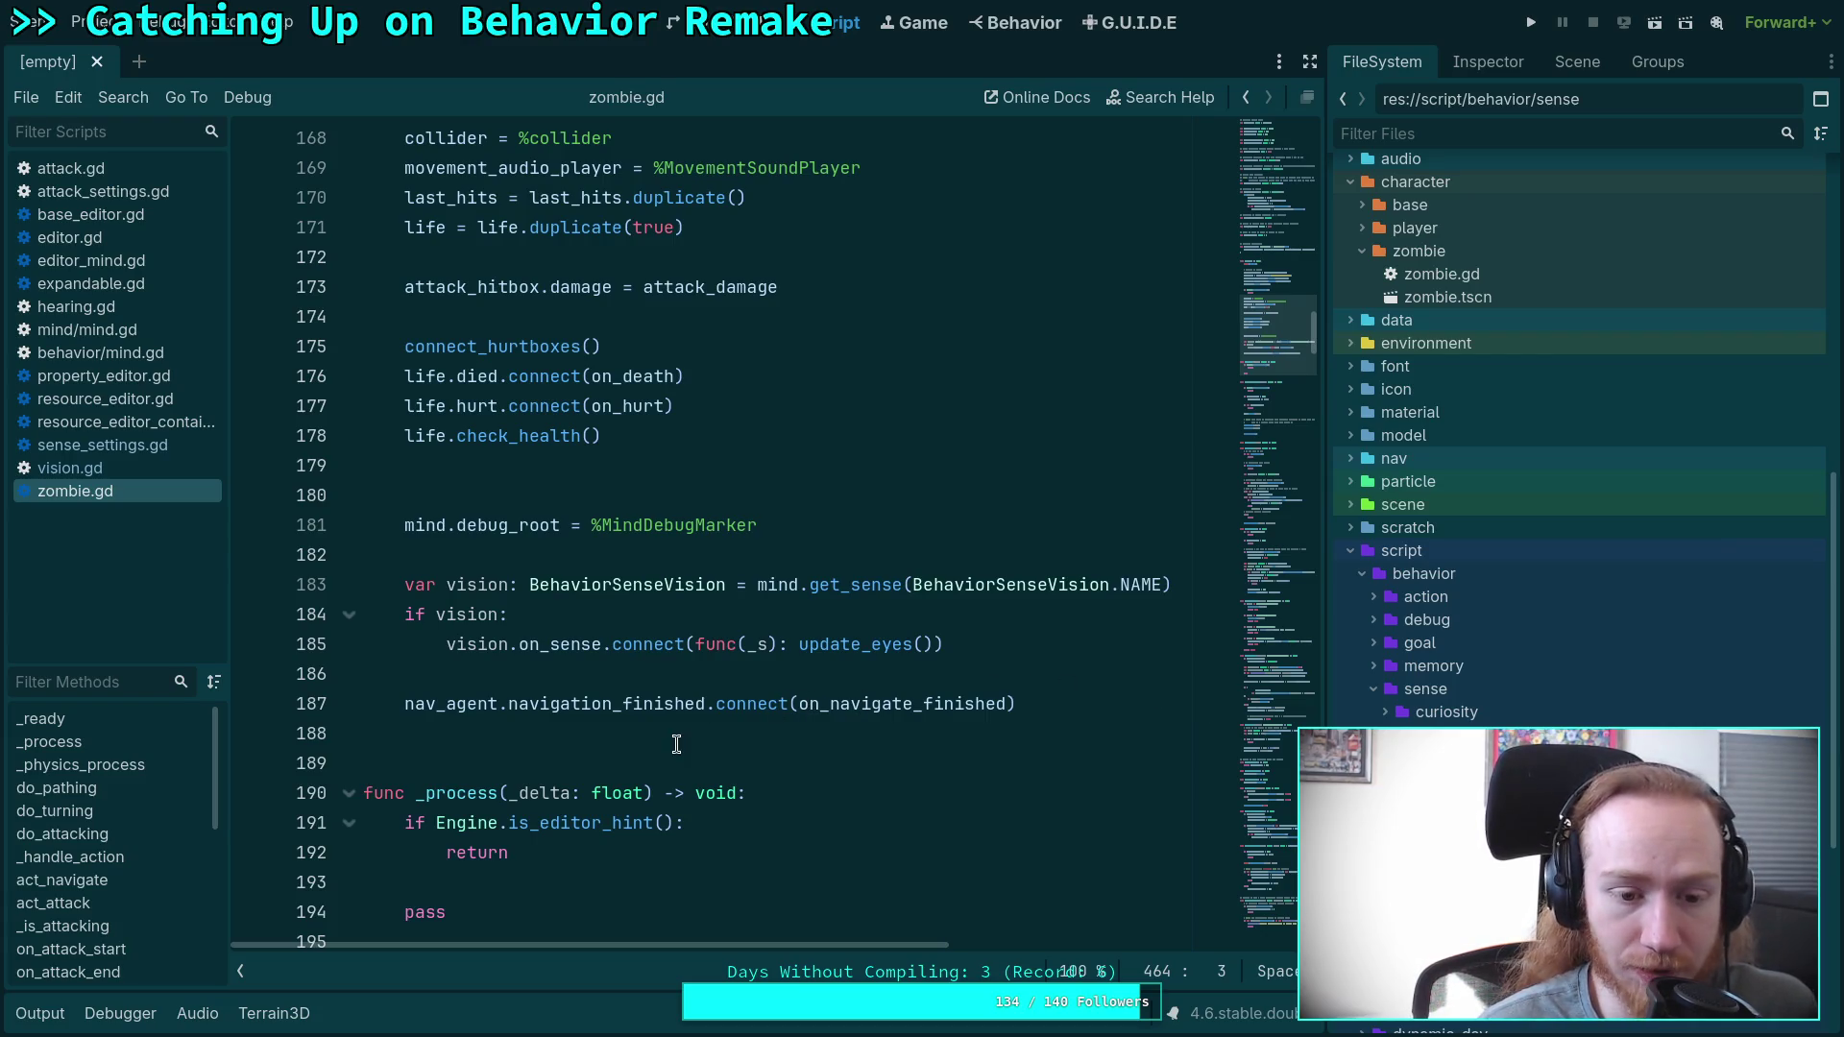
Show vision.gd from line one with a wider code area, then open vision_settings.gd.
{"action": "left_click", "coordinate": [125, 472]}
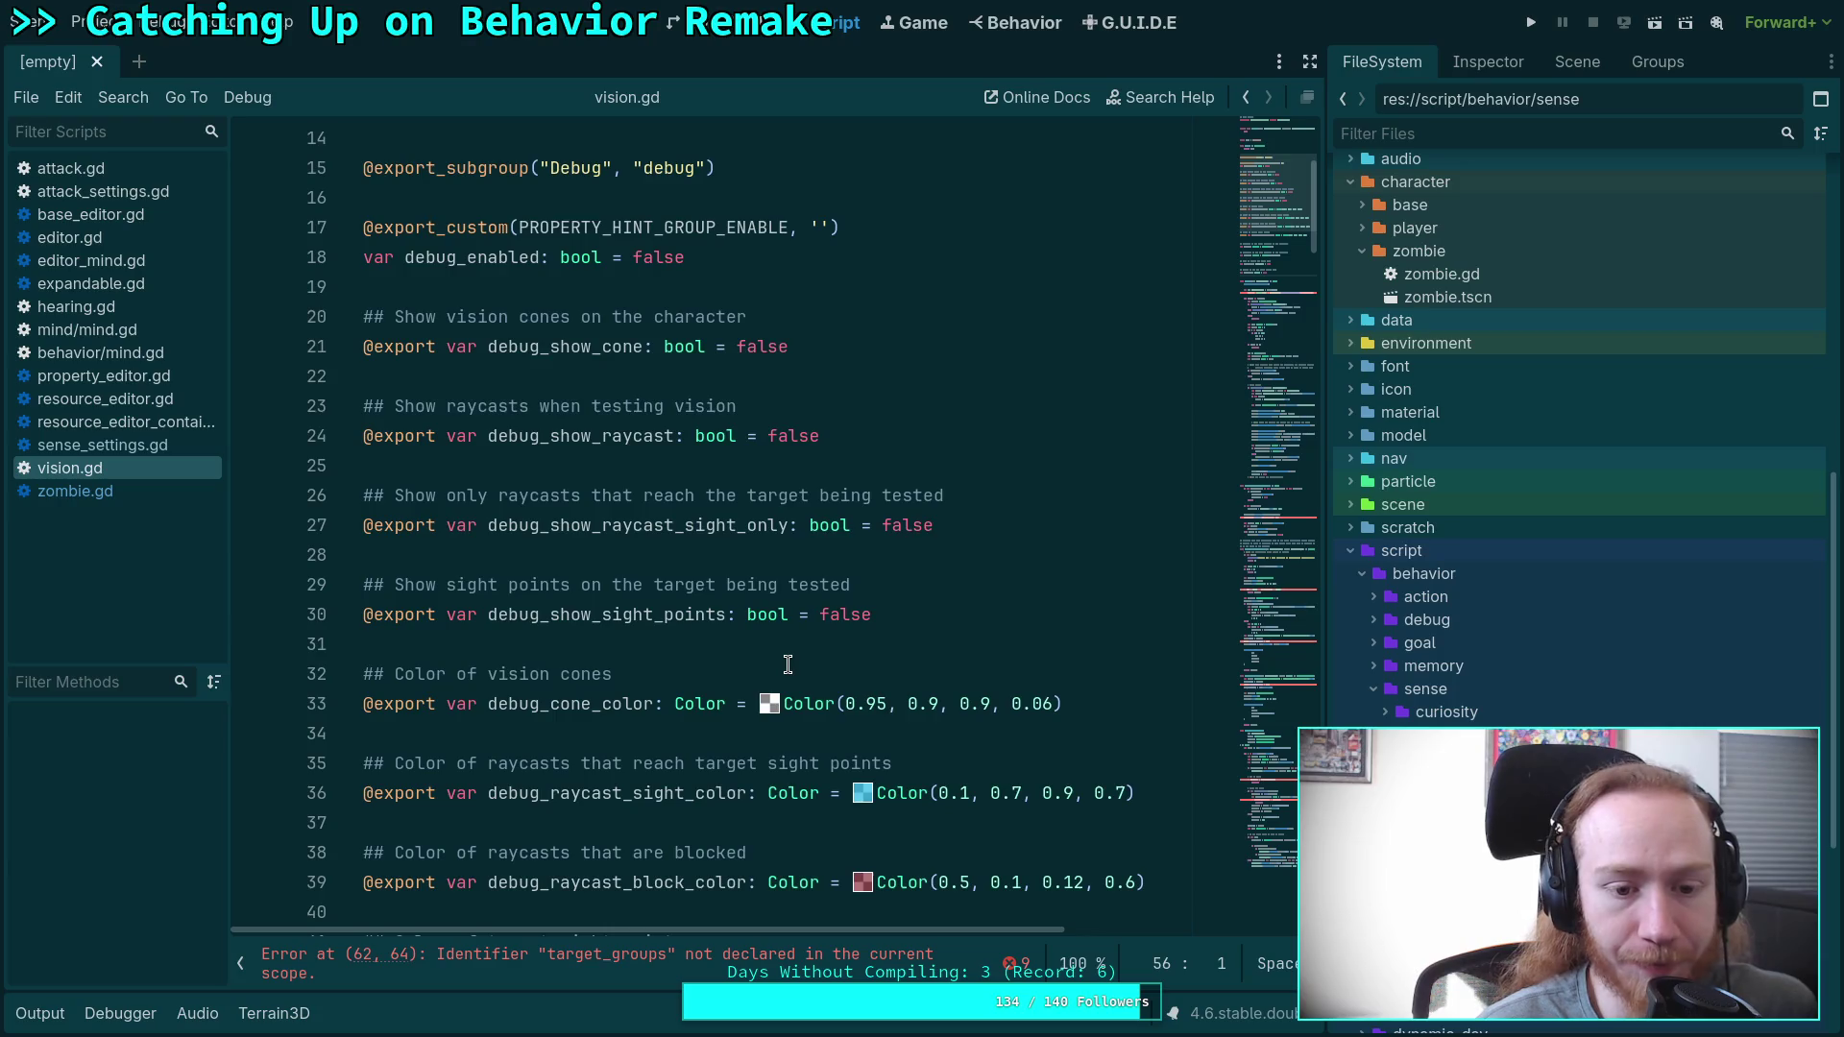
{"action": "scroll", "coordinate": [787, 663], "scroll_direction": "up", "scroll_amount": 5}
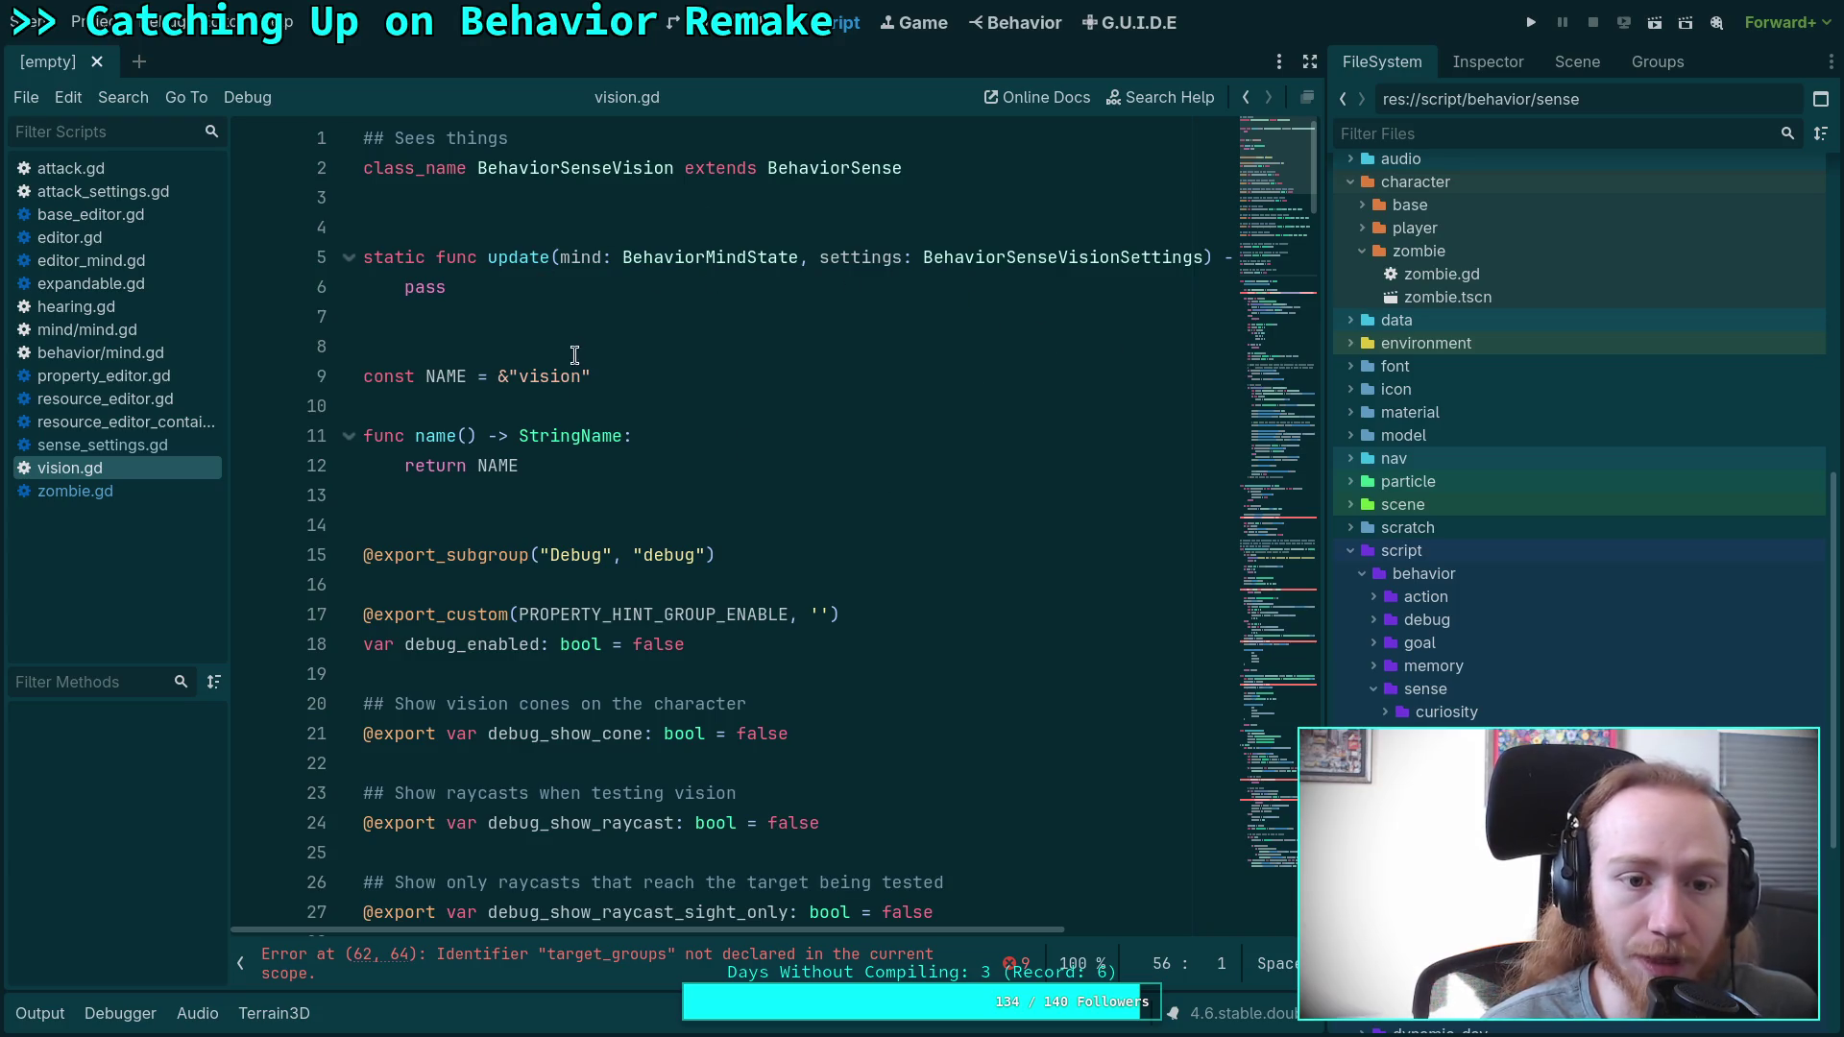
{"action": "left_click_drag", "start_coordinate": [1329, 655], "coordinate": [1438, 632]}
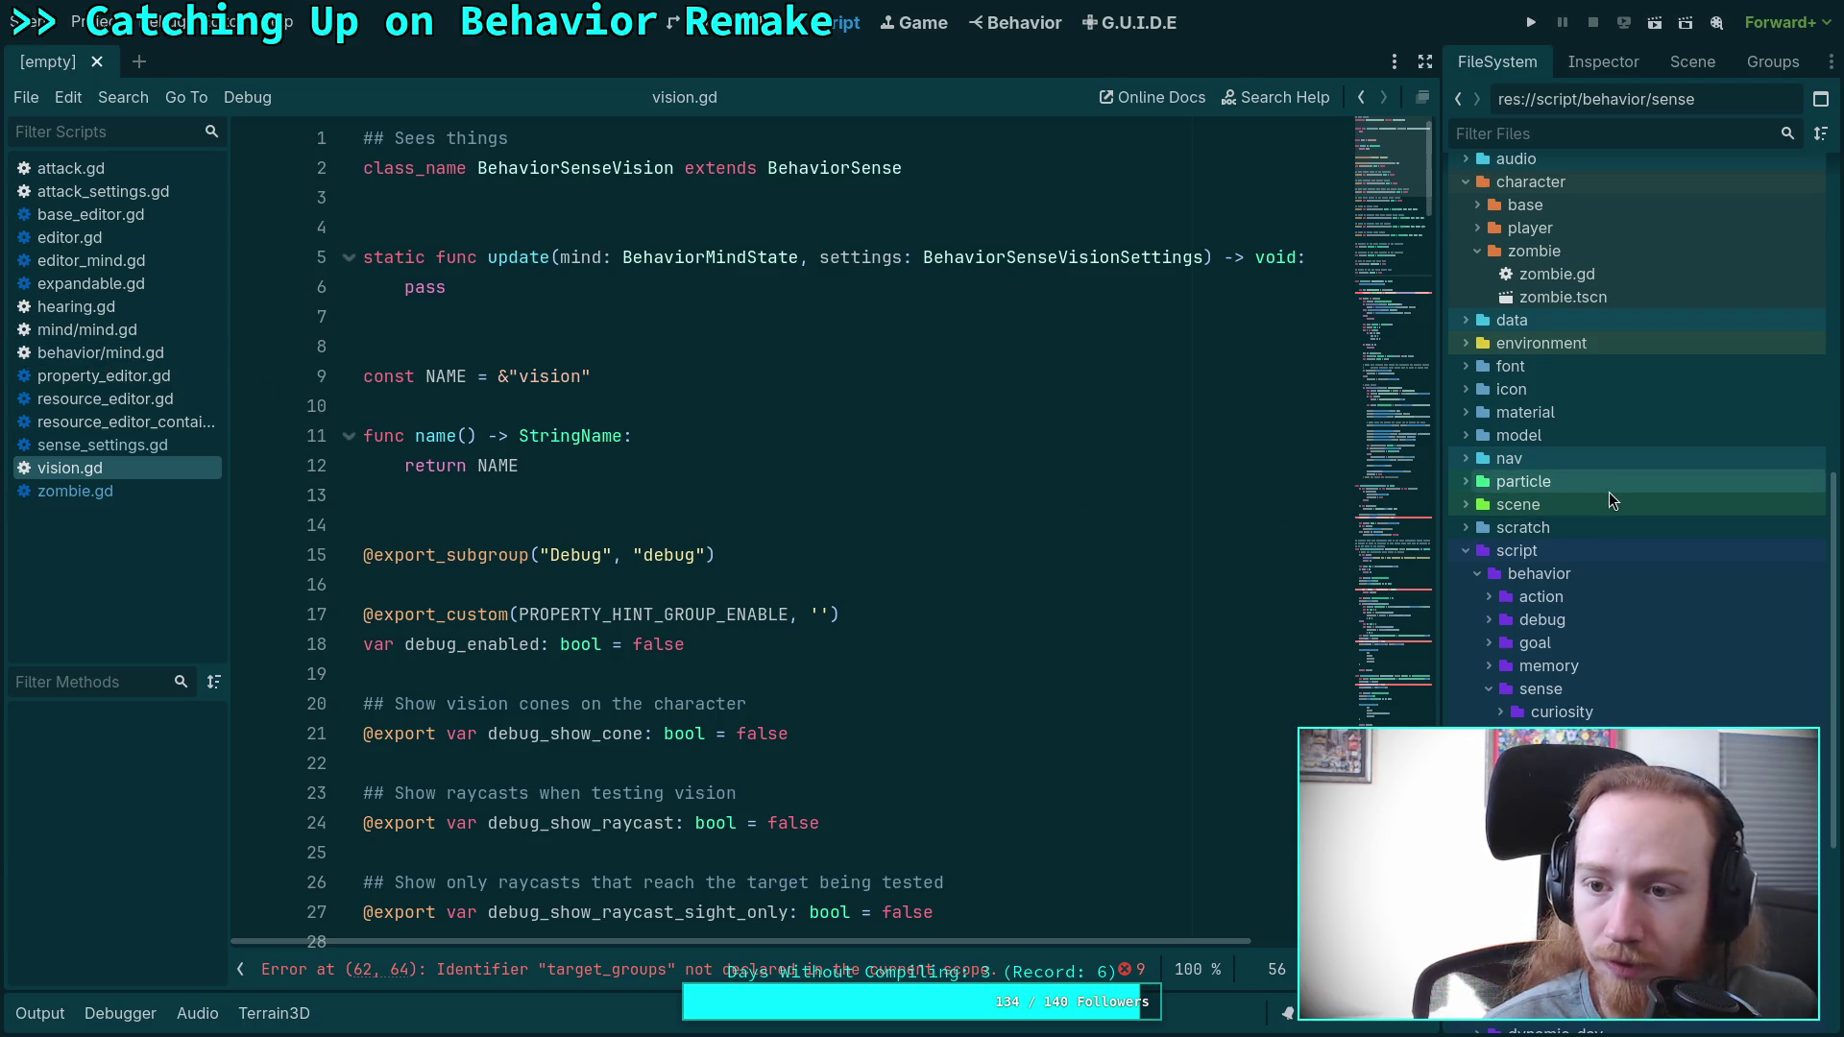
{"action": "scroll", "coordinate": [1610, 492], "scroll_direction": "up", "scroll_amount": 10}
{"action": "double_click", "coordinate": [1633, 614]}
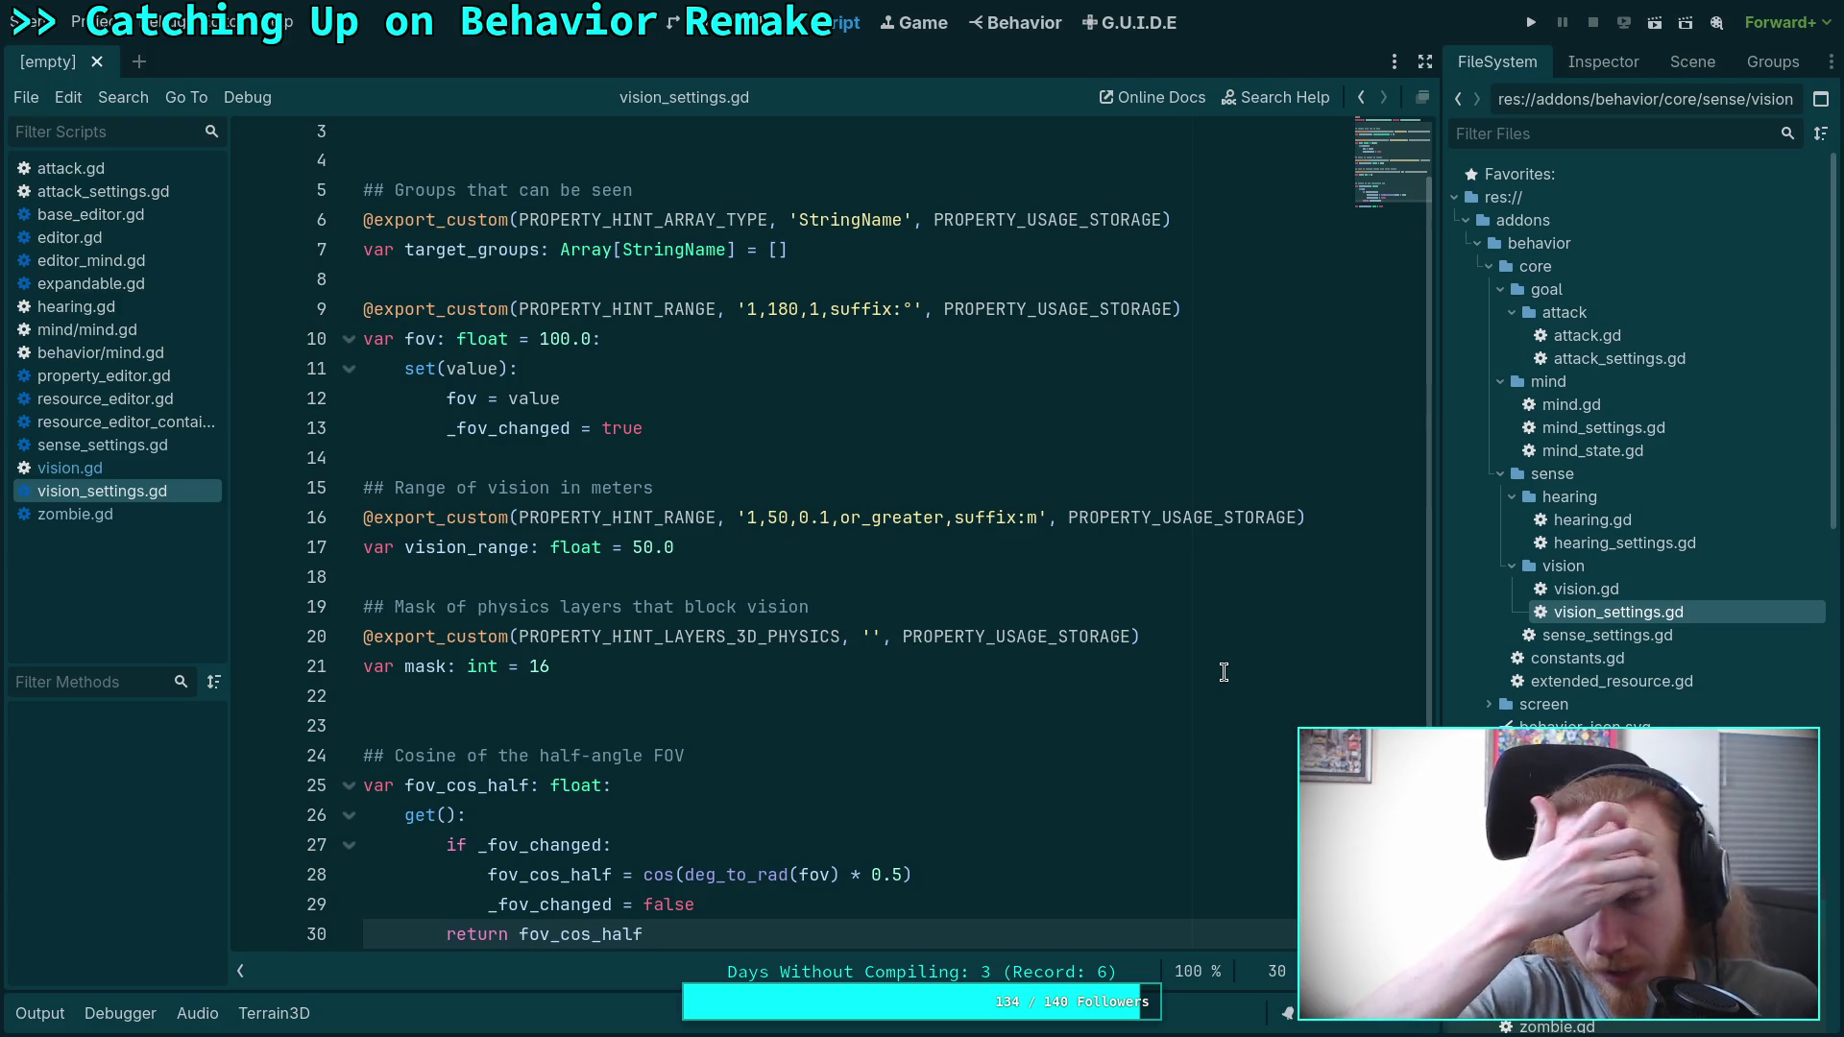
Check vision_settings.gd's target_groups and vision values, then return to vision.gd.
{"action": "scroll", "coordinate": [1223, 672], "scroll_direction": "up", "scroll_amount": 1}
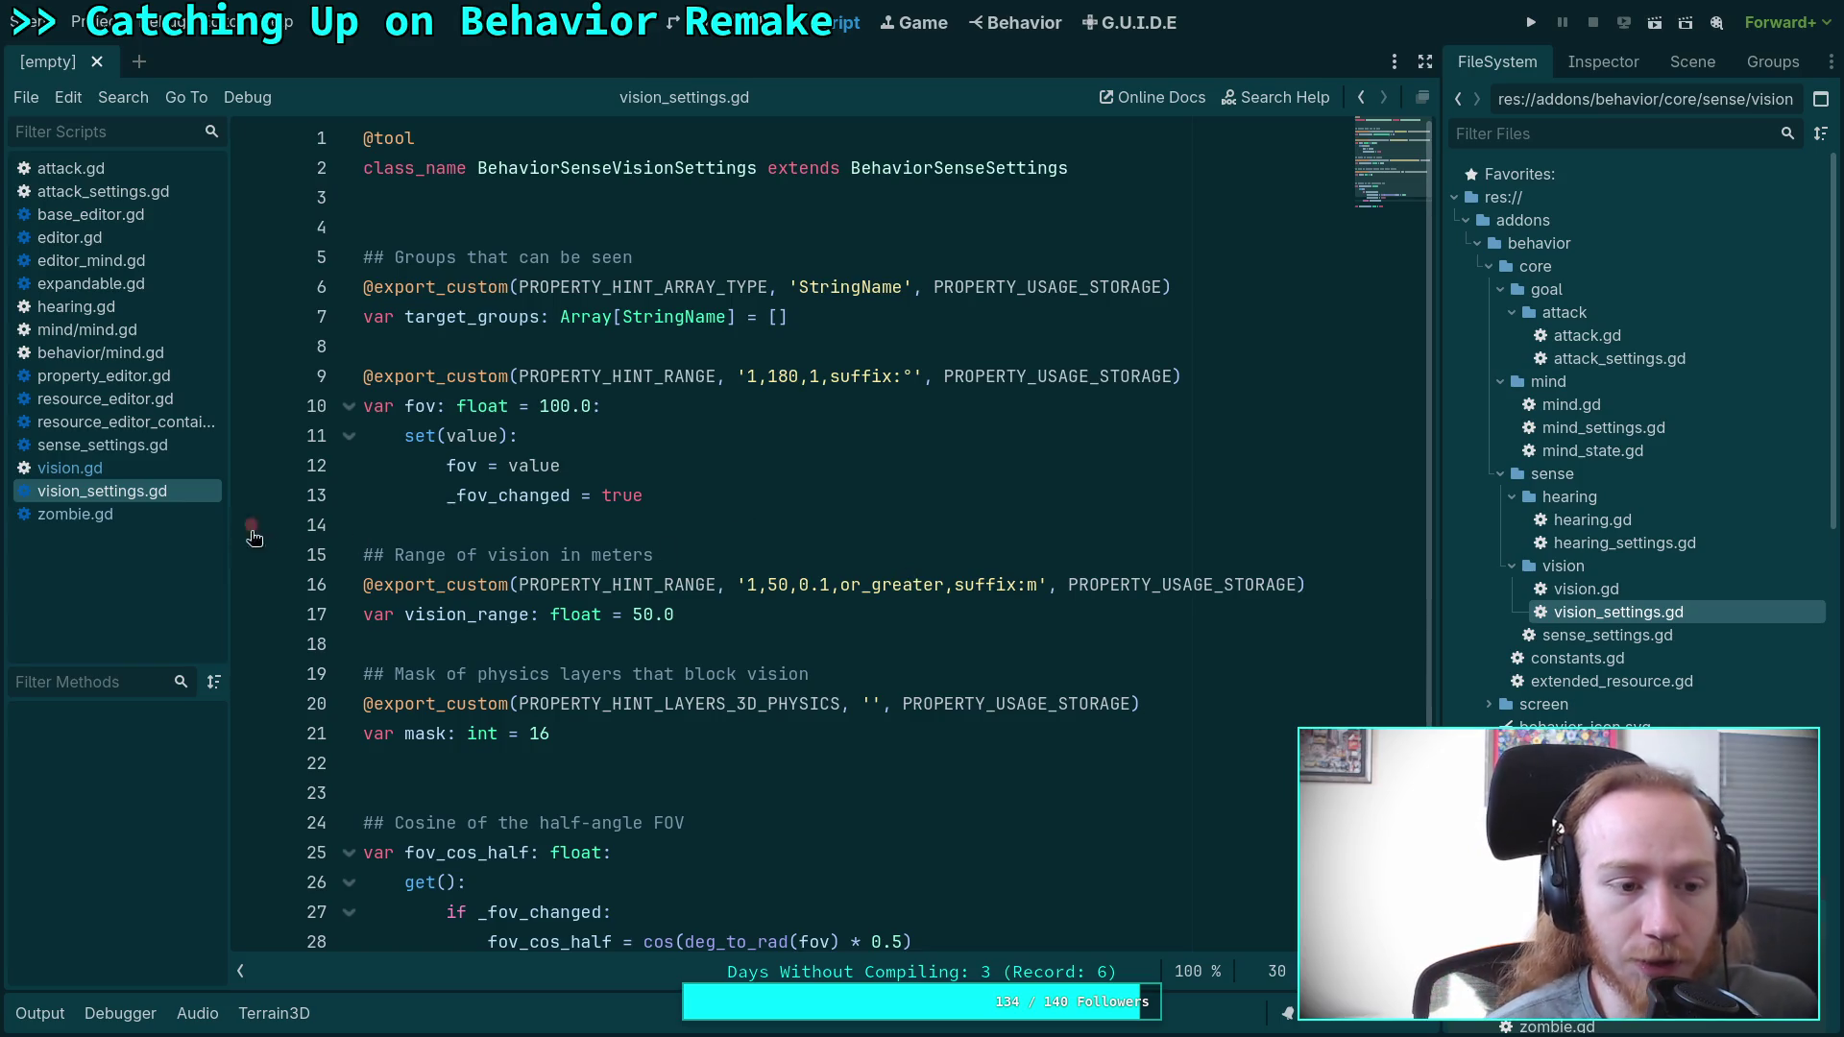
{"action": "left_click", "coordinate": [146, 473]}
{"action": "scroll", "coordinate": [664, 586], "scroll_direction": "down", "scroll_amount": 5}
{"action": "scroll", "coordinate": [624, 605], "scroll_direction": "up", "scroll_amount": 5}
{"action": "scroll", "coordinate": [557, 629], "scroll_direction": "down", "scroll_amount": 9}
{"action": "scroll", "coordinate": [538, 631], "scroll_direction": "down", "scroll_amount": 5}
{"action": "scroll", "coordinate": [542, 602], "scroll_direction": "up", "scroll_amount": 2}
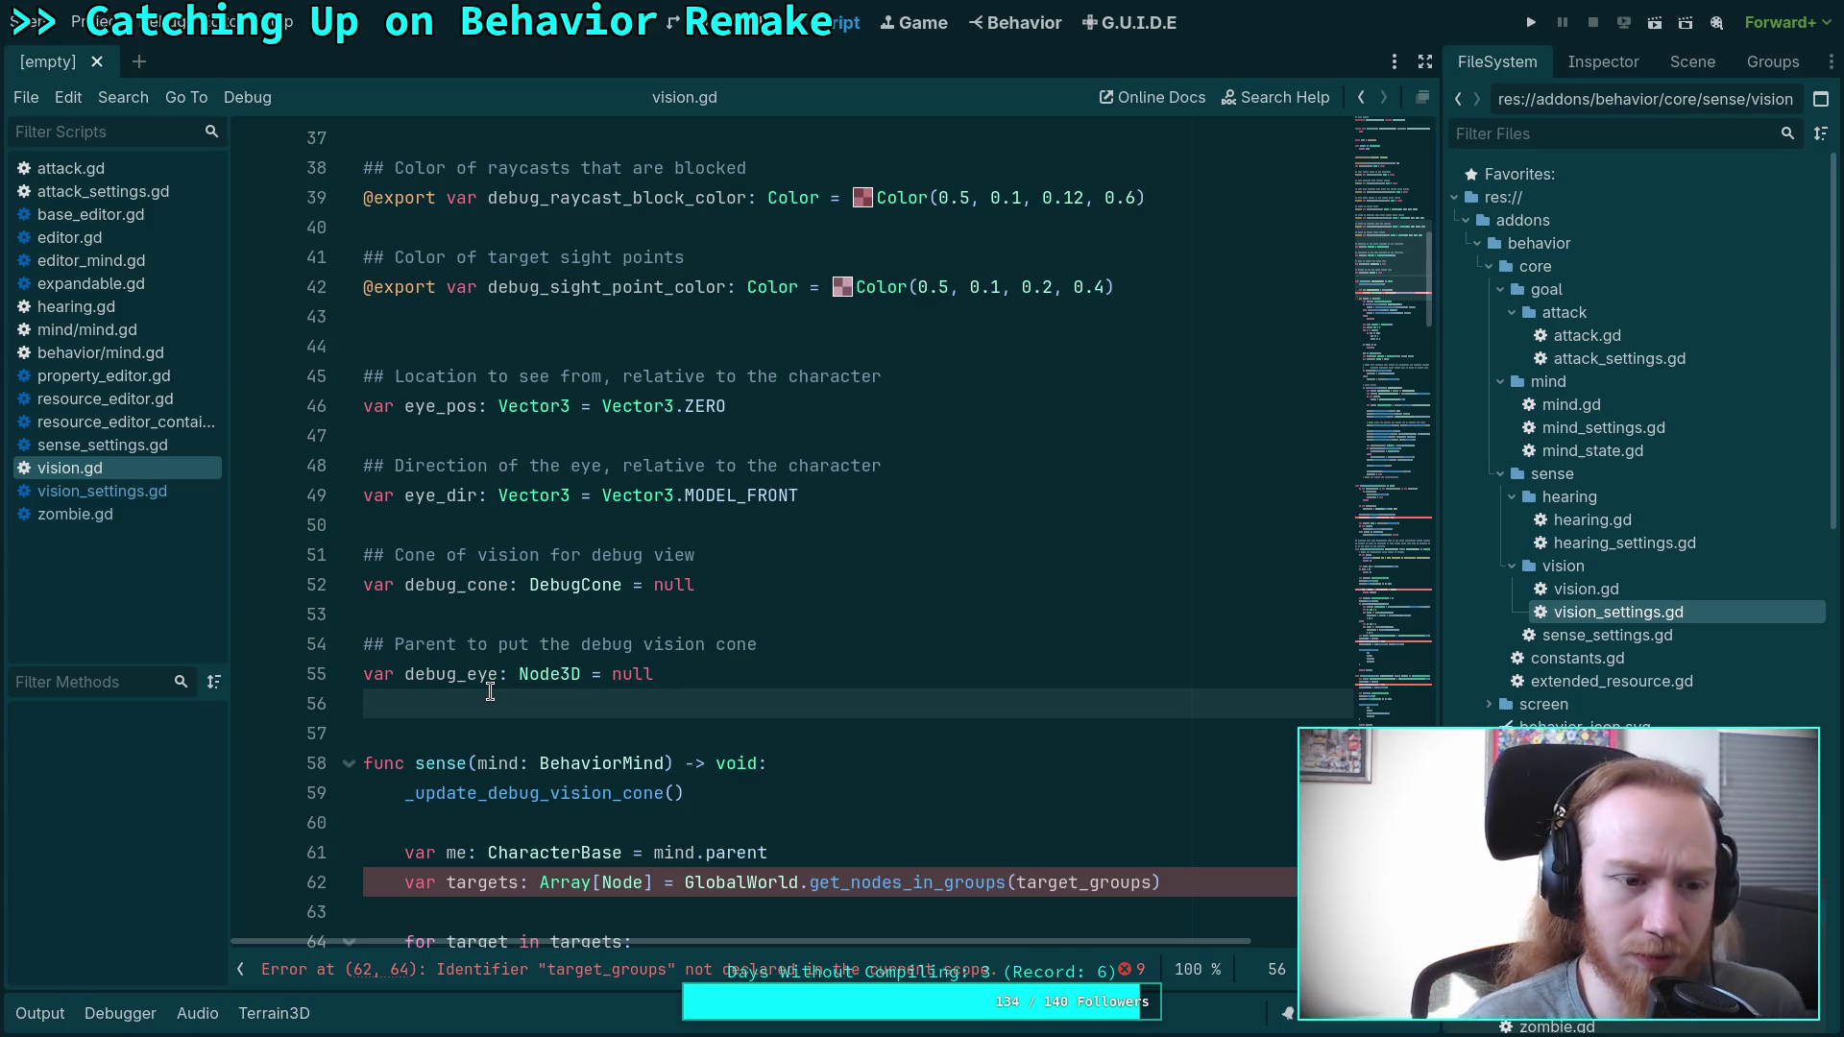
Review vision.gd's sense function, then bring up mind/mind.gd.
{"action": "scroll", "coordinate": [490, 692], "scroll_direction": "up", "scroll_amount": 10}
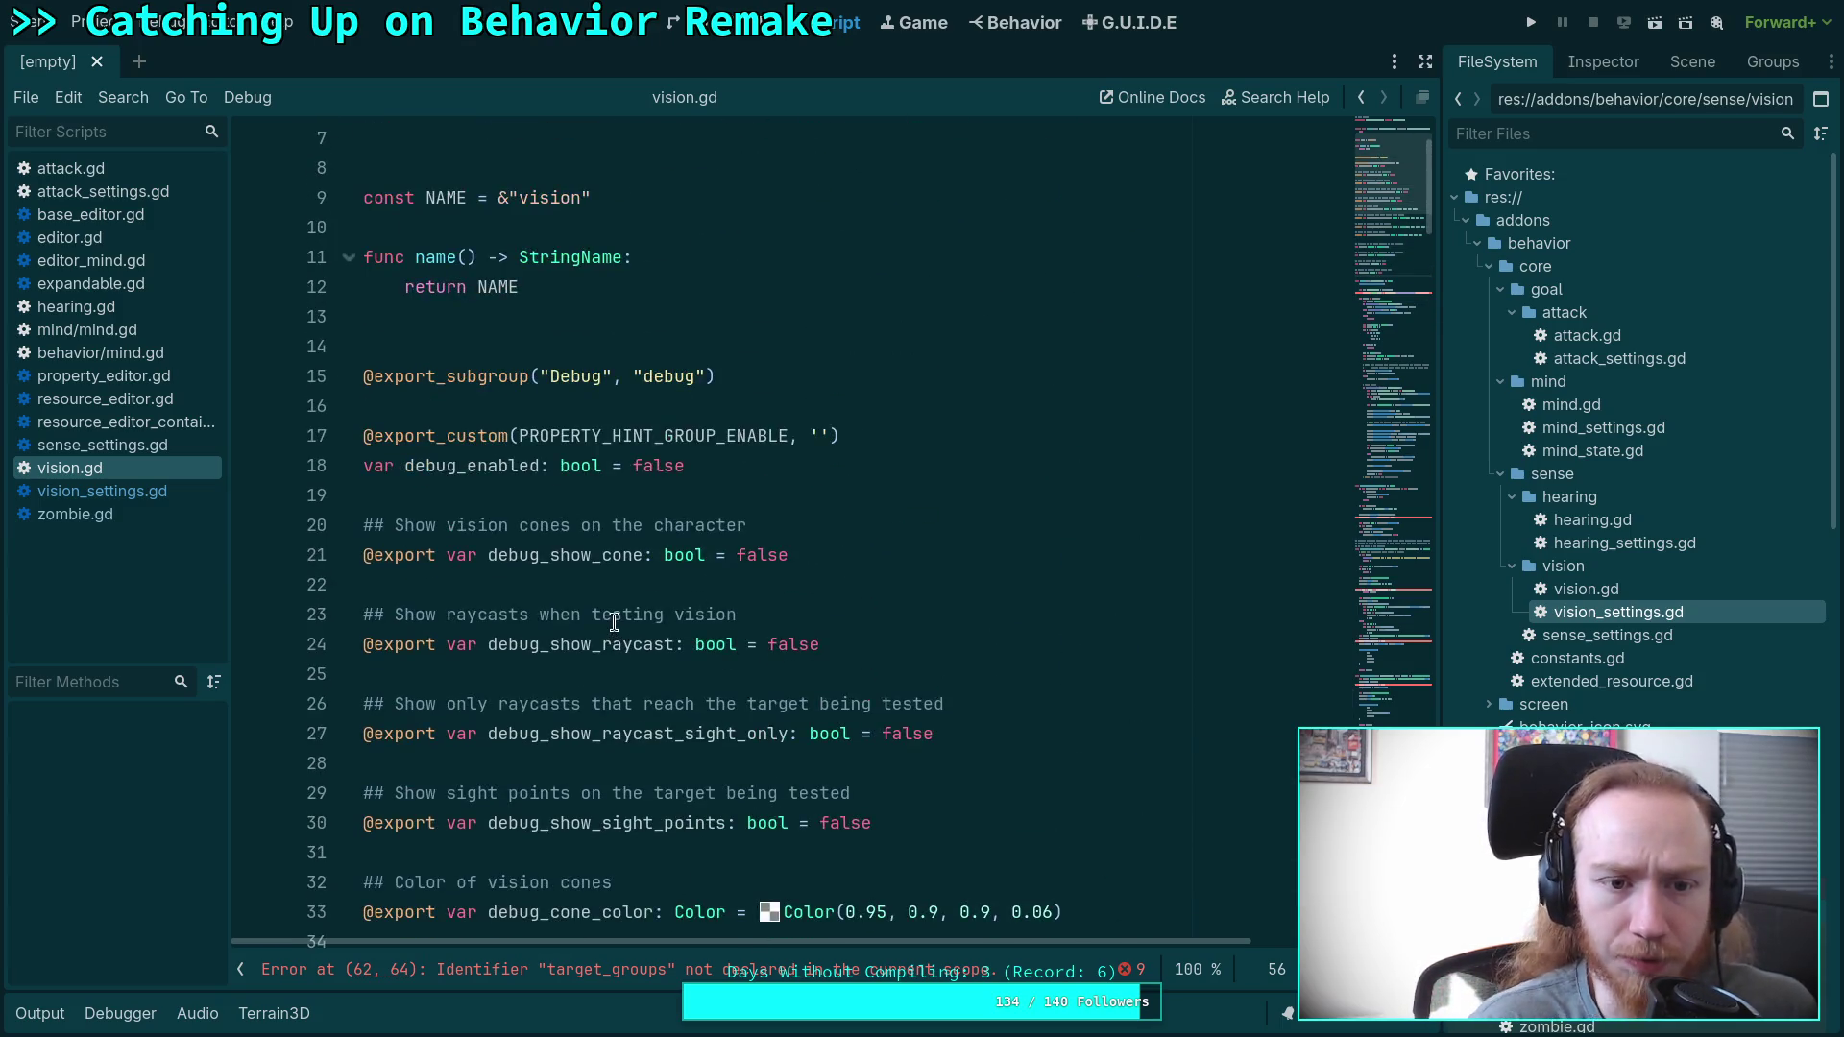
{"action": "scroll", "coordinate": [614, 623], "scroll_direction": "up", "scroll_amount": 2}
{"action": "scroll", "coordinate": [614, 622], "scroll_direction": "down", "scroll_amount": 13}
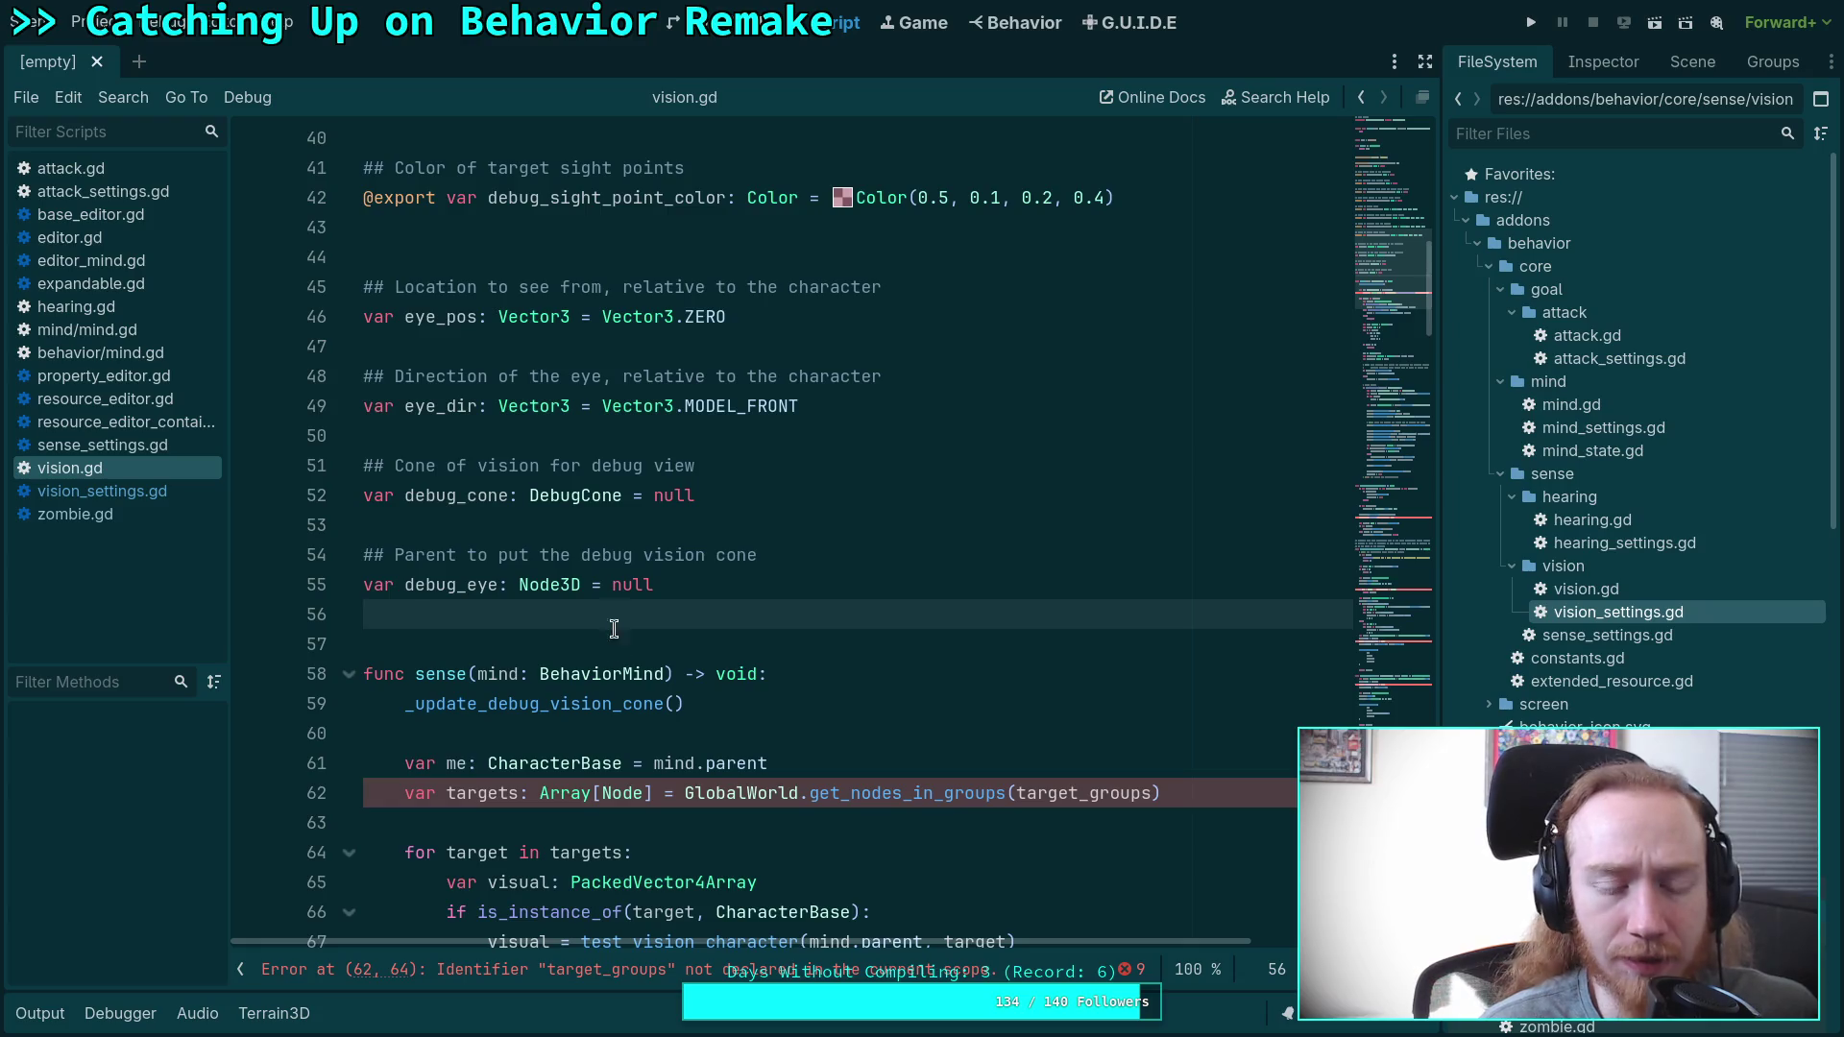
{"action": "scroll", "coordinate": [758, 656], "scroll_direction": "up", "scroll_amount": 6}
{"action": "scroll", "coordinate": [758, 656], "scroll_direction": "up", "scroll_amount": 7}
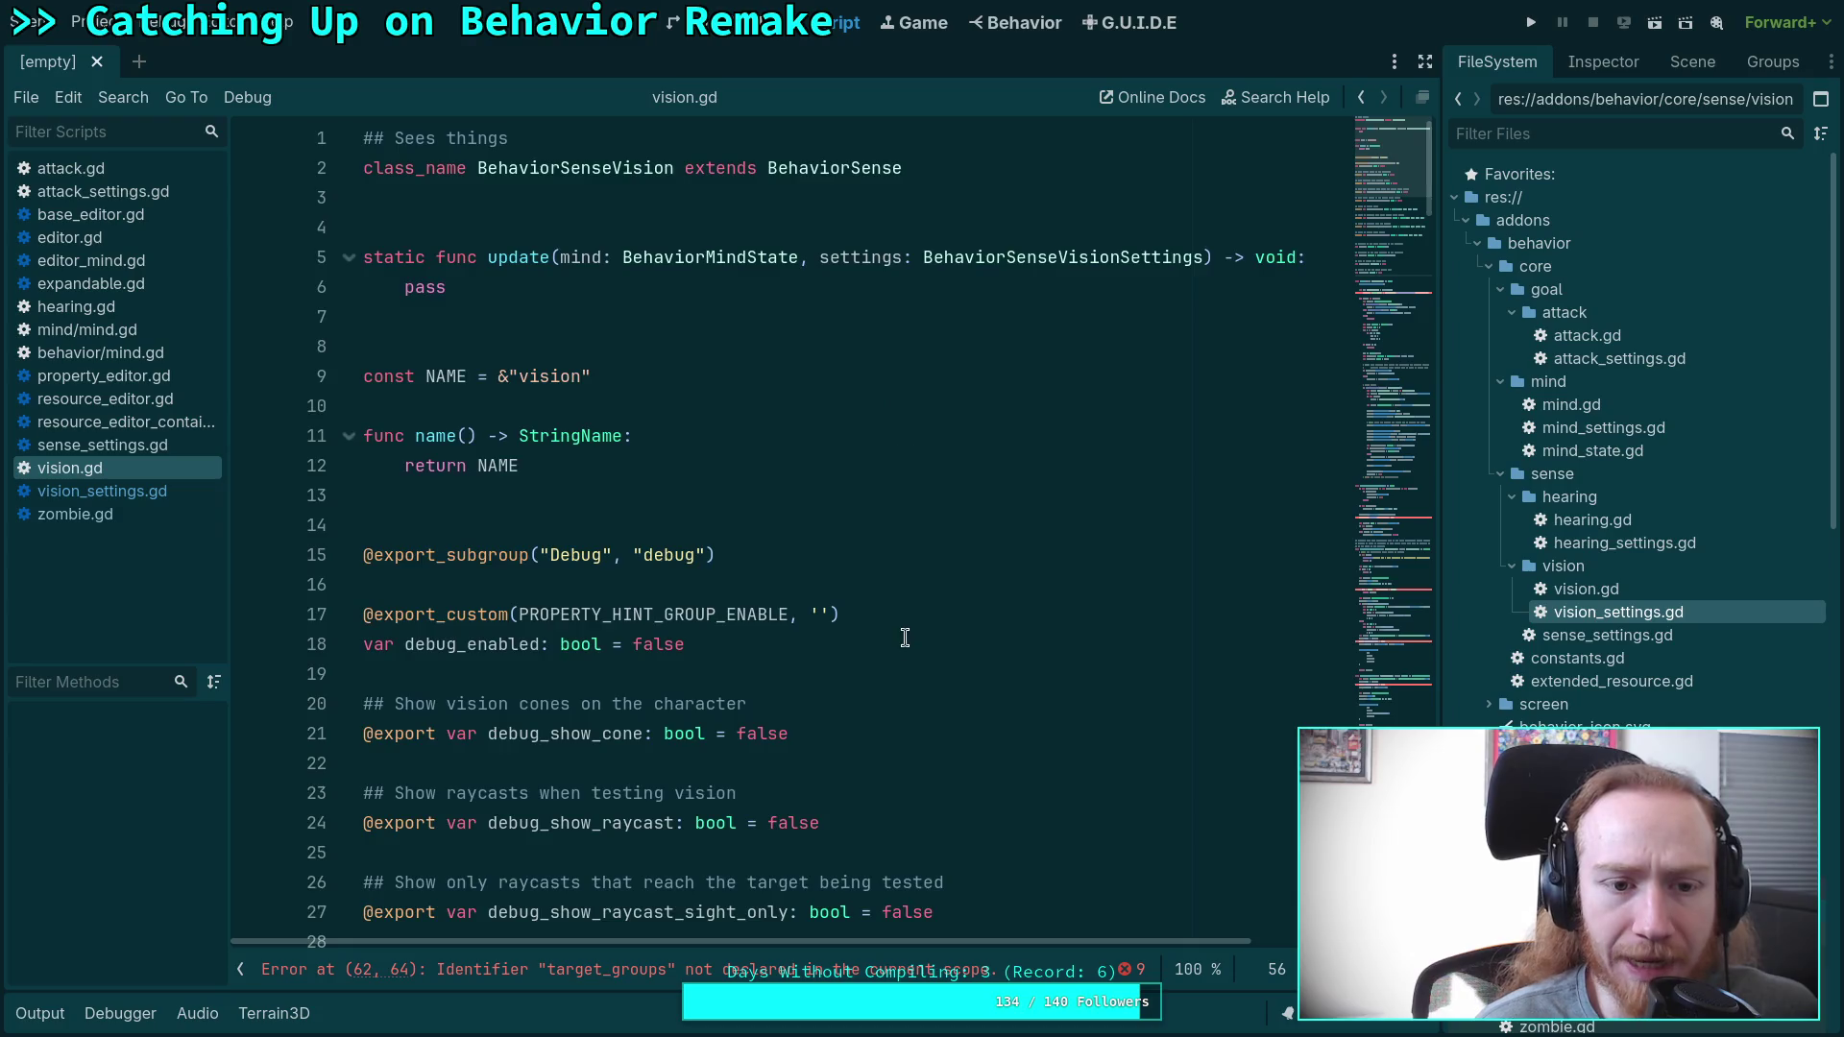
{"action": "scroll", "coordinate": [903, 642], "scroll_direction": "down", "scroll_amount": 13}
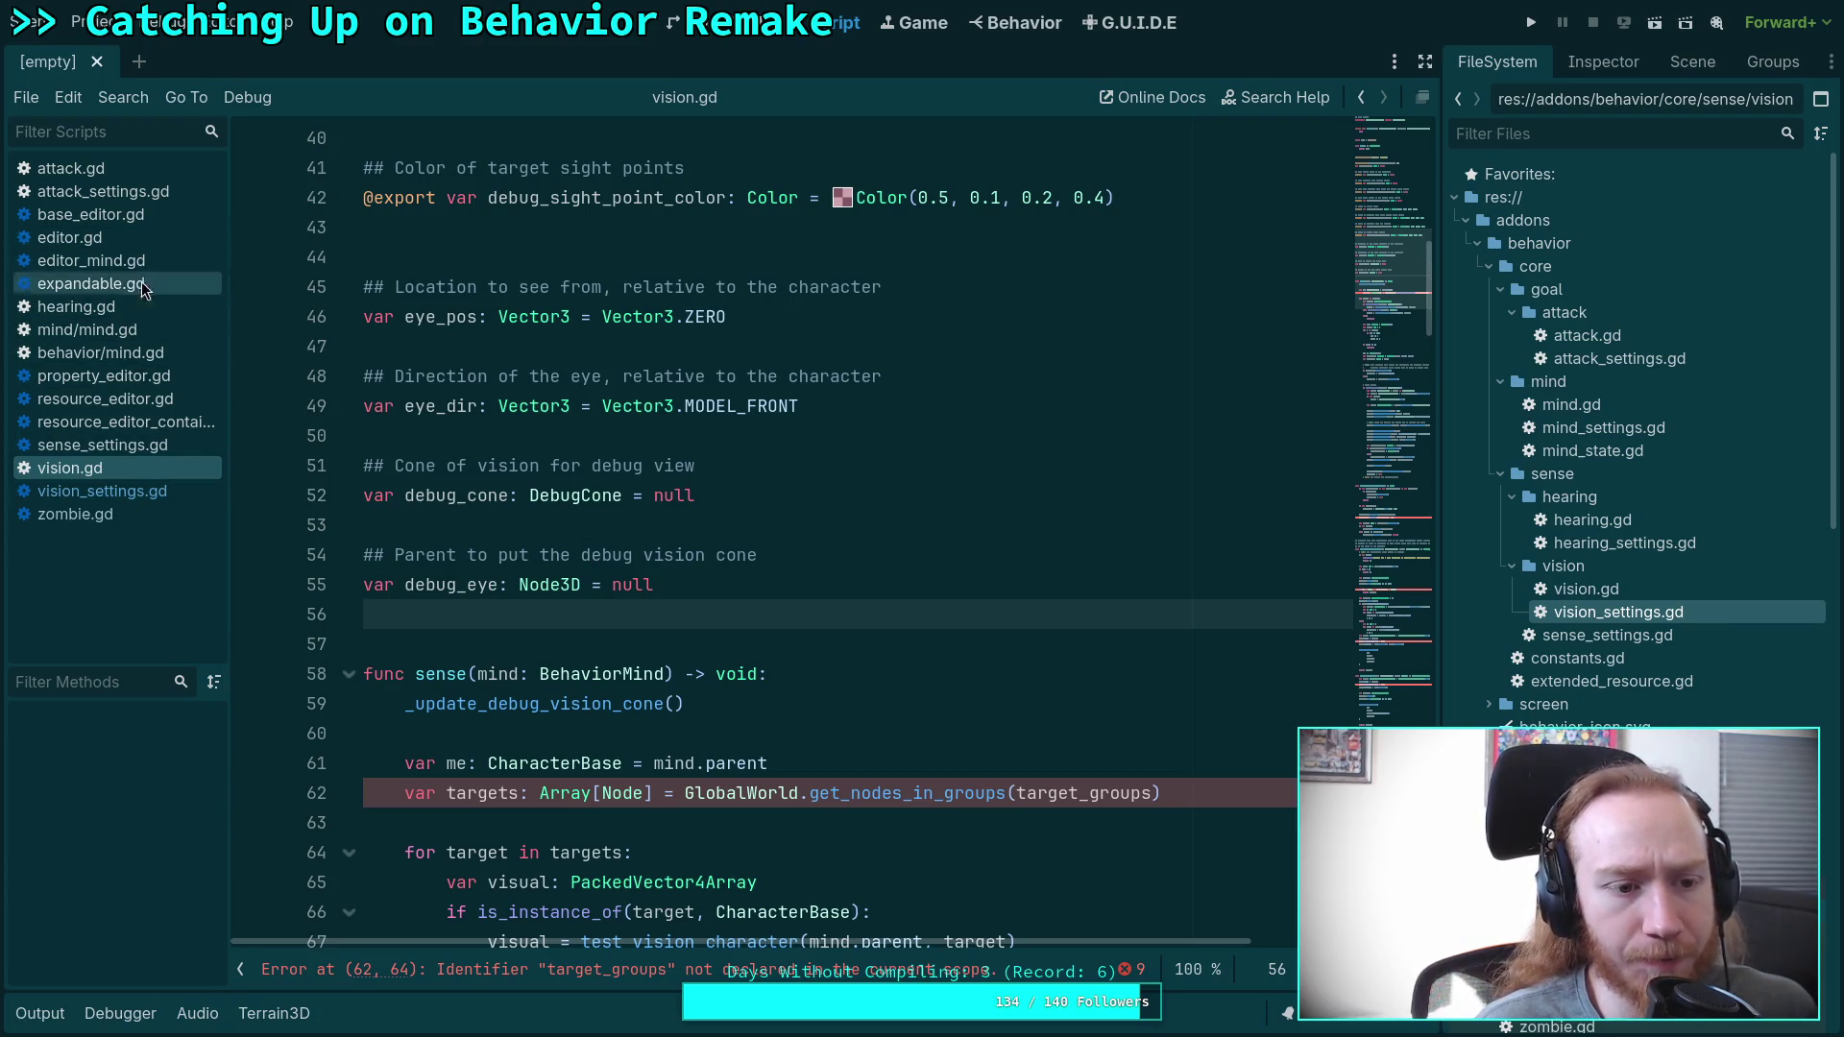
{"action": "left_click", "coordinate": [114, 335]}
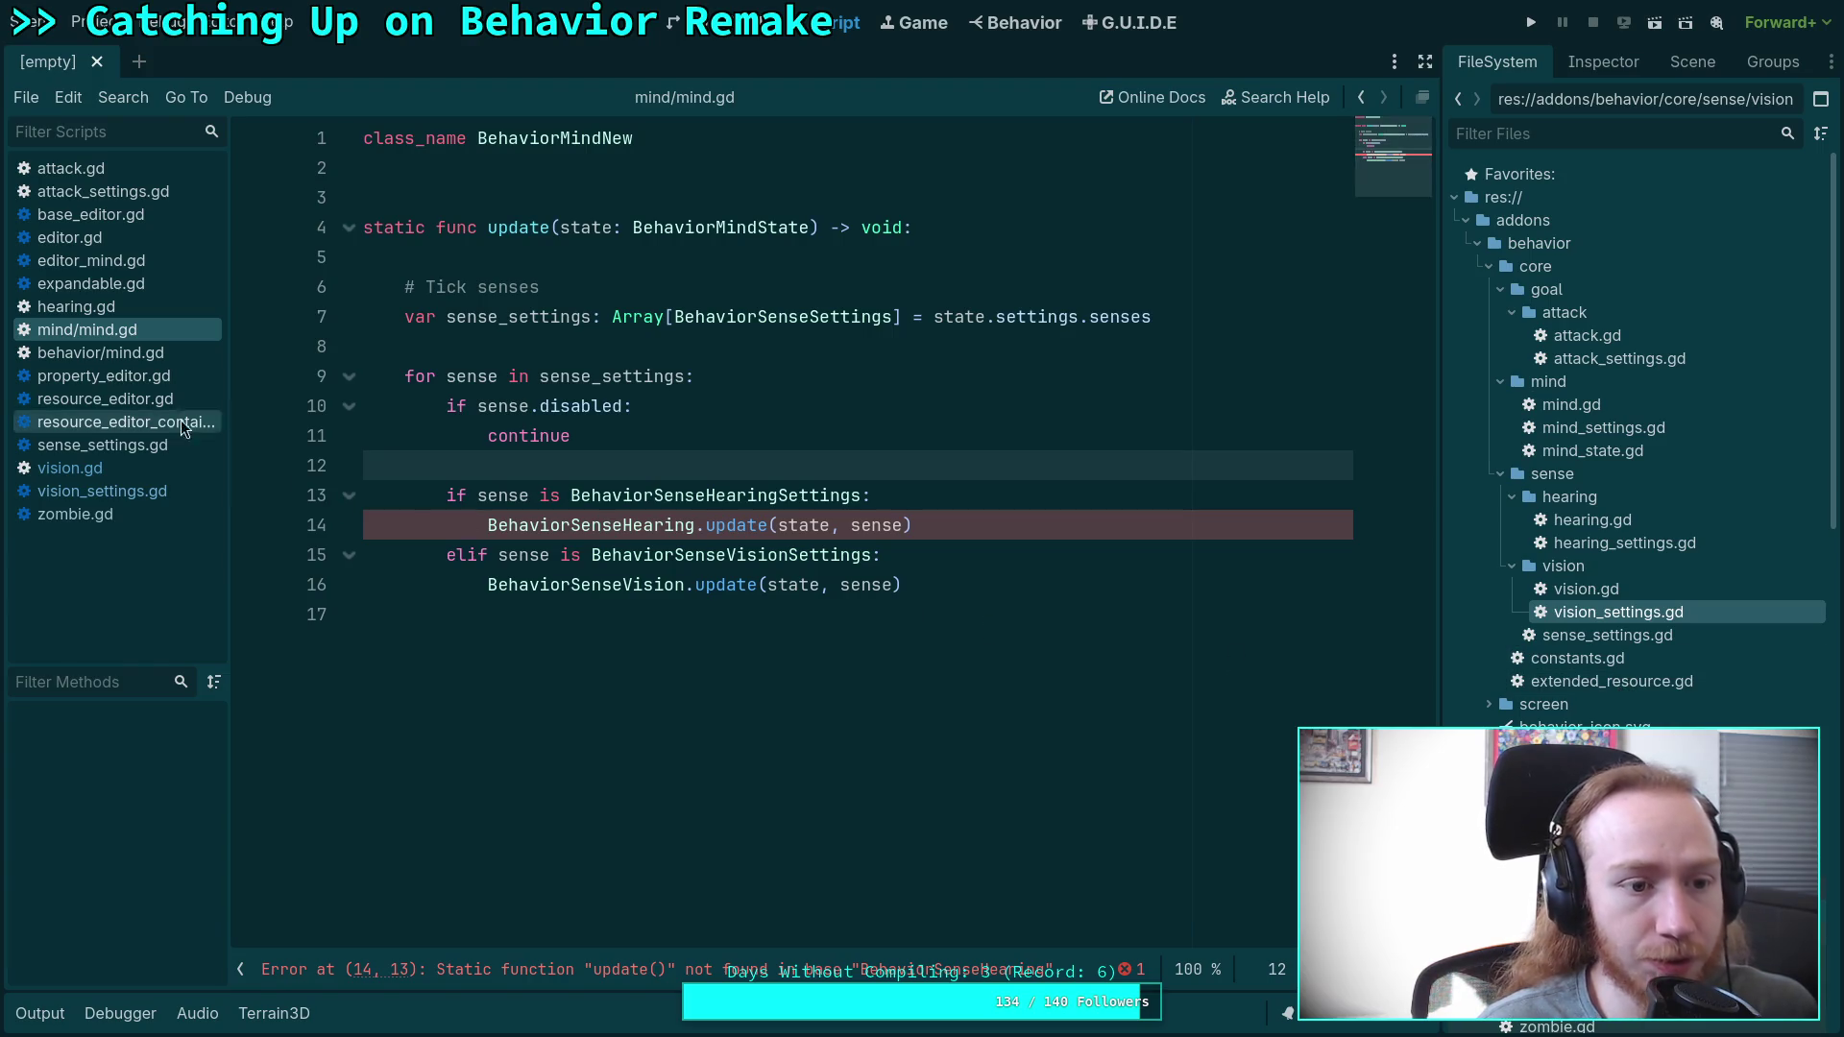
Compare update() in behavior/mind.gd and mind/mind.gd, ending on vision_settings.gd.
{"action": "left_click", "coordinate": [101, 352]}
{"action": "scroll", "coordinate": [759, 525], "scroll_direction": "down", "scroll_amount": 4}
{"action": "scroll", "coordinate": [760, 525], "scroll_direction": "up", "scroll_amount": 15}
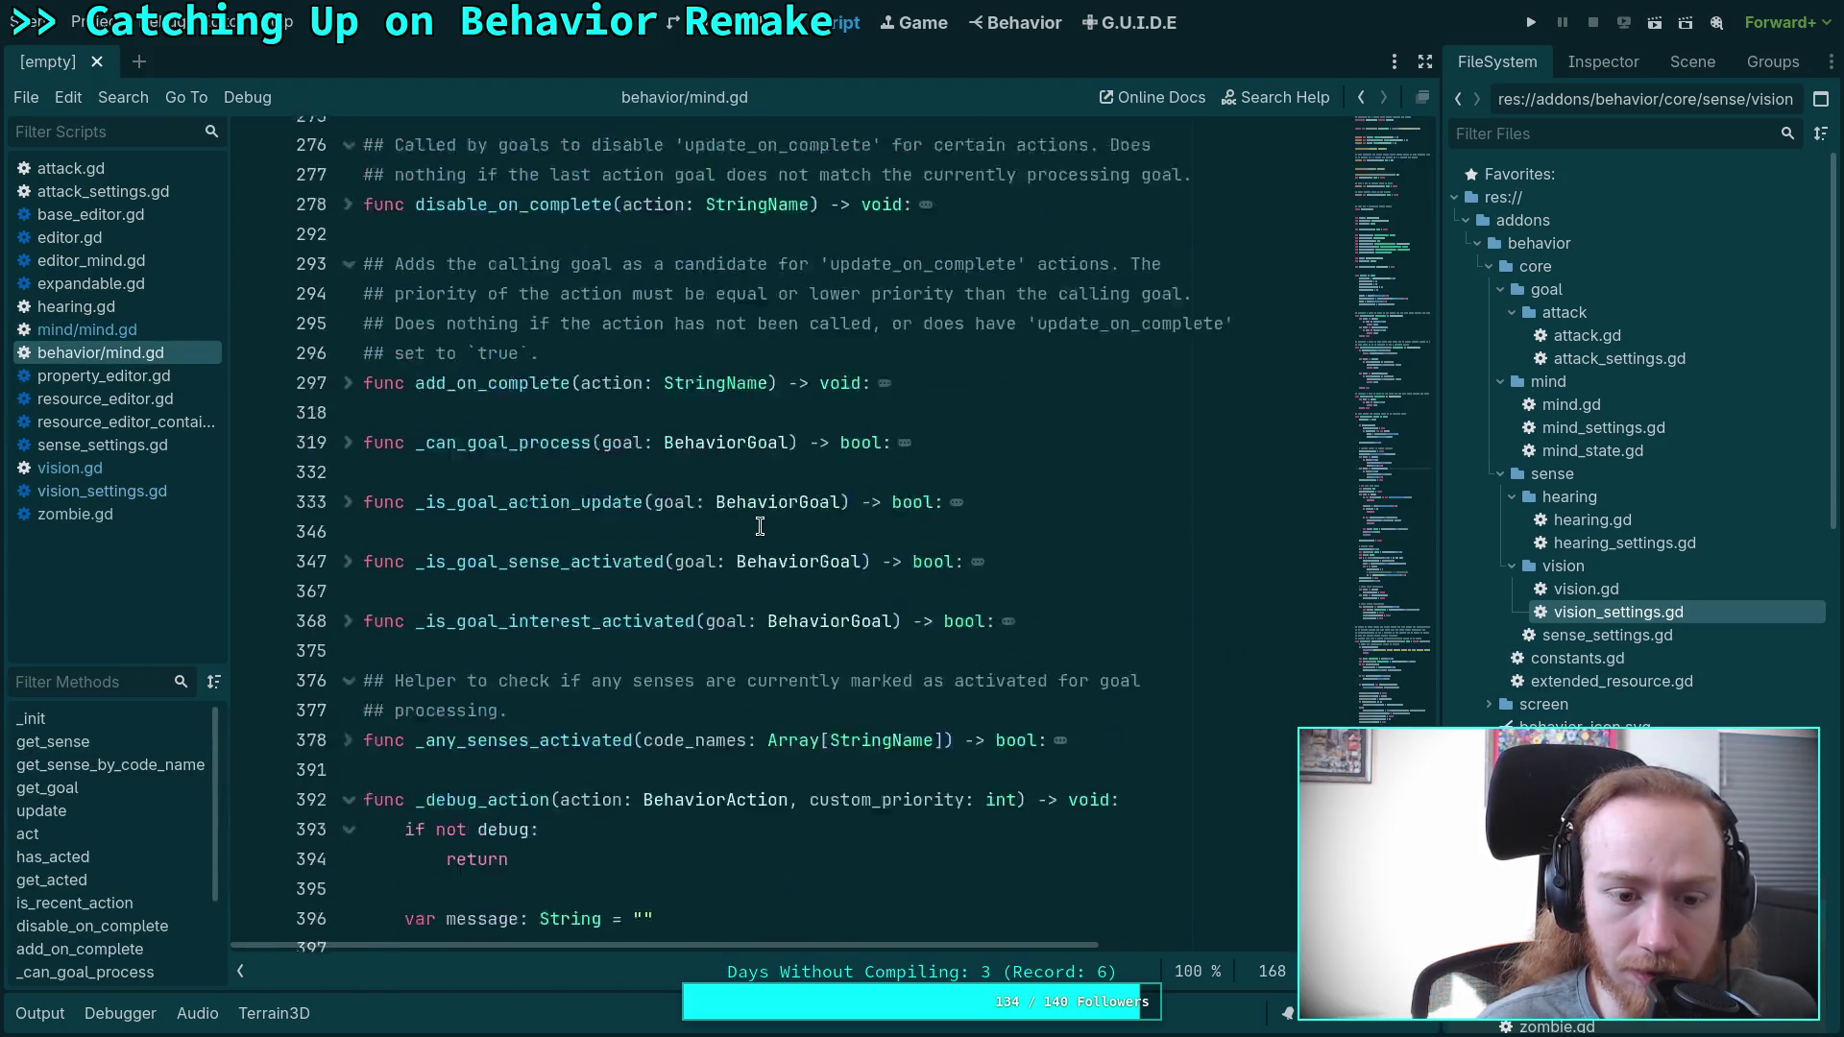
{"action": "scroll", "coordinate": [760, 525], "scroll_direction": "up", "scroll_amount": 12}
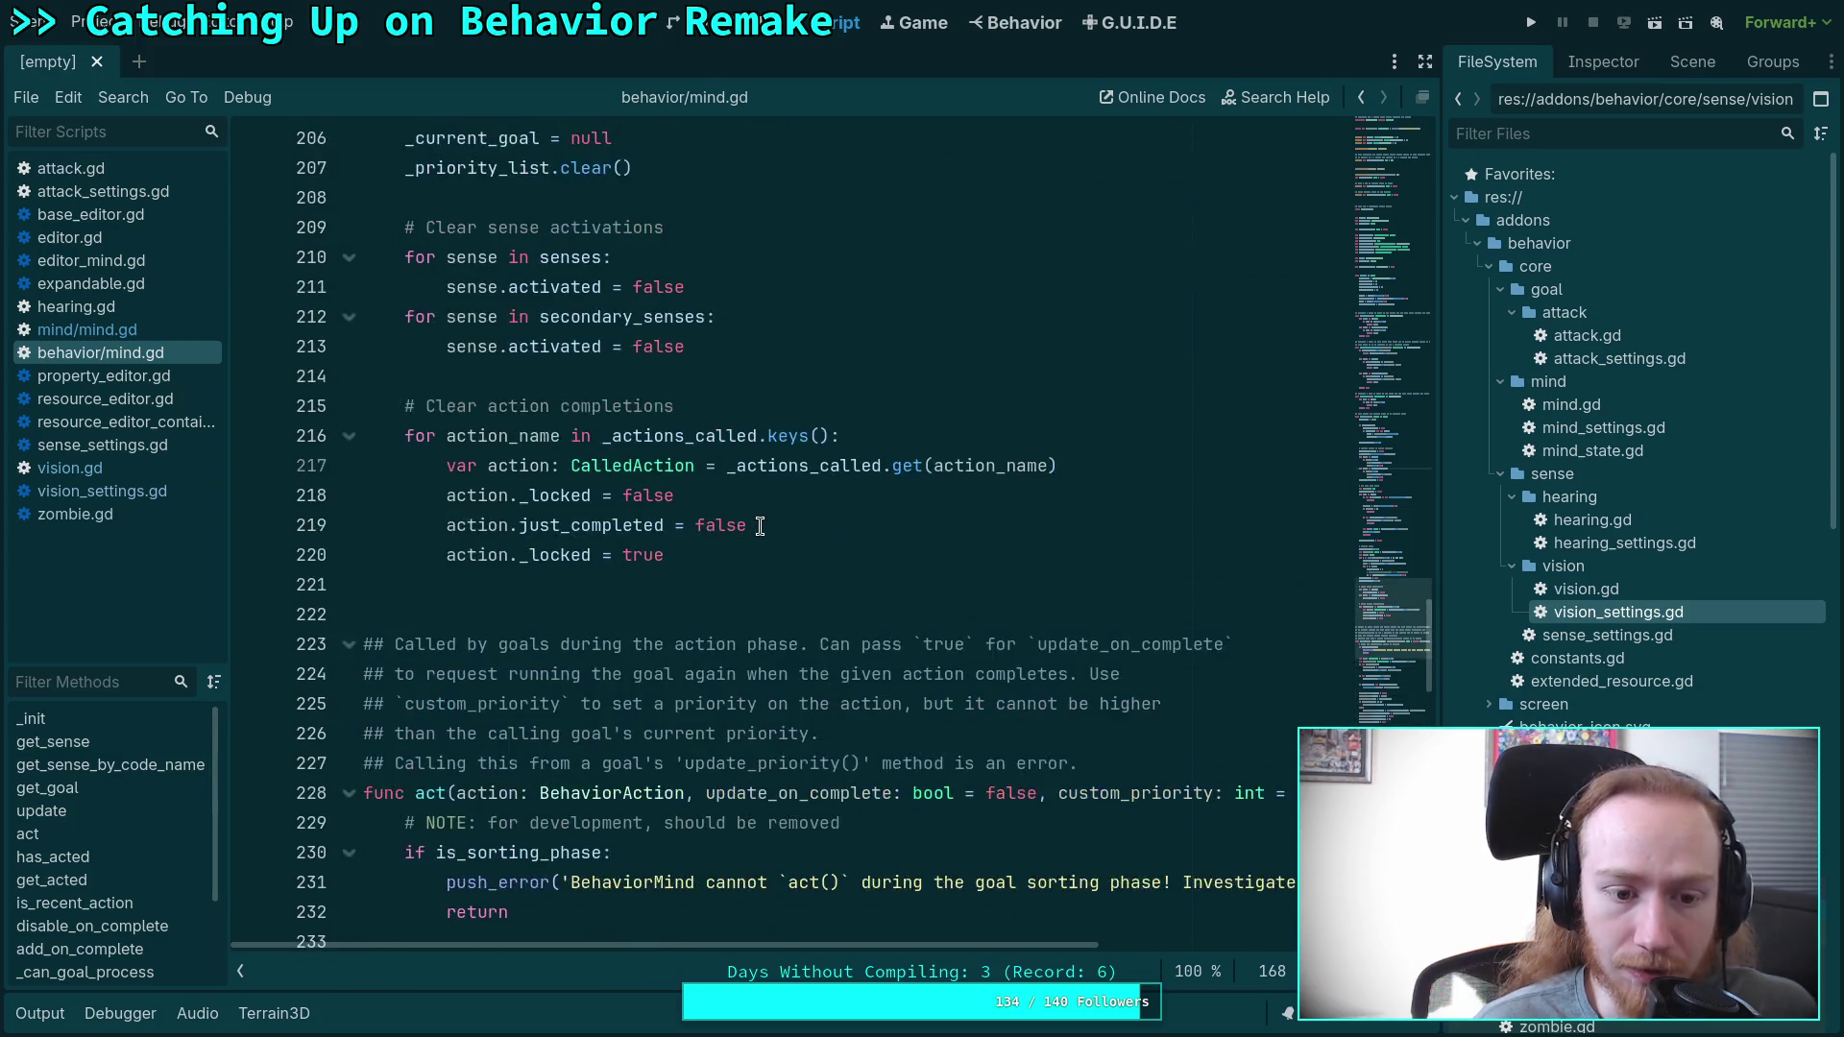
{"action": "scroll", "coordinate": [760, 525], "scroll_direction": "up", "scroll_amount": 8}
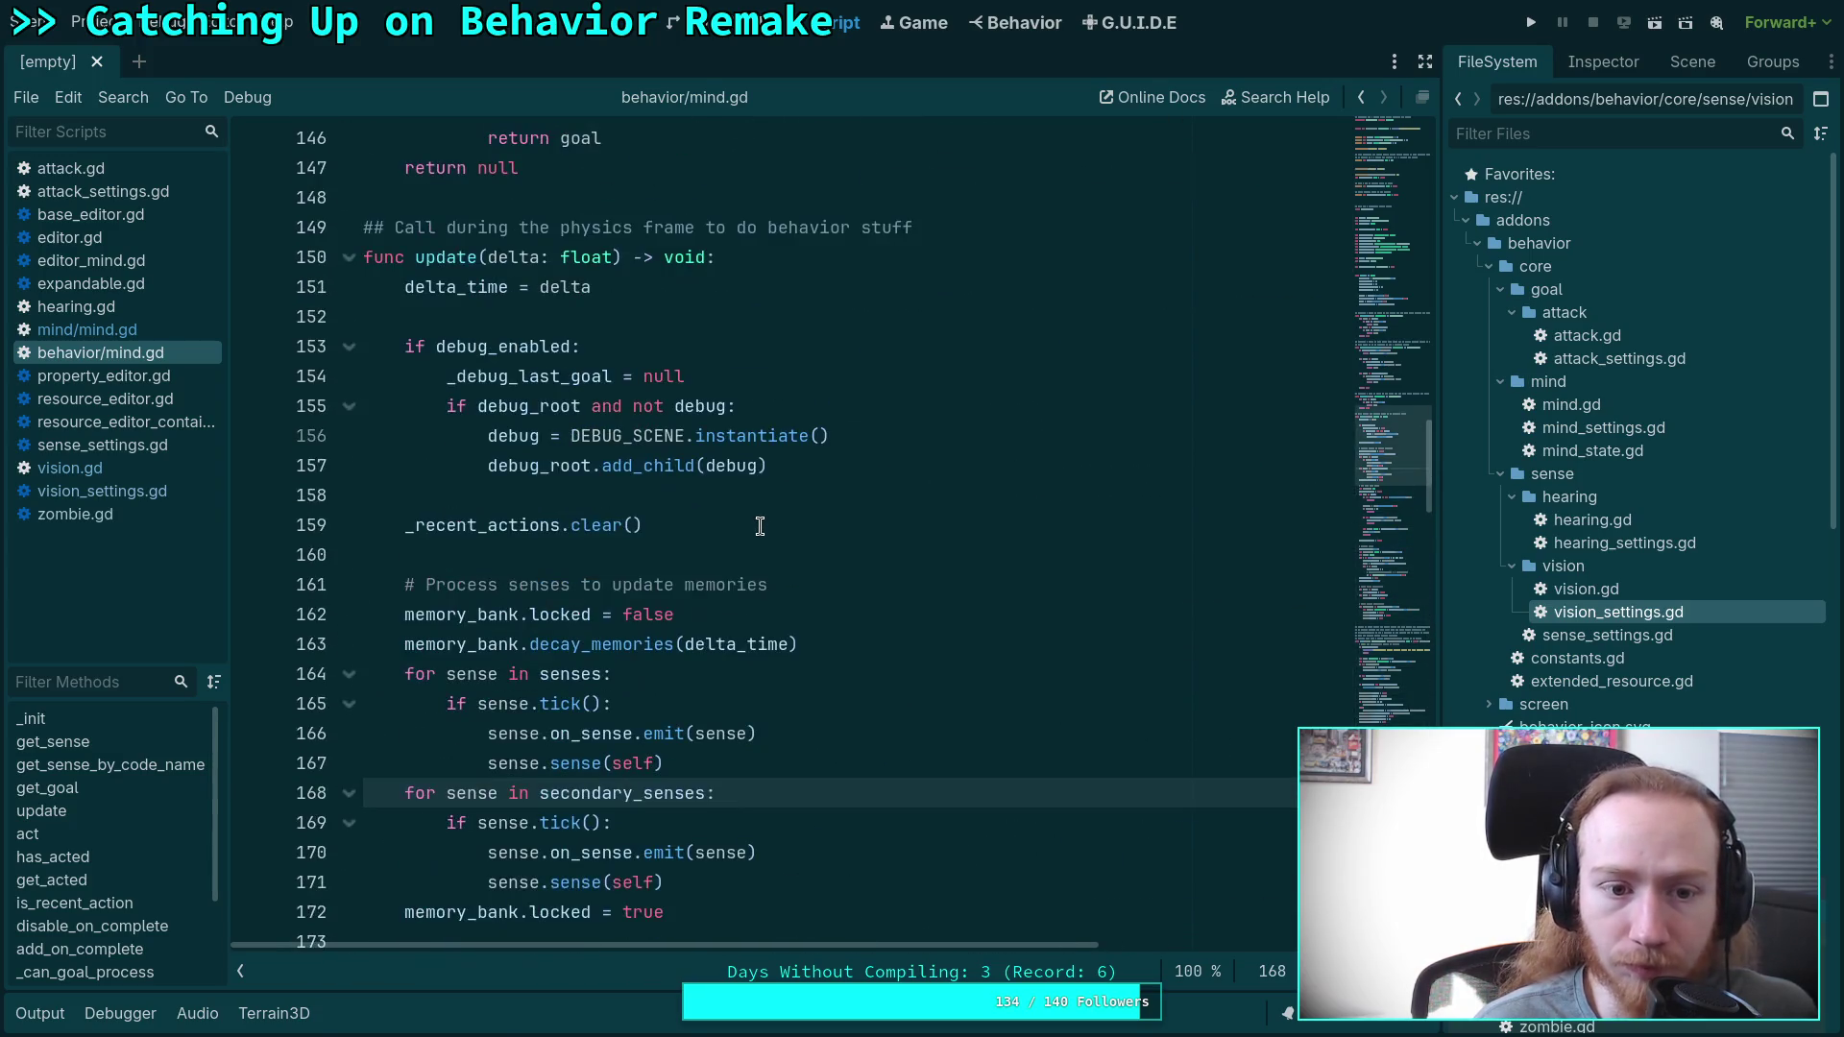
{"action": "left_click", "coordinate": [813, 672]}
{"action": "scroll", "coordinate": [812, 671], "scroll_direction": "down", "scroll_amount": 5}
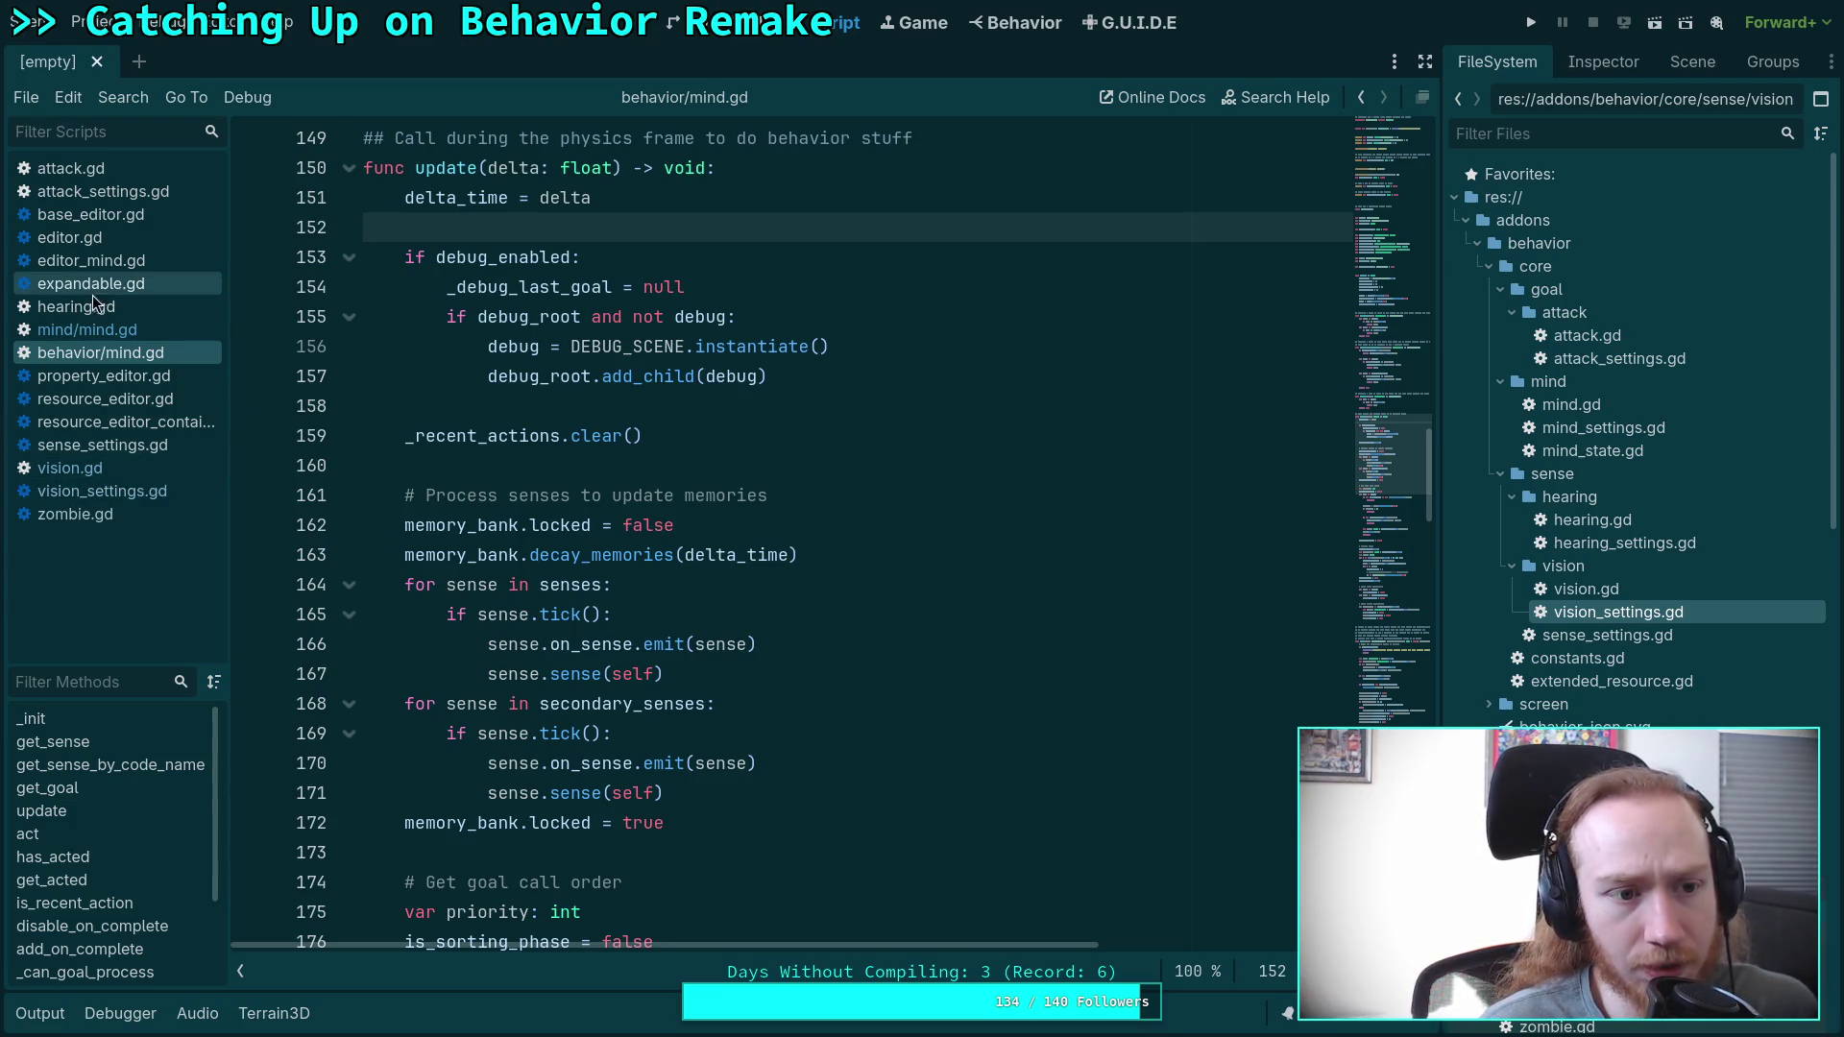
{"action": "left_click", "coordinate": [106, 330]}
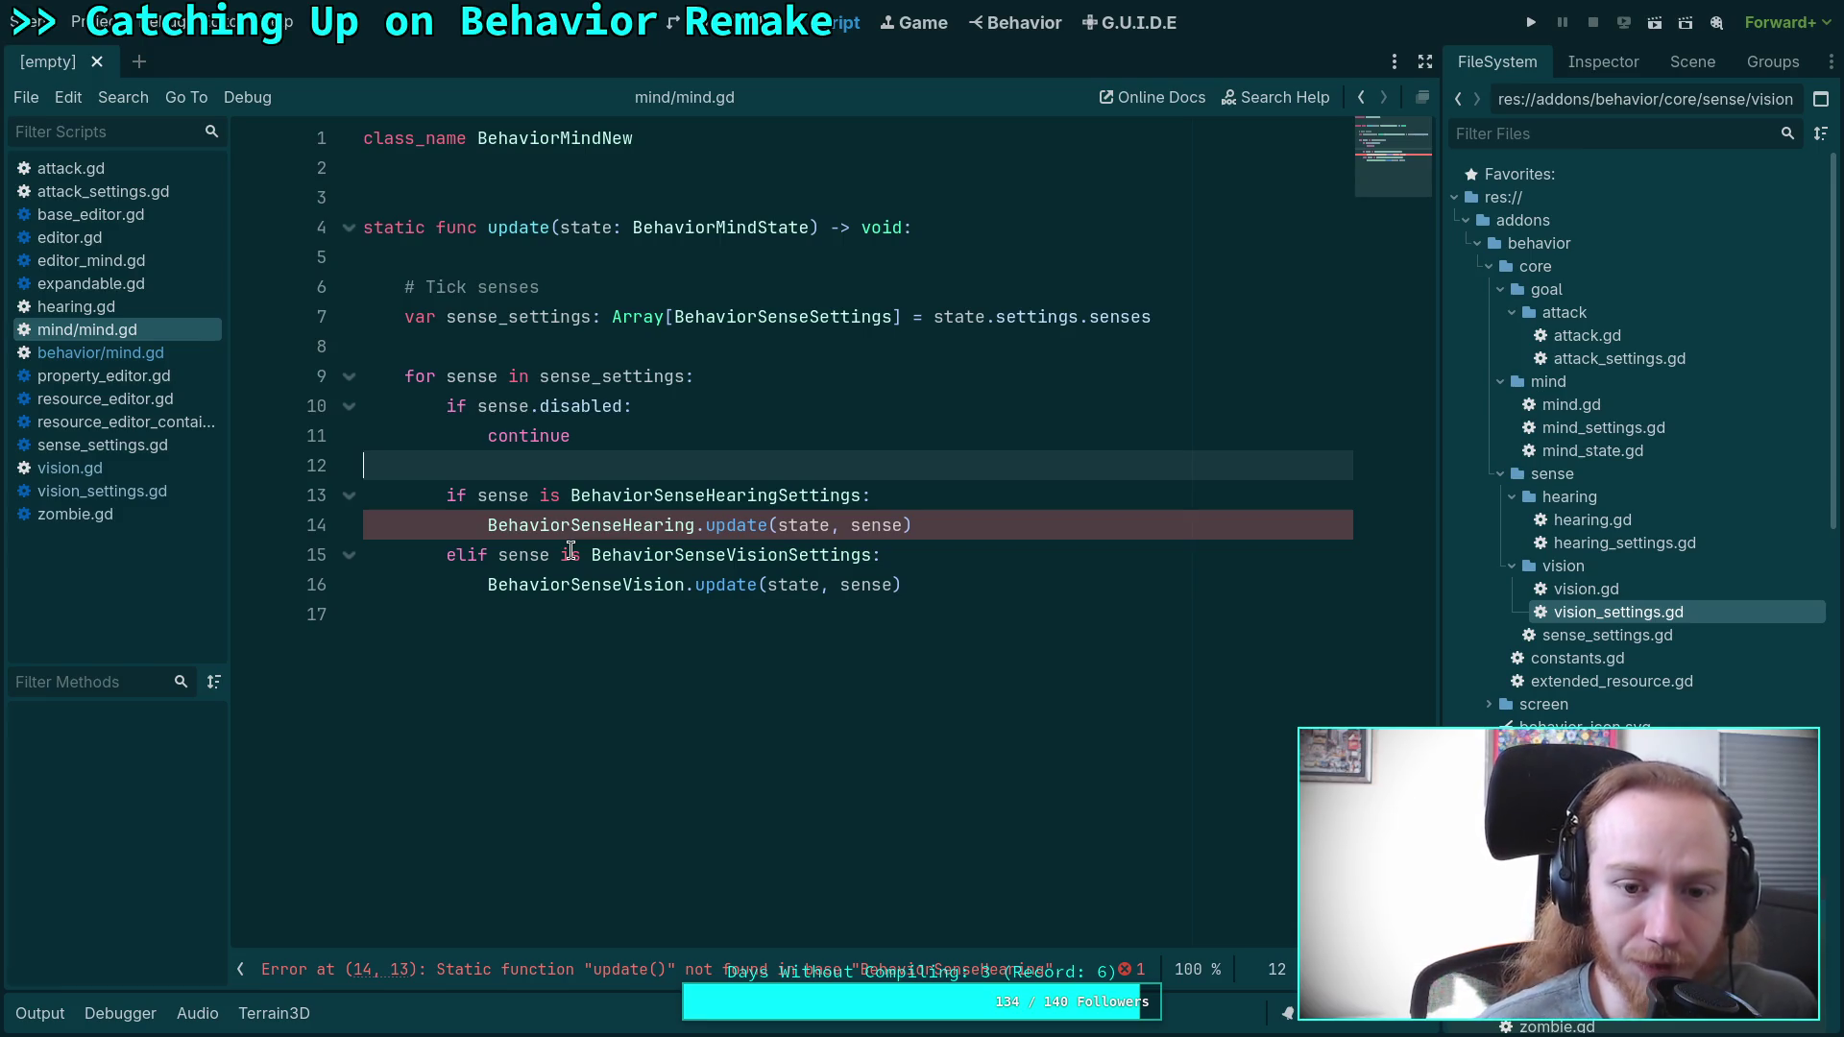
{"action": "left_click", "coordinate": [165, 353]}
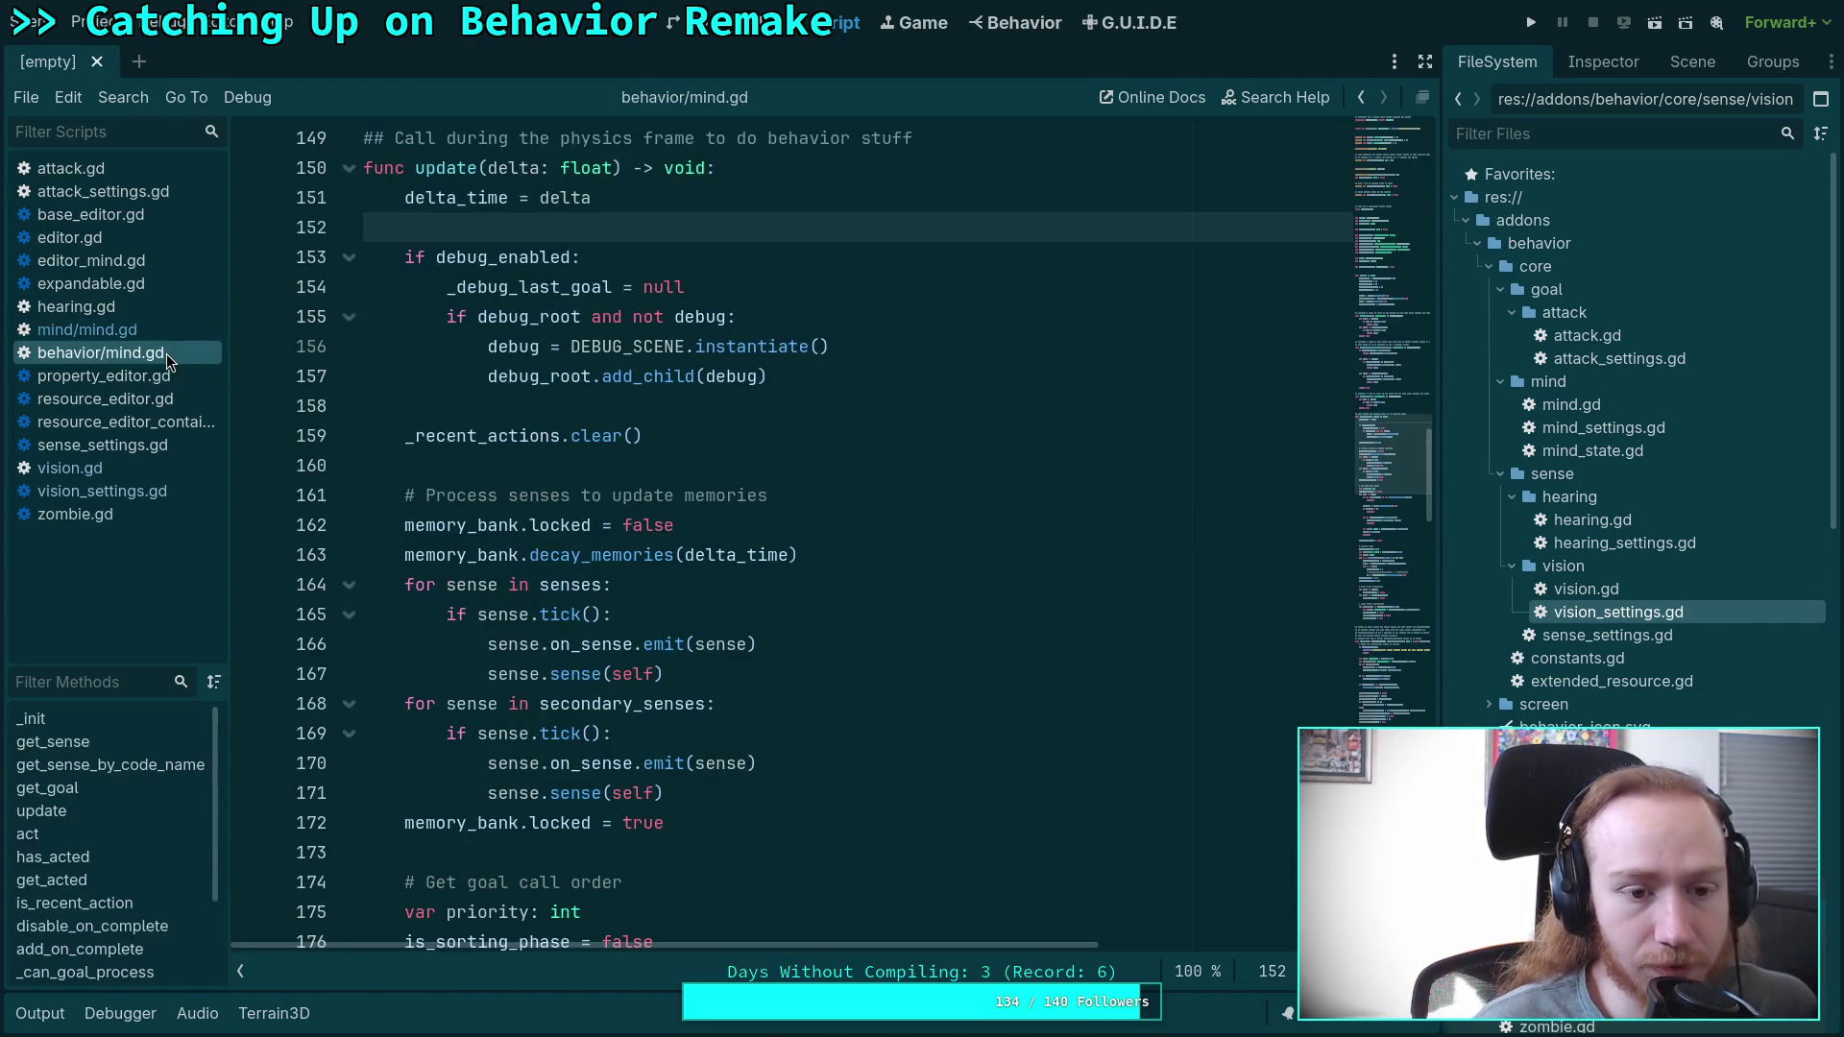
{"action": "left_click", "coordinate": [110, 491]}
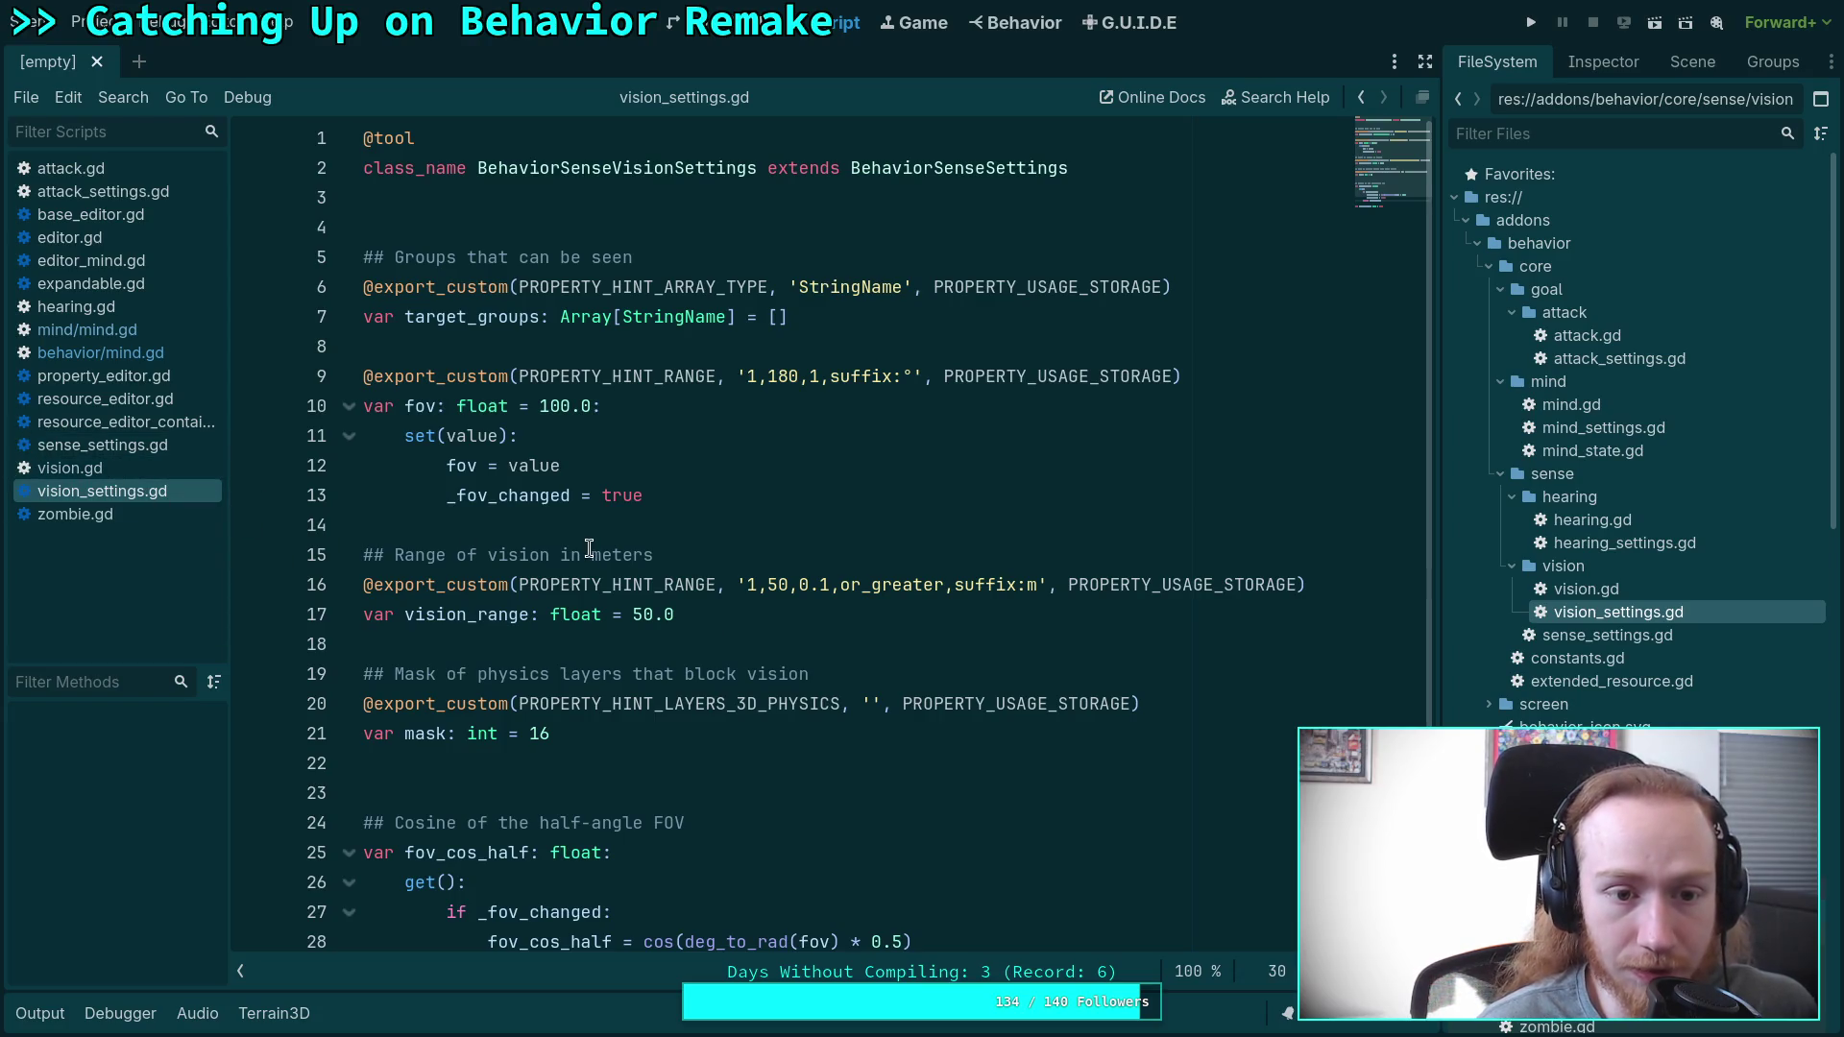
Select vision_settings.gd's target_groups declaration on line 7 and compare it with vision.gd.
{"action": "left_click_drag", "start_coordinate": [790, 317], "coordinate": [272, 319]}
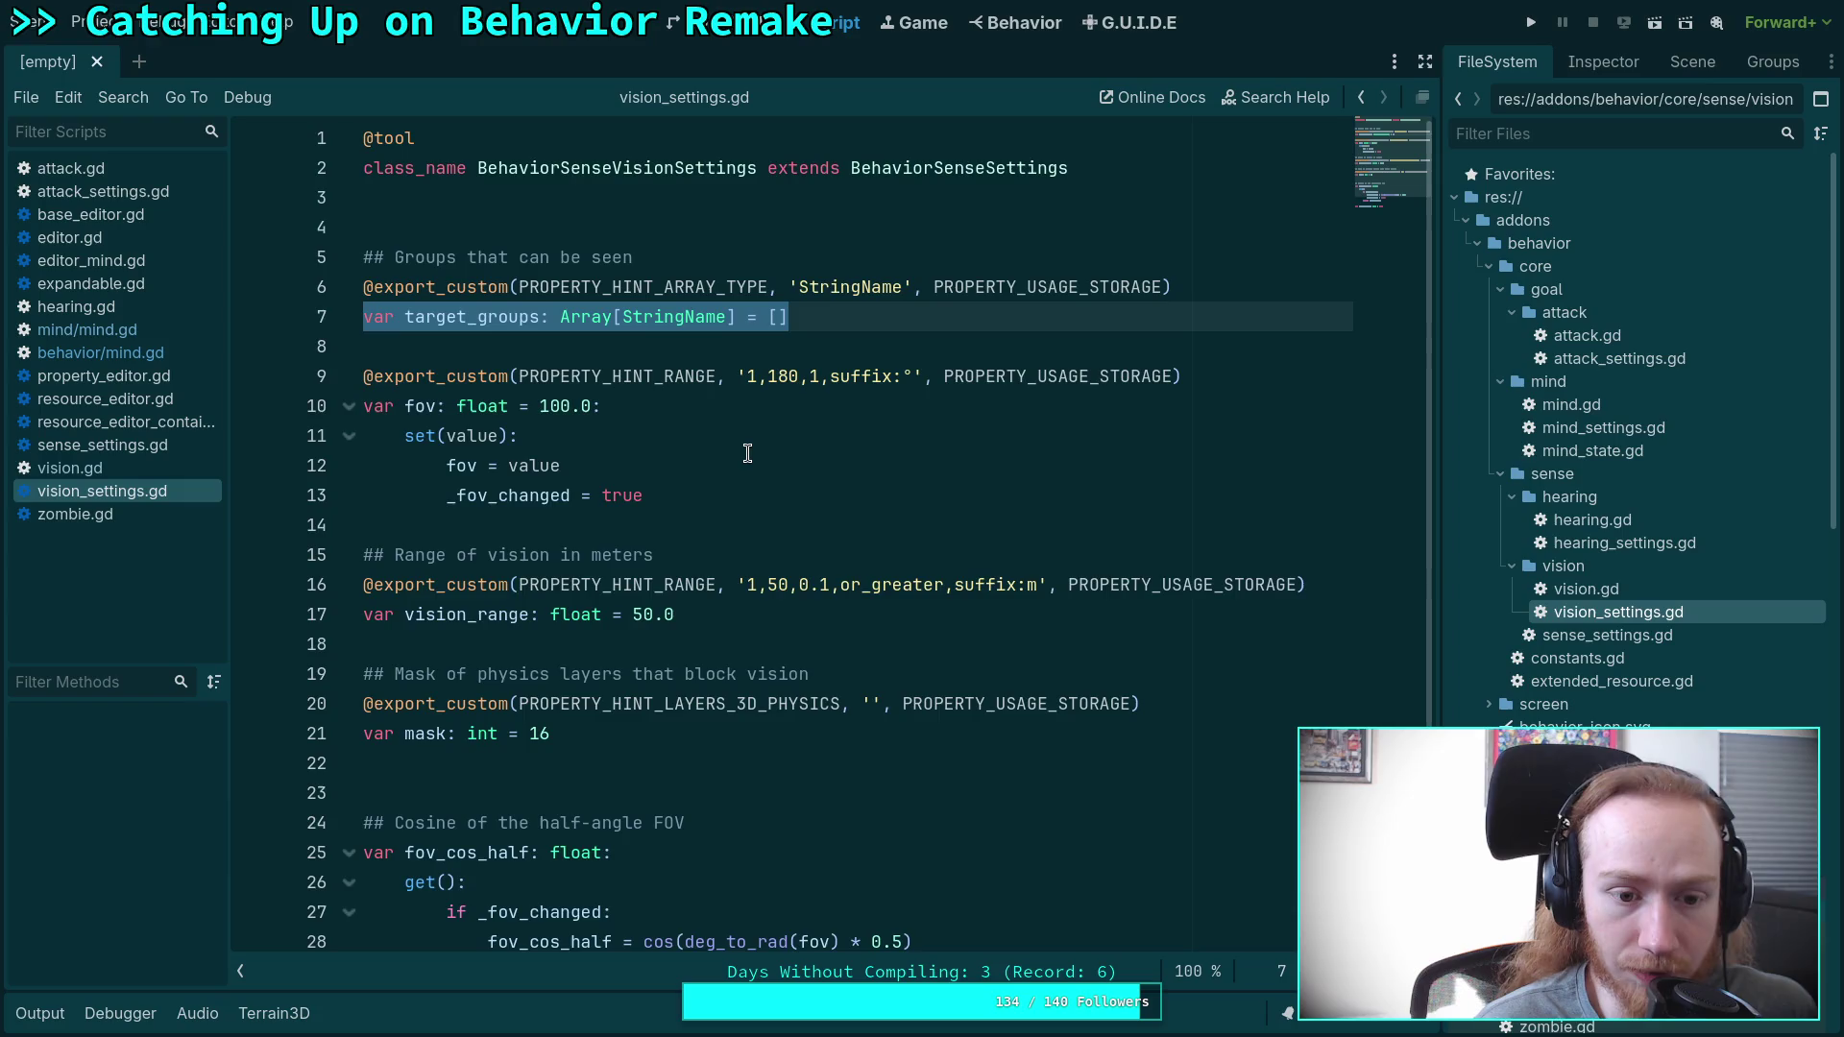
{"action": "scroll", "coordinate": [748, 454], "scroll_direction": "down", "scroll_amount": 3}
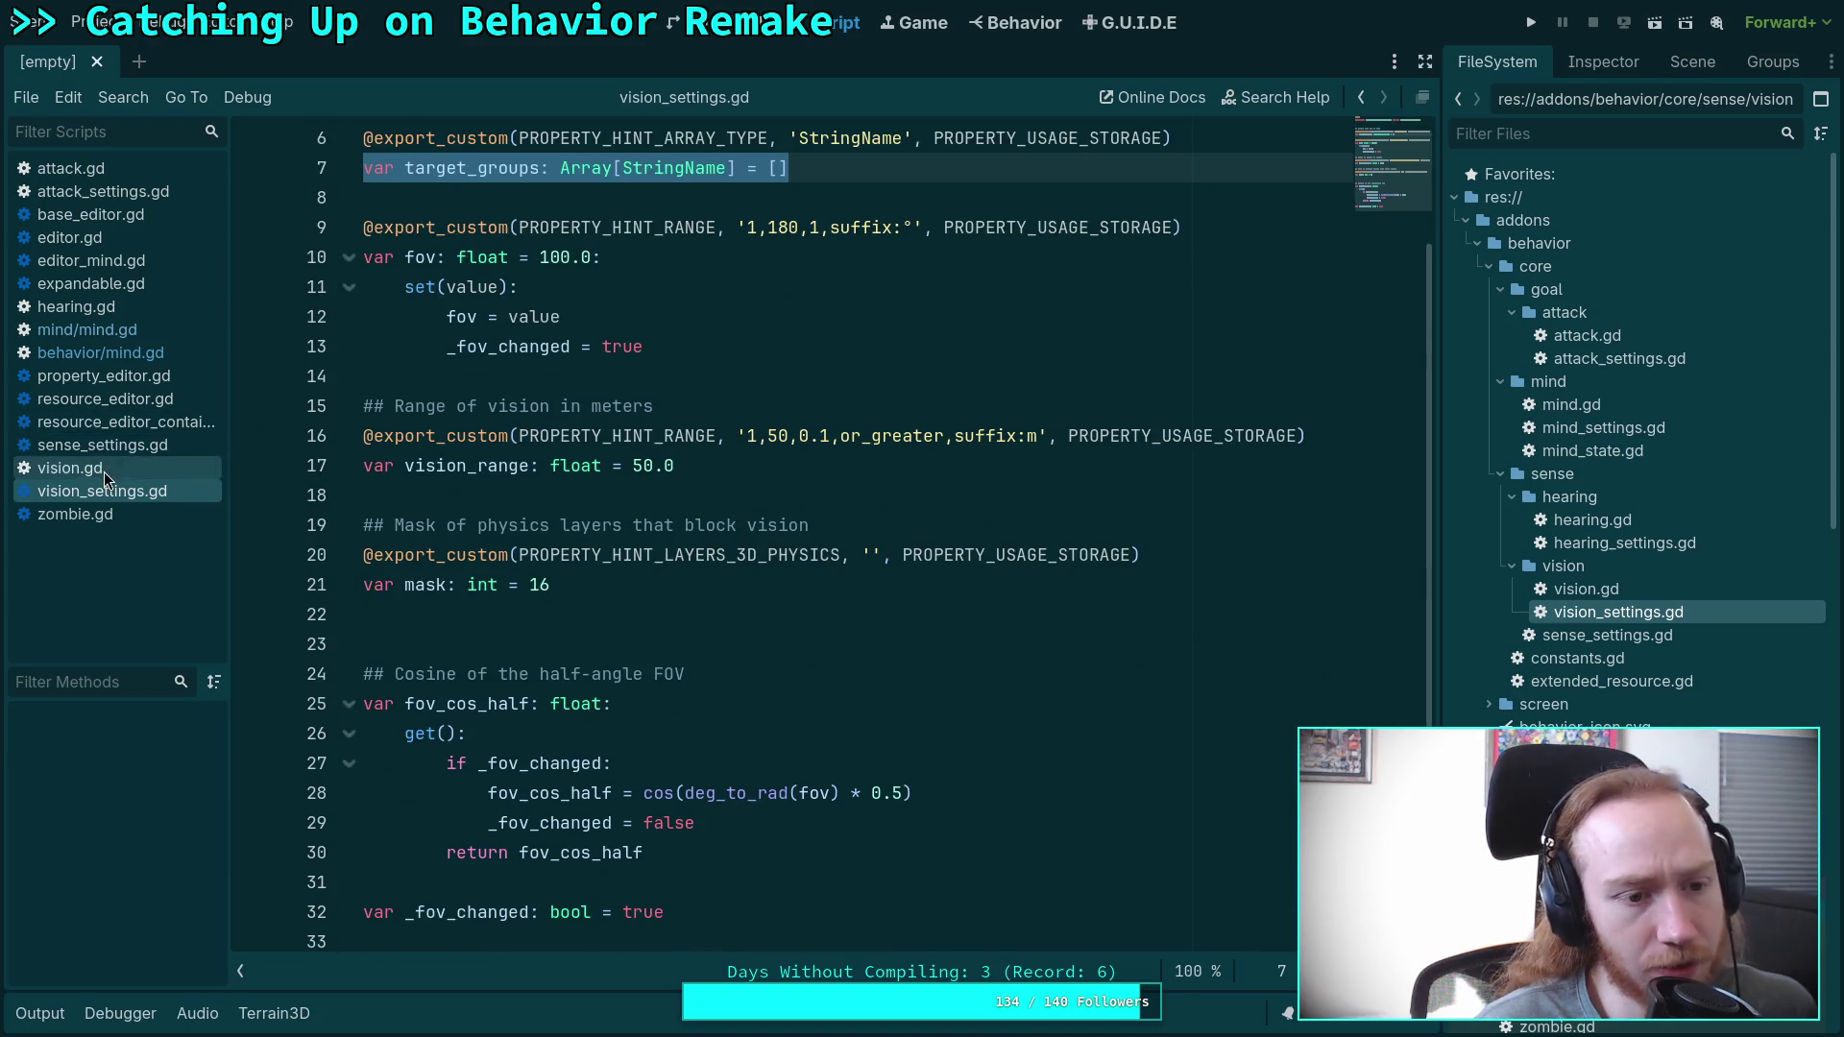
{"action": "left_click", "coordinate": [104, 469]}
{"action": "scroll", "coordinate": [855, 651], "scroll_direction": "down", "scroll_amount": 1}
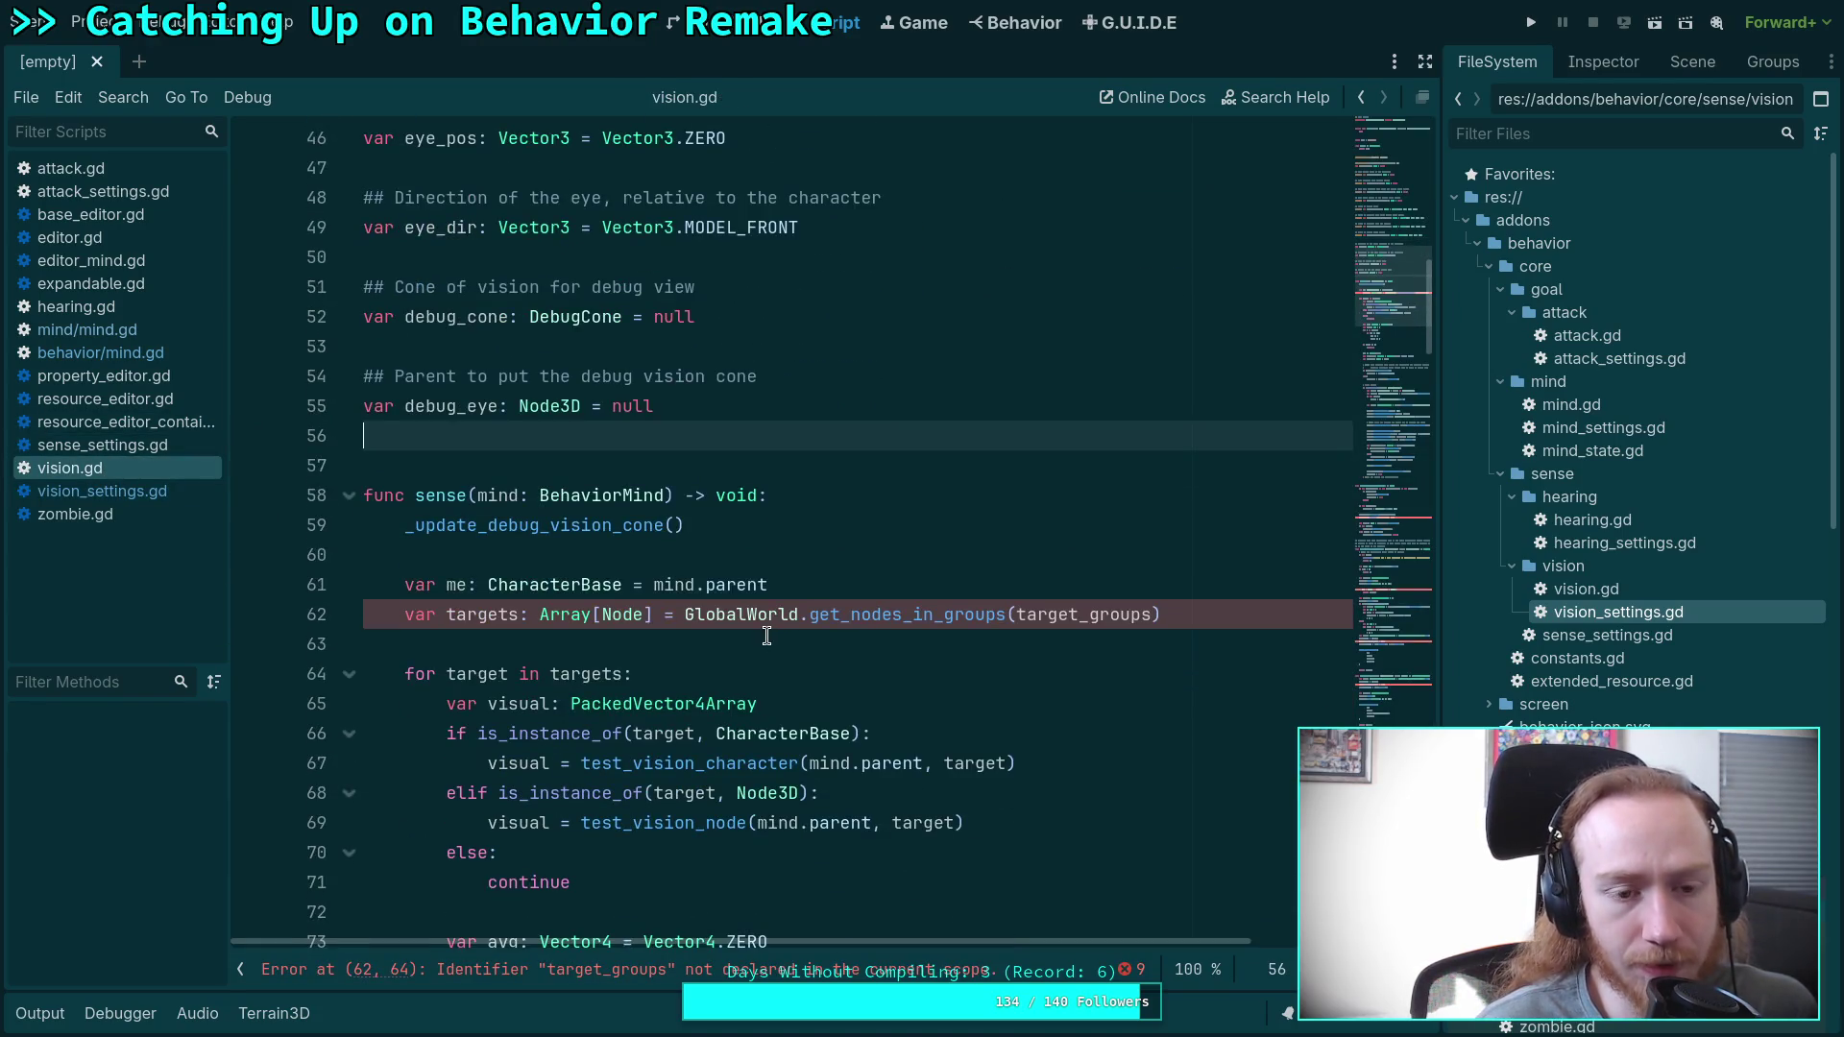
{"action": "scroll", "coordinate": [671, 544], "scroll_direction": "up", "scroll_amount": 2}
{"action": "scroll", "coordinate": [695, 582], "scroll_direction": "up", "scroll_amount": 1}
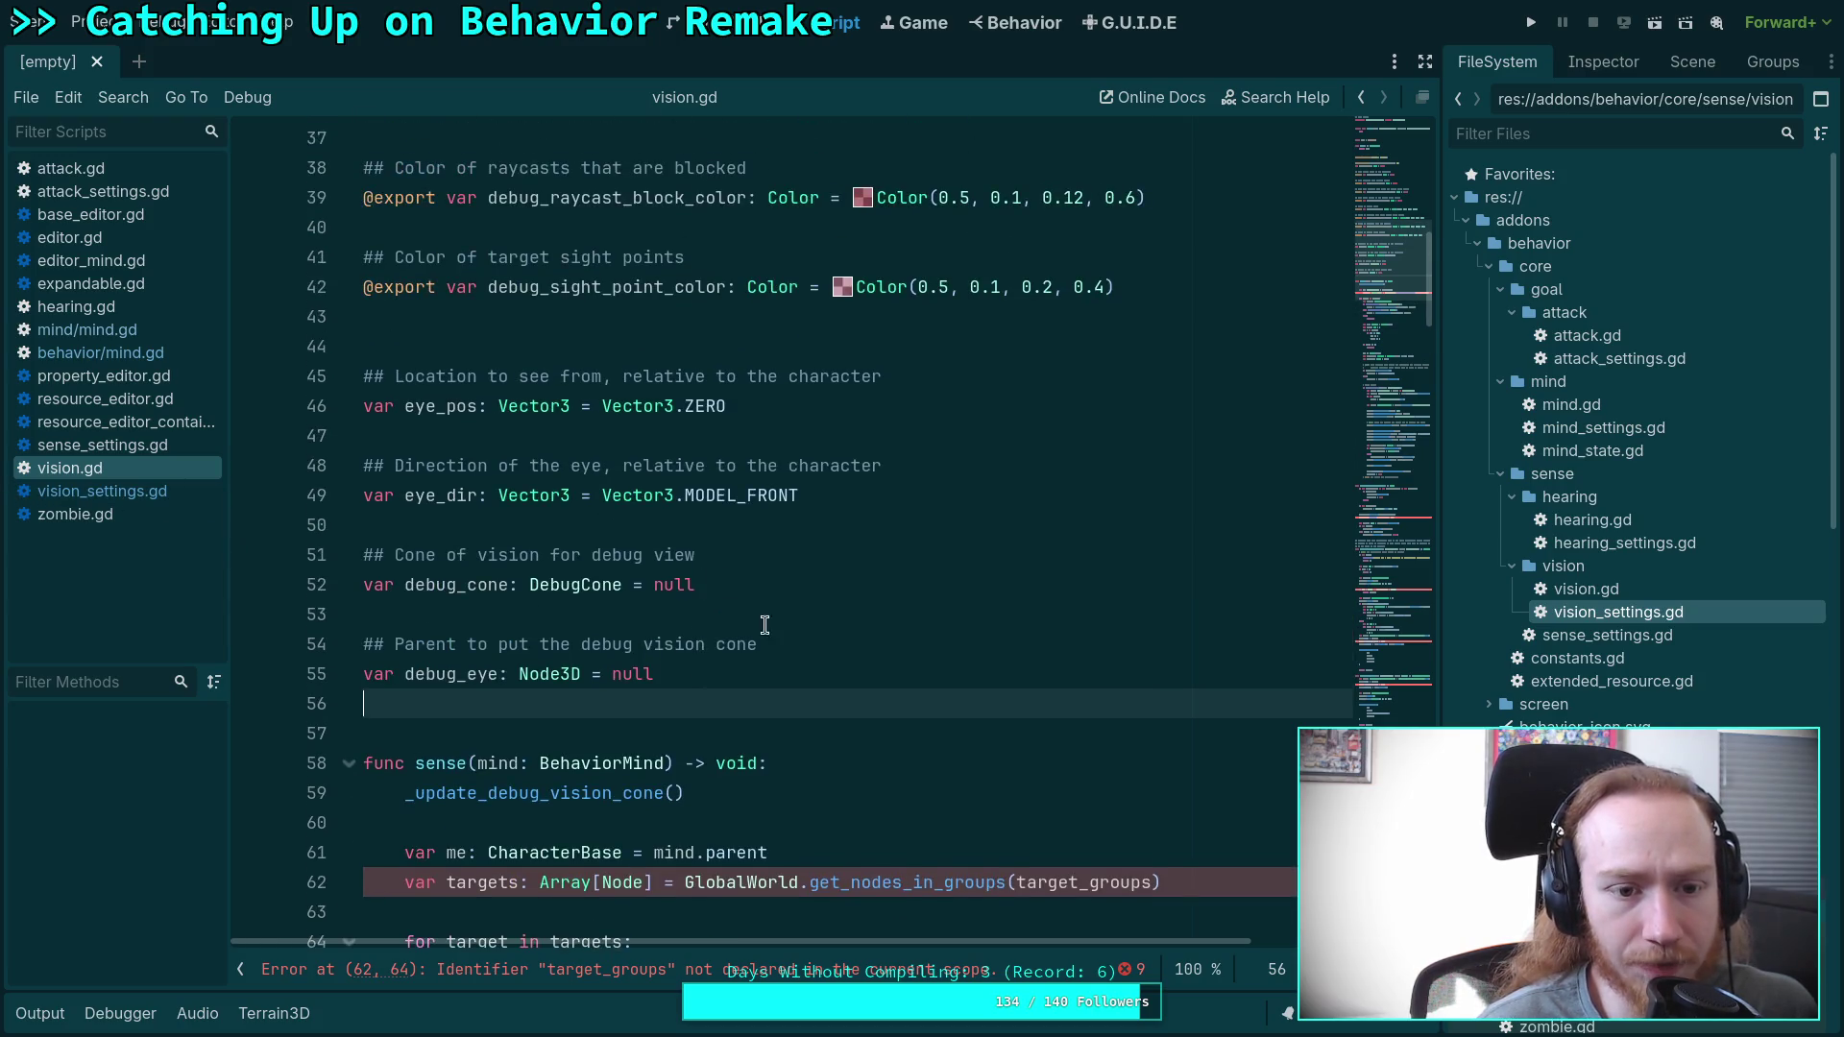
{"action": "scroll", "coordinate": [740, 637], "scroll_direction": "up", "scroll_amount": 5}
{"action": "scroll", "coordinate": [741, 636], "scroll_direction": "up", "scroll_amount": 3}
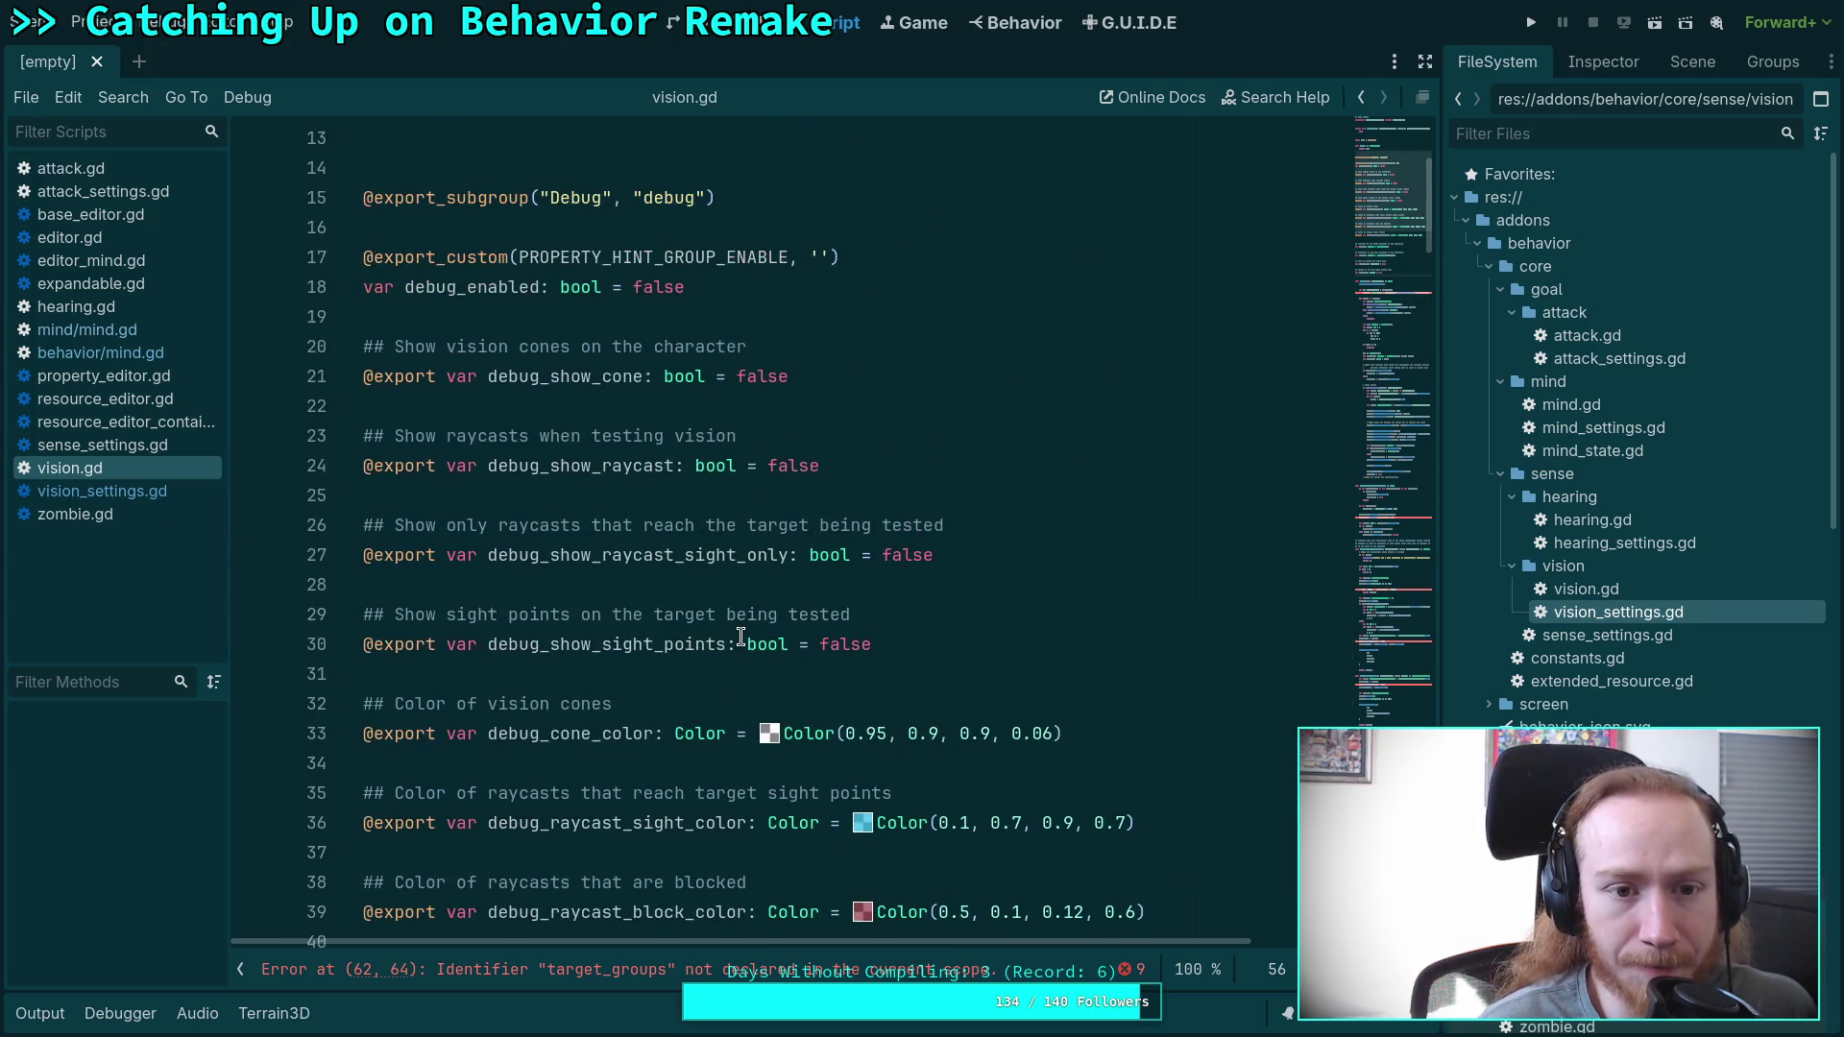
{"action": "scroll", "coordinate": [740, 636], "scroll_direction": "up", "scroll_amount": 3}
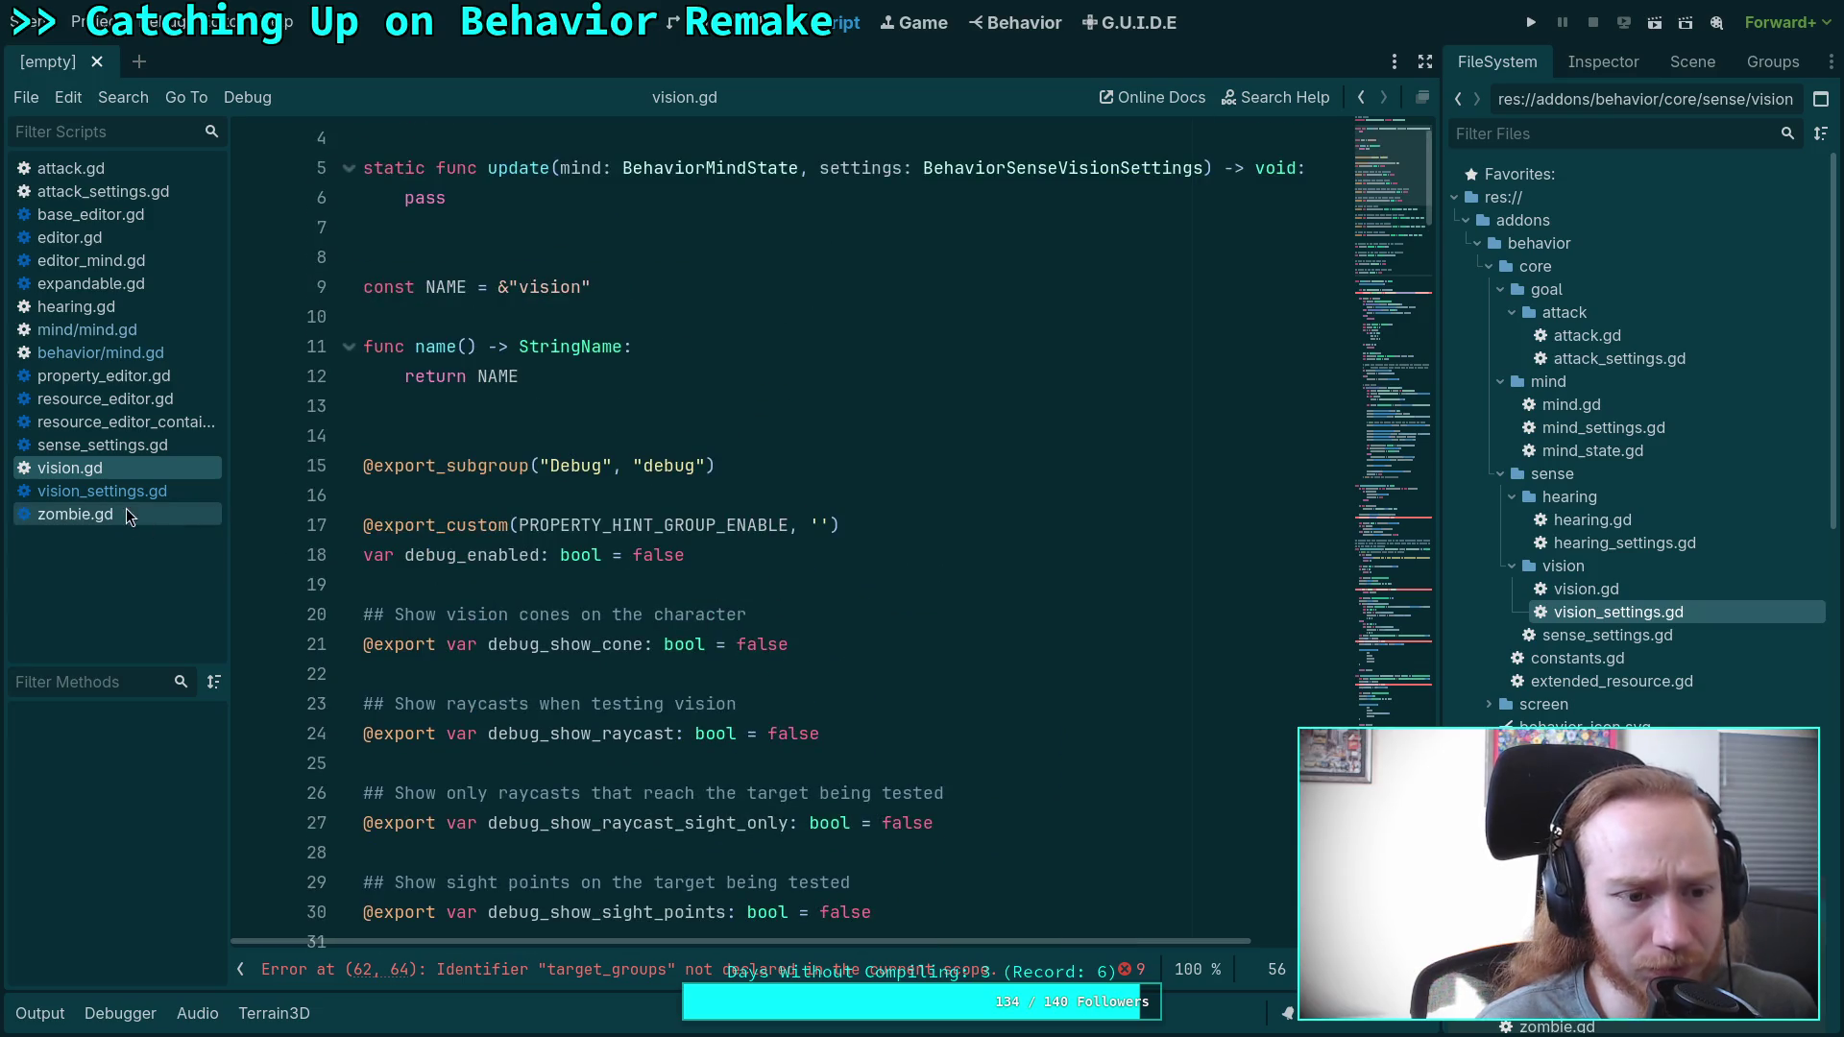
{"action": "left_click", "coordinate": [96, 490]}
{"action": "scroll", "coordinate": [733, 607], "scroll_direction": "up", "scroll_amount": 2}
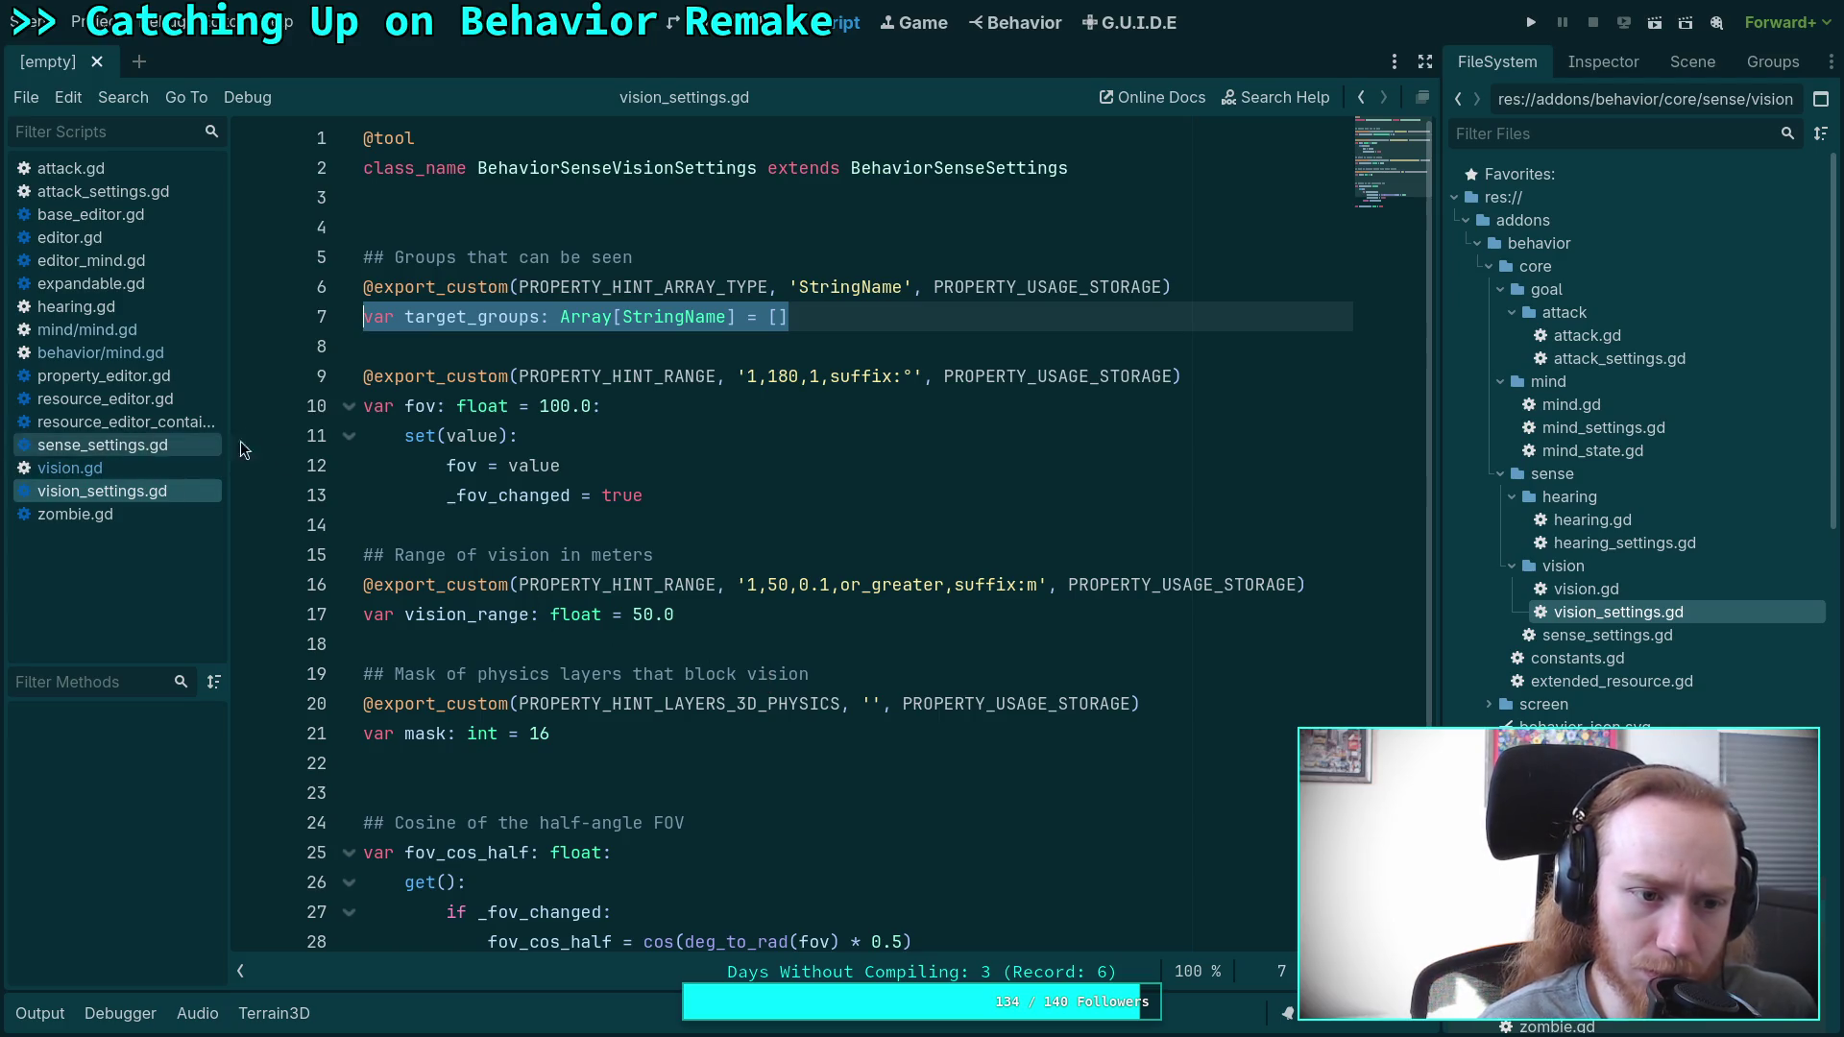
{"action": "mouse_move", "coordinate": [821, 703]}
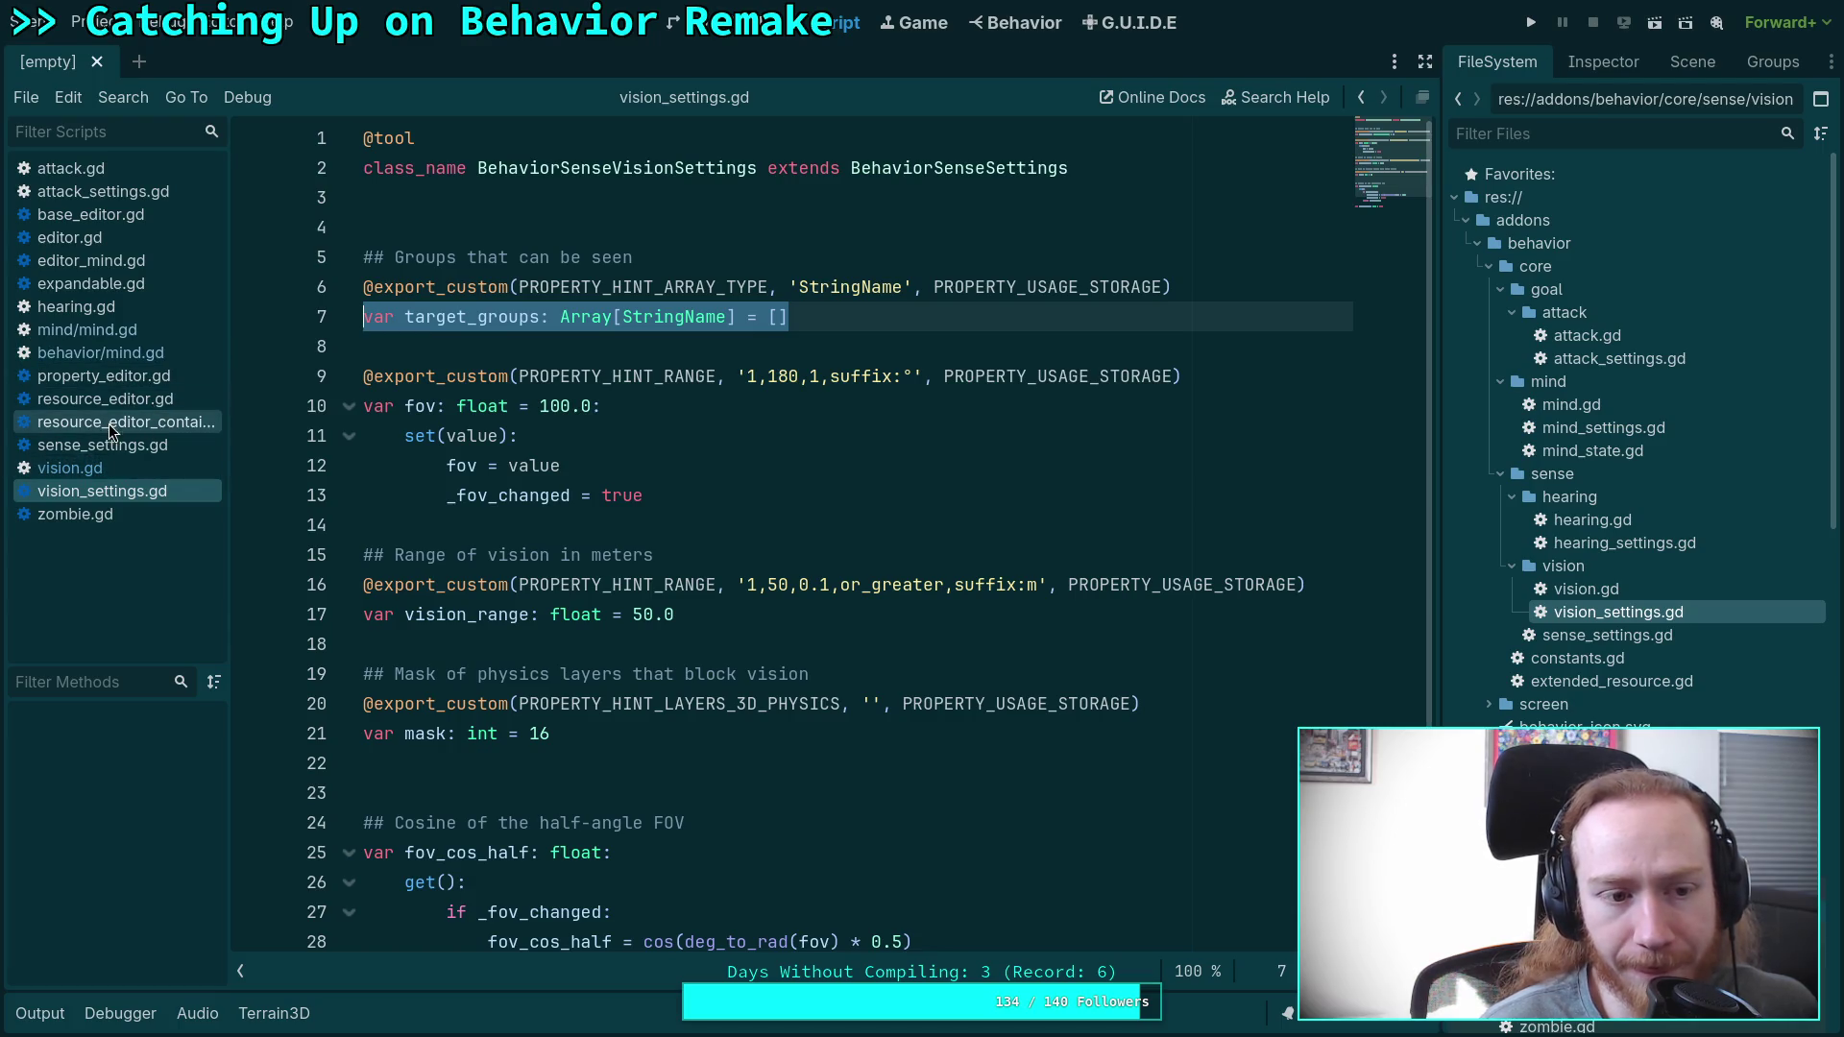
Review vision.gd against vision_settings.gd again, then open hearing.gd and mind/mind.gd.
{"action": "left_click", "coordinate": [127, 470]}
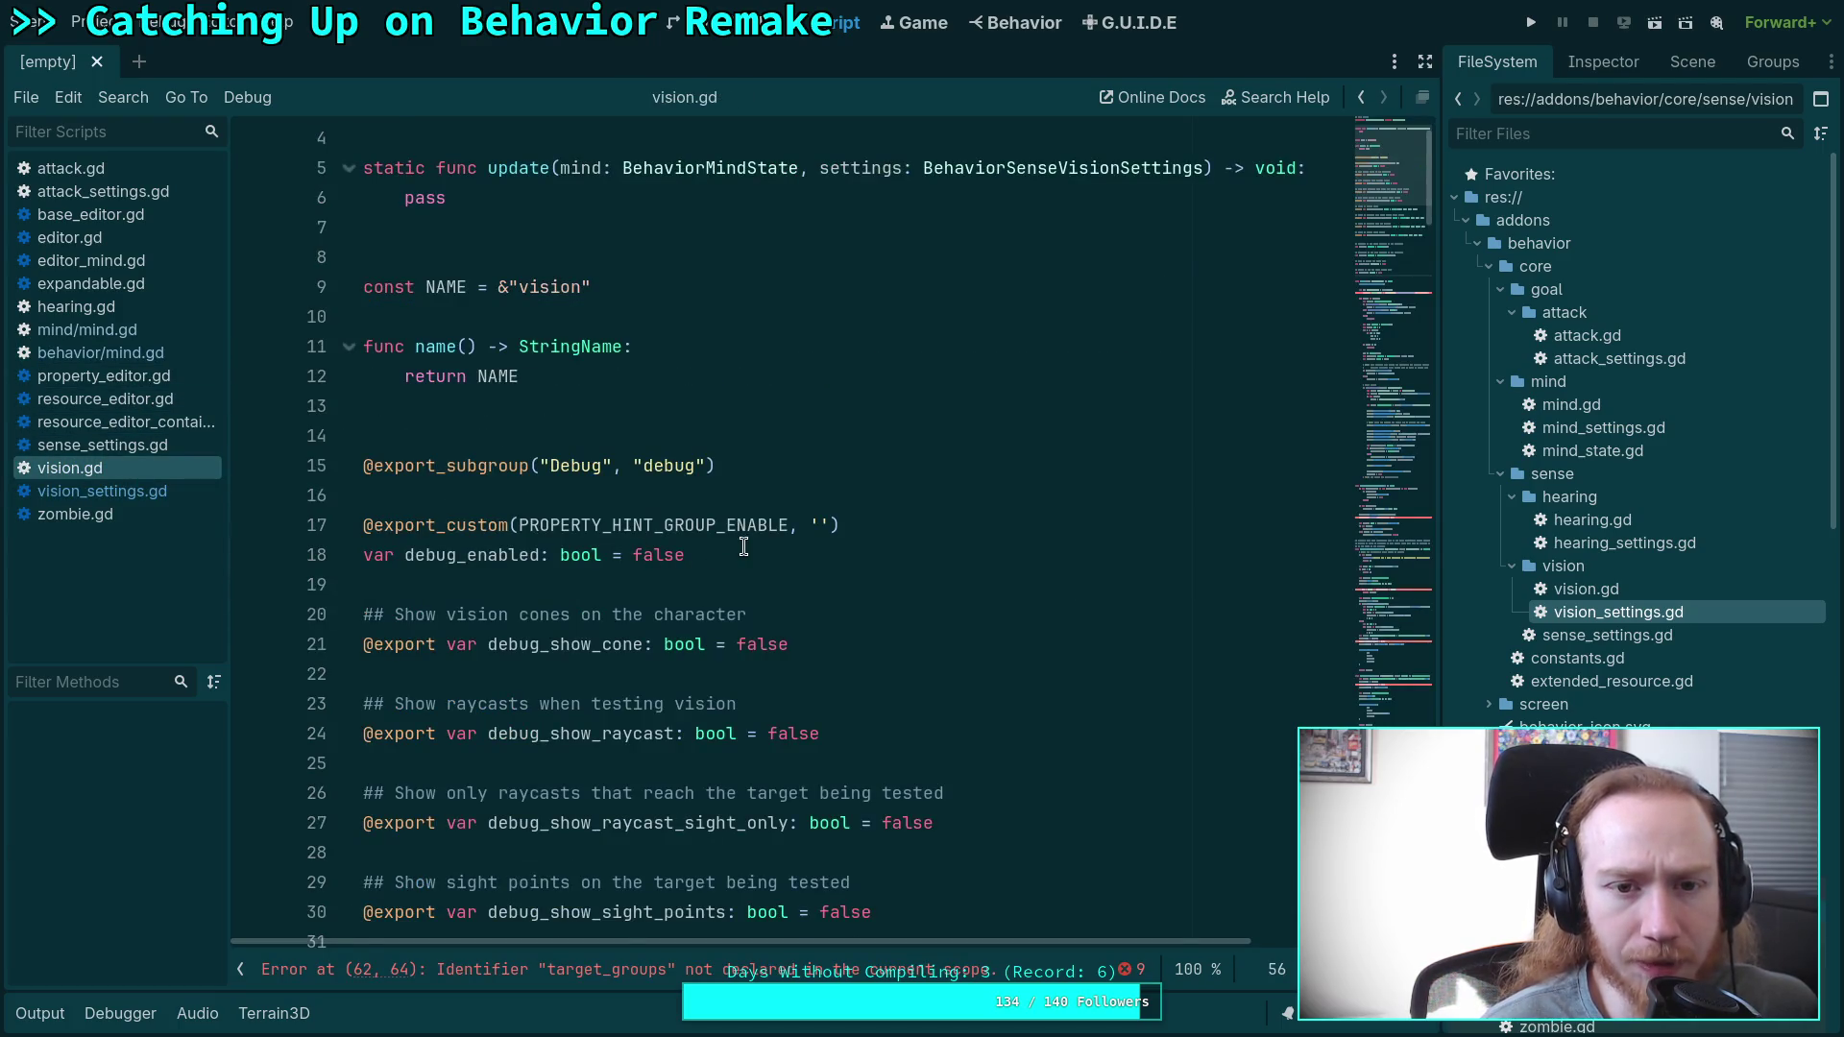
{"action": "scroll", "coordinate": [743, 546], "scroll_direction": "up", "scroll_amount": 2}
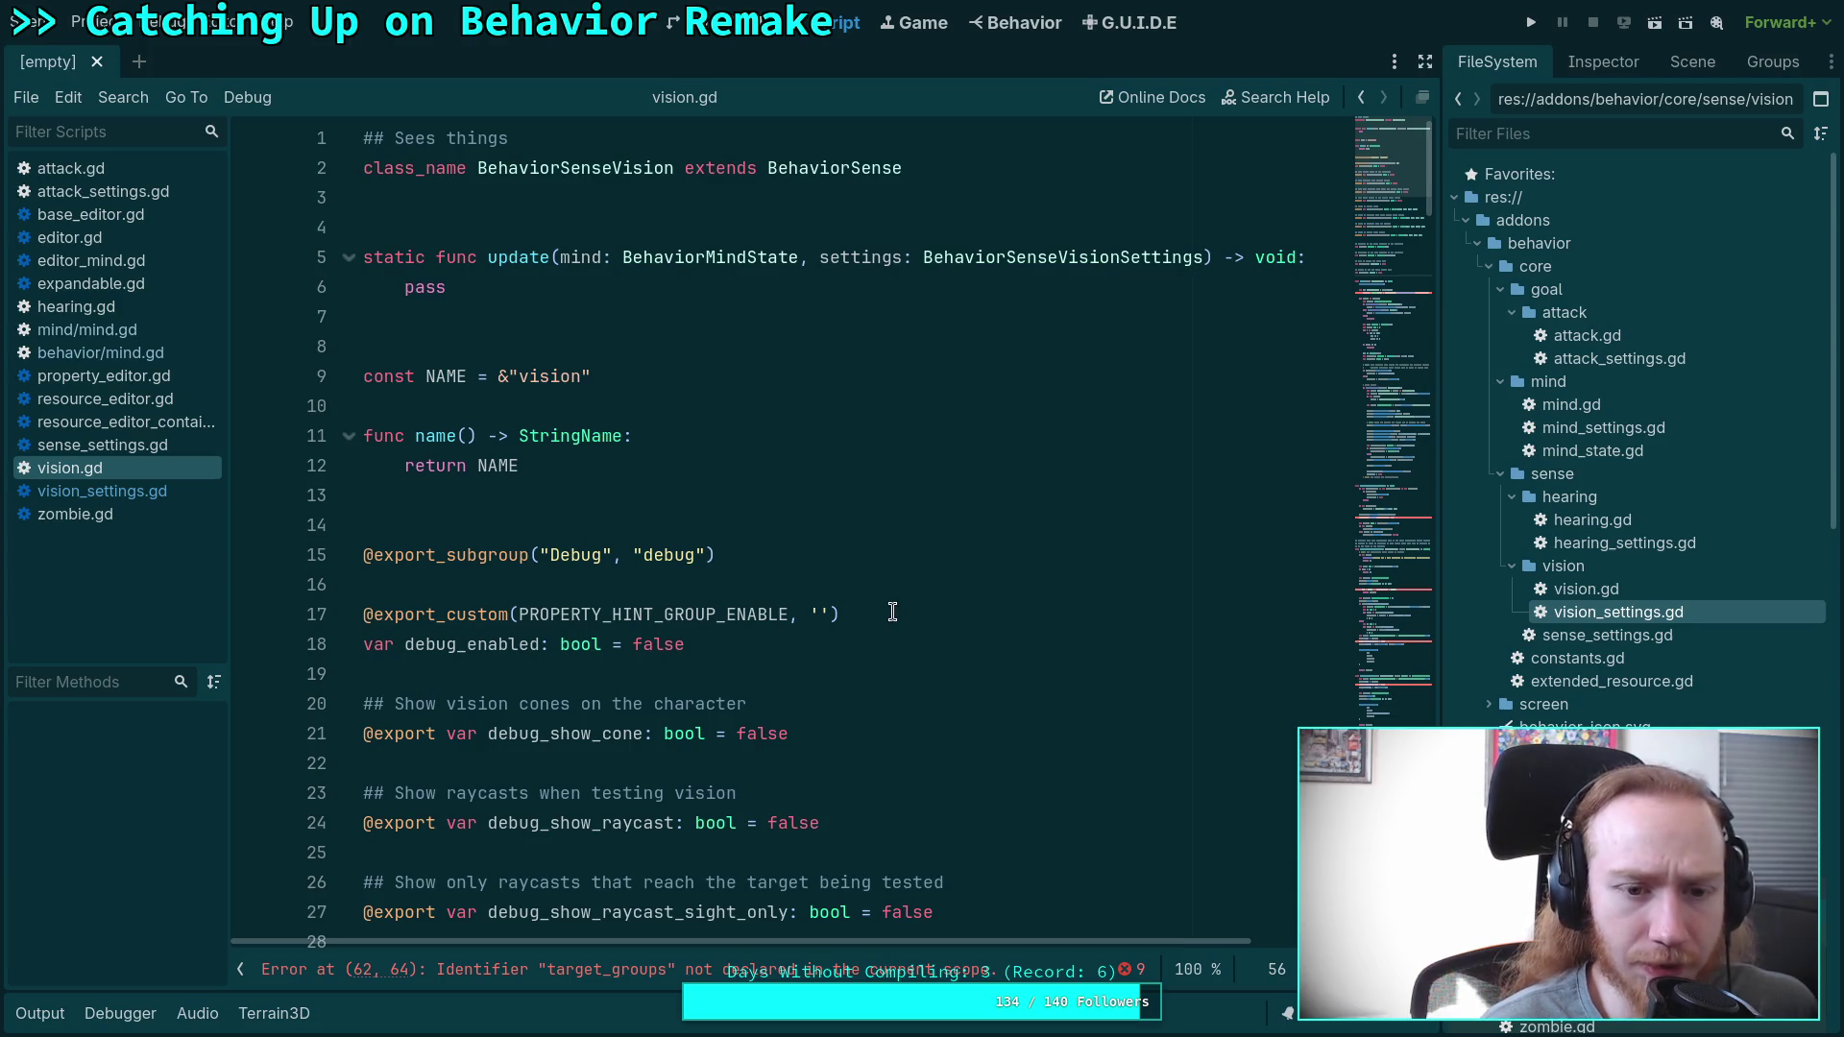
{"action": "left_click", "coordinate": [144, 492]}
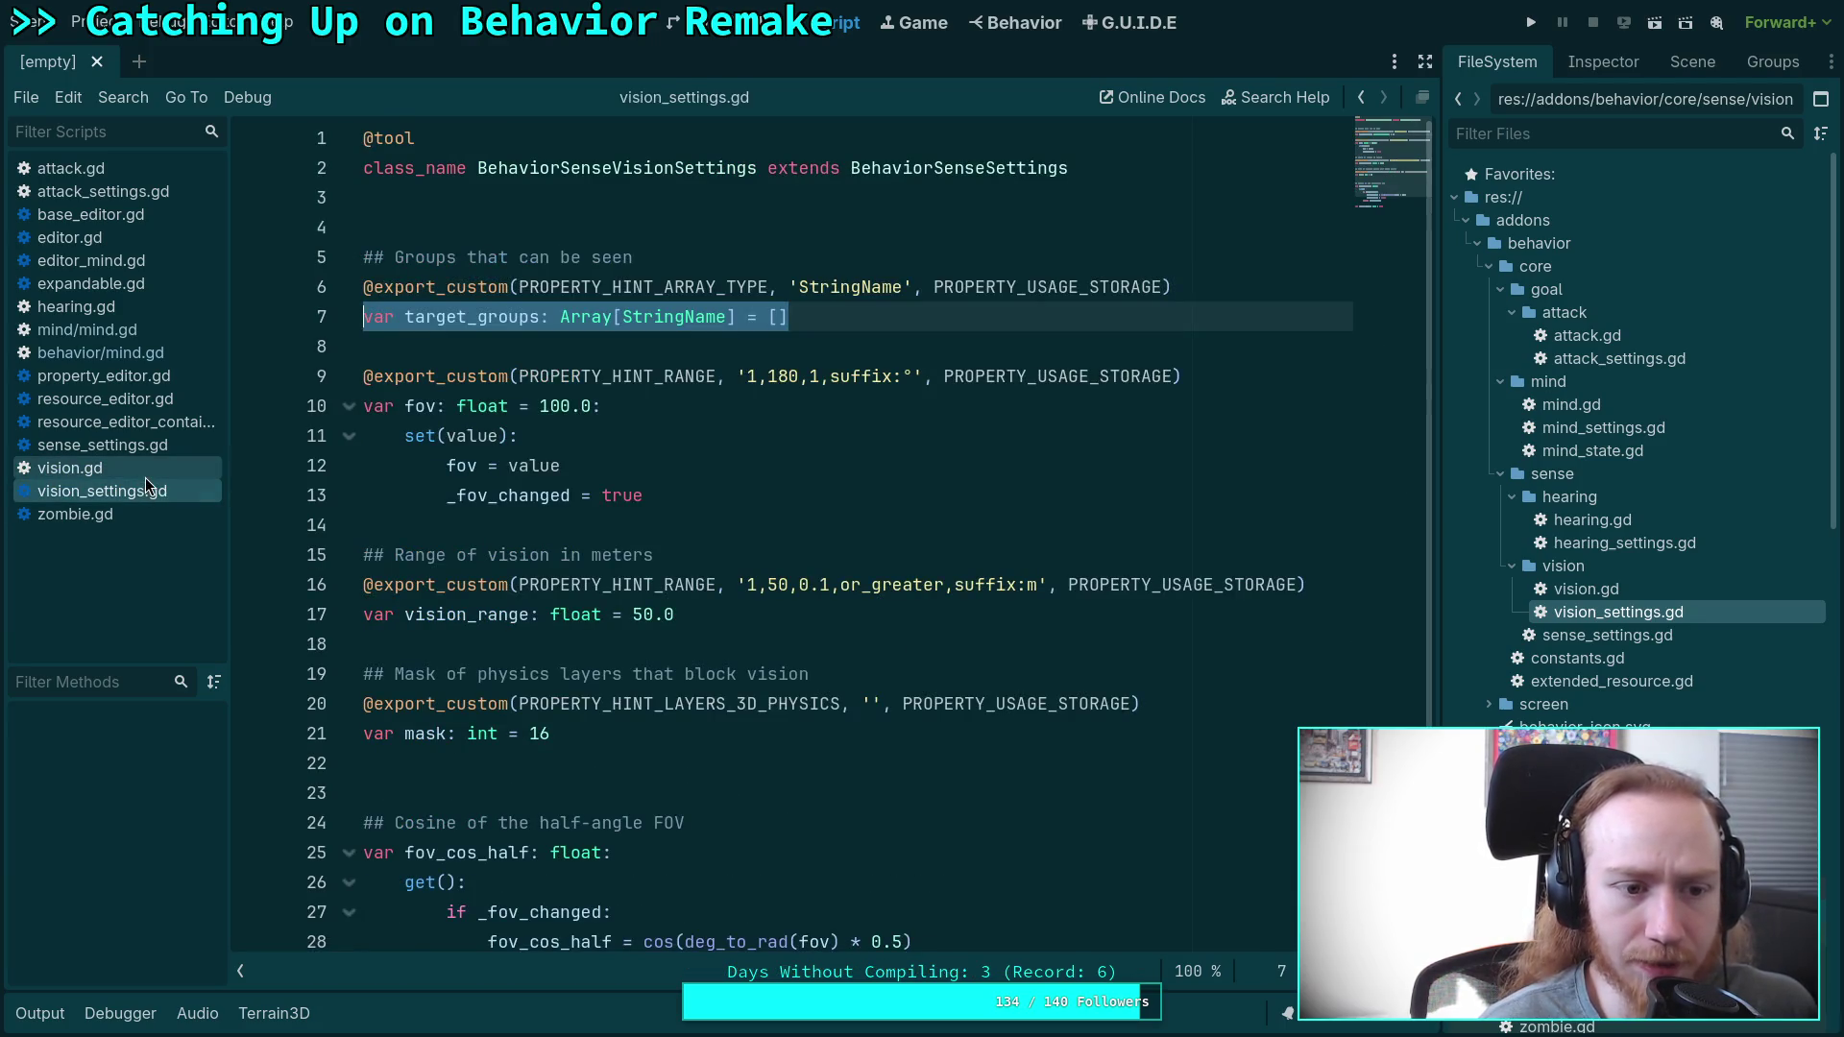
{"action": "left_click", "coordinate": [77, 468]}
{"action": "scroll", "coordinate": [691, 614], "scroll_direction": "down", "scroll_amount": 5}
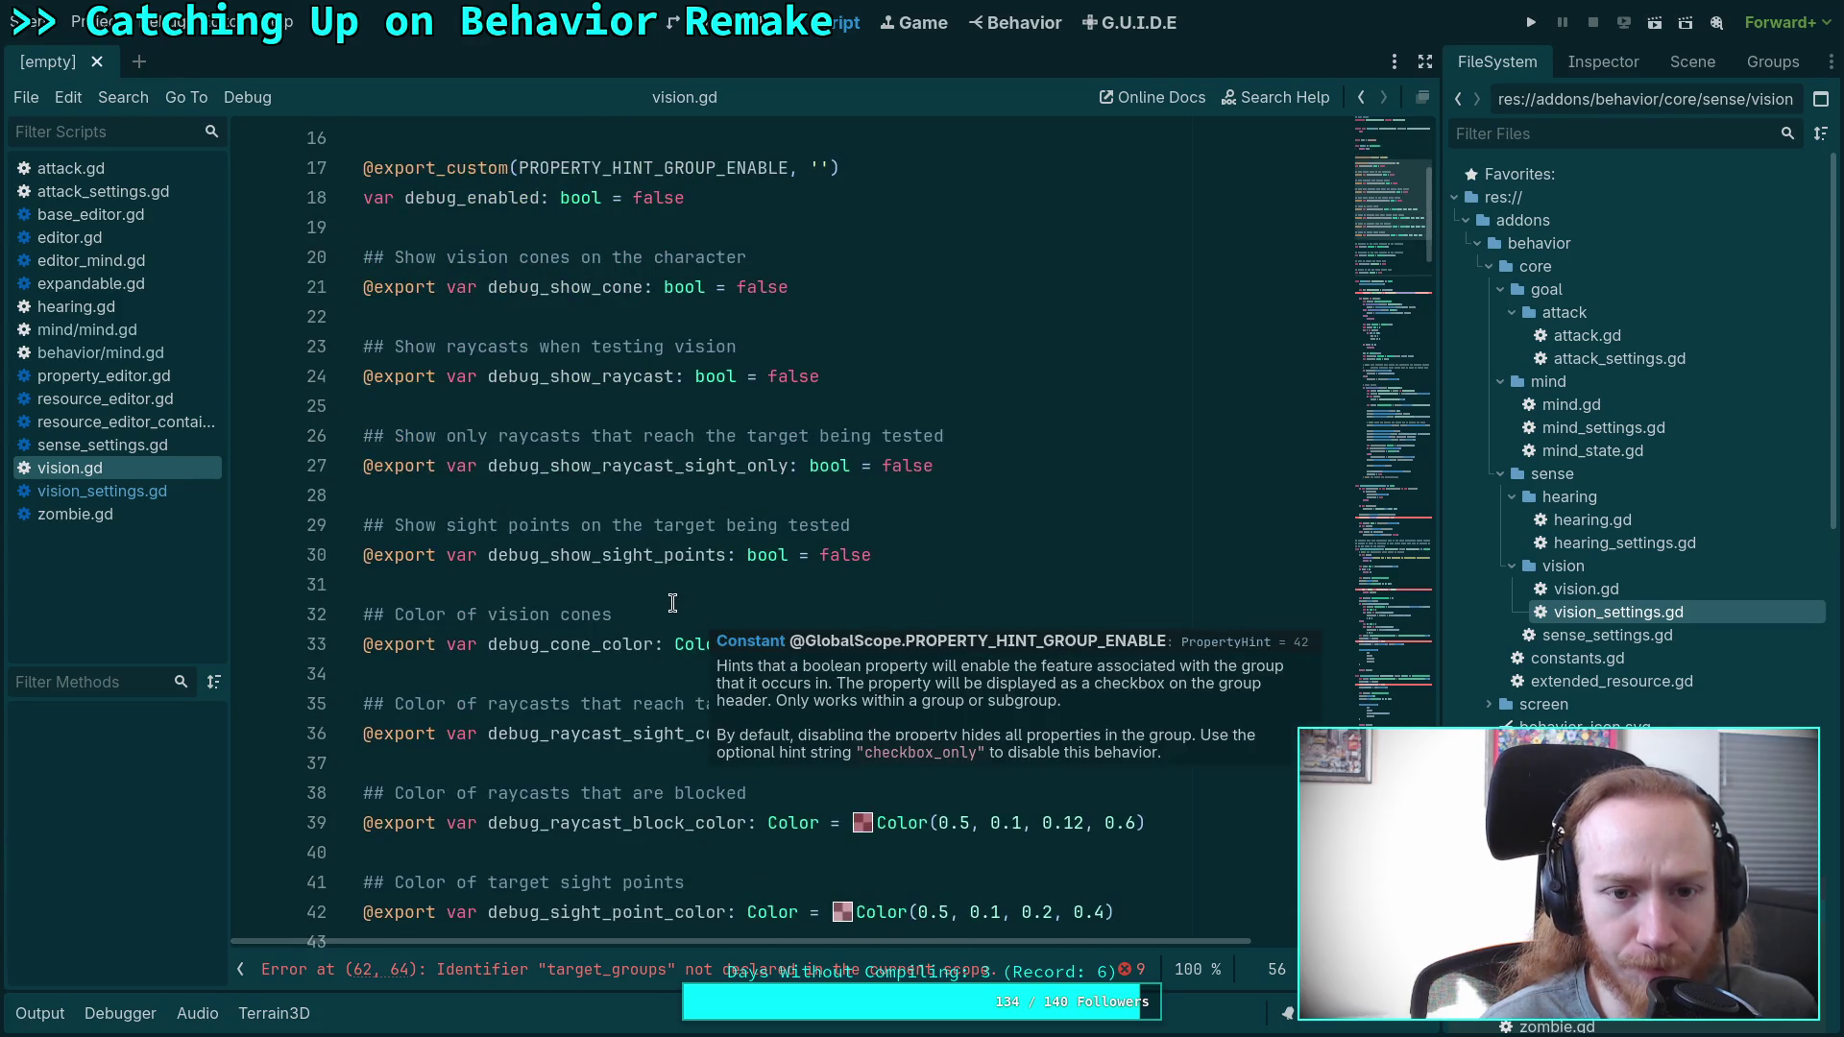
{"action": "scroll", "coordinate": [672, 602], "scroll_direction": "down", "scroll_amount": 7}
{"action": "scroll", "coordinate": [672, 603], "scroll_direction": "up", "scroll_amount": 2}
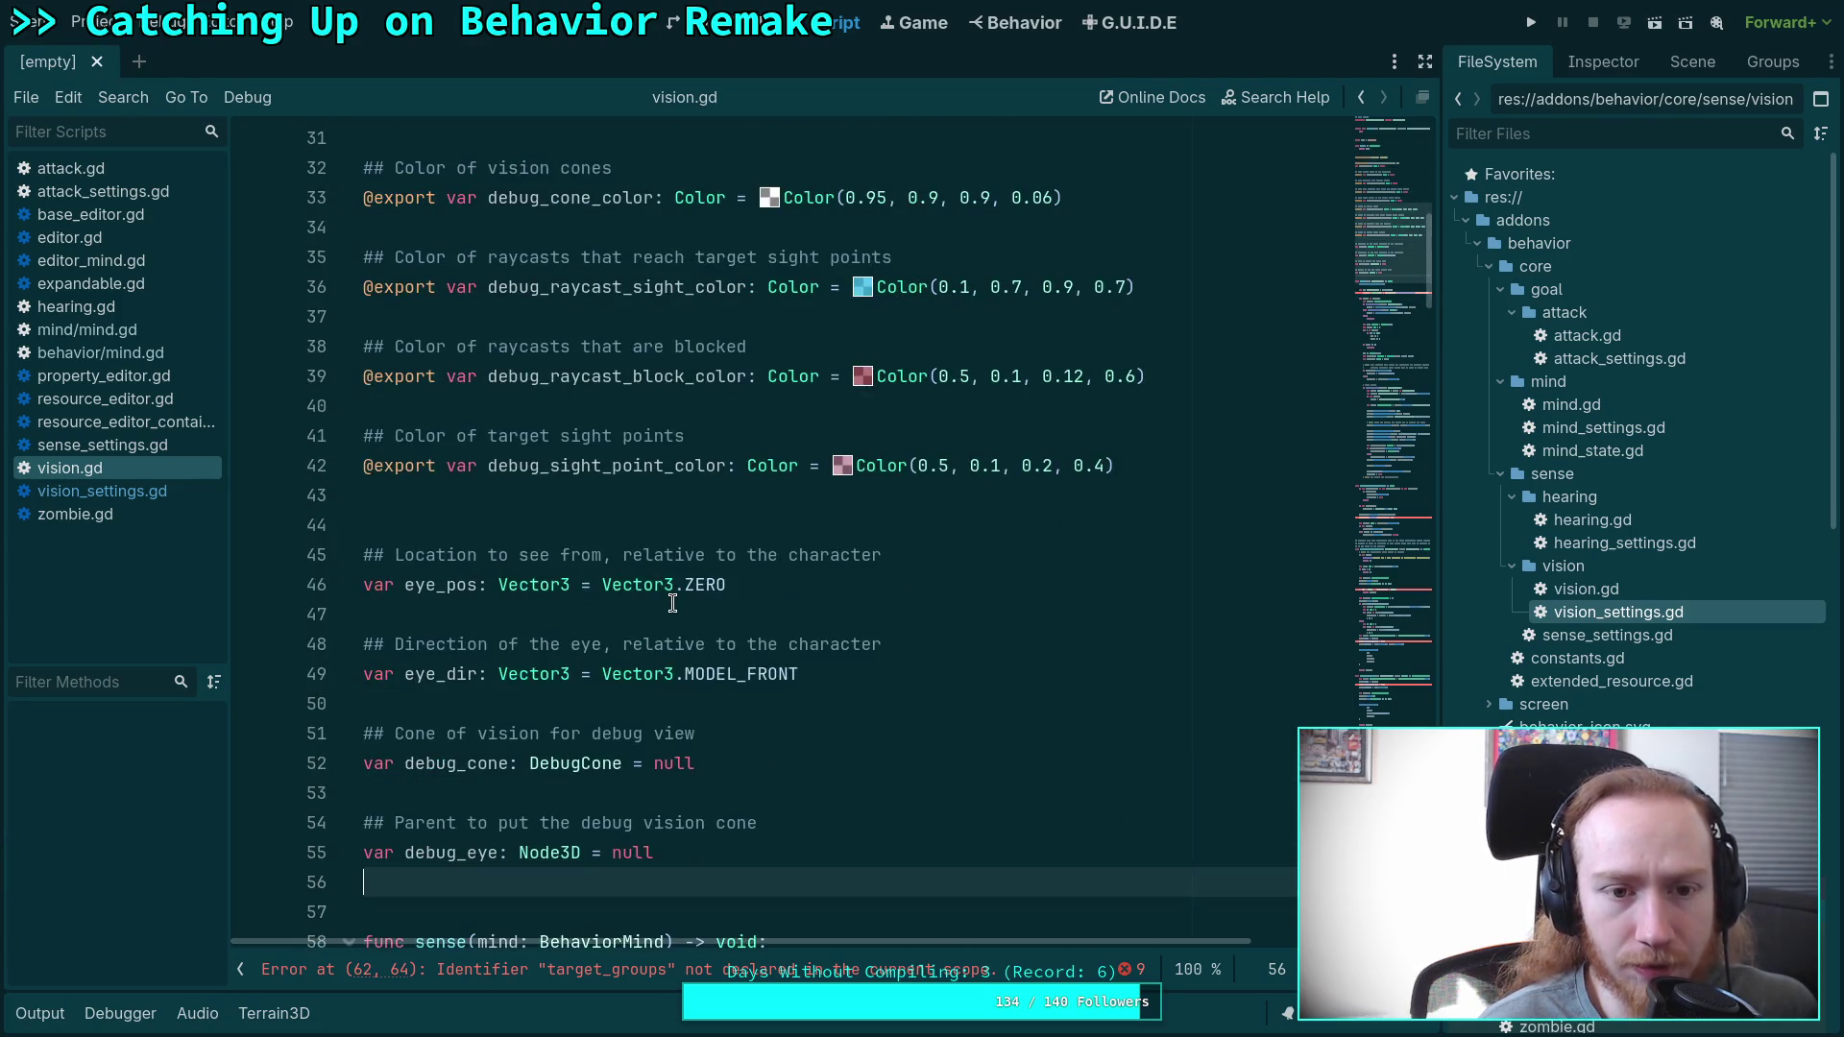
{"action": "scroll", "coordinate": [682, 605], "scroll_direction": "up", "scroll_amount": 3}
{"action": "scroll", "coordinate": [682, 606], "scroll_direction": "up", "scroll_amount": 3}
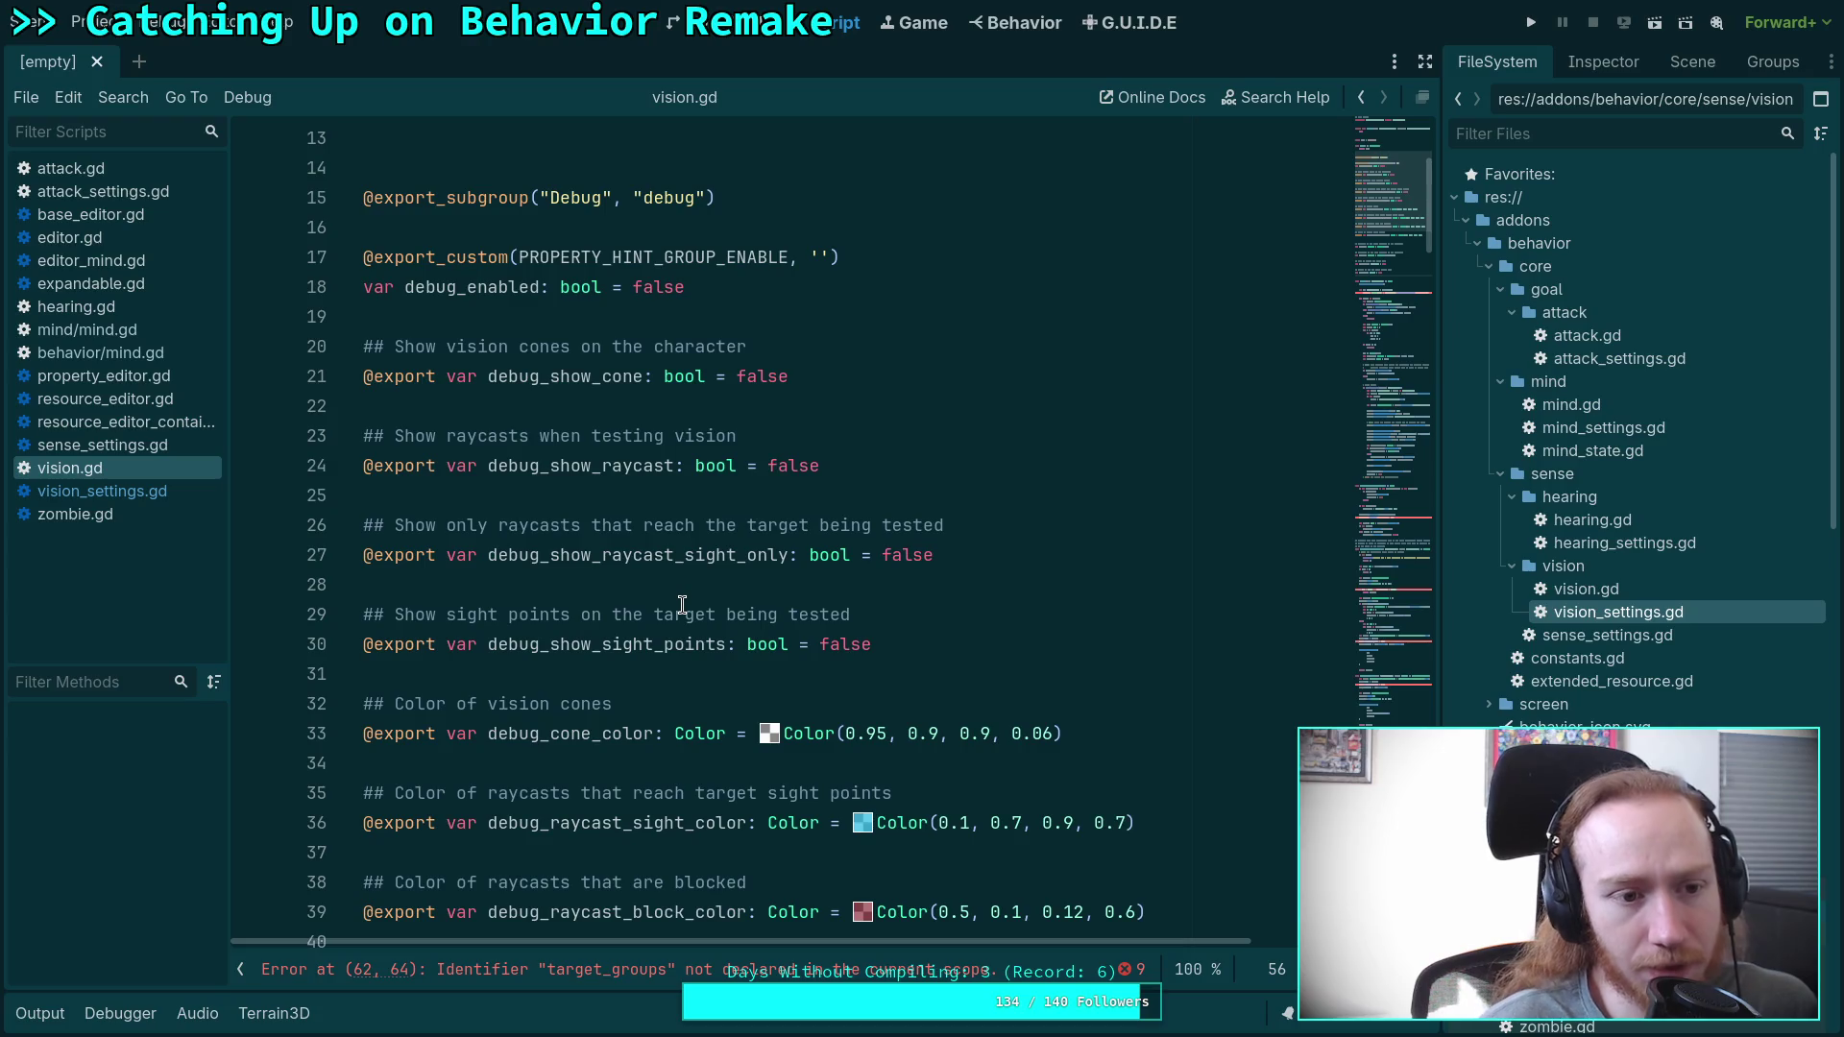
{"action": "left_click", "coordinate": [77, 306]}
{"action": "left_click", "coordinate": [140, 332]}
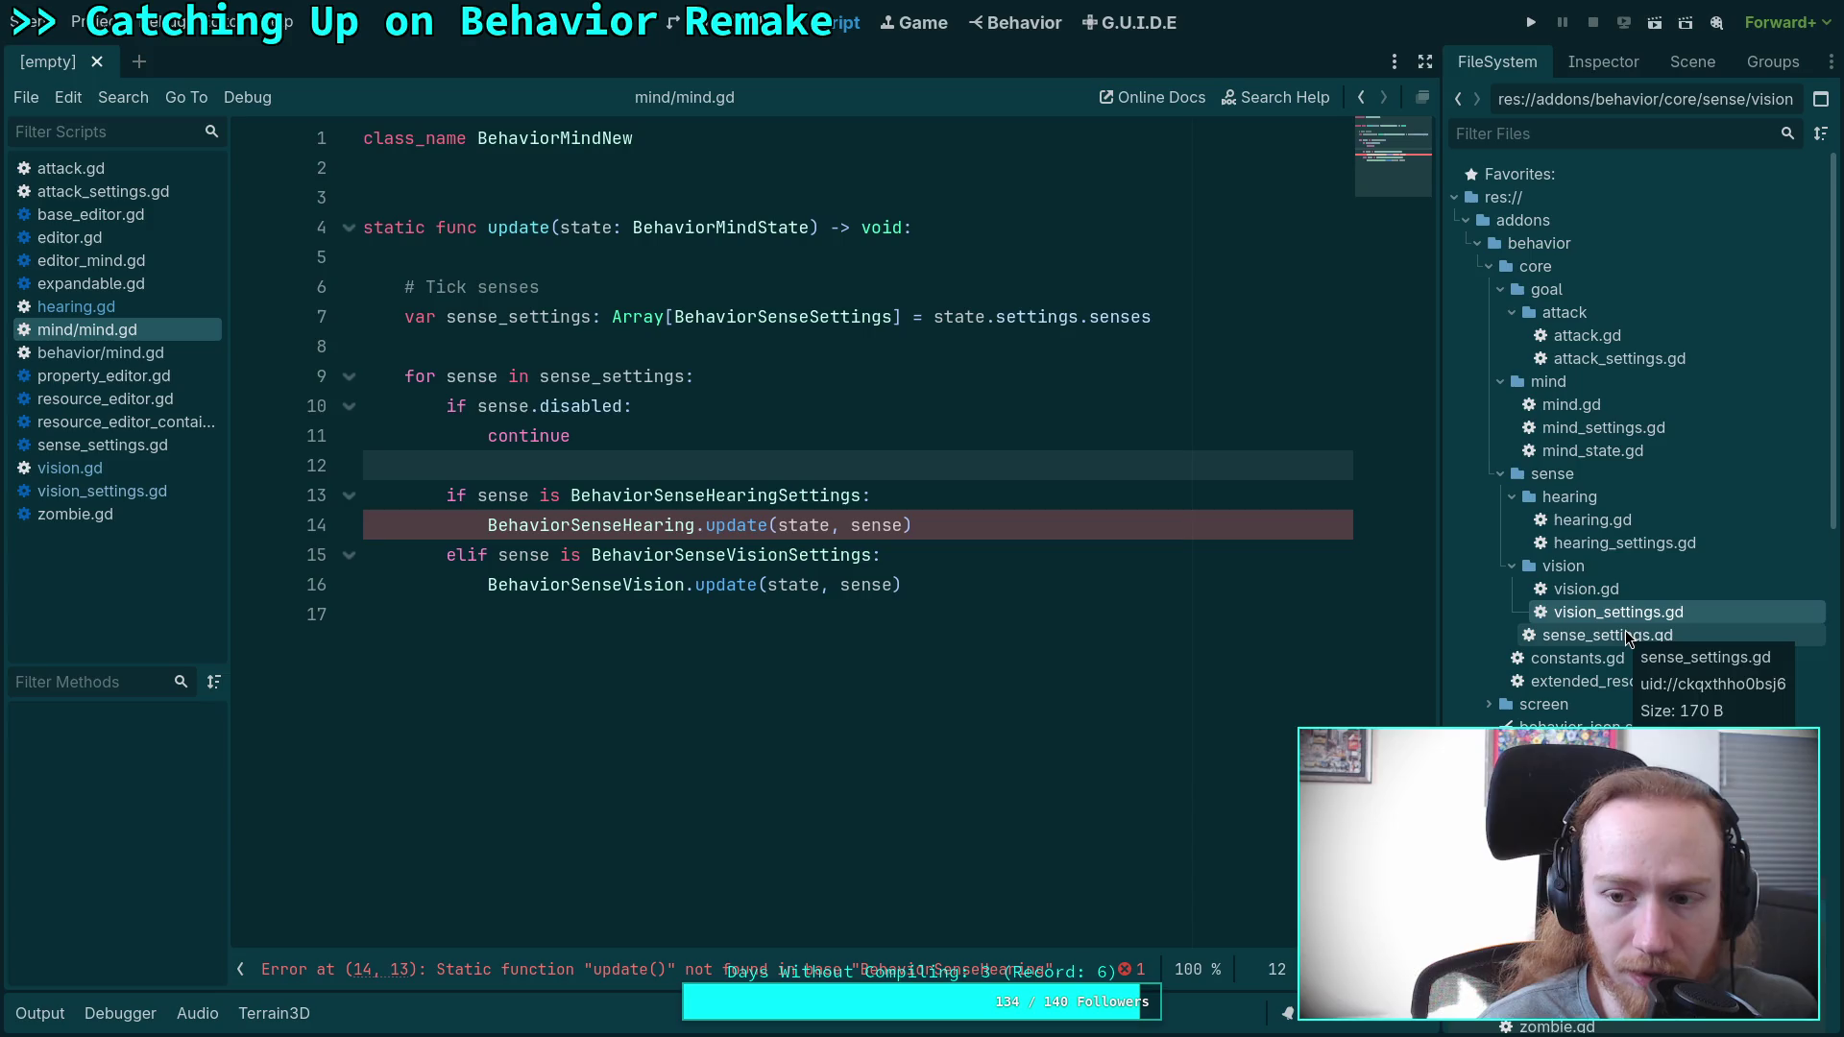
Open mind_state.gd, mind_settings.gd and mind.gd, highlighting the sense_settings variable on line 9.
{"action": "double_click", "coordinate": [1633, 450]}
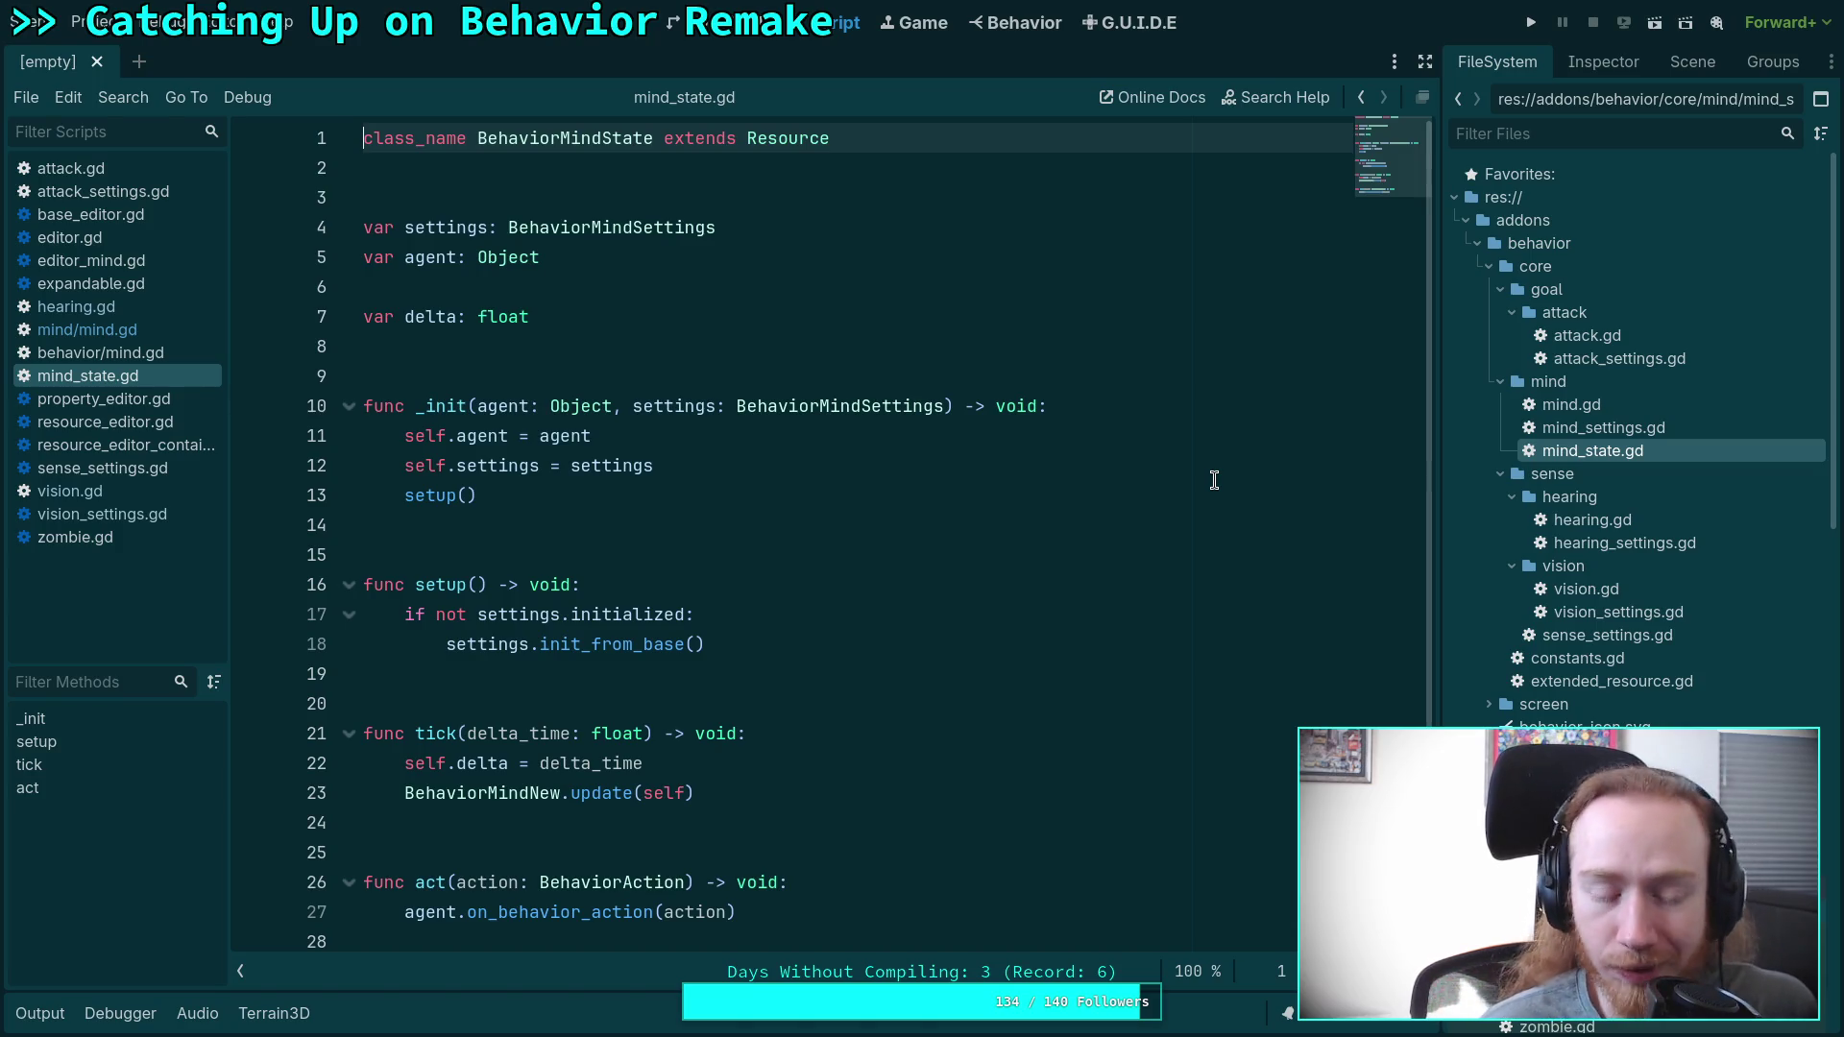
{"action": "double_click", "coordinate": [1575, 429]}
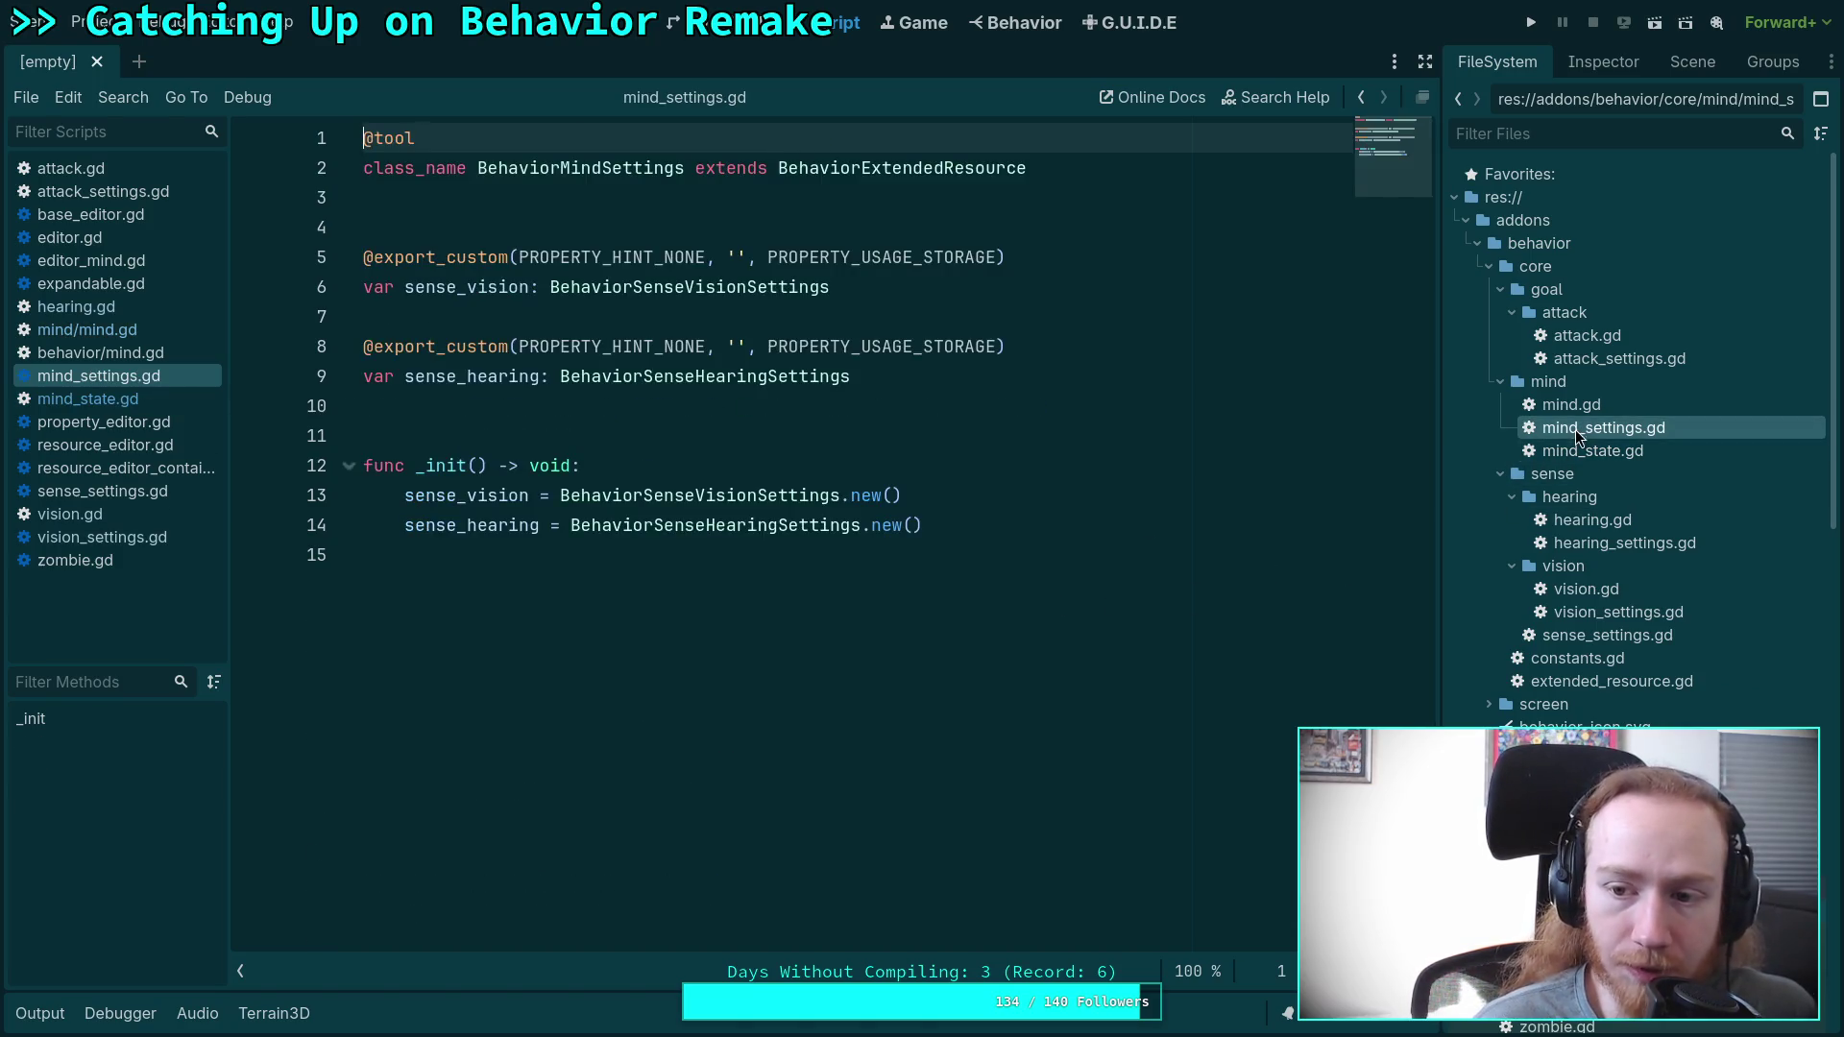
{"action": "left_click", "coordinate": [748, 414]}
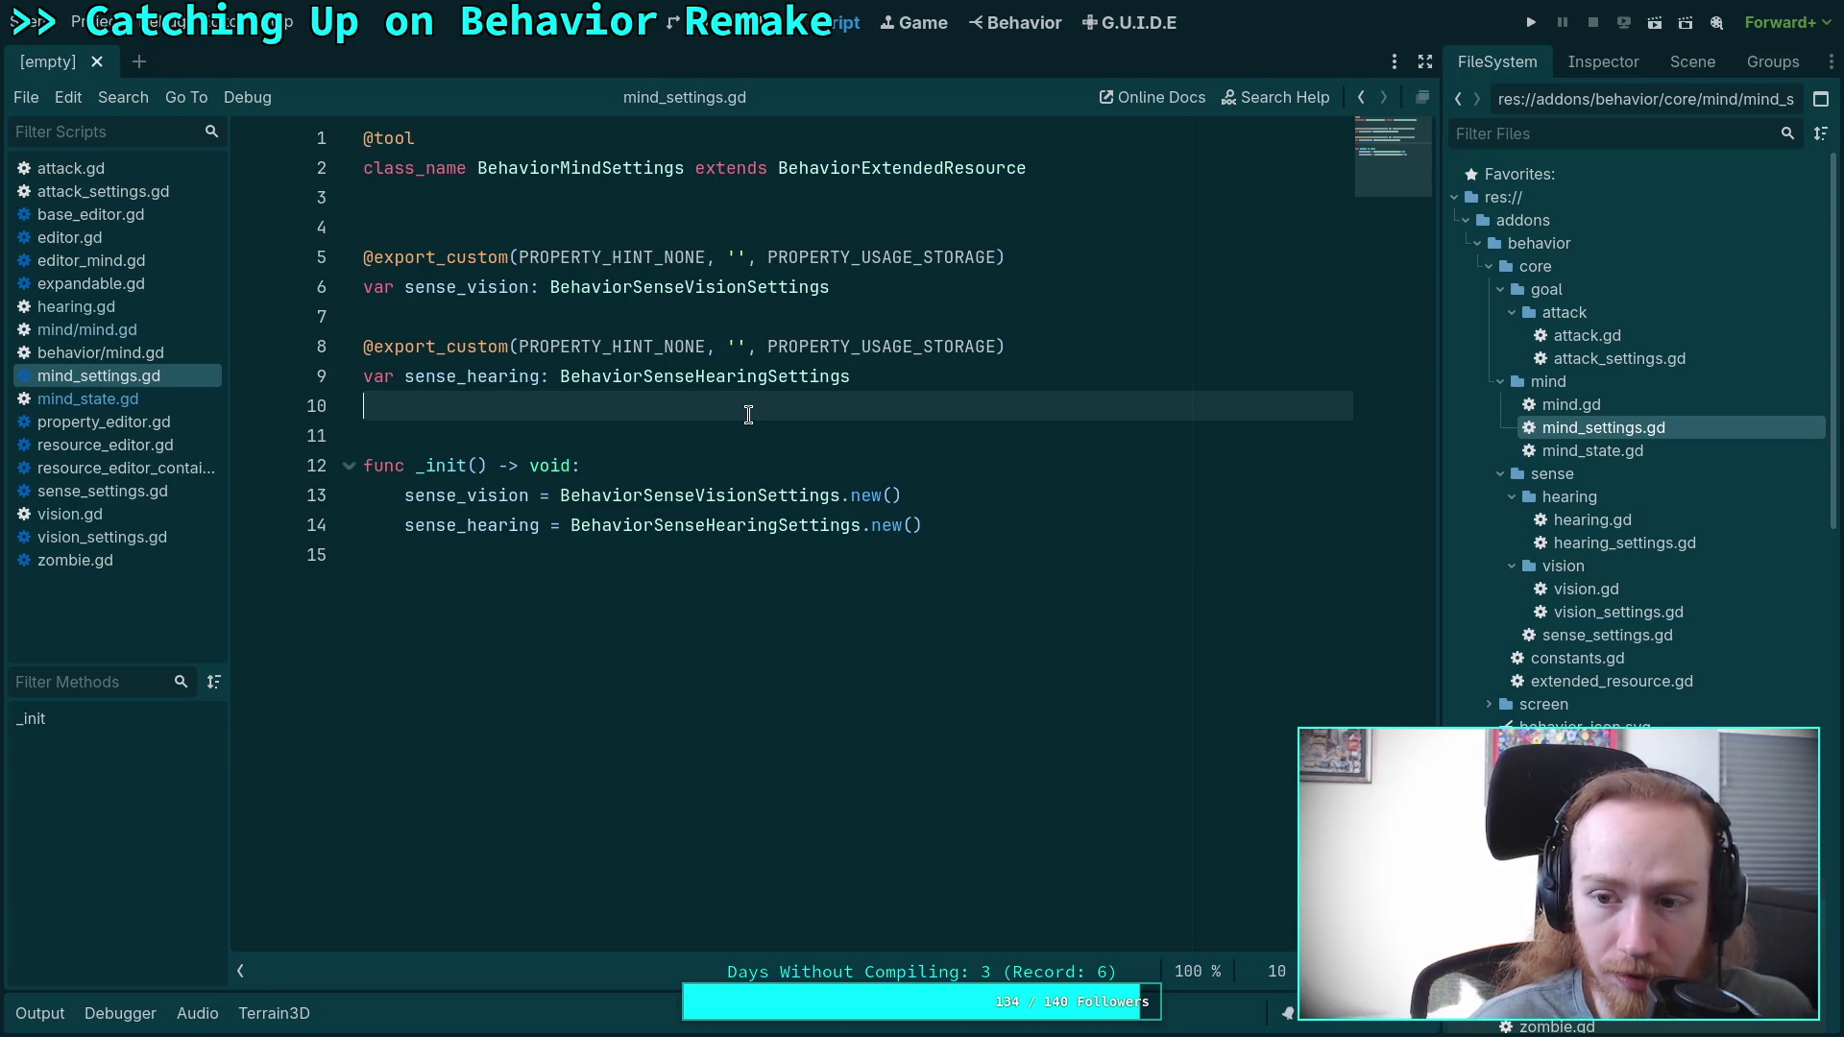
{"action": "double_click", "coordinate": [1597, 453]}
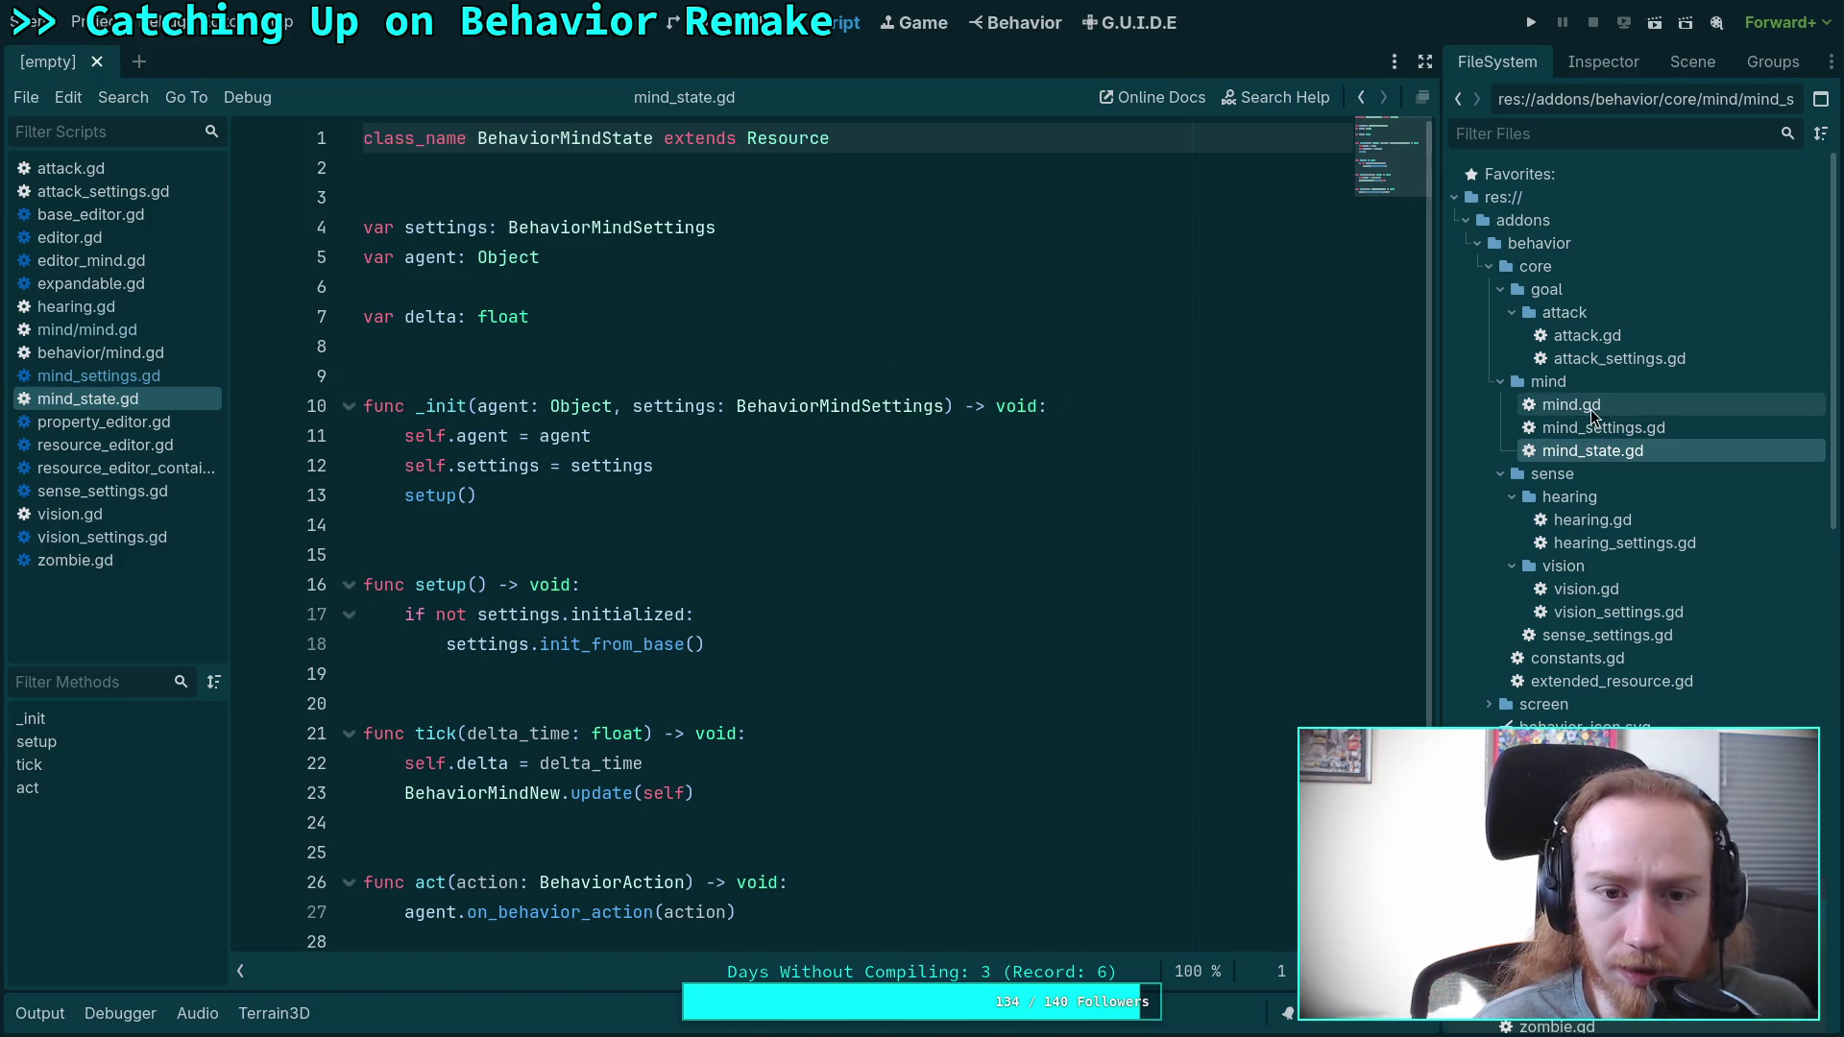
{"action": "double_click", "coordinate": [1605, 411]}
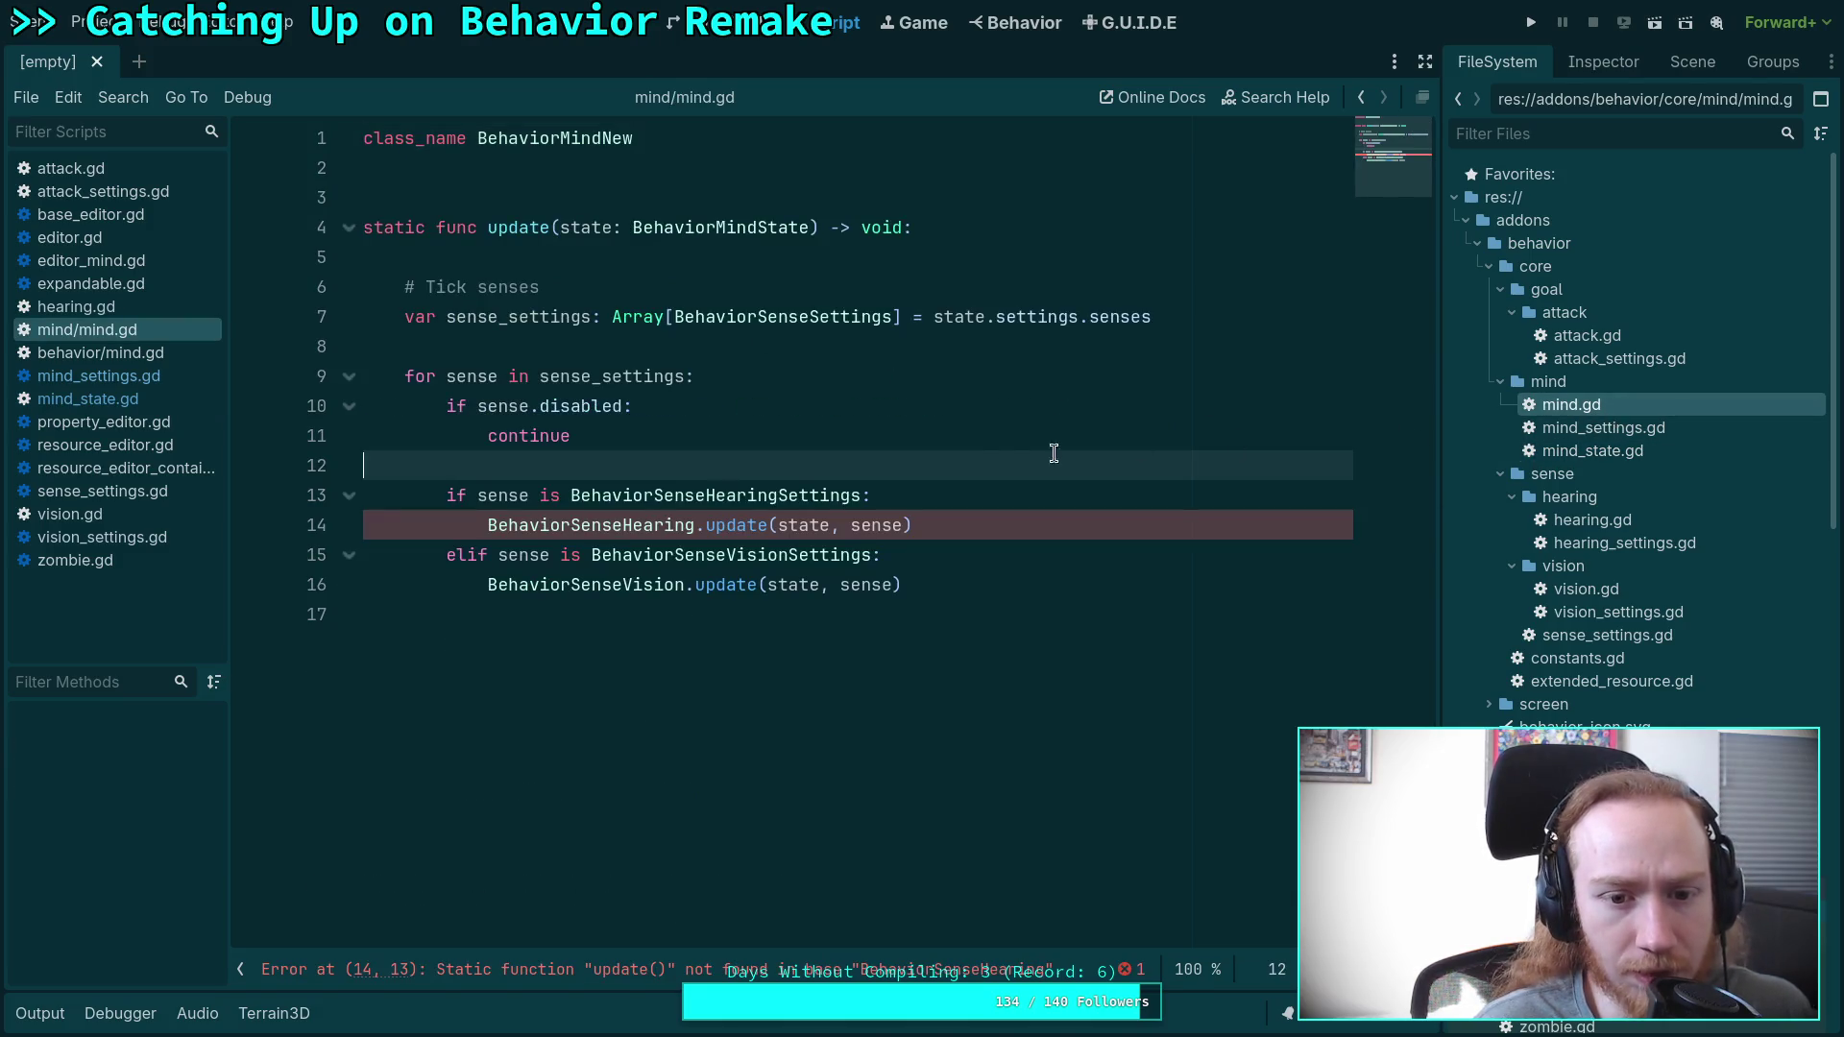
{"action": "double_click", "coordinate": [615, 377]}
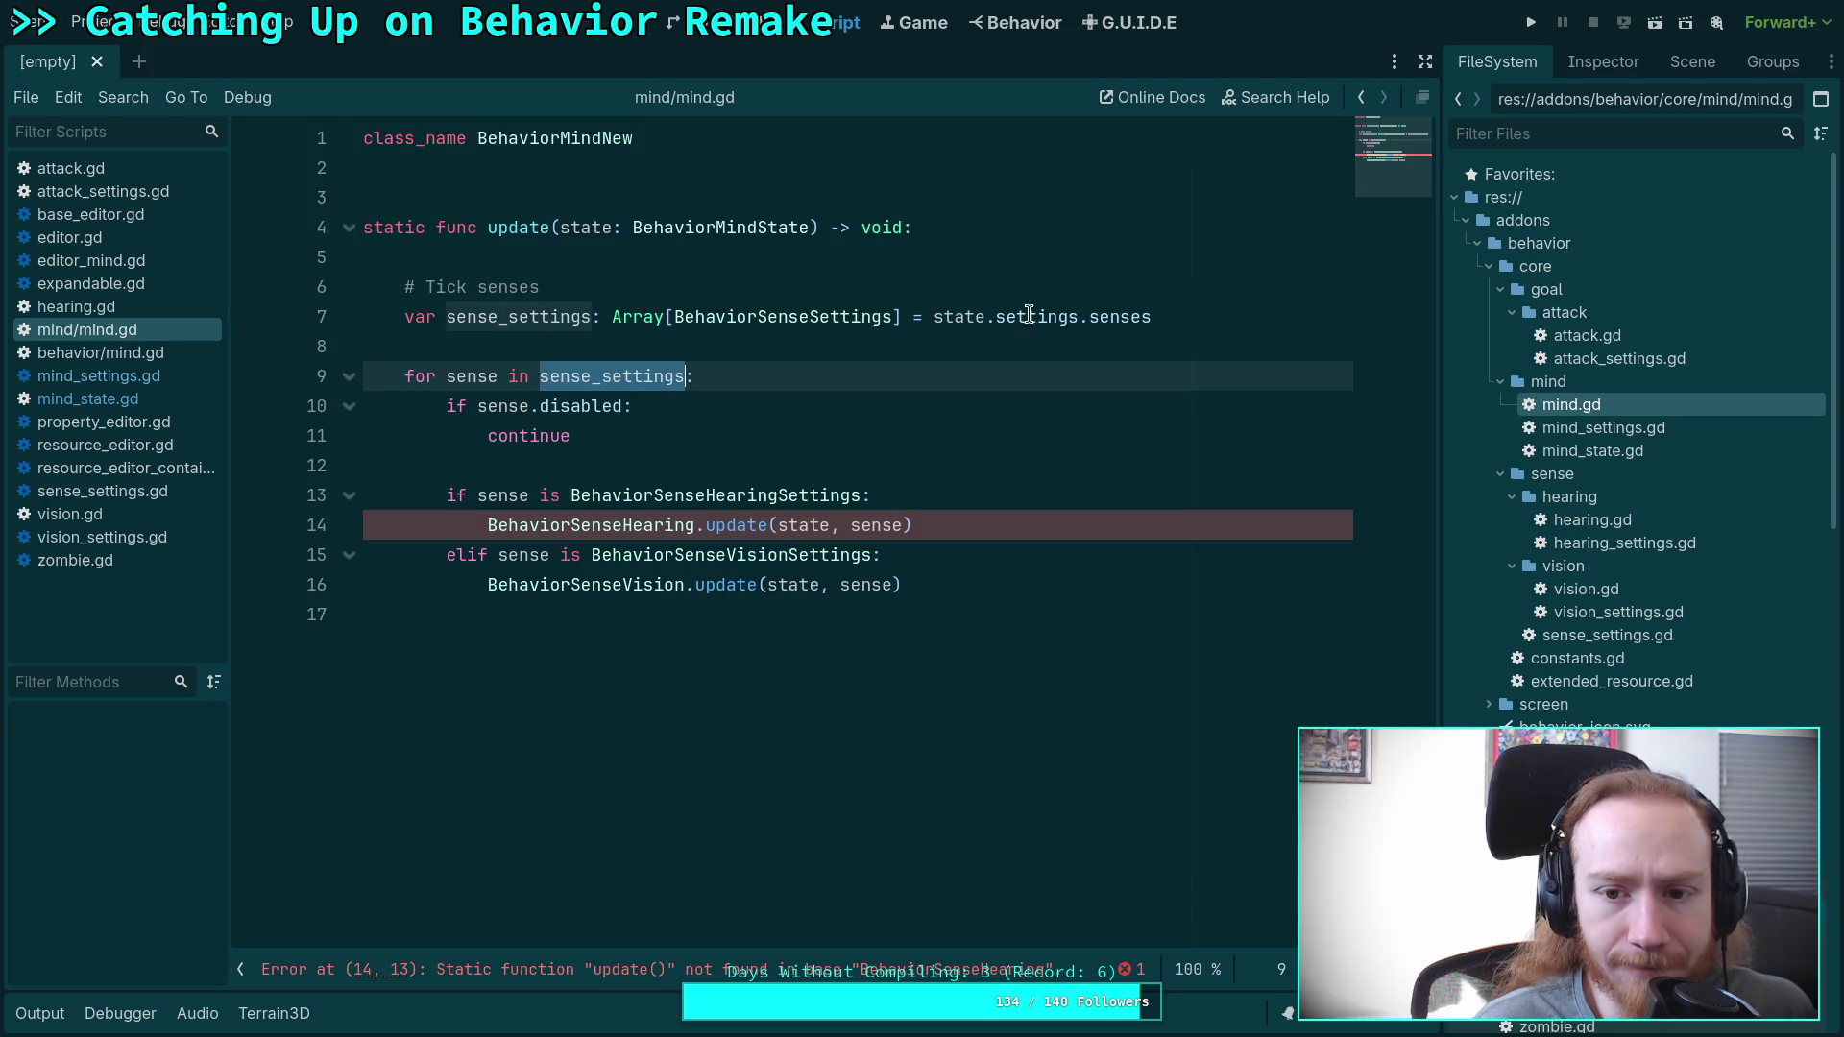
Reopen mind_state.gd and mind_settings.gd, then open sense_settings.gd.
{"action": "double_click", "coordinate": [1631, 453]}
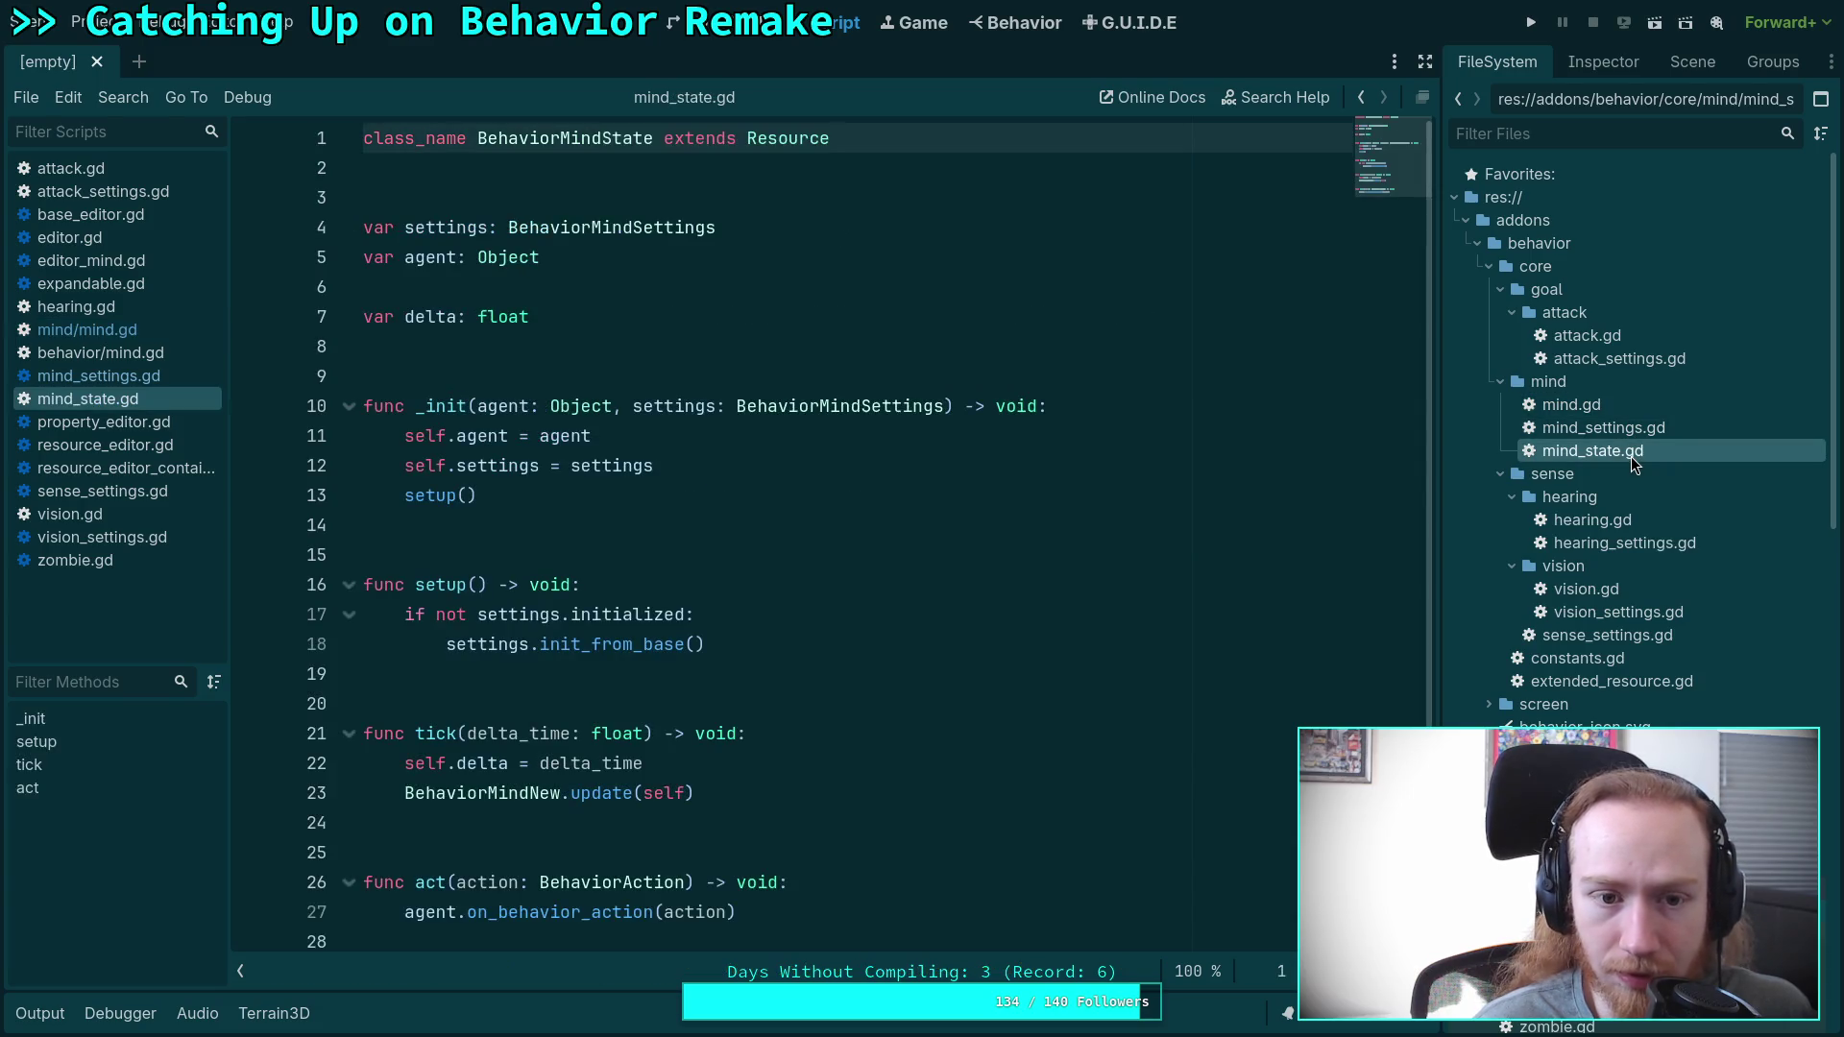
{"action": "double_click", "coordinate": [1556, 430]}
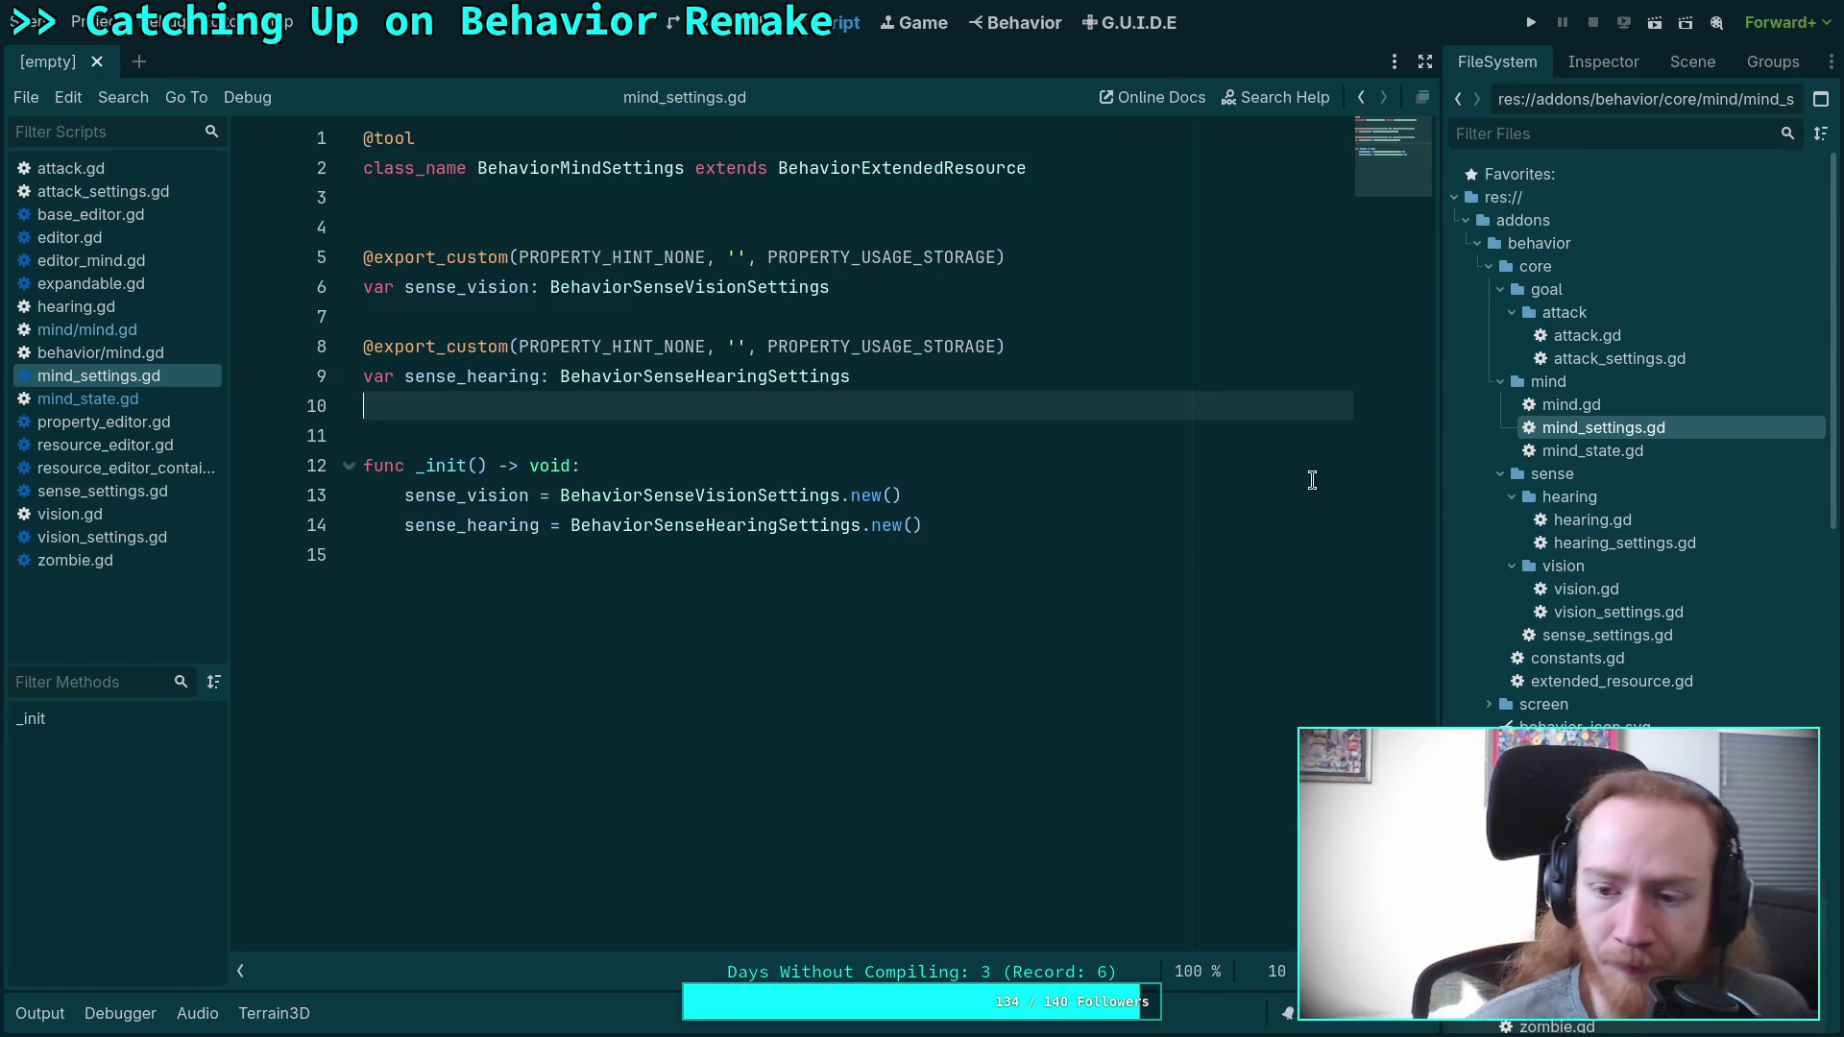
{"action": "left_click", "coordinate": [1594, 634]}
{"action": "double_click", "coordinate": [1593, 633]}
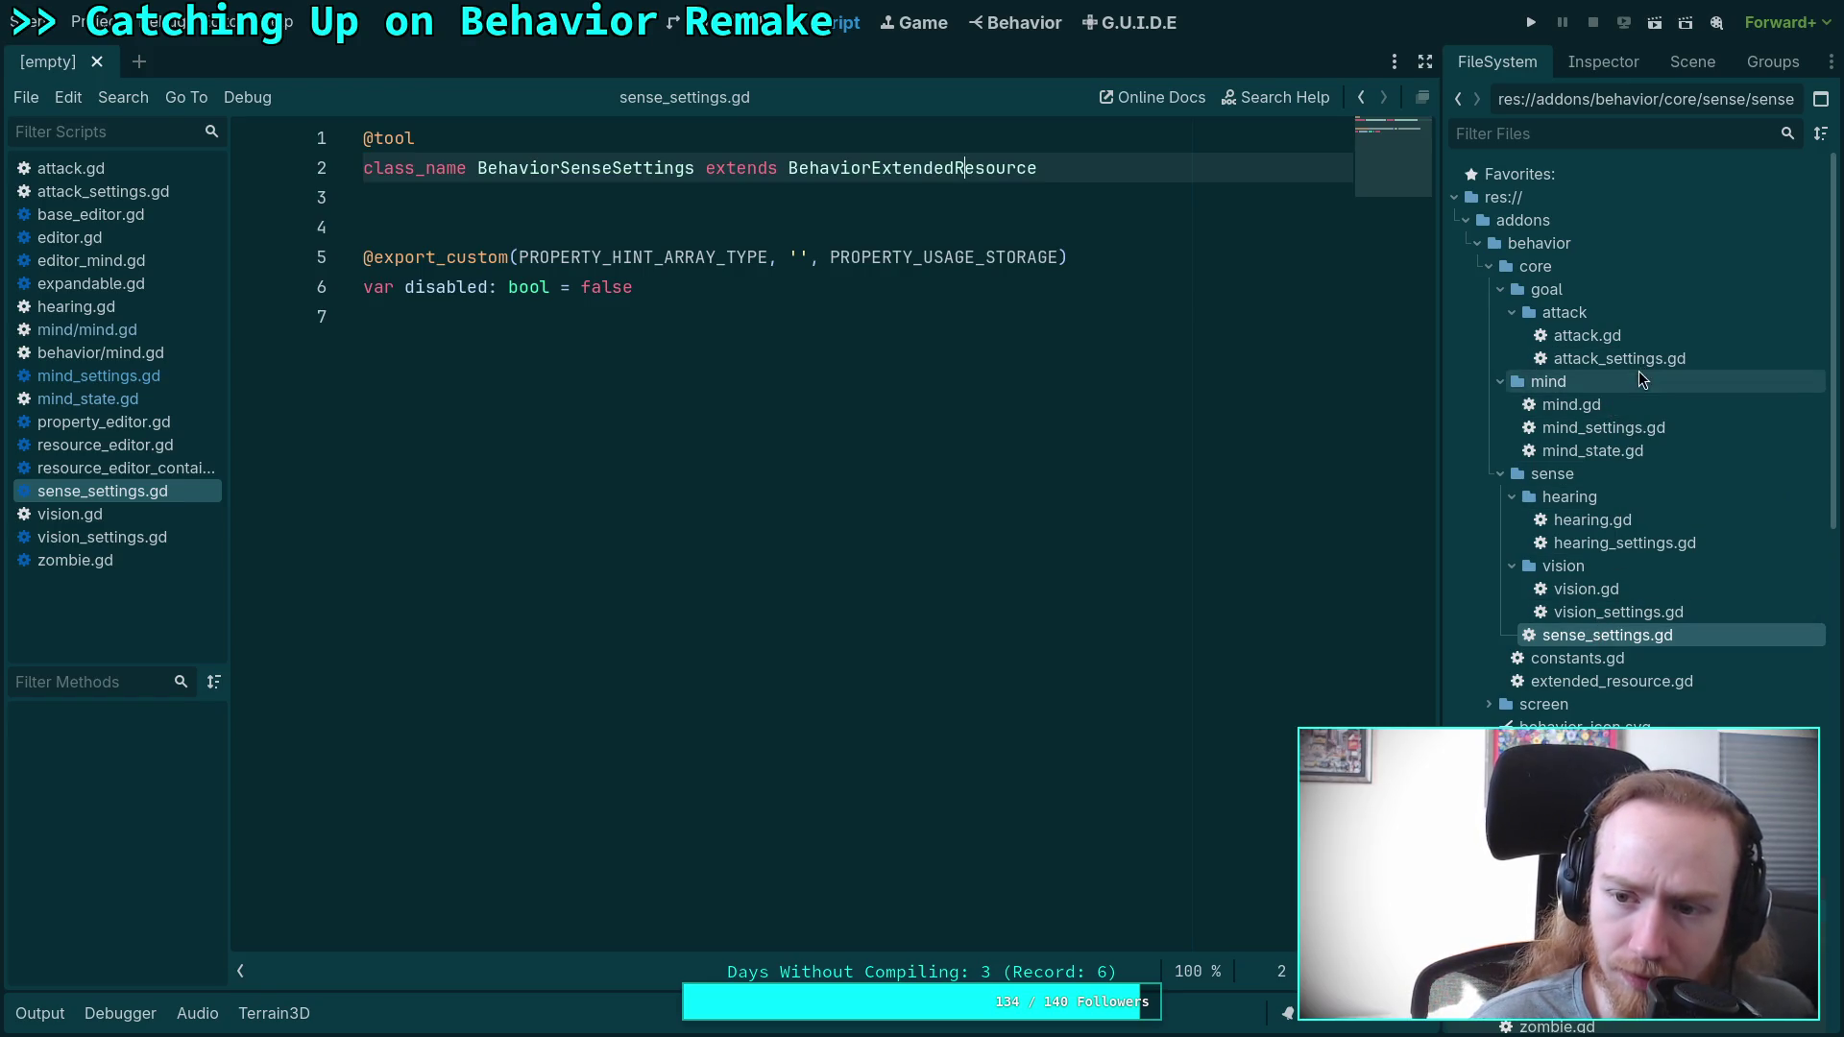
Revisit mind_settings.gd and mind.gd's senses property, then move to a new browser tab.
{"action": "left_click", "coordinate": [1615, 453]}
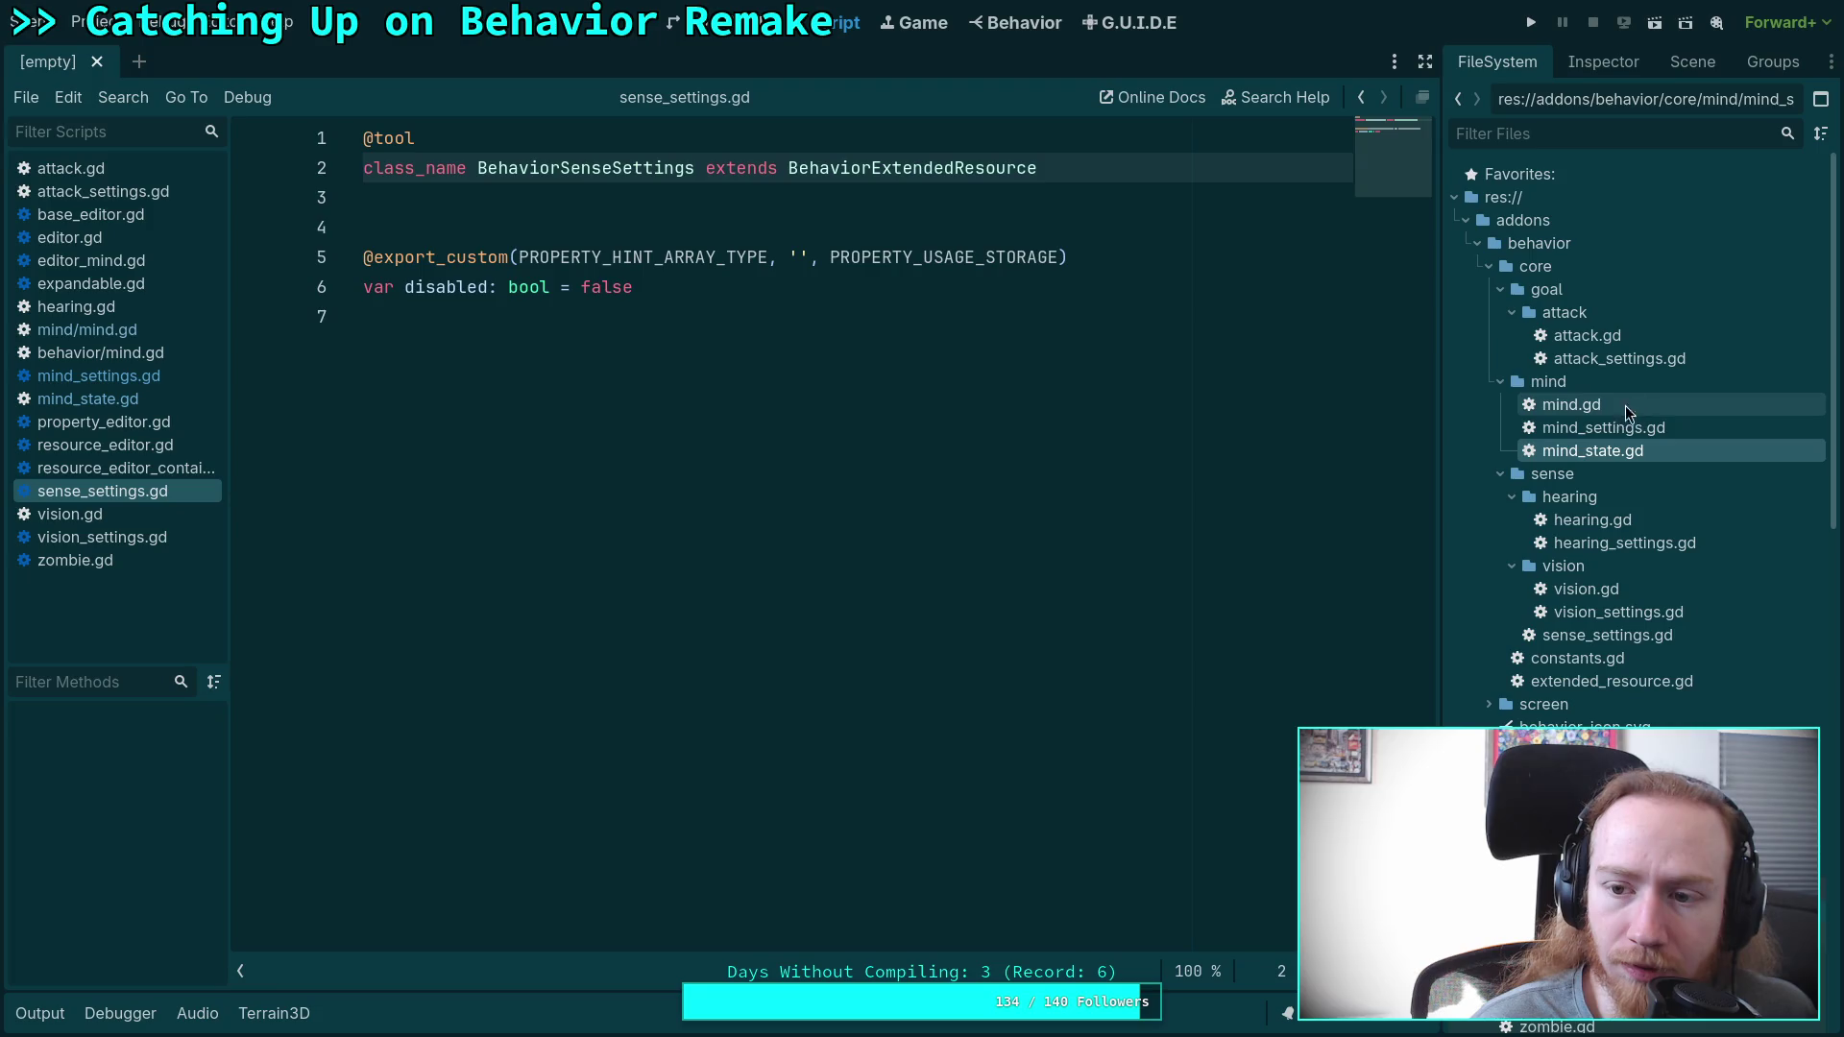
{"action": "double_click", "coordinate": [1623, 429]}
{"action": "double_click", "coordinate": [1625, 407]}
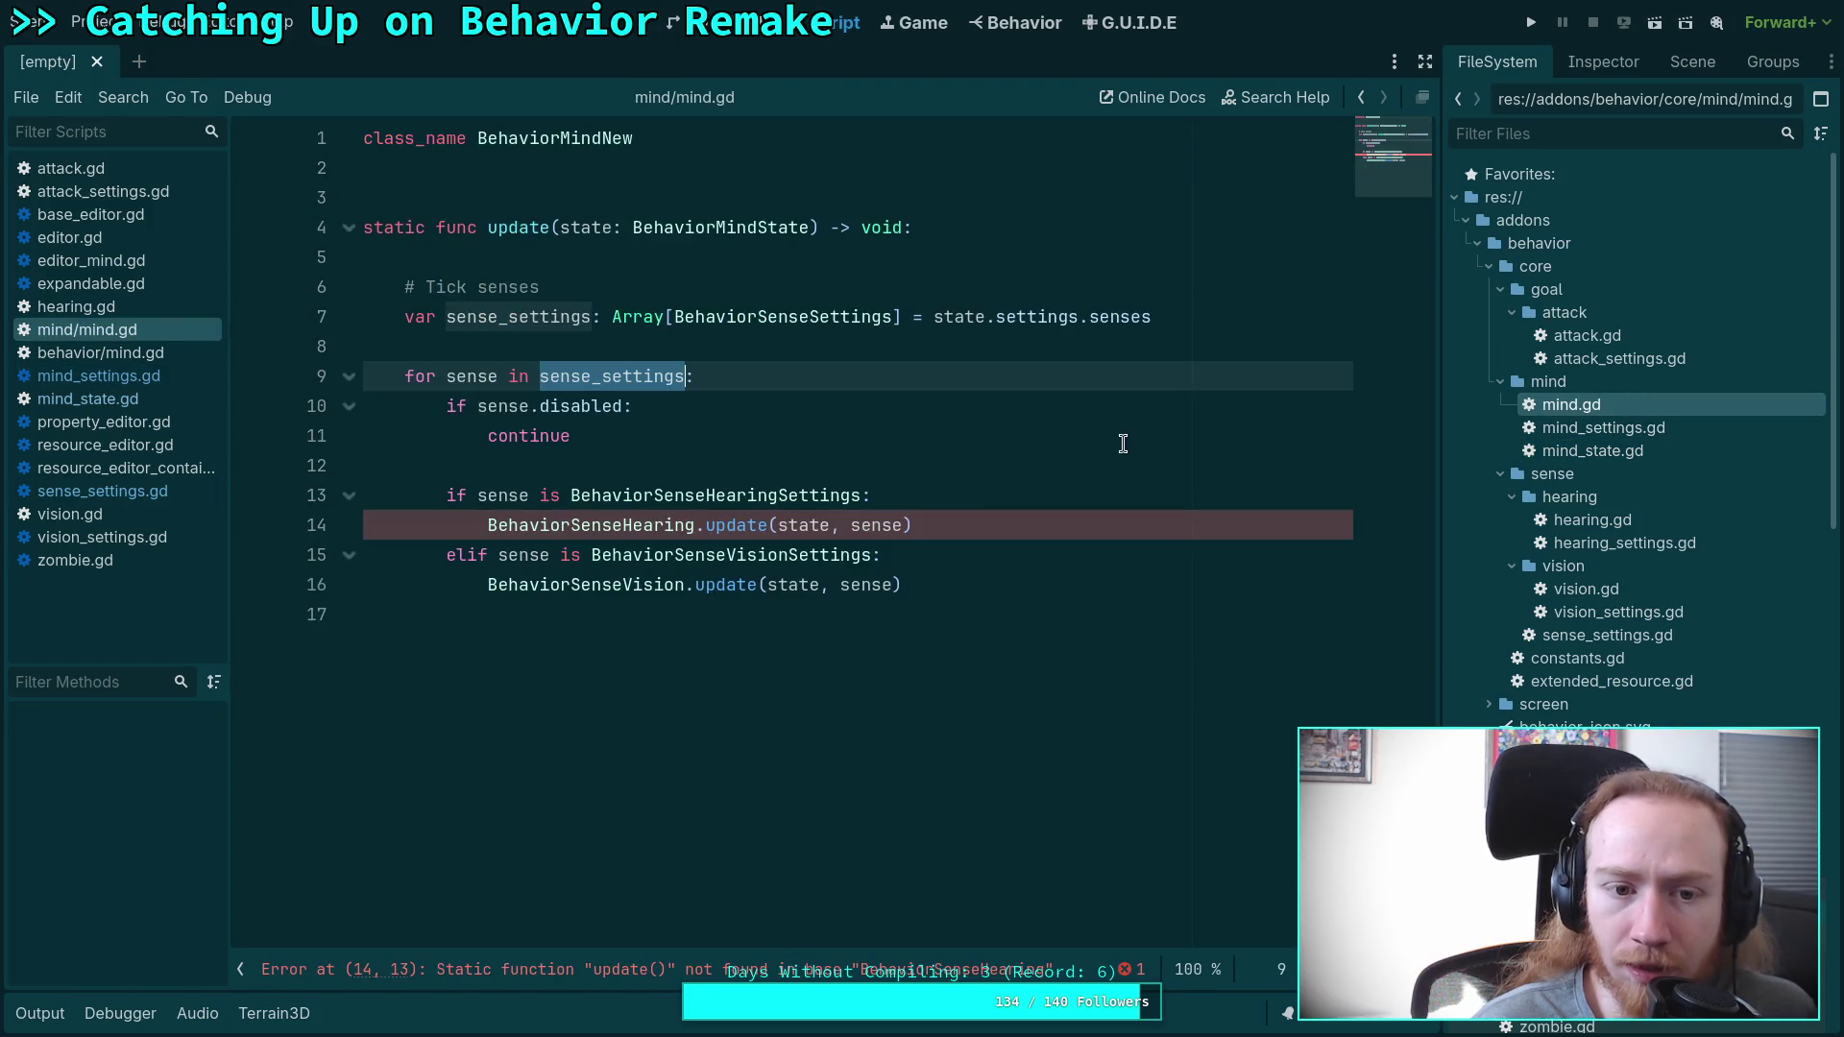
{"action": "left_click", "coordinate": [835, 404]}
{"action": "mouse_move", "coordinate": [1028, 320]}
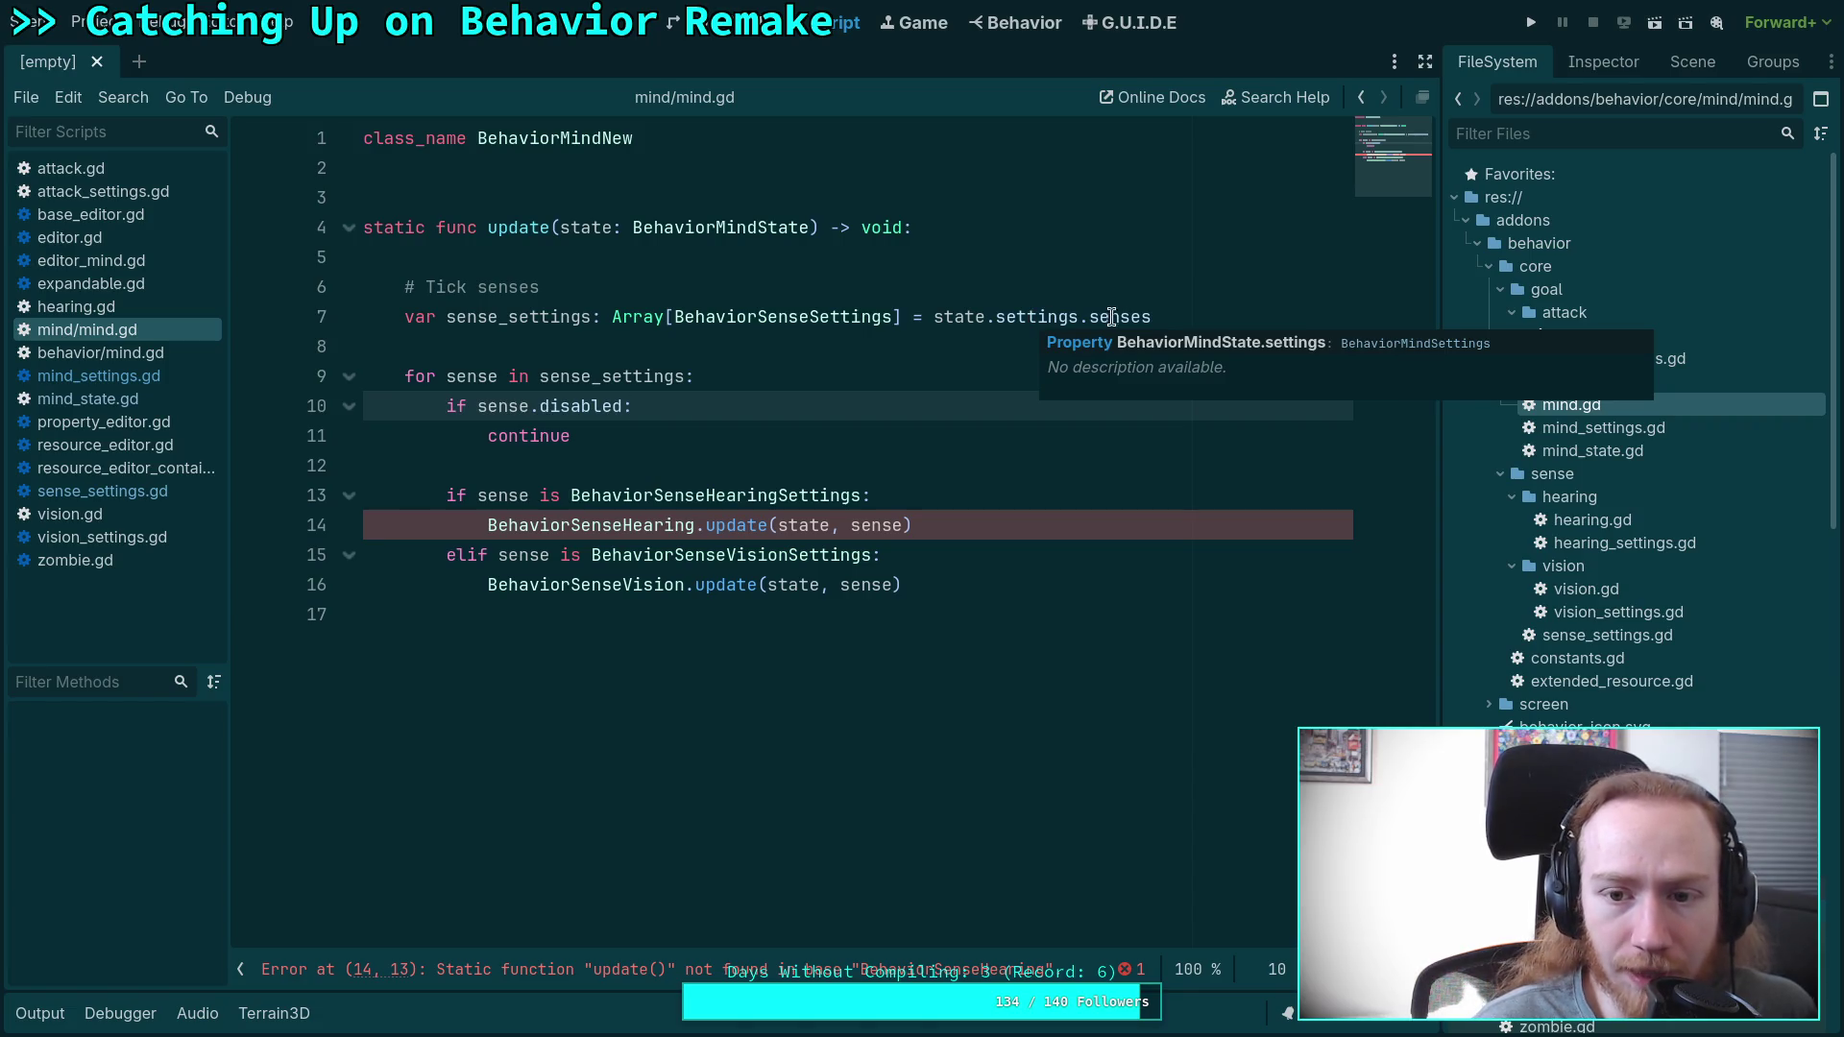
{"action": "left_click", "coordinate": [1157, 317]}
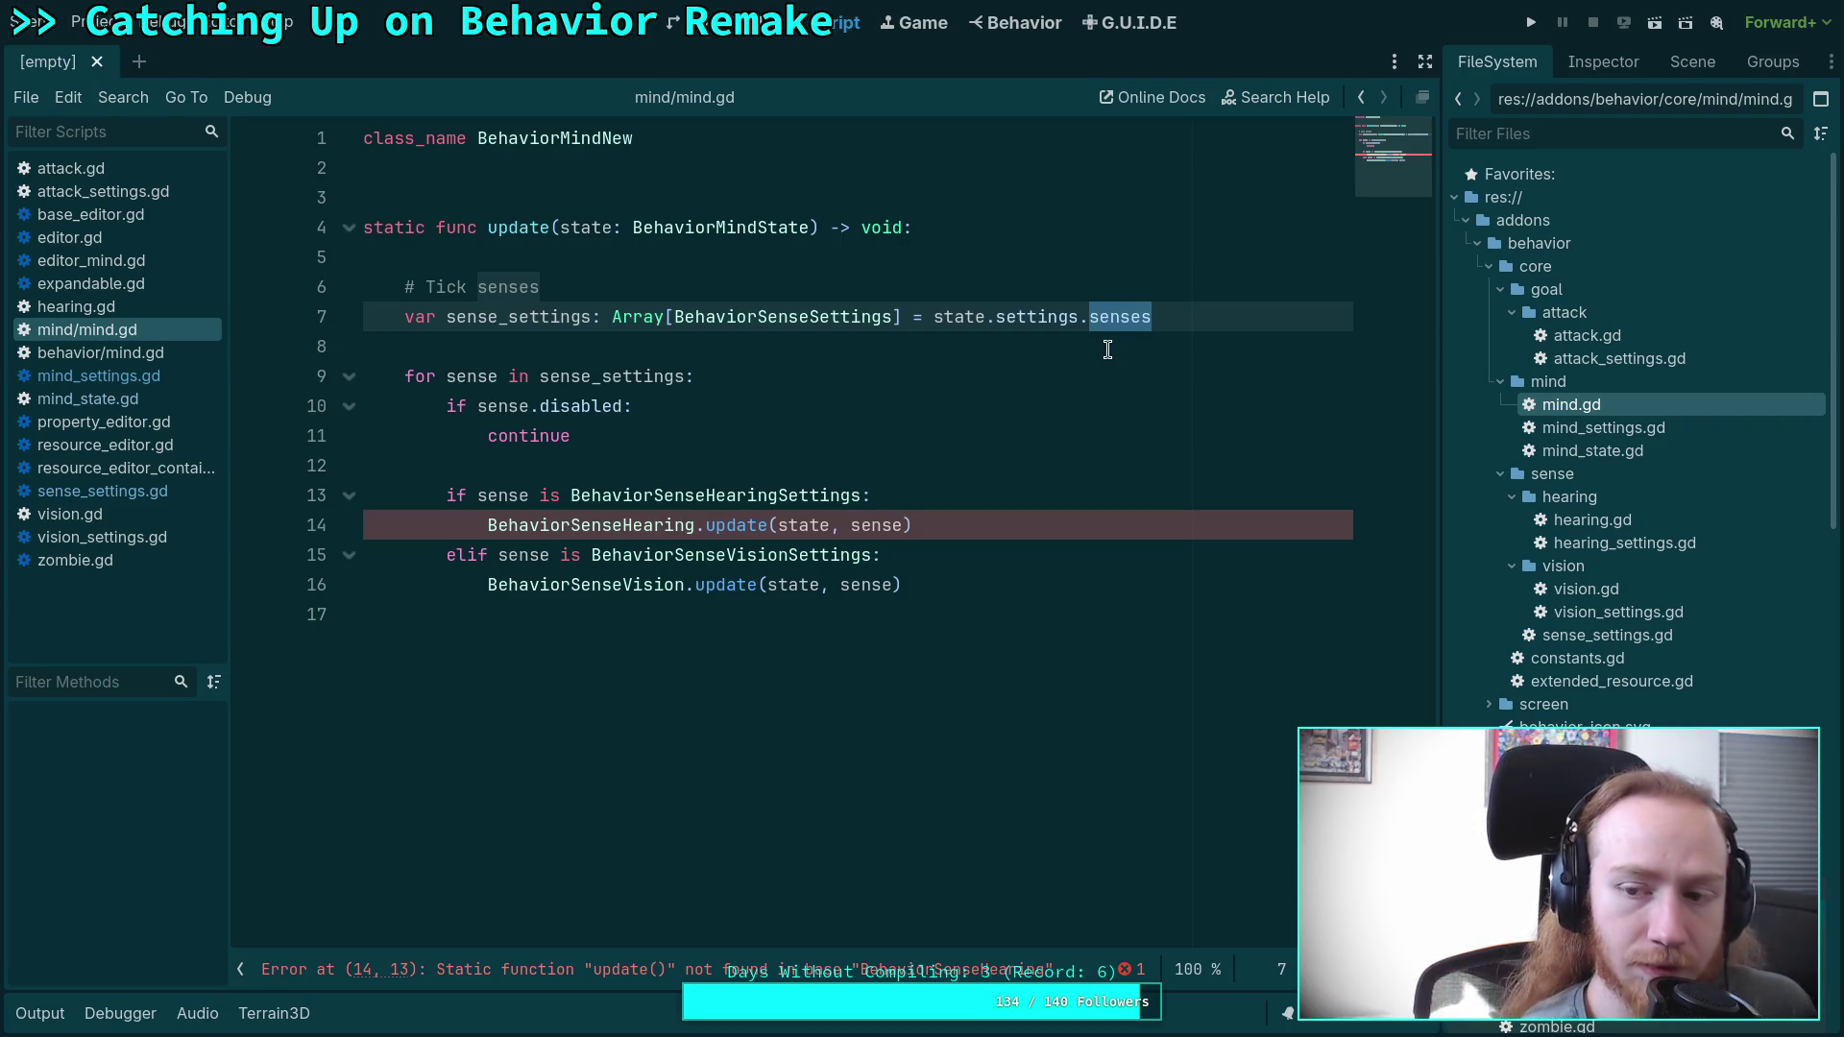
{"action": "left_click", "coordinate": [1614, 451]}
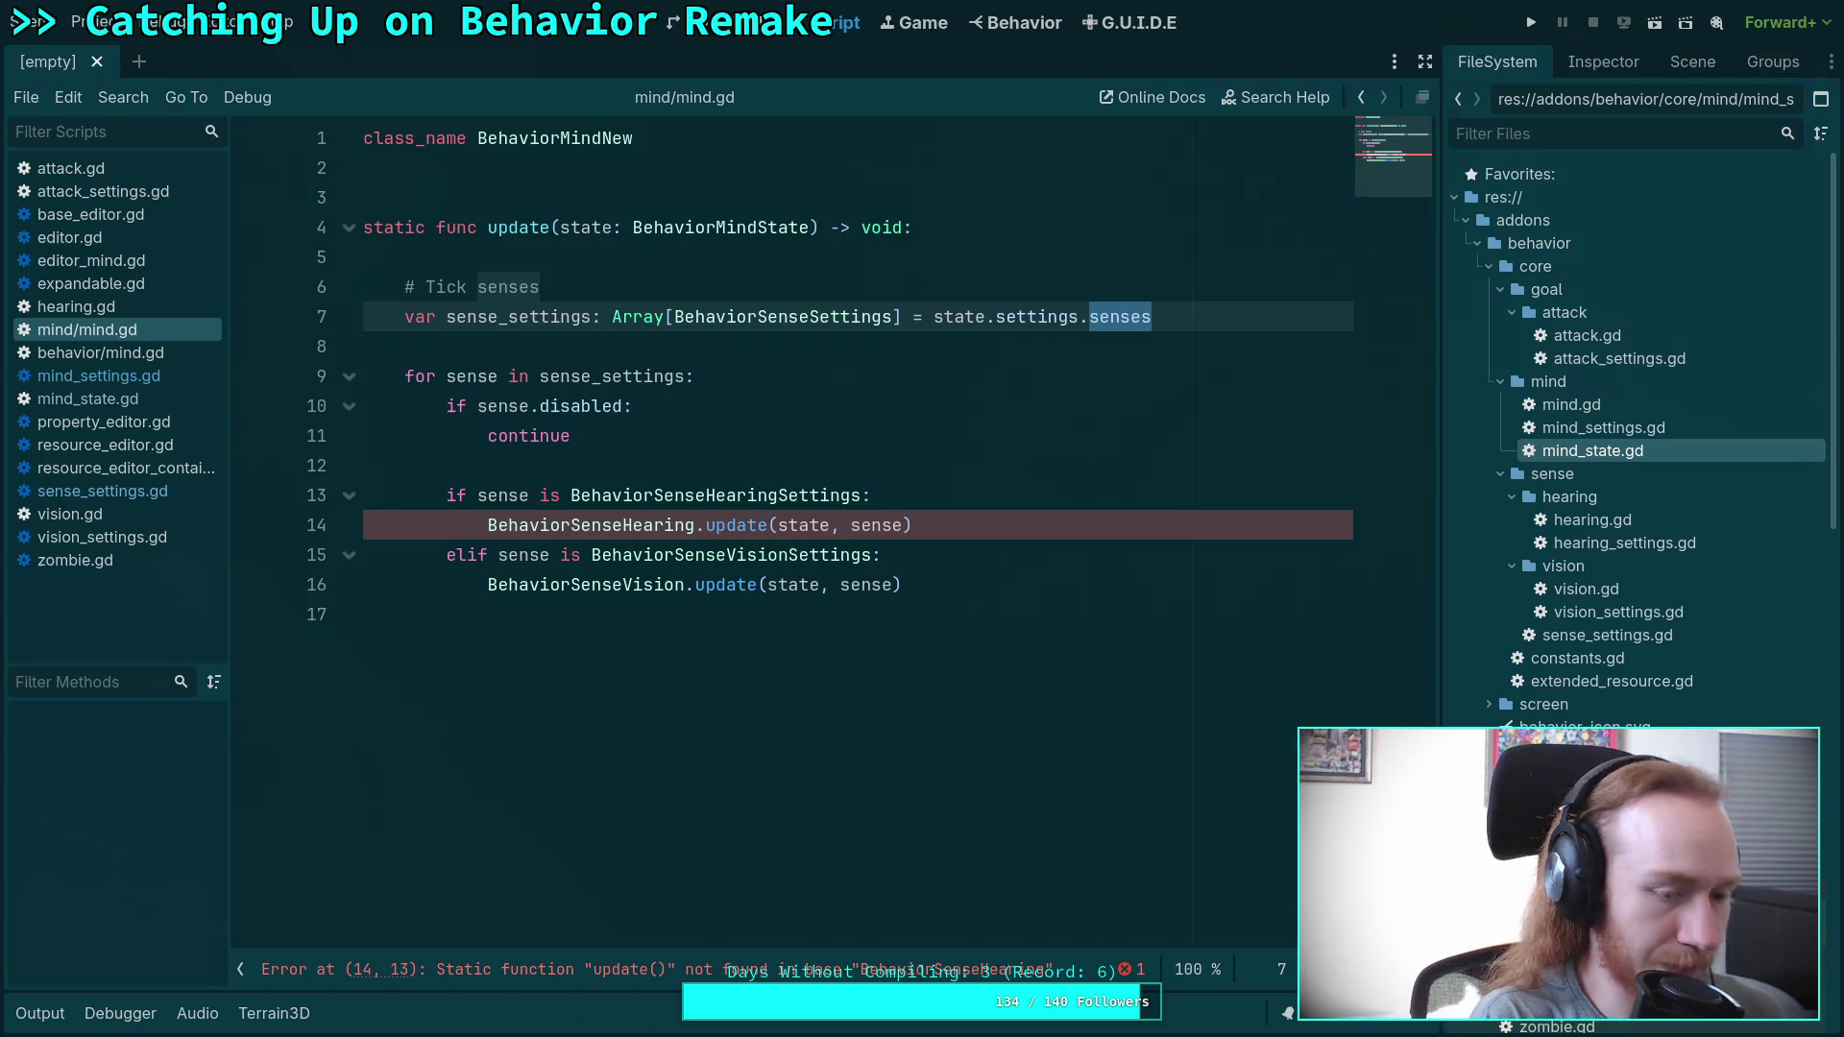
{"action": "key", "text": "super+3"}
{"action": "left_click", "coordinate": [27, 683]}
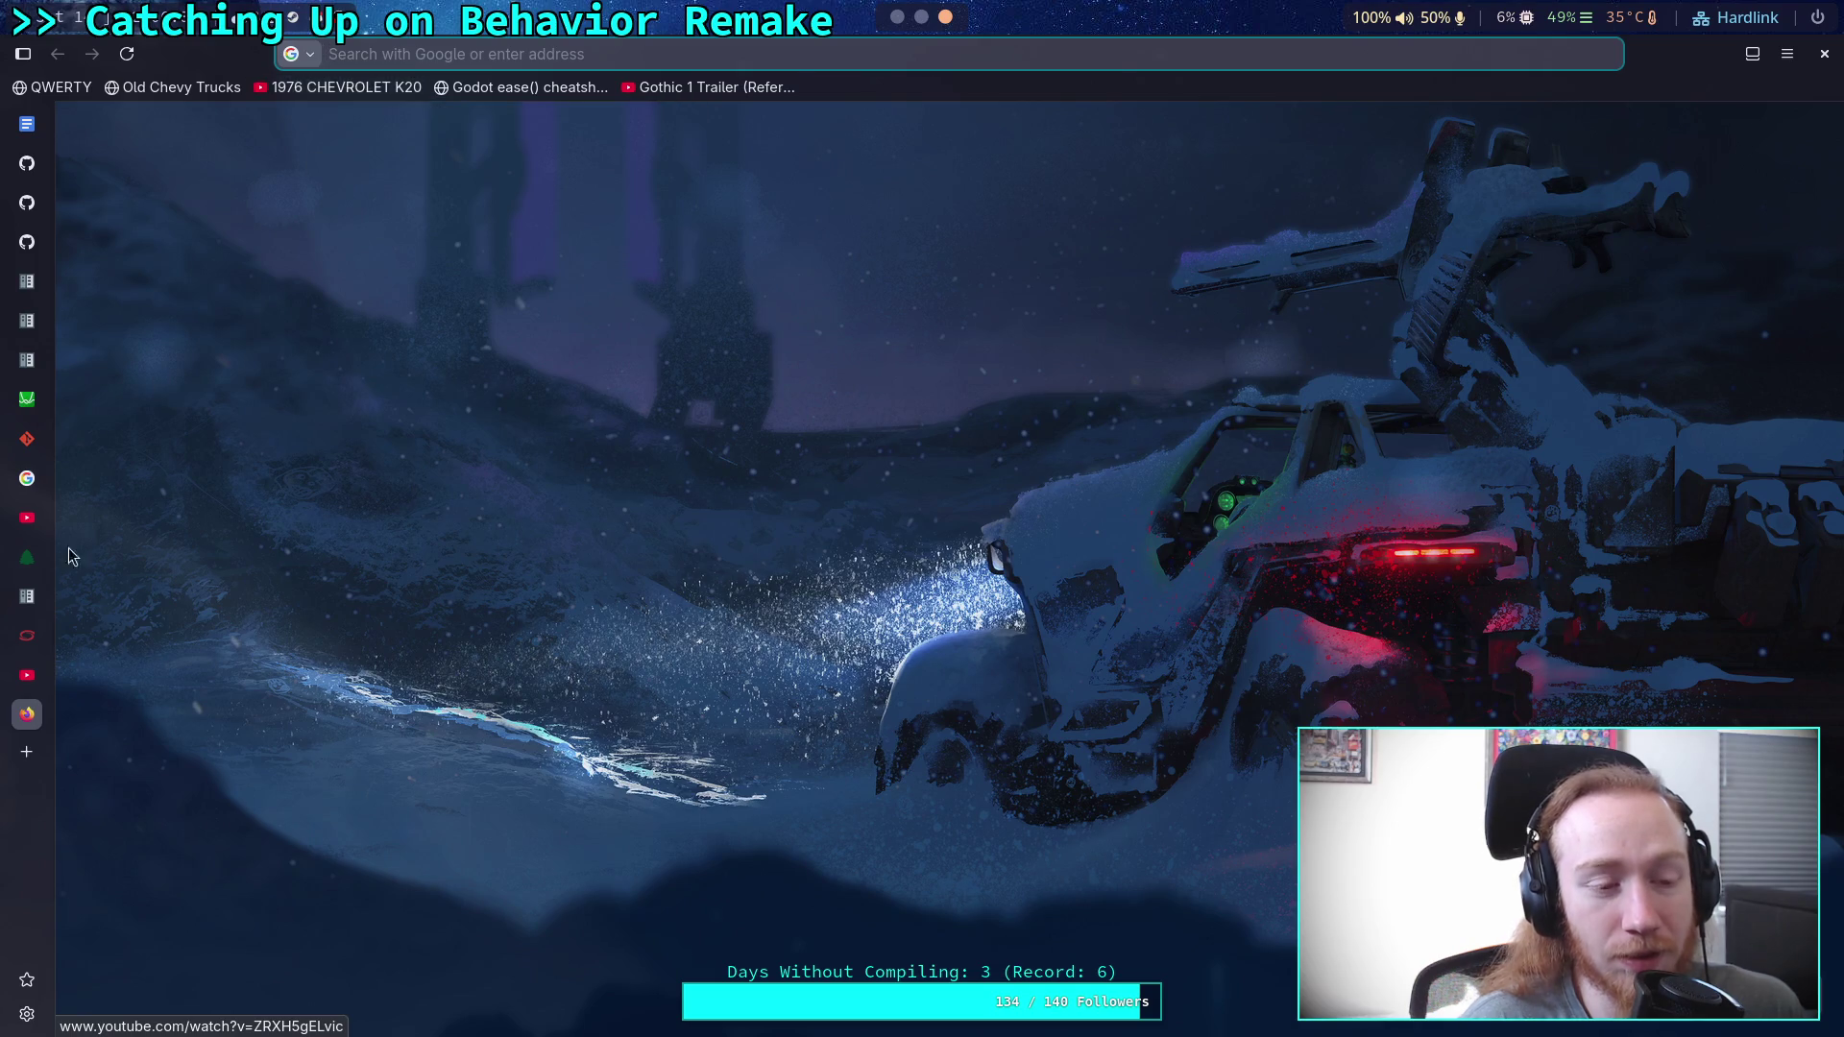
Close the blank tab and show the design document's Halo CE: AI Notes section without the outline.
{"action": "left_click", "coordinate": [10, 702]}
{"action": "left_click", "coordinate": [35, 104]}
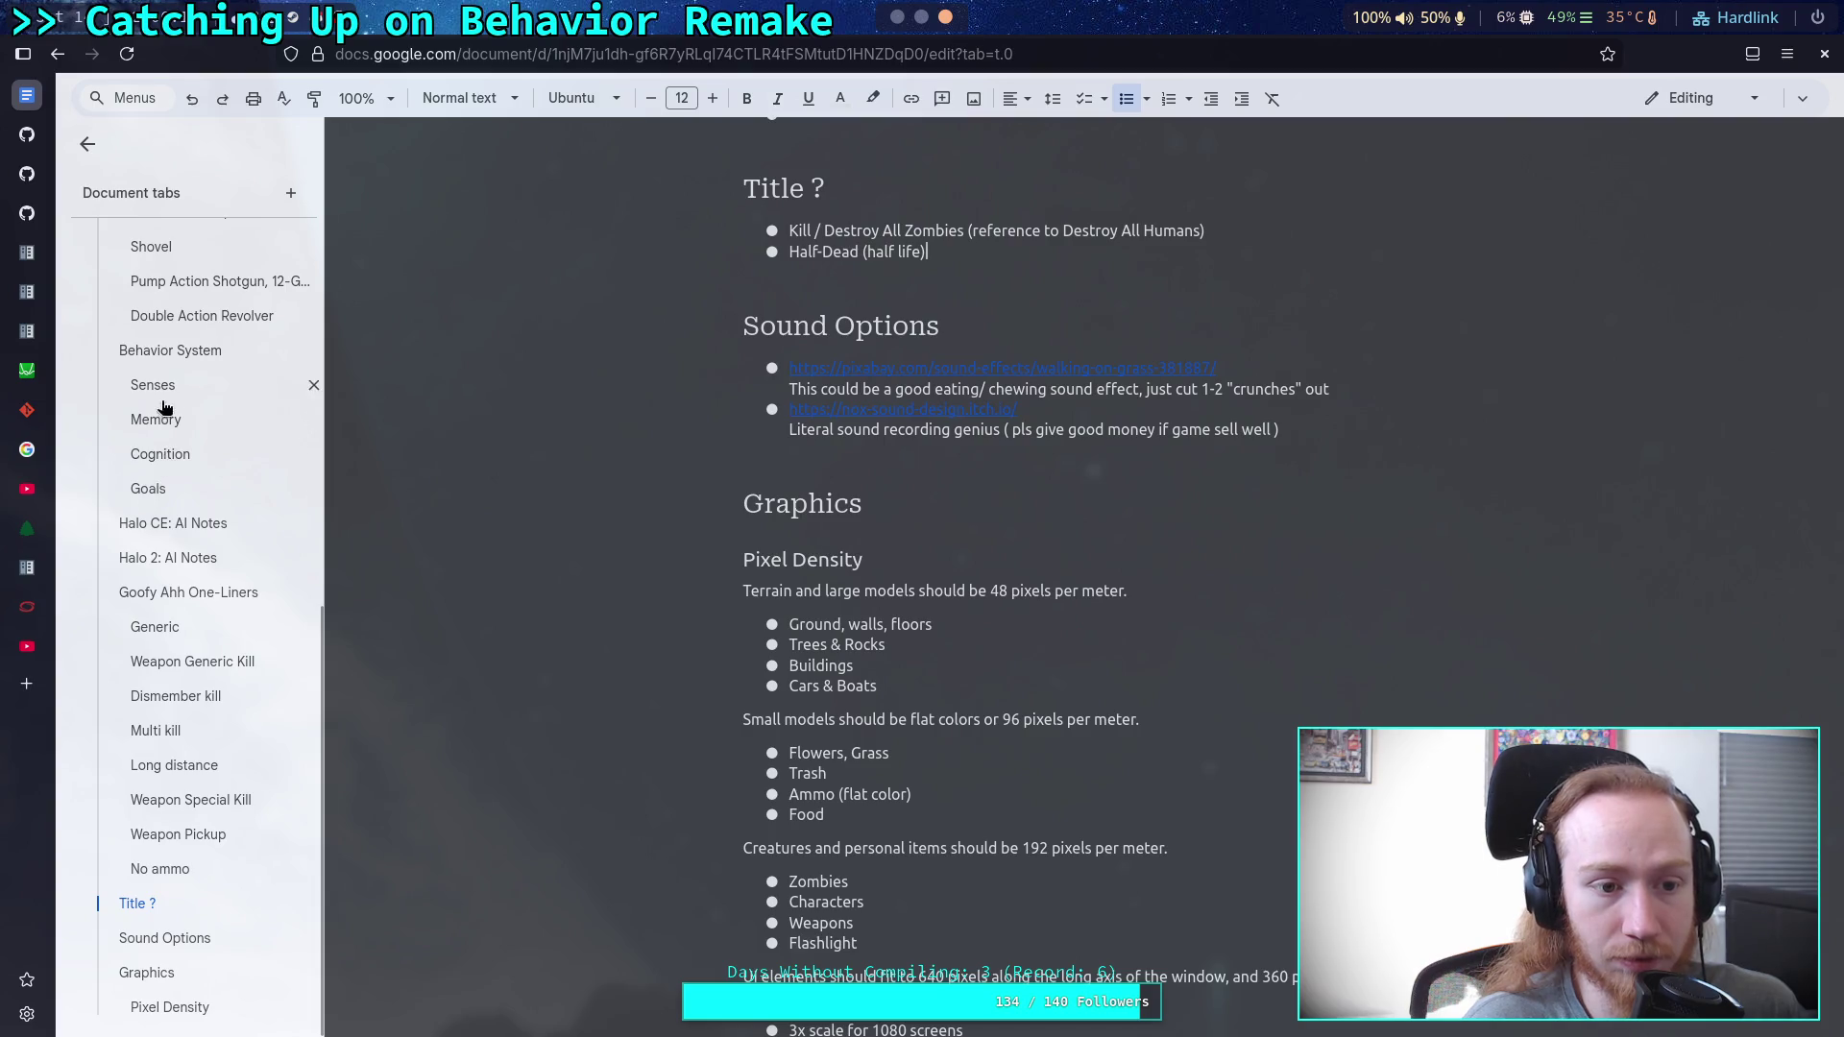
{"action": "left_click", "coordinate": [185, 530]}
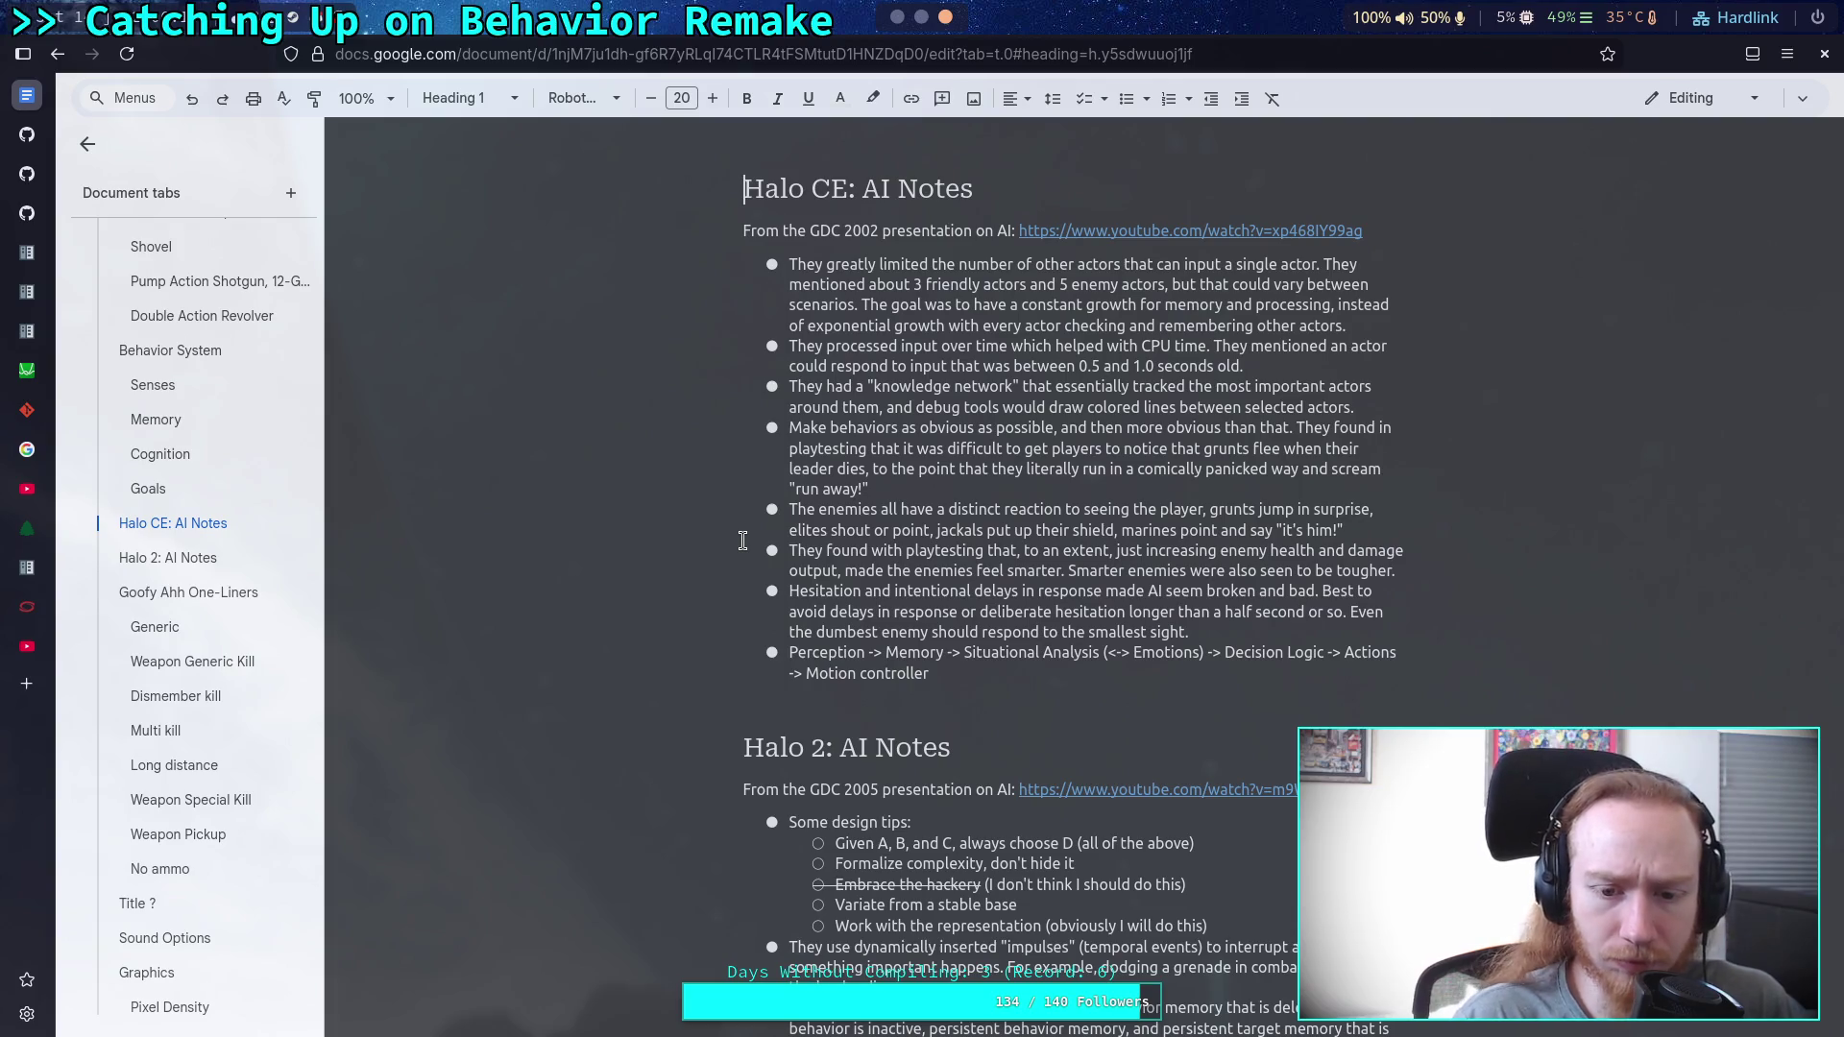
{"action": "scroll", "coordinate": [743, 541], "scroll_direction": "down", "scroll_amount": 3}
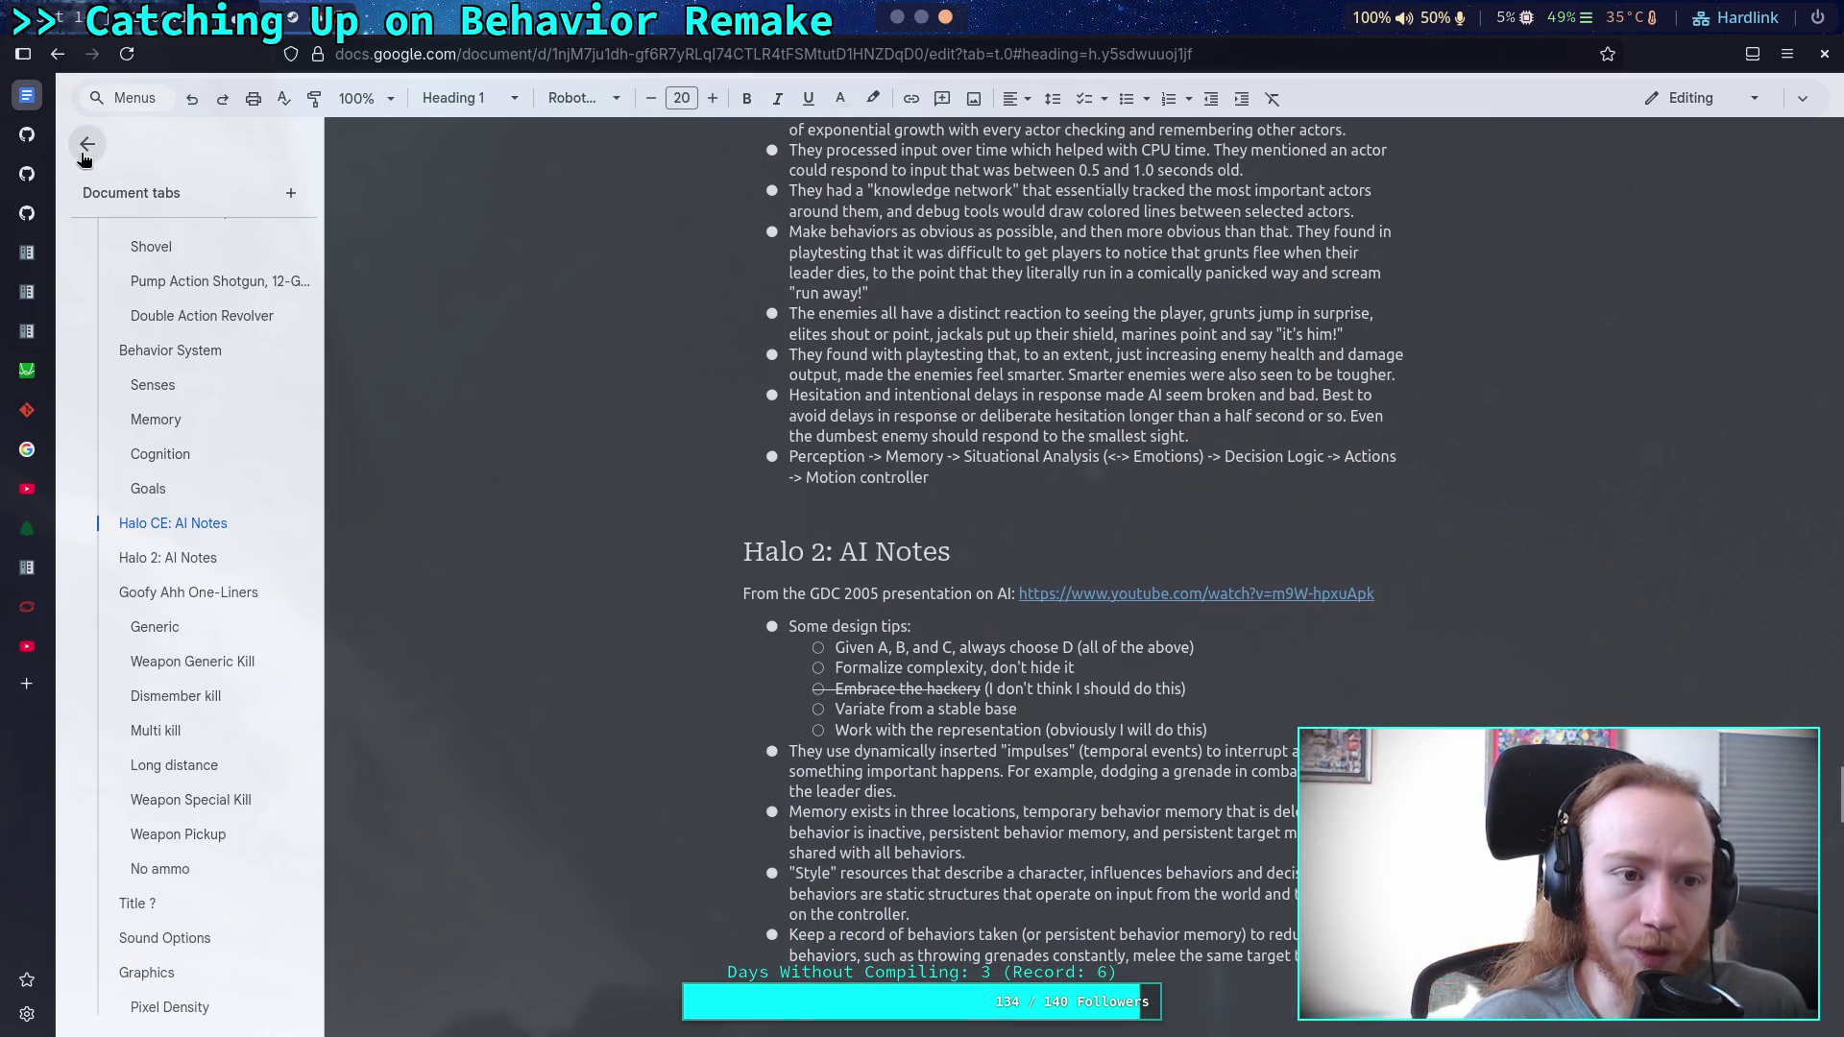
{"action": "left_click", "coordinate": [86, 146]}
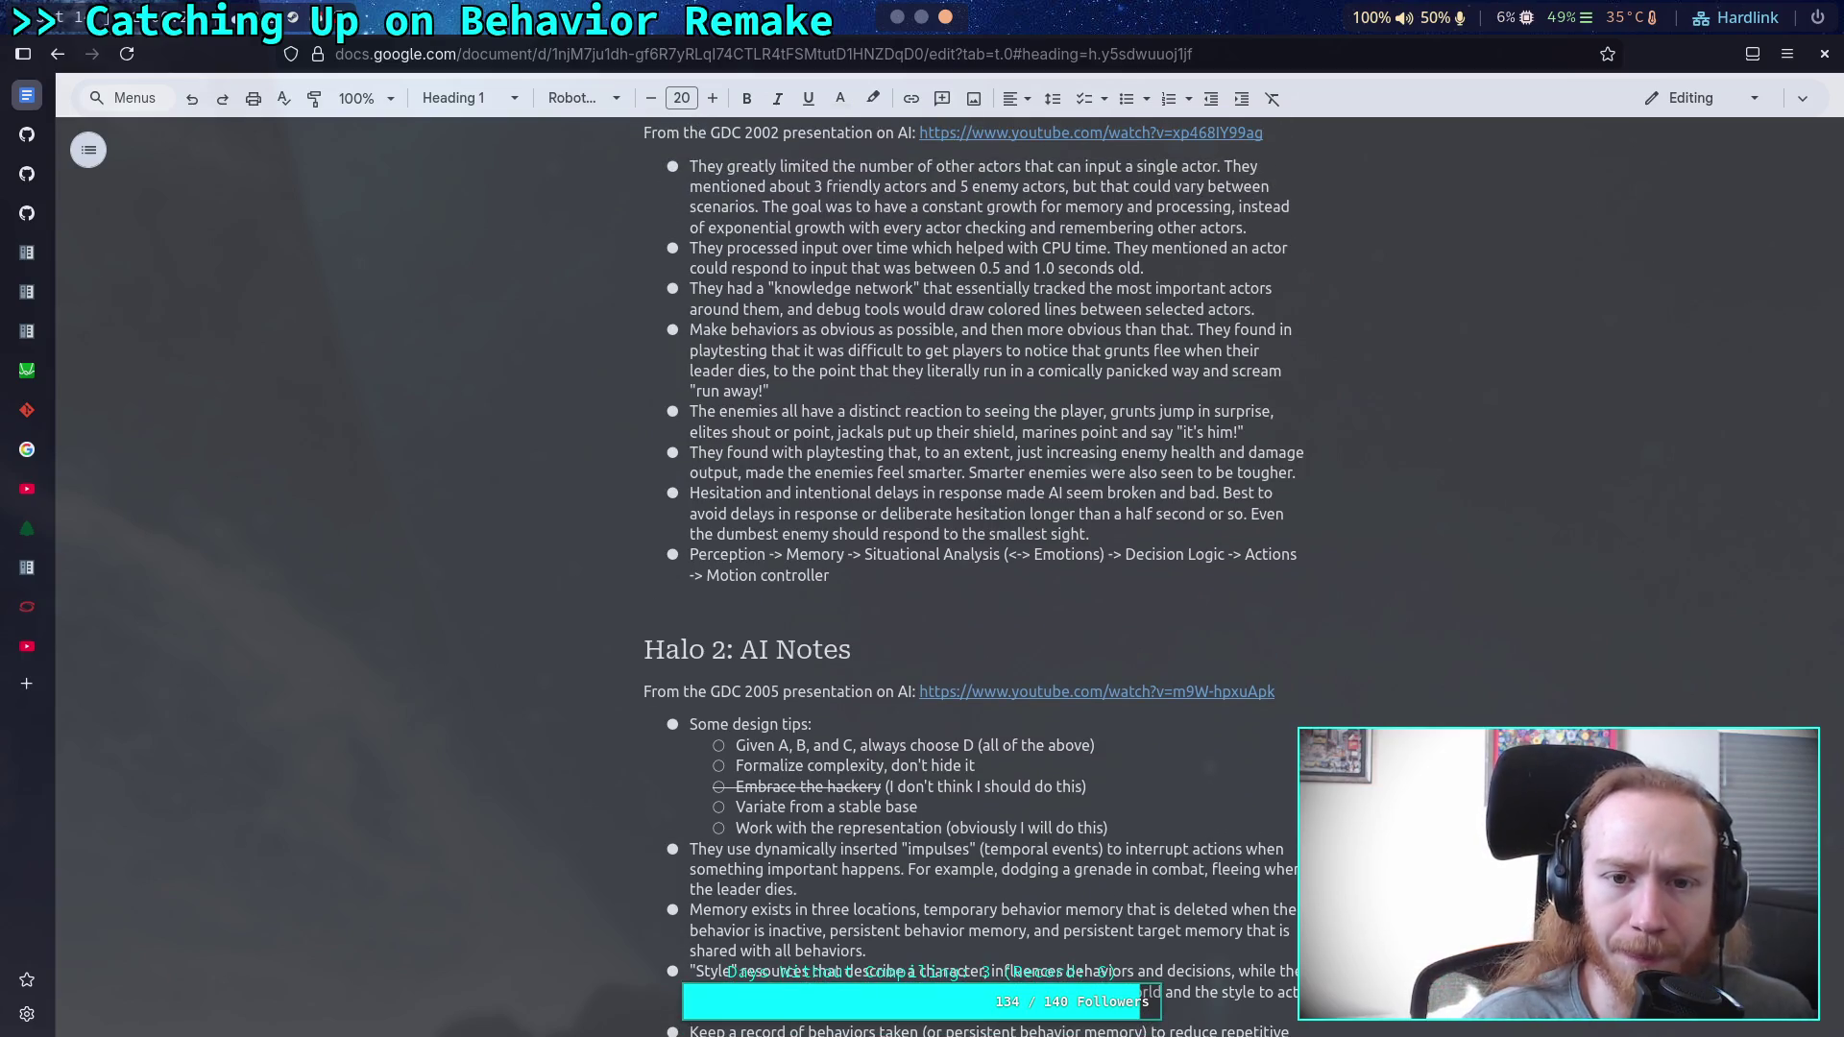
{"action": "scroll", "coordinate": [961, 576], "scroll_direction": "up", "scroll_amount": 1}
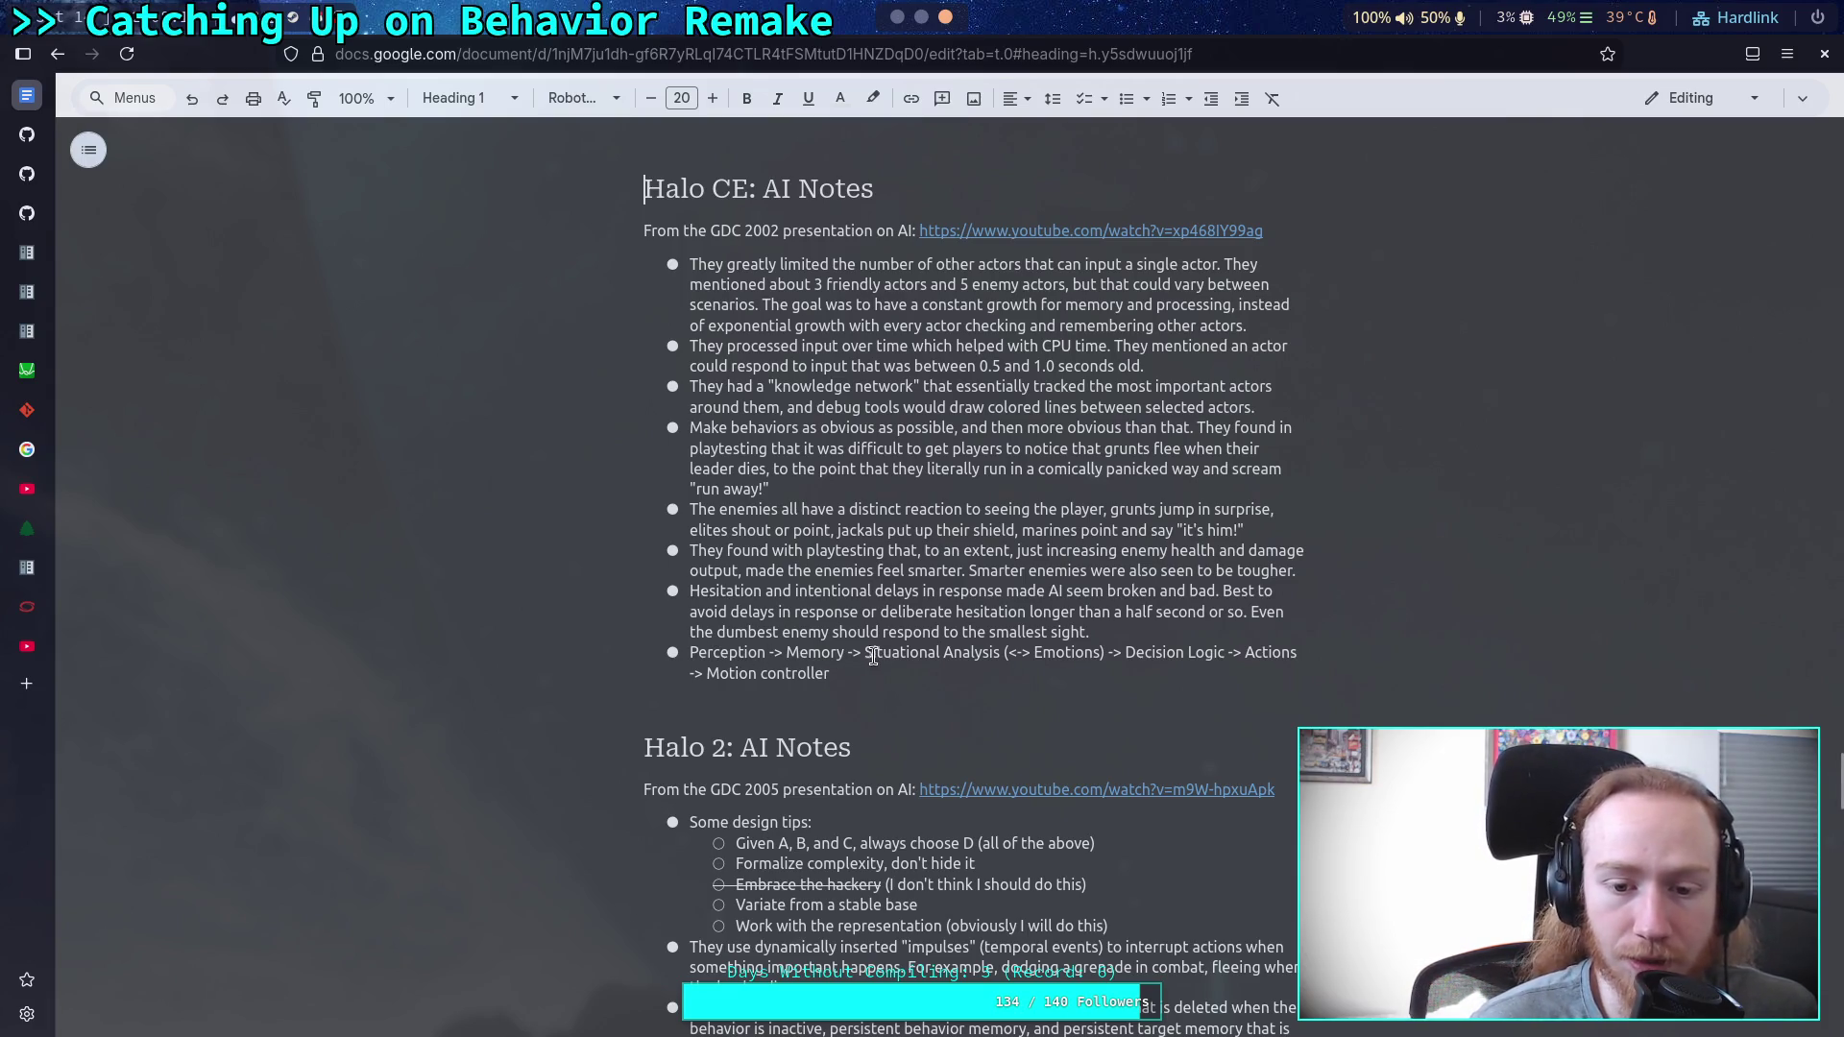
{"action": "mouse_move", "coordinate": [686, 654]}
{"action": "left_mouse_down"}
{"action": "mouse_move", "coordinate": [1037, 652]}
{"action": "mouse_move", "coordinate": [999, 653]}
{"action": "left_mouse_up"}
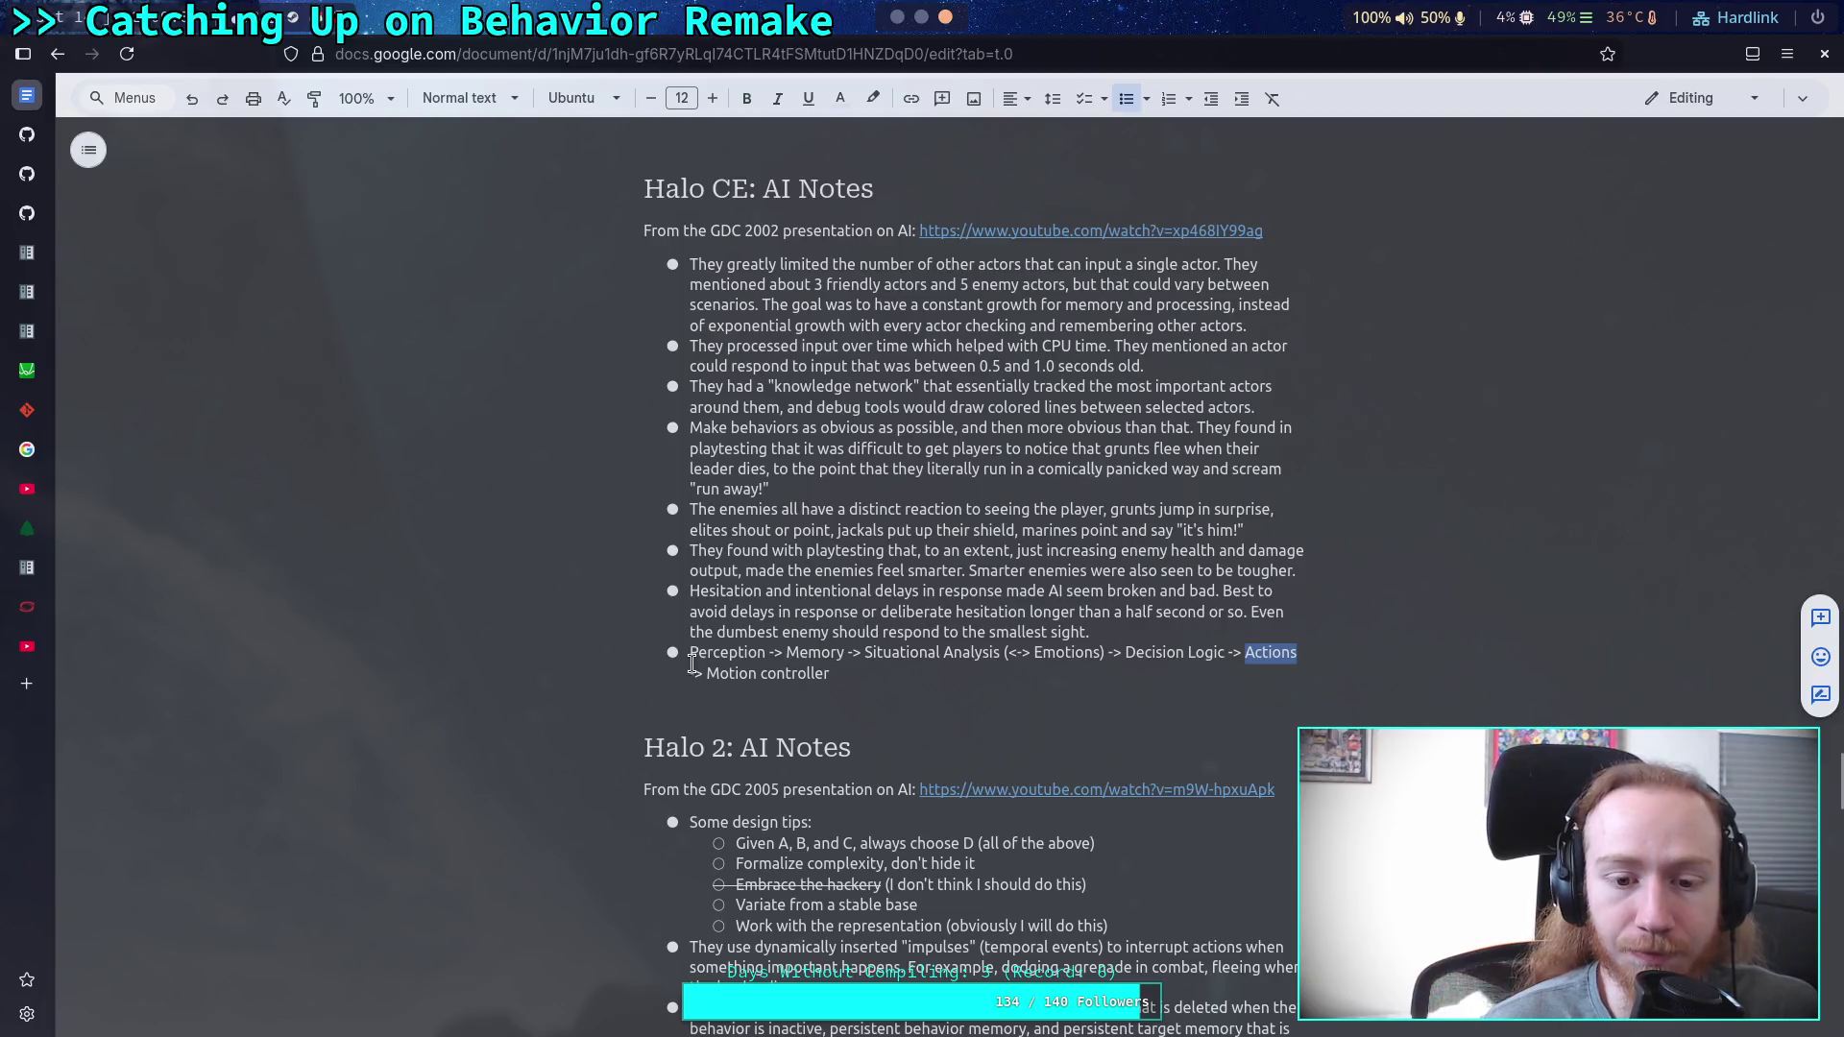
Read back through the Halo AI notes, highlighting the Motion controller entry, then return to mind/mind.gd.
{"action": "left_click_drag", "start_coordinate": [708, 673], "coordinate": [828, 675]}
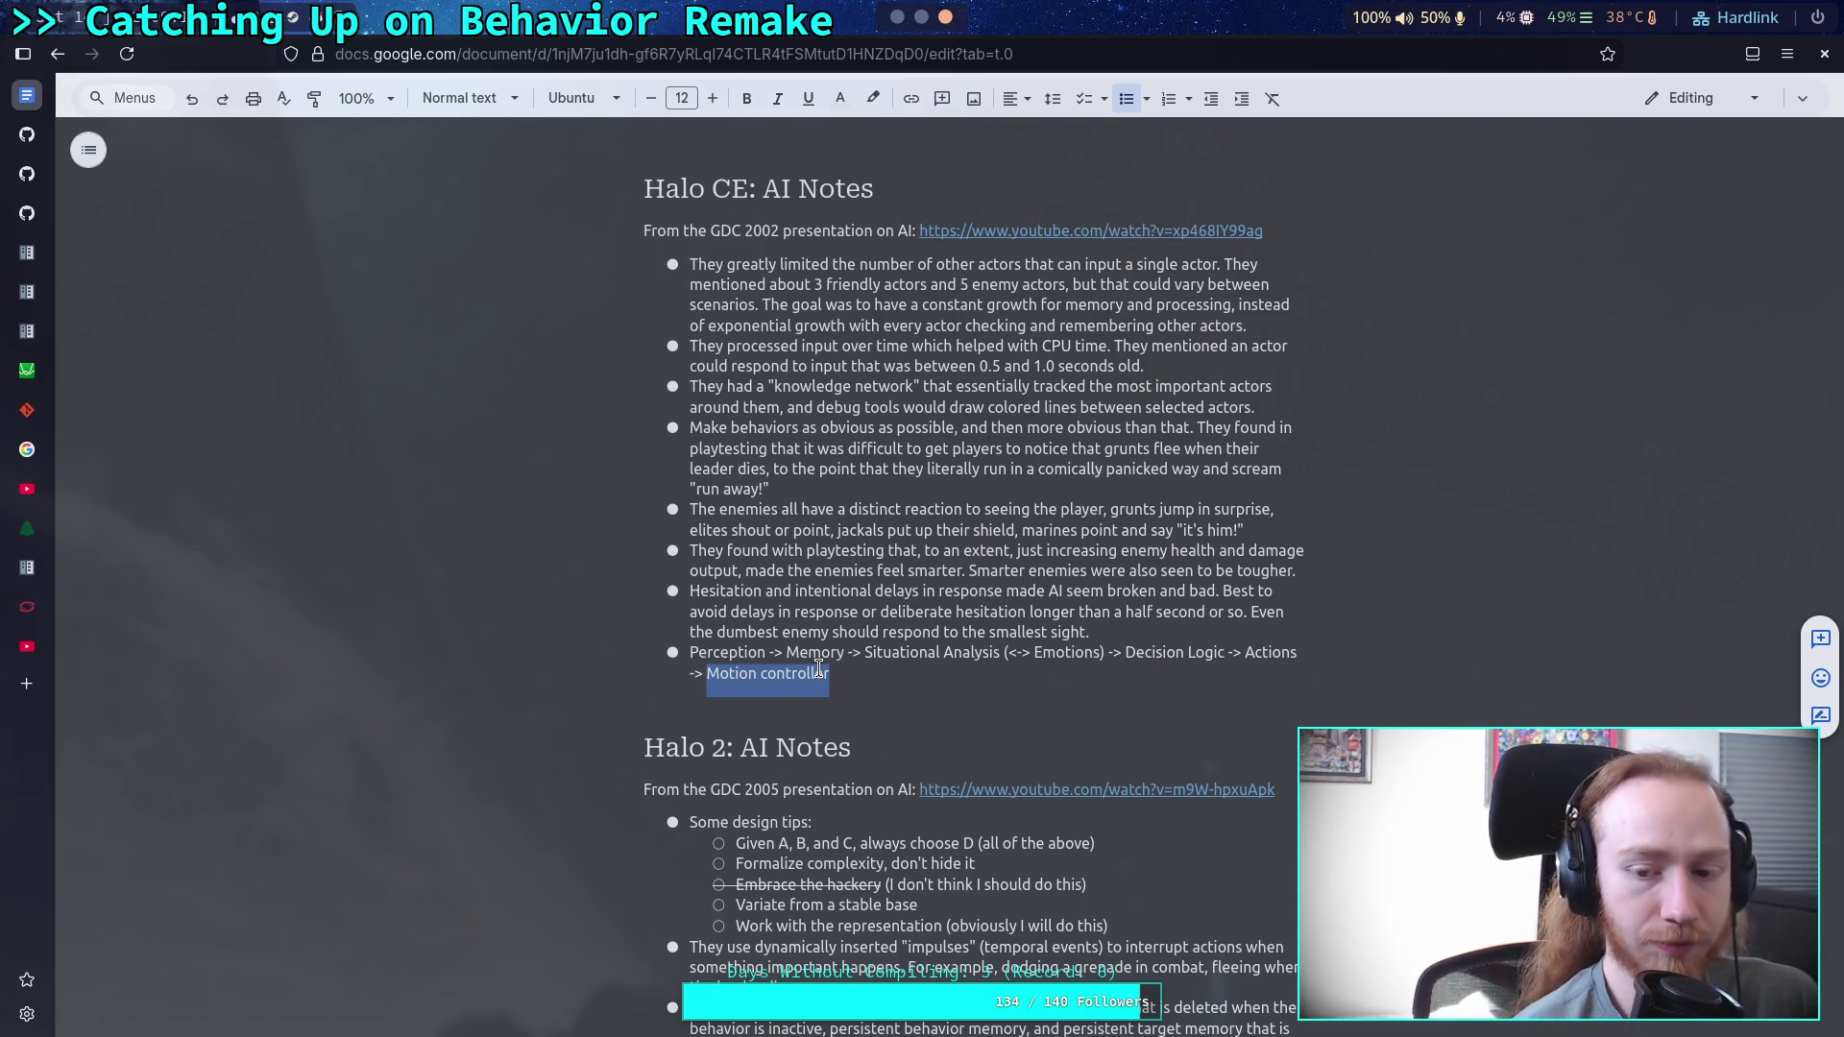
{"action": "scroll", "coordinate": [818, 669], "scroll_direction": "down", "scroll_amount": 5}
{"action": "left_click", "coordinate": [1177, 875]}
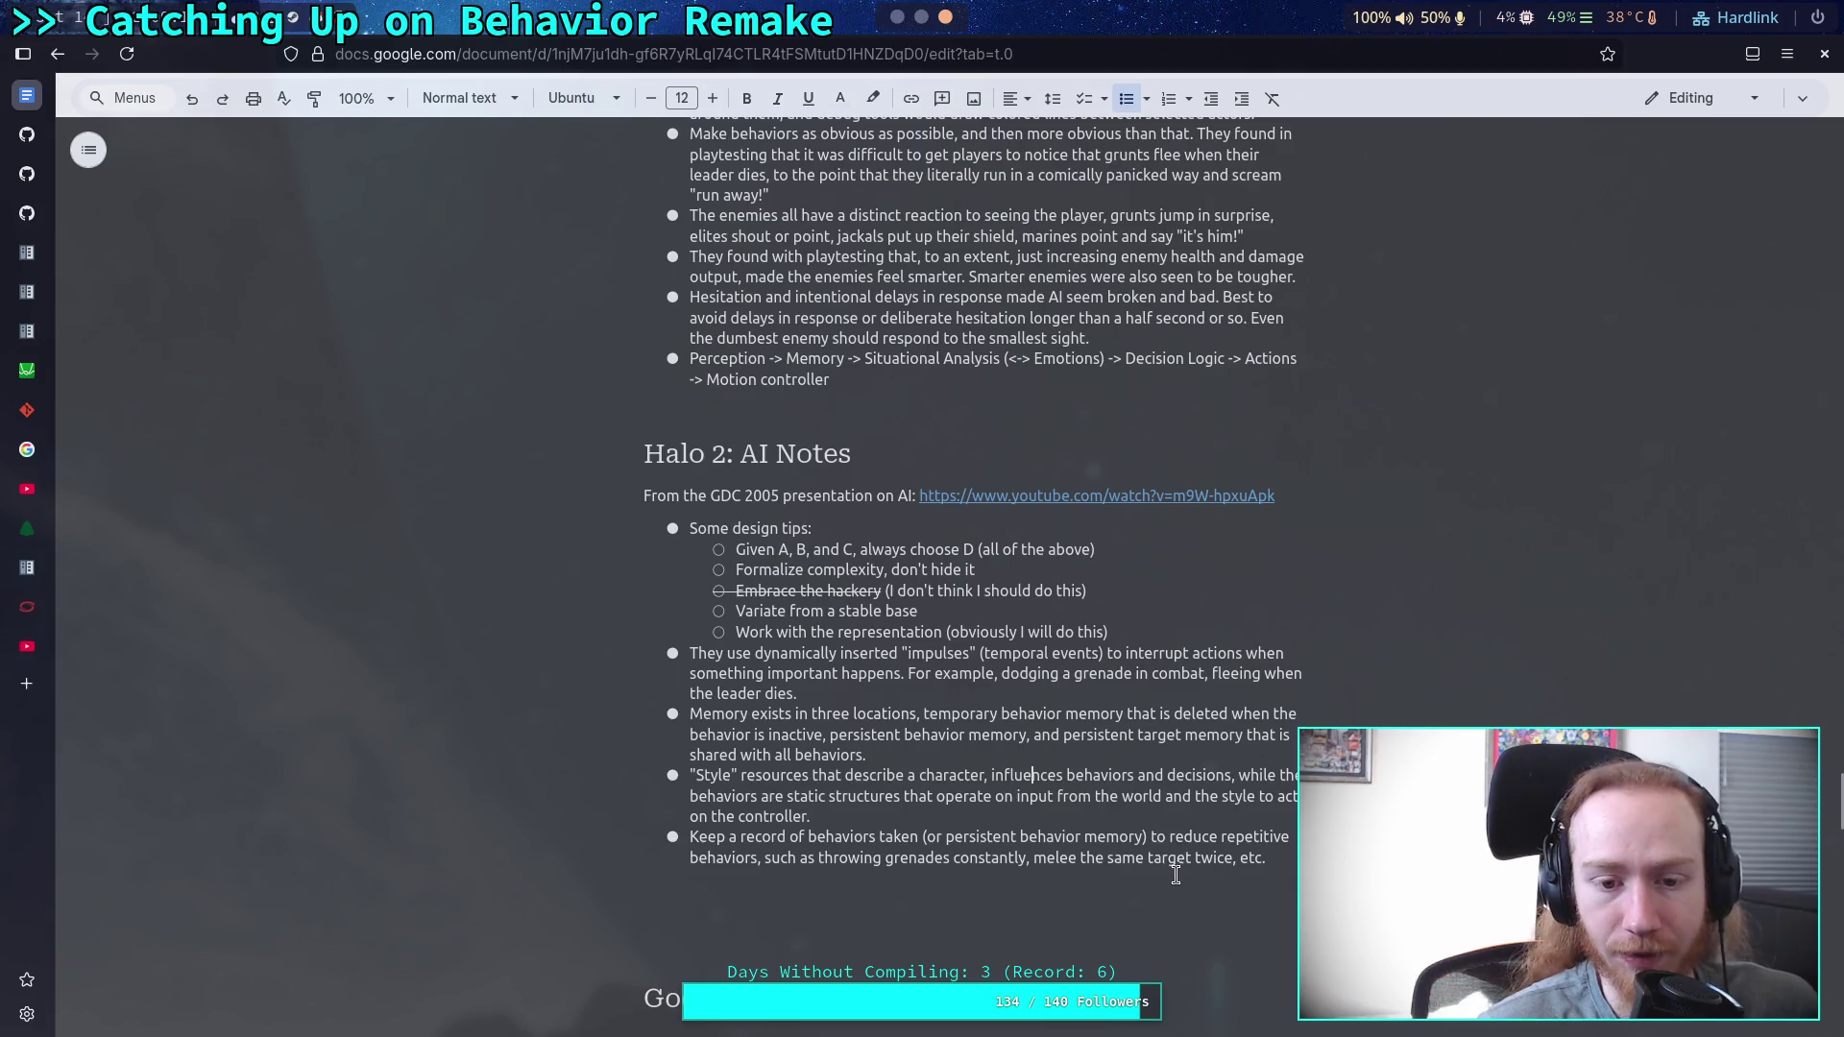
{"action": "scroll", "coordinate": [1176, 875], "scroll_direction": "down", "scroll_amount": 2}
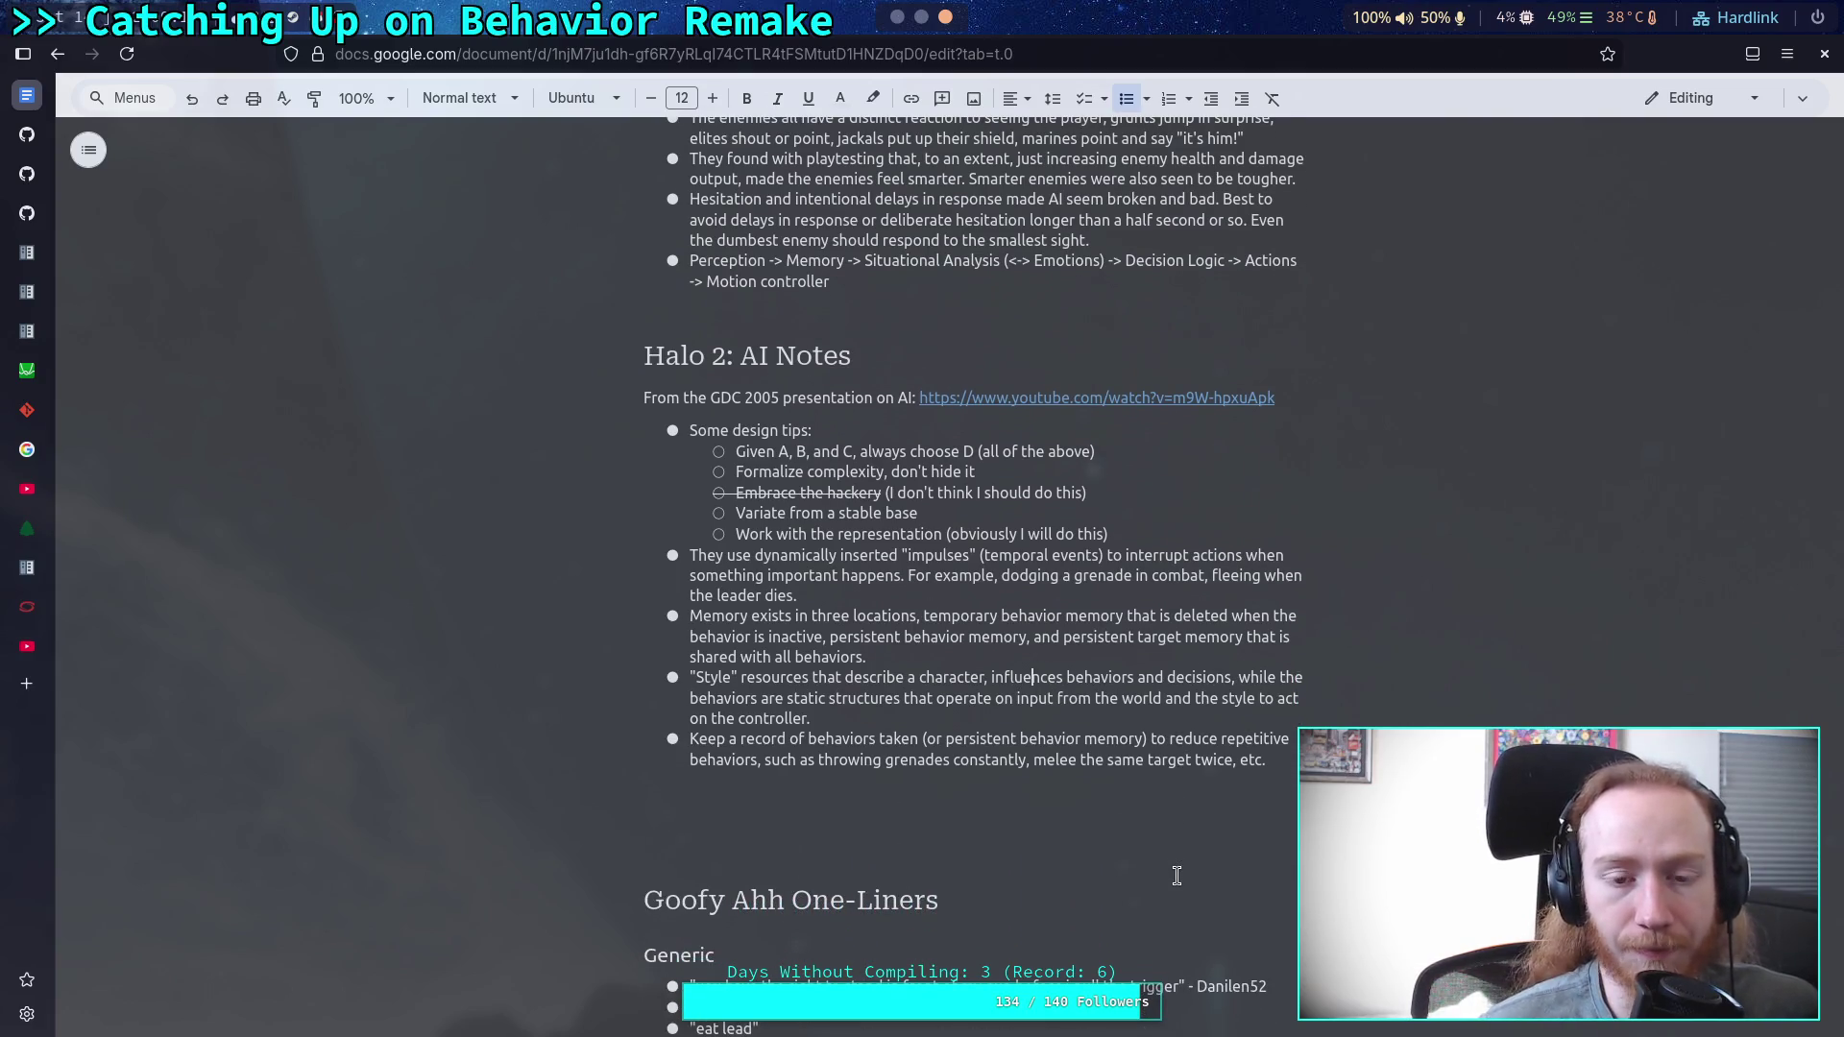
{"action": "scroll", "coordinate": [1176, 875], "scroll_direction": "up", "scroll_amount": 2}
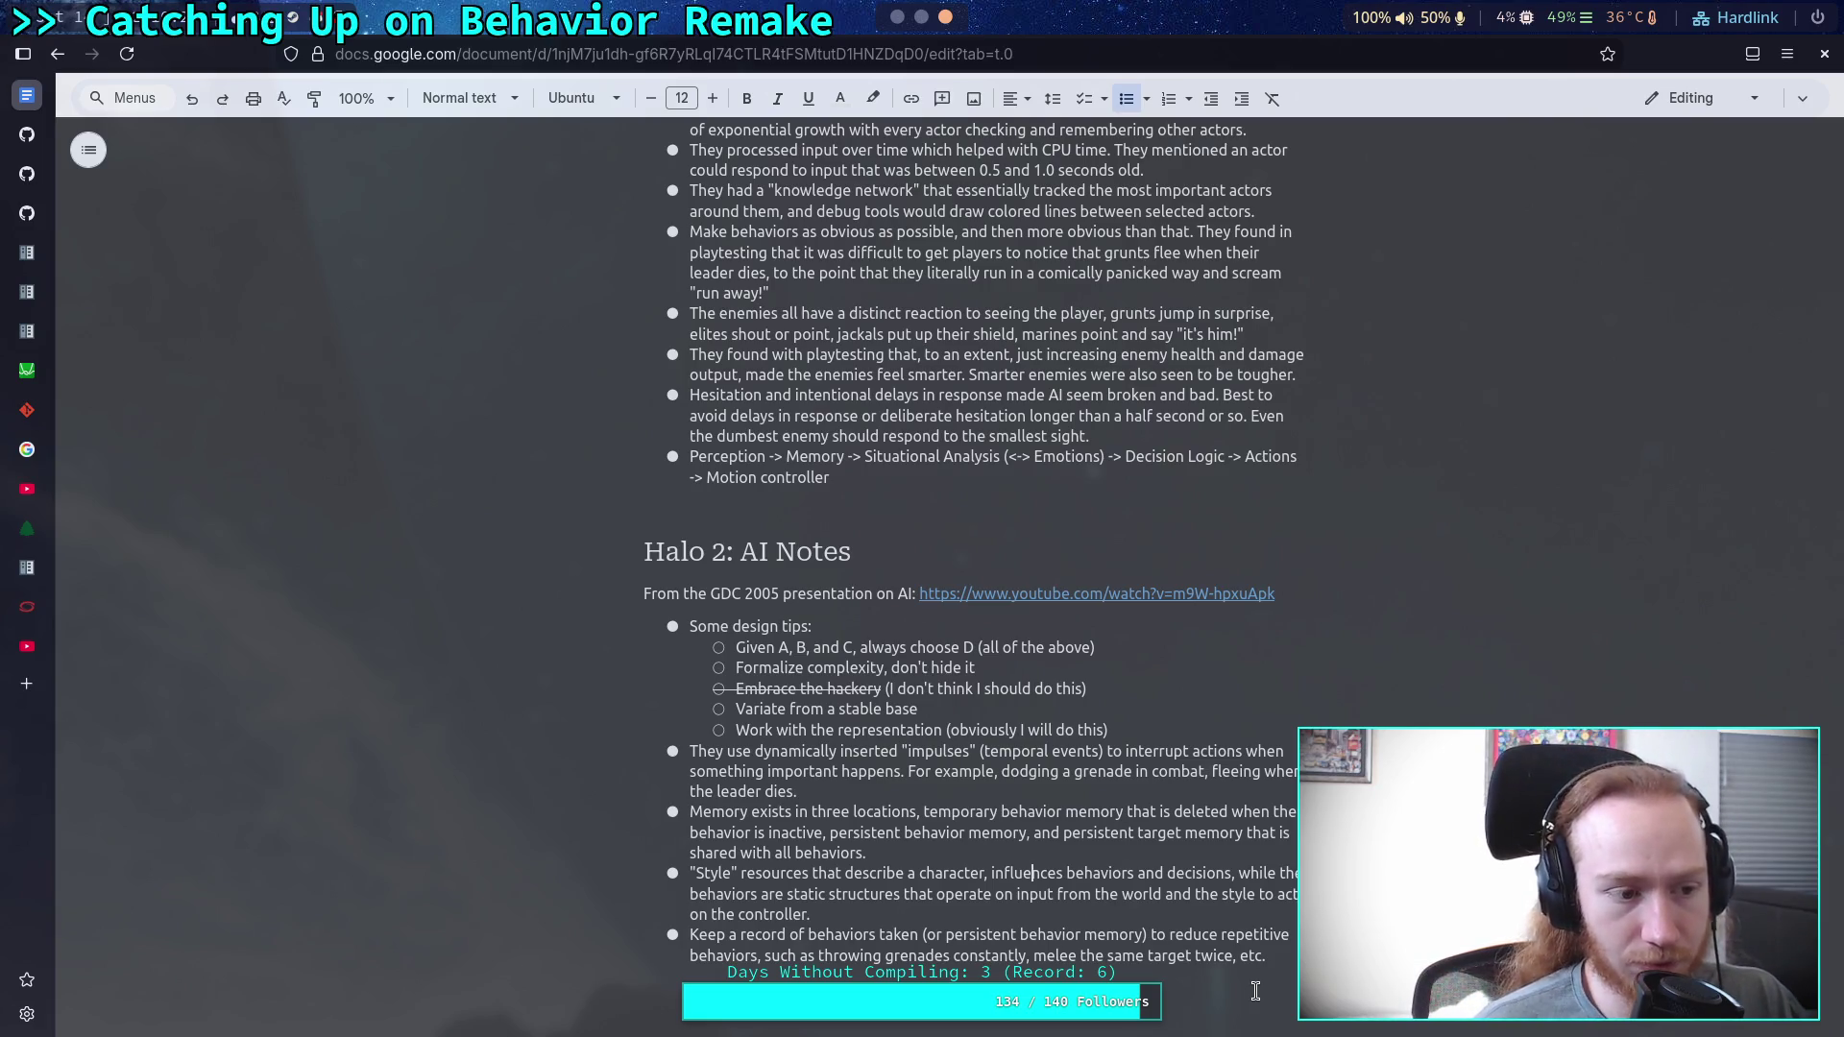
{"action": "scroll", "coordinate": [1105, 806], "scroll_direction": "down", "scroll_amount": 2}
{"action": "scroll", "coordinate": [1105, 807], "scroll_direction": "up", "scroll_amount": 2}
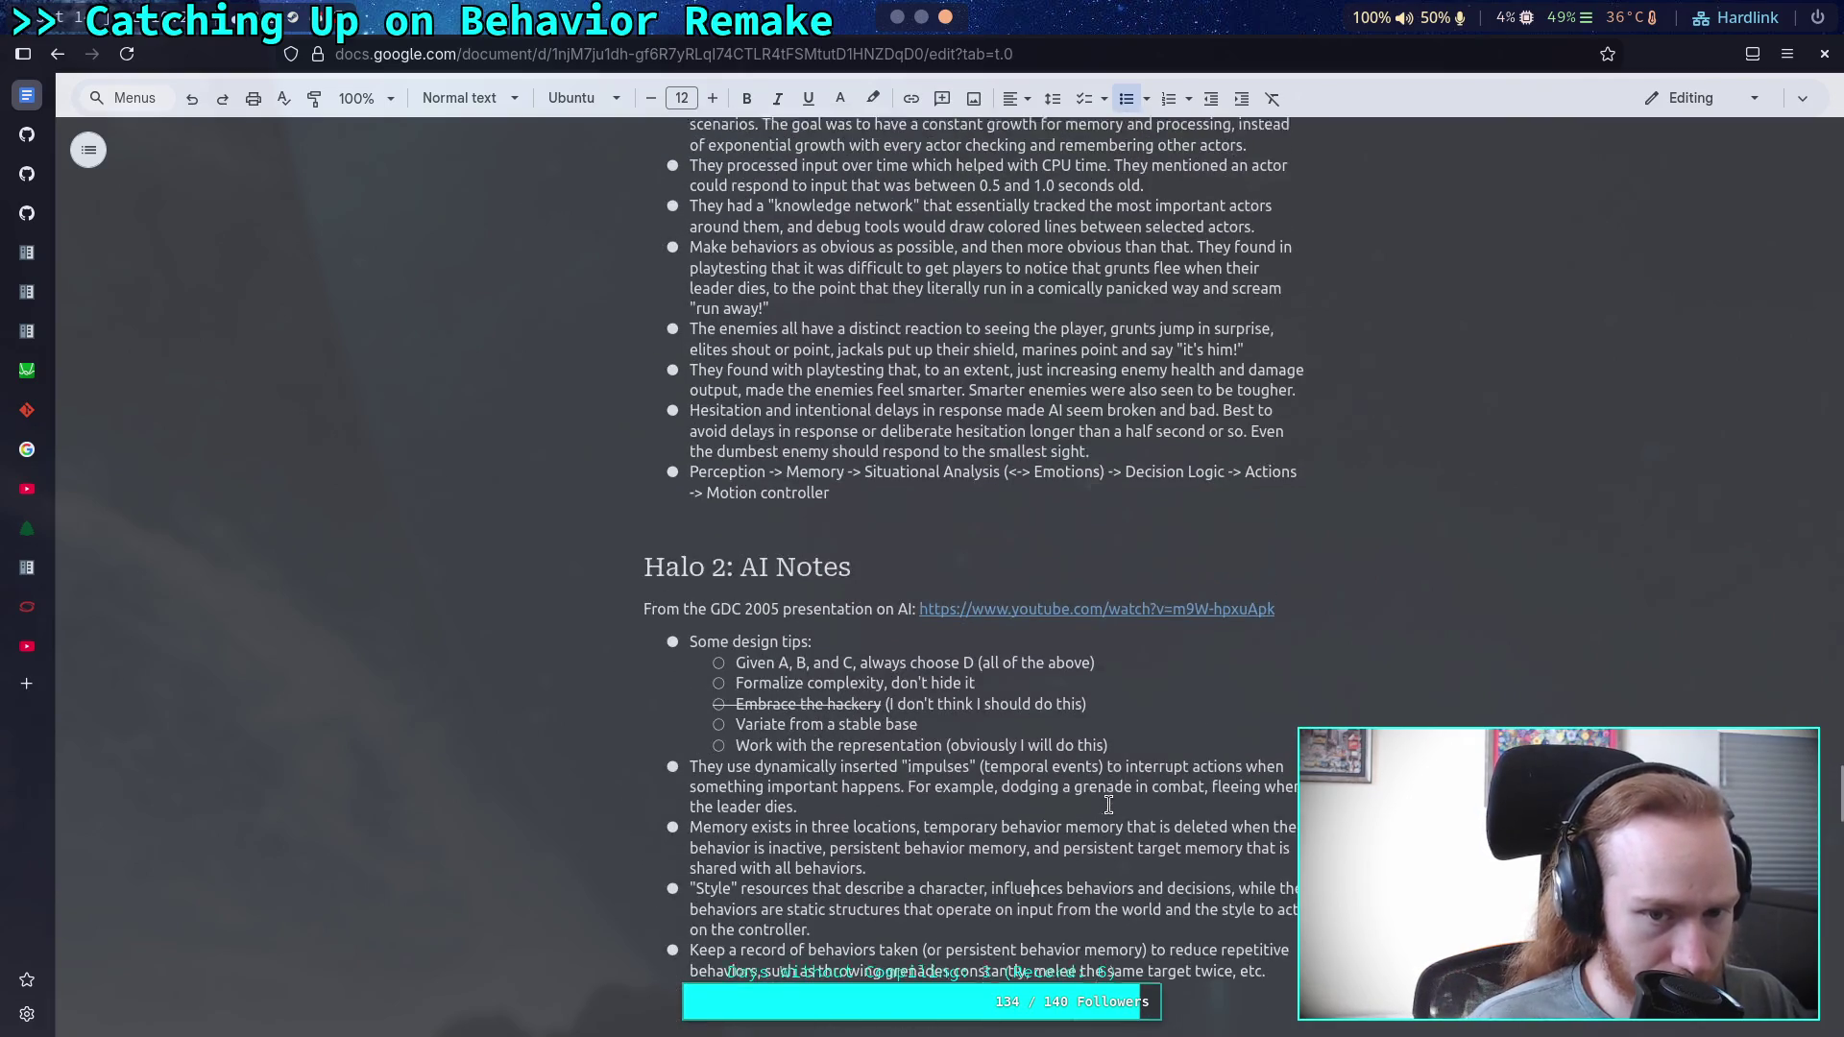
{"action": "scroll", "coordinate": [1108, 805], "scroll_direction": "up", "scroll_amount": 1}
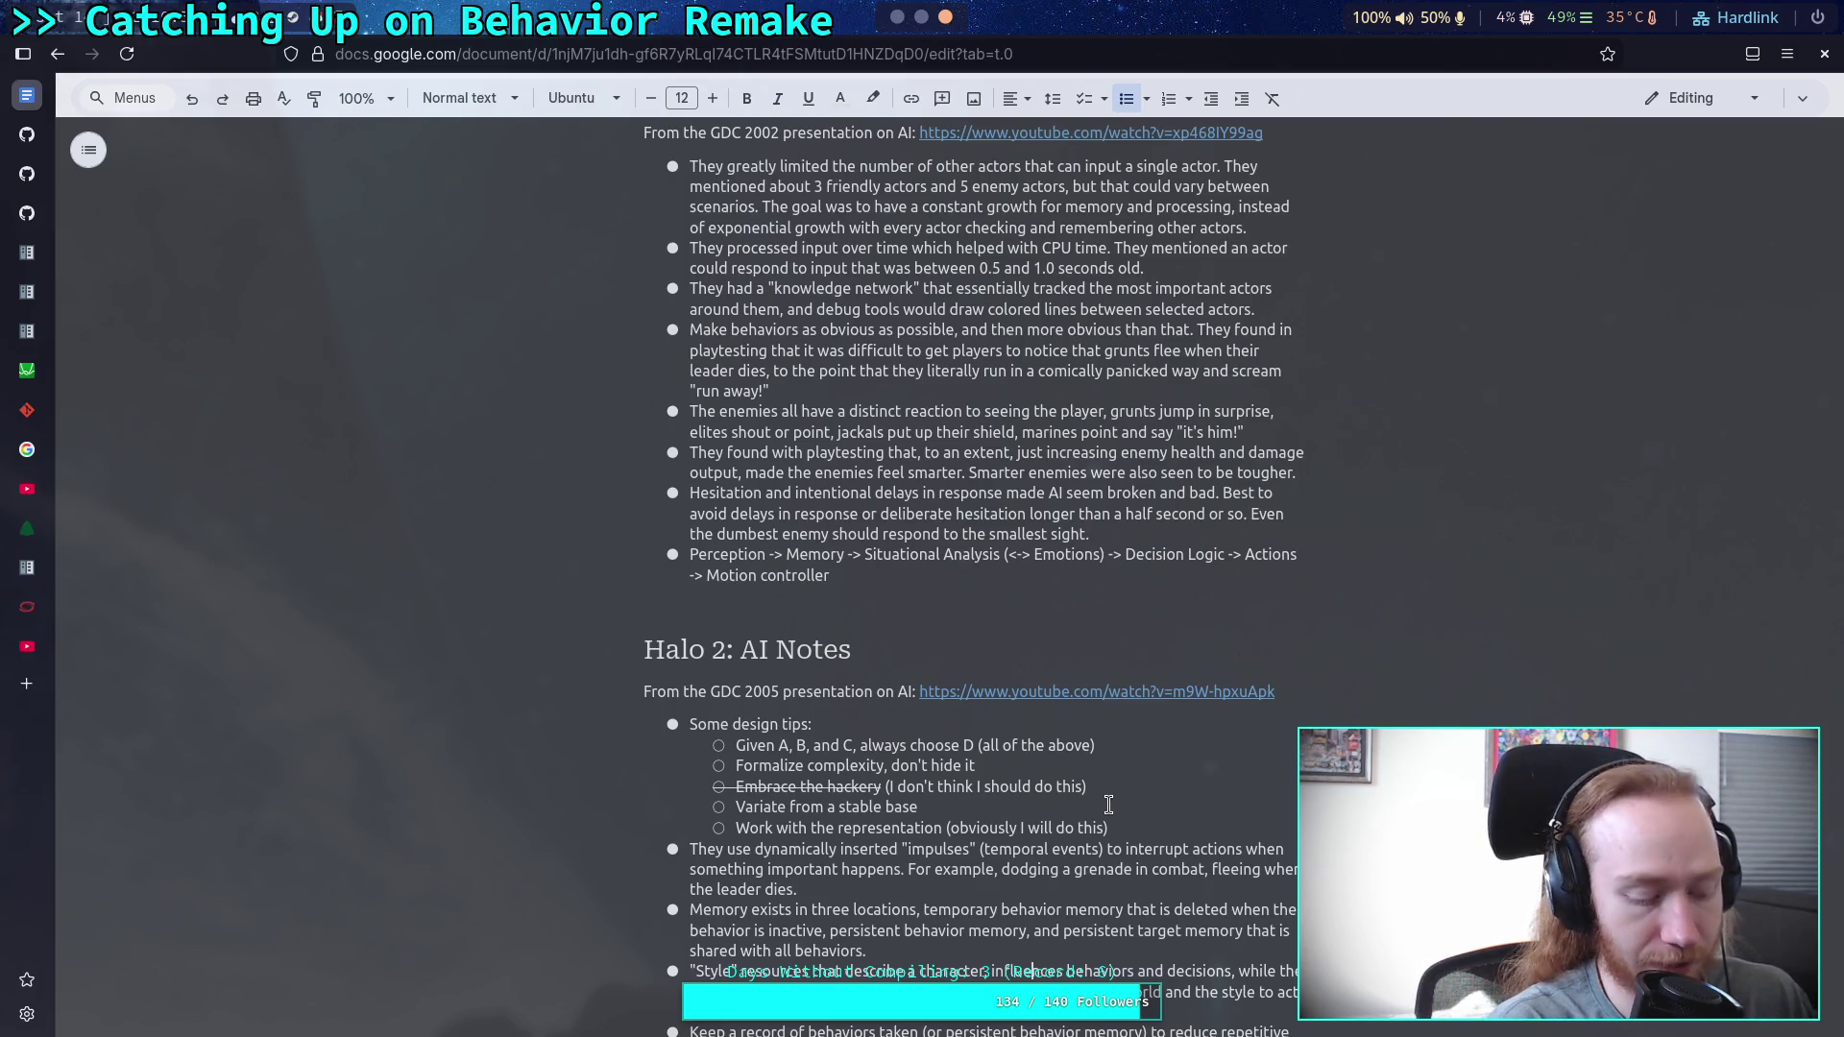
{"action": "key", "text": "alt+Tab"}
{"action": "left_click", "coordinate": [1049, 458]}
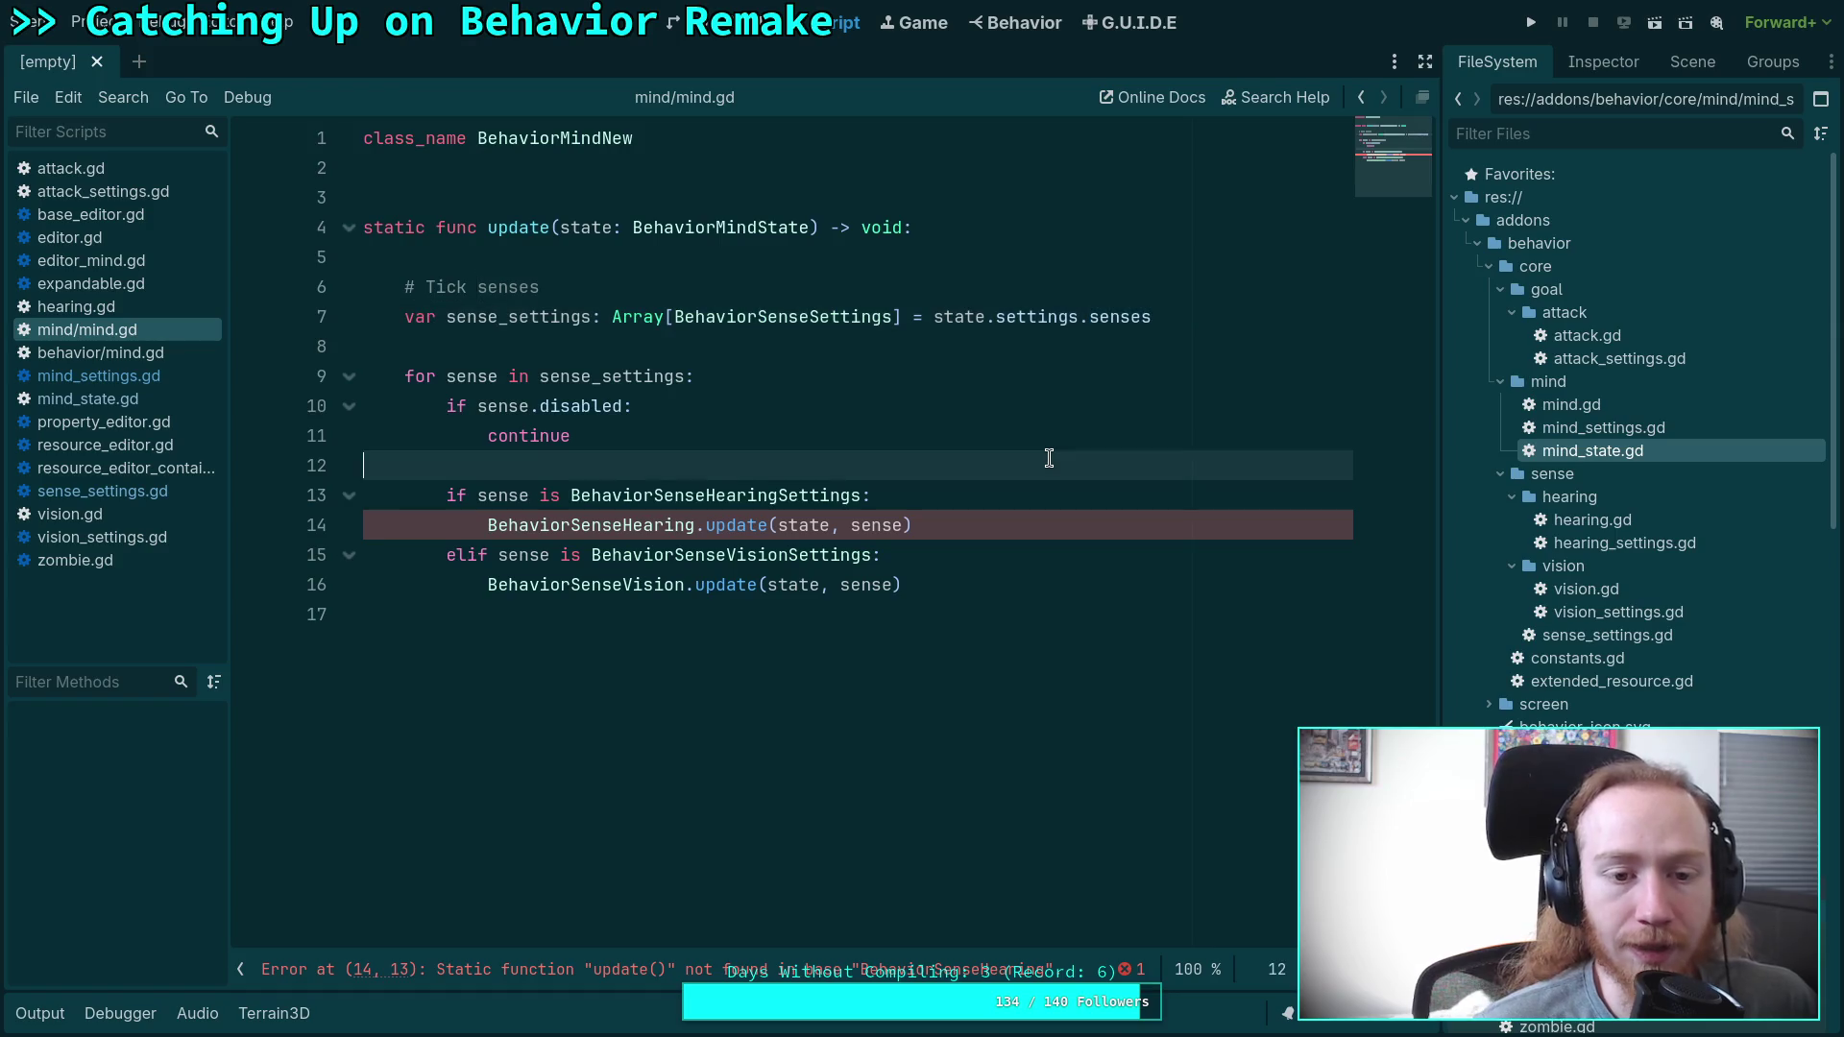
Switch to the Halo AI notes and briefly select the hesitation bullet's opening words.
{"action": "key", "text": "alt+Tab"}
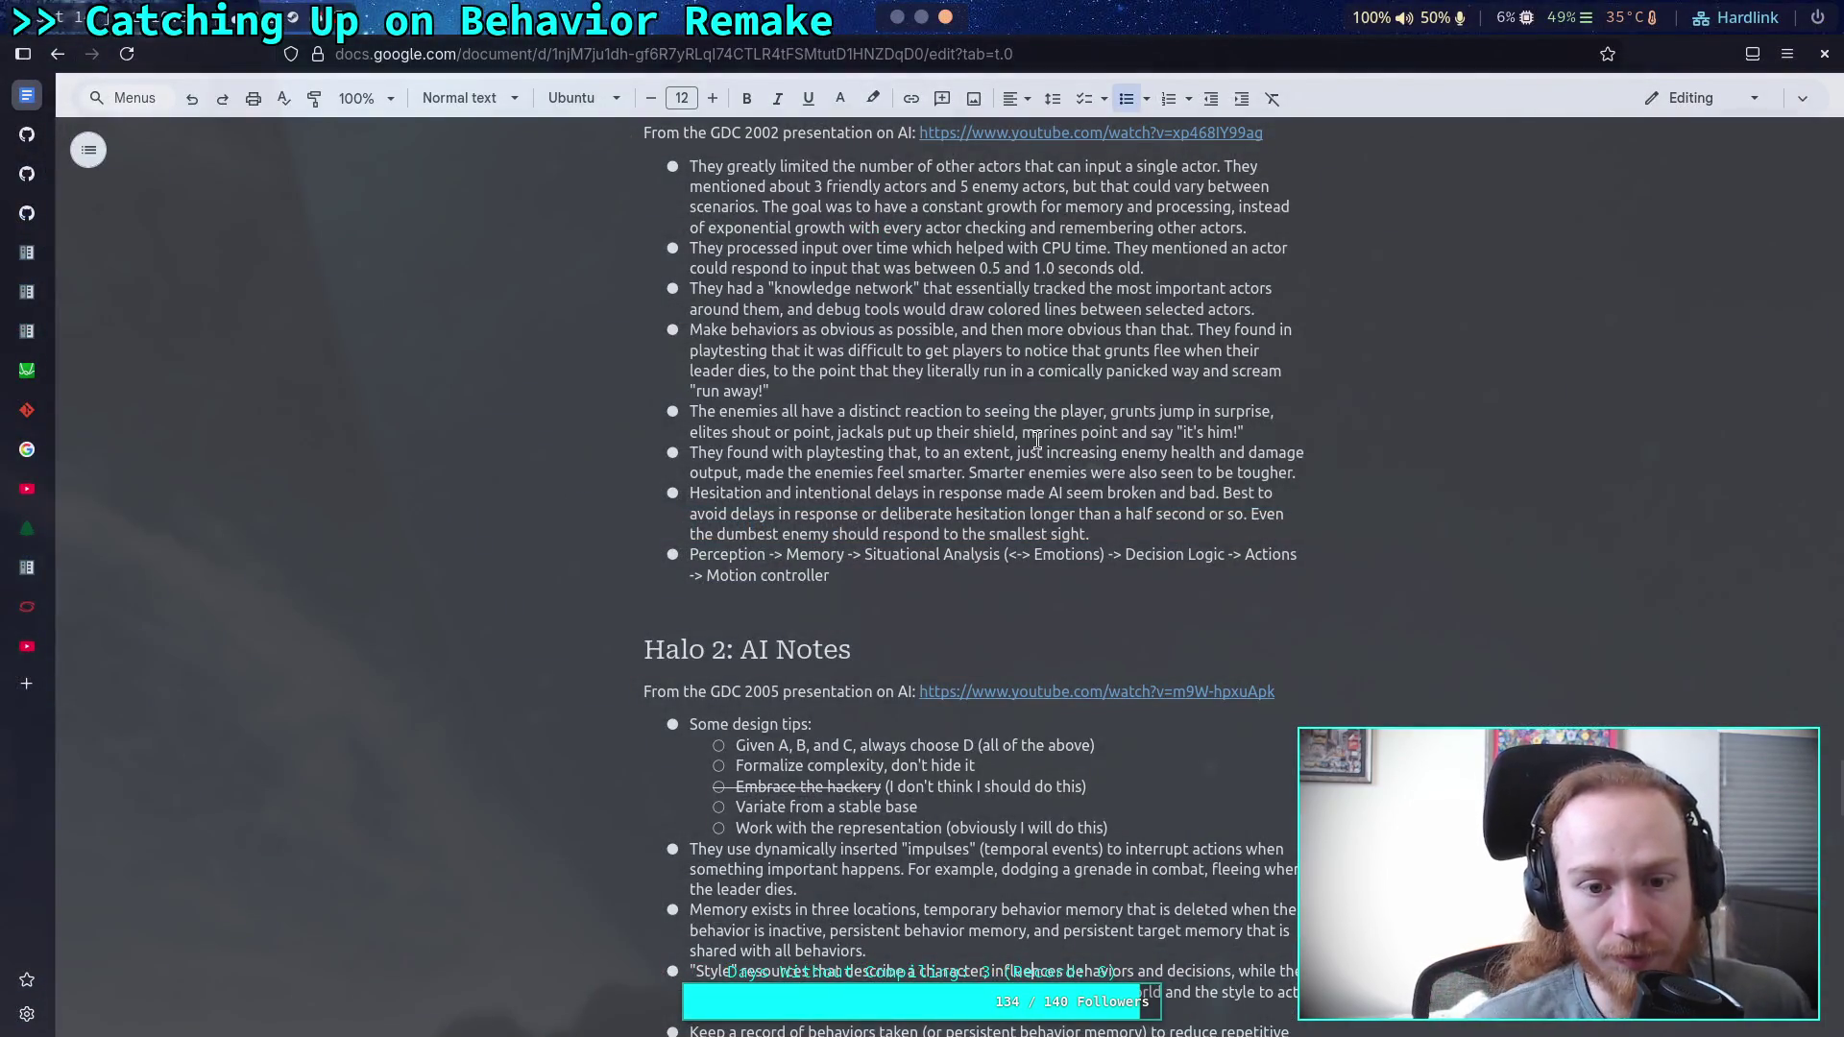
{"action": "left_click_drag", "start_coordinate": [689, 495], "coordinate": [1212, 487]}
{"action": "left_click", "coordinate": [1170, 534]}
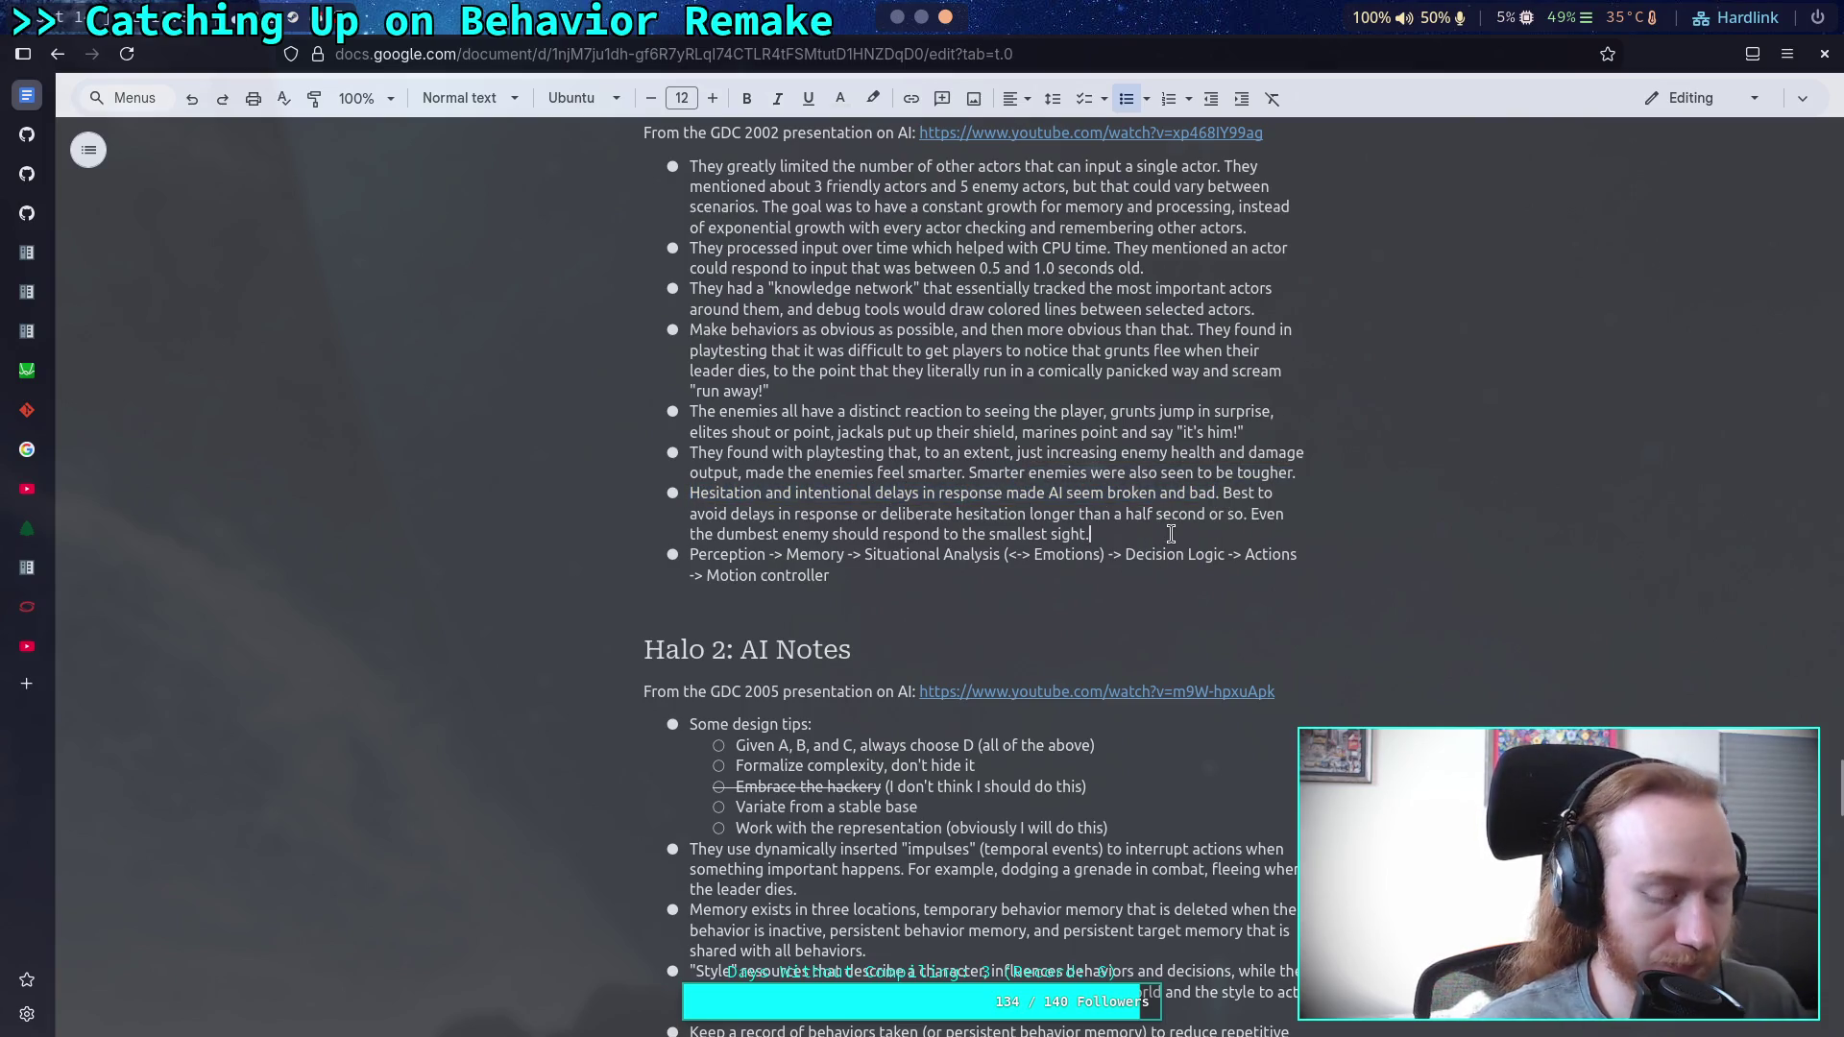
Switch from the Google Docs notes back to mind/mind.gd in Godot.
{"action": "key", "text": "alt+Tab"}
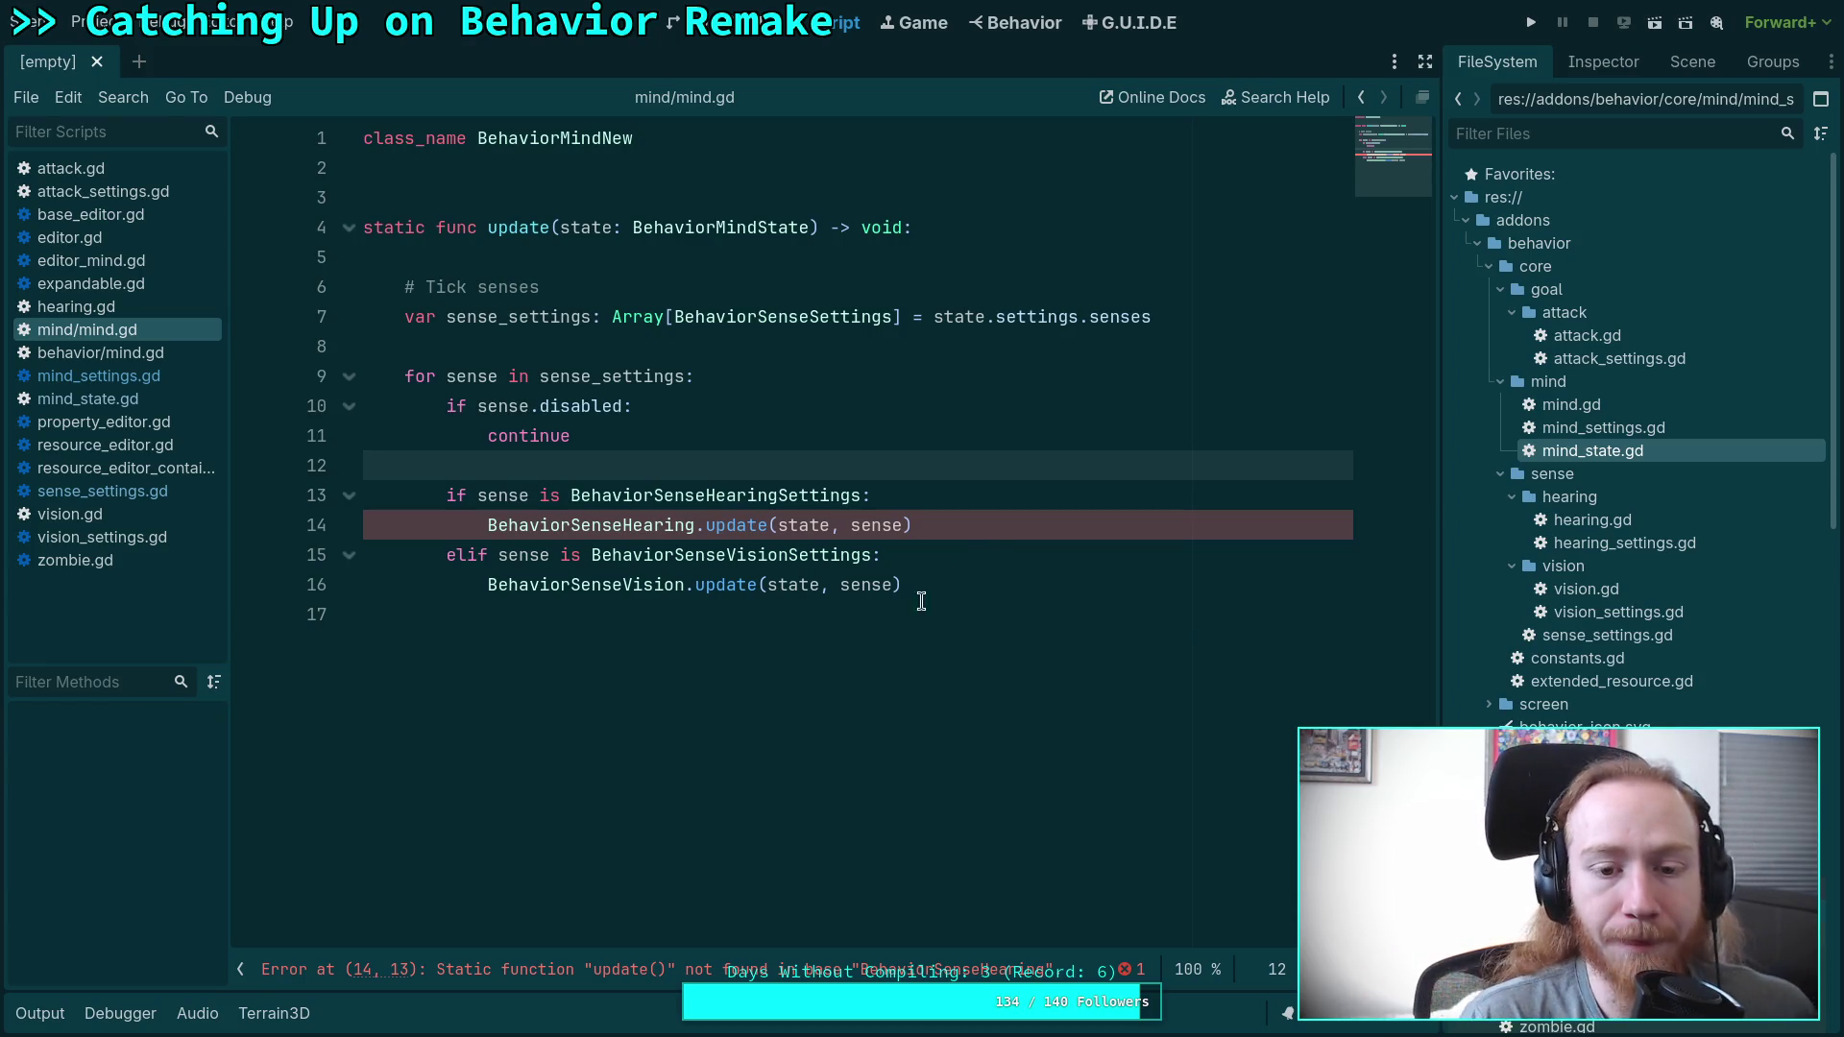
Read the tooltip on 'settings' in mind.gd, then open mind_state.gd.
{"action": "left_click", "coordinate": [869, 605]}
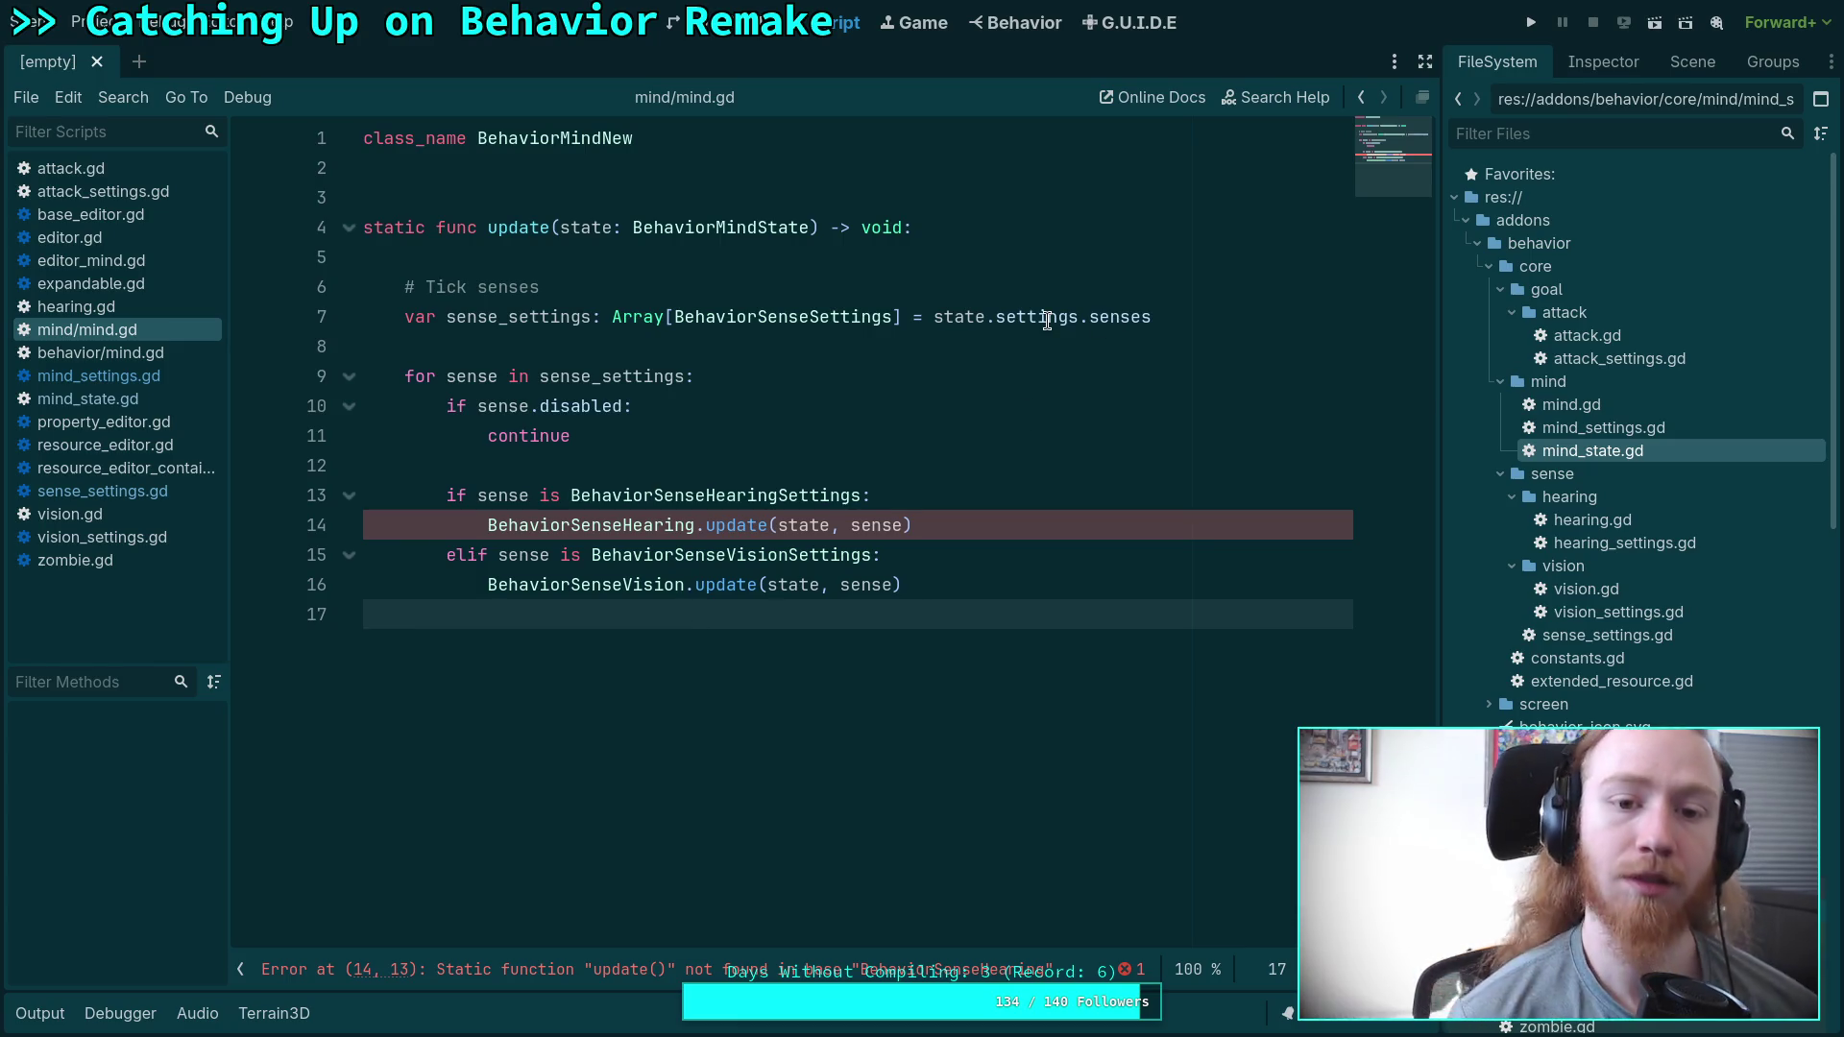
{"action": "mouse_move", "coordinate": [1049, 325]}
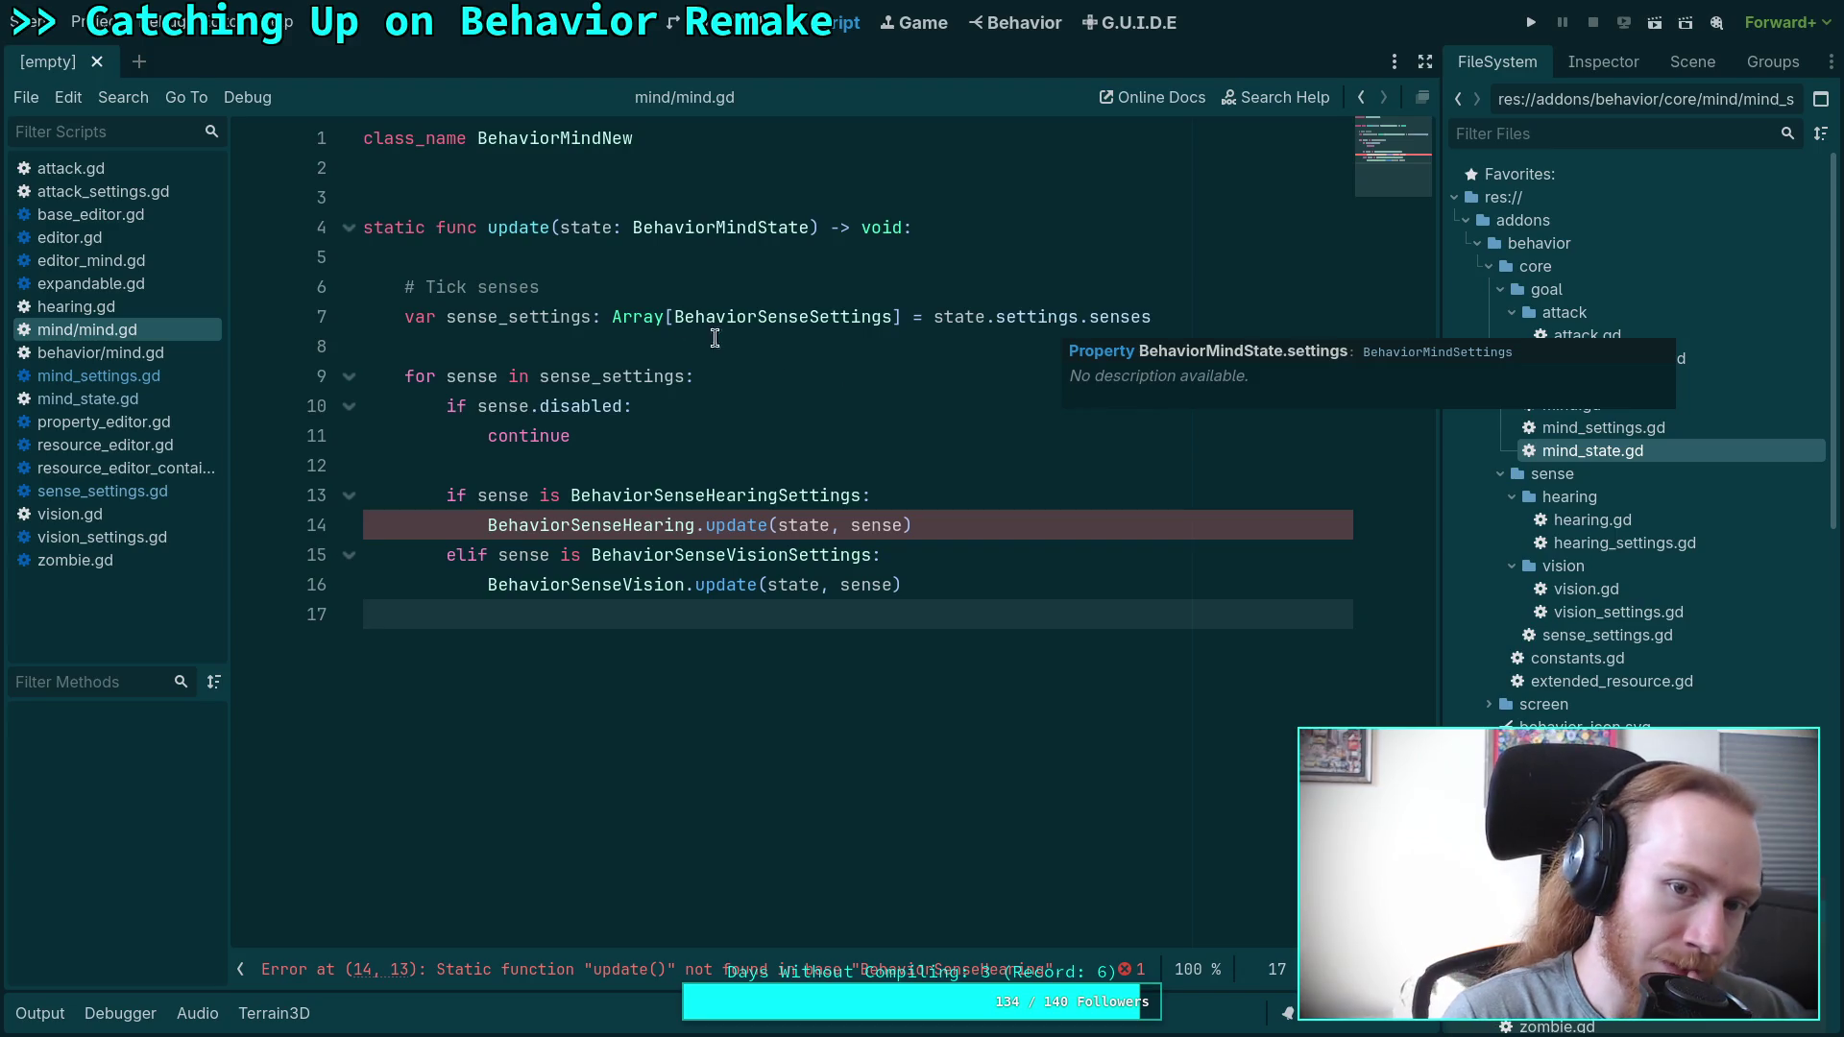
{"action": "left_click", "coordinate": [136, 407]}
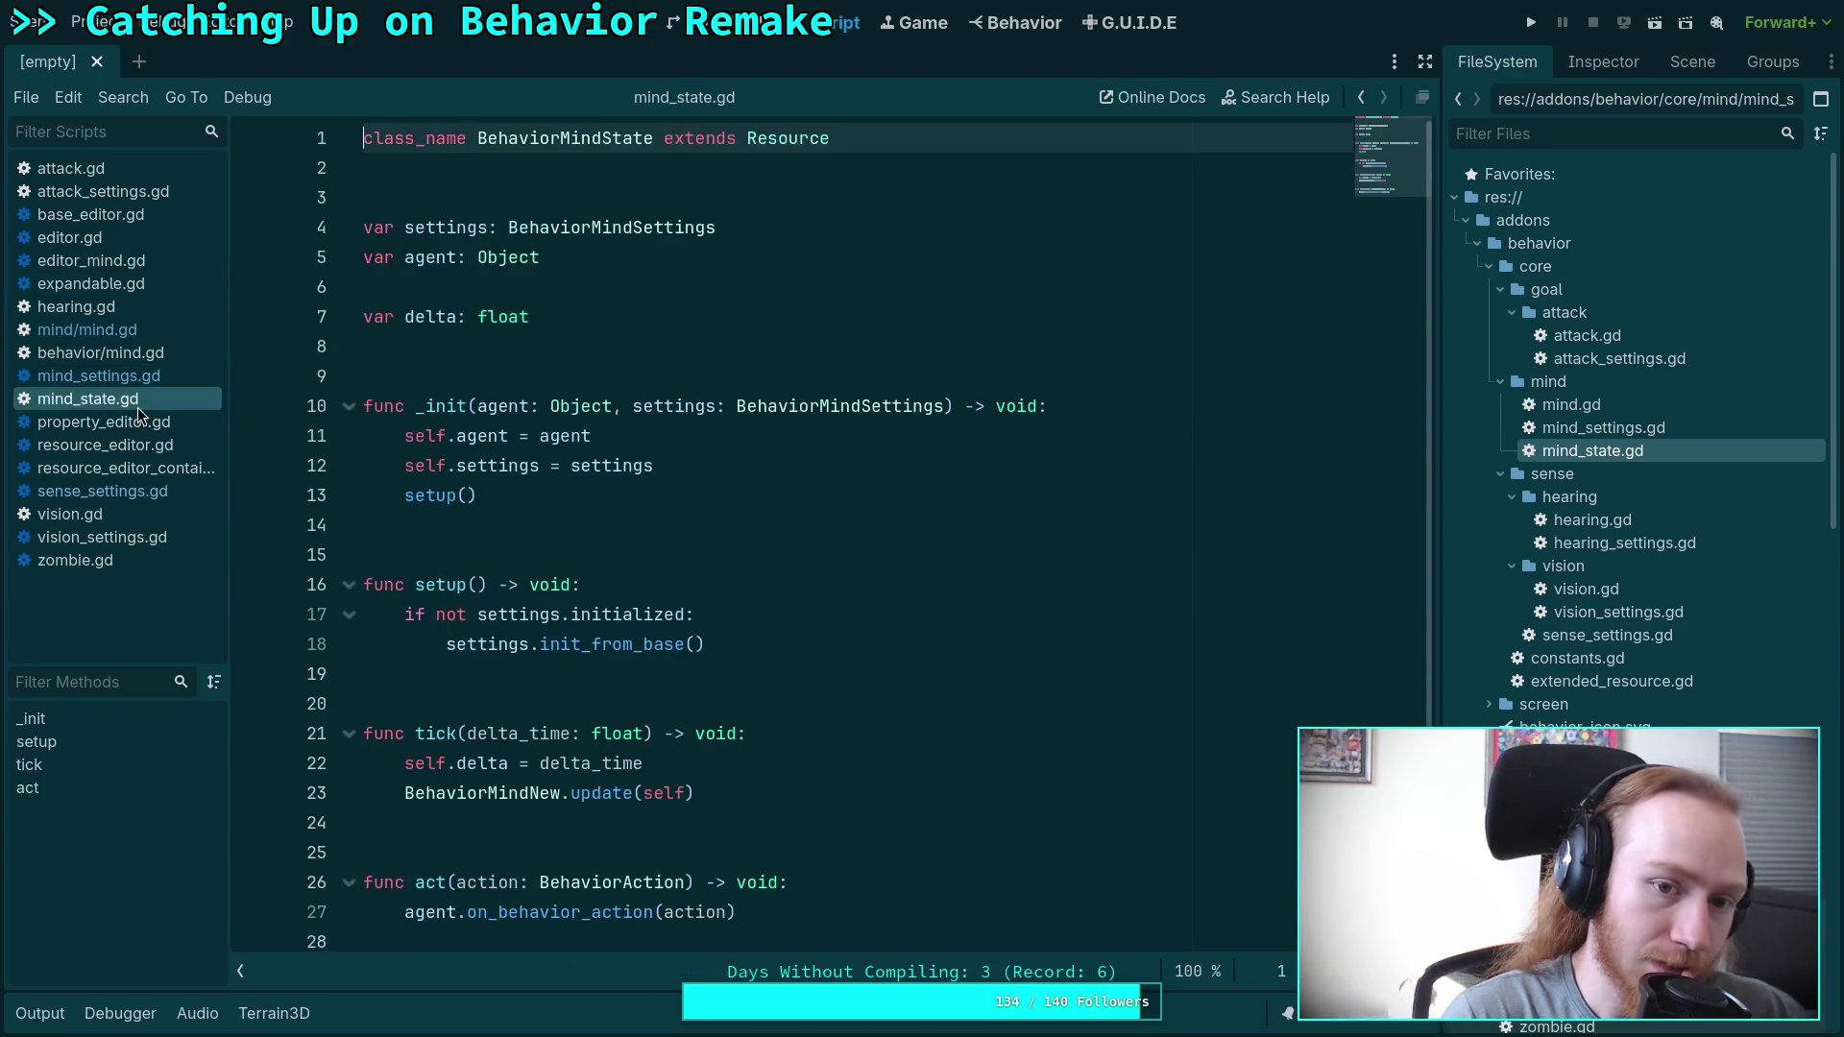
Look up the BehaviorMindSettings and BehaviorSenseHearingSettings definitions, then close hearing_settings.gd.
{"action": "double_click", "coordinate": [567, 231]}
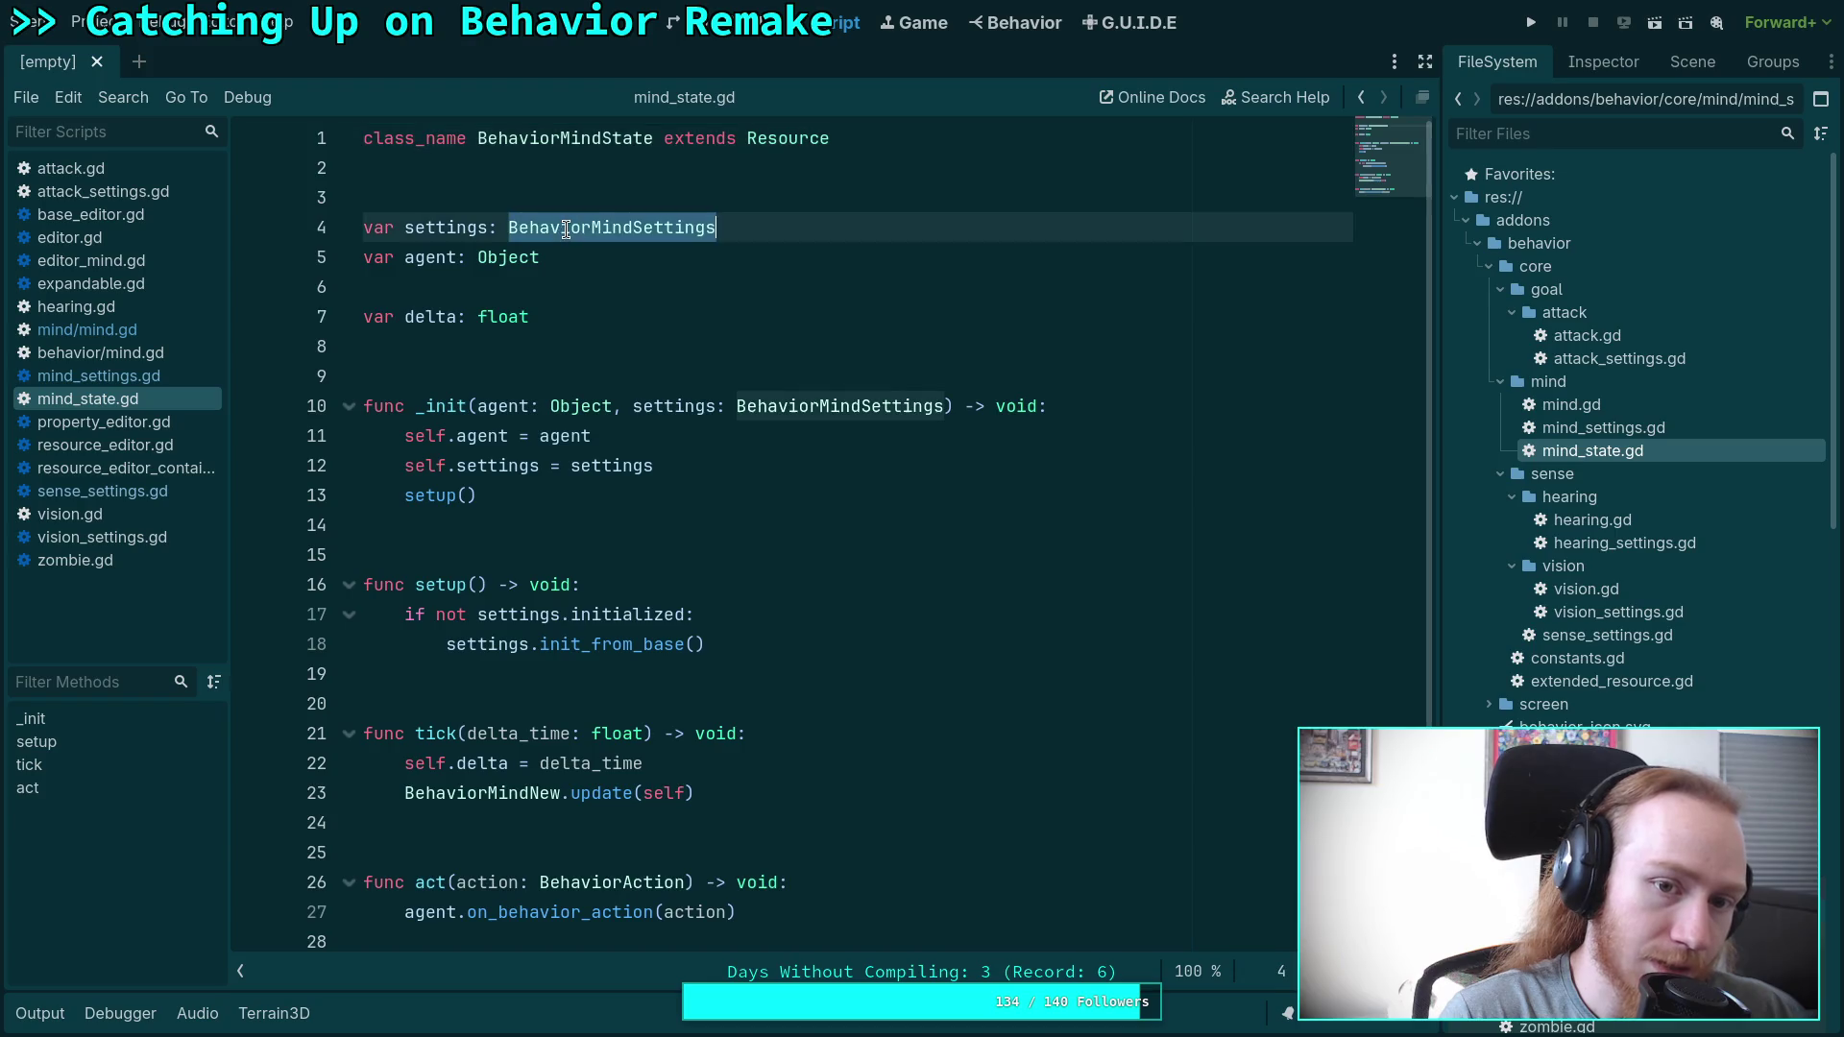
{"action": "right_click", "coordinate": [567, 230]}
{"action": "left_click", "coordinate": [642, 622]}
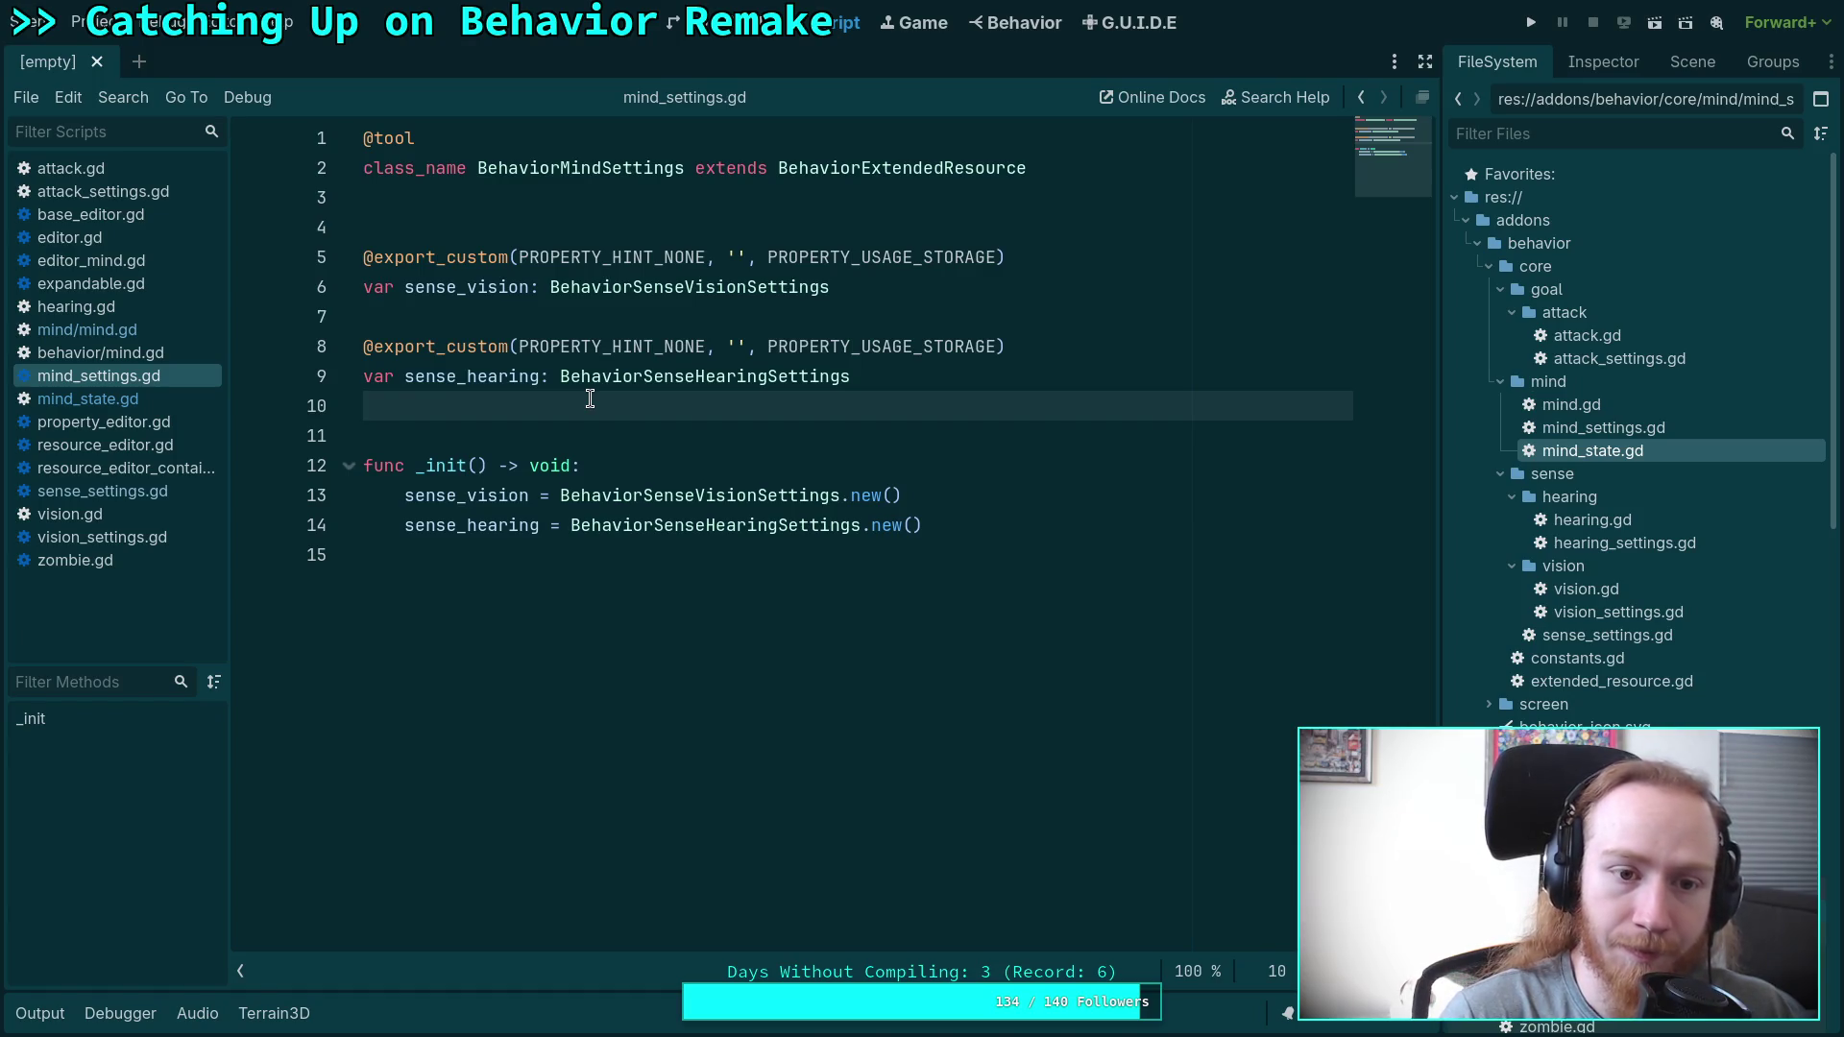
{"action": "right_click", "coordinate": [638, 379]}
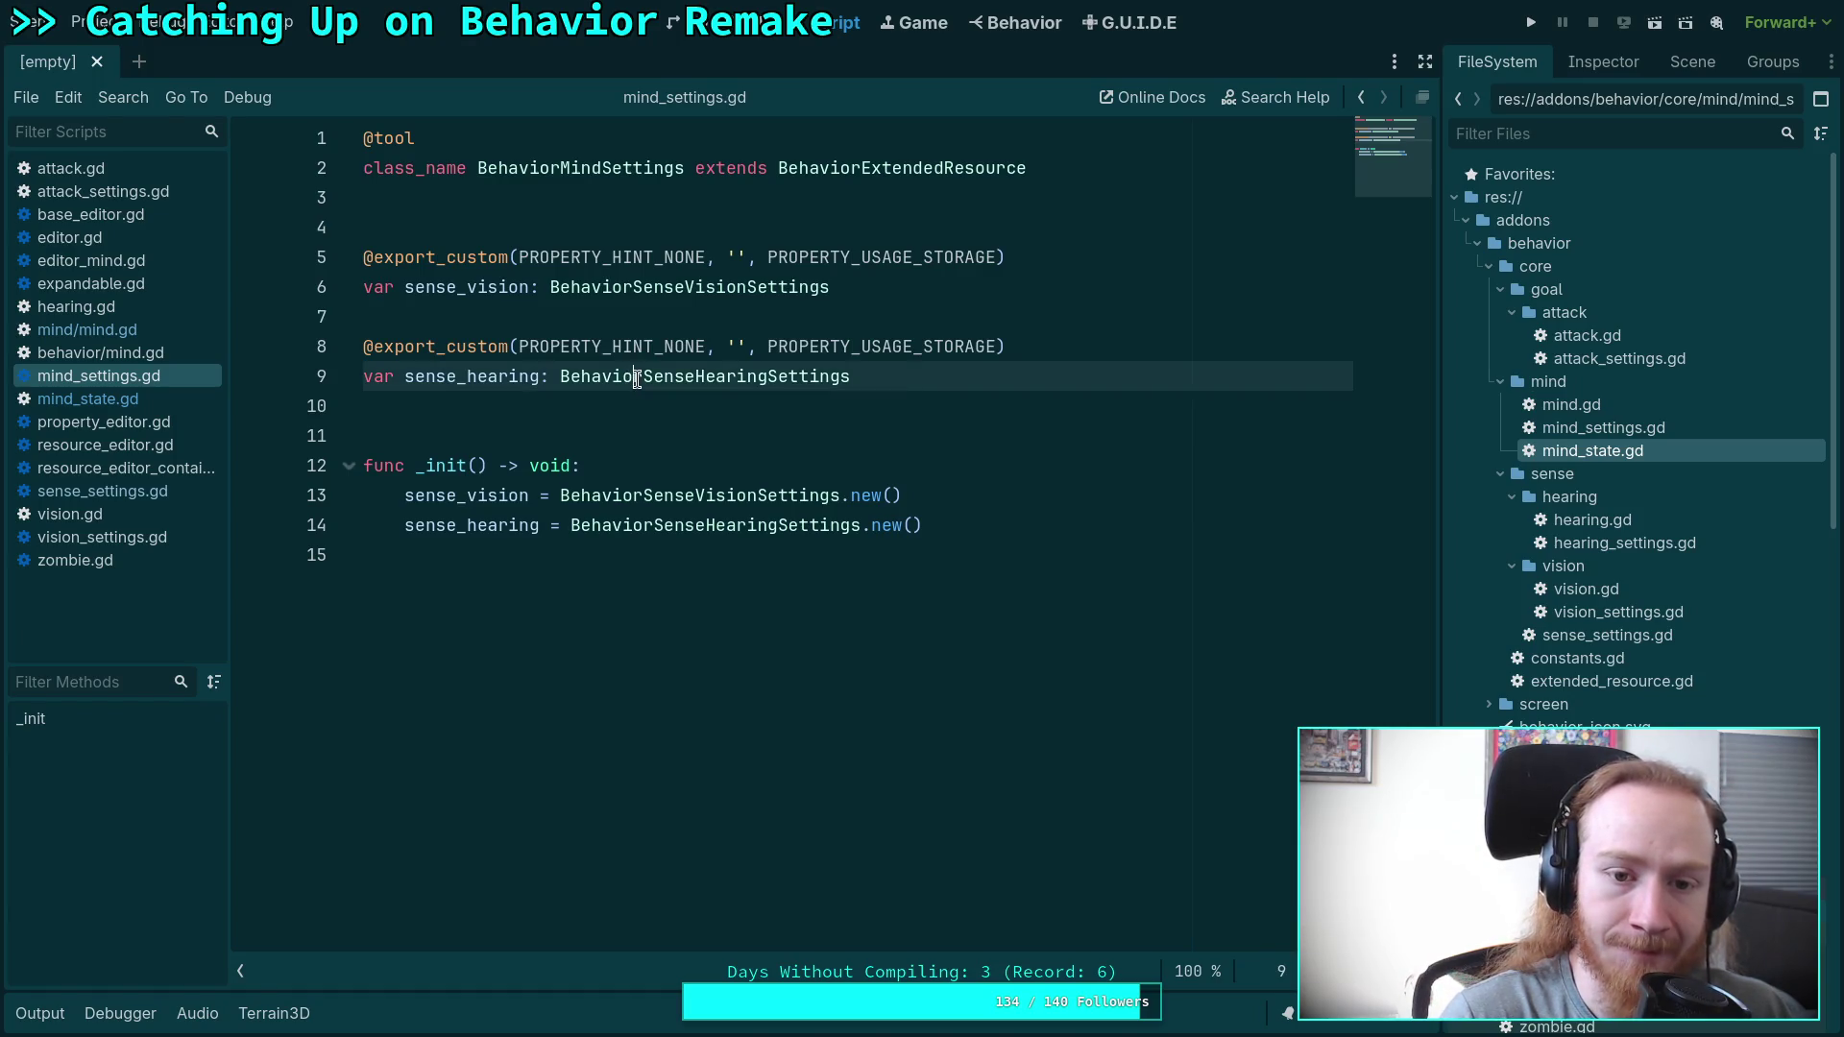
{"action": "left_click", "coordinate": [769, 674]}
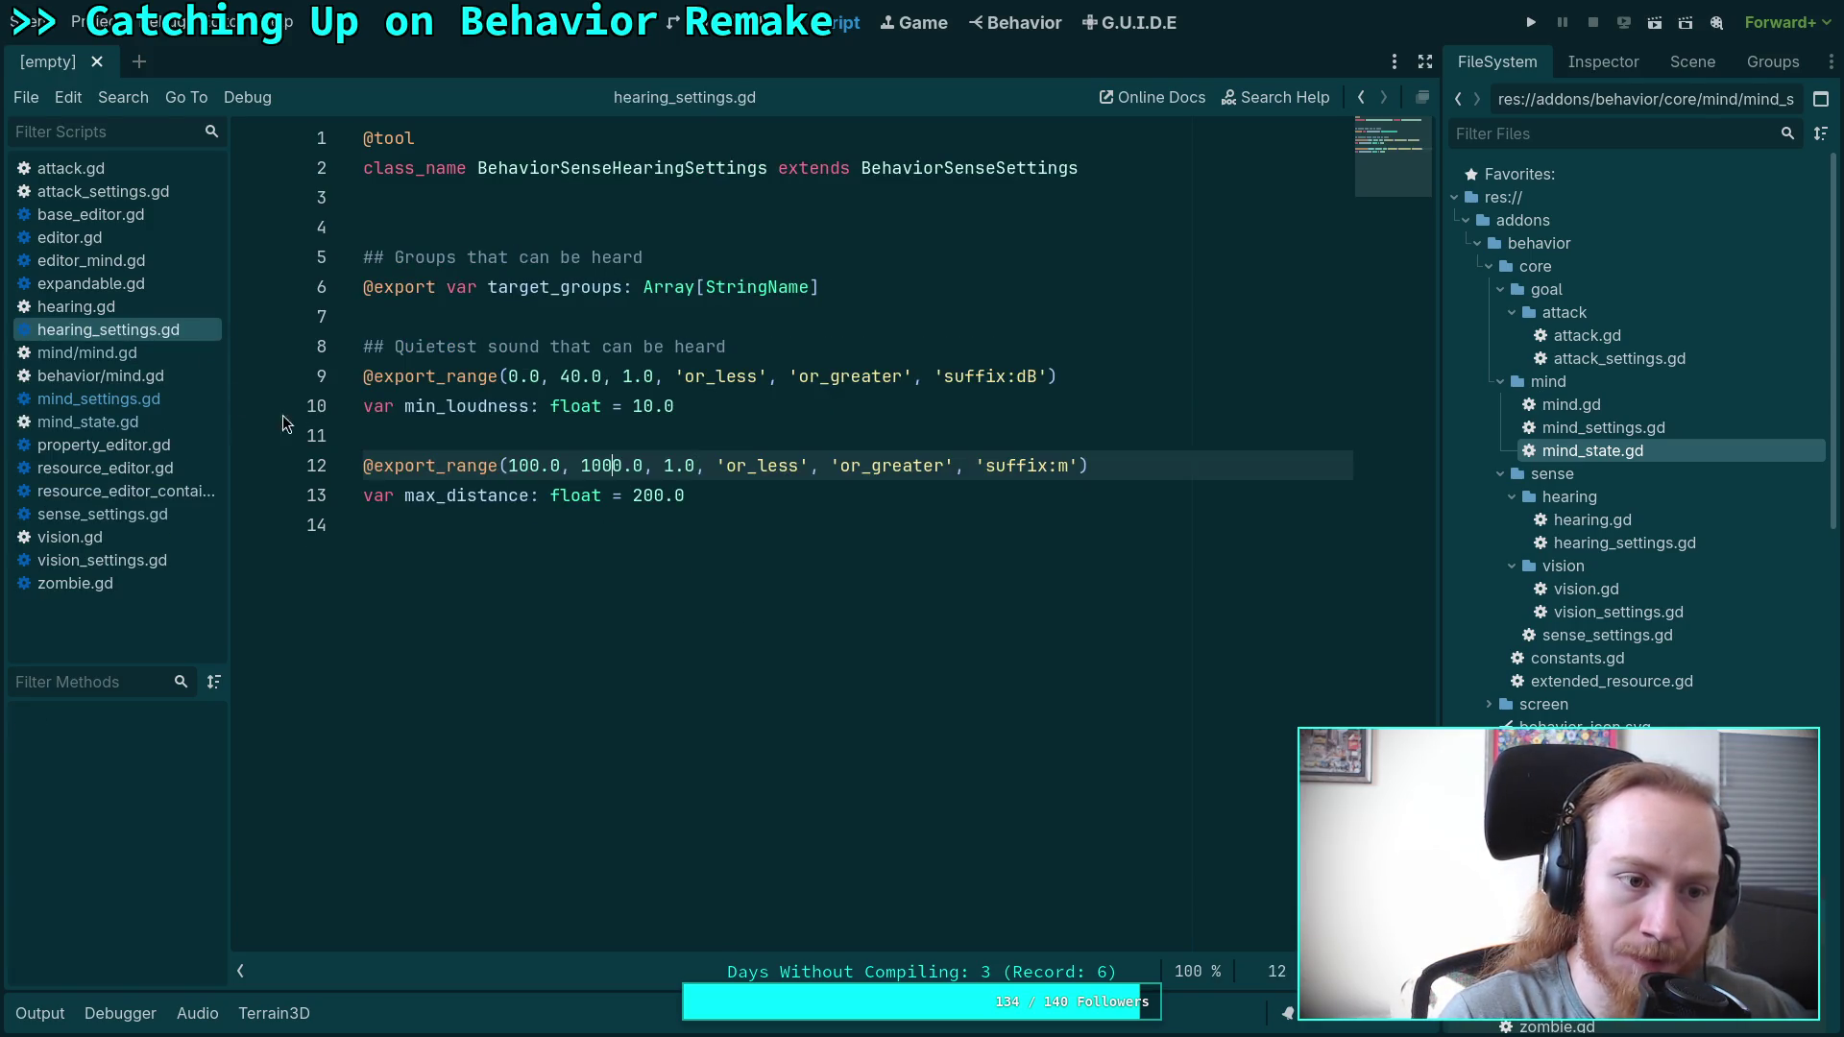
{"action": "right_click", "coordinate": [144, 329]}
{"action": "left_click", "coordinate": [198, 396]}
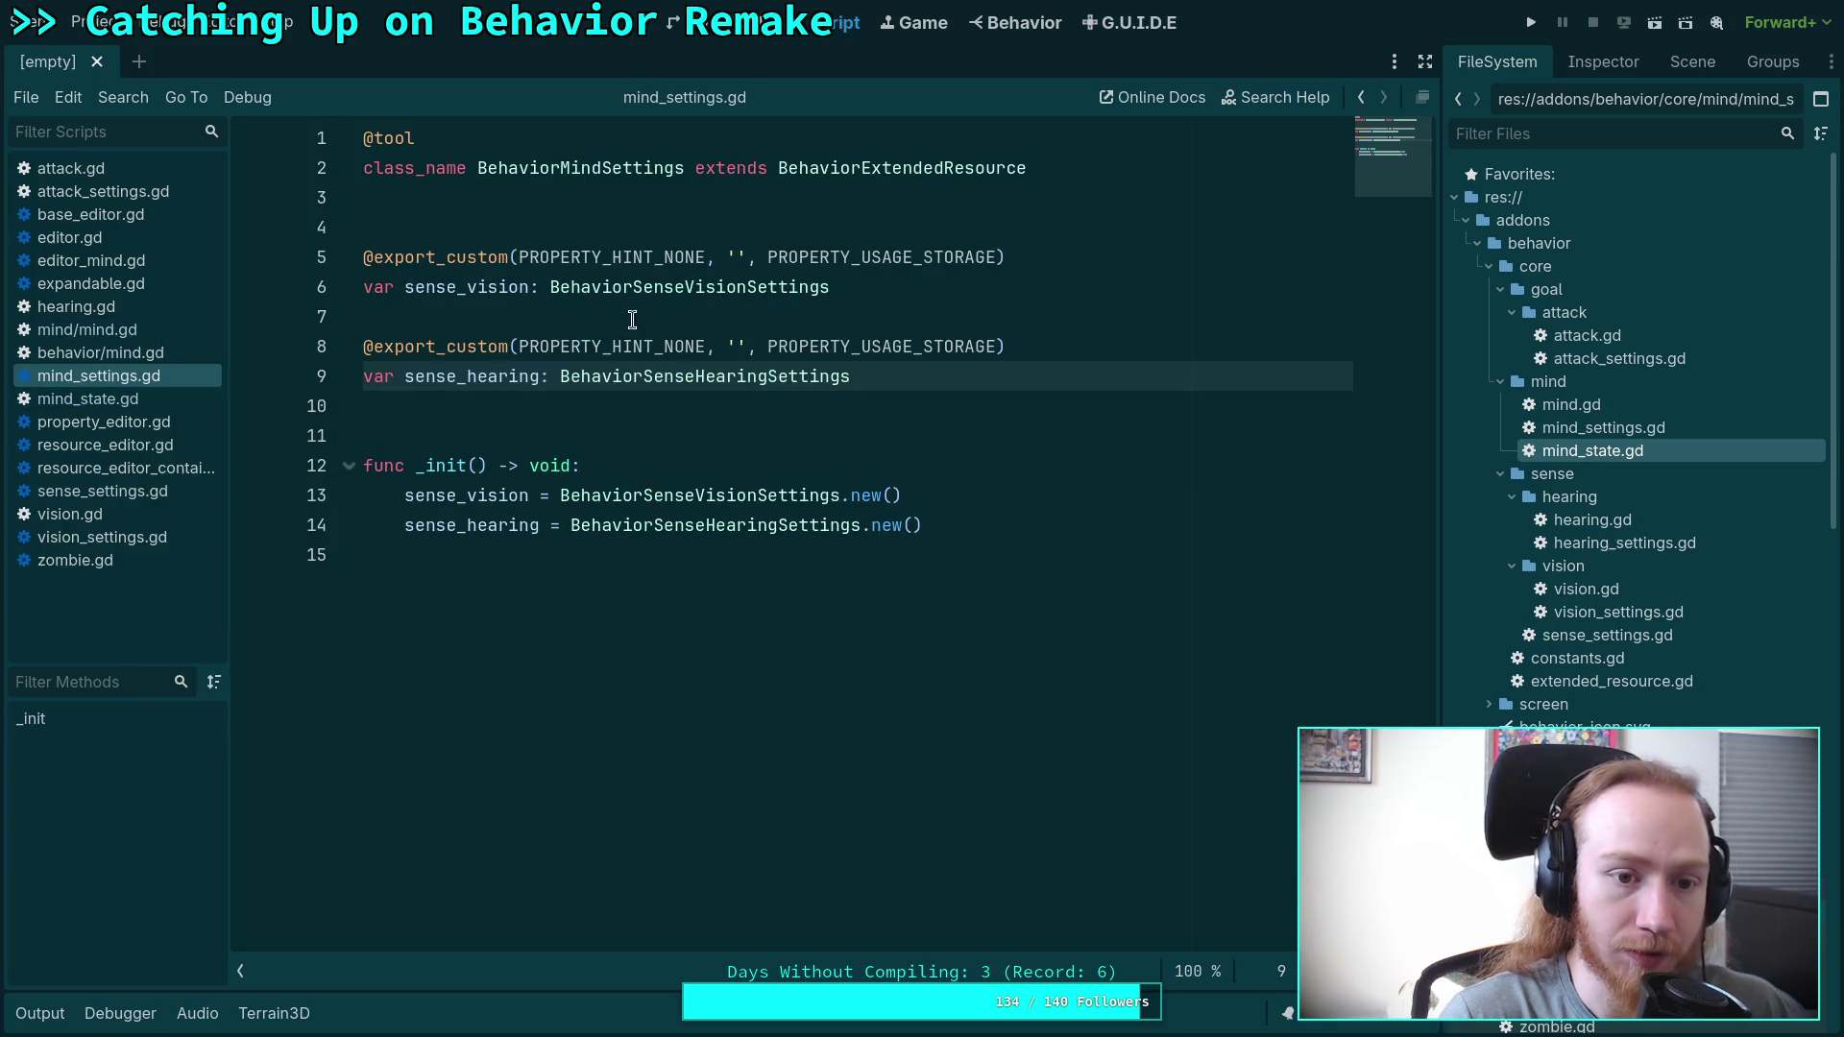
Look up BehaviorSenseVisionSettings in vision_settings.gd, then step back through the scripts to mind/mind.gd.
{"action": "right_click", "coordinate": [656, 300]}
{"action": "left_click", "coordinate": [705, 593]}
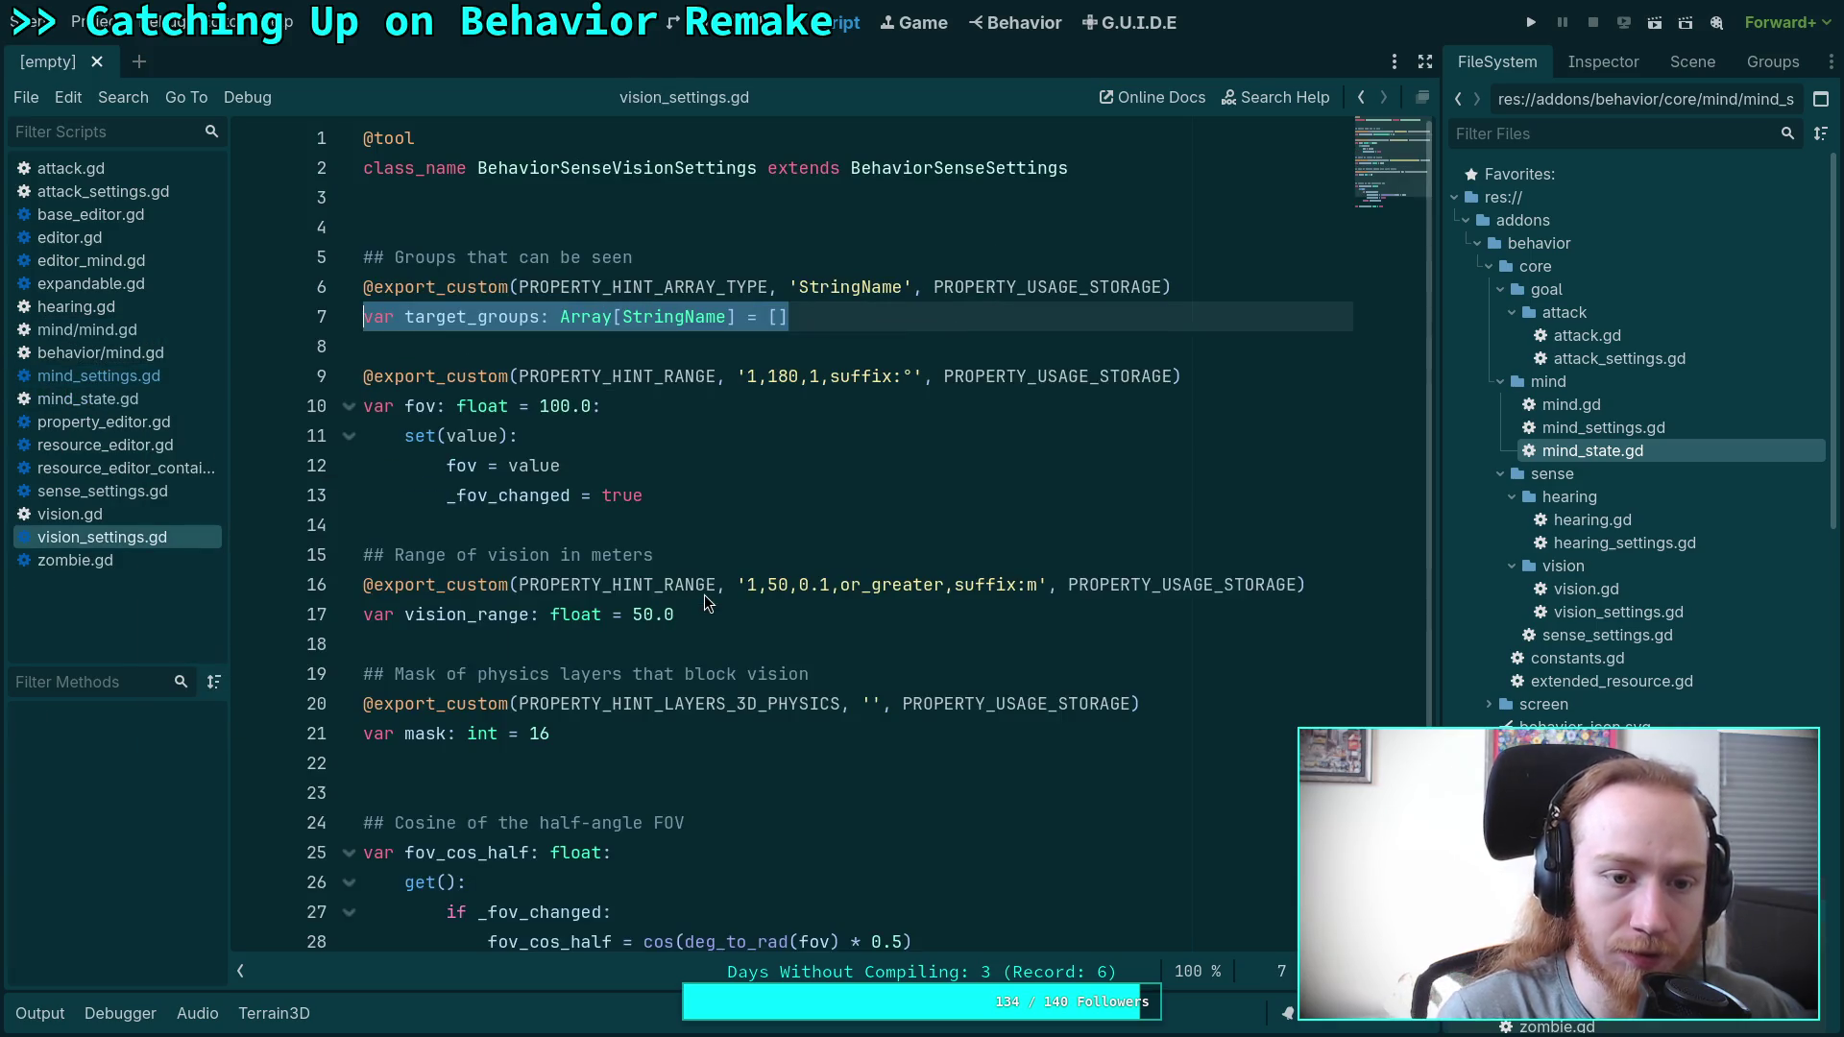
{"action": "left_click", "coordinate": [663, 536]}
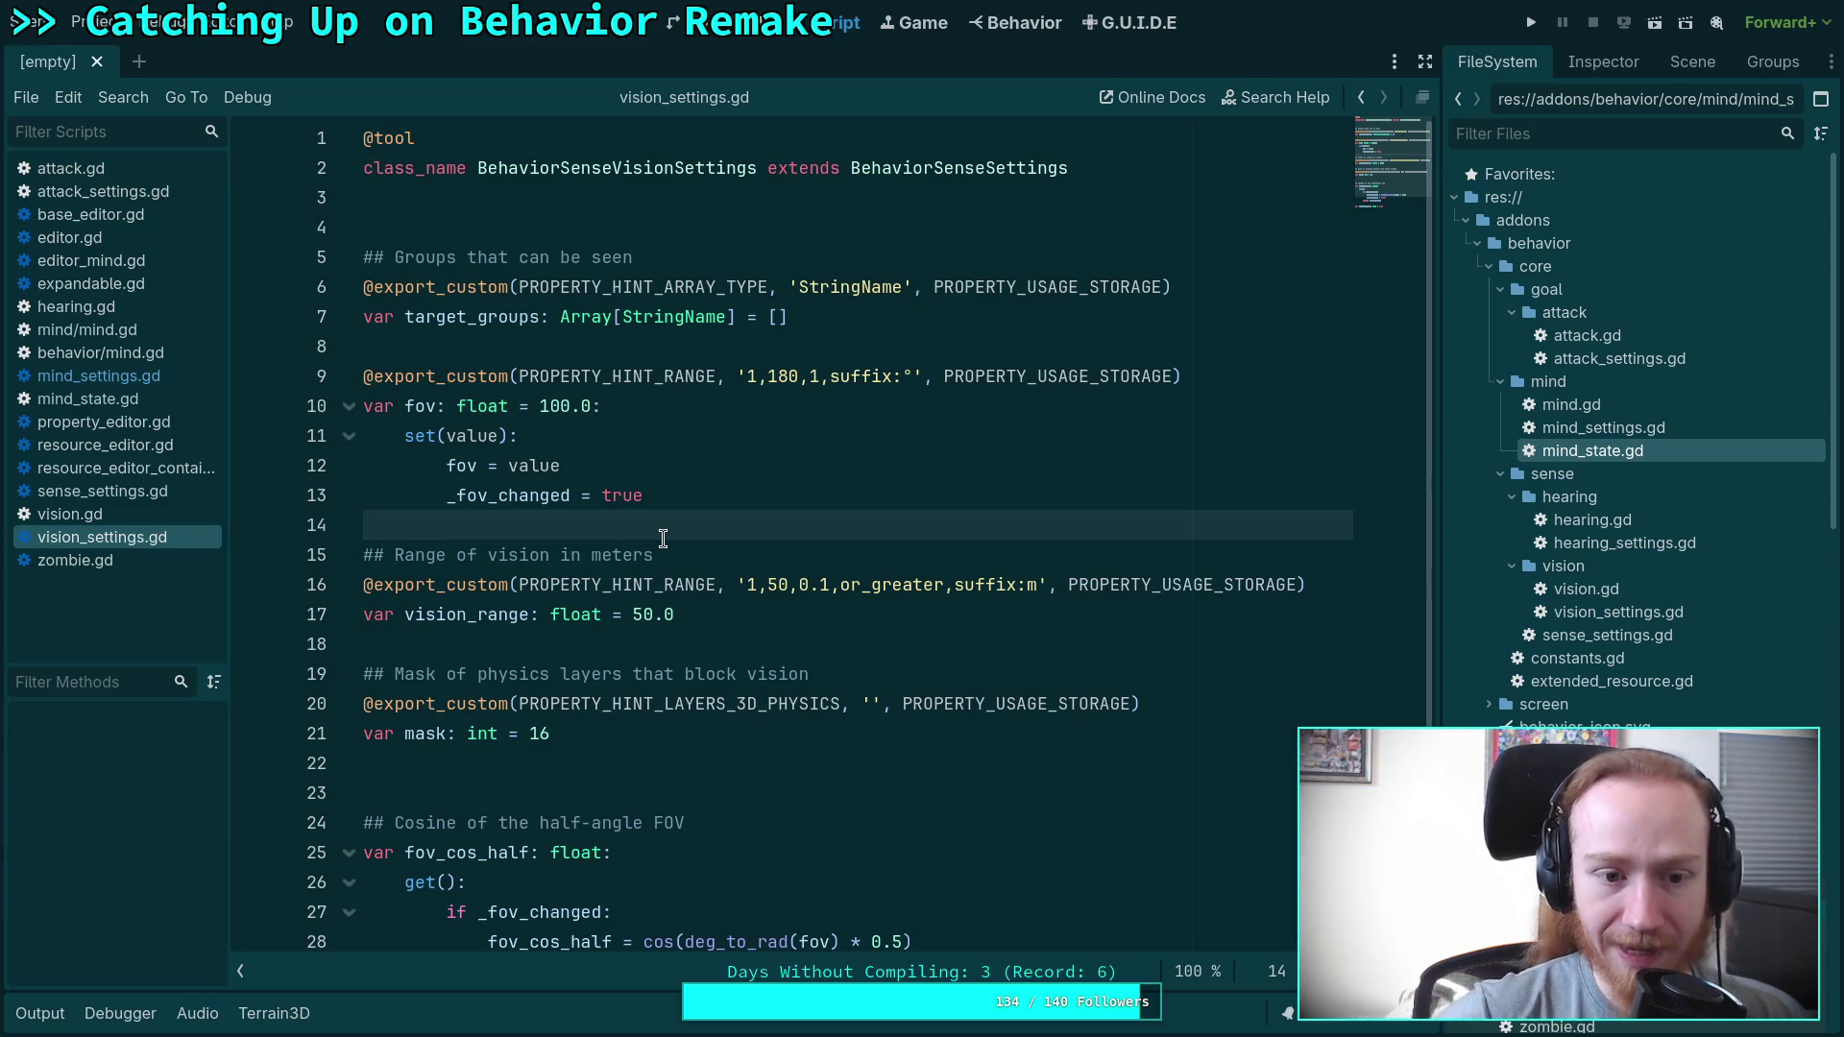
{"action": "scroll", "coordinate": [663, 539], "scroll_direction": "down", "scroll_amount": 2}
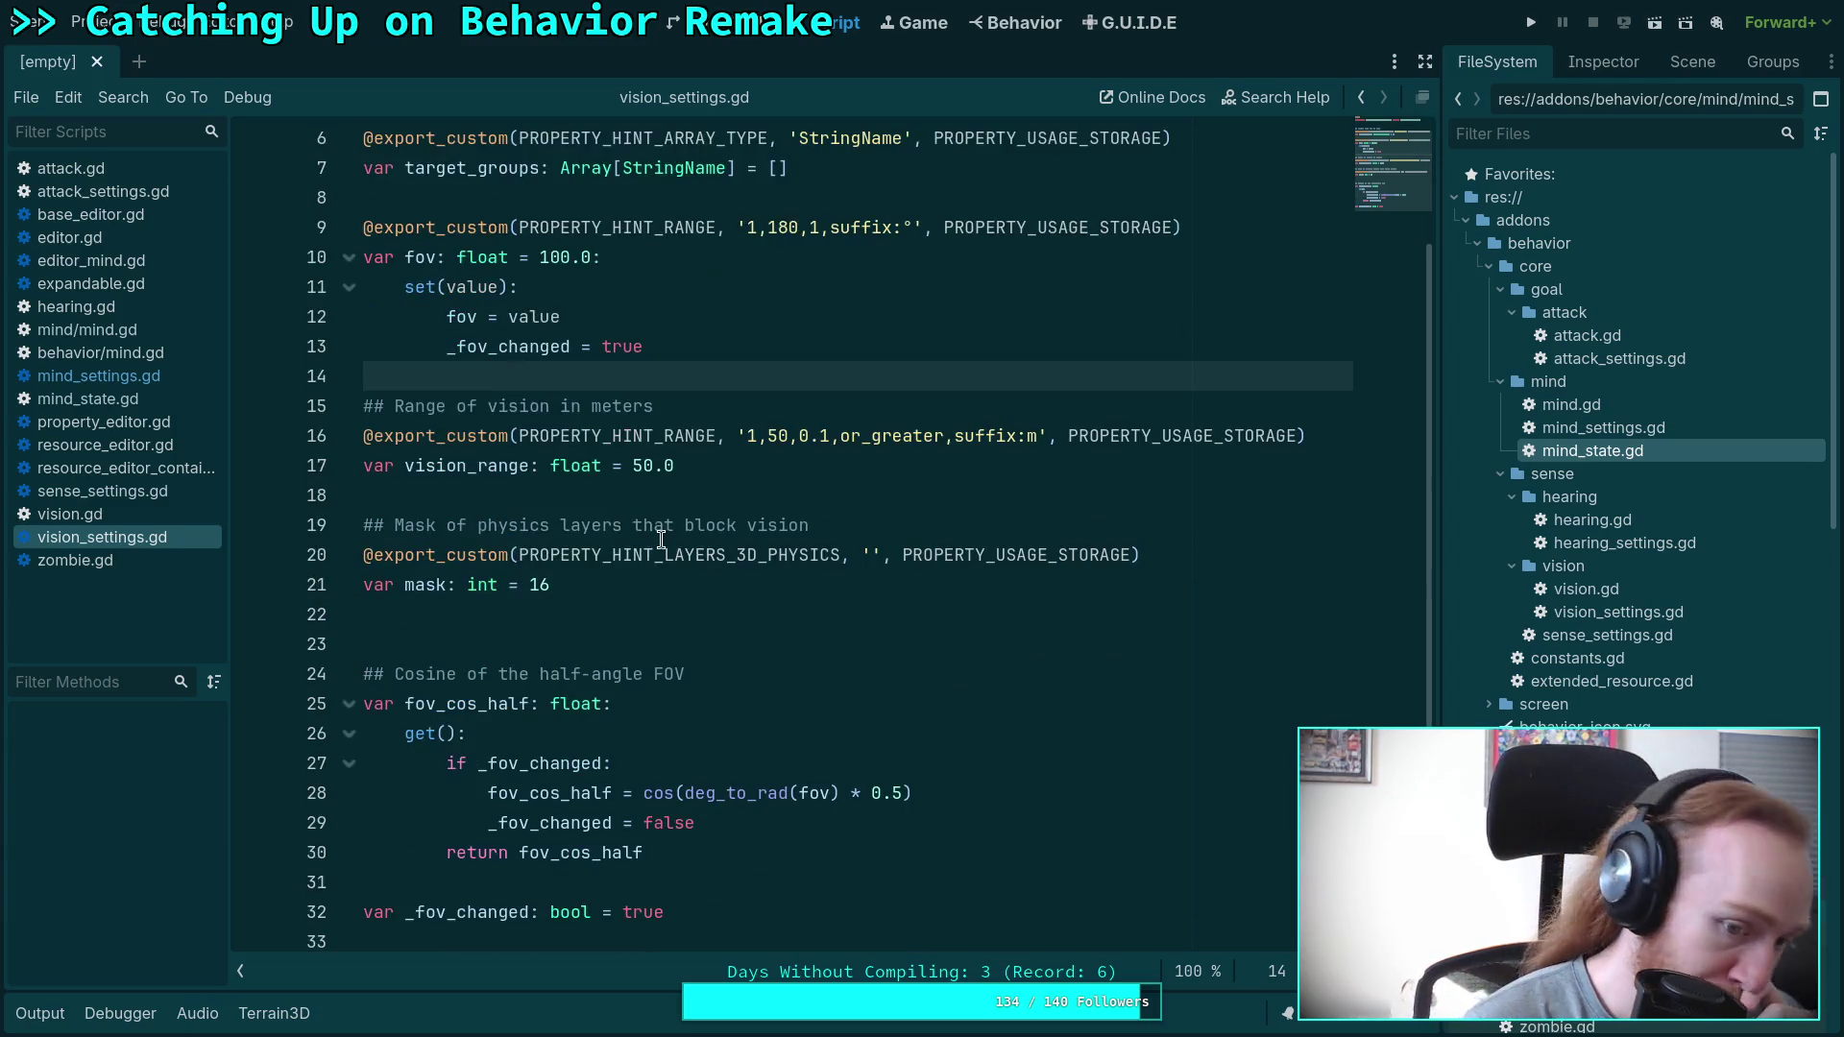
{"action": "scroll", "coordinate": [735, 538], "scroll_direction": "up", "scroll_amount": 2}
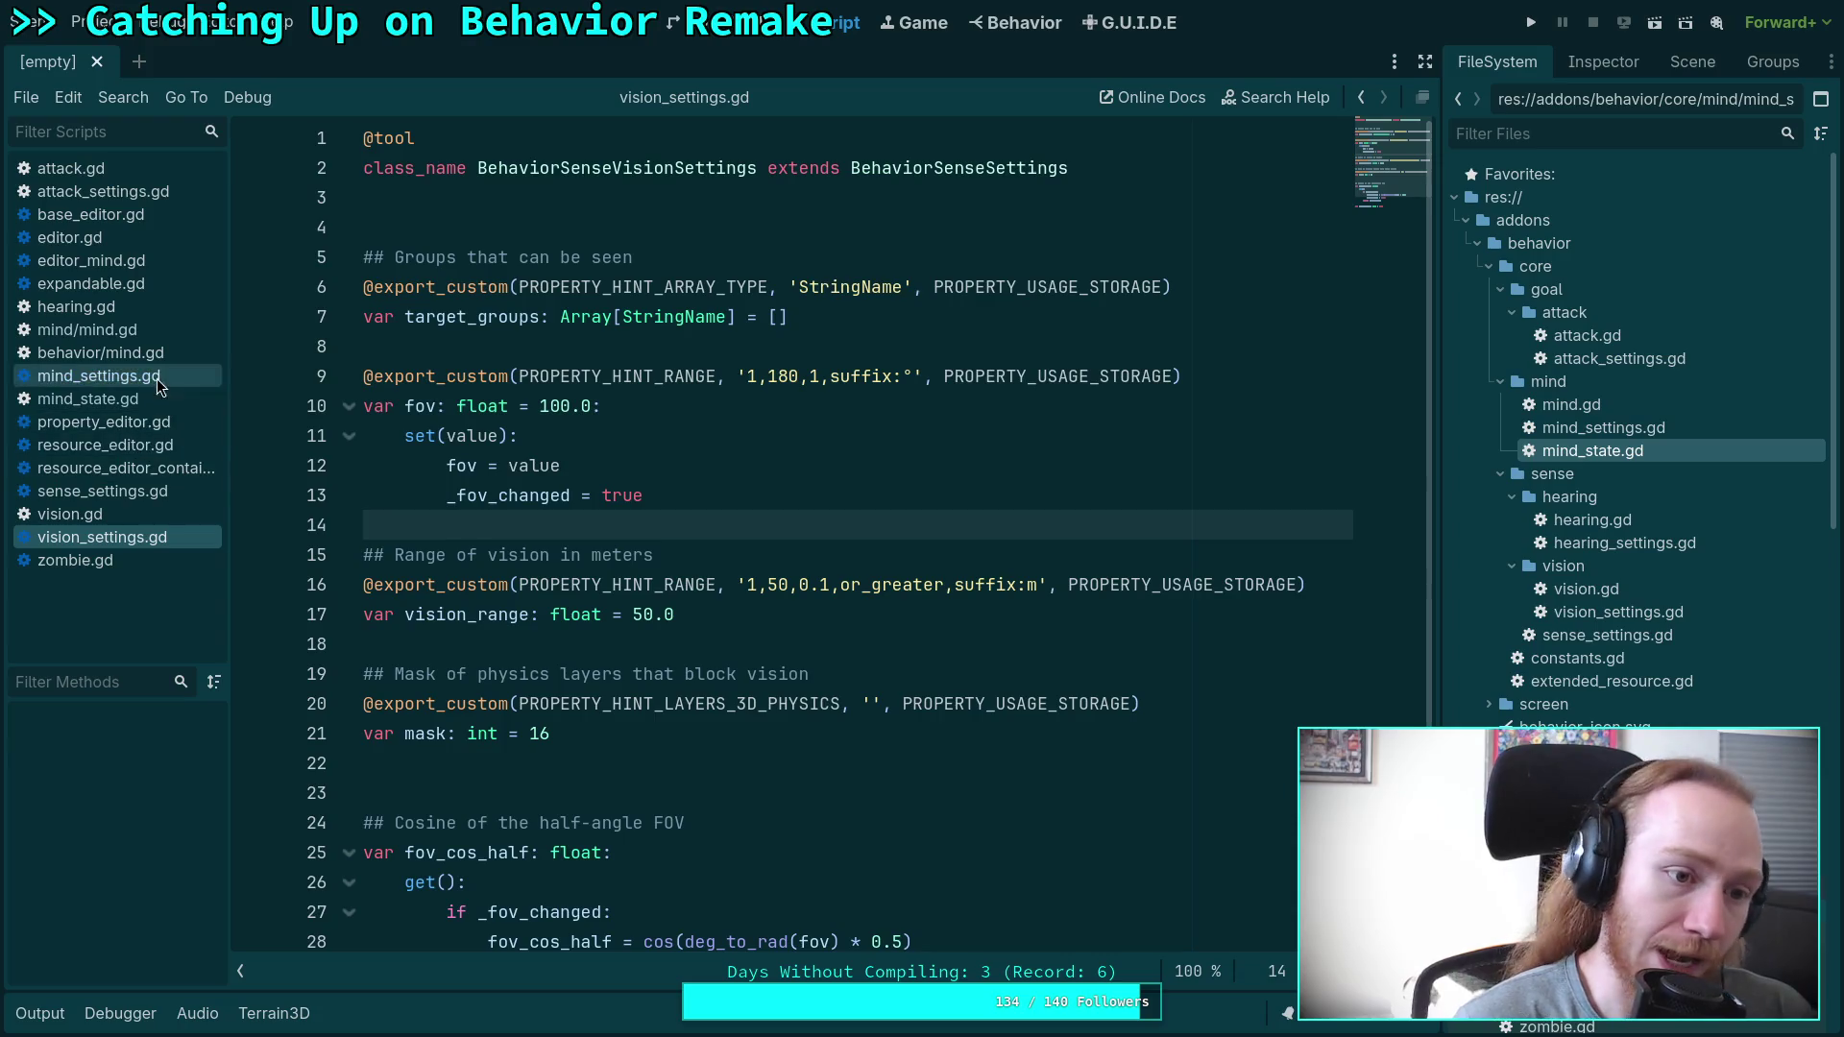
{"action": "left_click", "coordinate": [163, 399]}
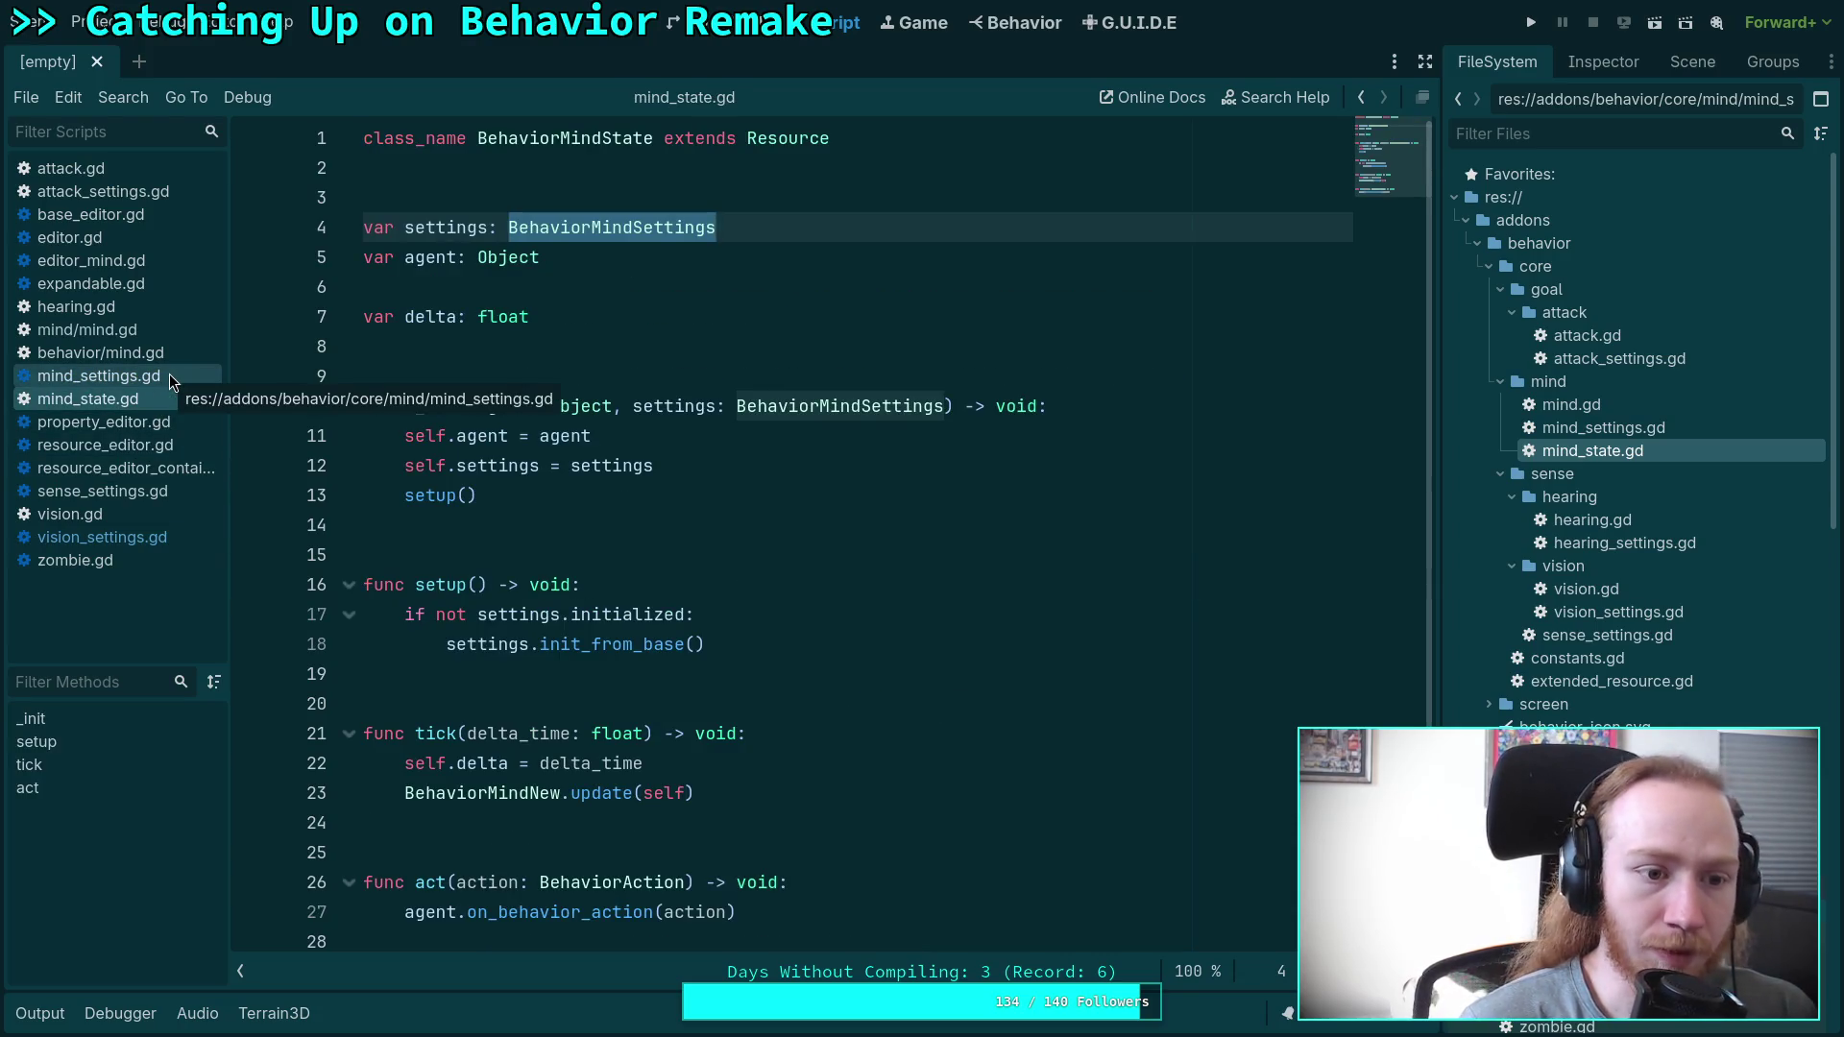
{"action": "left_click", "coordinate": [169, 375]}
{"action": "left_click", "coordinate": [115, 332]}
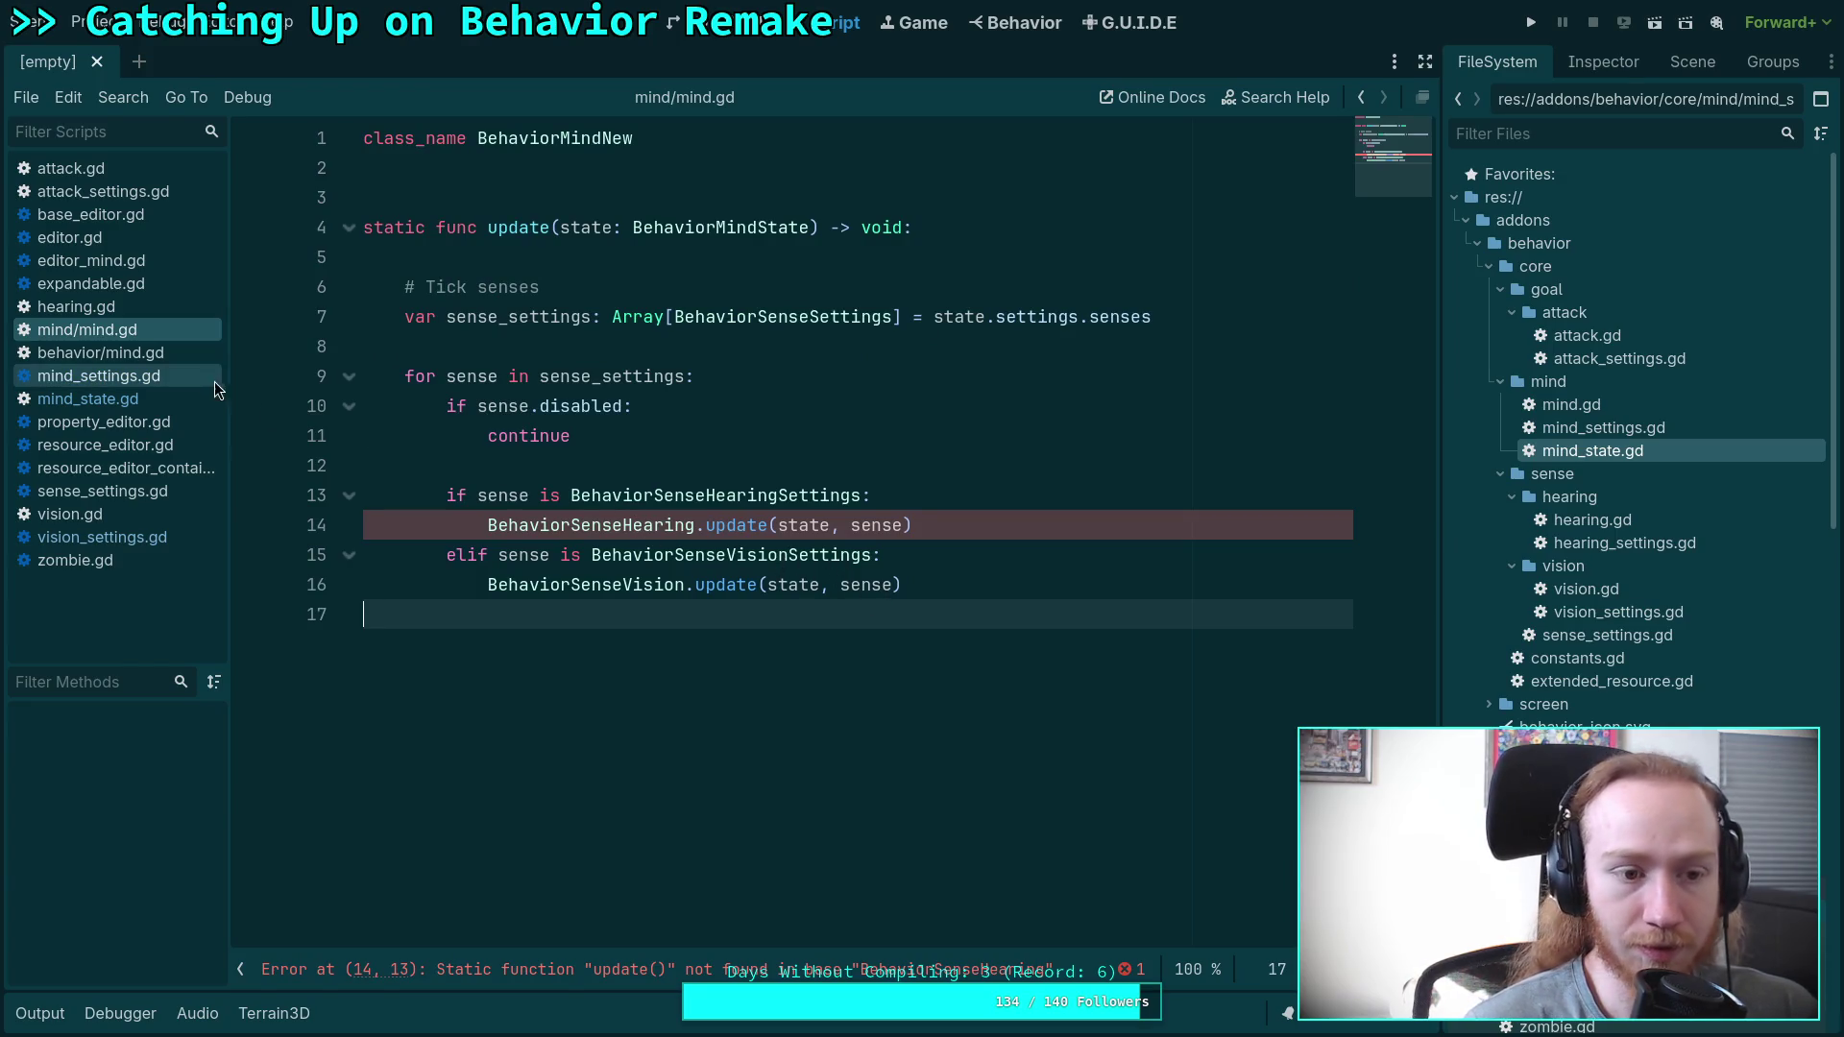
Close attack_settings.gd, attack.gd, base_editor.gd and editor.gd from the script list.
{"action": "left_click", "coordinate": [106, 537]}
{"action": "right_click", "coordinate": [127, 198]}
{"action": "left_click", "coordinate": [185, 262]}
{"action": "right_click", "coordinate": [102, 173]}
{"action": "left_click", "coordinate": [132, 231]}
{"action": "right_click", "coordinate": [90, 165]}
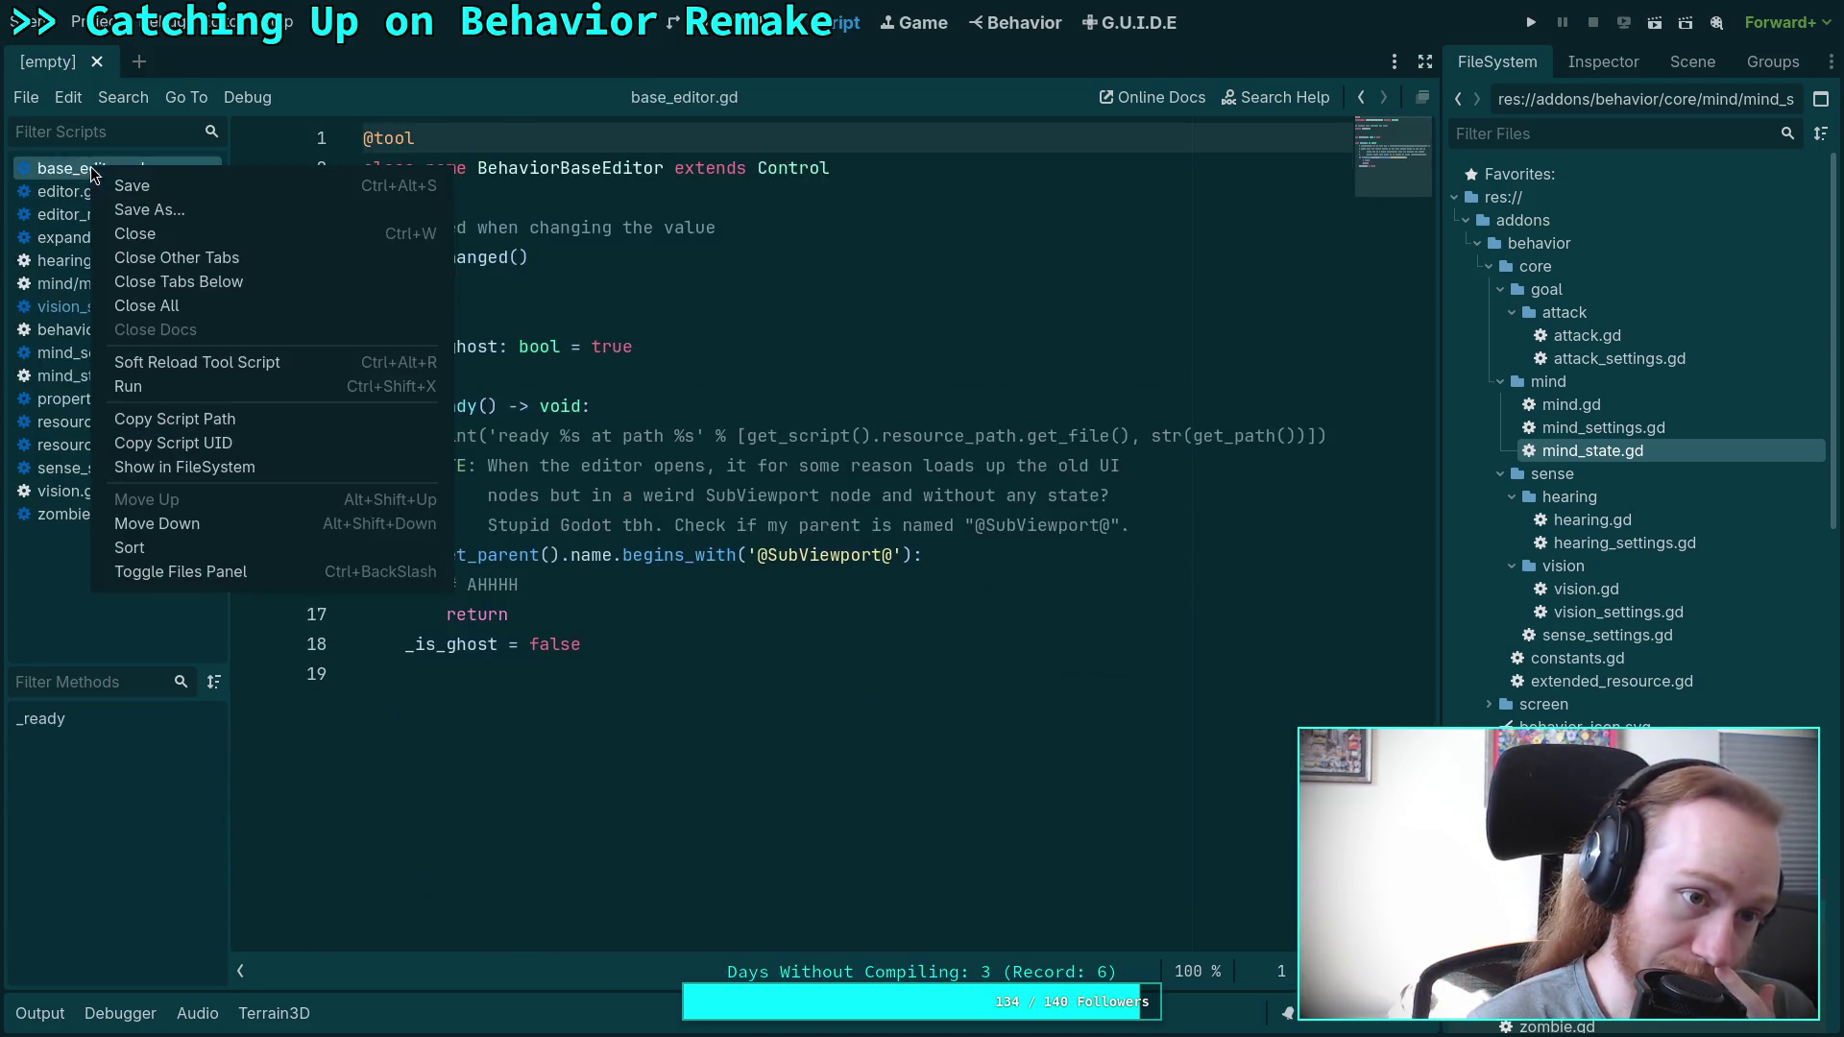
{"action": "left_click", "coordinate": [134, 231]}
{"action": "right_click", "coordinate": [106, 169]}
{"action": "left_click", "coordinate": [136, 231]}
Close editor_mind.gd, expandable.gd and hearing.gd, ending on mind/mind.gd.
{"action": "right_click", "coordinate": [105, 169]}
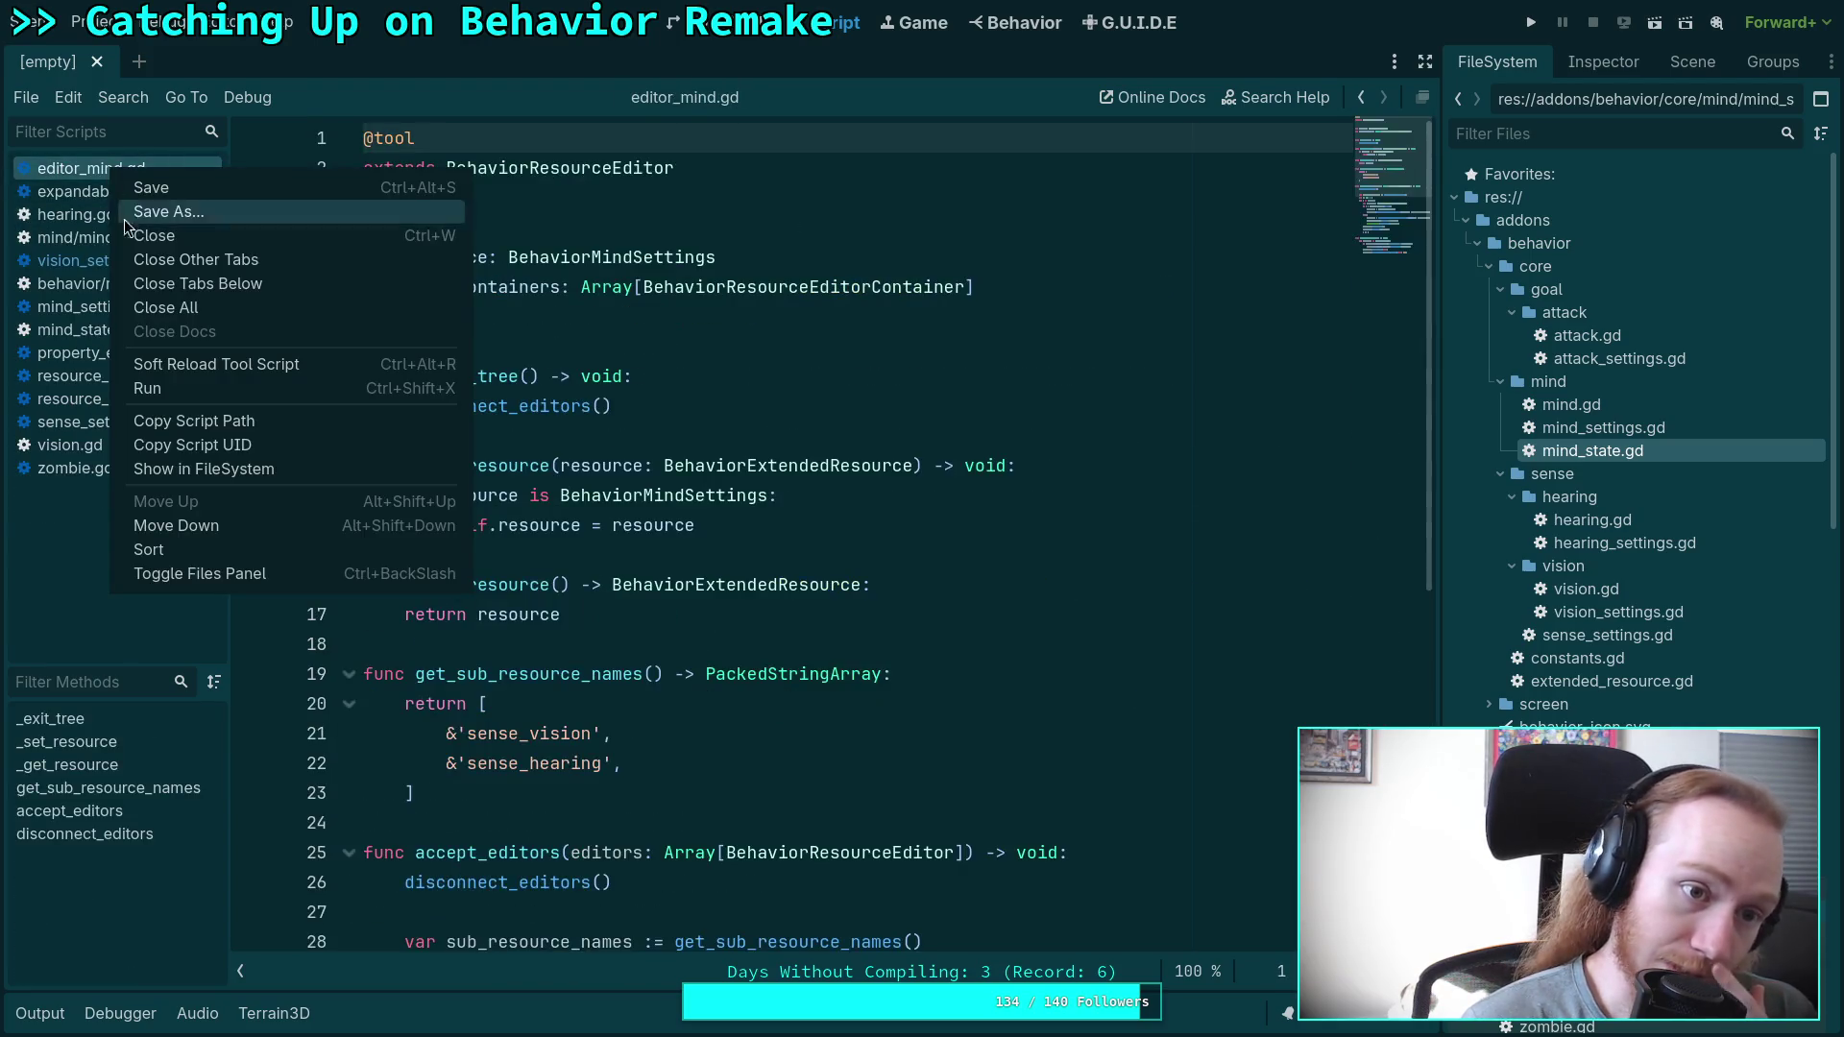
{"action": "left_click", "coordinate": [135, 232]}
{"action": "right_click", "coordinate": [113, 170]}
{"action": "left_click", "coordinate": [135, 232]}
{"action": "left_click", "coordinate": [109, 175]}
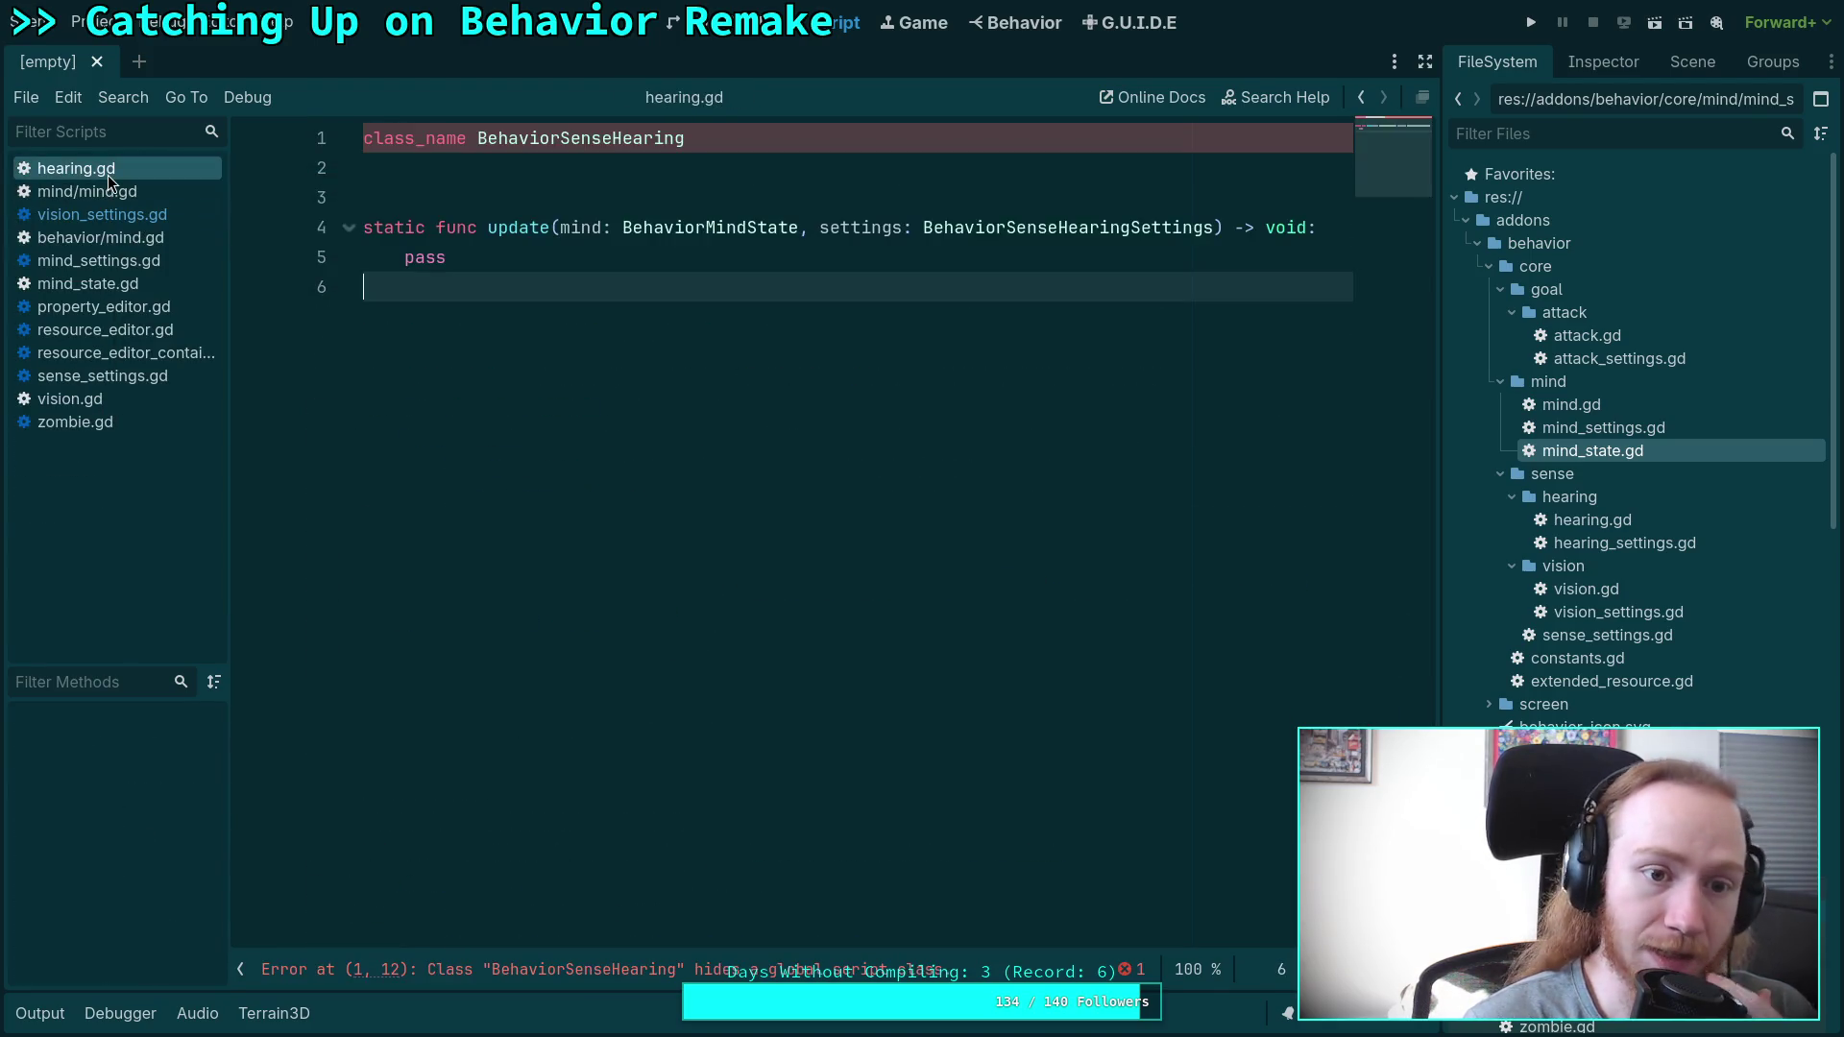
{"action": "right_click", "coordinate": [107, 175]}
{"action": "left_click", "coordinate": [154, 245]}
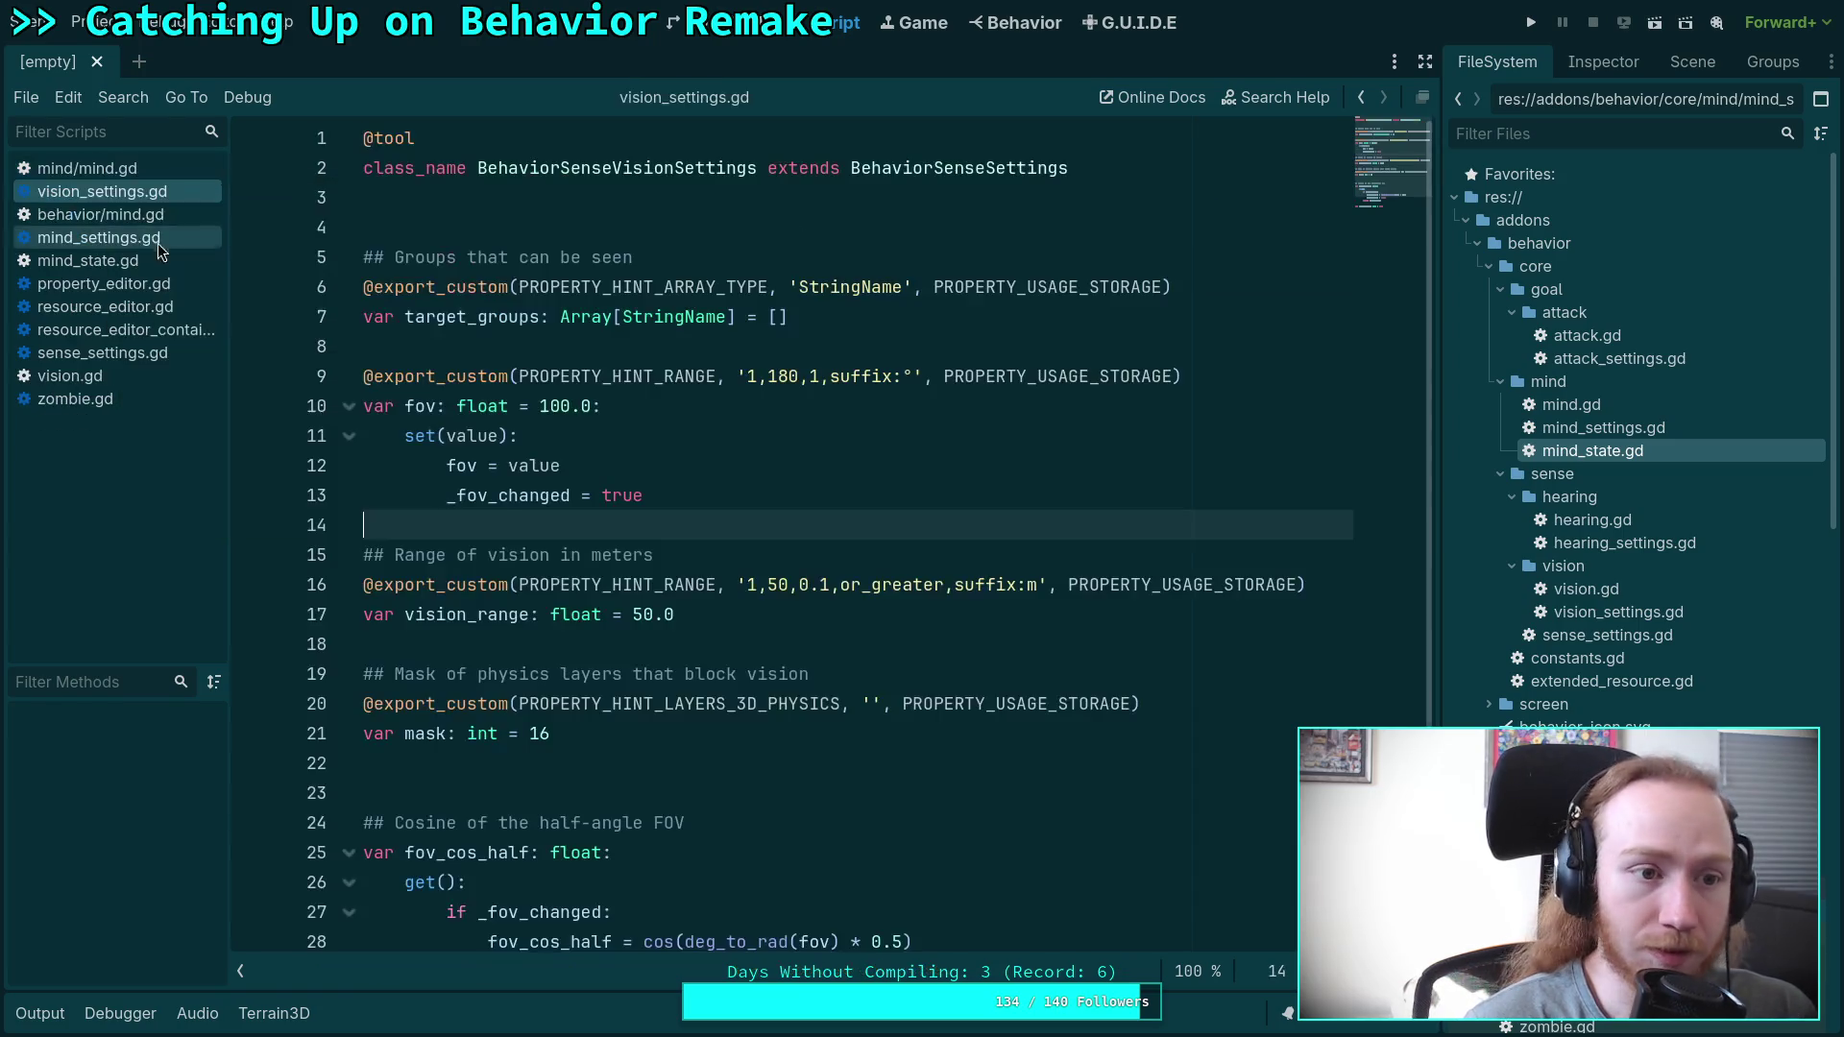
{"action": "left_click", "coordinate": [122, 175]}
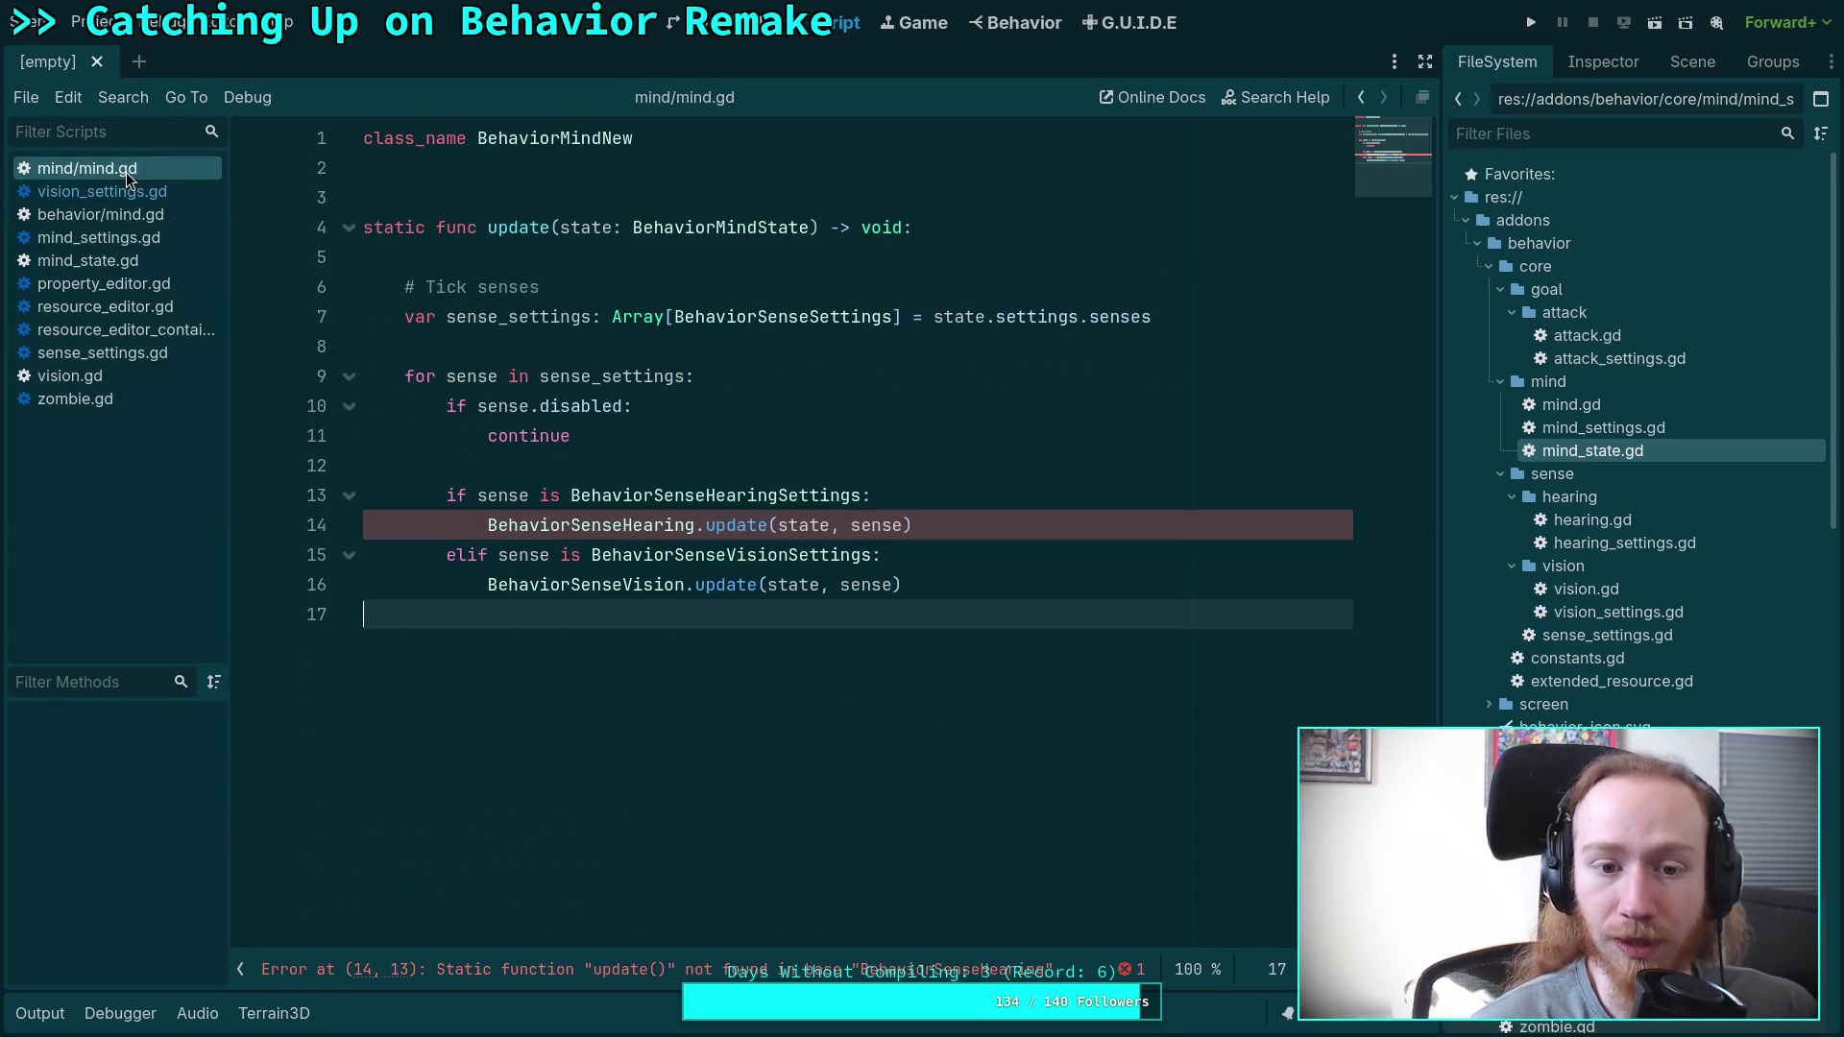
Review mind_state.gd, mind_settings.gd and vision_settings.gd, then inspect mind.gd's Tick senses lines.
{"action": "left_click", "coordinate": [104, 259]}
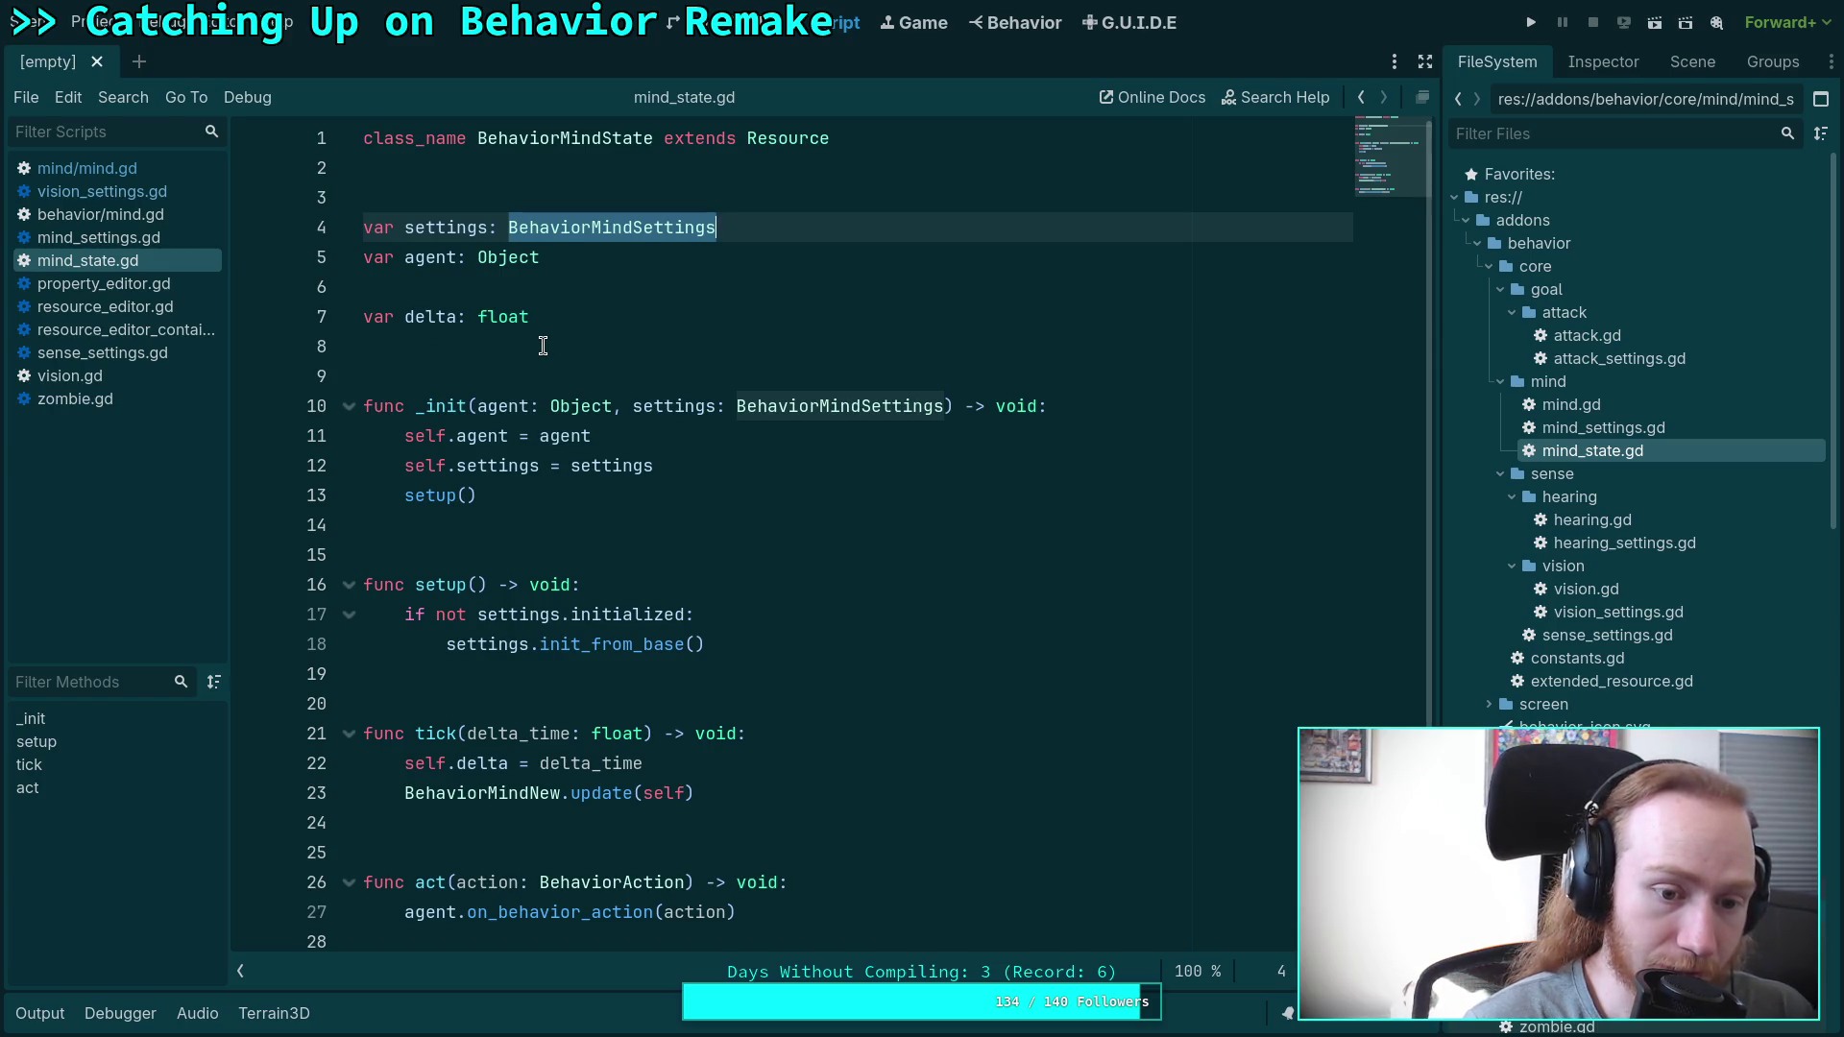
{"action": "left_click", "coordinate": [114, 241]}
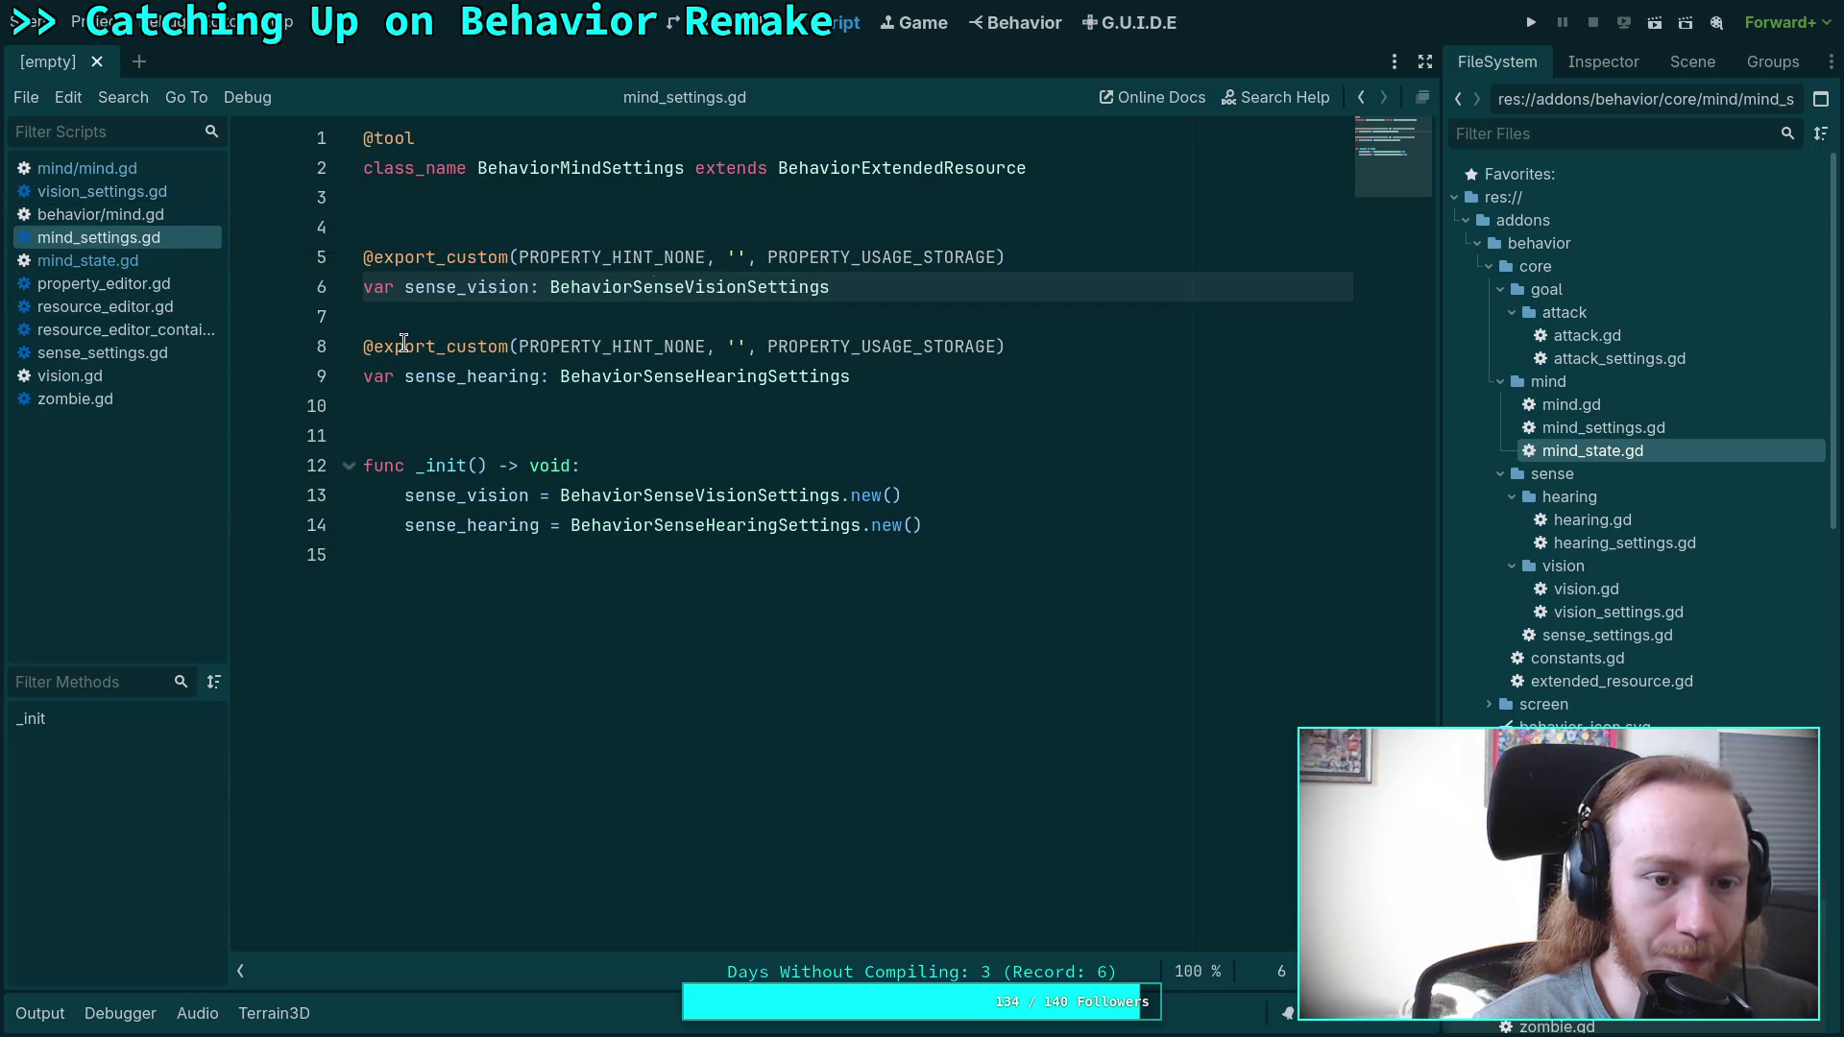
{"action": "mouse_move", "coordinate": [421, 356]}
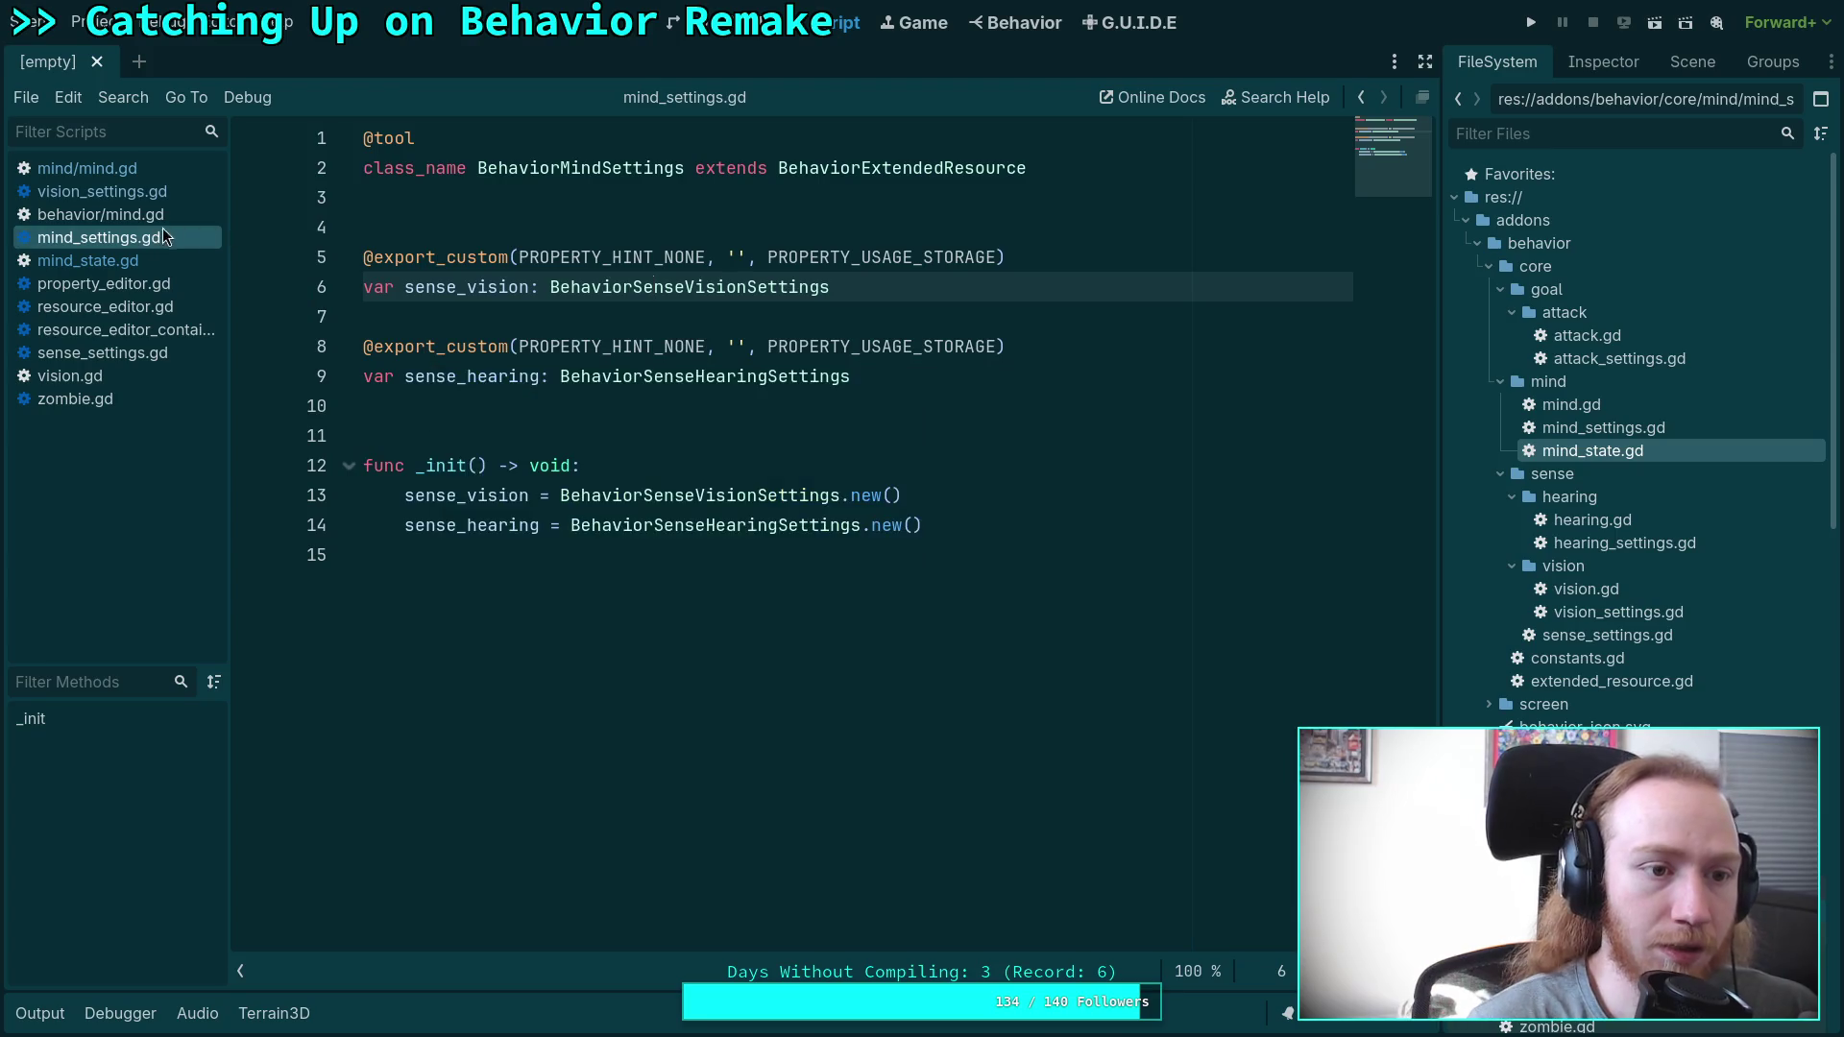
{"action": "left_click", "coordinate": [144, 192]}
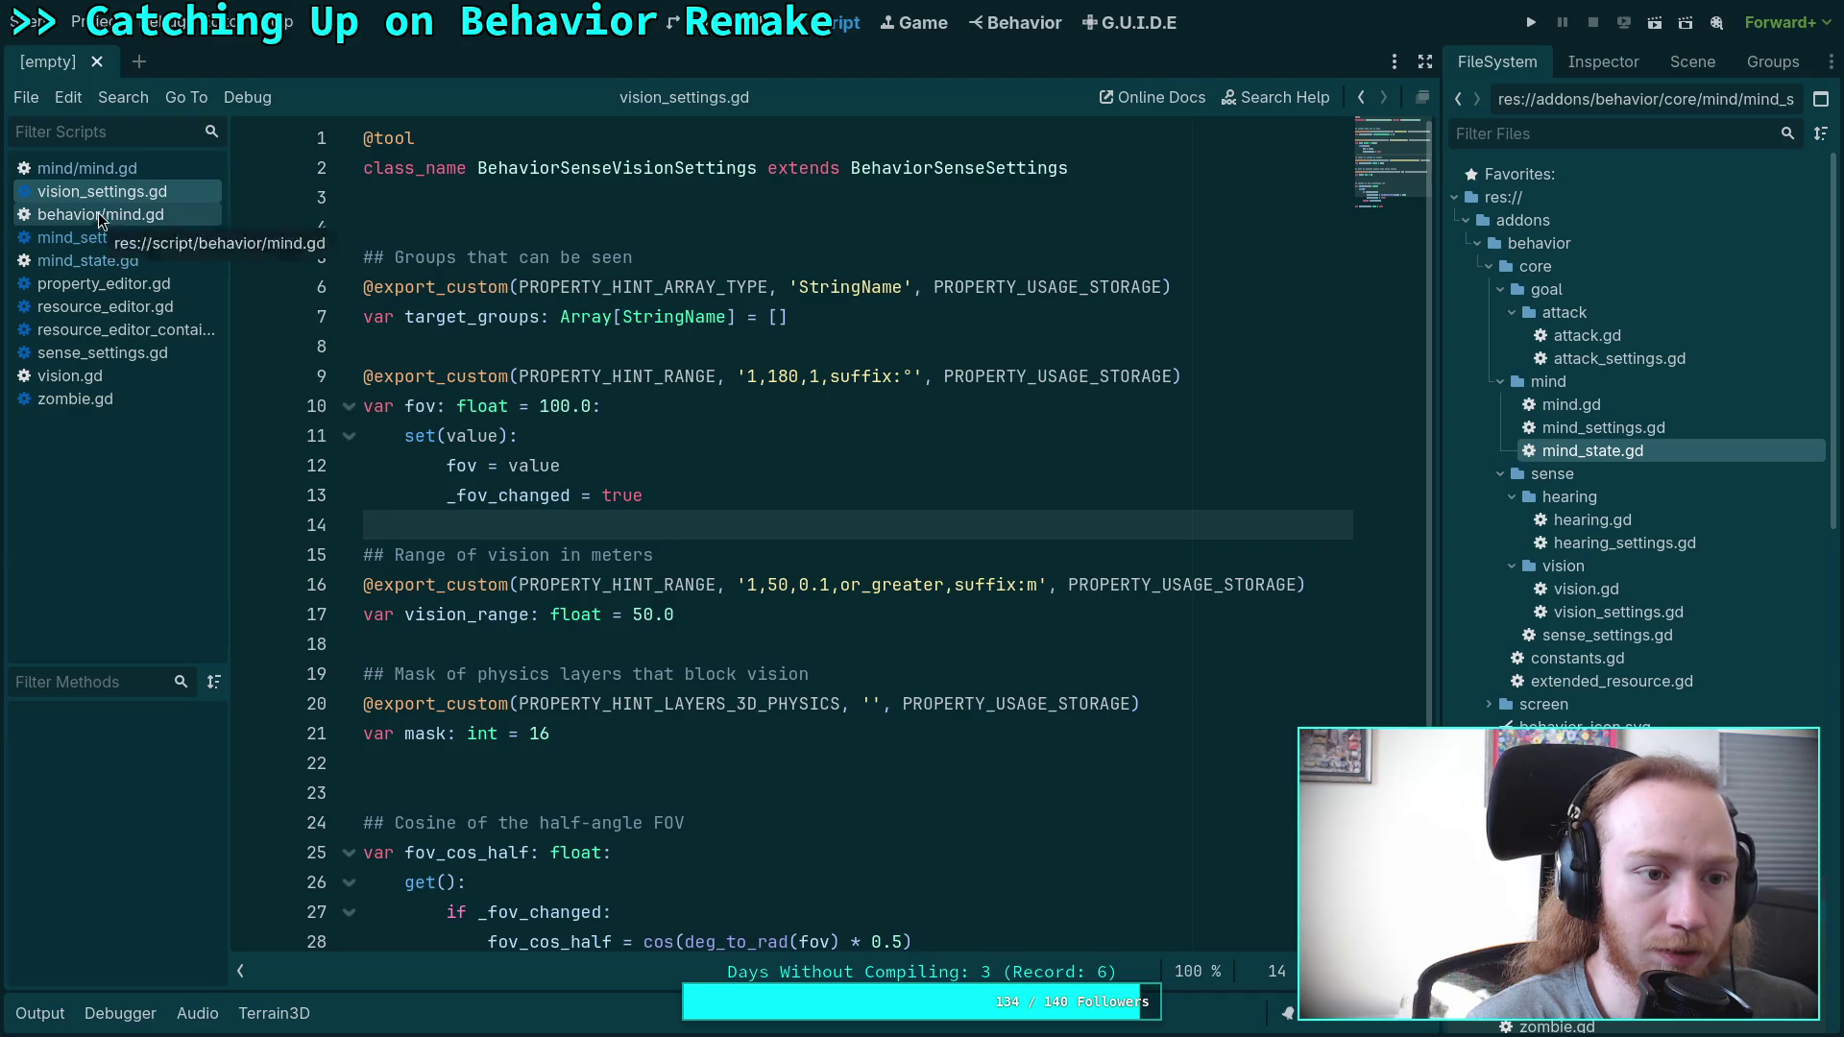
{"action": "left_click", "coordinate": [91, 169]}
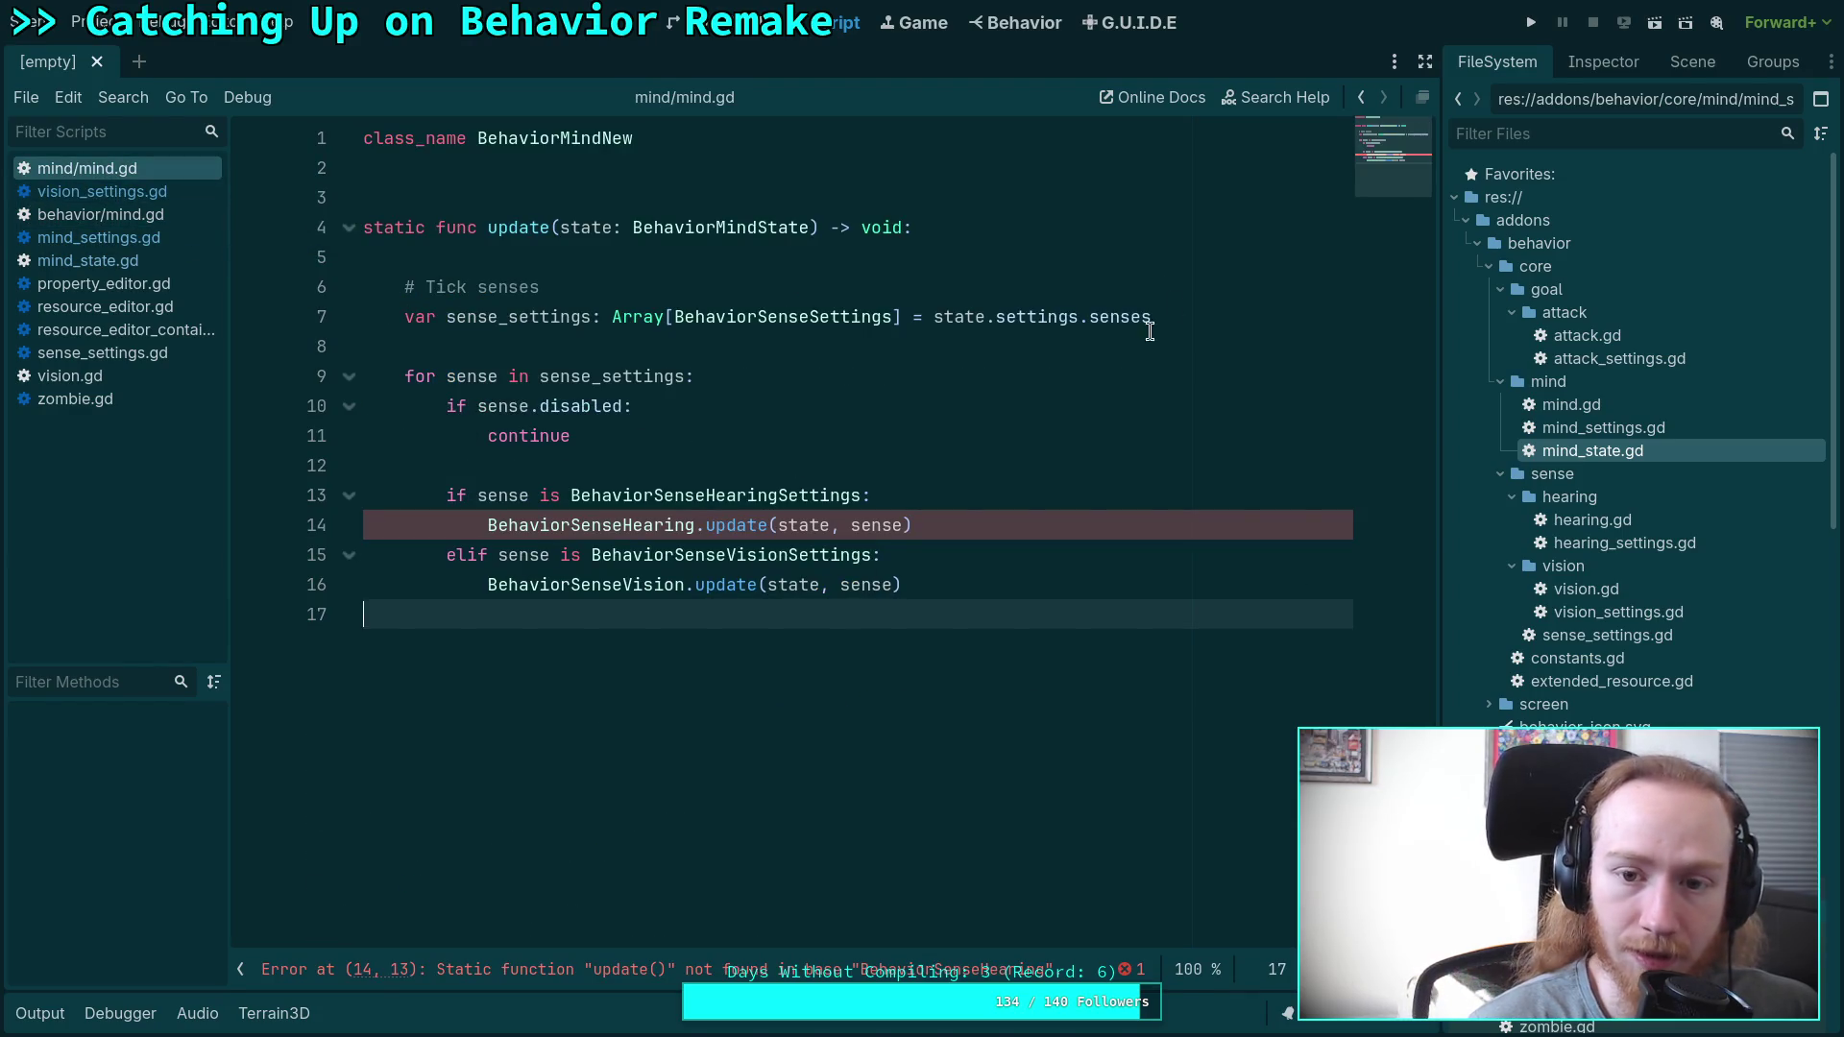
{"action": "left_click_drag", "start_coordinate": [1204, 317], "coordinate": [237, 303]}
{"action": "left_click_drag", "start_coordinate": [588, 289], "coordinate": [355, 308]}
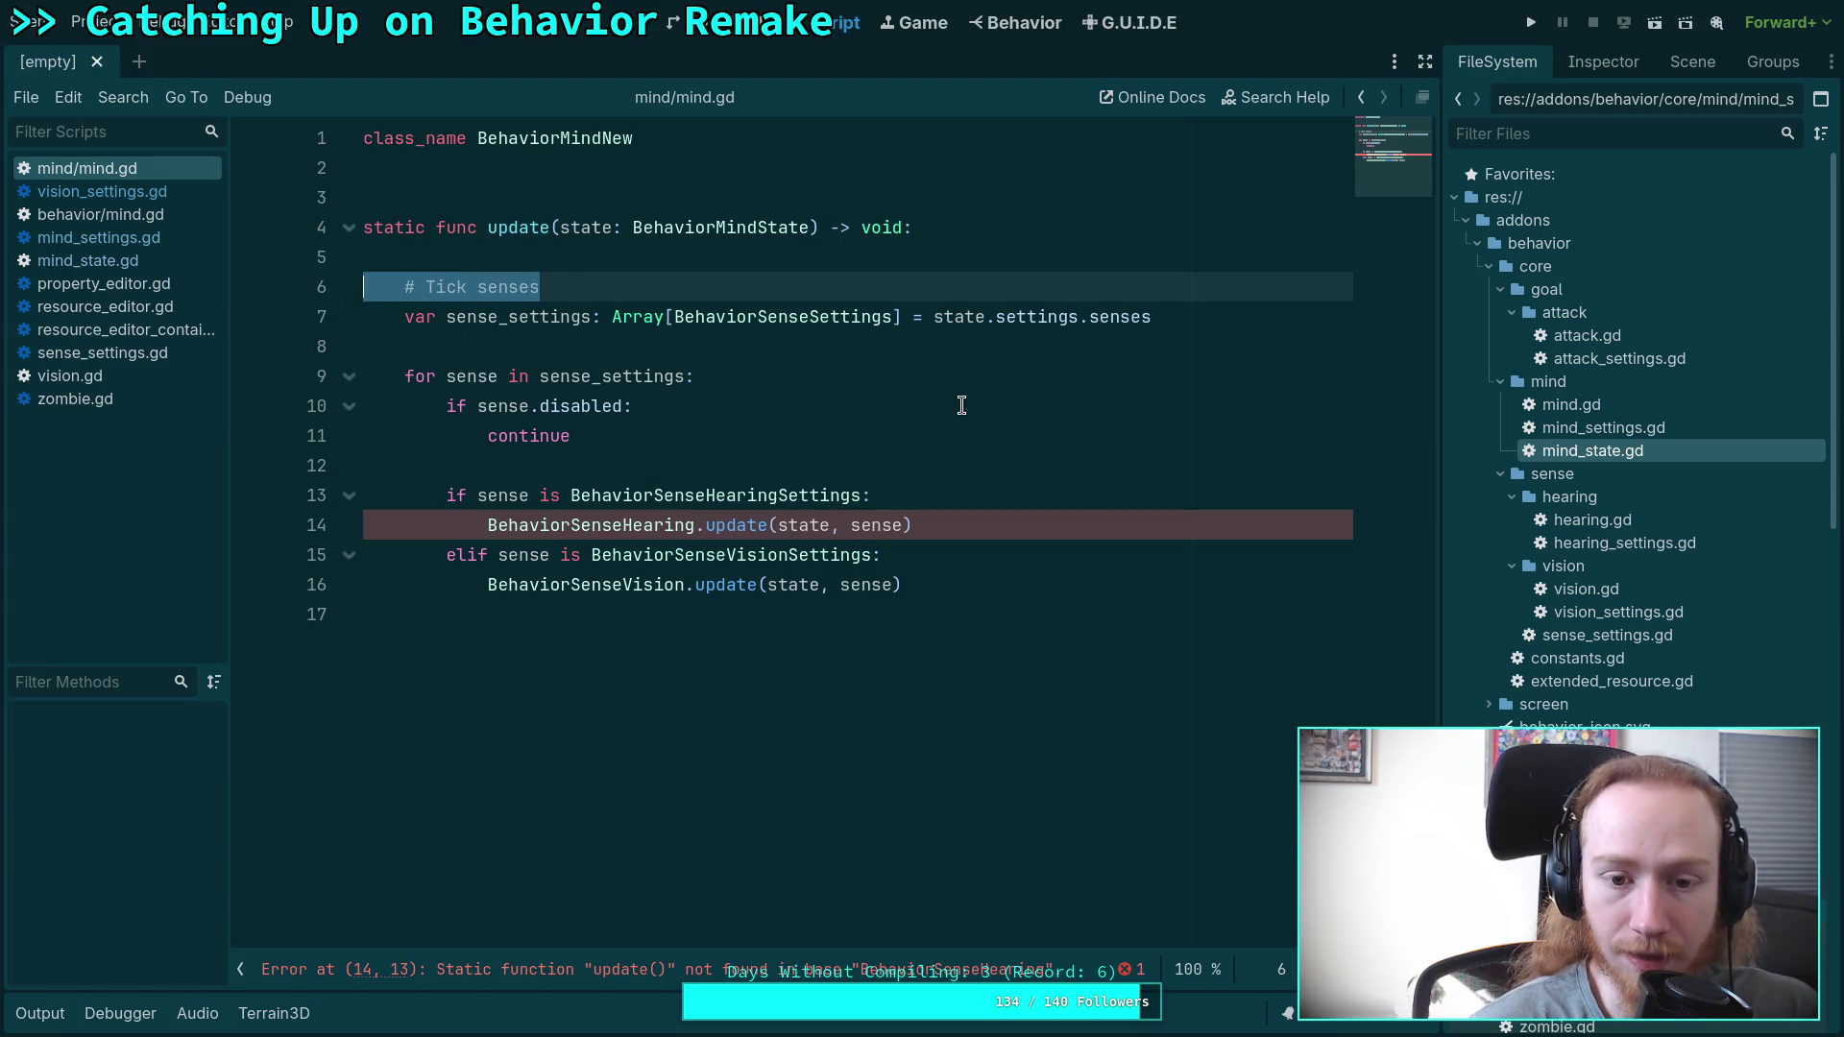
{"action": "left_click", "coordinate": [850, 388]}
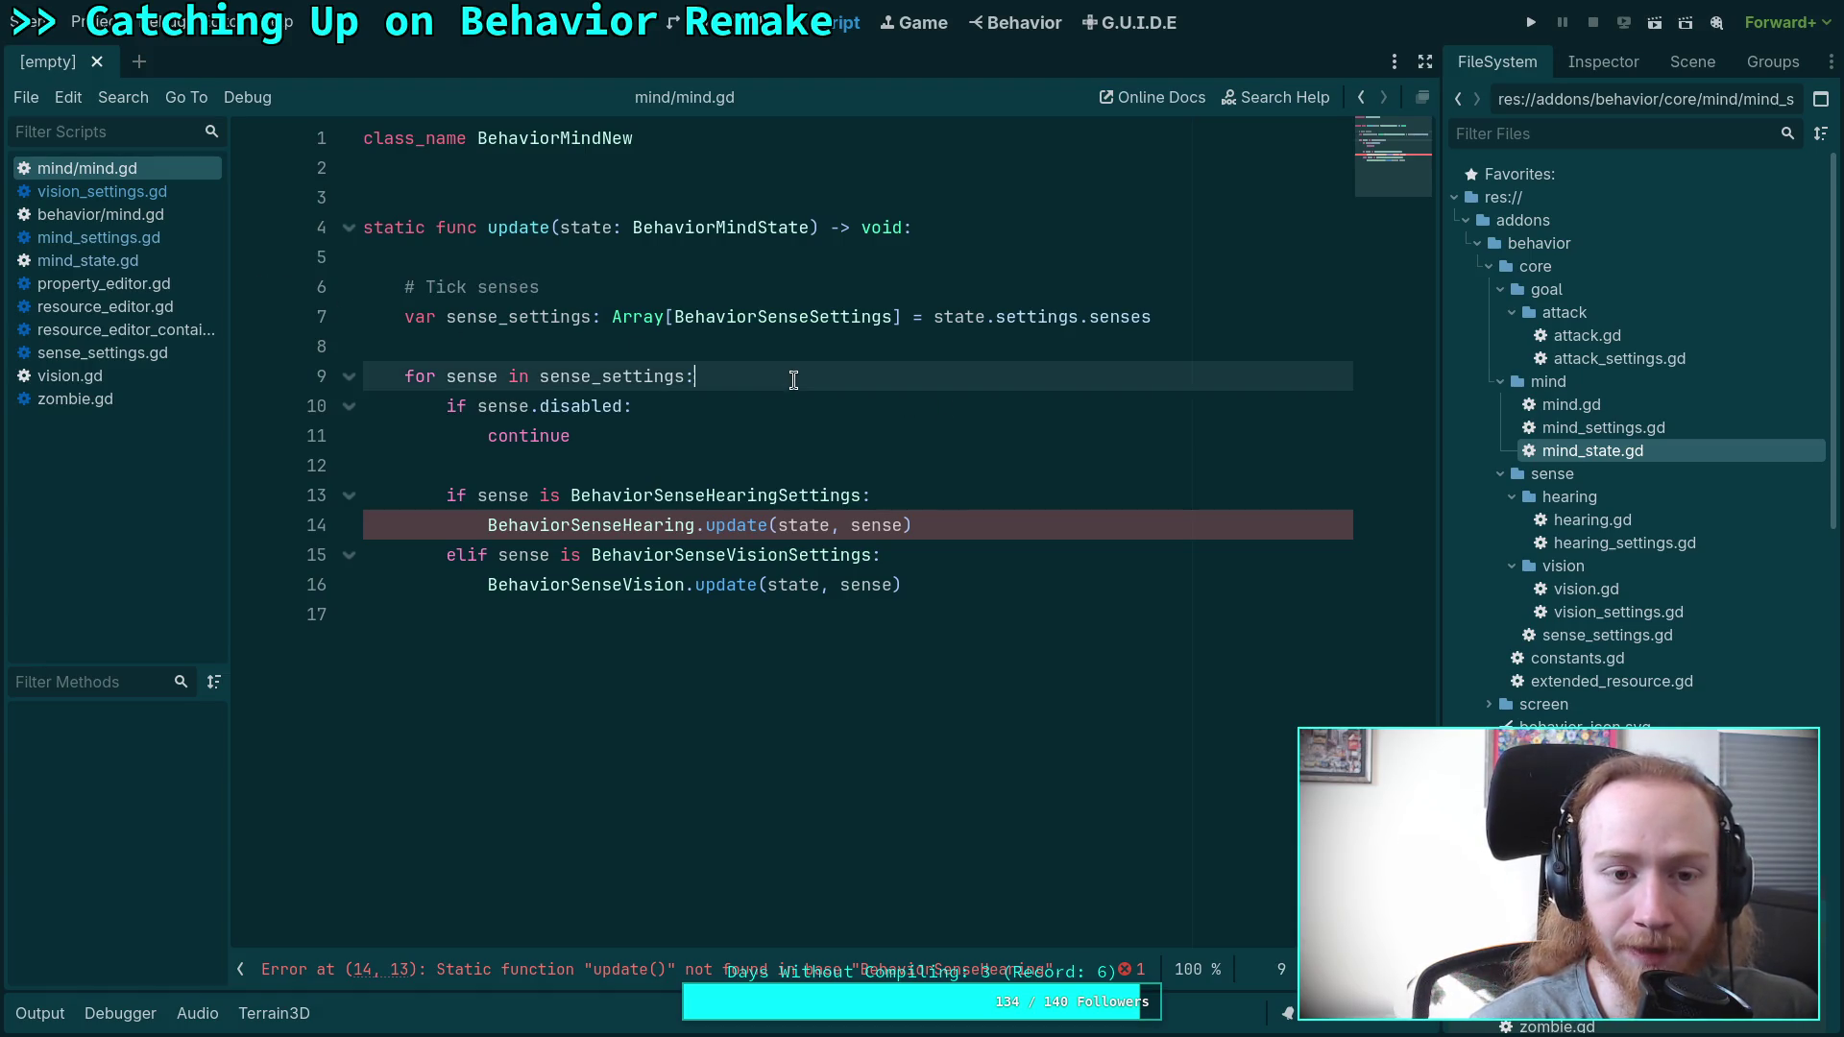
Move sense_settings.gd below mind_settings.gd in the script list, then select mind.gd's sense for-loop.
{"action": "left_click", "coordinate": [171, 194]}
{"action": "scroll", "coordinate": [707, 400], "scroll_direction": "down", "scroll_amount": 2}
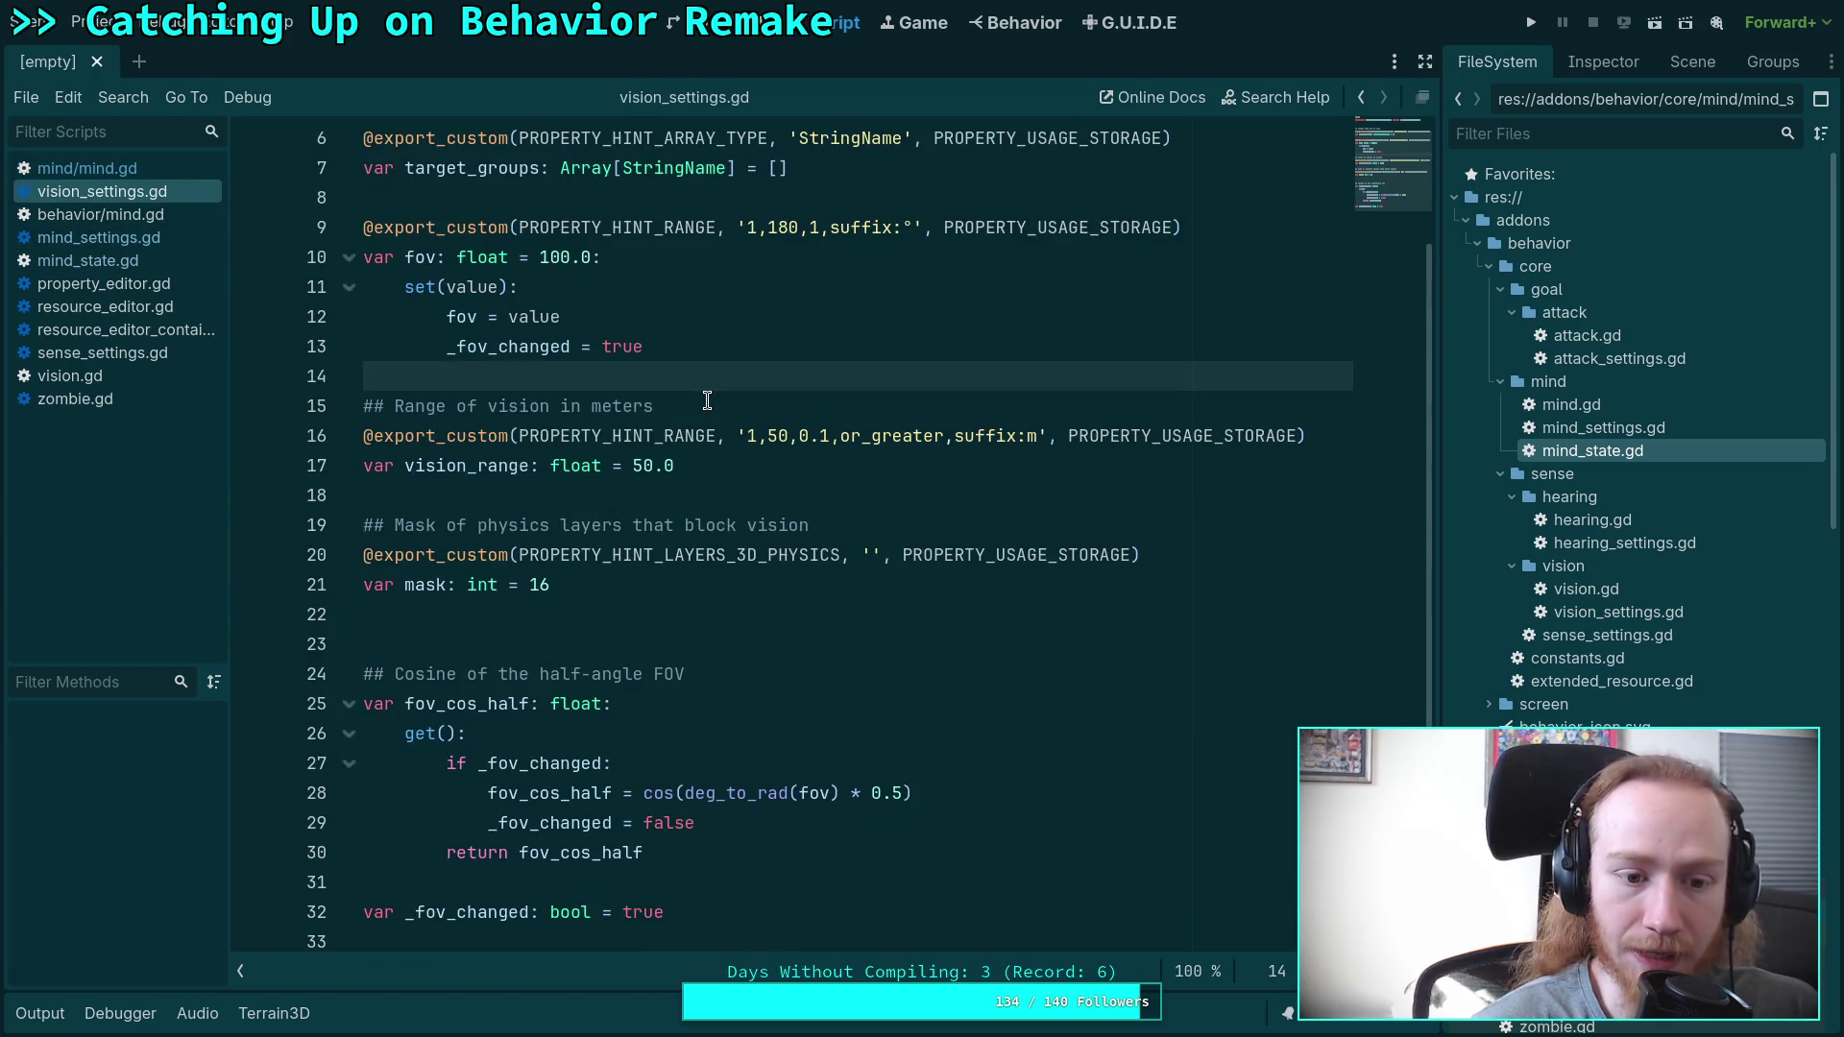
{"action": "scroll", "coordinate": [707, 400], "scroll_direction": "up", "scroll_amount": 2}
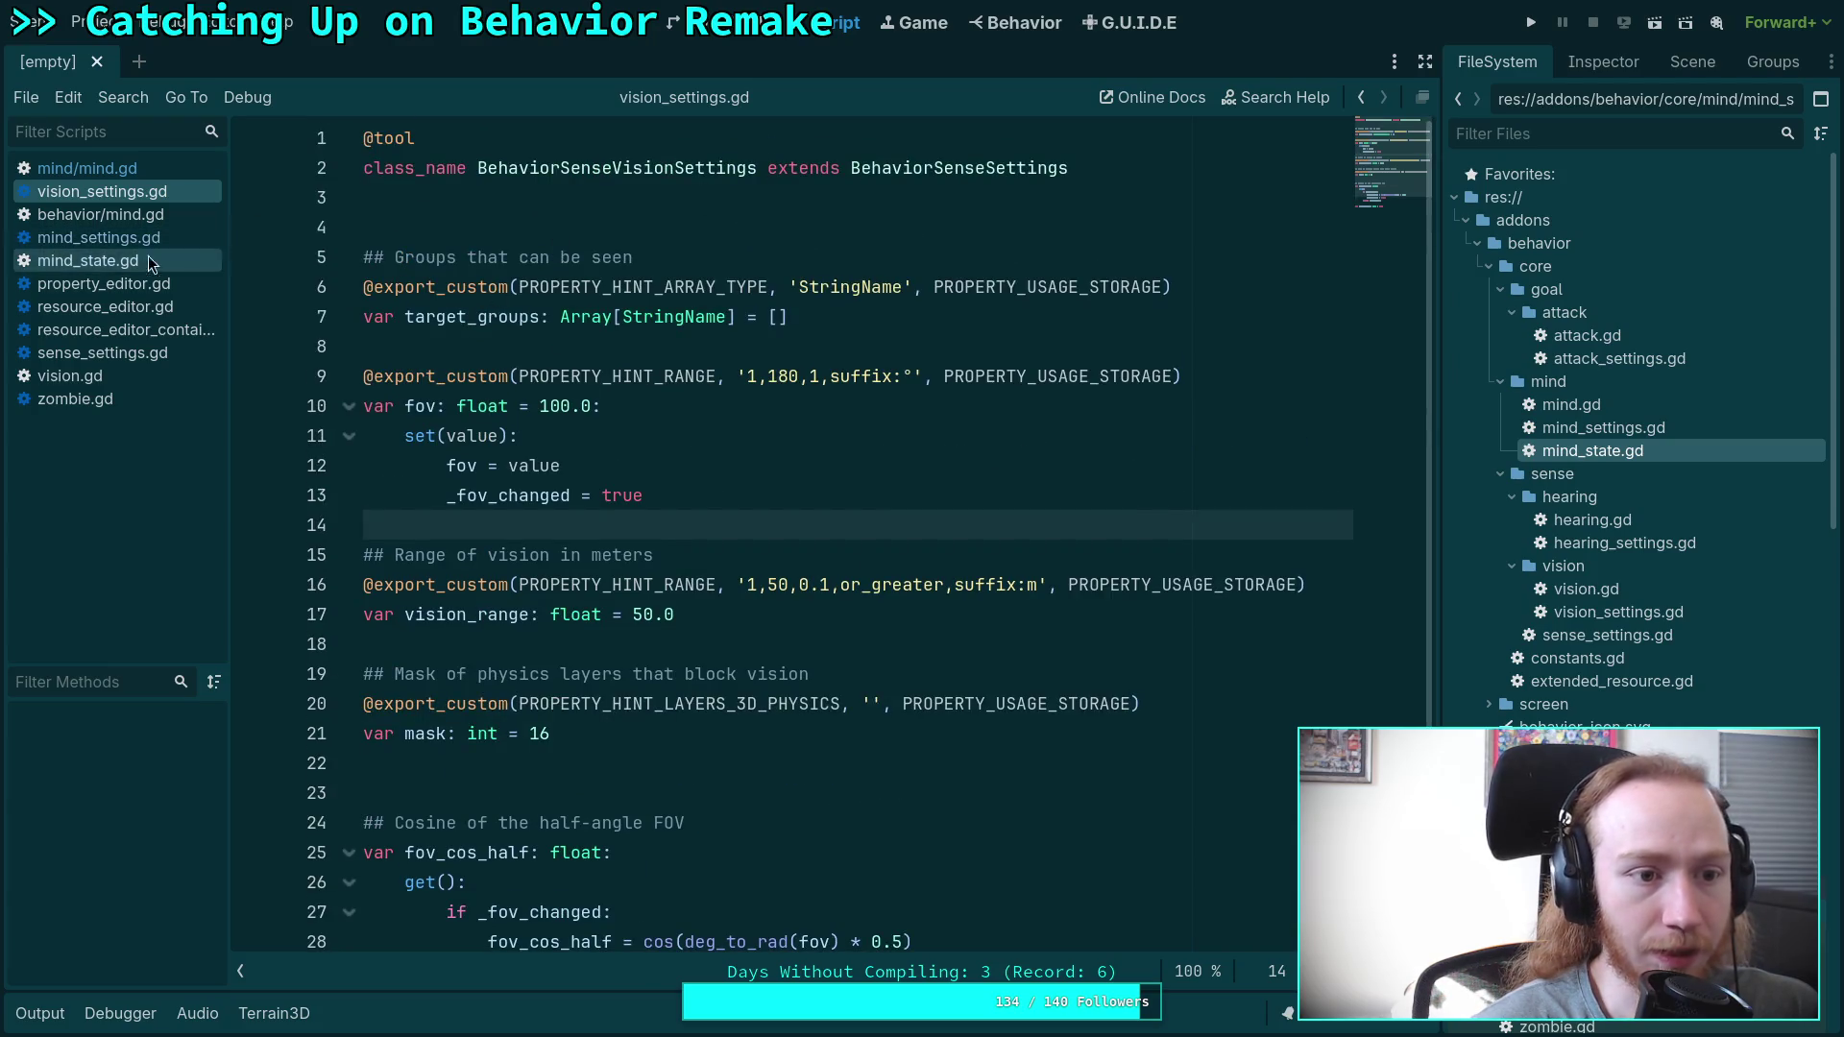
{"action": "left_click", "coordinate": [144, 351]}
{"action": "left_click_drag", "start_coordinate": [138, 353], "coordinate": [144, 253]}
{"action": "left_click", "coordinate": [149, 192]}
{"action": "left_click", "coordinate": [128, 169]}
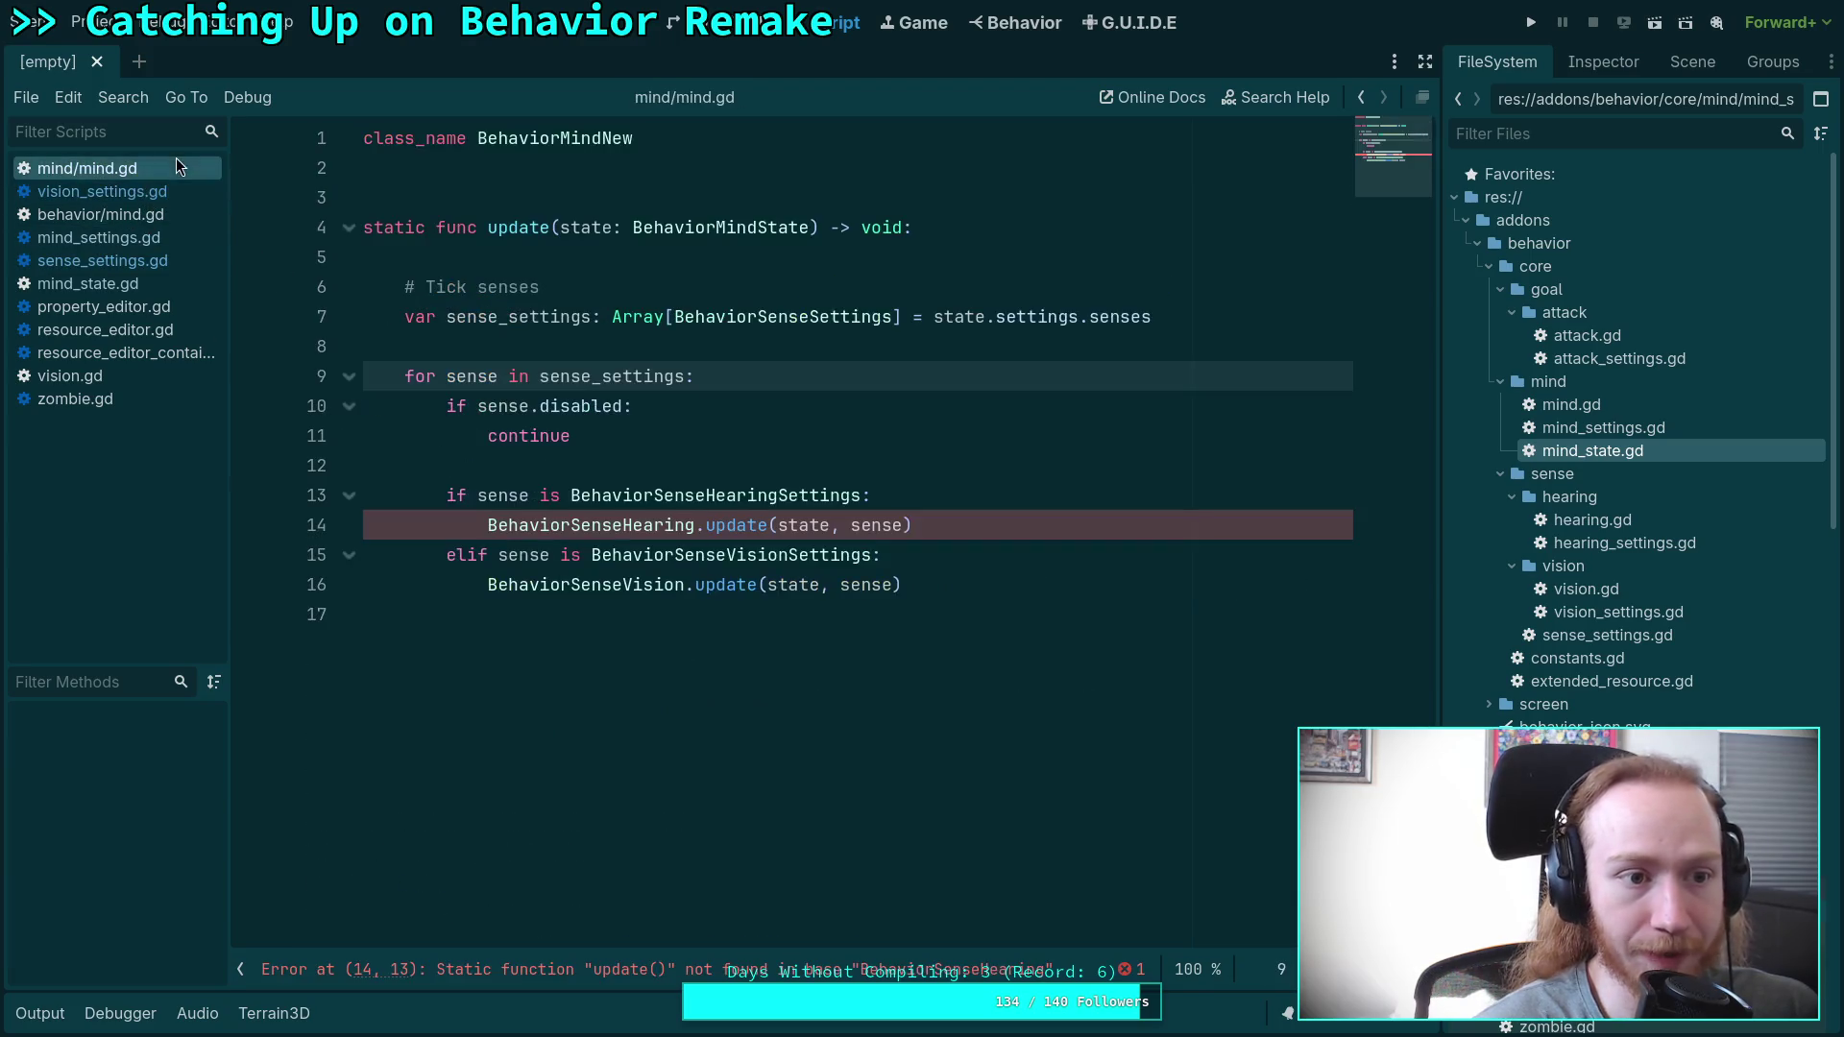
{"action": "mouse_move", "coordinate": [952, 573]}
{"action": "left_mouse_down"}
{"action": "mouse_move", "coordinate": [449, 495]}
{"action": "mouse_move", "coordinate": [404, 376]}
{"action": "mouse_move", "coordinate": [587, 374]}
{"action": "left_mouse_up"}
Replace the sense for-loop with a draft line on state.settings.sense_vision.disabled.
{"action": "key", "text": "BackSpace"}
{"action": "key", "text": "BackSpace"}
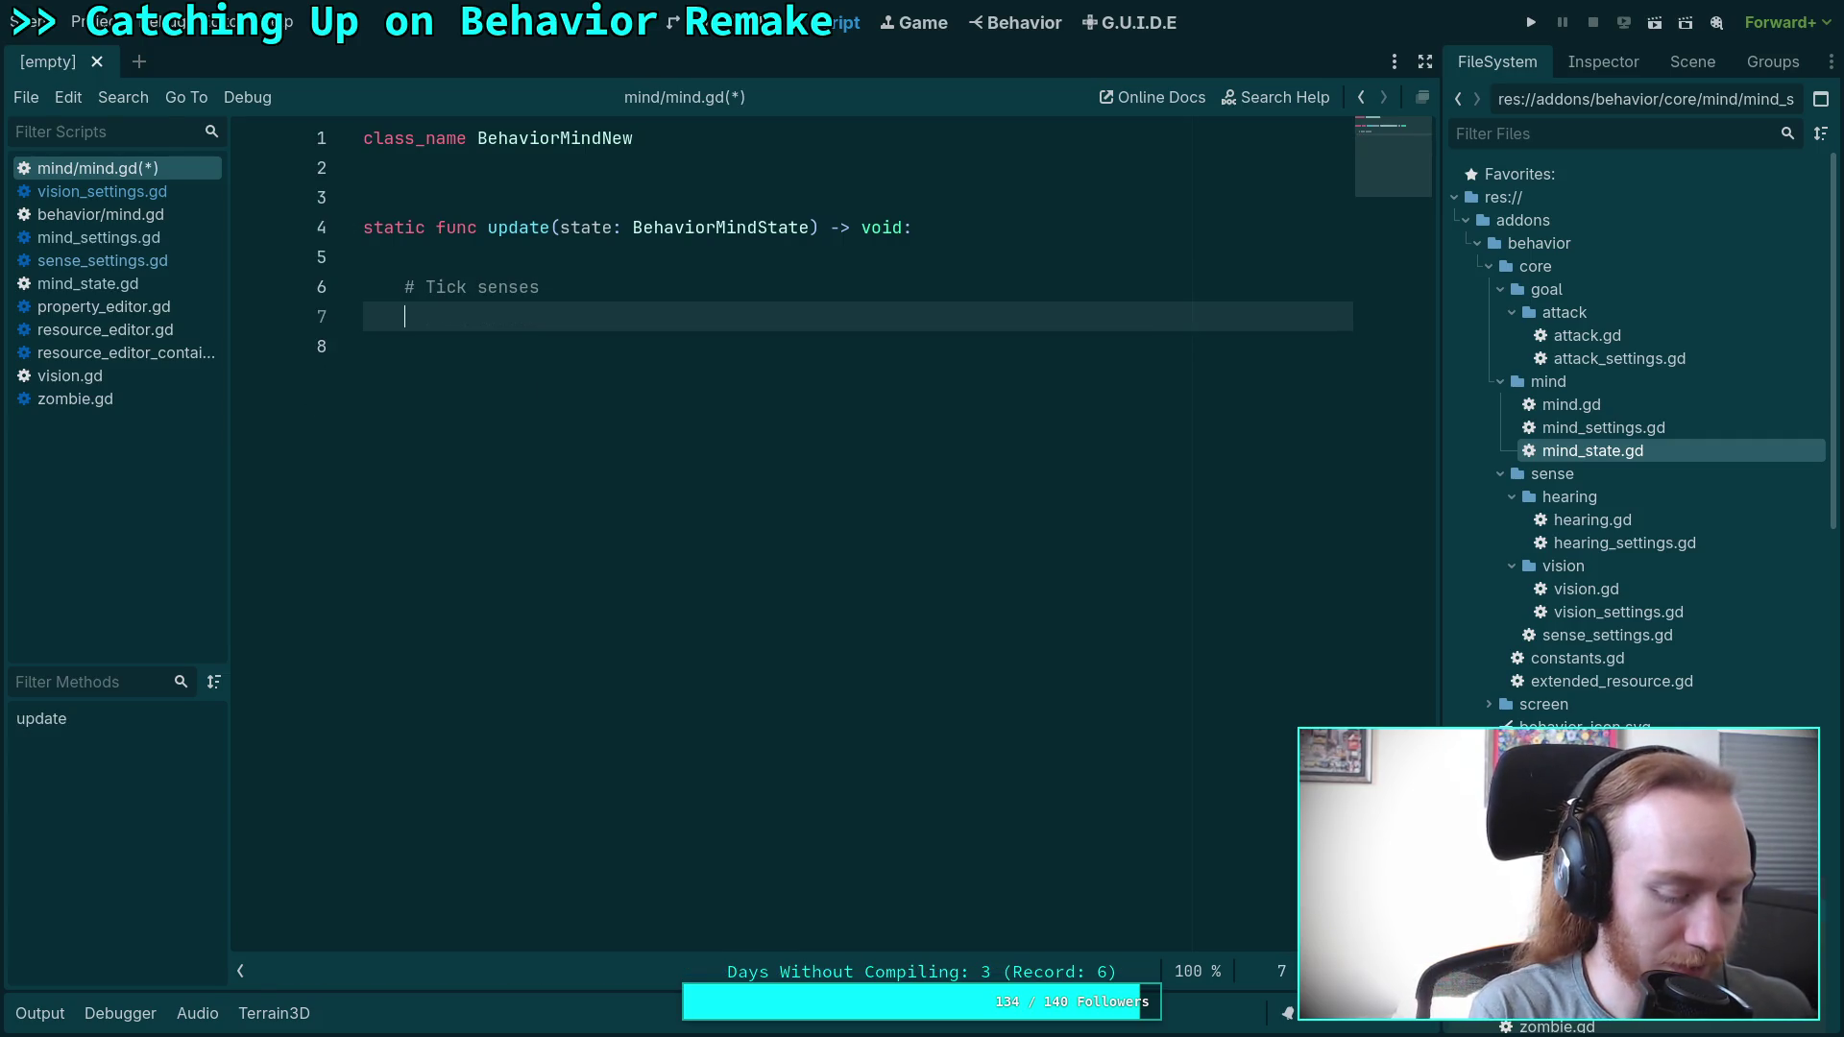
{"action": "type", "text": "ifstate.se"}
{"action": "key", "text": "Return"}
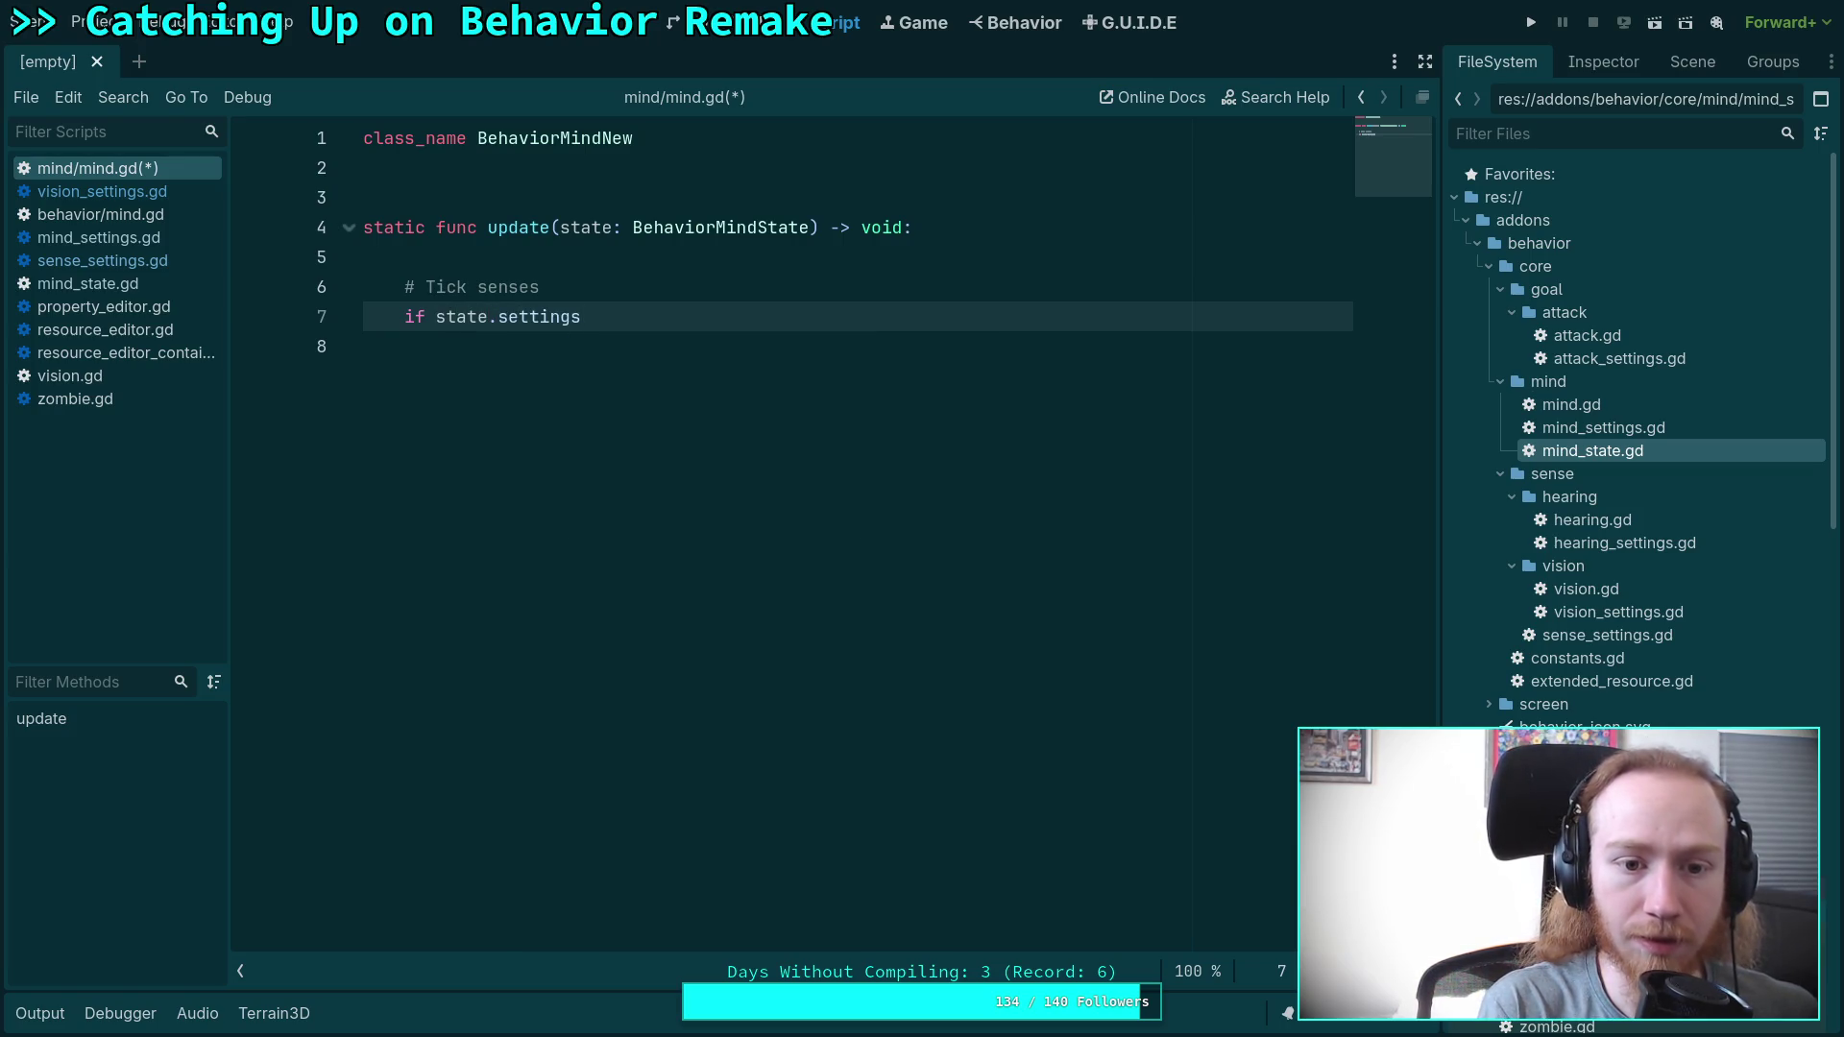
{"action": "type", "text": ".se"}
{"action": "key", "text": "Down"}
{"action": "key", "text": "Return"}
{"action": "type", "text": ".s"}
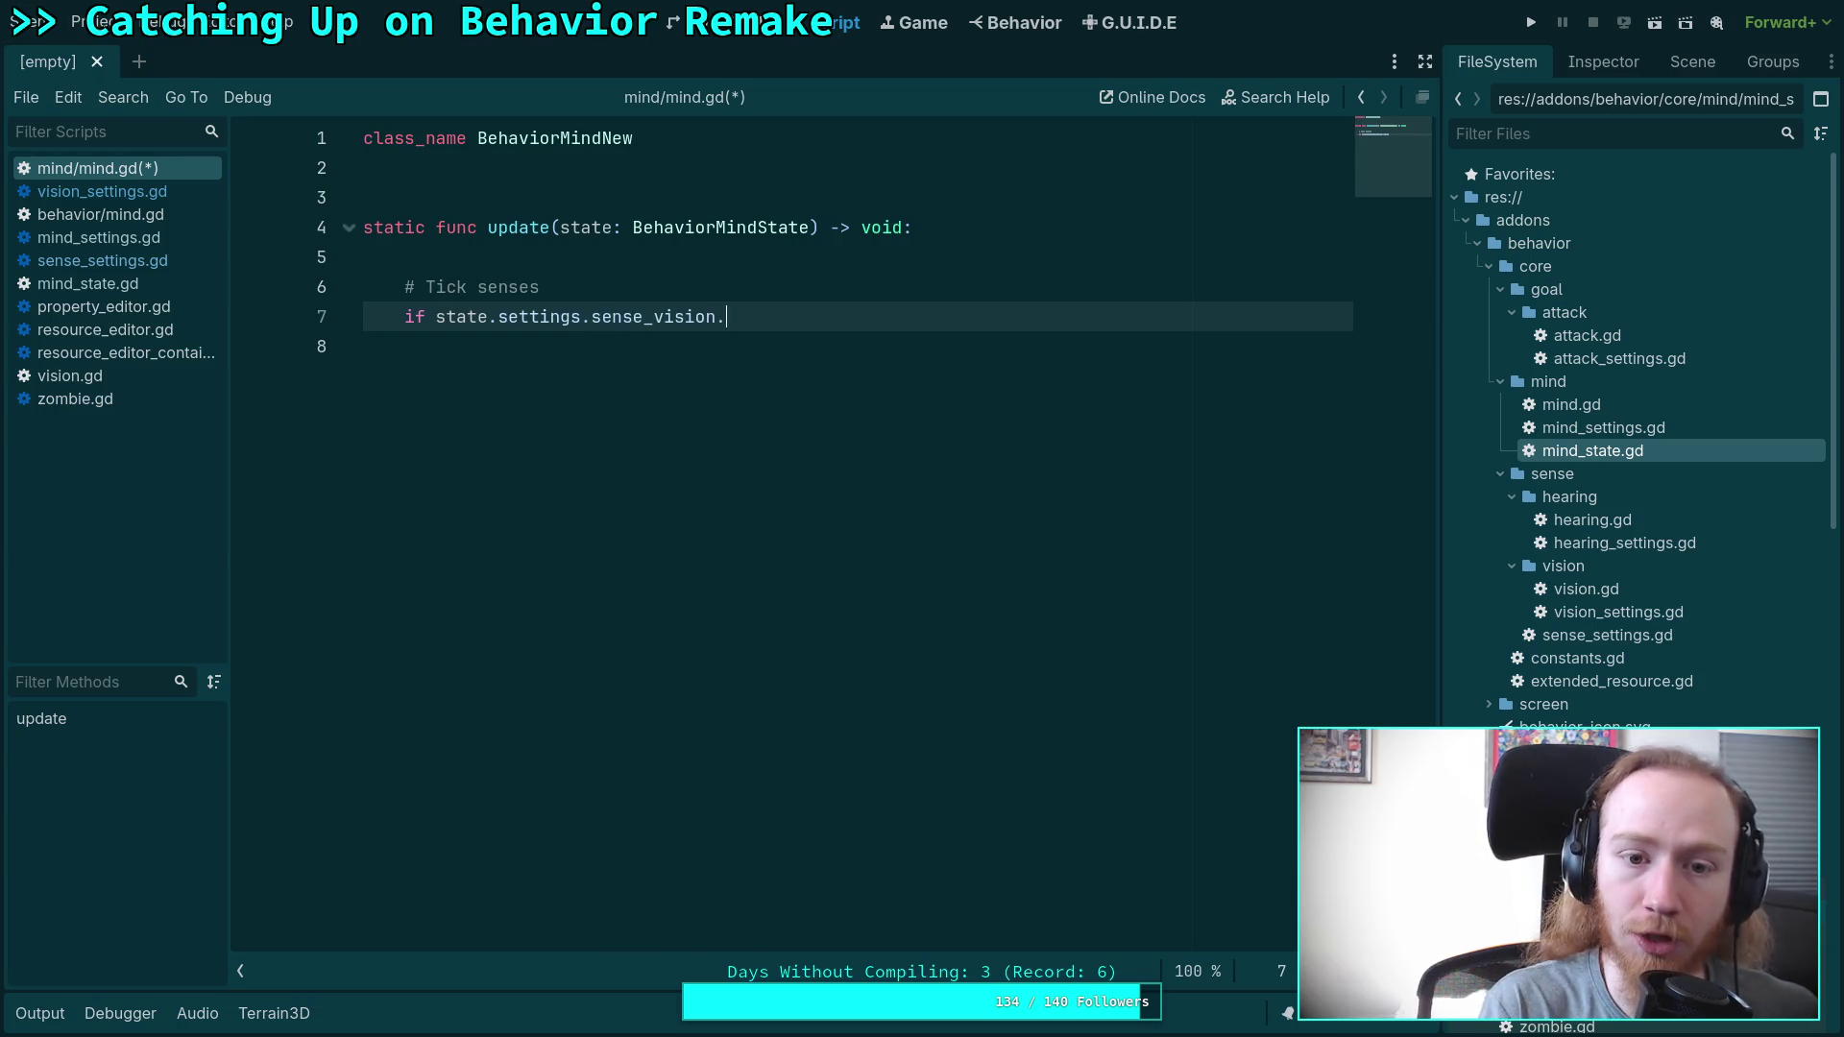
{"action": "type", "text": "en"}
{"action": "key", "text": "BackSpace"}
{"action": "key", "text": "BackSpace"}
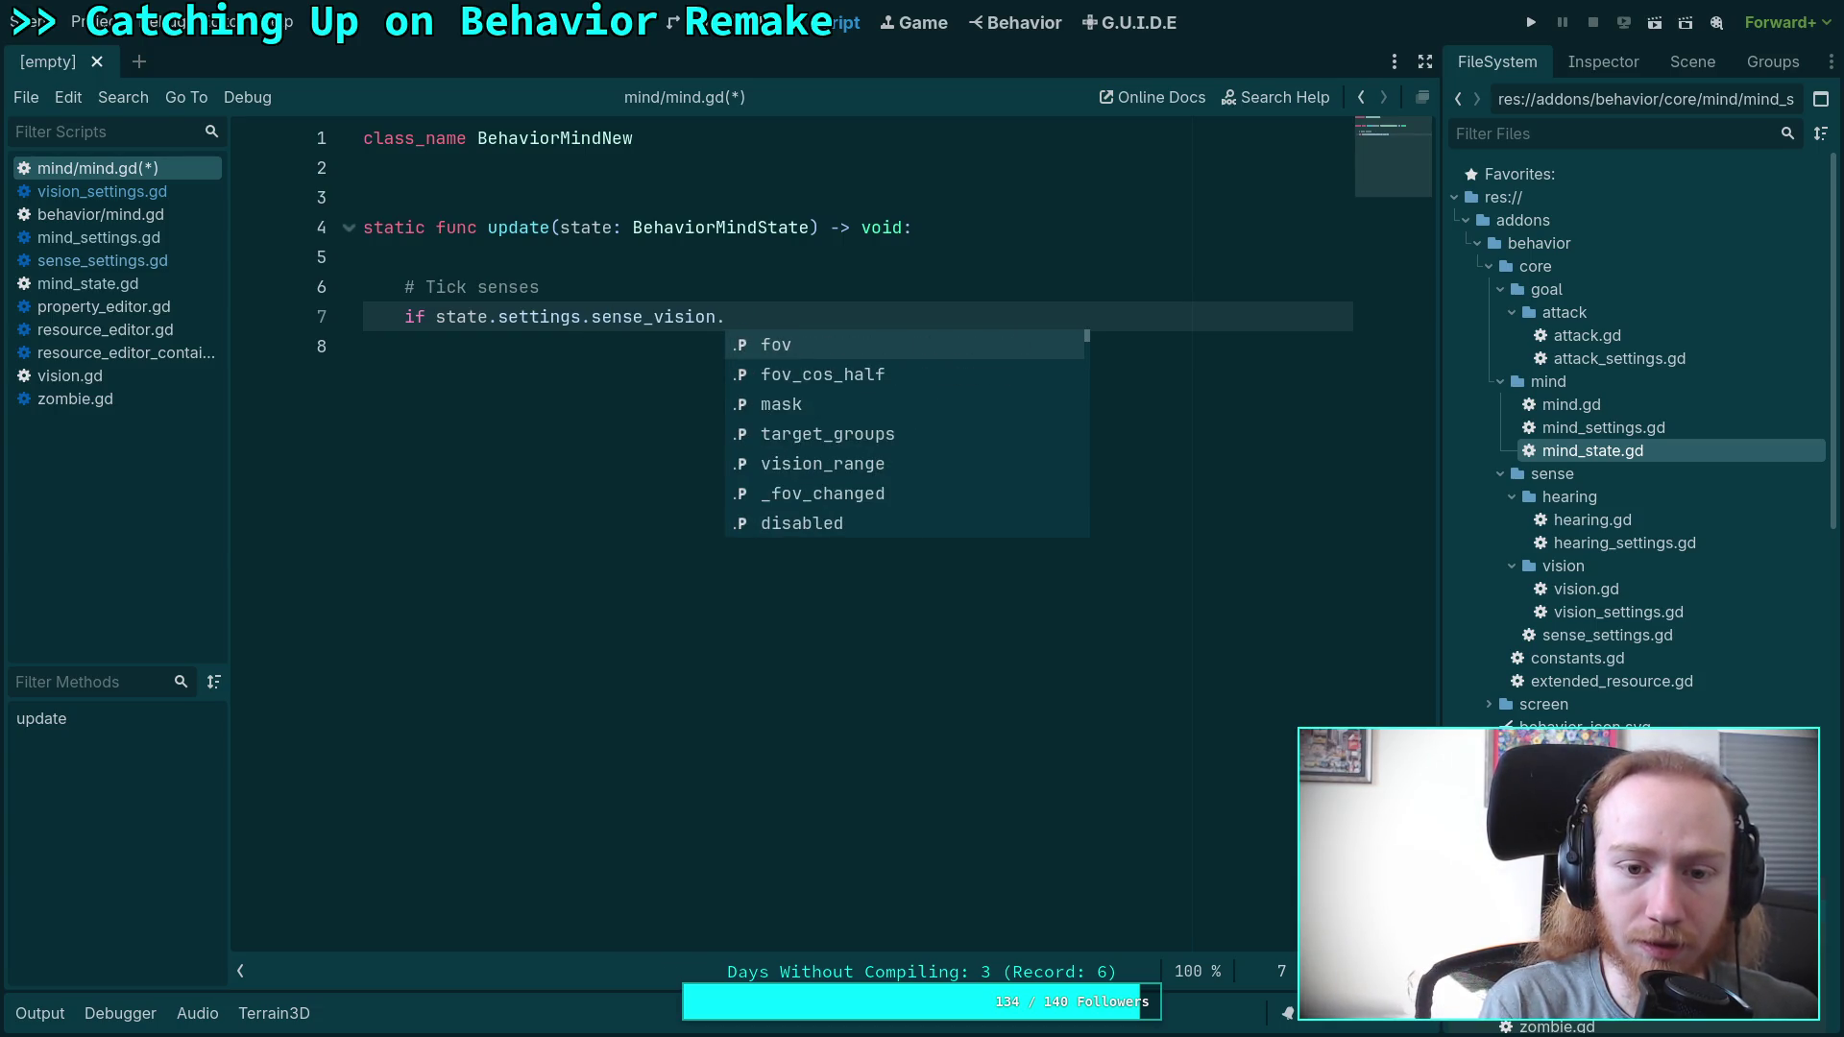
{"action": "type", "text": "dis"}
{"action": "key", "text": "Return"}
{"action": "left_click", "coordinate": [437, 317]}
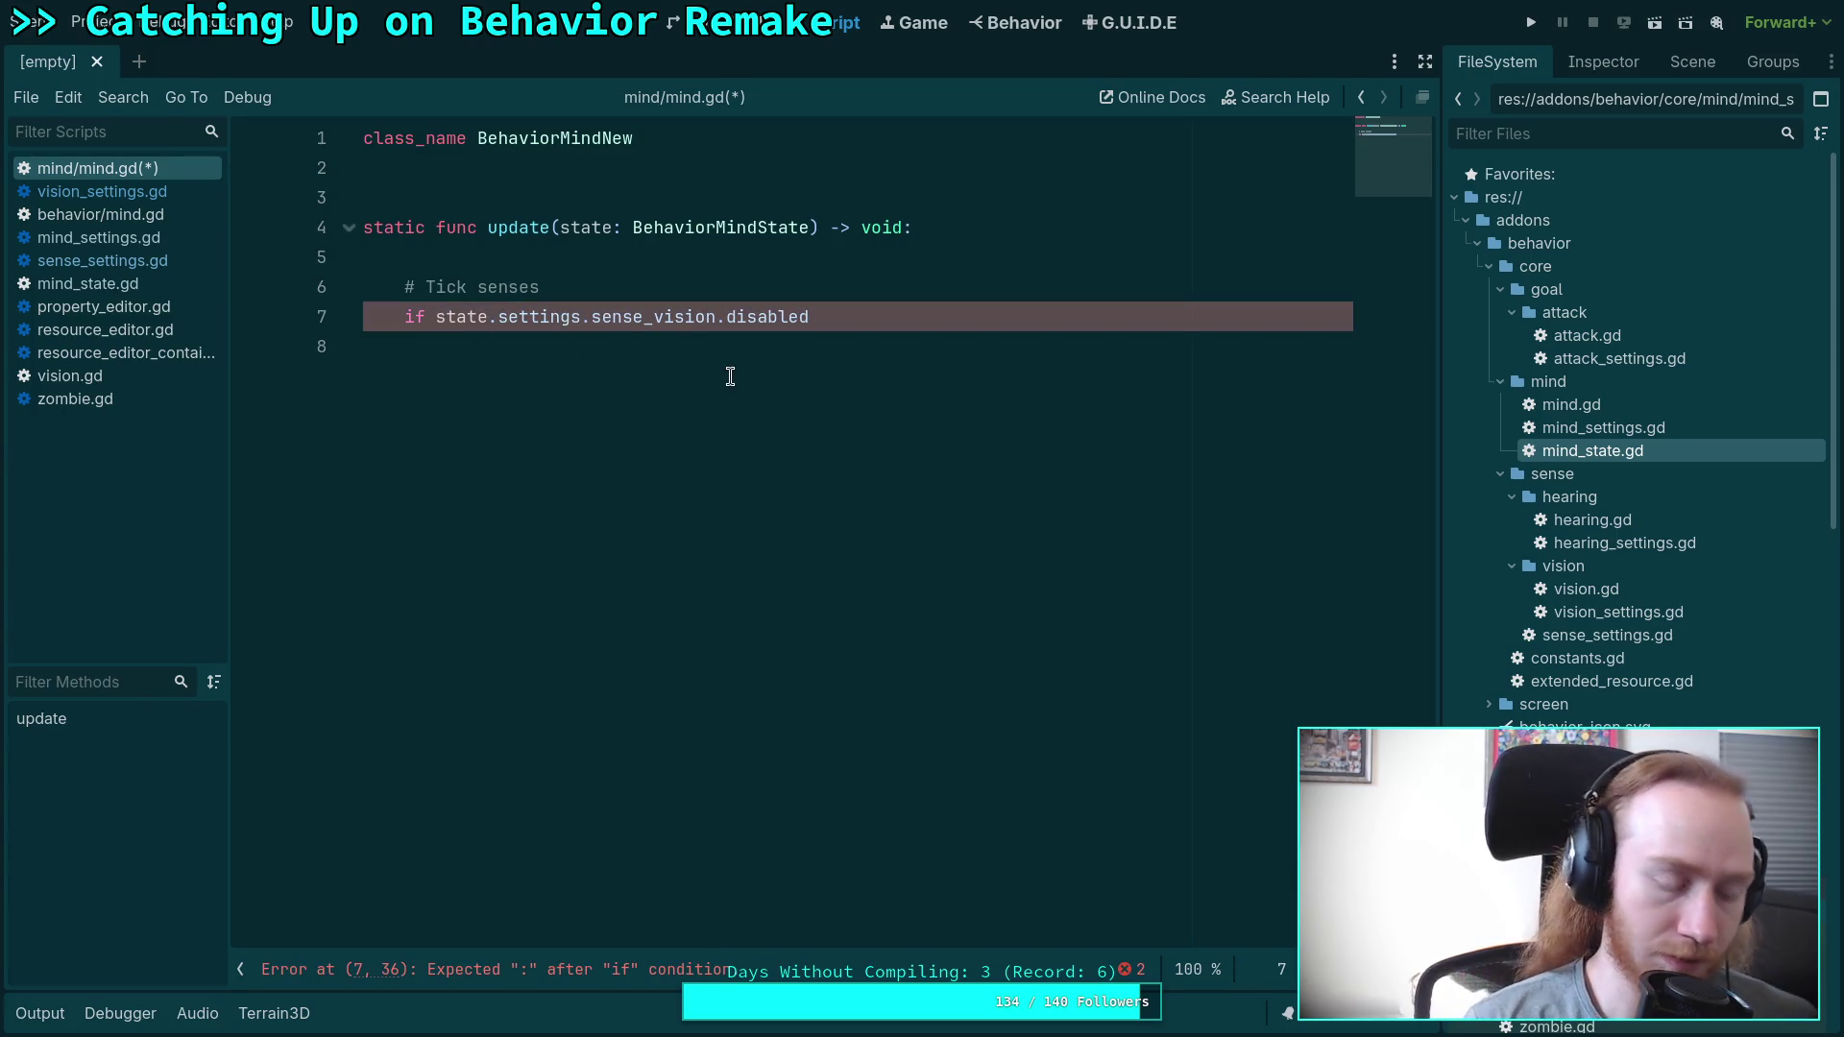
{"action": "left_click_drag", "start_coordinate": [716, 317], "coordinate": [873, 320]}
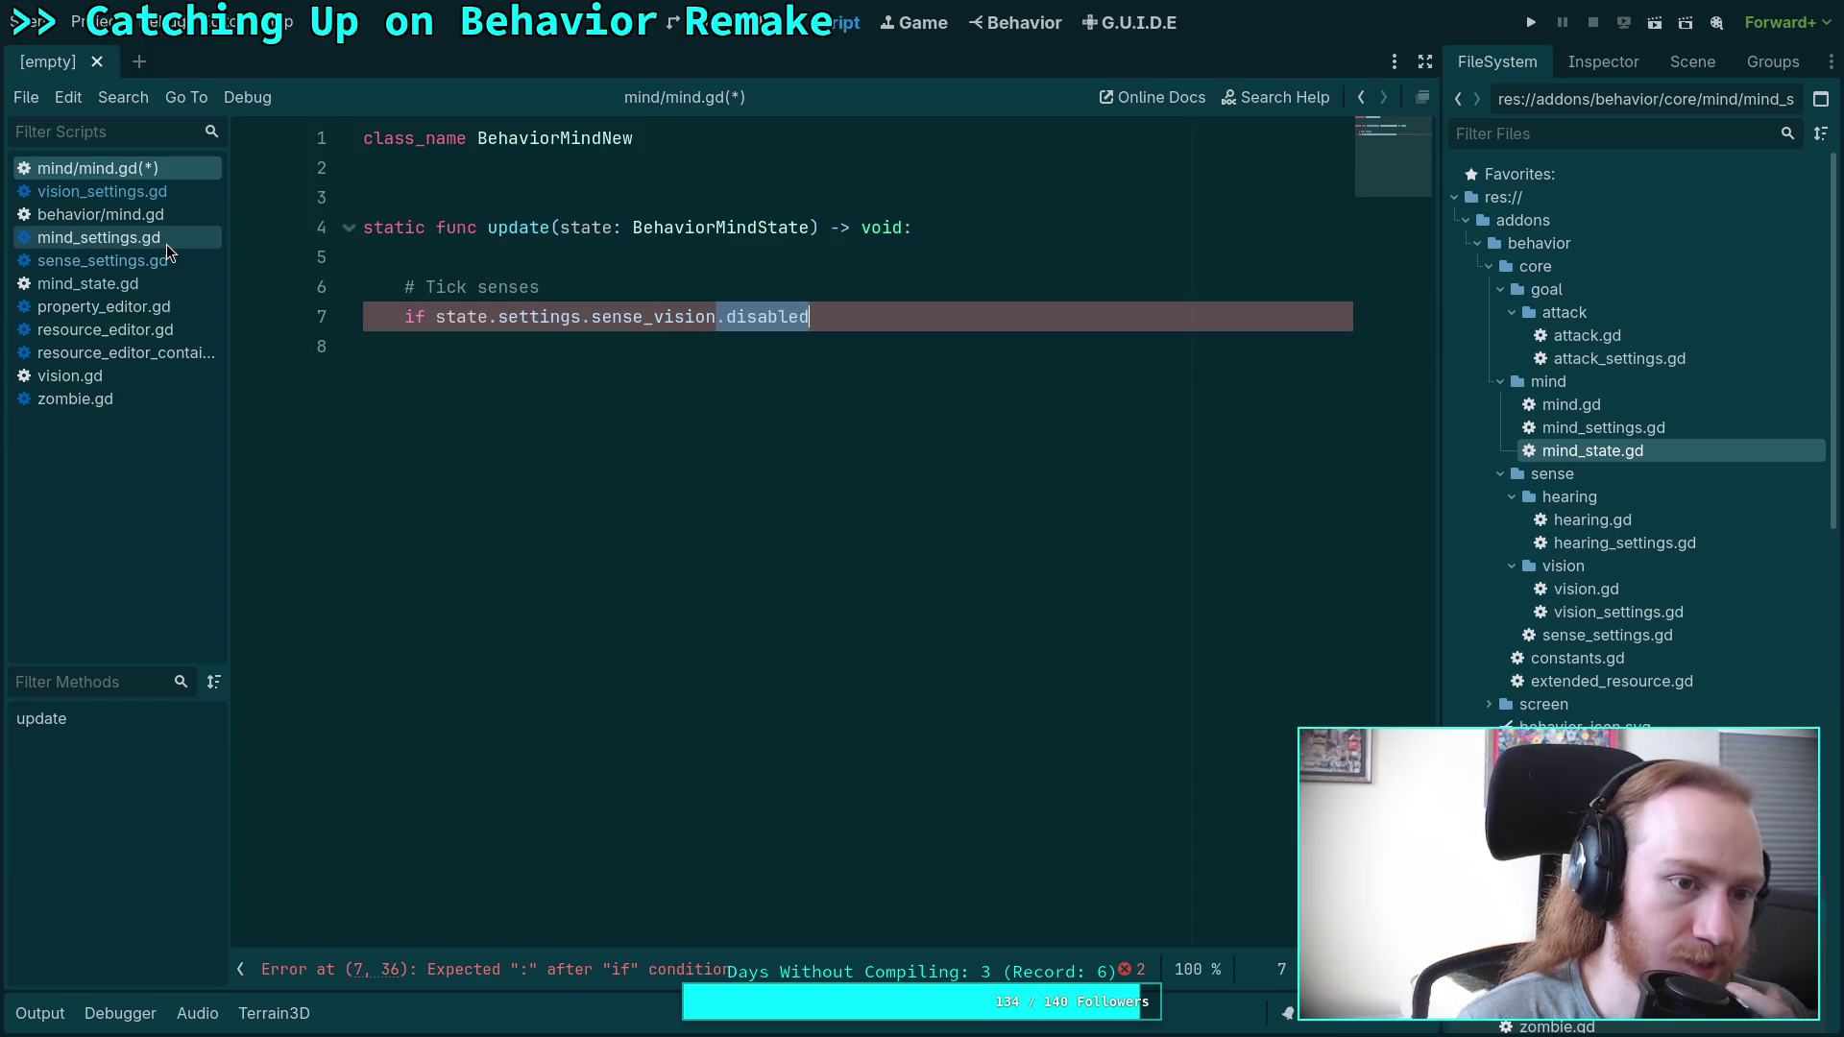
Check the fields defined in mind_state.gd before returning to mind.gd.
{"action": "left_click", "coordinate": [135, 284]}
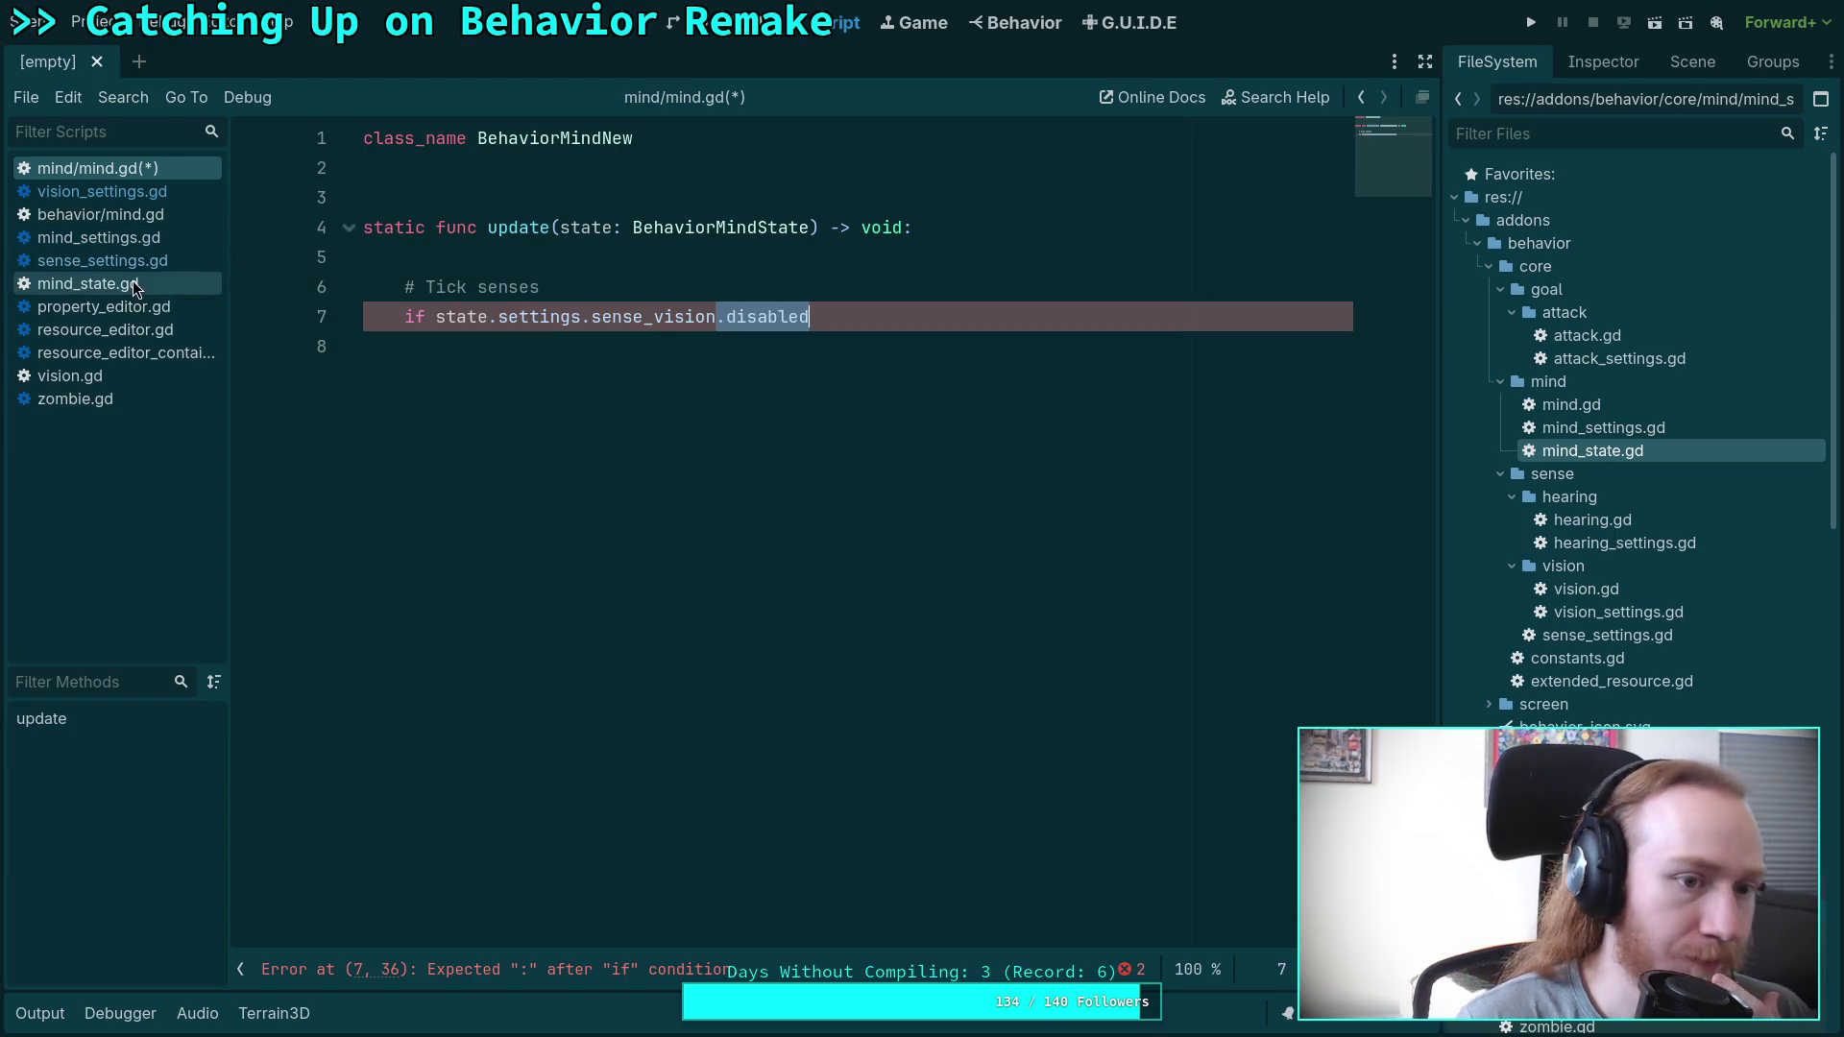
{"action": "left_click", "coordinate": [552, 363]}
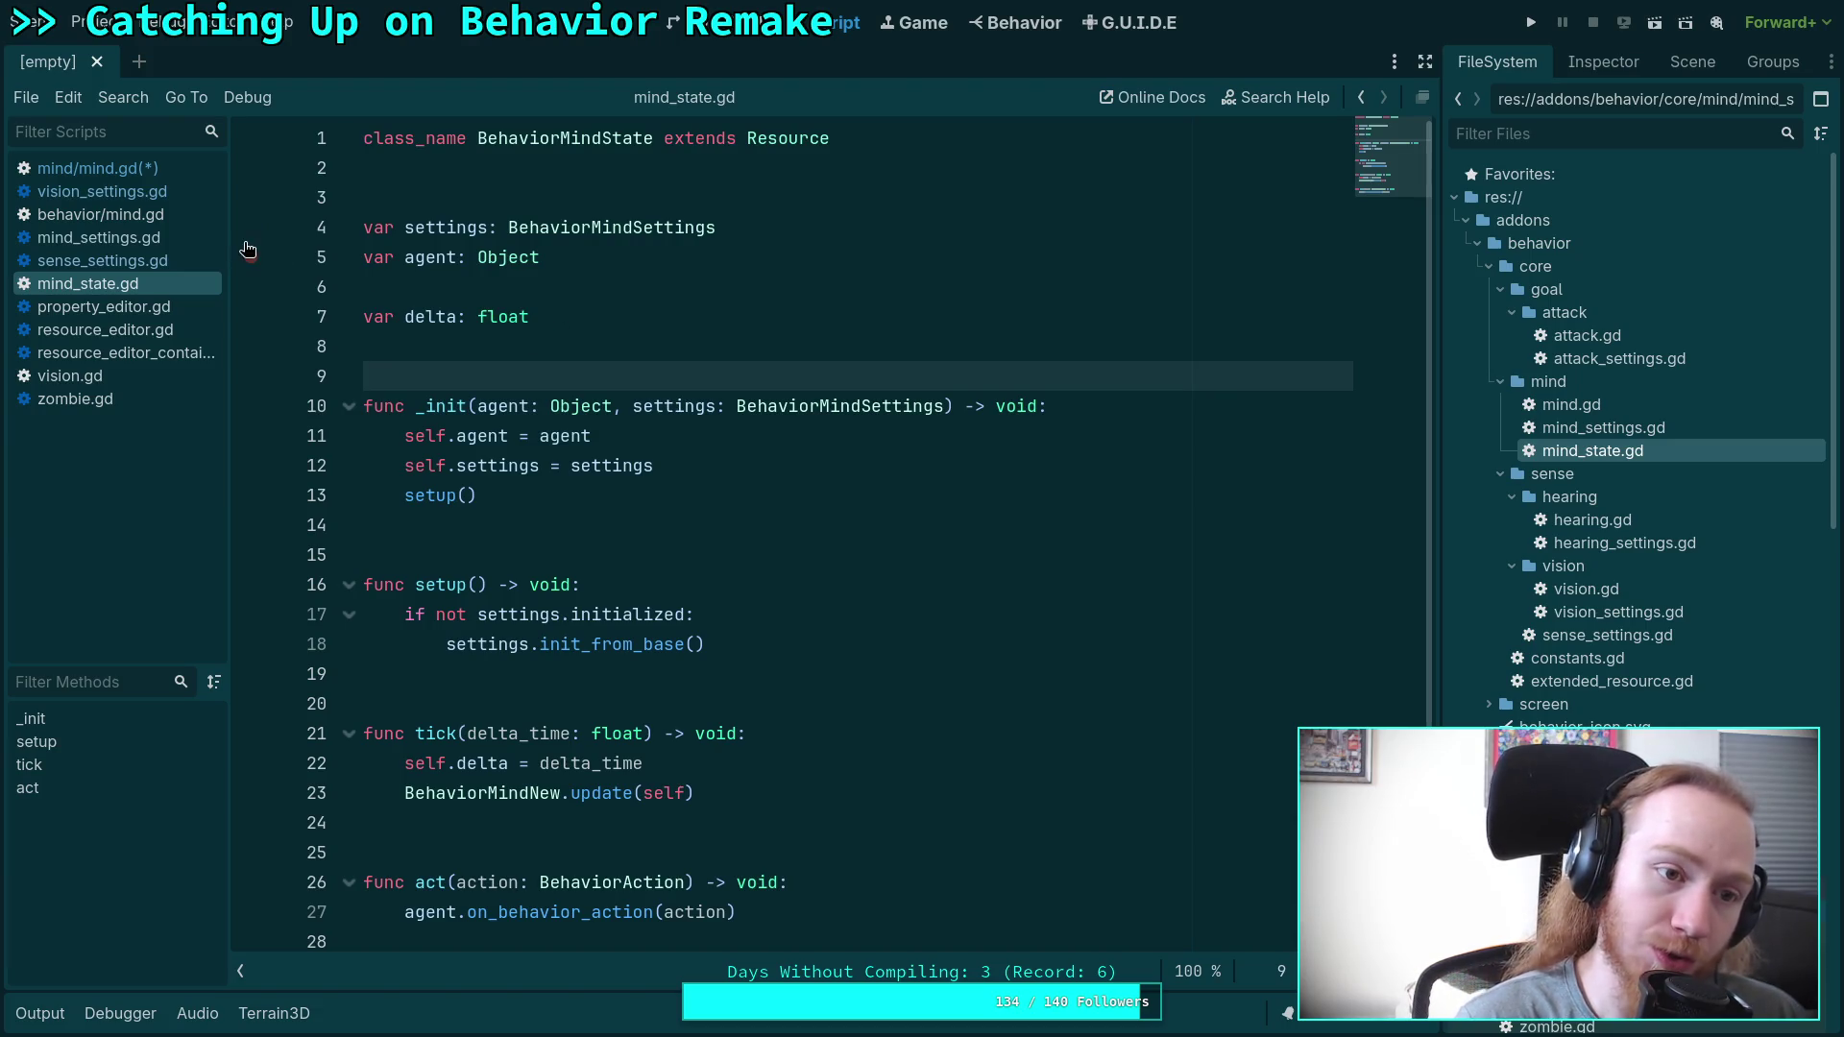
{"action": "left_click", "coordinate": [135, 169]}
{"action": "left_click", "coordinate": [446, 291]}
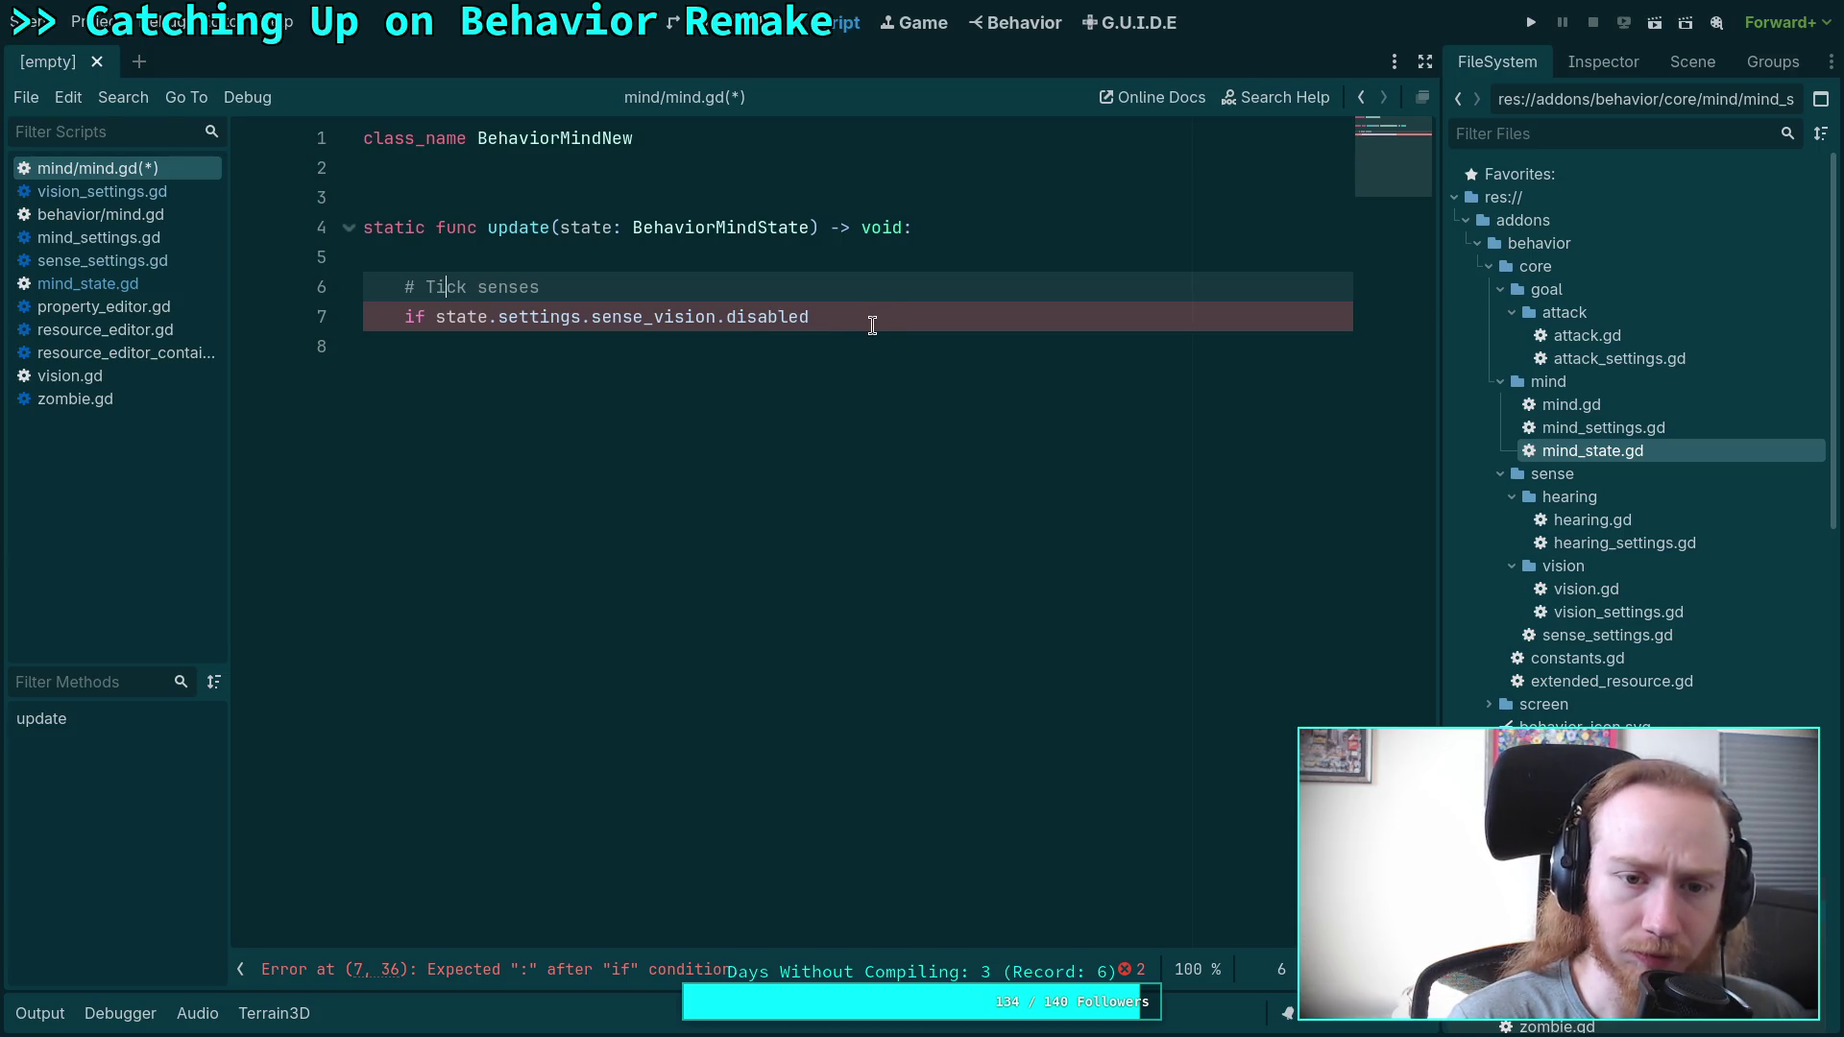
Add 'var vision: BehaviorSenseVisionSettings = state.settings.sense_vision' under the Tick senses comment.
{"action": "left_click", "coordinate": [714, 275]}
{"action": "key", "text": "Return"}
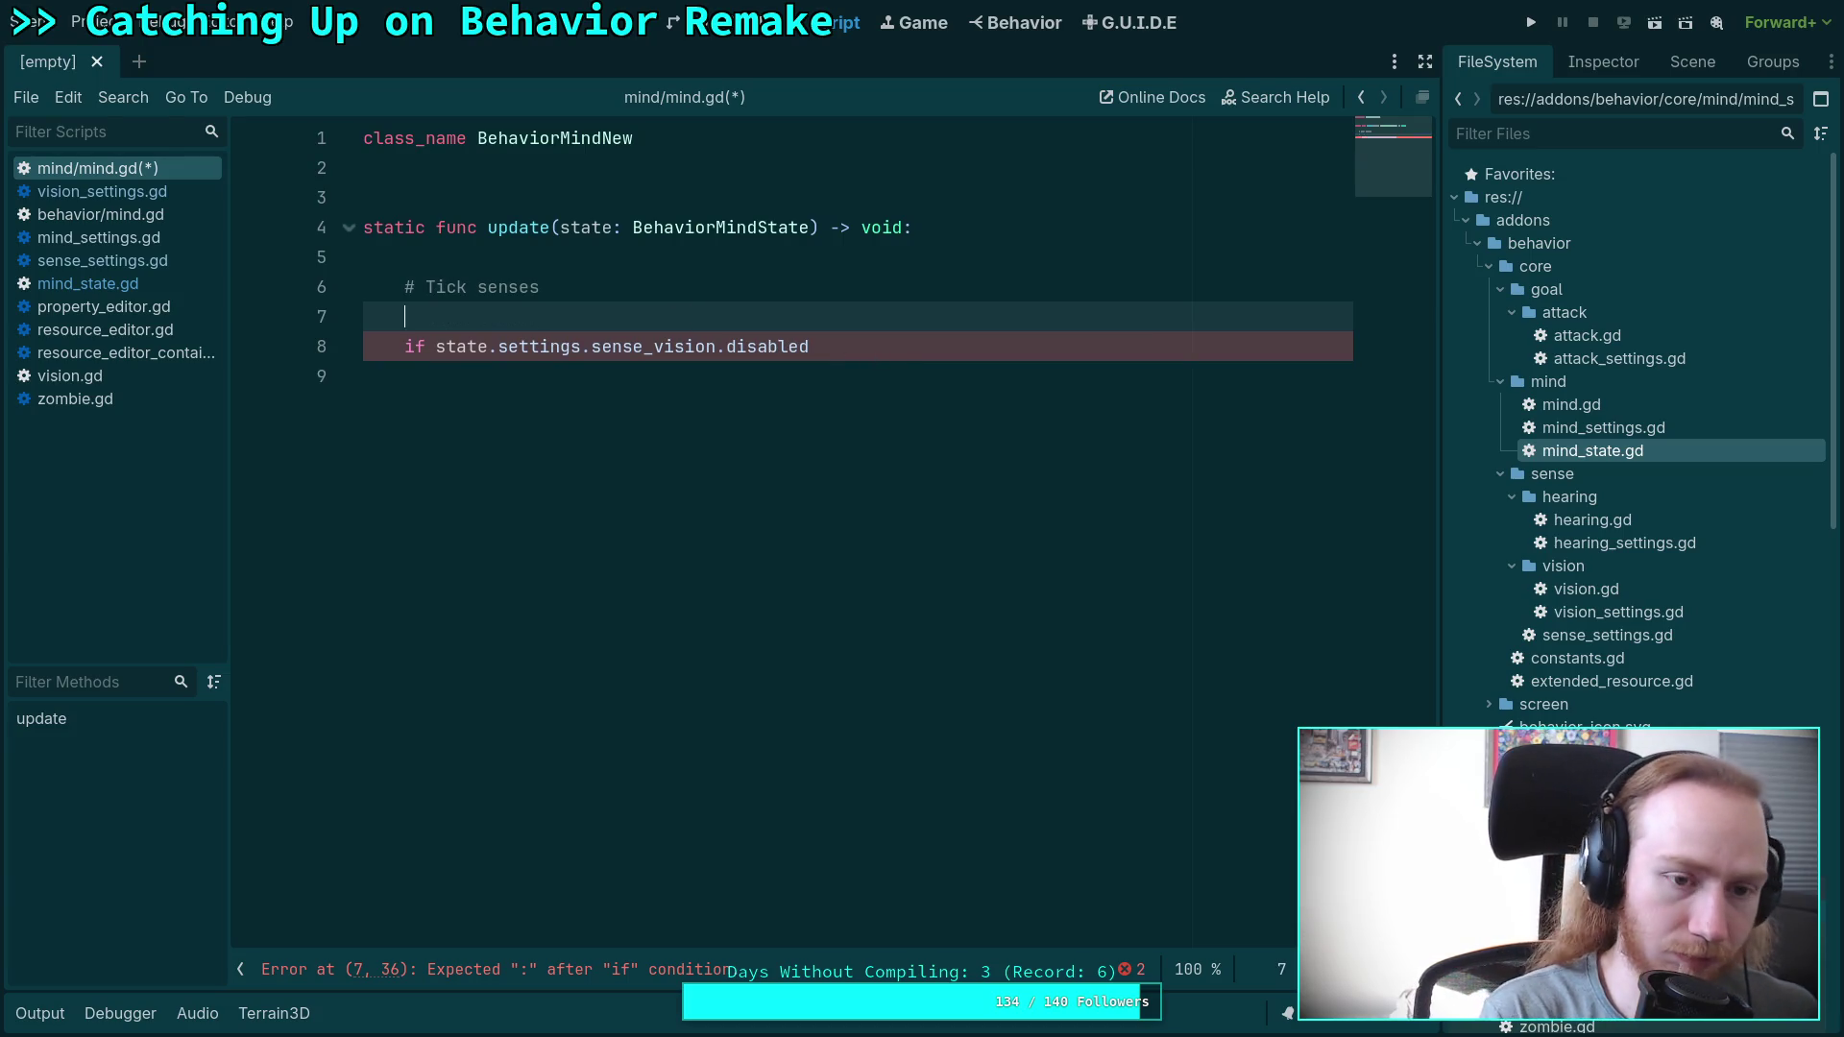
{"action": "type", "text": "var vision: "}
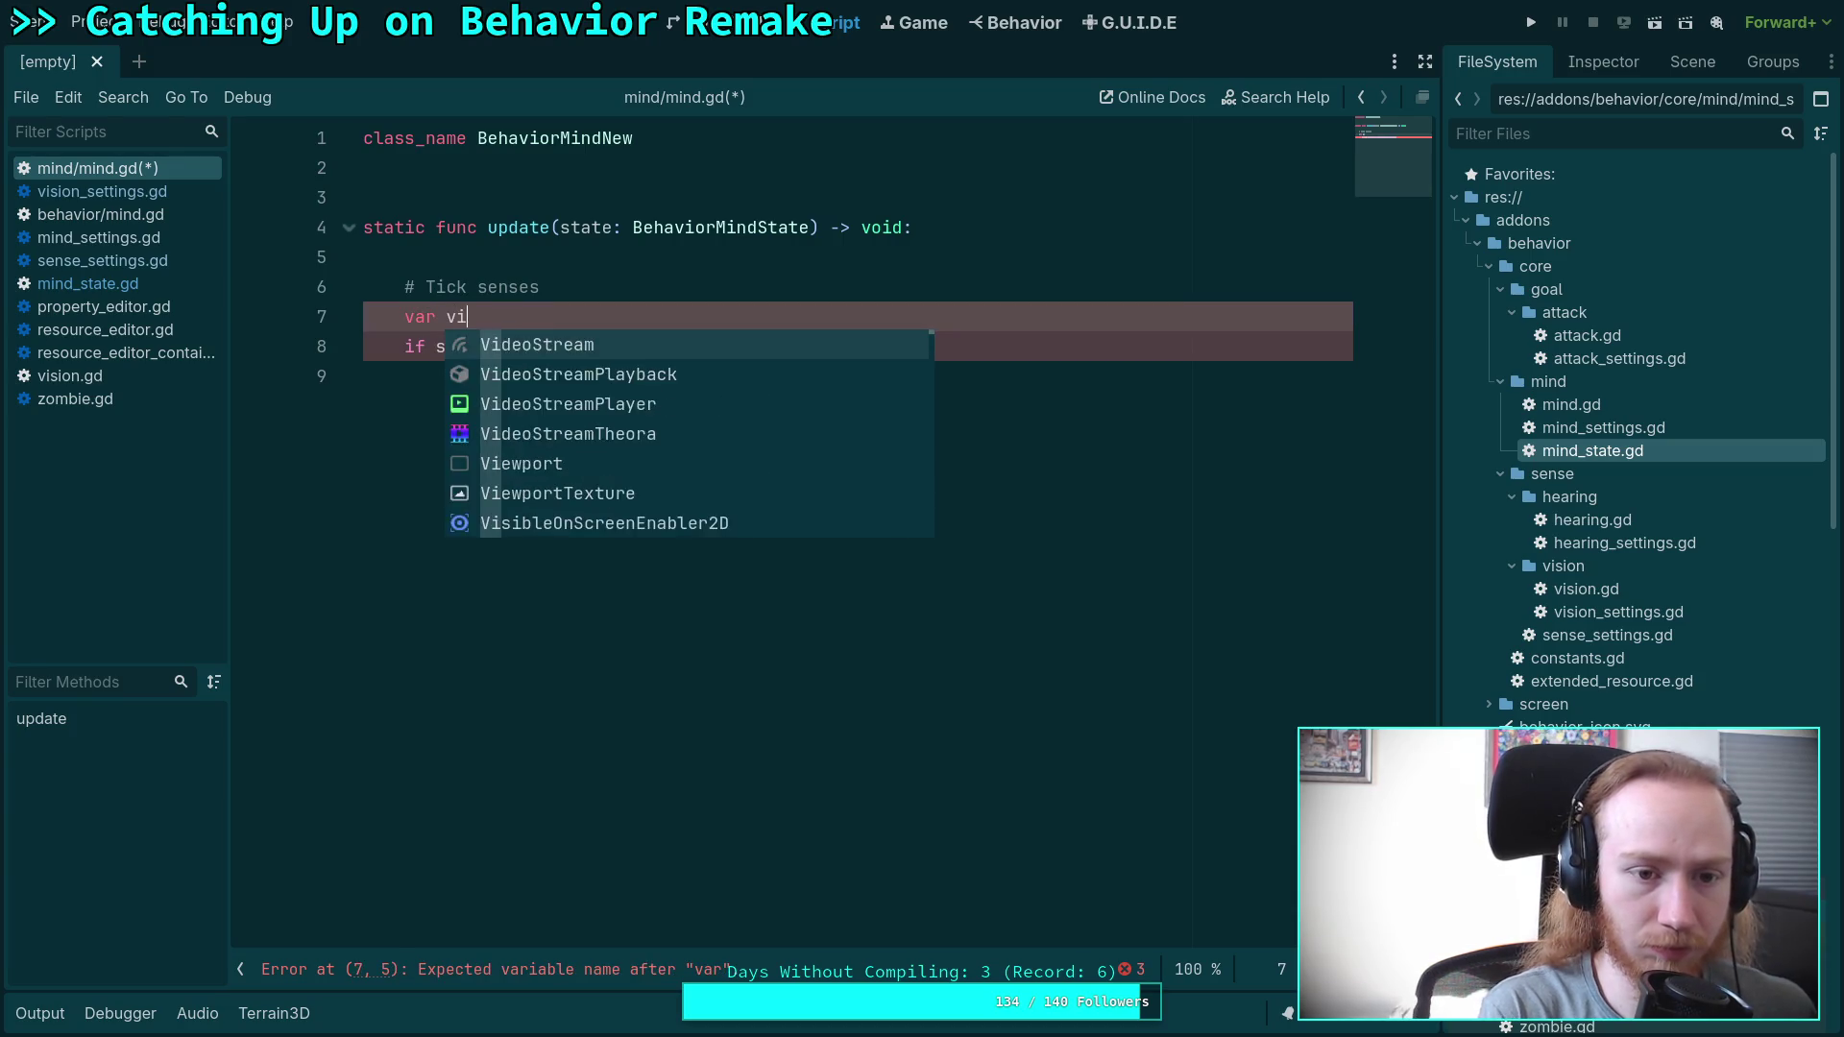
{"action": "type", "text": "Behavior"}
{"action": "type", "text": "SenseVi"}
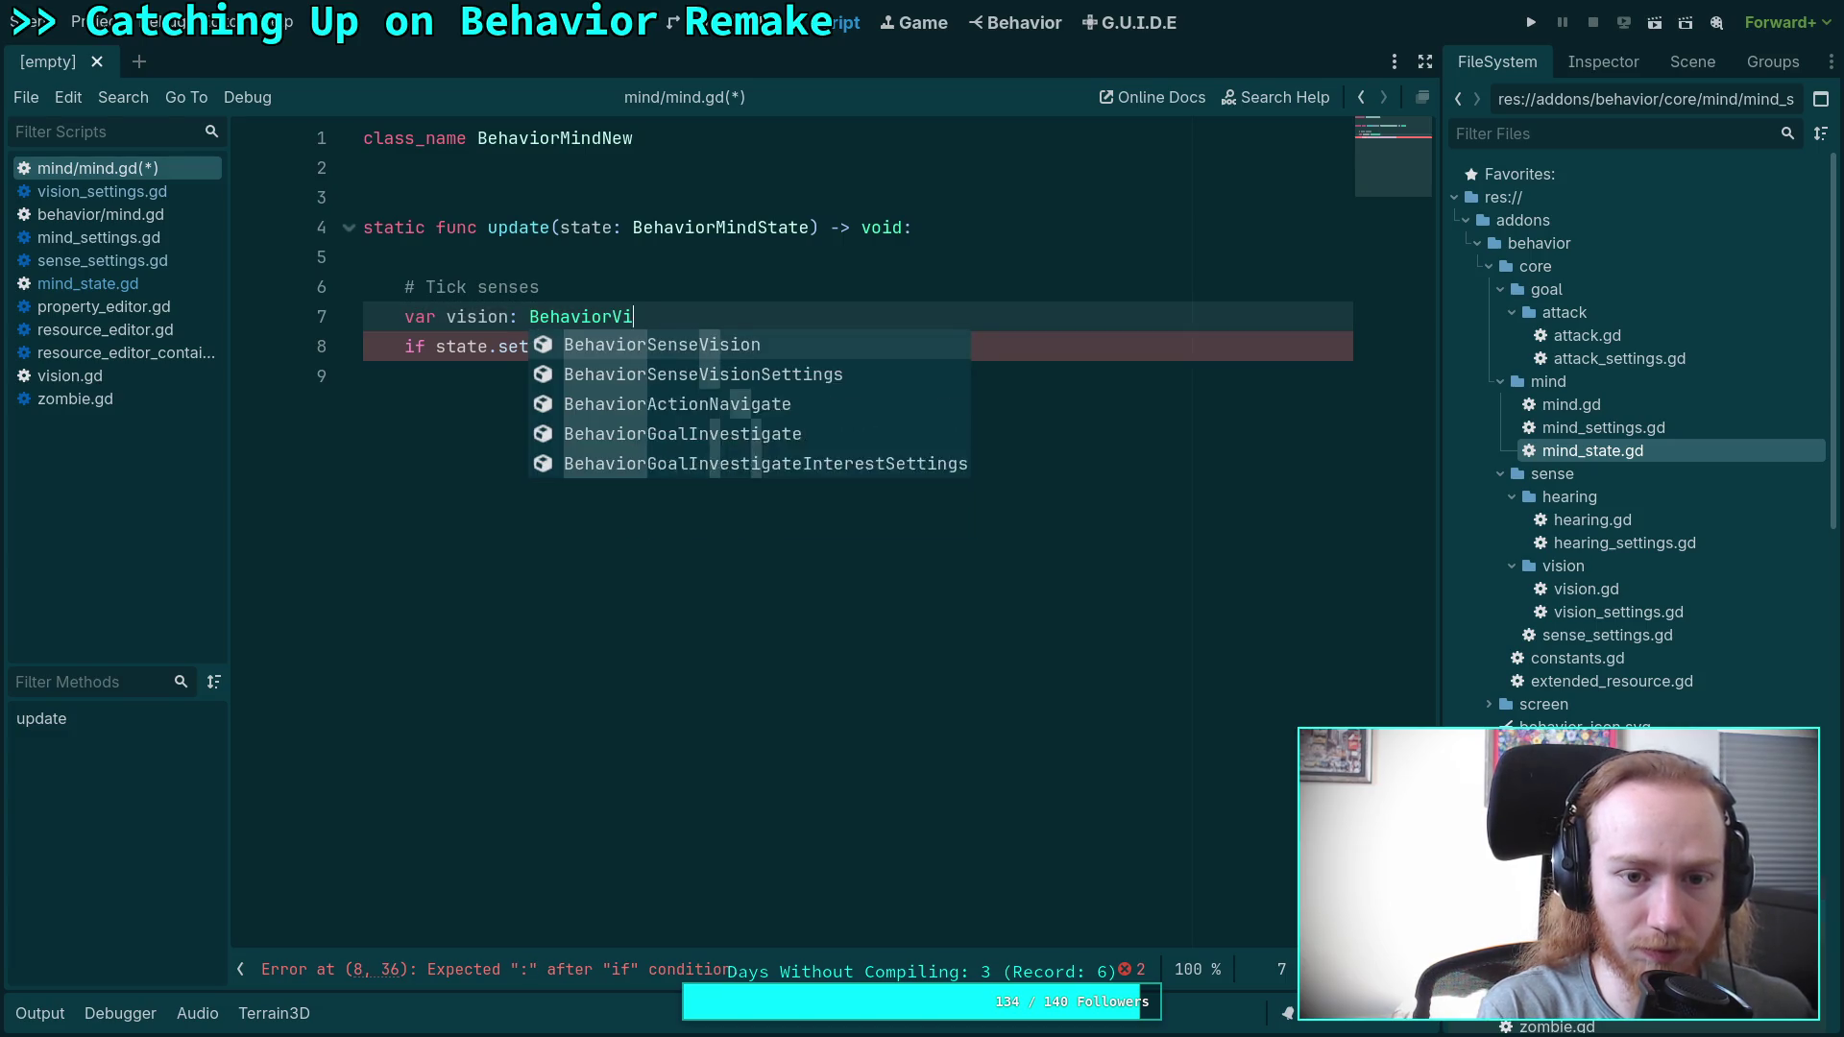
{"action": "key", "text": "Return"}
{"action": "type", "text": "state.set"}
{"action": "key", "text": "Return"}
{"action": "type", "text": ".sens"}
{"action": "key", "text": "Down"}
{"action": "key", "text": "Return"}
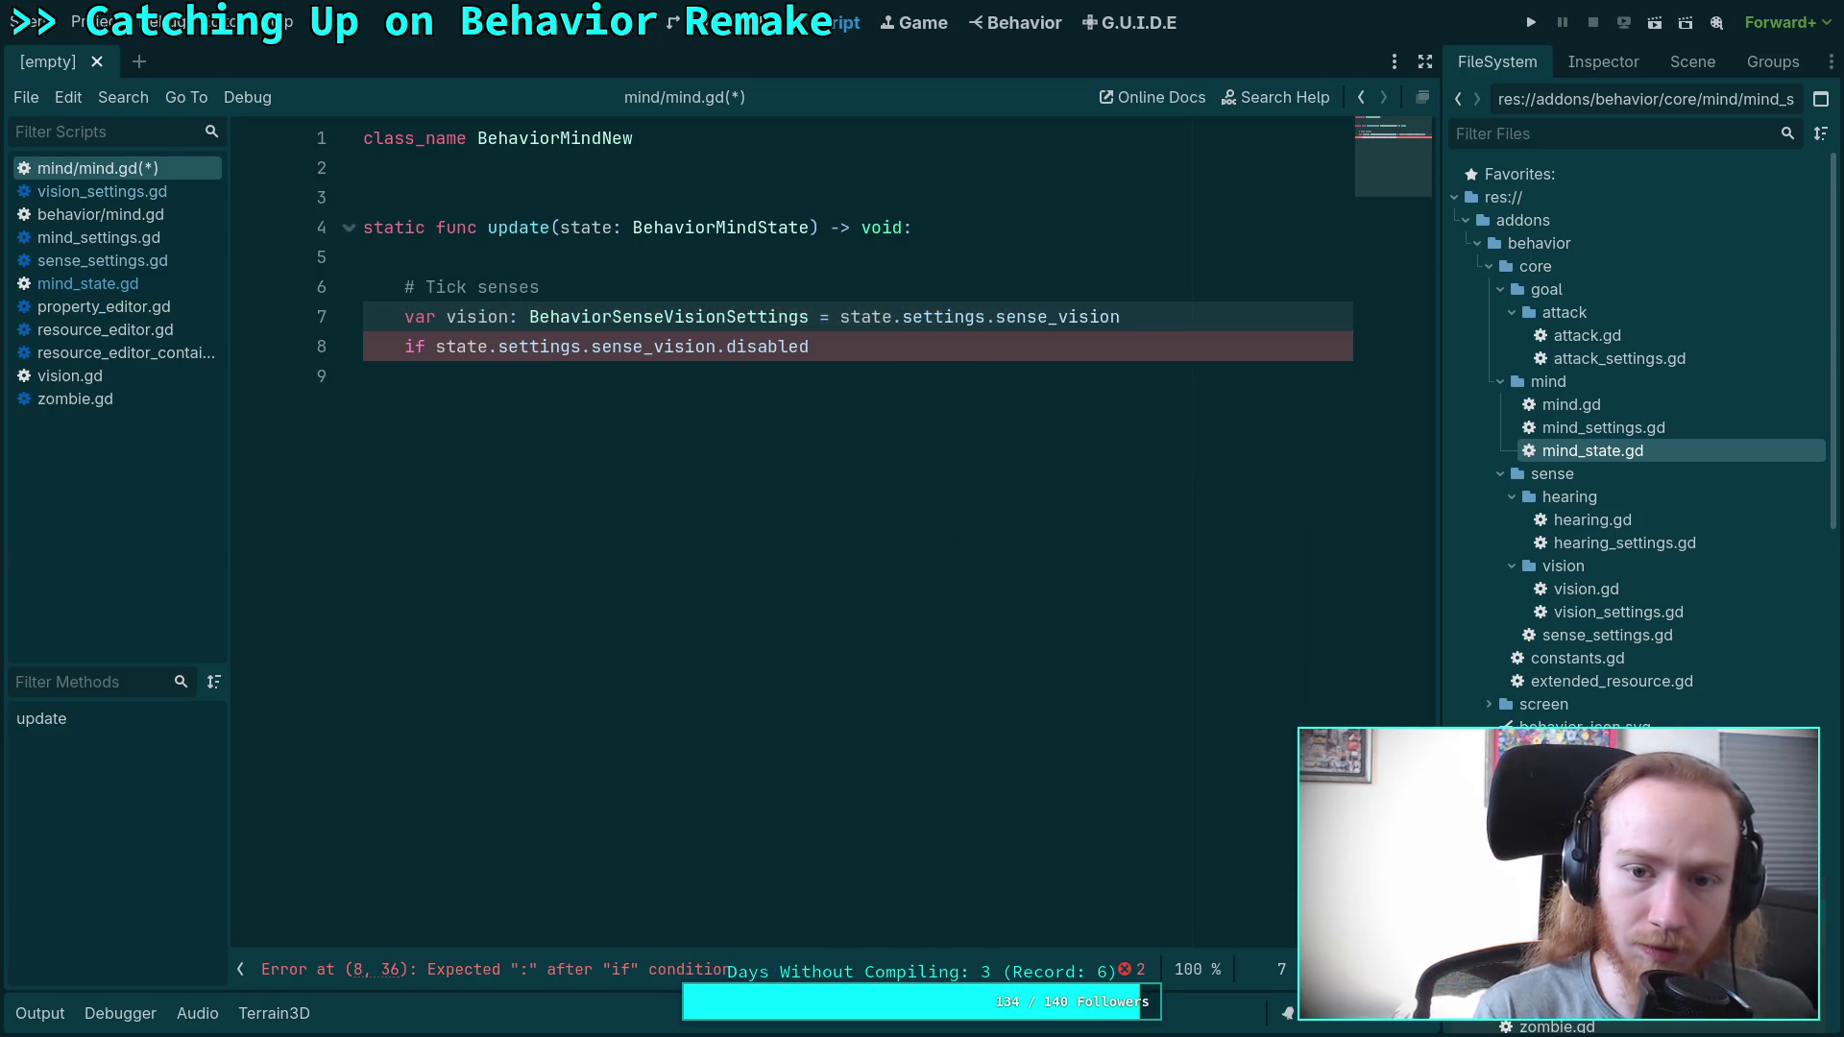
Guard with 'vision and not vision.disabled', call BehaviorSenseVision.update(state, vision), and save.
{"action": "left_click_drag", "start_coordinate": [435, 347], "coordinate": [876, 333]}
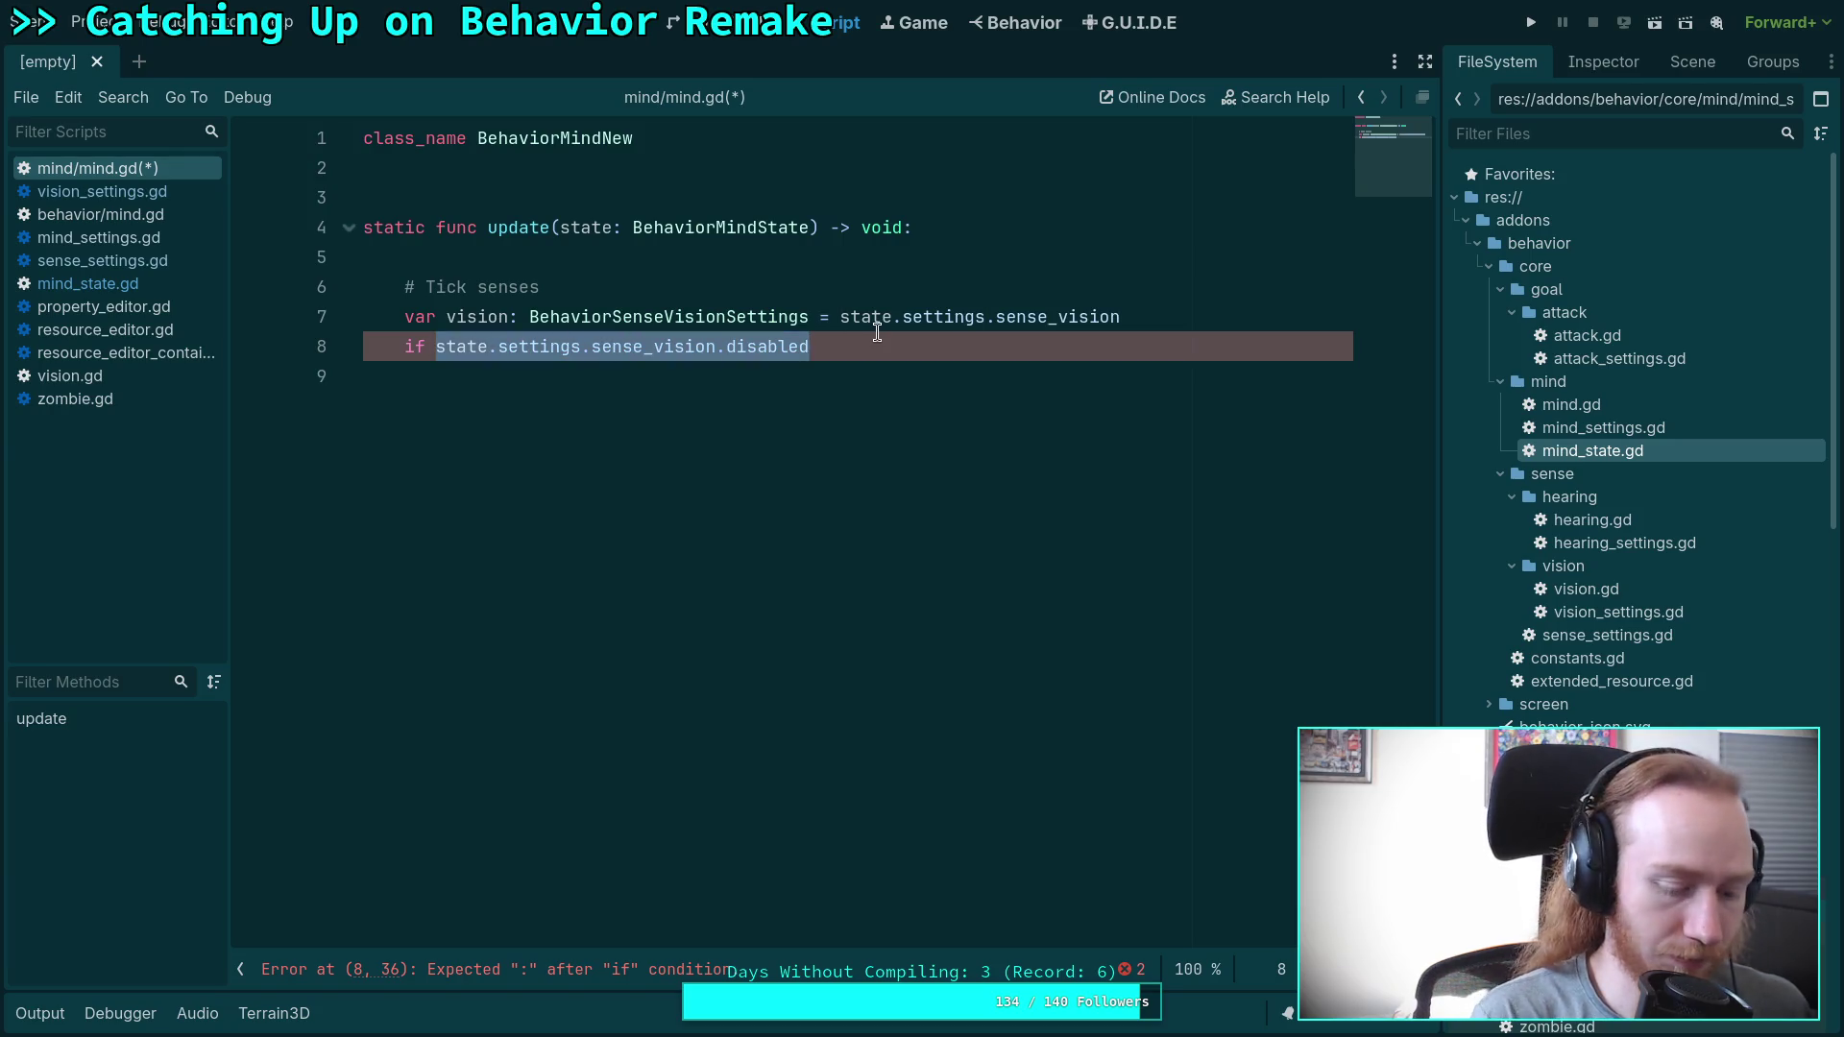
{"action": "type", "text": "vision and not vision.d"}
{"action": "key", "text": "Return"}
{"action": "key", "text": "Return"}
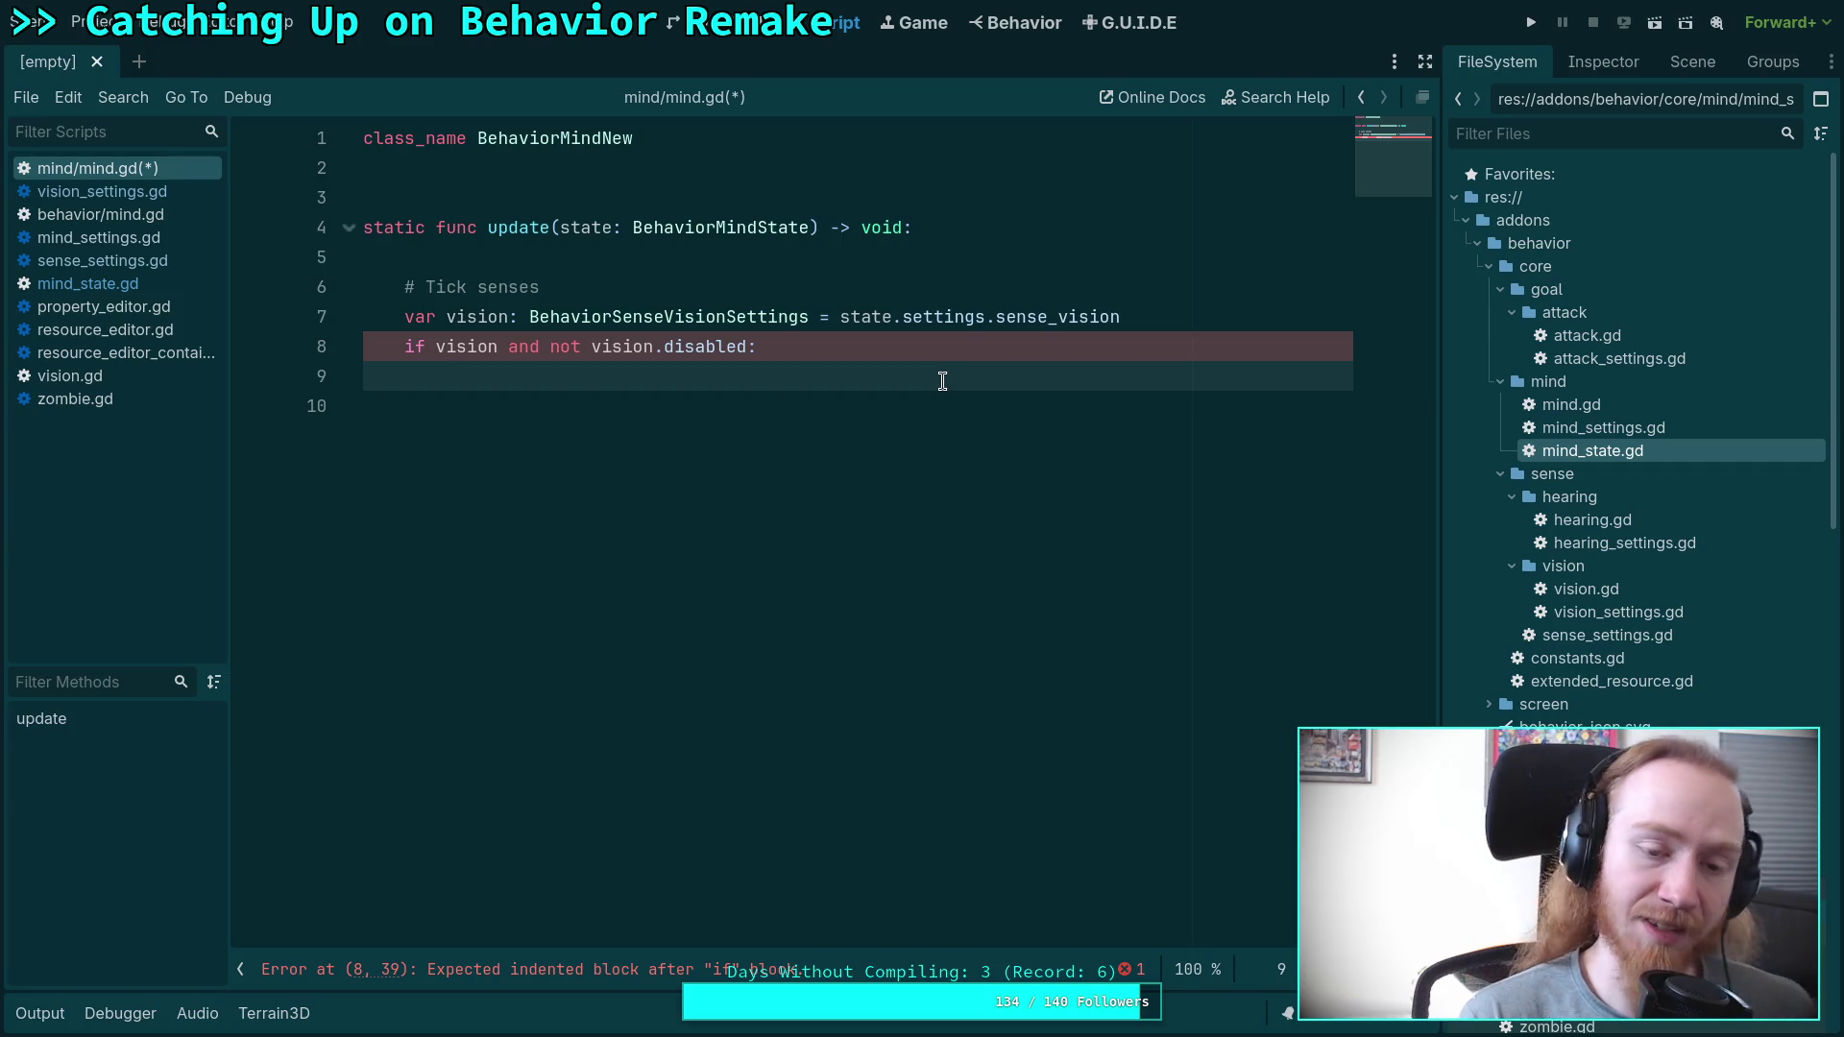
{"action": "type", "text": "BehaviorVi"}
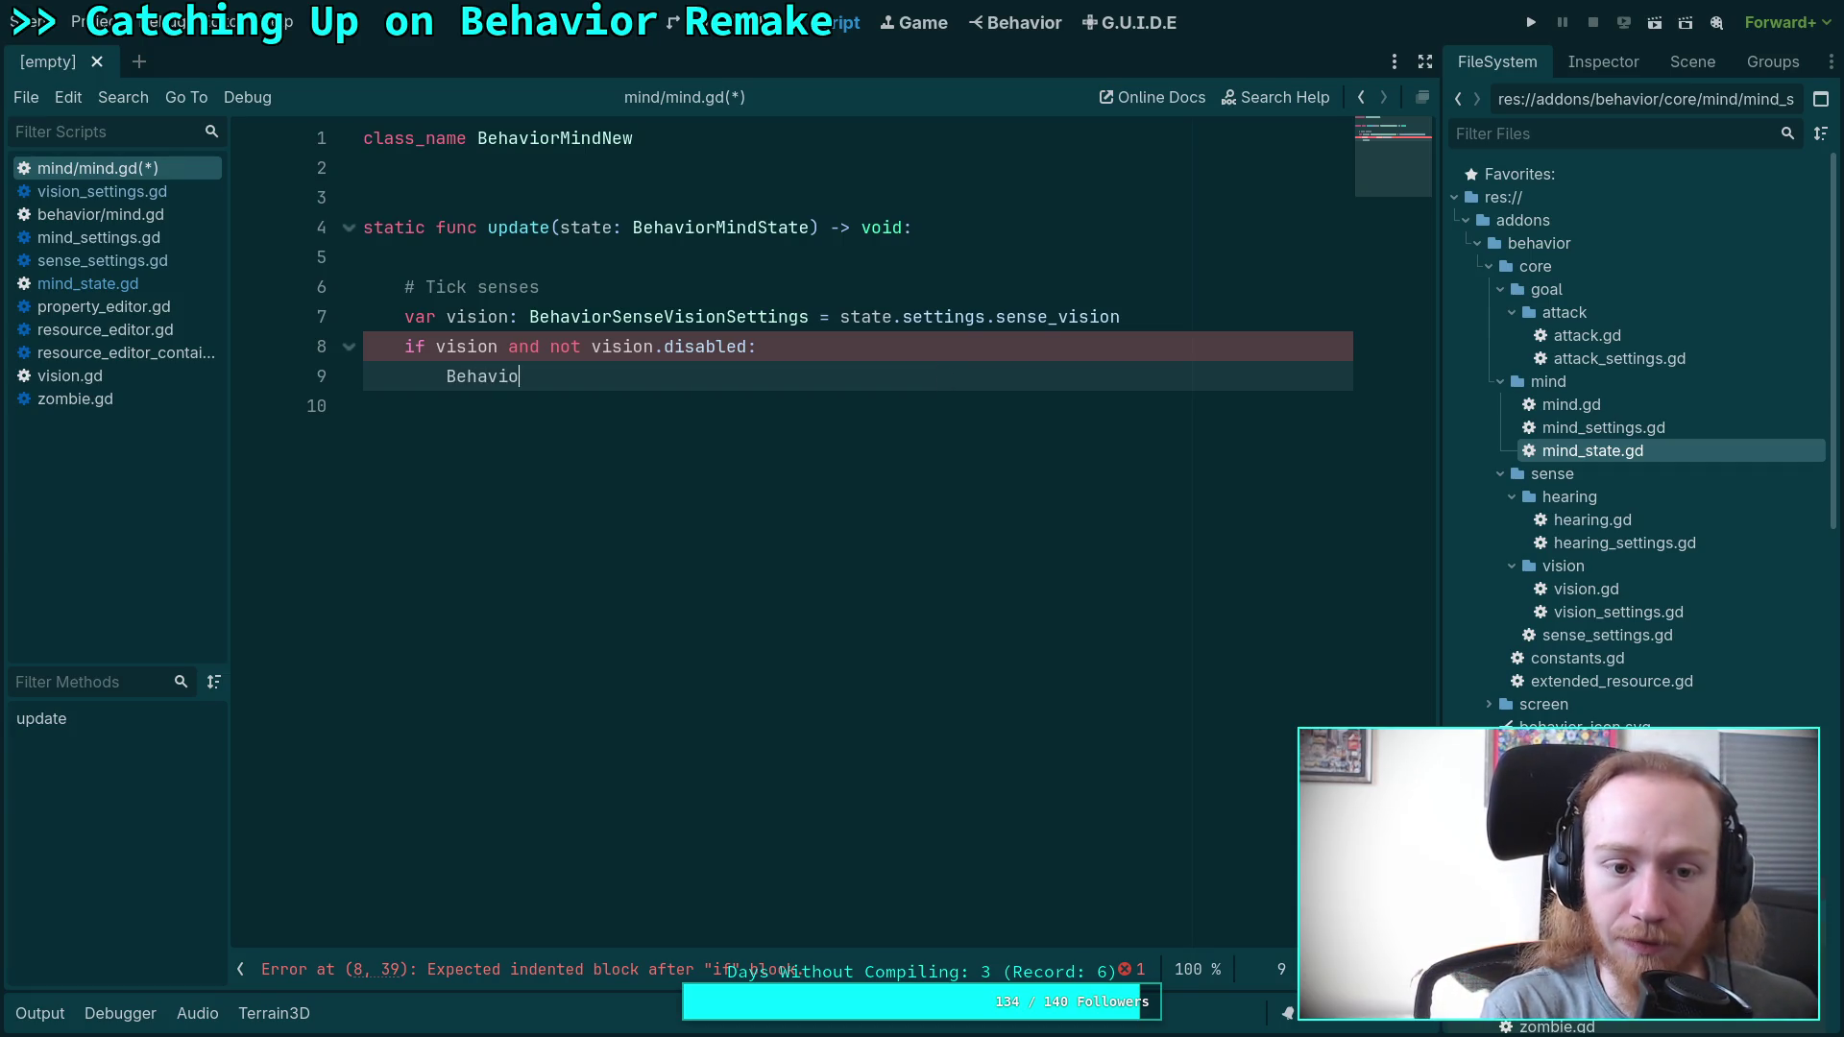
{"action": "key", "text": "Return"}
{"action": "type", "text": "."}
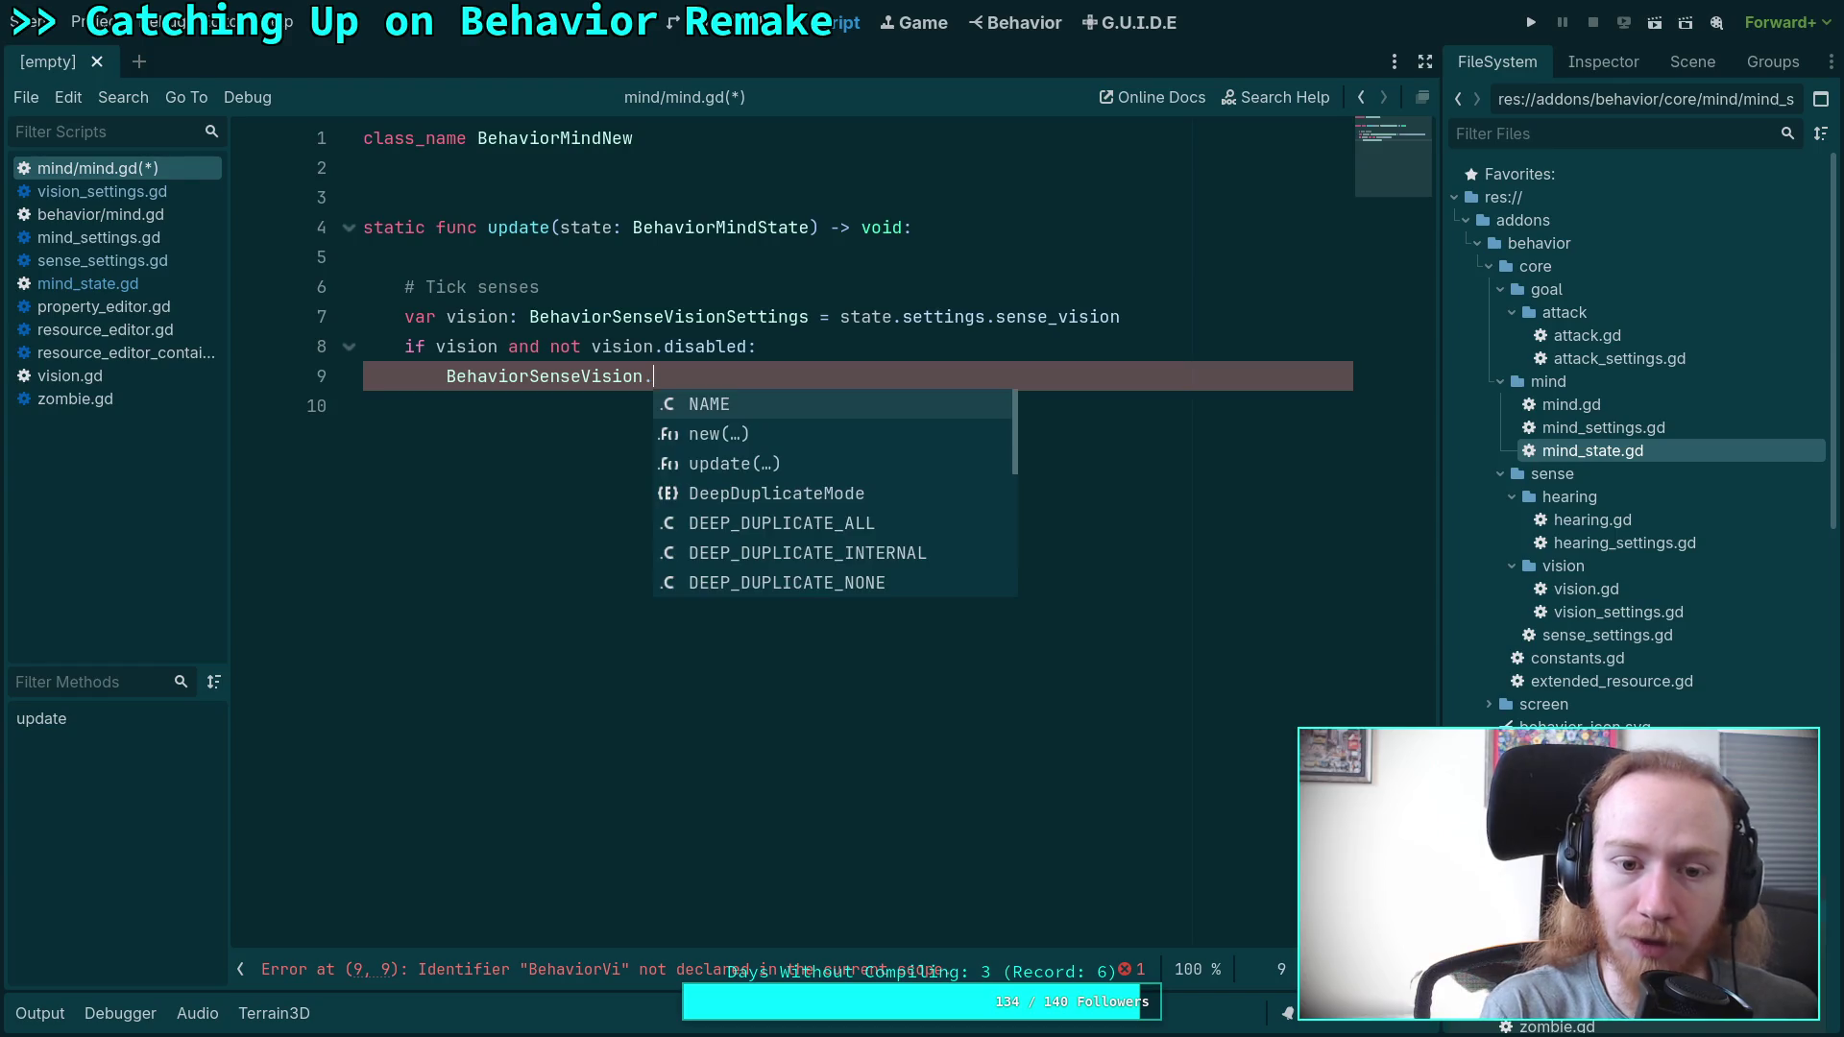
{"action": "type", "text": "up "}
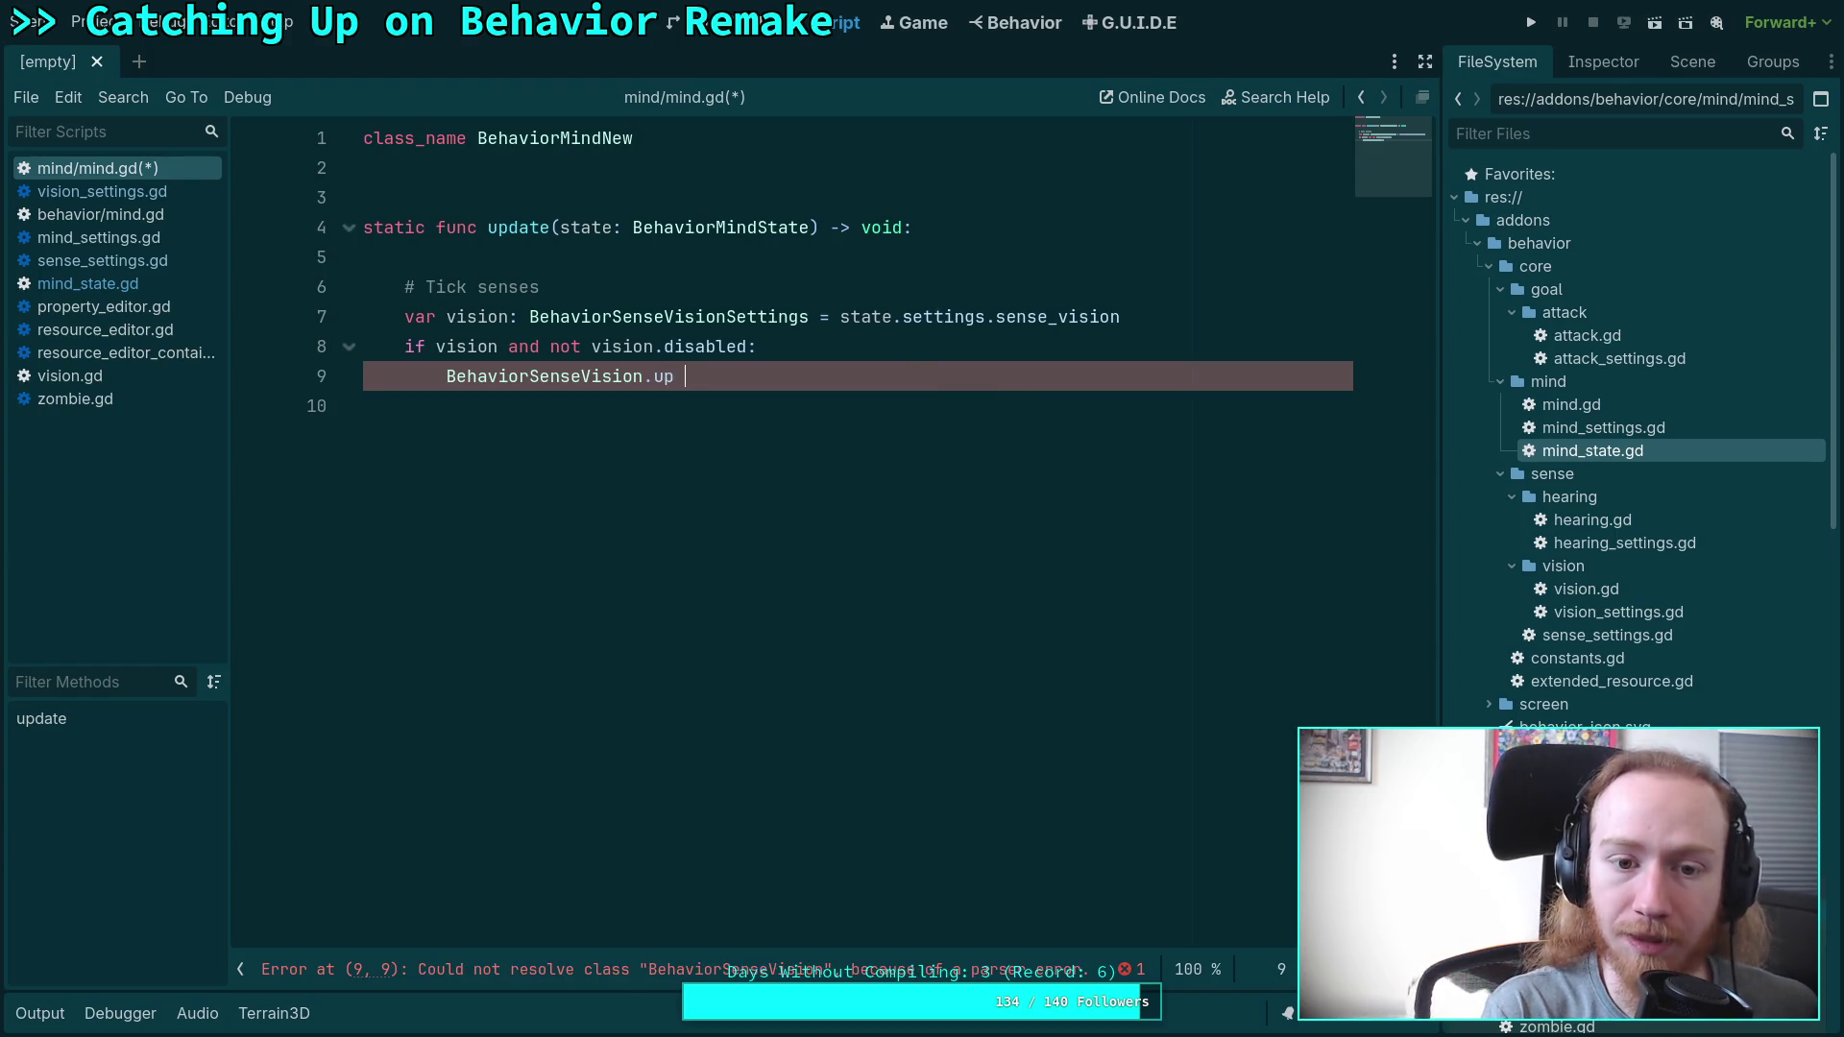
{"action": "type", "text": "ate("}
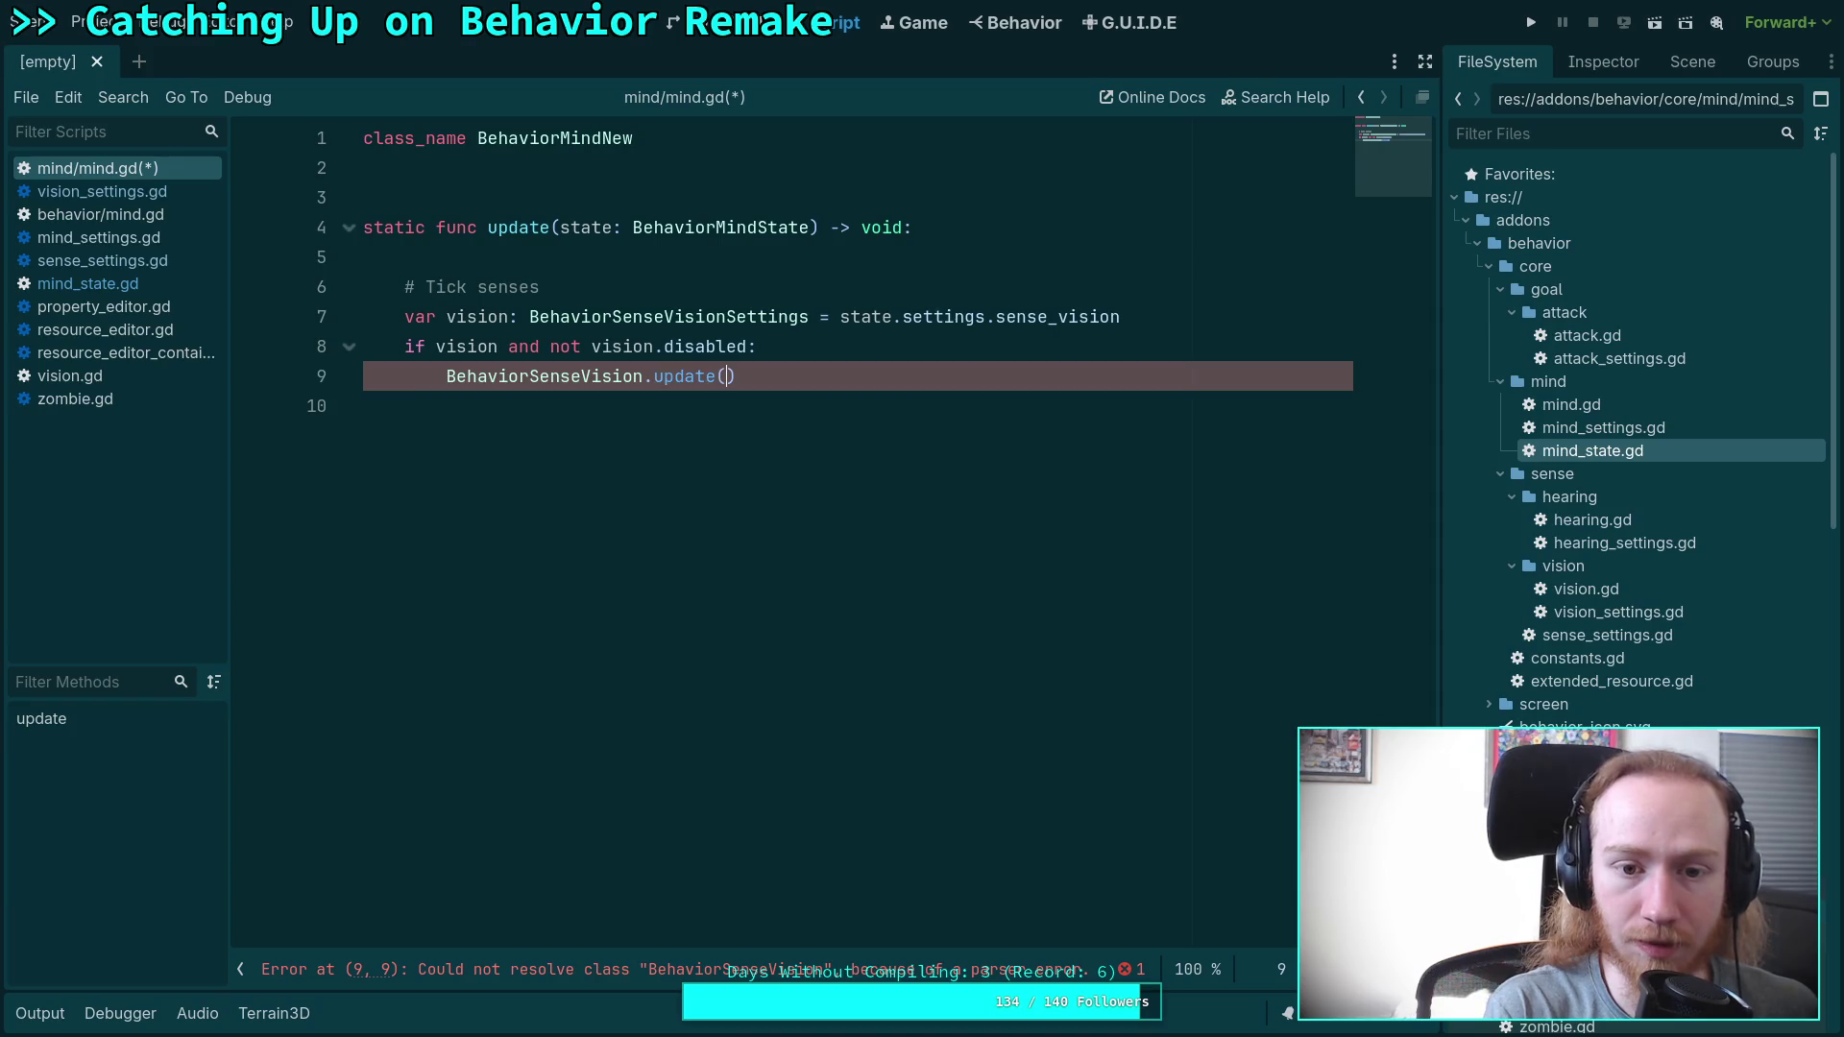
{"action": "type", "text": "state, vi"}
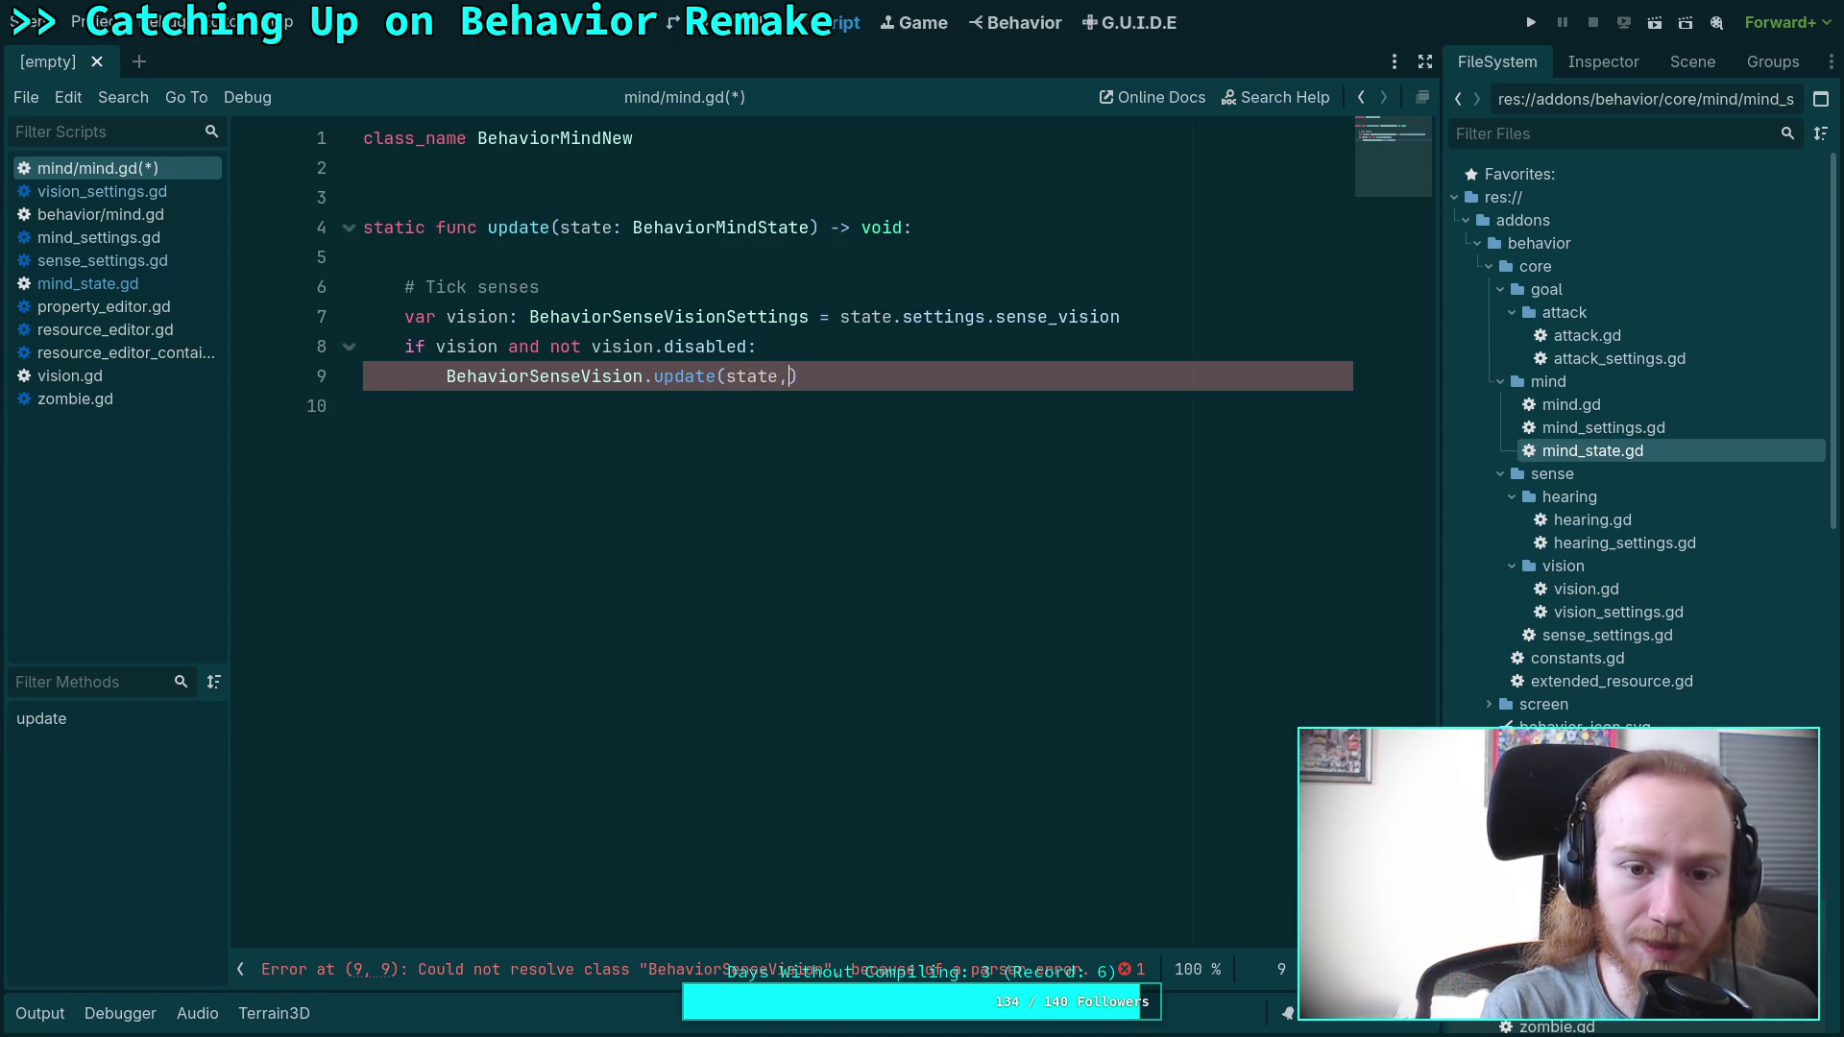
{"action": "type", "text": "sion"}
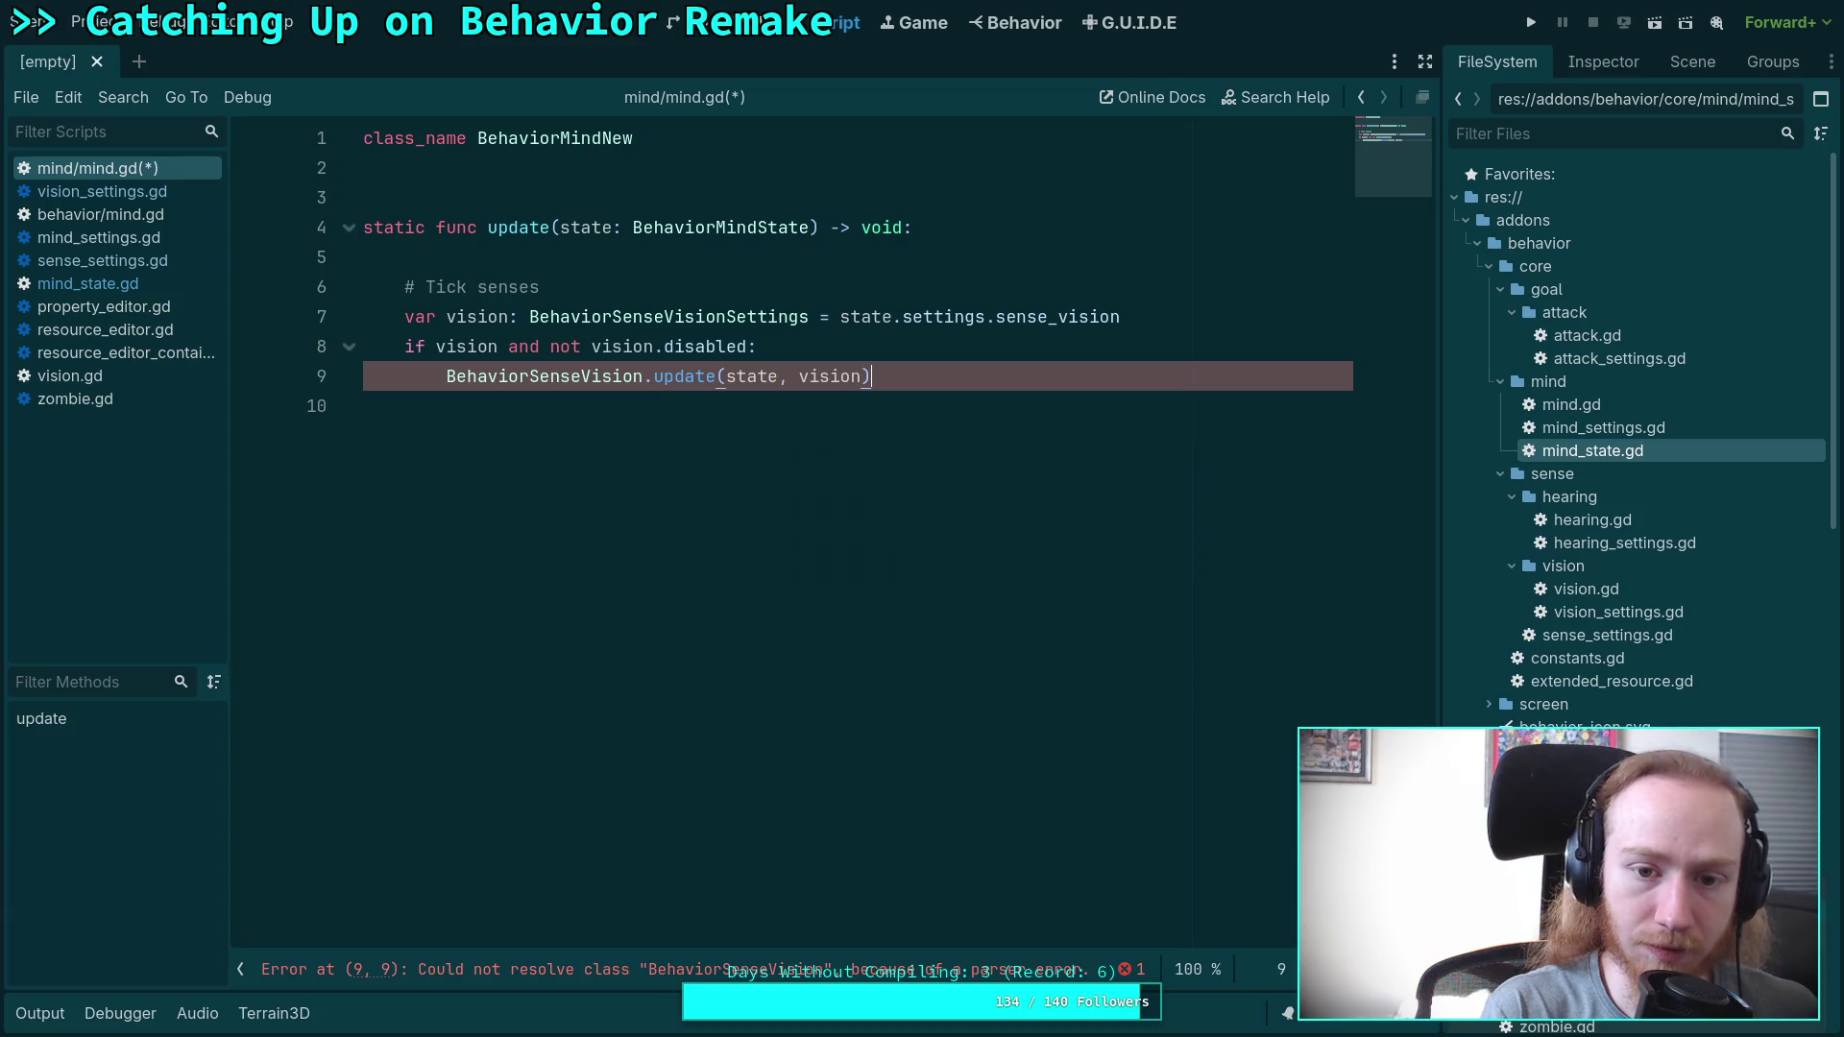
{"action": "key", "text": "Down"}
{"action": "key", "text": "ctrl+s"}
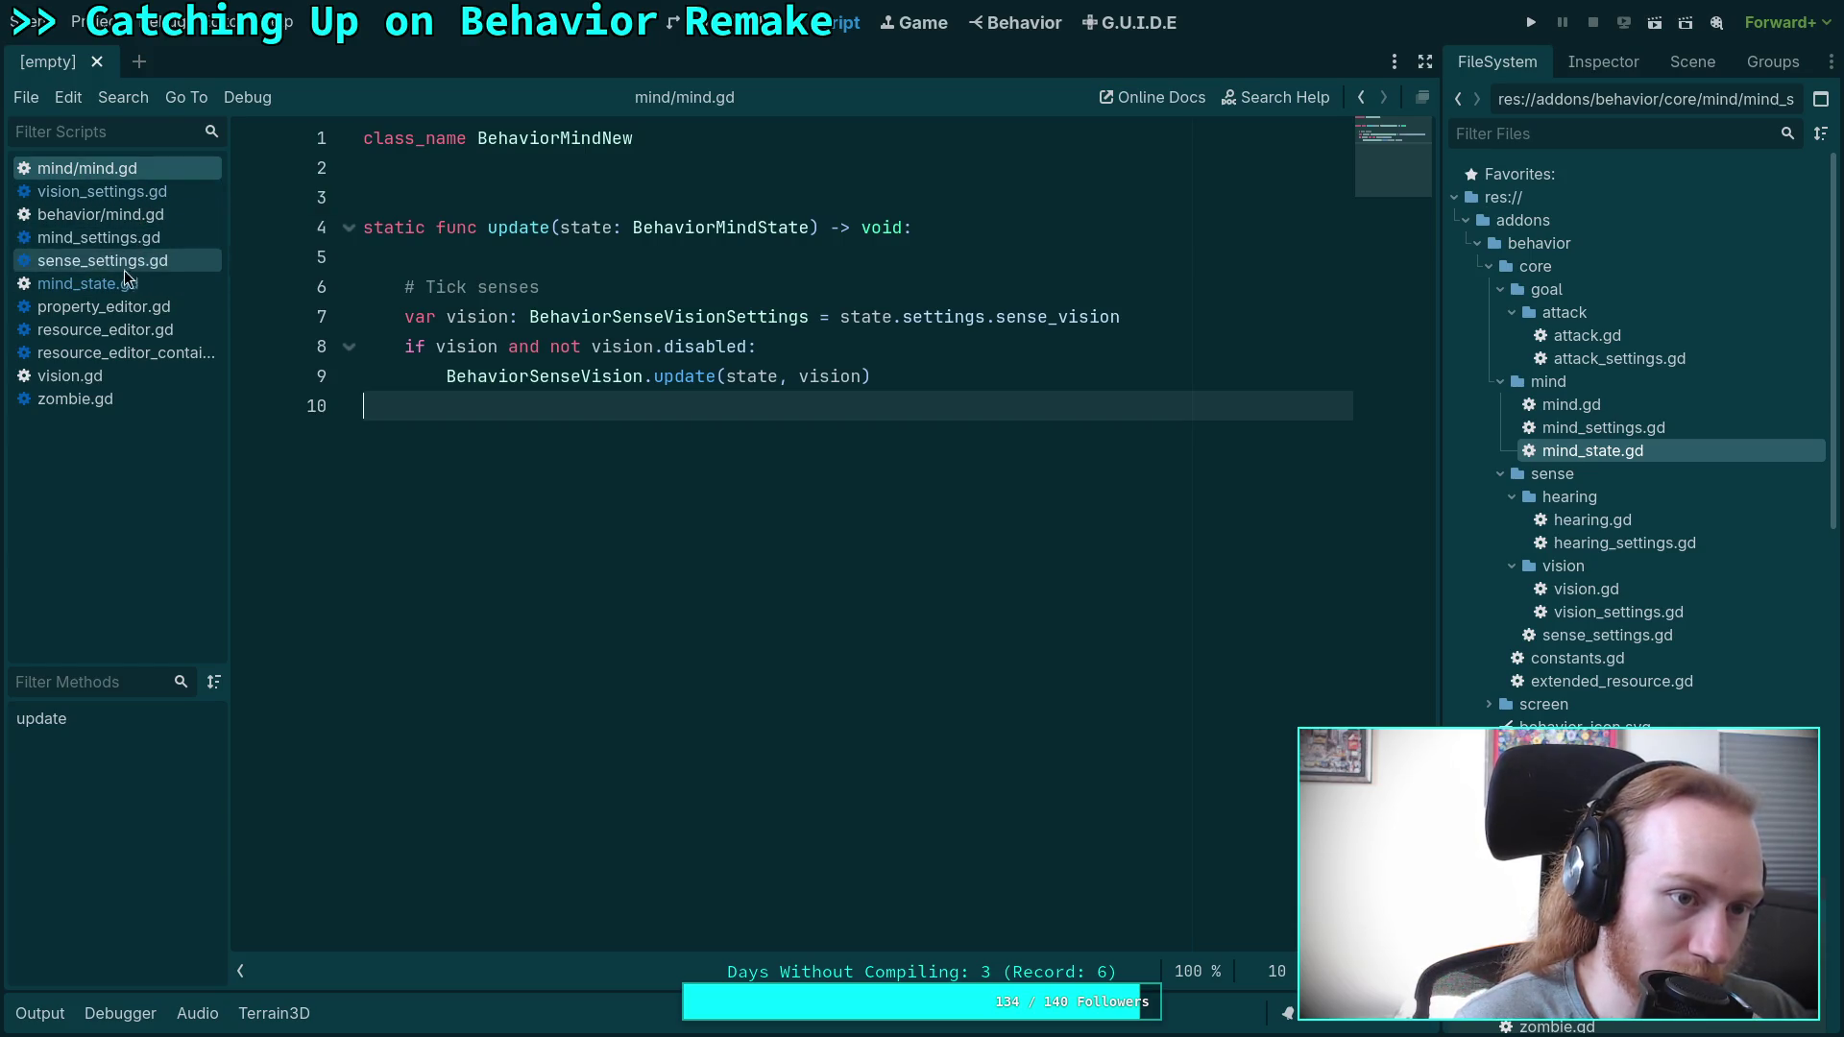
Close property_editor.gd, resource_editor.gd, resource_editor_container.gd and zombie.gd.
{"action": "right_click", "coordinate": [128, 307]}
{"action": "left_click", "coordinate": [158, 362]}
{"action": "right_click", "coordinate": [127, 306]}
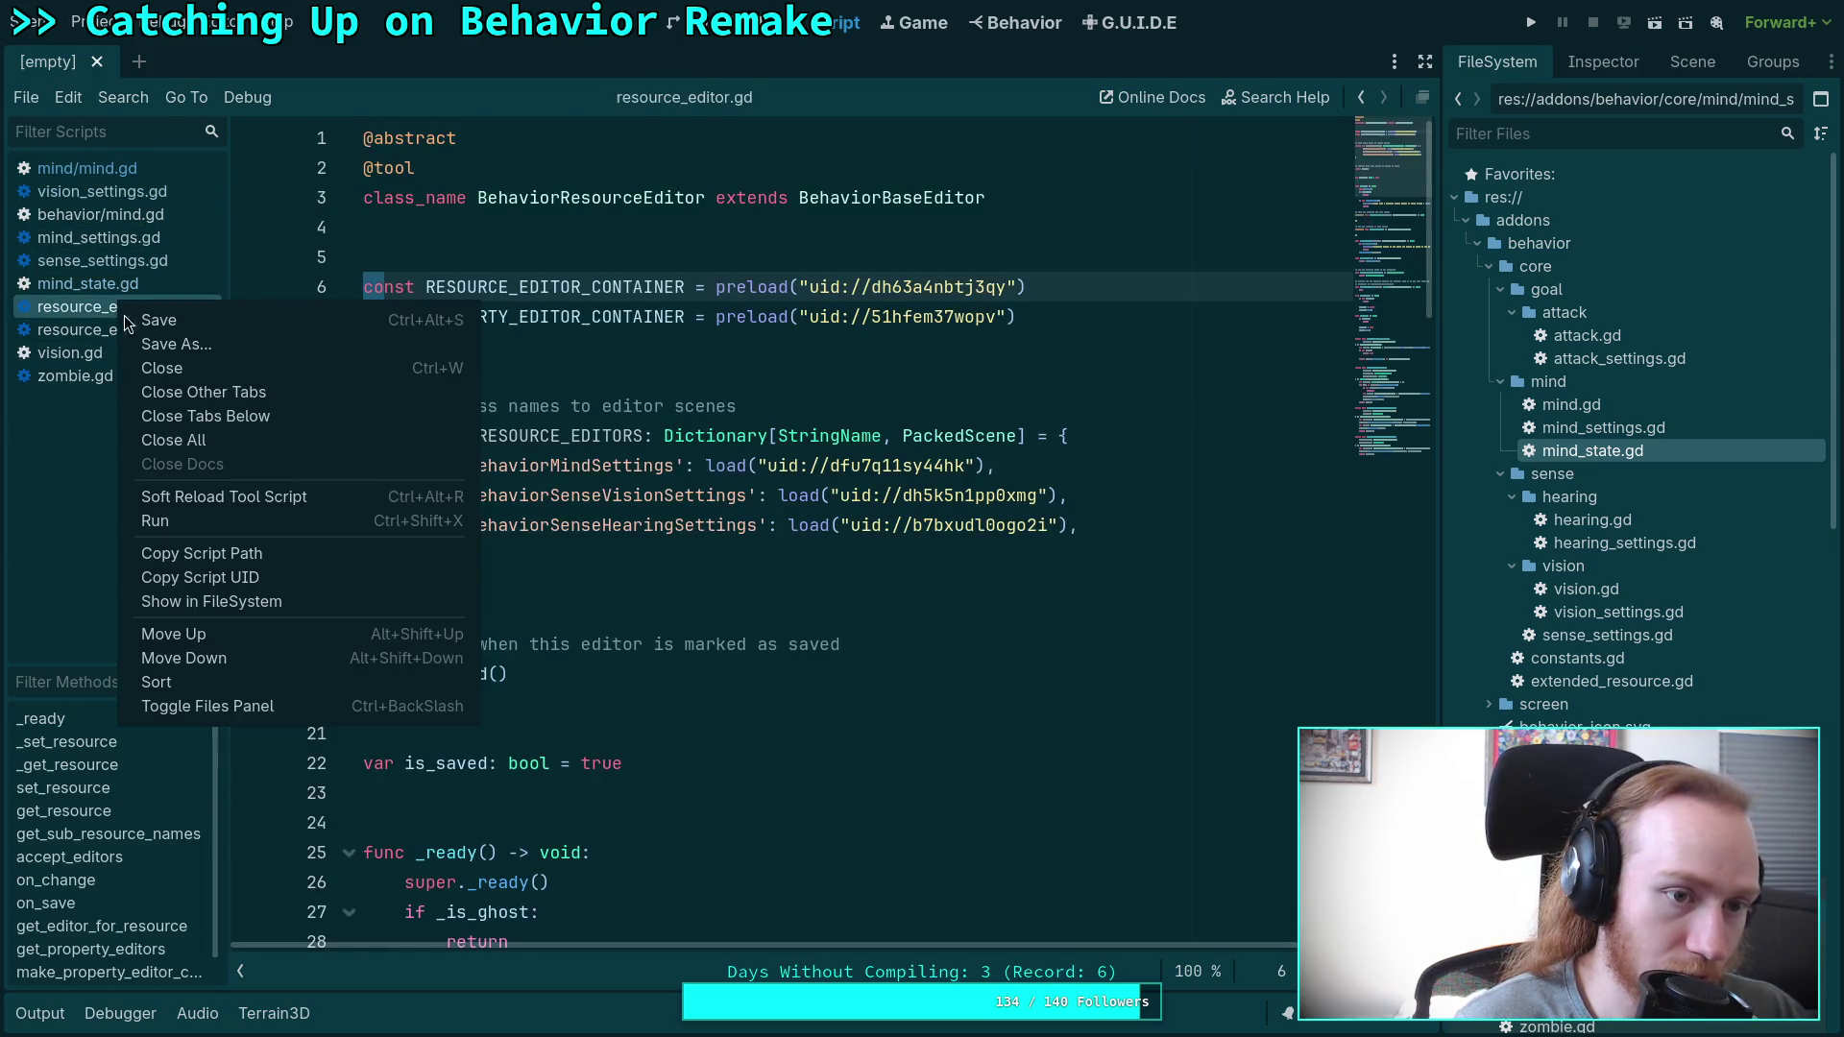
{"action": "left_click", "coordinate": [158, 362]}
{"action": "right_click", "coordinate": [128, 306]}
{"action": "left_click", "coordinate": [192, 371]}
{"action": "right_click", "coordinate": [94, 331]}
{"action": "left_click", "coordinate": [143, 394]}
Open vision.gd, move it up the script list, and select the sense function body, lines 61-126.
{"action": "left_click", "coordinate": [98, 315]}
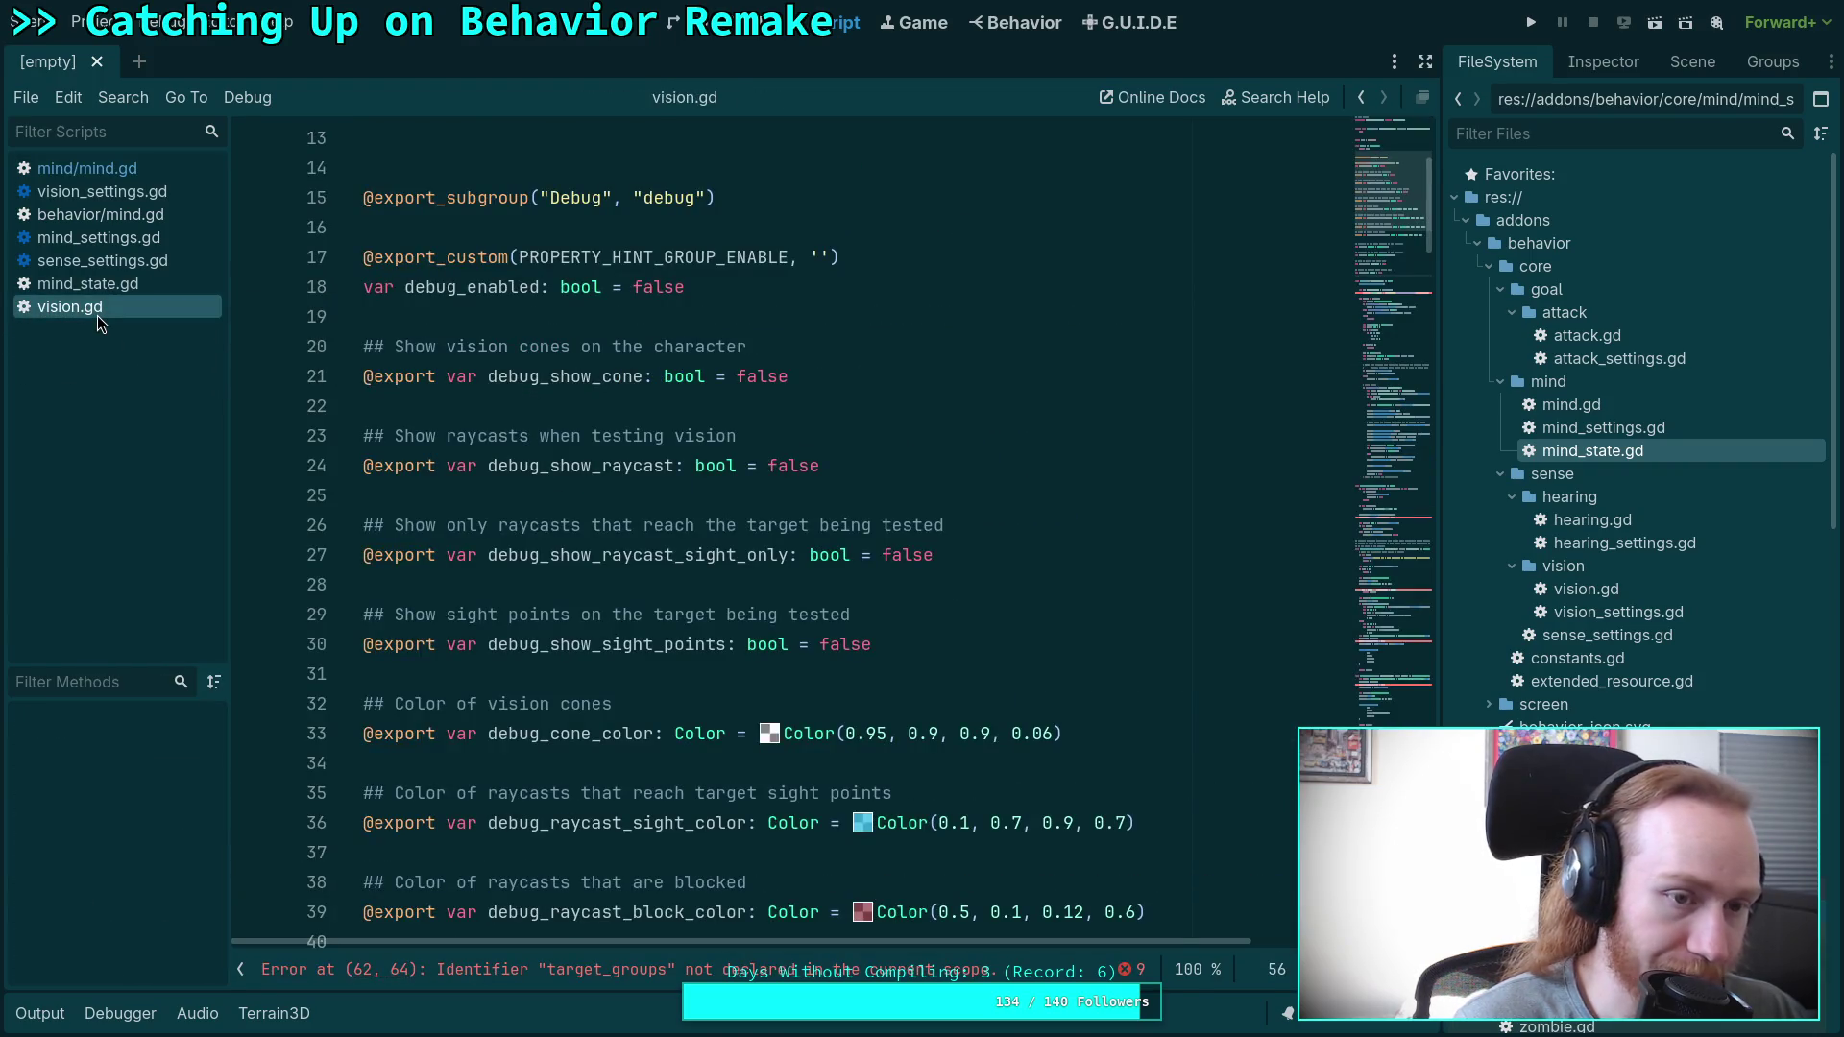
{"action": "left_click_drag", "start_coordinate": [98, 315], "coordinate": [100, 197]}
{"action": "scroll", "coordinate": [706, 418], "scroll_direction": "up", "scroll_amount": 4}
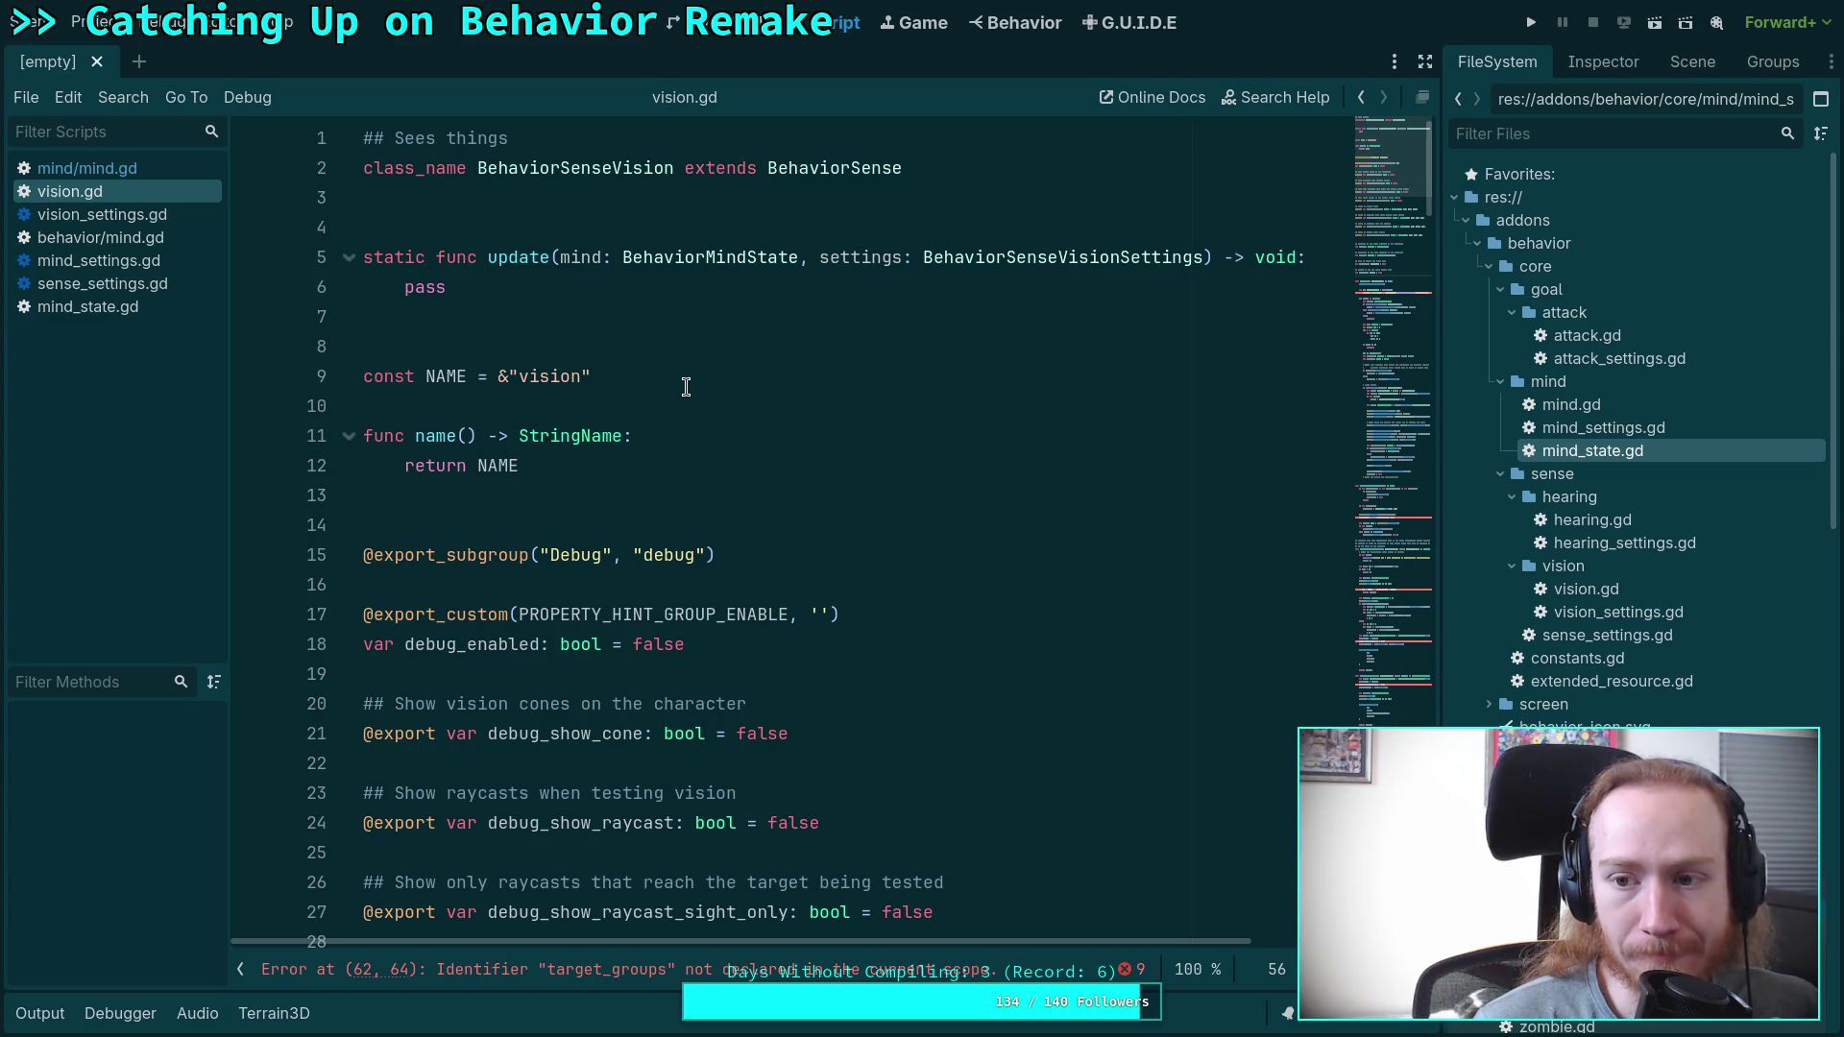
{"action": "scroll", "coordinate": [769, 509], "scroll_direction": "down", "scroll_amount": 16}
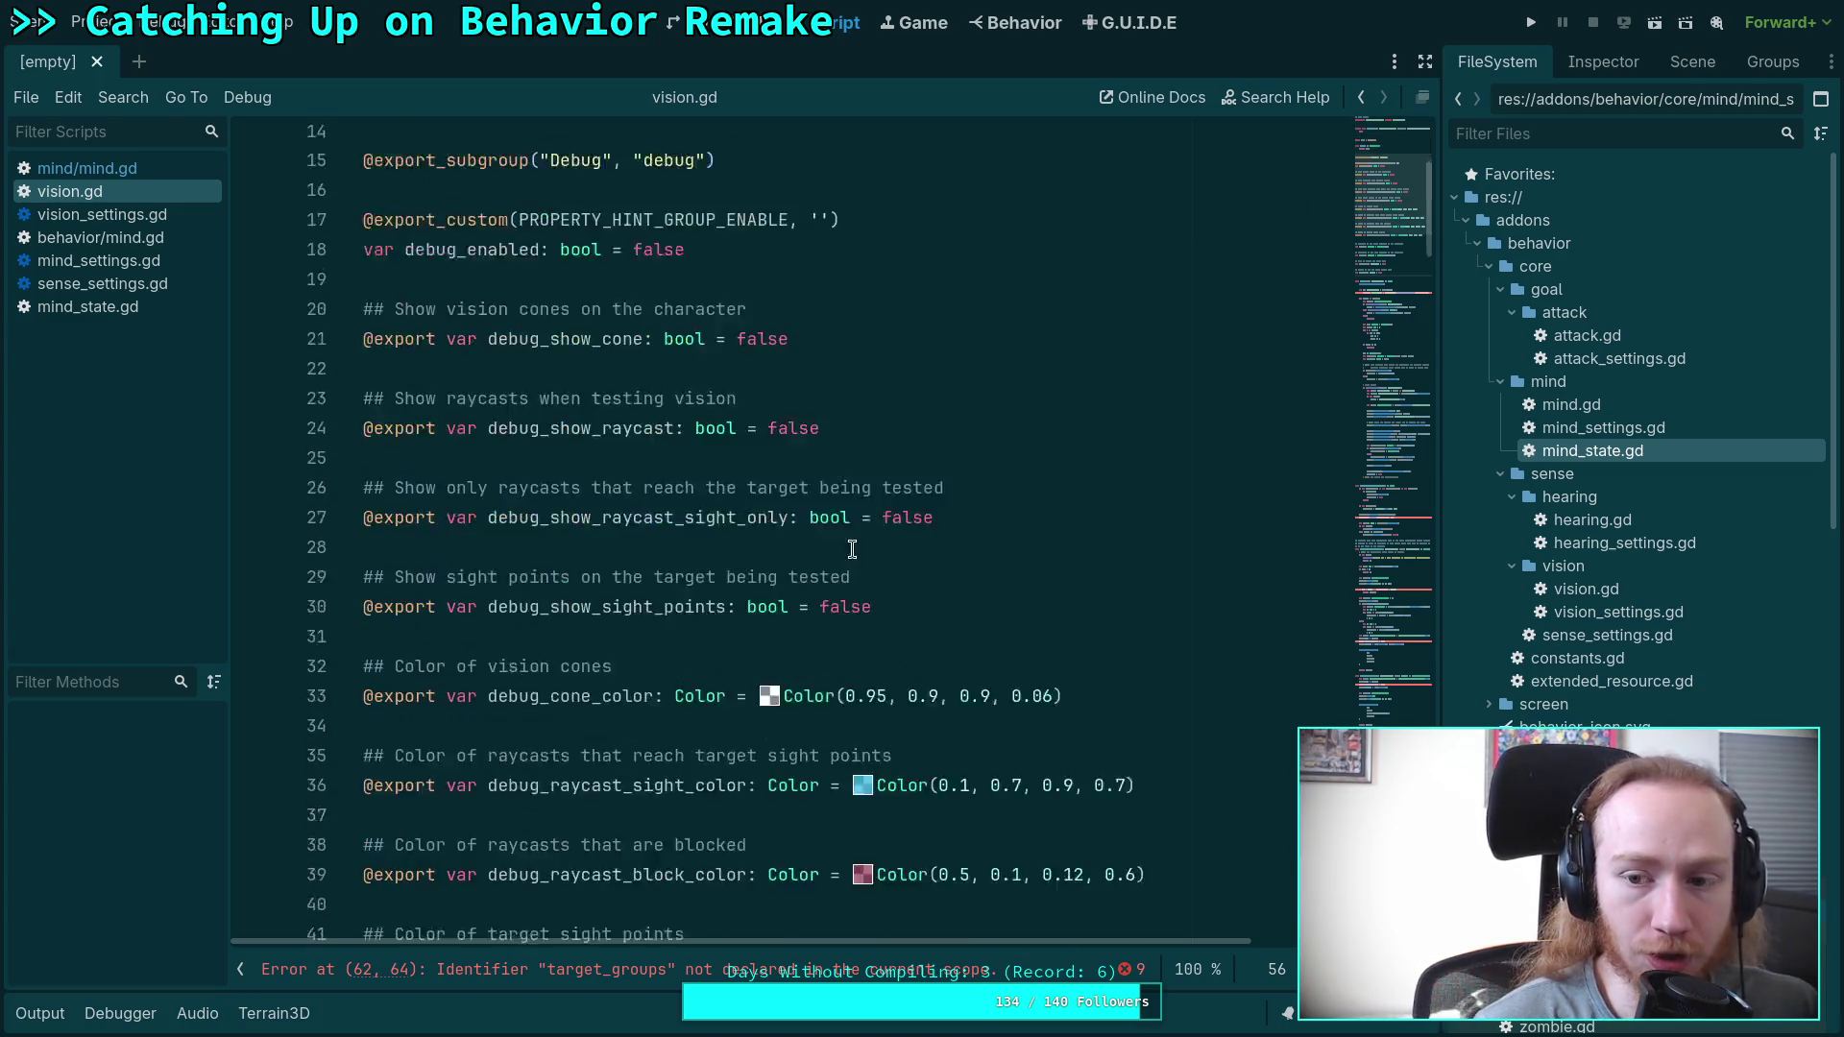
{"action": "scroll", "coordinate": [1364, 321], "scroll_direction": "down", "scroll_amount": 3}
{"action": "scroll", "coordinate": [992, 428], "scroll_direction": "up", "scroll_amount": 1}
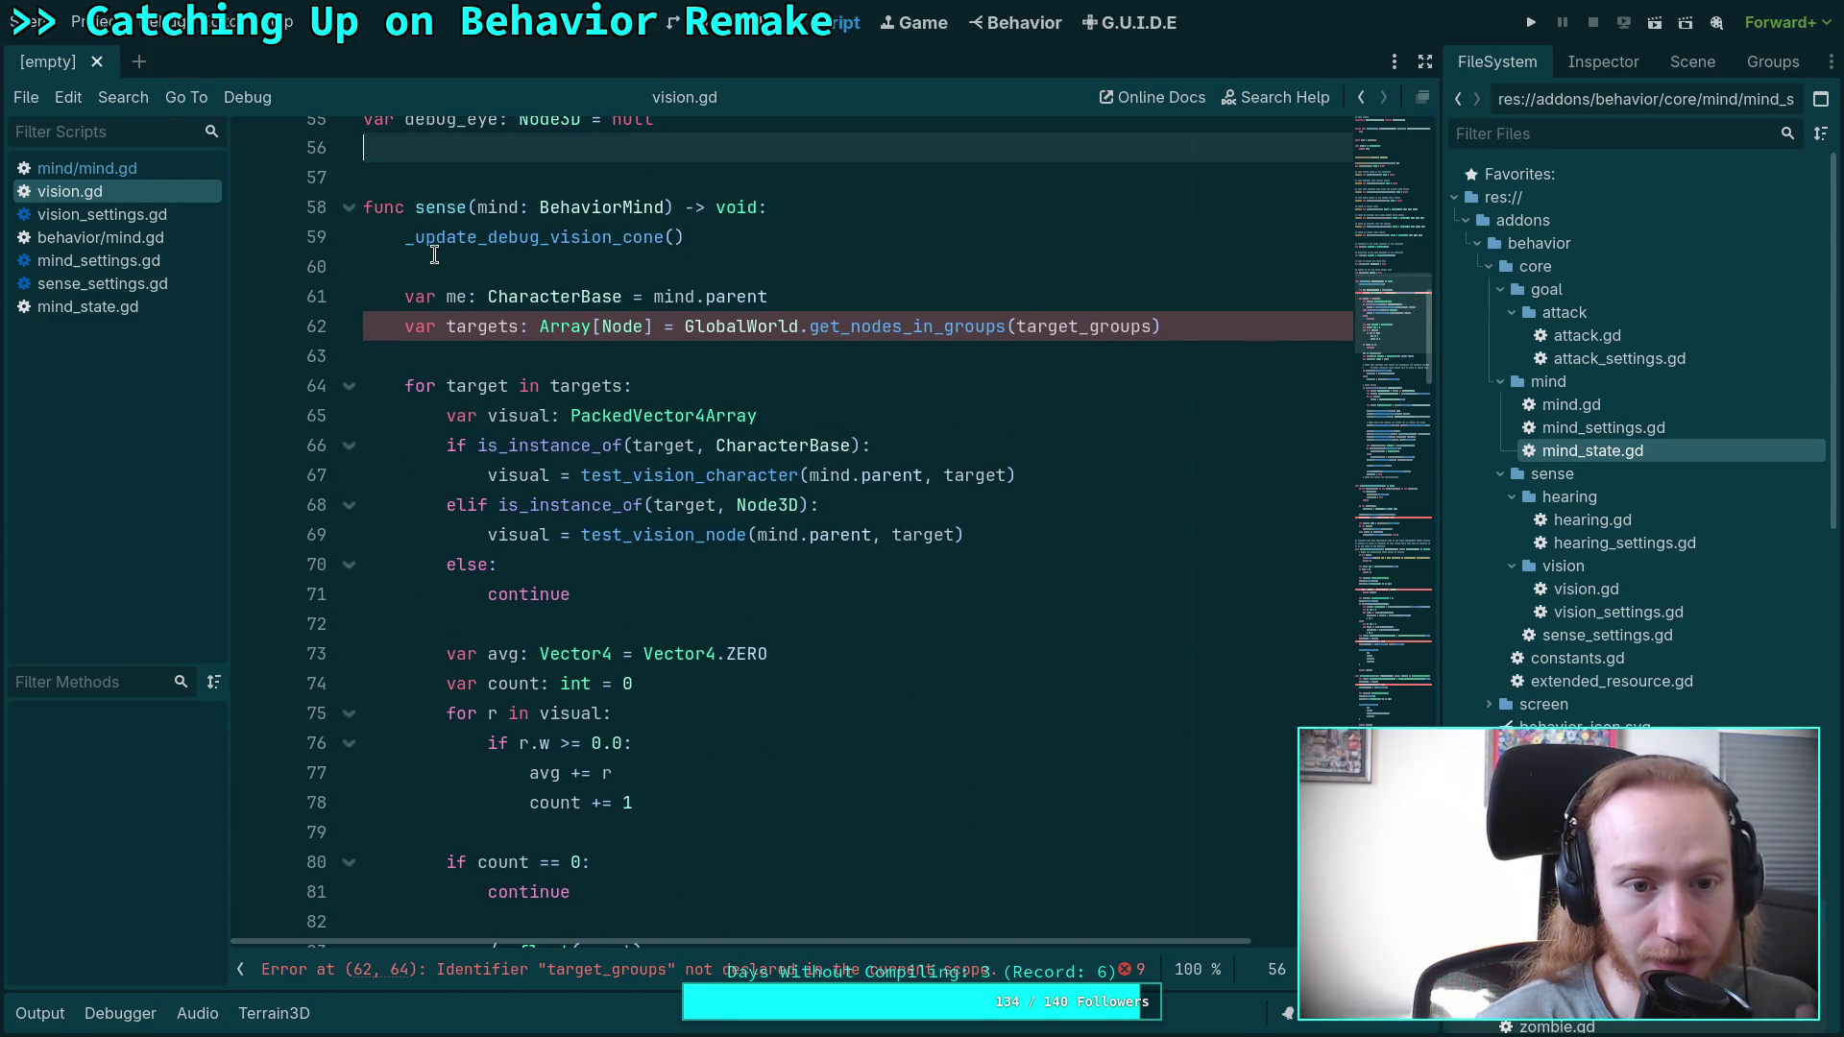
{"action": "mouse_move", "coordinate": [402, 294]}
{"action": "left_mouse_down"}
{"action": "mouse_move", "coordinate": [691, 422]}
{"action": "mouse_move", "coordinate": [711, 365]}
{"action": "mouse_move", "coordinate": [716, 440]}
{"action": "mouse_move", "coordinate": [729, 413]}
{"action": "mouse_move", "coordinate": [1023, 466]}
{"action": "left_mouse_up"}
{"action": "scroll", "coordinate": [1047, 481], "scroll_direction": "up", "scroll_amount": 3}
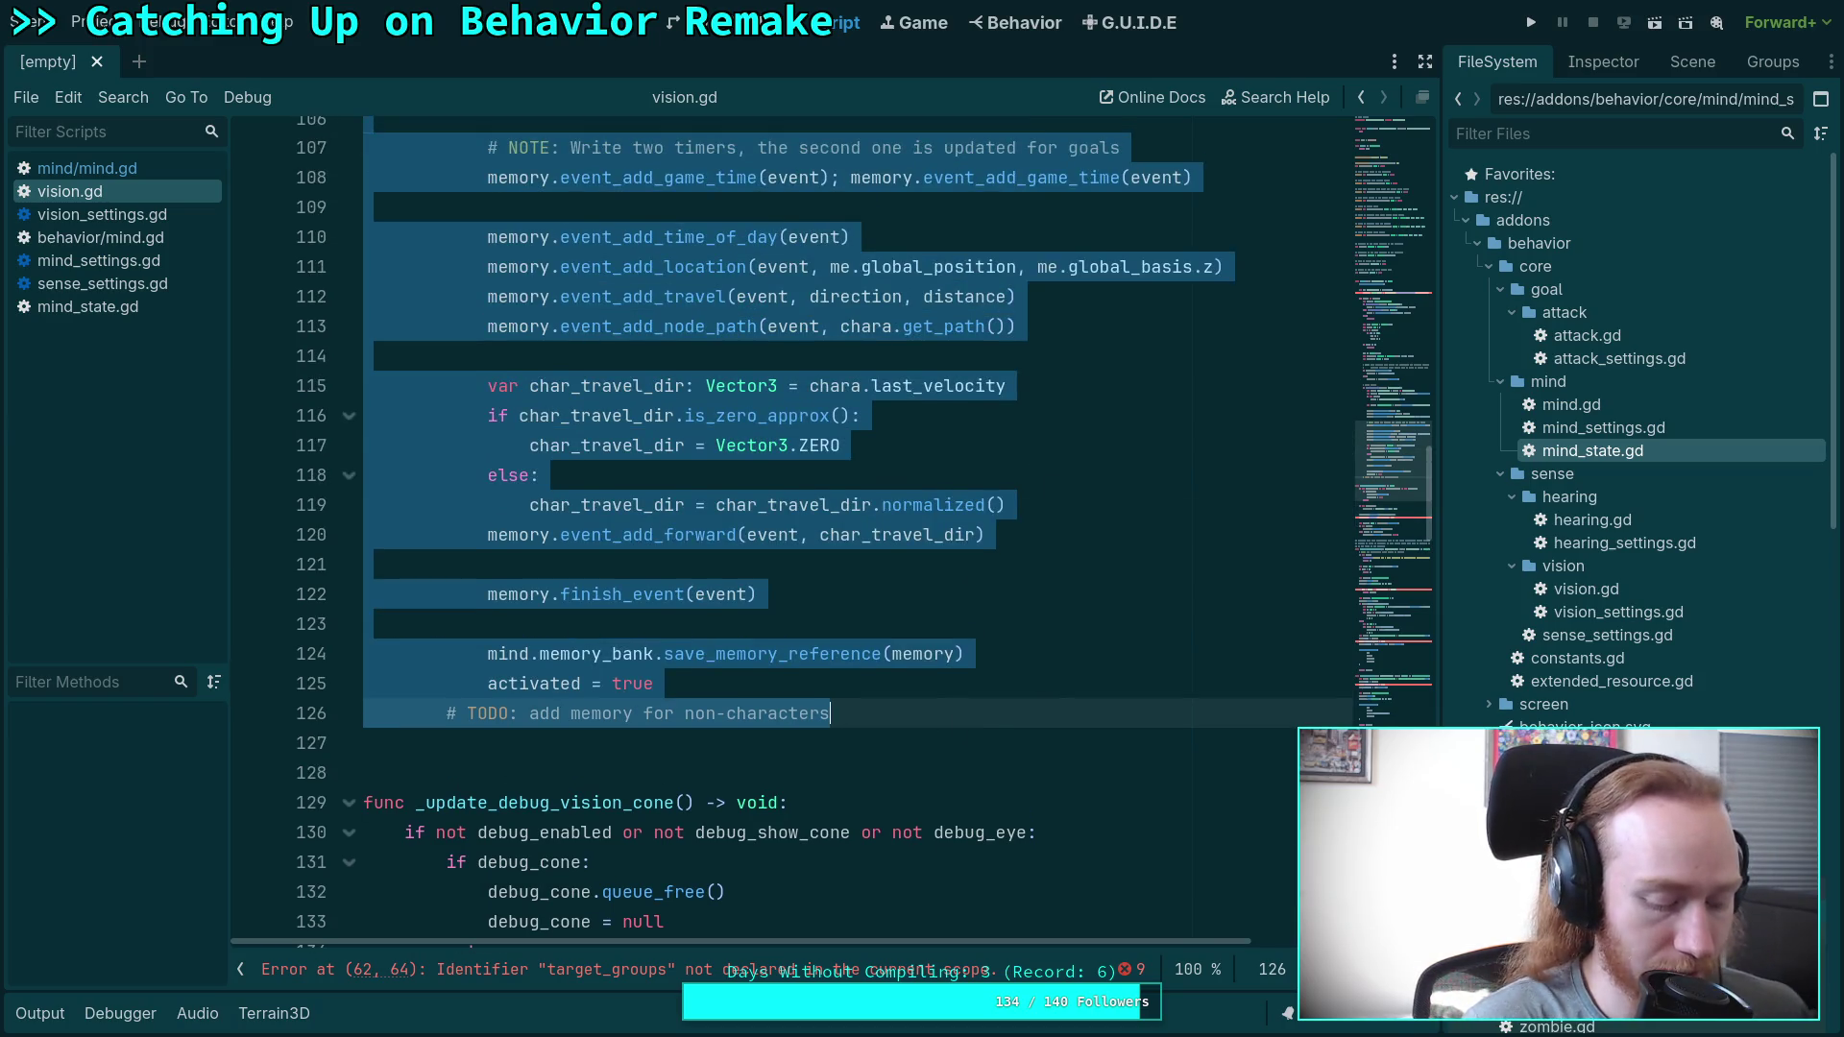
Delete the old memory-recording block and leftover sense() function from vision.gd.
{"action": "key", "text": "BackSpace"}
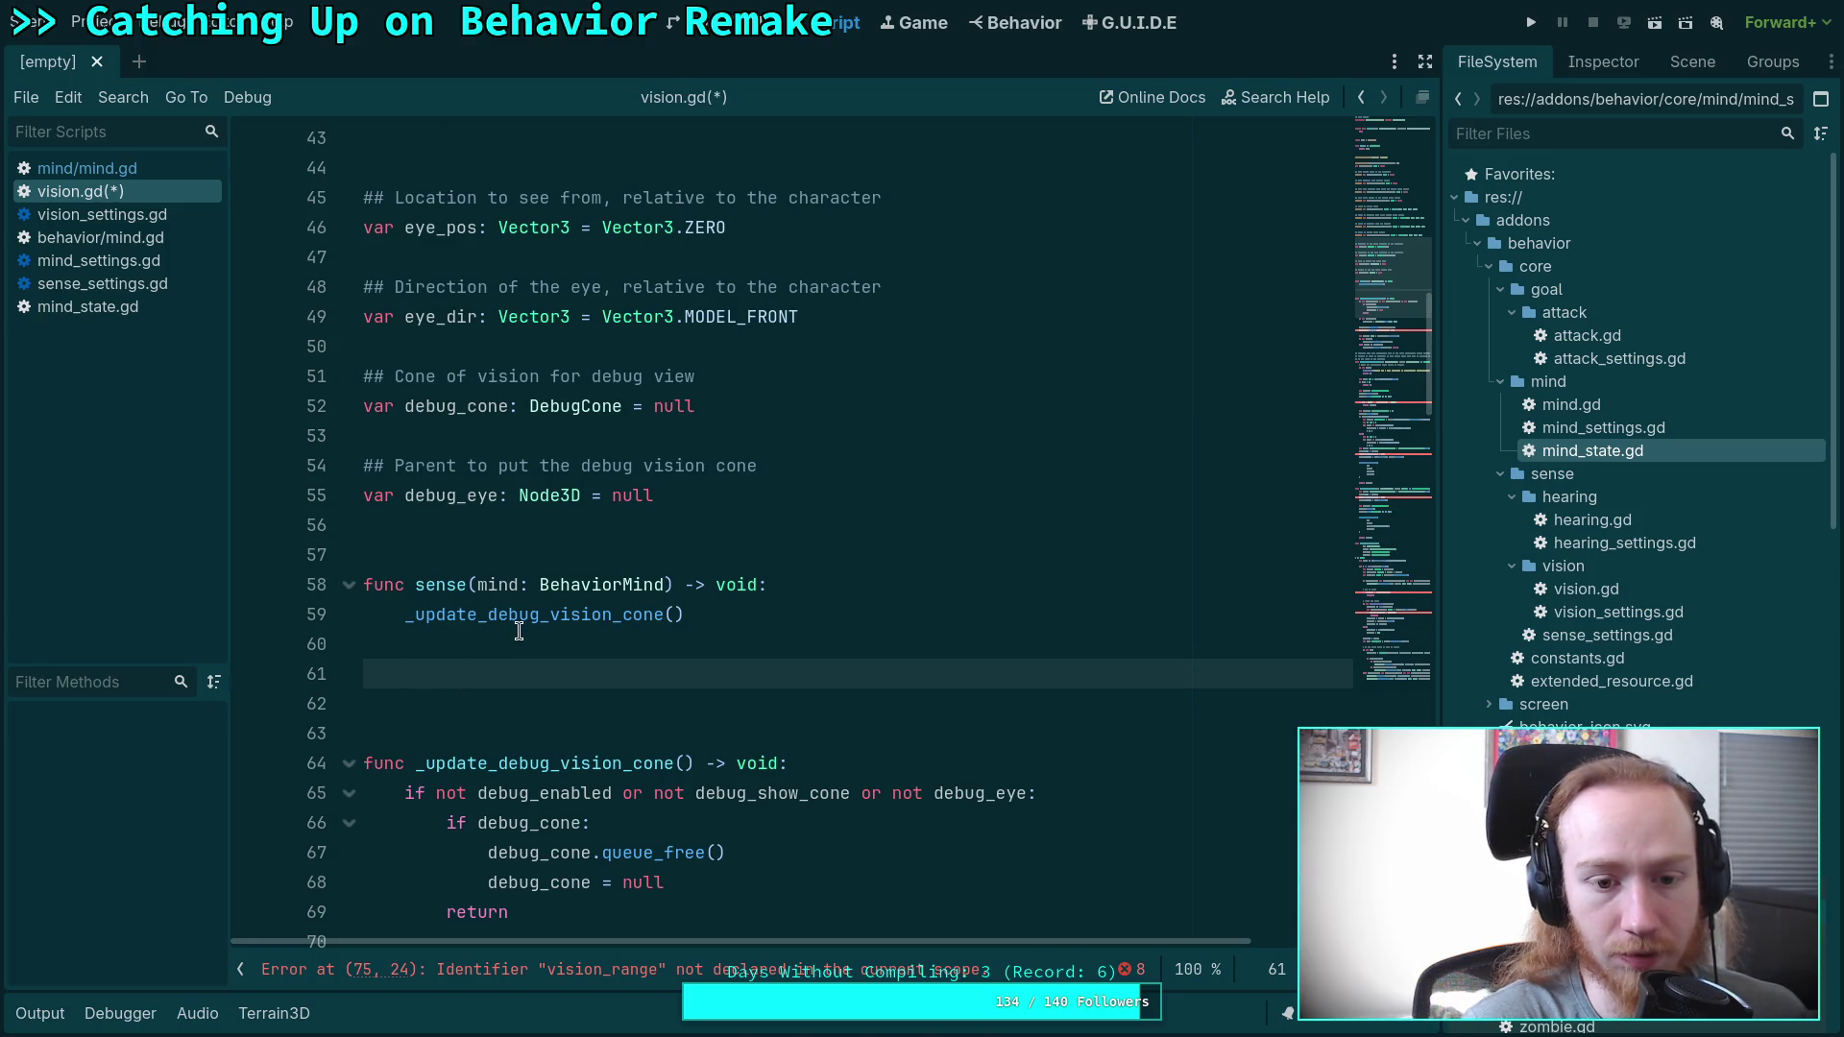
{"action": "left_click_drag", "start_coordinate": [445, 672], "coordinate": [294, 571]}
{"action": "key", "text": "BackSpace"}
{"action": "key", "text": "BackSpace"}
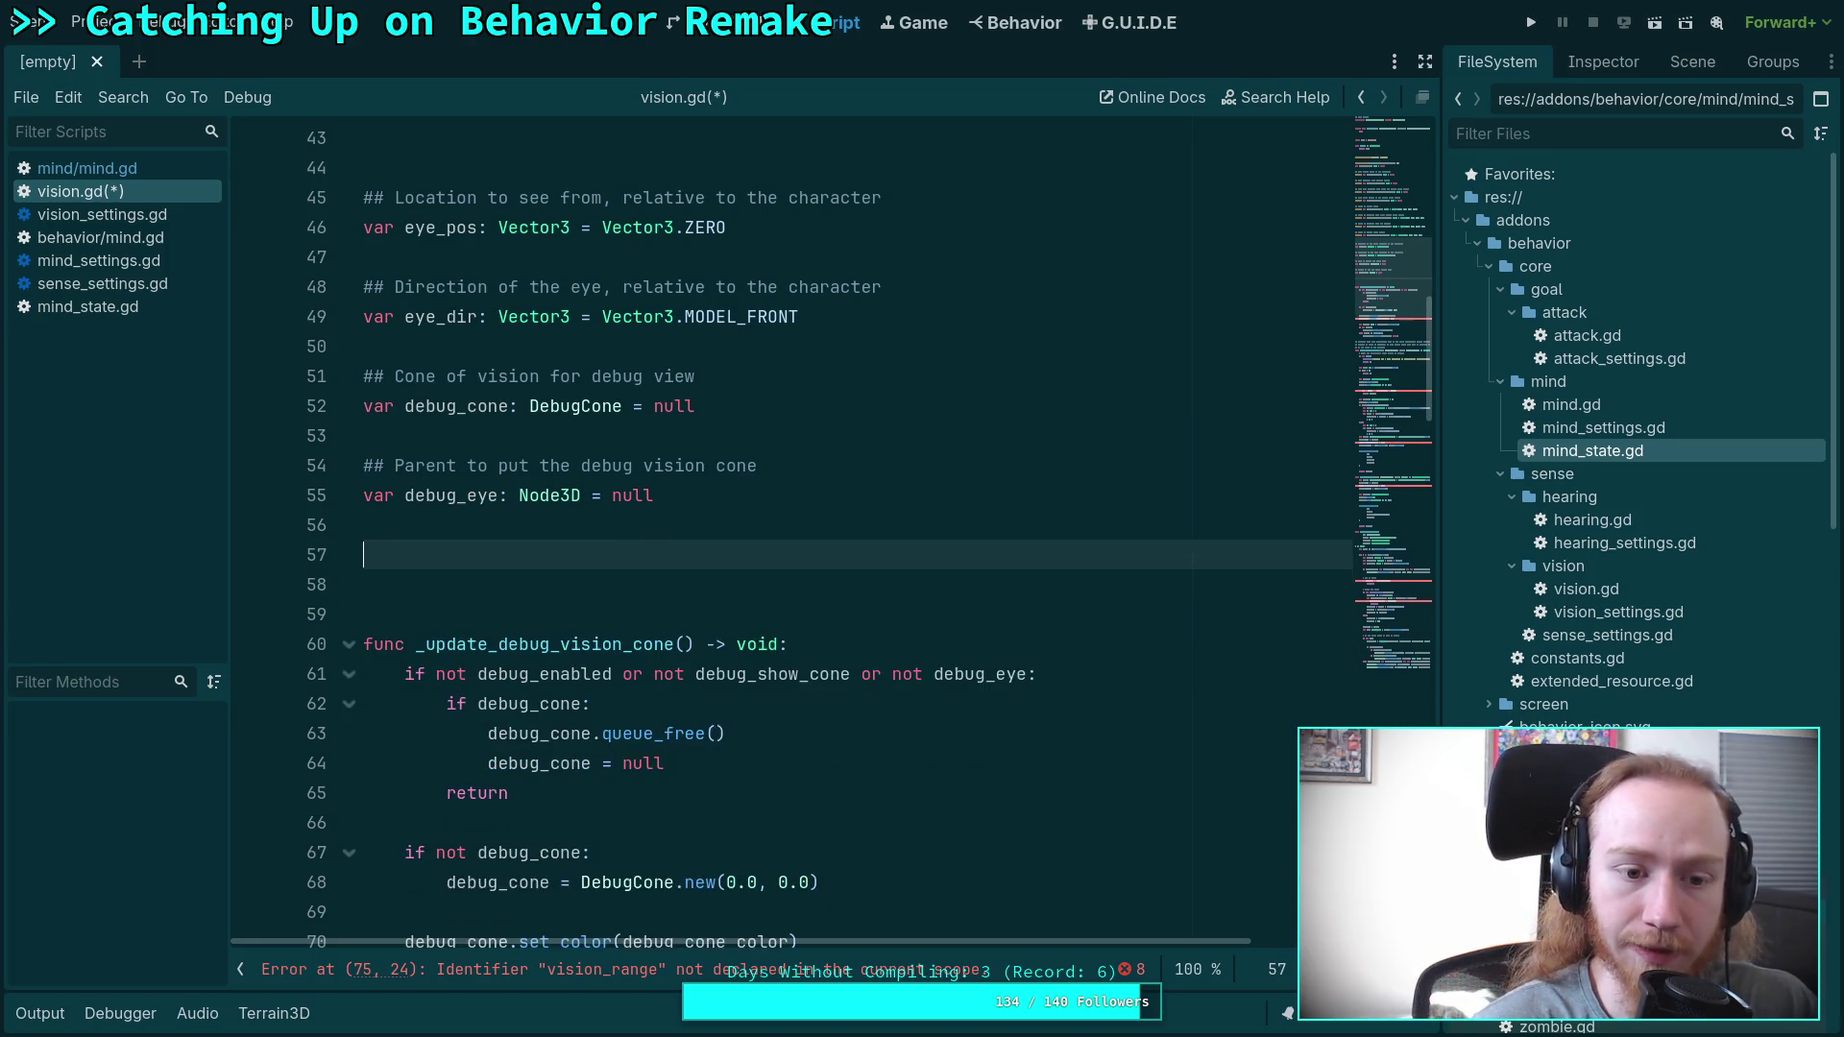
{"action": "key", "text": "BackSpace"}
{"action": "scroll", "coordinate": [738, 287], "scroll_direction": "up", "scroll_amount": 10}
Paste the vision loop into static update() in place of pass, using settings.target_groups.
{"action": "left_click_drag", "start_coordinate": [737, 286], "coordinate": [404, 286]}
{"action": "key", "text": "BackSpace"}
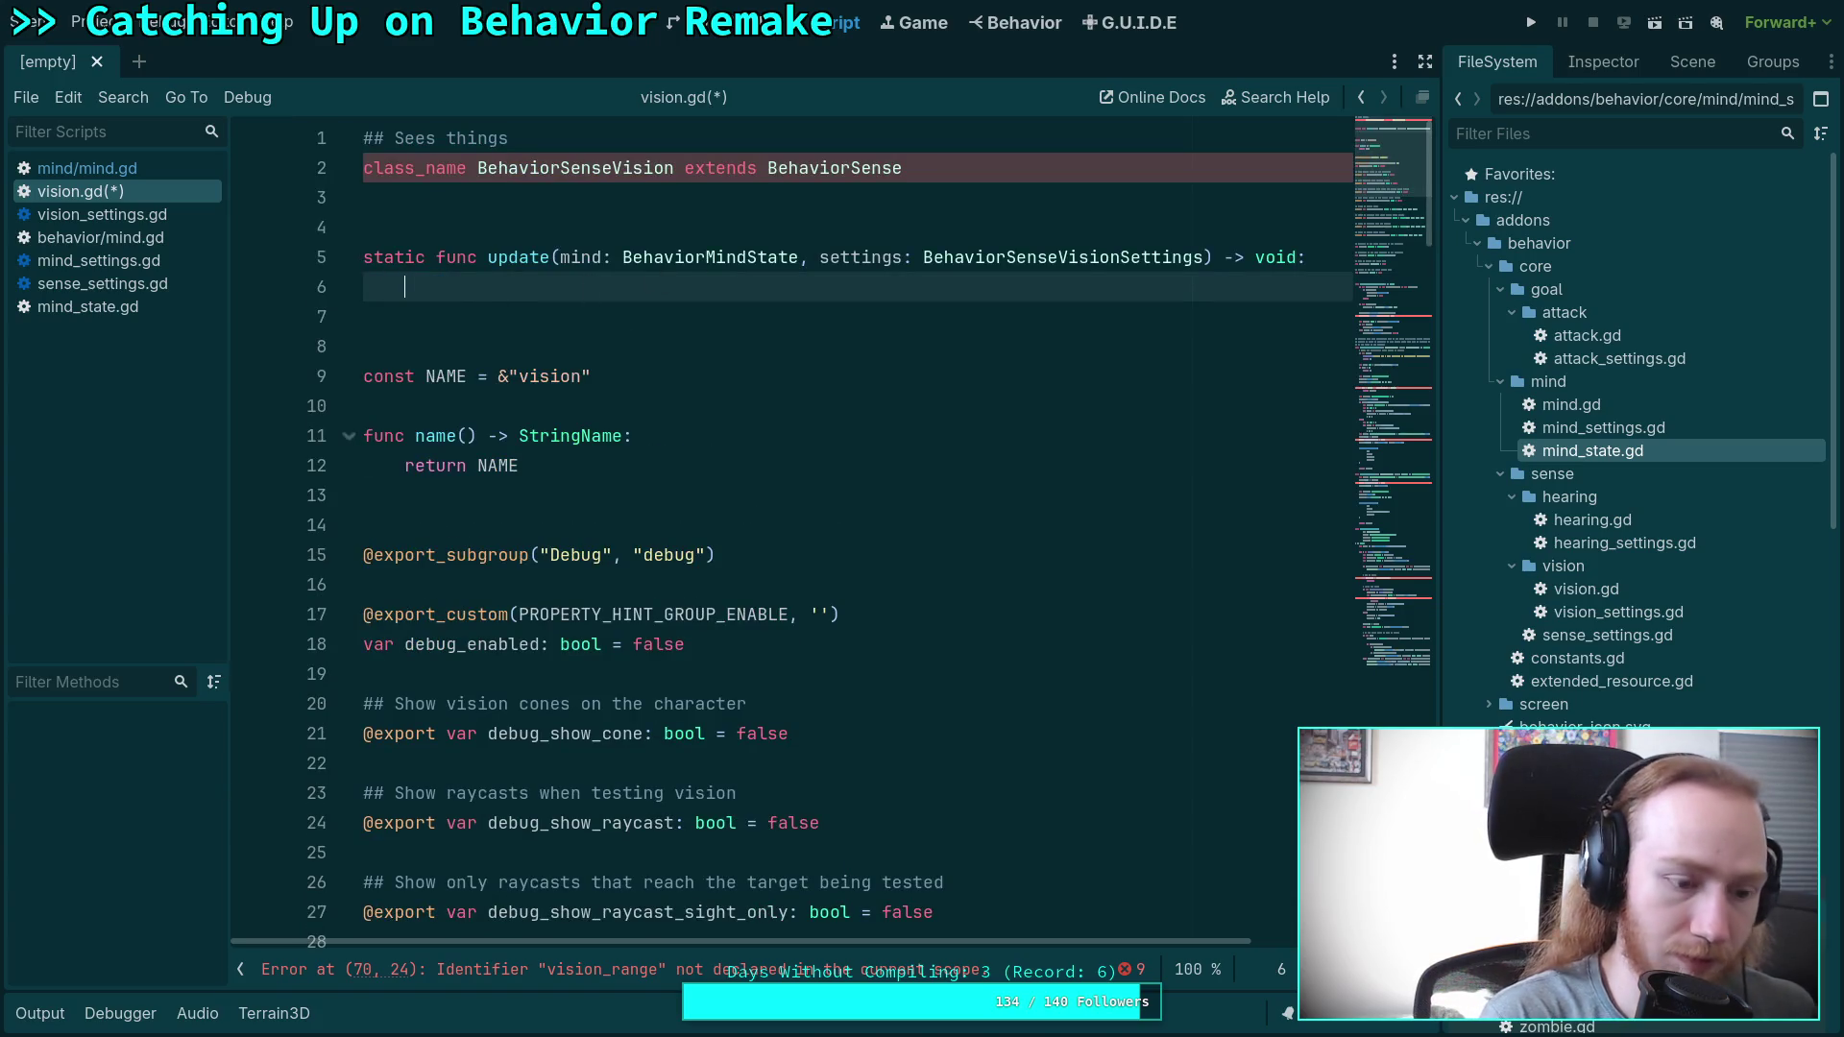
{"action": "key", "text": "ctrl+v"}
{"action": "scroll", "coordinate": [708, 448], "scroll_direction": "up", "scroll_amount": 15}
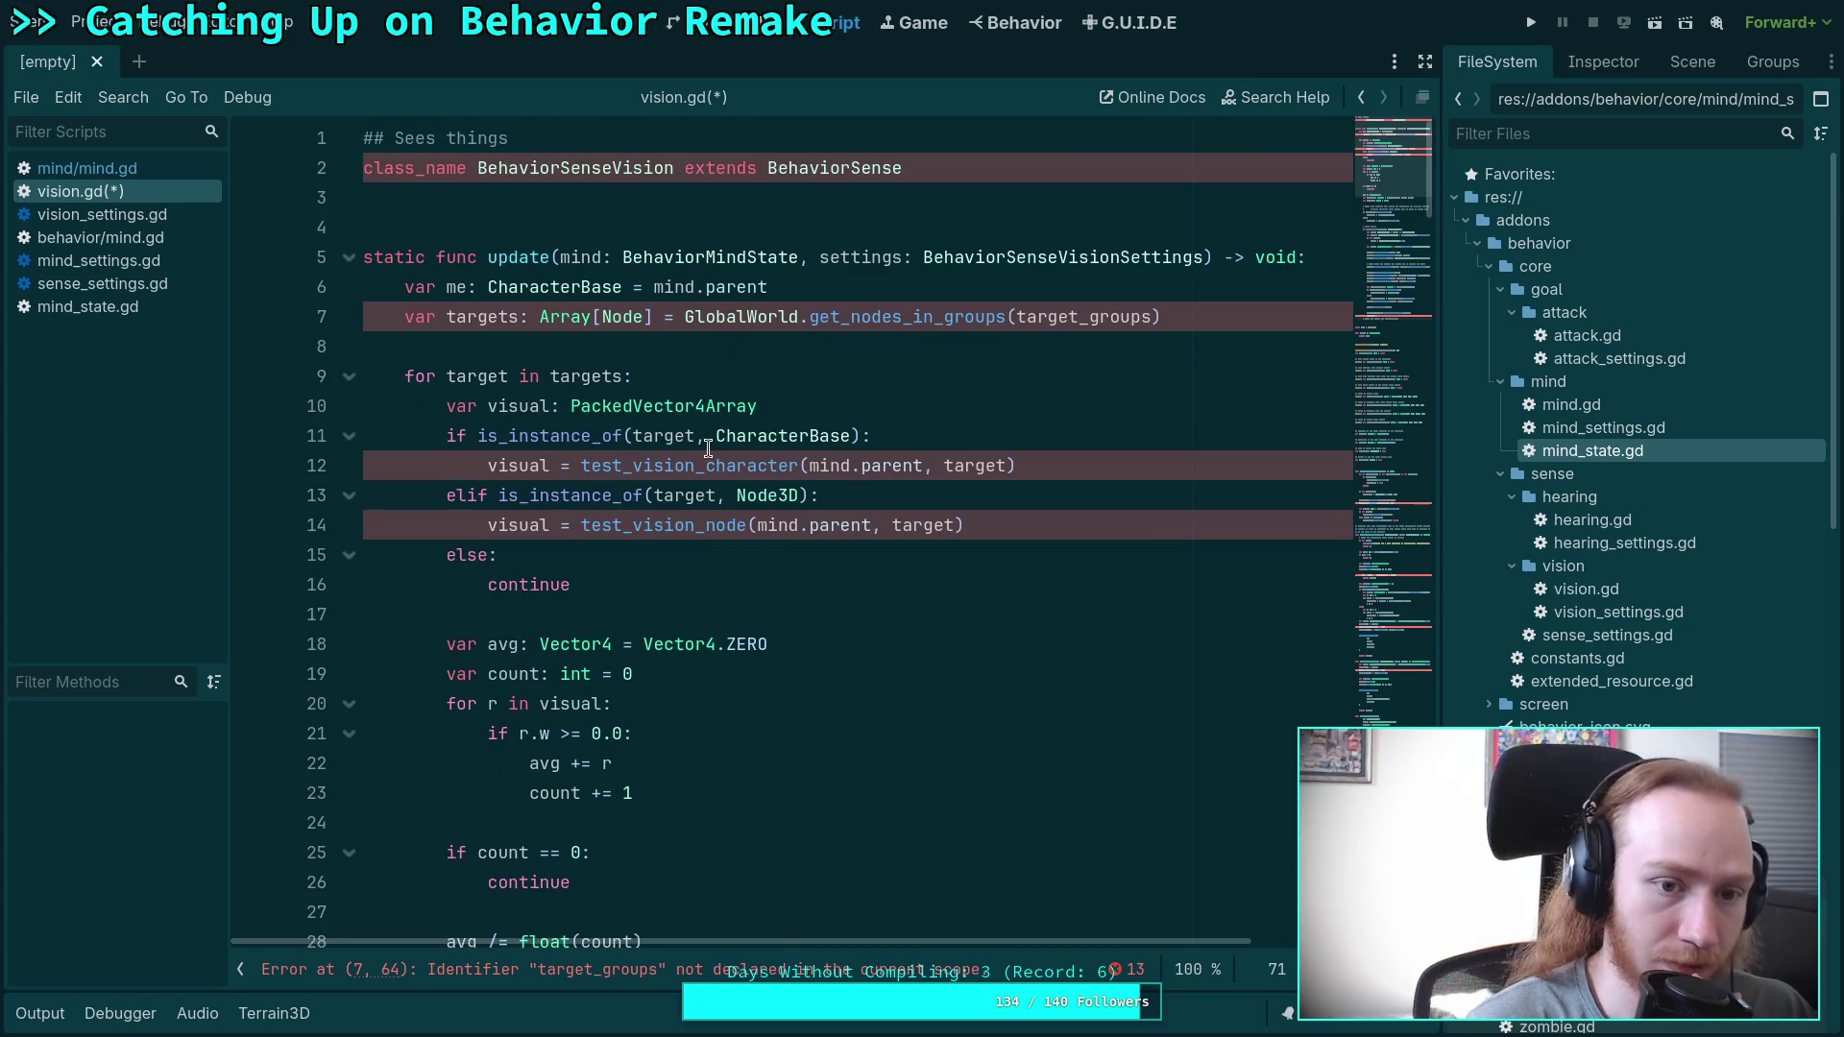
{"action": "left_click", "coordinate": [1016, 317]}
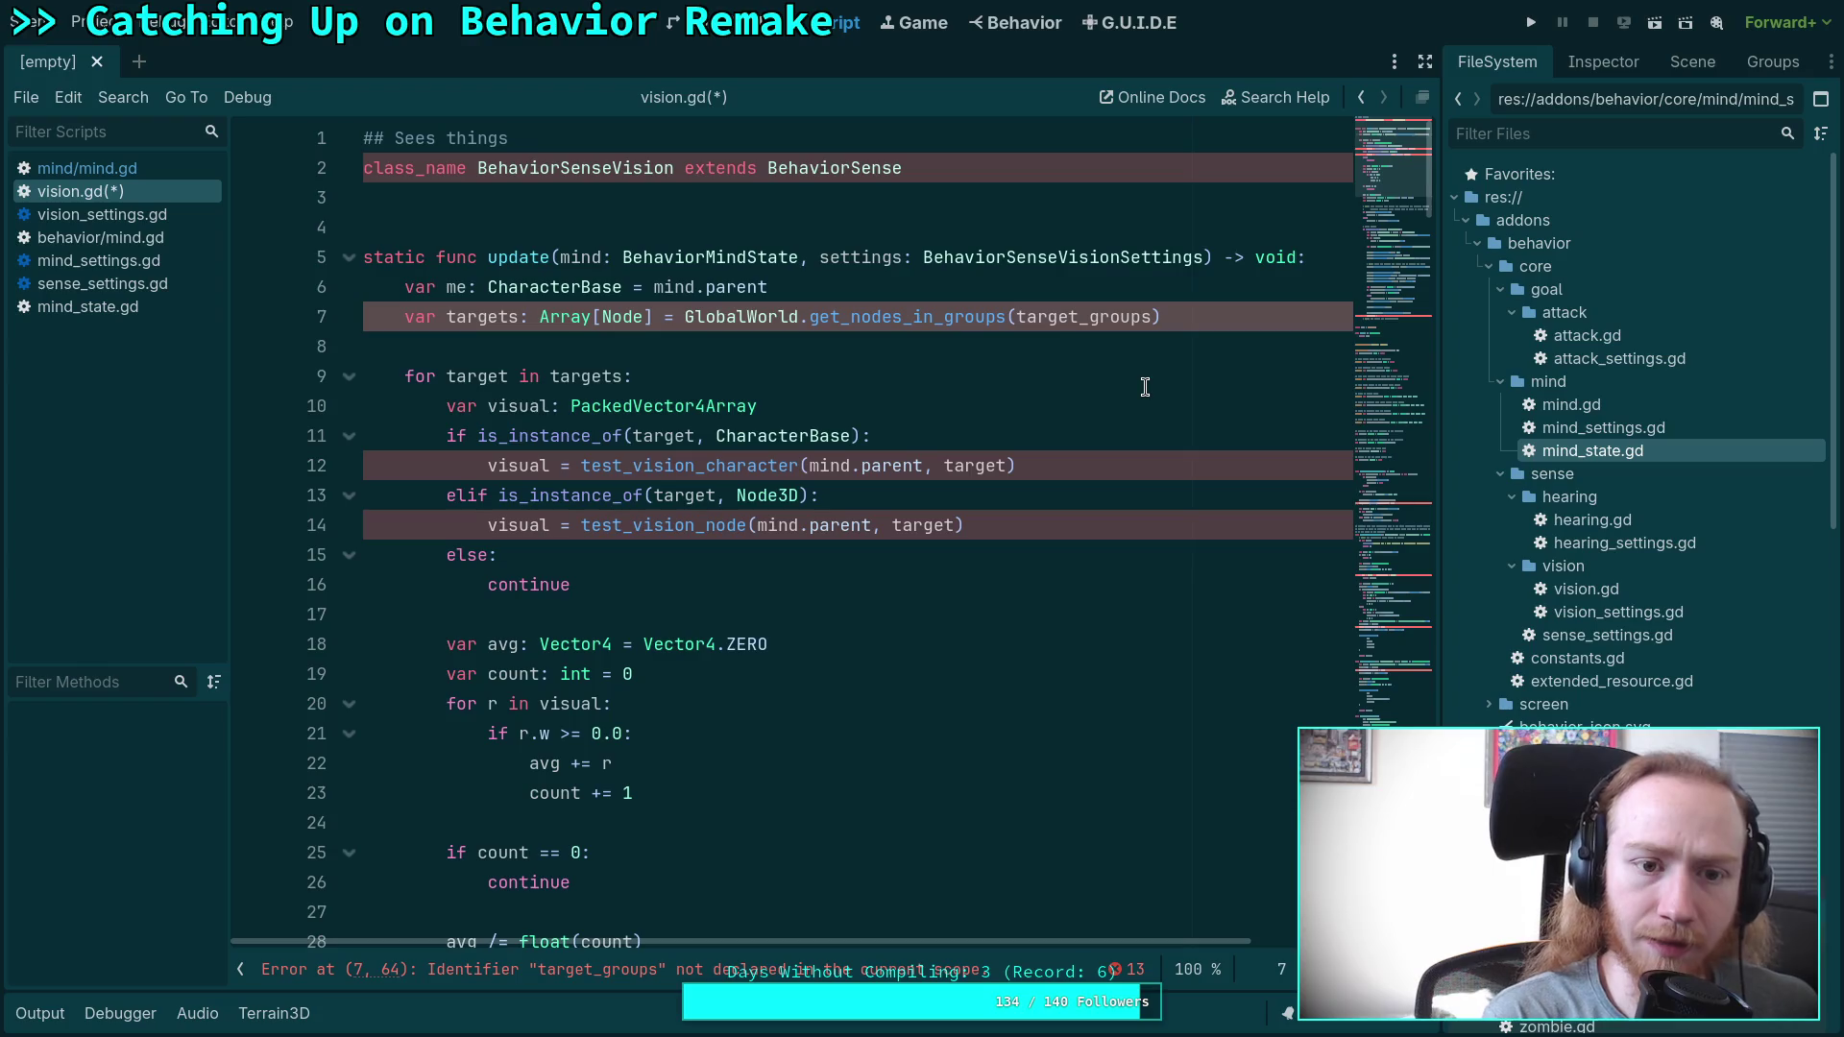
{"action": "type", "text": "settings,"}
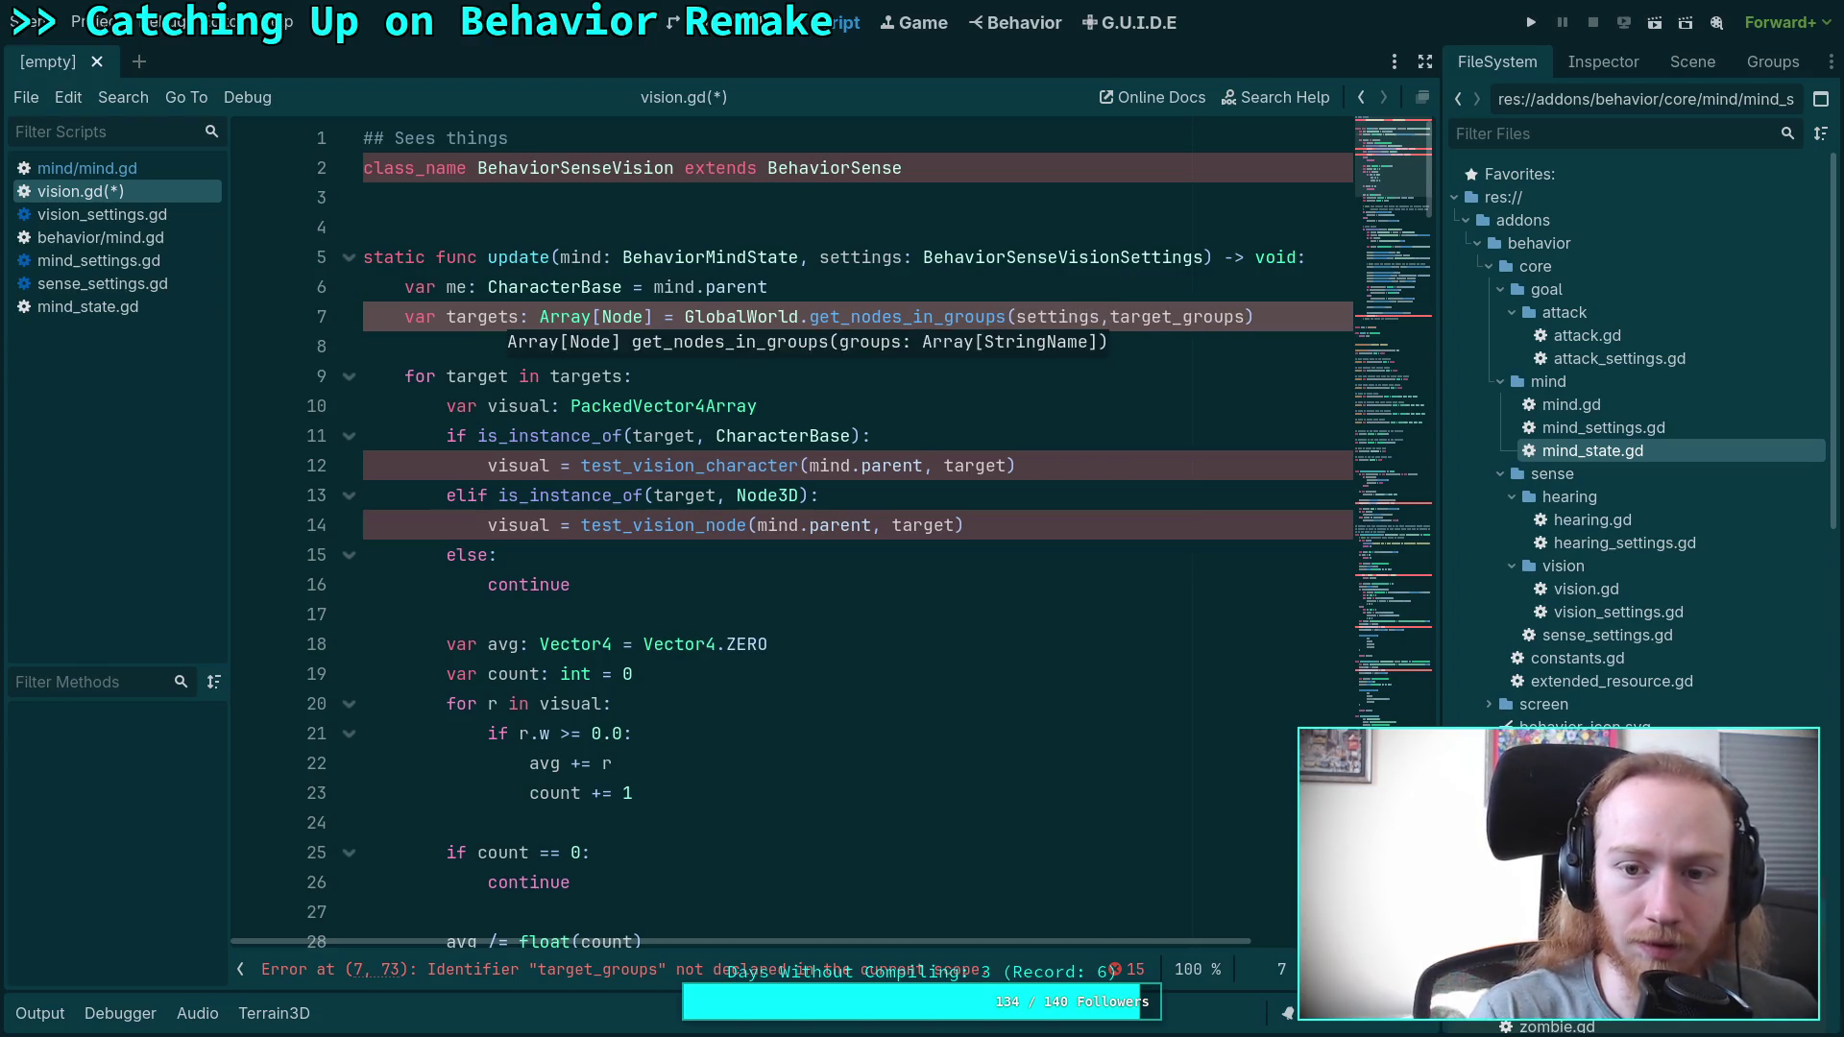
{"action": "key", "text": "Escape"}
{"action": "key", "text": "End"}
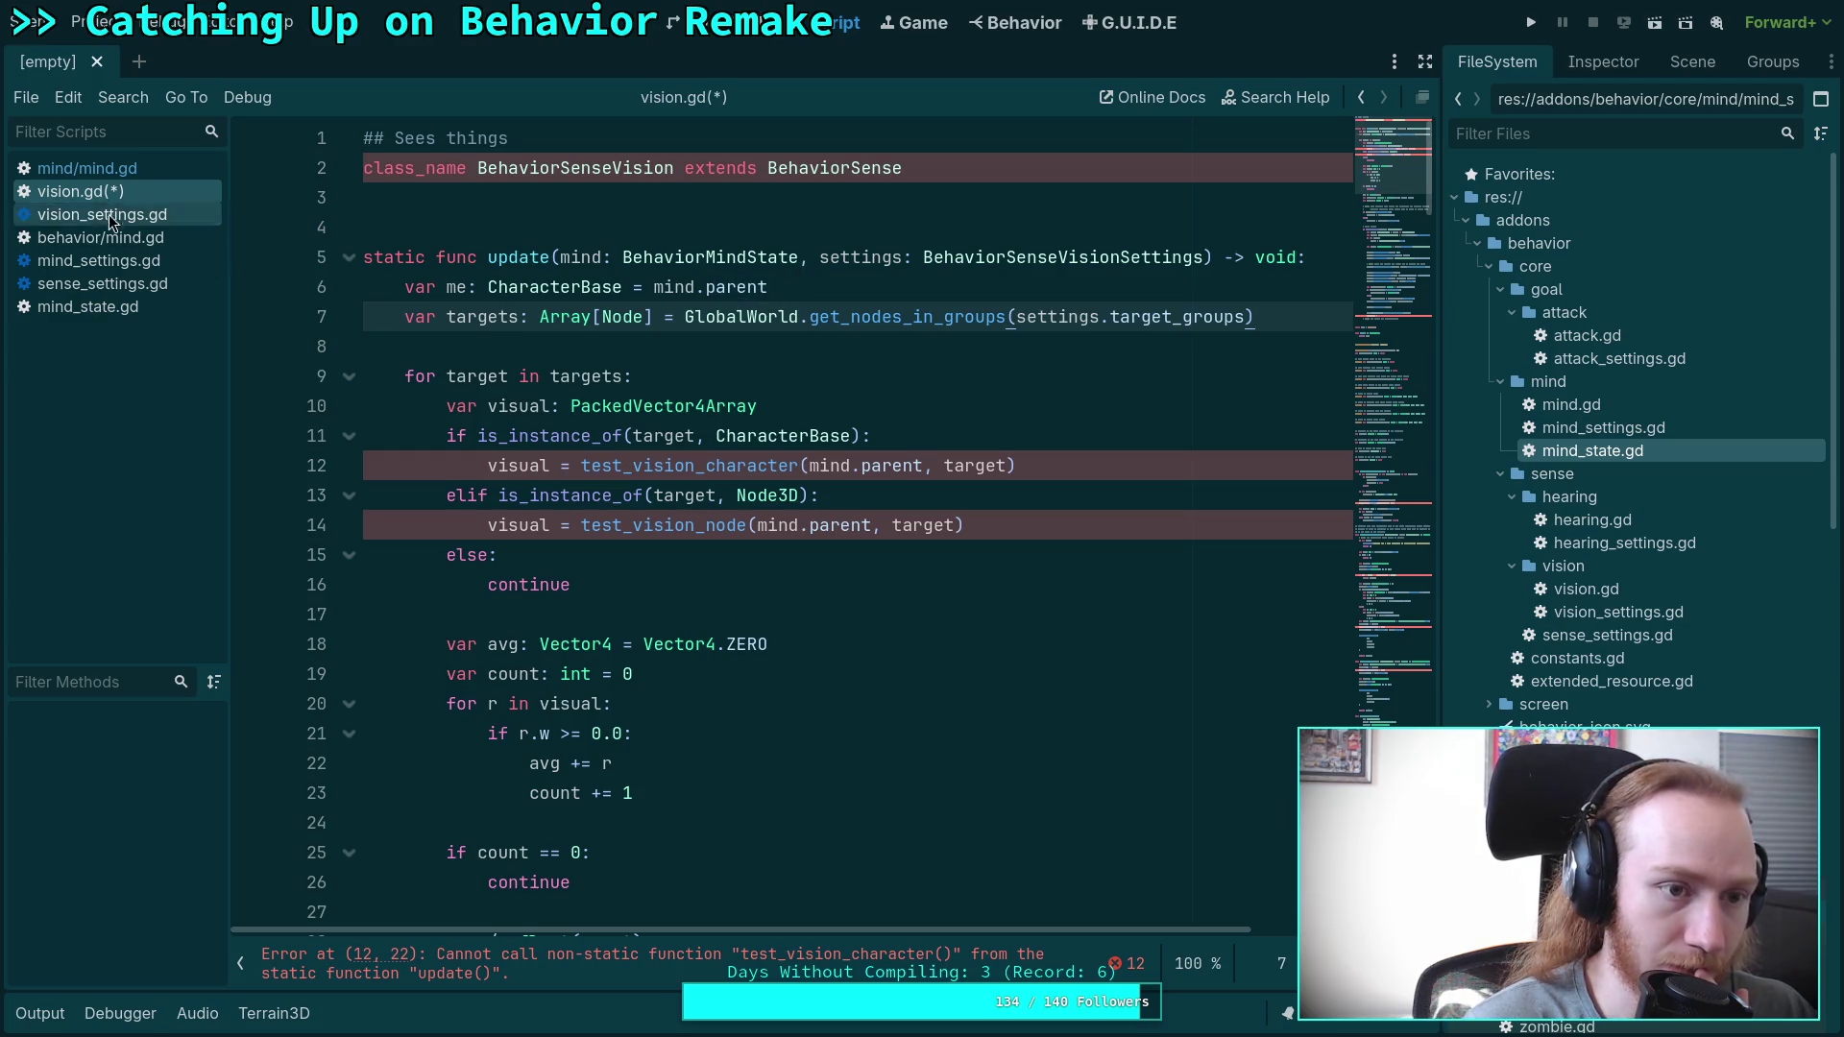
{"action": "left_click", "coordinate": [98, 170]}
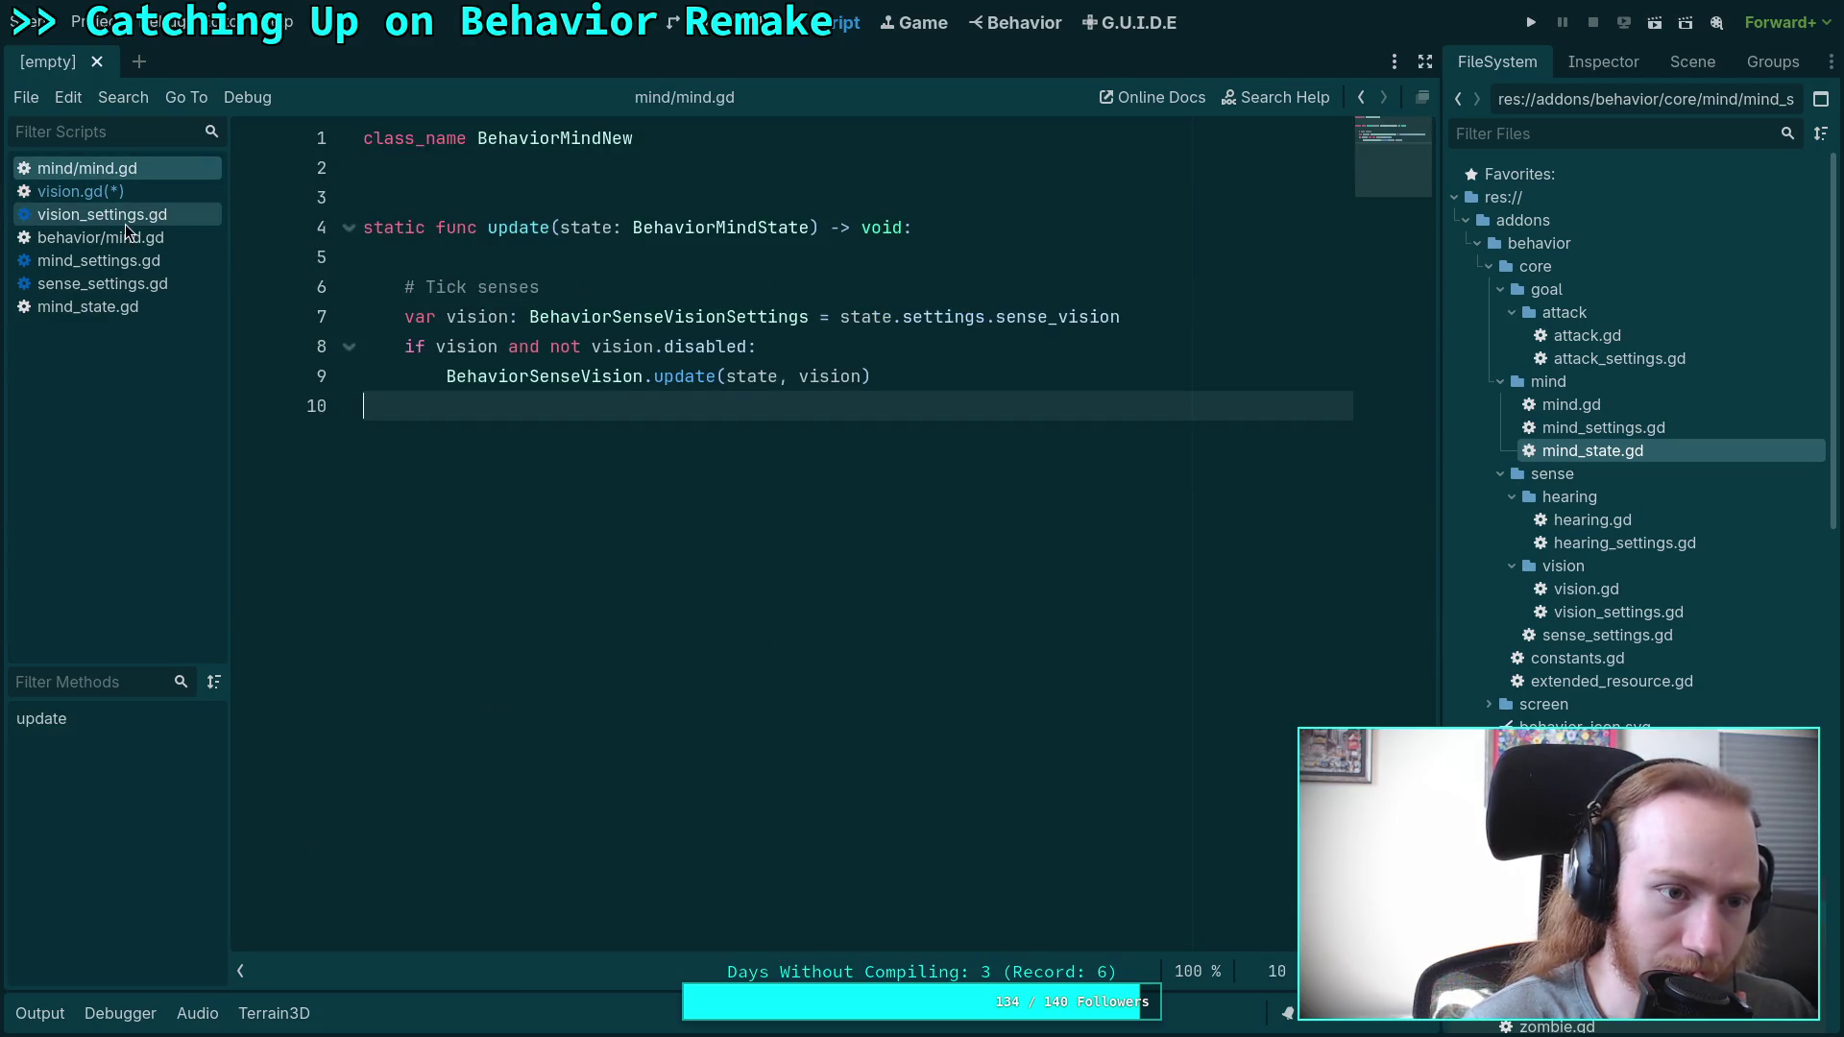
Flip through mind_state.gd, vision.gd and mind_settings.gd, settling on mind_state.gd to read its settings, agent and delta fields.
{"action": "left_click", "coordinate": [100, 307]}
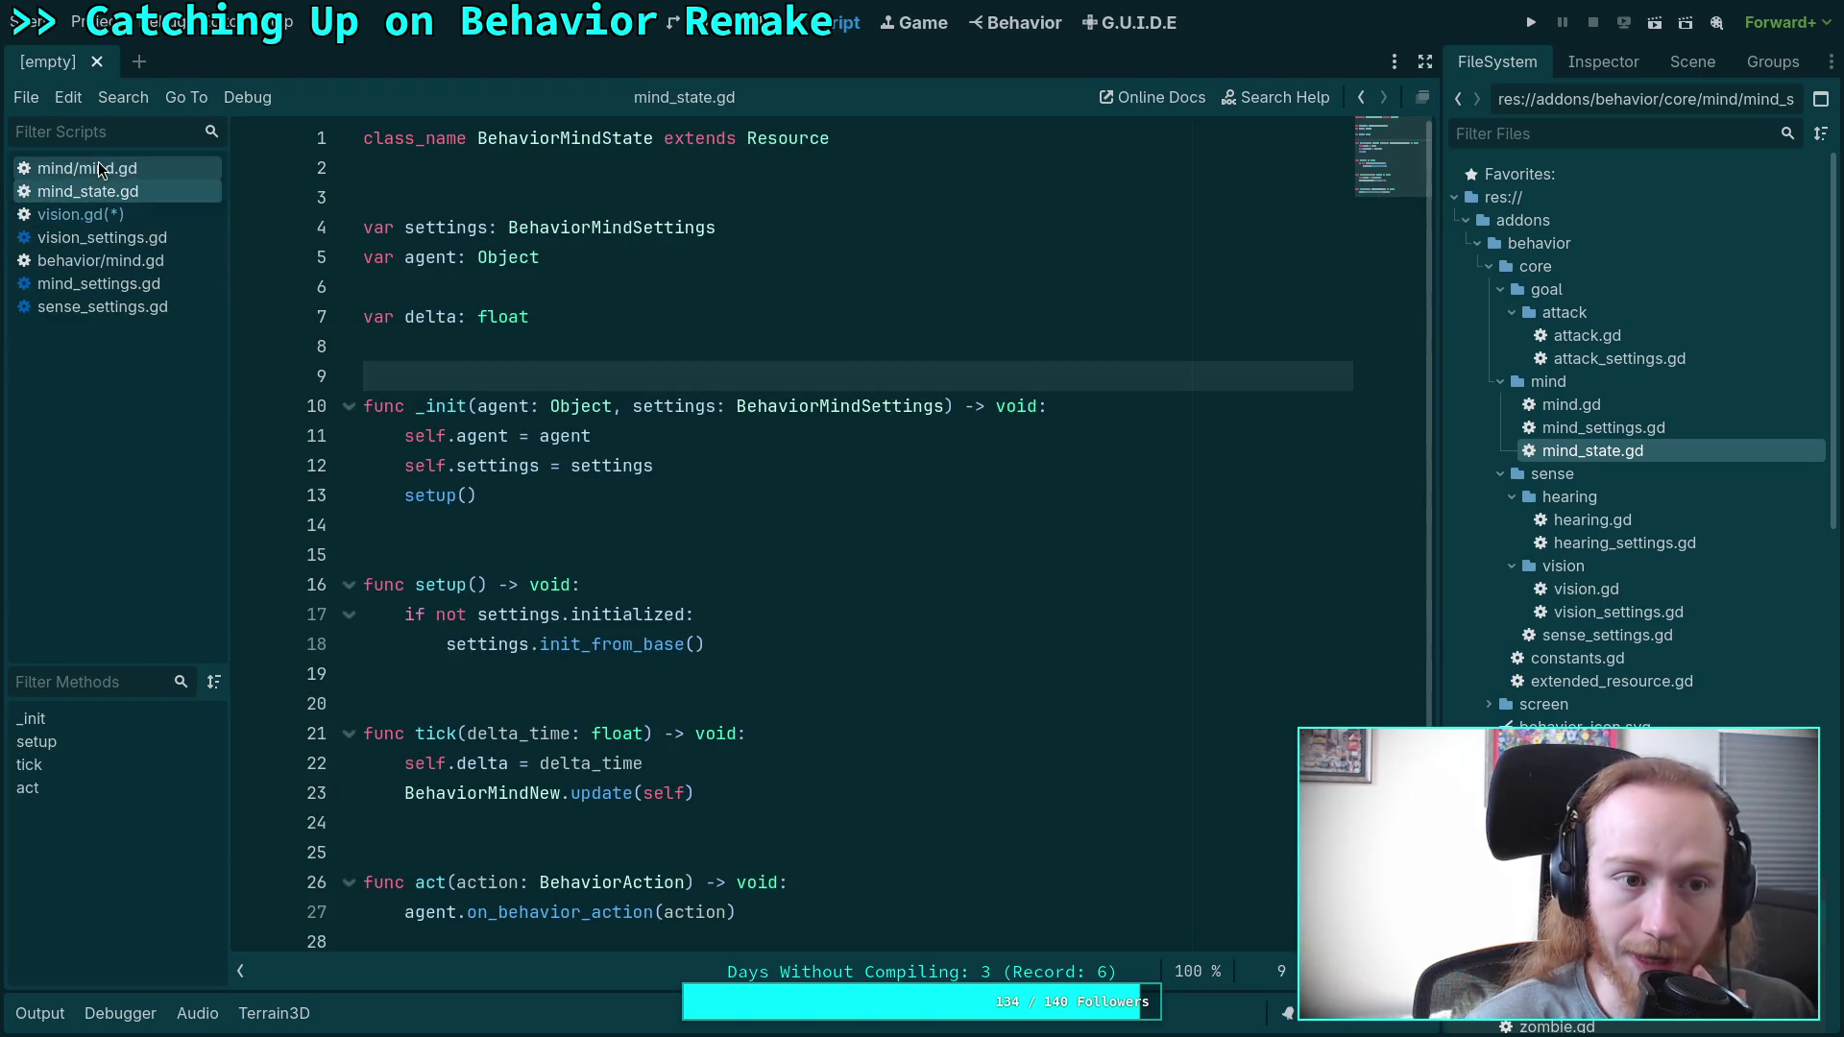
{"action": "left_click", "coordinate": [91, 213]}
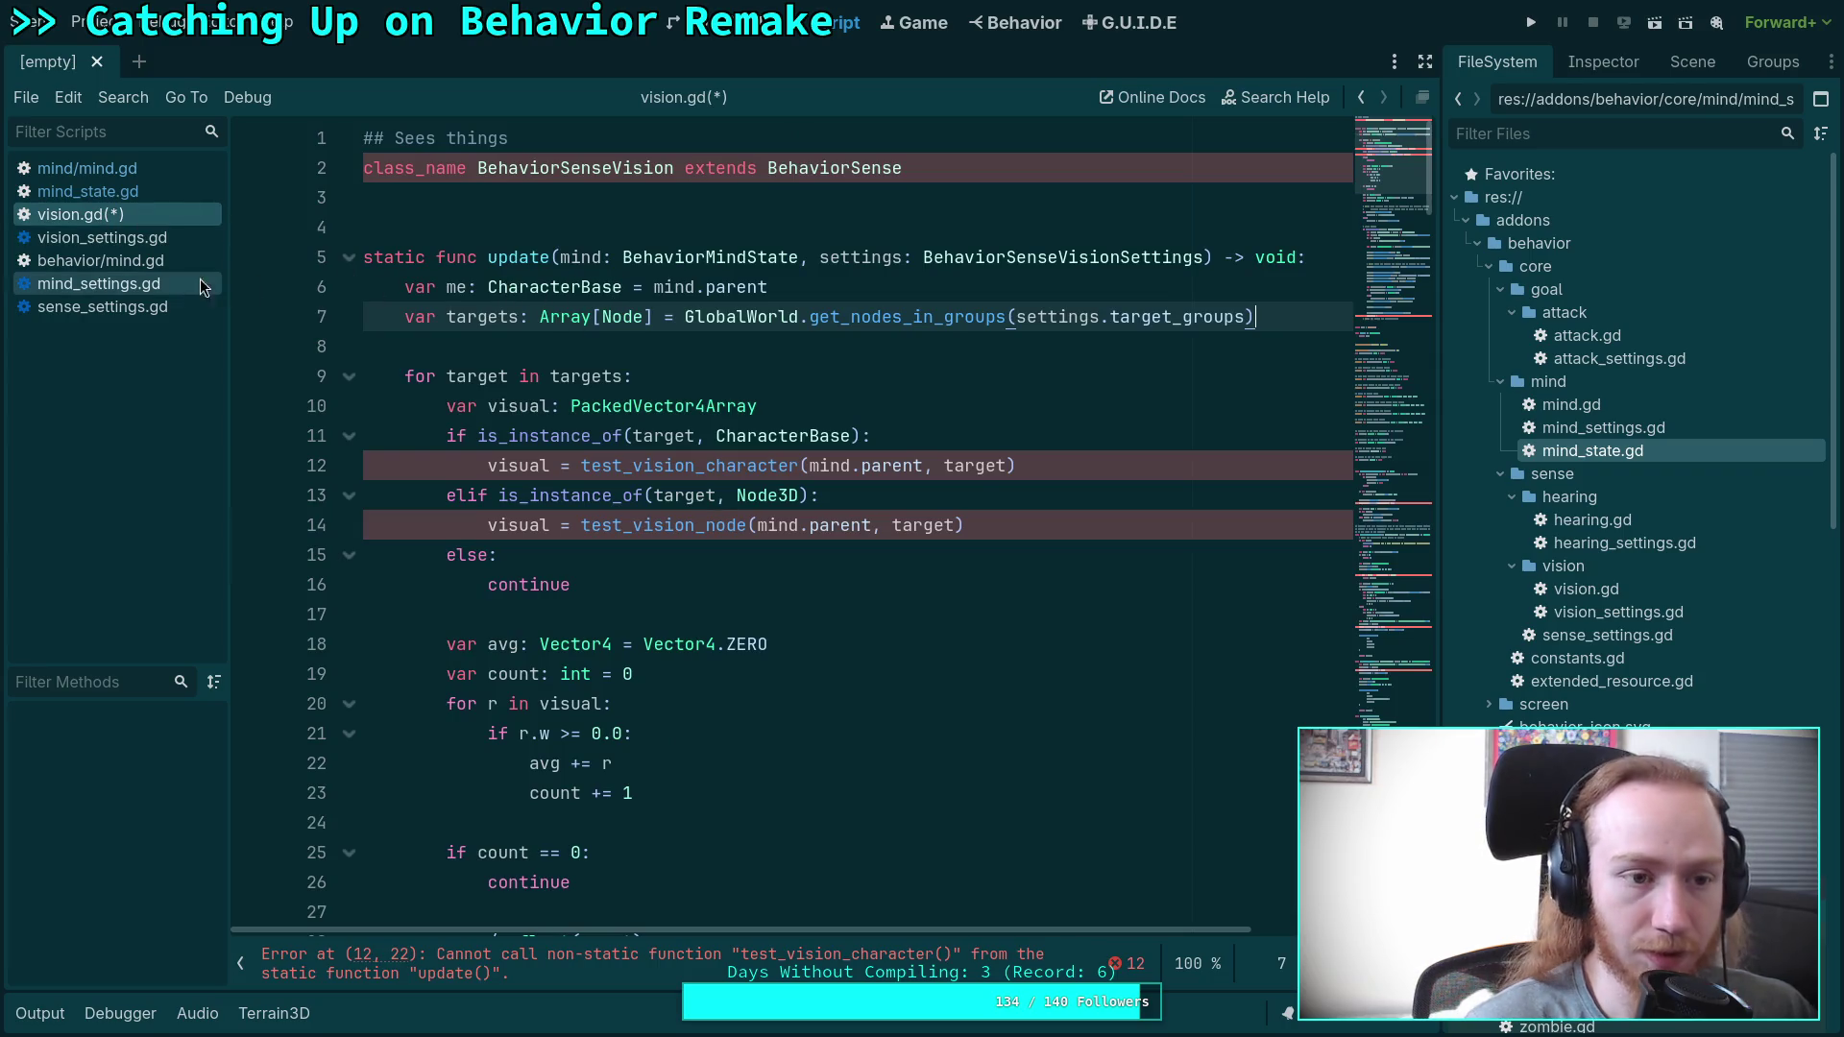
{"action": "left_click", "coordinate": [86, 284]}
{"action": "left_click", "coordinate": [134, 191]}
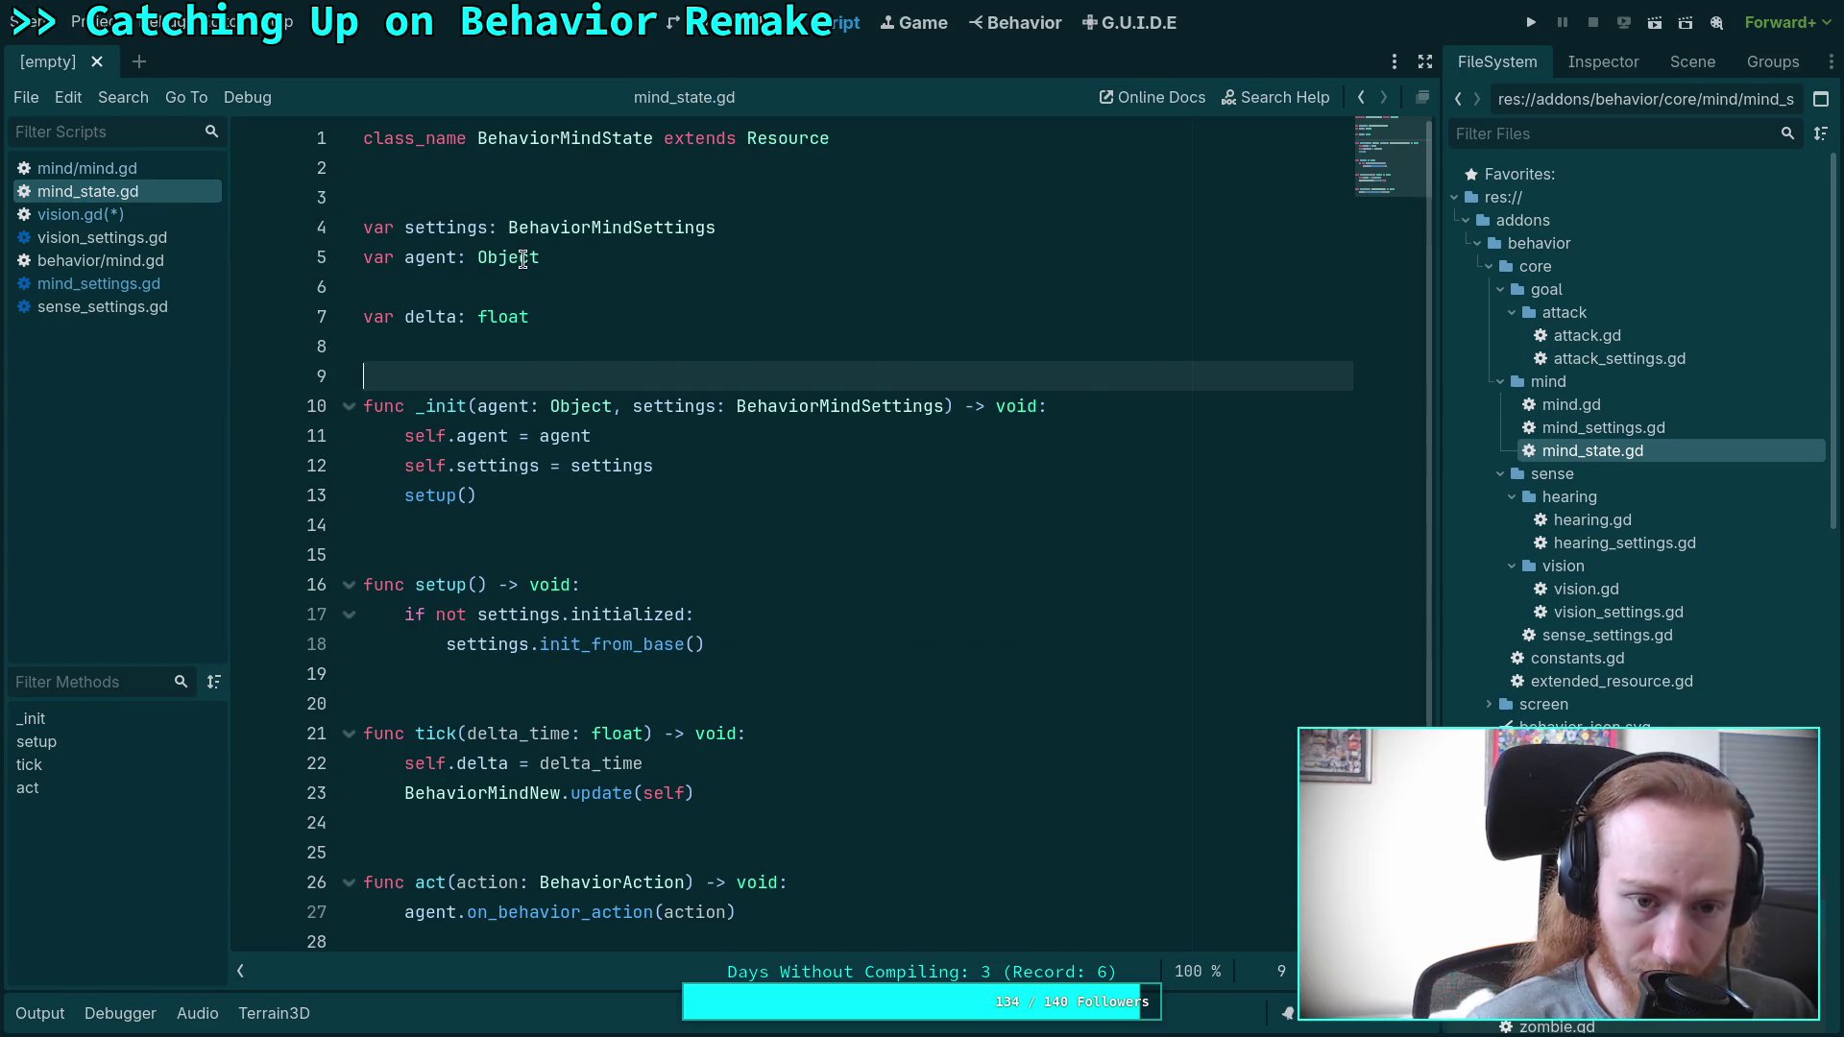
{"action": "mouse_move", "coordinate": [514, 264]}
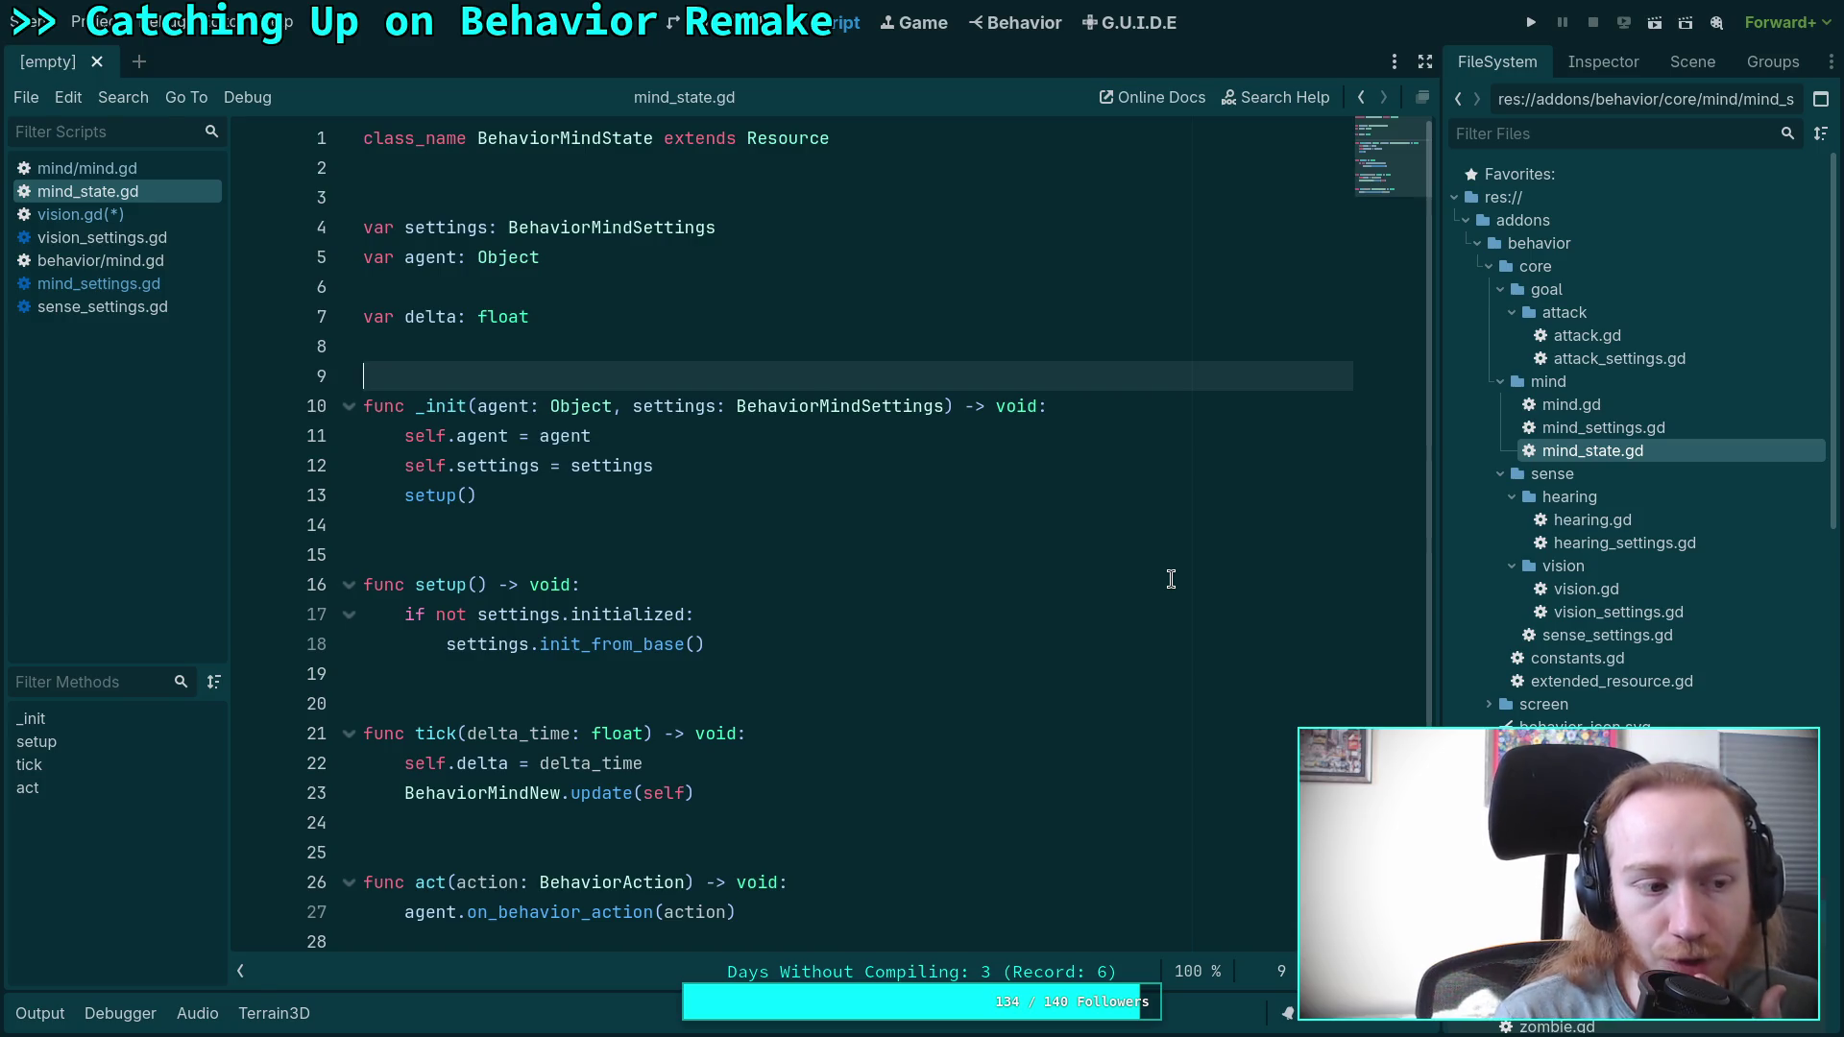
{"action": "scroll", "coordinate": [1644, 711], "scroll_direction": "down", "scroll_amount": 10}
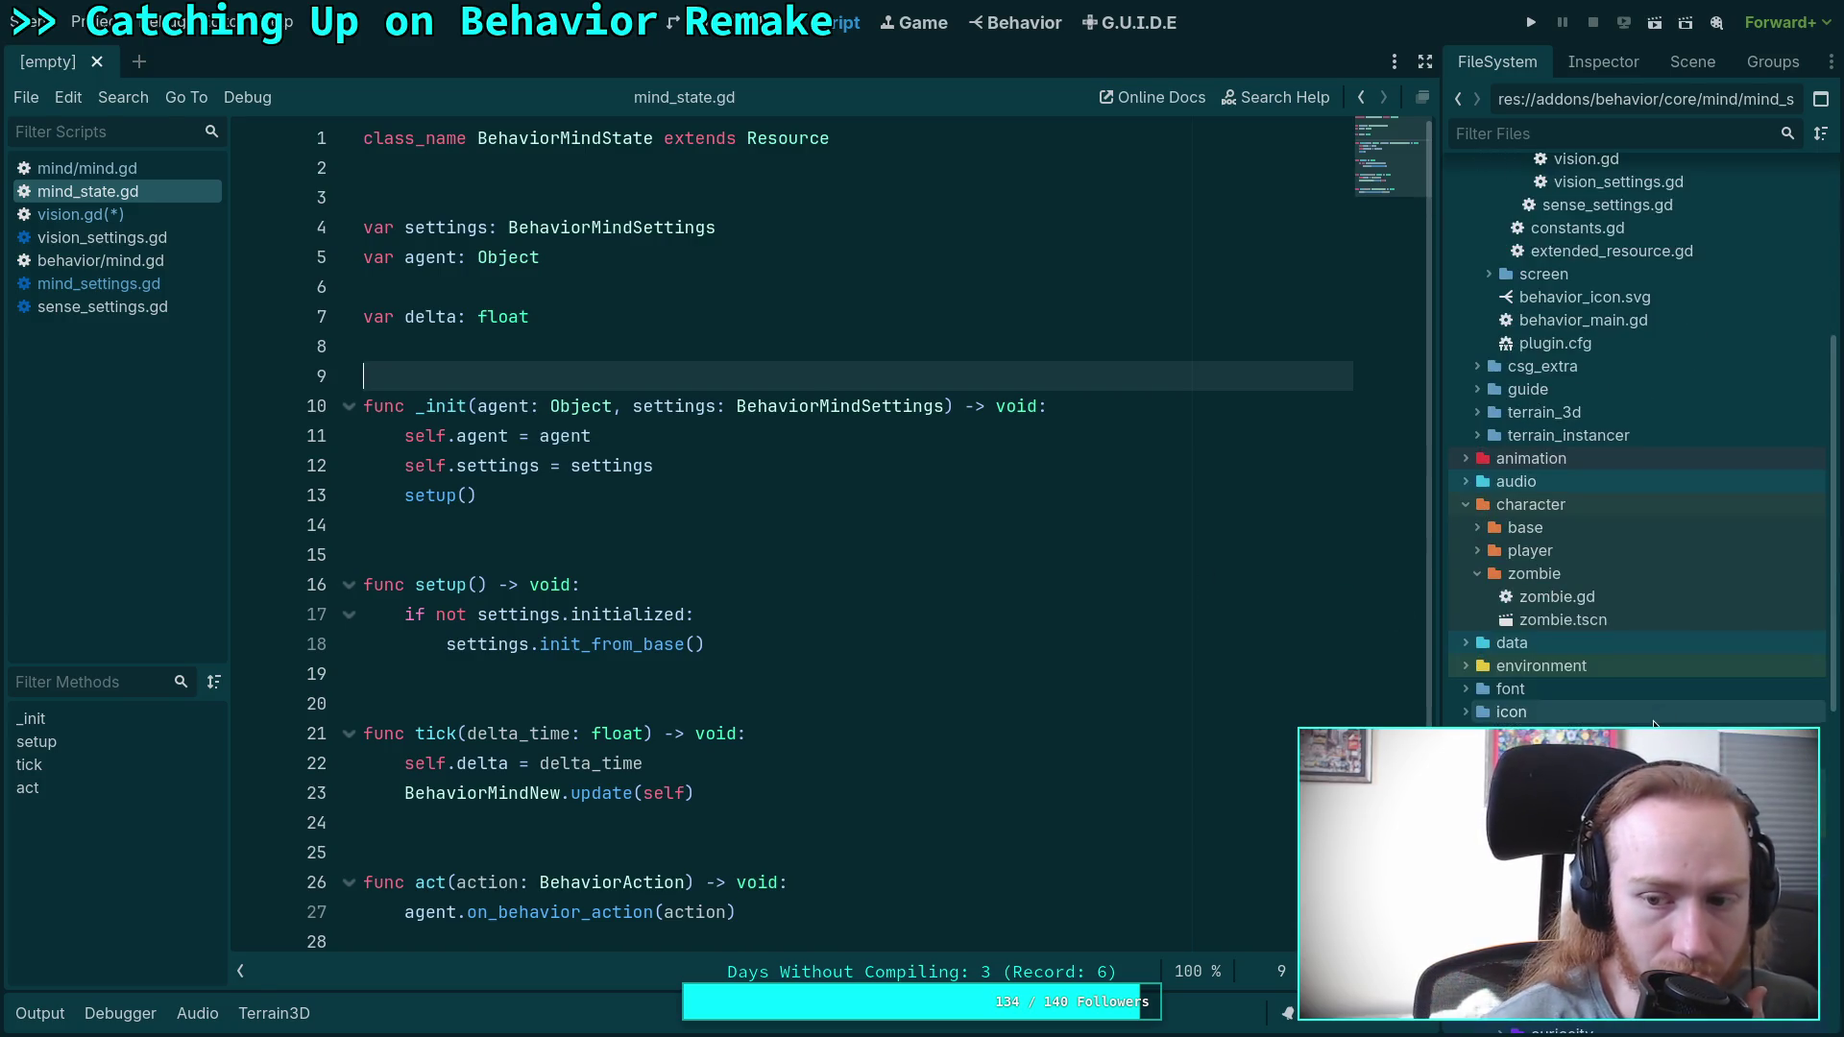
Open zombie.gd from the FileSystem dock and read through the script.
{"action": "scroll", "coordinate": [1642, 706], "scroll_direction": "up", "scroll_amount": 3}
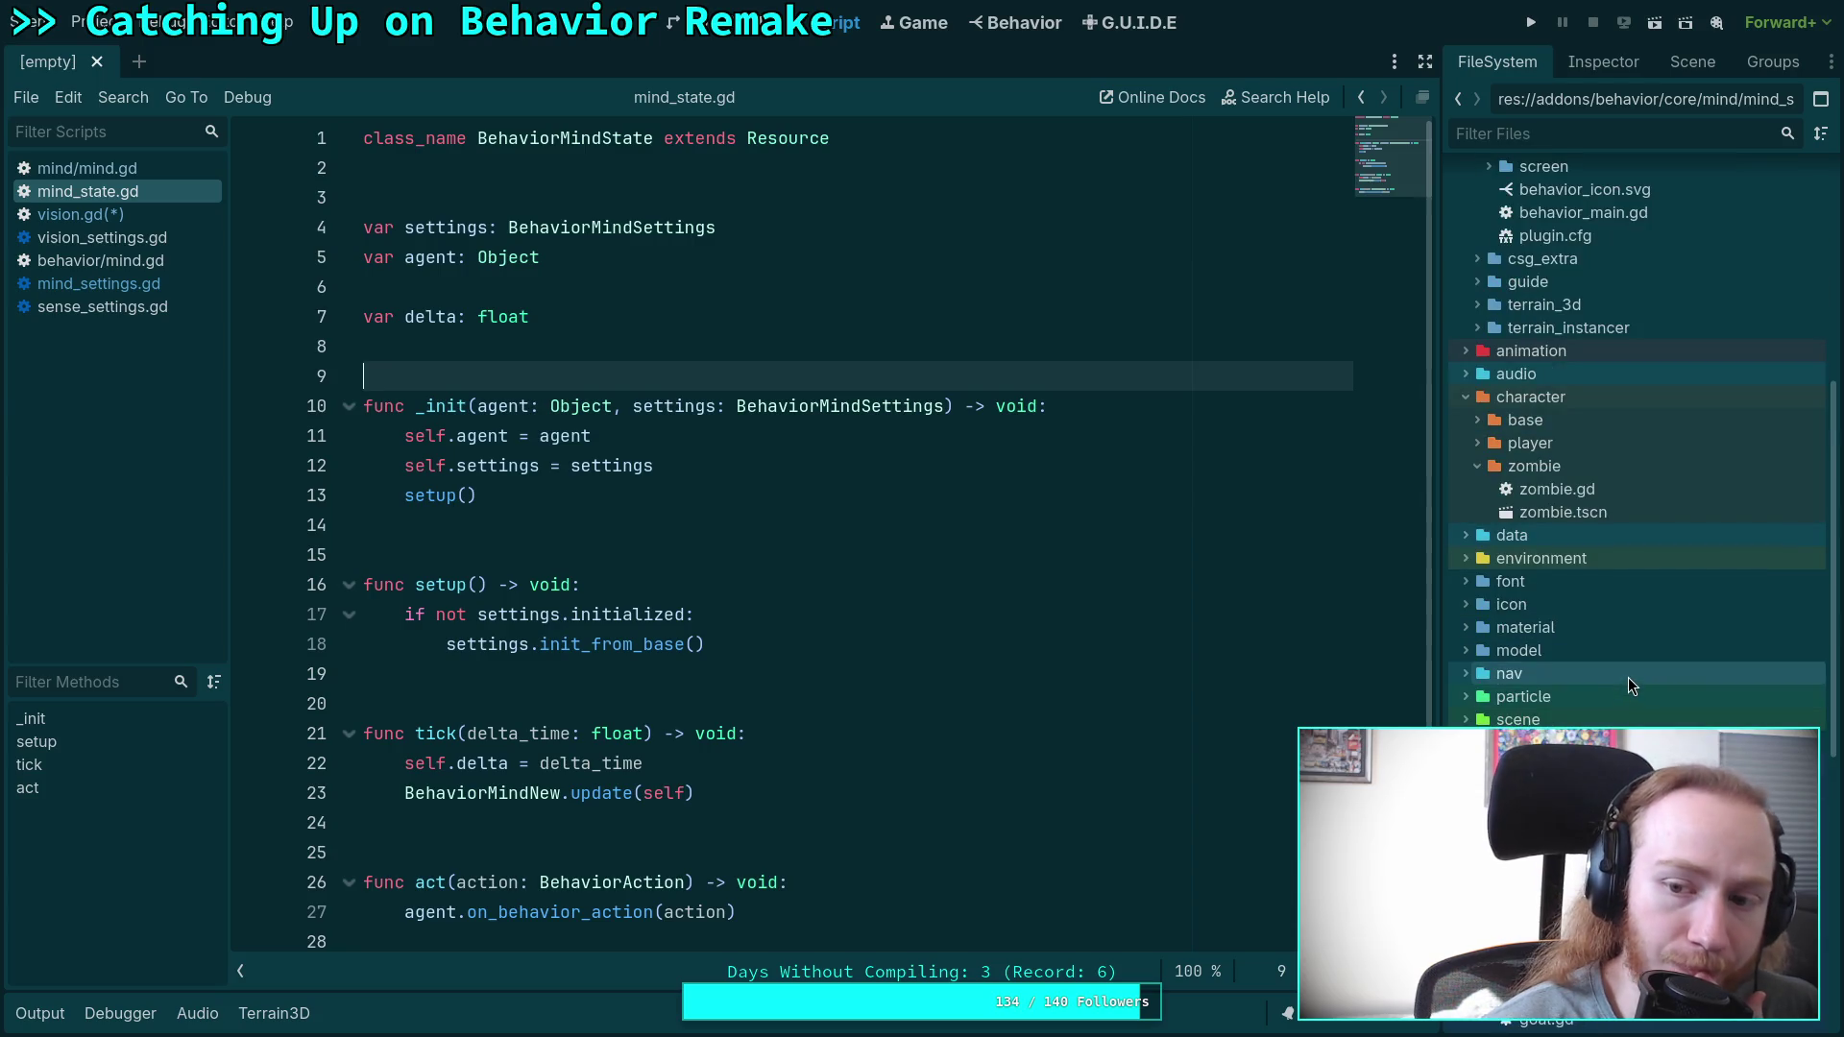
{"action": "left_click", "coordinate": [1596, 492]}
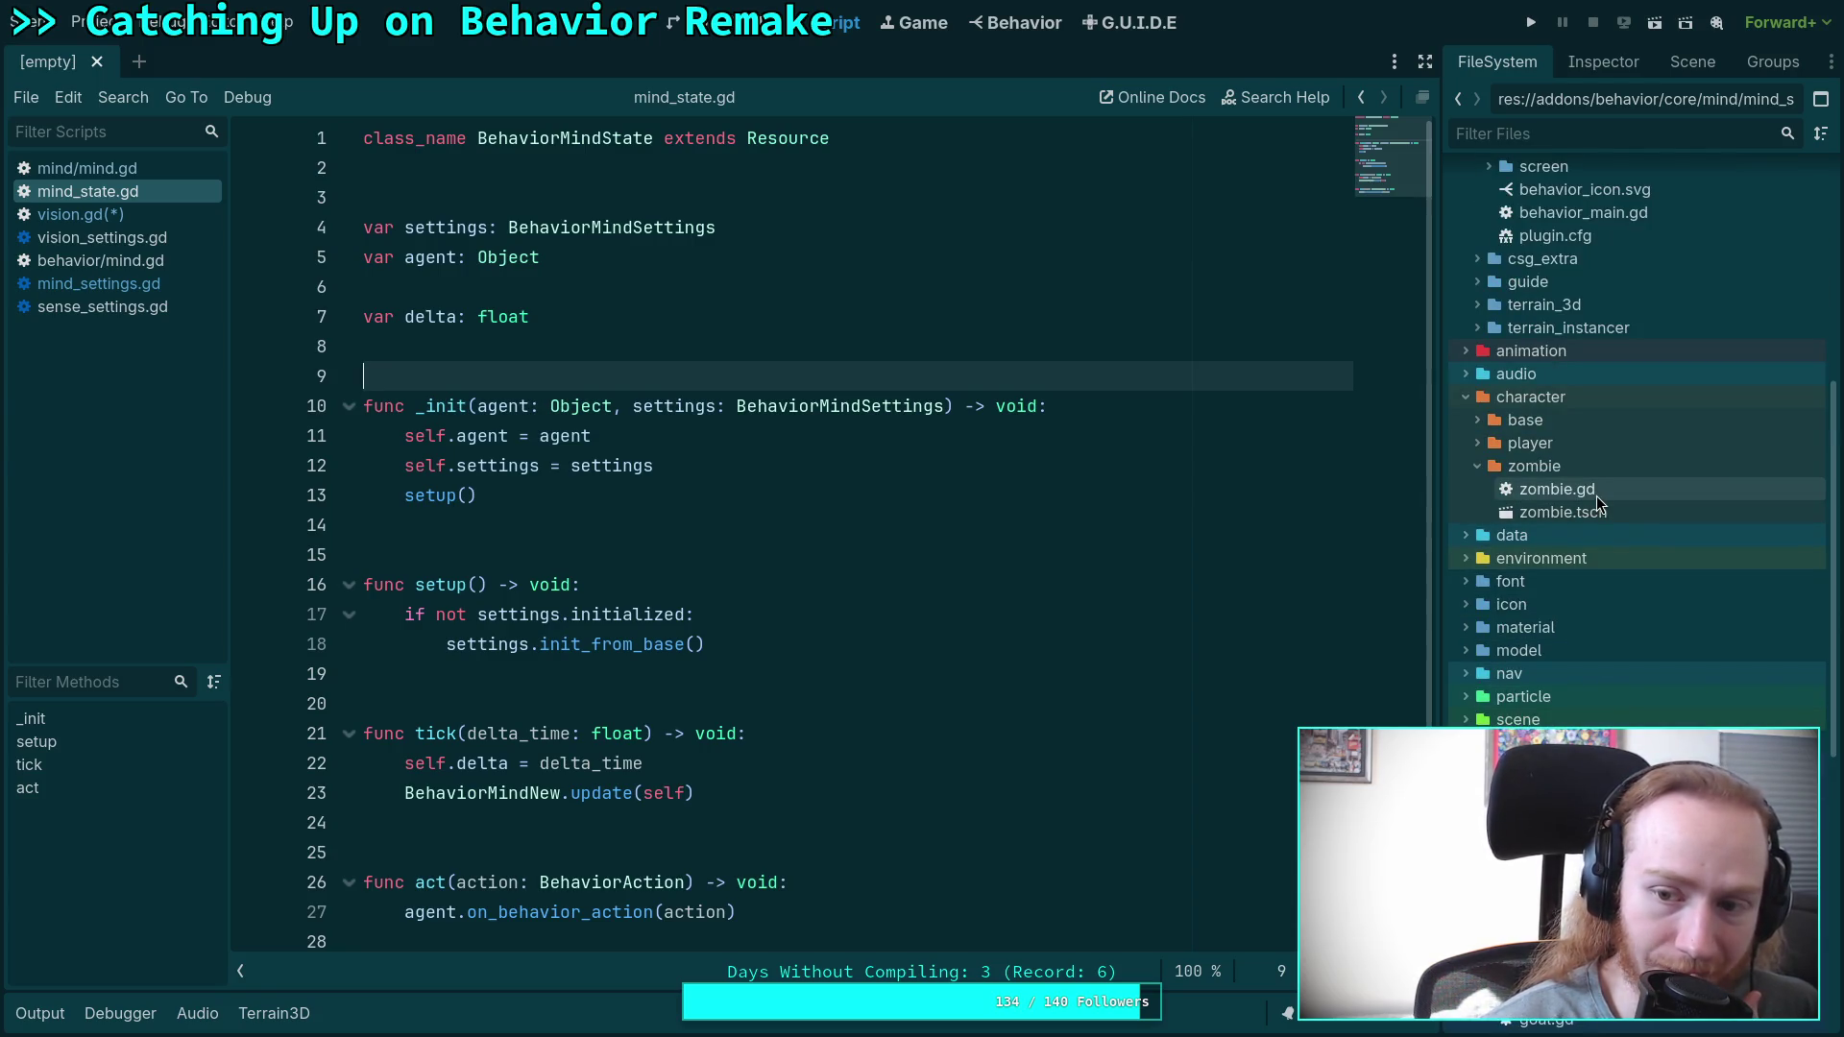
{"action": "double_click", "coordinate": [1596, 491]}
{"action": "scroll", "coordinate": [1369, 252], "scroll_direction": "up", "scroll_amount": 15}
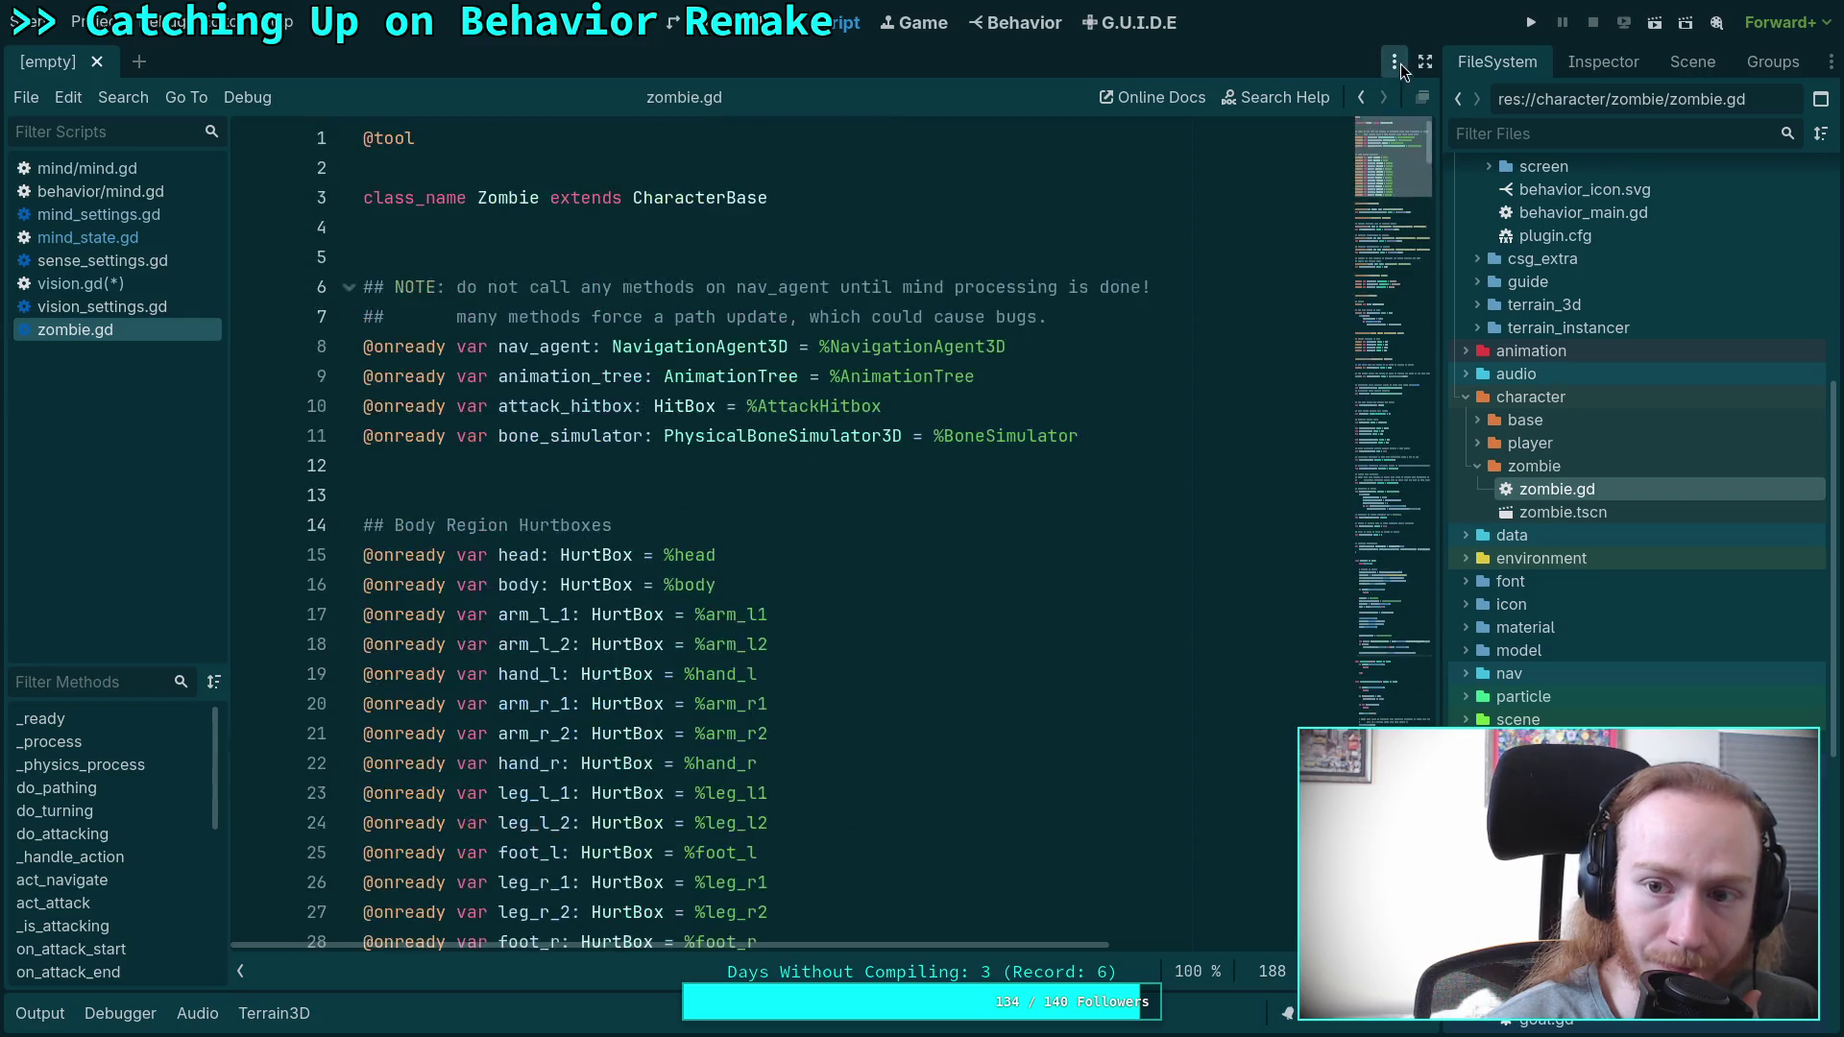
{"action": "scroll", "coordinate": [803, 439], "scroll_direction": "down", "scroll_amount": 7}
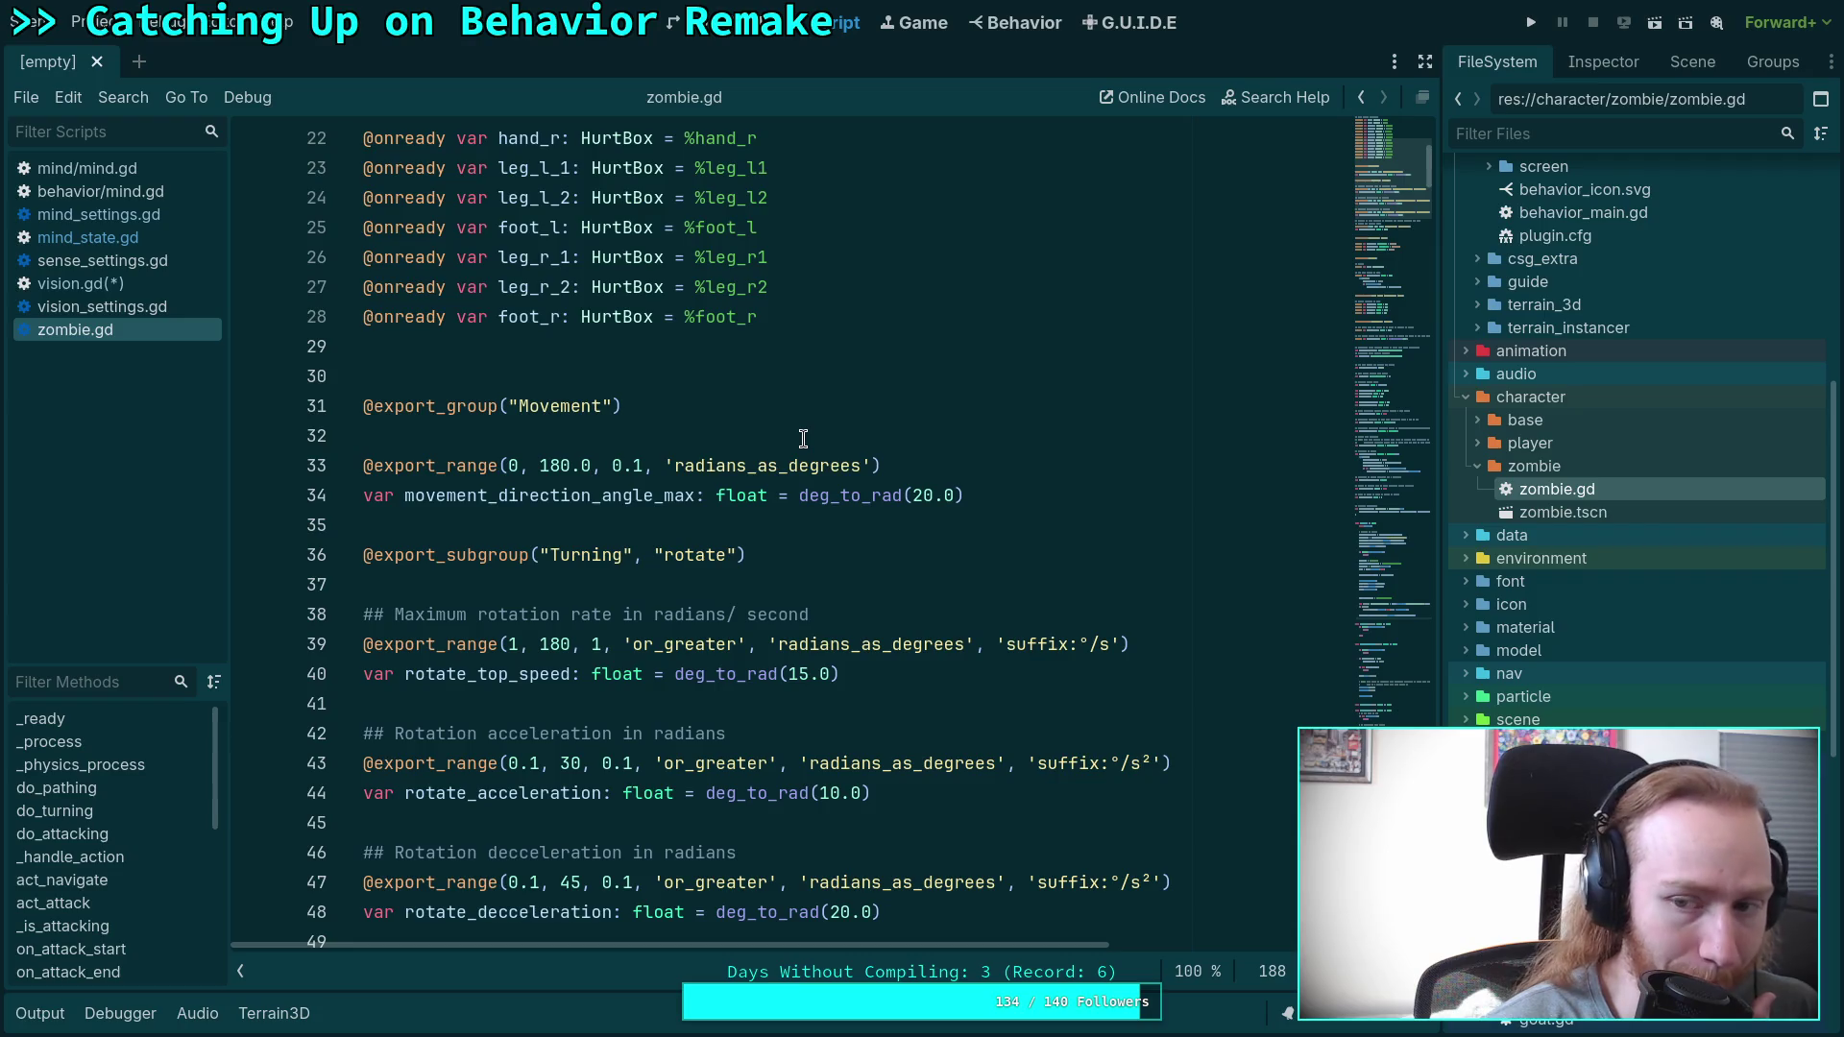
{"action": "scroll", "coordinate": [1664, 659], "scroll_direction": "down", "scroll_amount": 3}
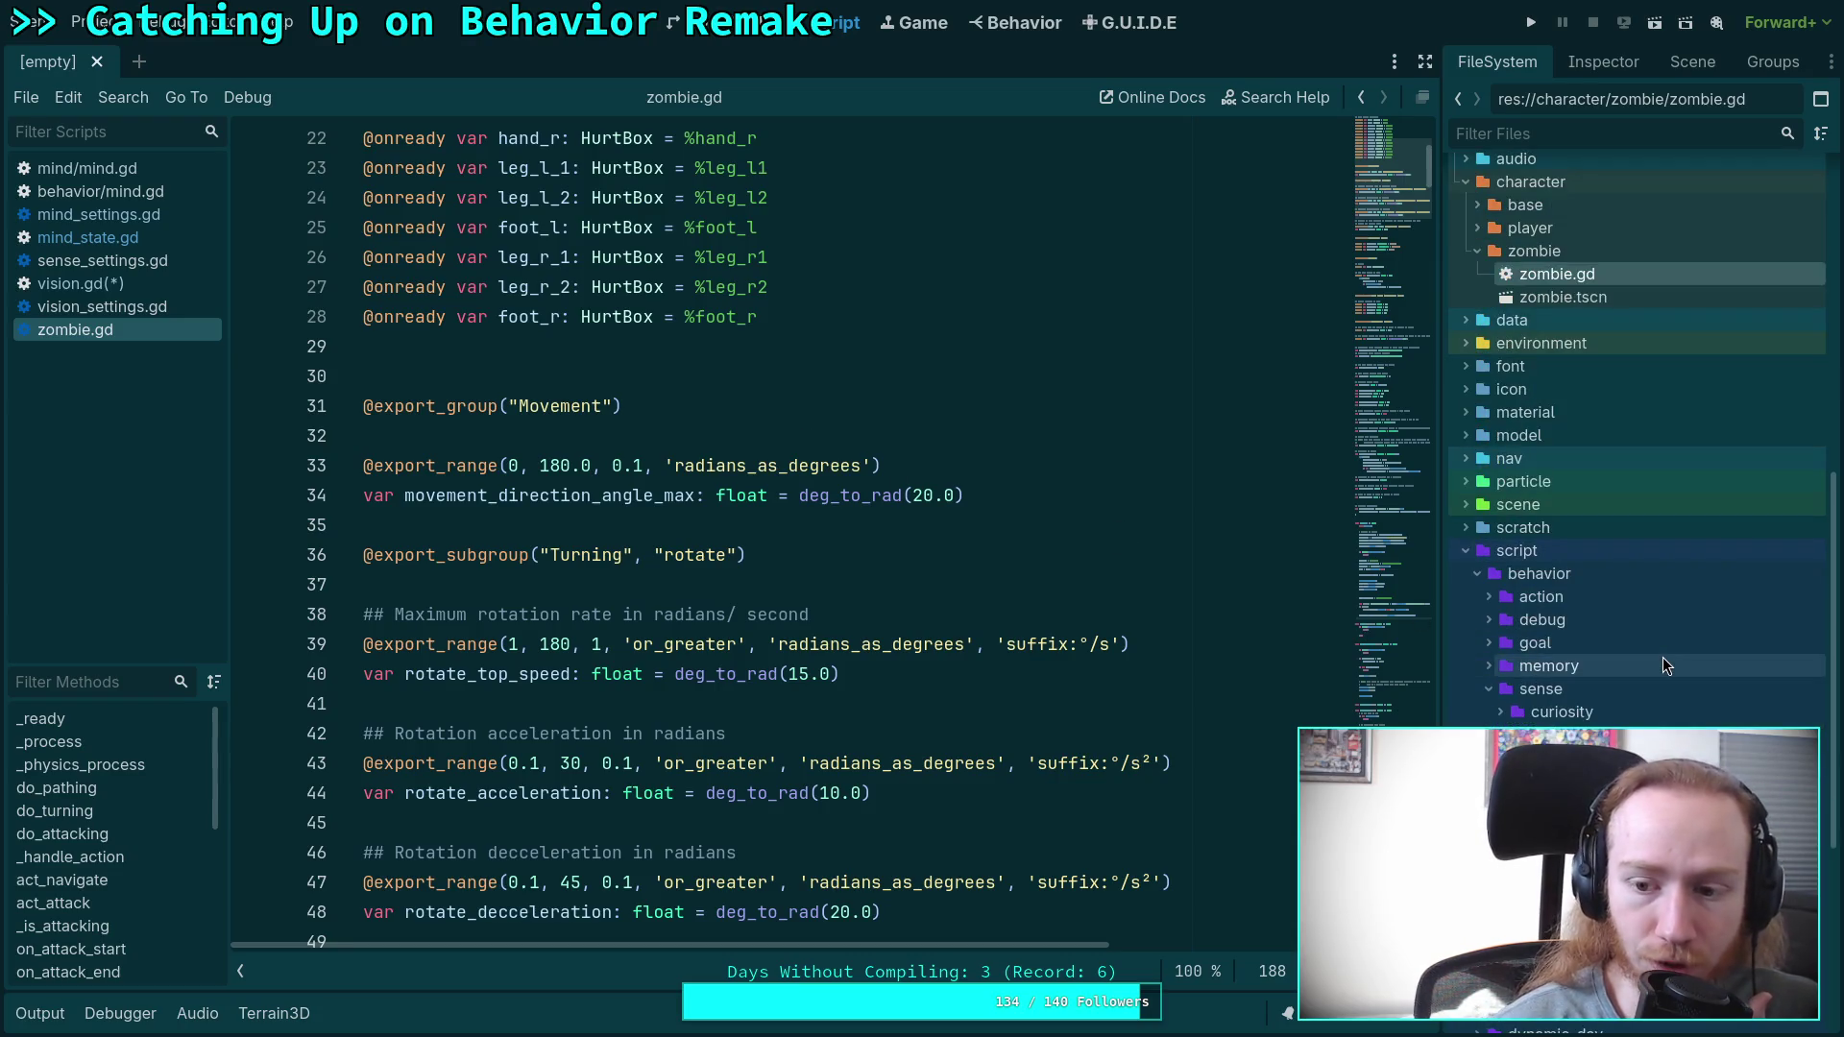
{"action": "scroll", "coordinate": [1575, 658], "scroll_direction": "down", "scroll_amount": 6}
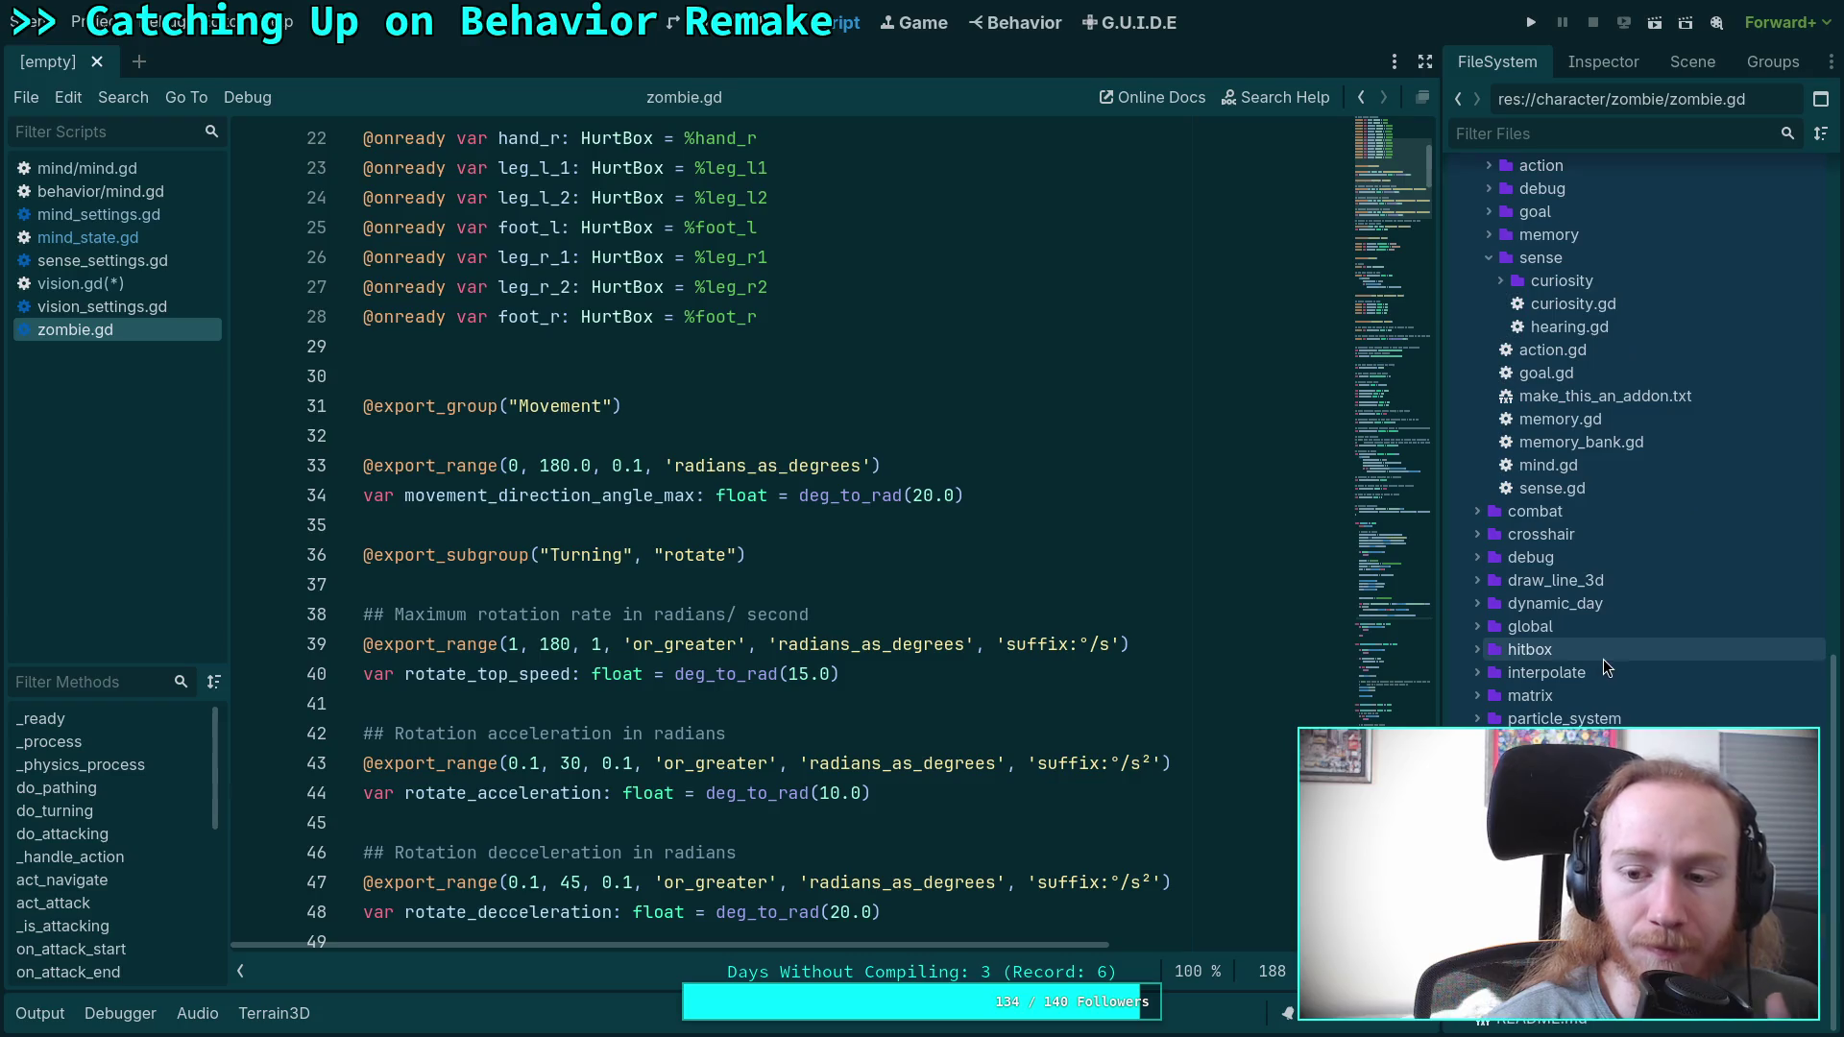
{"action": "scroll", "coordinate": [1604, 659], "scroll_direction": "up", "scroll_amount": 4}
{"action": "scroll", "coordinate": [1604, 660], "scroll_direction": "up", "scroll_amount": 10}
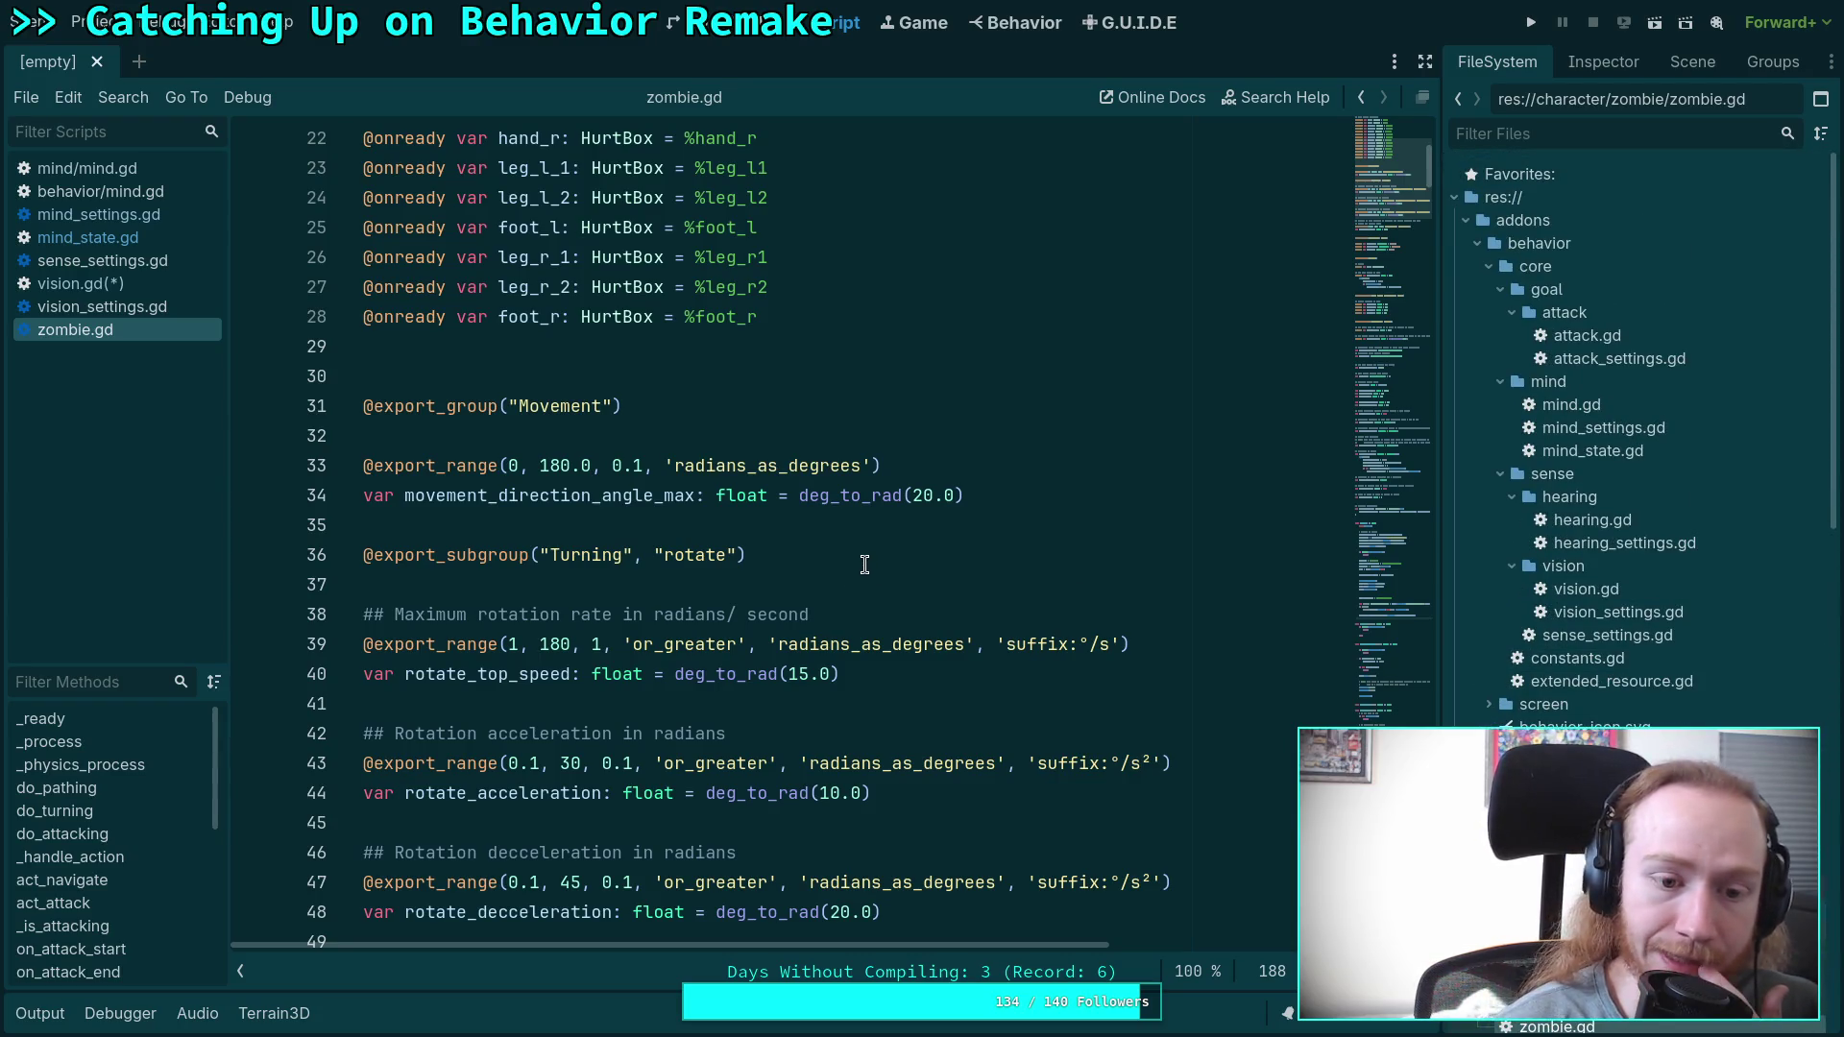
{"action": "scroll", "coordinate": [864, 565], "scroll_direction": "up", "scroll_amount": 7}
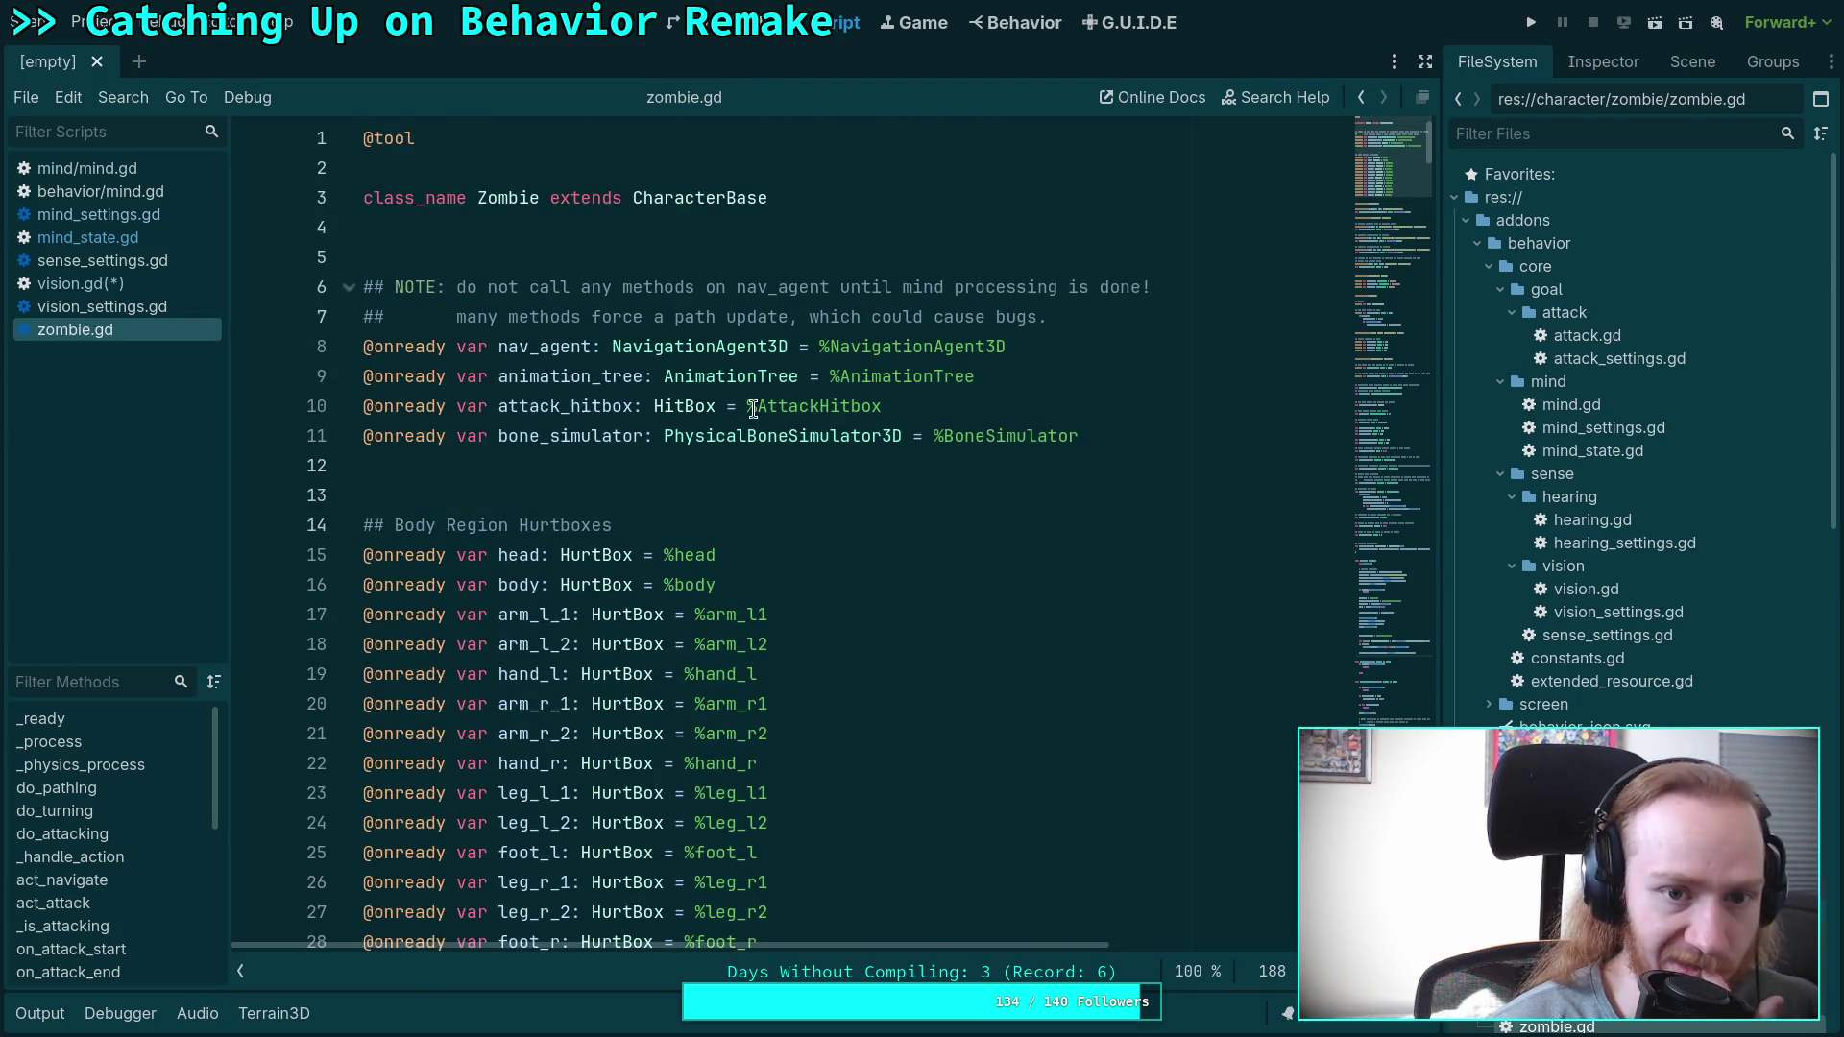
Look up the CharacterBase parent class and fold its GroundDetails and FluidDetails classes.
{"action": "left_click", "coordinate": [706, 200]}
{"action": "right_click", "coordinate": [706, 199]}
{"action": "left_click", "coordinate": [800, 492]}
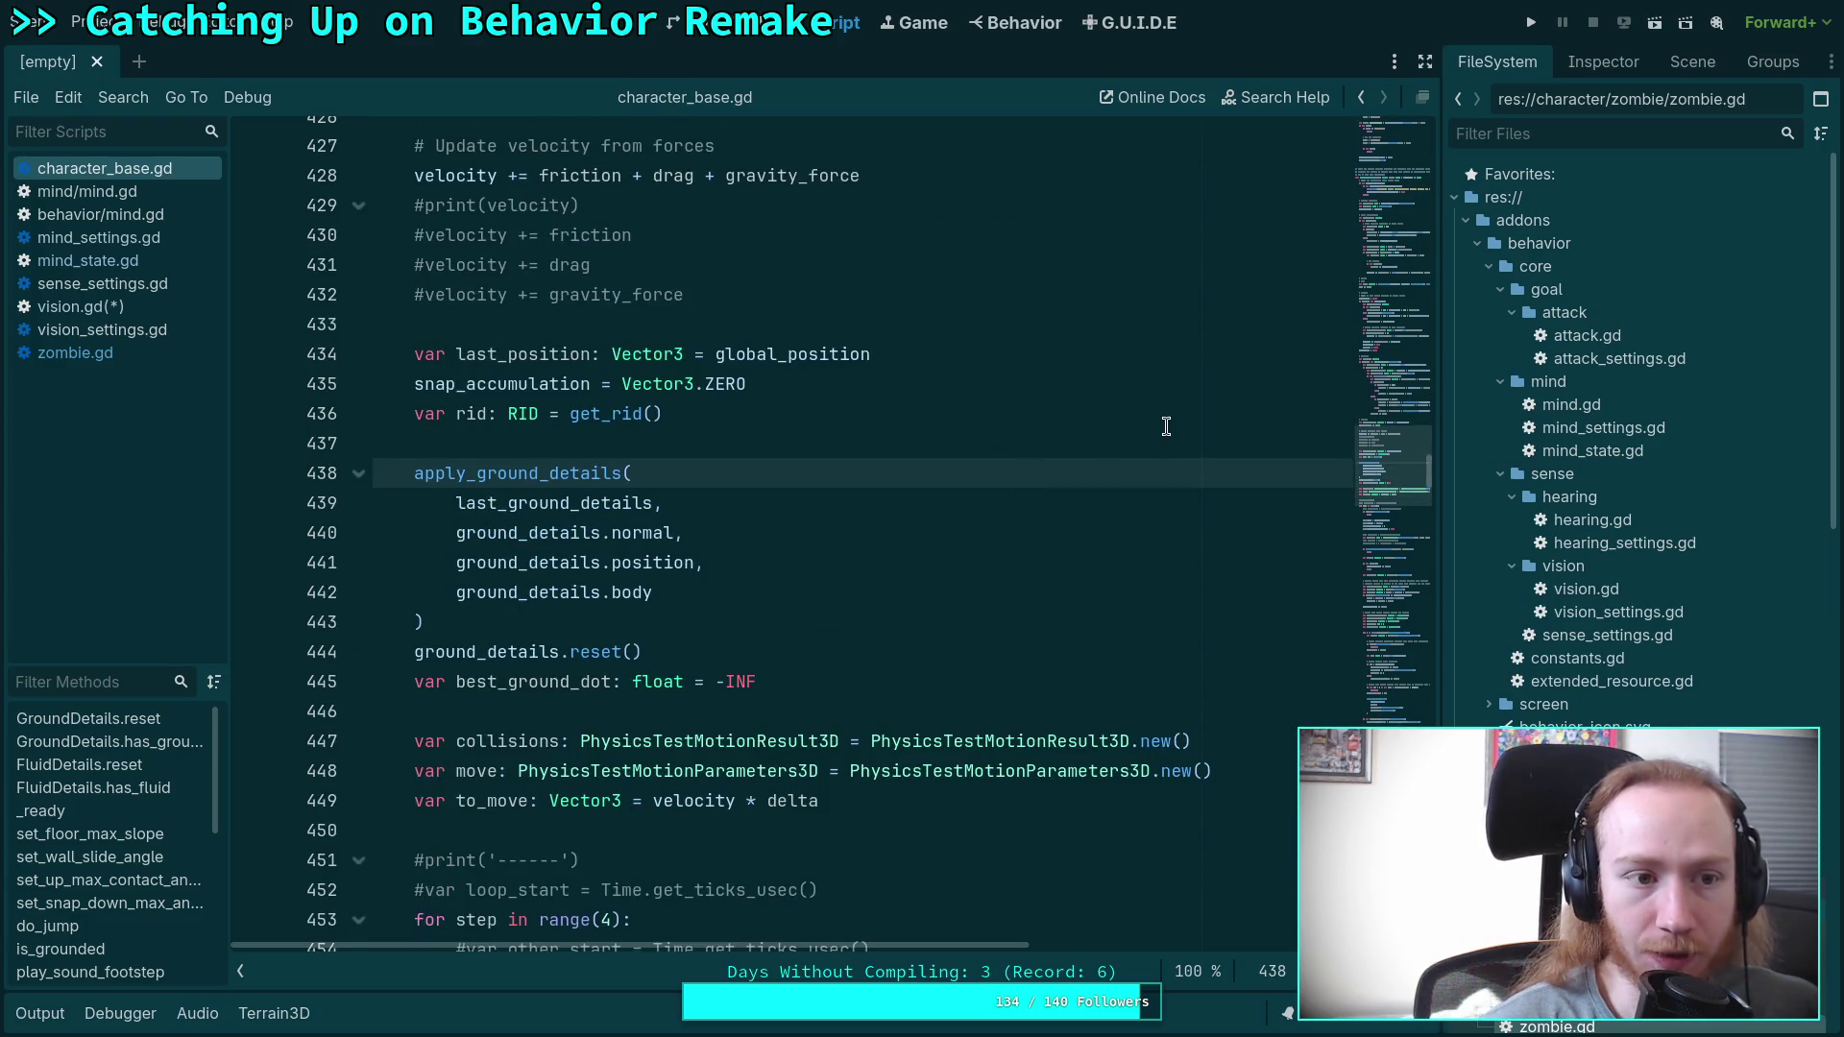
{"action": "left_click_drag", "start_coordinate": [1393, 471], "coordinate": [1387, 90]}
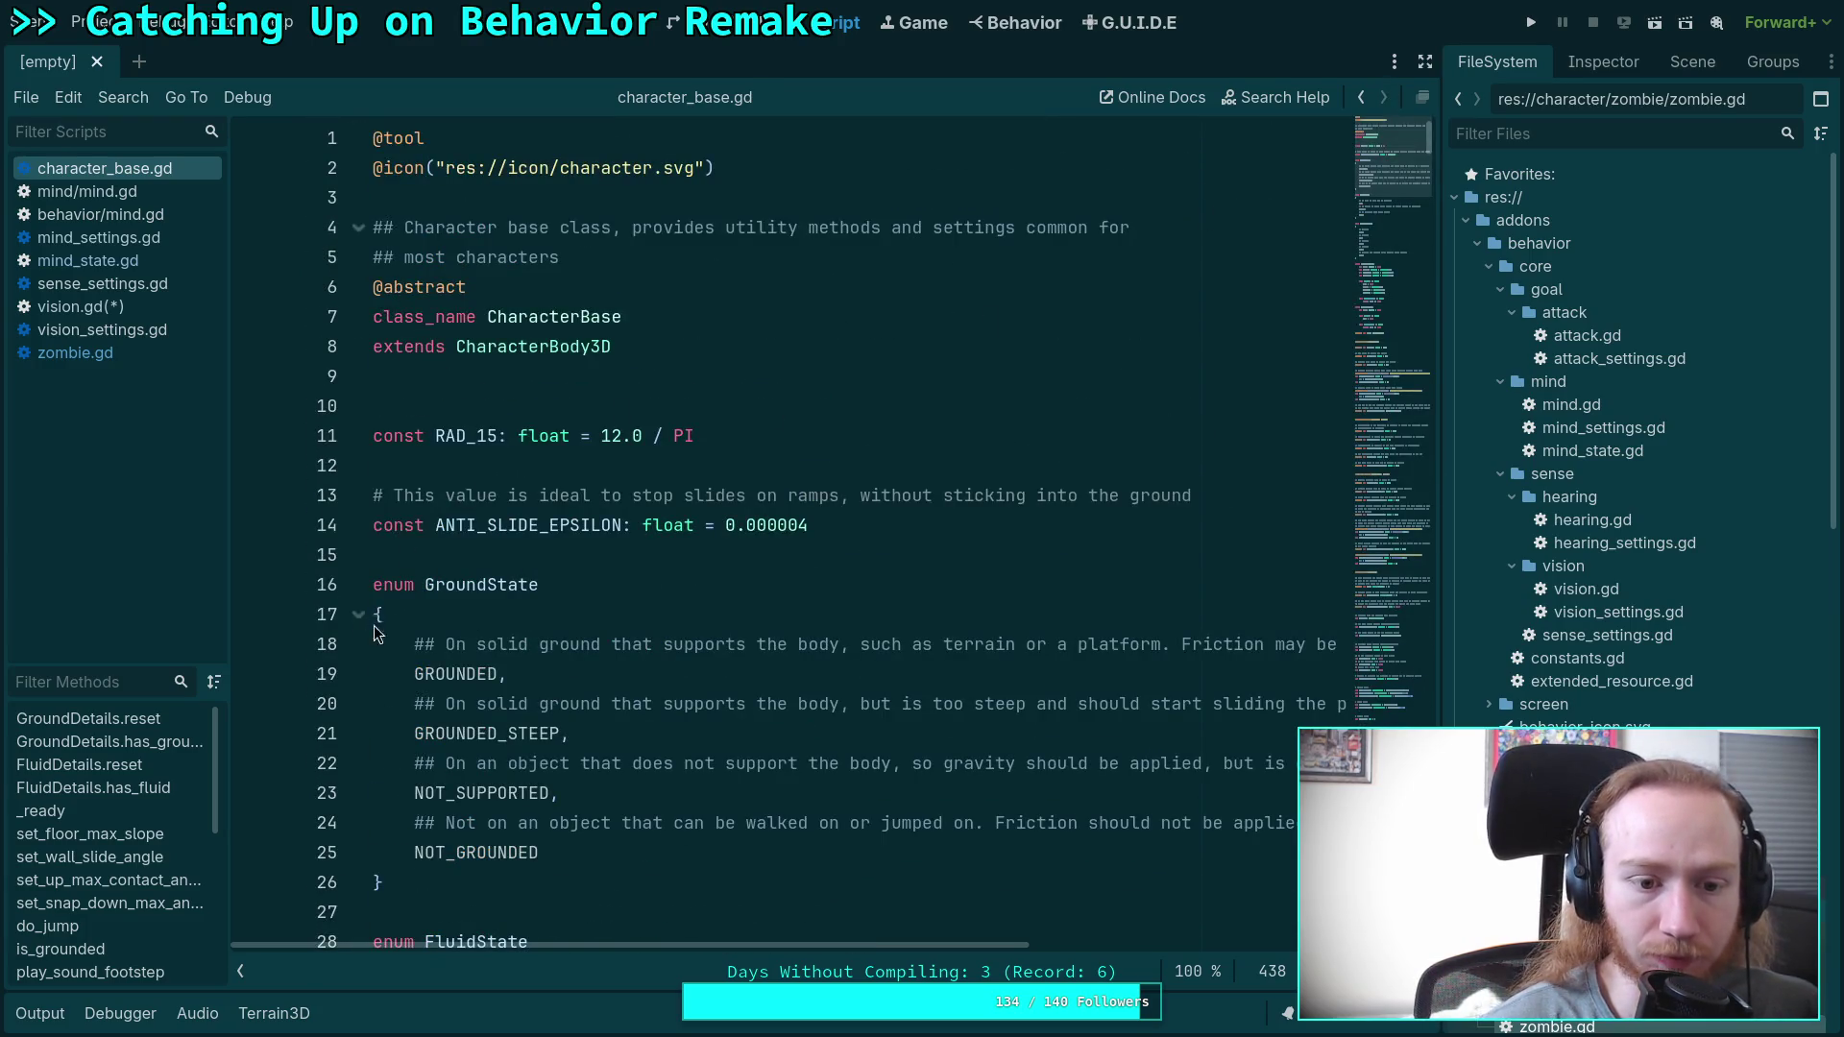
{"action": "scroll", "coordinate": [373, 625], "scroll_direction": "down", "scroll_amount": 8}
{"action": "scroll", "coordinate": [361, 619], "scroll_direction": "down", "scroll_amount": 5}
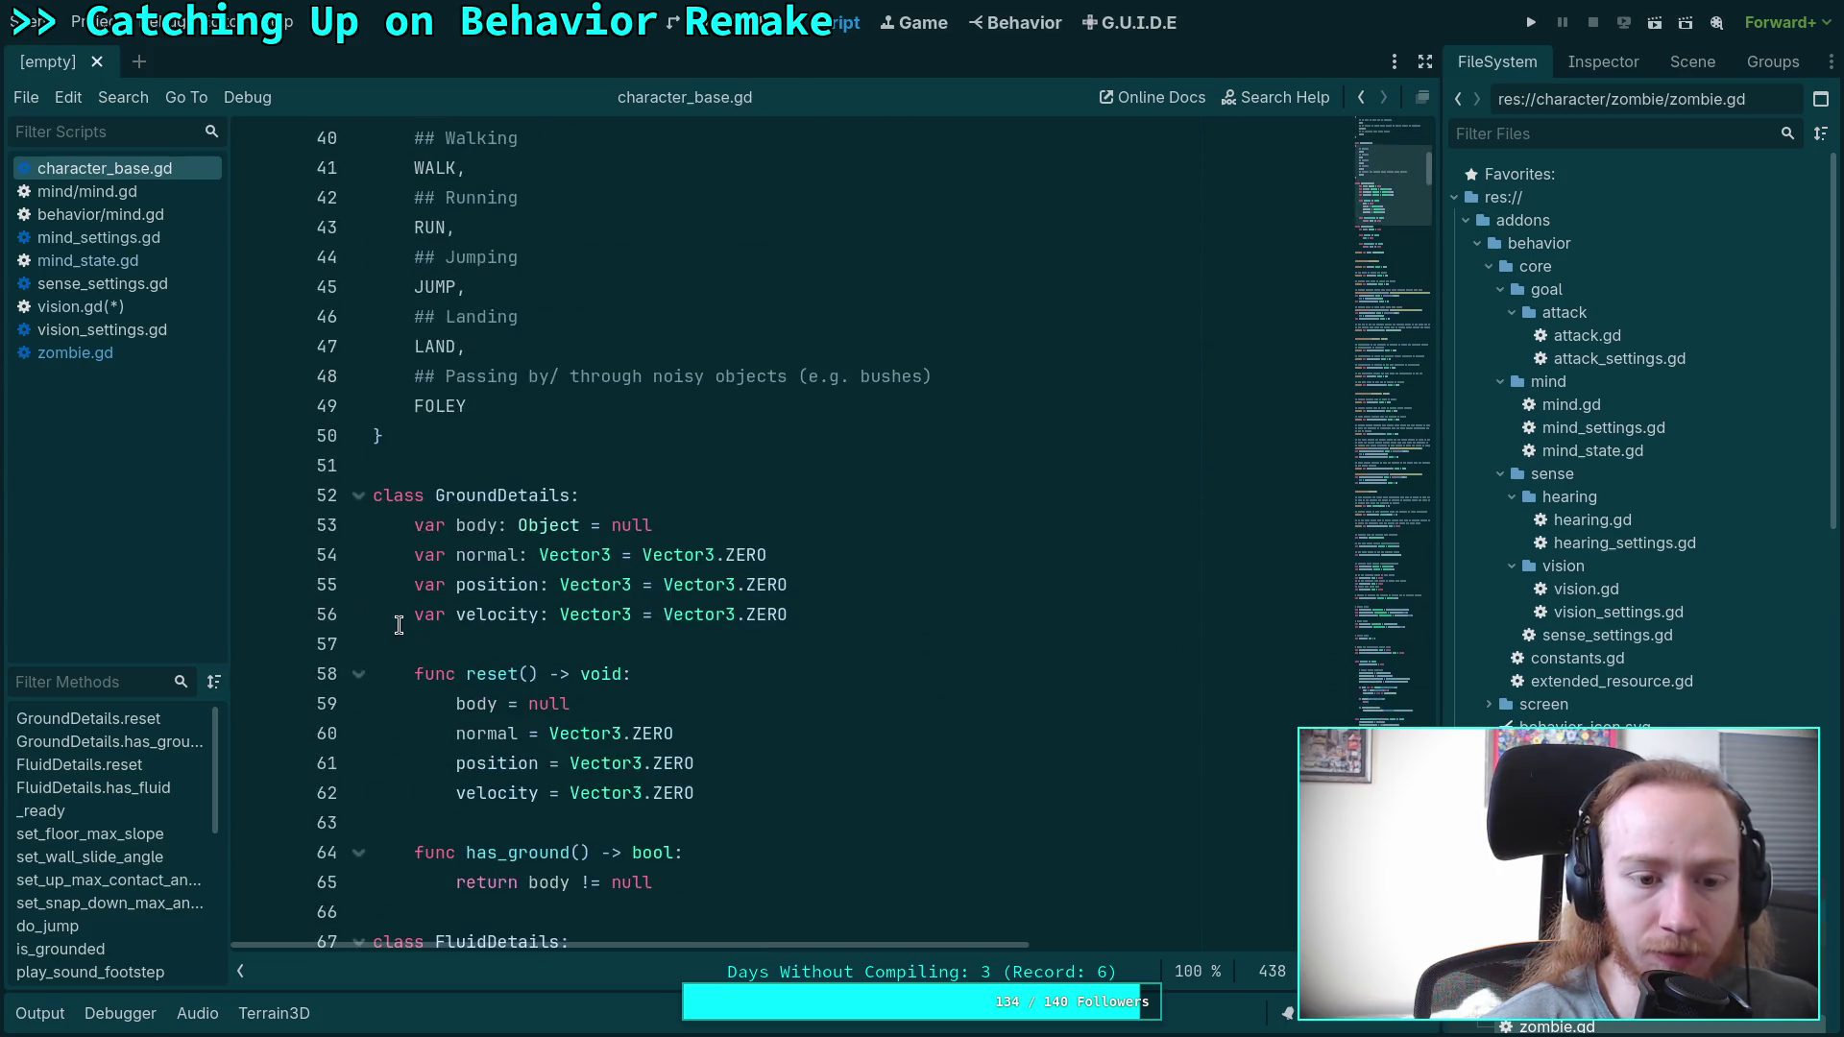
{"action": "left_click", "coordinate": [358, 496]}
{"action": "left_click", "coordinate": [357, 555]}
{"action": "scroll", "coordinate": [361, 568], "scroll_direction": "down", "scroll_amount": 4}
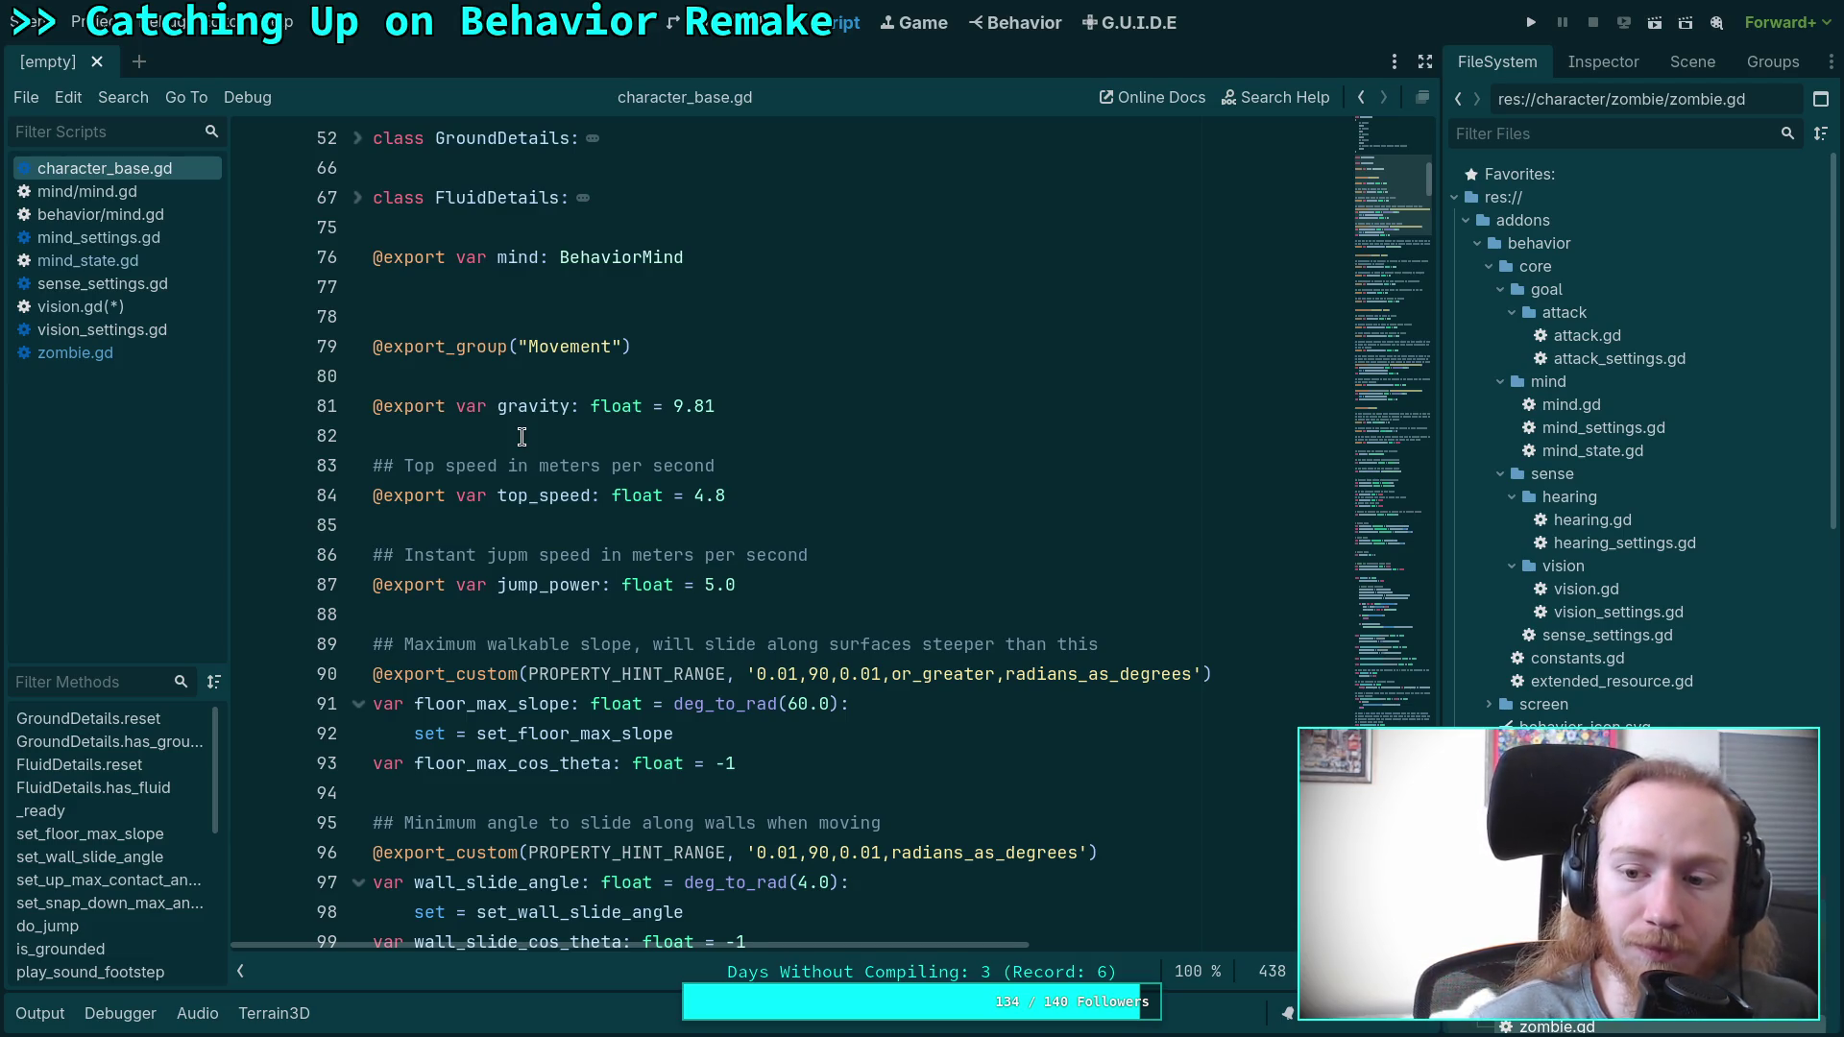
Review zombie.gd's CharacterBase parent and the nav_agent declaration on line 8.
{"action": "left_click", "coordinate": [137, 354]}
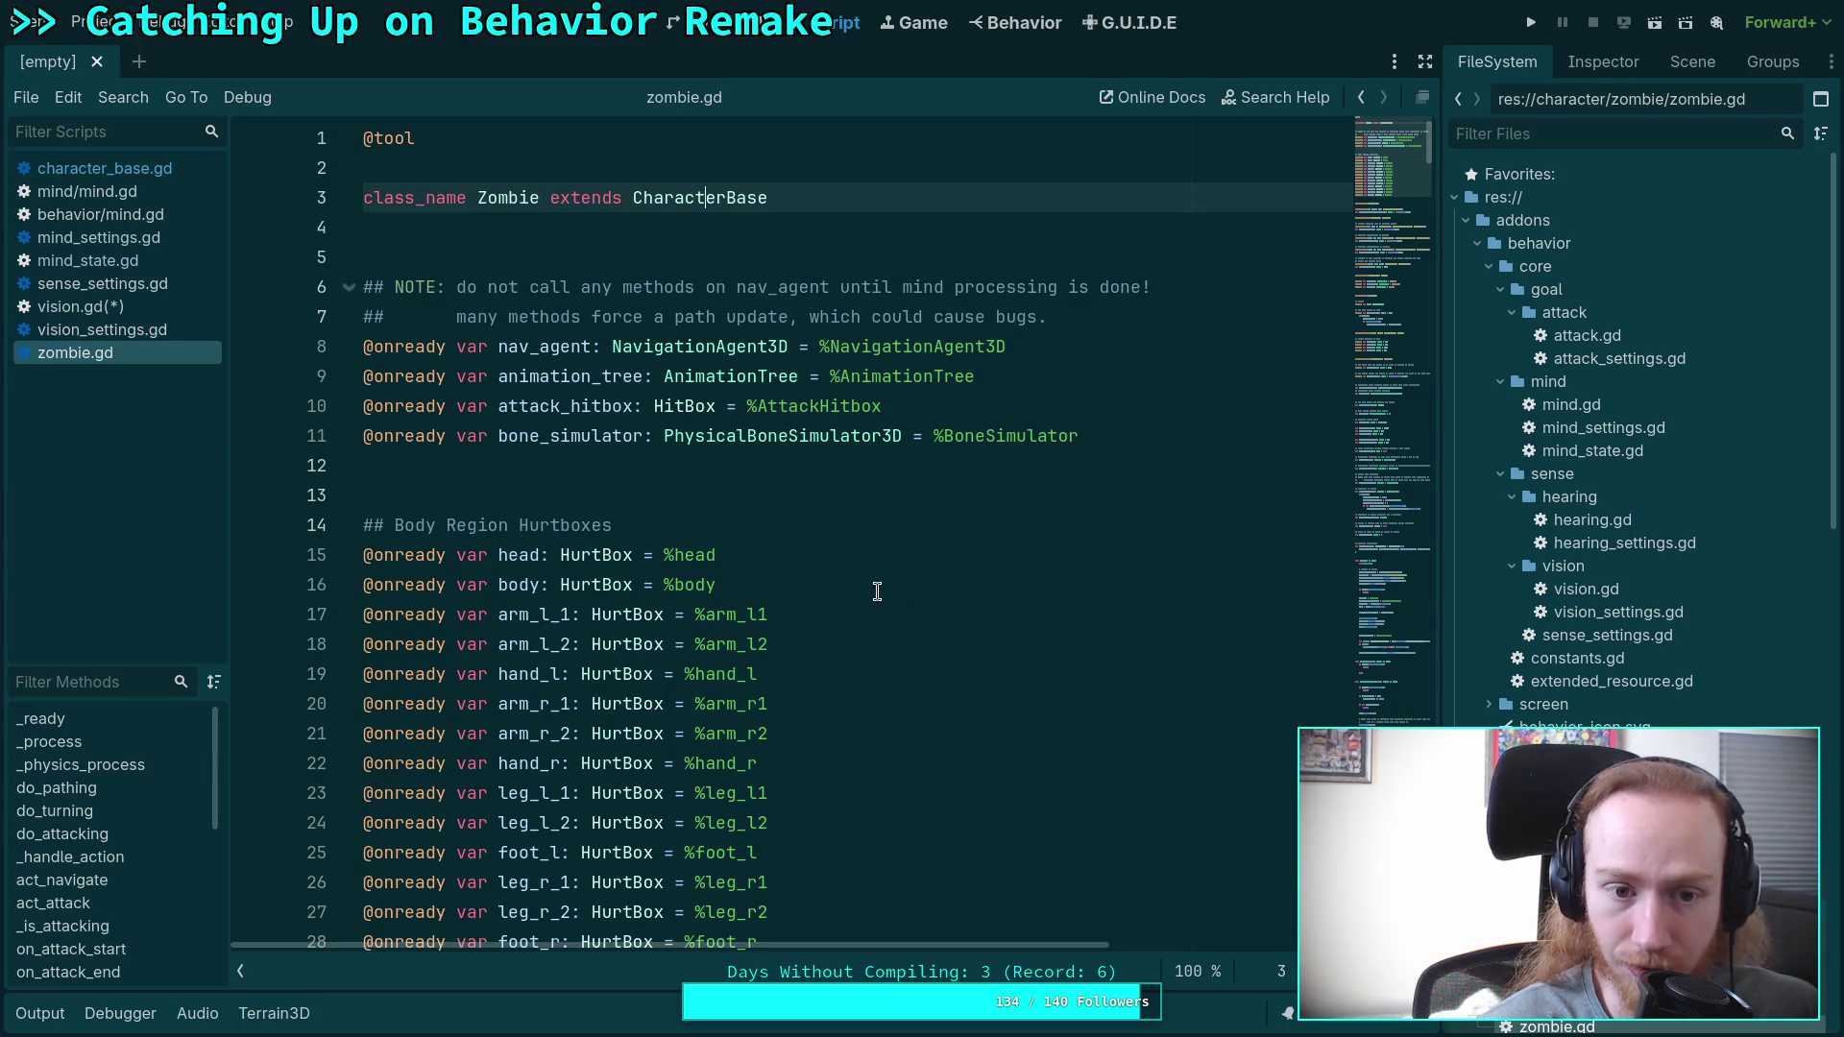
{"action": "scroll", "coordinate": [926, 592], "scroll_direction": "down", "scroll_amount": 1}
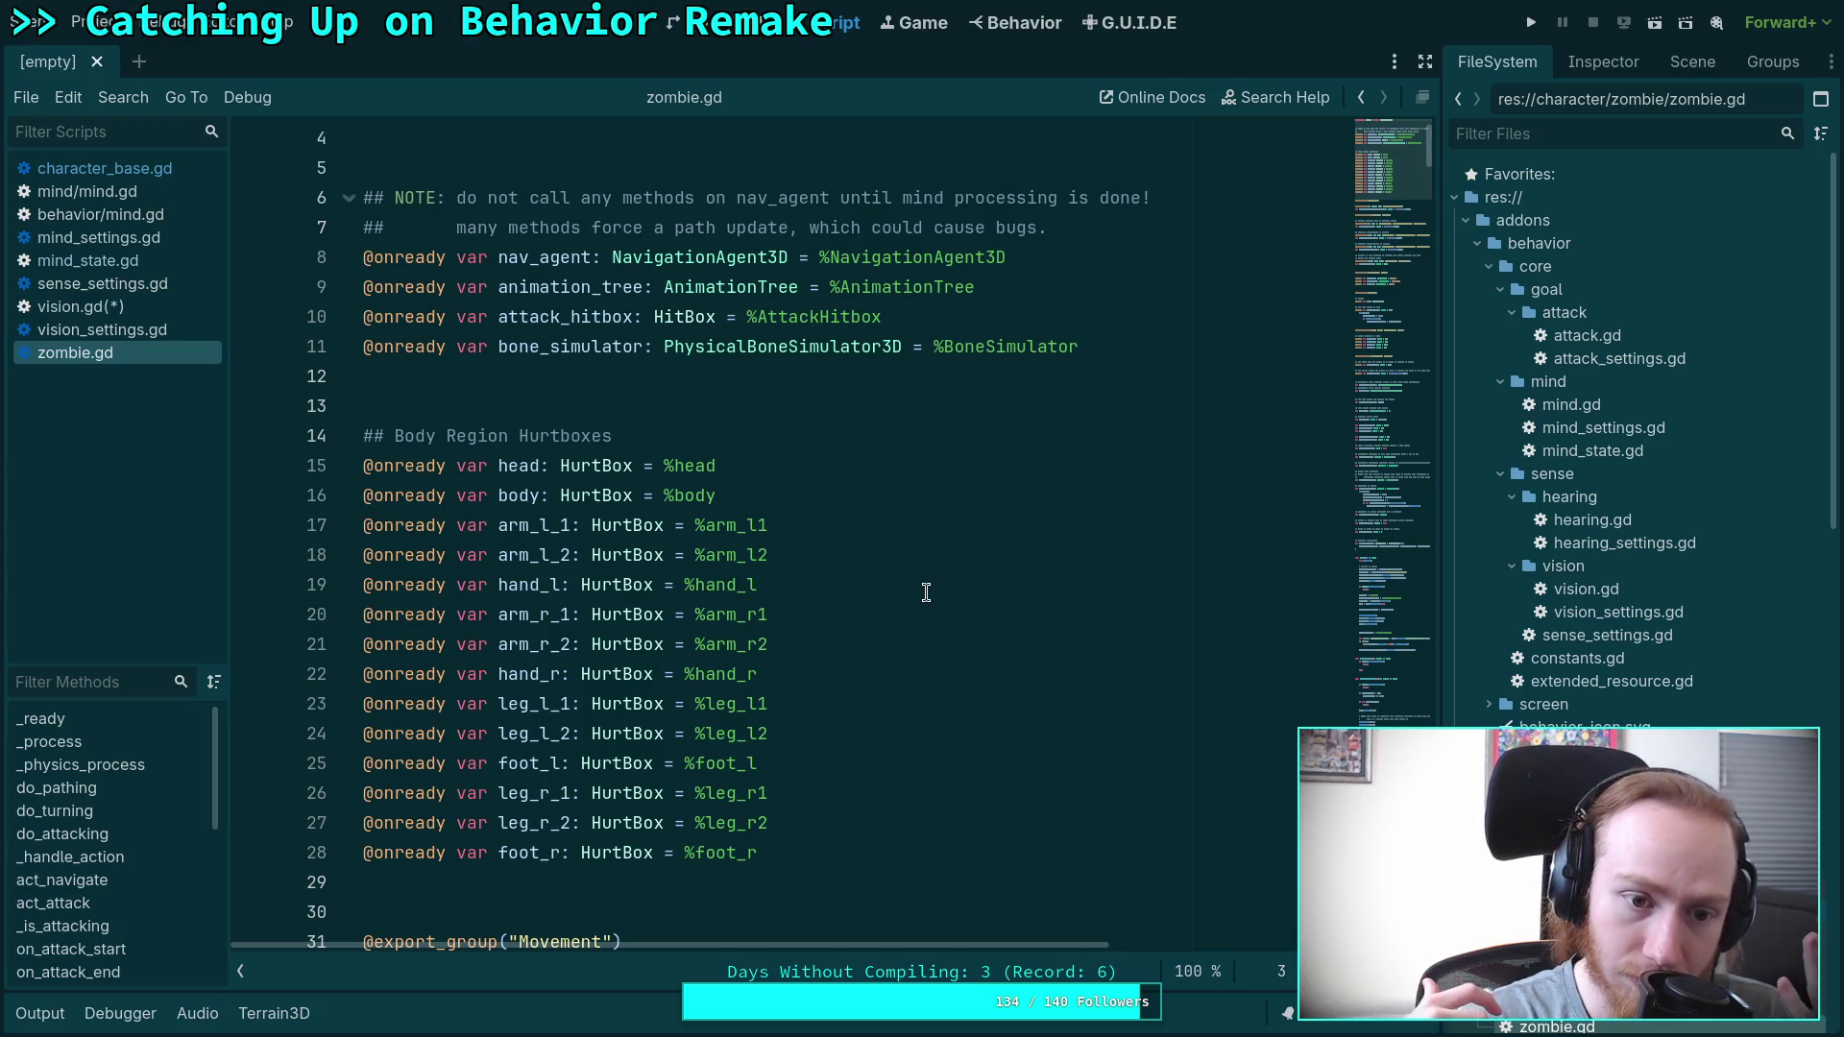
{"action": "scroll", "coordinate": [926, 593], "scroll_direction": "up", "scroll_amount": 2}
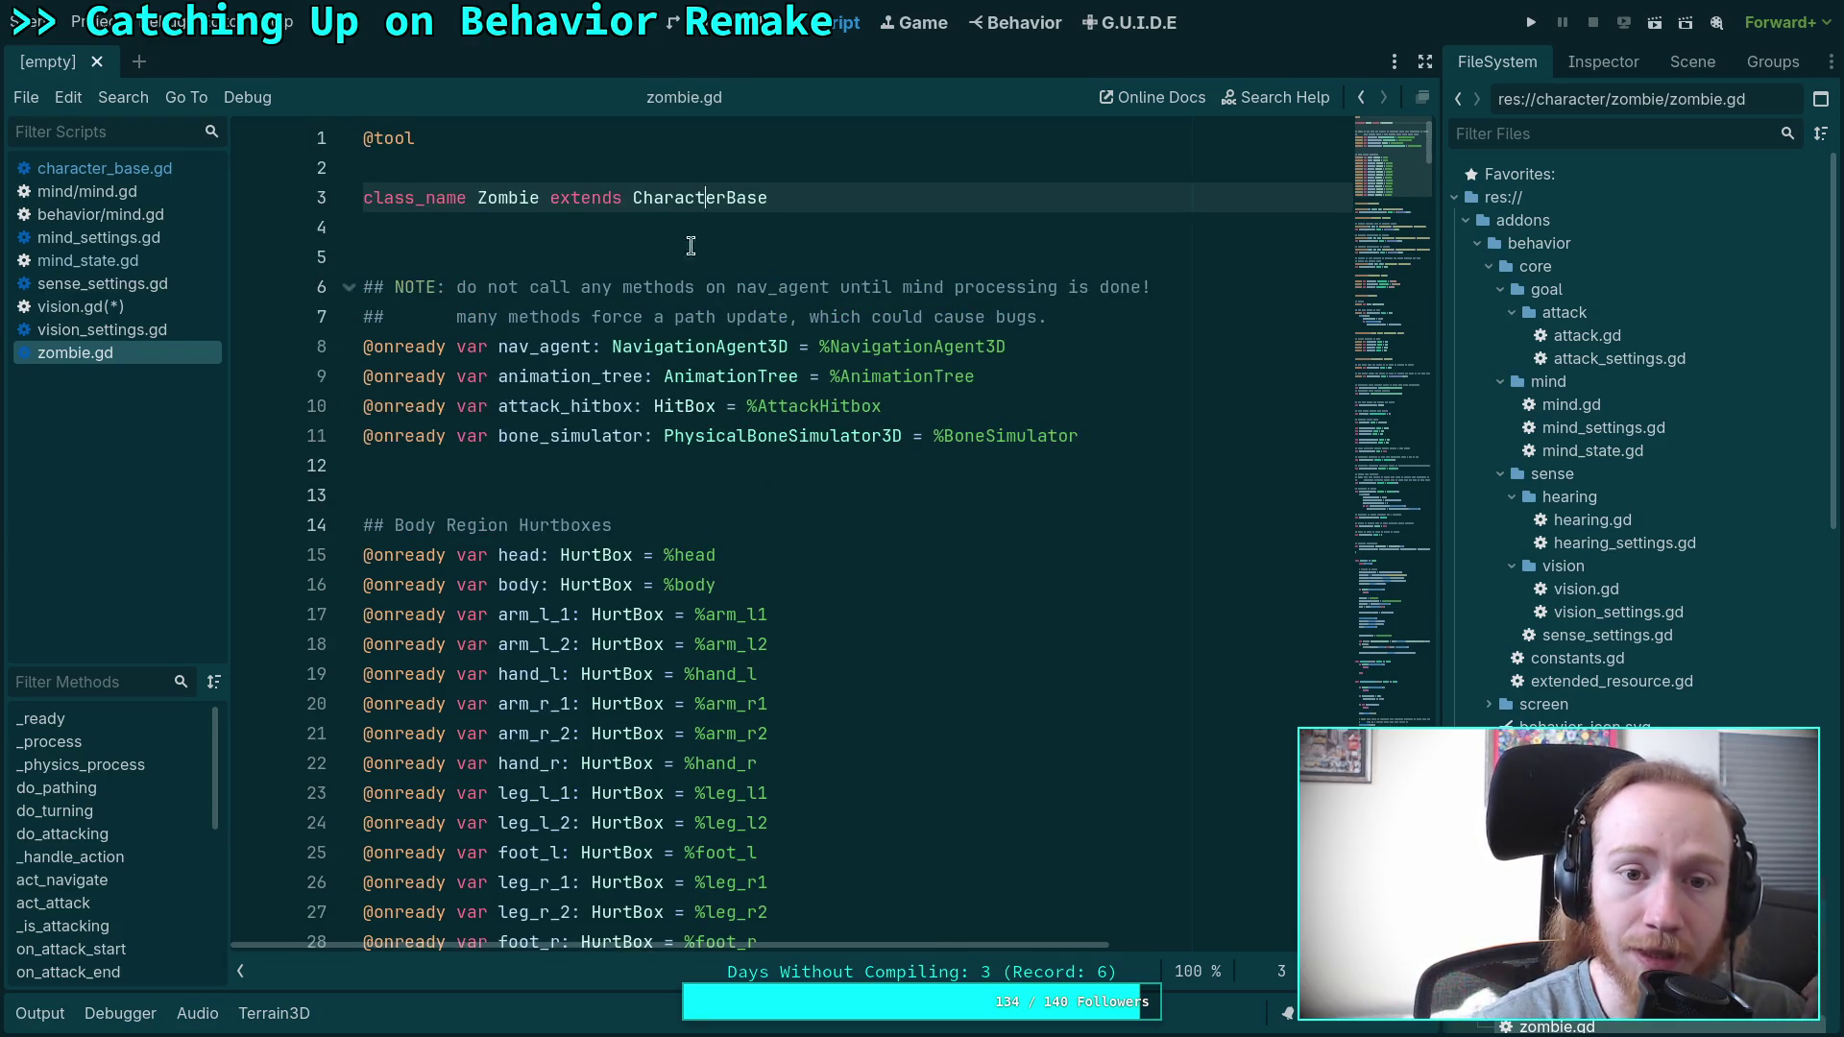
{"action": "double_click", "coordinate": [721, 199]}
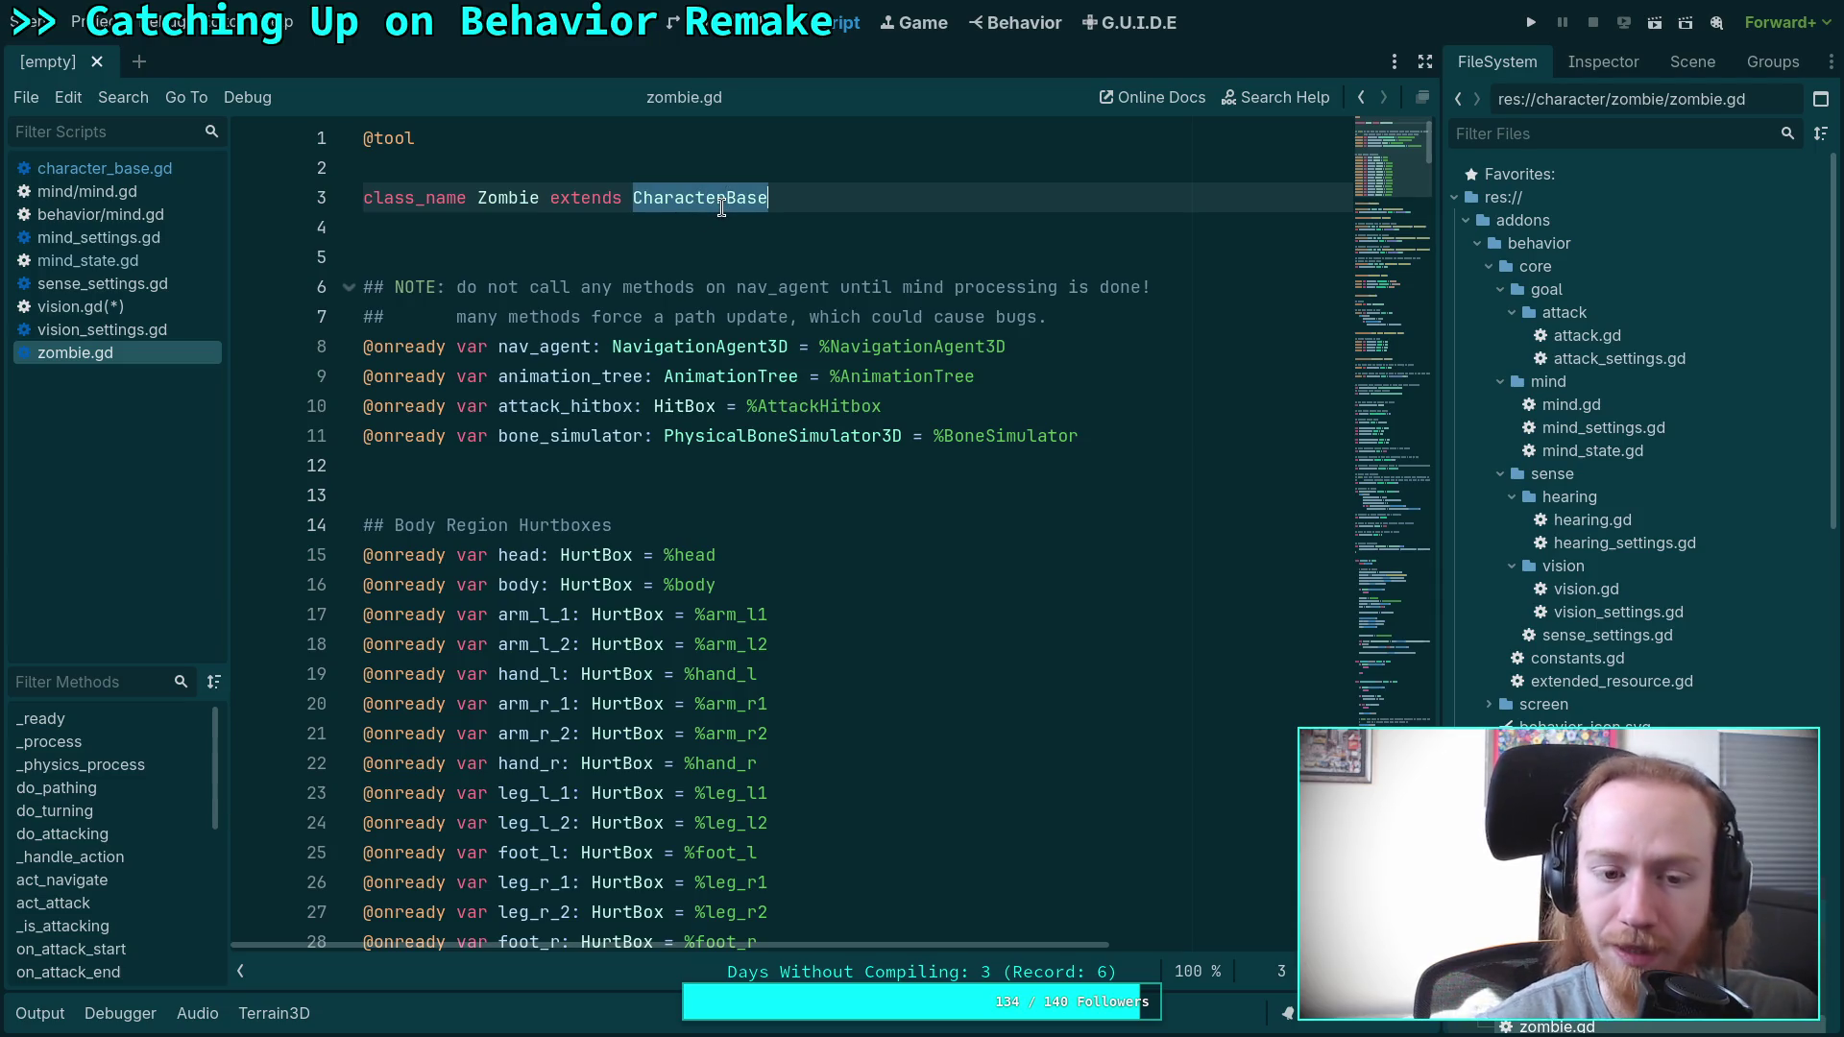
{"action": "right_click", "coordinate": [722, 208]}
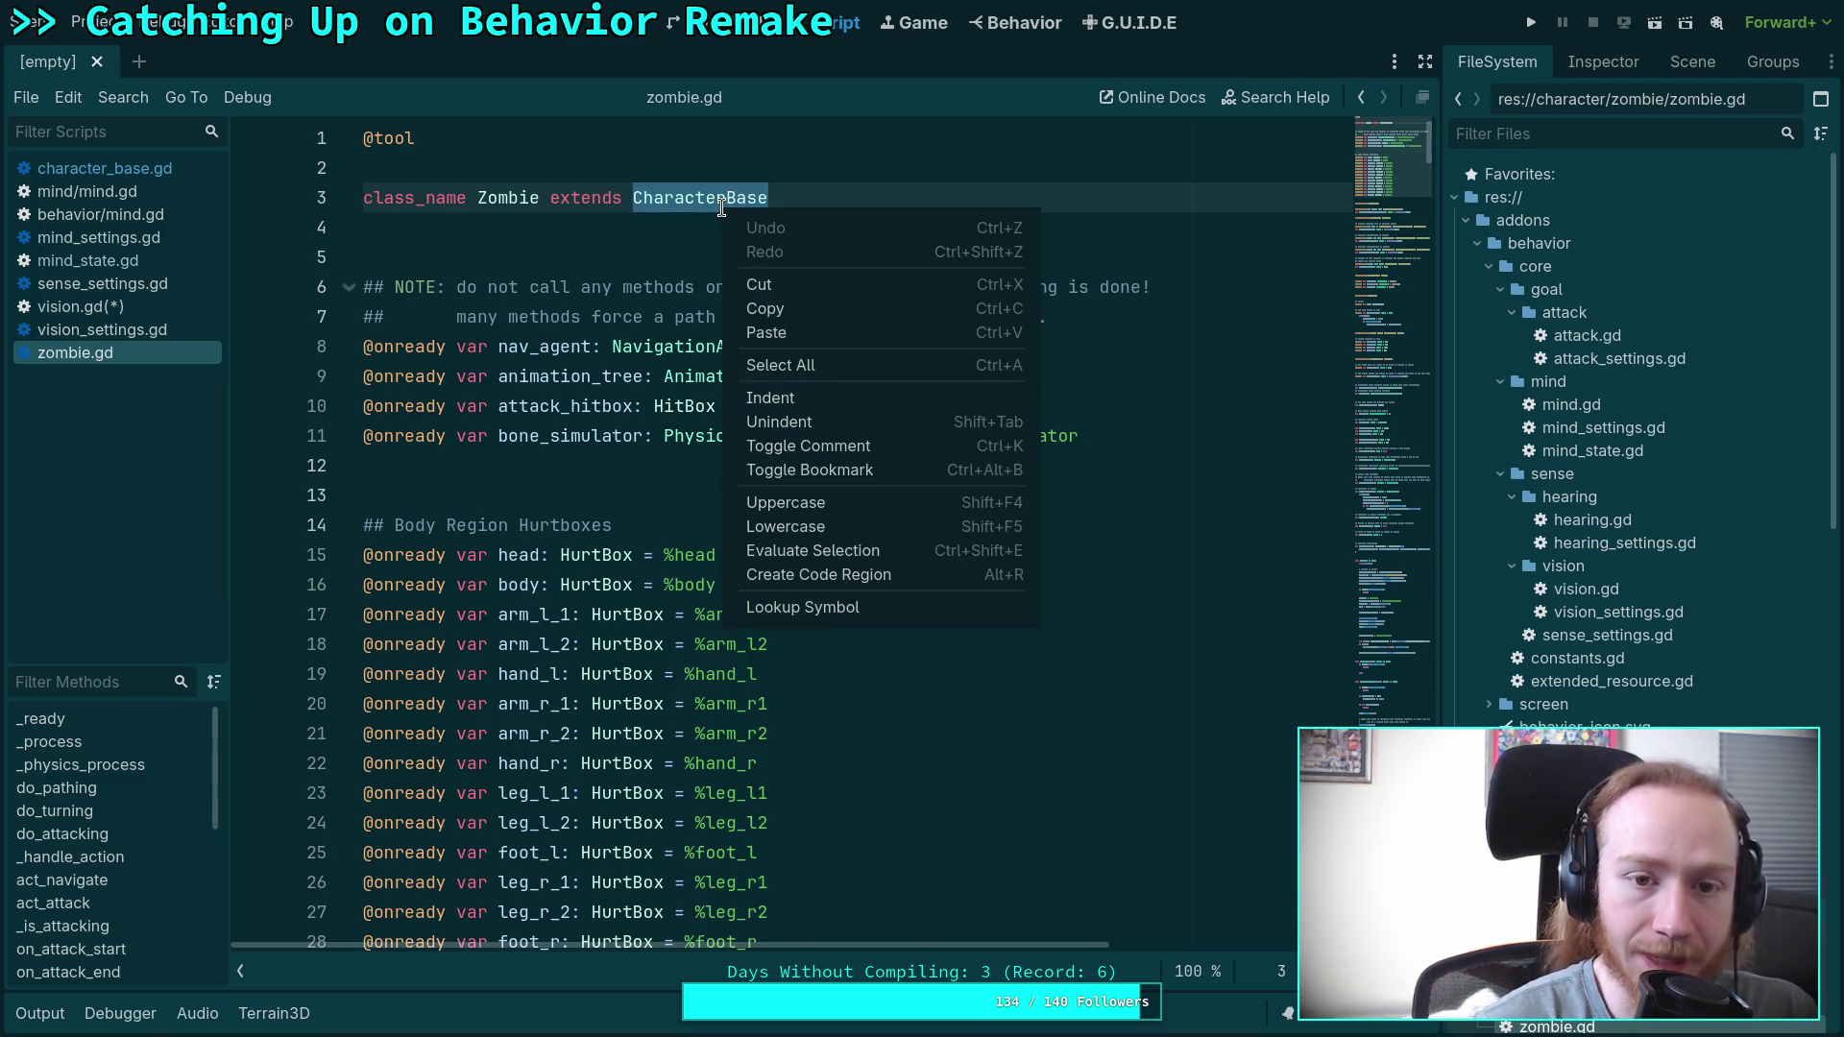
{"action": "left_click", "coordinate": [723, 205]}
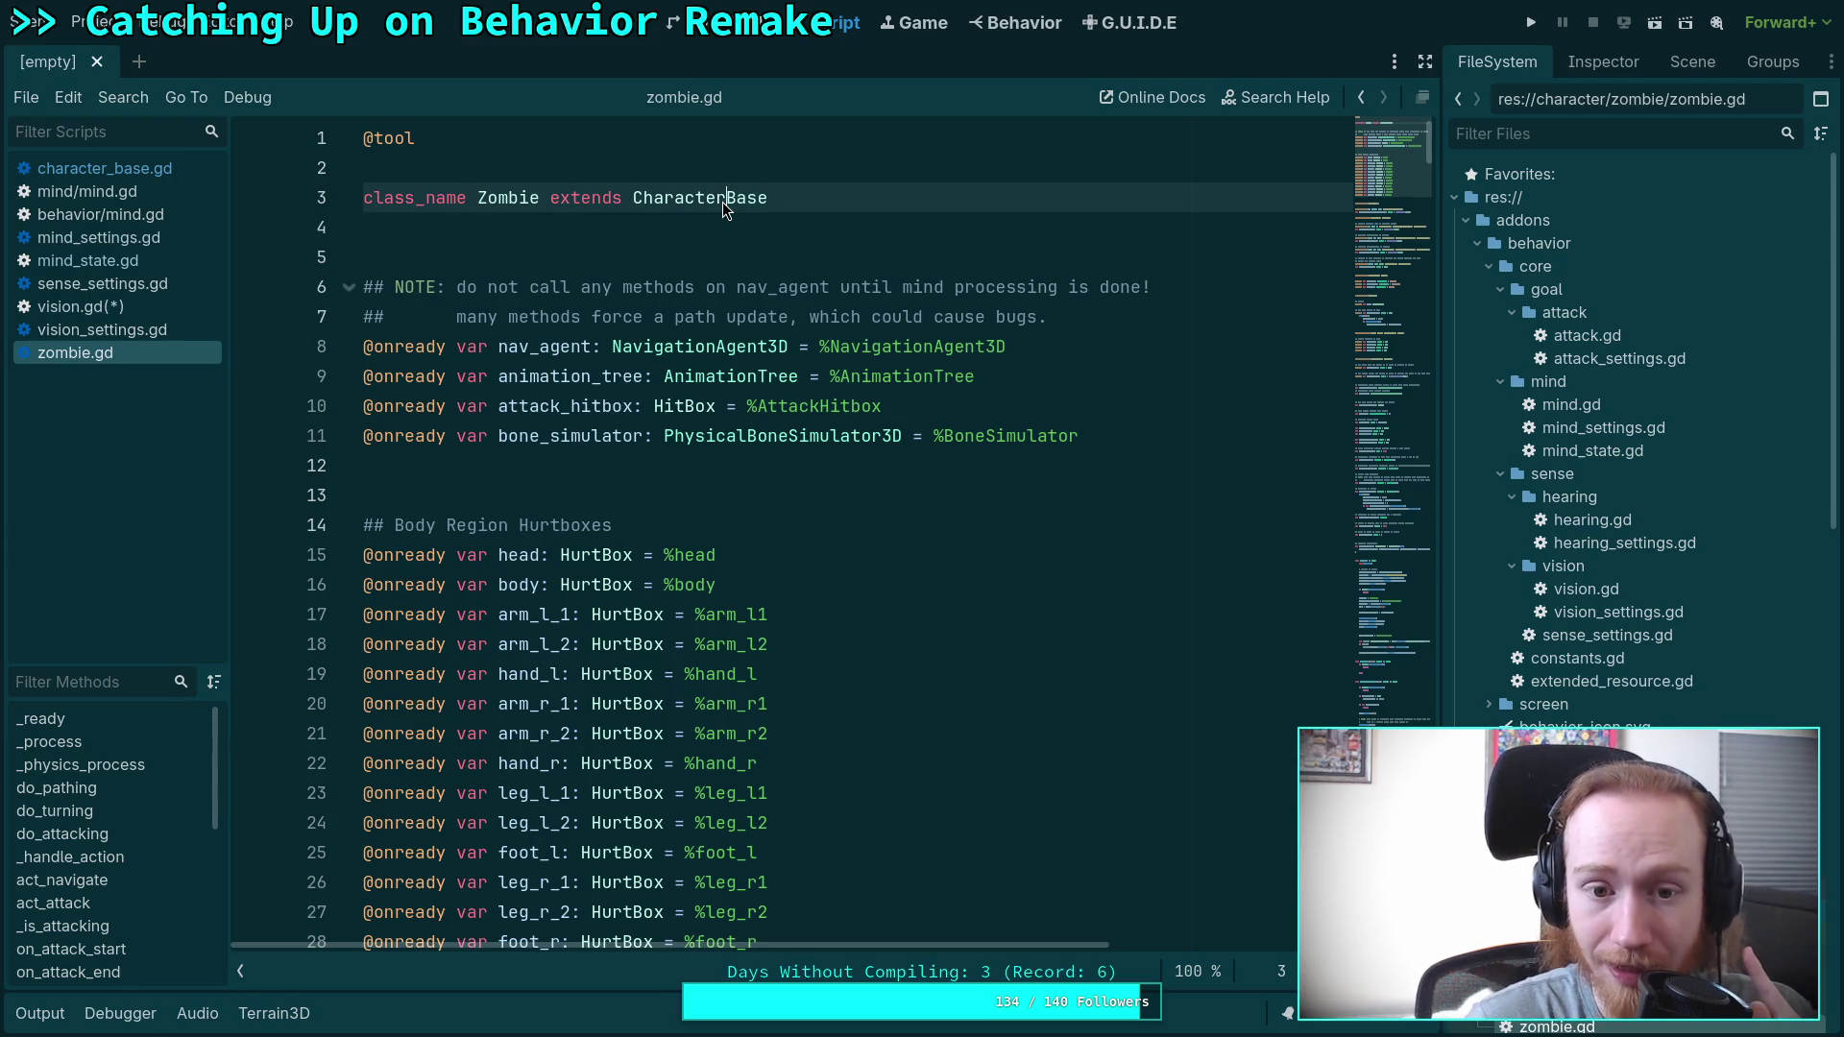
{"action": "left_click_drag", "start_coordinate": [1026, 346], "coordinate": [497, 346]}
{"action": "left_click", "coordinate": [690, 482]}
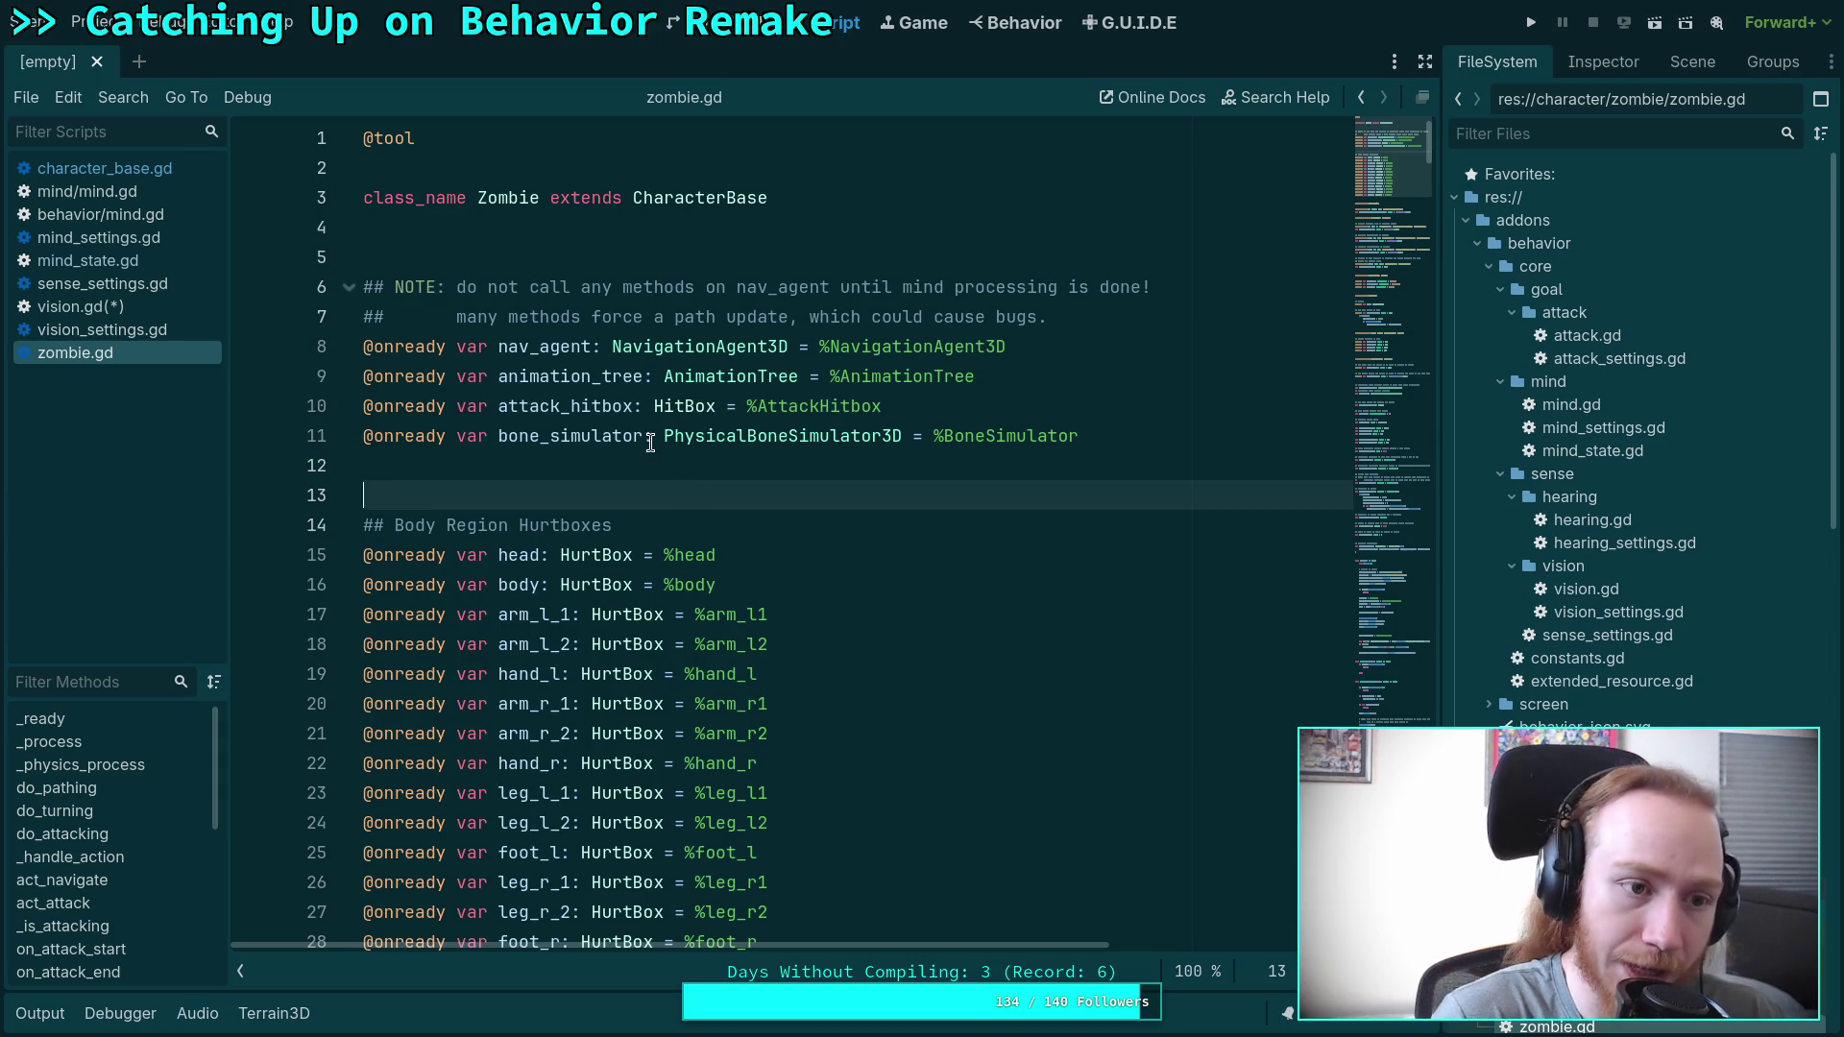
Check how vision updates in behavior/mind.gd and mind/mind.gd, then return to vision.gd.
{"action": "left_click", "coordinate": [167, 315]}
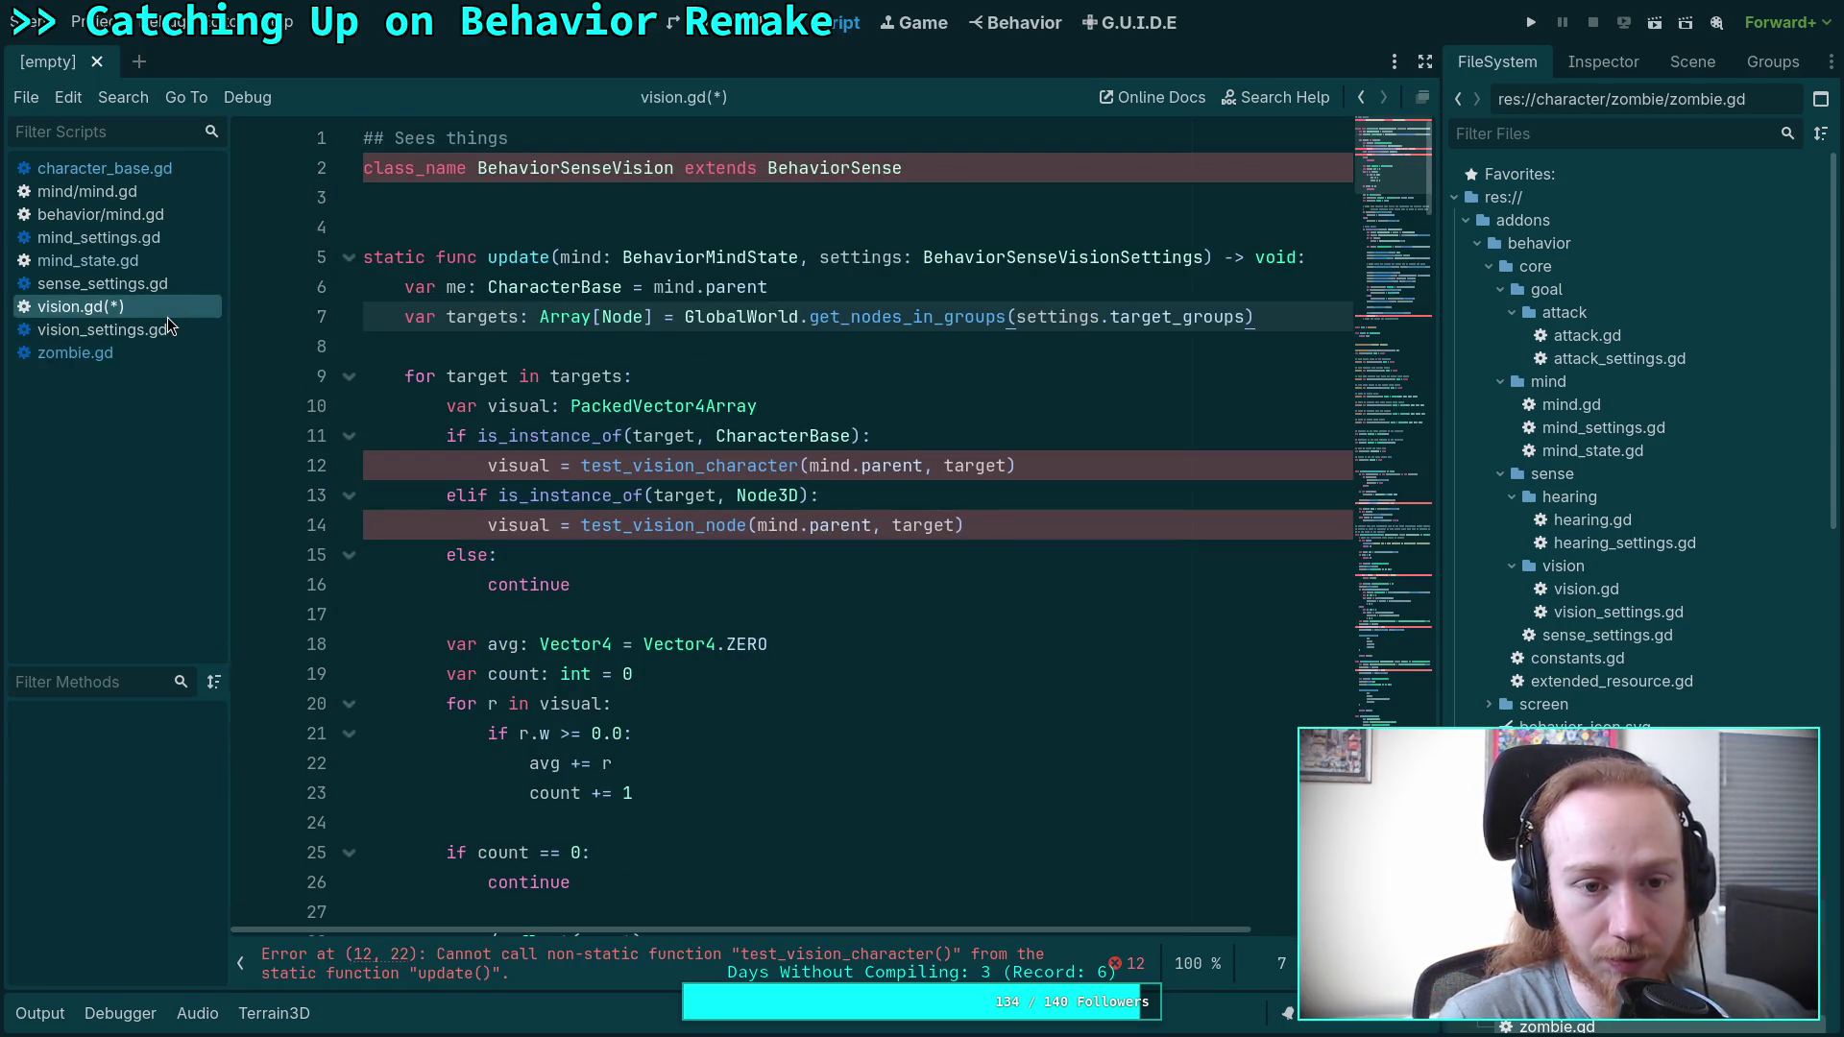
{"action": "left_click", "coordinate": [151, 216]}
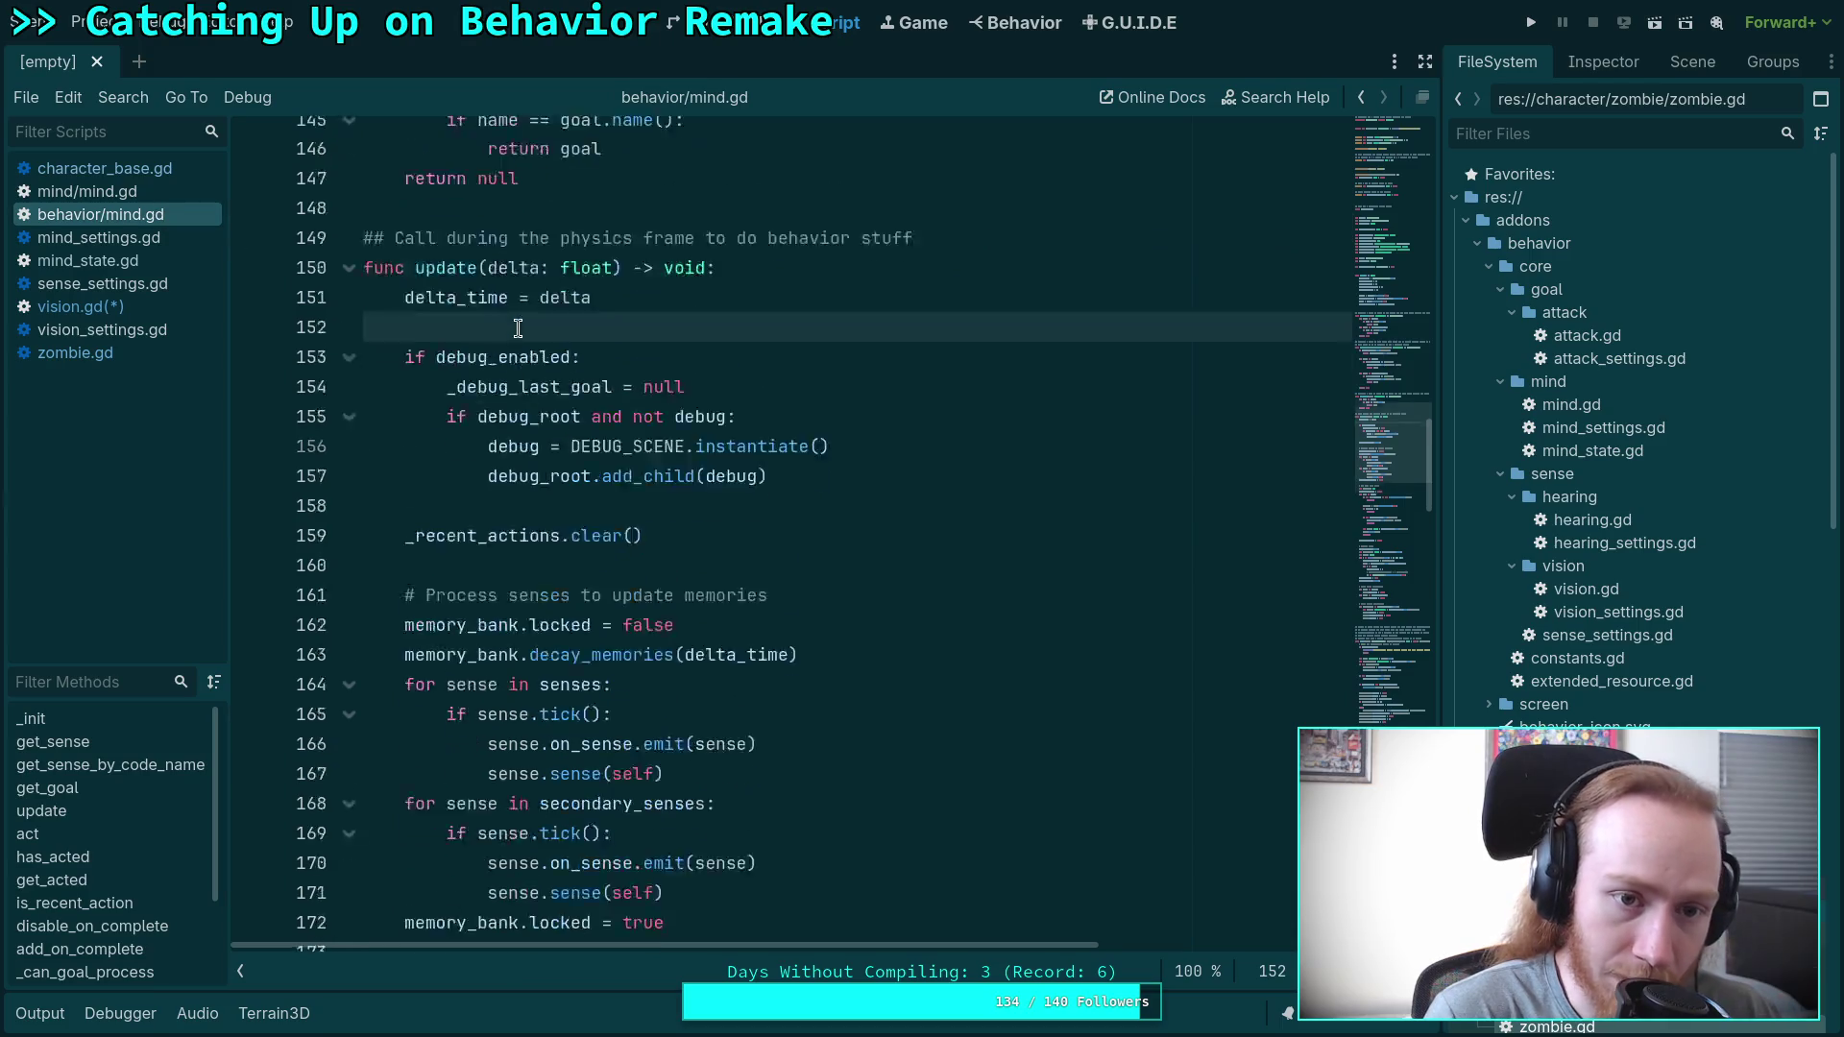
{"action": "left_click", "coordinate": [144, 193]}
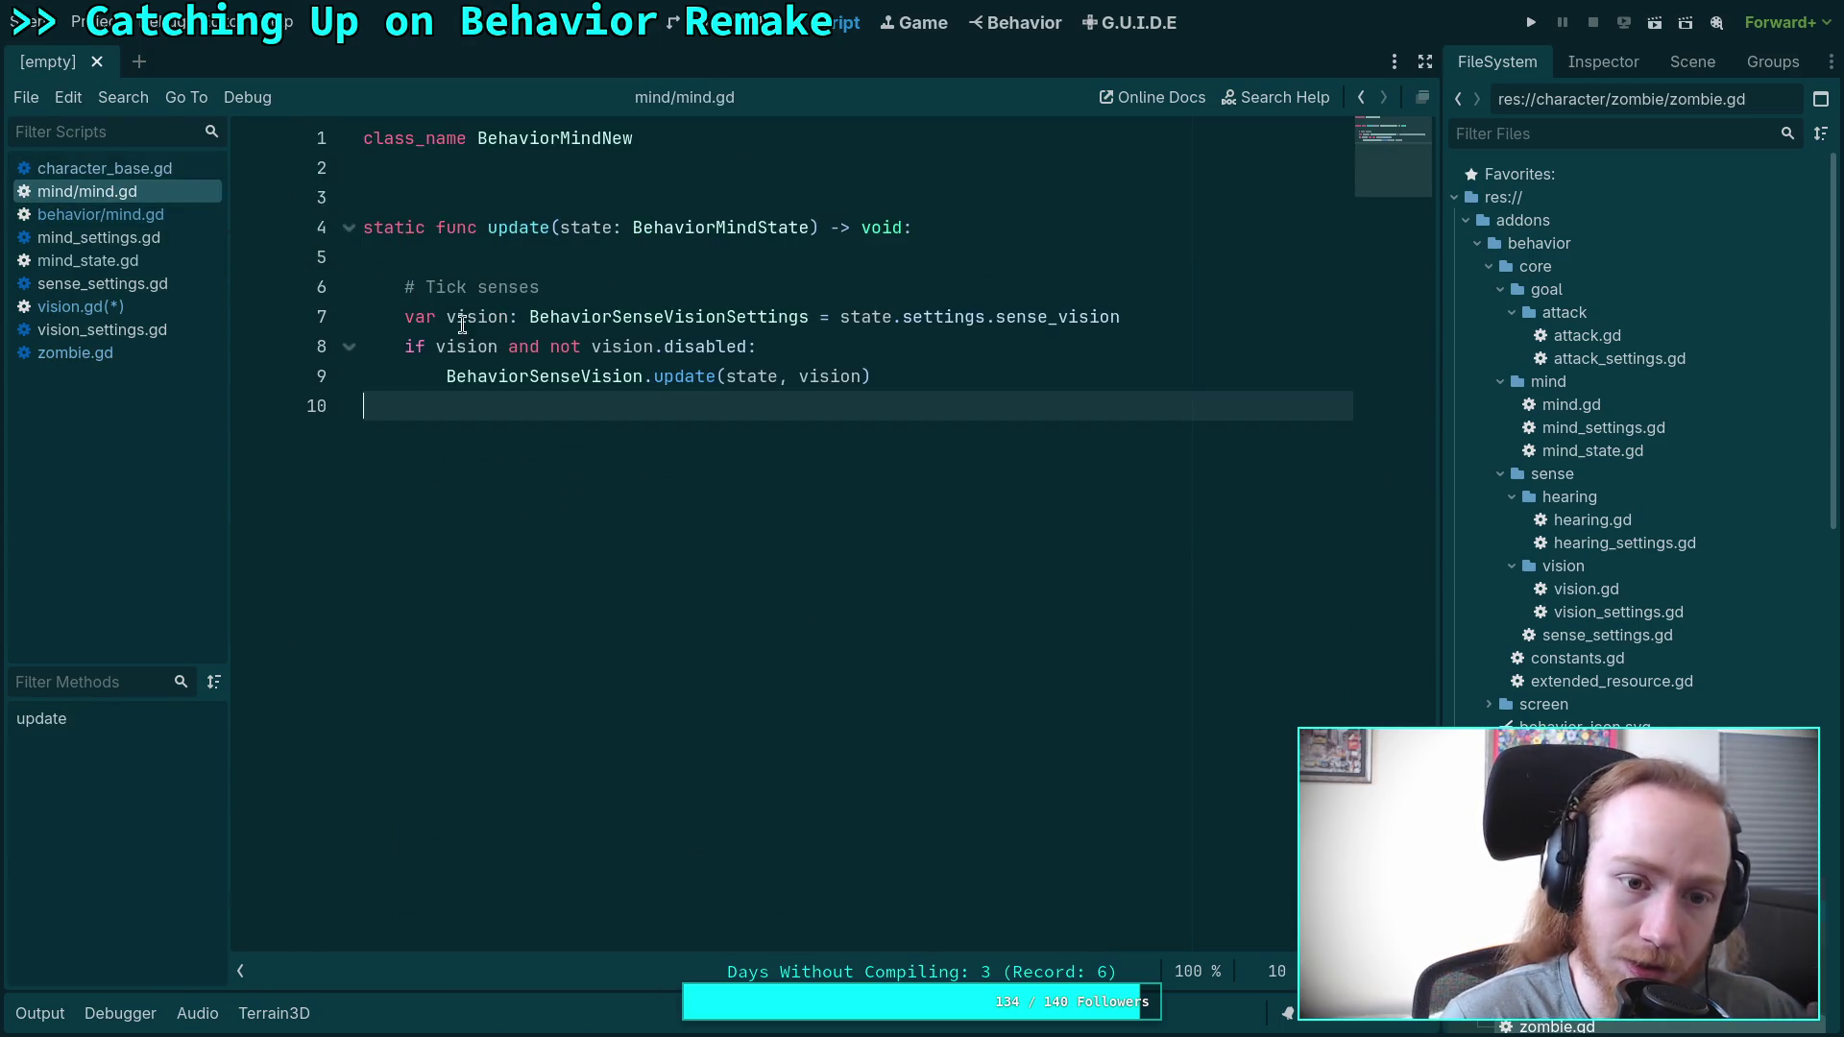
{"action": "left_click", "coordinate": [136, 305]}
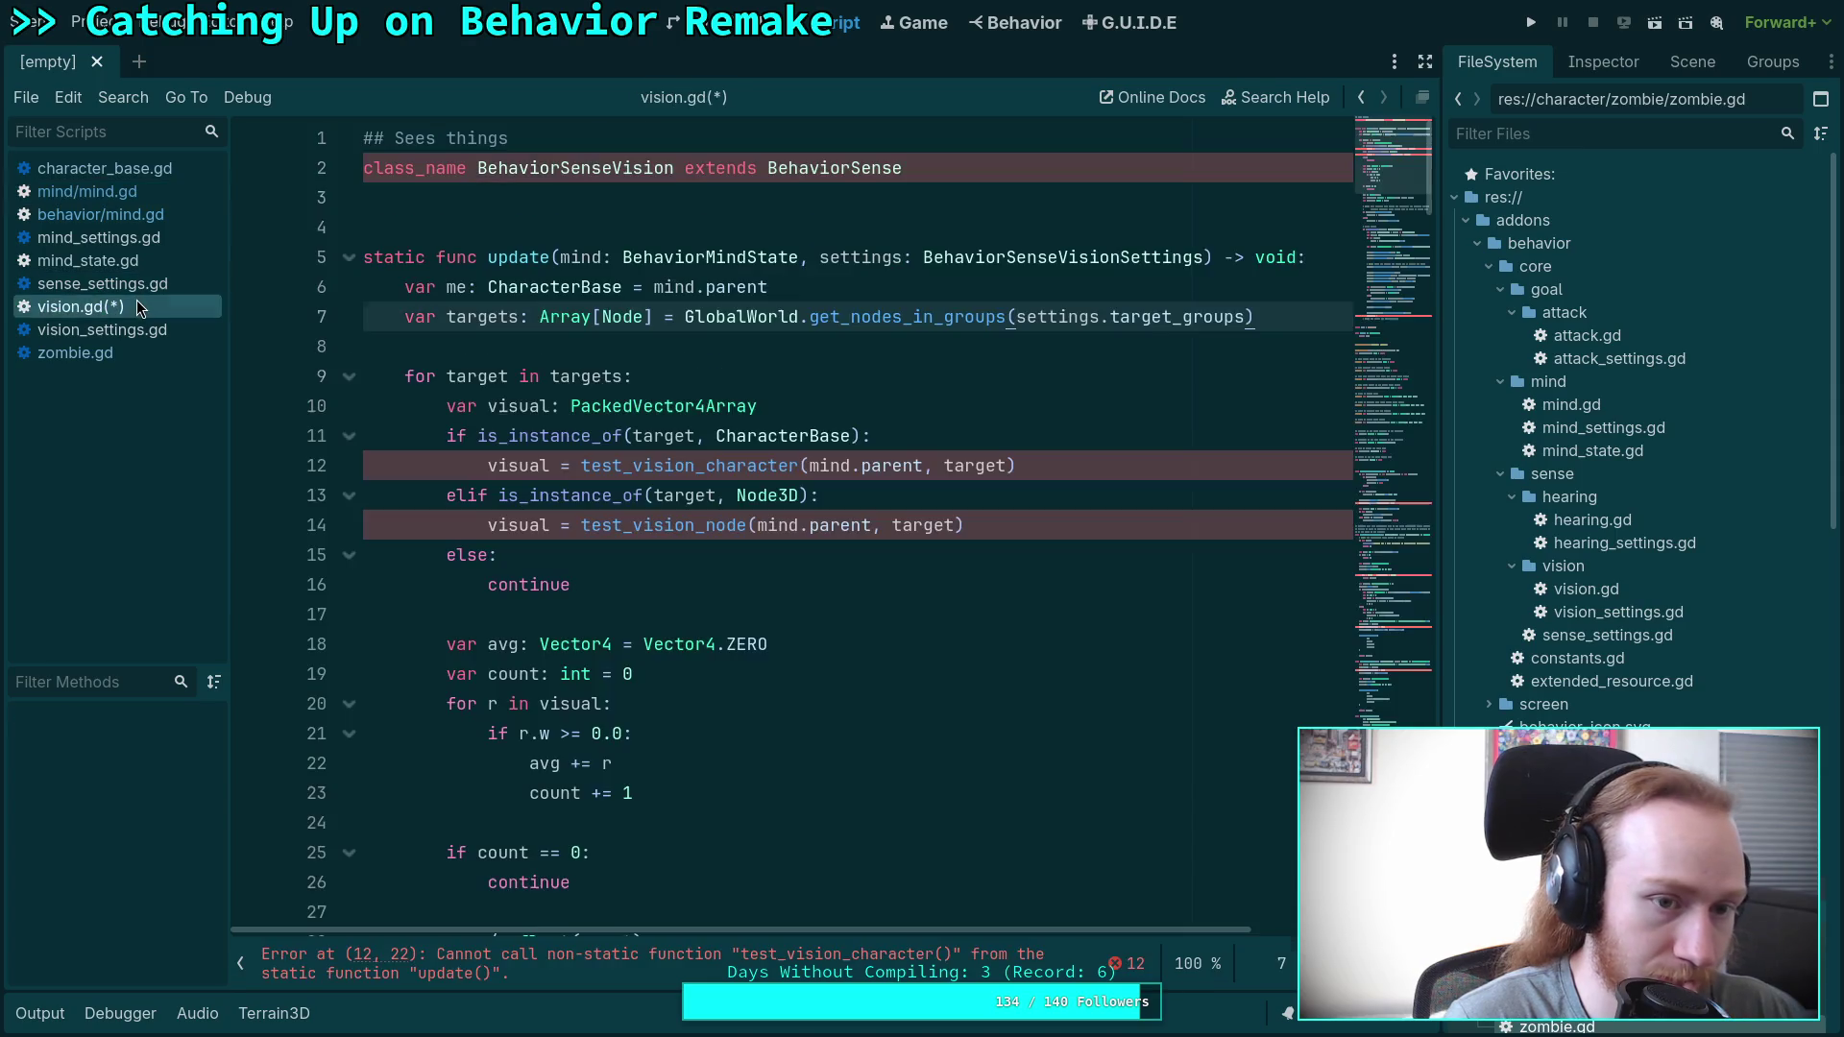
Delete line 6's 'var me' declaration in vision.gd and select the test_vision_character call.
{"action": "double_click", "coordinate": [560, 288]}
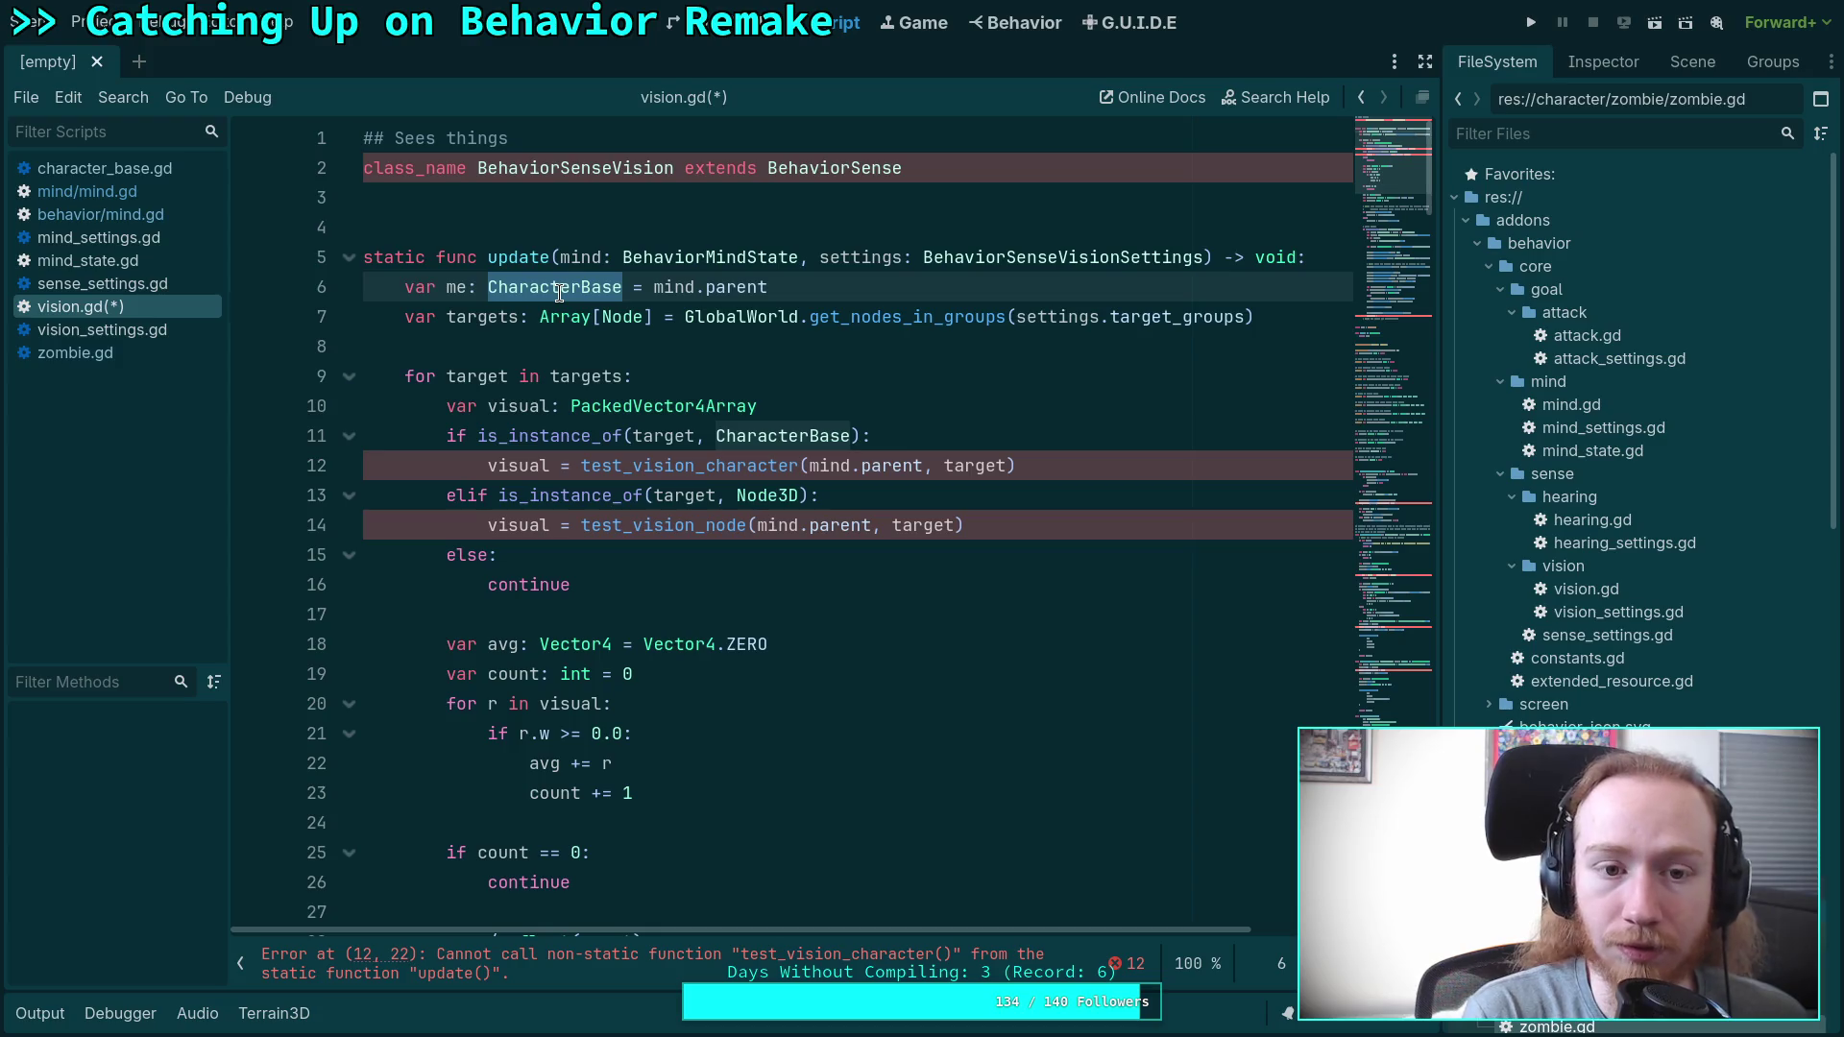
{"action": "type", "text": "EO"}
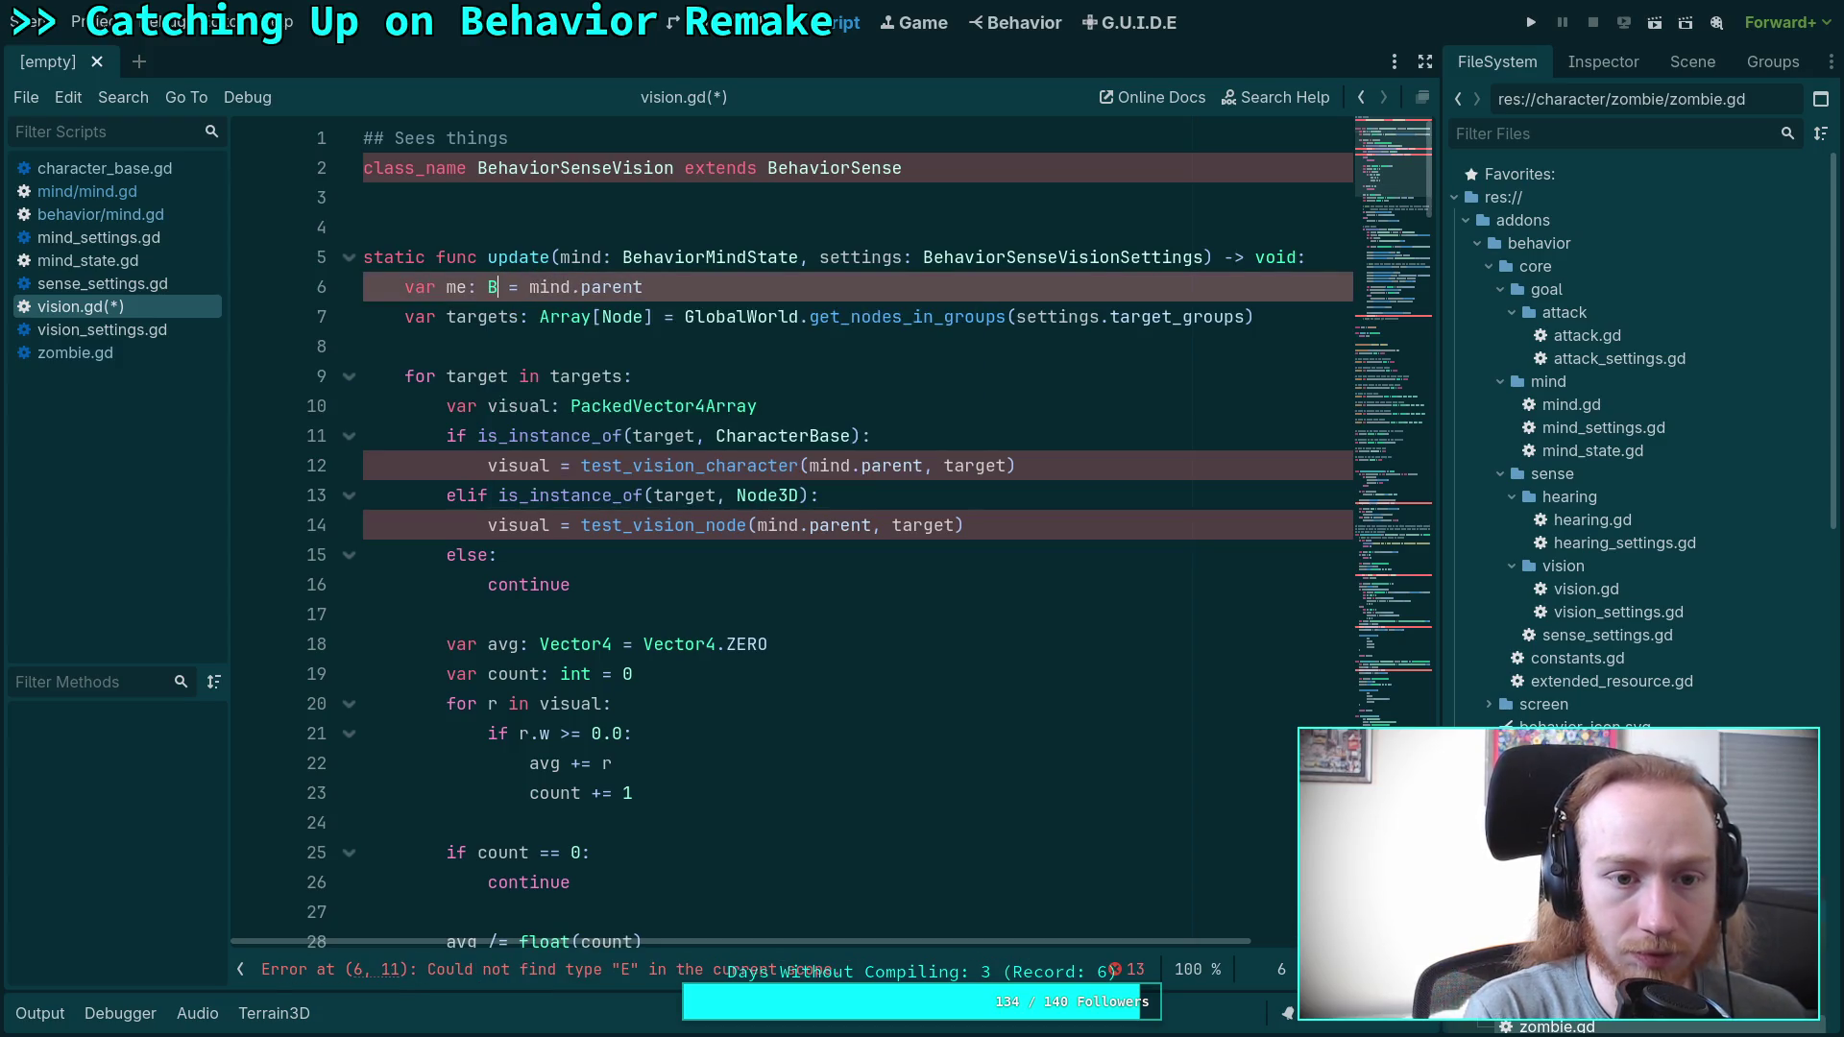
{"action": "type", "text": "bj"}
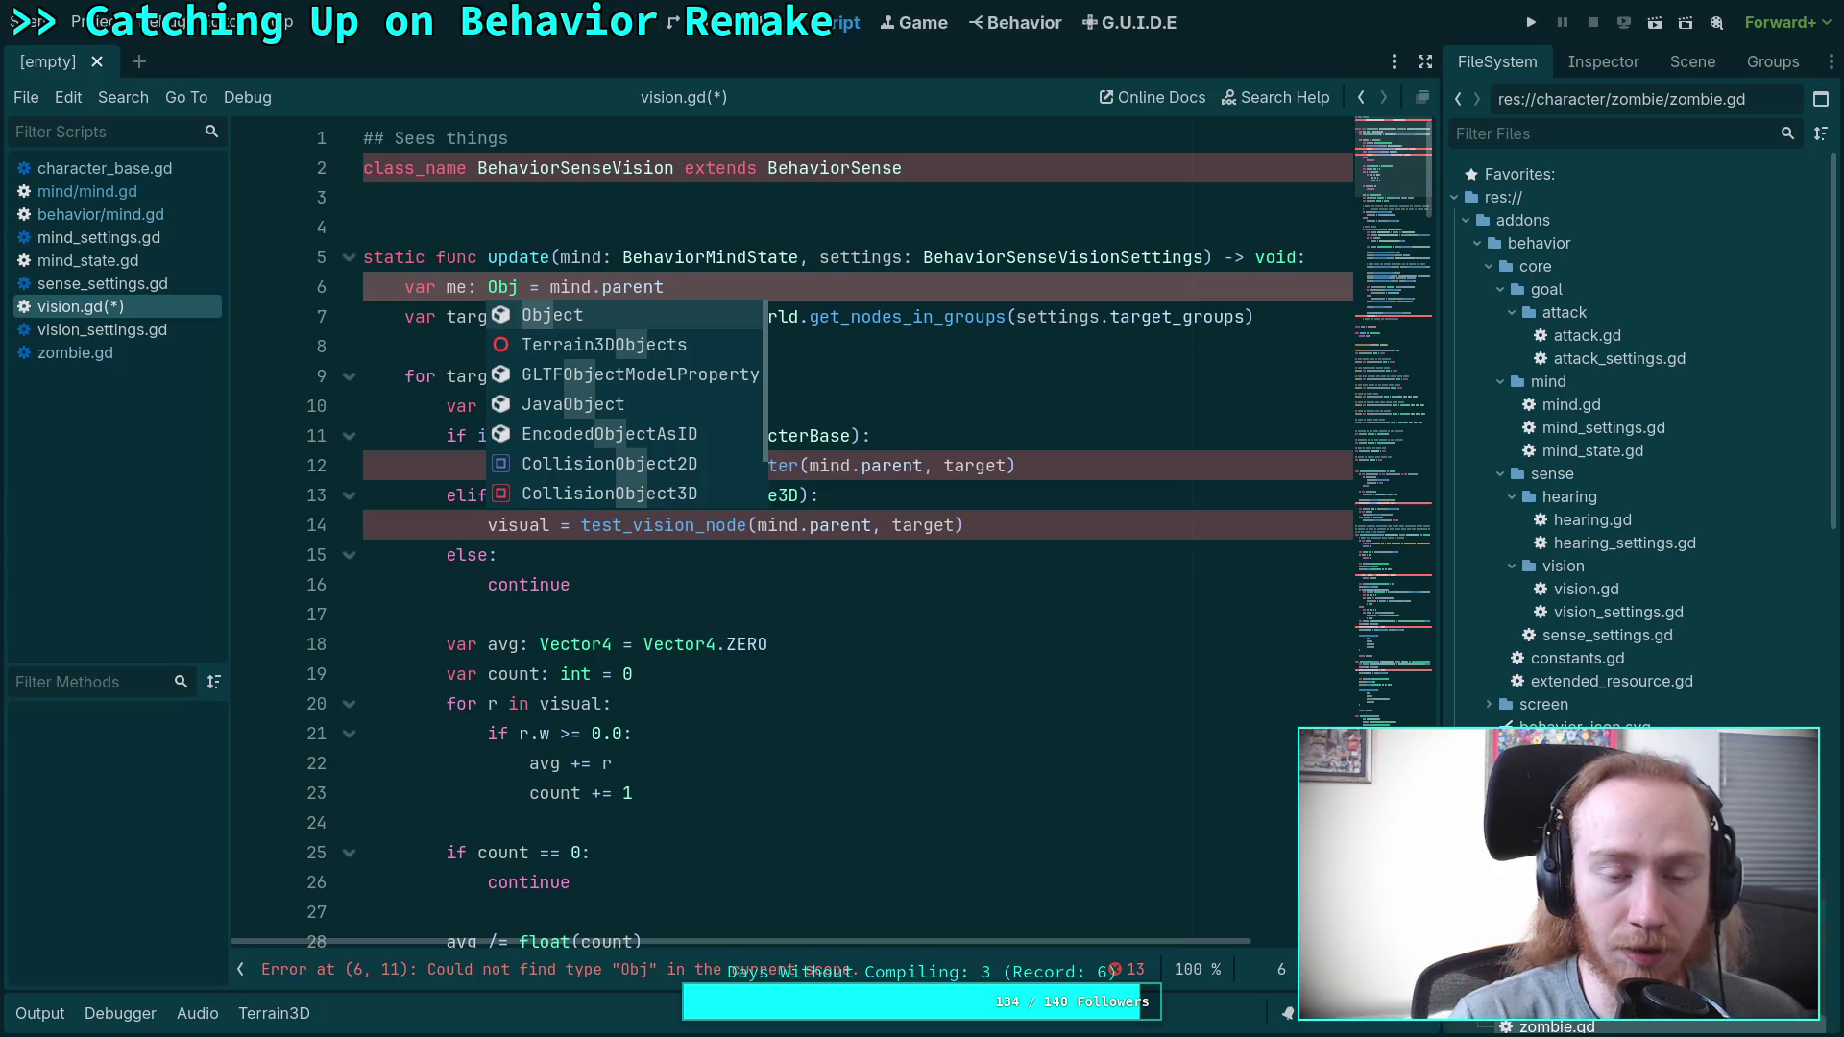
{"action": "key", "text": "Escape"}
{"action": "left_click_drag", "start_coordinate": [700, 279], "coordinate": [267, 283]}
{"action": "key", "text": "BackSpace"}
{"action": "key", "text": "BackSpace"}
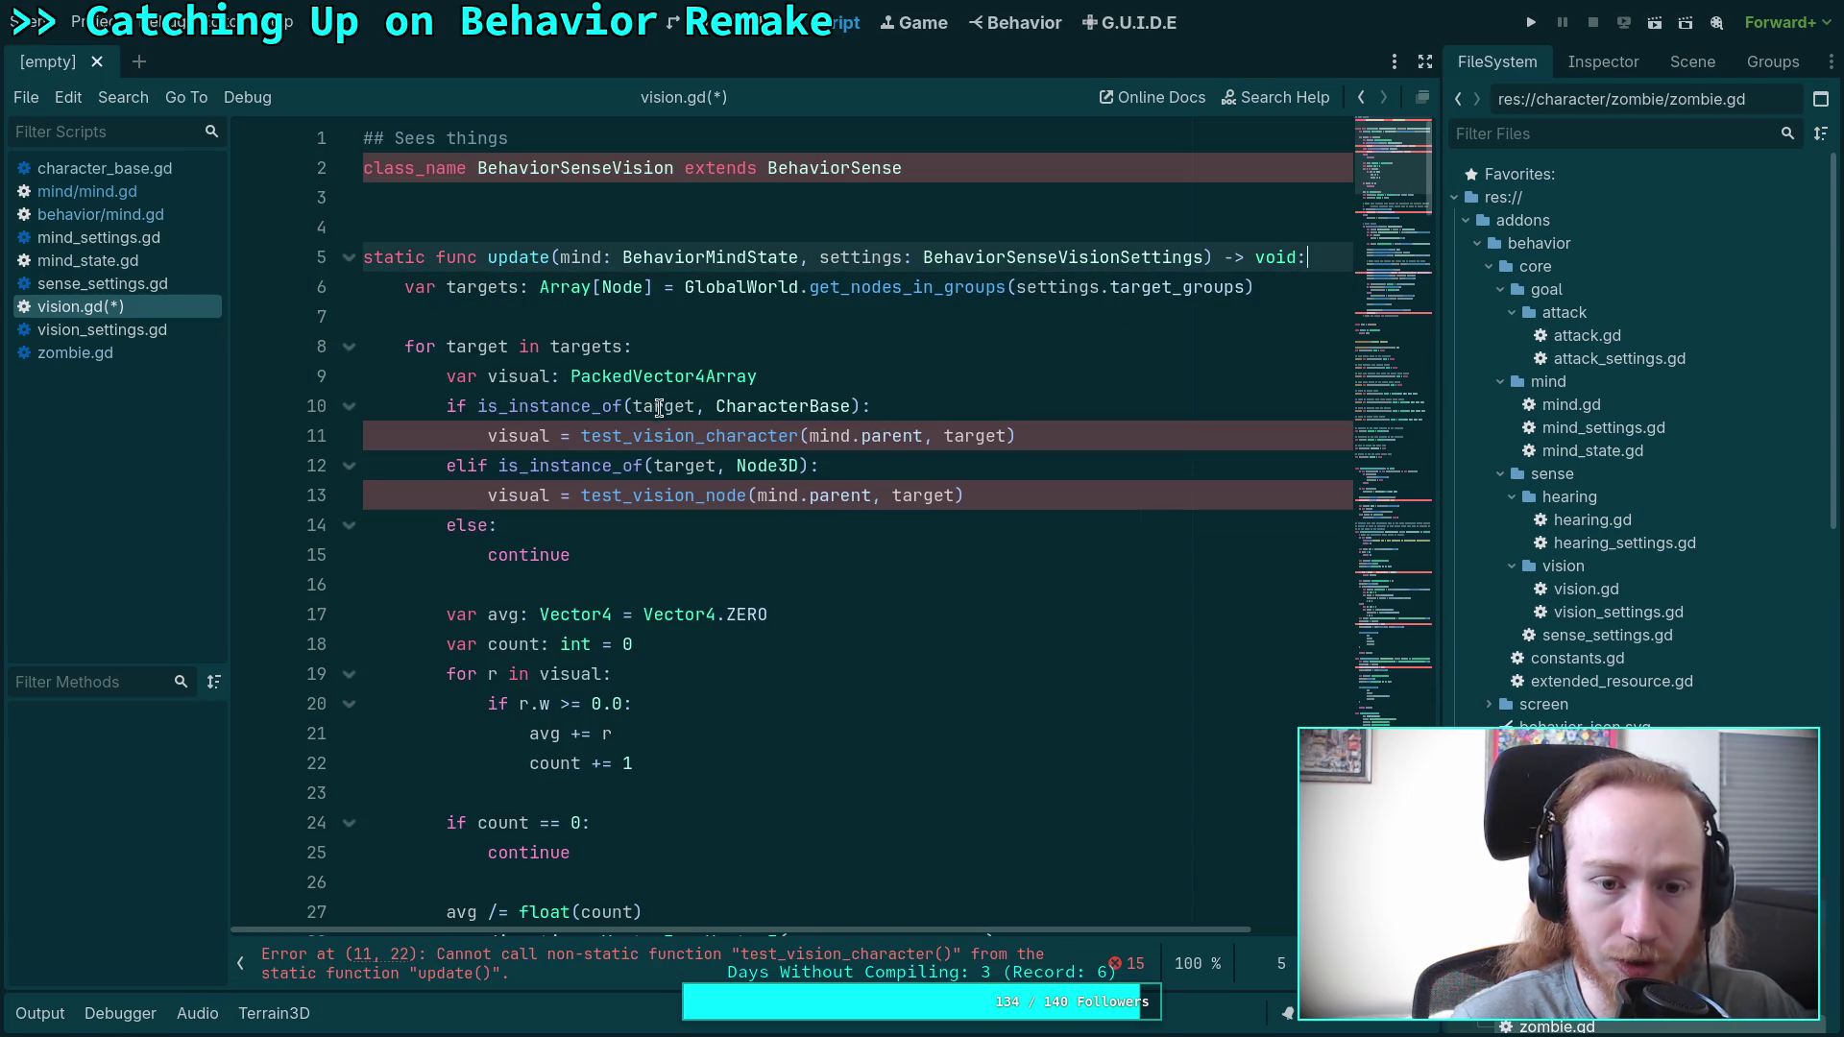
{"action": "double_click", "coordinate": [739, 436]}
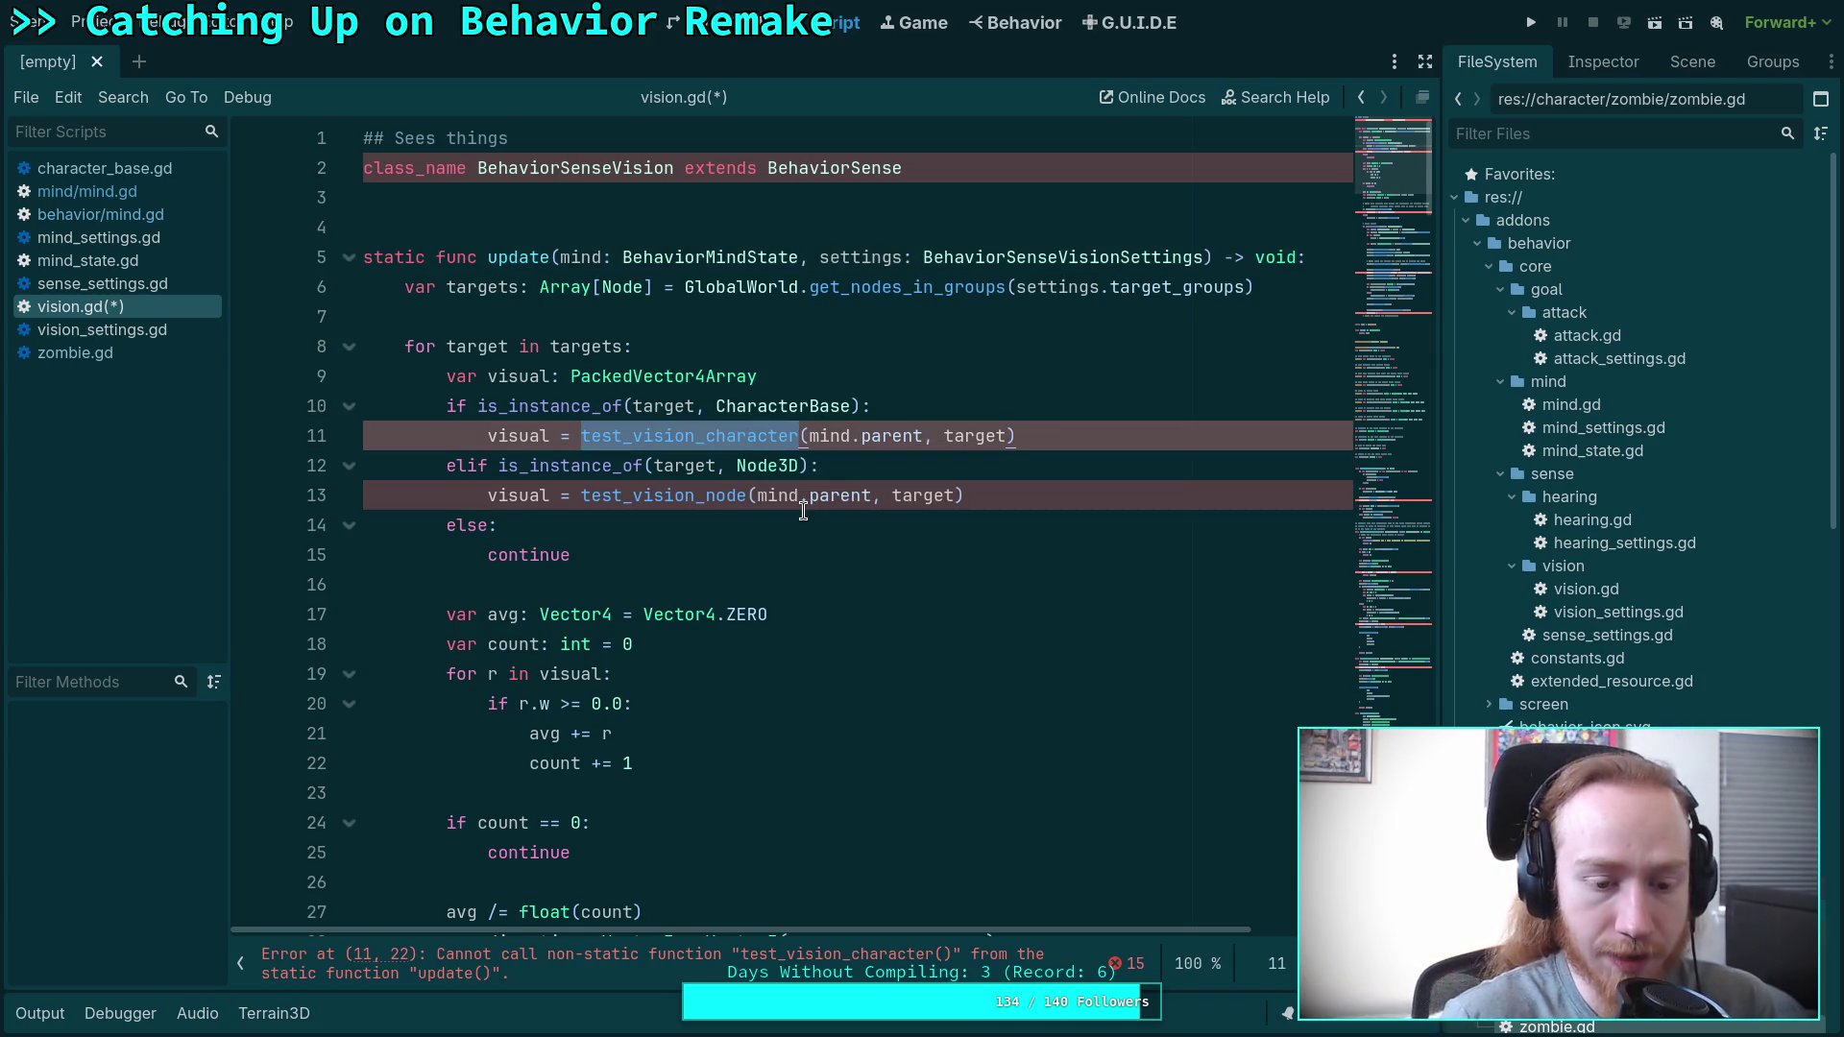
{"action": "scroll", "coordinate": [896, 536], "scroll_direction": "down", "scroll_amount": 6}
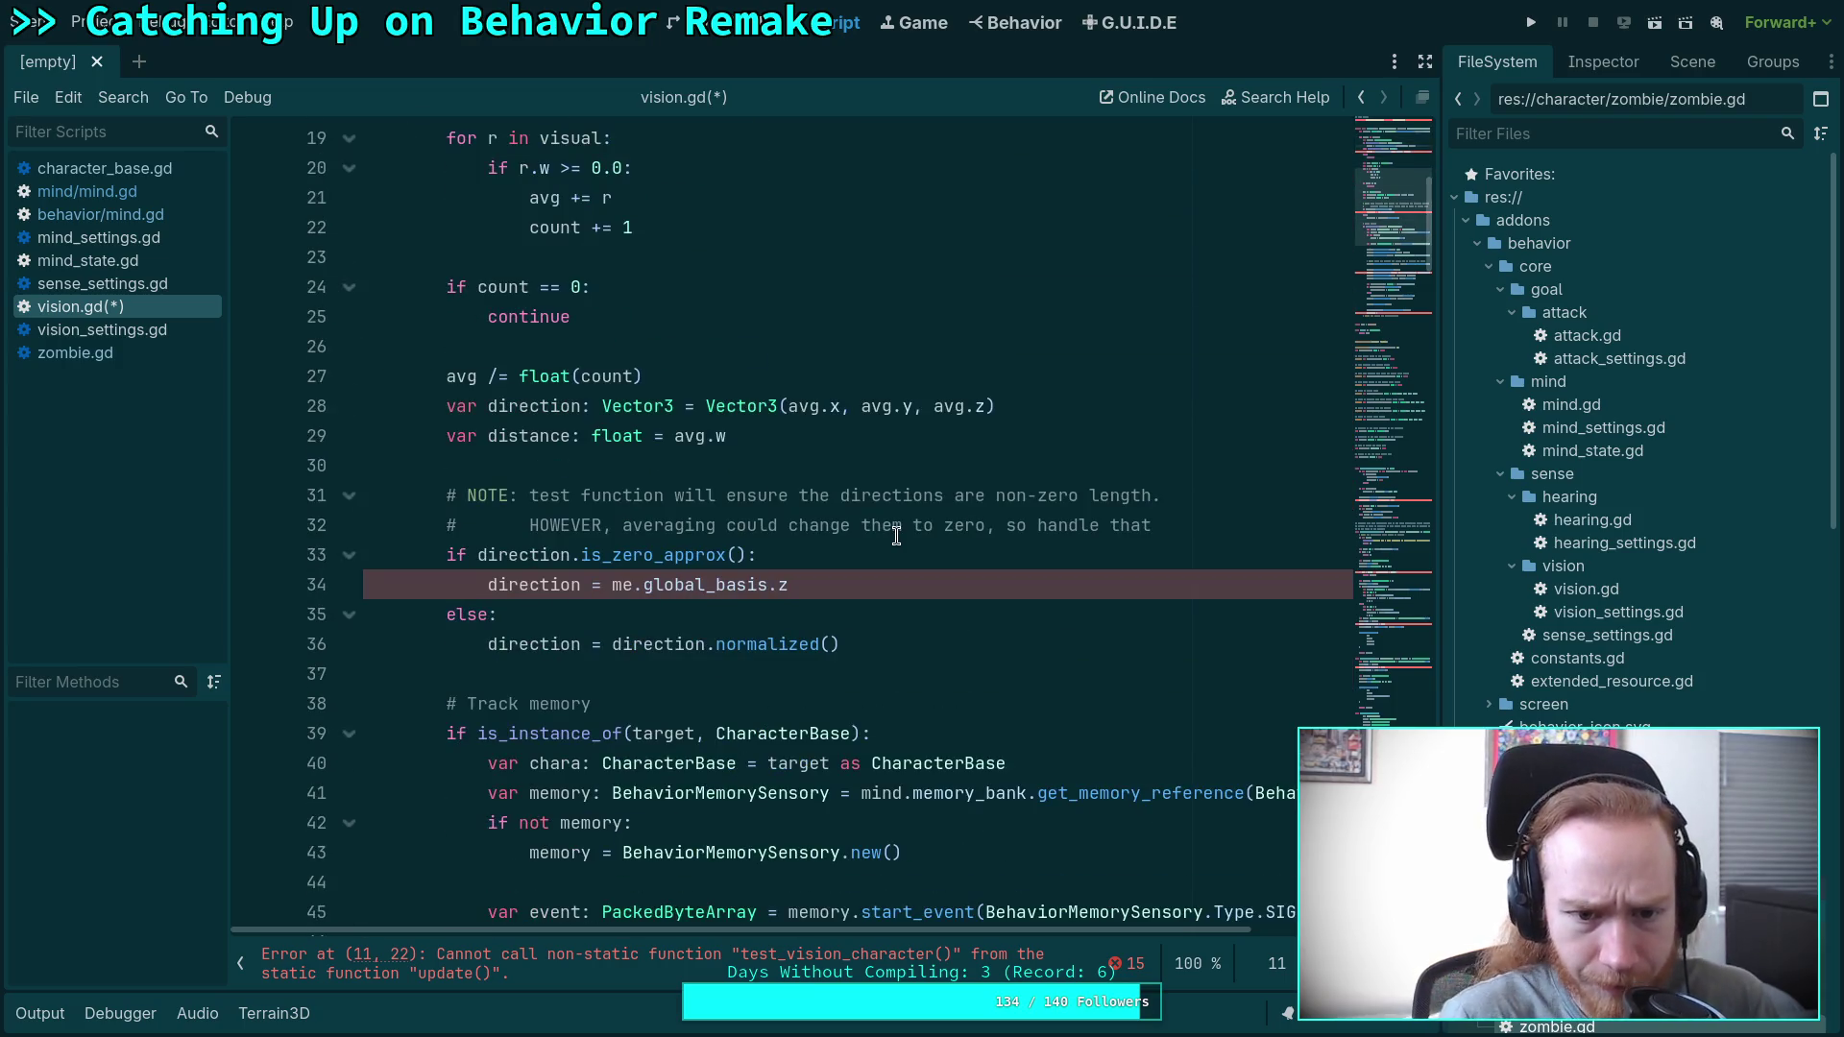
{"action": "scroll", "coordinate": [896, 536], "scroll_direction": "down", "scroll_amount": 10}
{"action": "scroll", "coordinate": [898, 534], "scroll_direction": "down", "scroll_amount": 15}
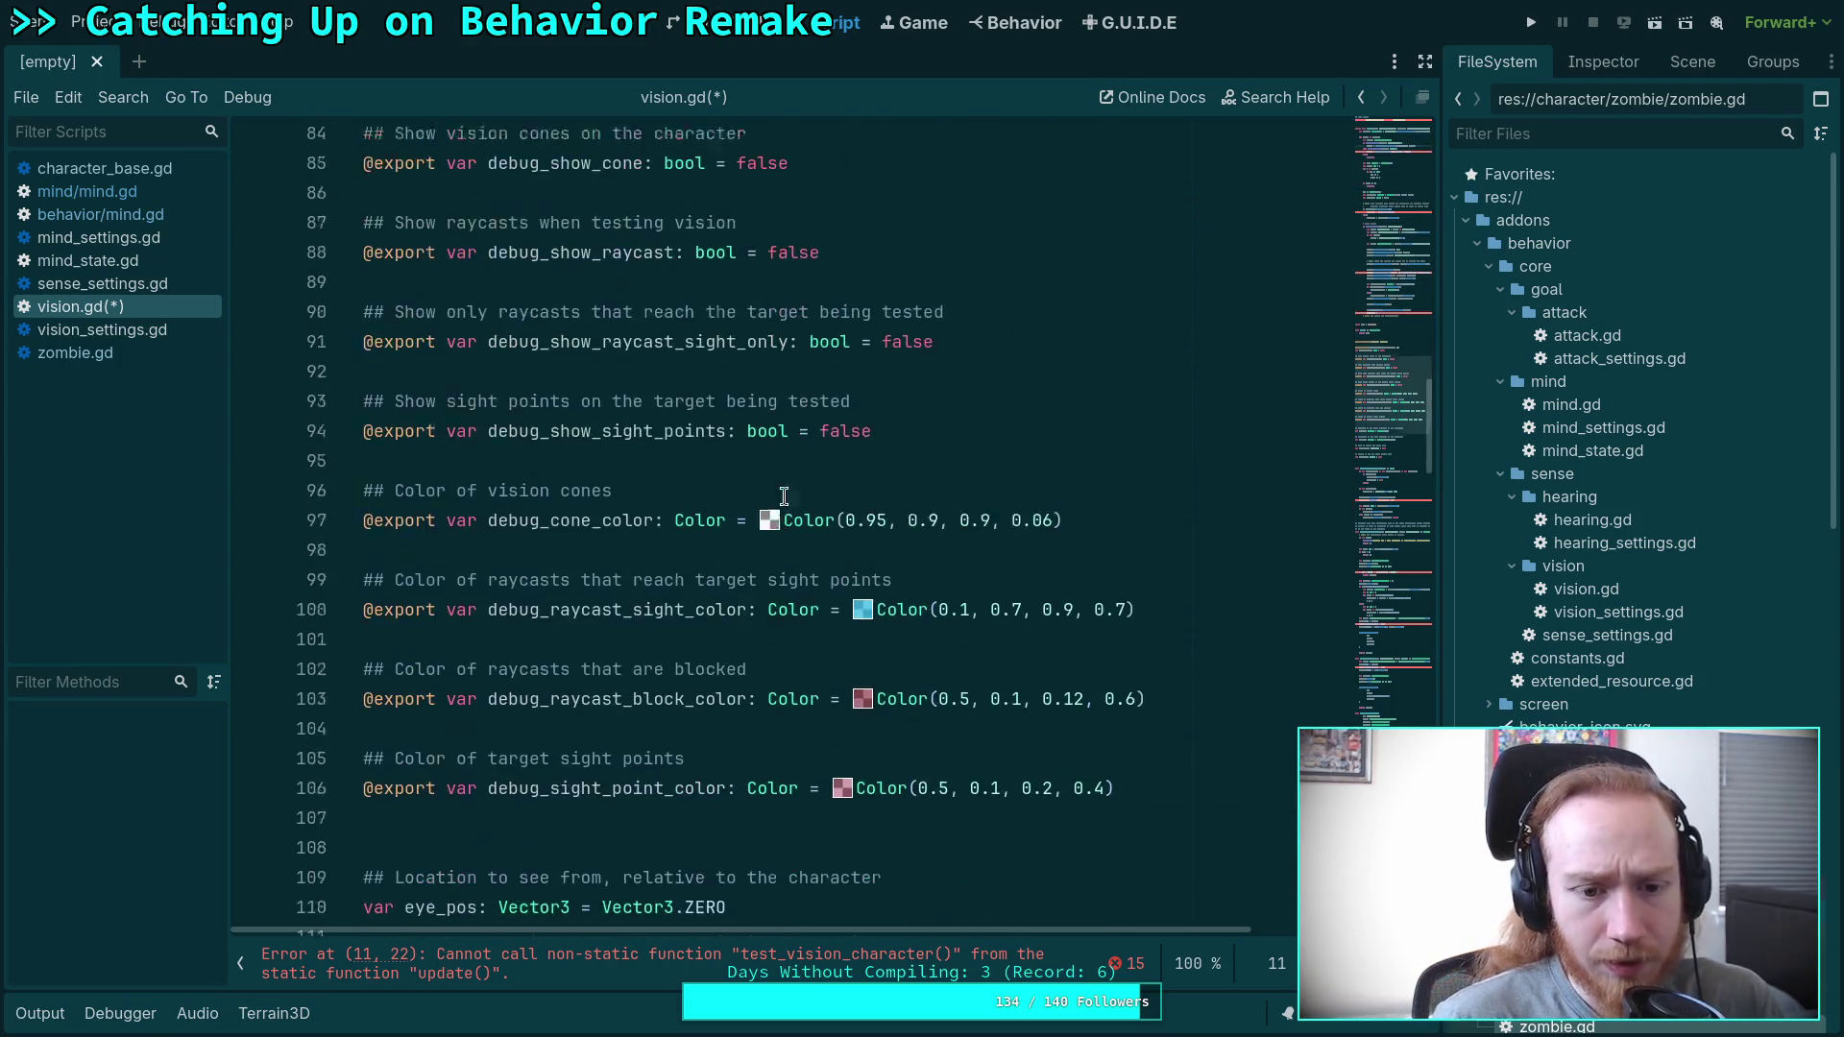
{"action": "scroll", "coordinate": [869, 394], "scroll_direction": "up", "scroll_amount": 5}
{"action": "scroll", "coordinate": [796, 435], "scroll_direction": "down", "scroll_amount": 11}
{"action": "scroll", "coordinate": [796, 435], "scroll_direction": "down", "scroll_amount": 12}
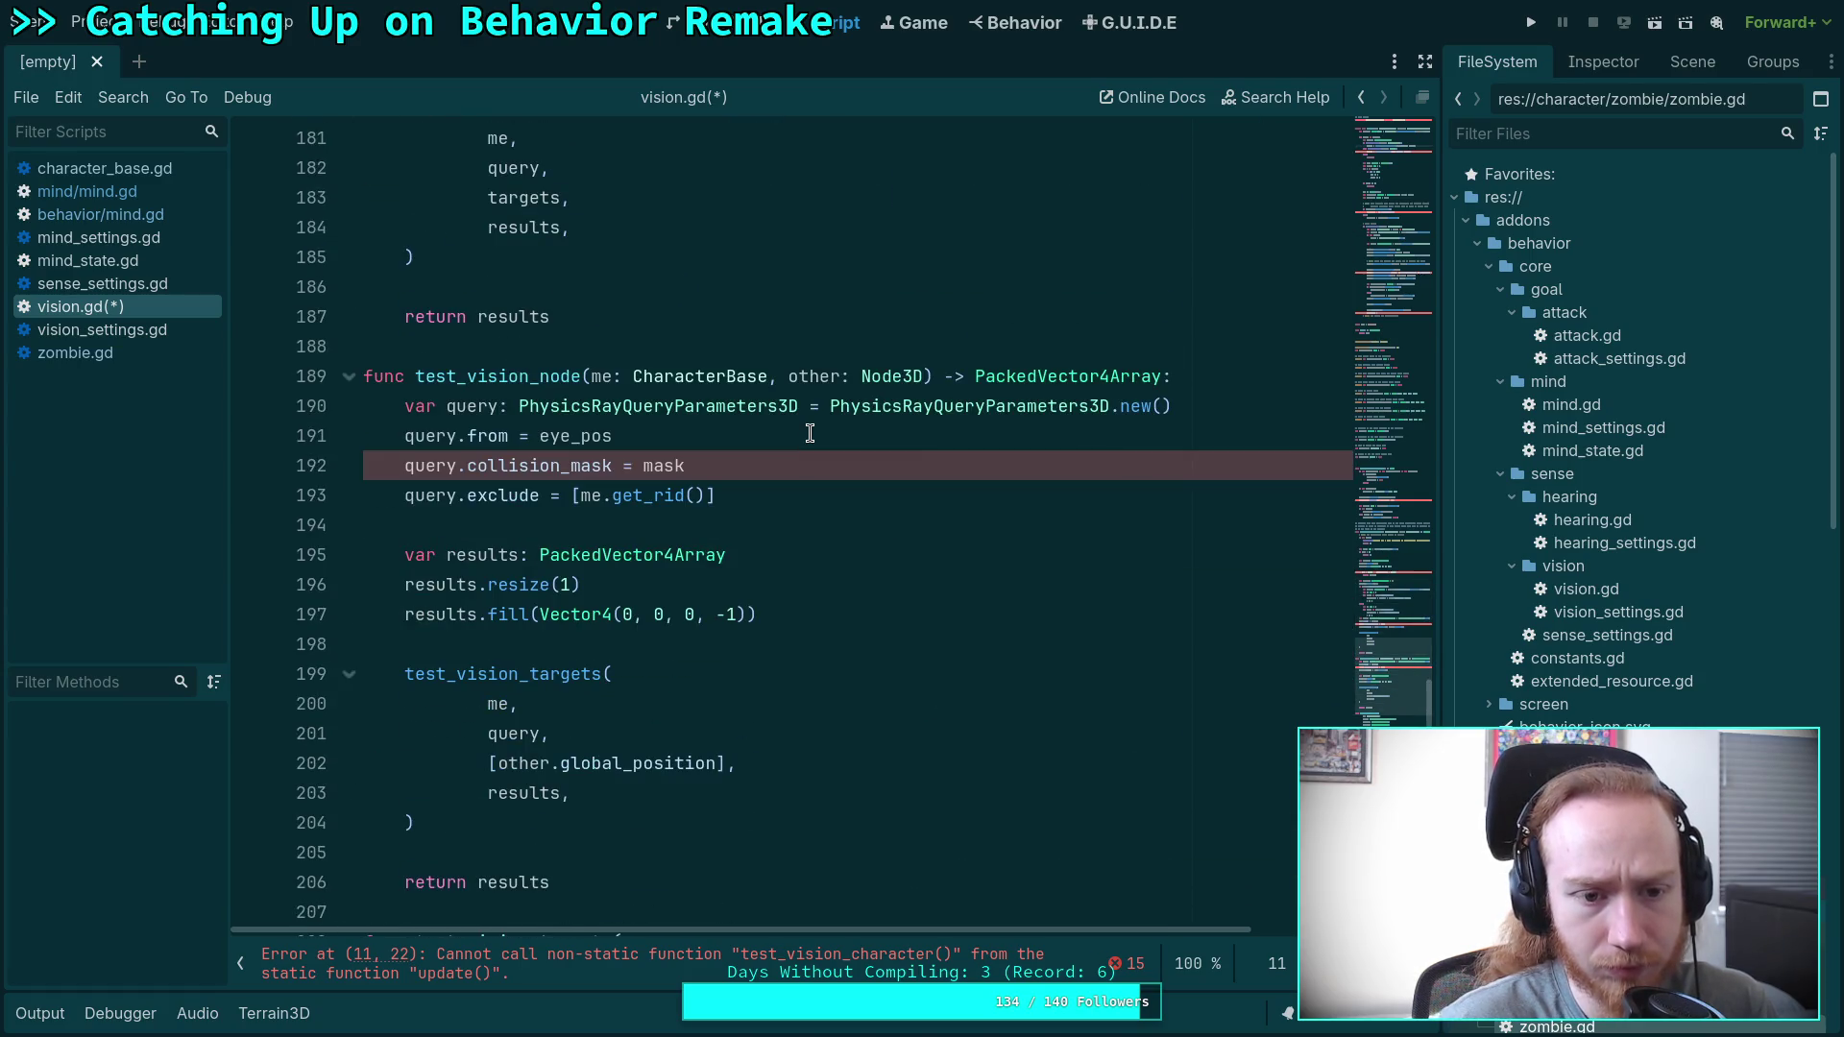
{"action": "scroll", "coordinate": [810, 433], "scroll_direction": "down", "scroll_amount": 4}
{"action": "scroll", "coordinate": [810, 433], "scroll_direction": "up", "scroll_amount": 4}
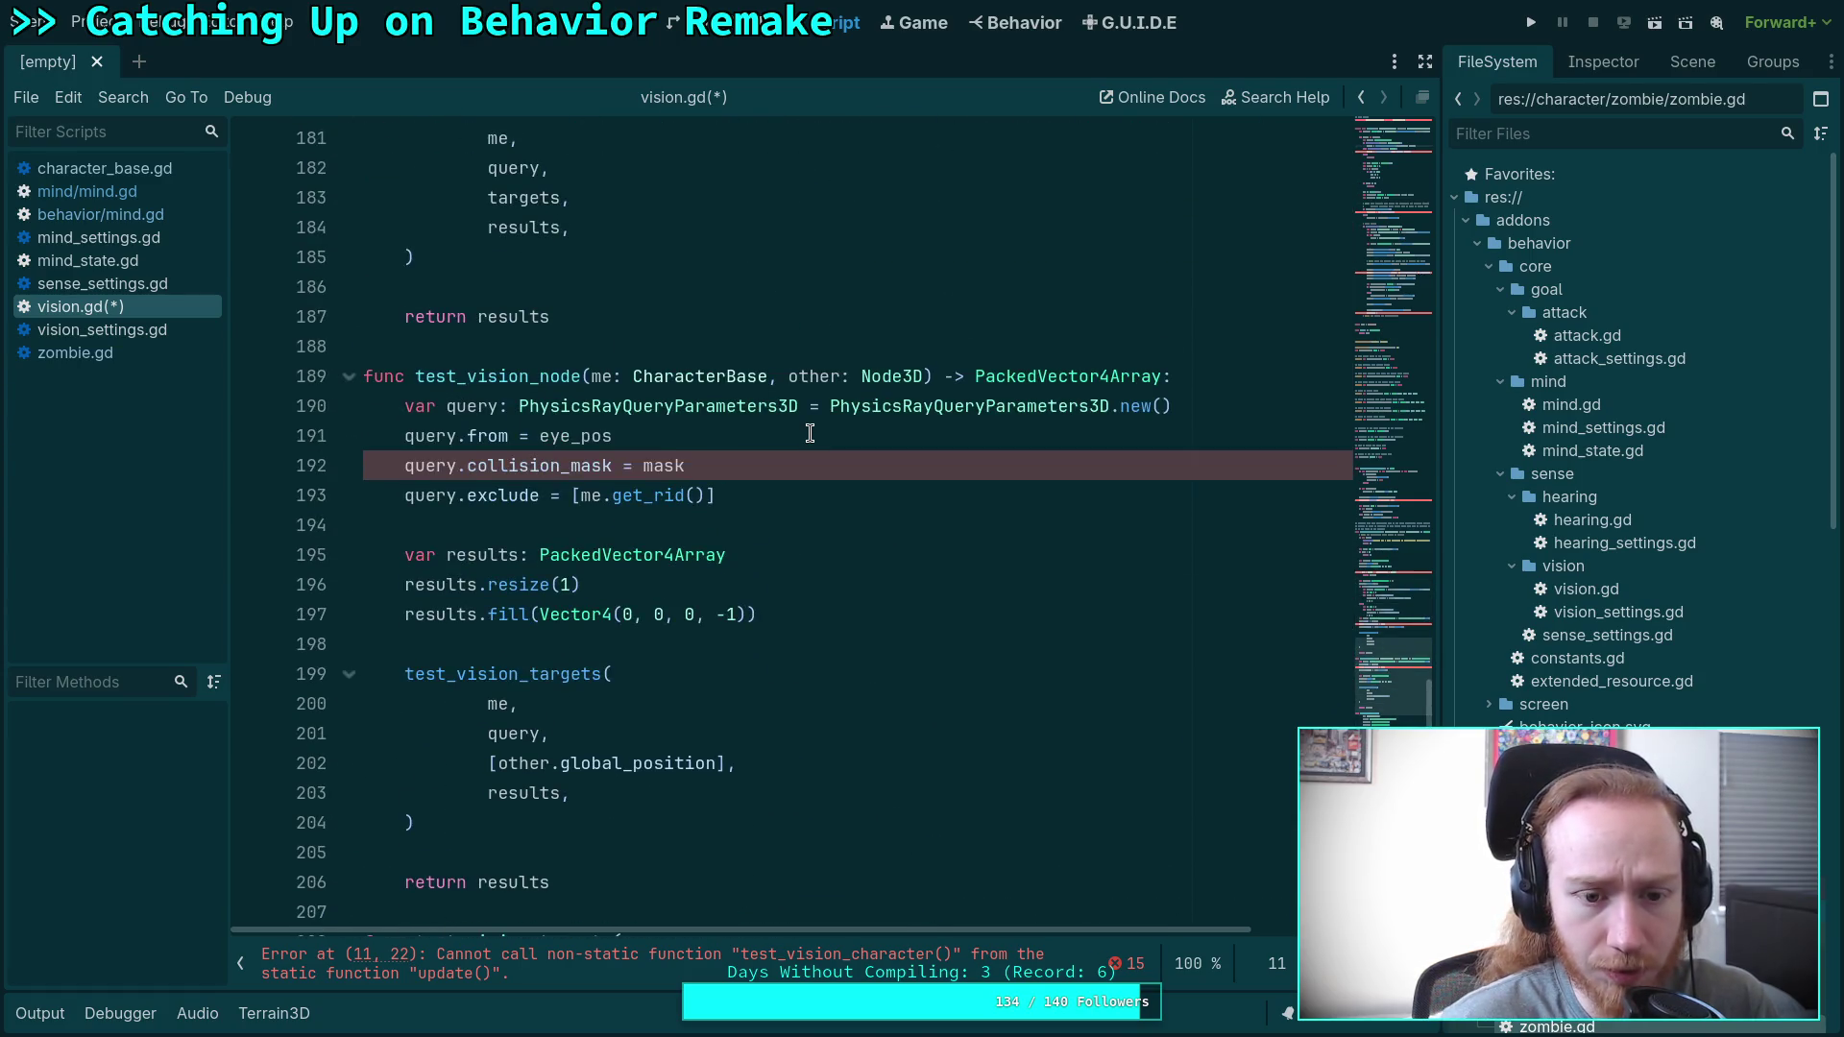
{"action": "scroll", "coordinate": [810, 433], "scroll_direction": "up", "scroll_amount": 9}
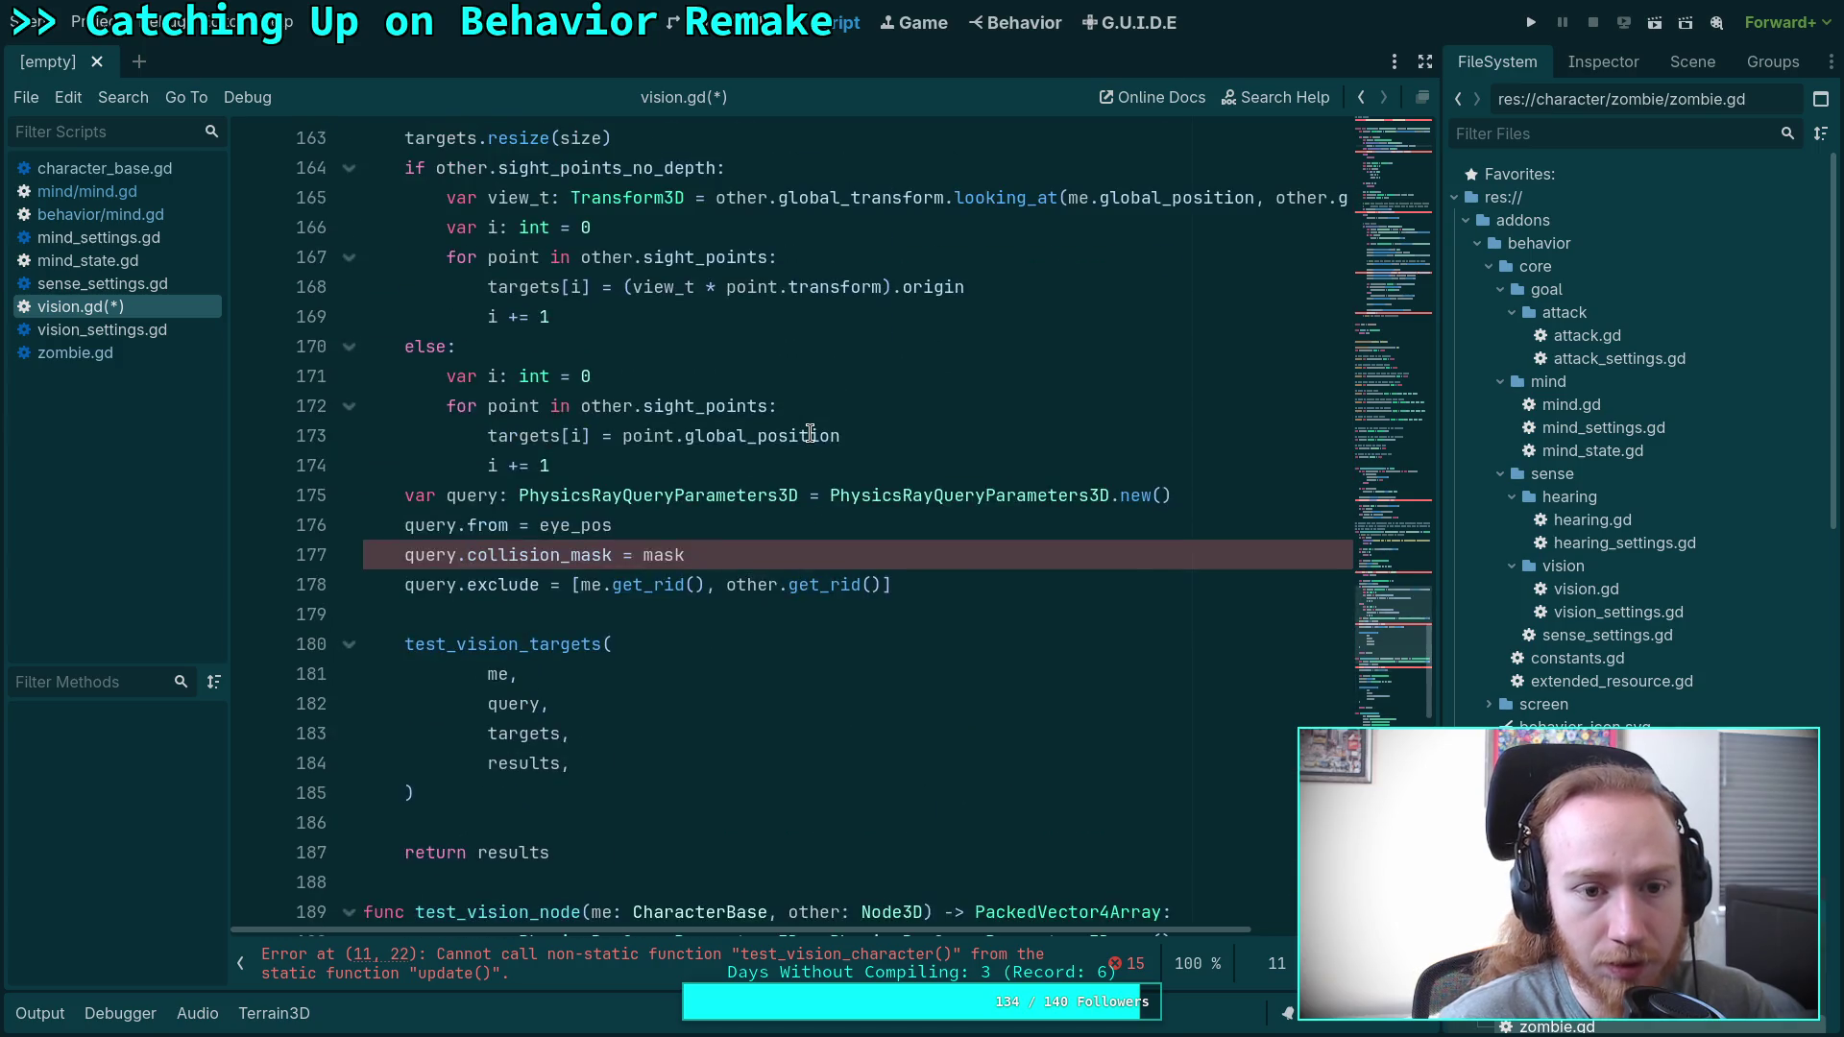
{"action": "scroll", "coordinate": [810, 433], "scroll_direction": "up", "scroll_amount": 20}
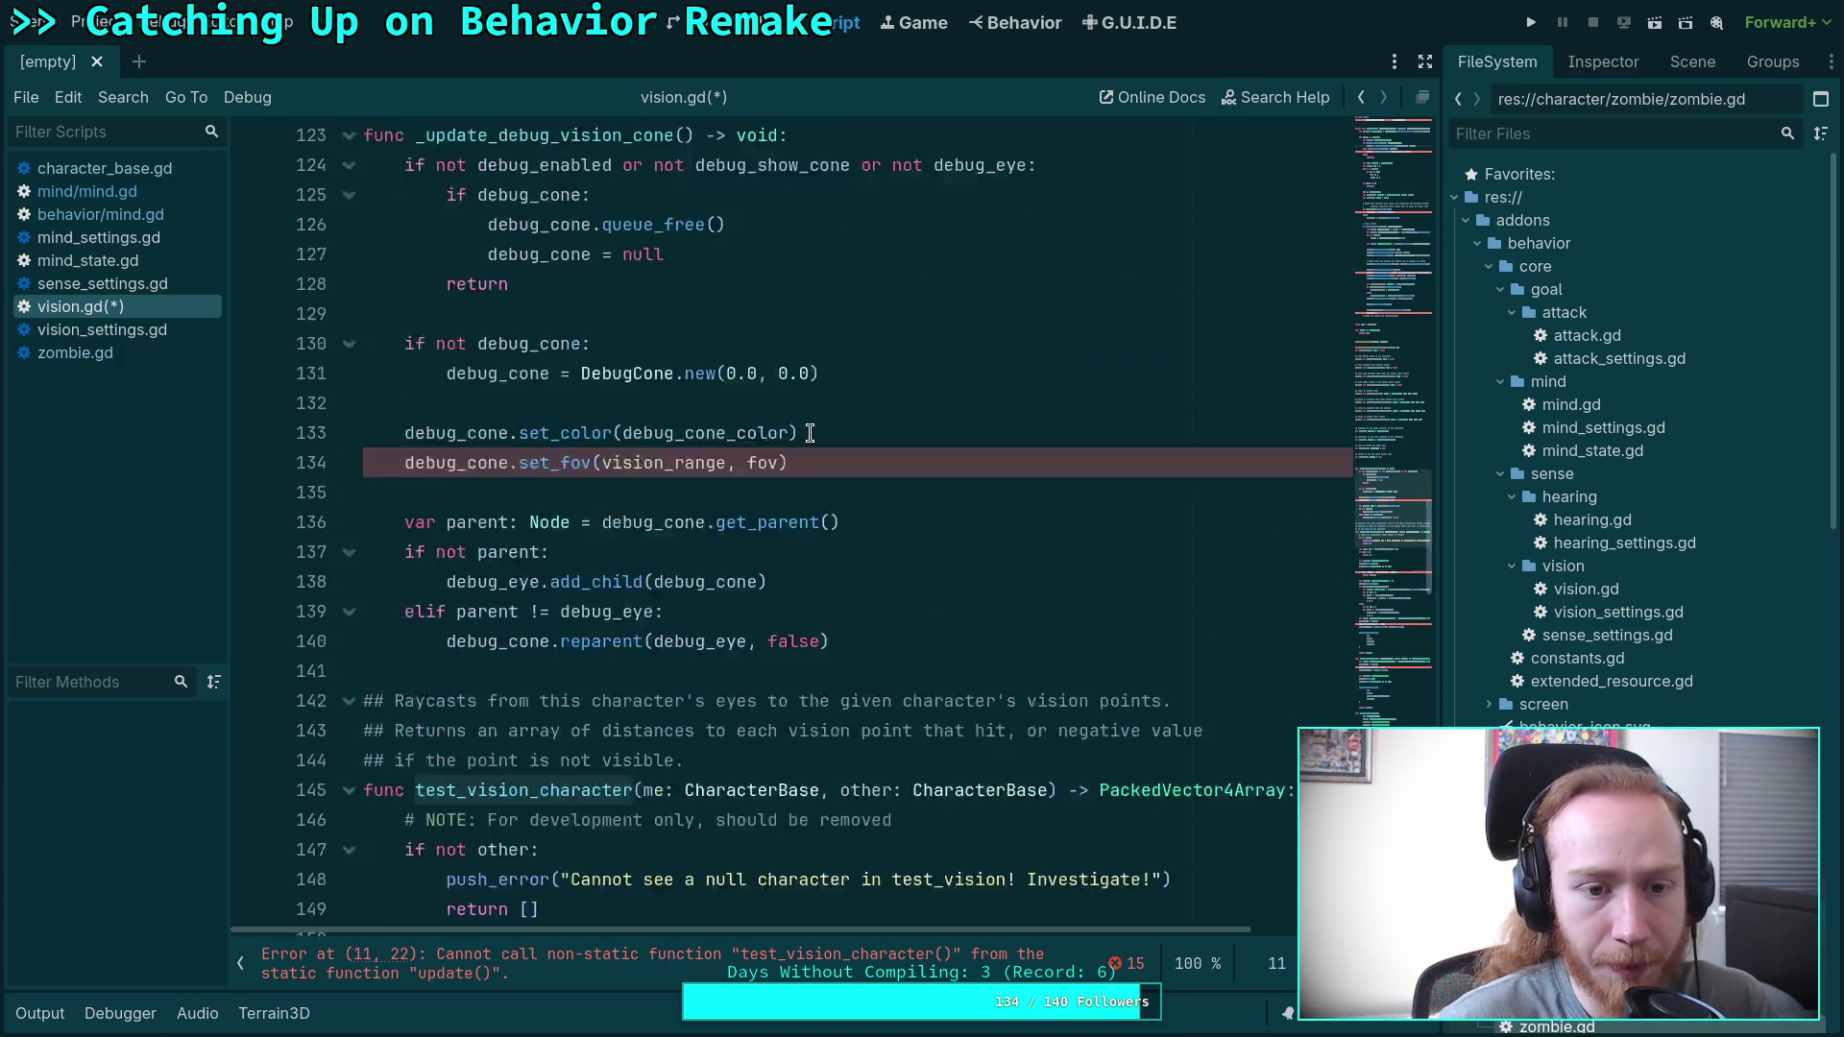
{"action": "scroll", "coordinate": [810, 433], "scroll_direction": "up", "scroll_amount": 6}
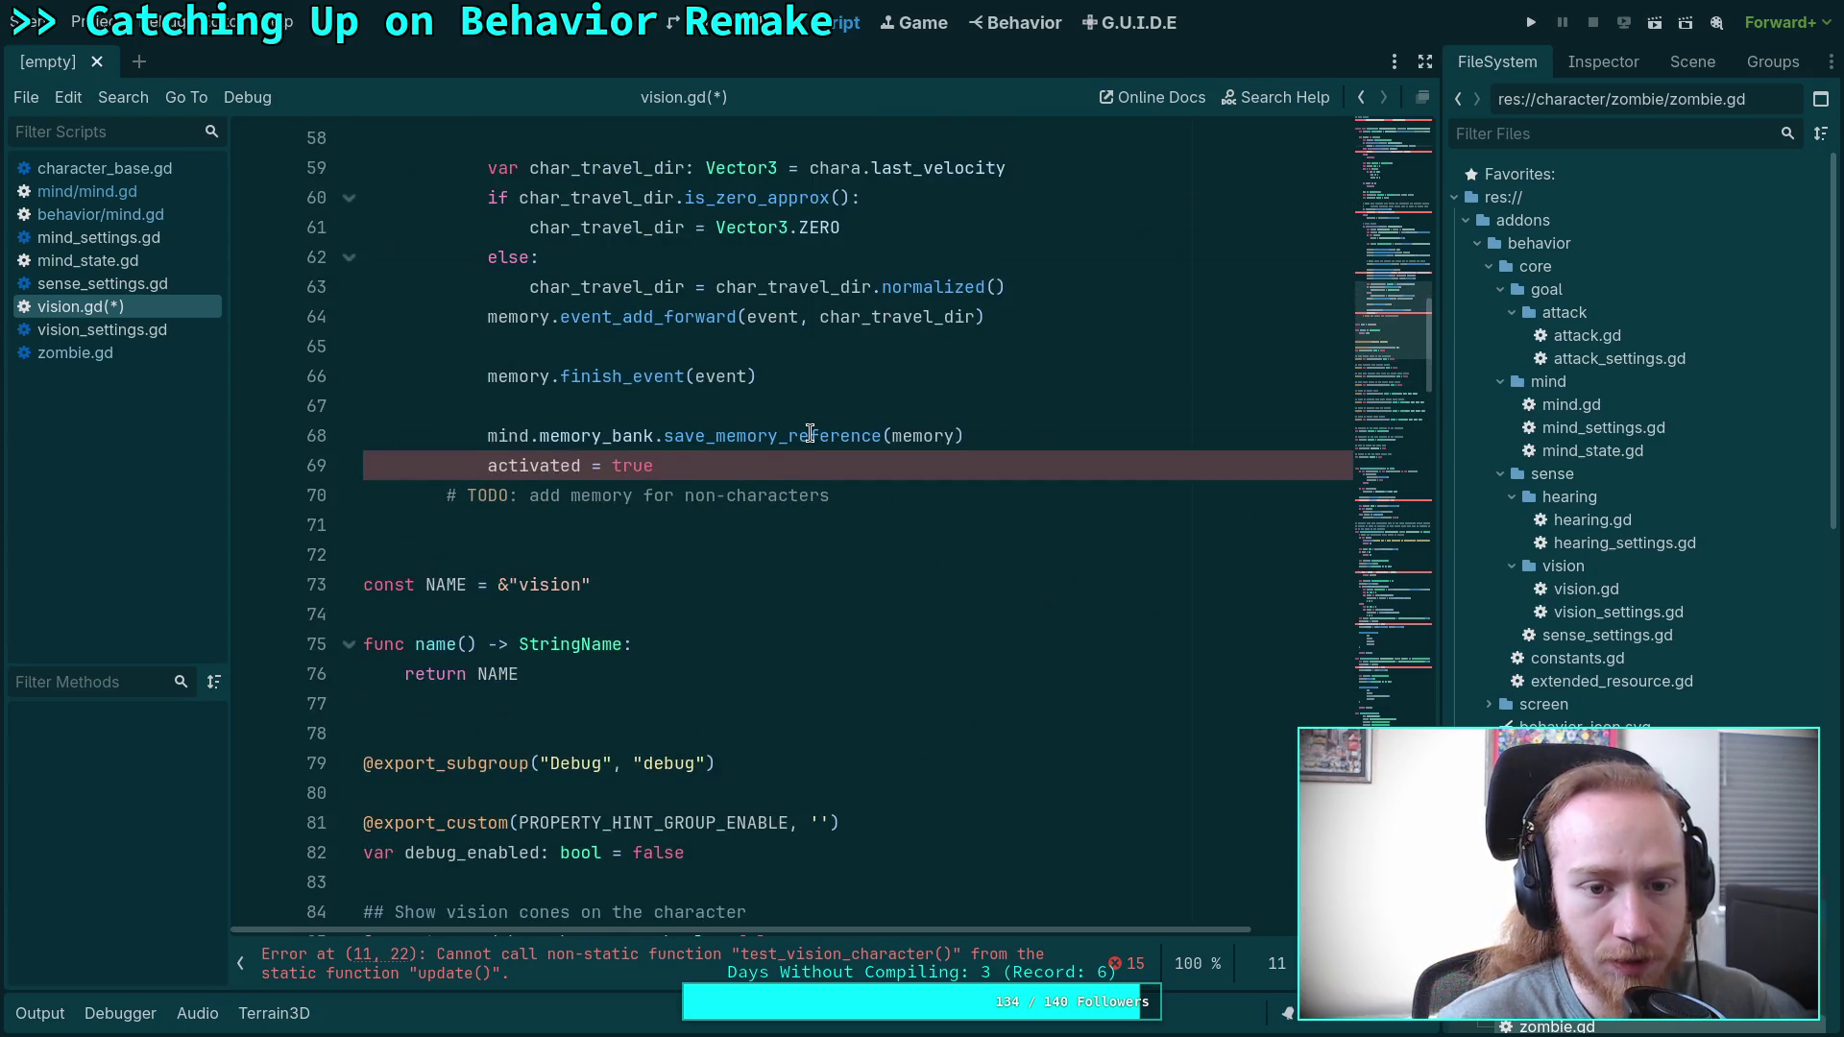
{"action": "scroll", "coordinate": [809, 433], "scroll_direction": "down", "scroll_amount": 20}
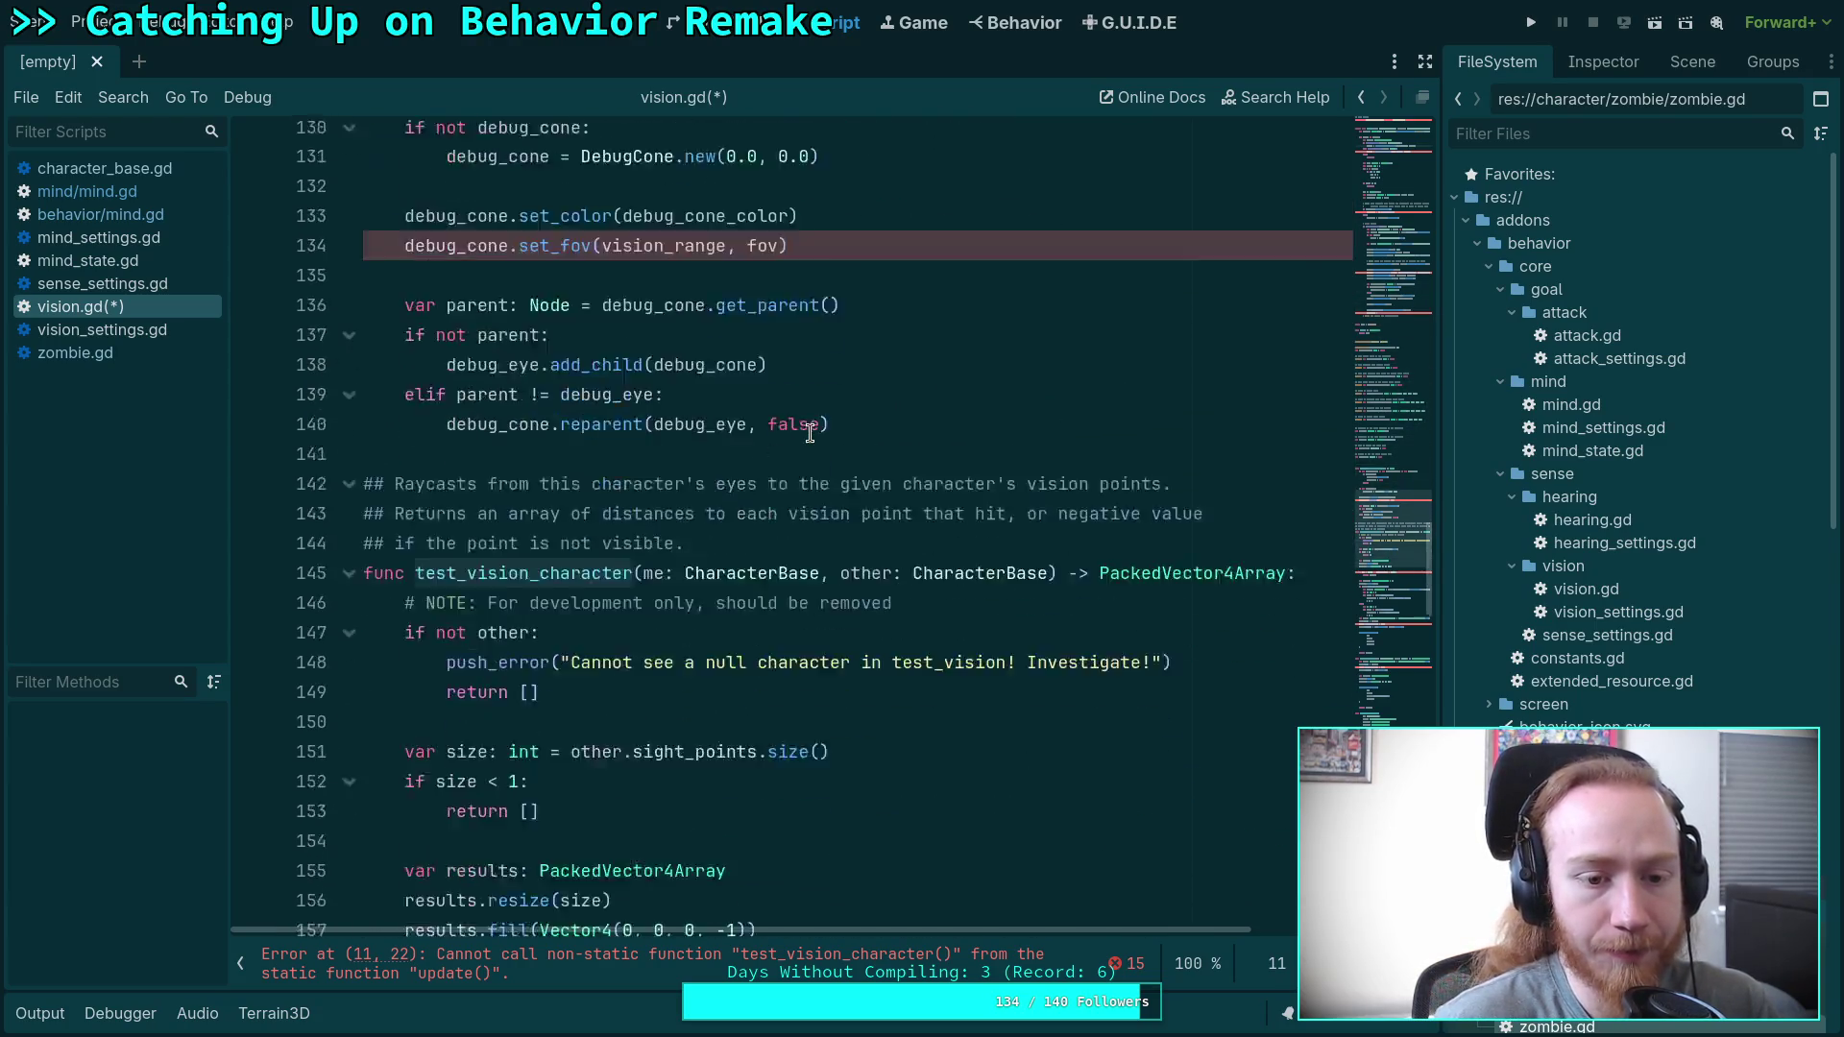
{"action": "scroll", "coordinate": [810, 433], "scroll_direction": "down", "scroll_amount": 3}
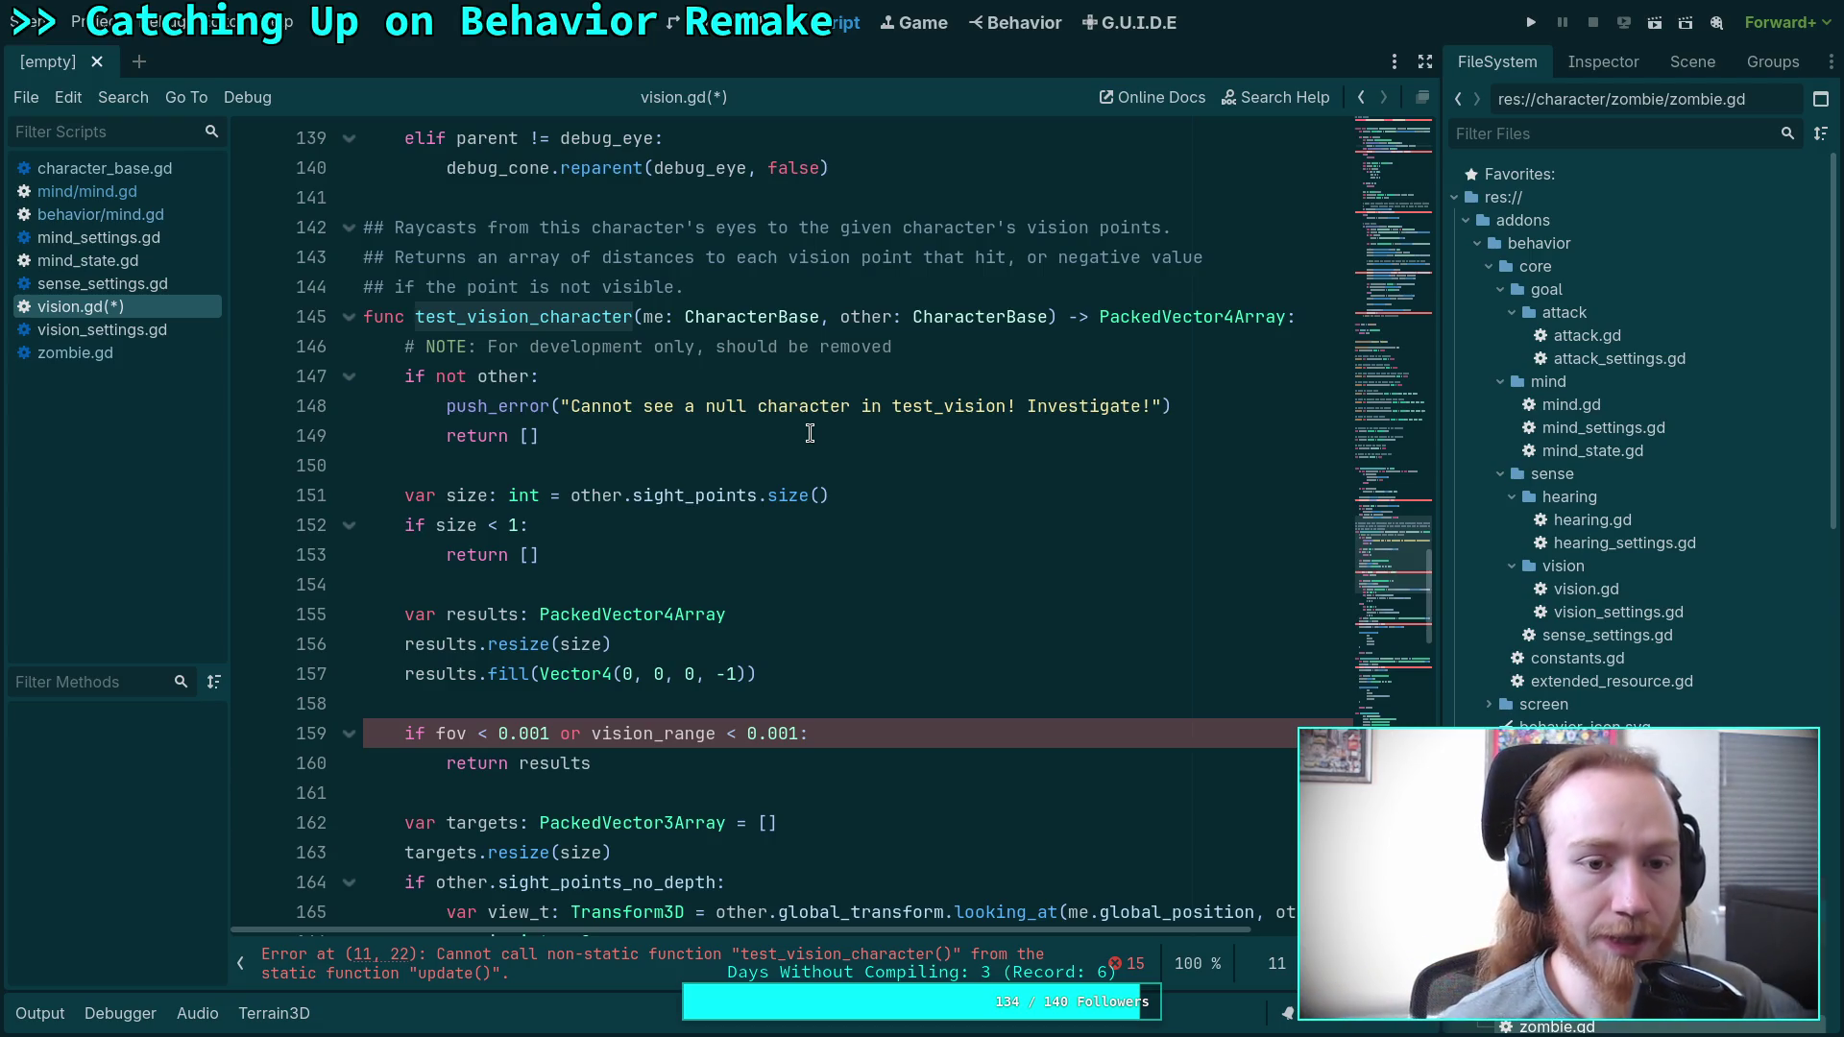
Place the caret on empty line 150 of vision.gd and scroll back up through the script.
{"action": "left_click", "coordinate": [600, 445]}
{"action": "left_click", "coordinate": [582, 468]}
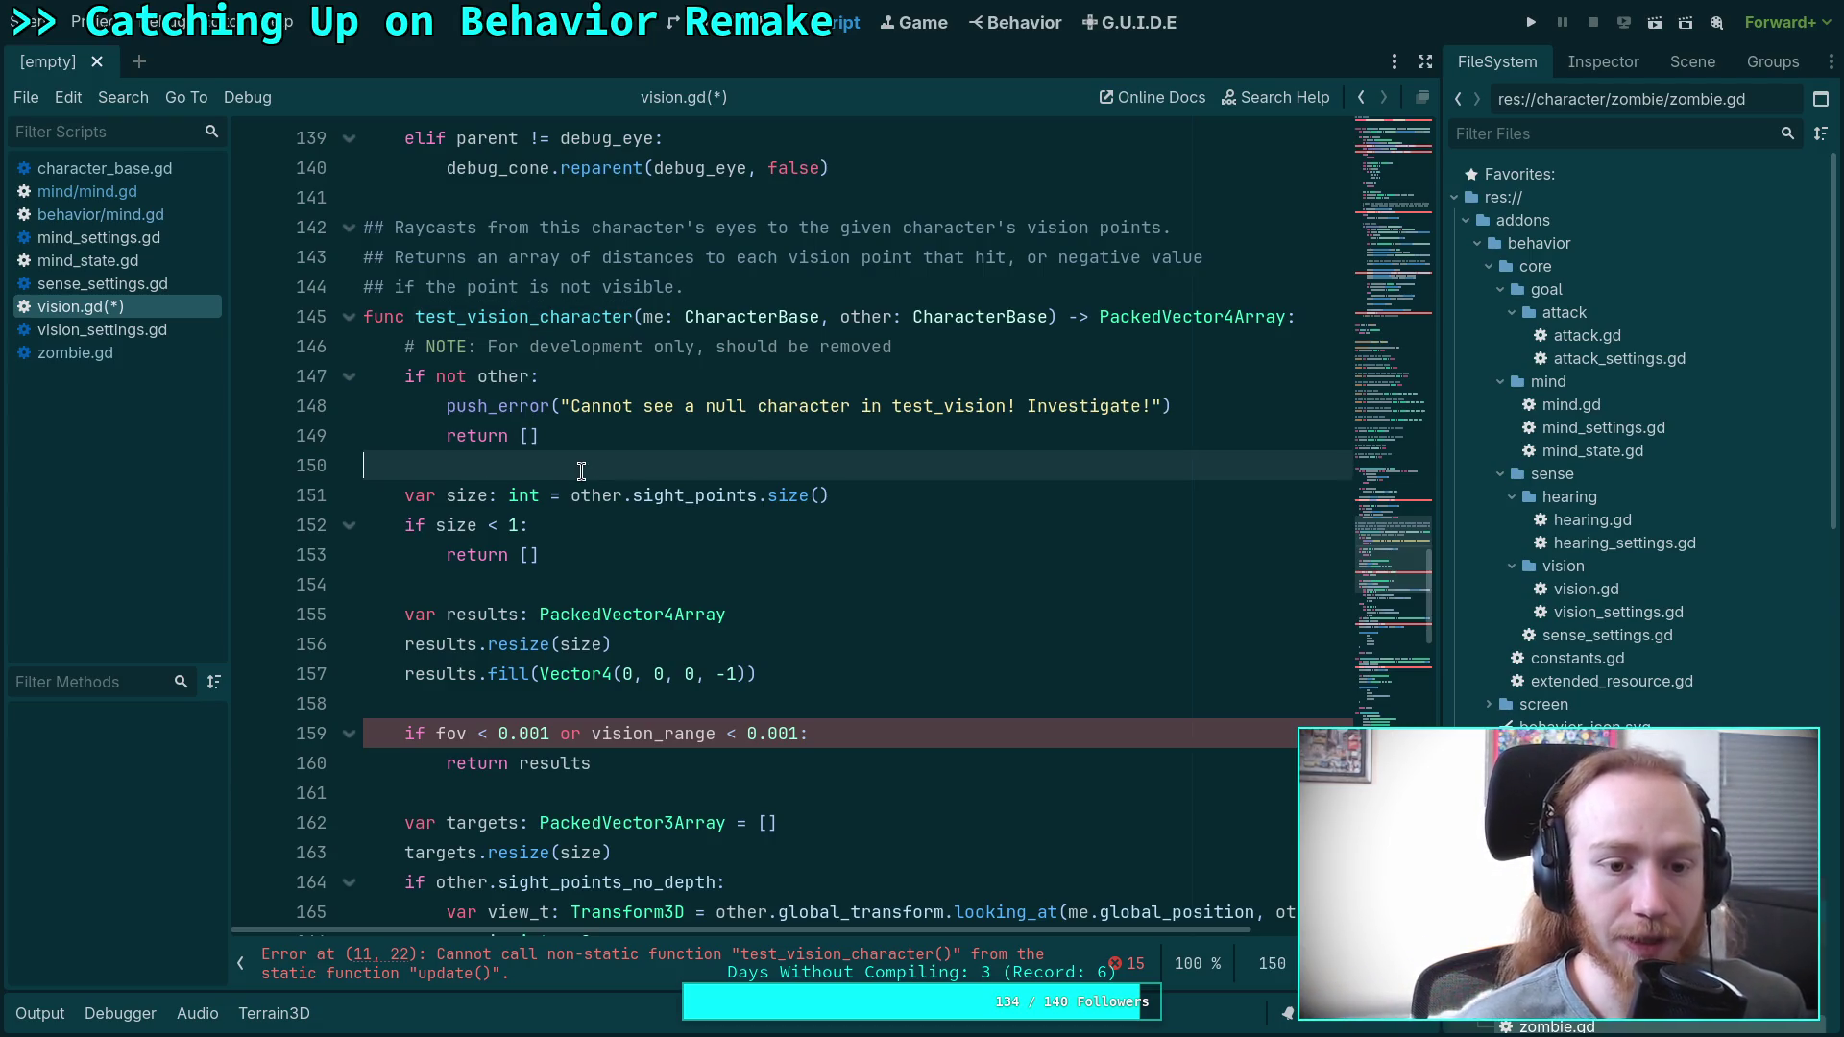
{"action": "scroll", "coordinate": [602, 506], "scroll_direction": "up", "scroll_amount": 9}
{"action": "scroll", "coordinate": [679, 565], "scroll_direction": "up", "scroll_amount": 17}
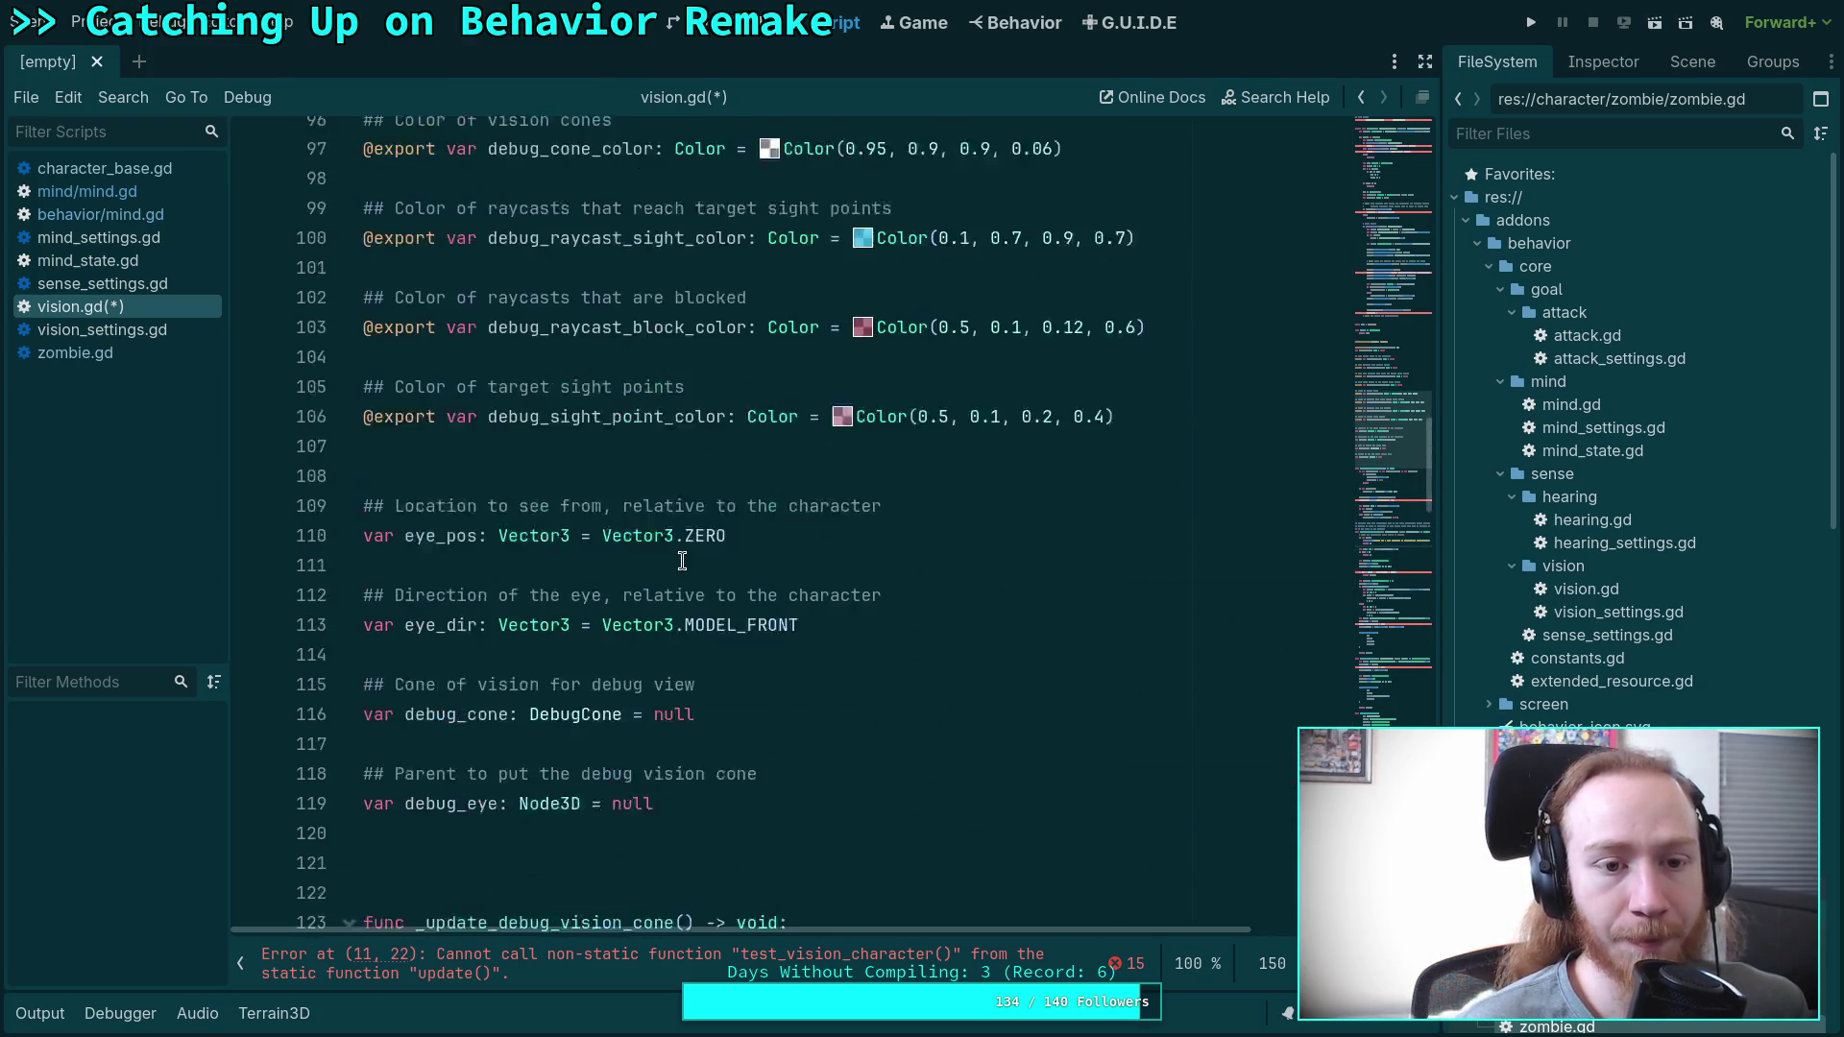
{"action": "scroll", "coordinate": [682, 561], "scroll_direction": "up", "scroll_amount": 15}
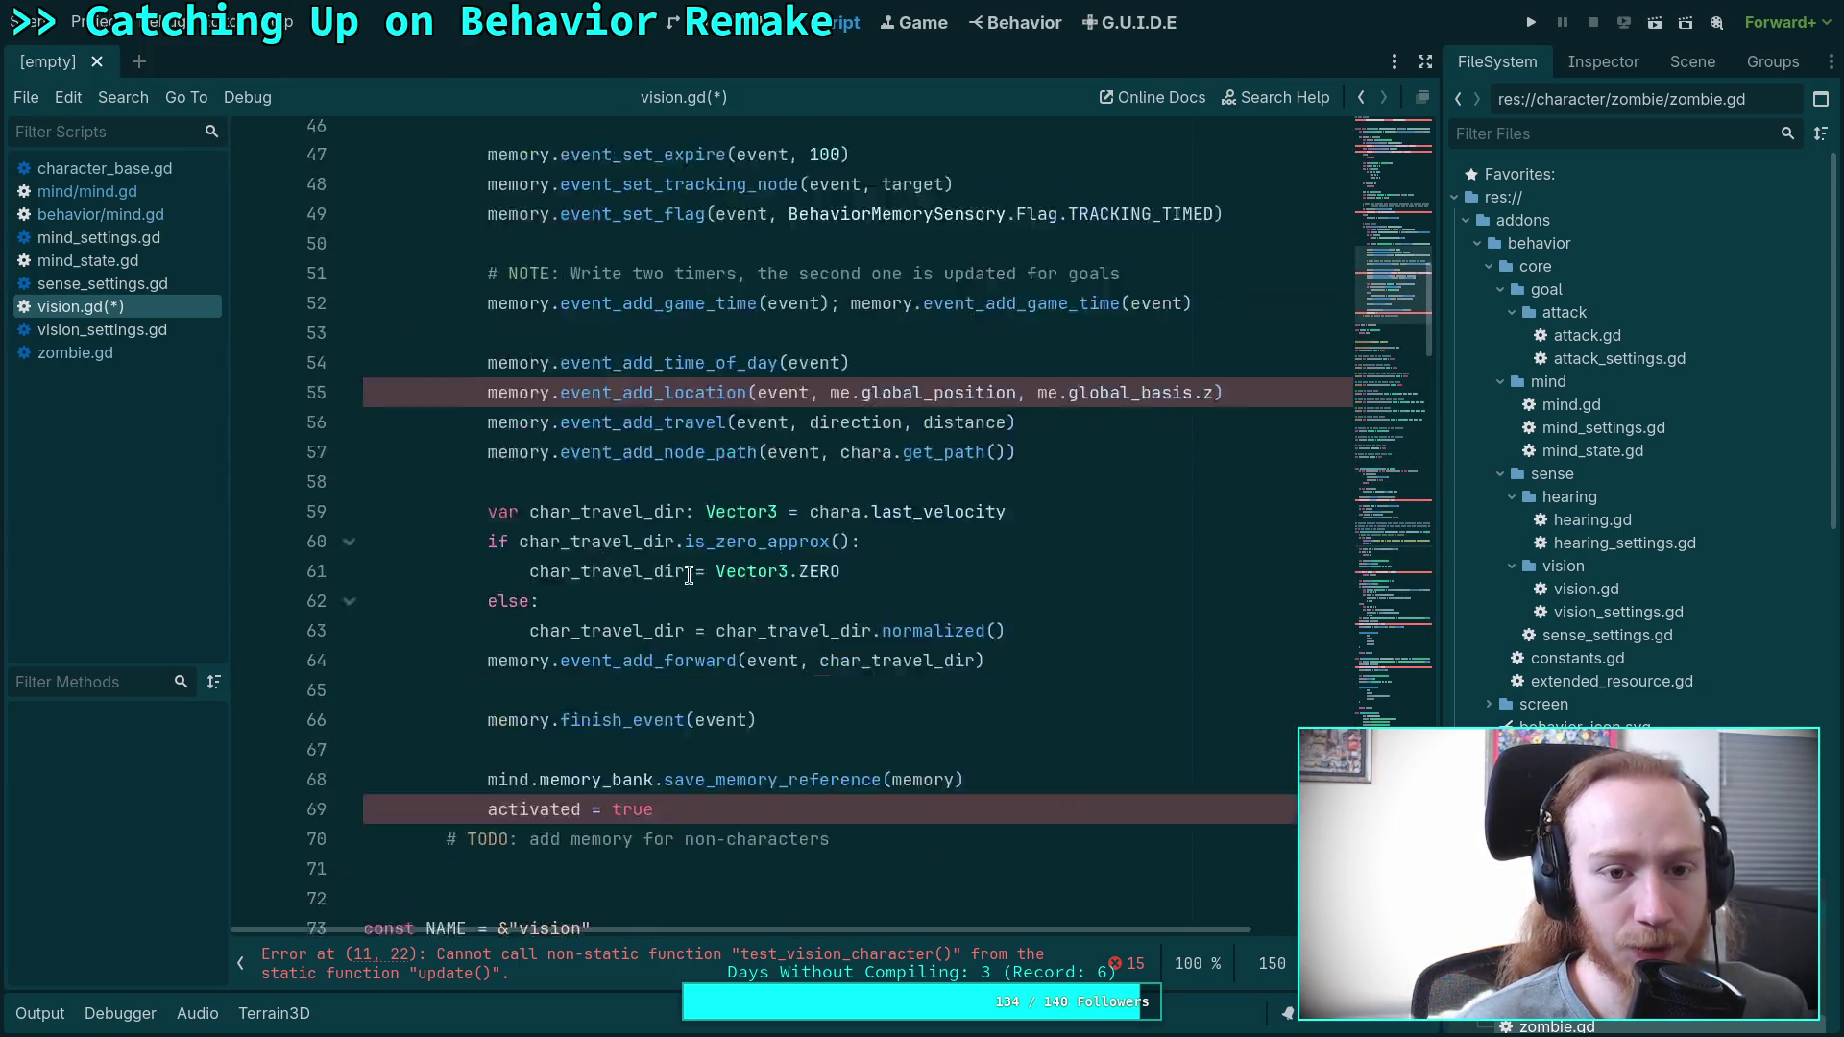
{"action": "scroll", "coordinate": [682, 563], "scroll_direction": "up", "scroll_amount": 4}
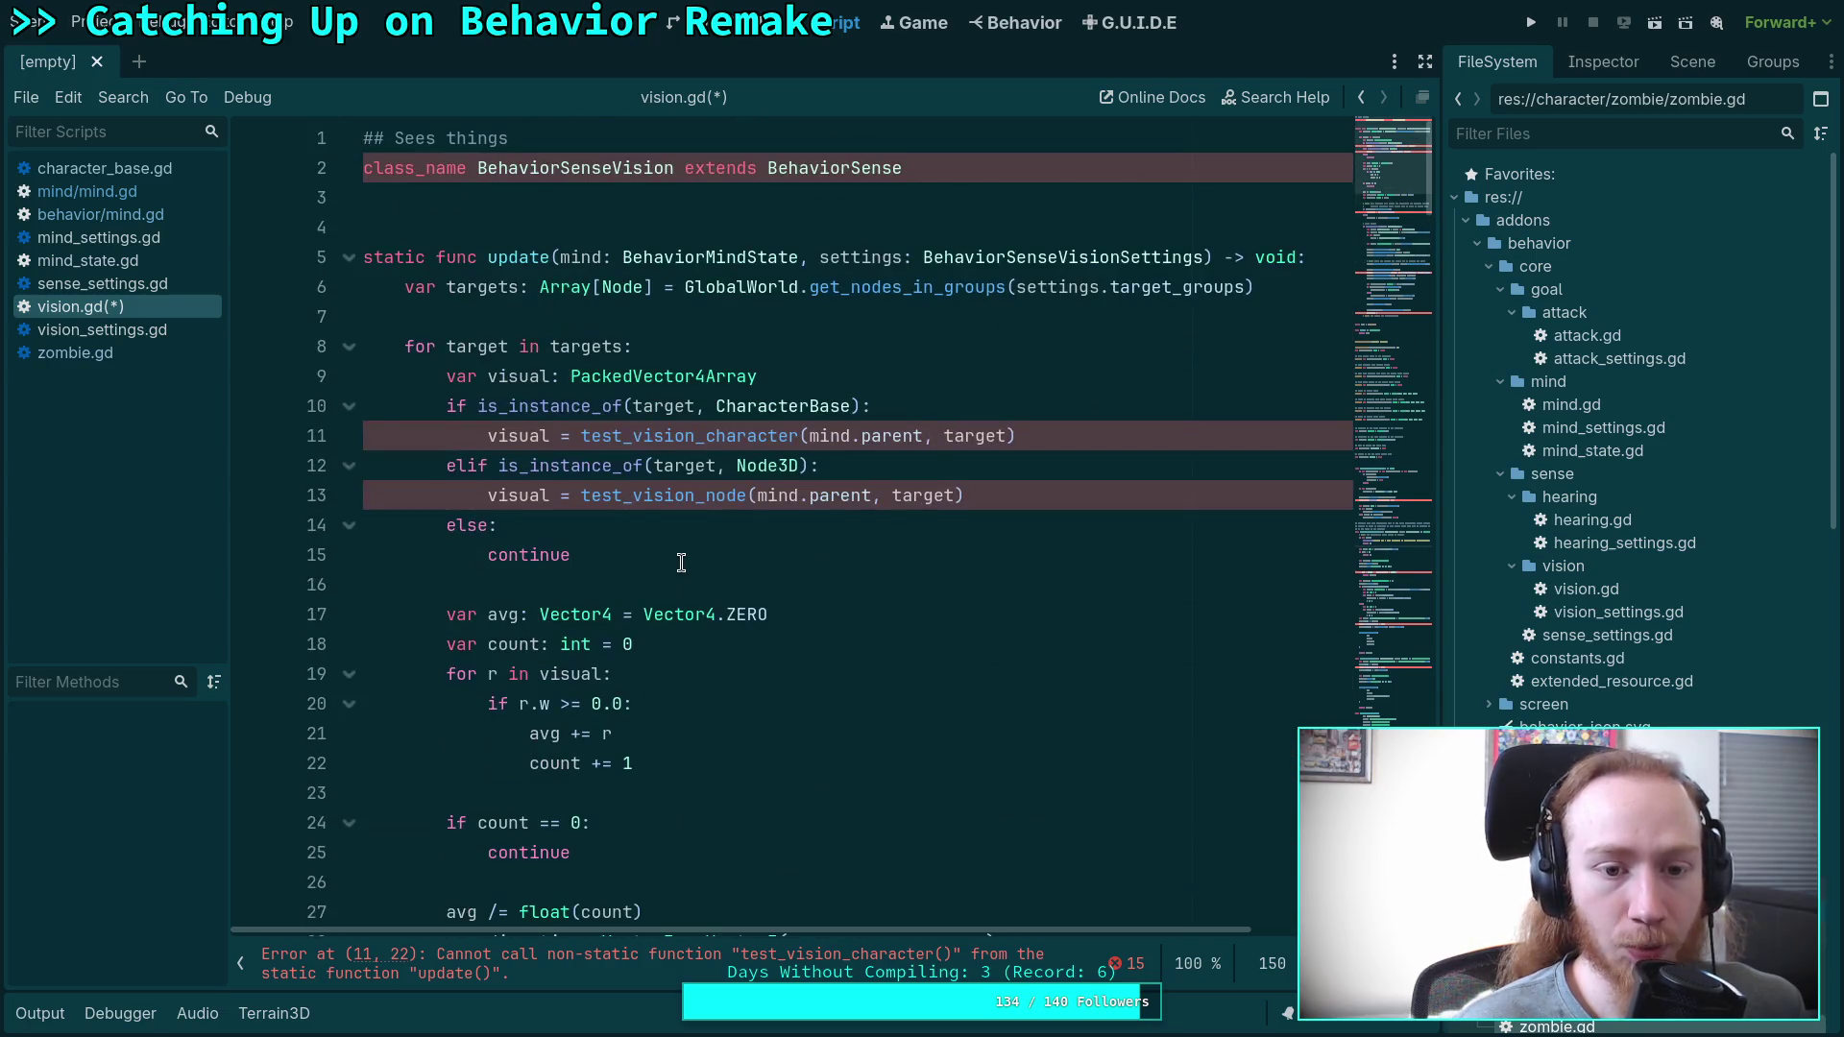
{"action": "scroll", "coordinate": [680, 552], "scroll_direction": "down", "scroll_amount": 7}
{"action": "scroll", "coordinate": [679, 547], "scroll_direction": "up", "scroll_amount": 7}
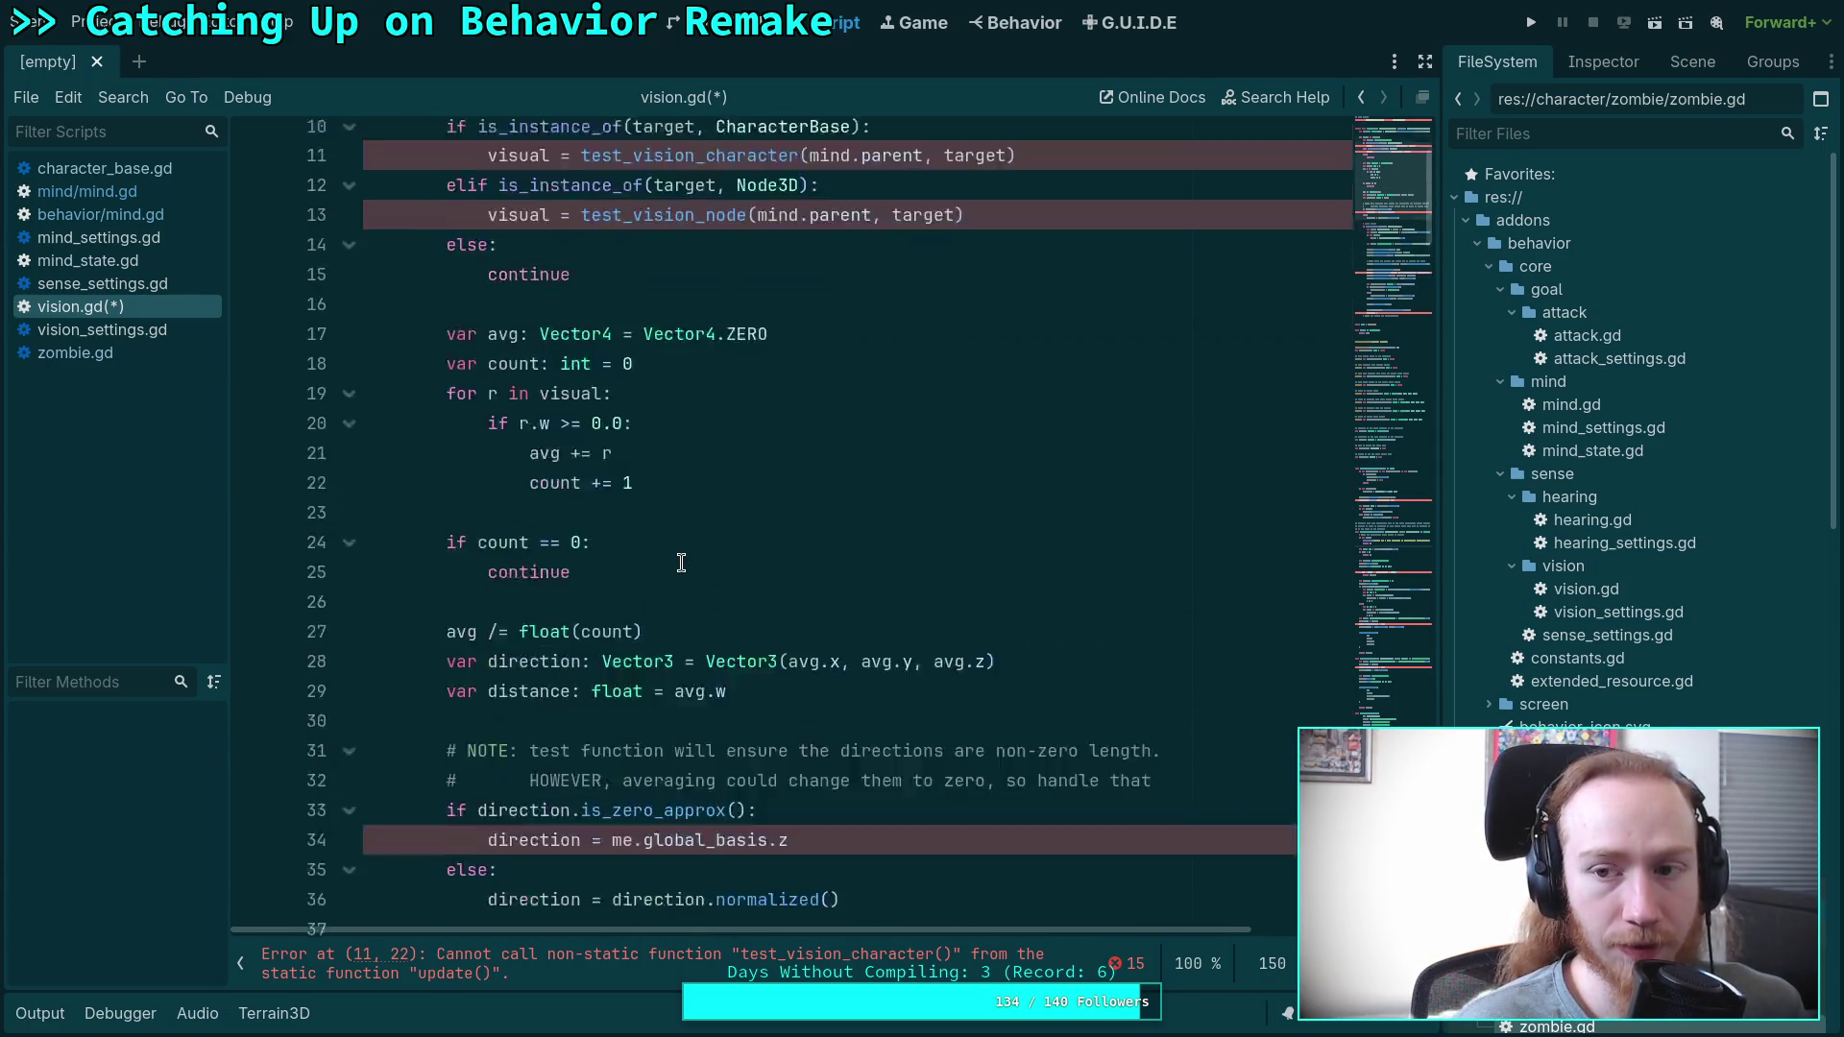
Open character_base.gd and scroll down to its Vision group with eyes and sight_points.
{"action": "left_click", "coordinate": [86, 191]}
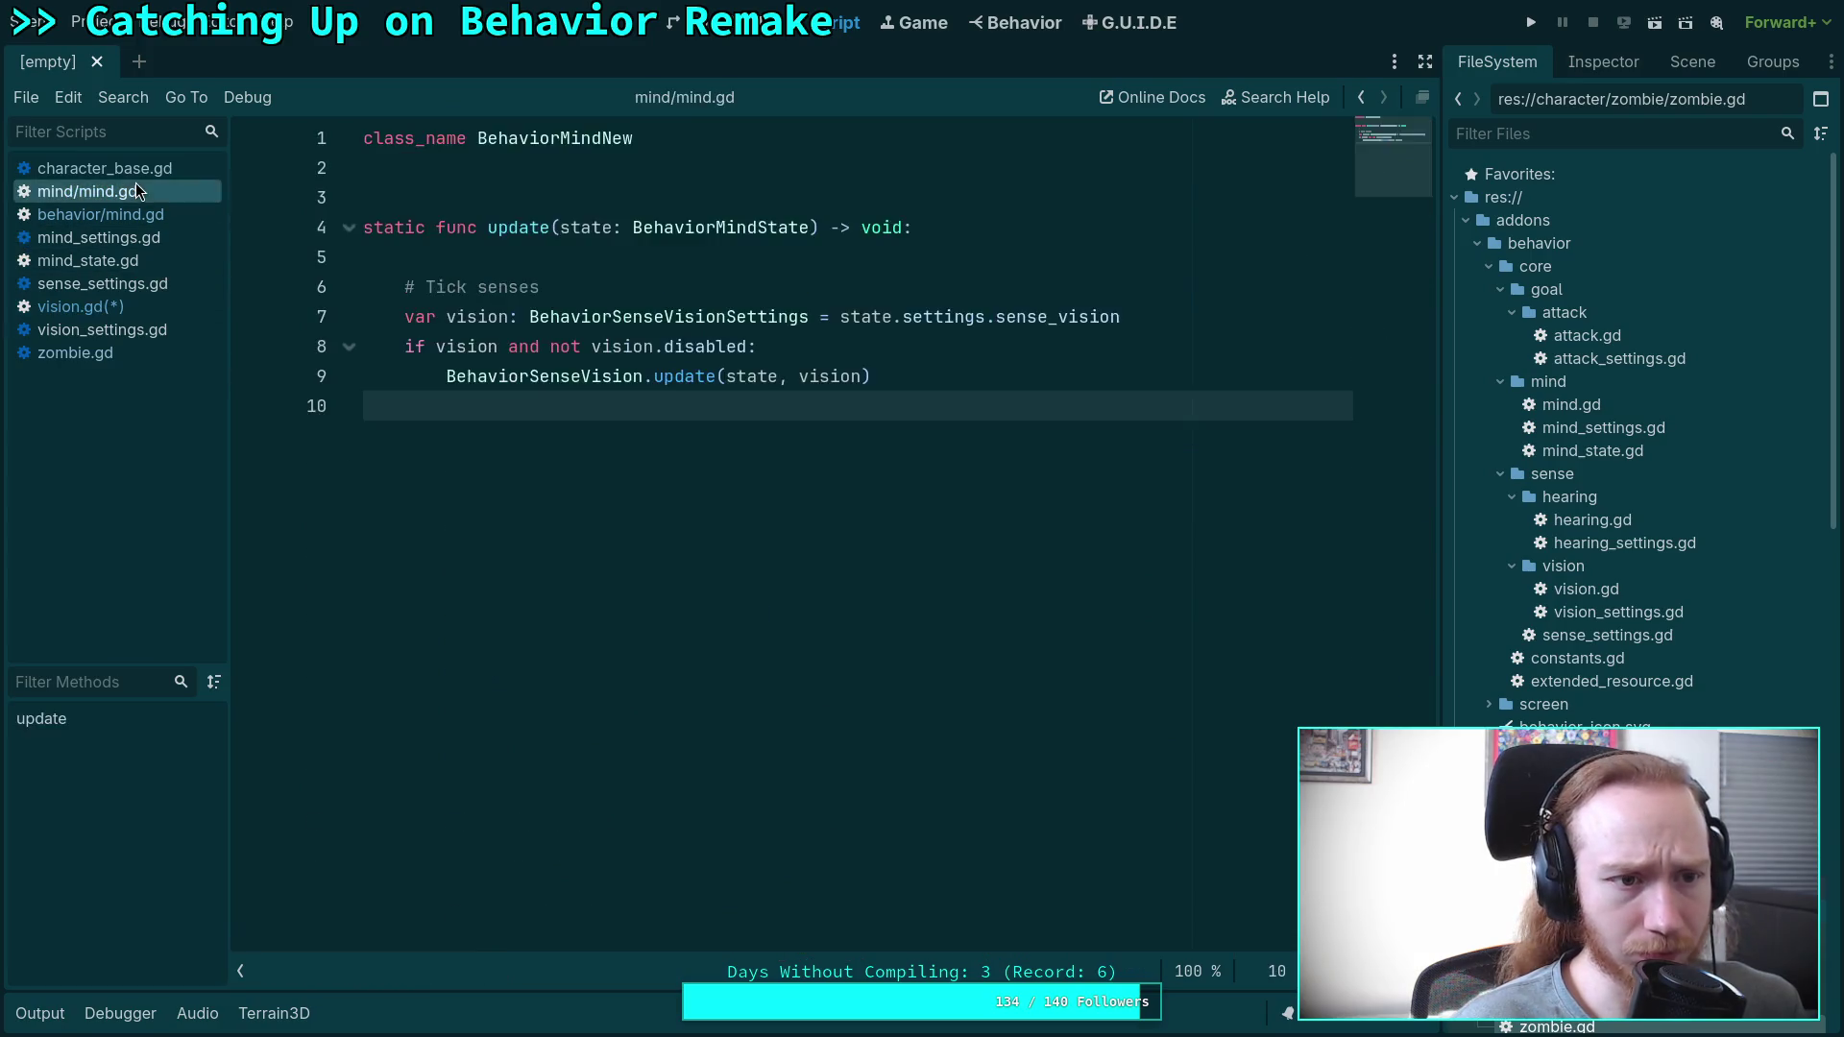
{"action": "left_click", "coordinate": [105, 168]}
{"action": "scroll", "coordinate": [879, 458], "scroll_direction": "up", "scroll_amount": 10}
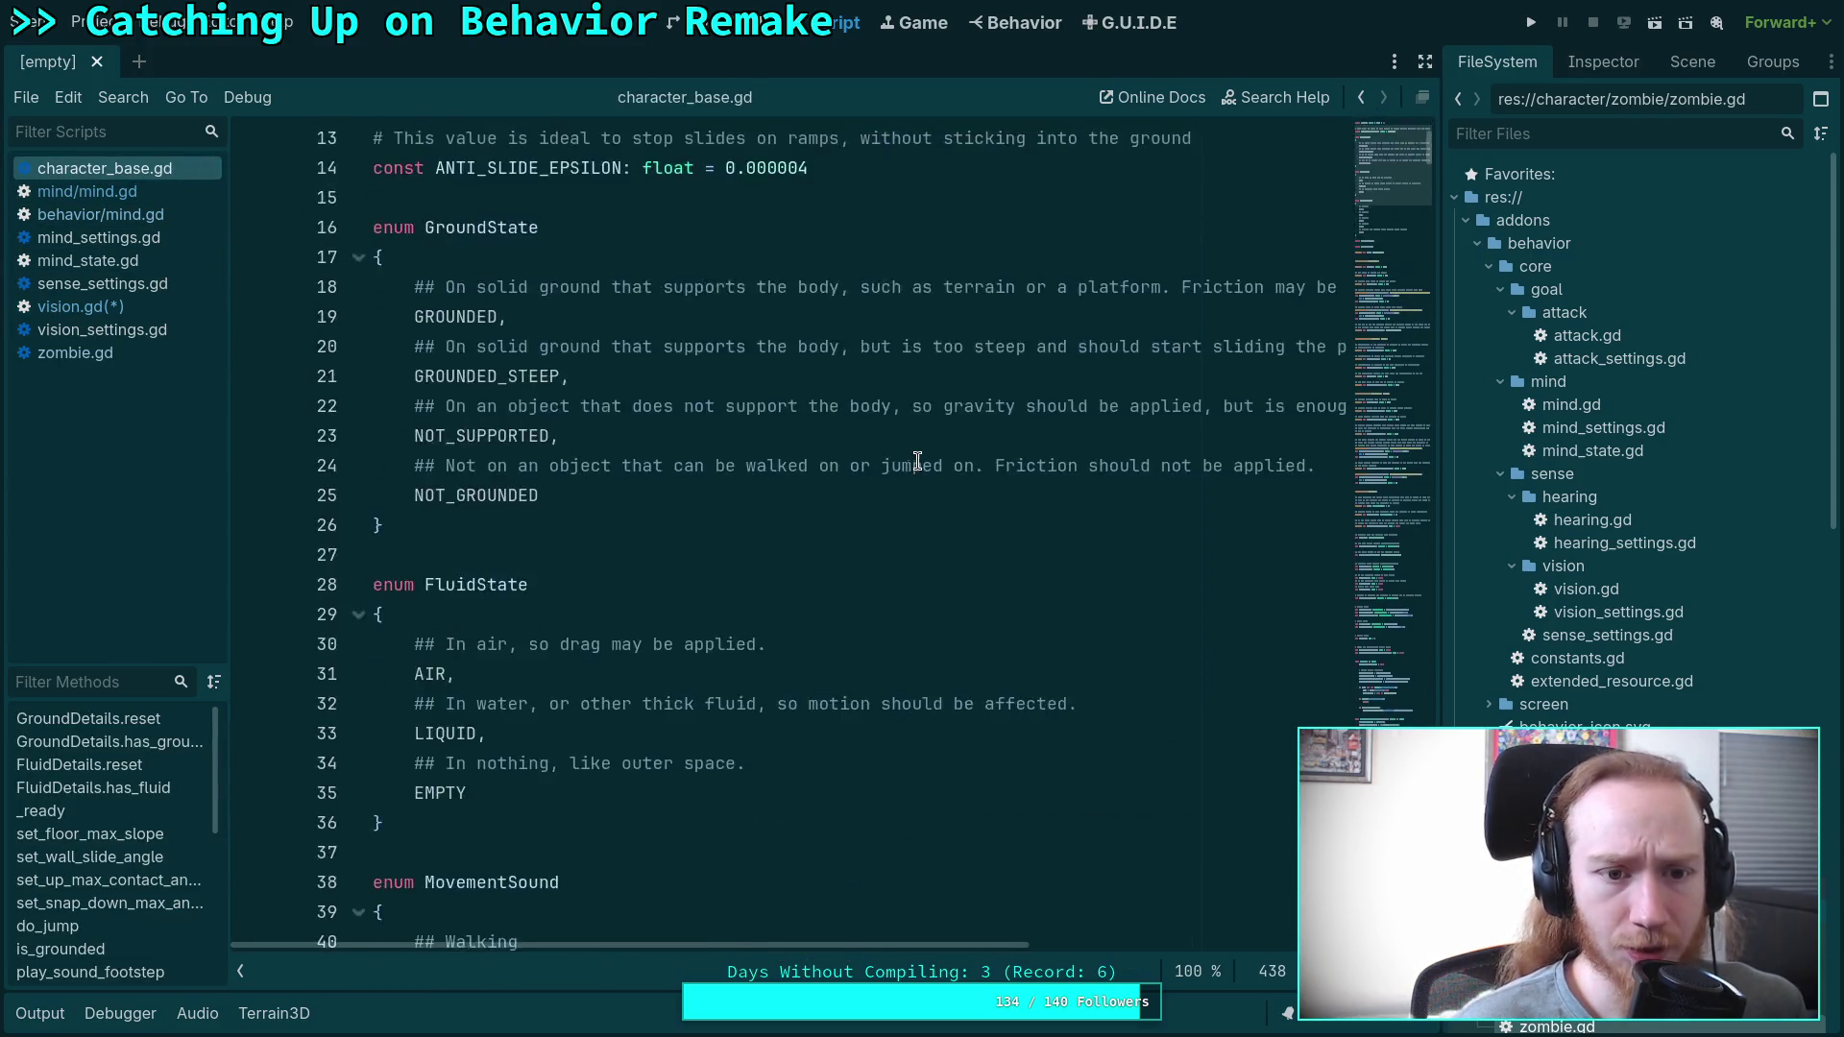
{"action": "scroll", "coordinate": [918, 461], "scroll_direction": "down", "scroll_amount": 2}
{"action": "scroll", "coordinate": [918, 461], "scroll_direction": "up", "scroll_amount": 2}
{"action": "scroll", "coordinate": [917, 461], "scroll_direction": "down", "scroll_amount": 20}
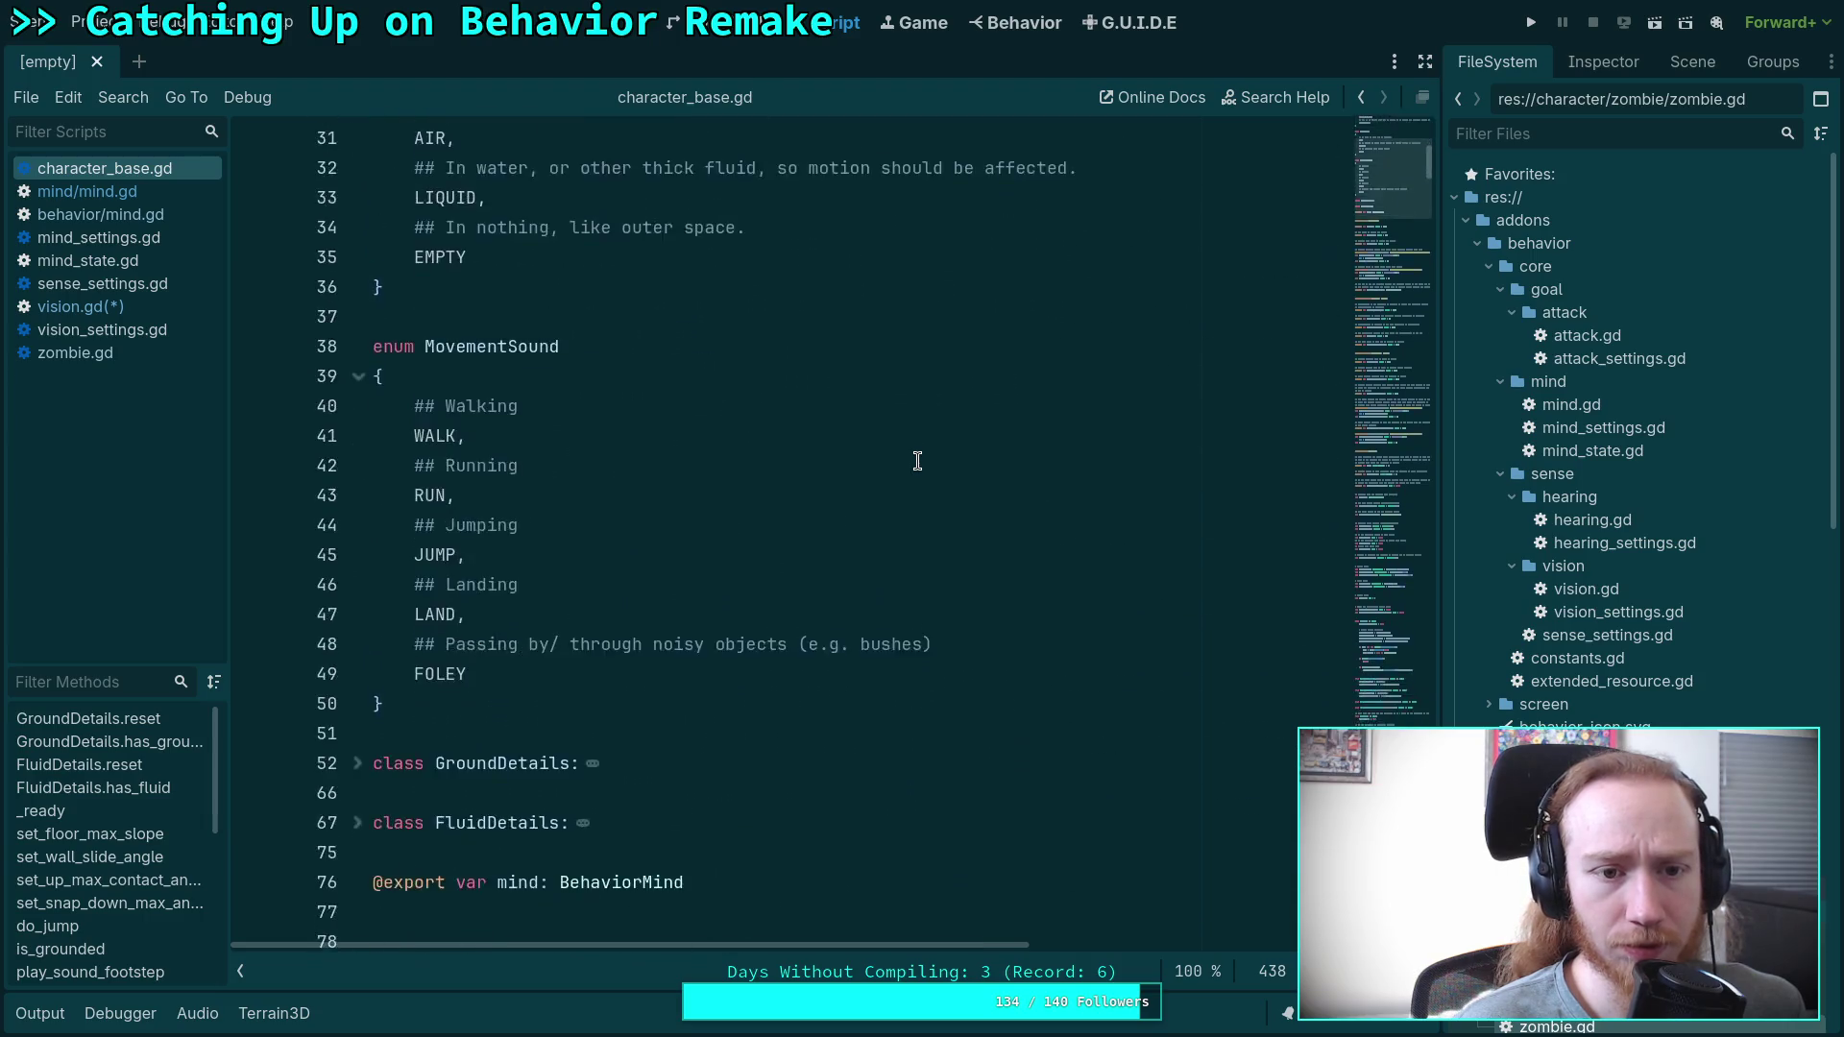
{"action": "scroll", "coordinate": [917, 461], "scroll_direction": "down", "scroll_amount": 12}
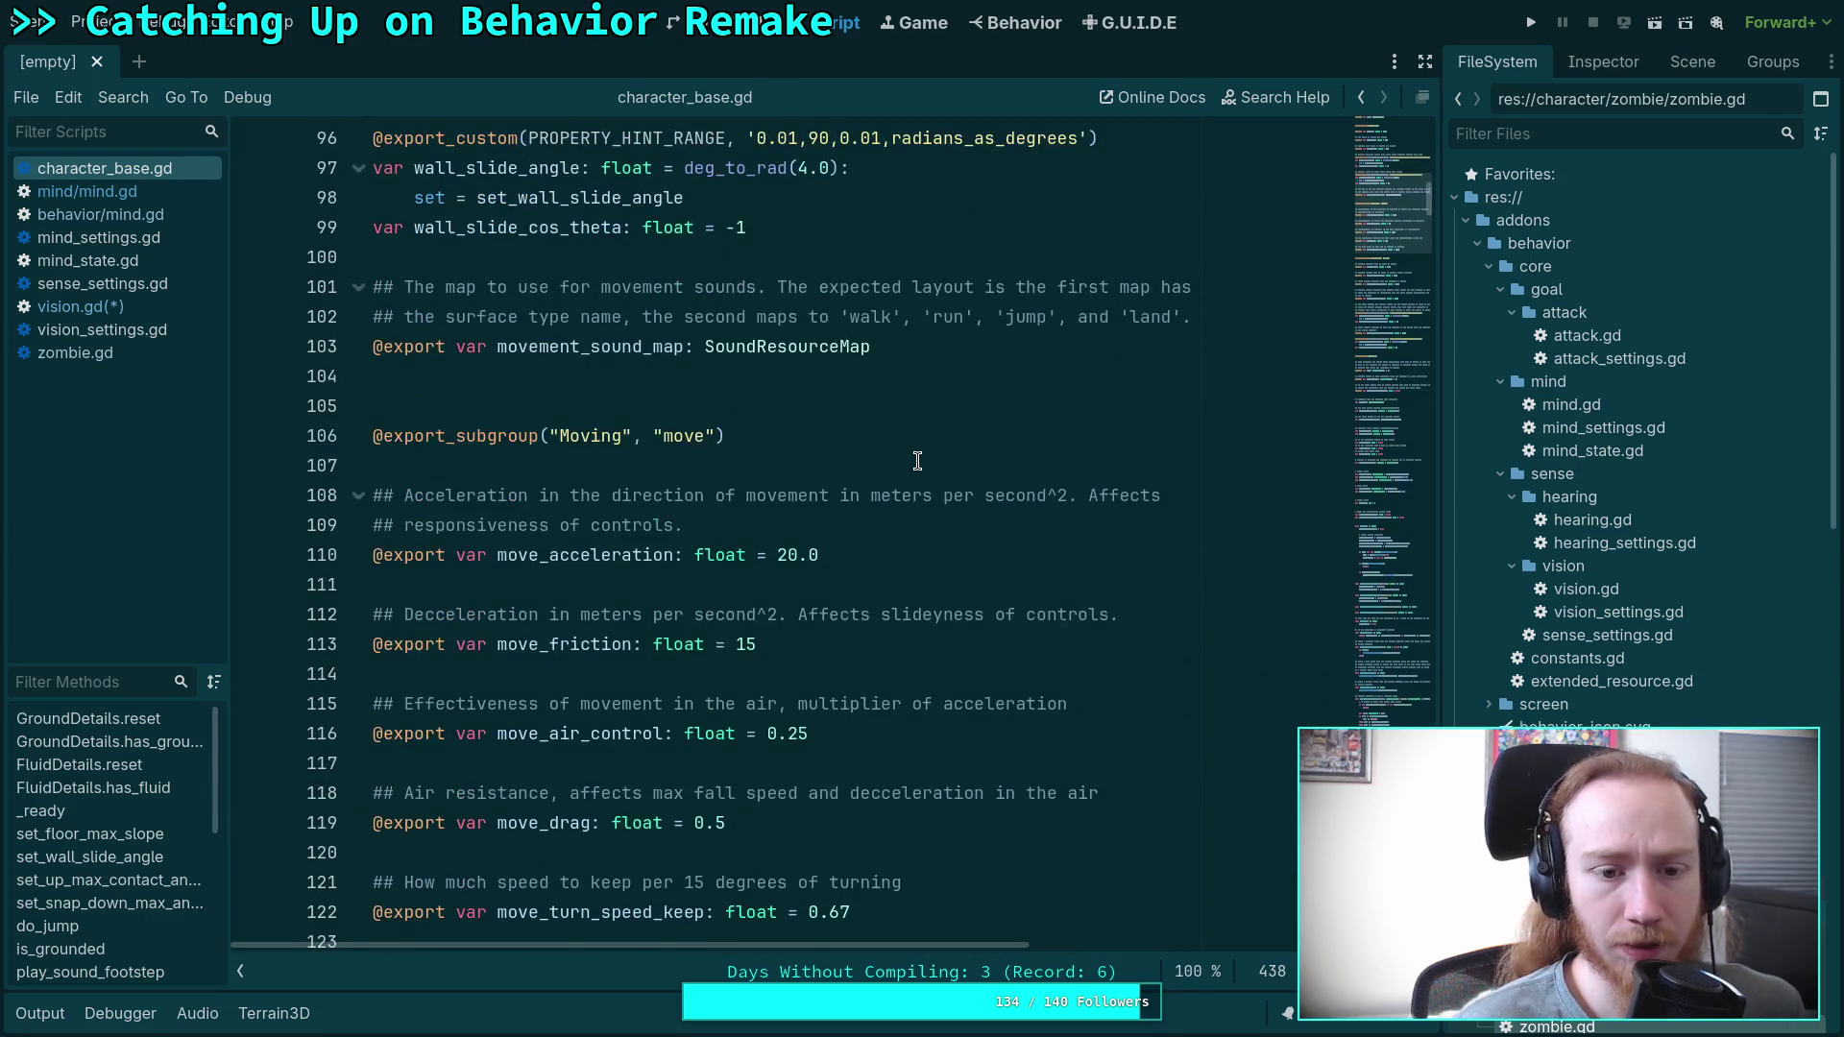
{"action": "scroll", "coordinate": [948, 487], "scroll_direction": "down", "scroll_amount": 14}
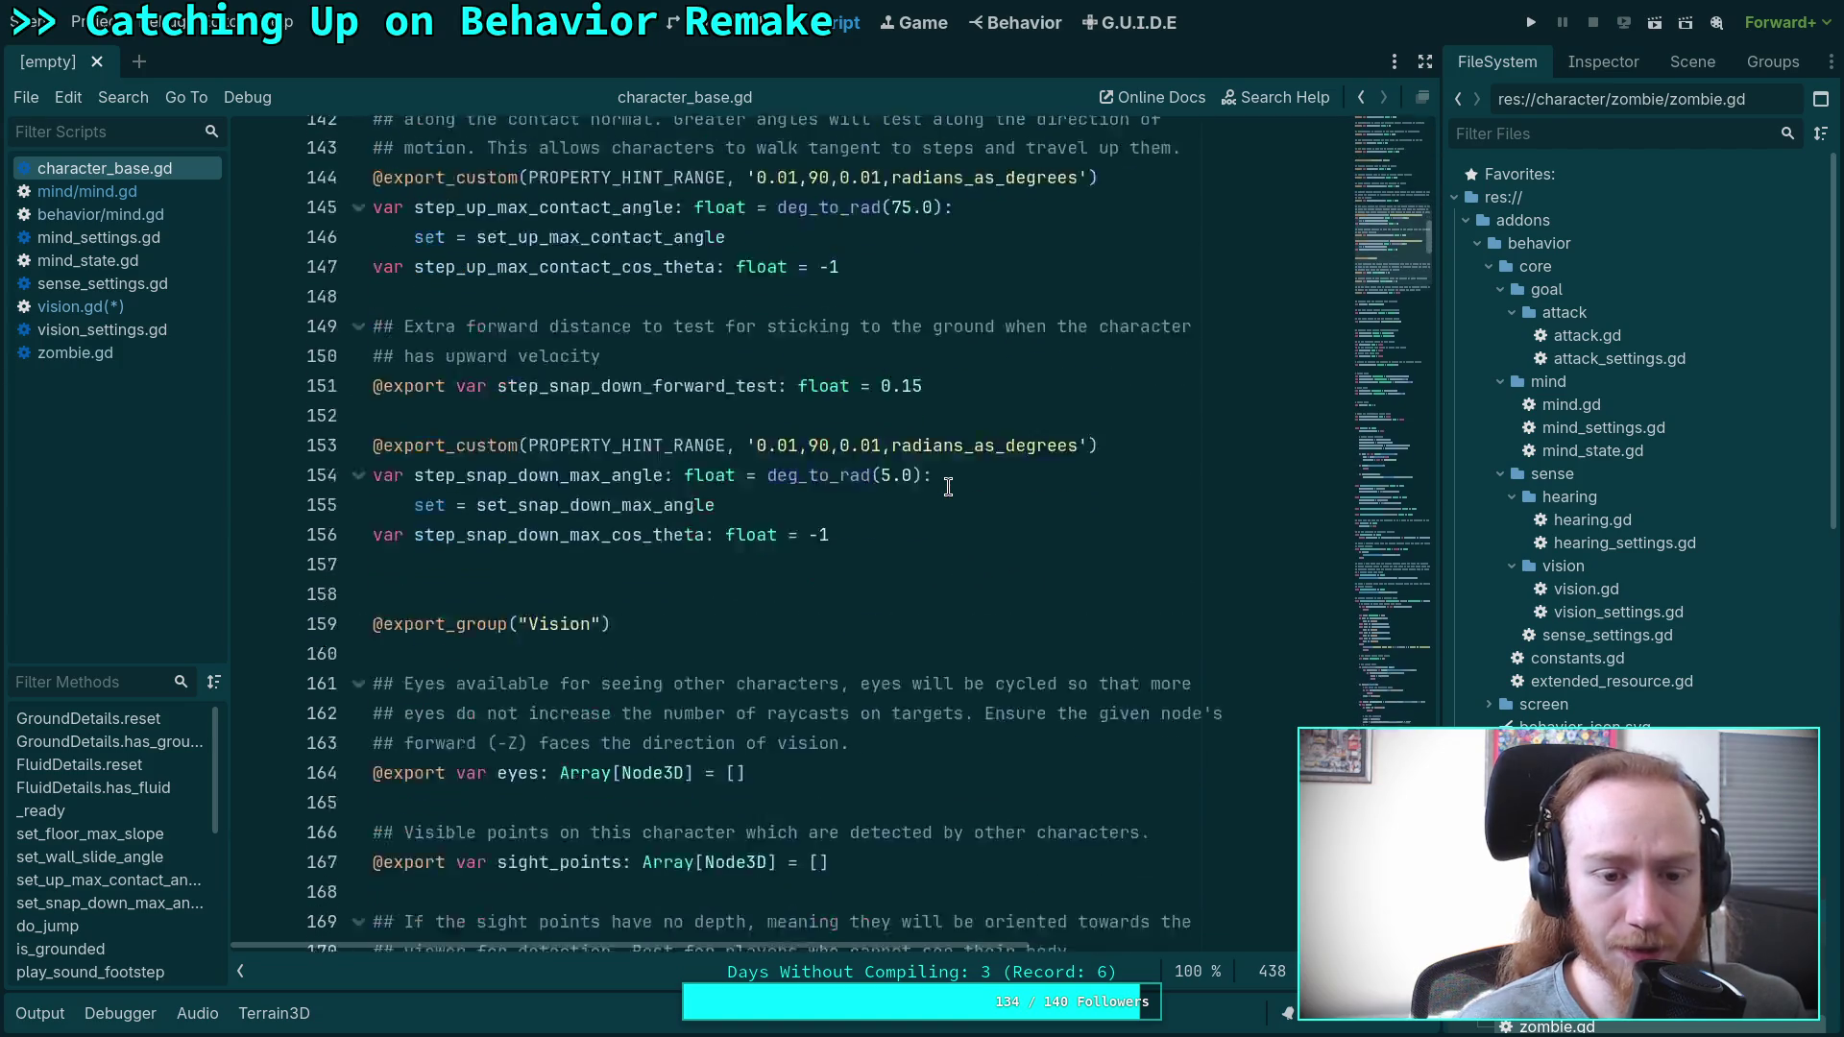
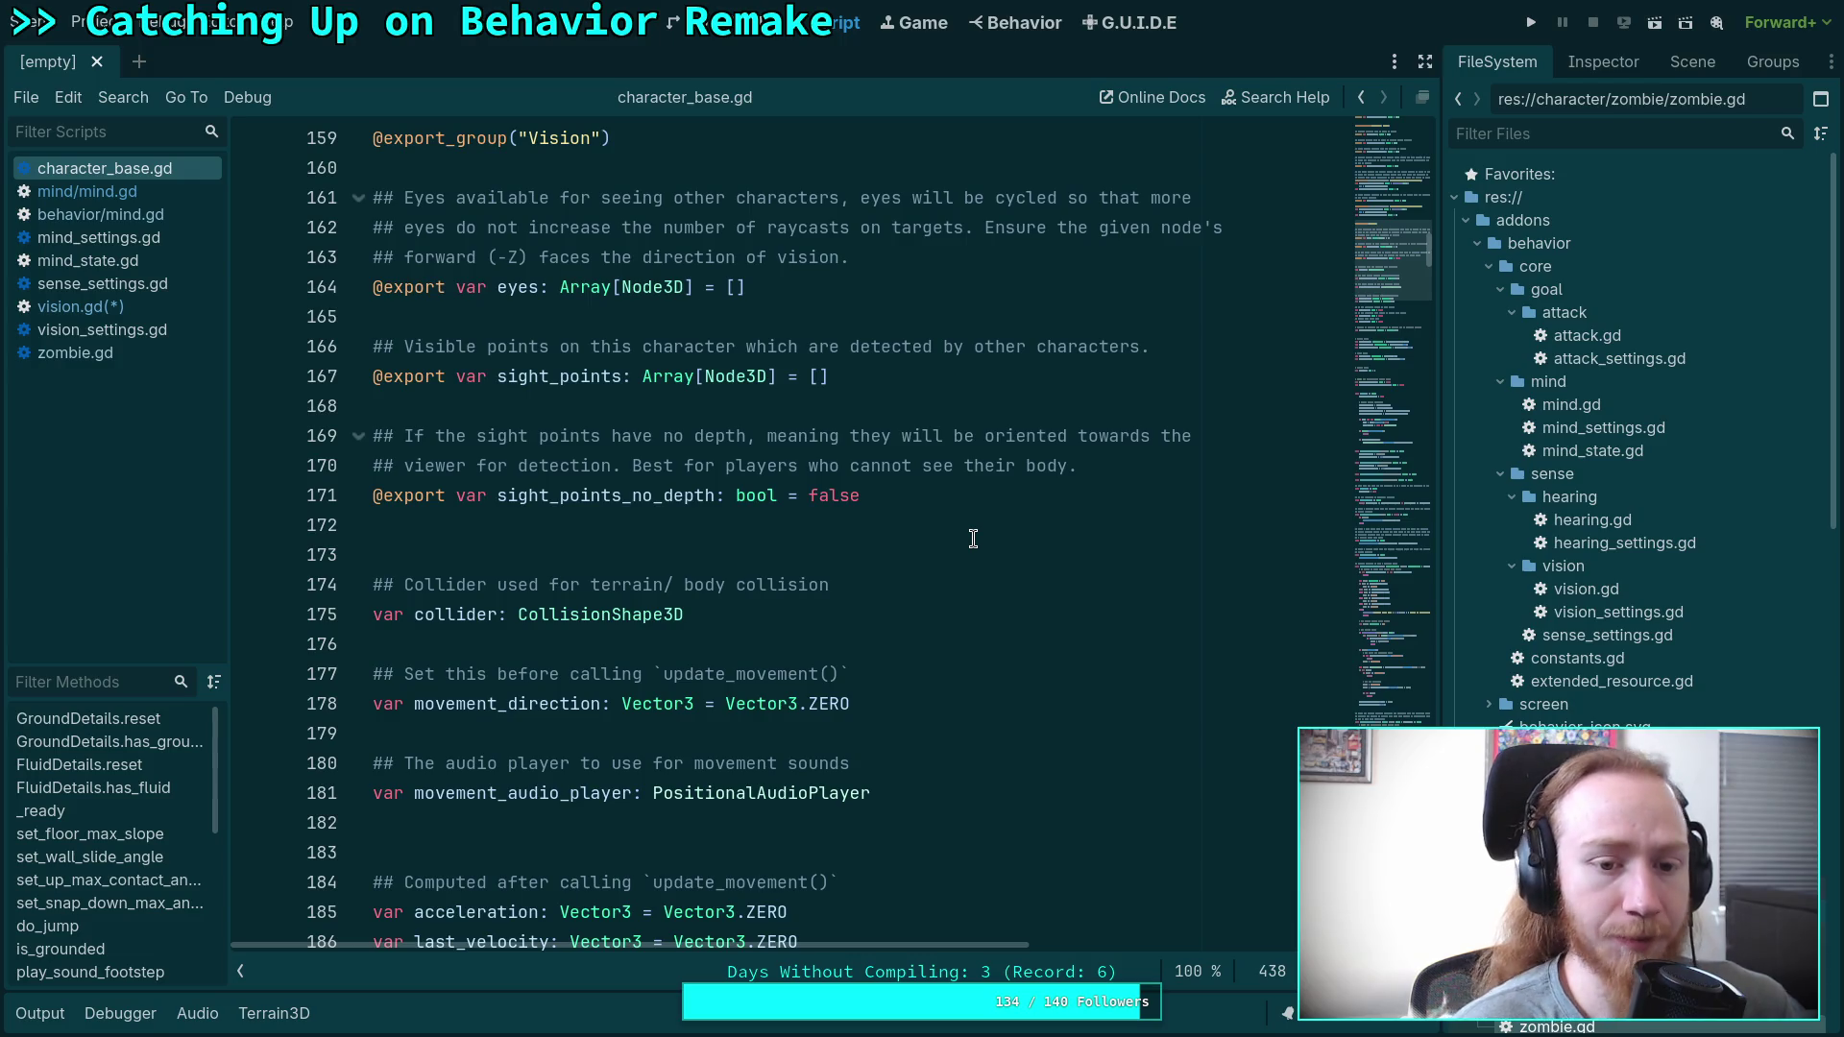
Review vision.gd's test_vision_character call and its me parameter, then switch to mind/mind.gd.
{"action": "left_click", "coordinate": [79, 306]}
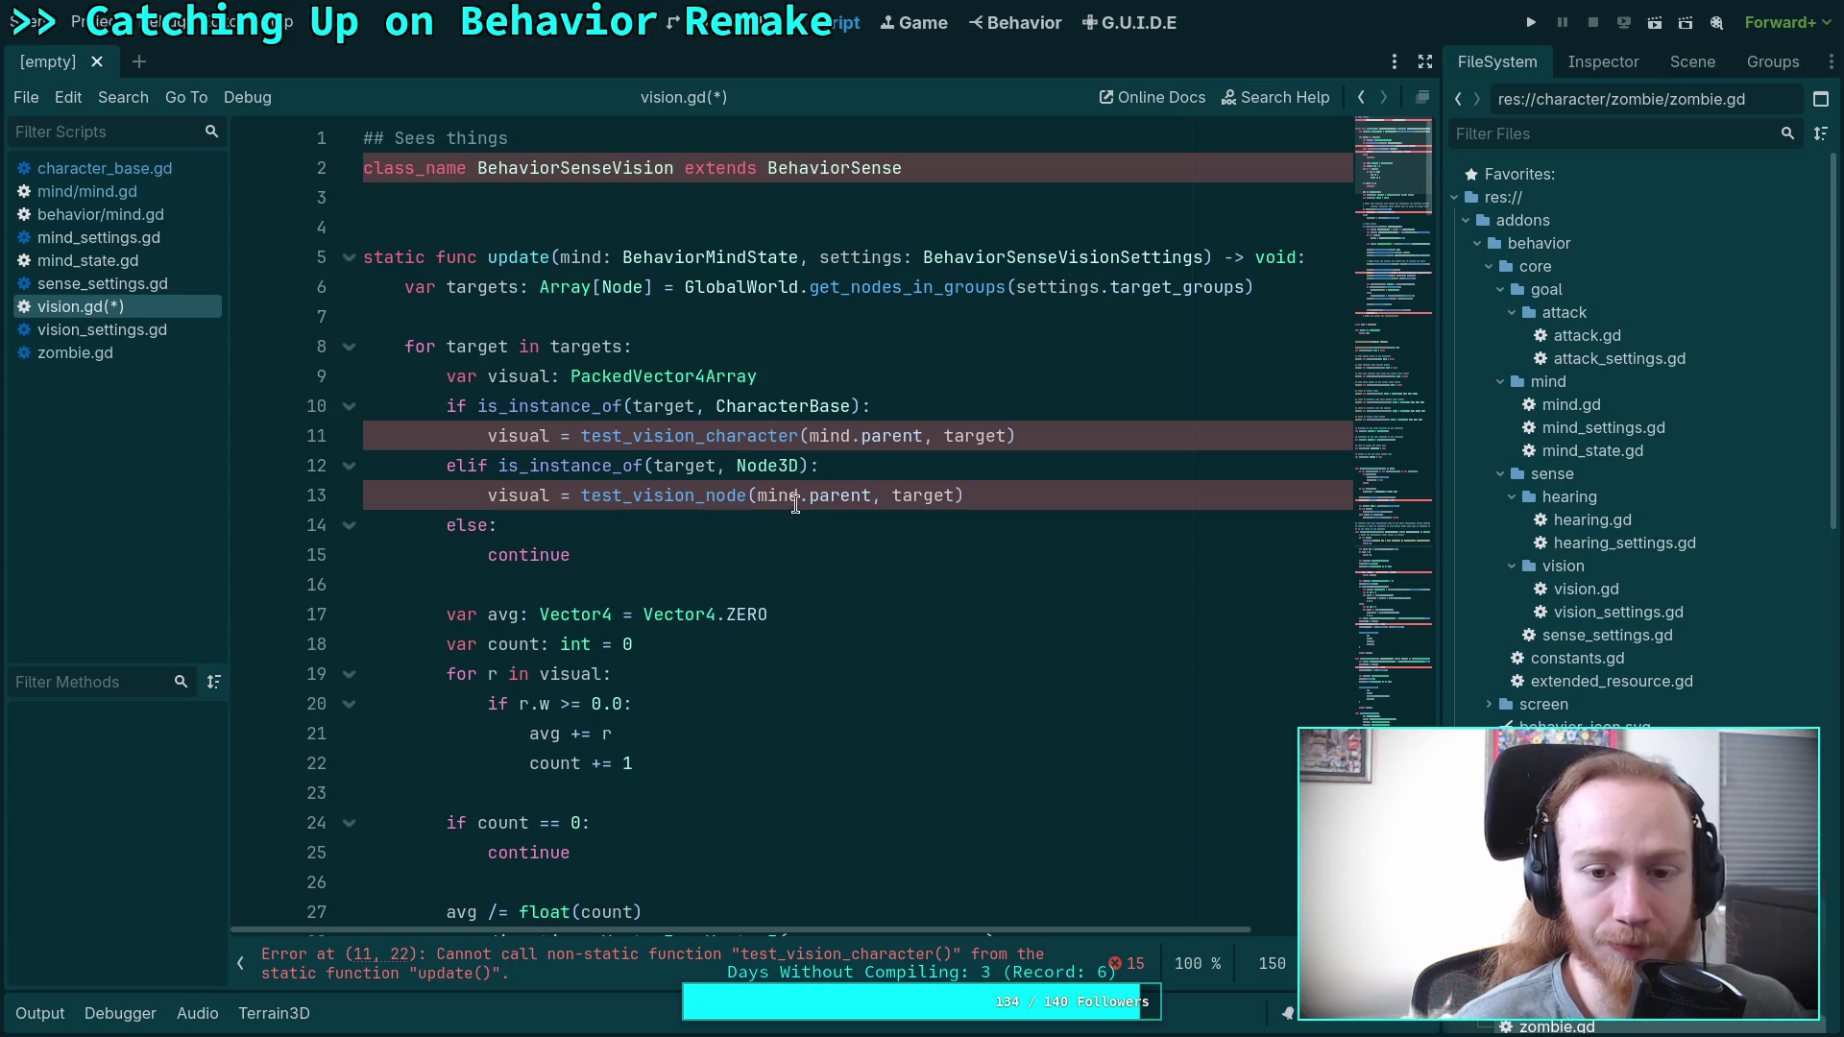
{"action": "left_click_drag", "start_coordinate": [862, 436], "coordinate": [926, 434]}
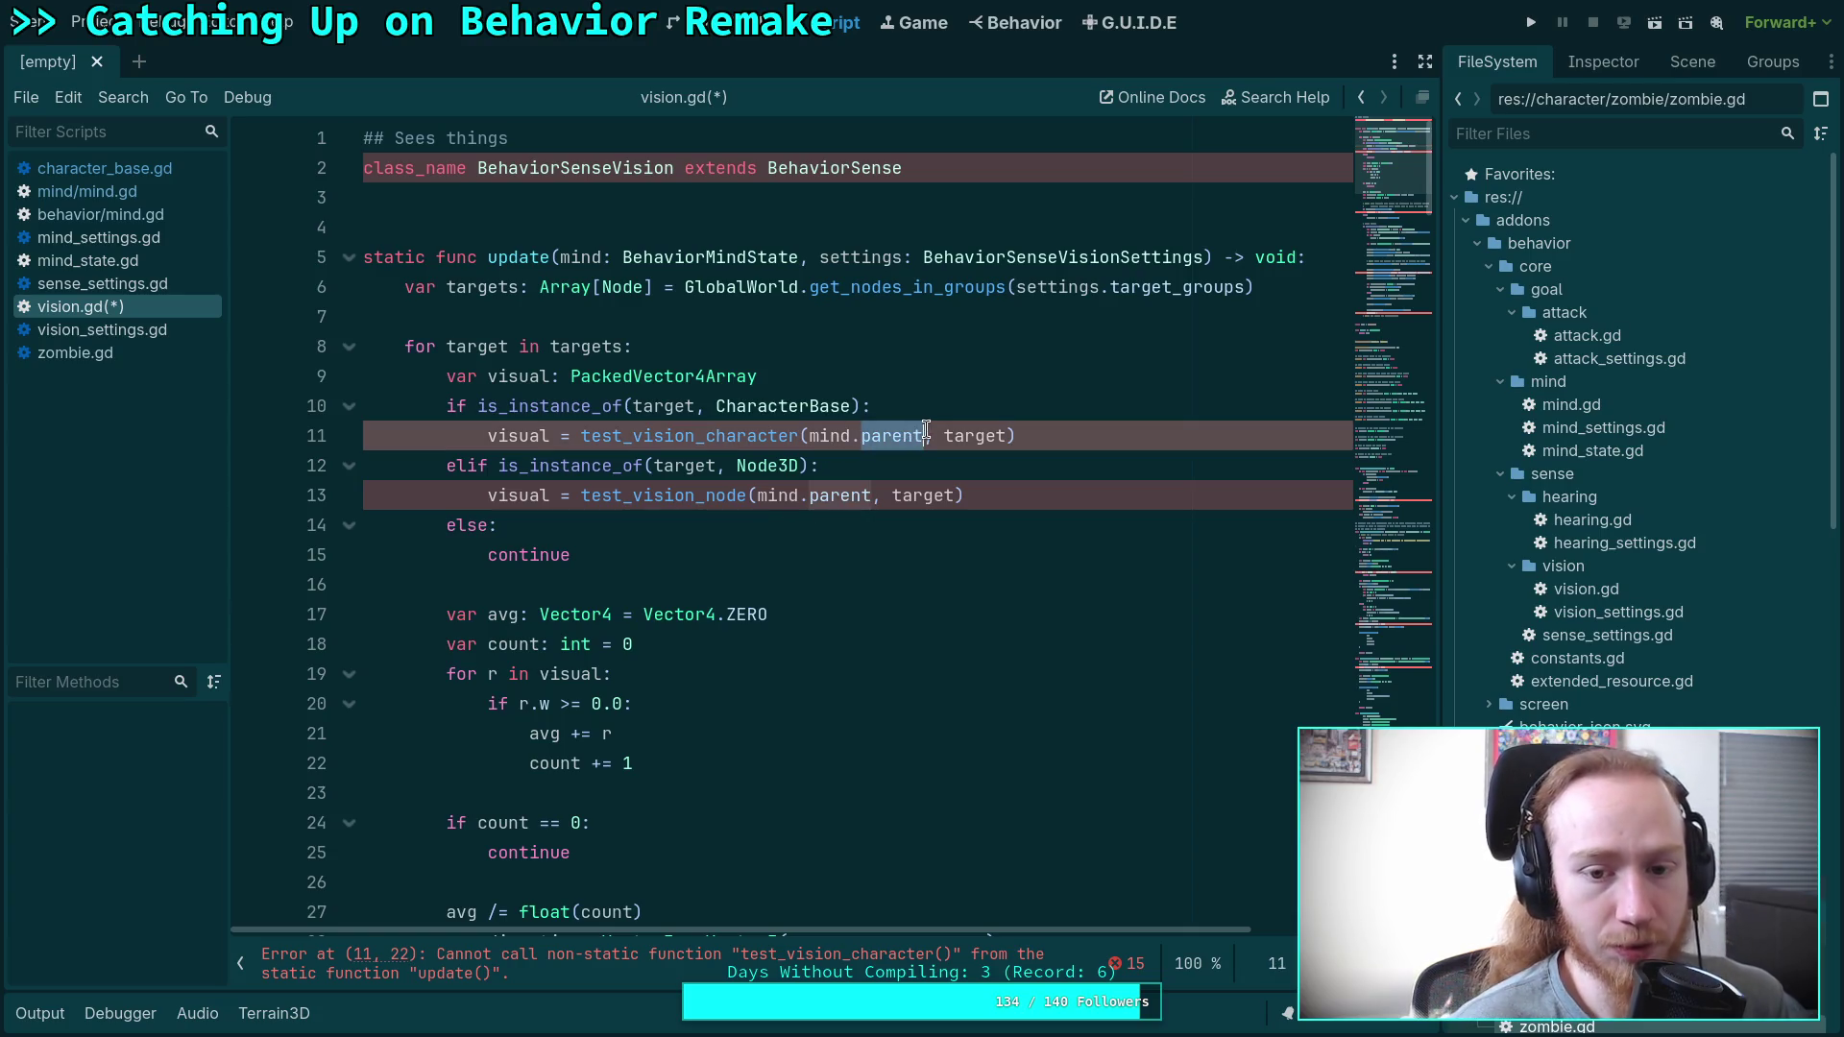
{"action": "double_click", "coordinate": [738, 440]}
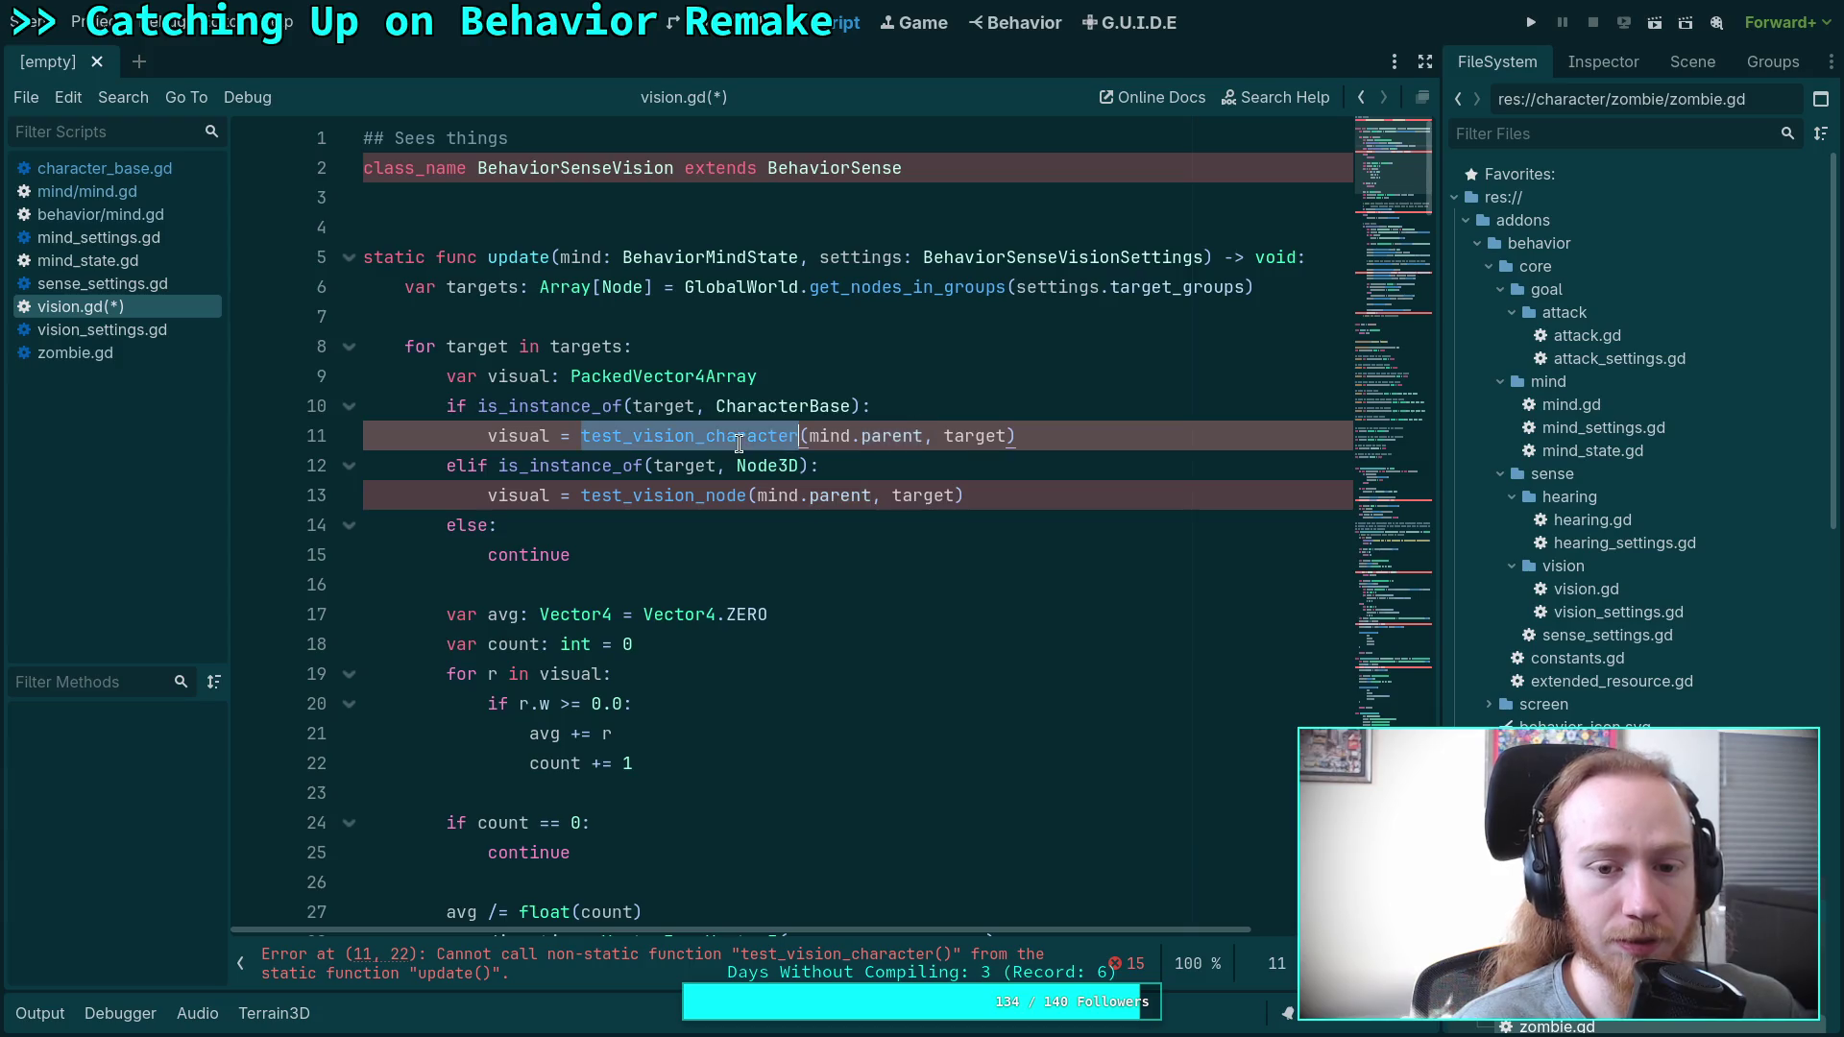
{"action": "scroll", "coordinate": [737, 446], "scroll_direction": "down", "scroll_amount": 20}
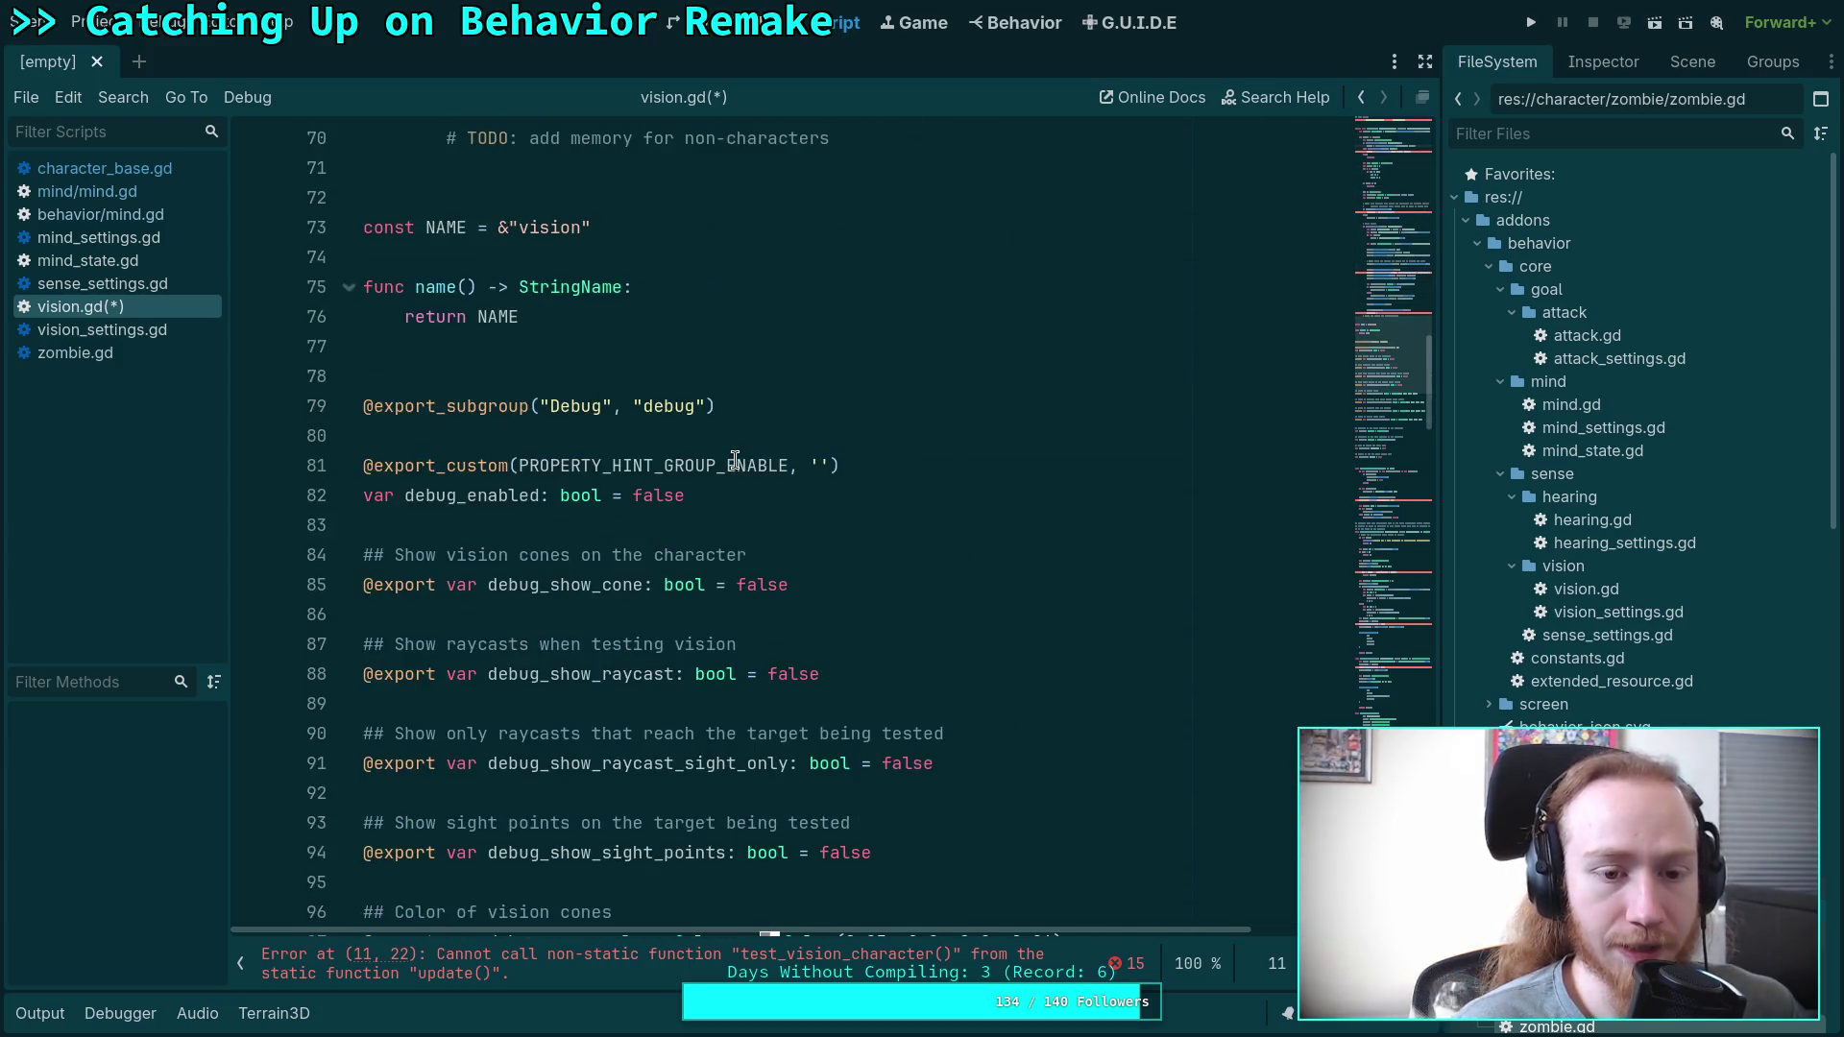
{"action": "scroll", "coordinate": [735, 459], "scroll_direction": "down", "scroll_amount": 20}
{"action": "scroll", "coordinate": [735, 461], "scroll_direction": "down", "scroll_amount": 2}
{"action": "double_click", "coordinate": [649, 407]}
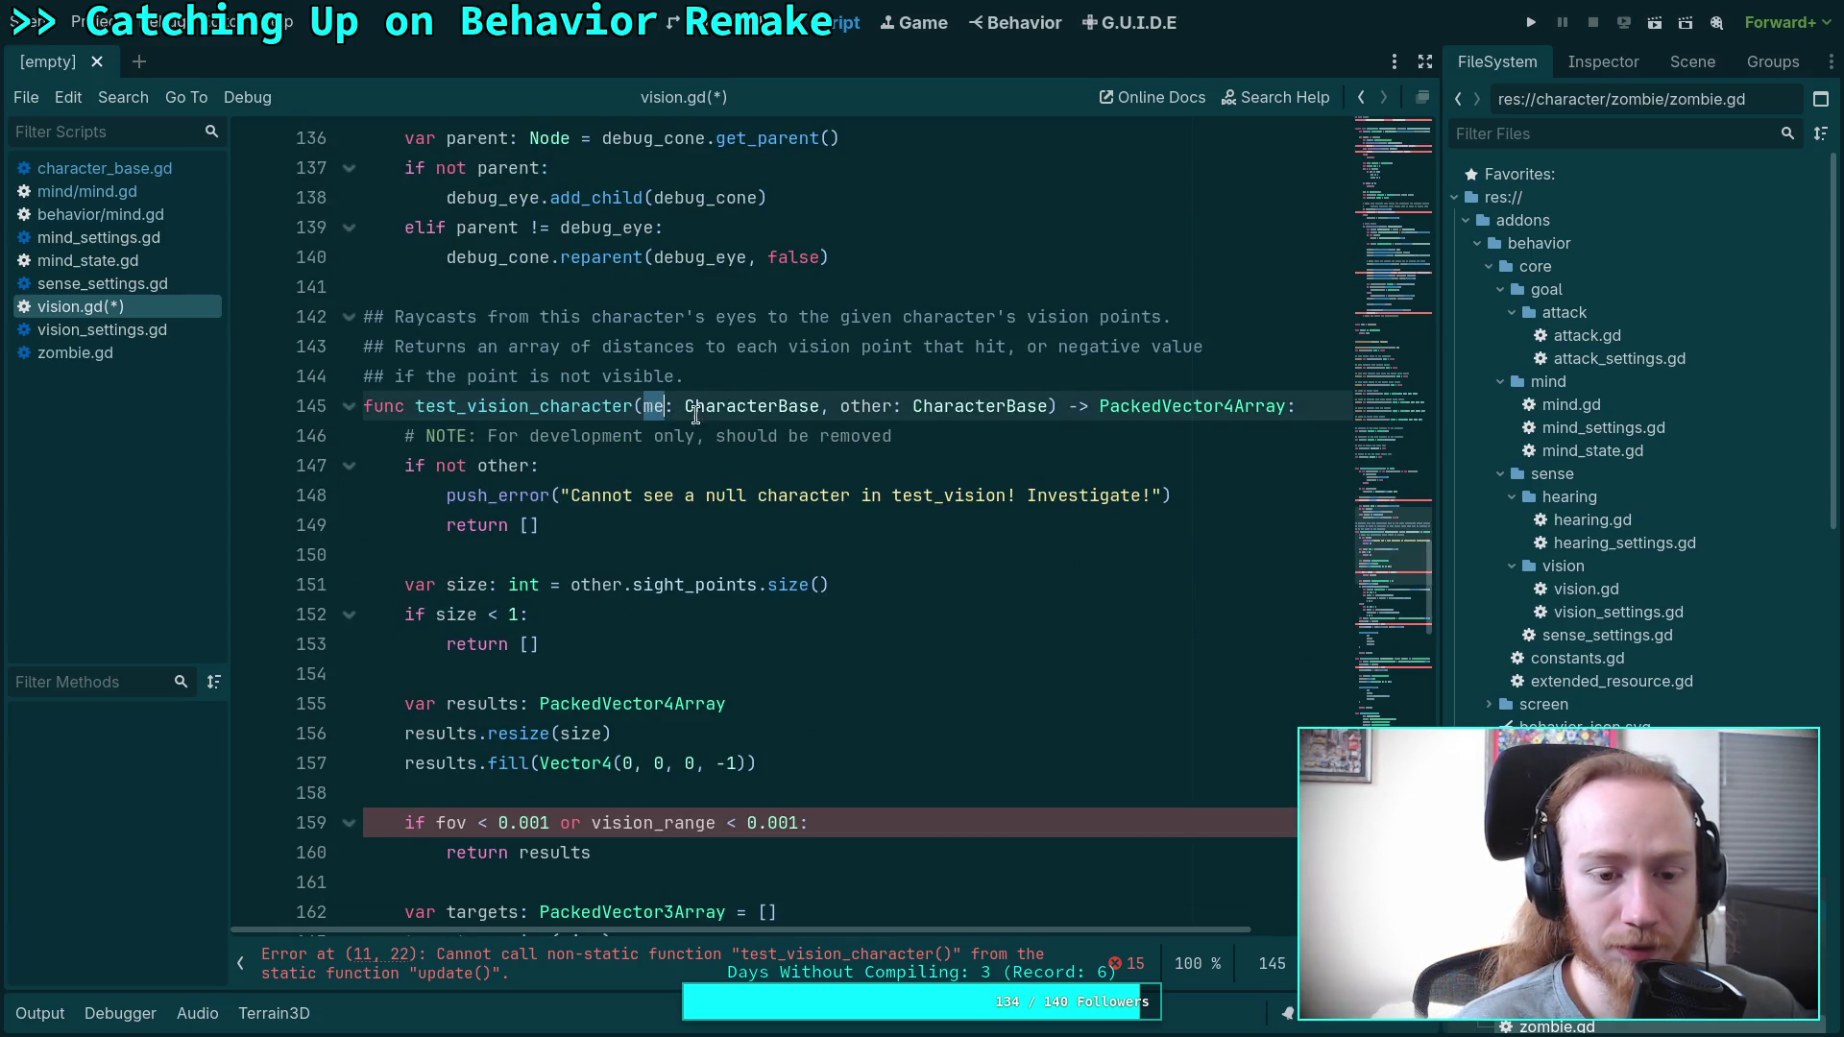
{"action": "scroll", "coordinate": [820, 442], "scroll_direction": "down", "scroll_amount": 3}
{"action": "scroll", "coordinate": [821, 437], "scroll_direction": "down", "scroll_amount": 3}
{"action": "left_click", "coordinate": [125, 192]}
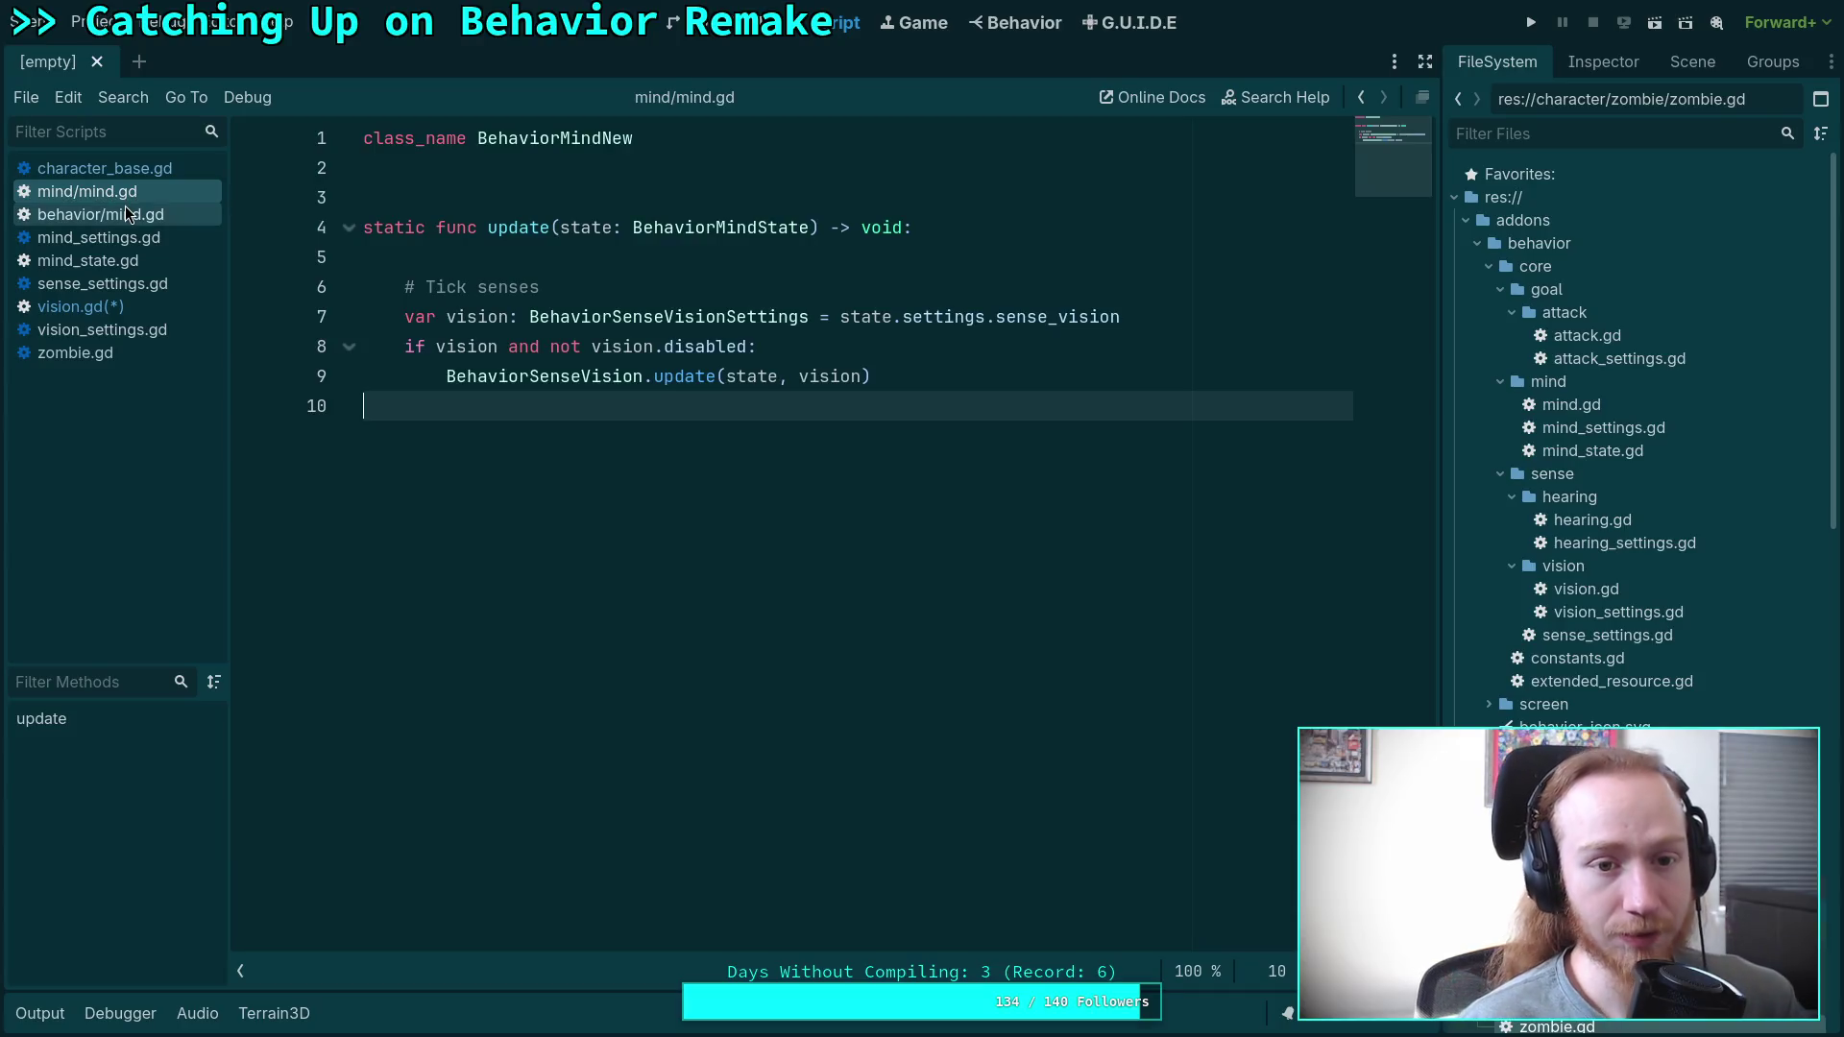
In mind_state.gd, change the agent variable's type from Object to Node3D.
{"action": "left_click", "coordinate": [125, 212]}
{"action": "scroll", "coordinate": [376, 368], "scroll_direction": "up", "scroll_amount": 5}
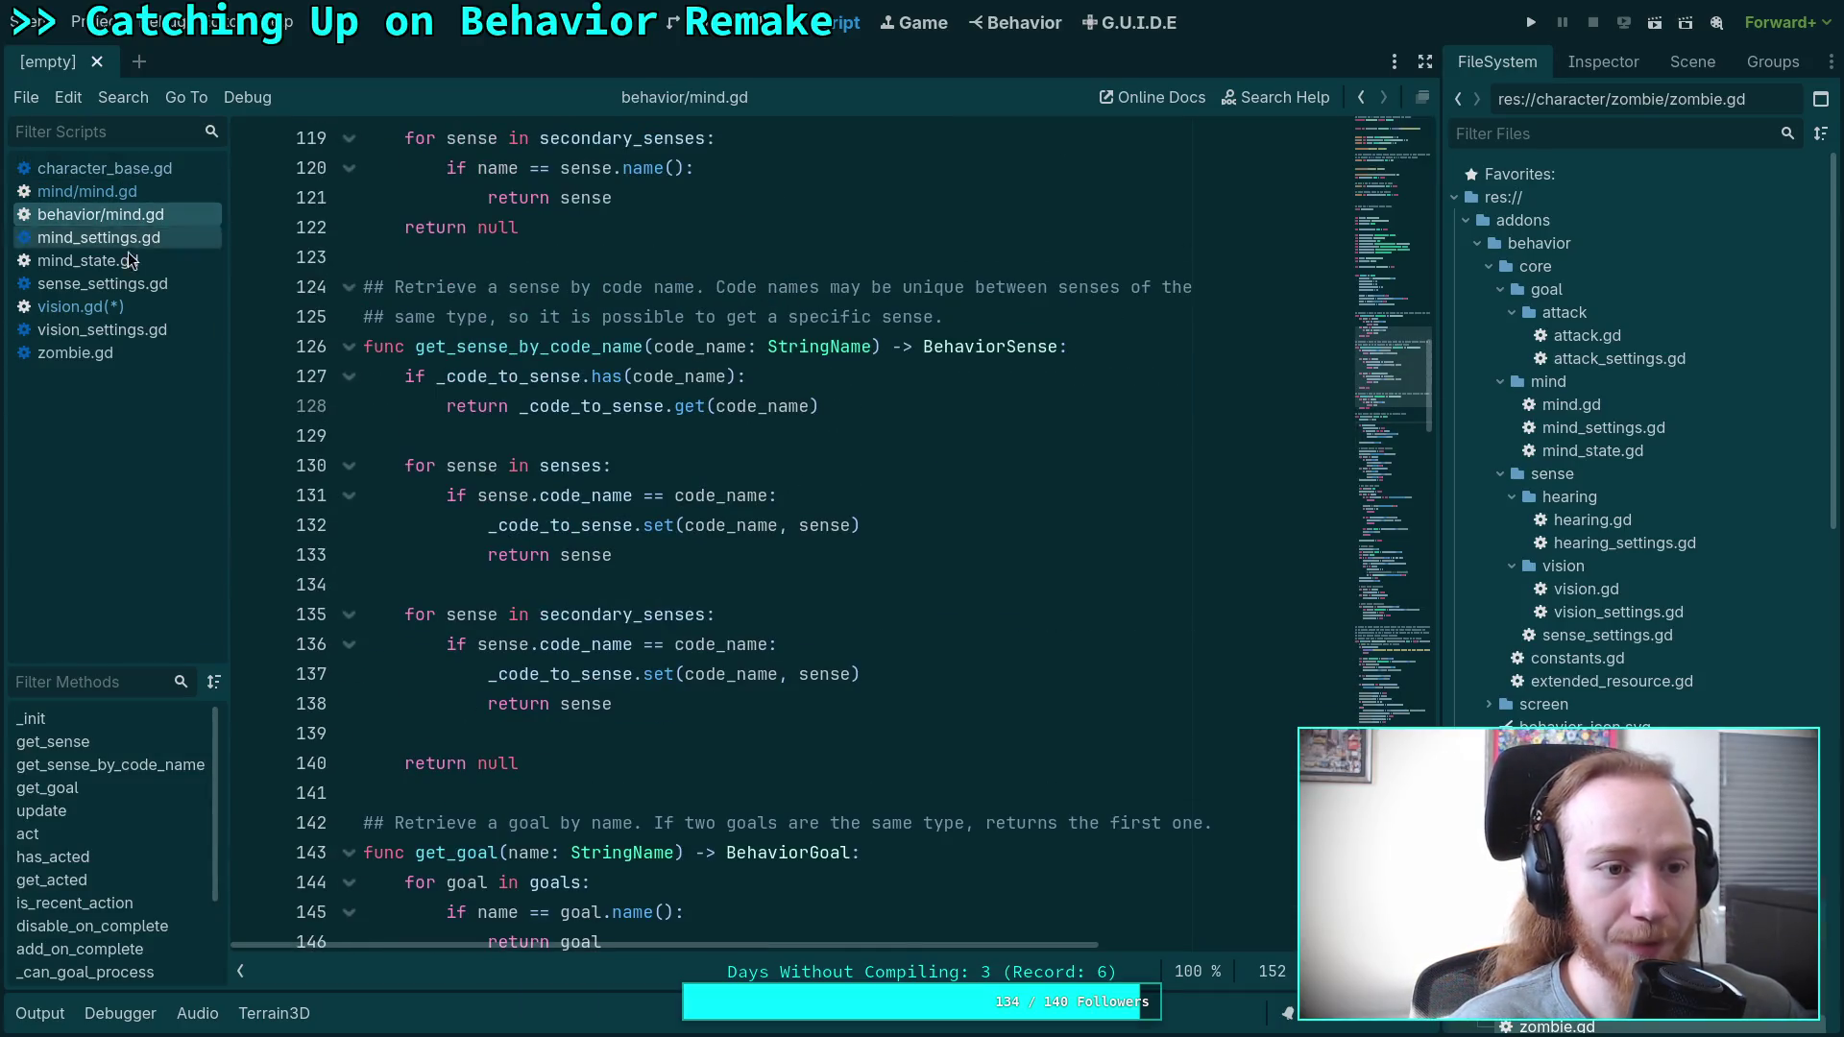
{"action": "left_click", "coordinate": [129, 265]}
{"action": "double_click", "coordinate": [476, 263]}
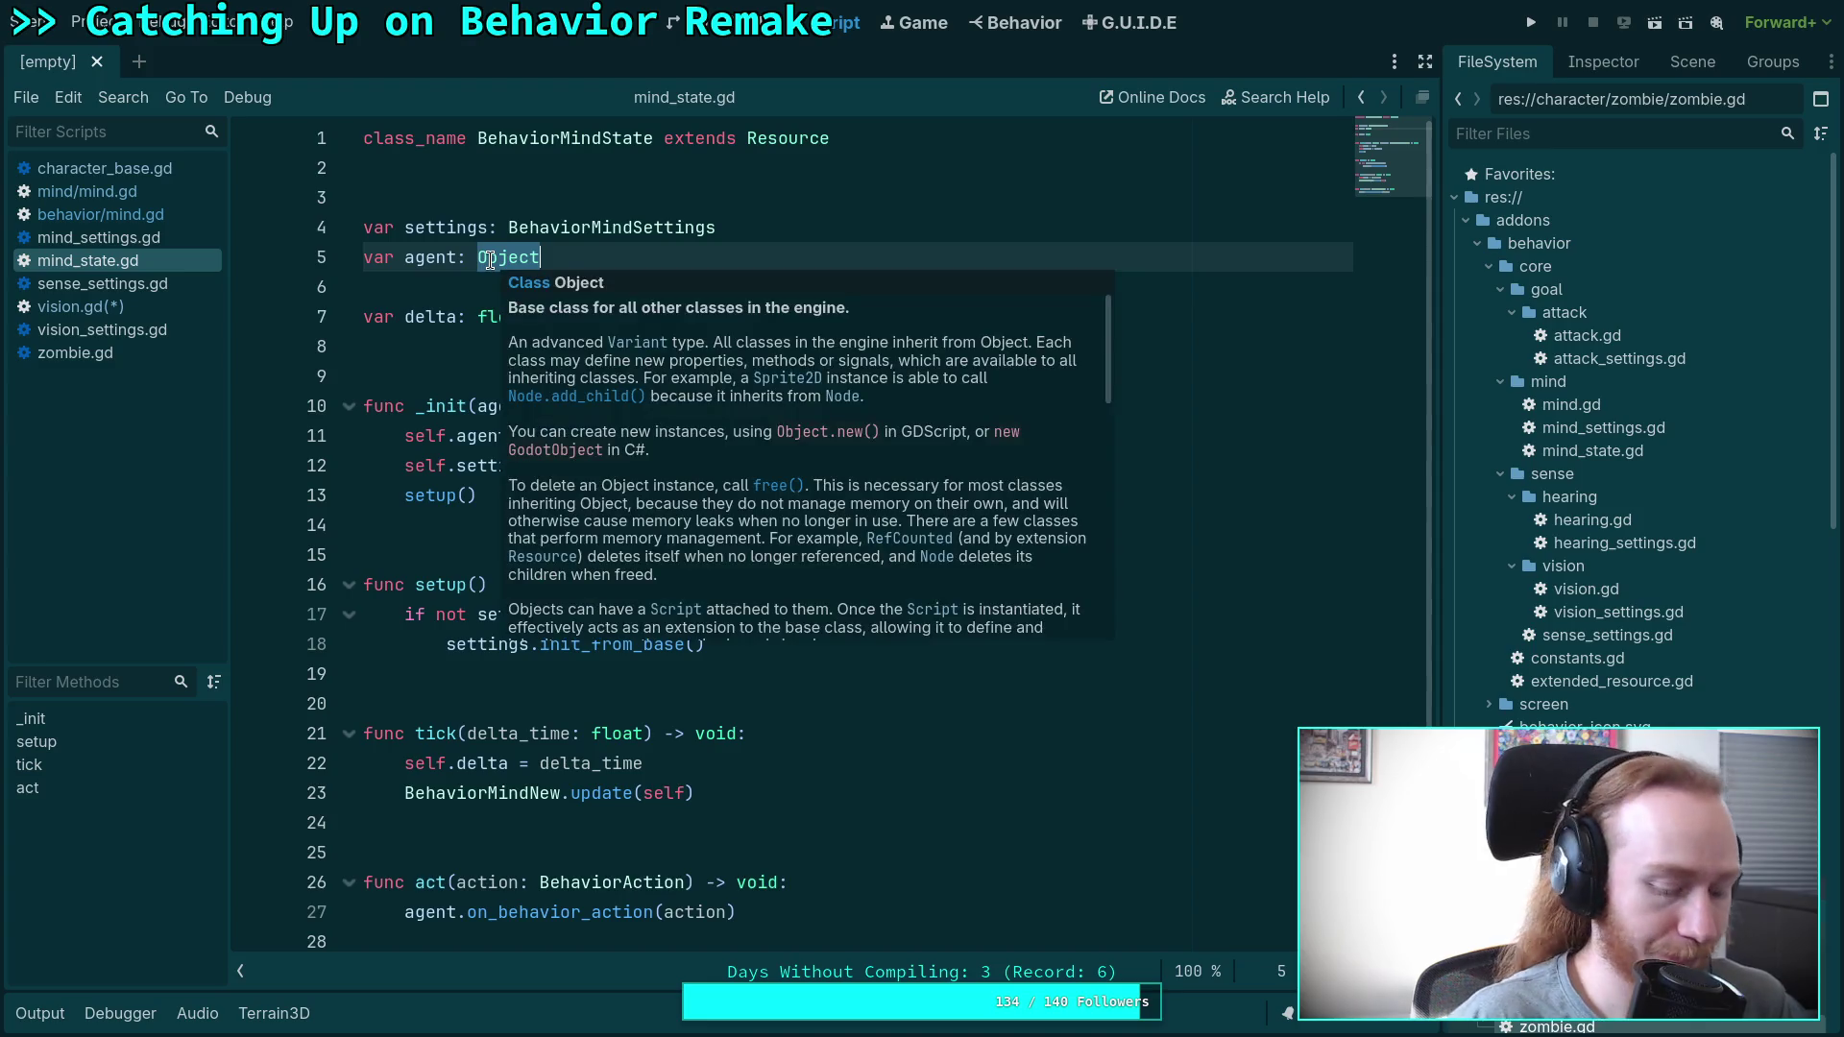
{"action": "type", "text": "Node3D"}
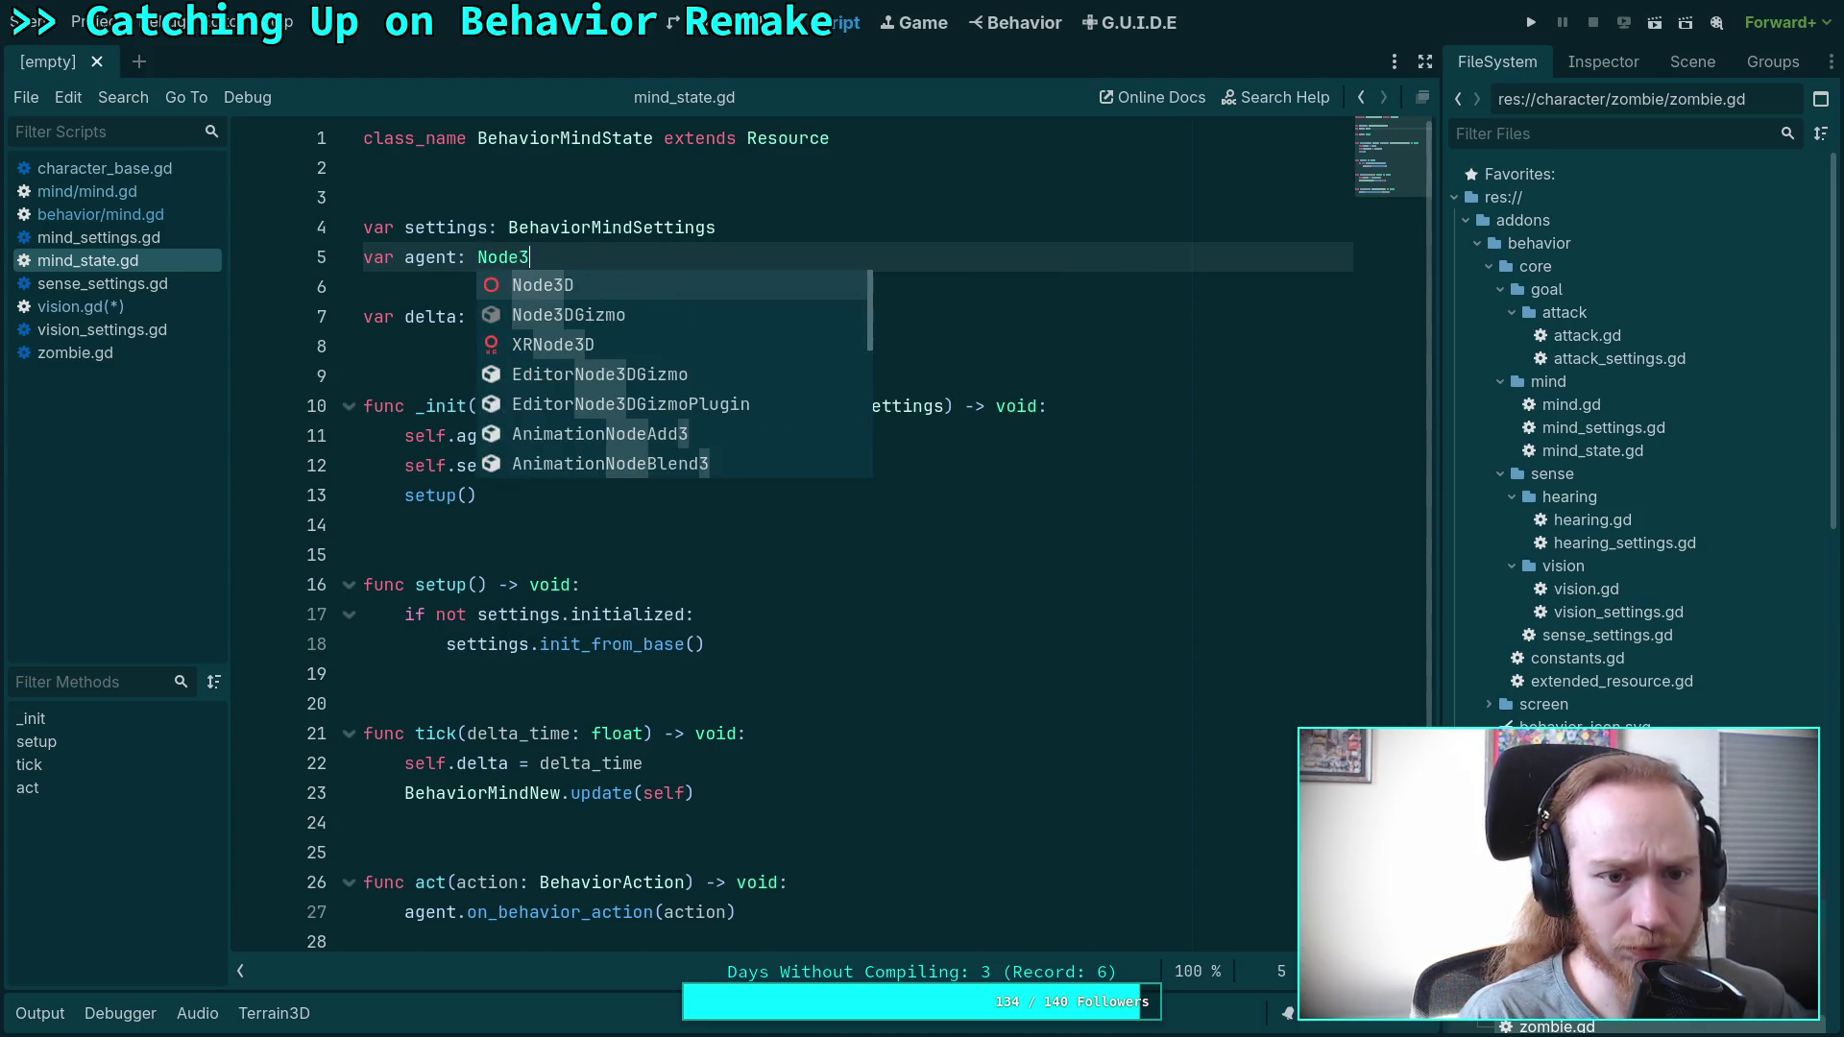
{"action": "left_click", "coordinate": [413, 166]}
Change the _init agent parameter's type to Node3D and save the scripts.
{"action": "double_click", "coordinate": [576, 406]}
{"action": "type", "text": "Node3d"}
{"action": "key", "text": "BackSpace"}
{"action": "type", "text": "D"}
{"action": "left_click", "coordinate": [432, 552]}
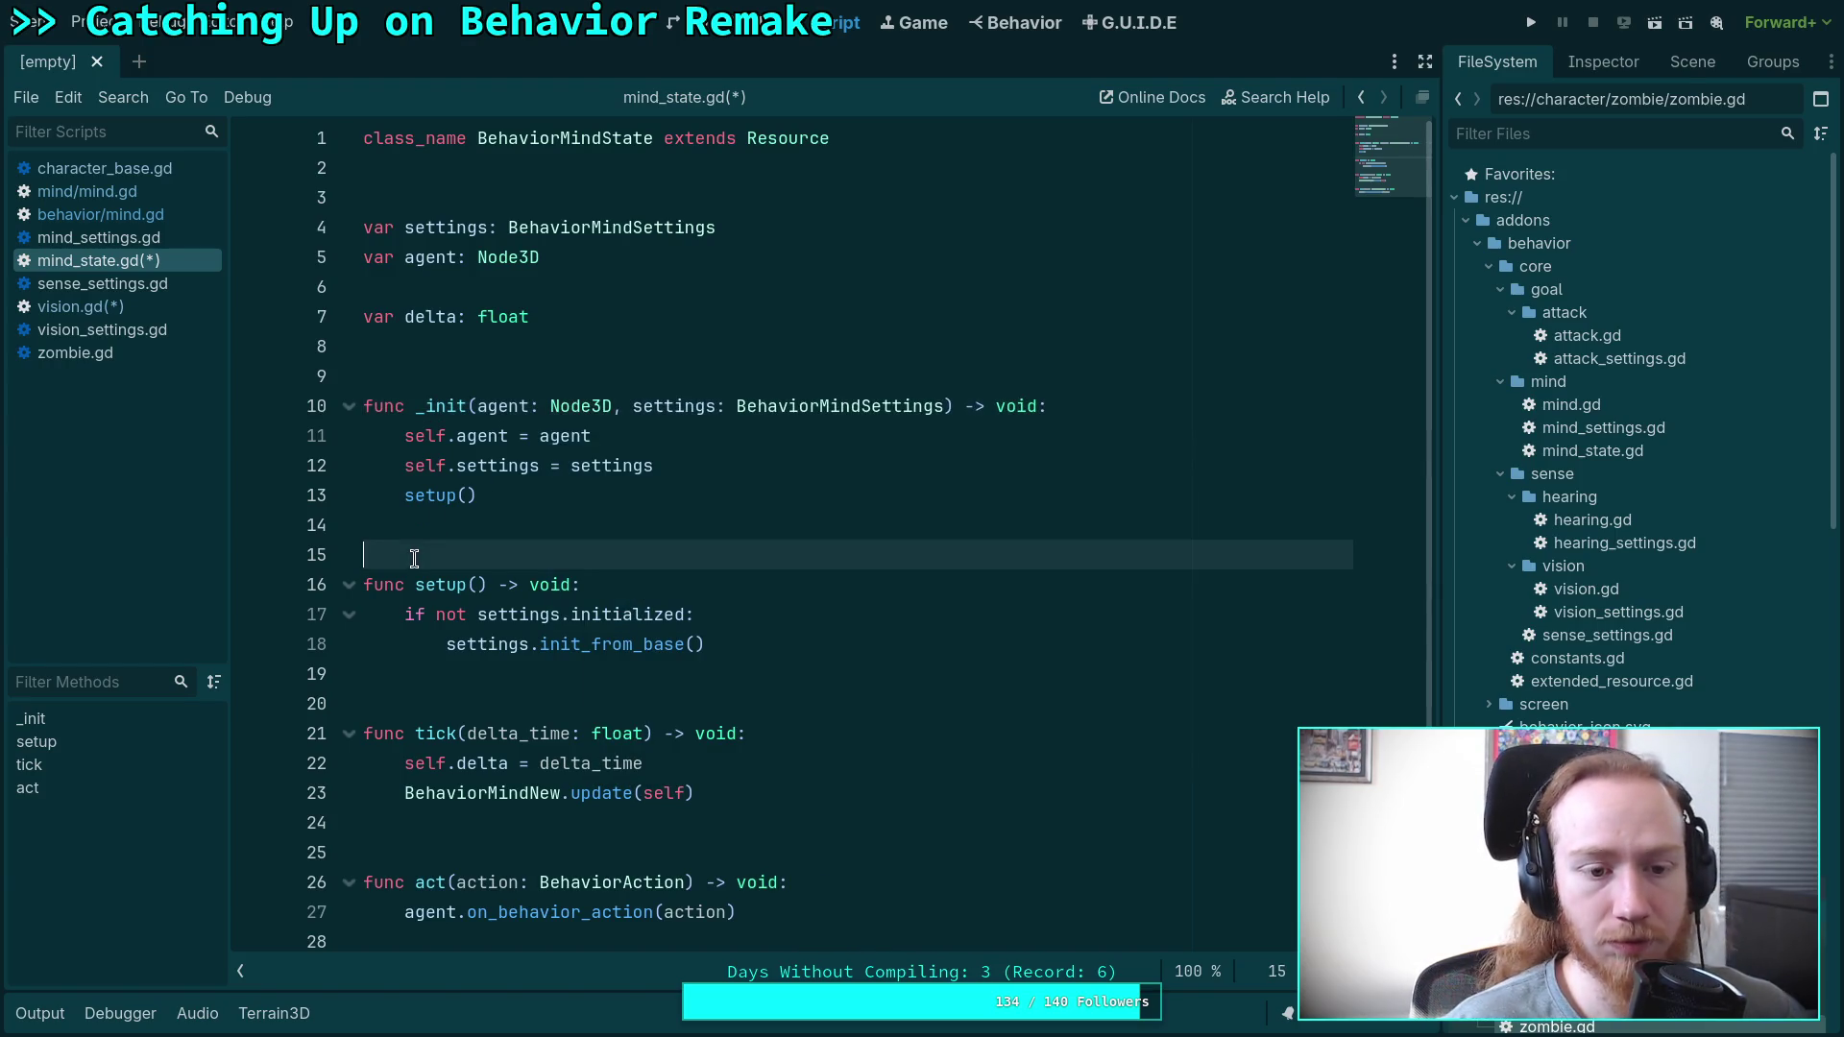
{"action": "key", "text": "ctrl+s"}
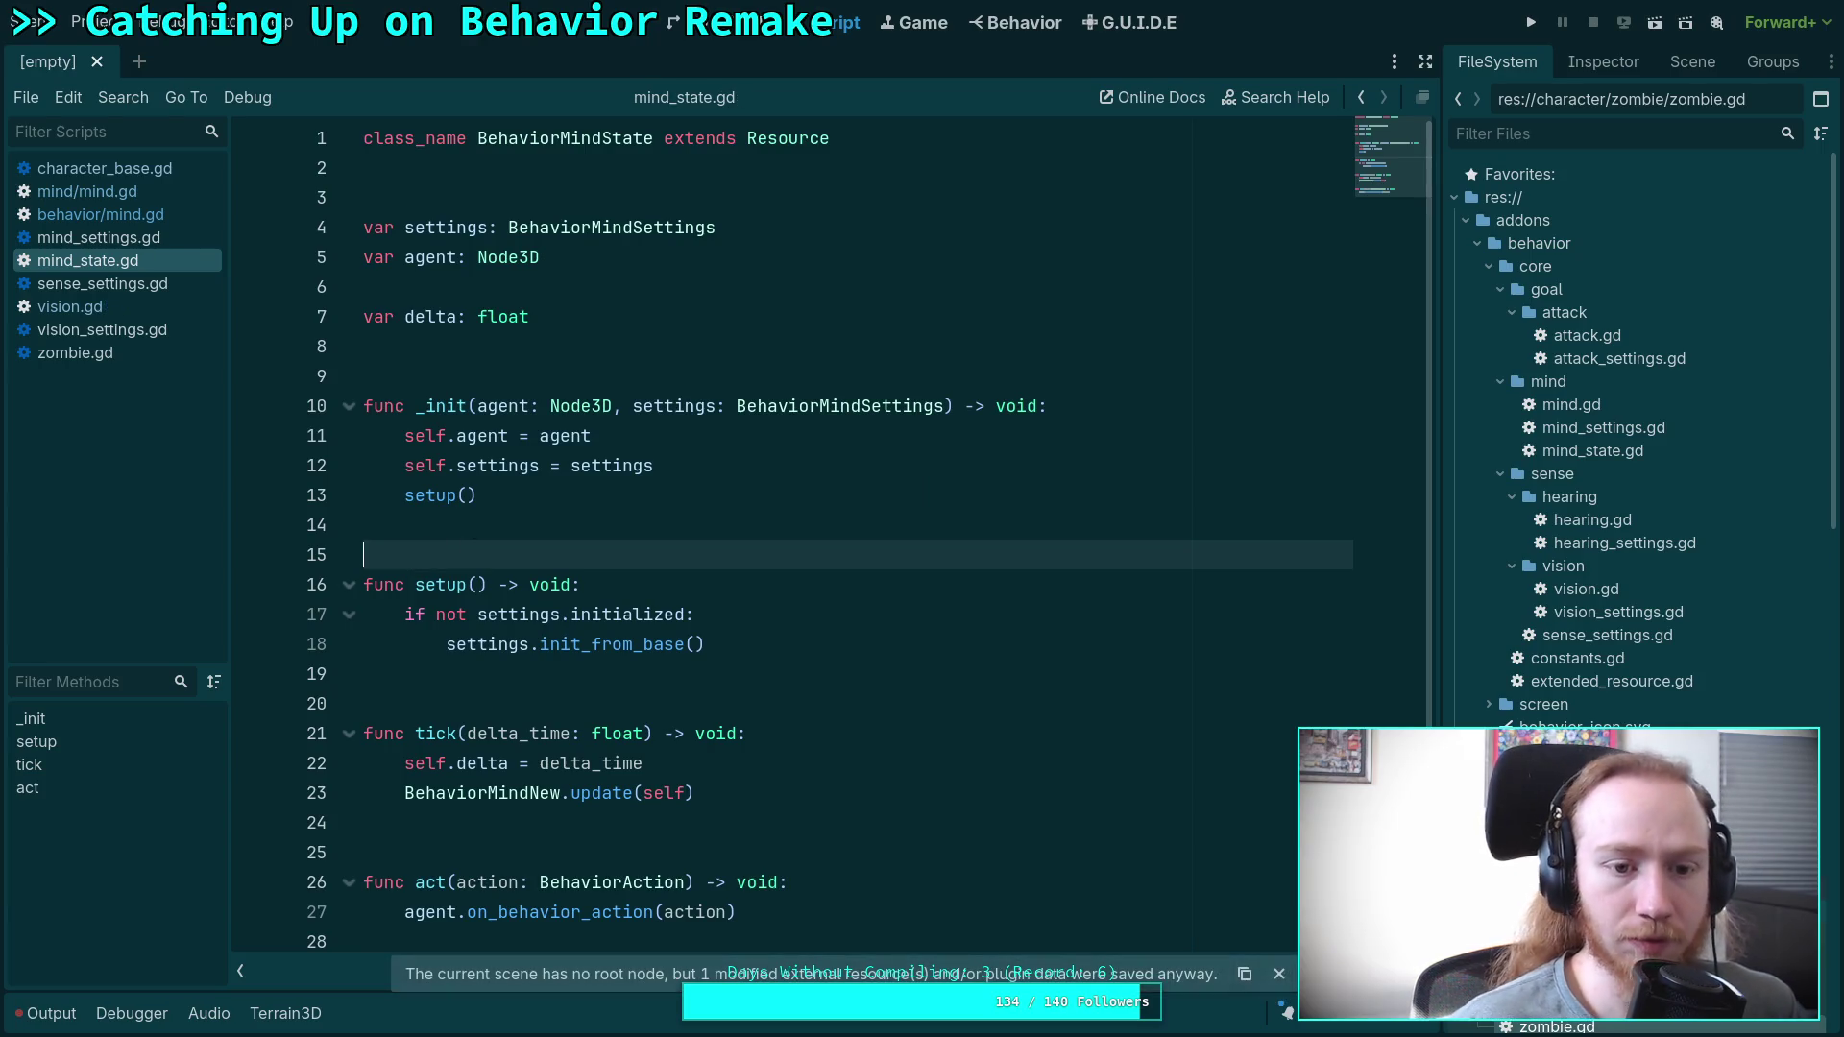
{"action": "left_click", "coordinate": [178, 215]}
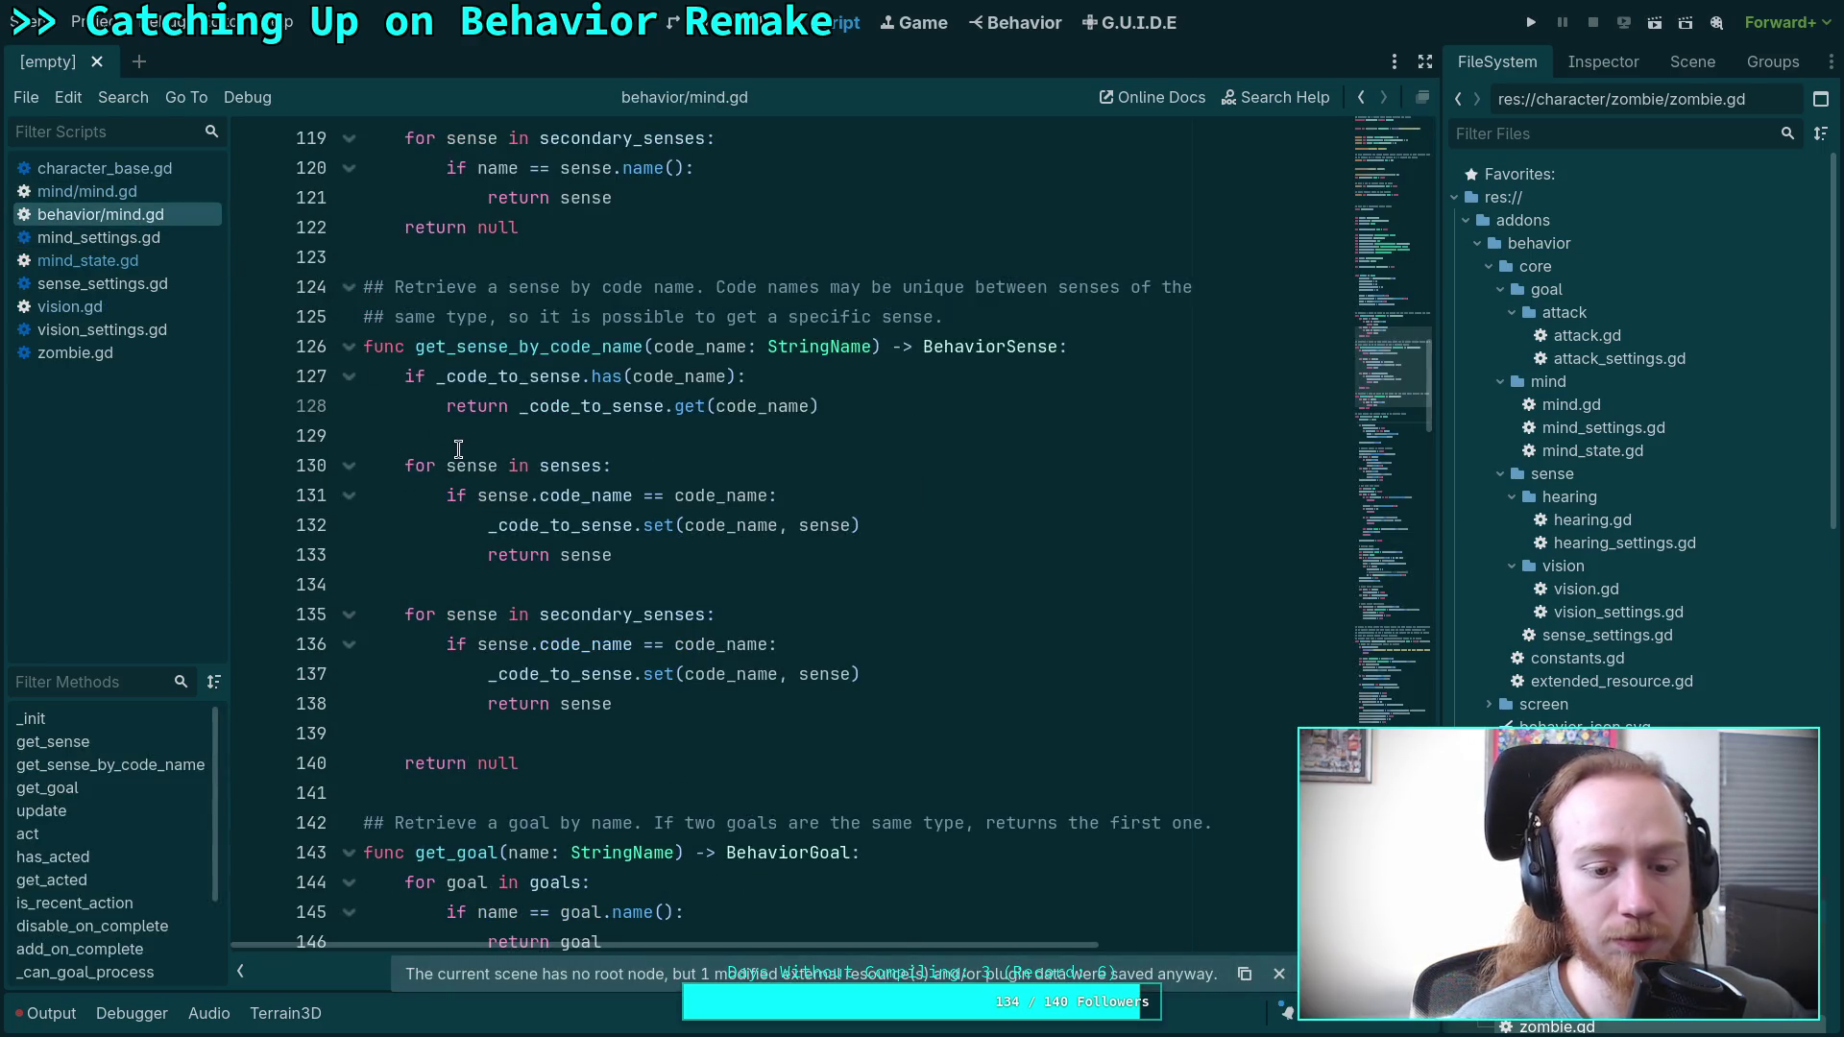
Move vision.gd to the top of the script list and scroll up through its static update function.
{"action": "left_click", "coordinate": [102, 333]}
{"action": "left_click_drag", "start_coordinate": [98, 309], "coordinate": [106, 177]}
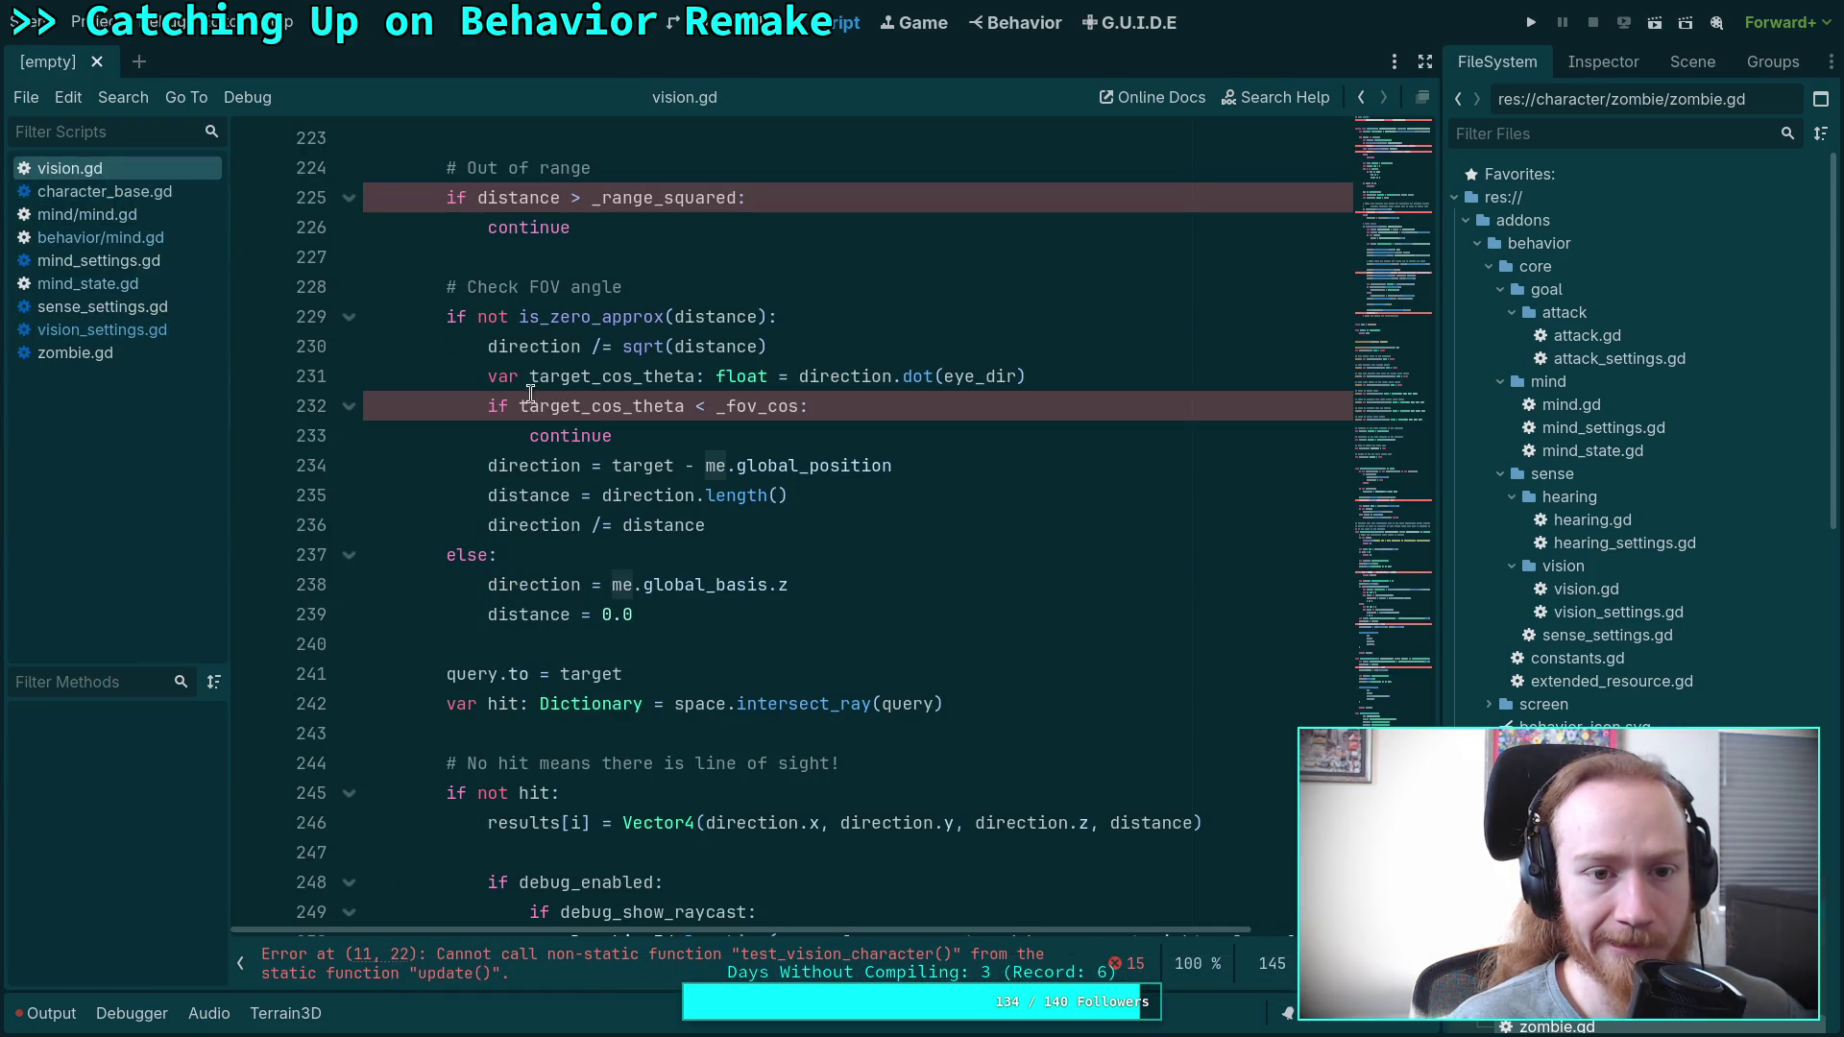
{"action": "scroll", "coordinate": [775, 537], "scroll_direction": "down", "scroll_amount": 3}
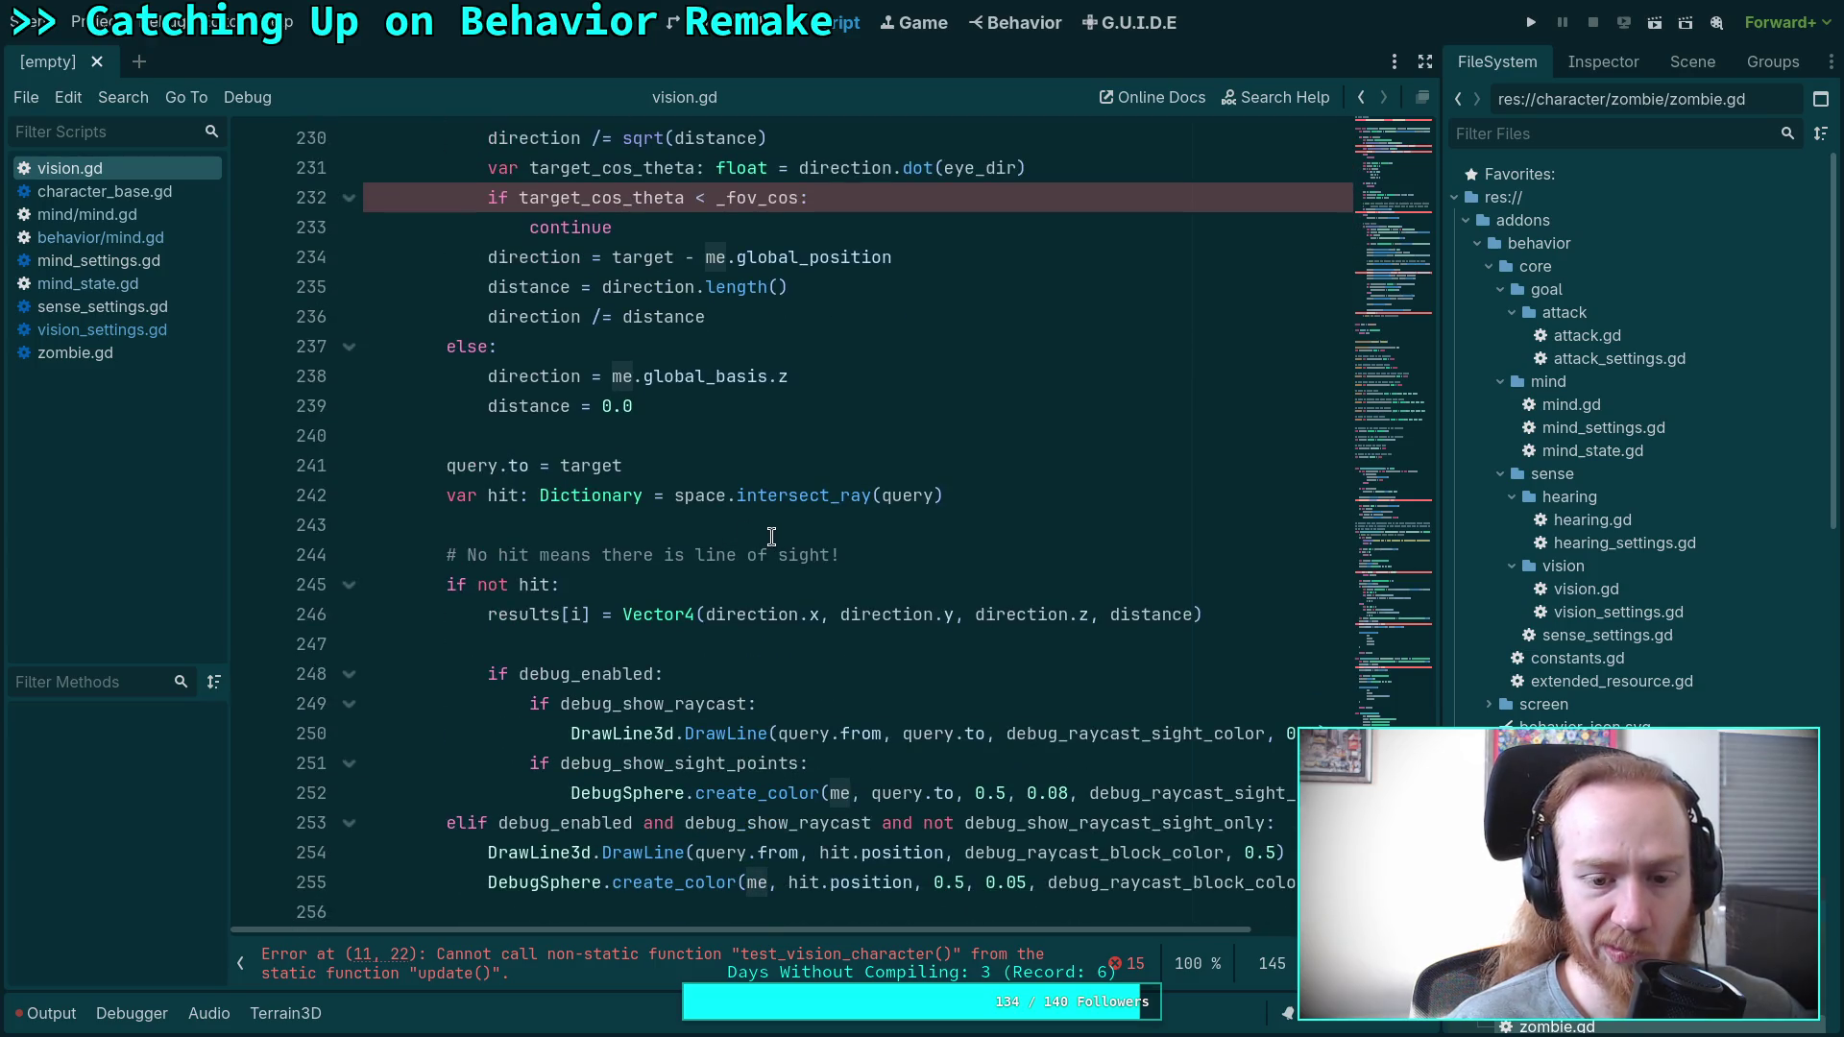
{"action": "scroll", "coordinate": [775, 537], "scroll_direction": "up", "scroll_amount": 10}
{"action": "scroll", "coordinate": [771, 536], "scroll_direction": "up", "scroll_amount": 11}
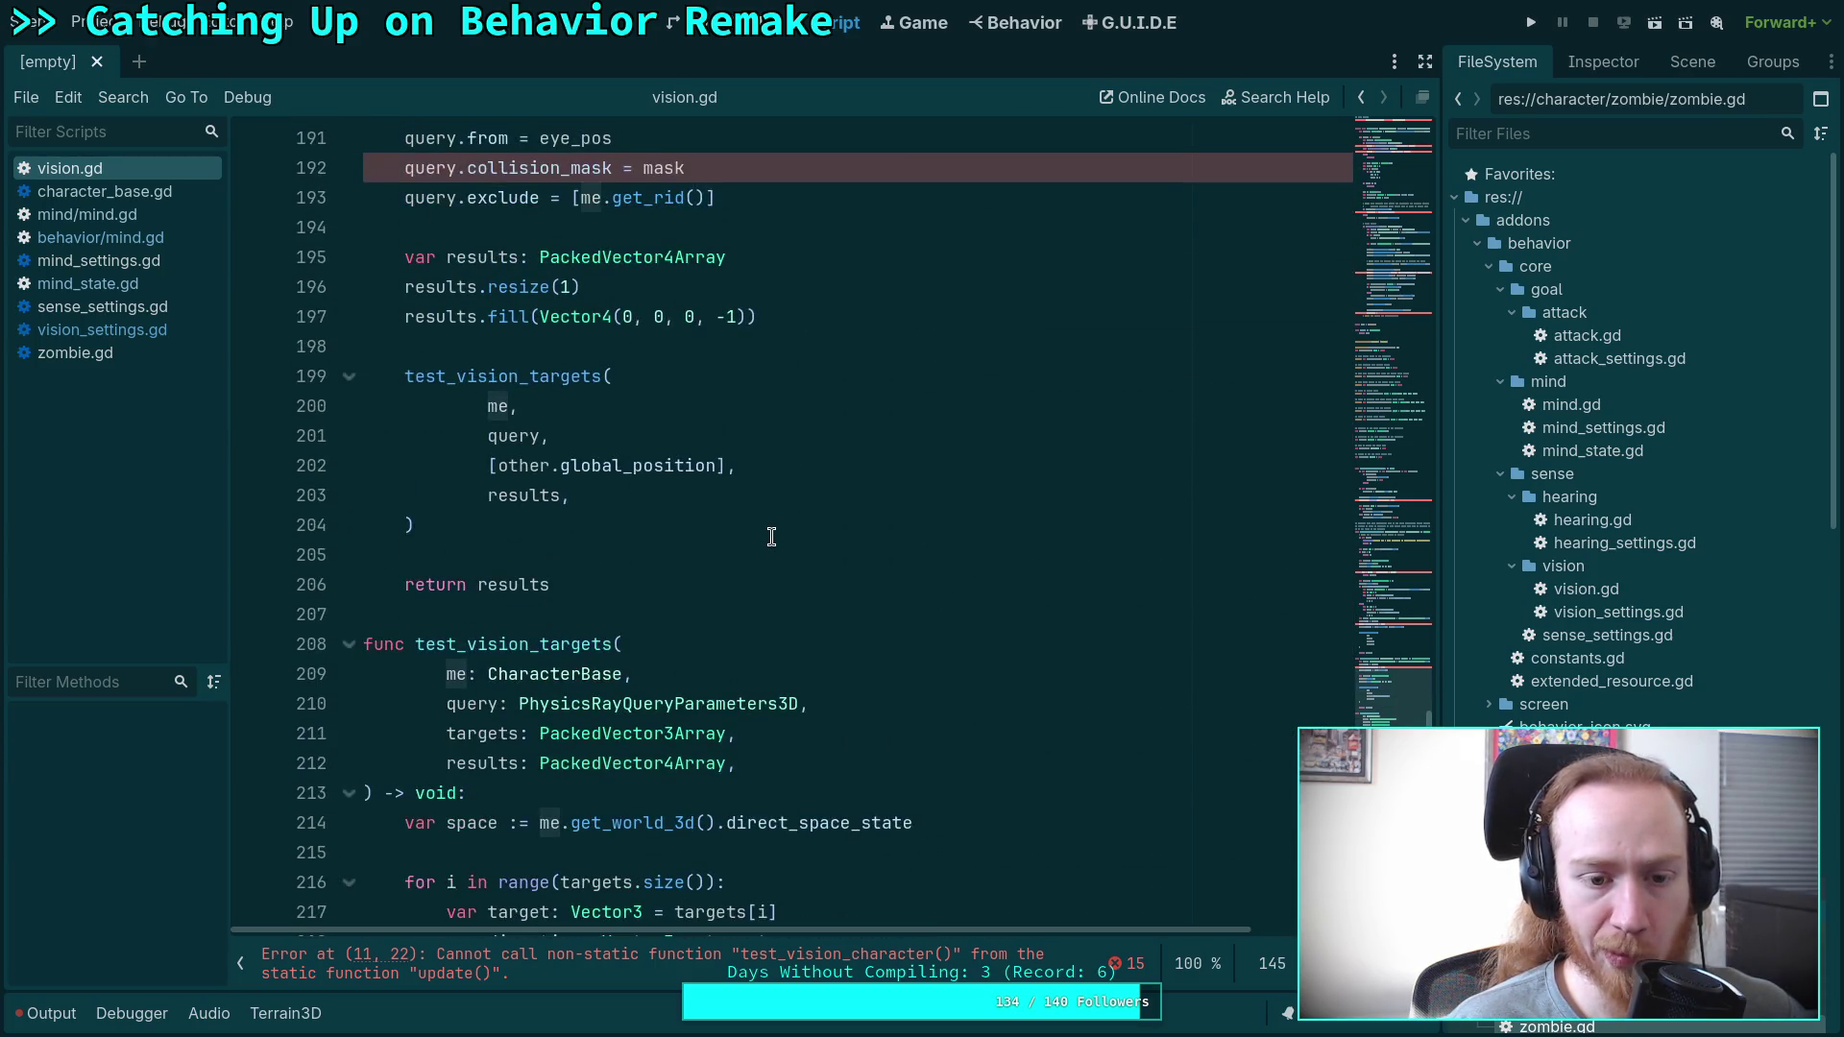
{"action": "scroll", "coordinate": [831, 516], "scroll_direction": "up", "scroll_amount": 20}
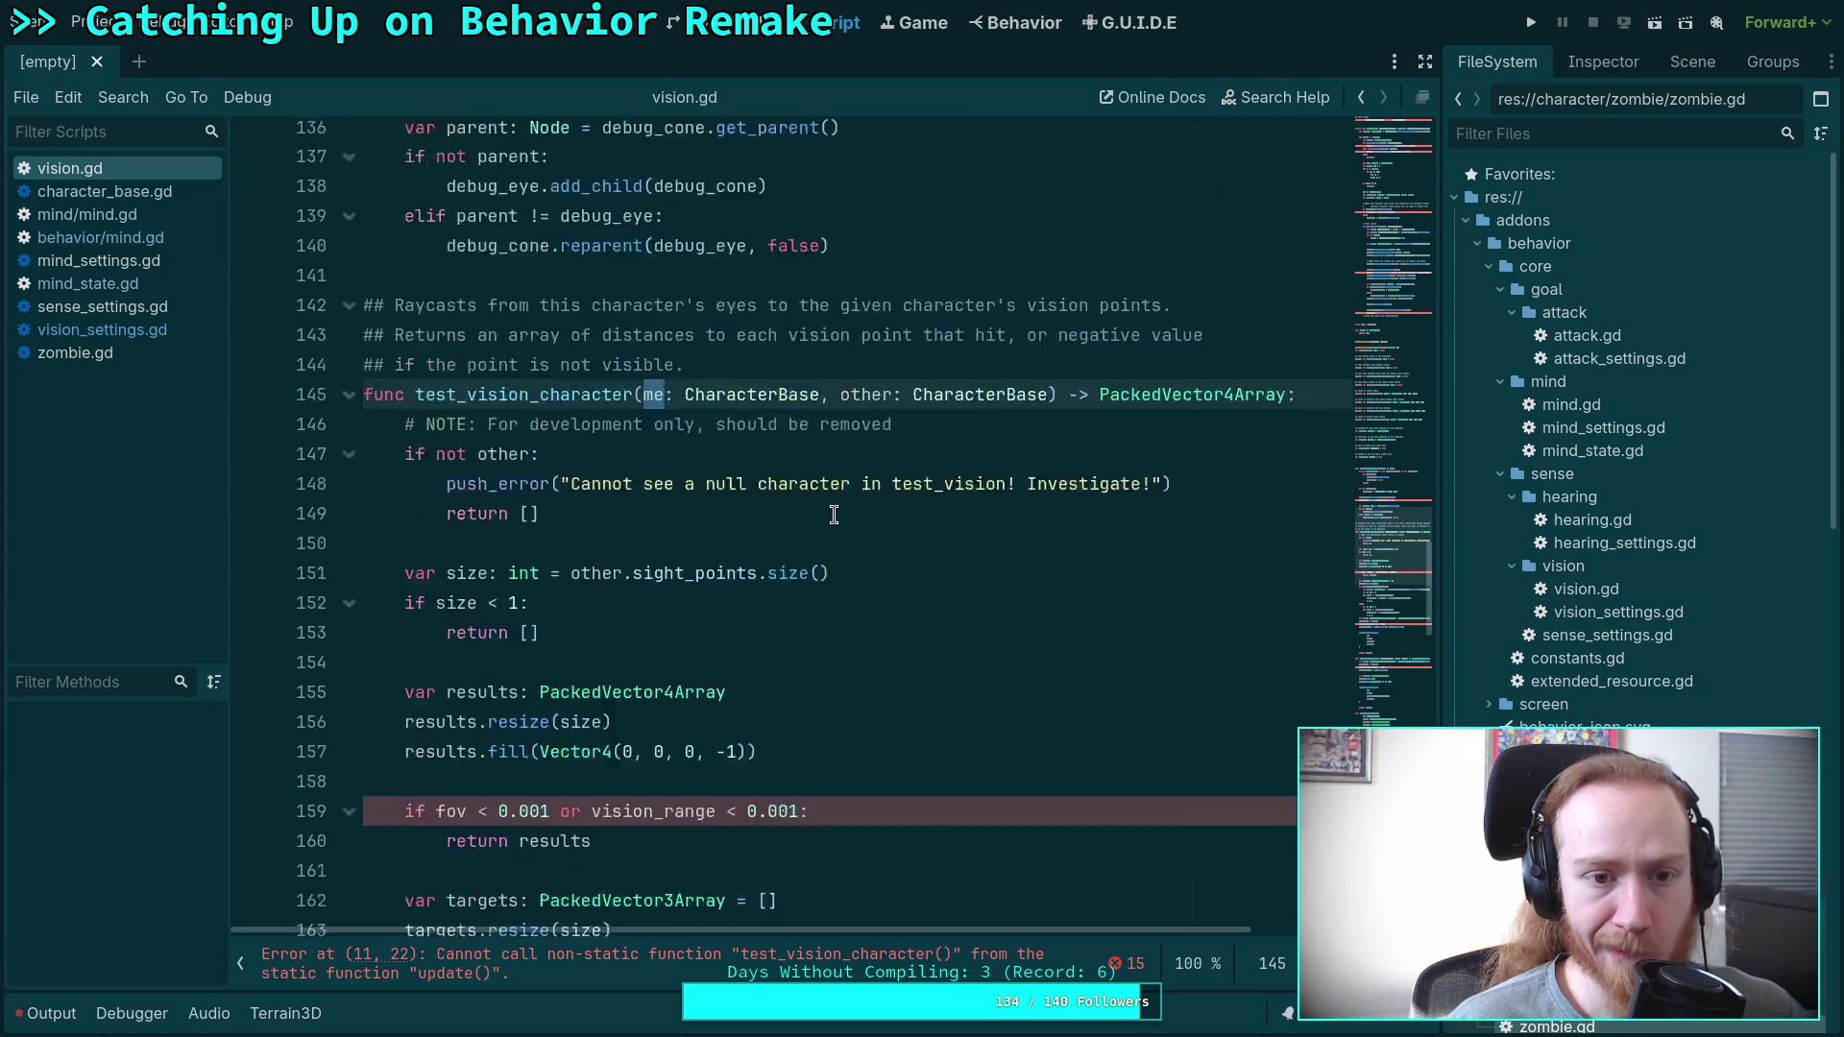
{"action": "scroll", "coordinate": [834, 515], "scroll_direction": "up", "scroll_amount": 20}
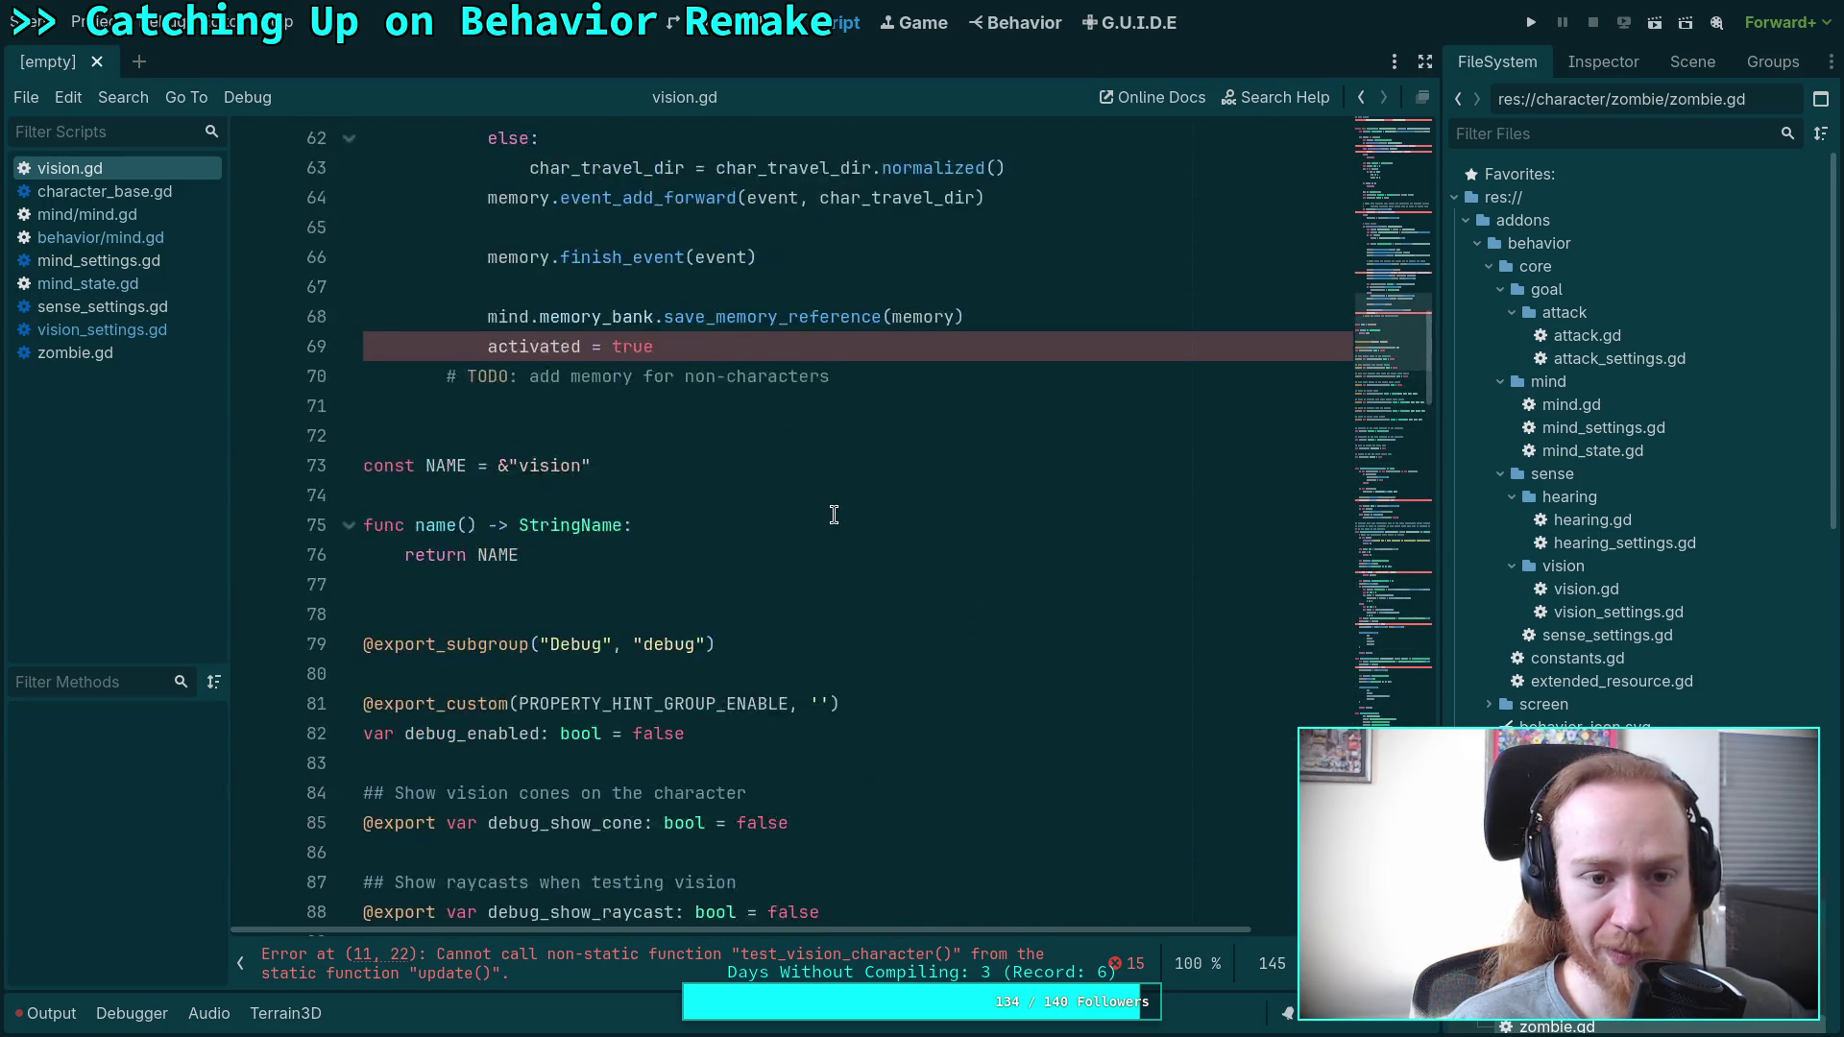
{"action": "scroll", "coordinate": [834, 515], "scroll_direction": "up", "scroll_amount": 1}
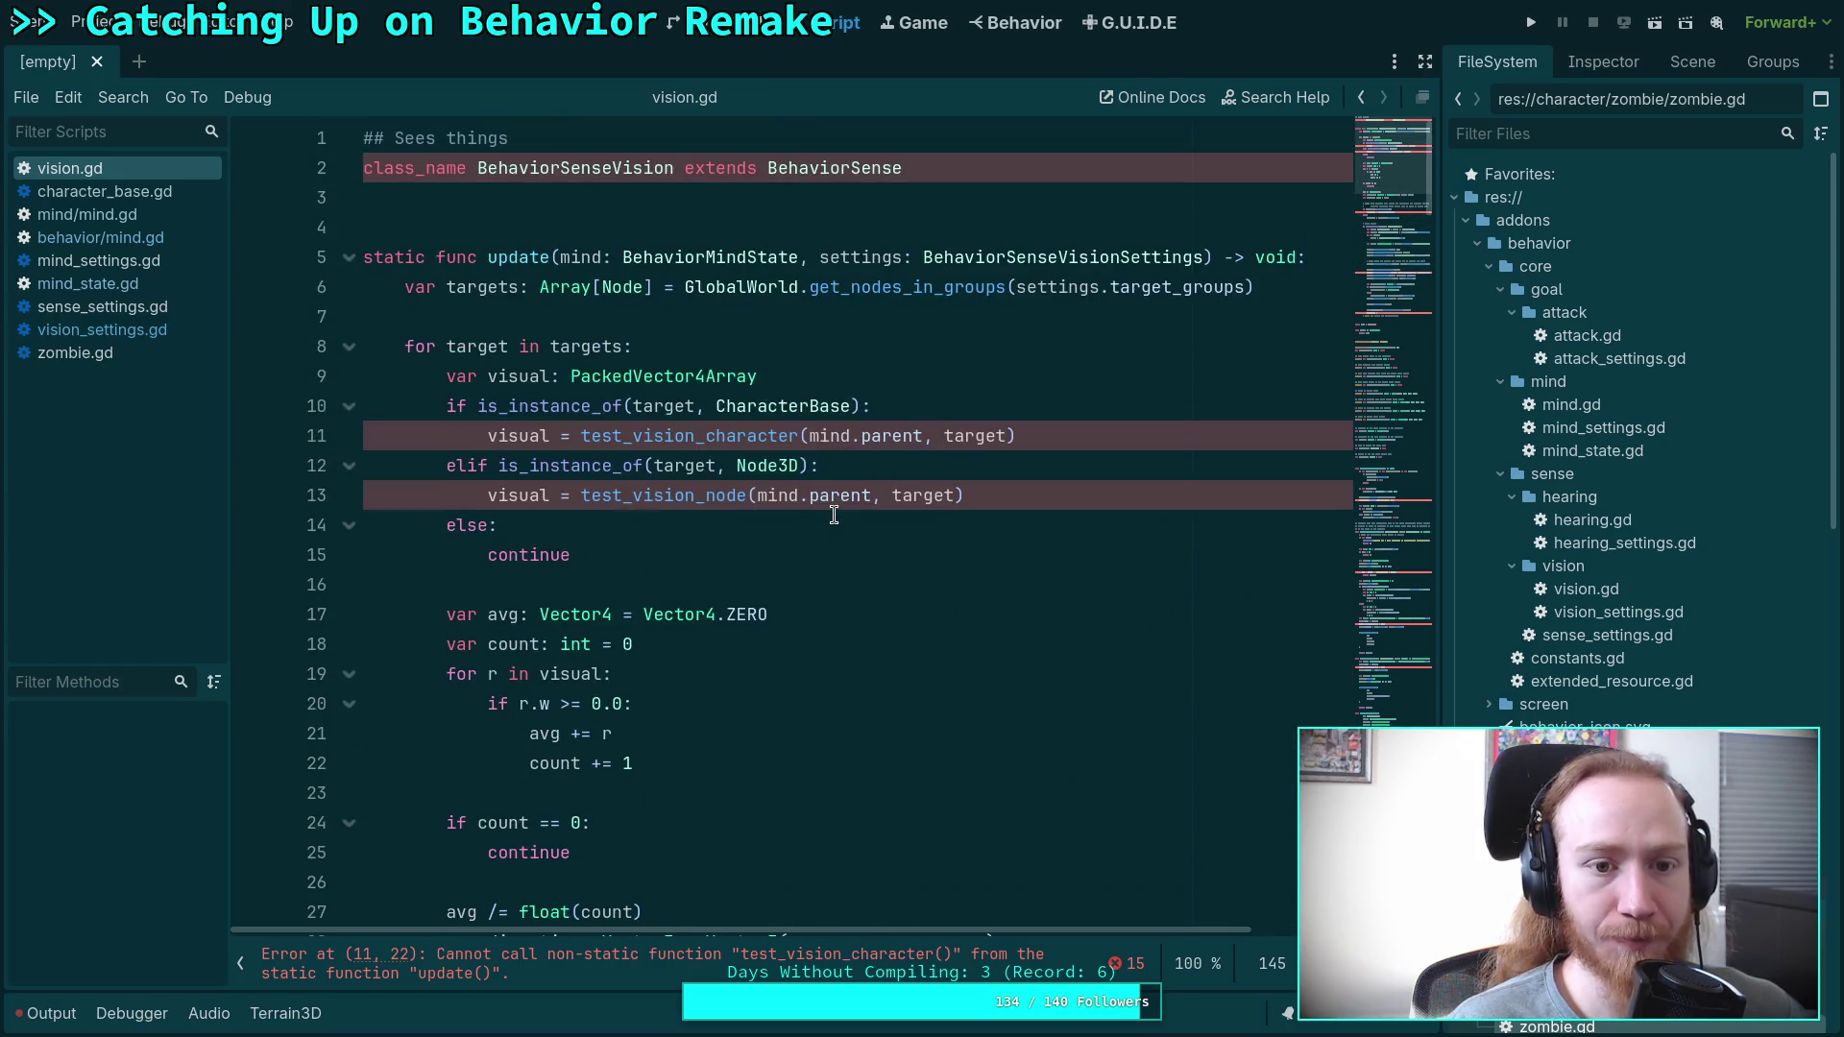
{"action": "mouse_move", "coordinate": [752, 372]}
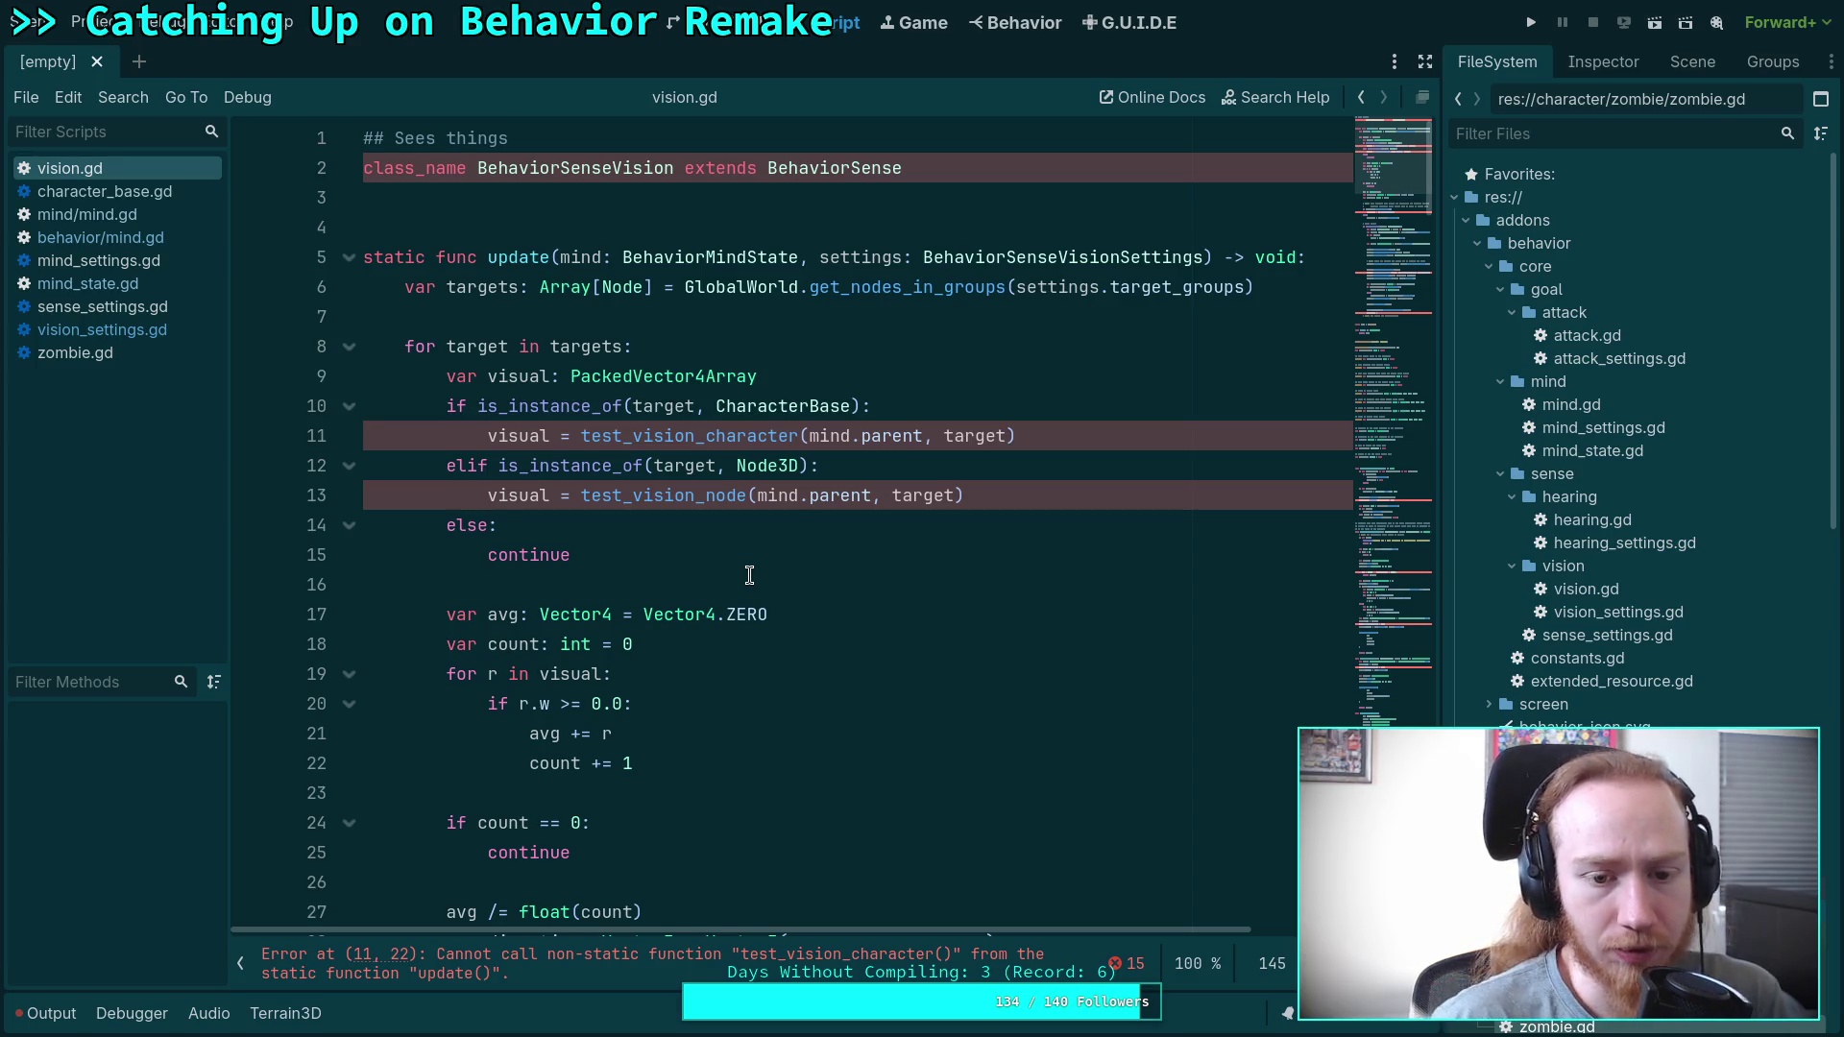
{"action": "scroll", "coordinate": [772, 435], "scroll_direction": "down", "scroll_amount": 4}
{"action": "scroll", "coordinate": [771, 435], "scroll_direction": "up", "scroll_amount": 4}
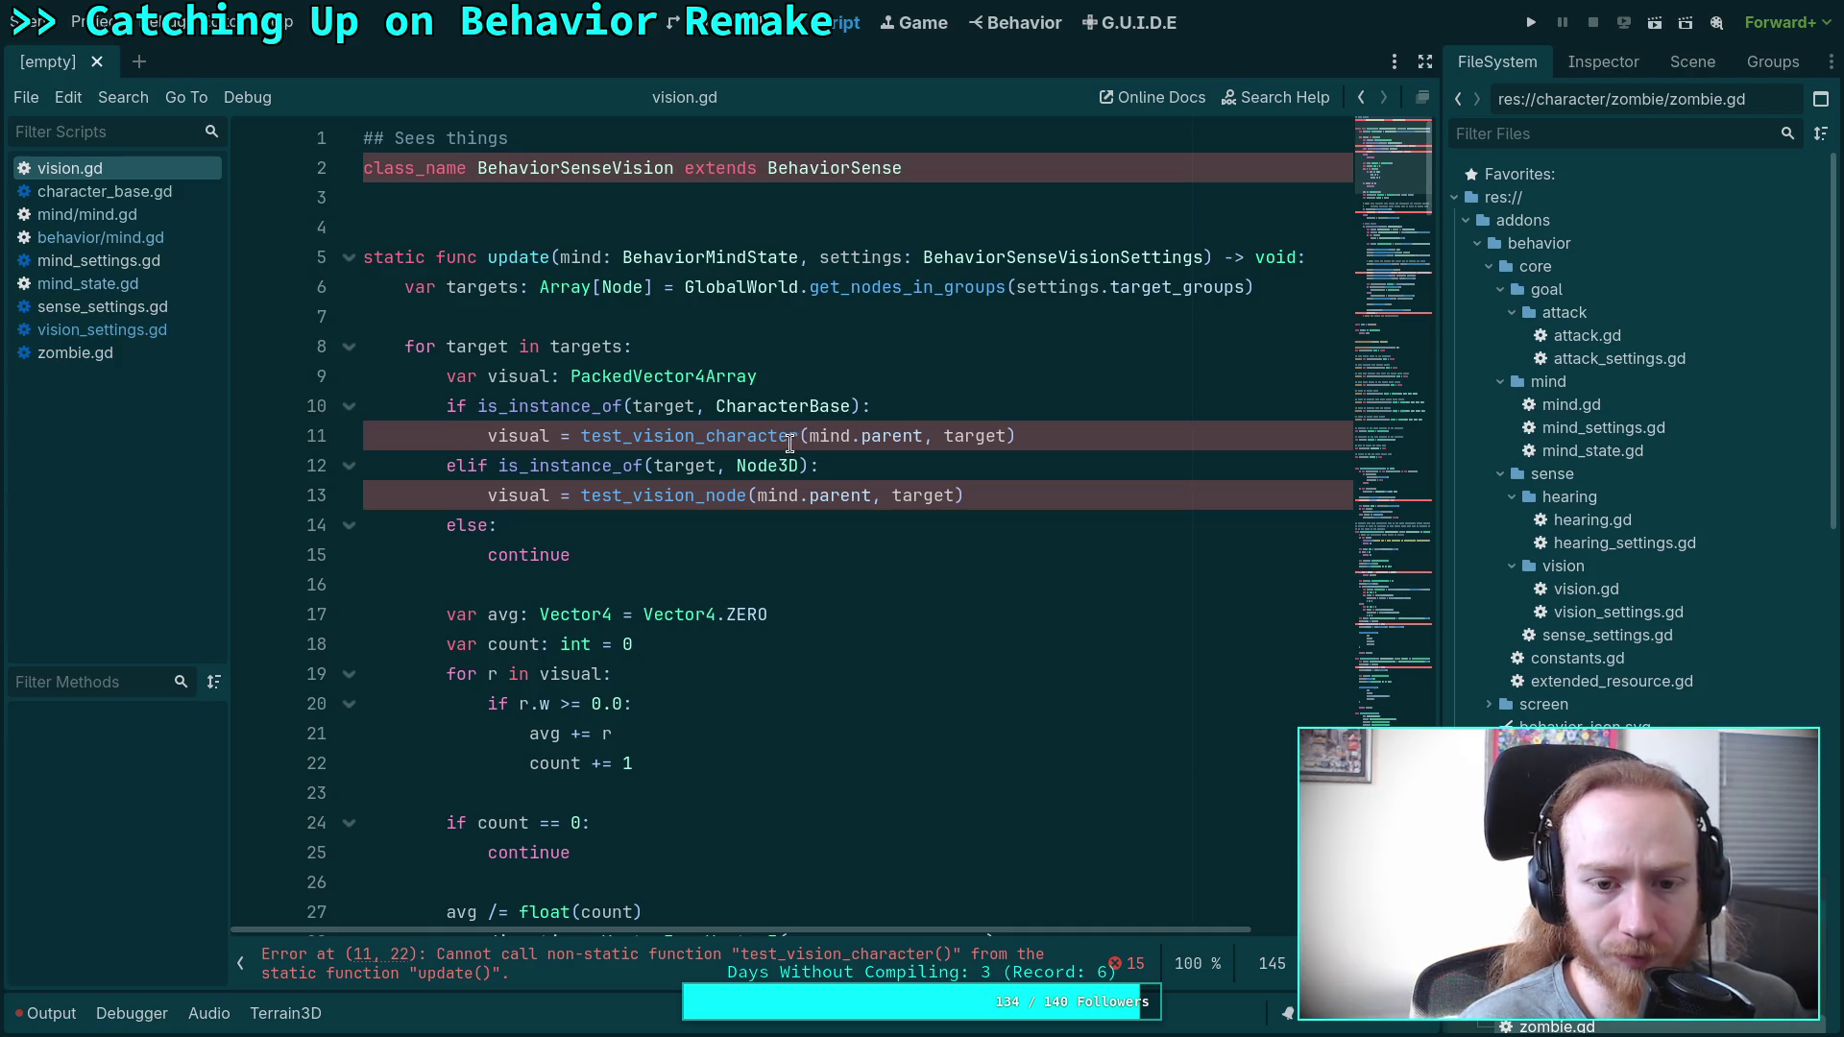
Replace mind.parent with mind.agent on lines 11 and 13.
{"action": "double_click", "coordinate": [812, 436]}
{"action": "type", "text": "agent"}
{"action": "double_click", "coordinate": [819, 495]}
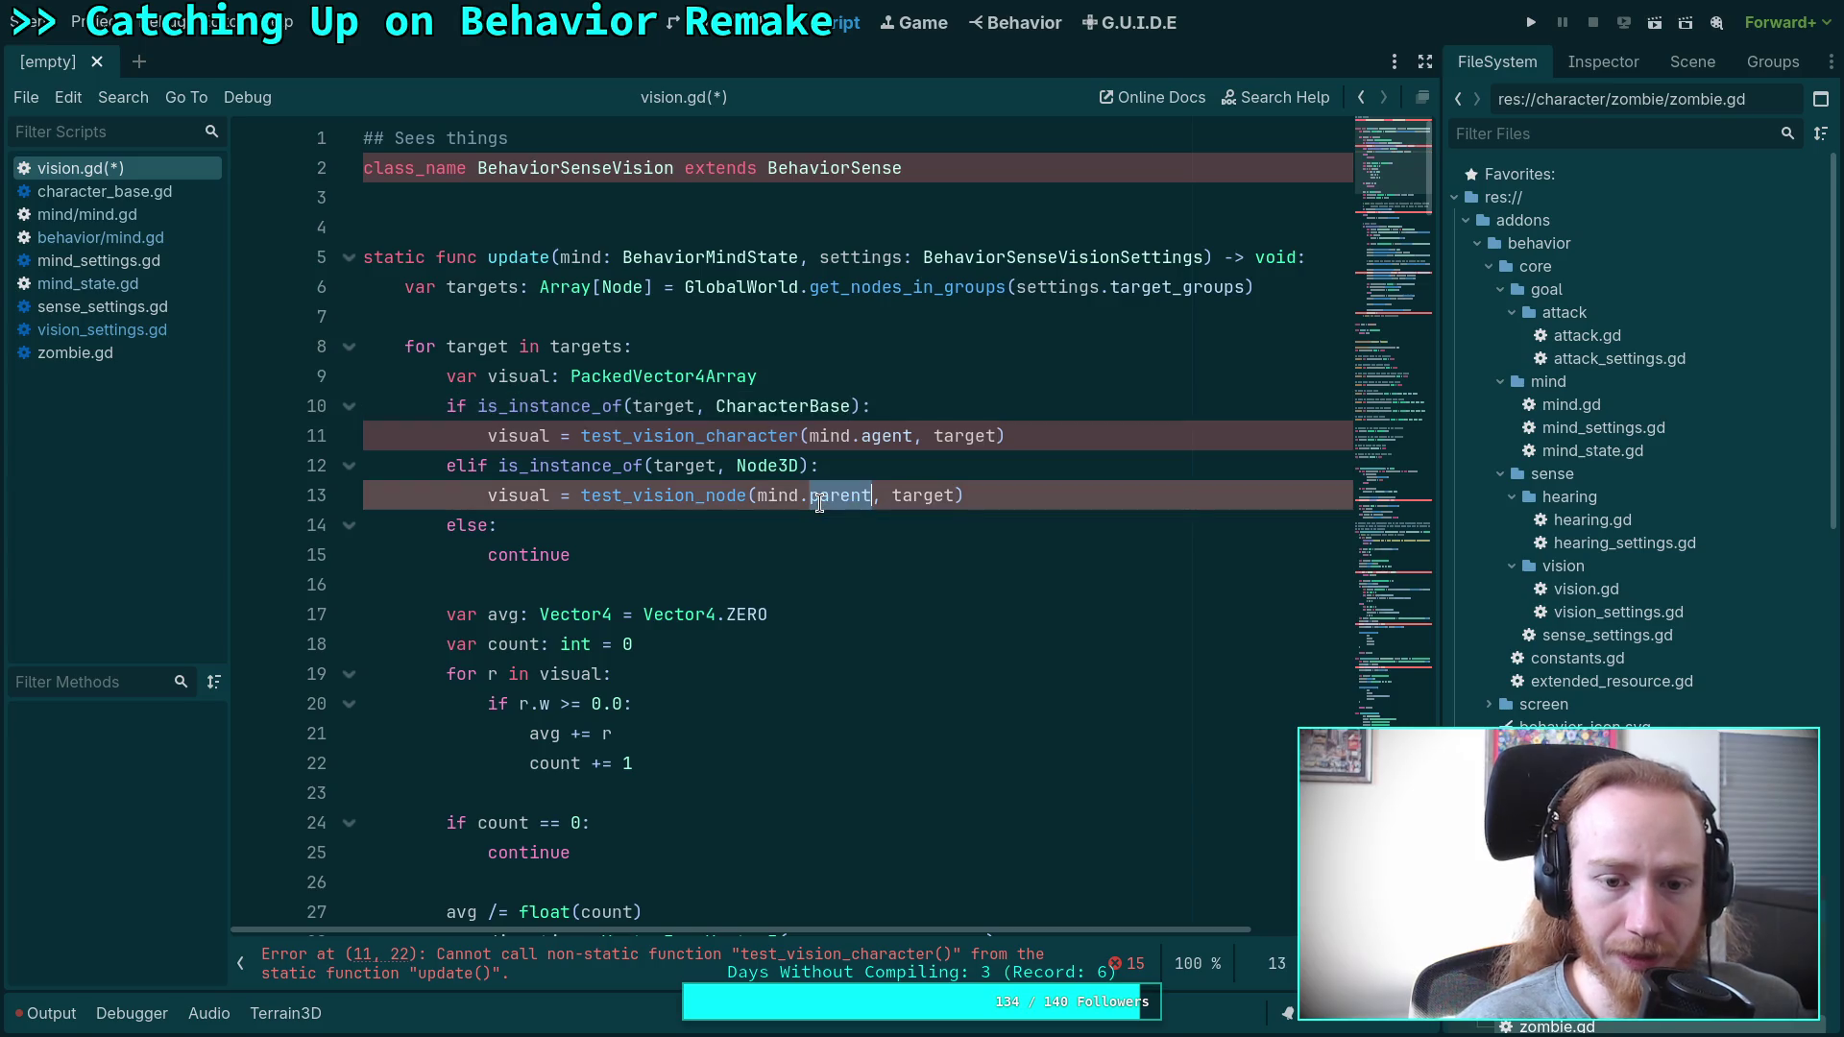
{"action": "type", "text": "agent"}
{"action": "left_click", "coordinate": [699, 557]}
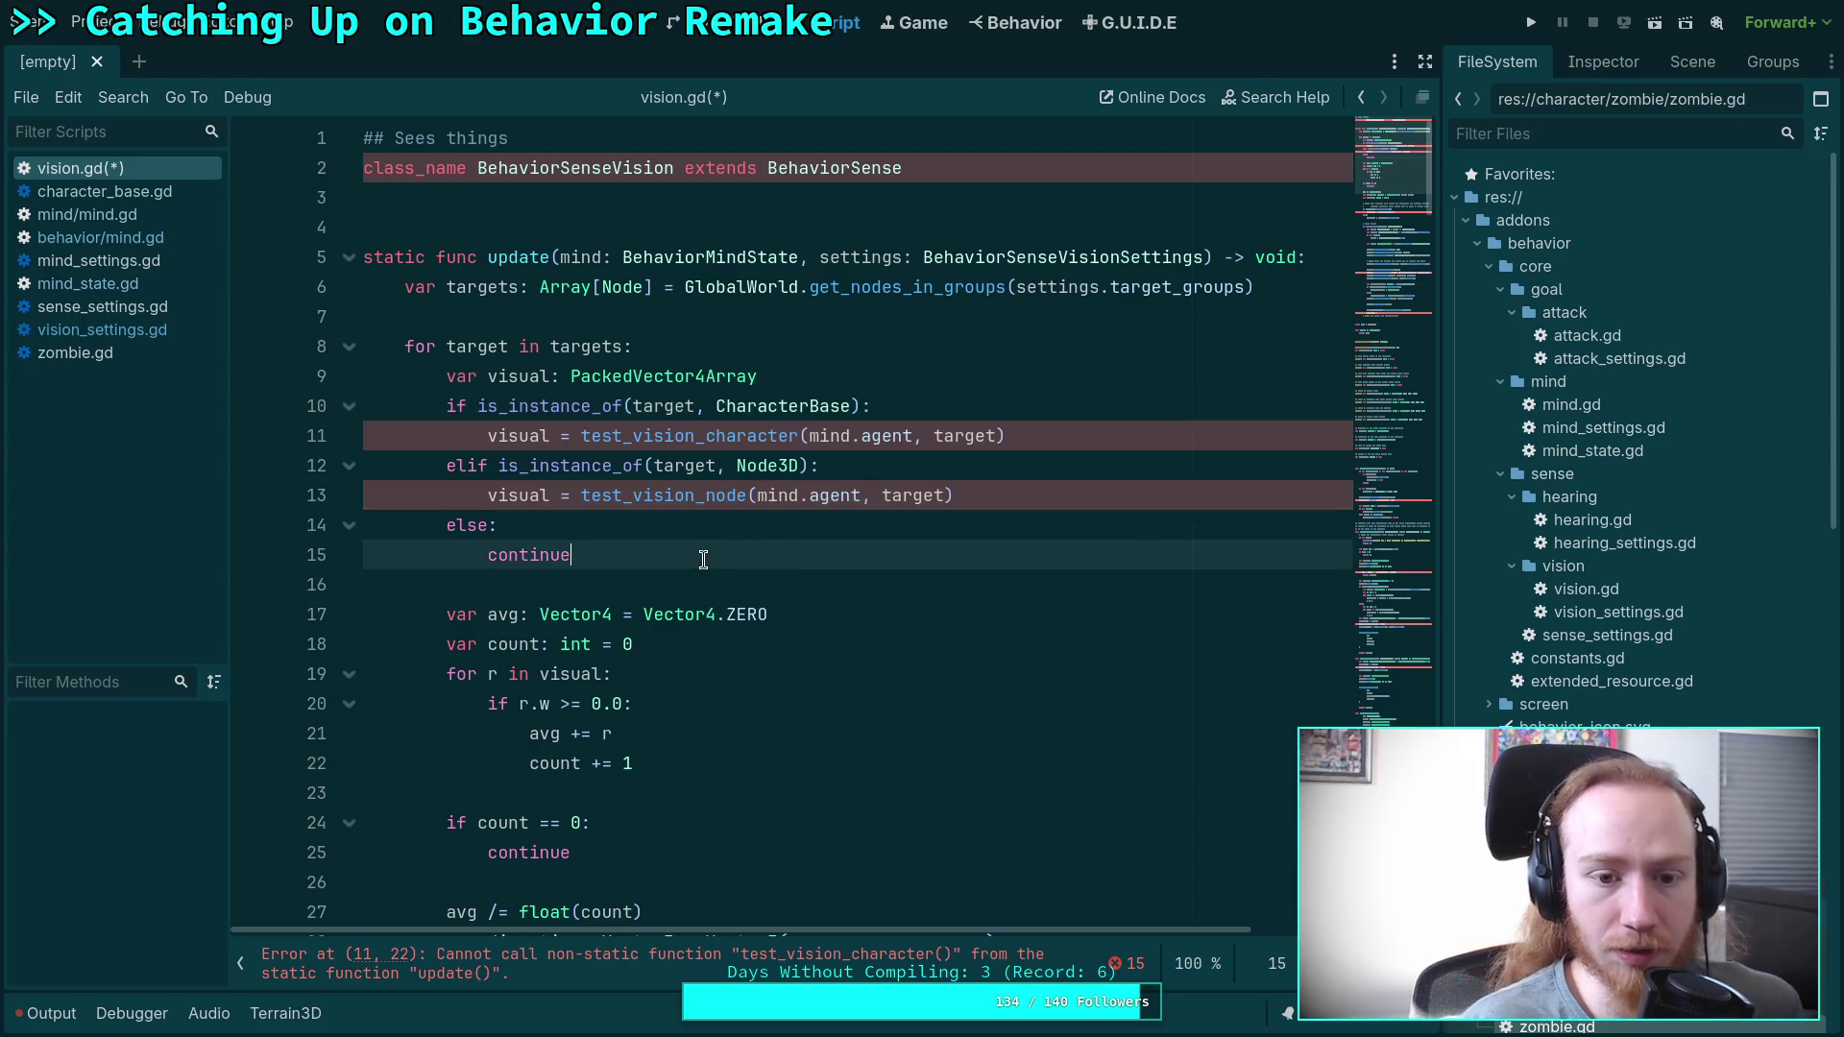
Check the CharacterBase description, then replace me with mind.agent on line 34.
{"action": "double_click", "coordinate": [803, 407]}
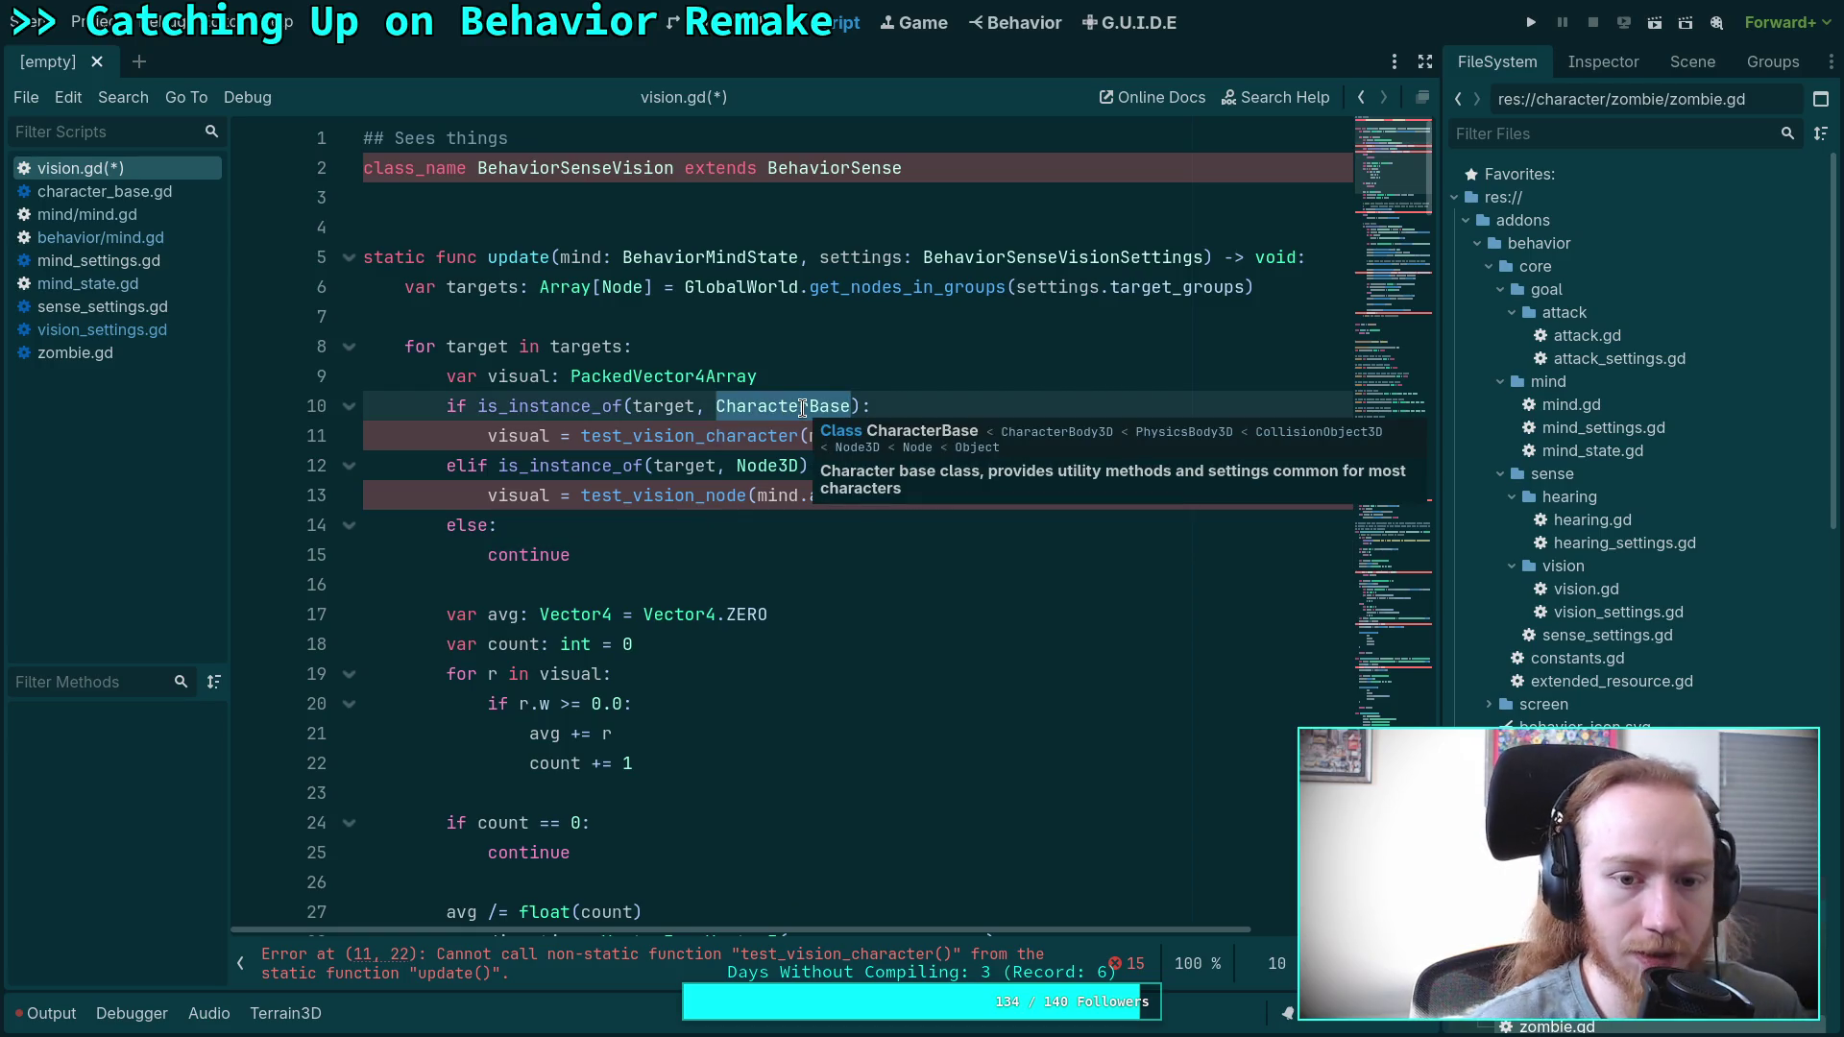
{"action": "left_click", "coordinate": [690, 582]}
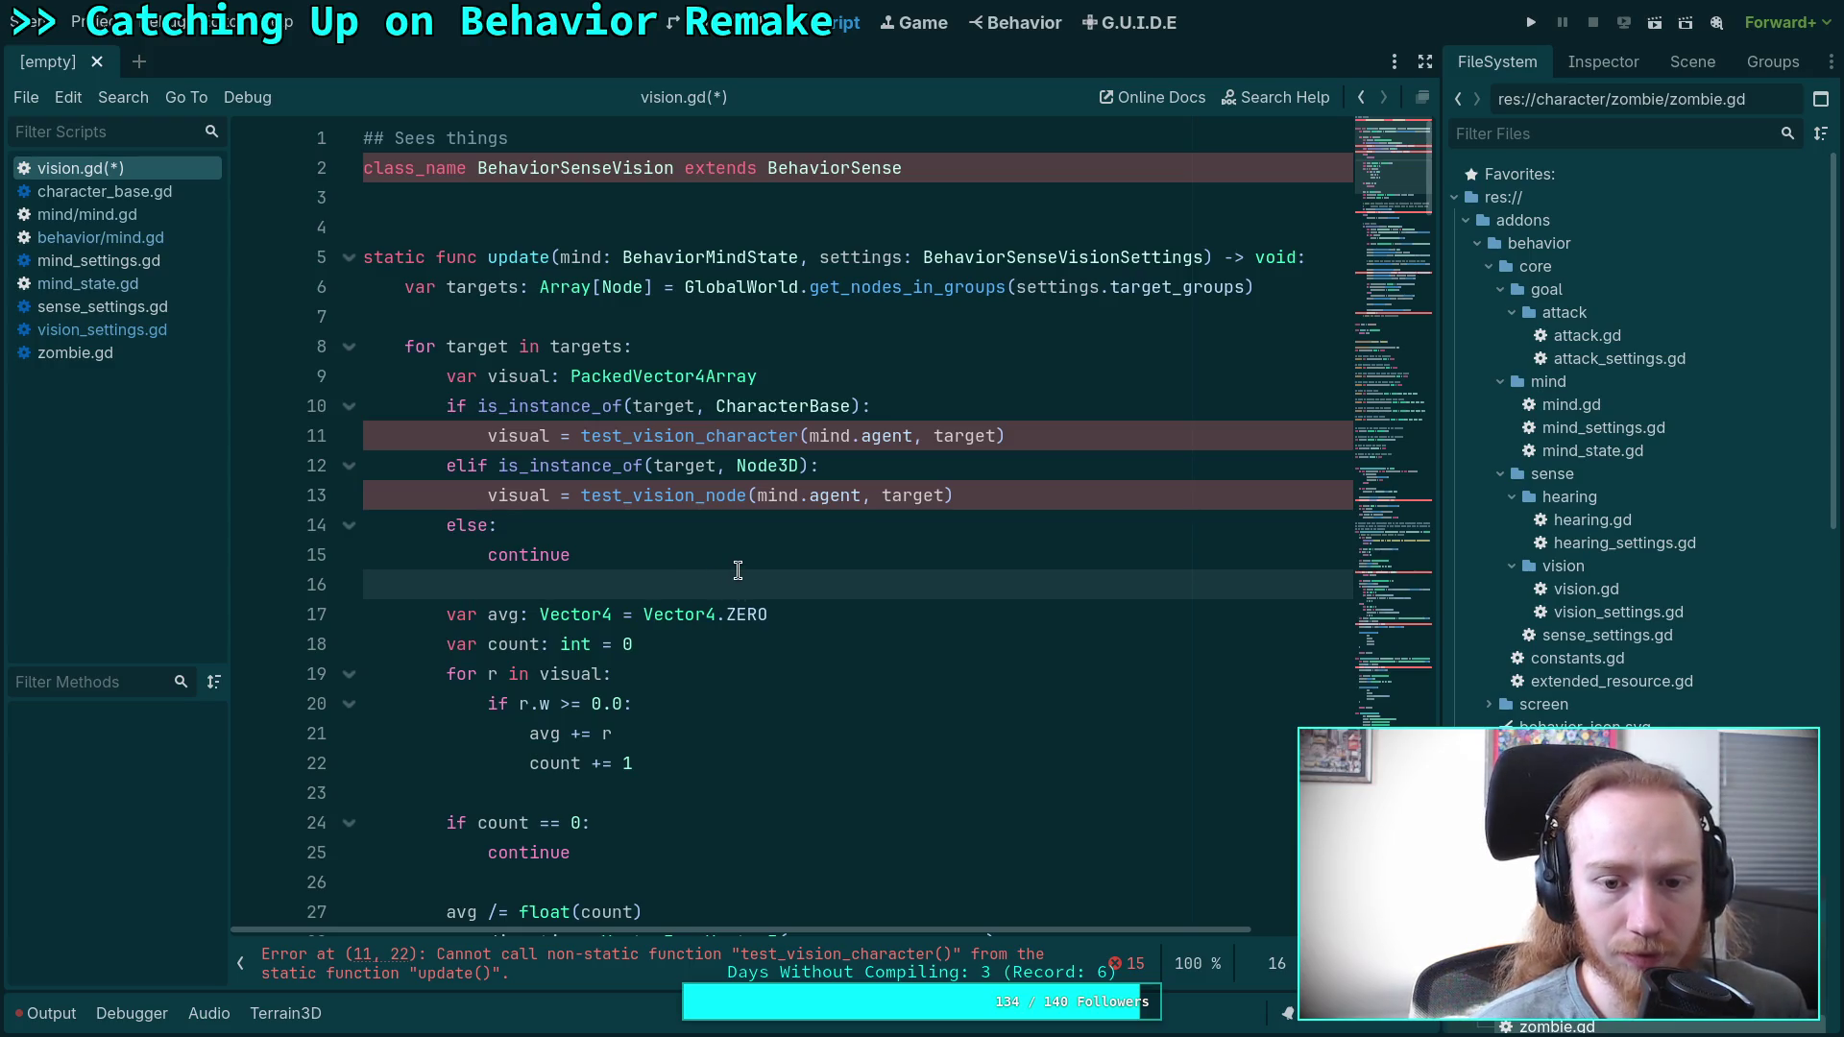
{"action": "scroll", "coordinate": [738, 571], "scroll_direction": "down", "scroll_amount": 7}
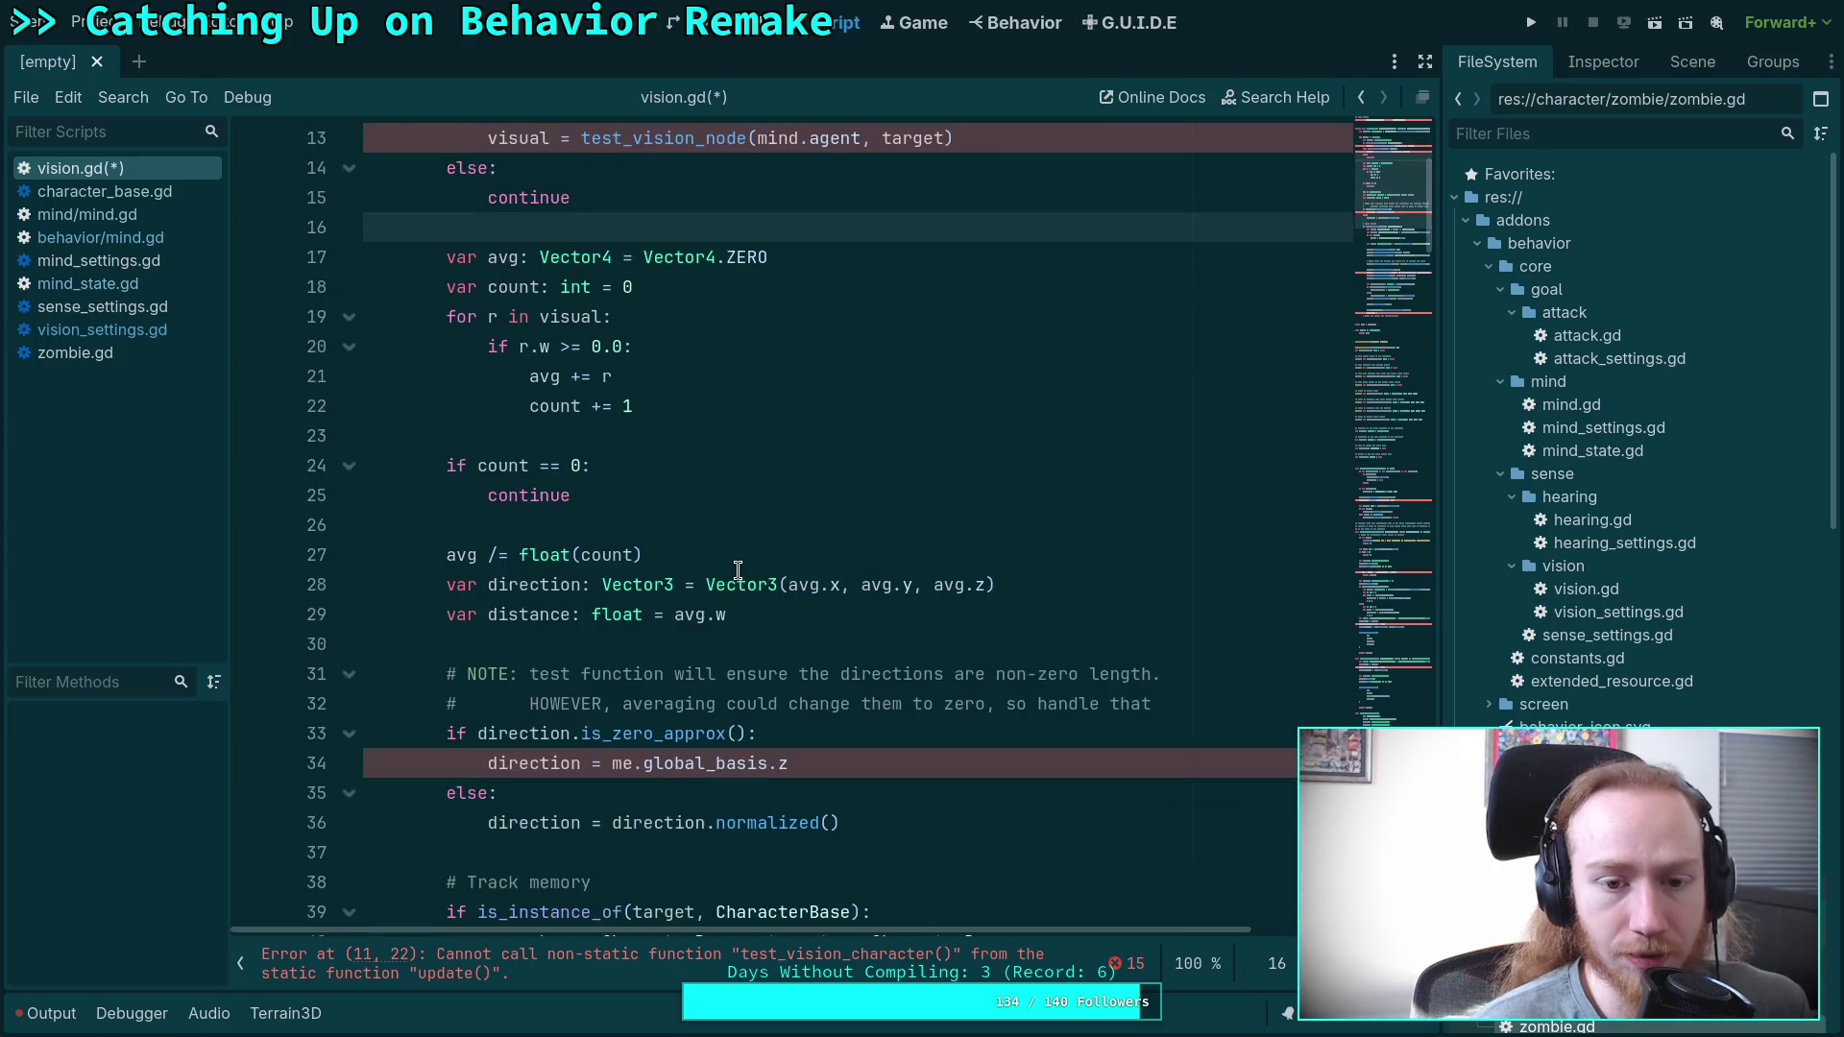
{"action": "scroll", "coordinate": [737, 571], "scroll_direction": "down", "scroll_amount": 5}
{"action": "scroll", "coordinate": [738, 571], "scroll_direction": "up", "scroll_amount": 7}
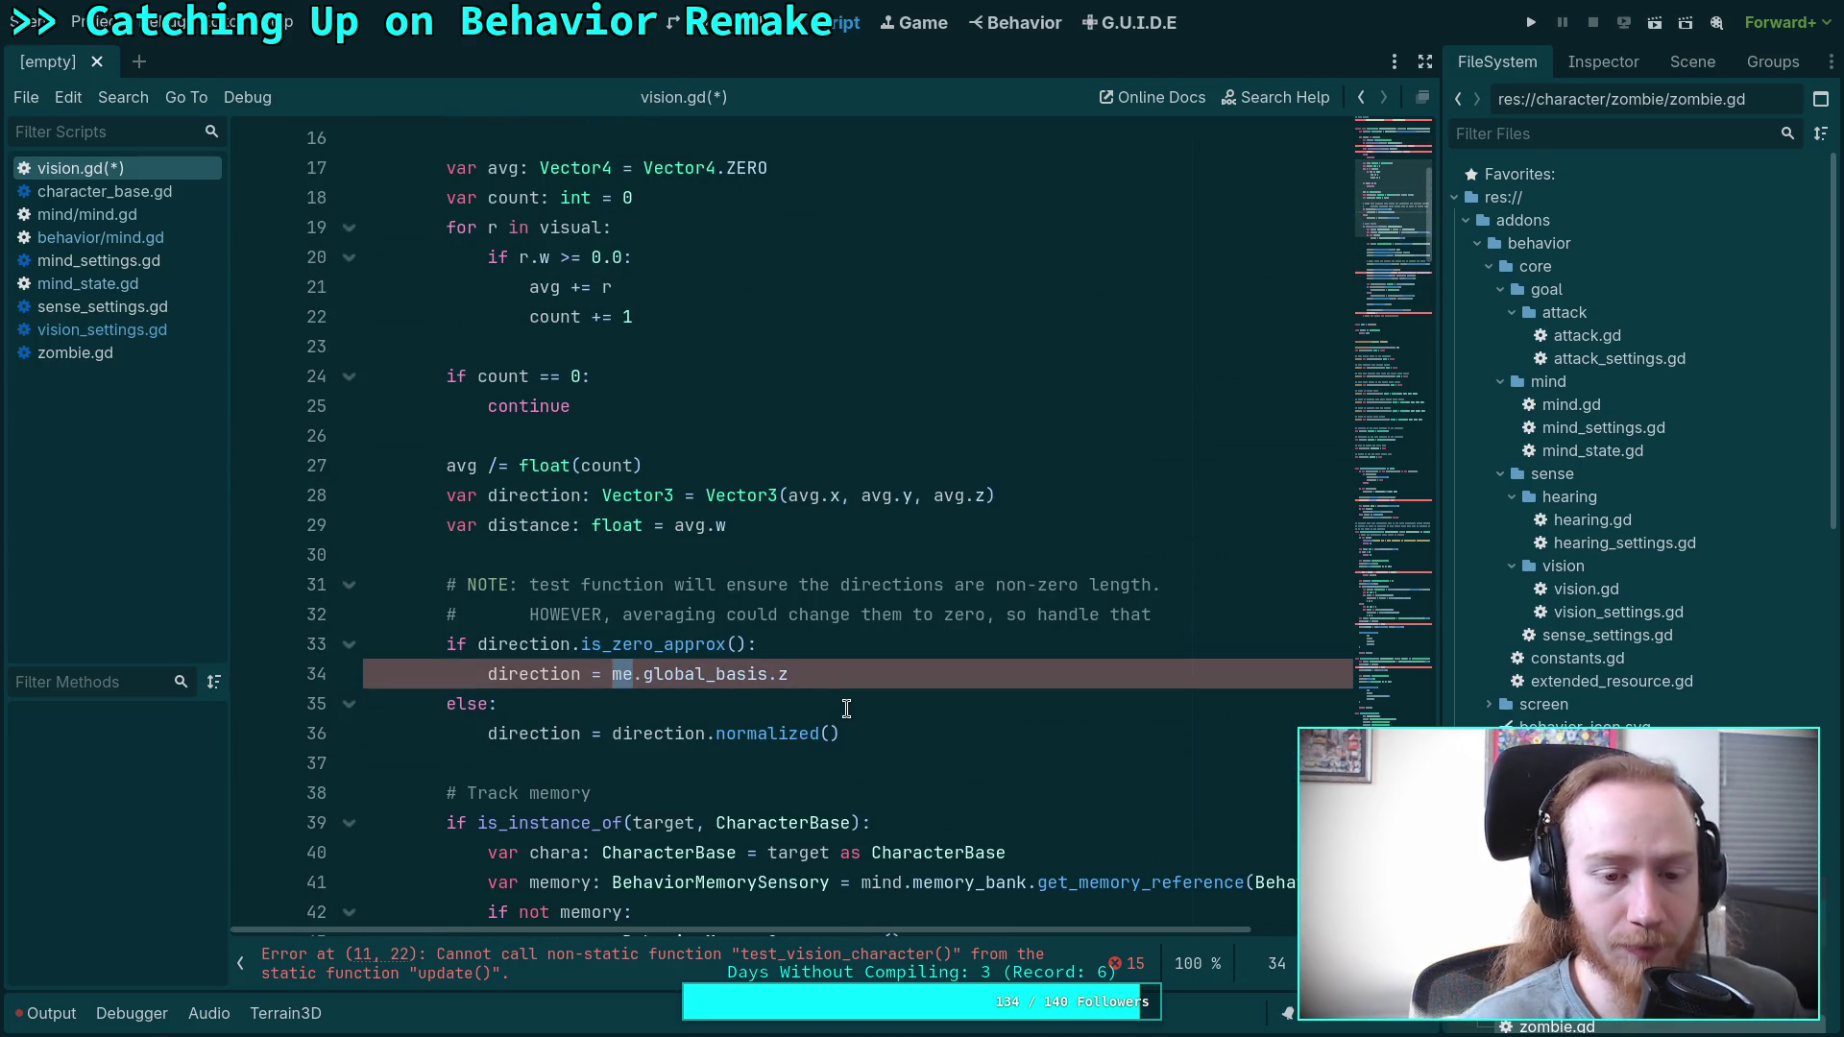
{"action": "type", "text": "mind.agent"}
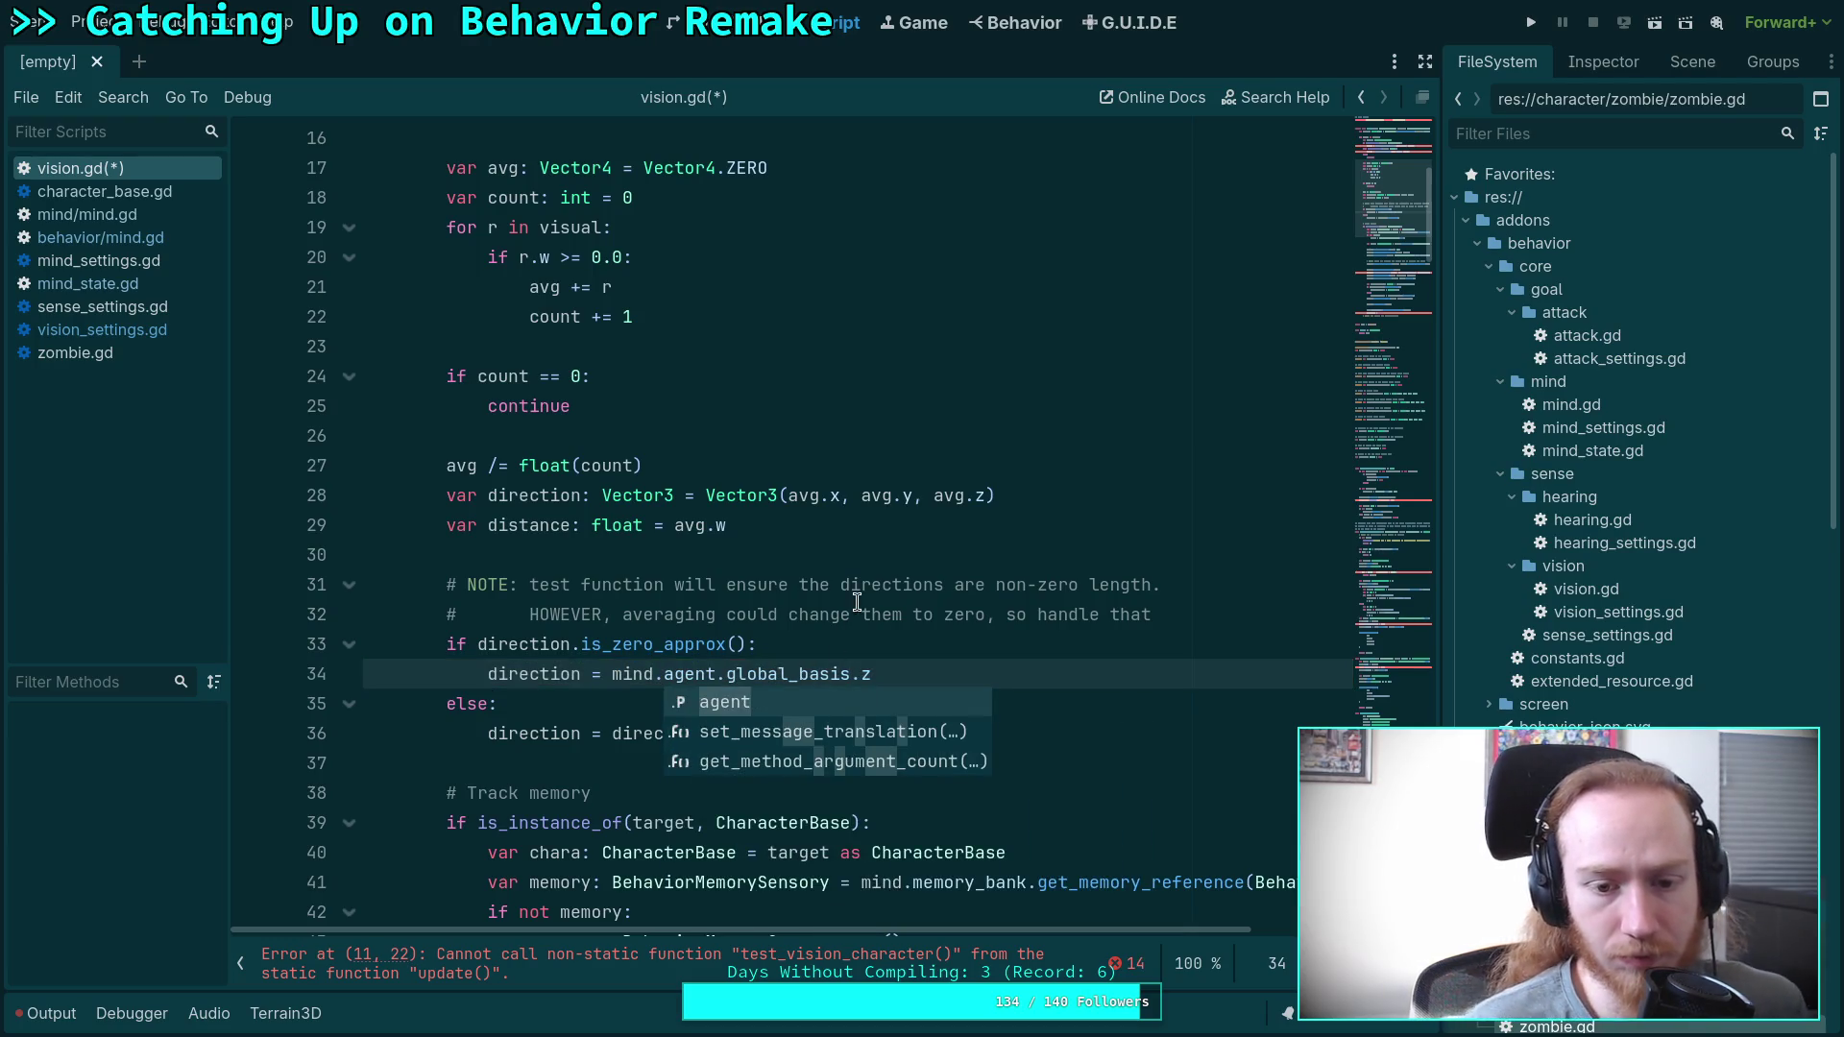
{"action": "left_click", "coordinate": [864, 554]}
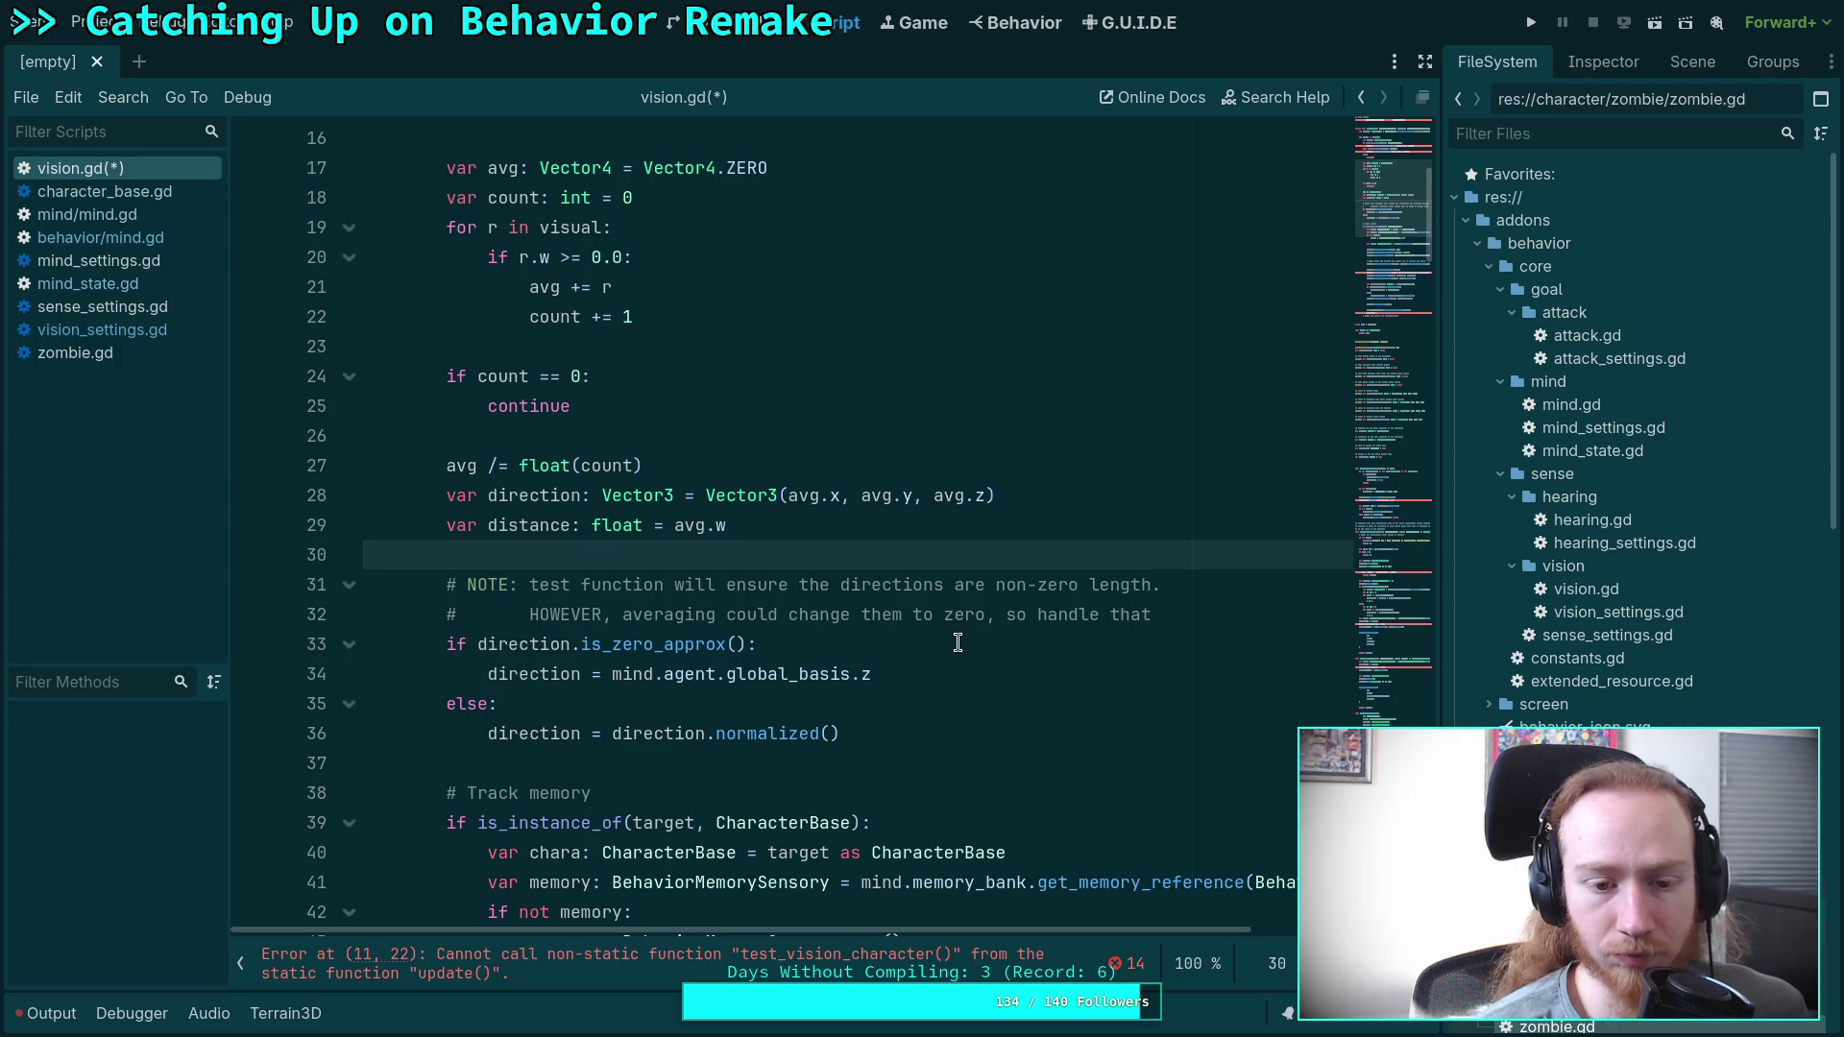
{"action": "scroll", "coordinate": [958, 643], "scroll_direction": "down", "scroll_amount": 1}
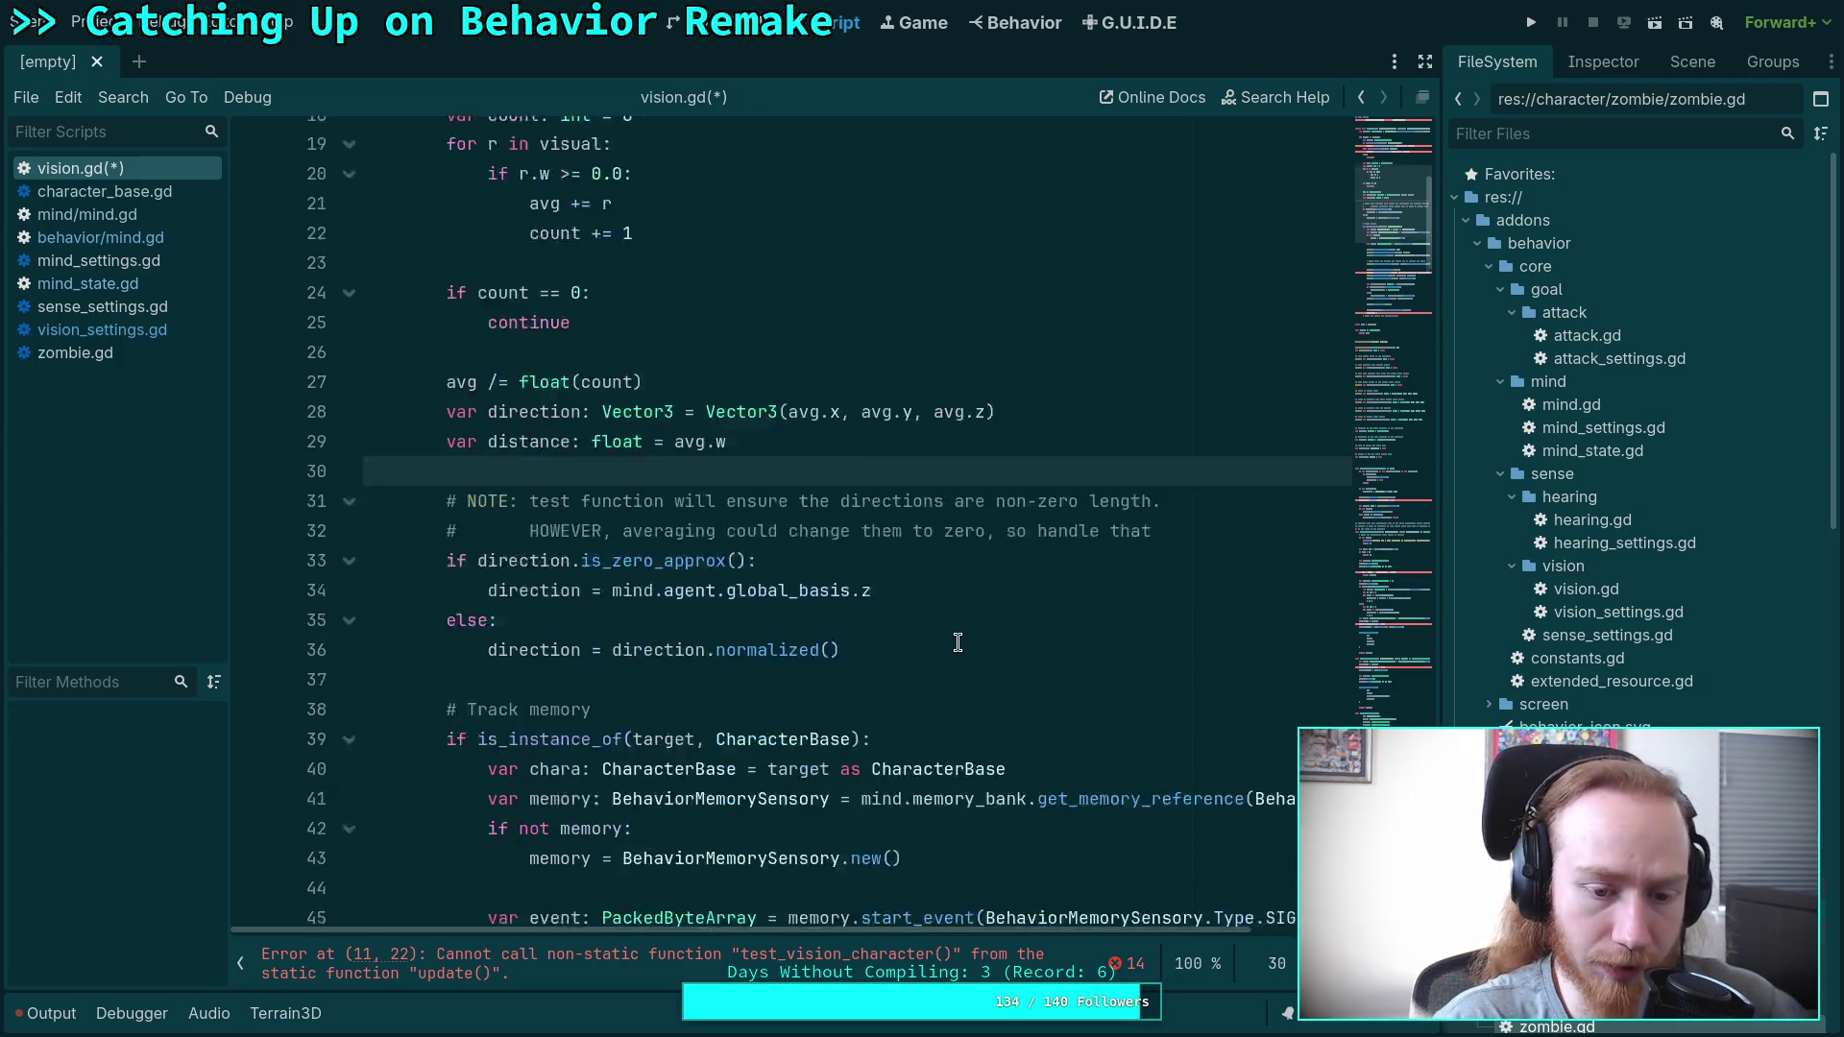
{"action": "scroll", "coordinate": [958, 643], "scroll_direction": "down", "scroll_amount": 2}
{"action": "scroll", "coordinate": [1004, 625], "scroll_direction": "down", "scroll_amount": 1}
{"action": "scroll", "coordinate": [1004, 625], "scroll_direction": "down", "scroll_amount": 3}
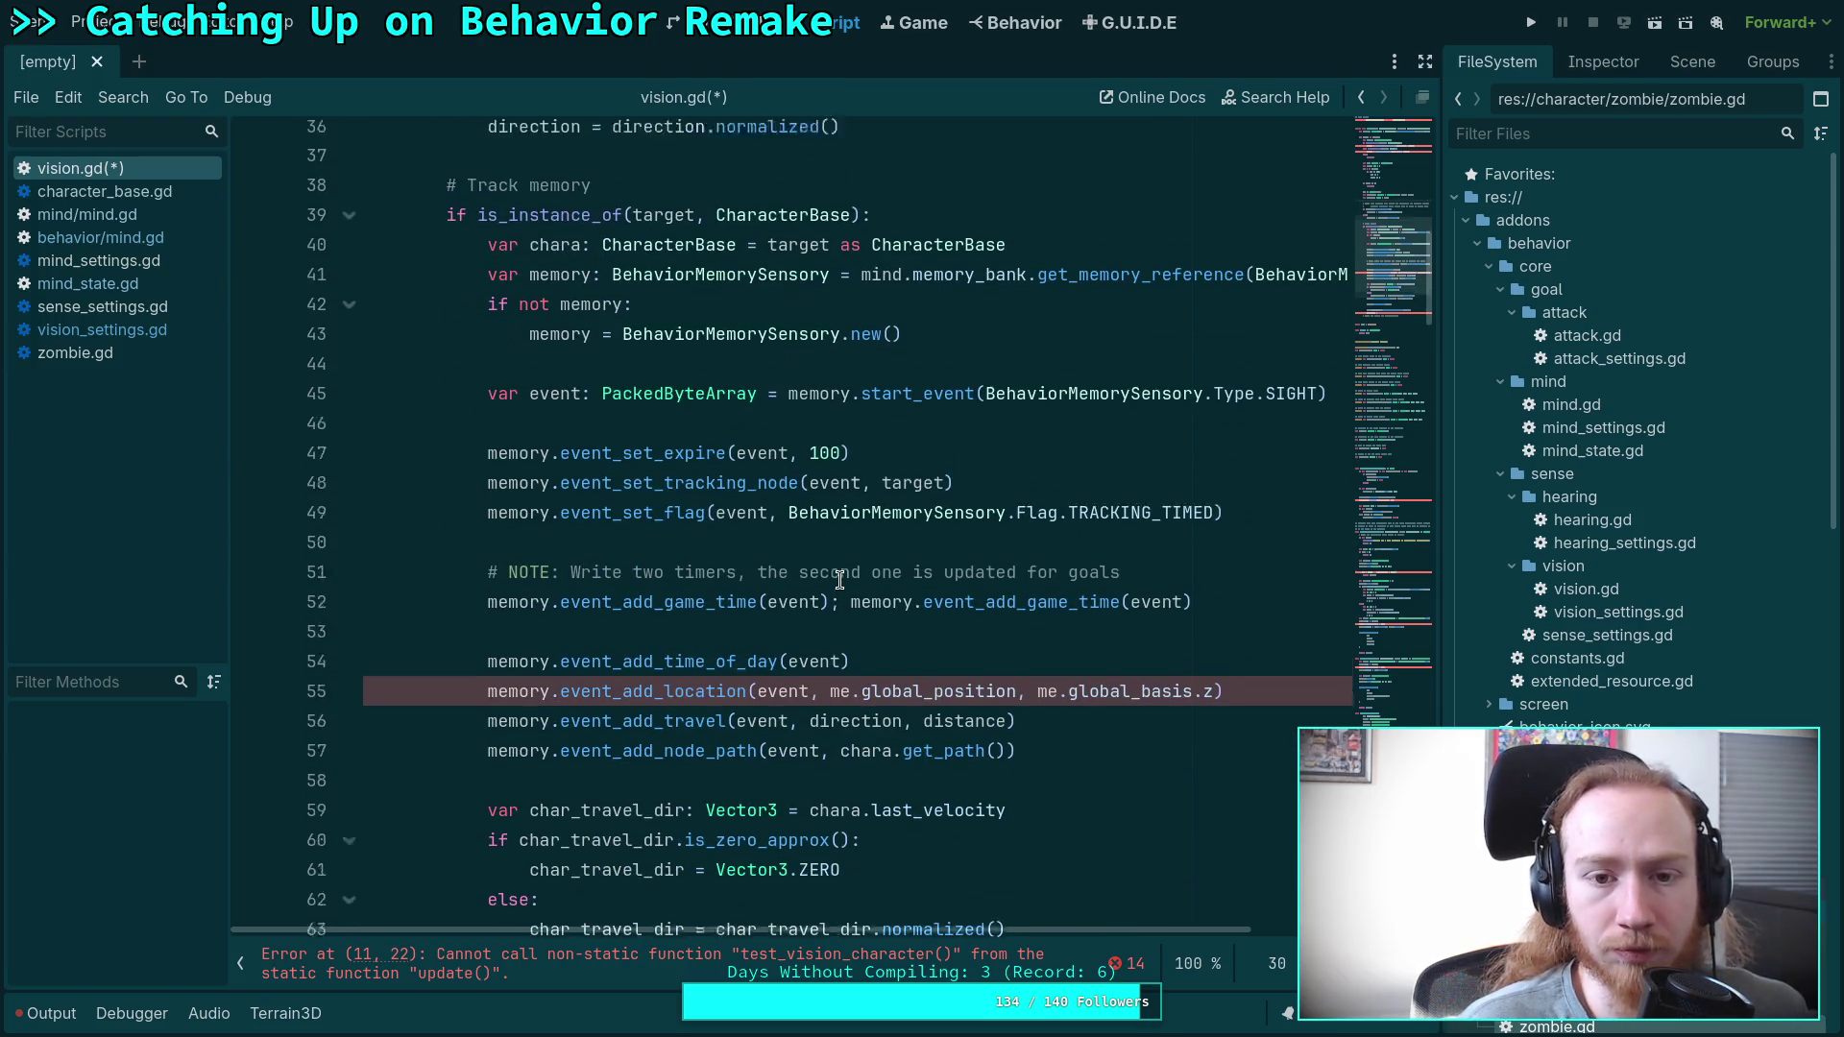
{"action": "scroll", "coordinate": [840, 580], "scroll_direction": "up", "scroll_amount": 2}
{"action": "scroll", "coordinate": [802, 567], "scroll_direction": "down", "scroll_amount": 2}
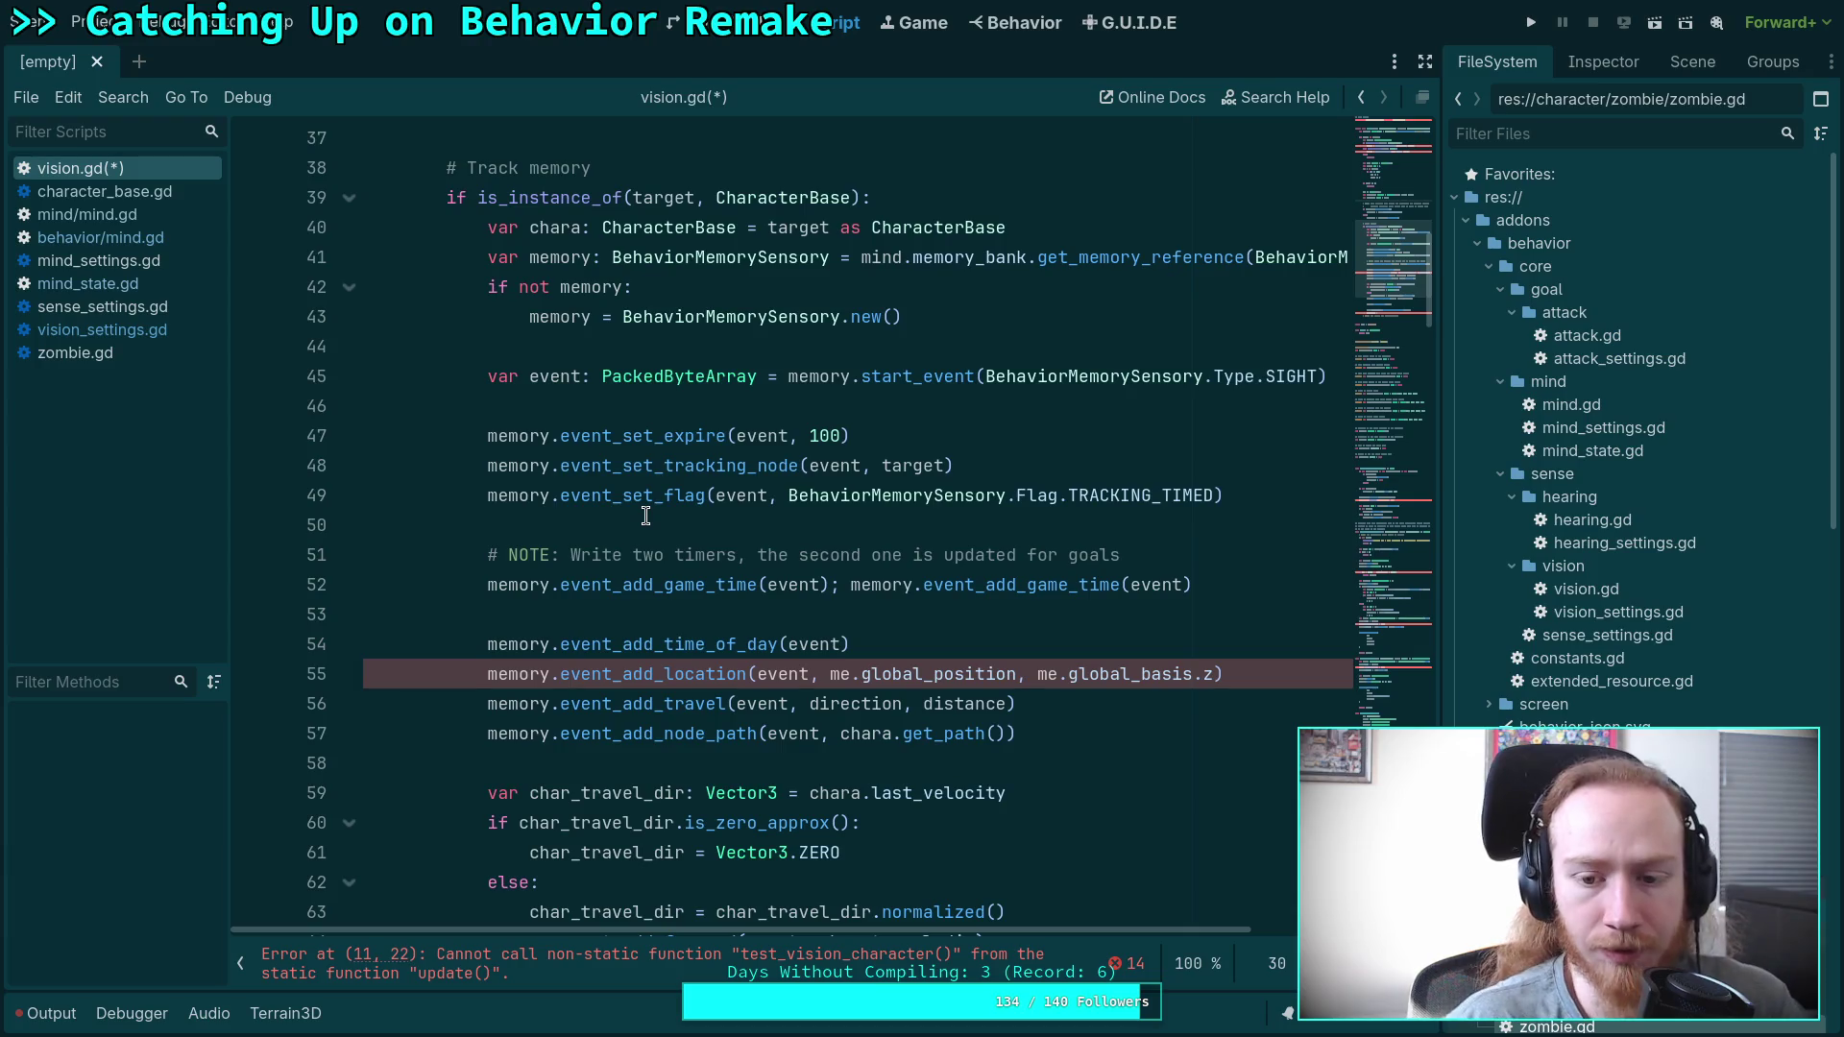
{"action": "left_click", "coordinate": [825, 672]}
{"action": "double_click", "coordinate": [567, 653]}
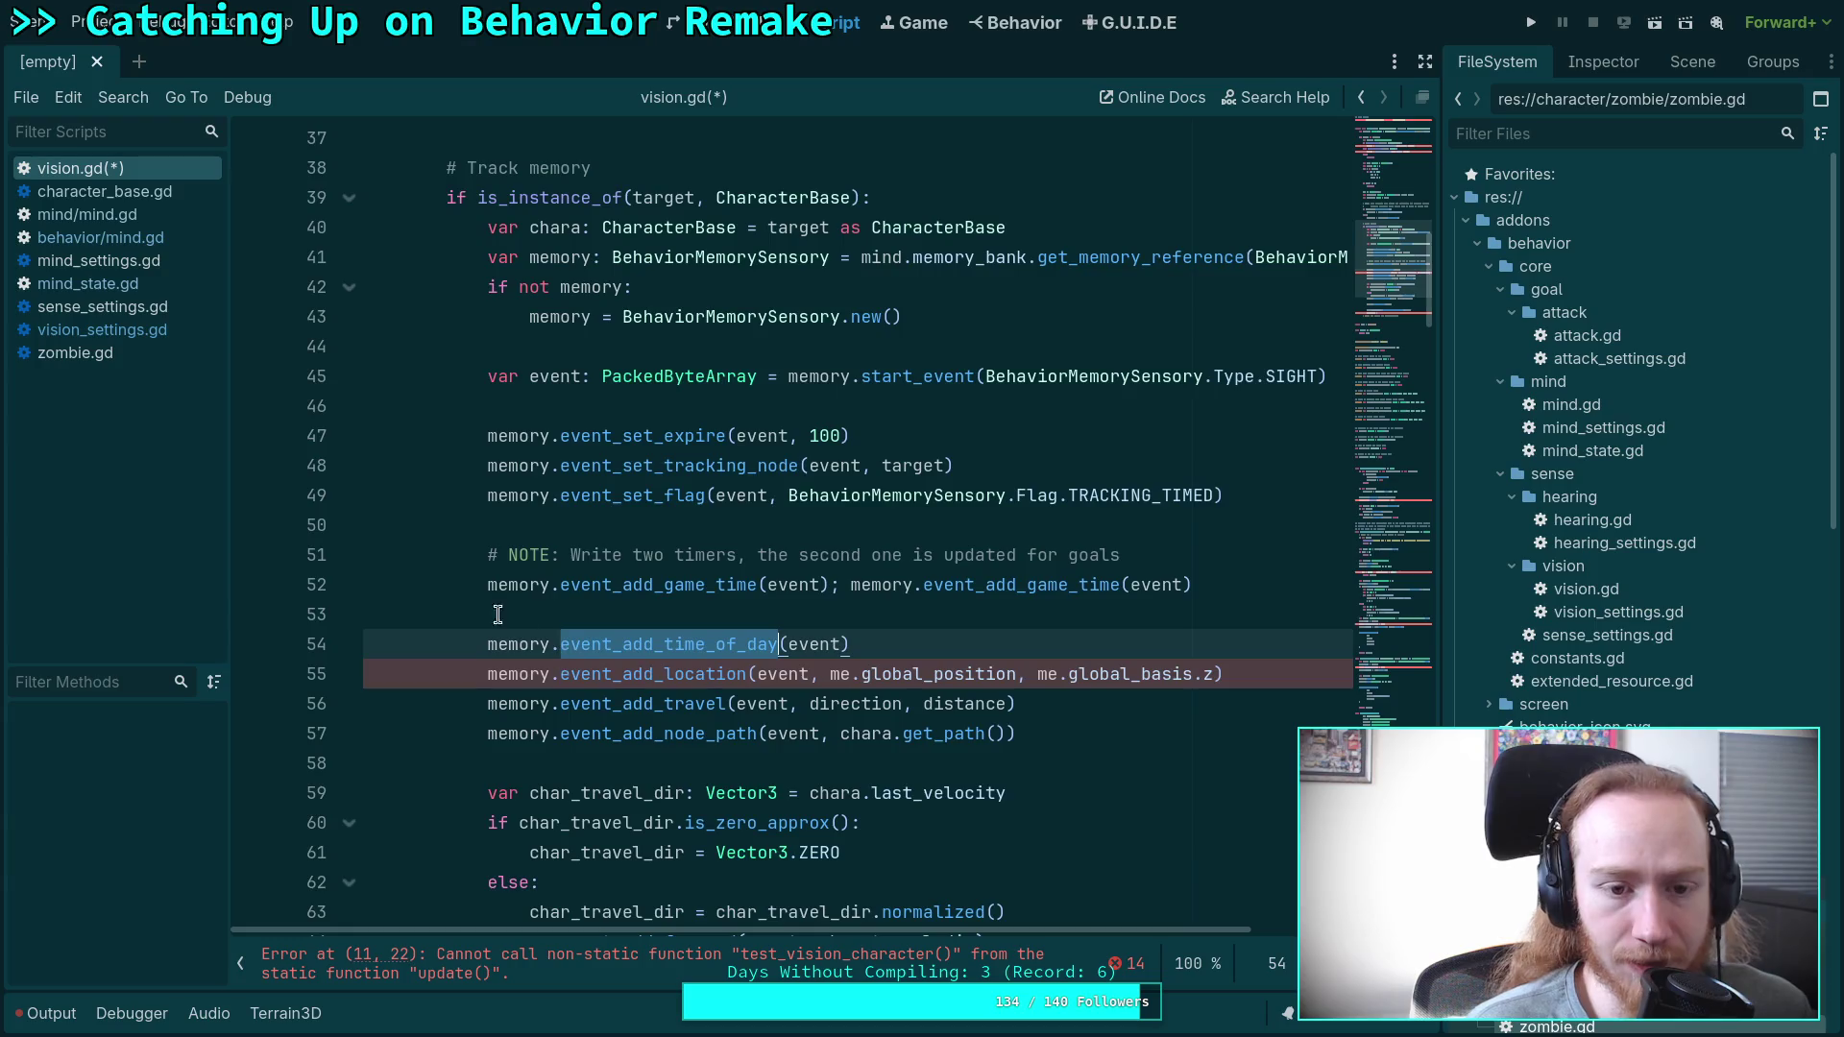
{"action": "scroll", "coordinate": [643, 615], "scroll_direction": "up", "scroll_amount": 2}
{"action": "scroll", "coordinate": [642, 576], "scroll_direction": "down", "scroll_amount": 2}
{"action": "left_click", "coordinate": [633, 586]}
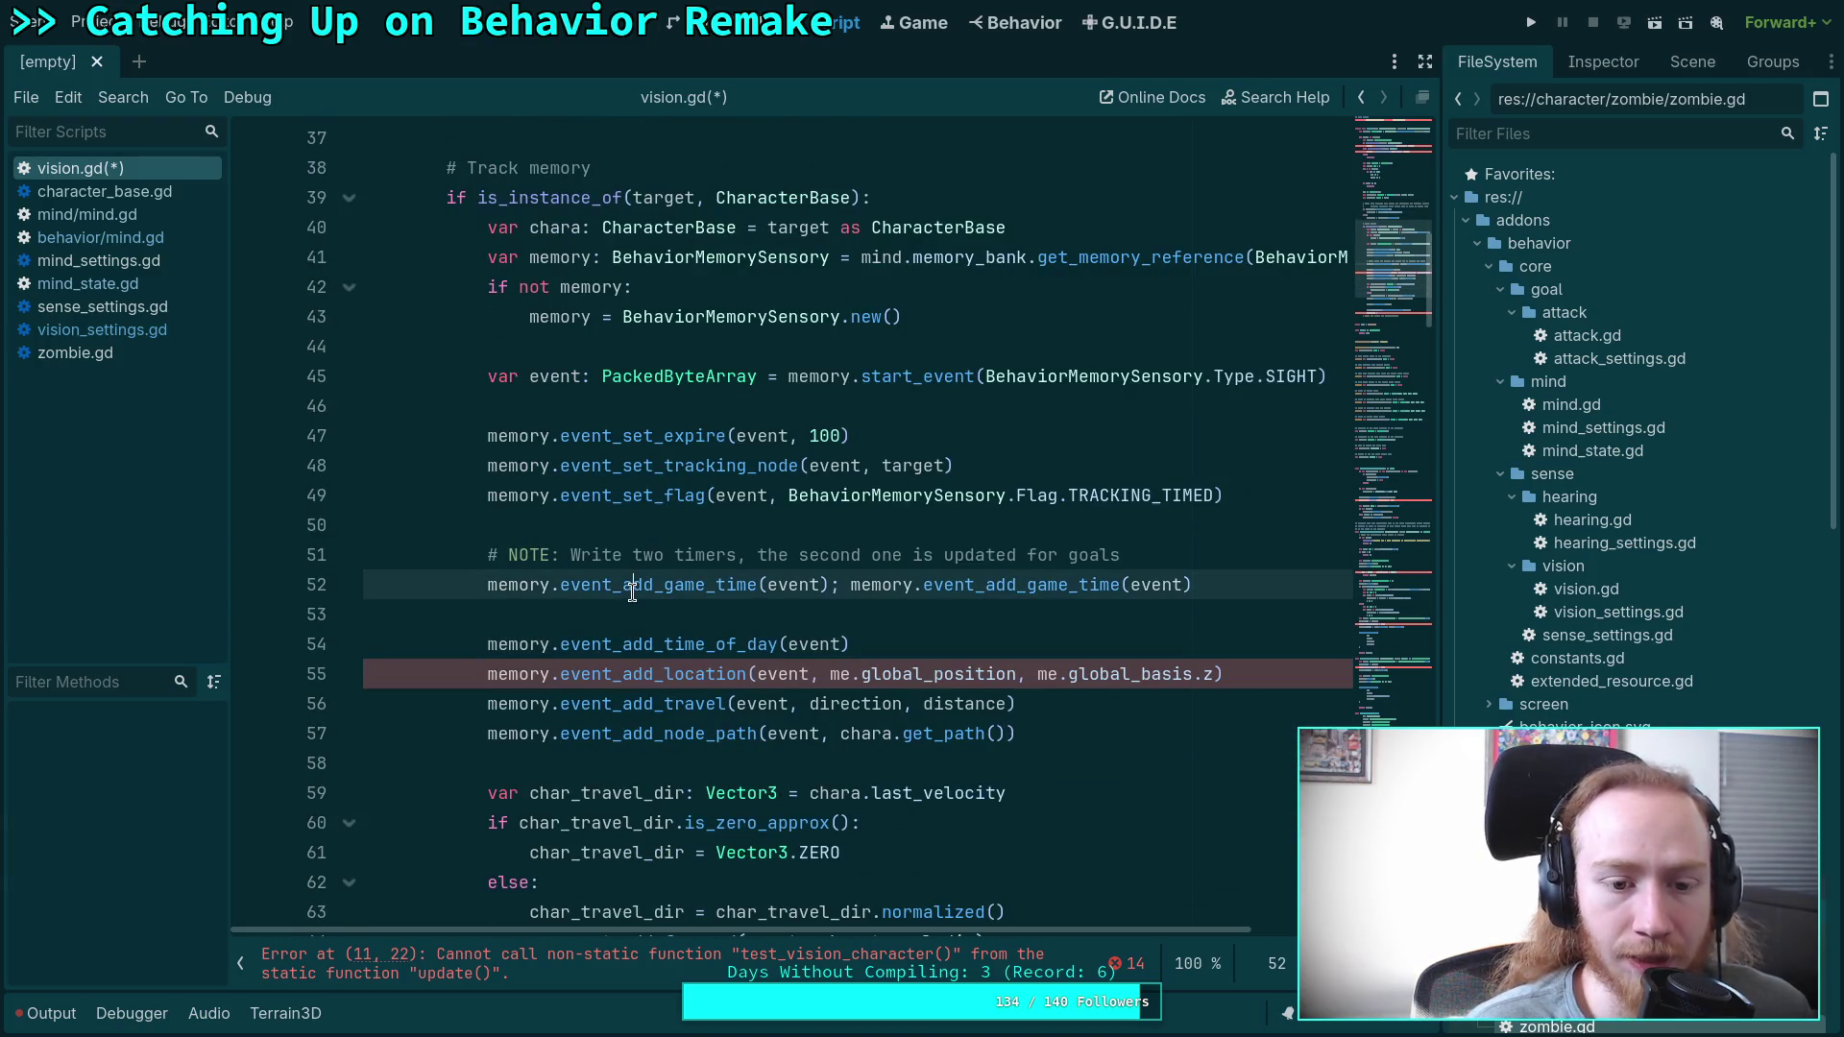
{"action": "left_click", "coordinate": [617, 614]}
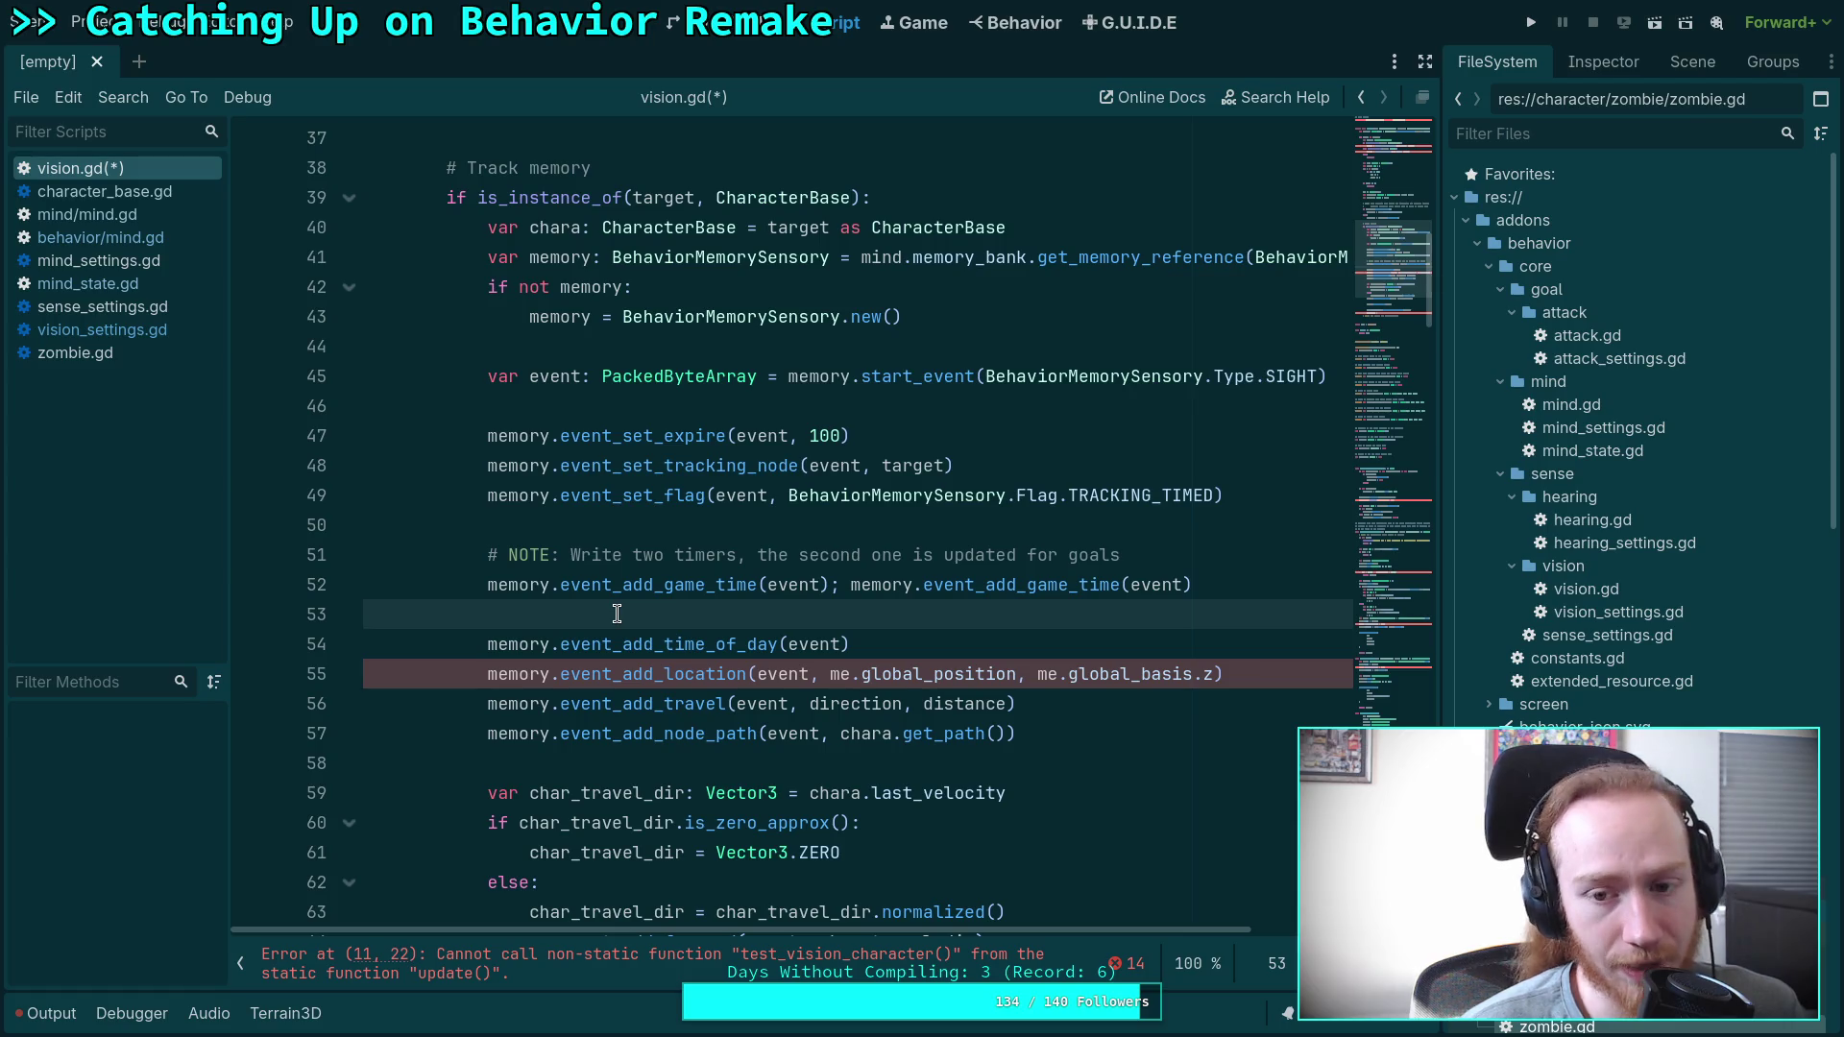
{"action": "double_click", "coordinate": [912, 498]}
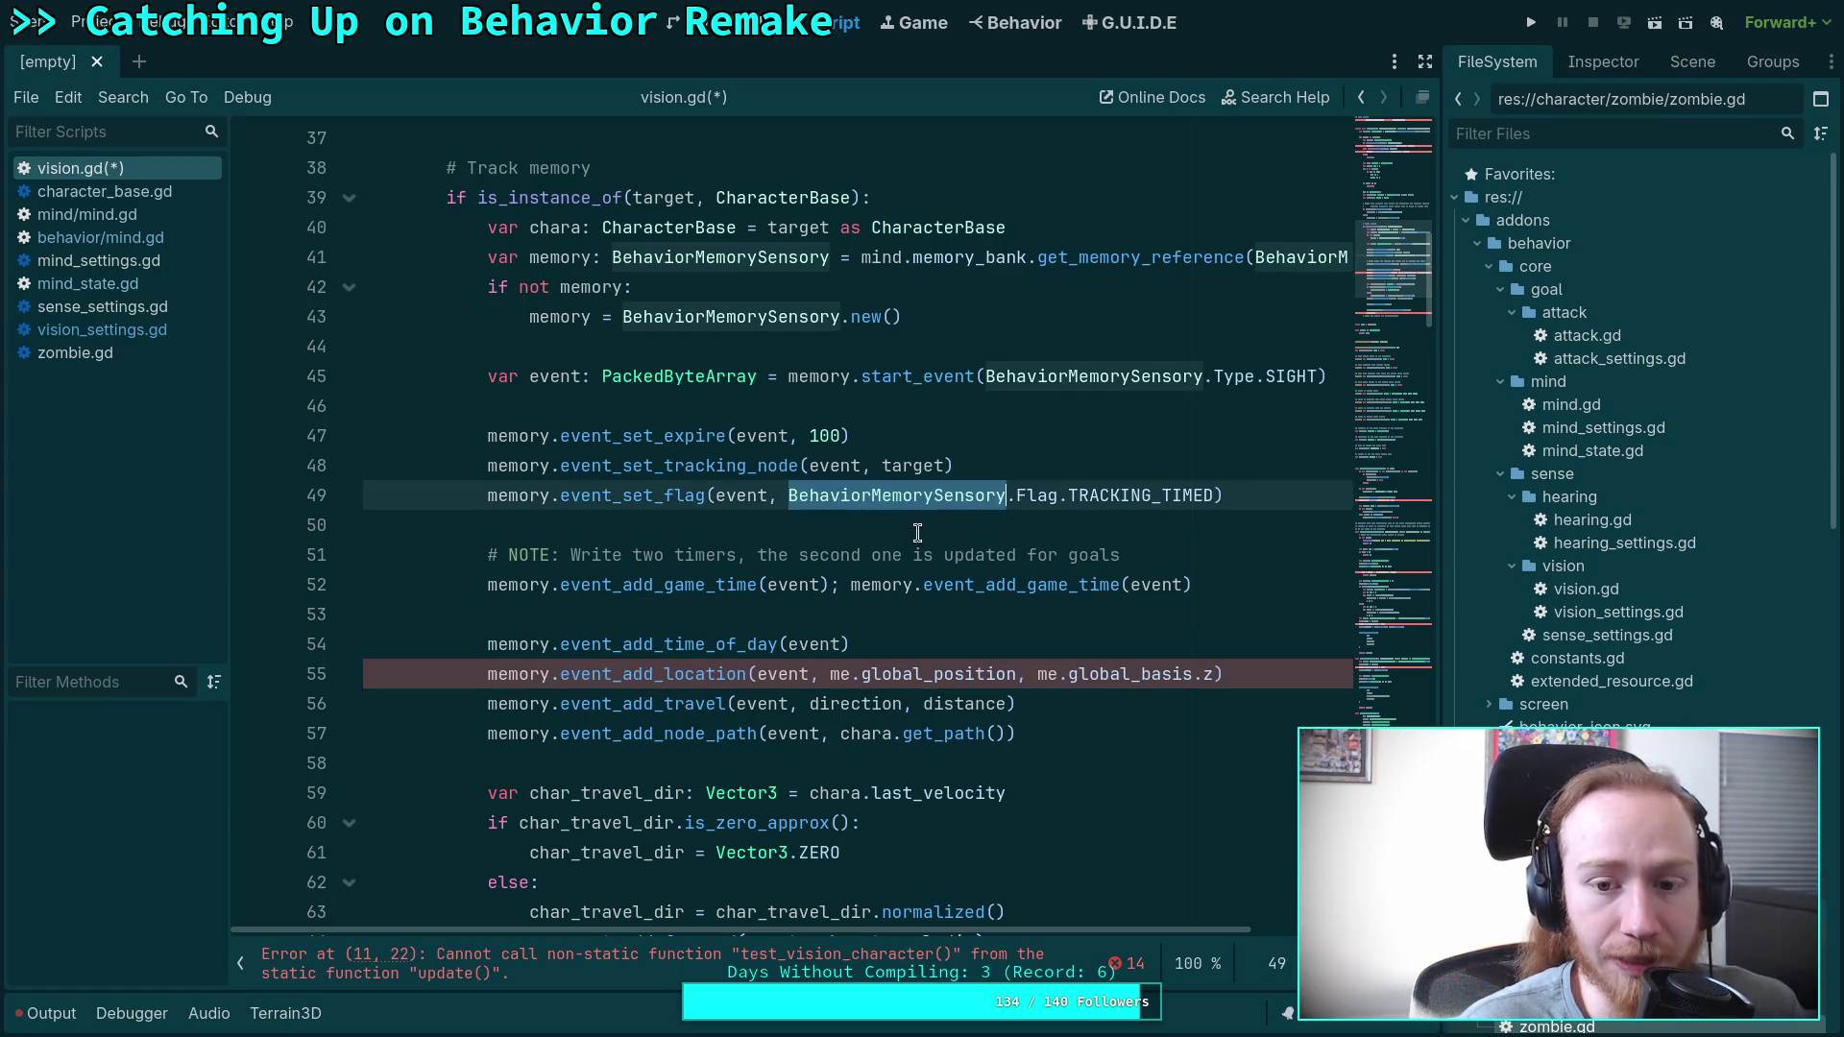
{"action": "left_click", "coordinate": [910, 546]}
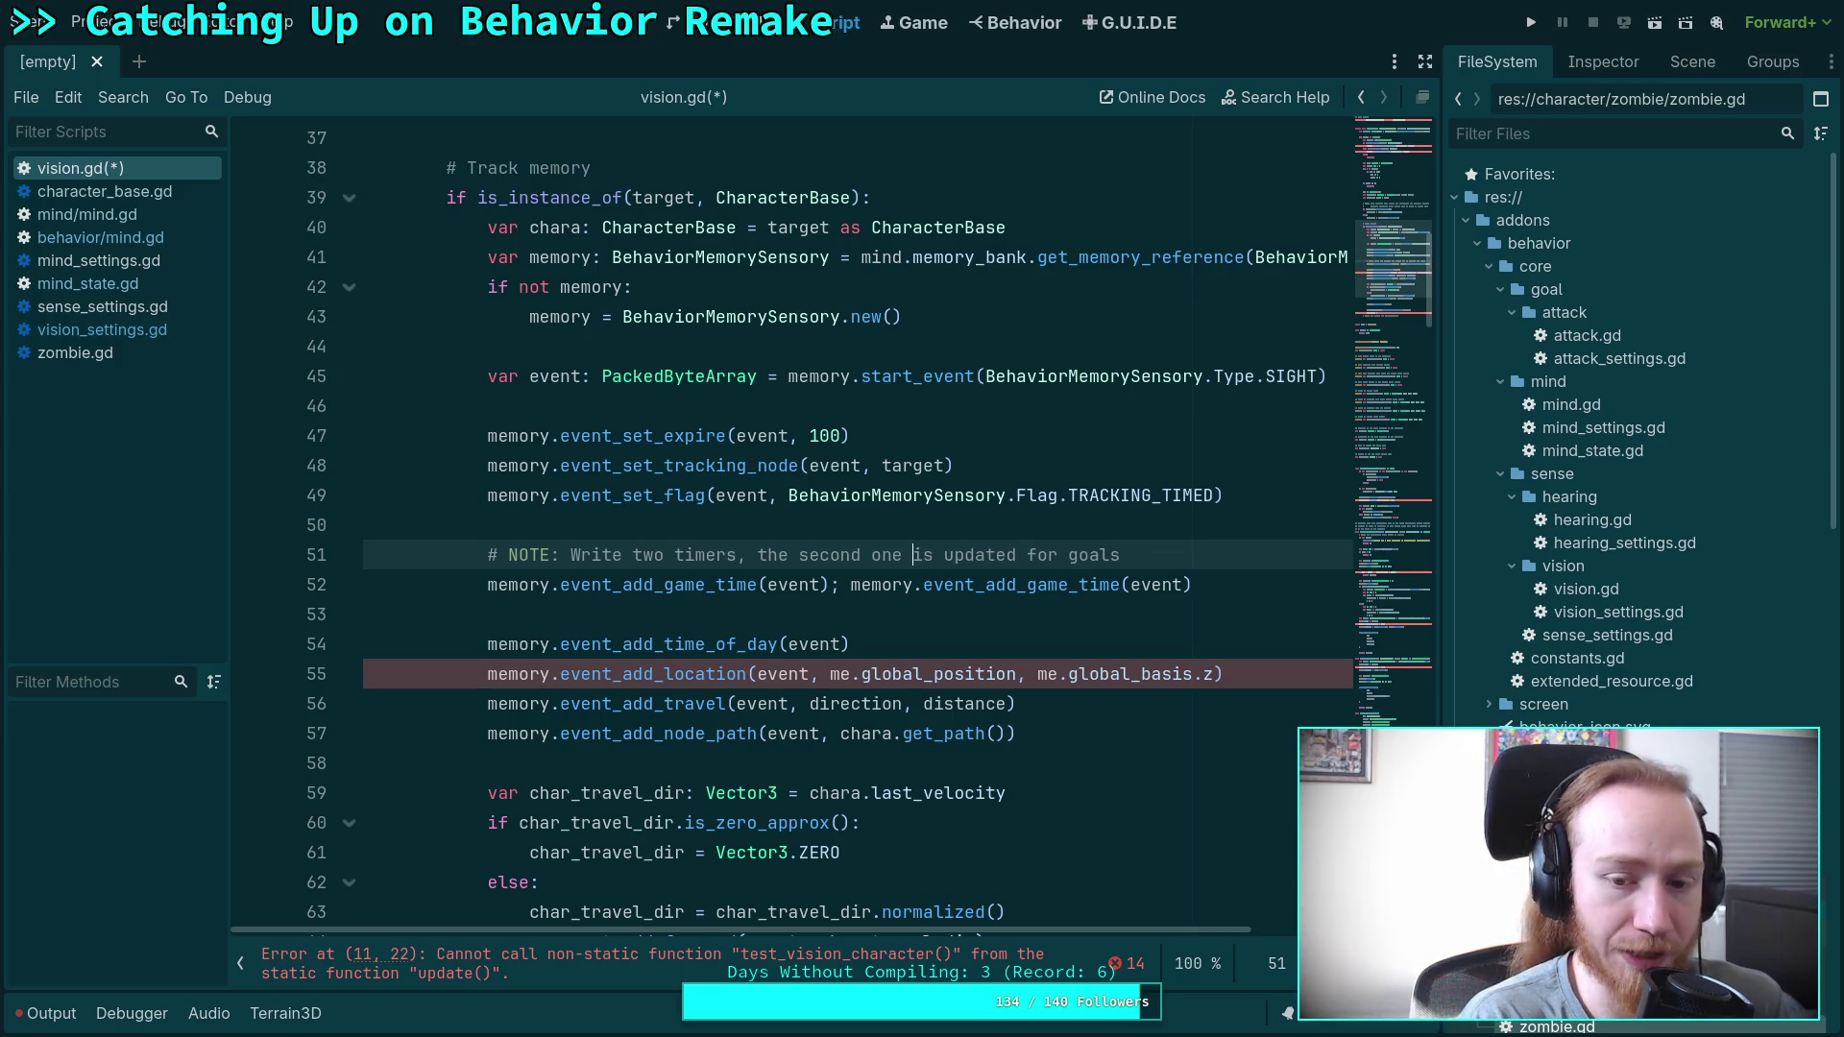
{"action": "key", "text": "Down"}
{"action": "key", "text": "Down"}
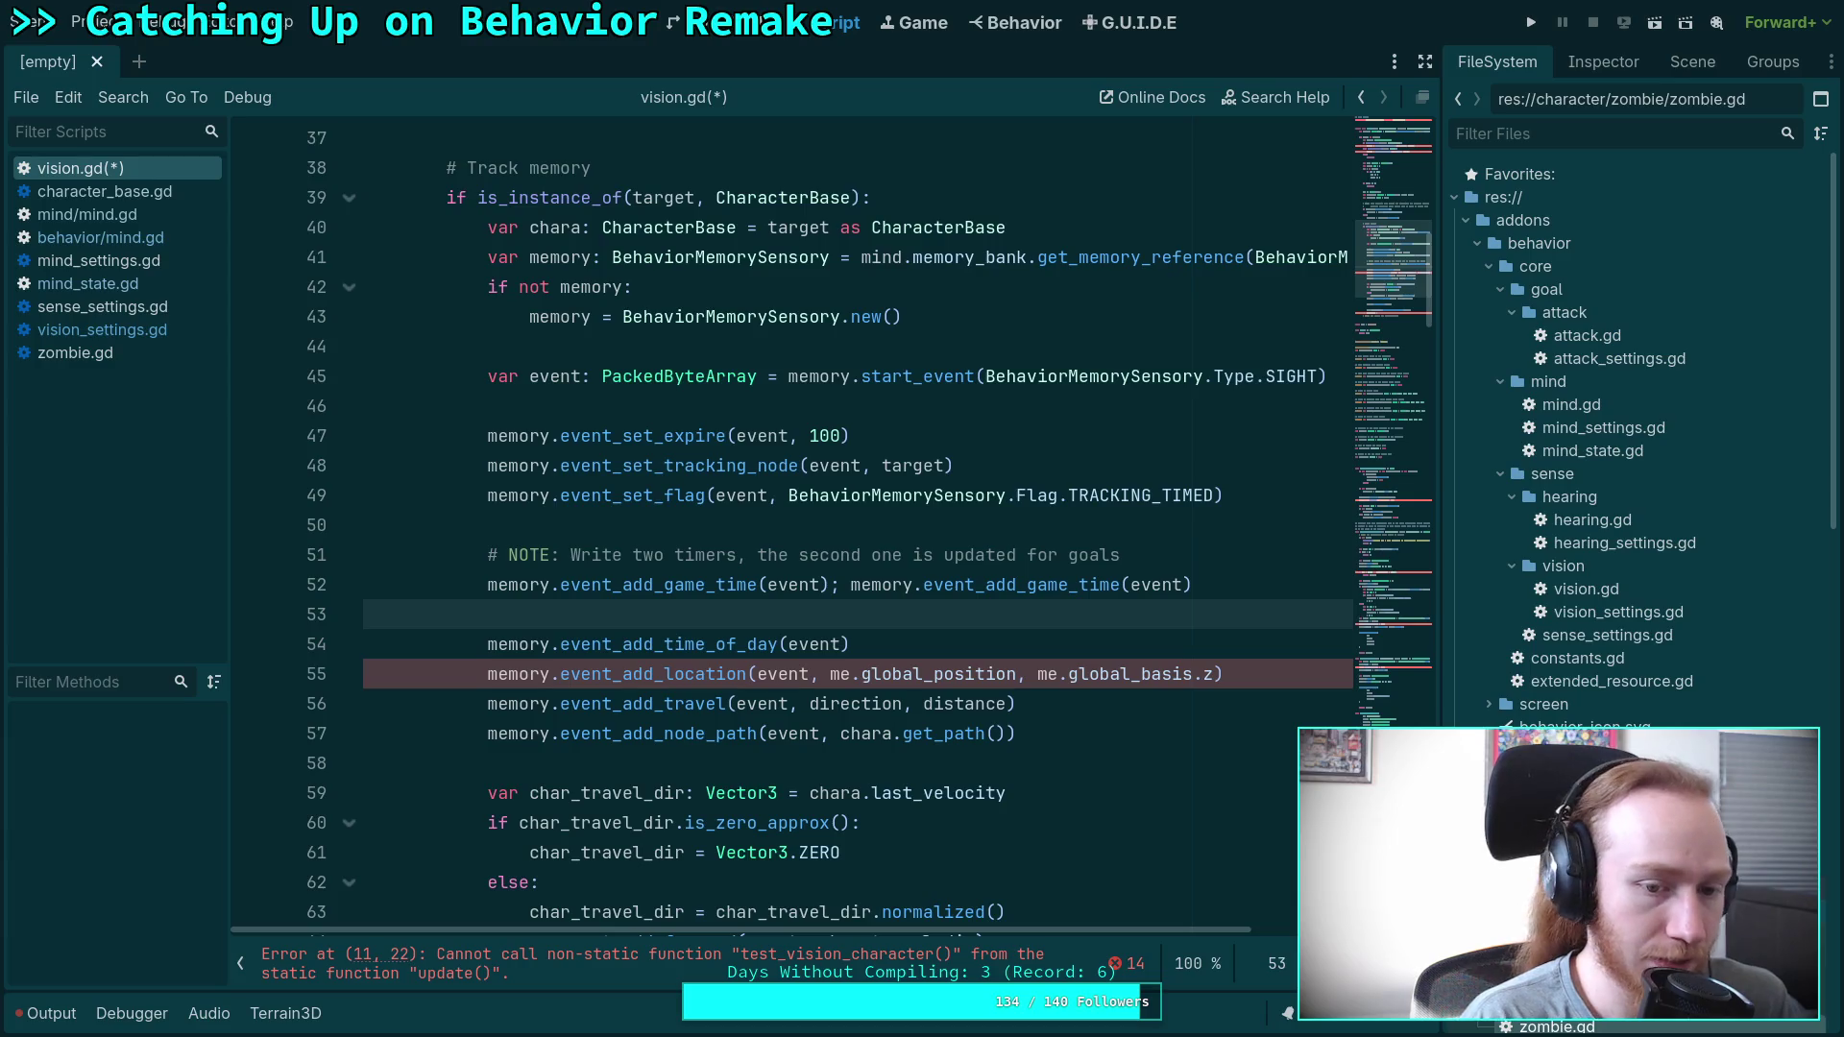
{"action": "type", "text": "*"}
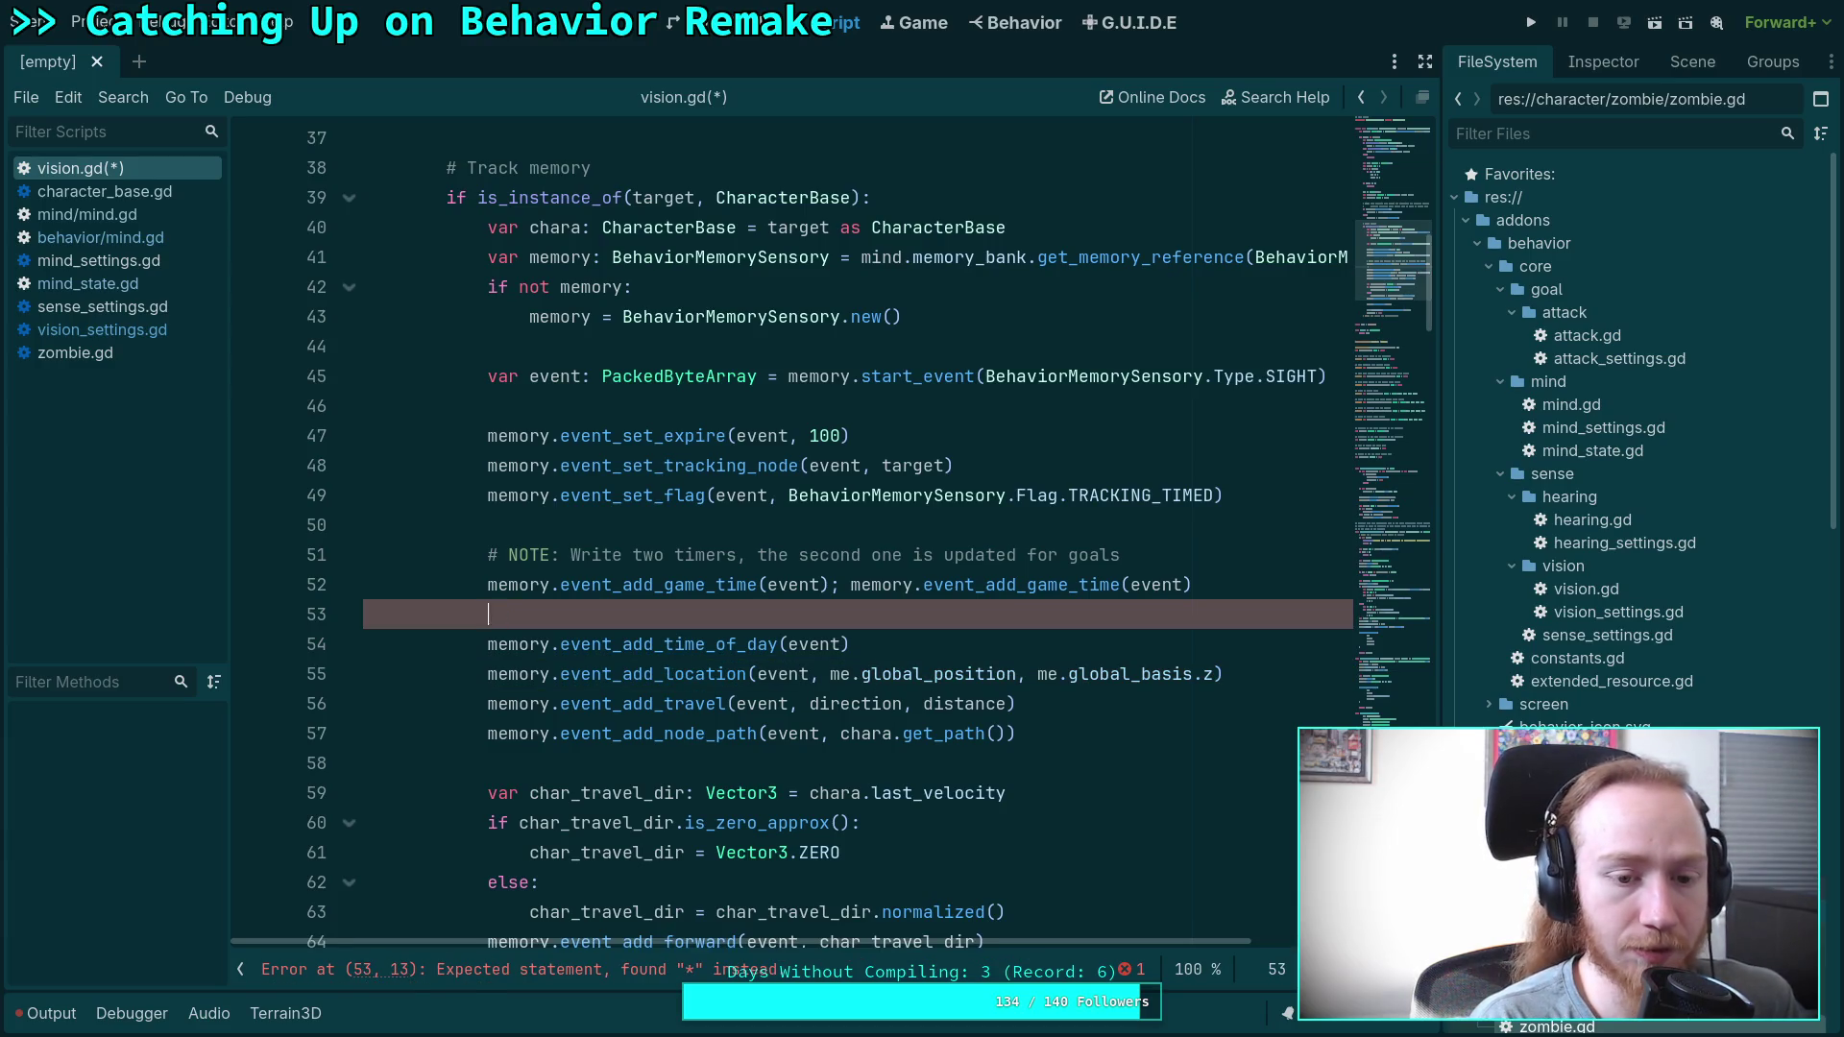
{"action": "key", "text": "BackSpace"}
{"action": "type", "text": "&'player'."}
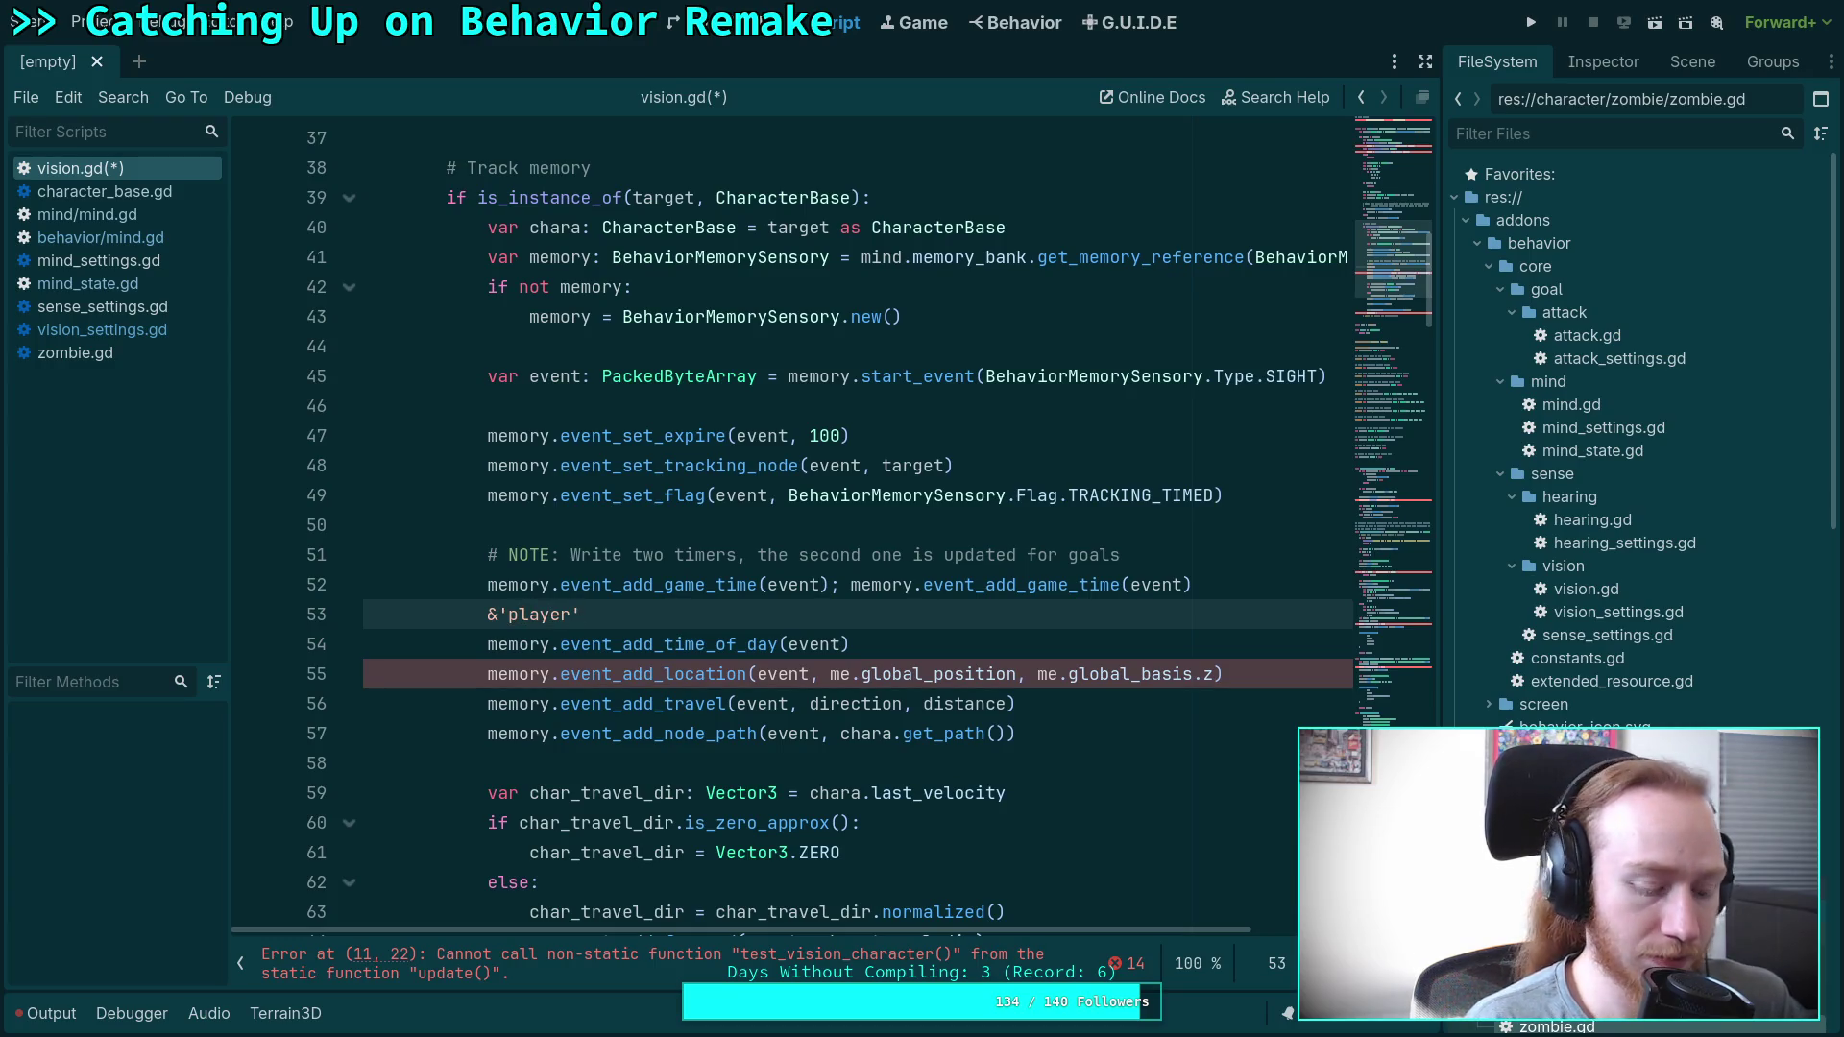
{"action": "type", "text": "&'po"}
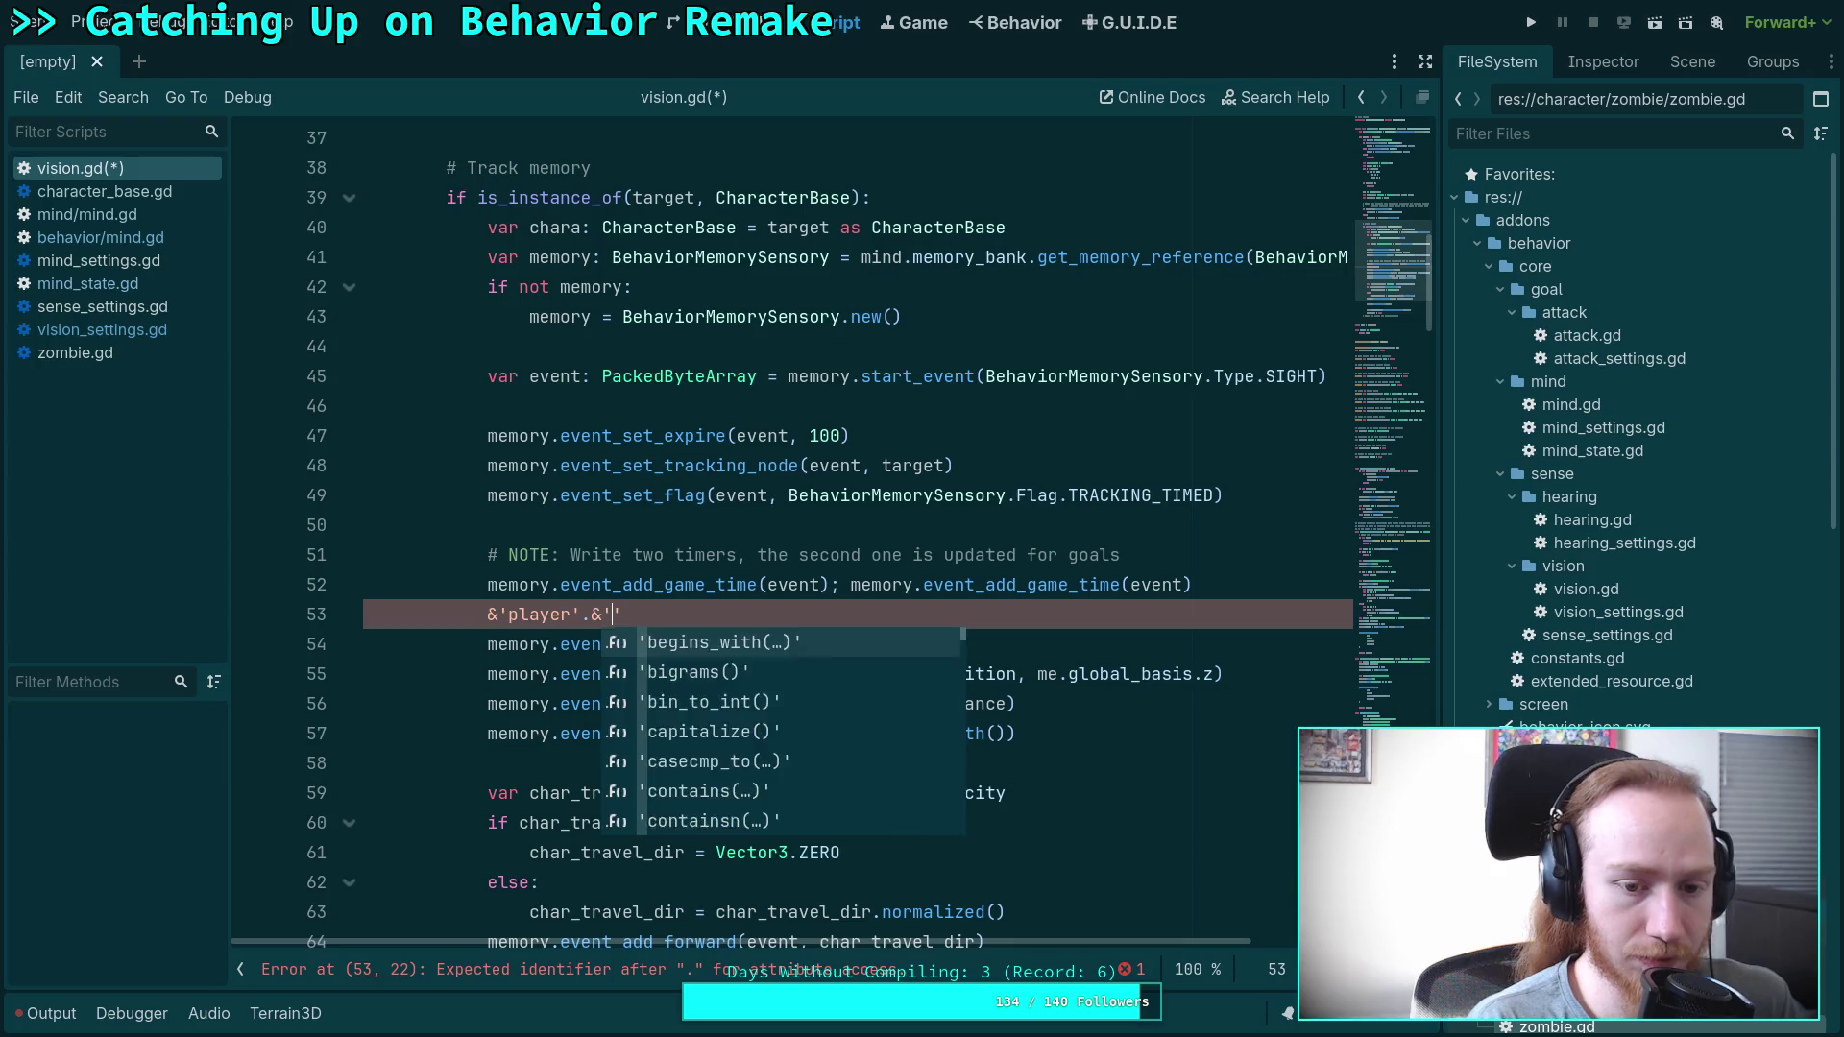
{"action": "type", "text": "s"}
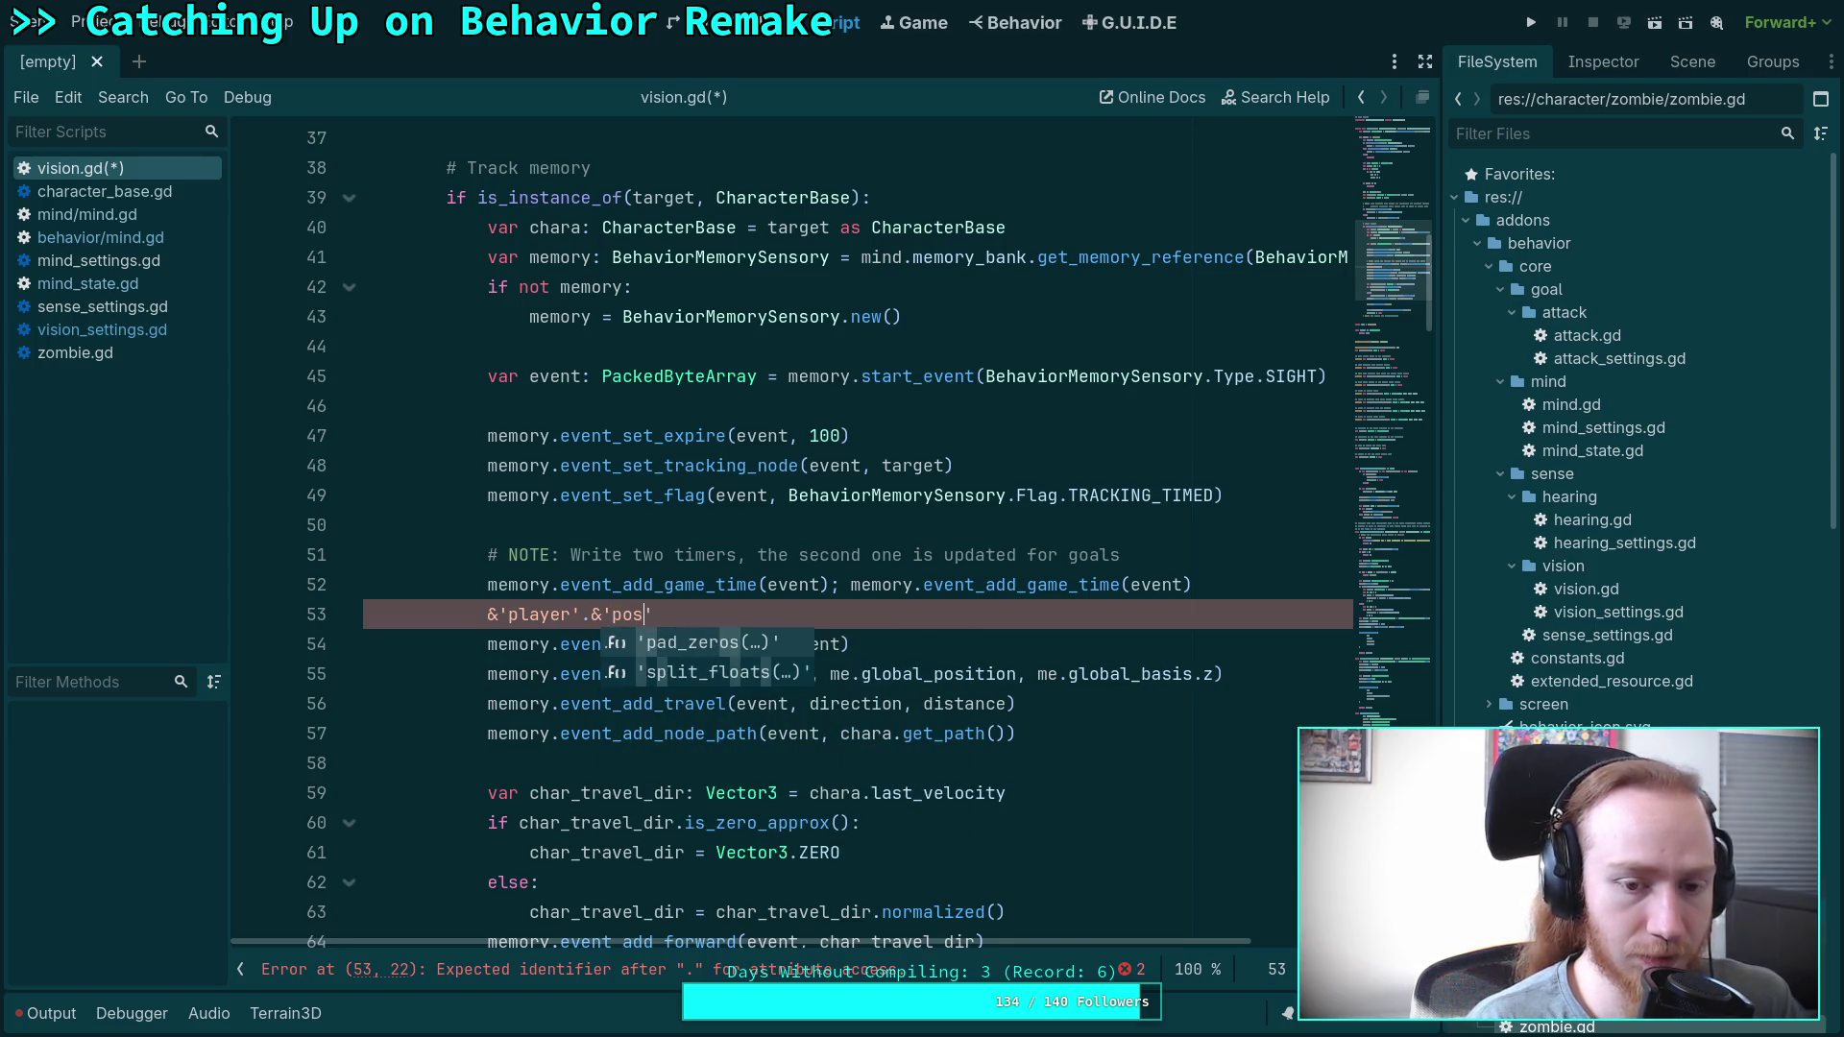
{"action": "left_click", "coordinate": [364, 644]}
{"action": "left_click", "coordinate": [654, 614]}
{"action": "left_click_drag", "start_coordinate": [653, 614], "coordinate": [487, 615]}
{"action": "key", "text": "BackSpace"}
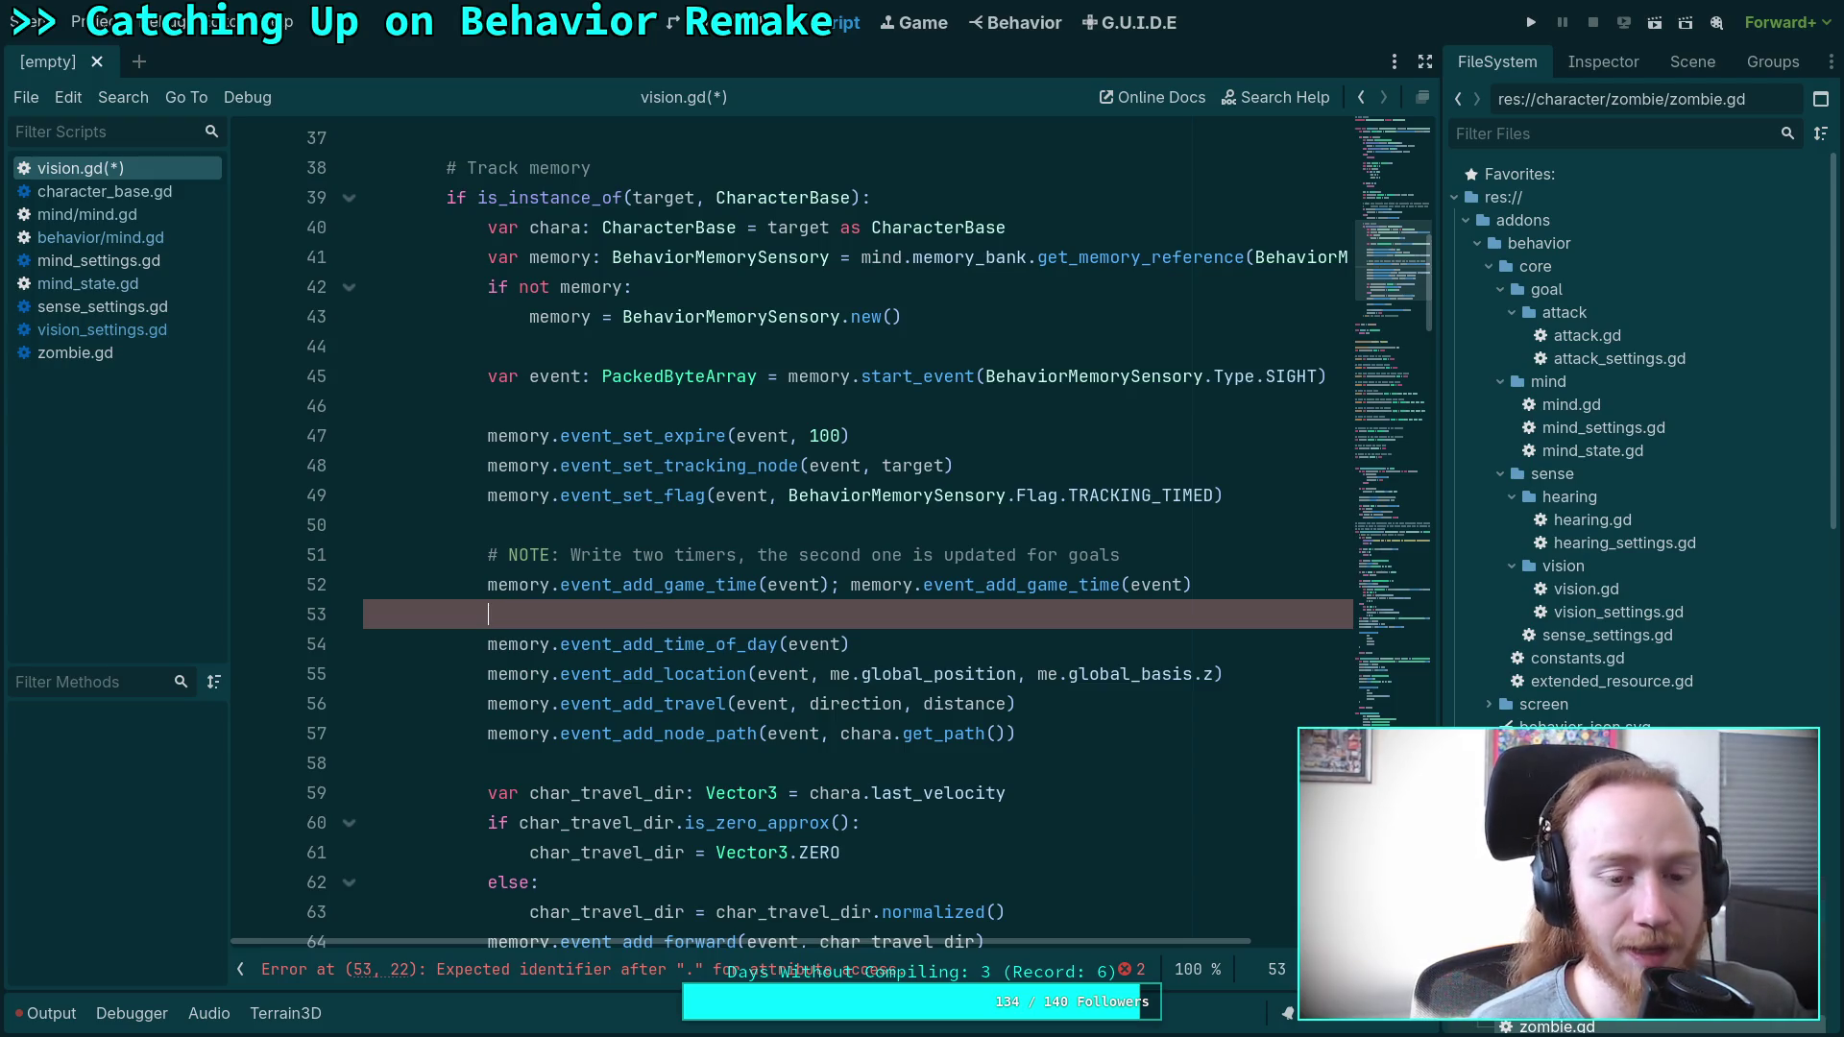
{"action": "type", "text": "Memory."}
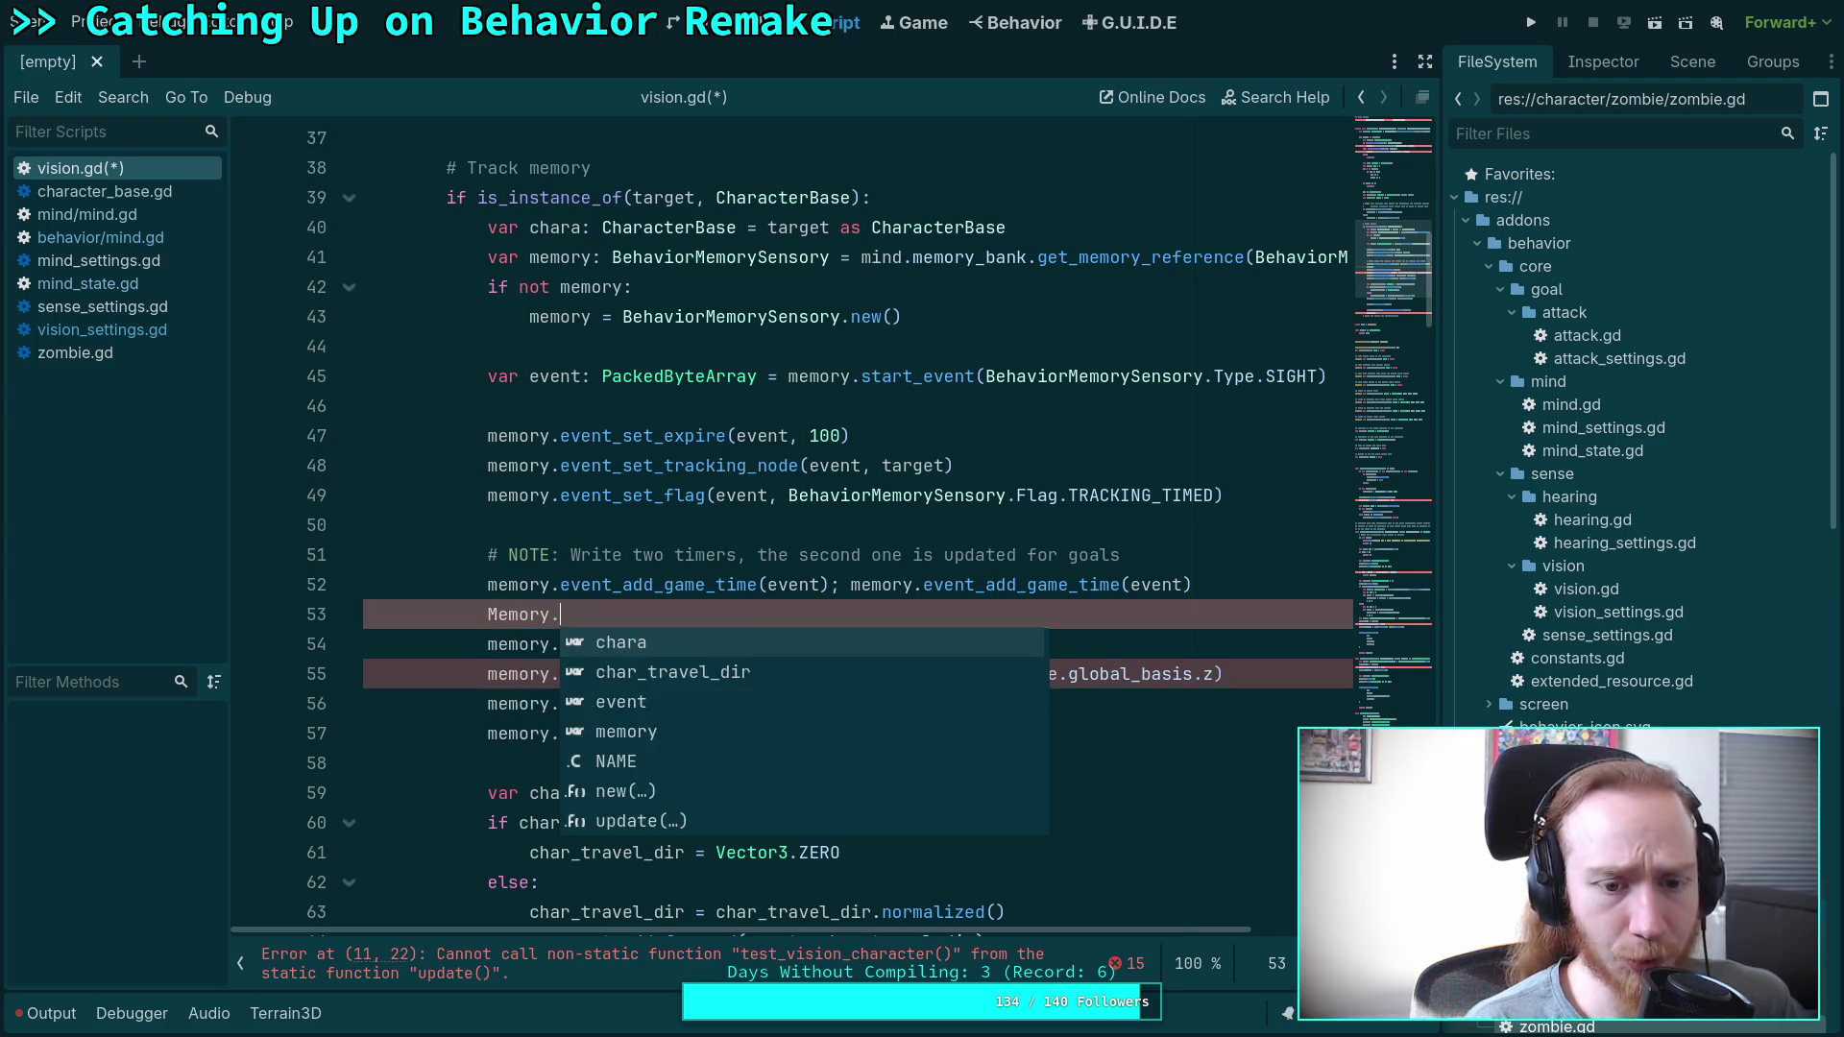
{"action": "type", "text": "Tag"}
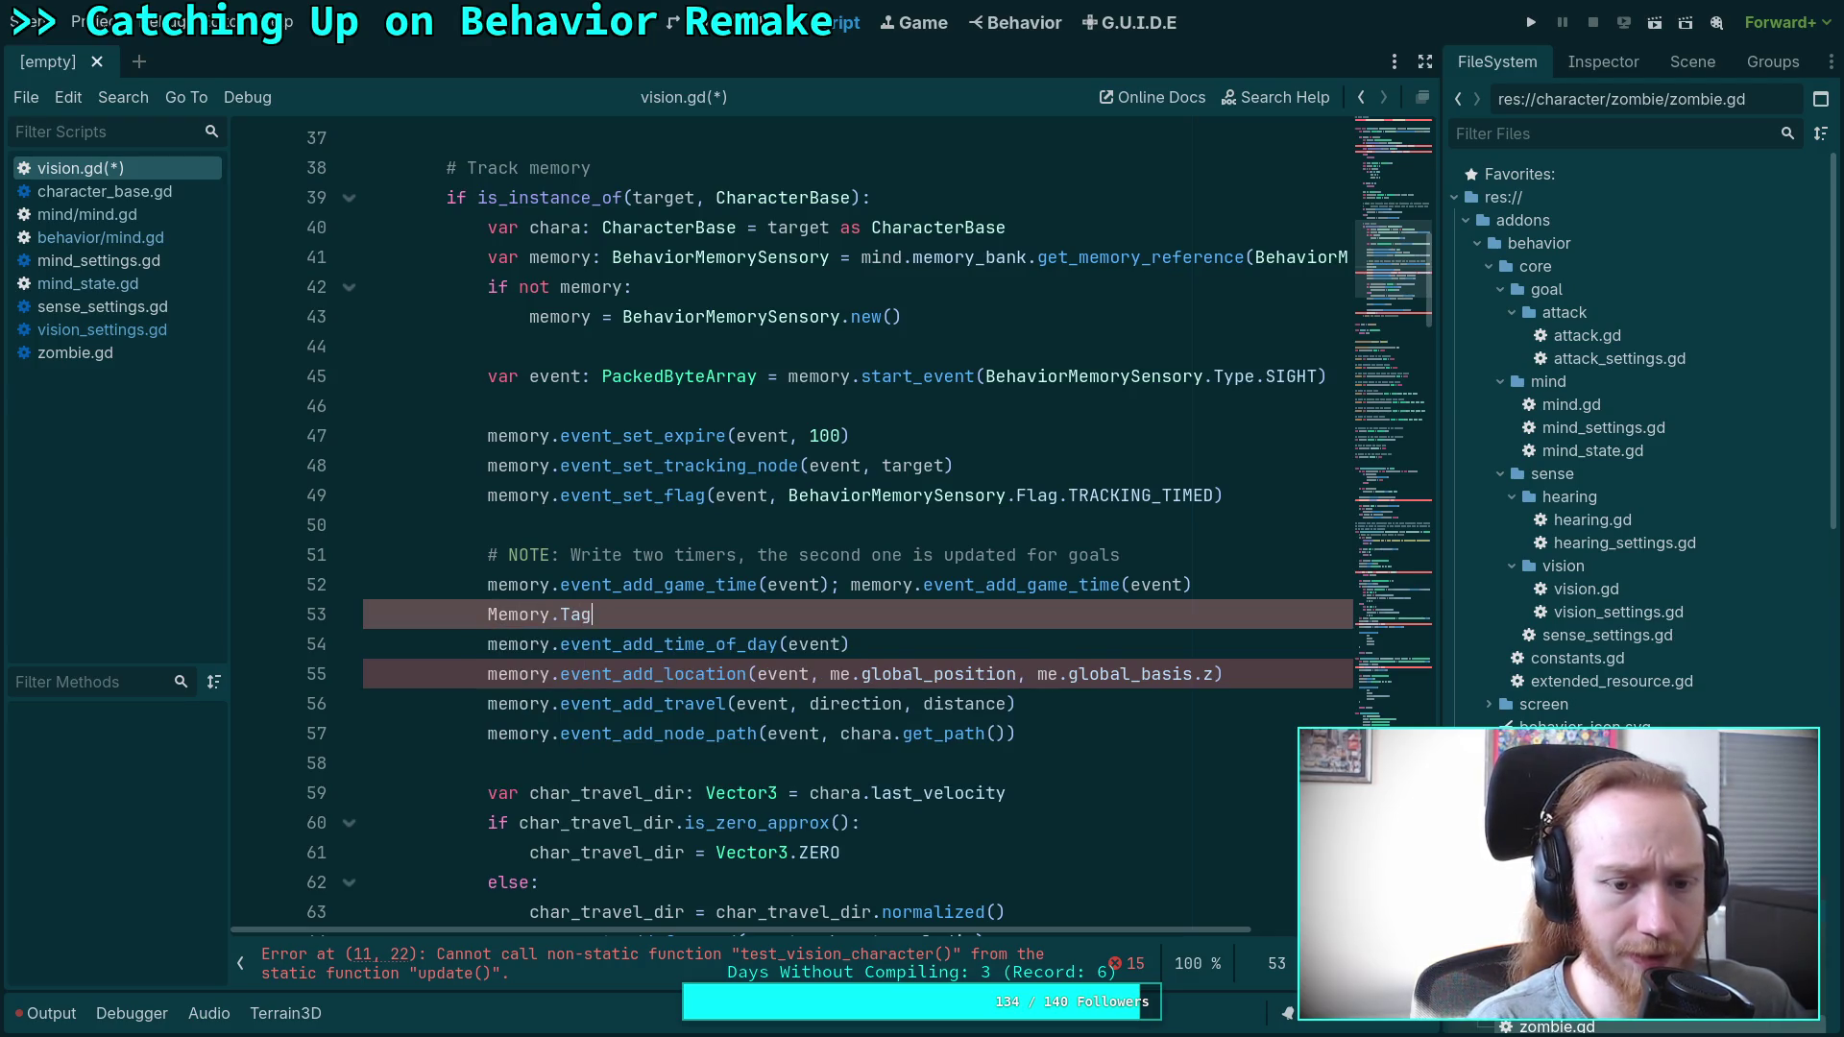
{"action": "type", "text": ".Player"}
{"action": "scroll", "coordinate": [719, 490], "scroll_direction": "up", "scroll_amount": 1}
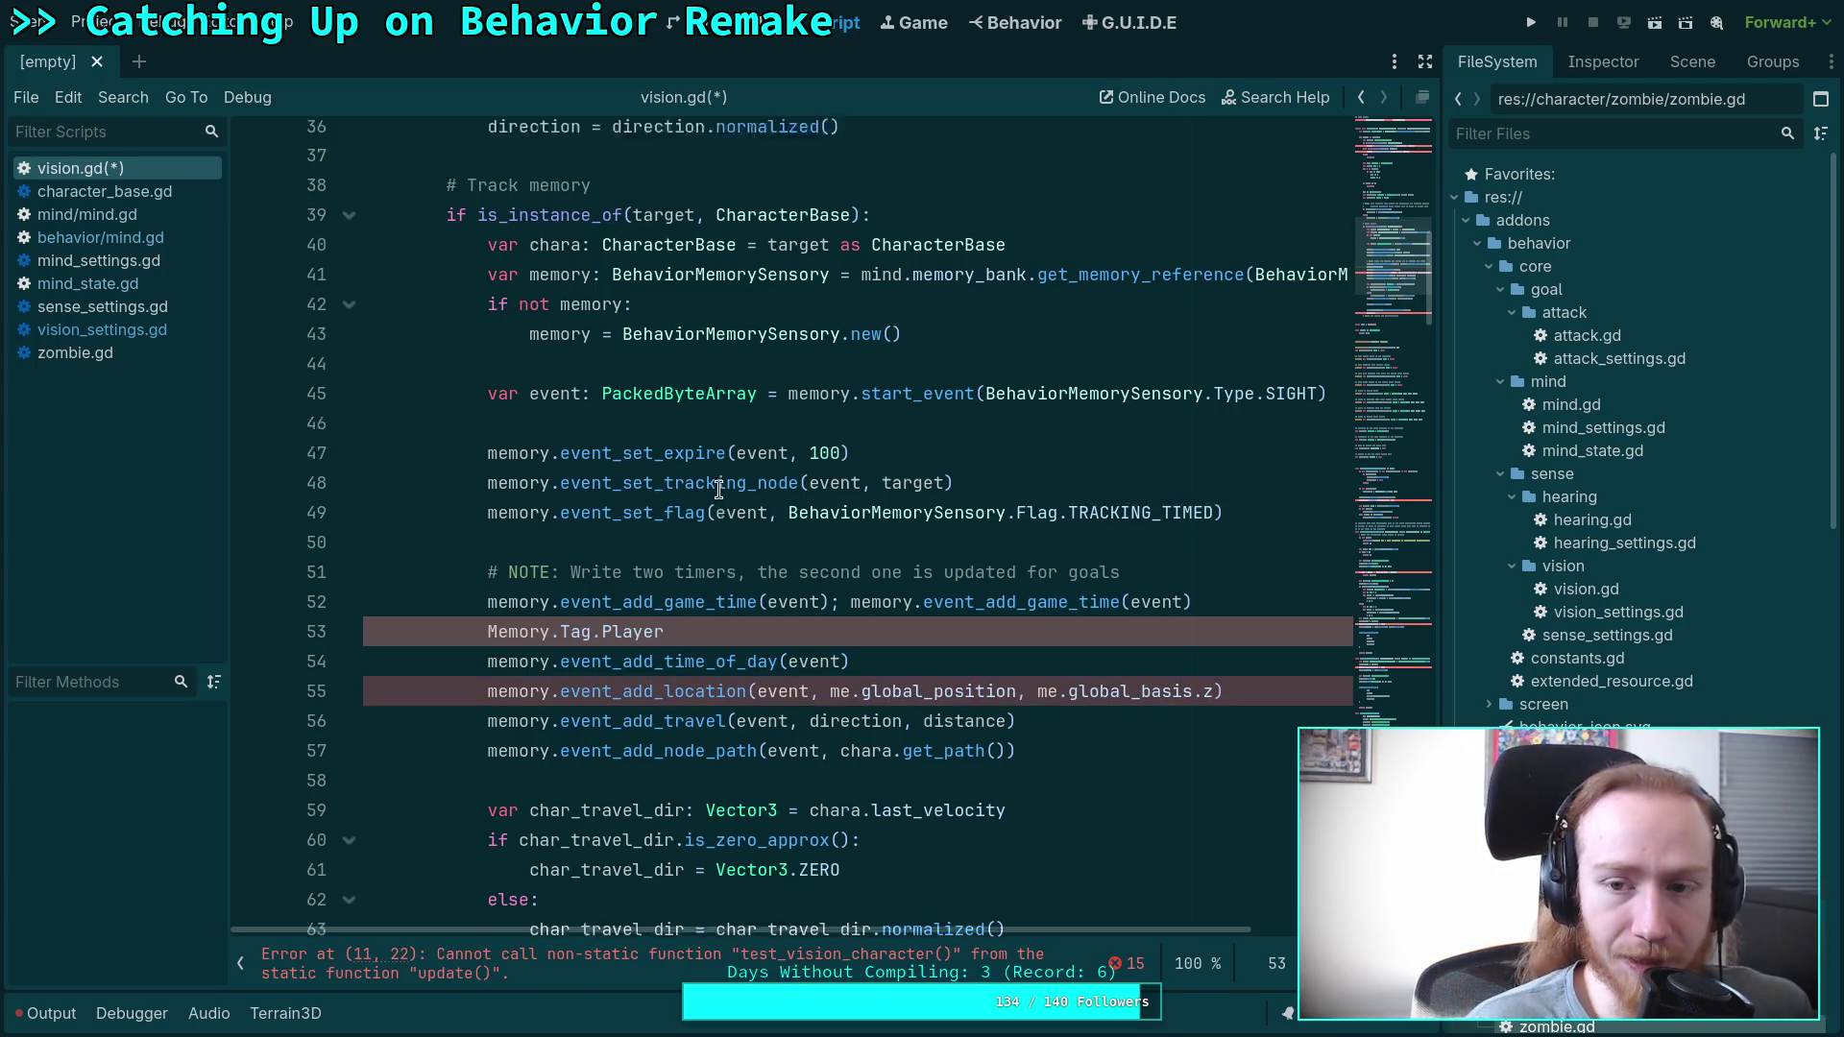
{"action": "key", "text": "ctrl+Home"}
{"action": "key", "text": "Down"}
{"action": "key", "text": "Down"}
{"action": "scroll", "coordinate": [726, 517], "scroll_direction": "down", "scroll_amount": 1}
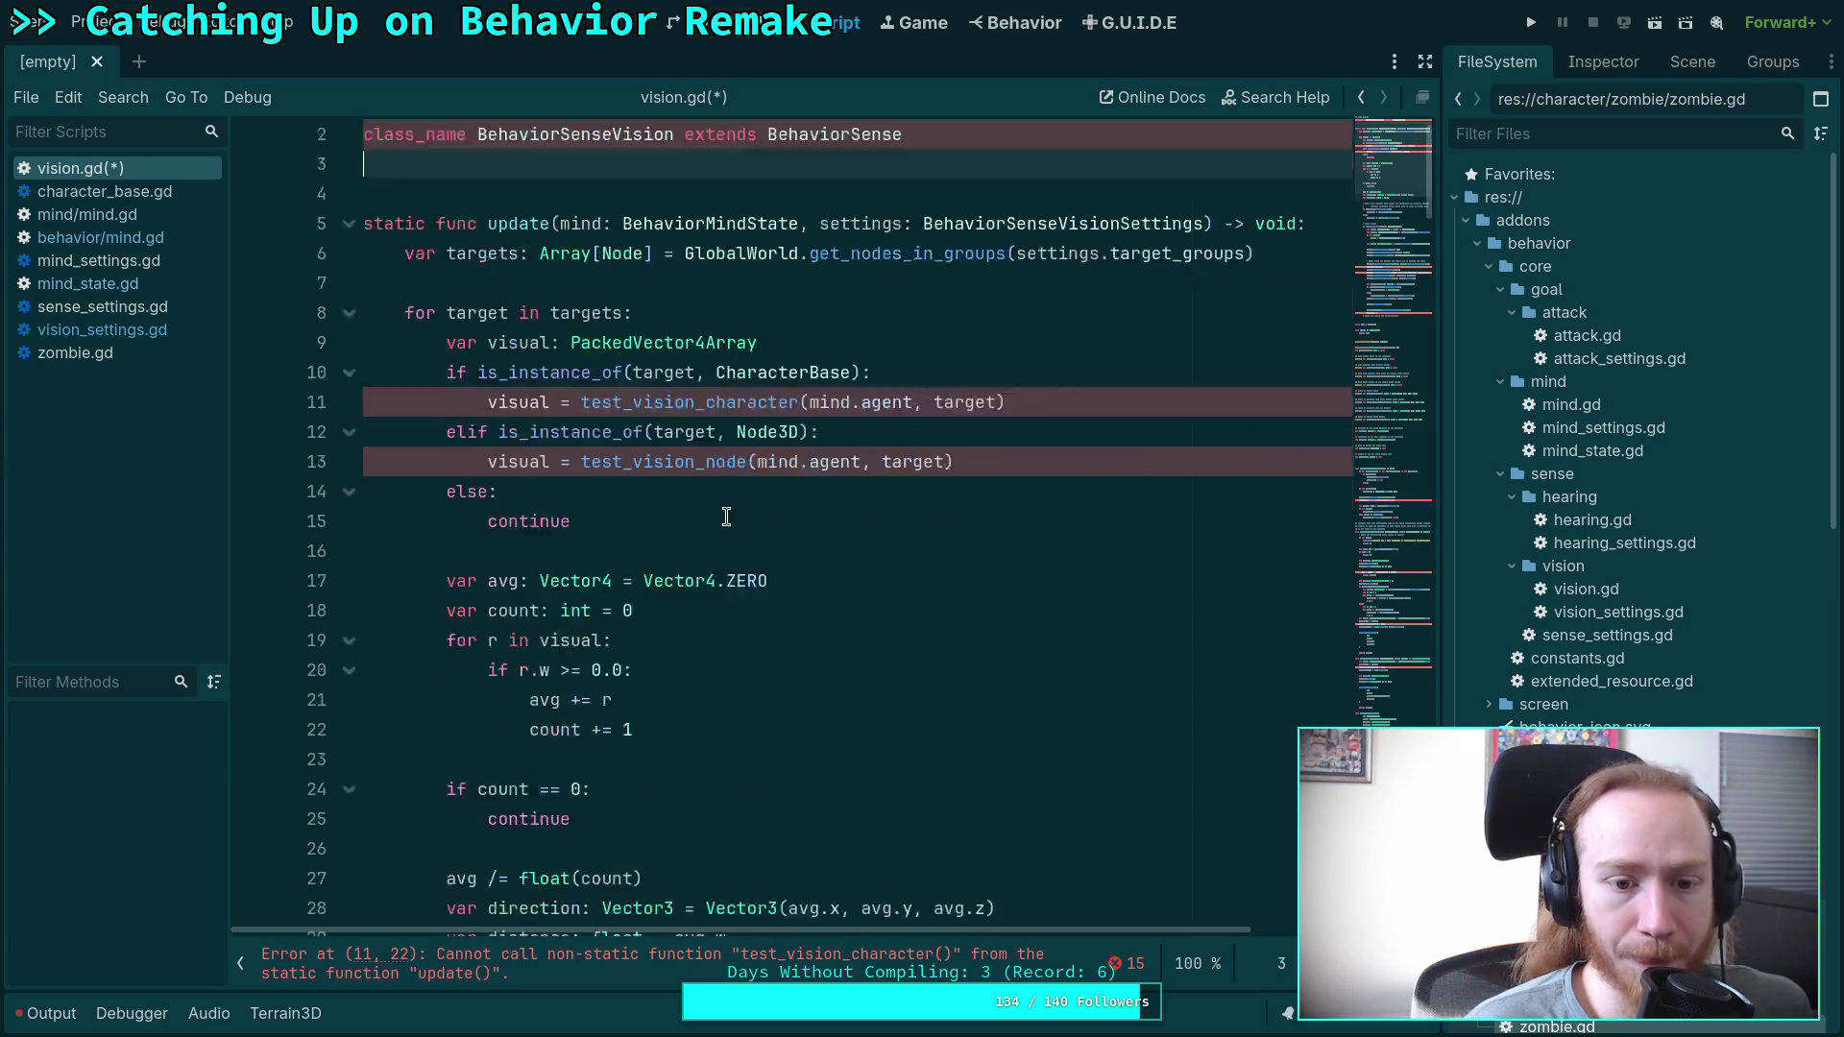
{"action": "scroll", "coordinate": [726, 517], "scroll_direction": "down", "scroll_amount": 15}
{"action": "left_click_drag", "start_coordinate": [663, 347], "coordinate": [453, 331]}
{"action": "key", "text": "shift+Home"}
{"action": "key", "text": "BackSpace"}
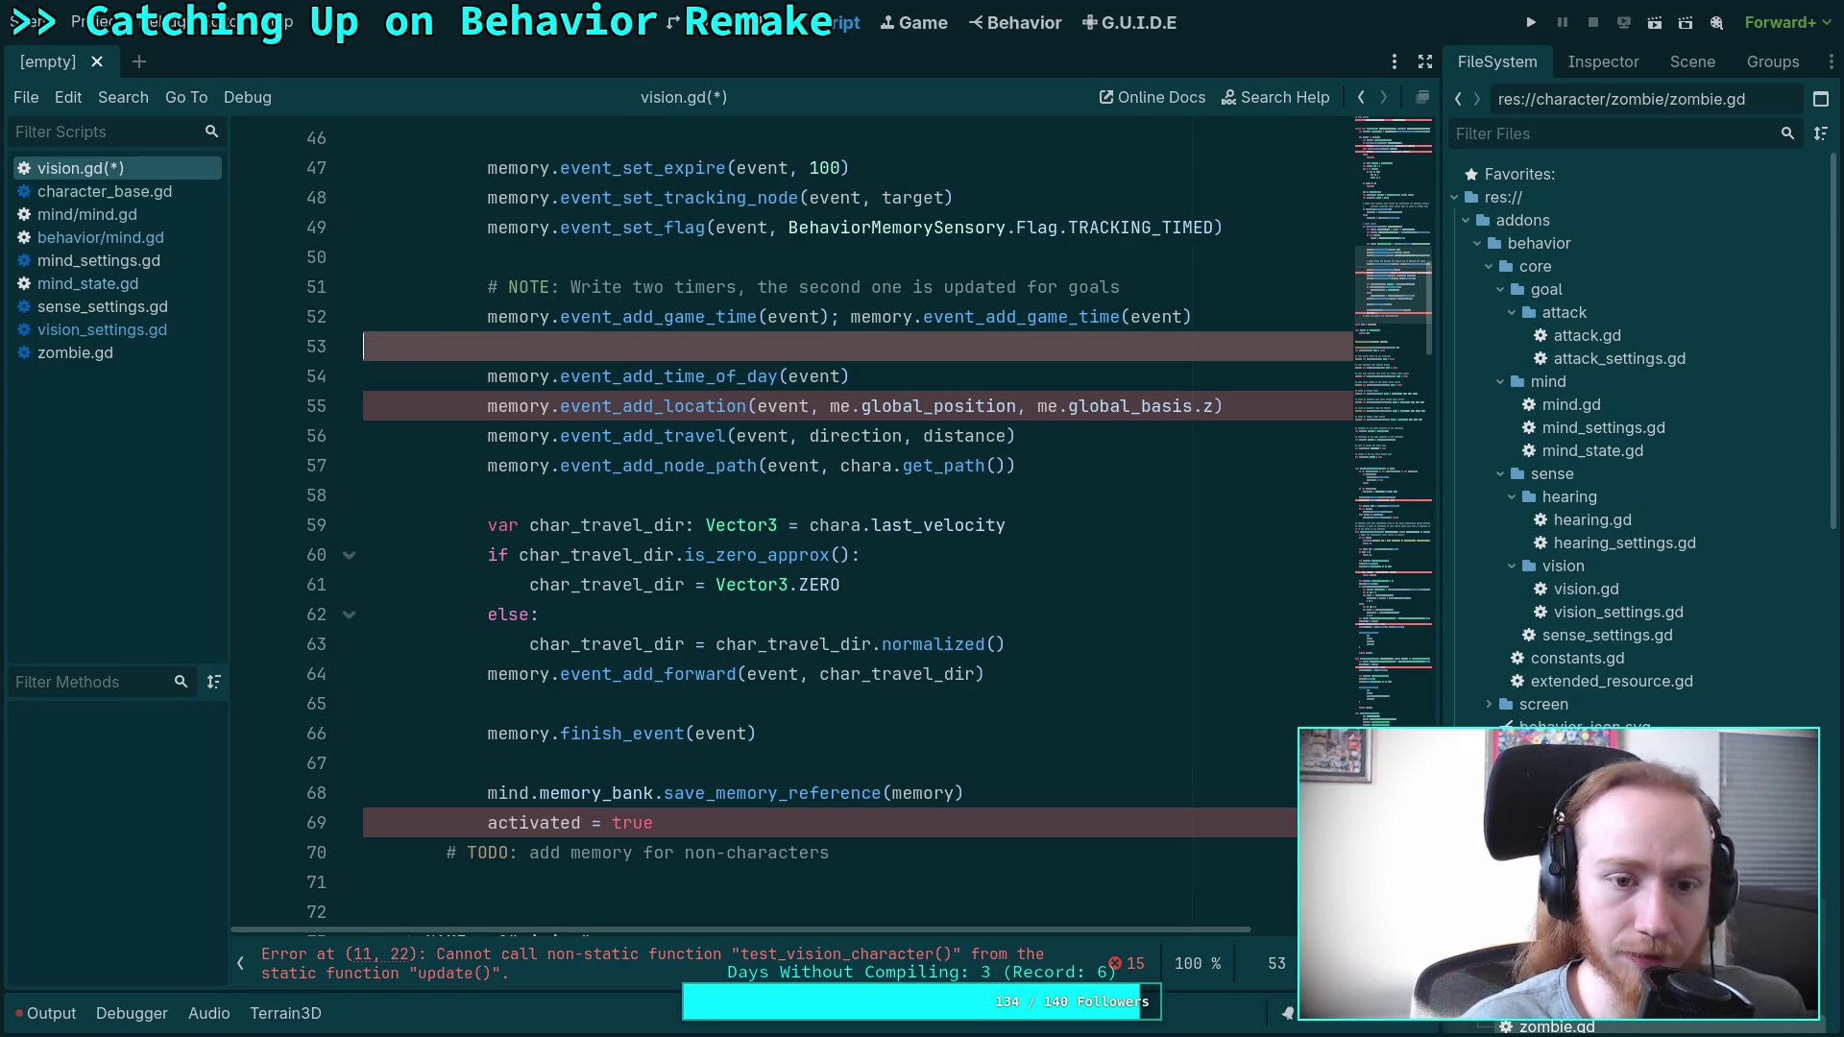
{"action": "key", "text": "Down"}
{"action": "key", "text": "Down"}
{"action": "key", "text": "Down"}
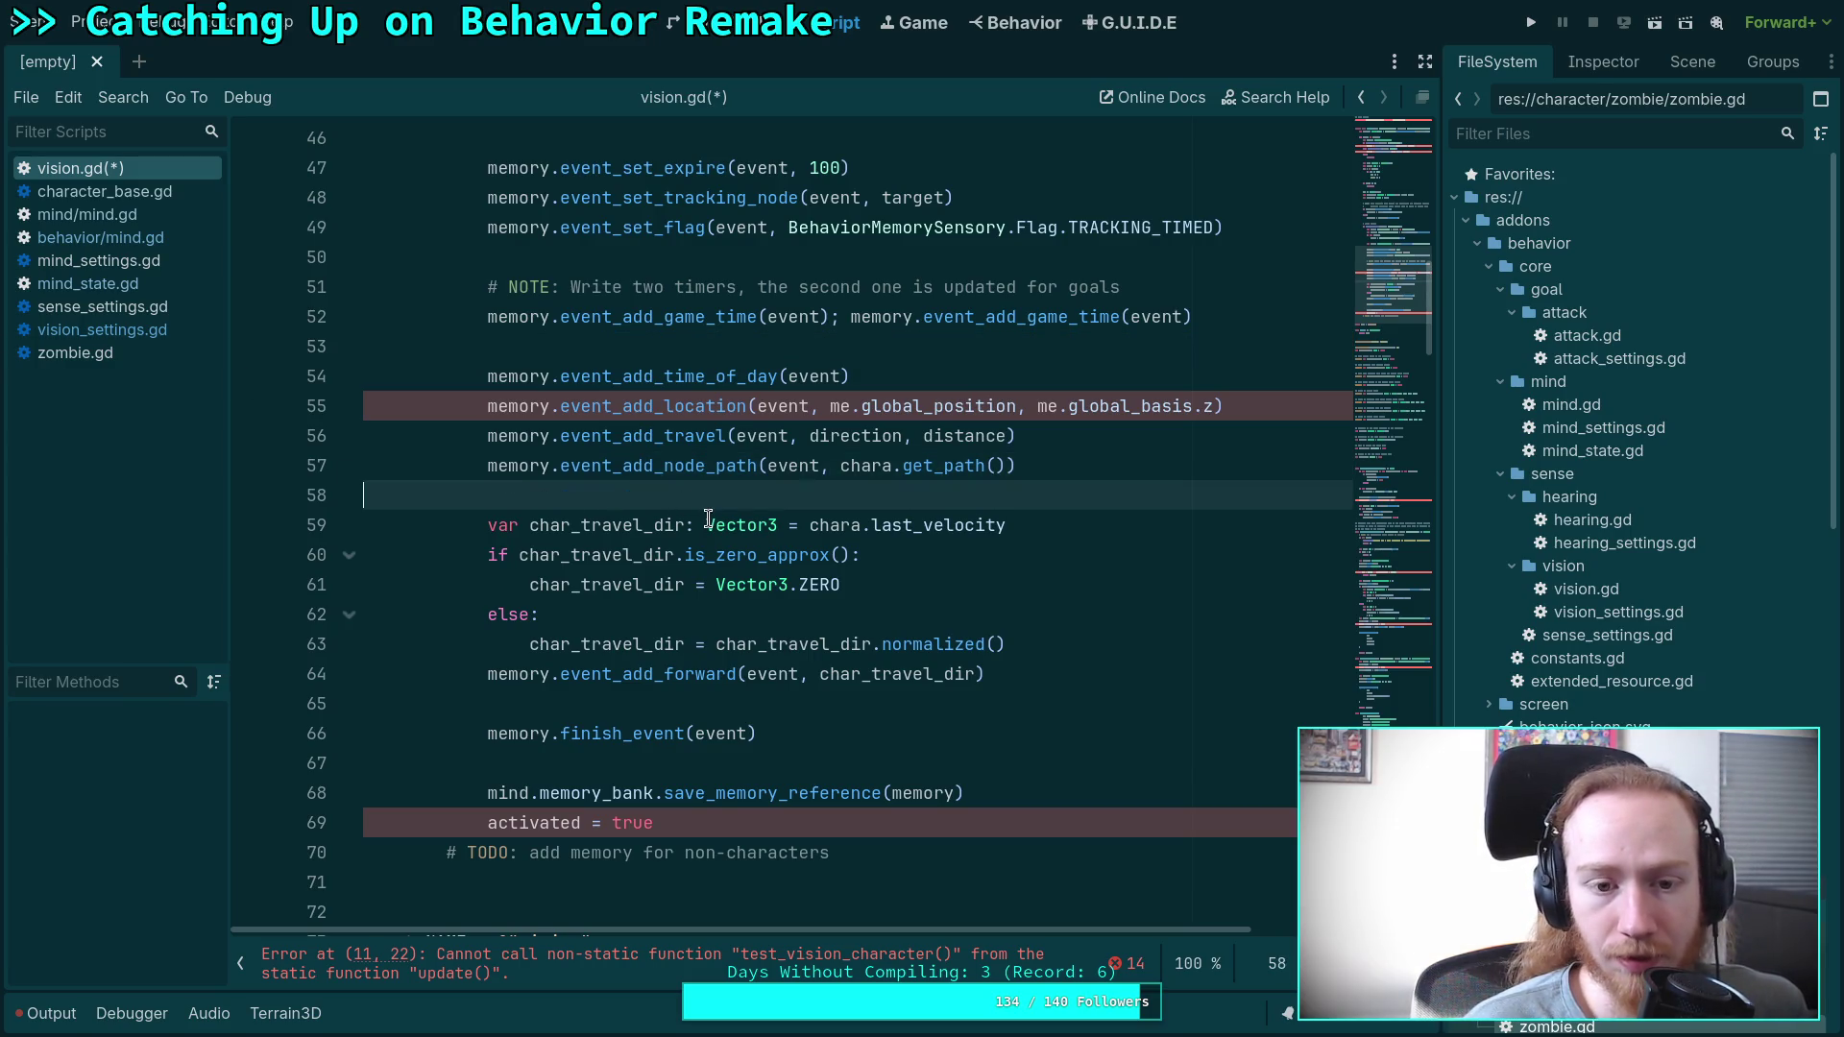
{"action": "mouse_move", "coordinate": [717, 522]}
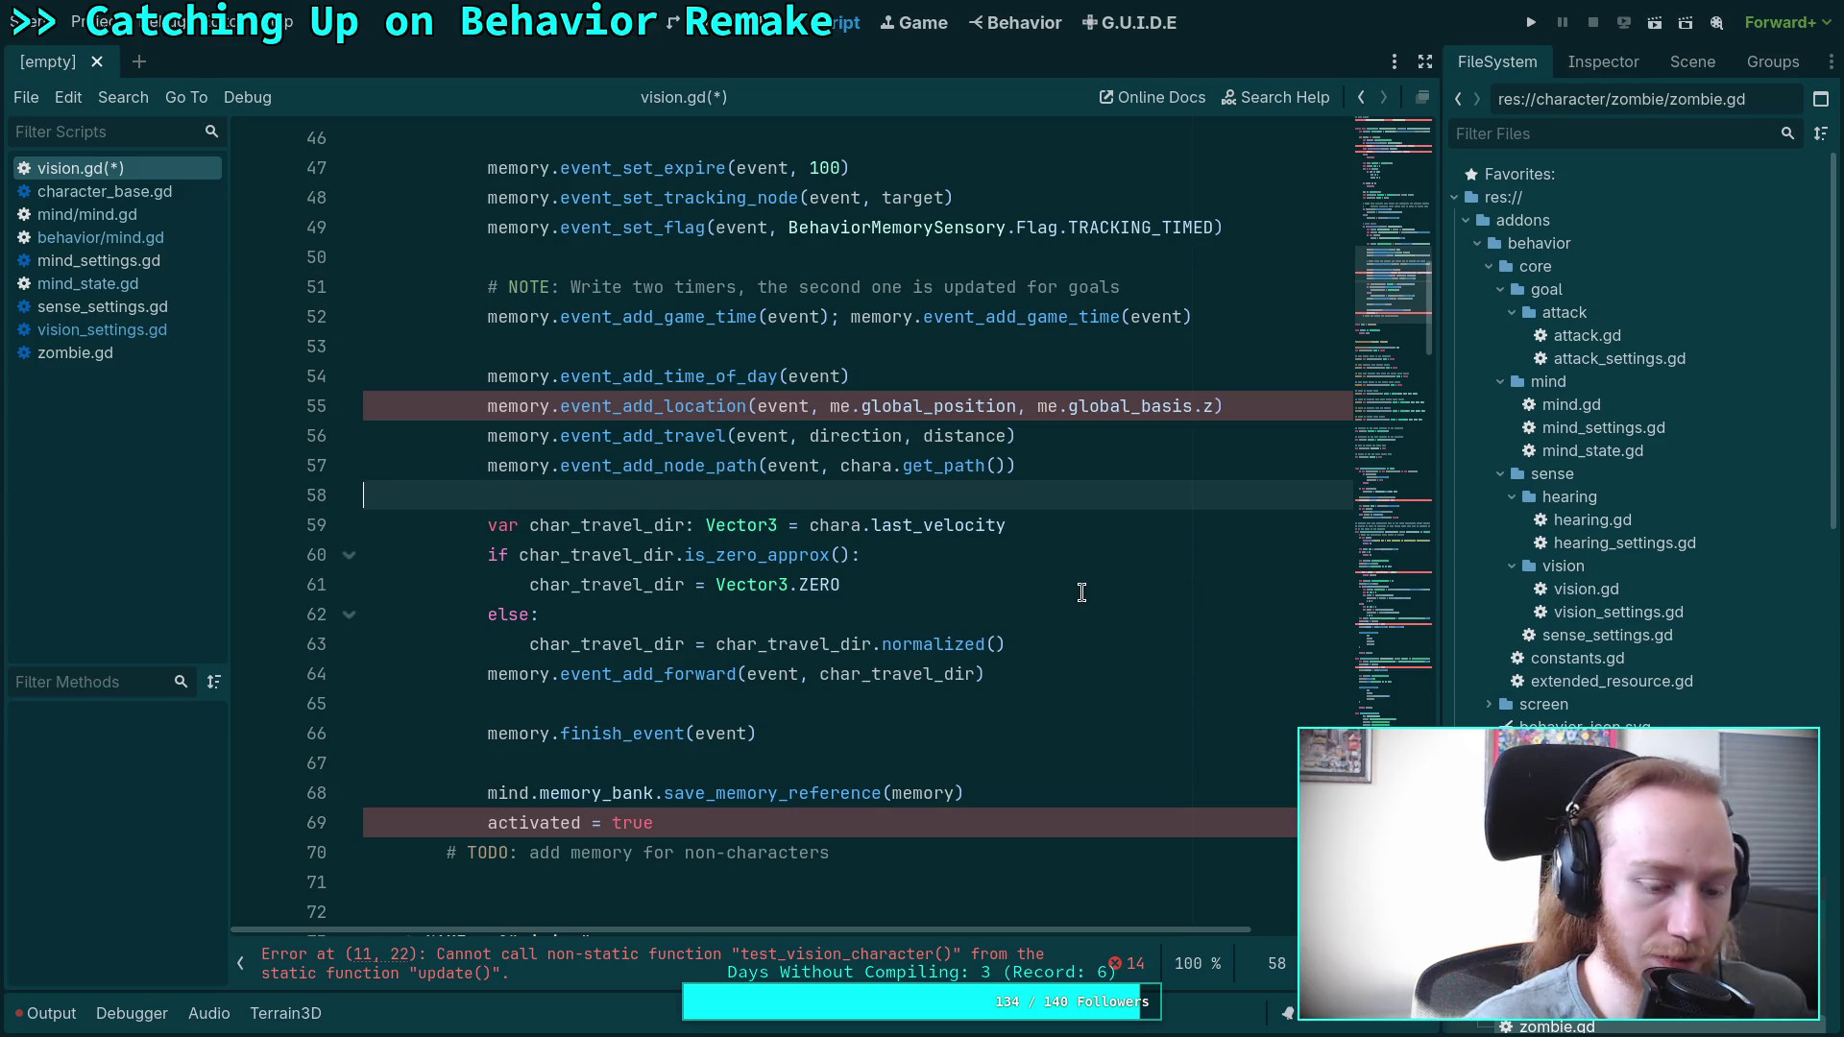
{"action": "type", "text": "B"}
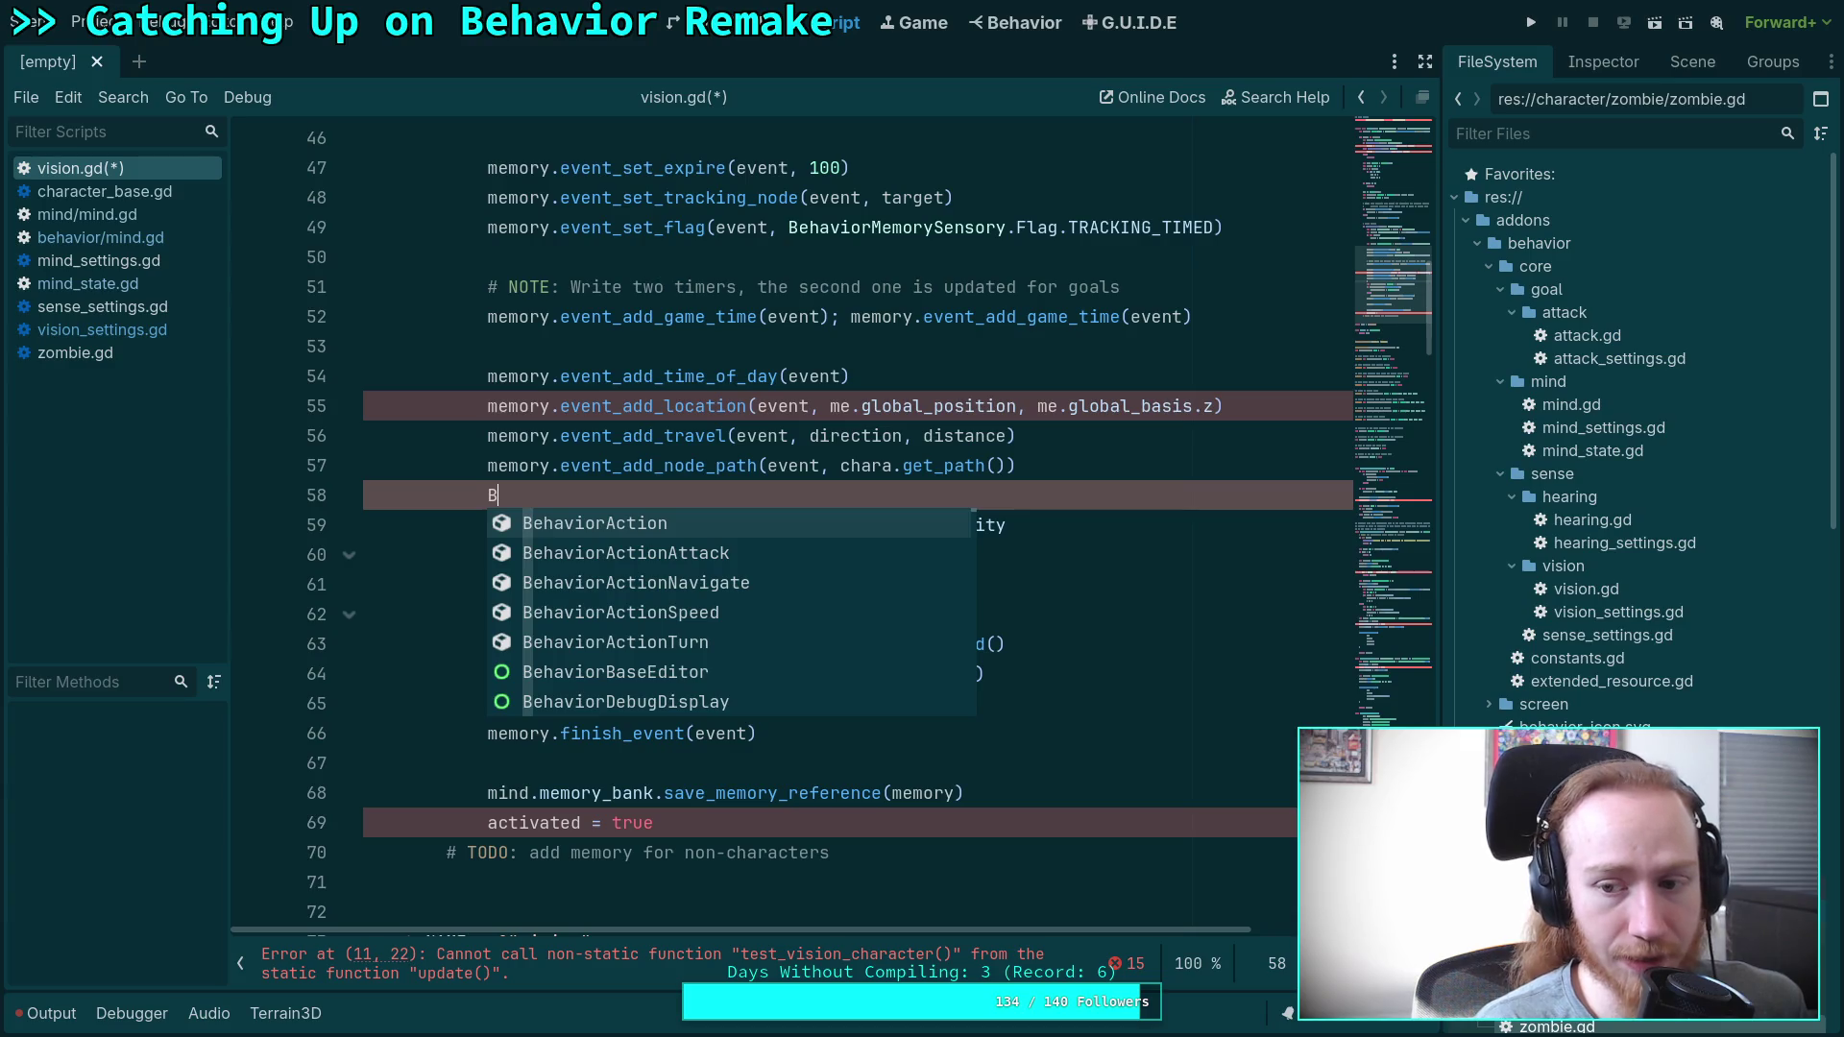
{"action": "key", "text": "BackSpace"}
{"action": "type", "text": "Tafy"}
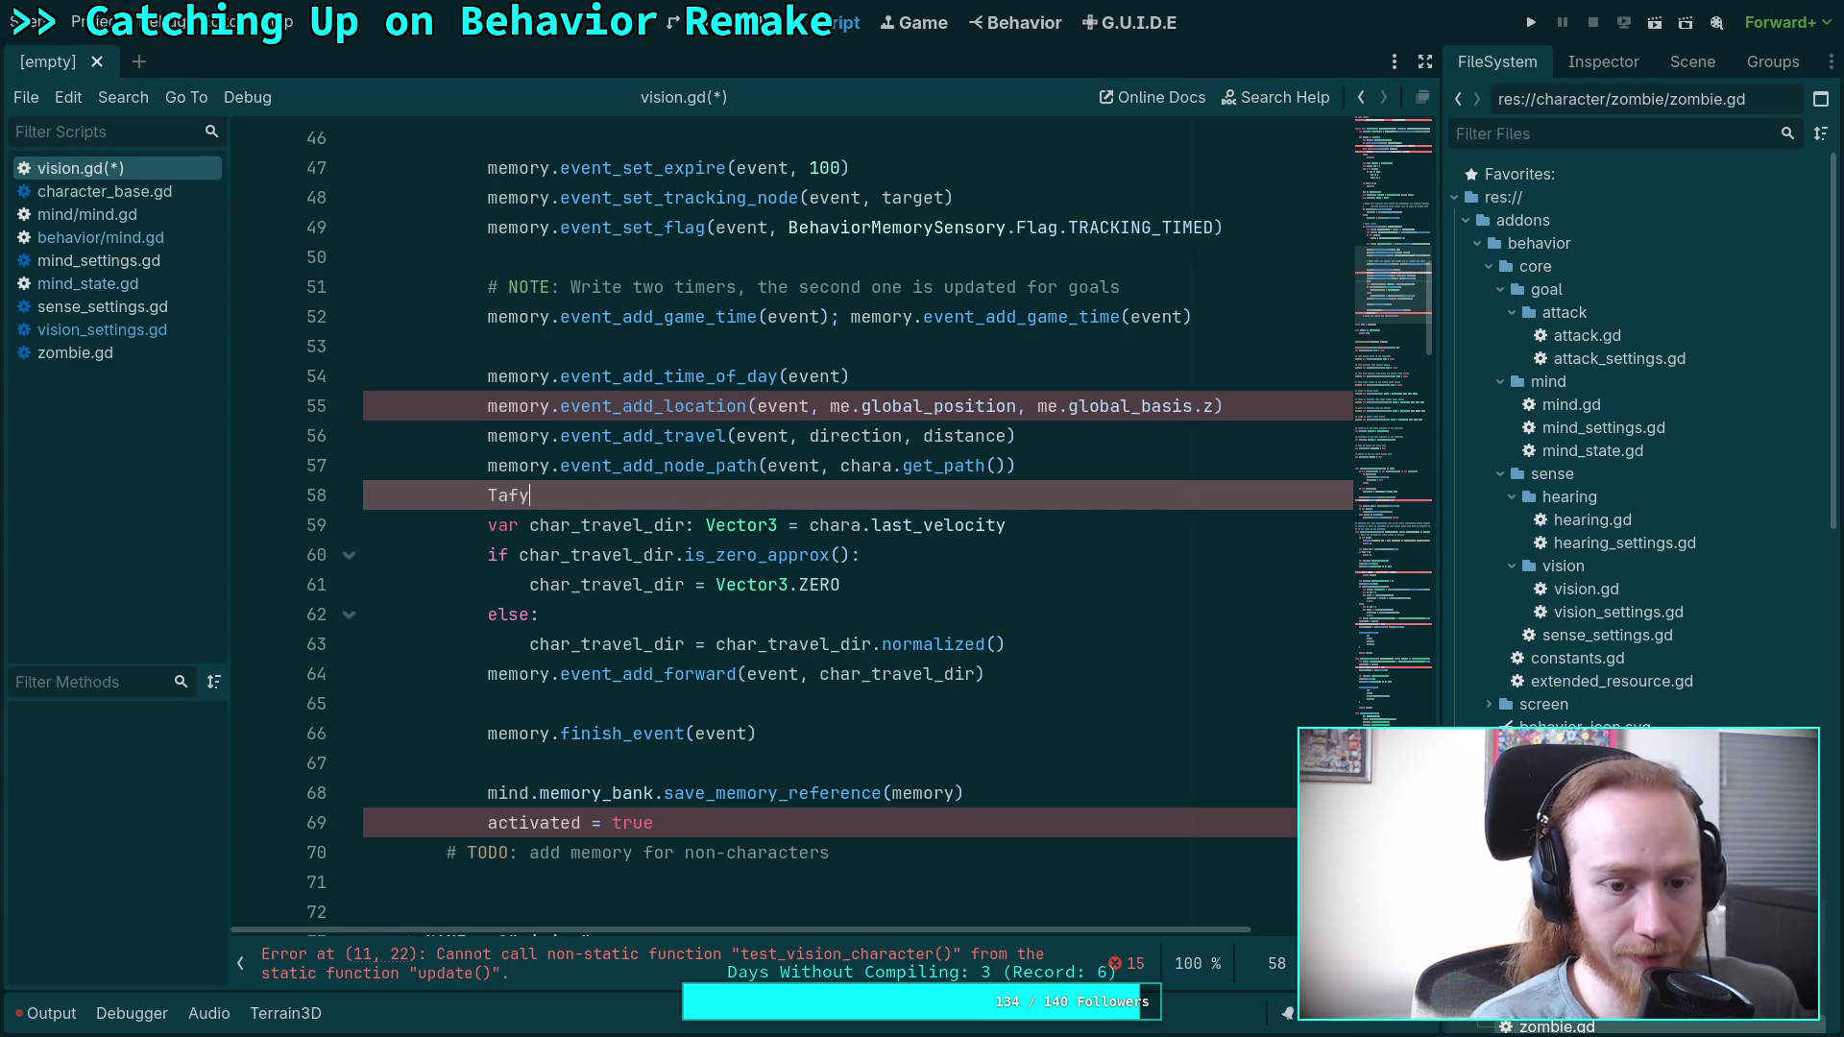
{"action": "key", "text": "BackSpace"}
{"action": "key", "text": "BackSpace"}
{"action": "type", "text": "g"}
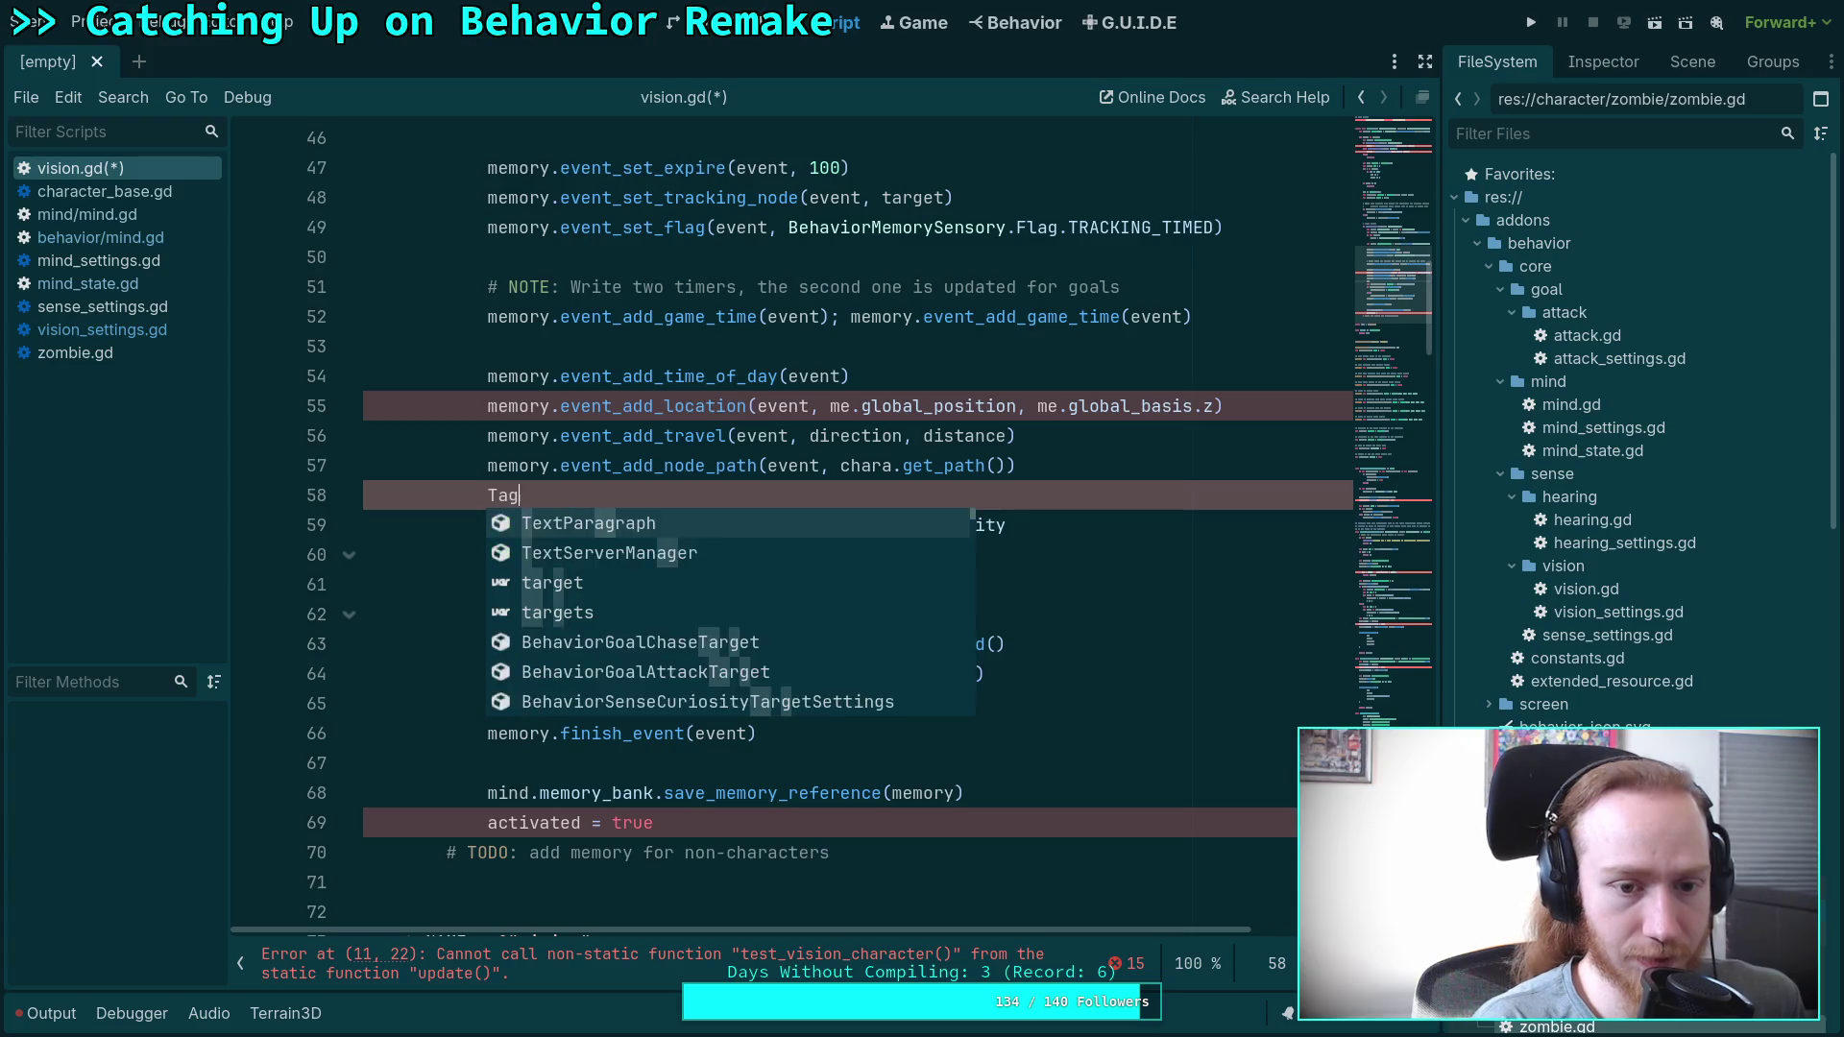
{"action": "type", "text": "."}
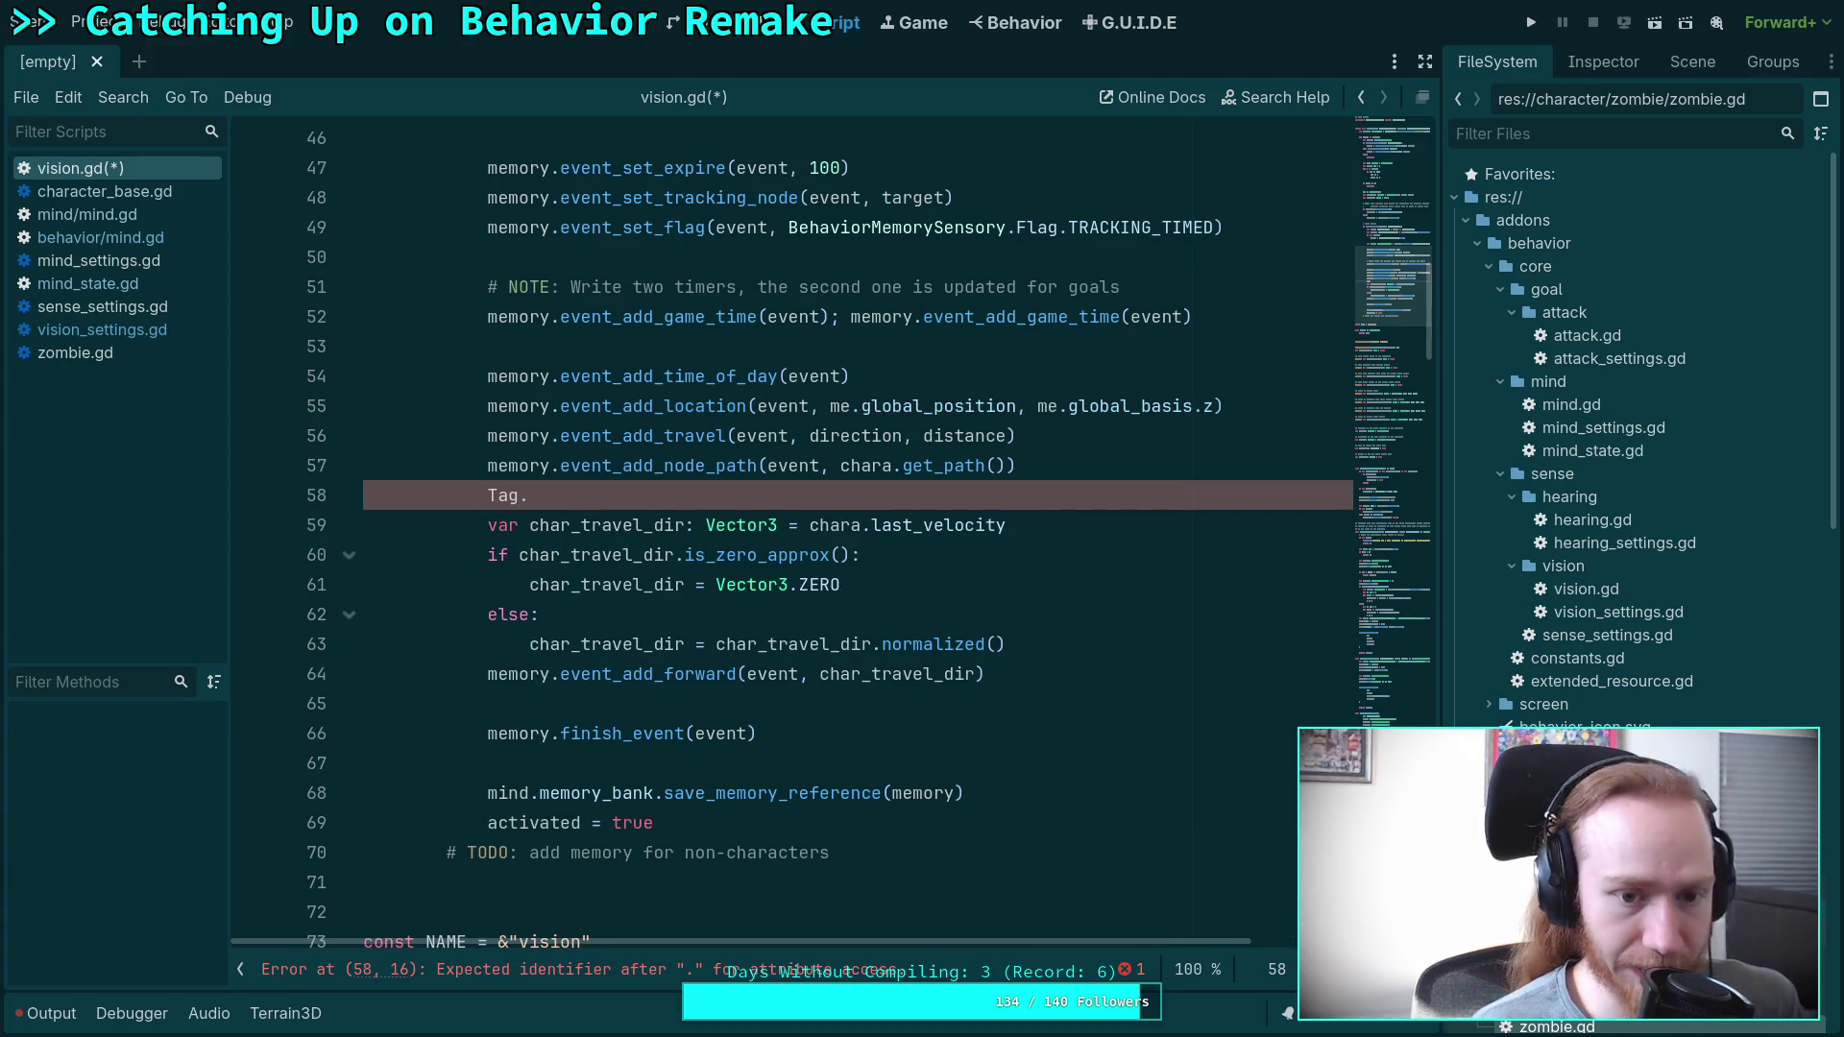
{"action": "key", "text": "BackSpace"}
{"action": "key", "text": "BackSpace"}
{"action": "key", "text": "BackSpace"}
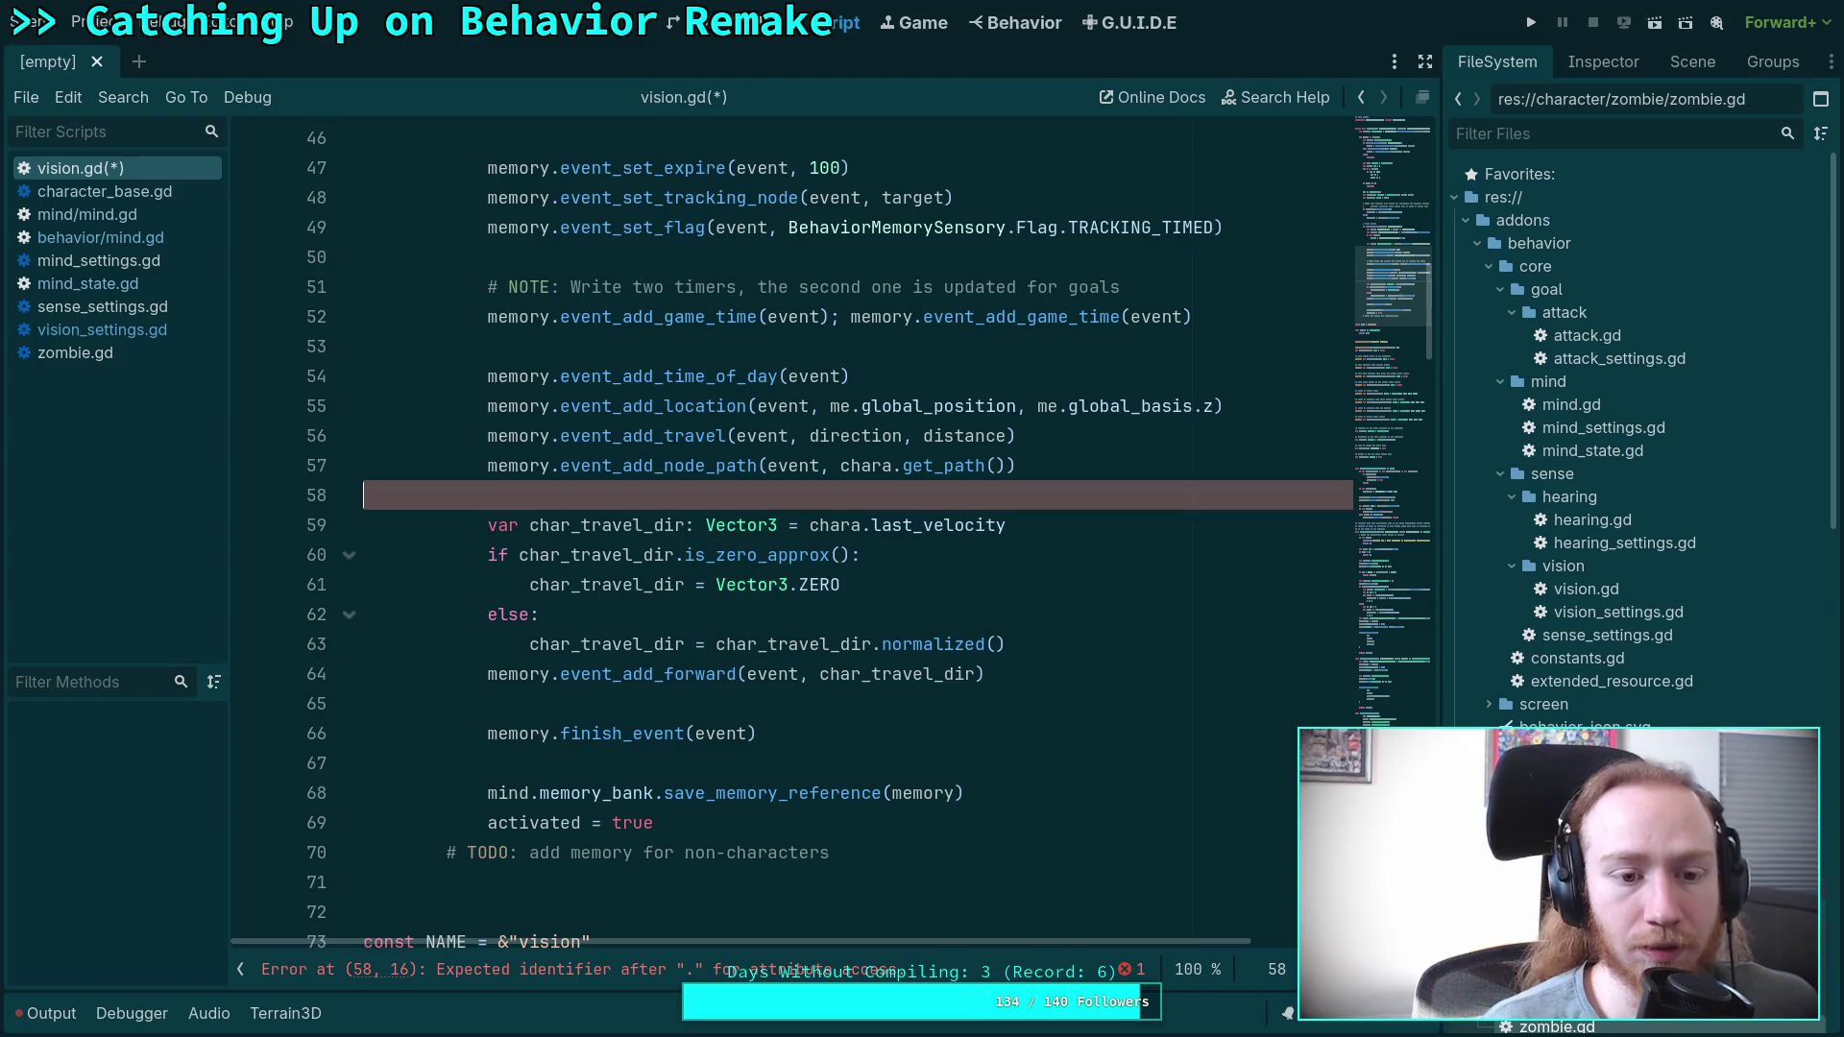
{"action": "scroll", "coordinate": [1075, 525], "scroll_direction": "up", "scroll_amount": 6}
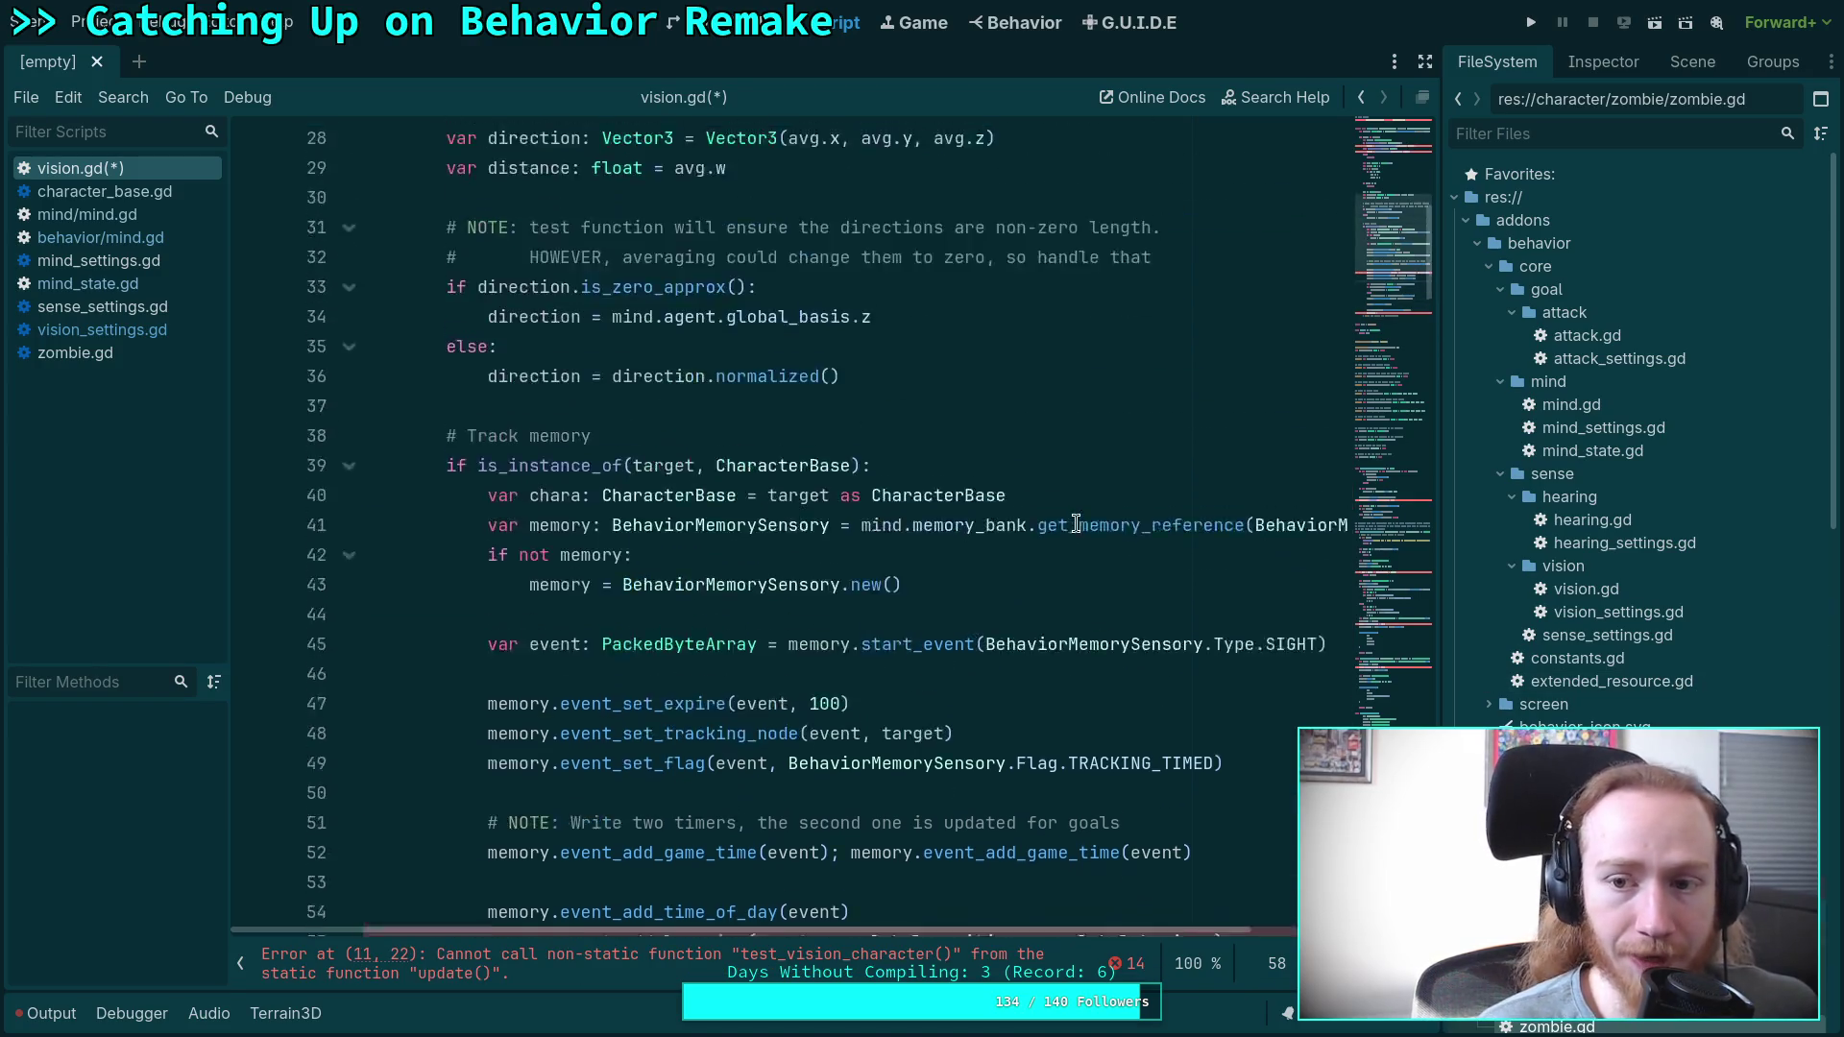
Scroll through vision.gd down to the test_vision_character declaration on line 145.
{"action": "scroll", "coordinate": [1076, 524], "scroll_direction": "up", "scroll_amount": 9}
{"action": "scroll", "coordinate": [1051, 530], "scroll_direction": "down", "scroll_amount": 9}
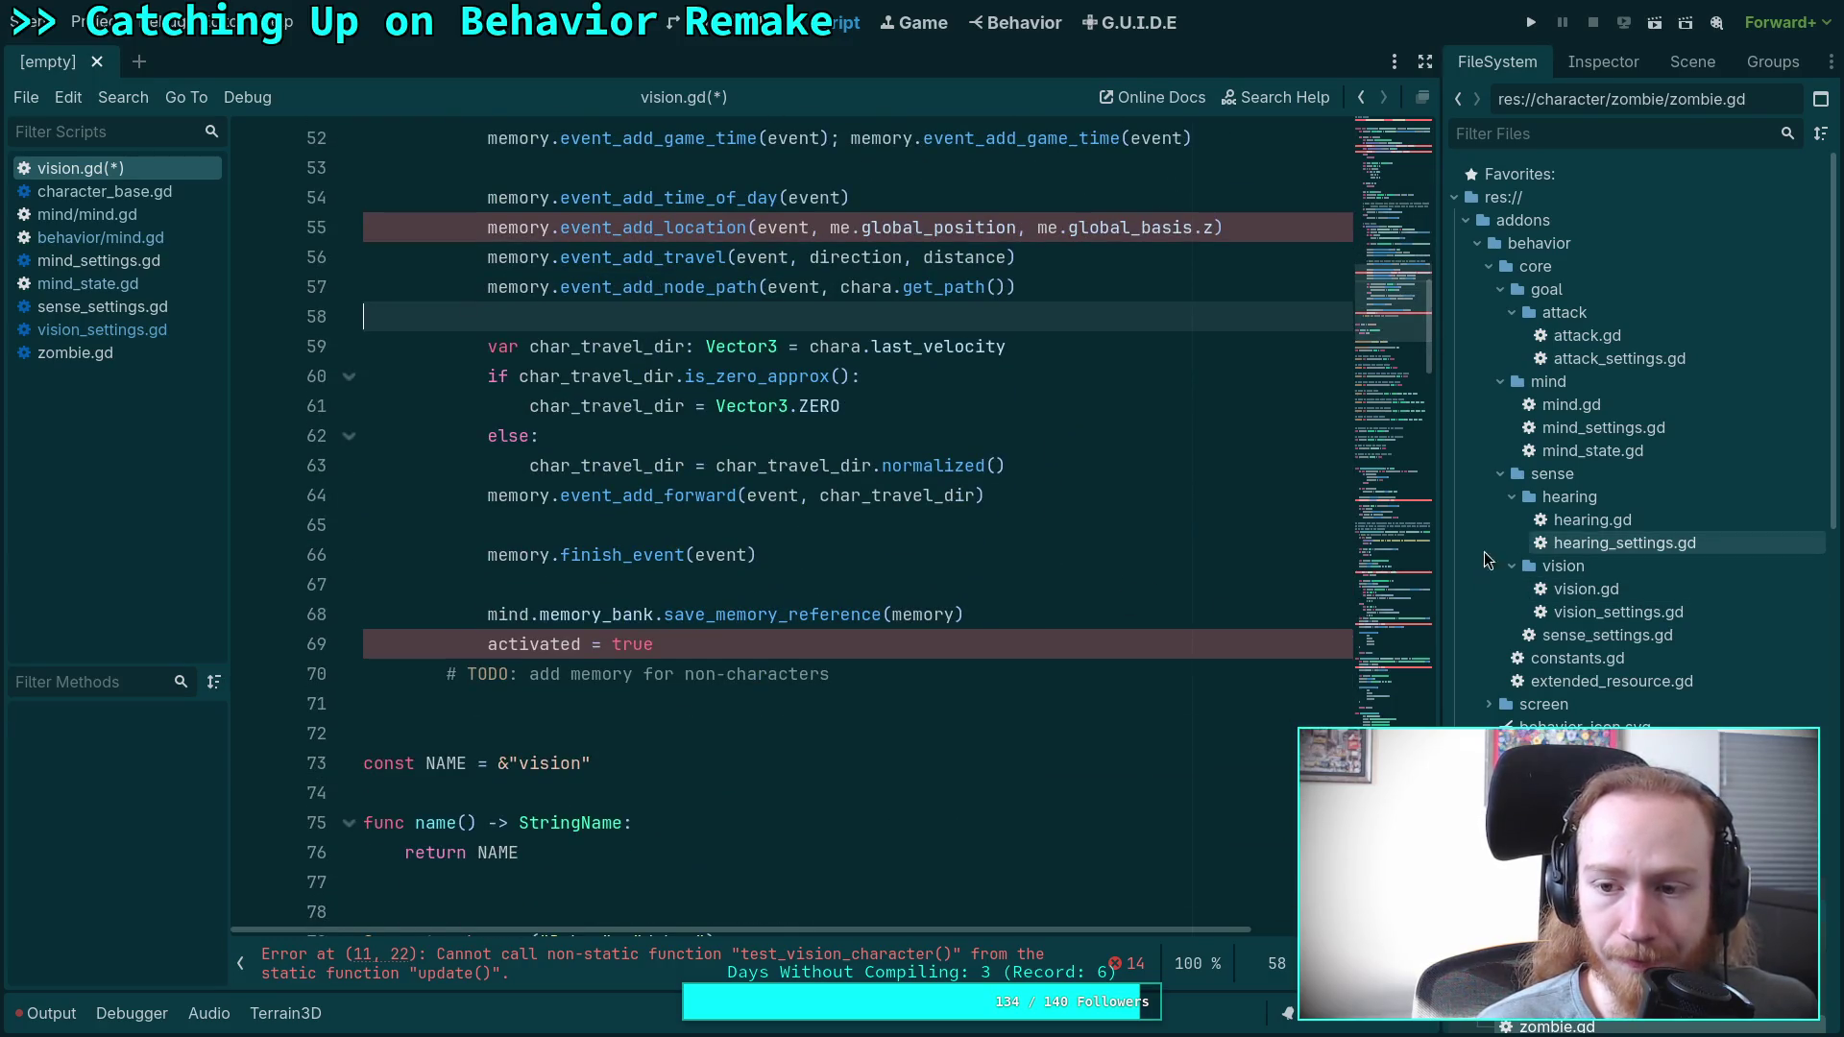
{"action": "scroll", "coordinate": [910, 563], "scroll_direction": "up", "scroll_amount": 1}
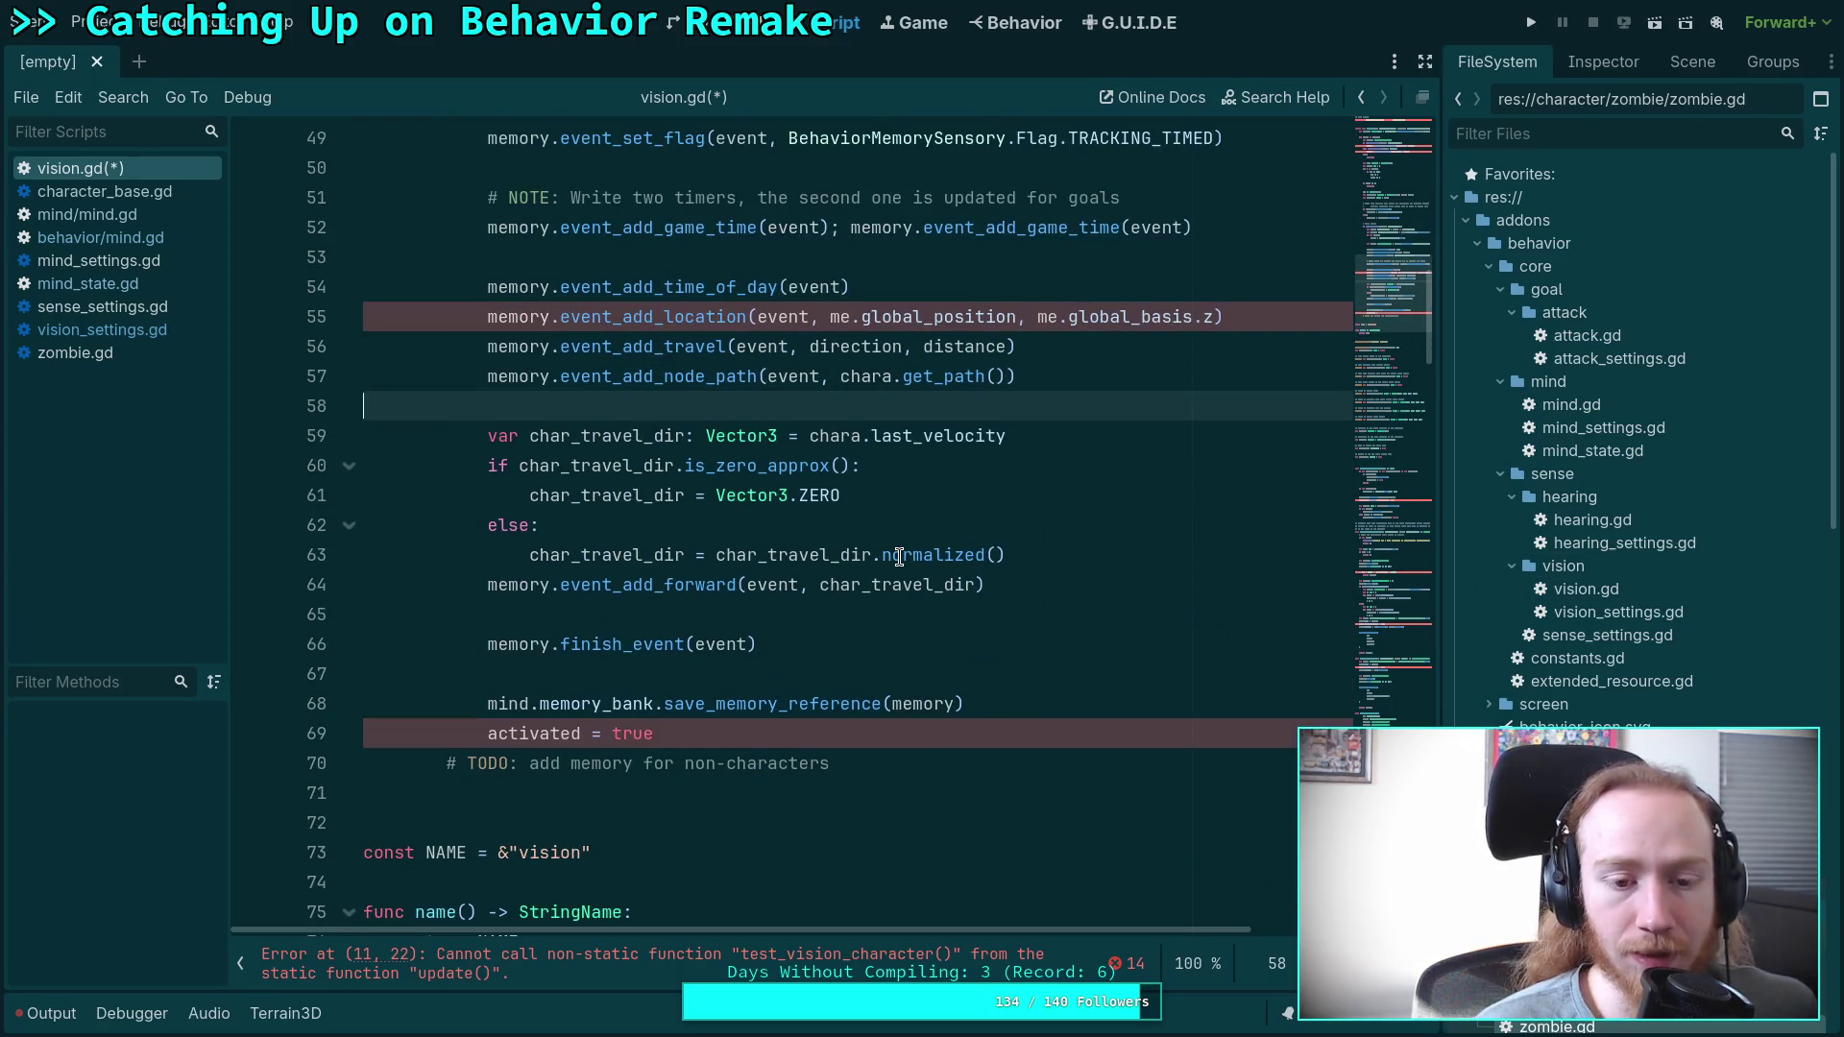
{"action": "scroll", "coordinate": [899, 557], "scroll_direction": "down", "scroll_amount": 3}
{"action": "left_click", "coordinate": [729, 554]}
{"action": "scroll", "coordinate": [731, 555], "scroll_direction": "up", "scroll_amount": 2}
{"action": "scroll", "coordinate": [730, 554], "scroll_direction": "up", "scroll_amount": 15}
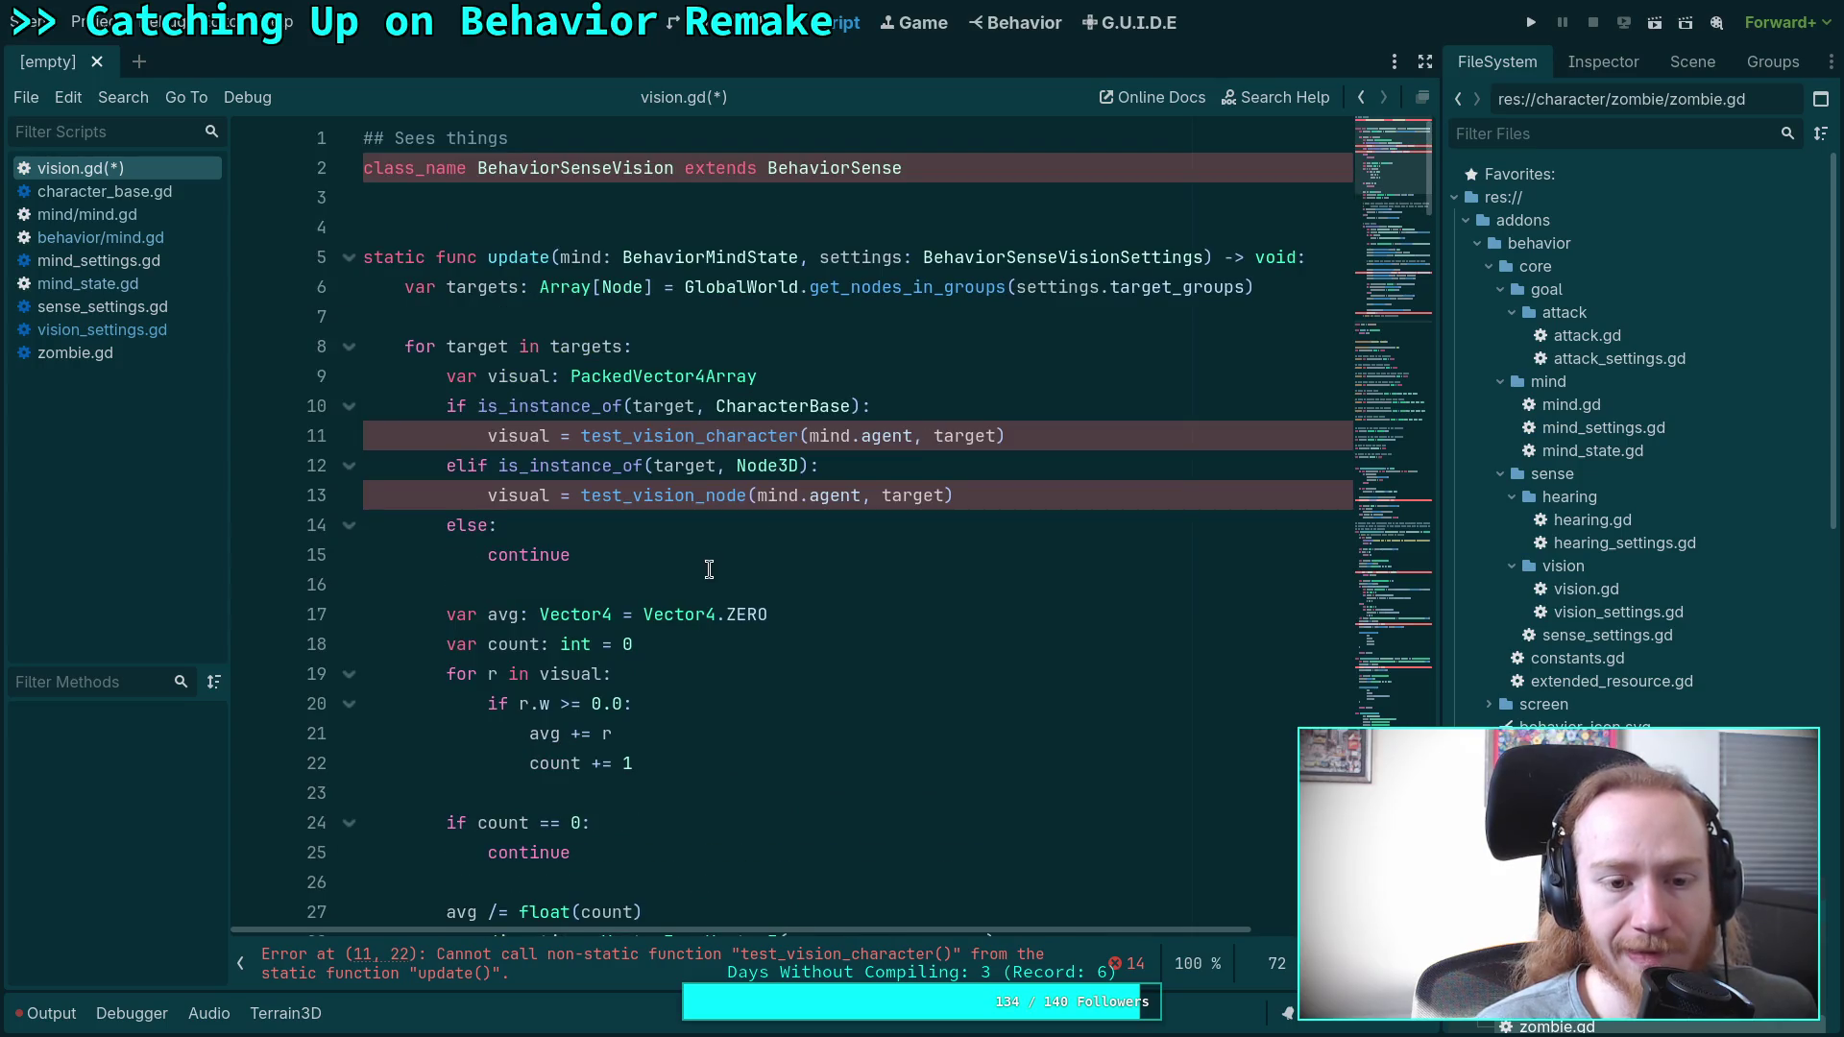
{"action": "left_click", "coordinate": [716, 586]}
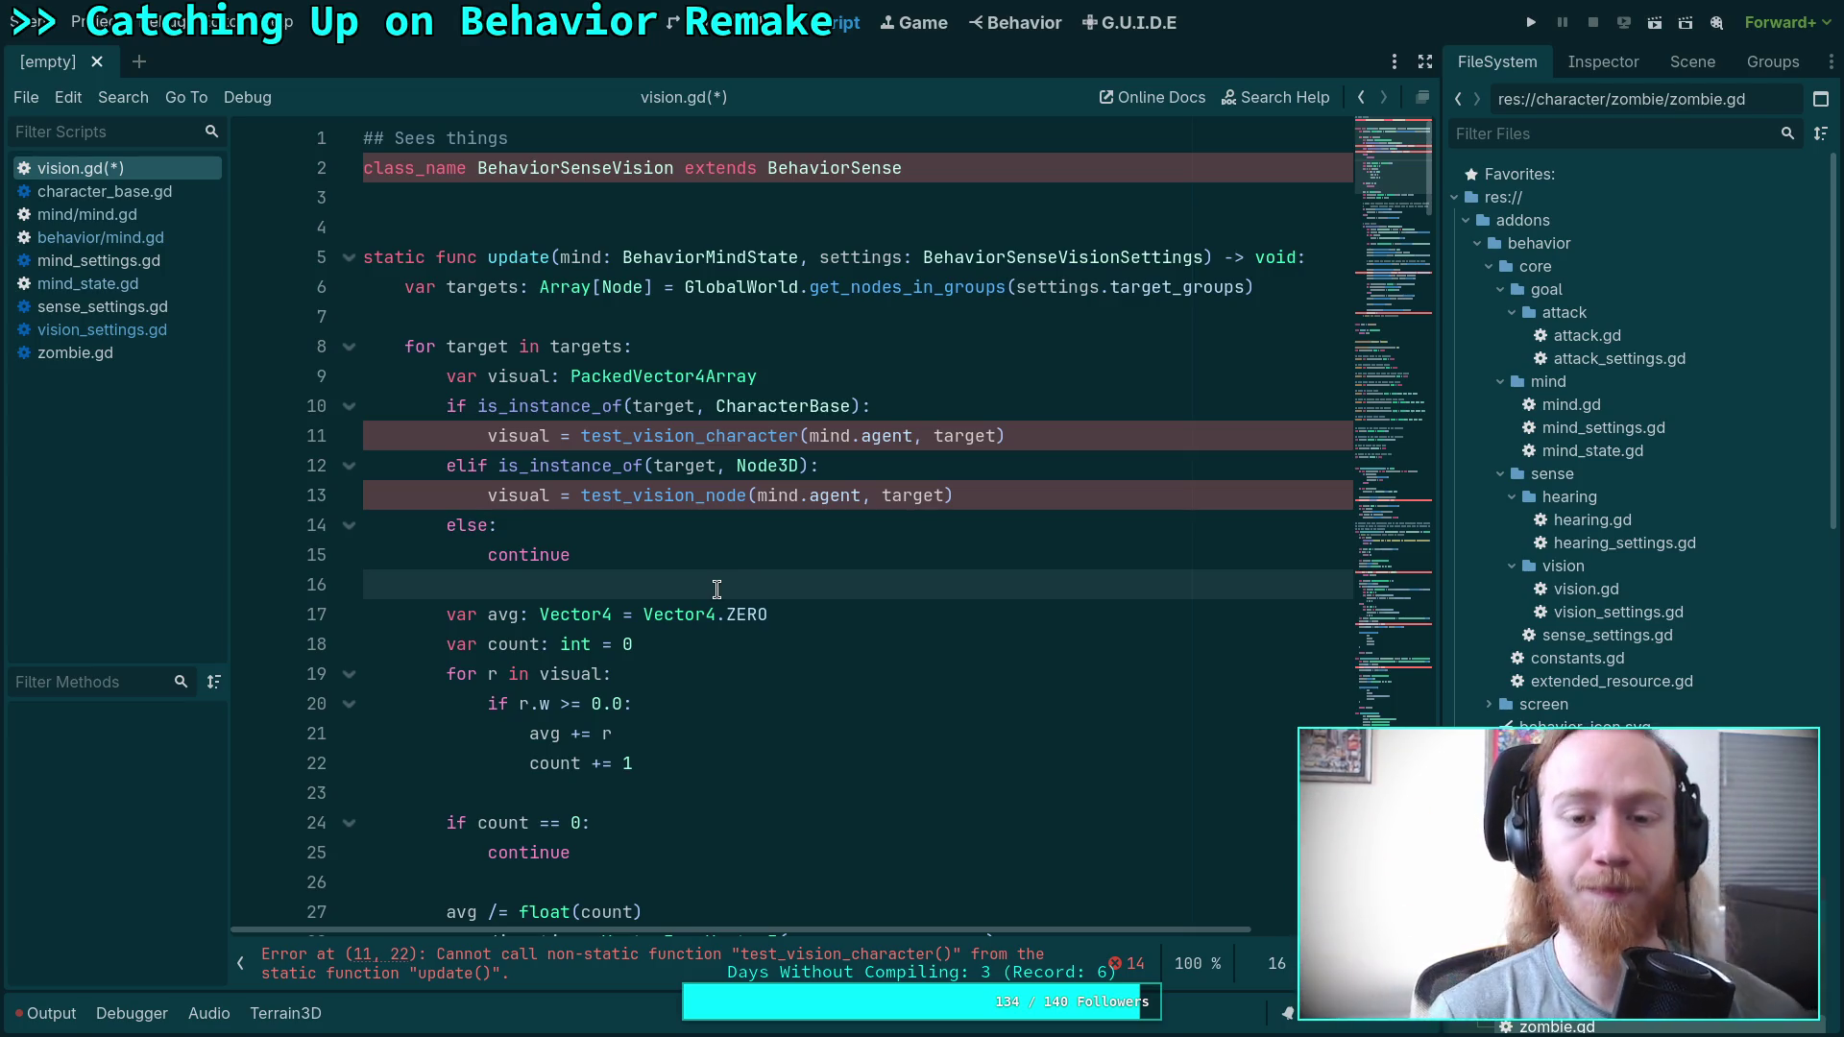
{"action": "scroll", "coordinate": [721, 576], "scroll_direction": "down", "scroll_amount": 20}
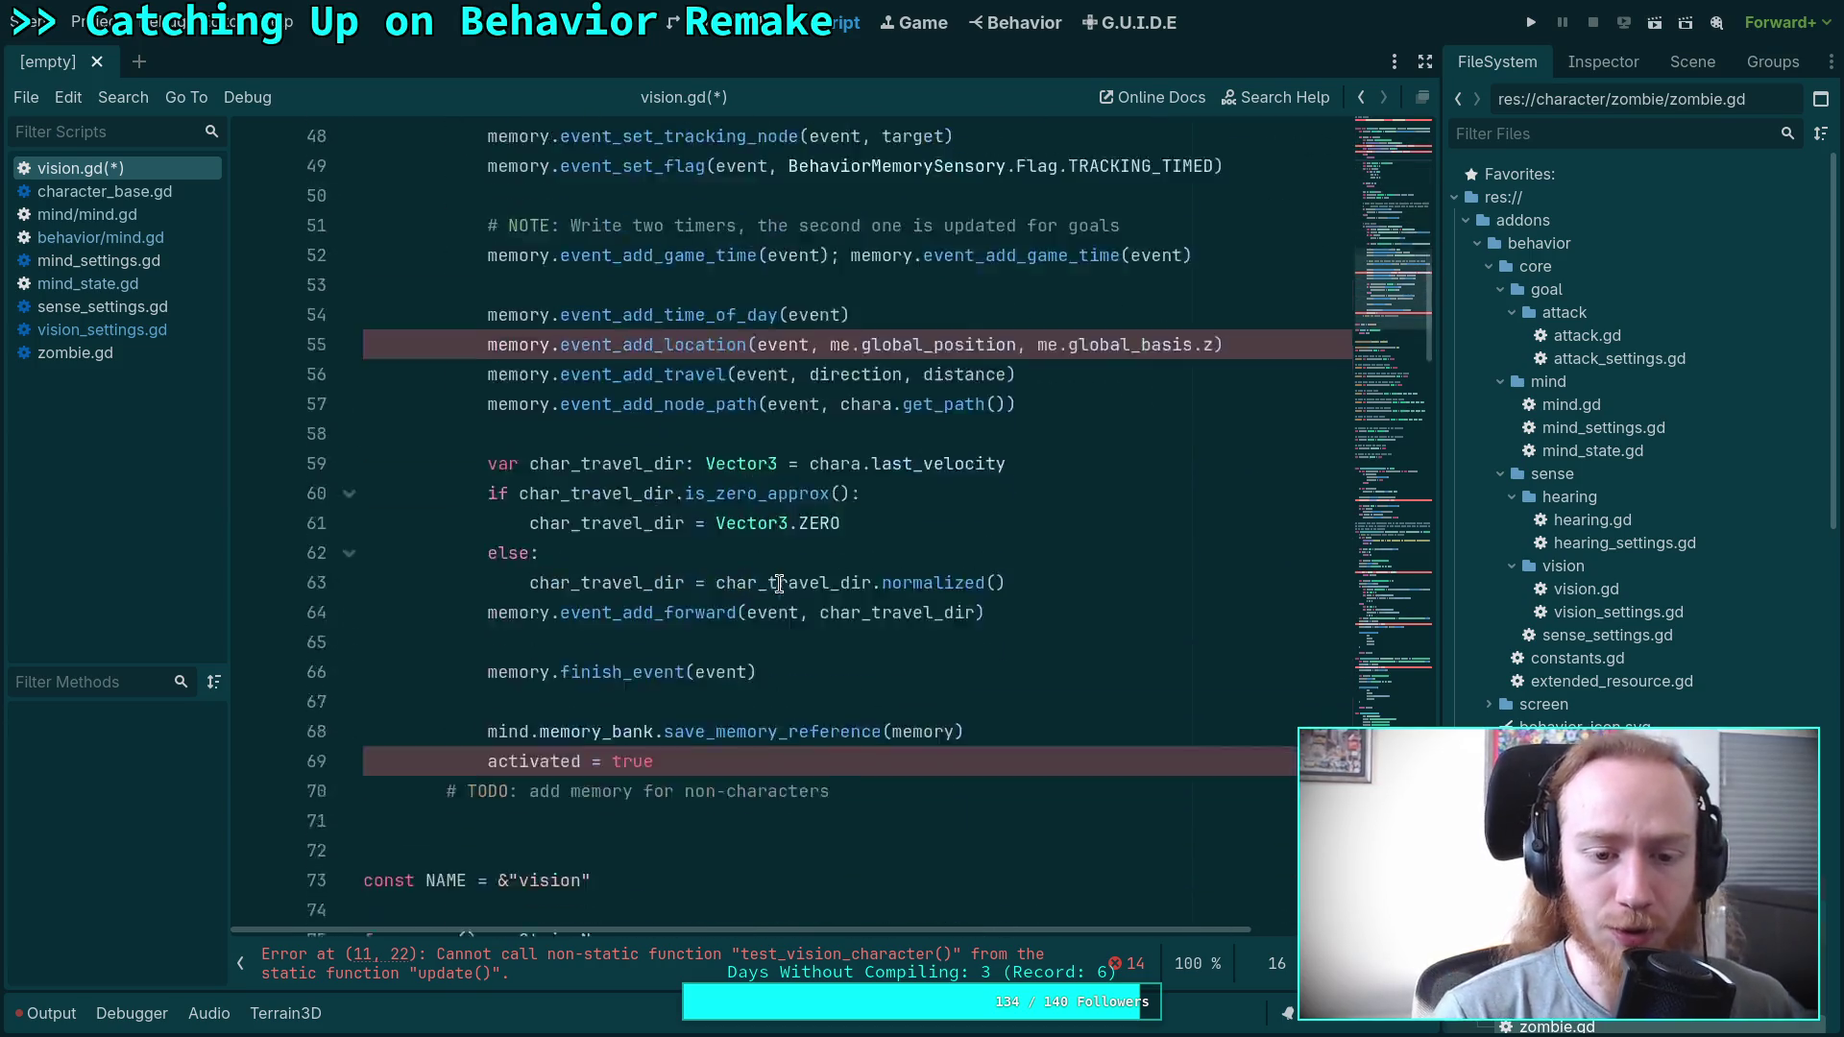
{"action": "scroll", "coordinate": [736, 561], "scroll_direction": "down", "scroll_amount": 18}
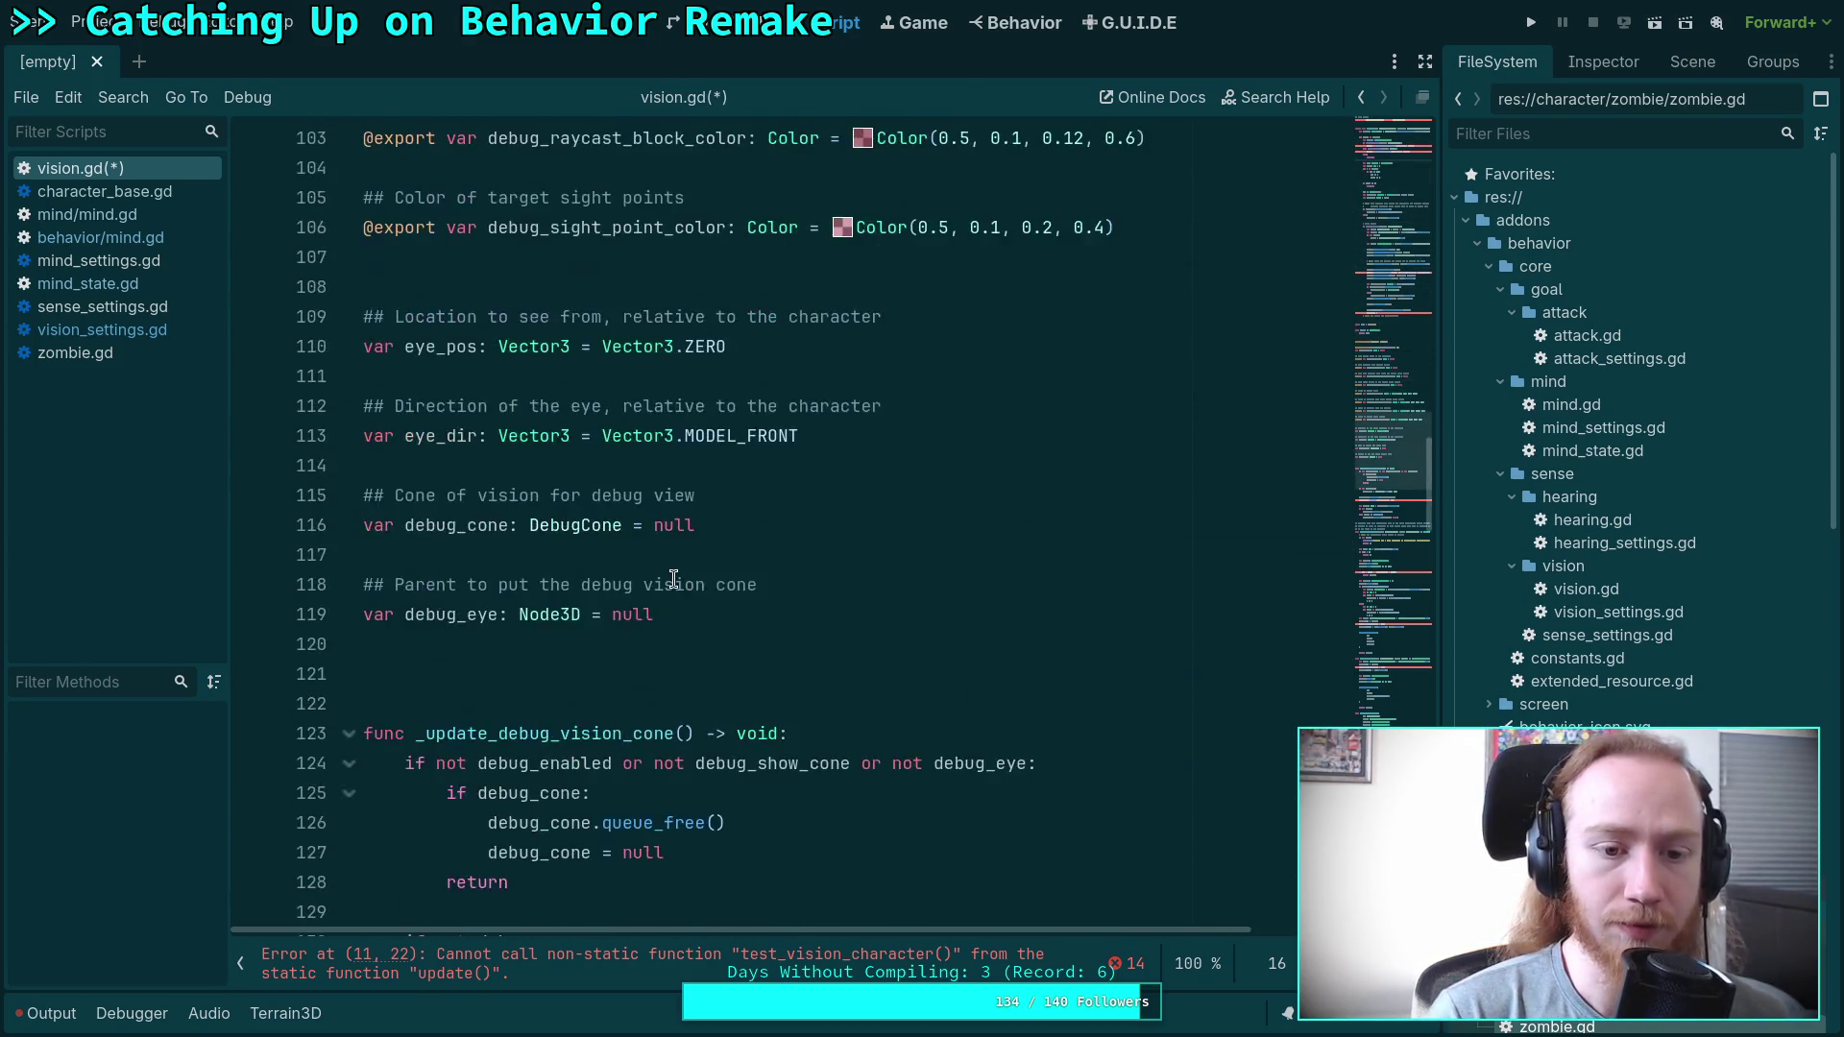
{"action": "scroll", "coordinate": [661, 577], "scroll_direction": "down", "scroll_amount": 6}
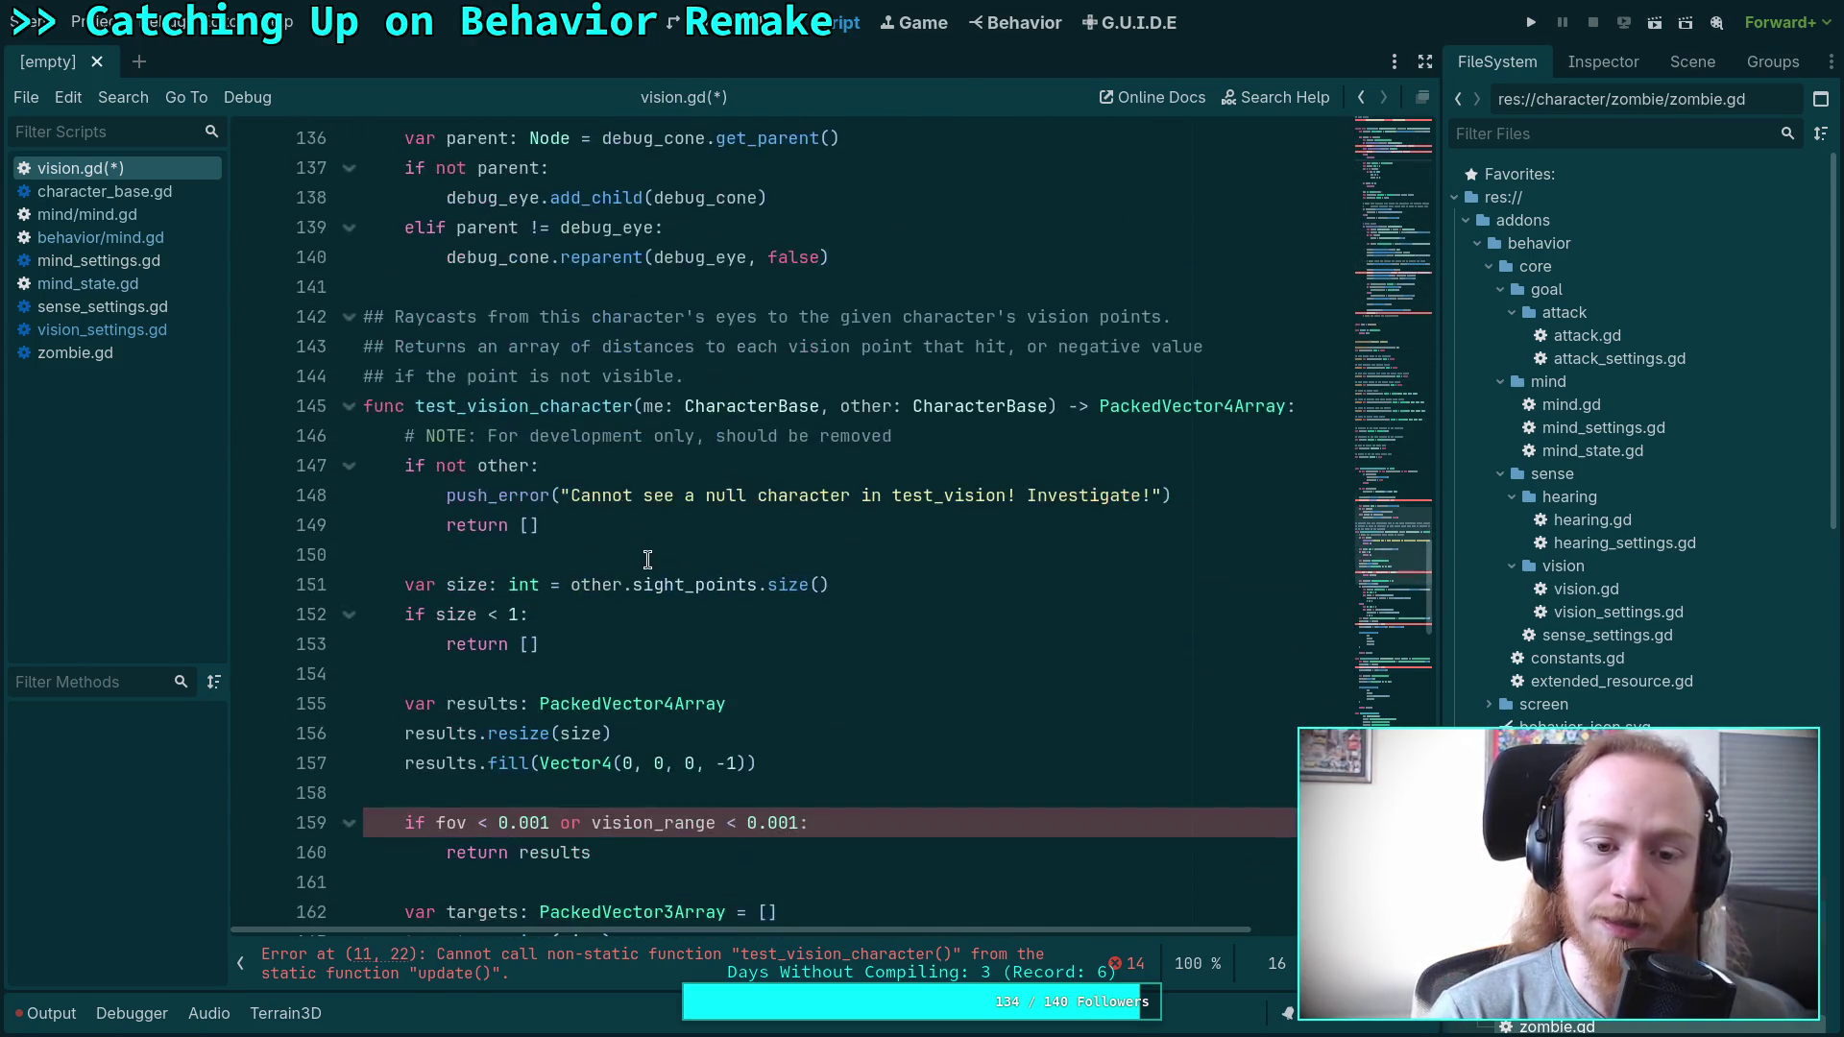
Make test_vision_character static and rename its me parameter to agent of type Node3D.
{"action": "left_click", "coordinate": [366, 407]}
{"action": "type", "text": "static"}
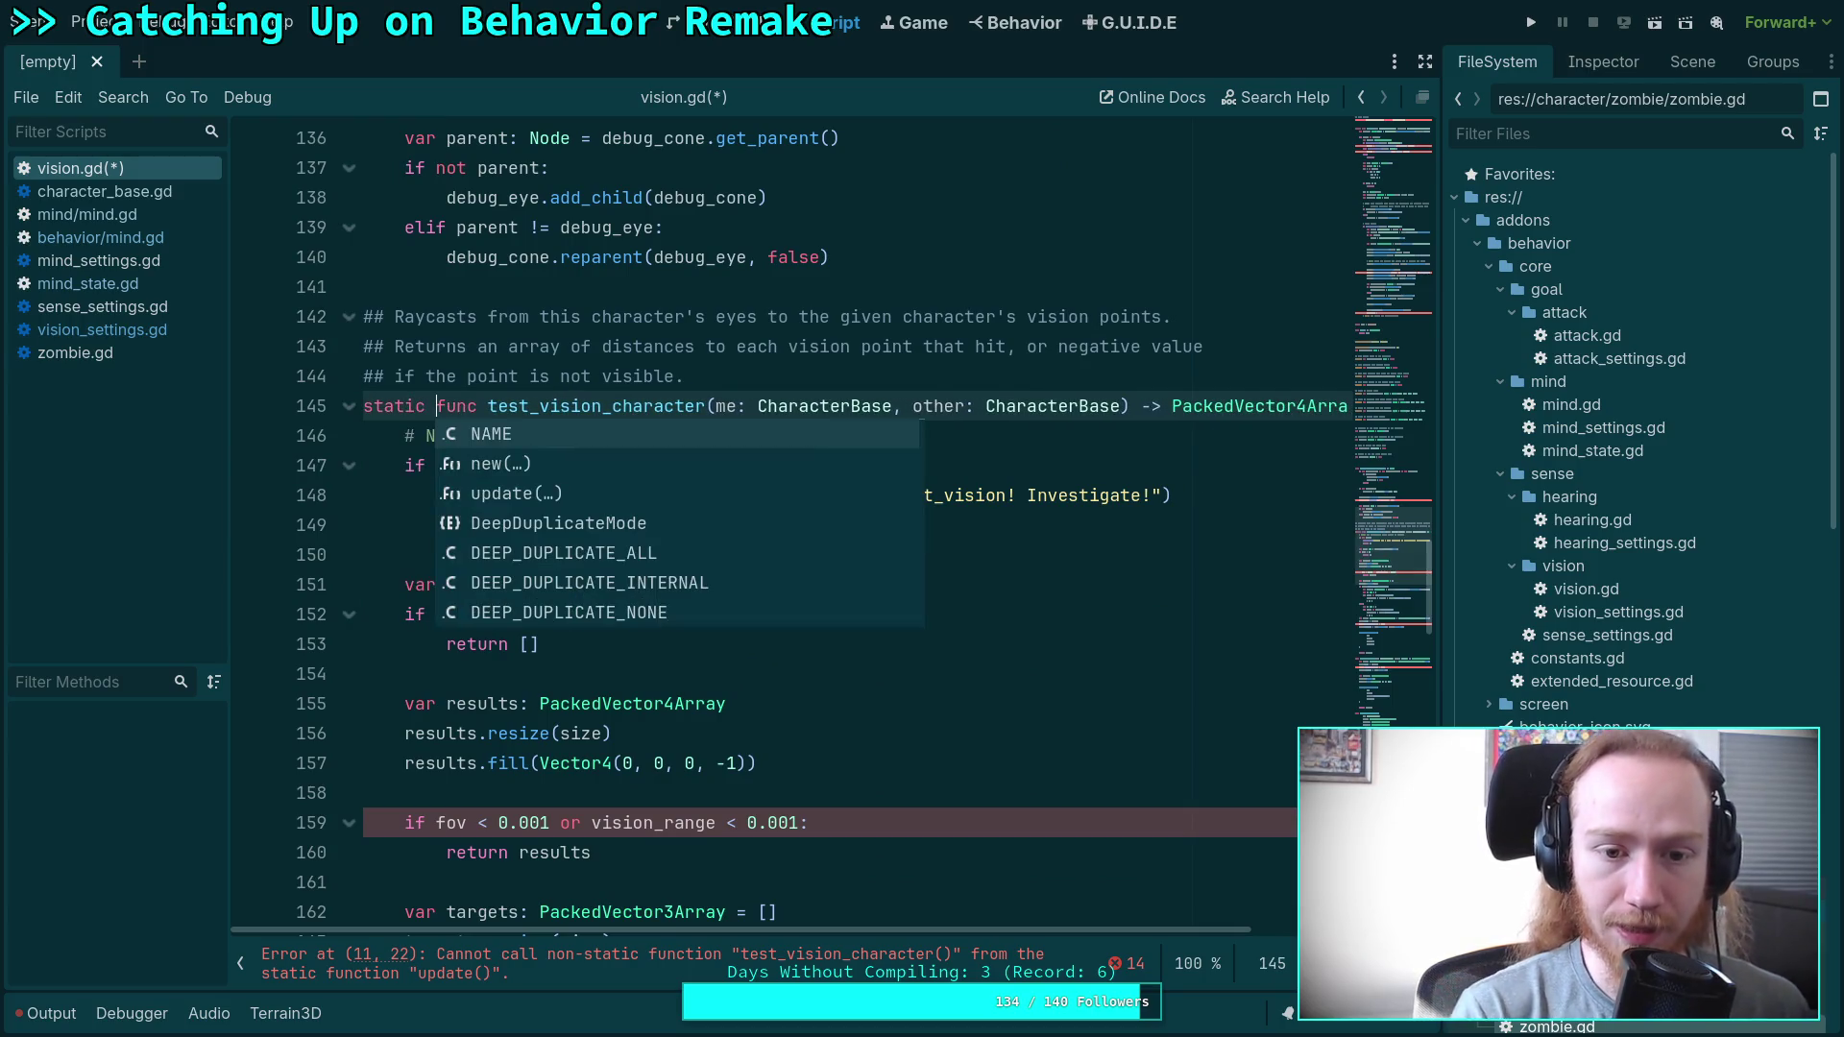
{"action": "double_click", "coordinate": [728, 409]}
{"action": "scroll", "coordinate": [840, 465], "scroll_direction": "down", "scroll_amount": 3}
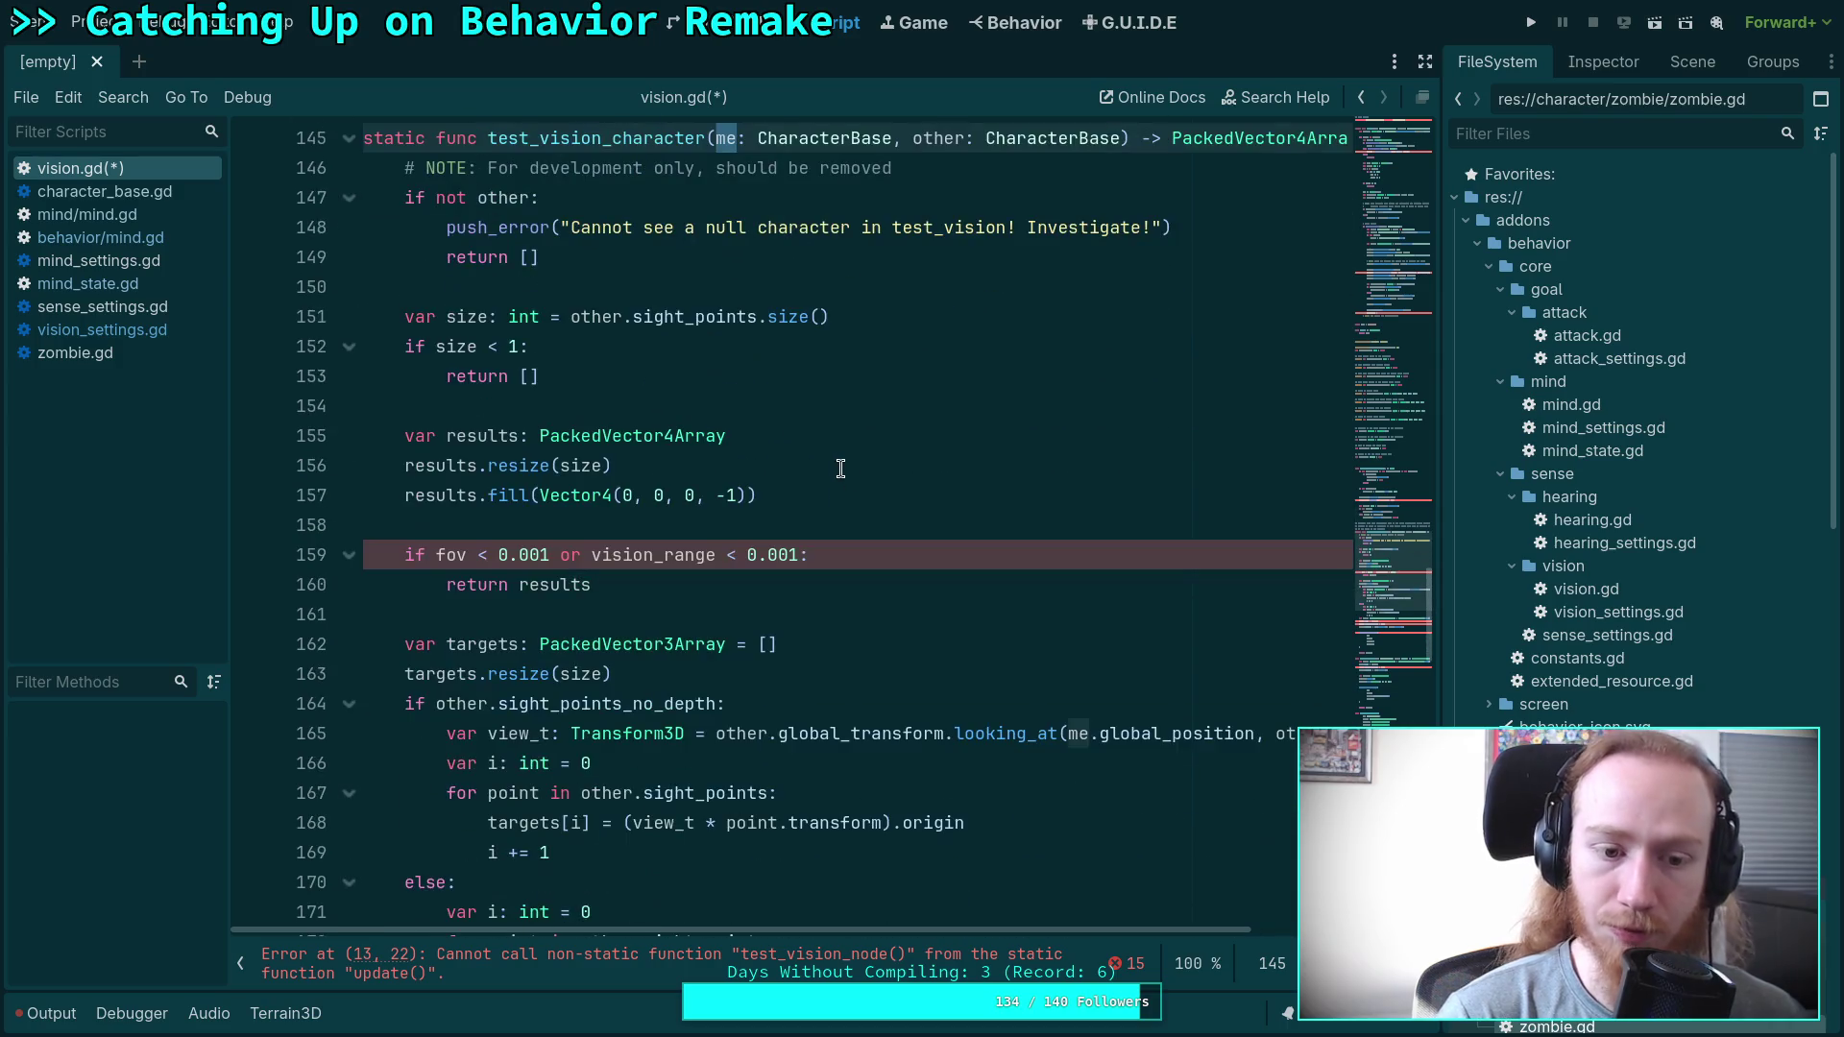
{"action": "type", "text": "agent"}
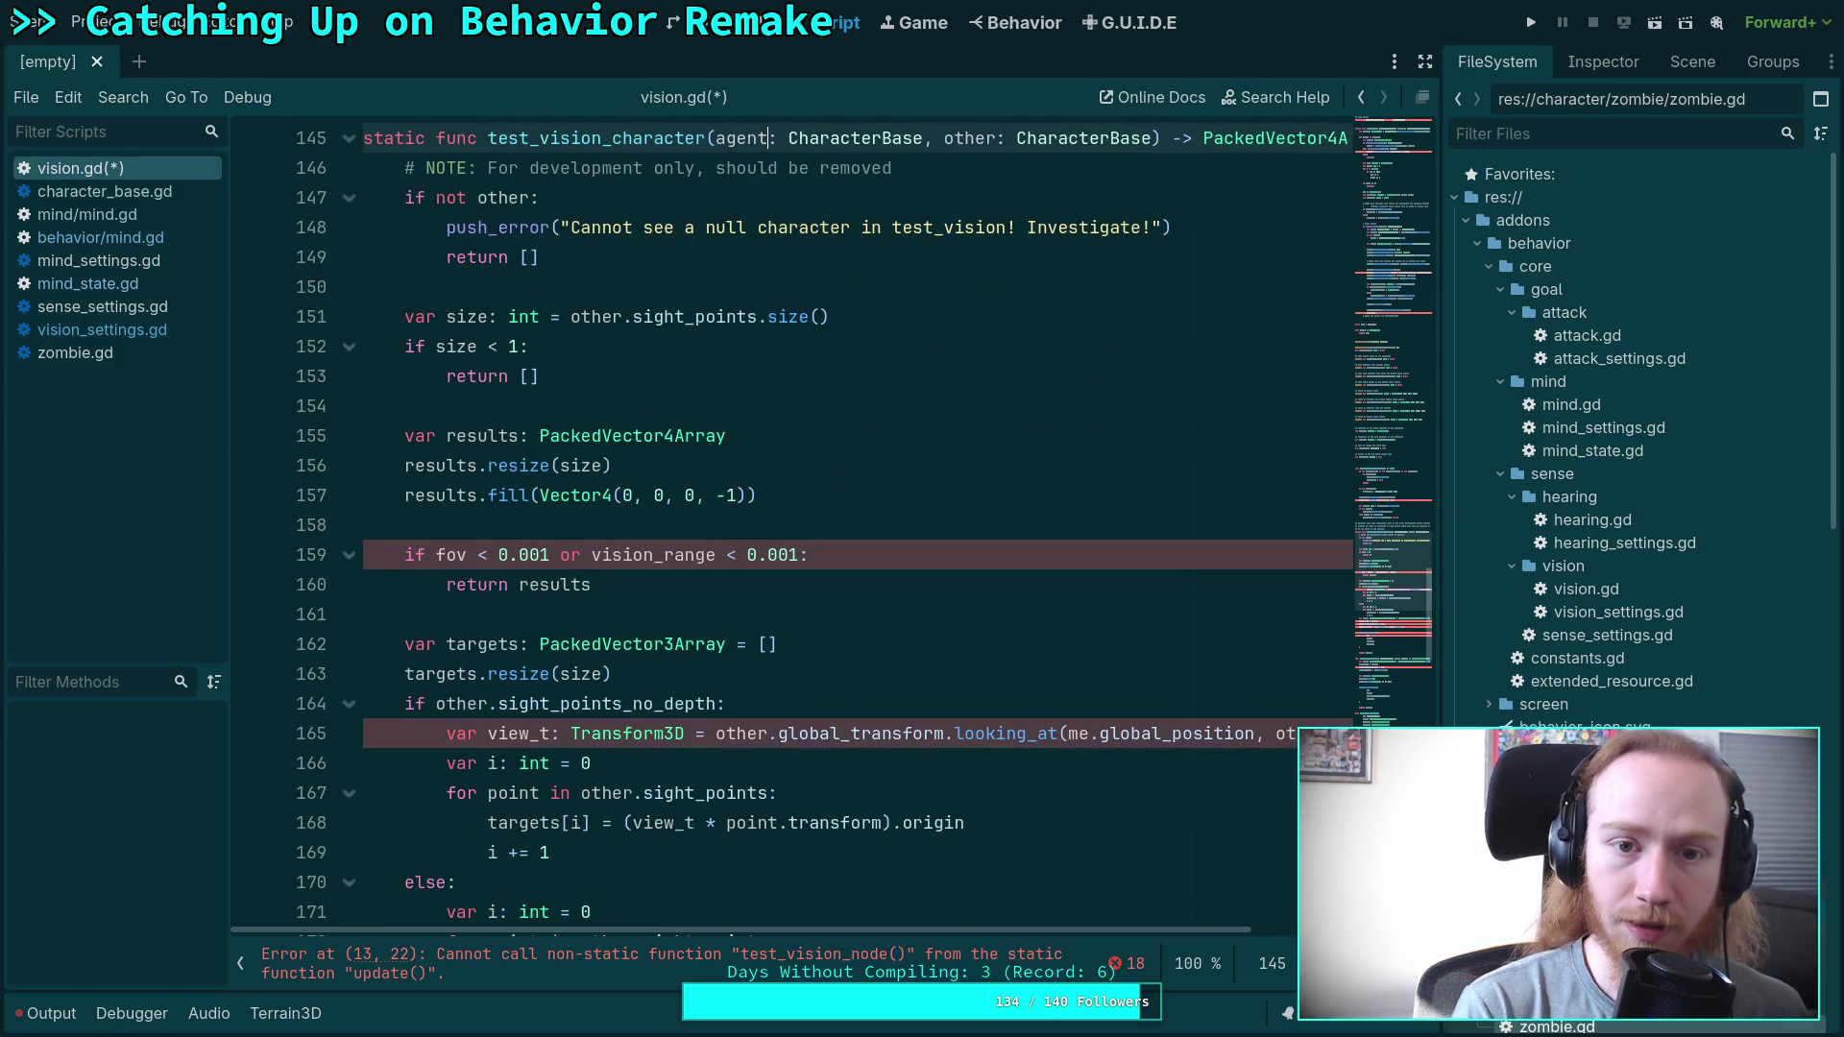
{"action": "double_click", "coordinate": [845, 138]}
{"action": "type", "text": "Nad"}
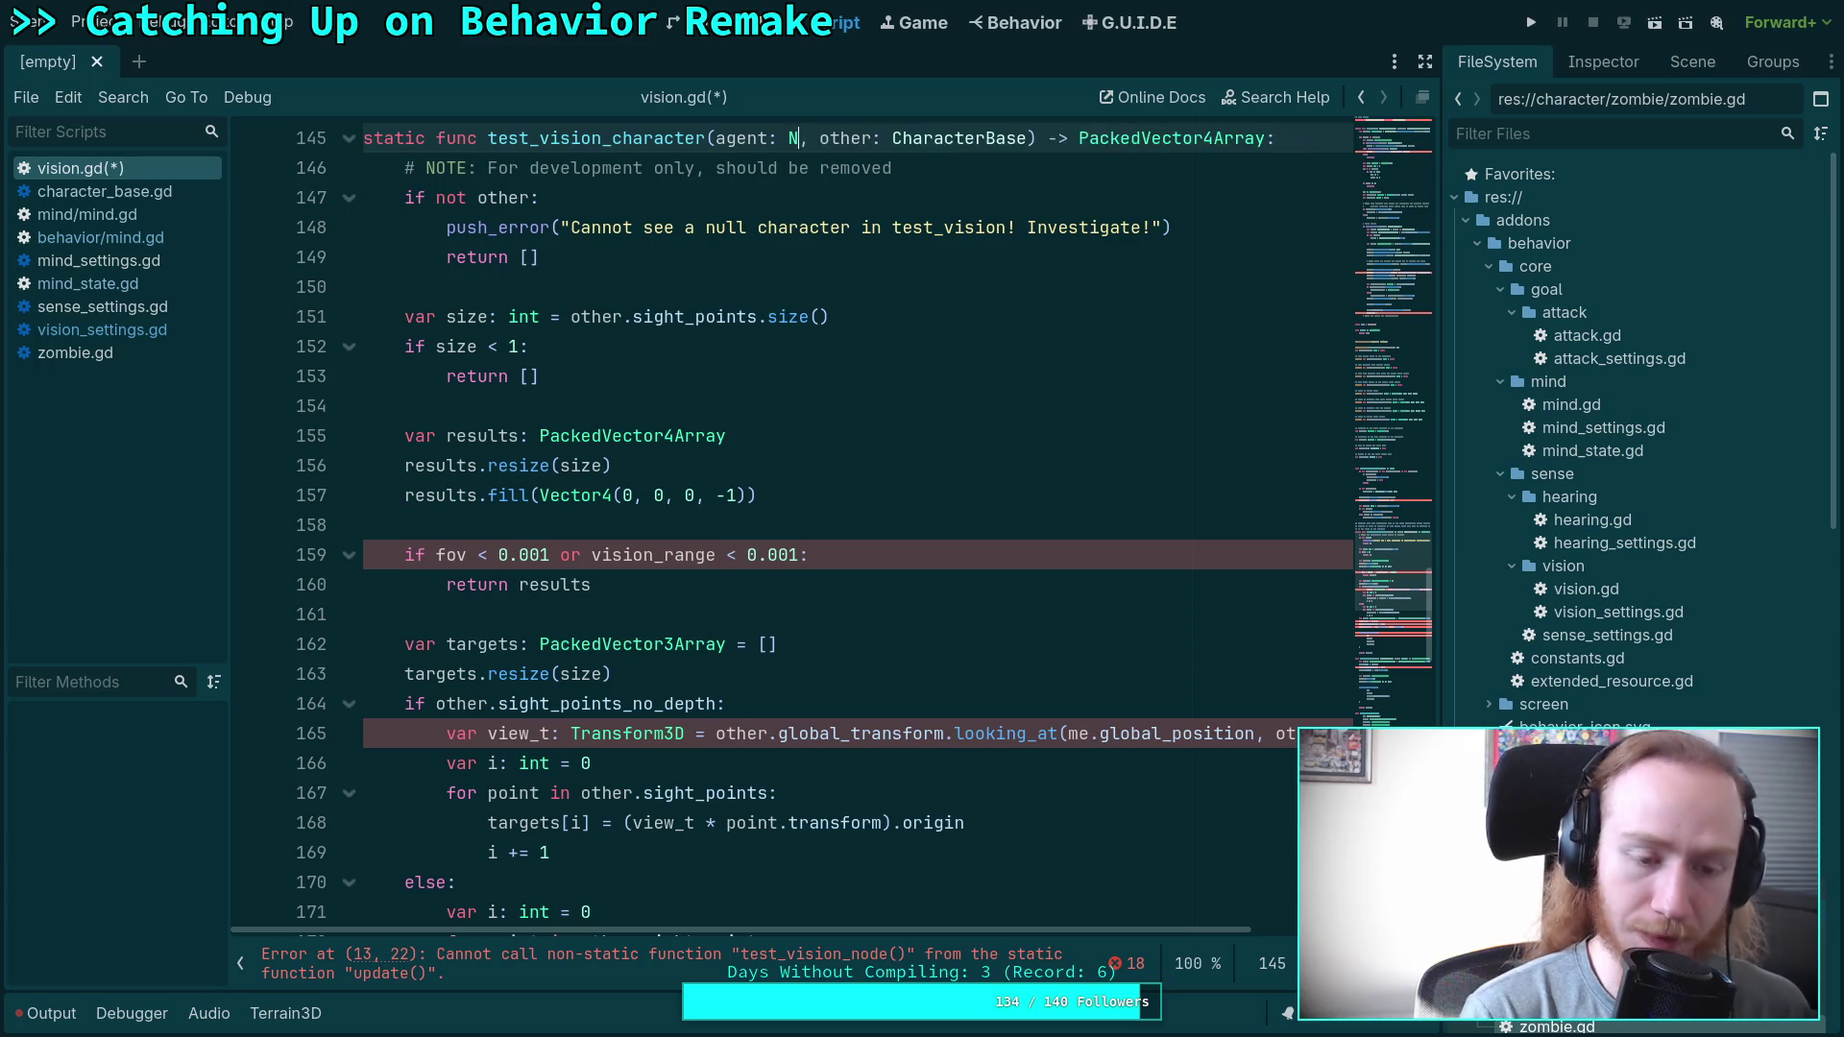
{"action": "key", "text": "BackSpace"}
{"action": "key", "text": "BackSpace"}
{"action": "type", "text": "ode3D"}
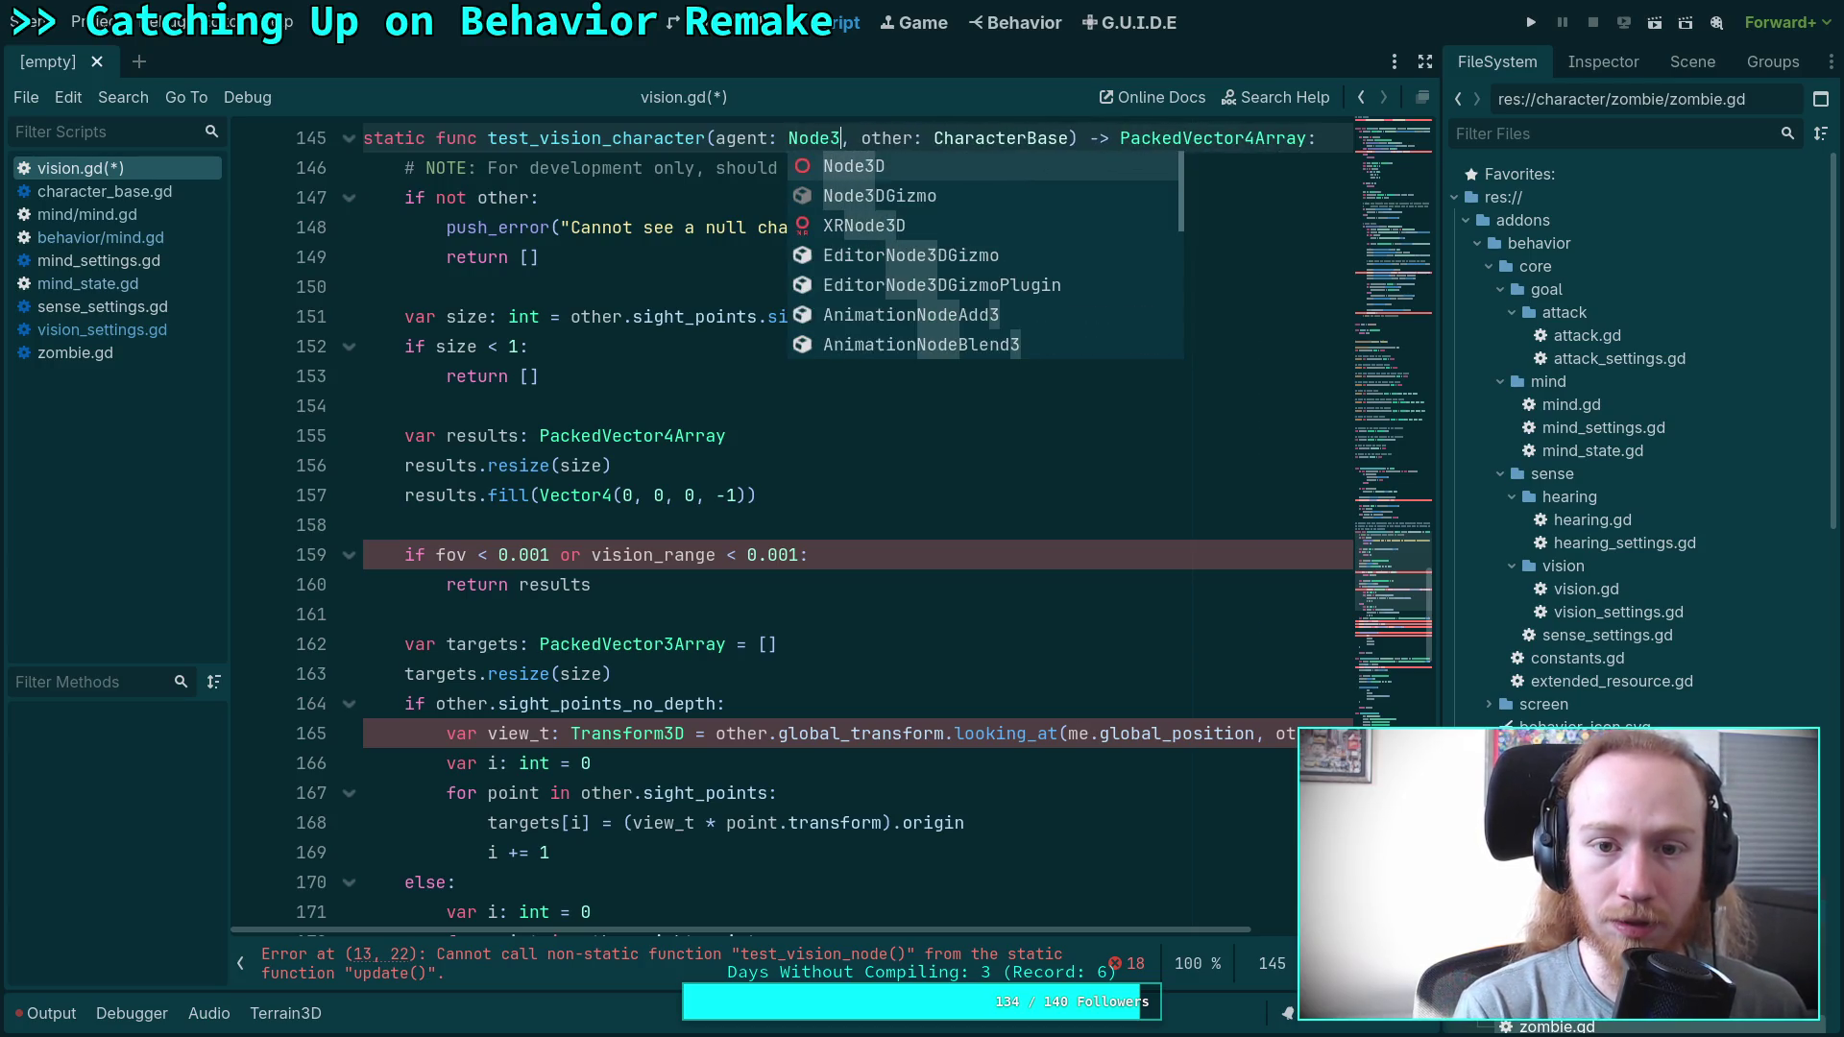
{"action": "left_click", "coordinate": [677, 495]}
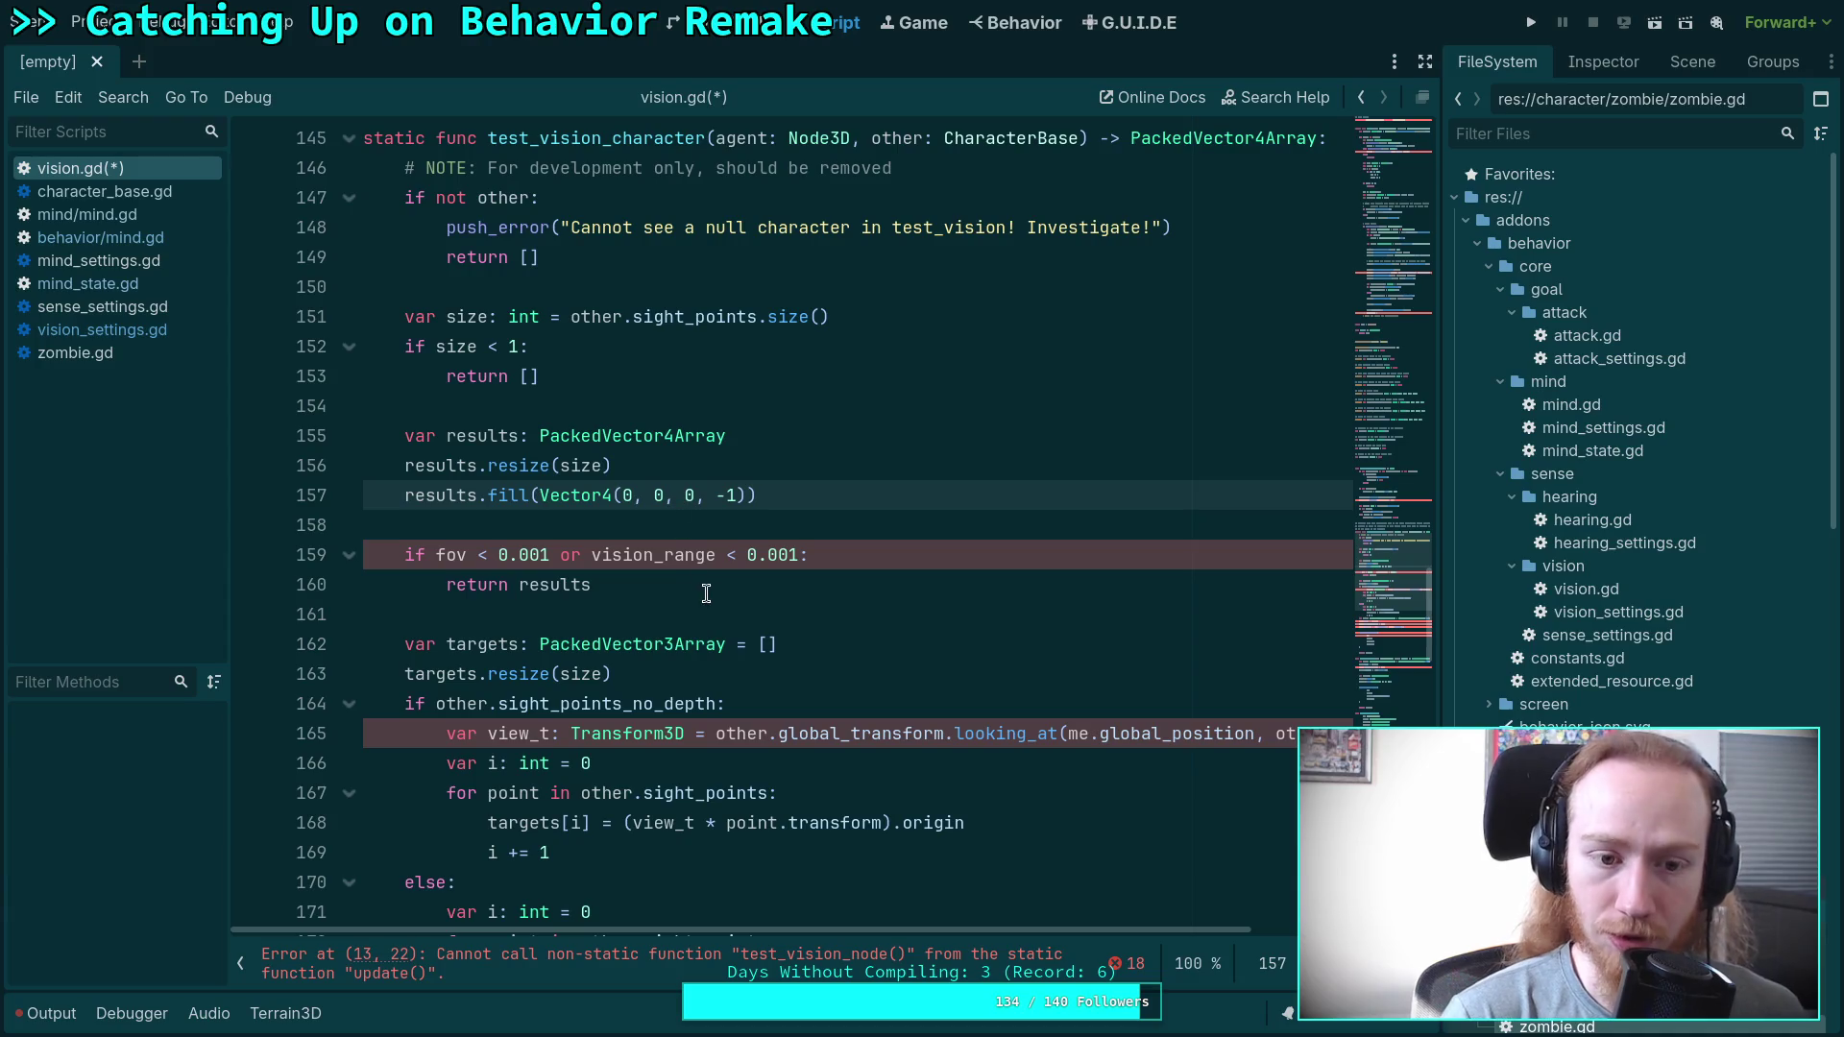
Rename test_vision_node's me parameter to agent with type Node3D.
{"action": "scroll", "coordinate": [722, 586], "scroll_direction": "down", "scroll_amount": 6}
{"action": "scroll", "coordinate": [722, 586], "scroll_direction": "down", "scroll_amount": 5}
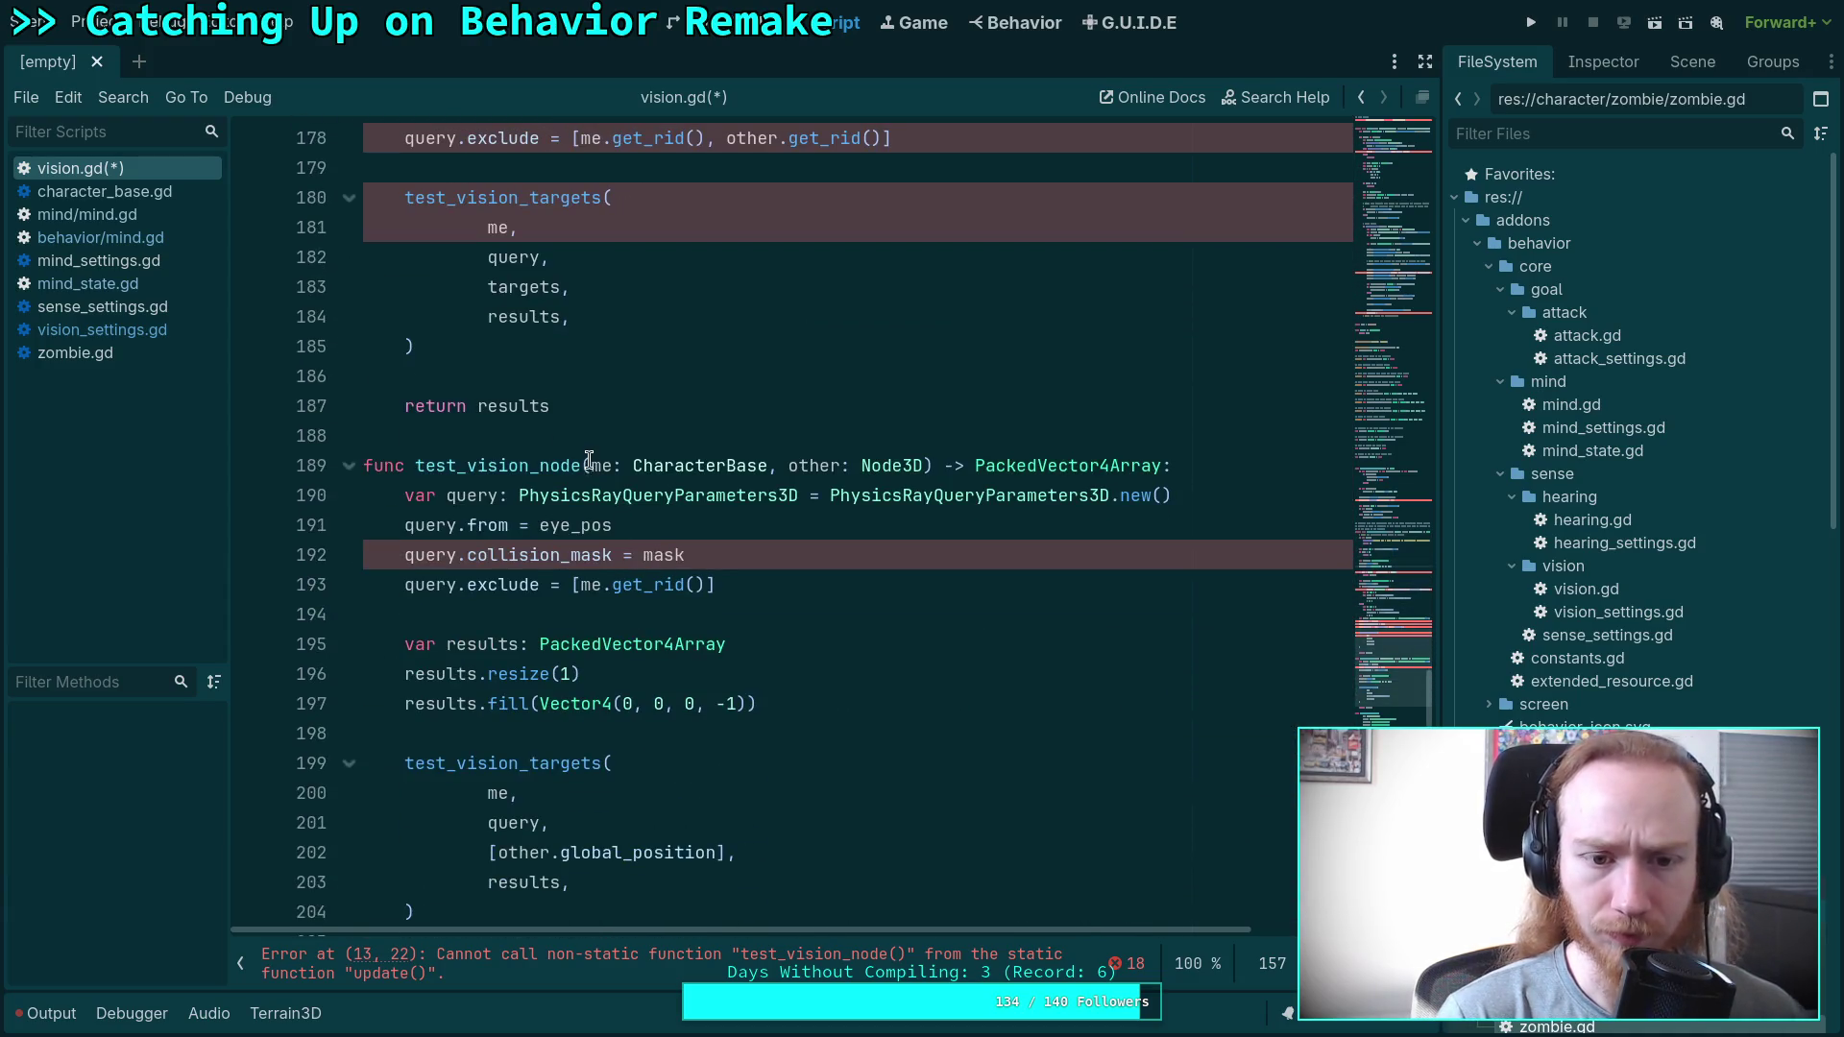
{"action": "double_click", "coordinate": [595, 464]}
{"action": "type", "text": "agent"}
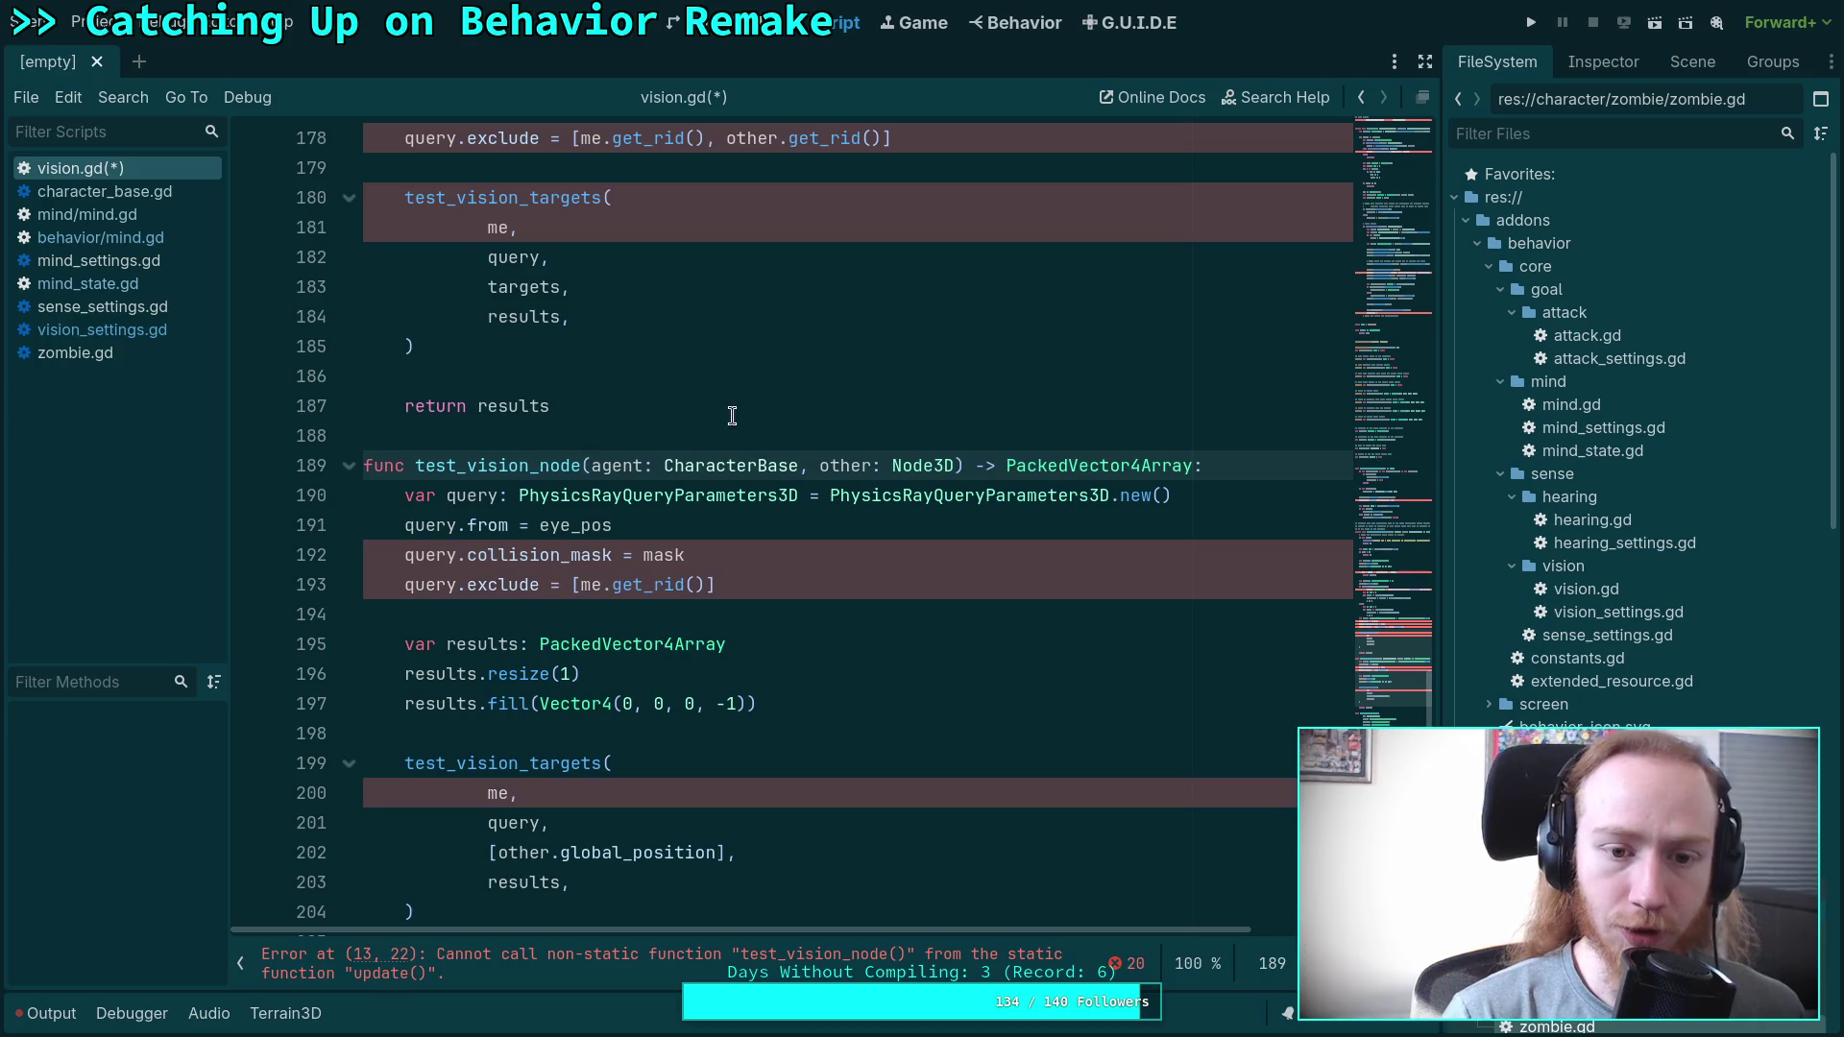
{"action": "double_click", "coordinate": [740, 464]}
{"action": "type", "text": "Node3D"}
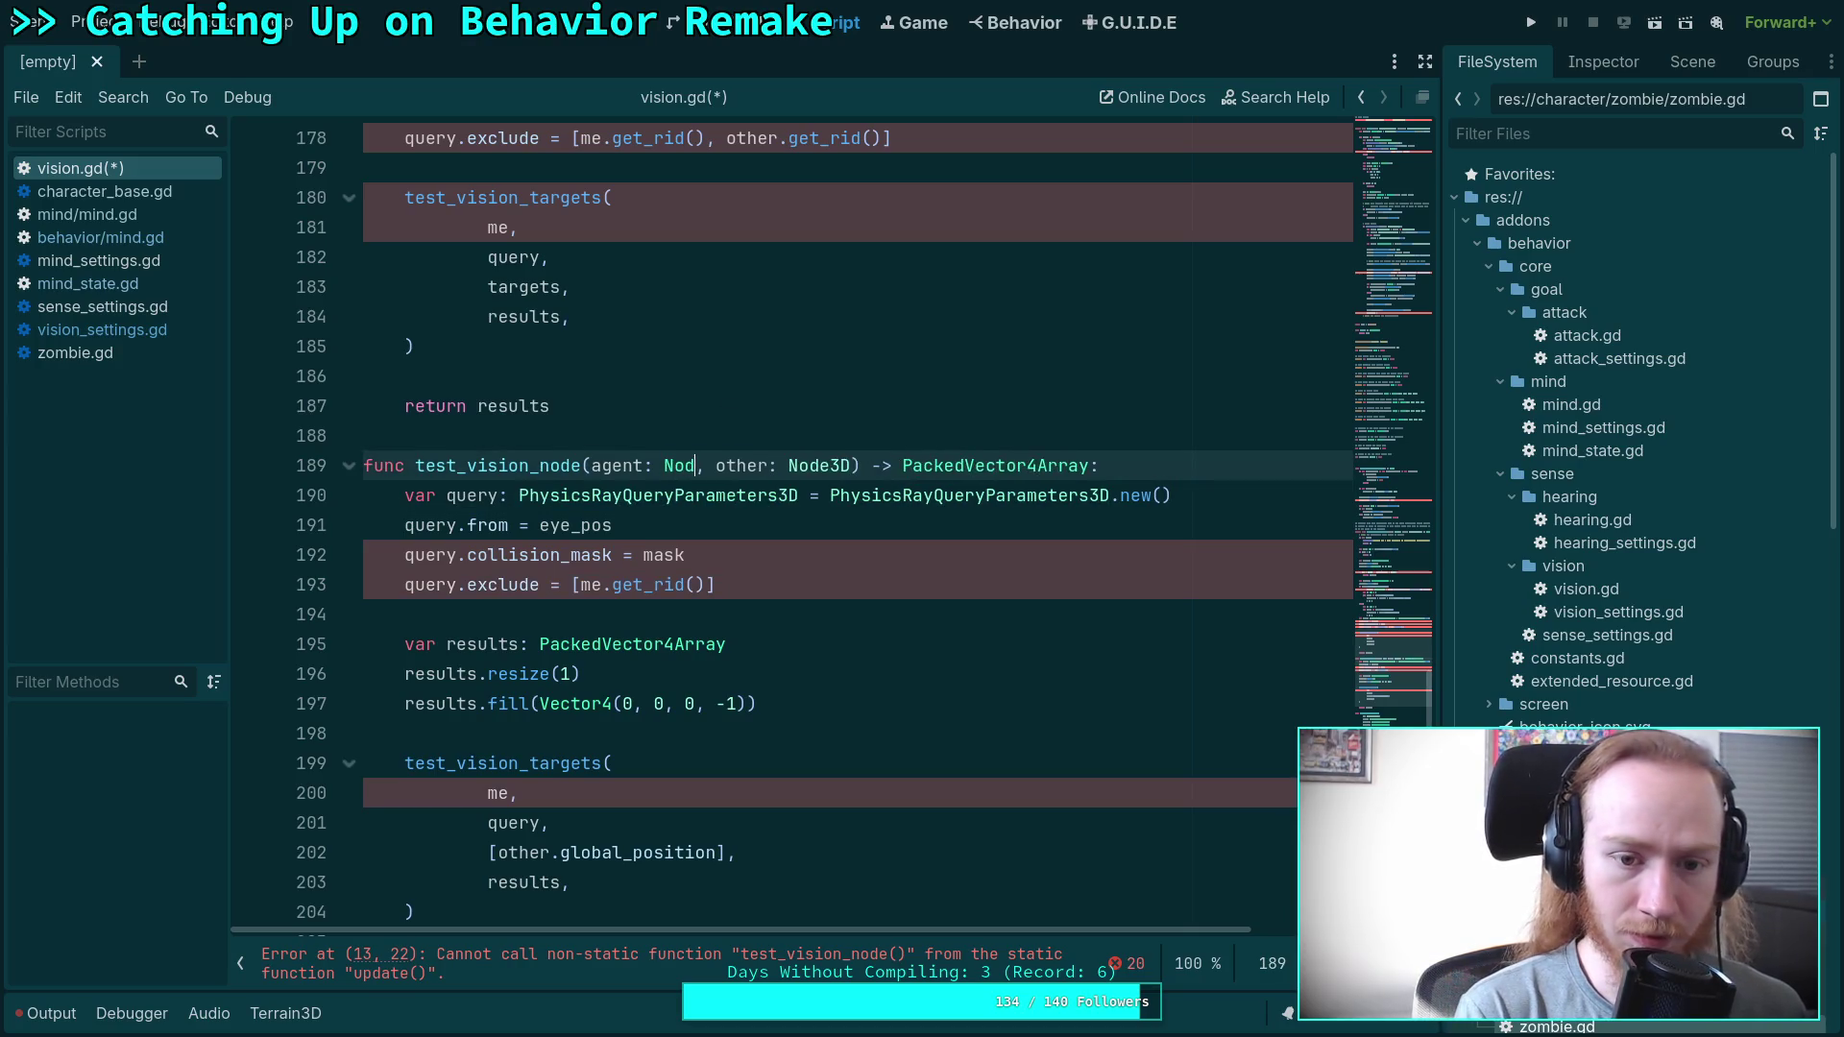
{"action": "left_click", "coordinate": [538, 524]}
Rename test_vision_targets' me parameter to agent: Node3D and use agent.get_world_3d on line 214.
{"action": "scroll", "coordinate": [518, 426], "scroll_direction": "down", "scroll_amount": 8}
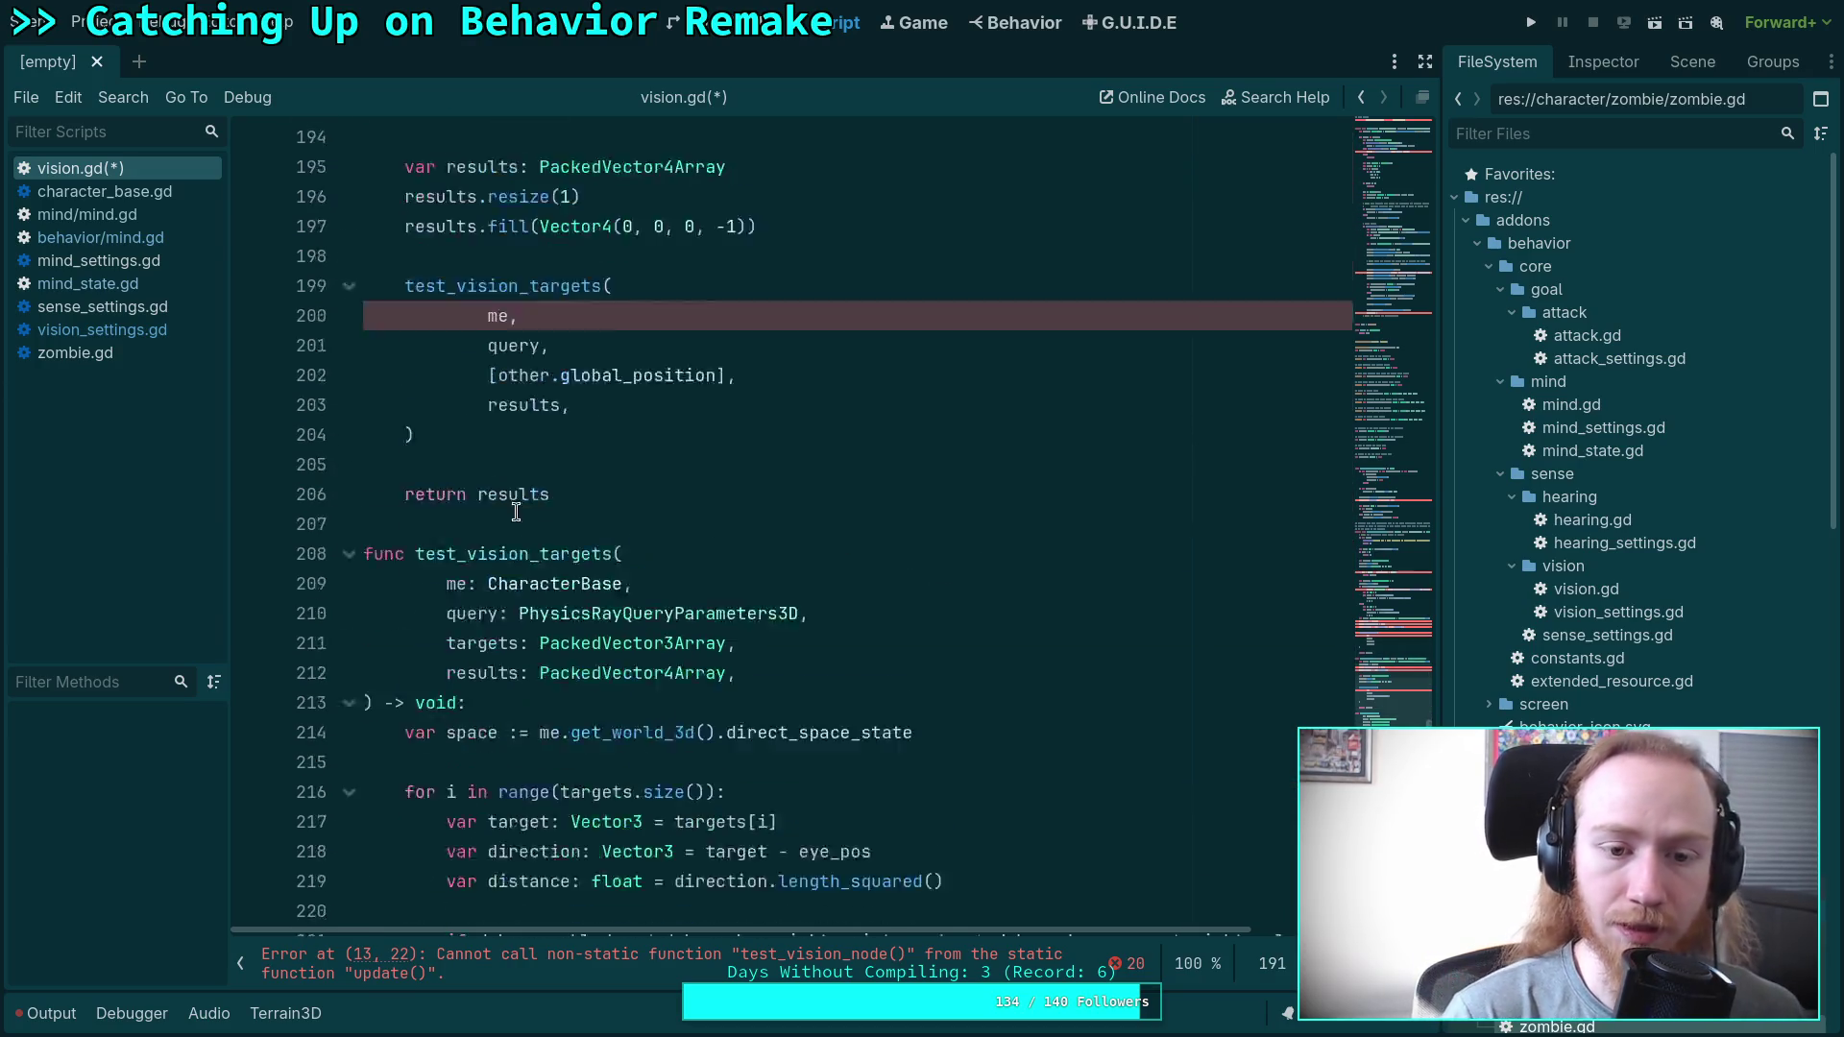
{"action": "double_click", "coordinate": [456, 346]}
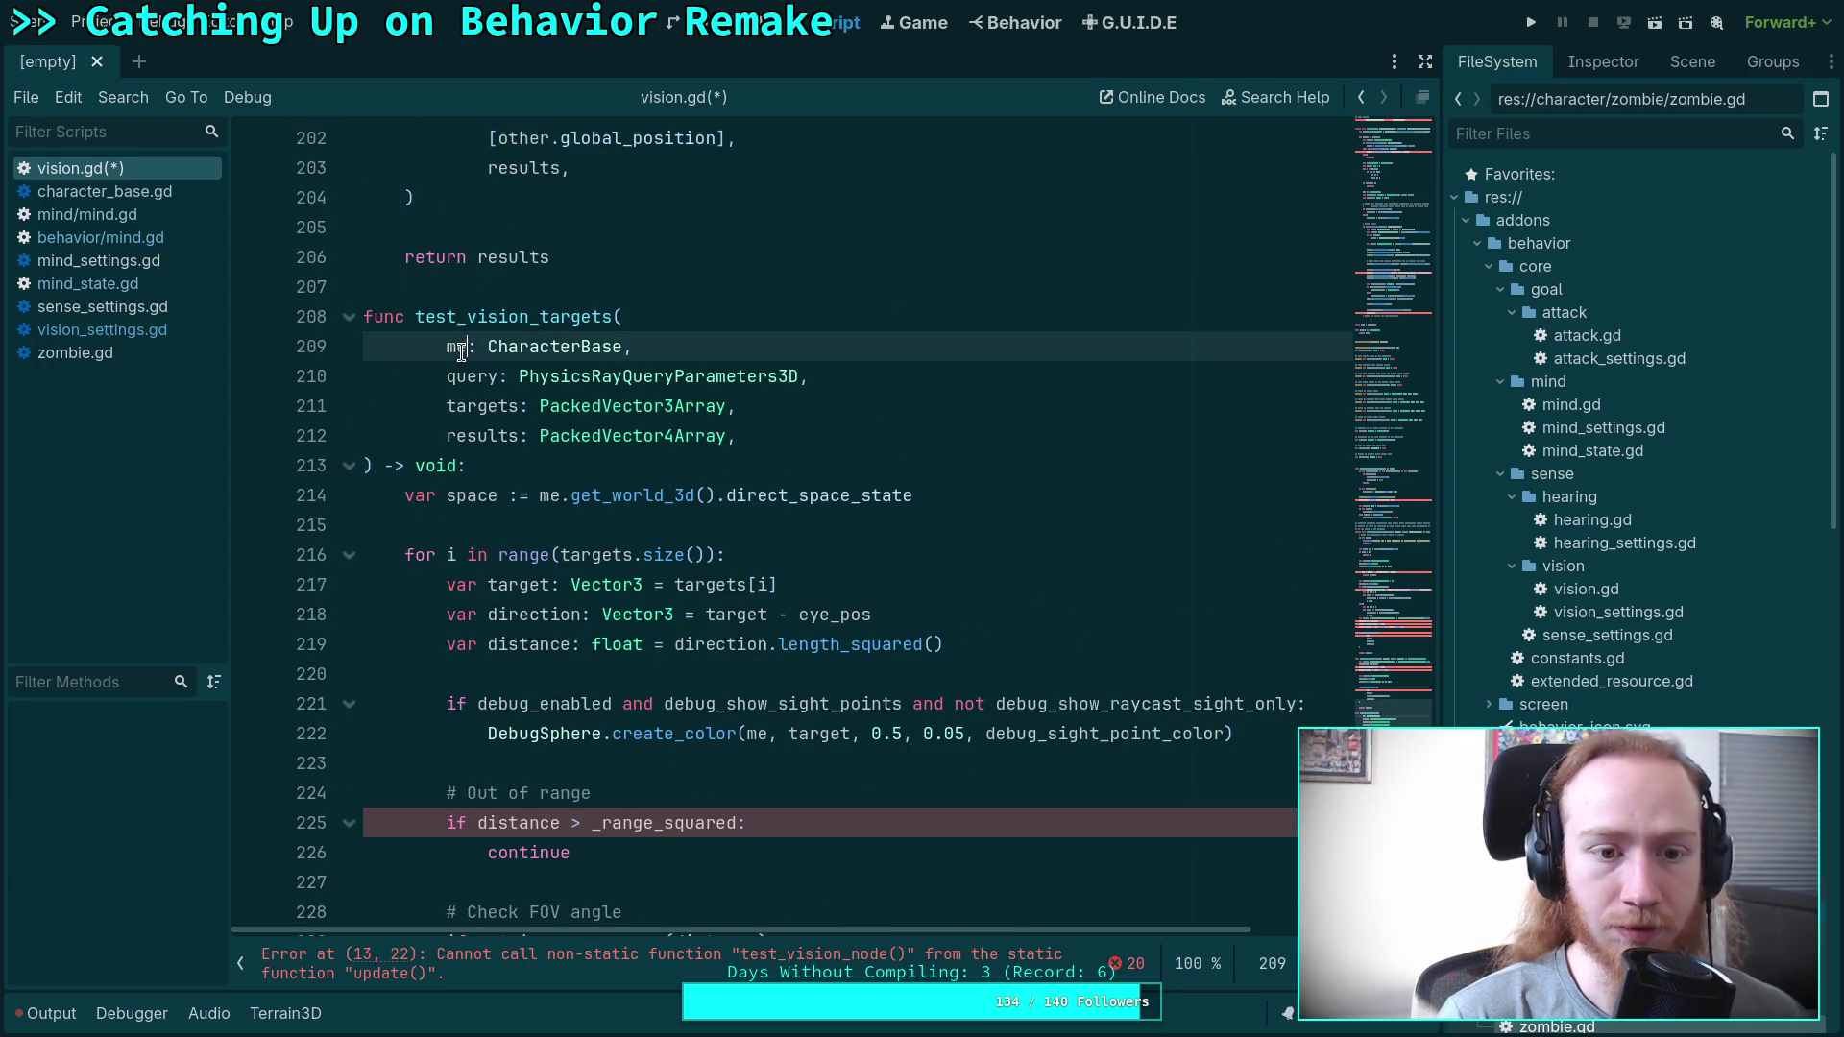
{"action": "type", "text": "agent"}
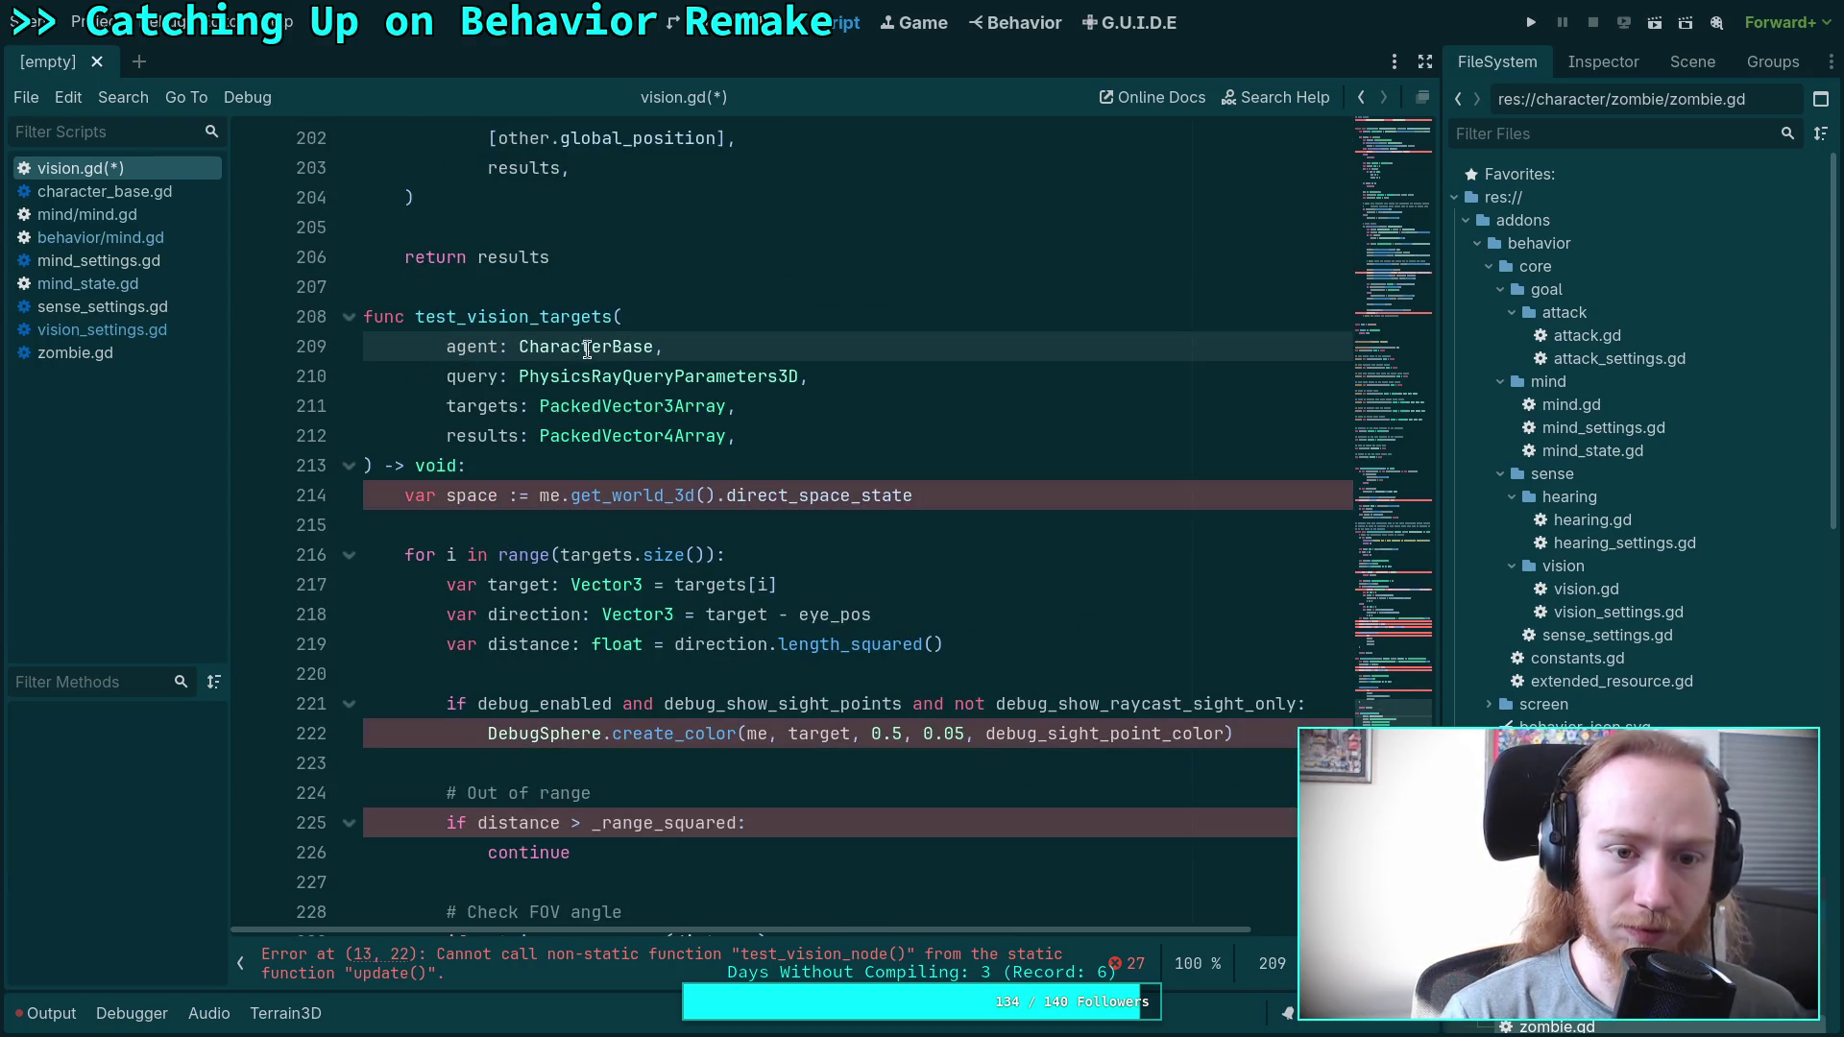
{"action": "double_click", "coordinate": [588, 347]}
{"action": "type", "text": "Node3D,"}
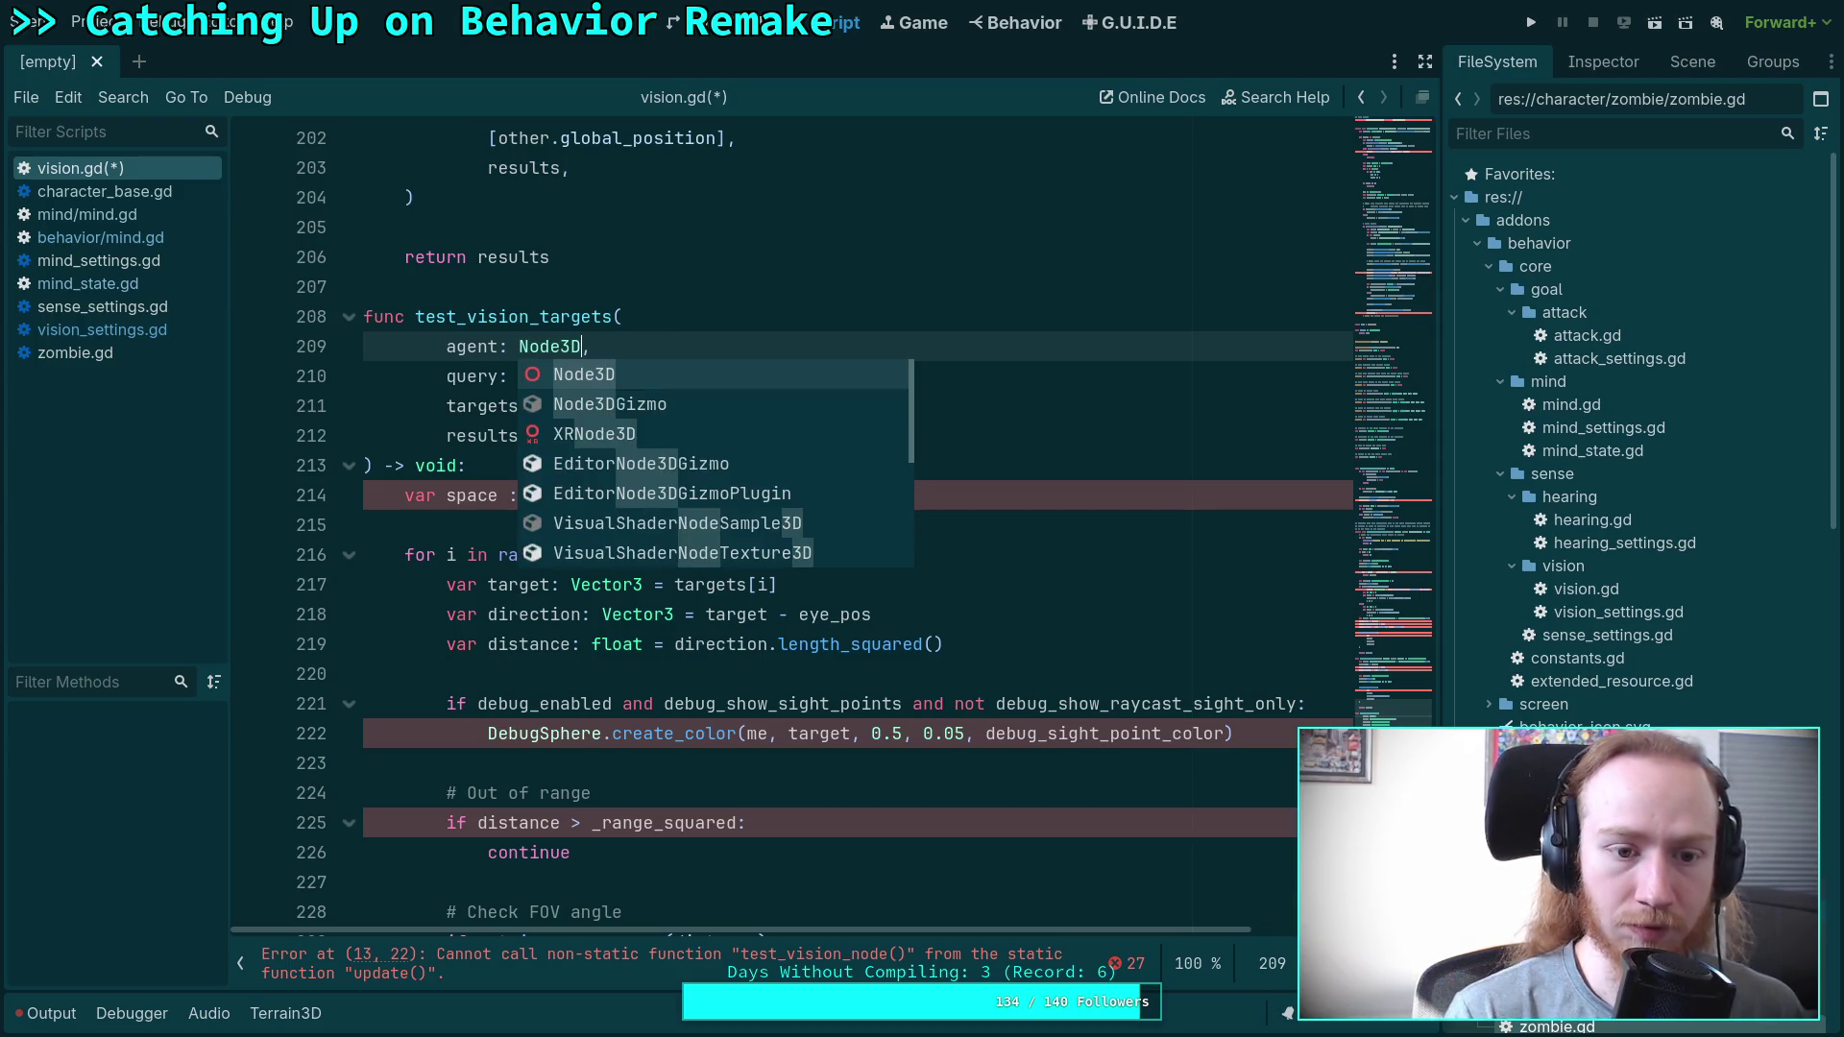
{"action": "left_click", "coordinate": [680, 268]}
{"action": "double_click", "coordinate": [547, 496]}
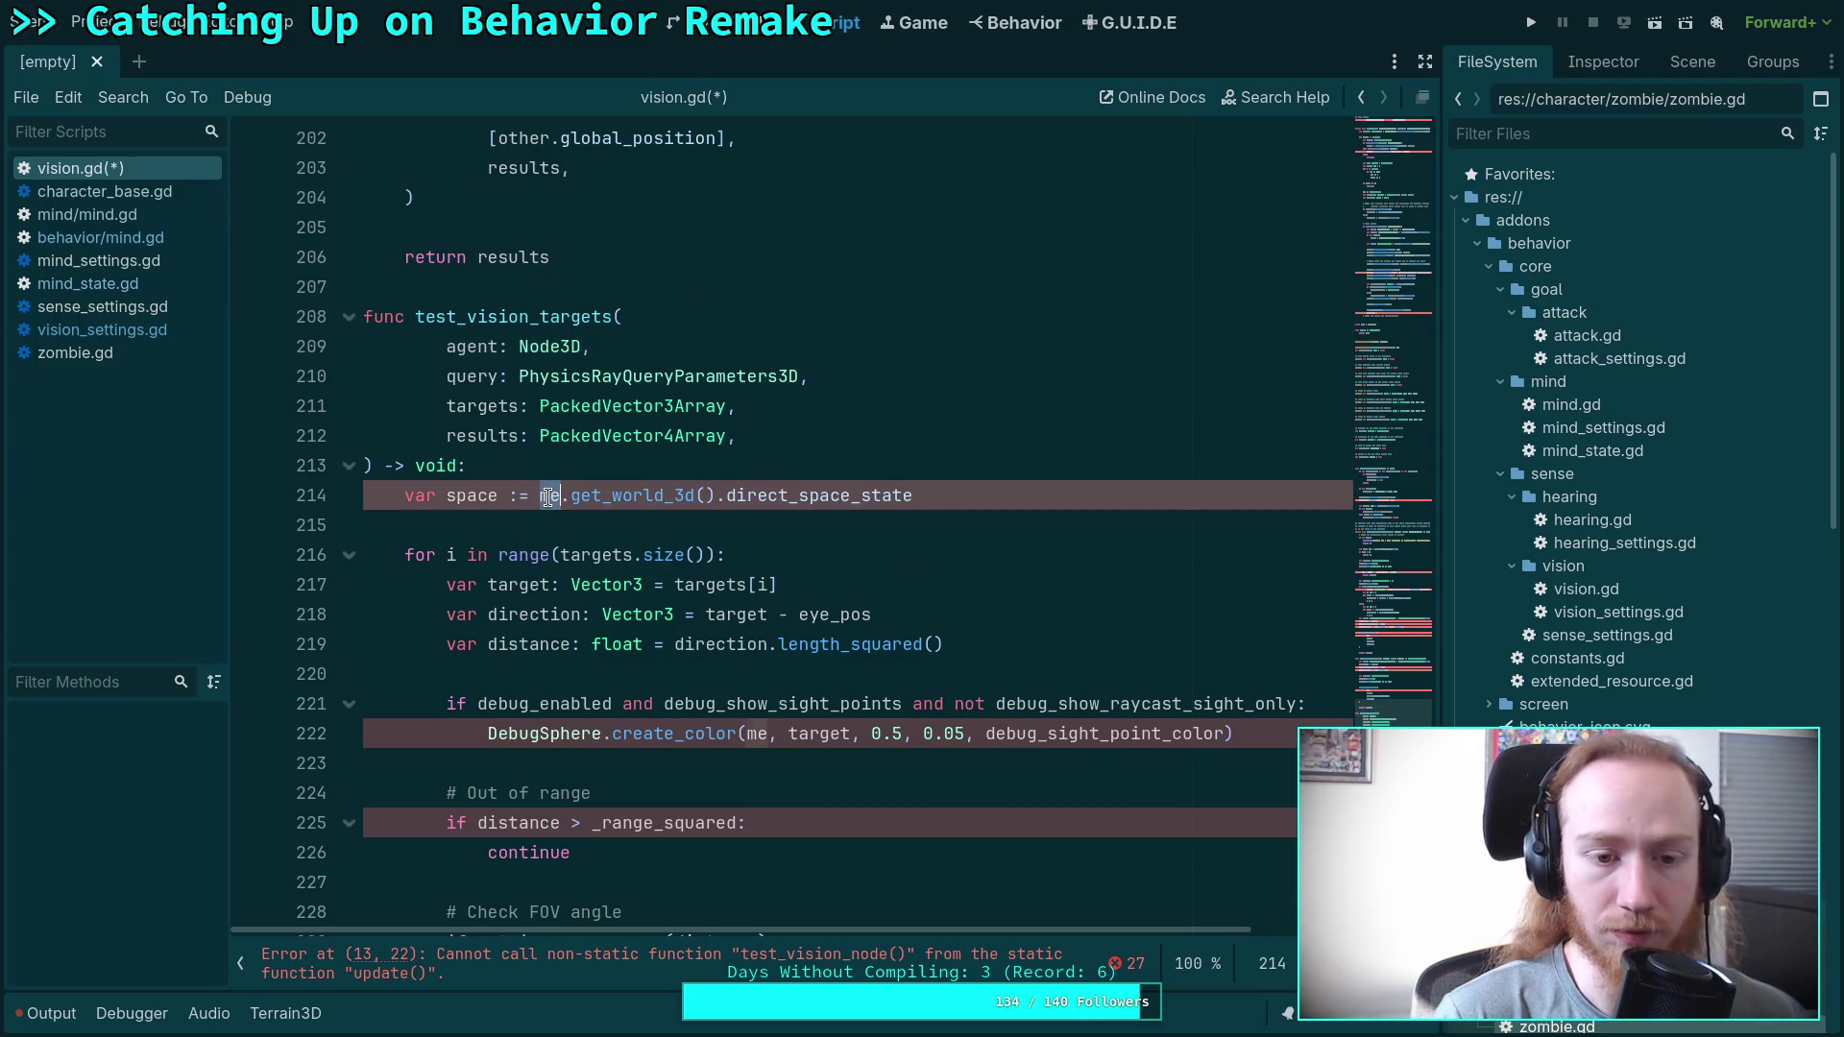
{"action": "type", "text": "agent"}
{"action": "left_click", "coordinate": [585, 469]}
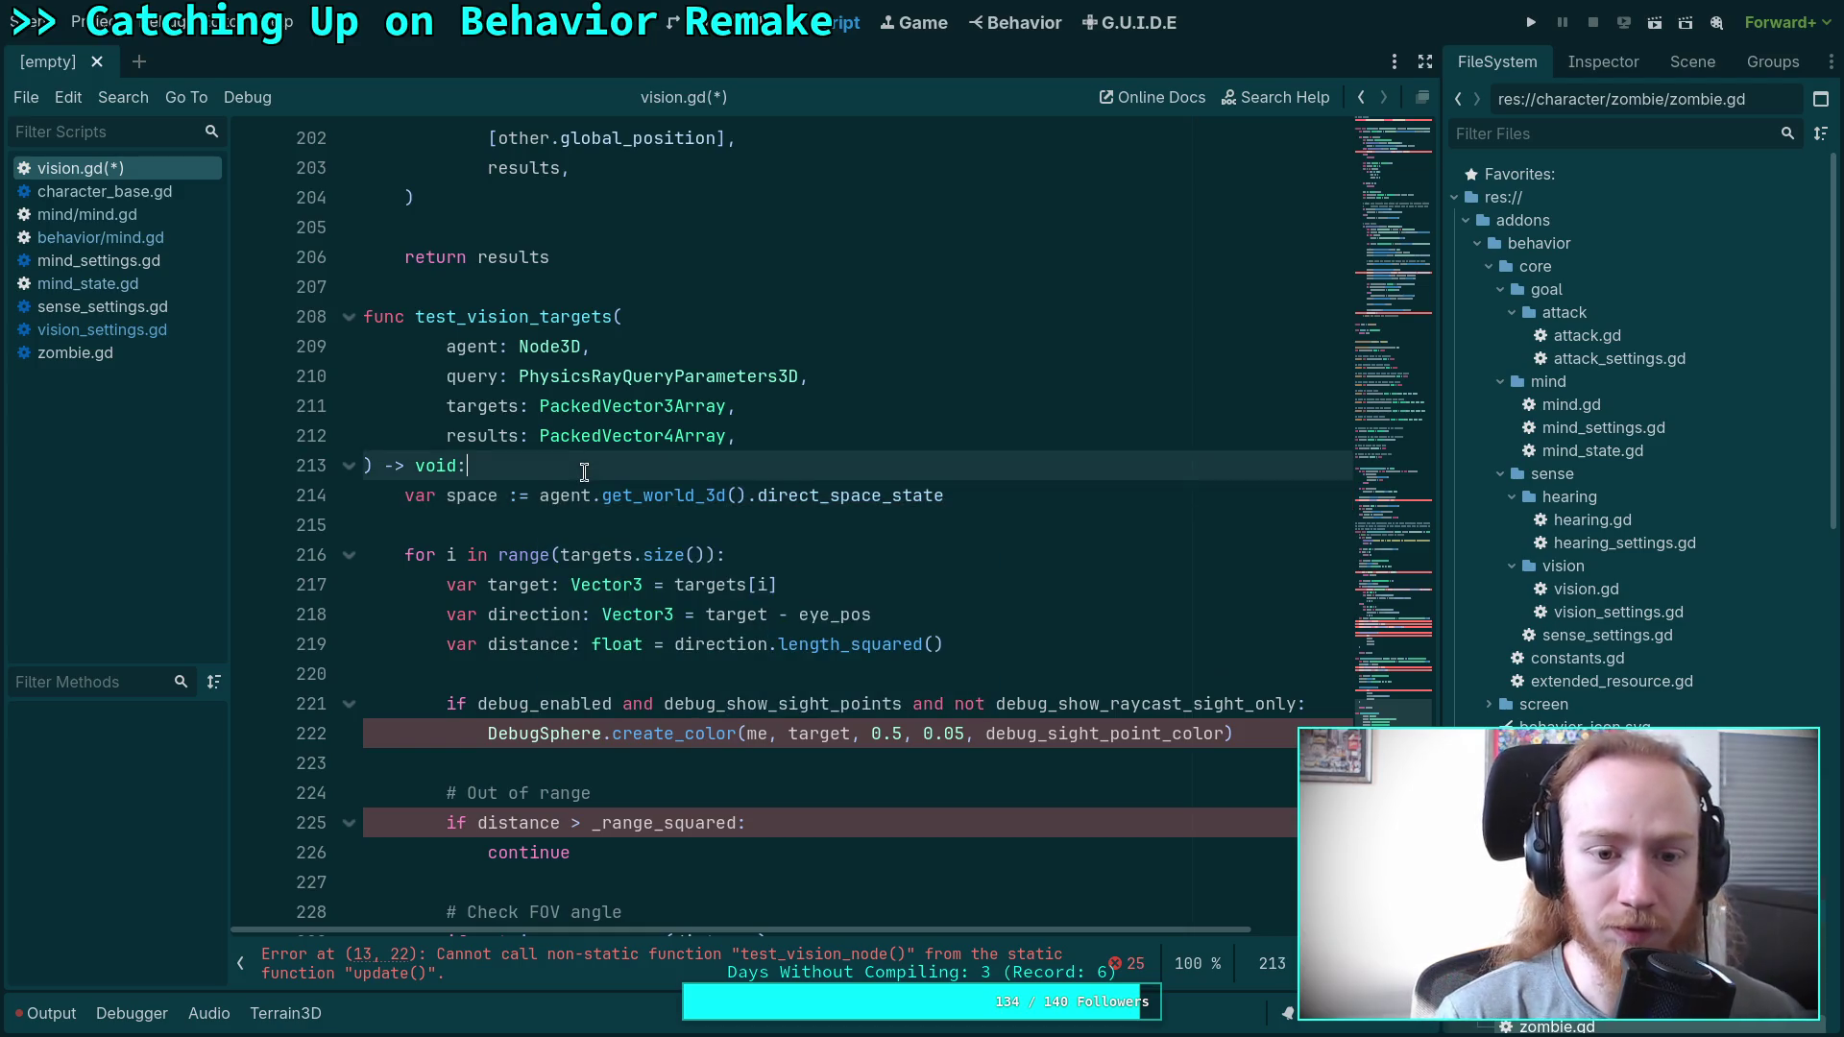
{"action": "scroll", "coordinate": [593, 476], "scroll_direction": "down", "scroll_amount": 1}
{"action": "scroll", "coordinate": [893, 595], "scroll_direction": "up", "scroll_amount": 5}
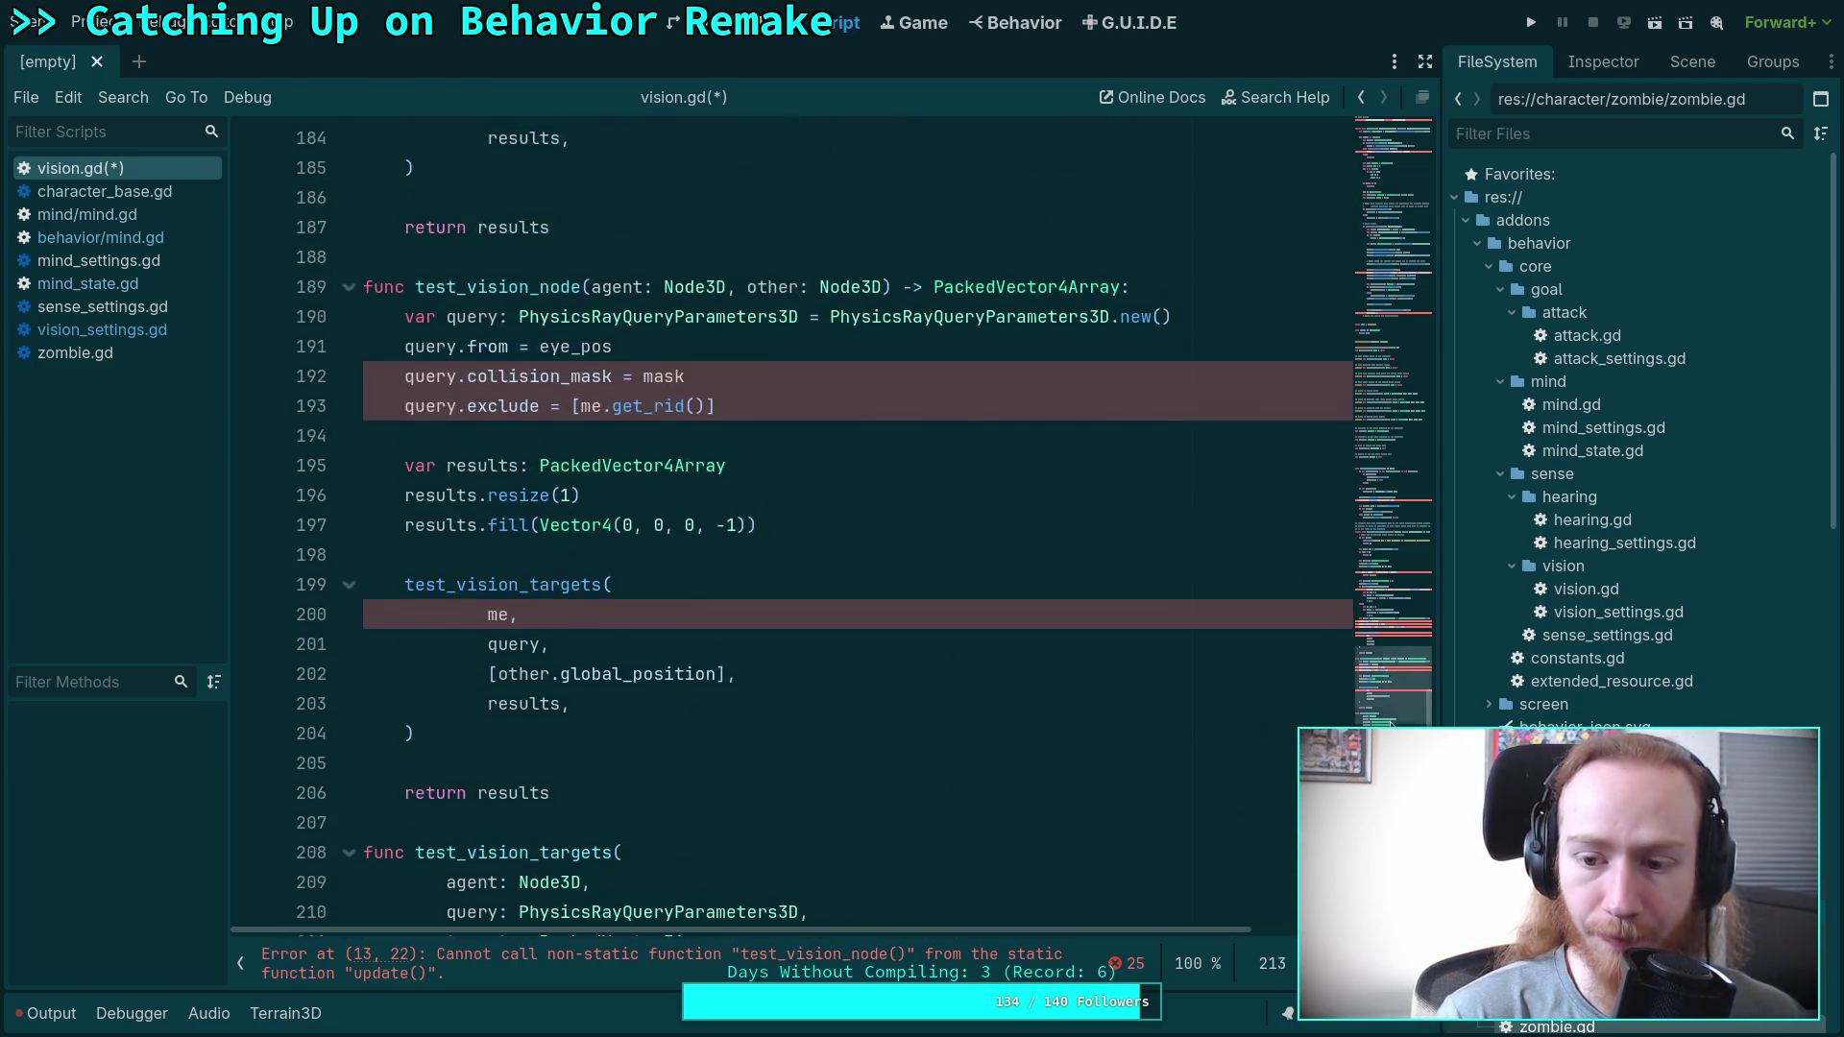
{"action": "left_click", "coordinate": [1431, 223]}
{"action": "left_click_drag", "start_coordinate": [1434, 222], "coordinate": [1431, 185]}
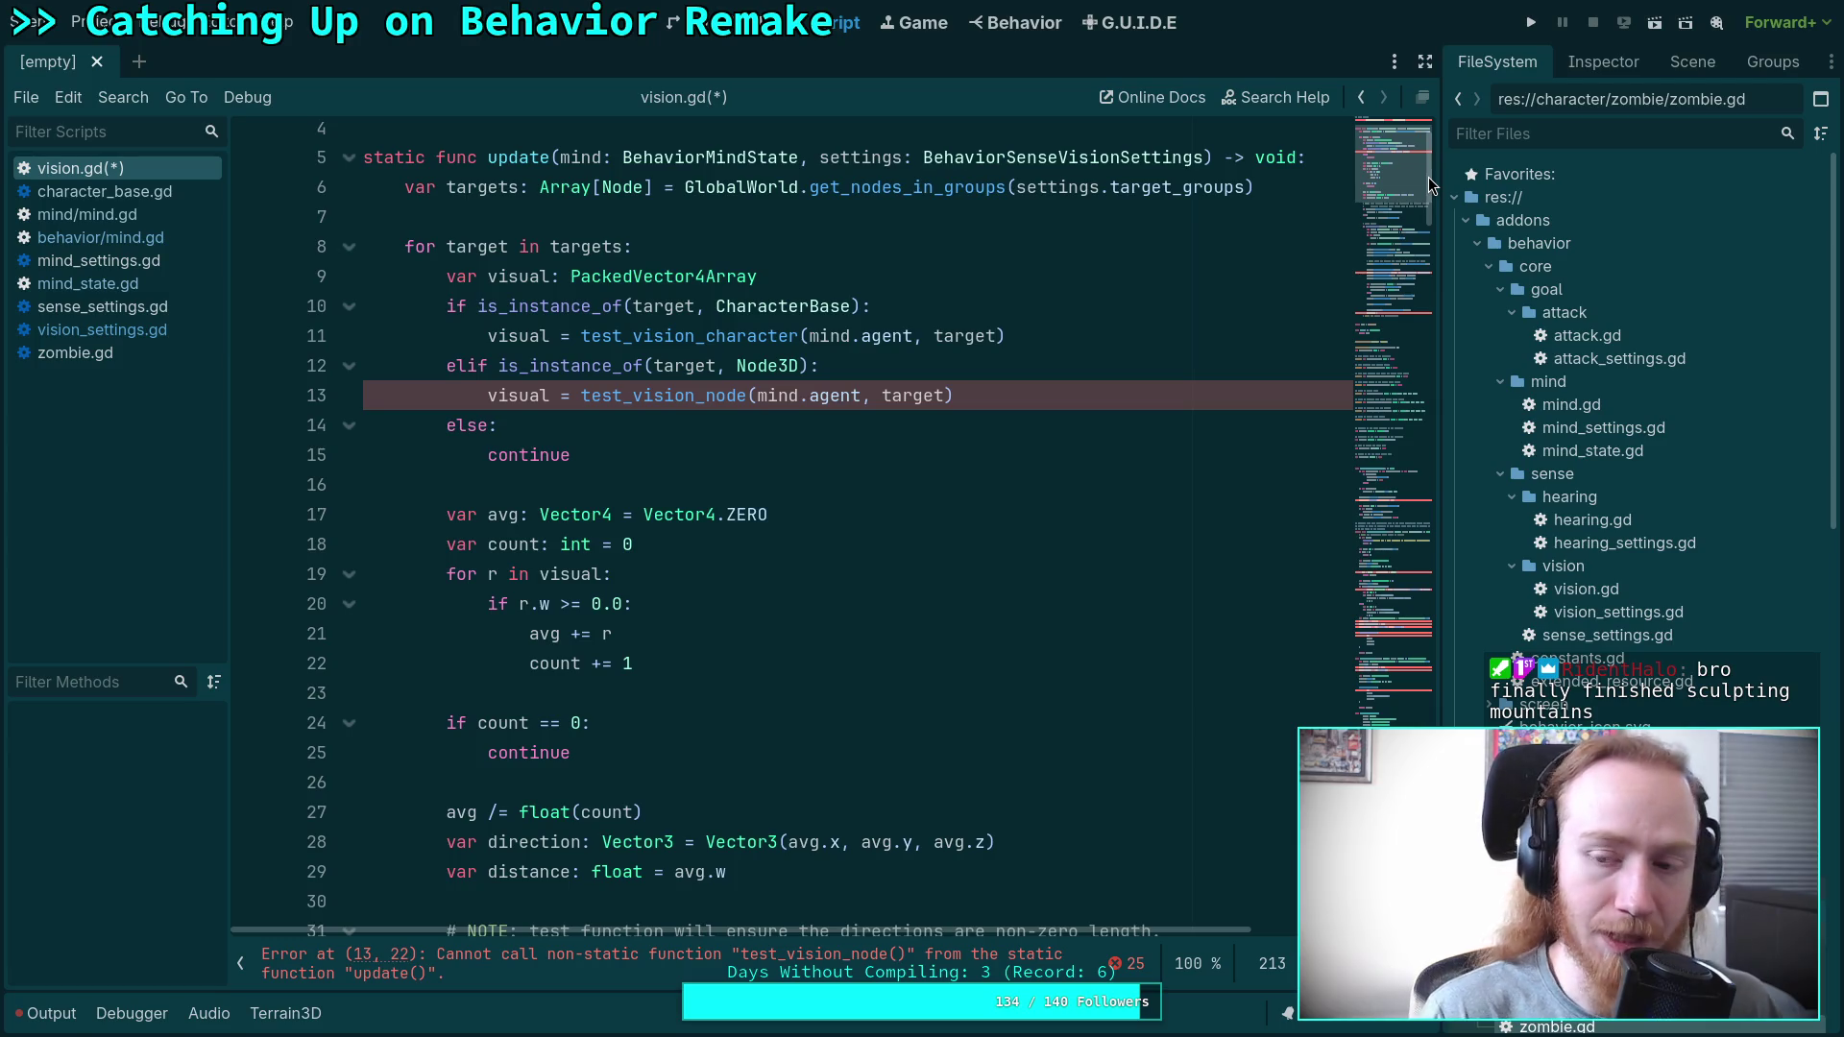
{"action": "left_click", "coordinate": [1678, 62]}
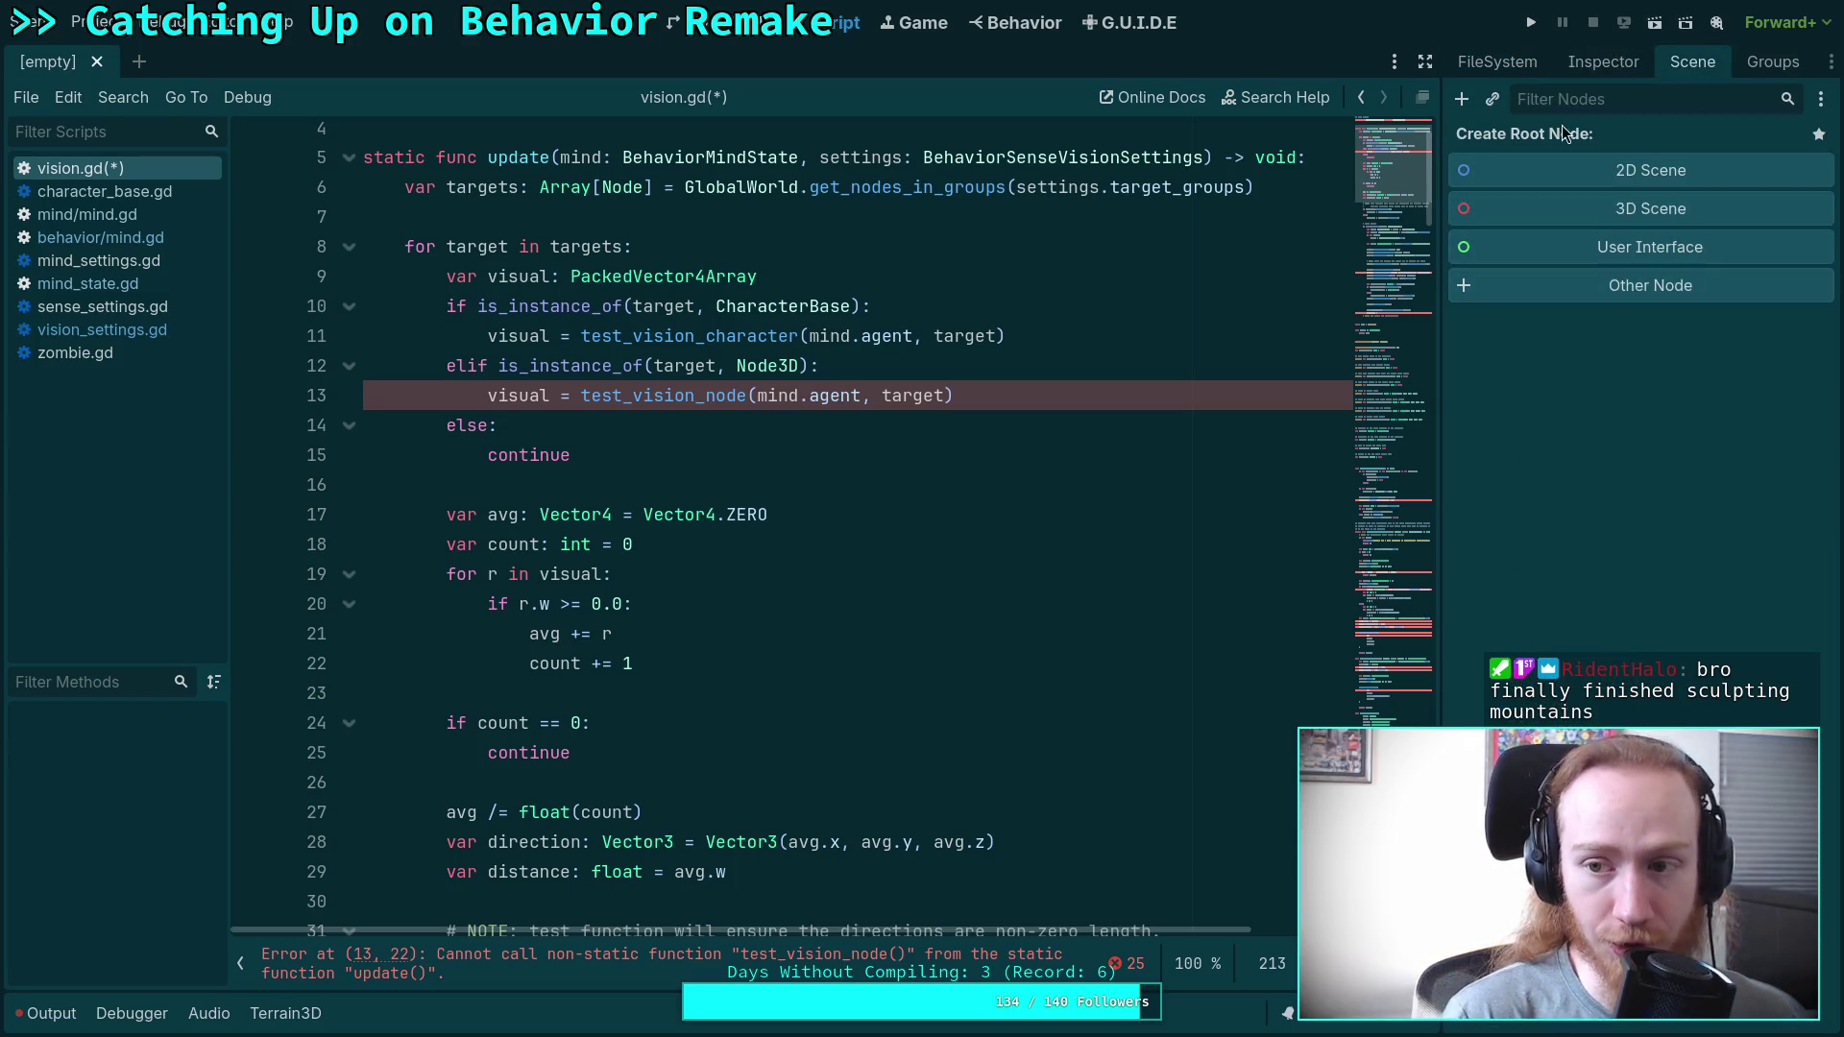
{"action": "left_click", "coordinate": [1544, 67]}
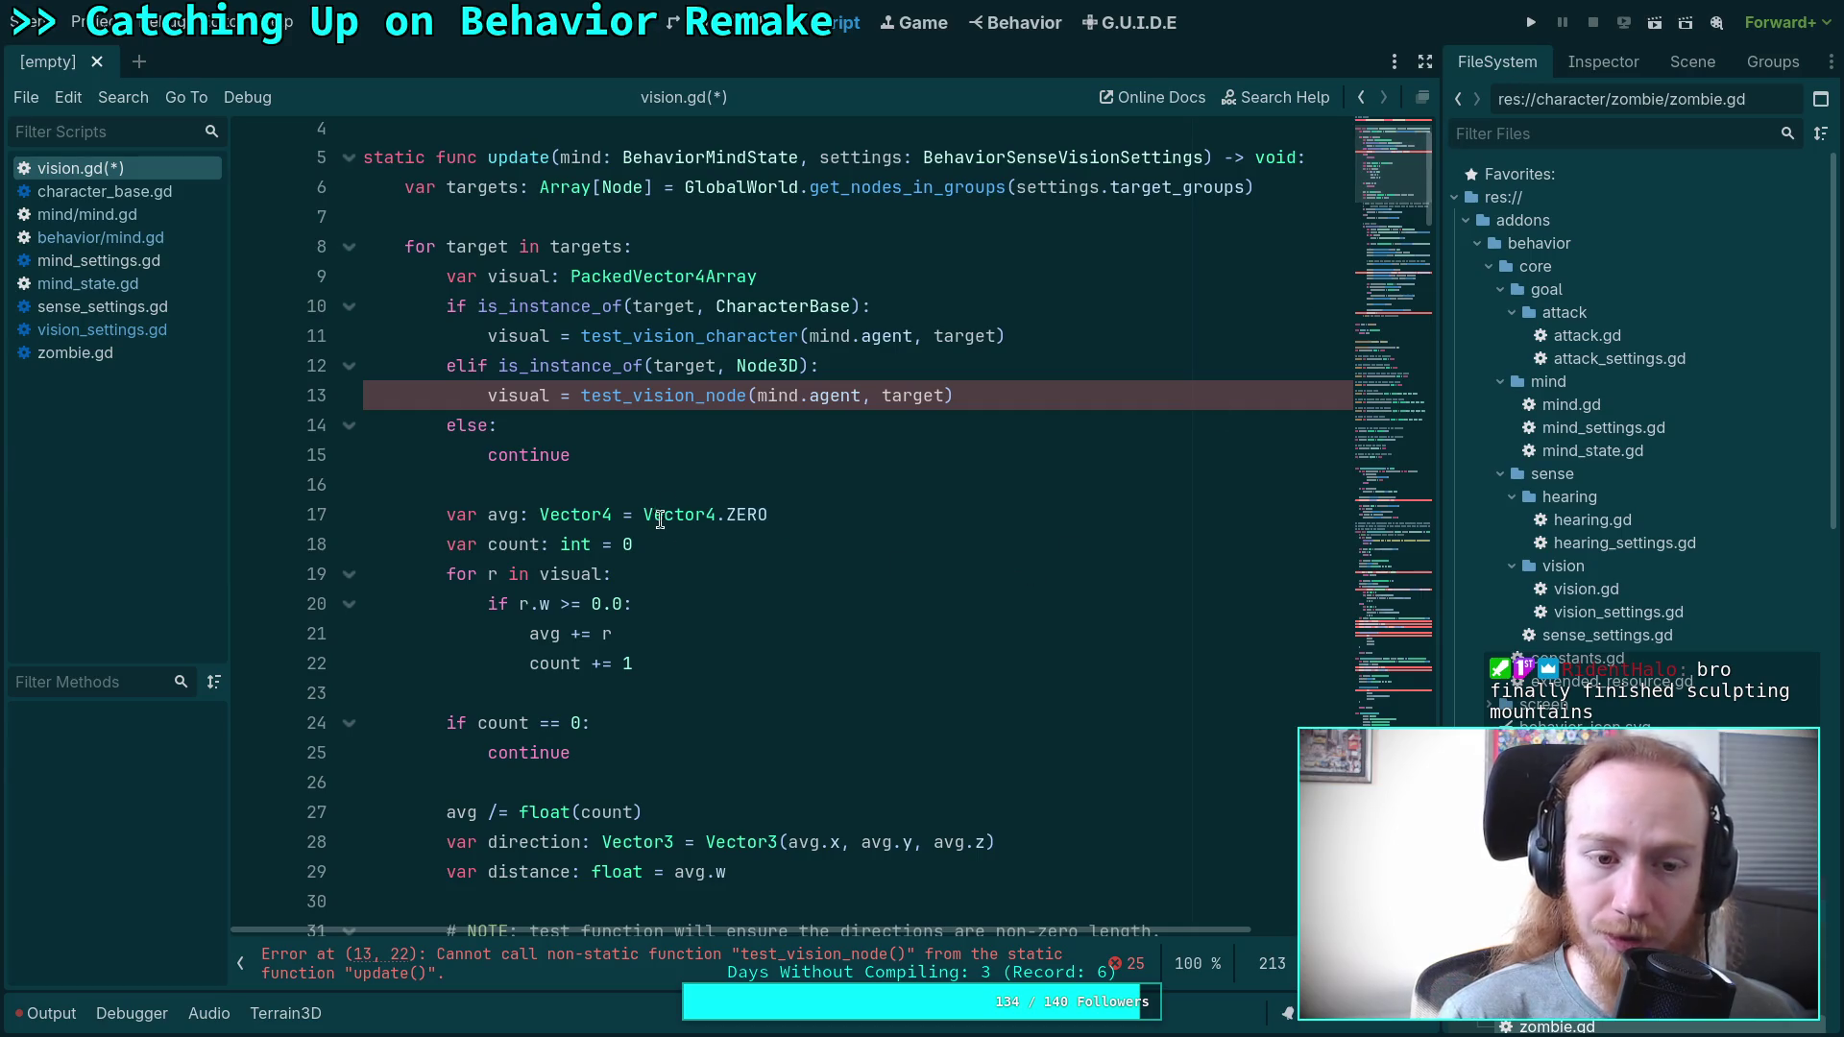
{"action": "left_click", "coordinate": [736, 484]}
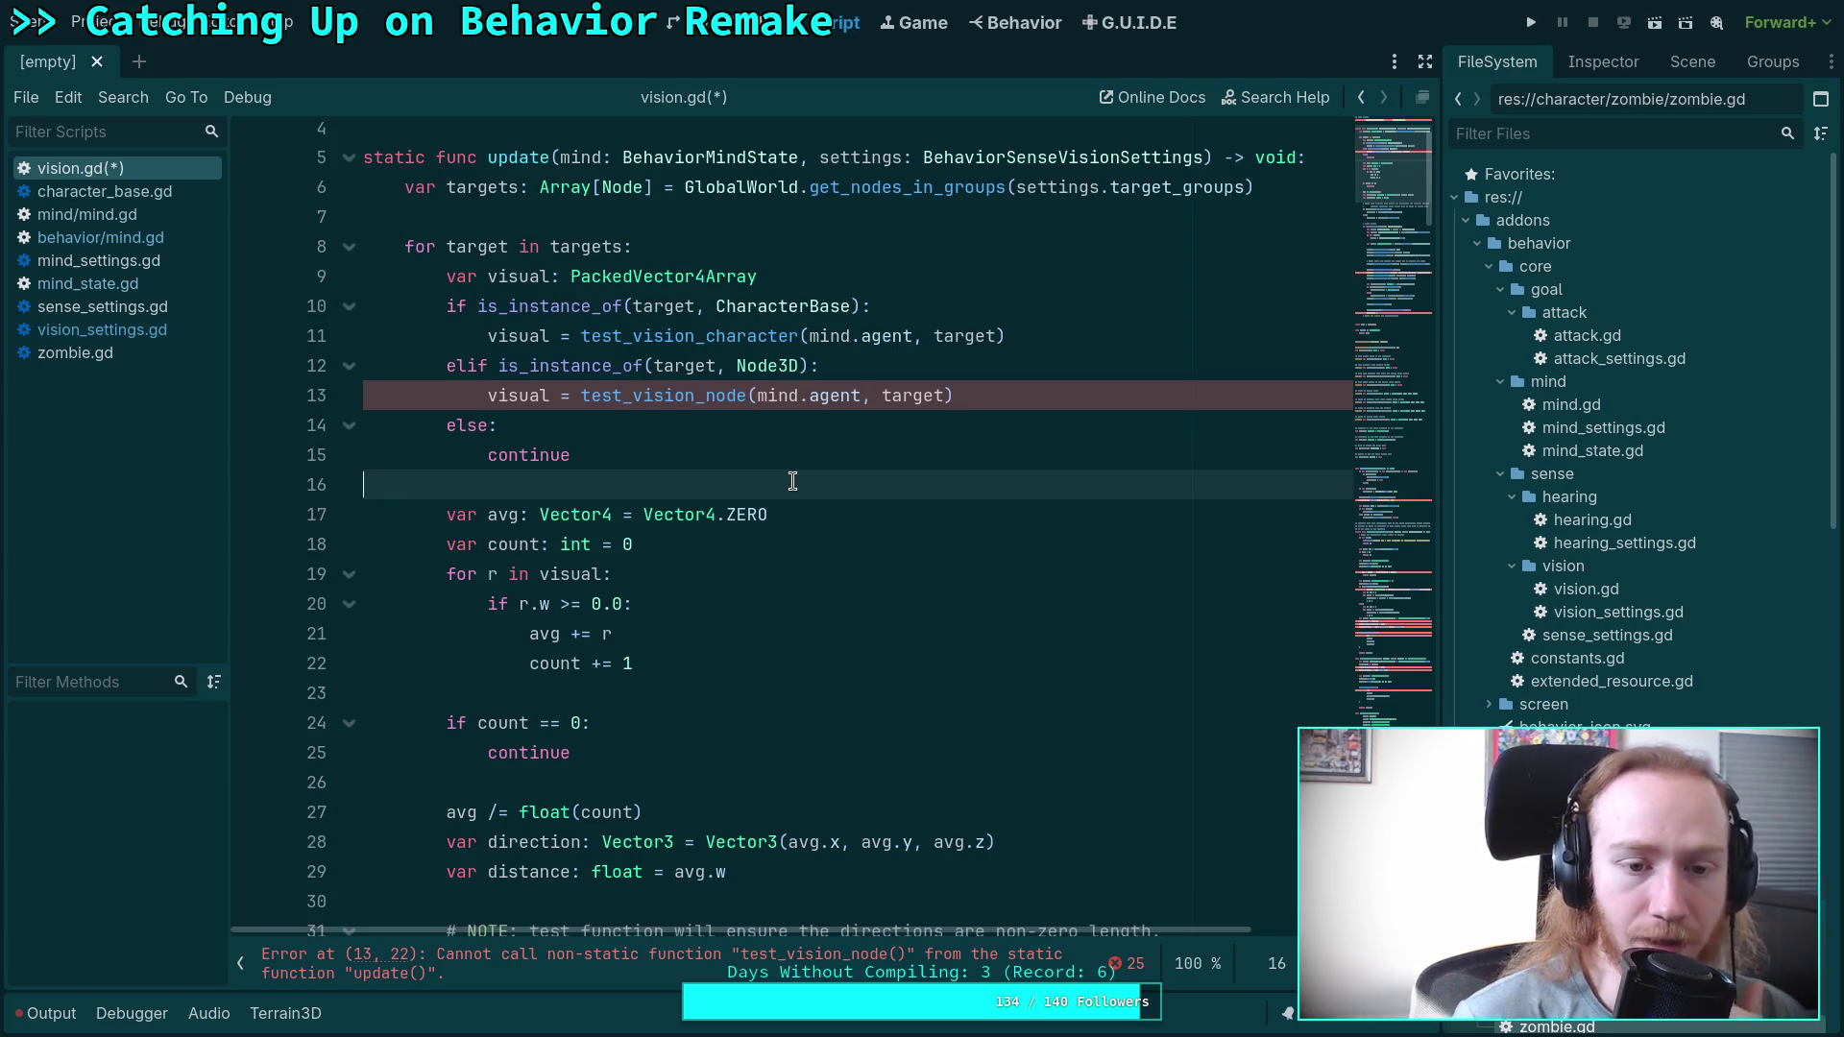
Add the static keyword to the test_vision_node function declaration.
{"action": "scroll", "coordinate": [792, 481], "scroll_direction": "down", "scroll_amount": 14}
{"action": "left_click_drag", "start_coordinate": [1399, 338], "coordinate": [1406, 663]}
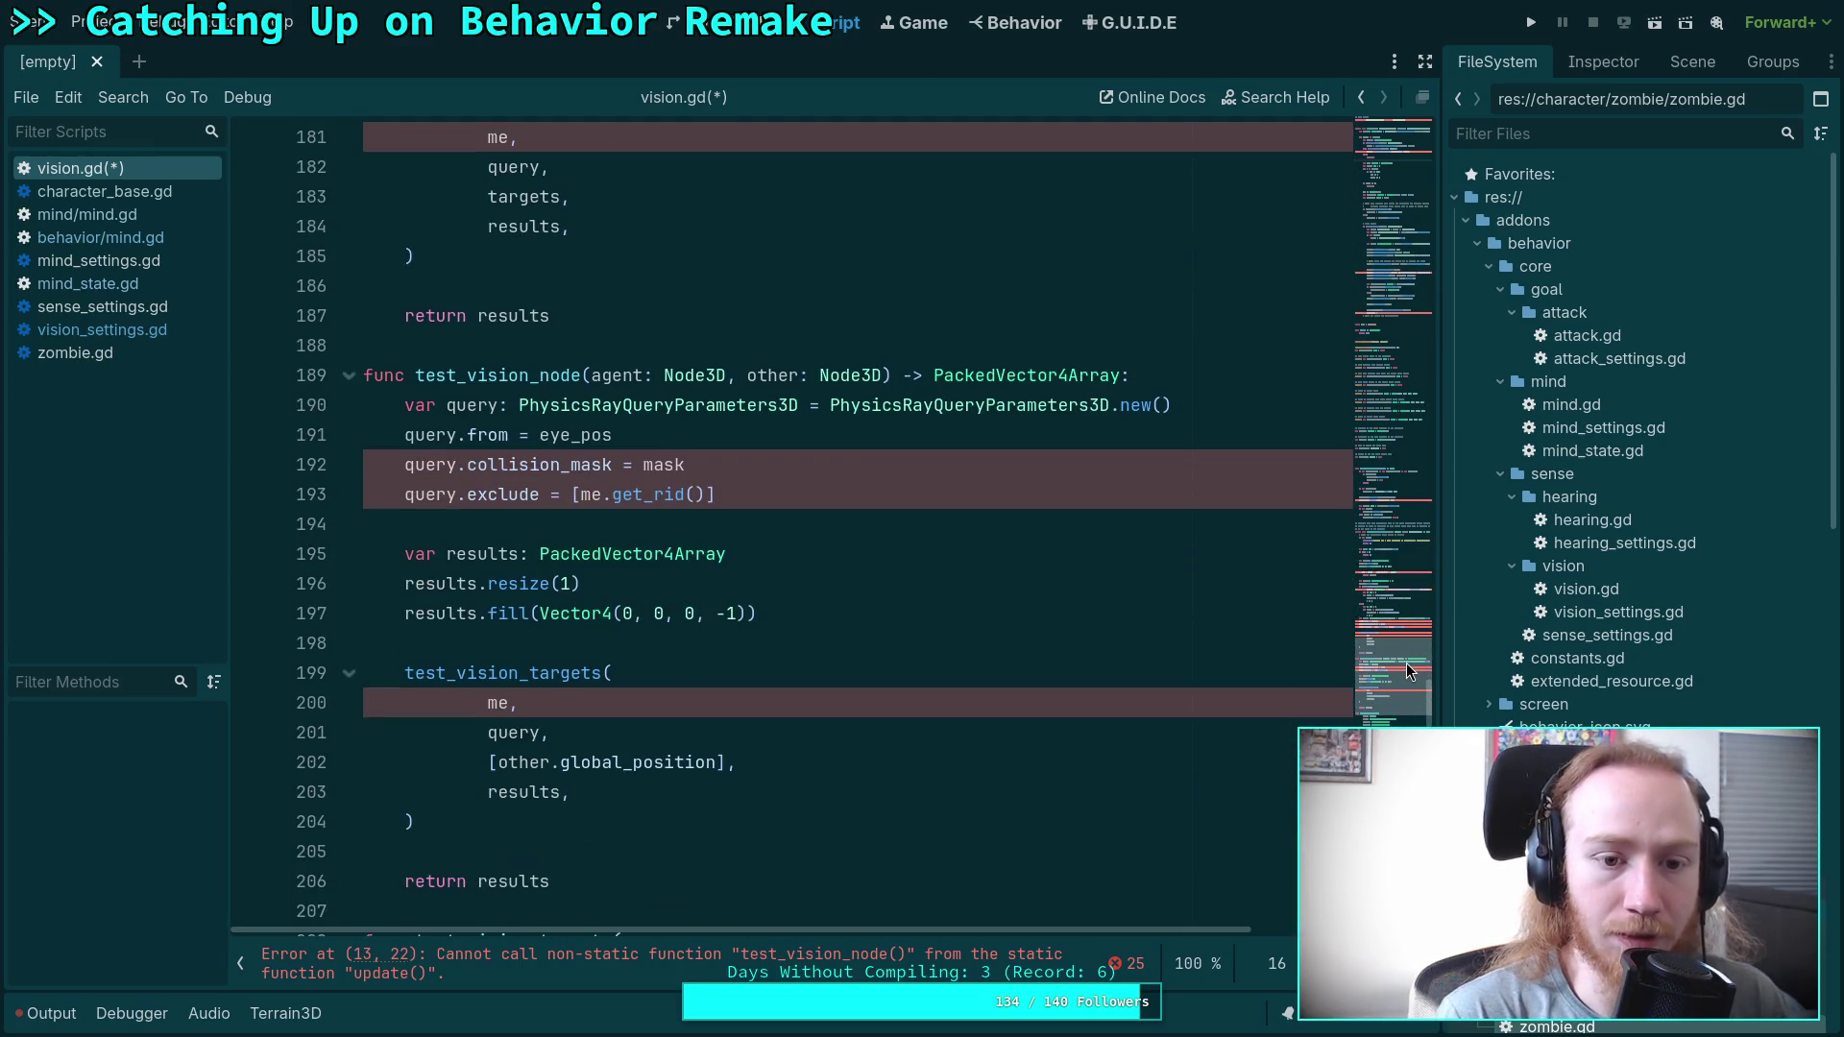
{"action": "type", "text": "stati"}
{"action": "key", "text": "BackSpace"}
{"action": "type", "text": "c"}
{"action": "left_click", "coordinate": [565, 352]}
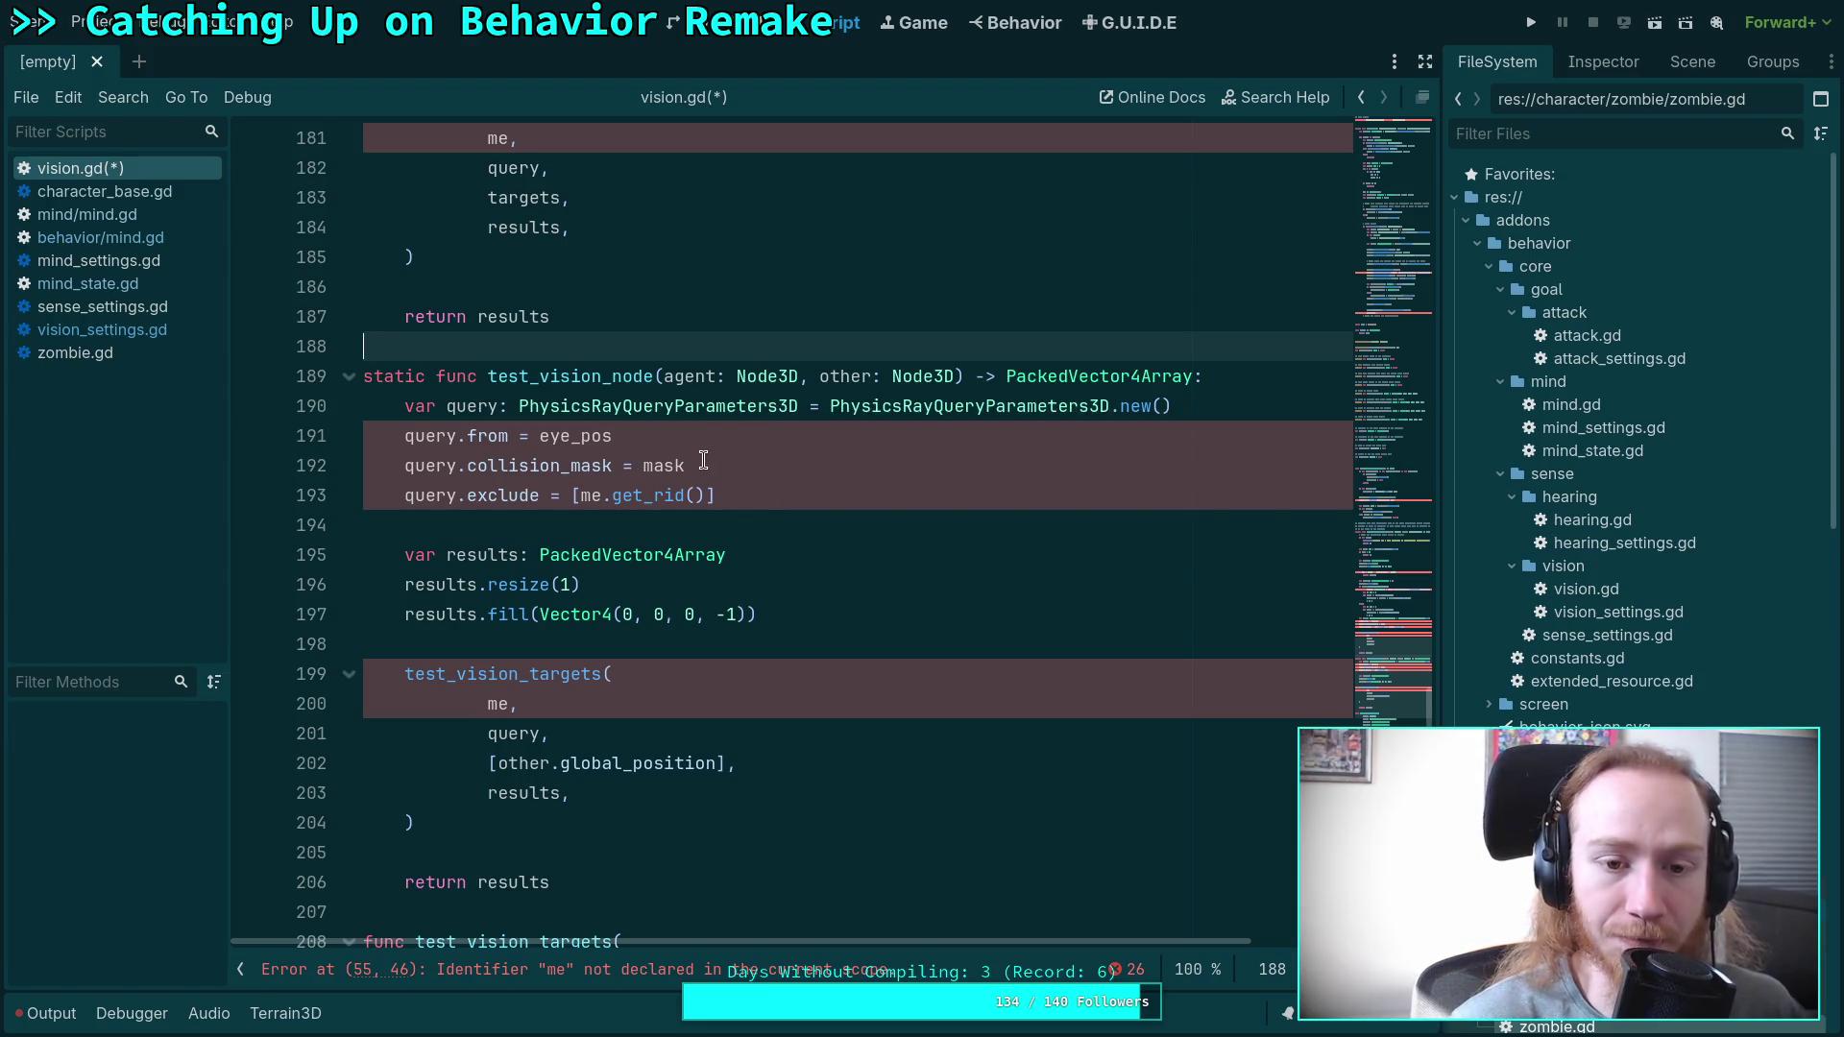
Make test_vision_targets a static function as well.
{"action": "scroll", "coordinate": [757, 429], "scroll_direction": "down", "scroll_amount": 4}
{"action": "scroll", "coordinate": [757, 432], "scroll_direction": "down", "scroll_amount": 4}
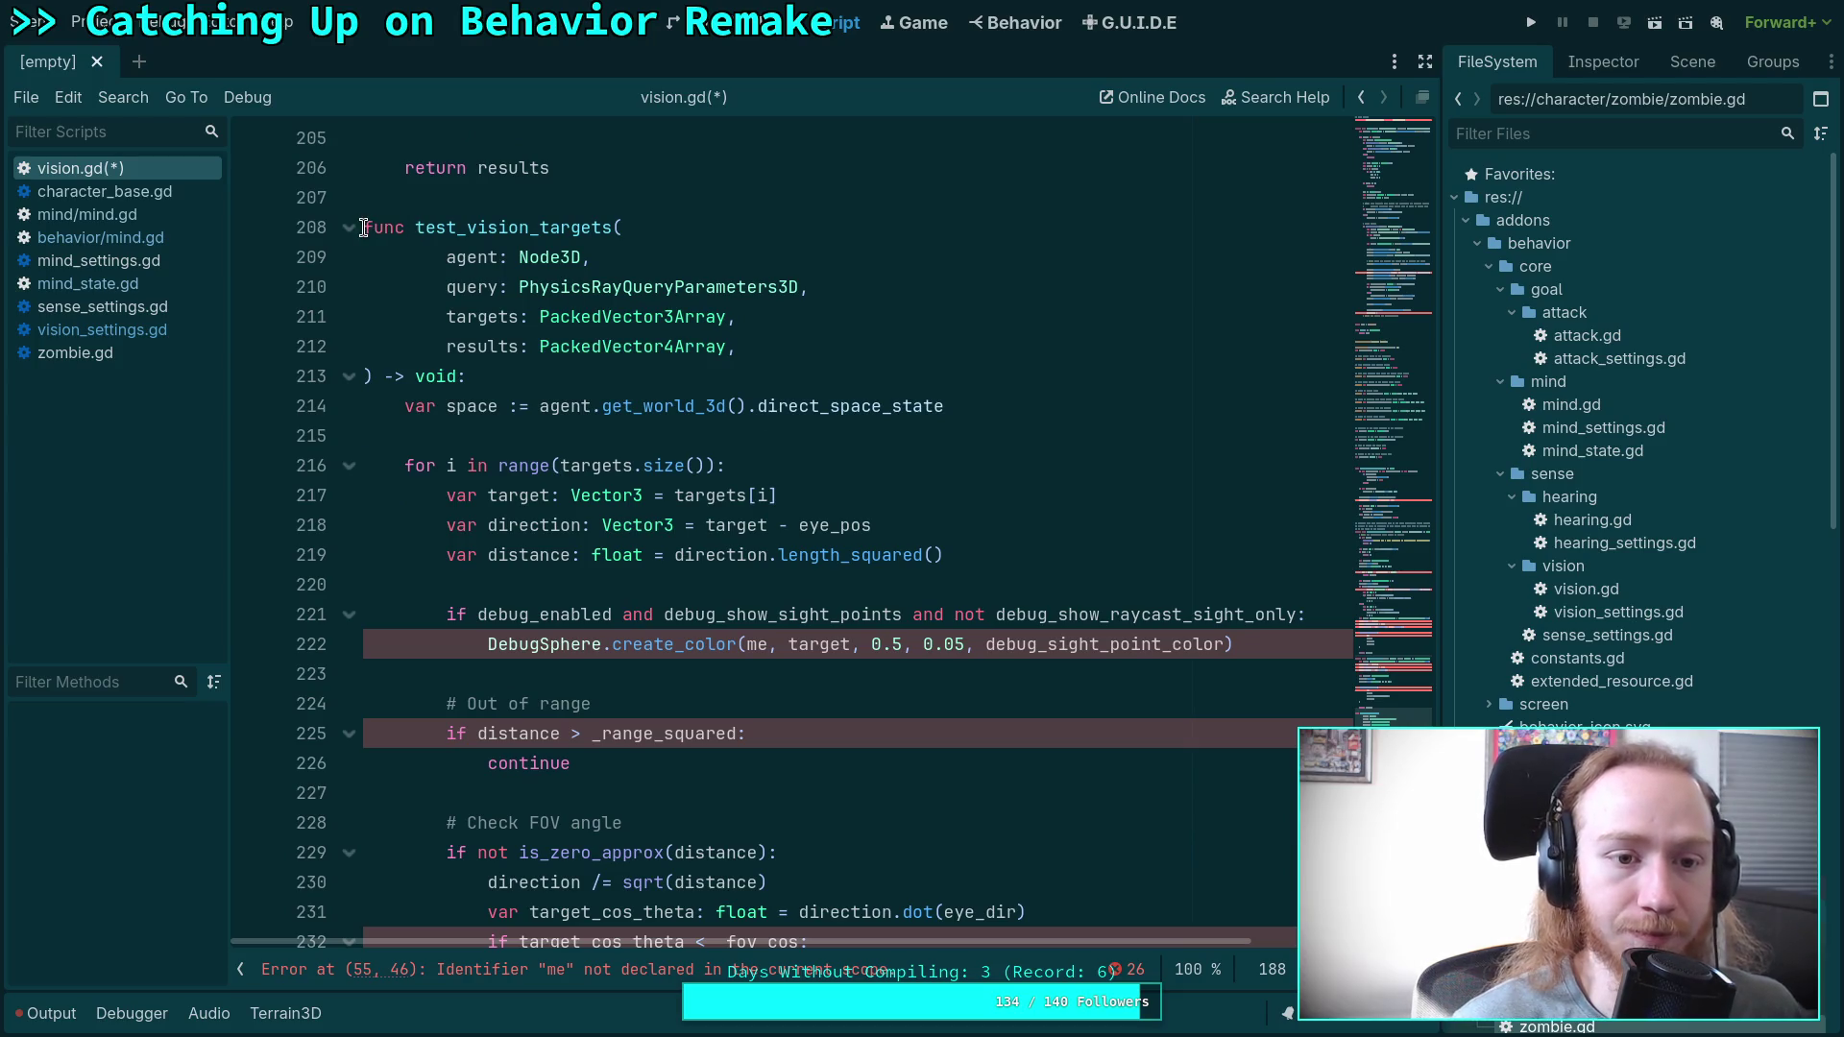
{"action": "left_click", "coordinate": [363, 228]}
{"action": "type", "text": "static"}
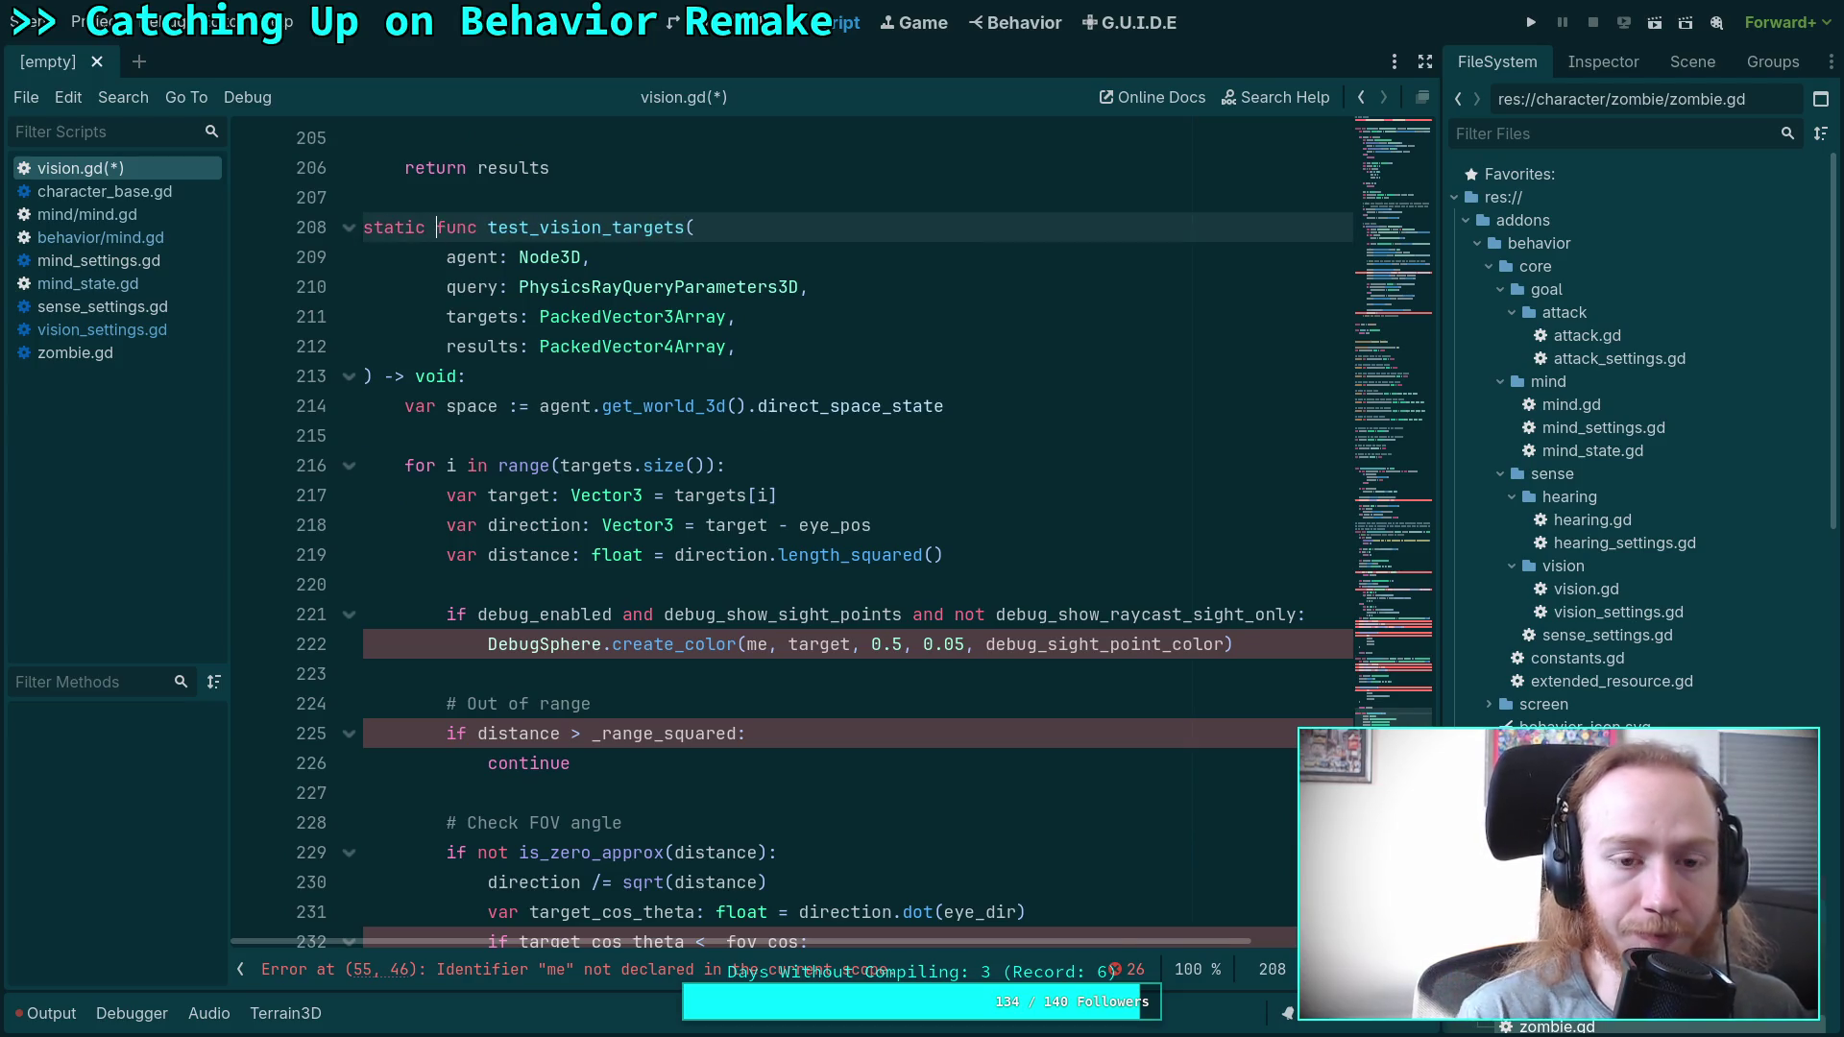
{"action": "left_click", "coordinate": [594, 196]}
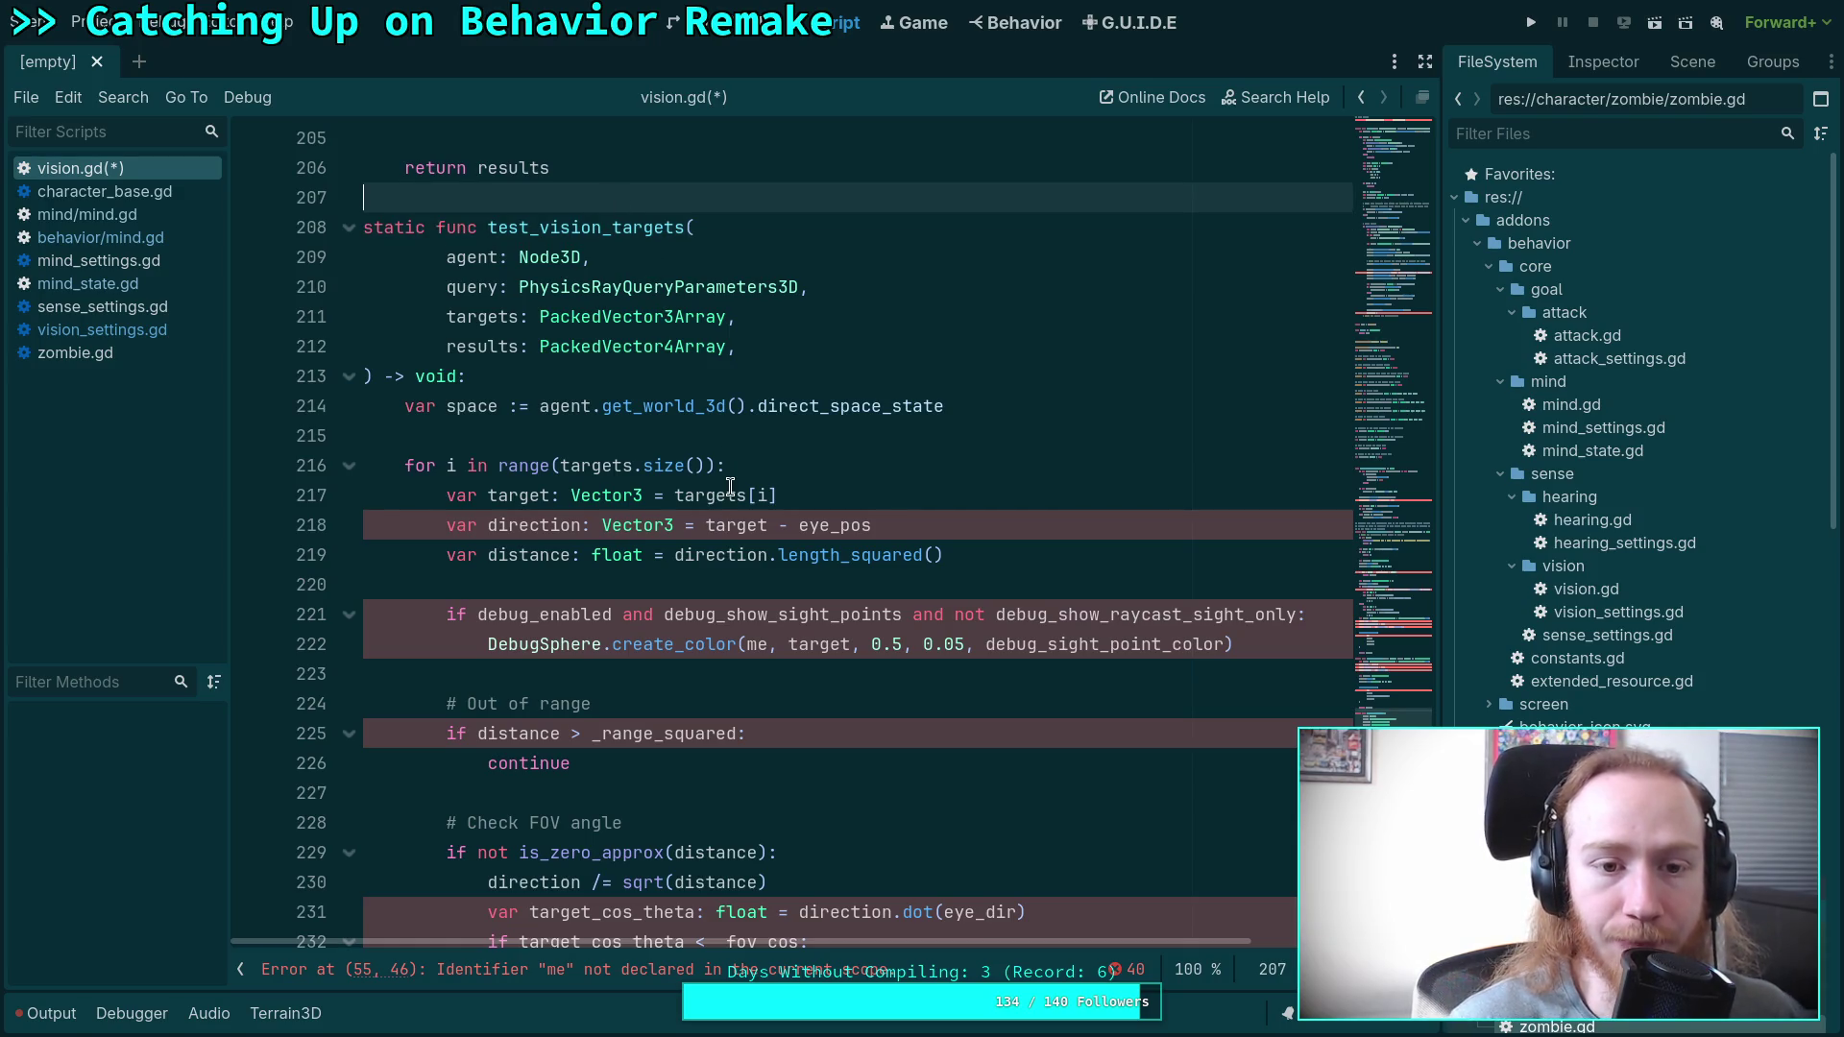
Highlight where the targets and query parameters are used.
{"action": "scroll", "coordinate": [812, 548], "scroll_direction": "down", "scroll_amount": 8}
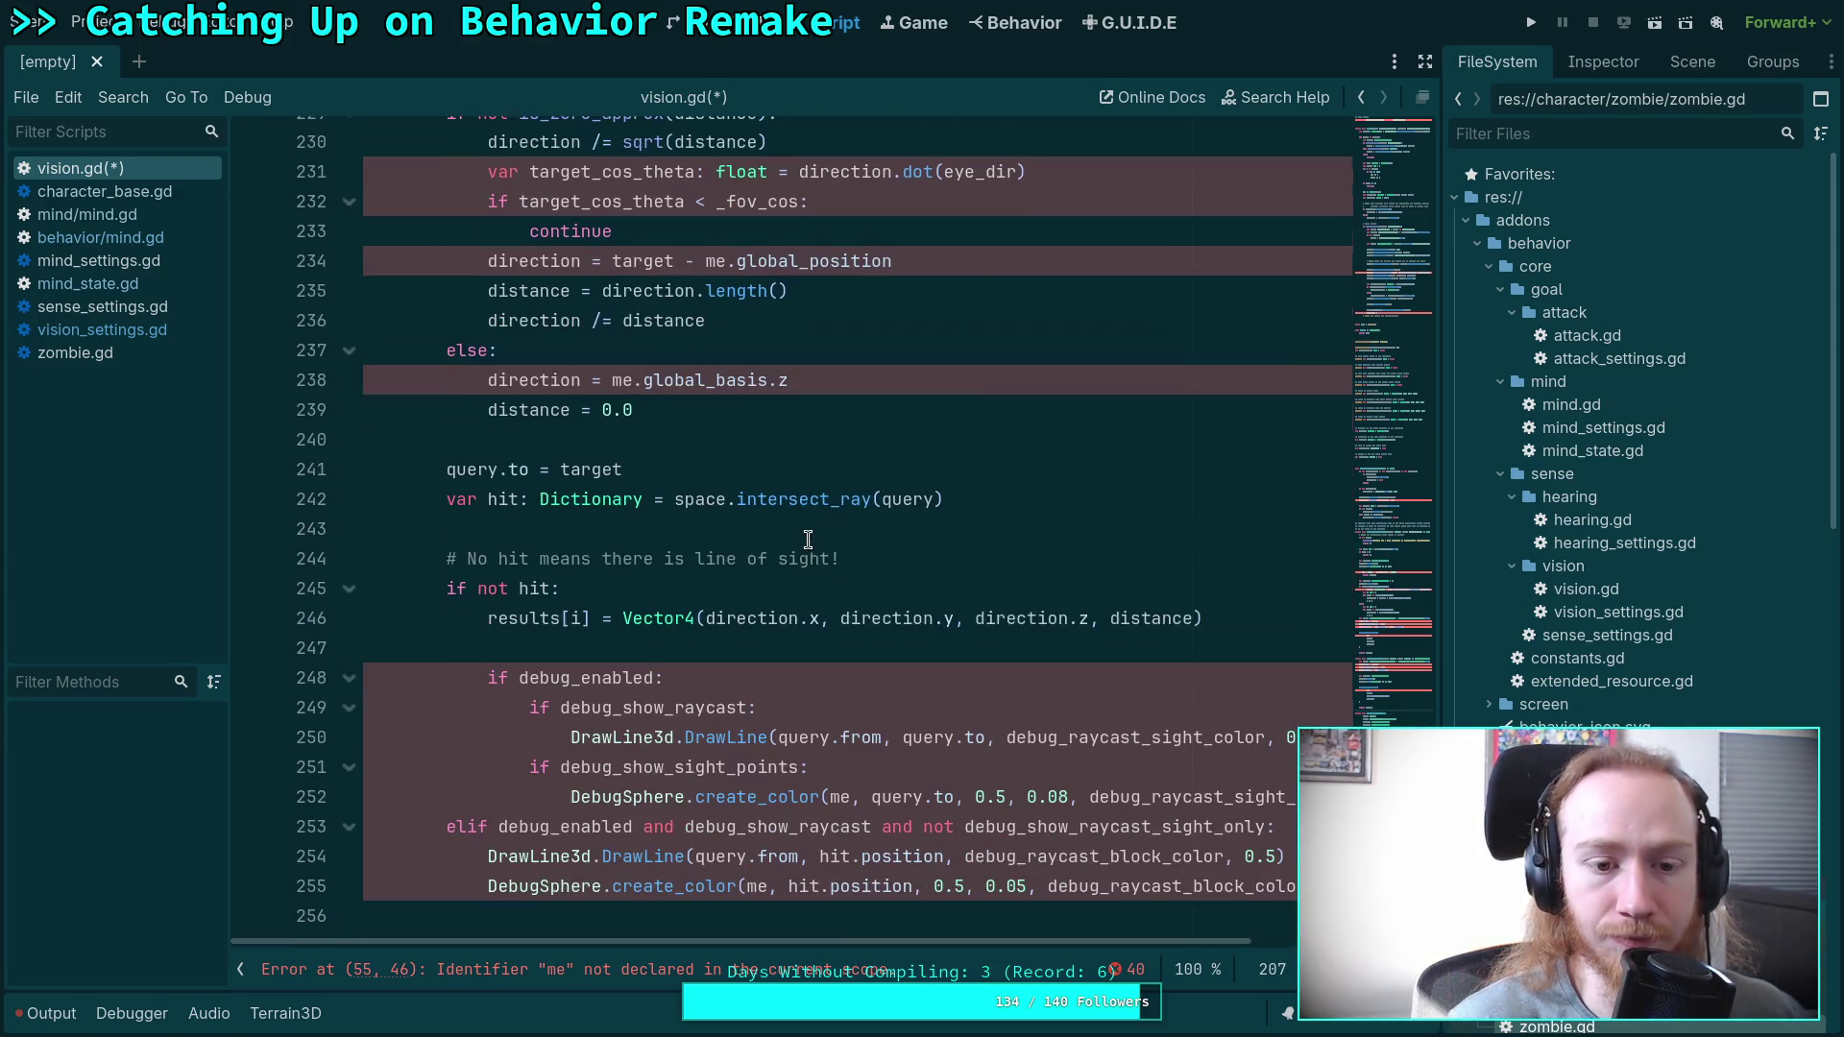
{"action": "scroll", "coordinate": [807, 539], "scroll_direction": "up", "scroll_amount": 12}
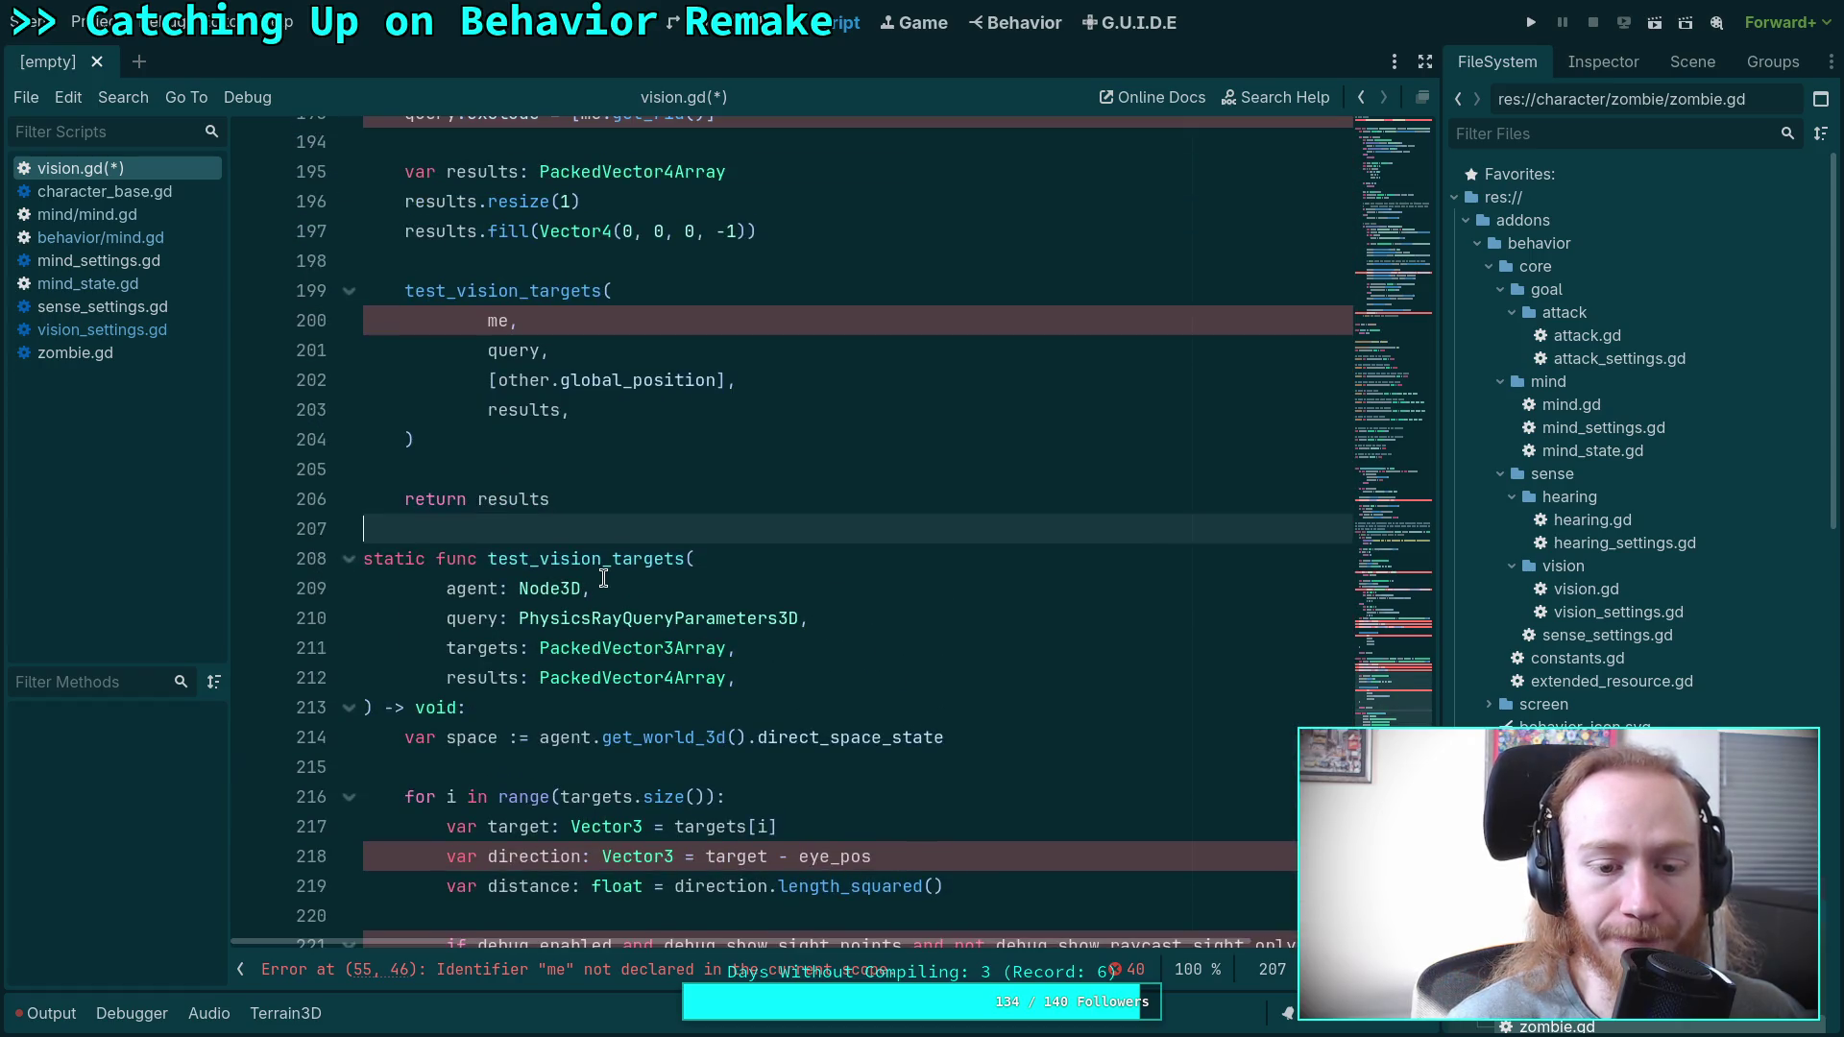
{"action": "scroll", "coordinate": [606, 576], "scroll_direction": "down", "scroll_amount": 3}
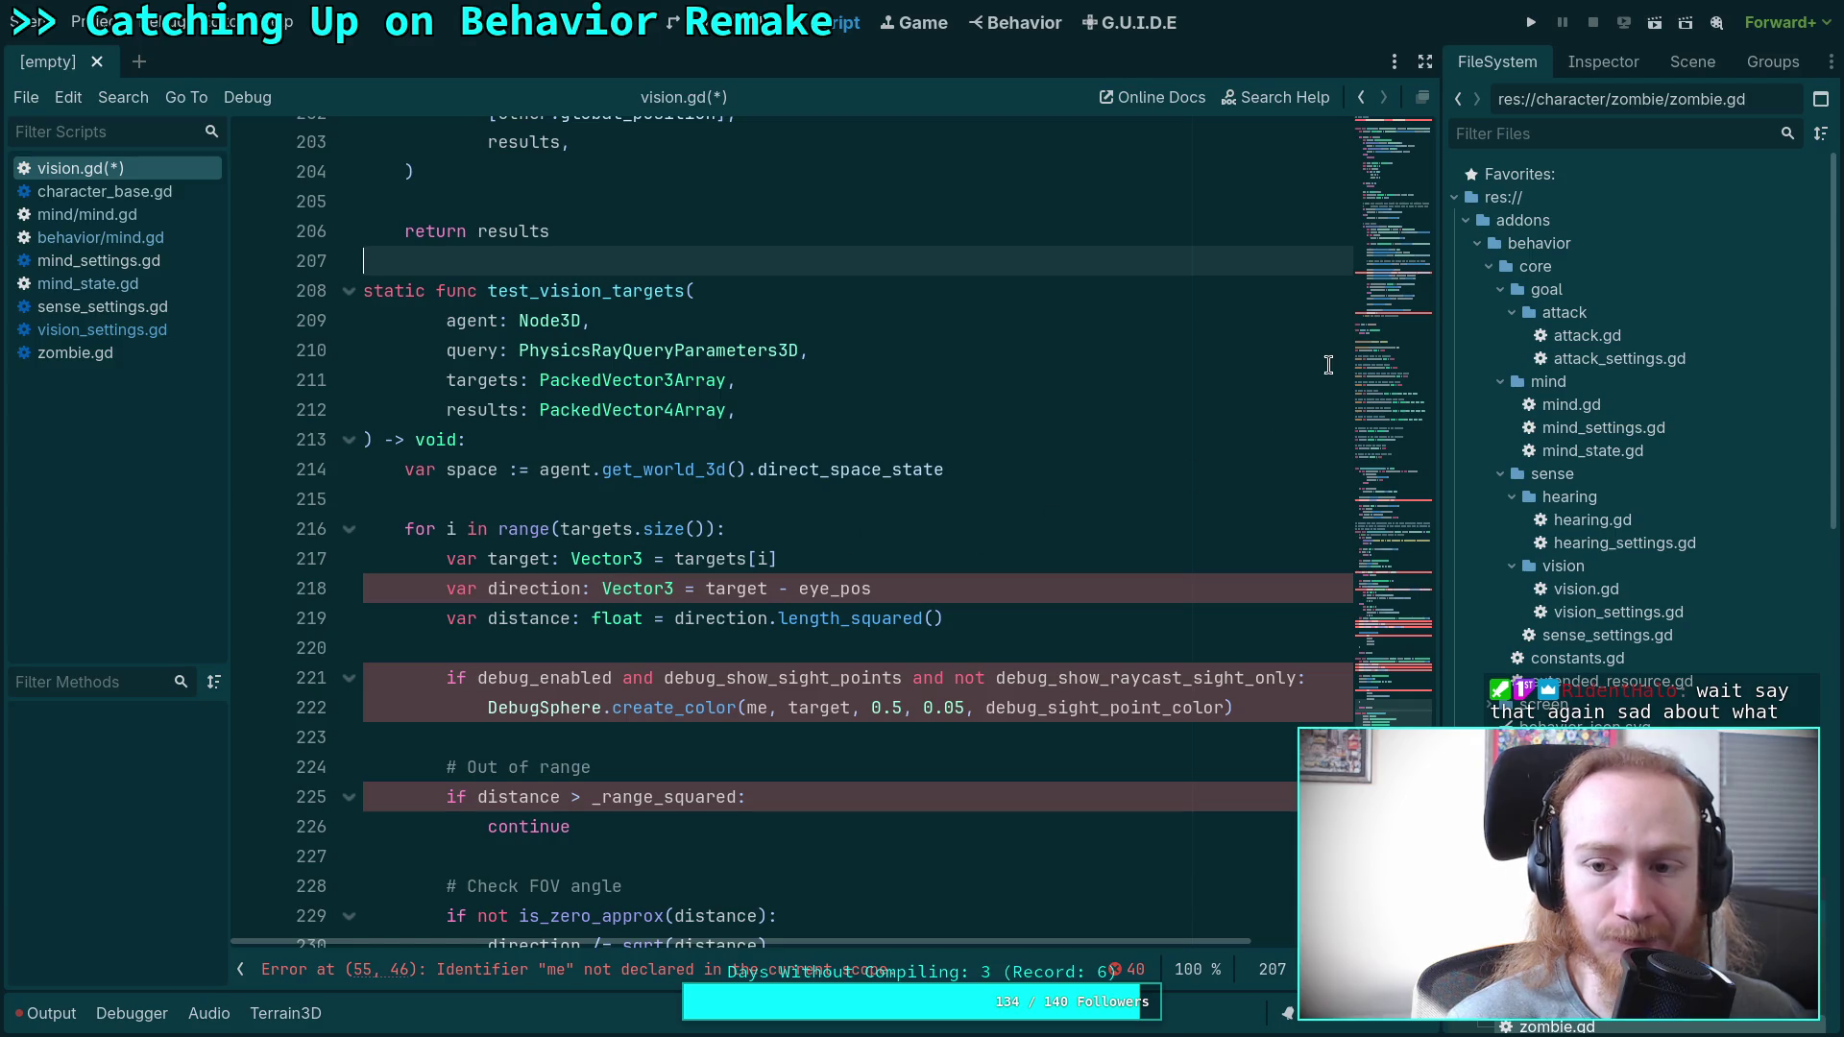
{"action": "scroll", "coordinate": [1393, 529], "scroll_direction": "up", "scroll_amount": 1}
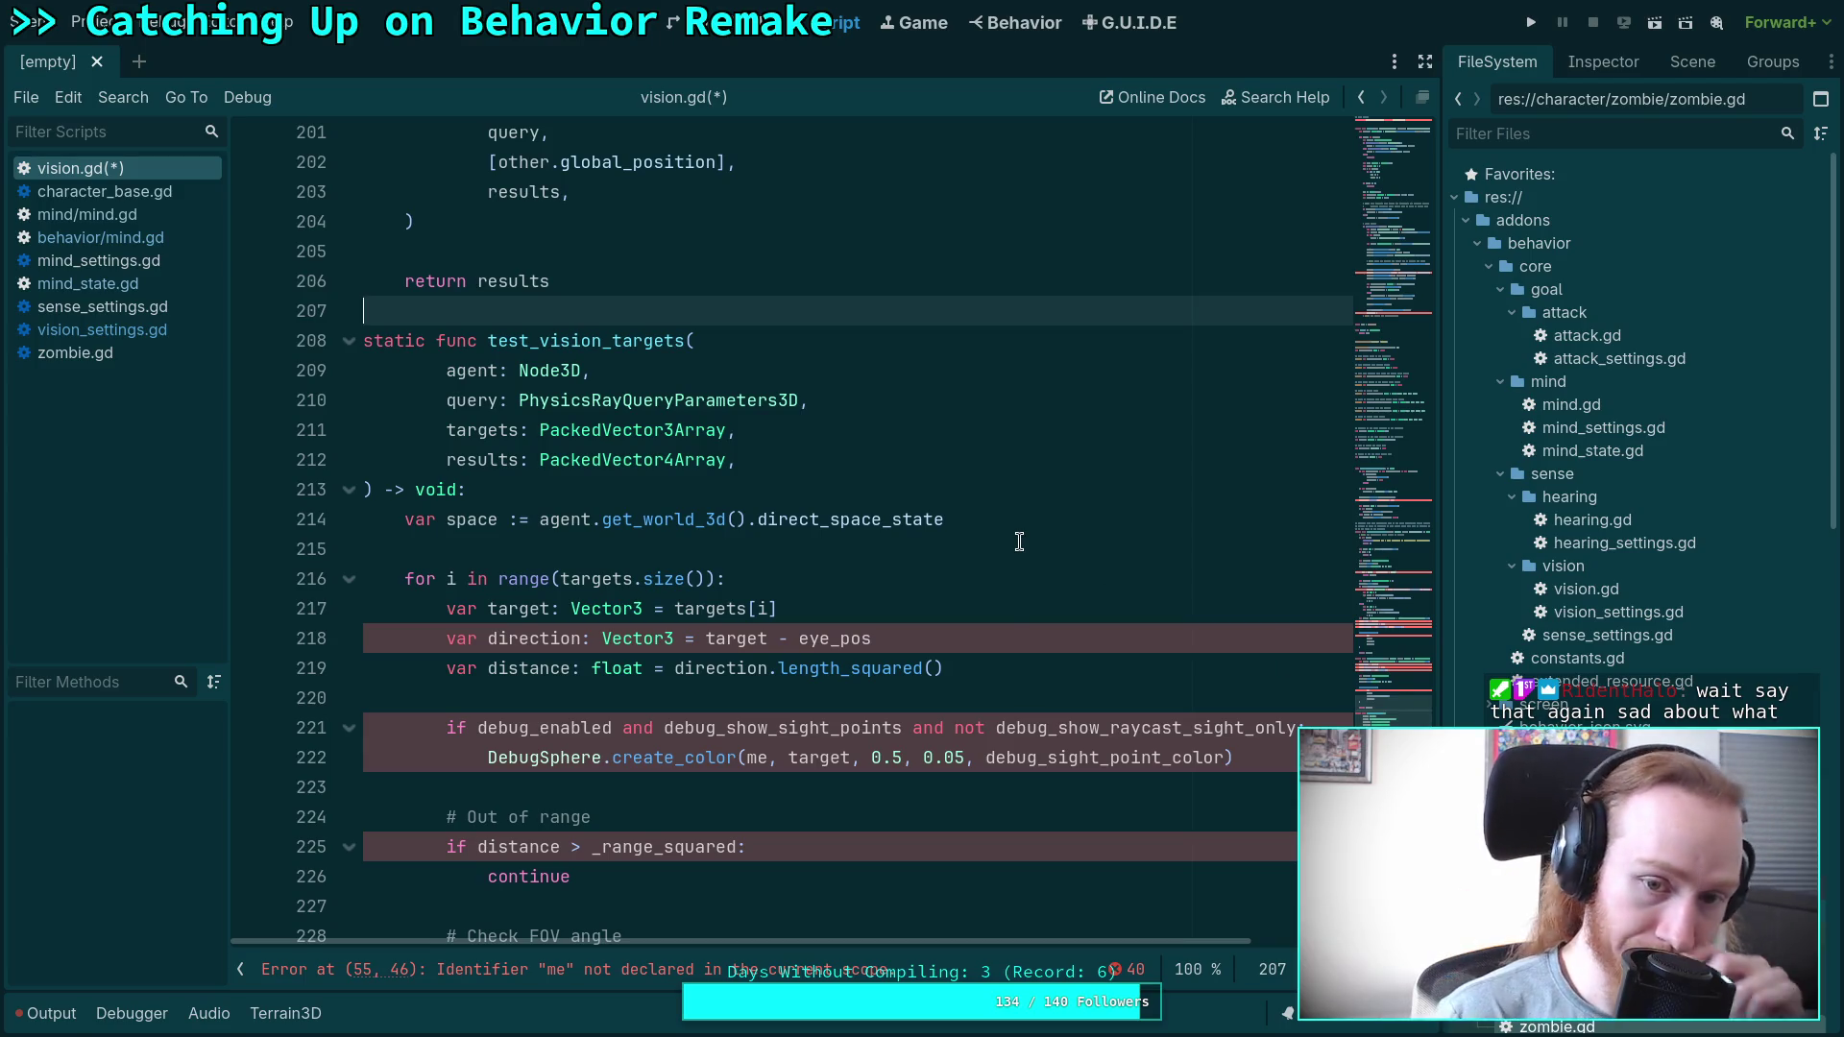
{"action": "double_click", "coordinate": [478, 423]}
{"action": "double_click", "coordinate": [475, 401]}
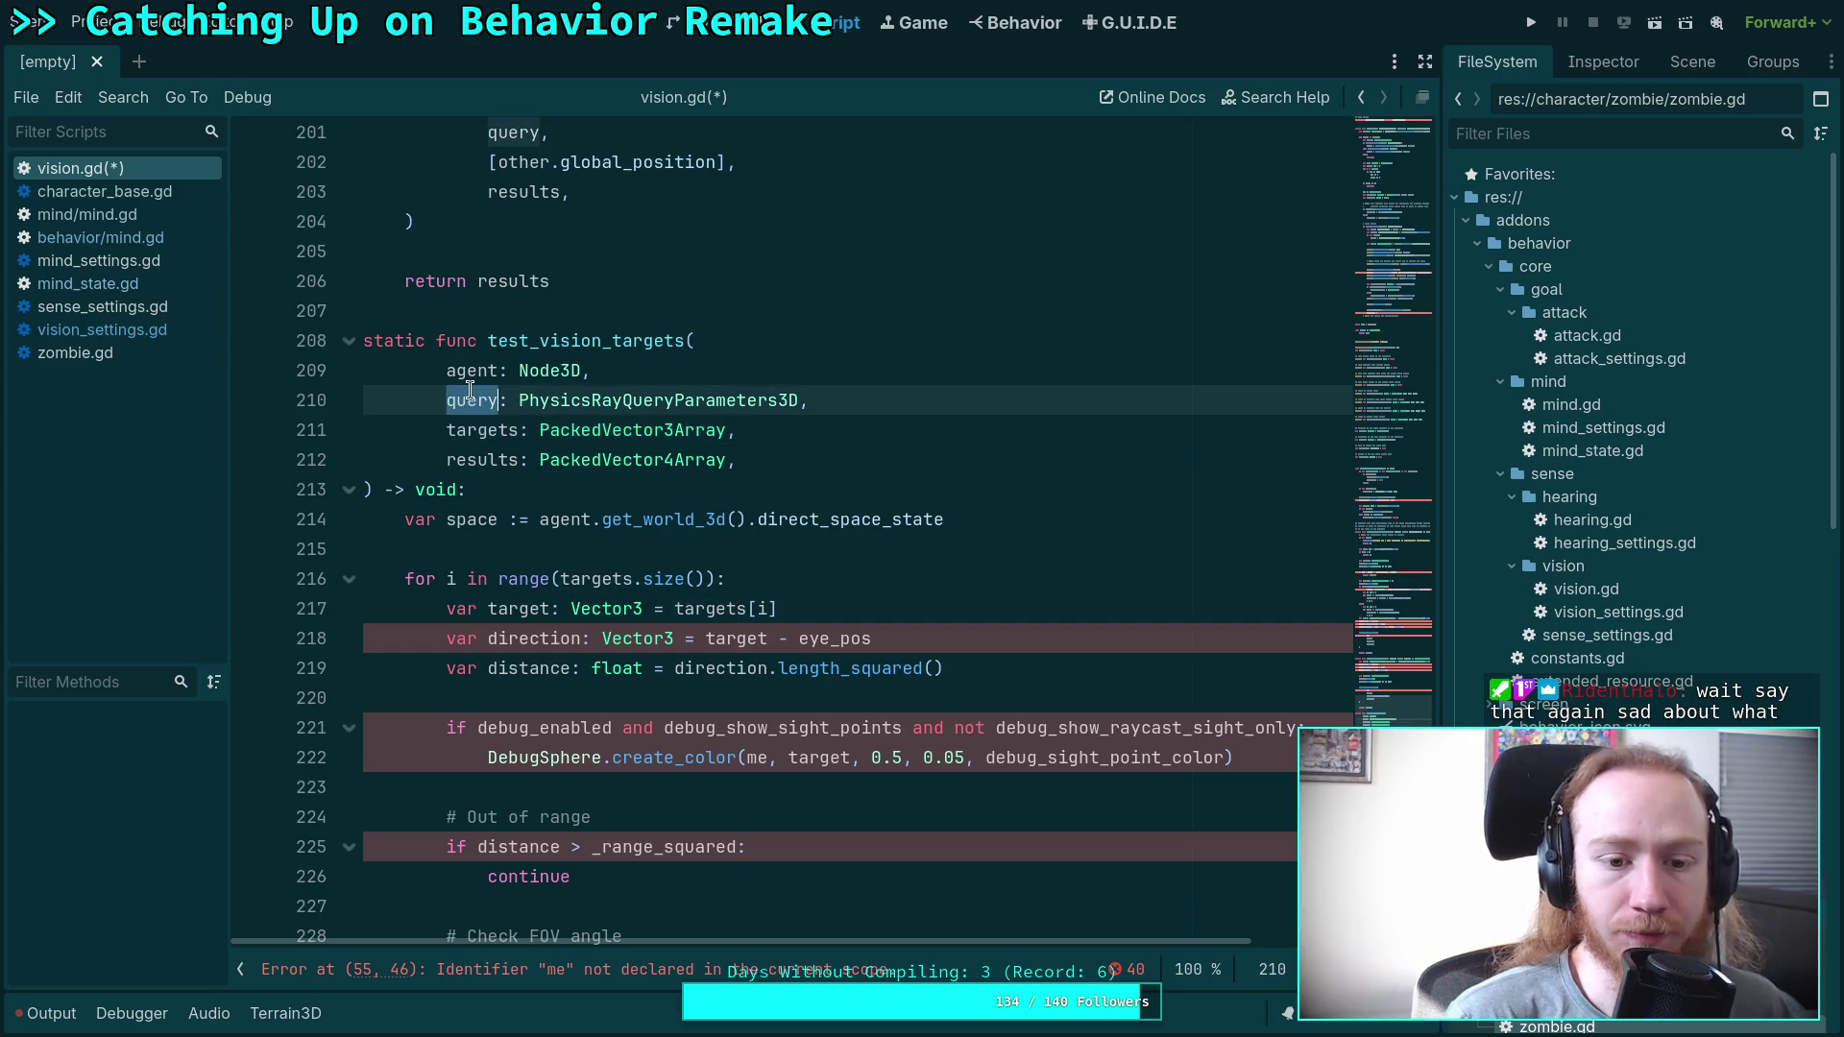
Inspect eye_pos and target in line 218's direction calculation and every use of query.
{"action": "scroll", "coordinate": [758, 530], "scroll_direction": "down", "scroll_amount": 3}
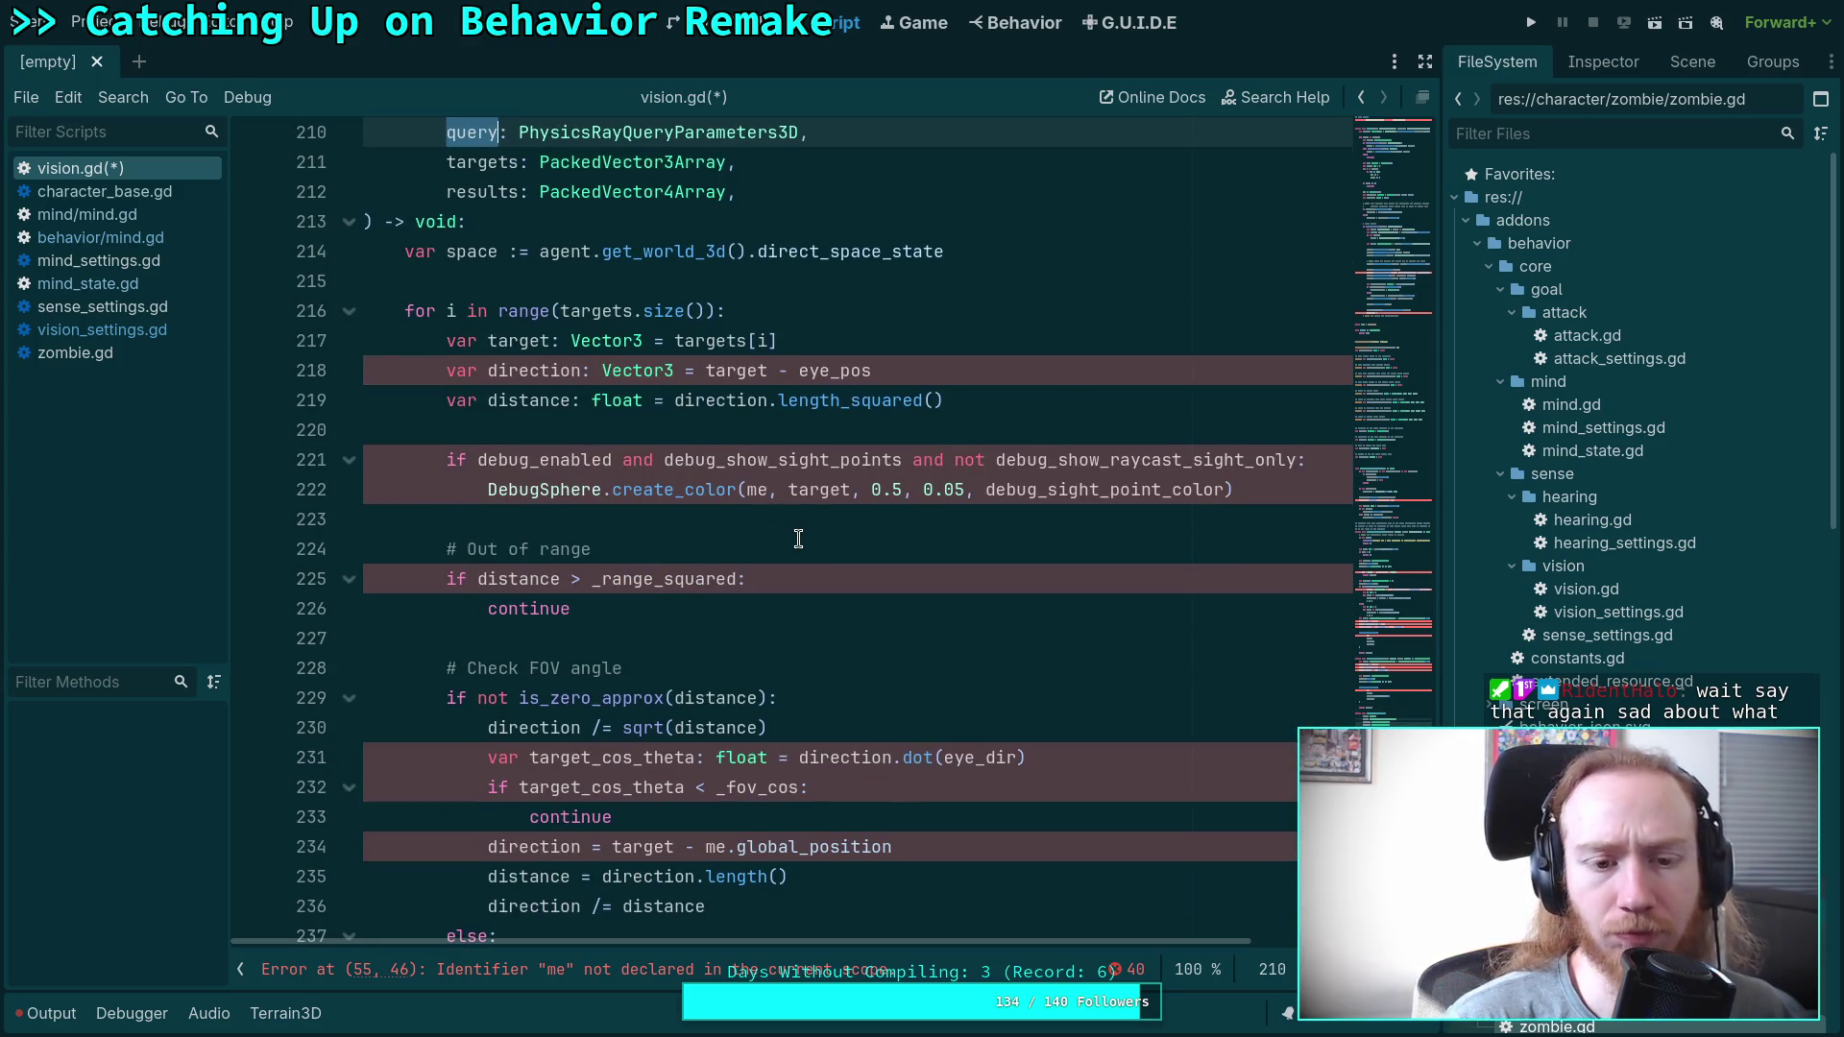
{"action": "scroll", "coordinate": [769, 528], "scroll_direction": "down", "scroll_amount": 6}
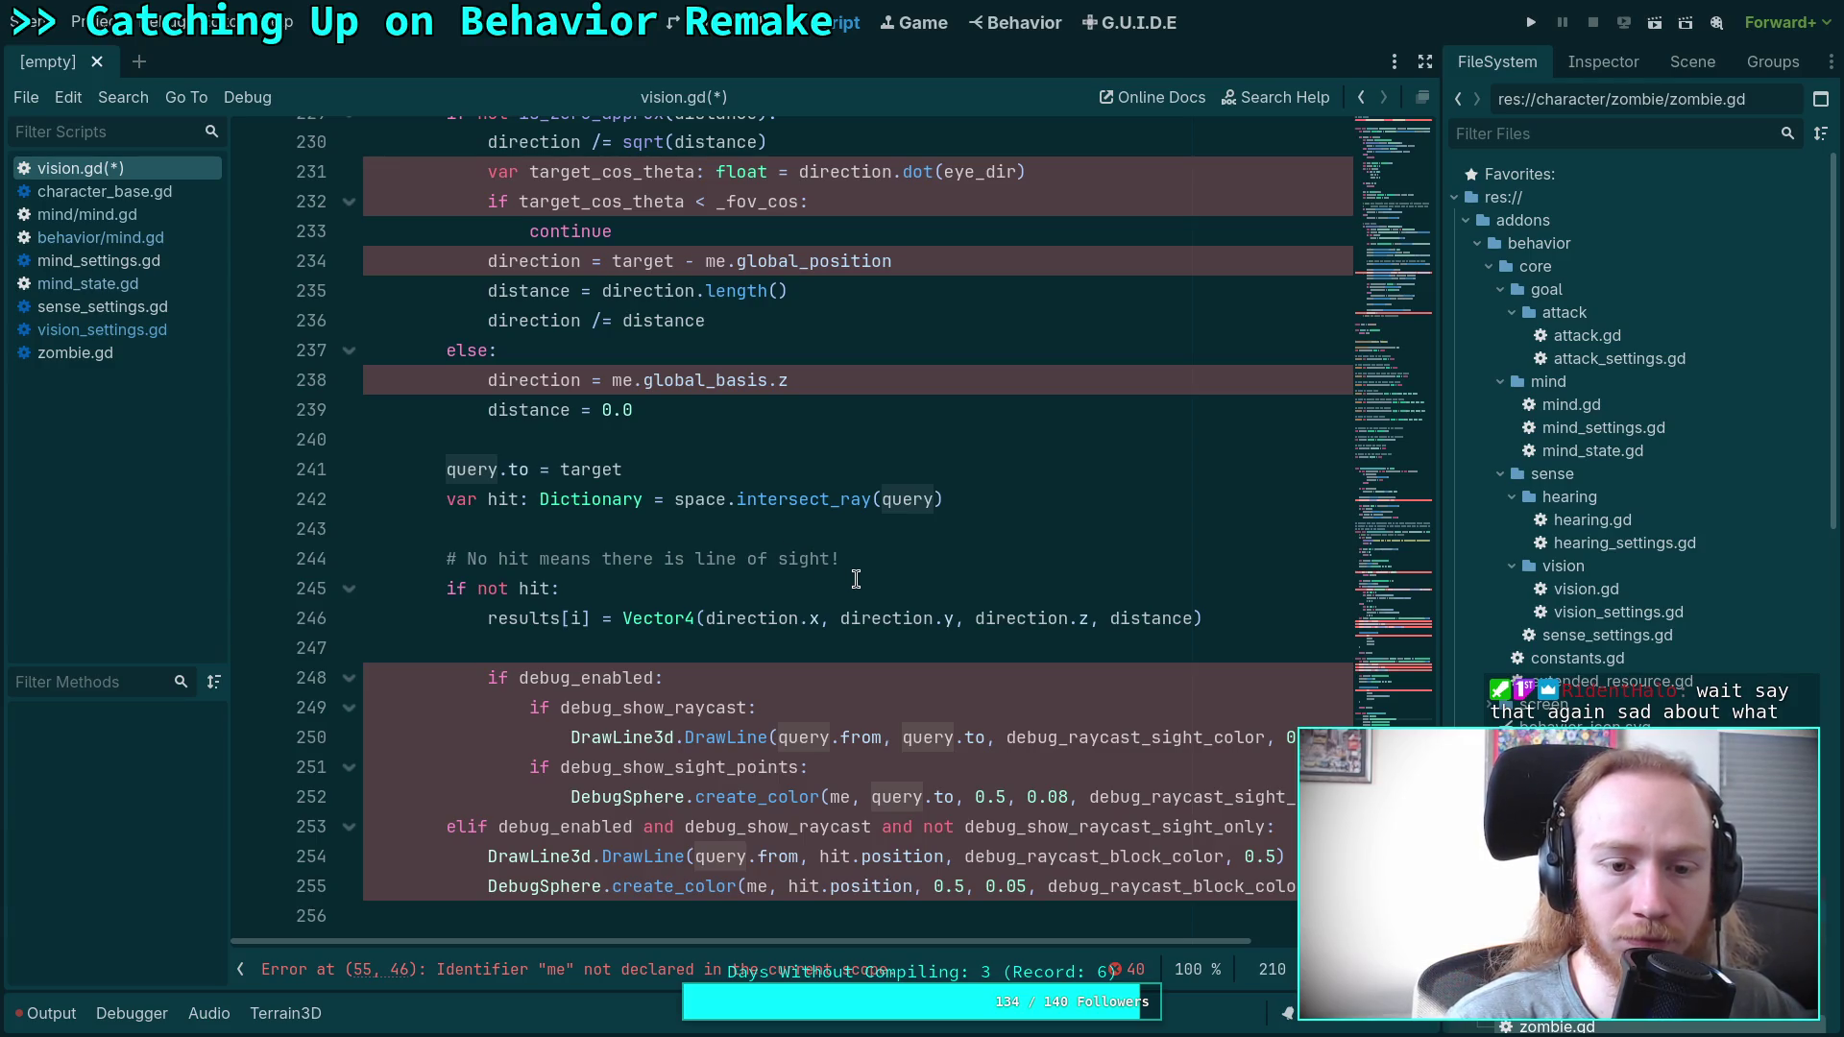
{"action": "scroll", "coordinate": [856, 579], "scroll_direction": "up", "scroll_amount": 3}
{"action": "scroll", "coordinate": [856, 579], "scroll_direction": "down", "scroll_amount": 3}
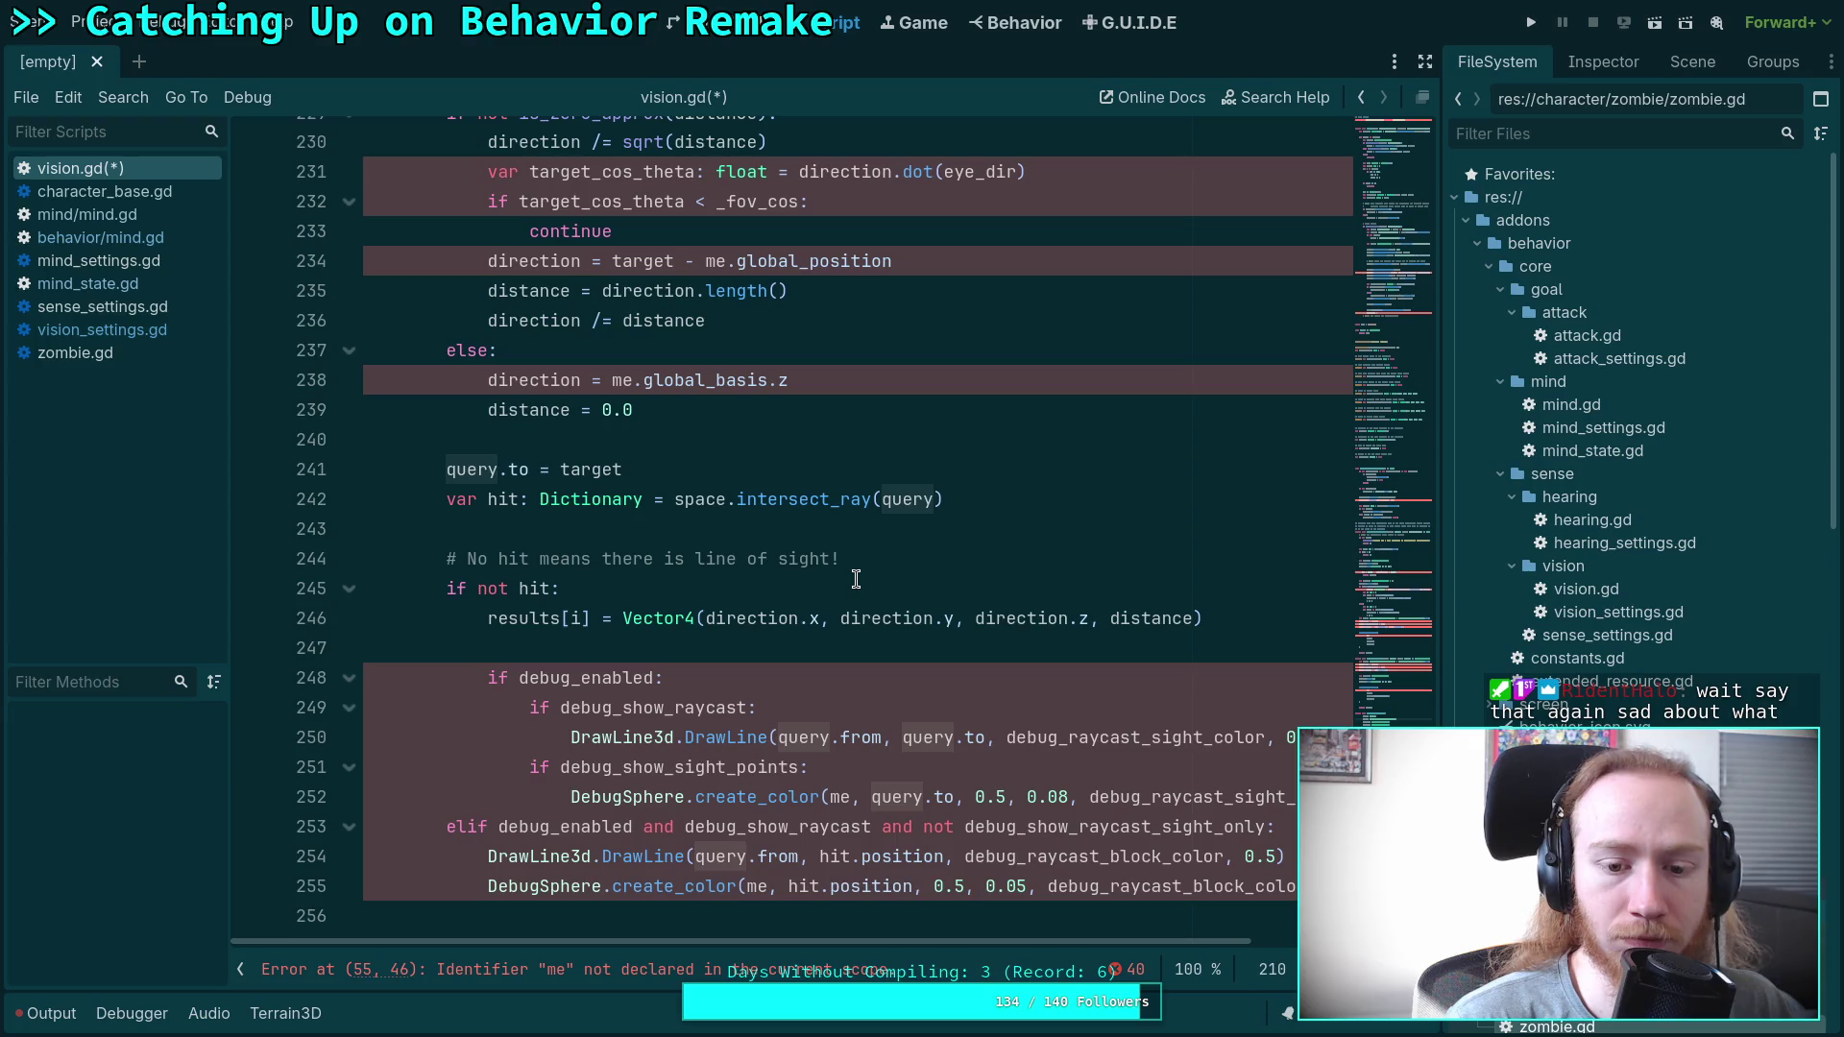
{"action": "scroll", "coordinate": [856, 579], "scroll_direction": "up", "scroll_amount": 8}
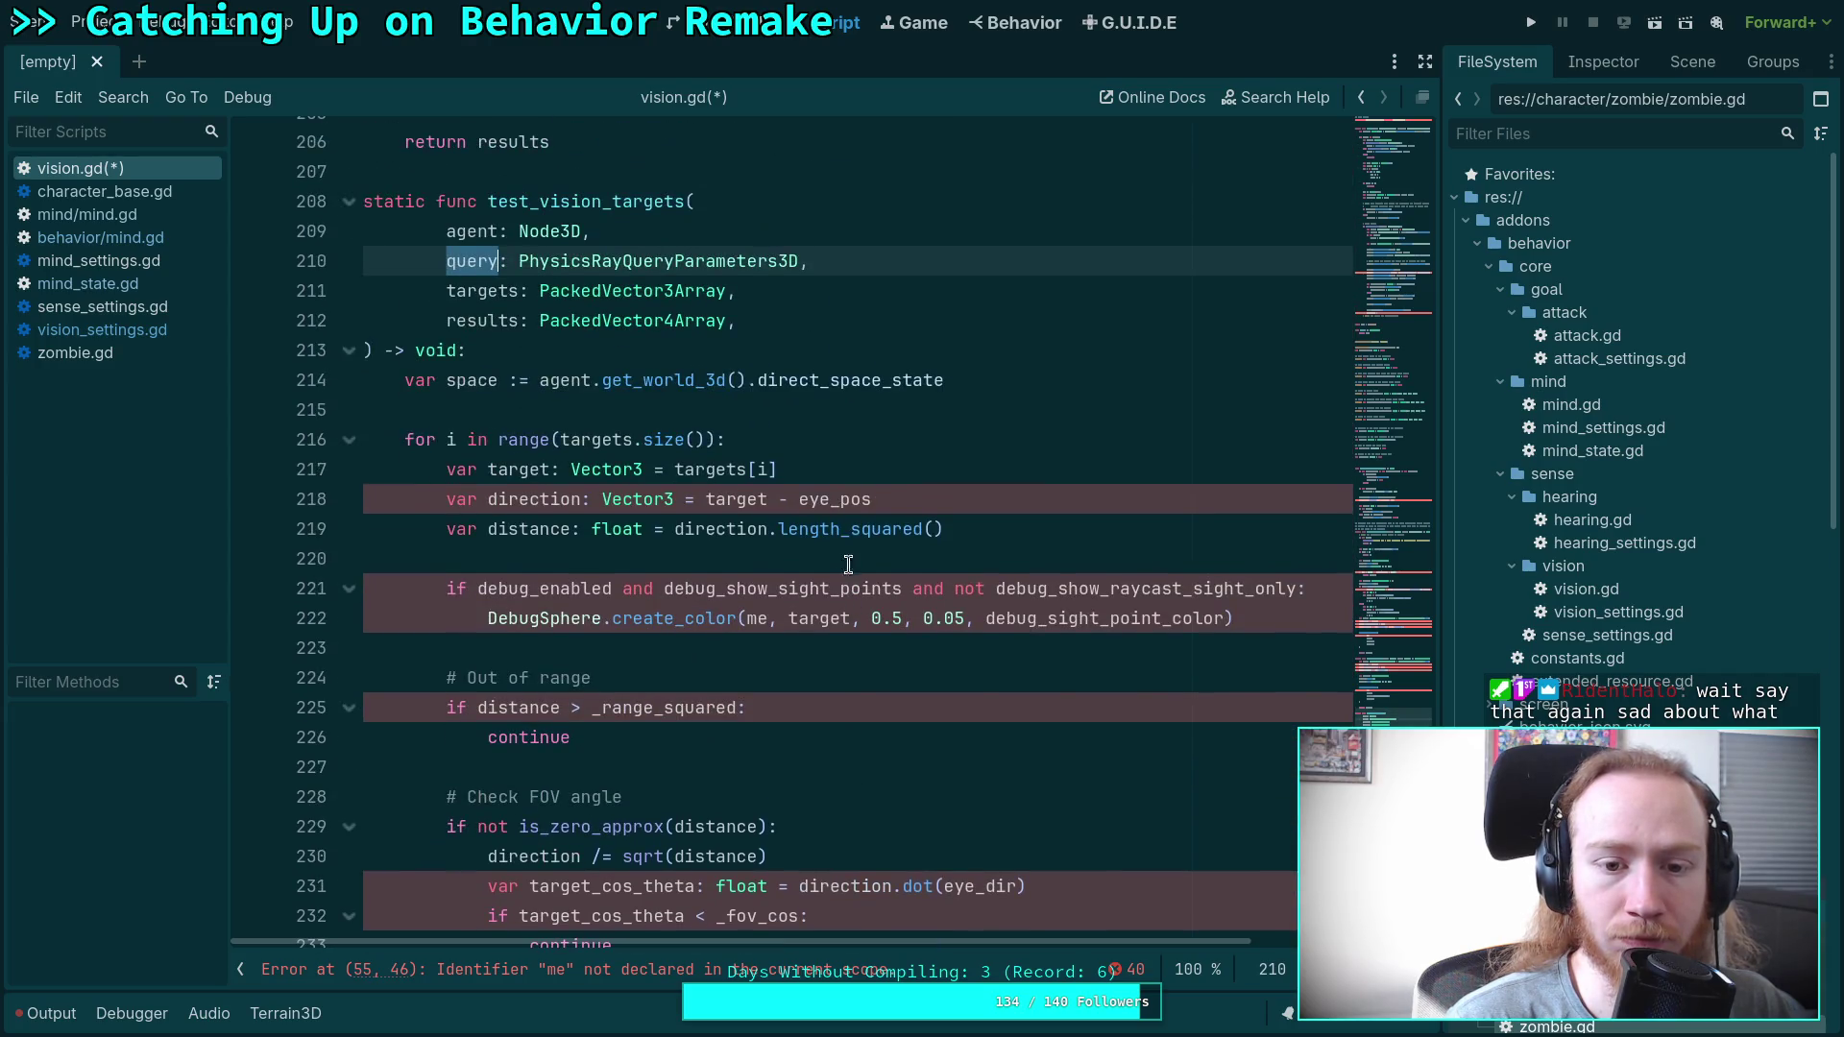
{"action": "left_click", "coordinate": [838, 500]}
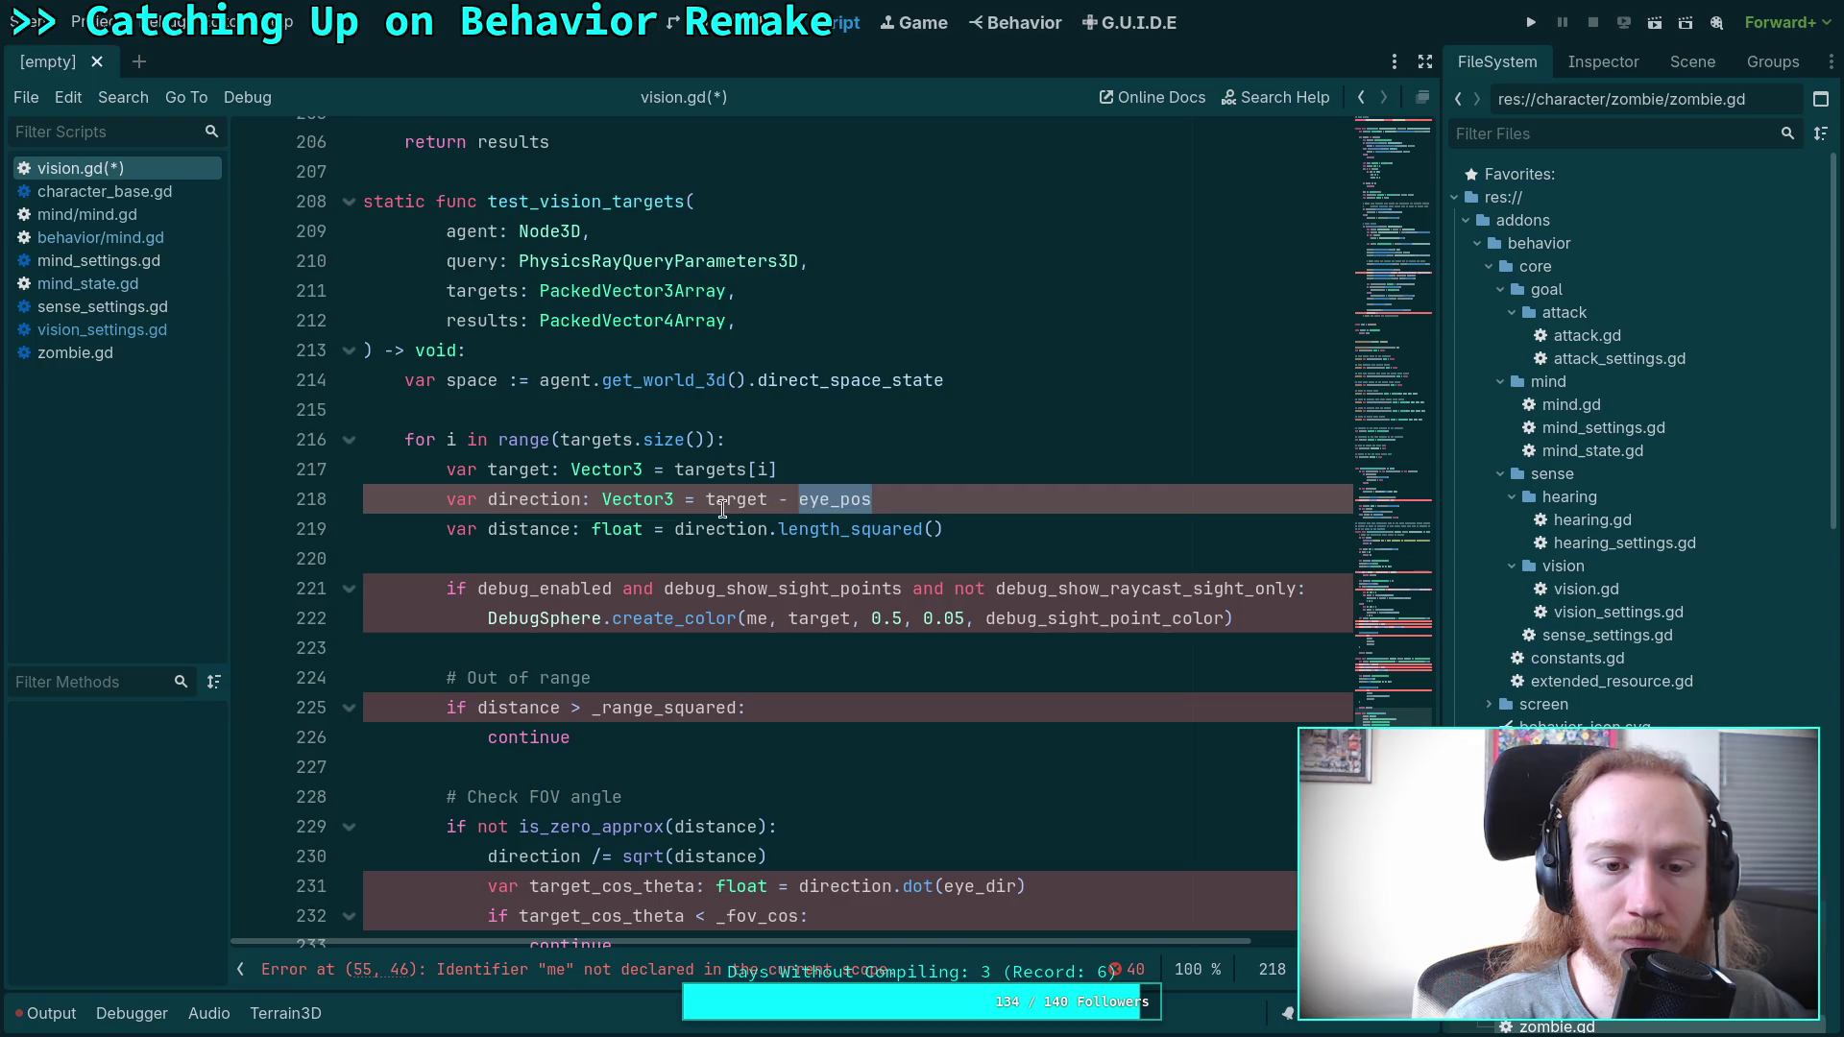
{"action": "left_click", "coordinate": [728, 499]}
{"action": "left_click", "coordinate": [802, 499]}
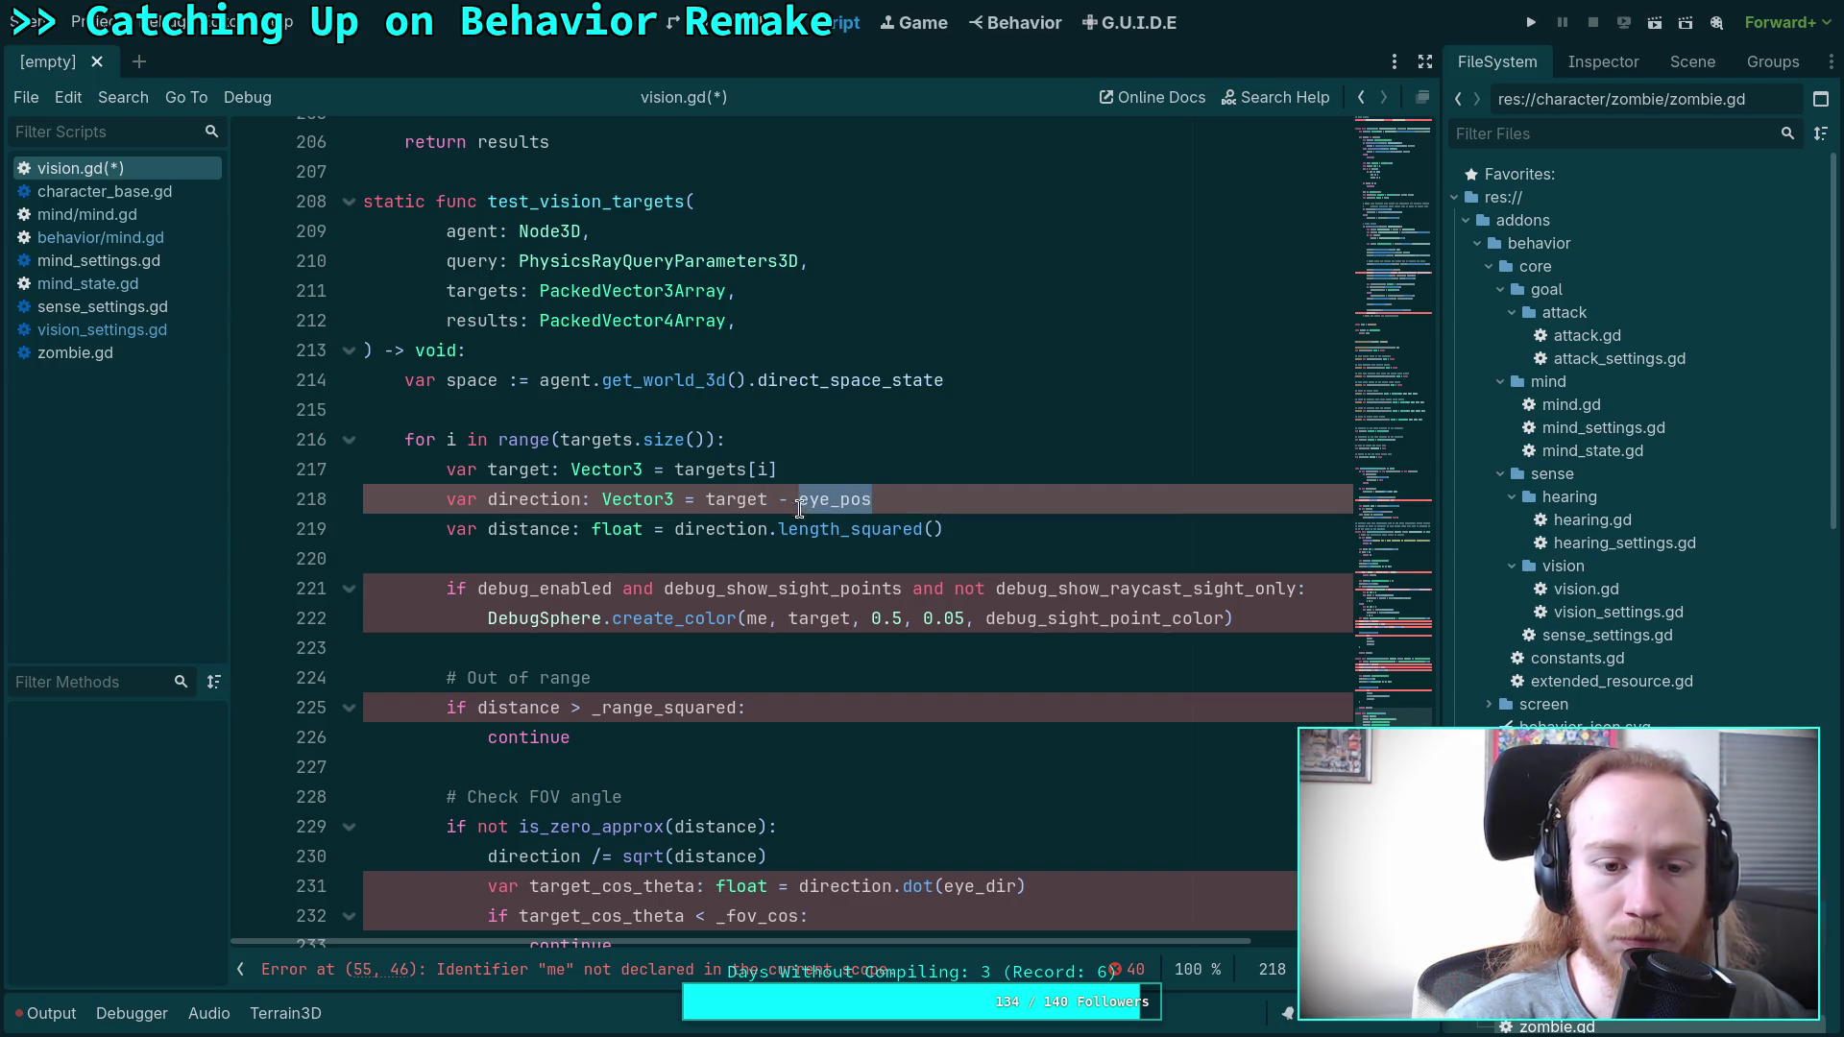
{"action": "mouse_move", "coordinate": [837, 502]}
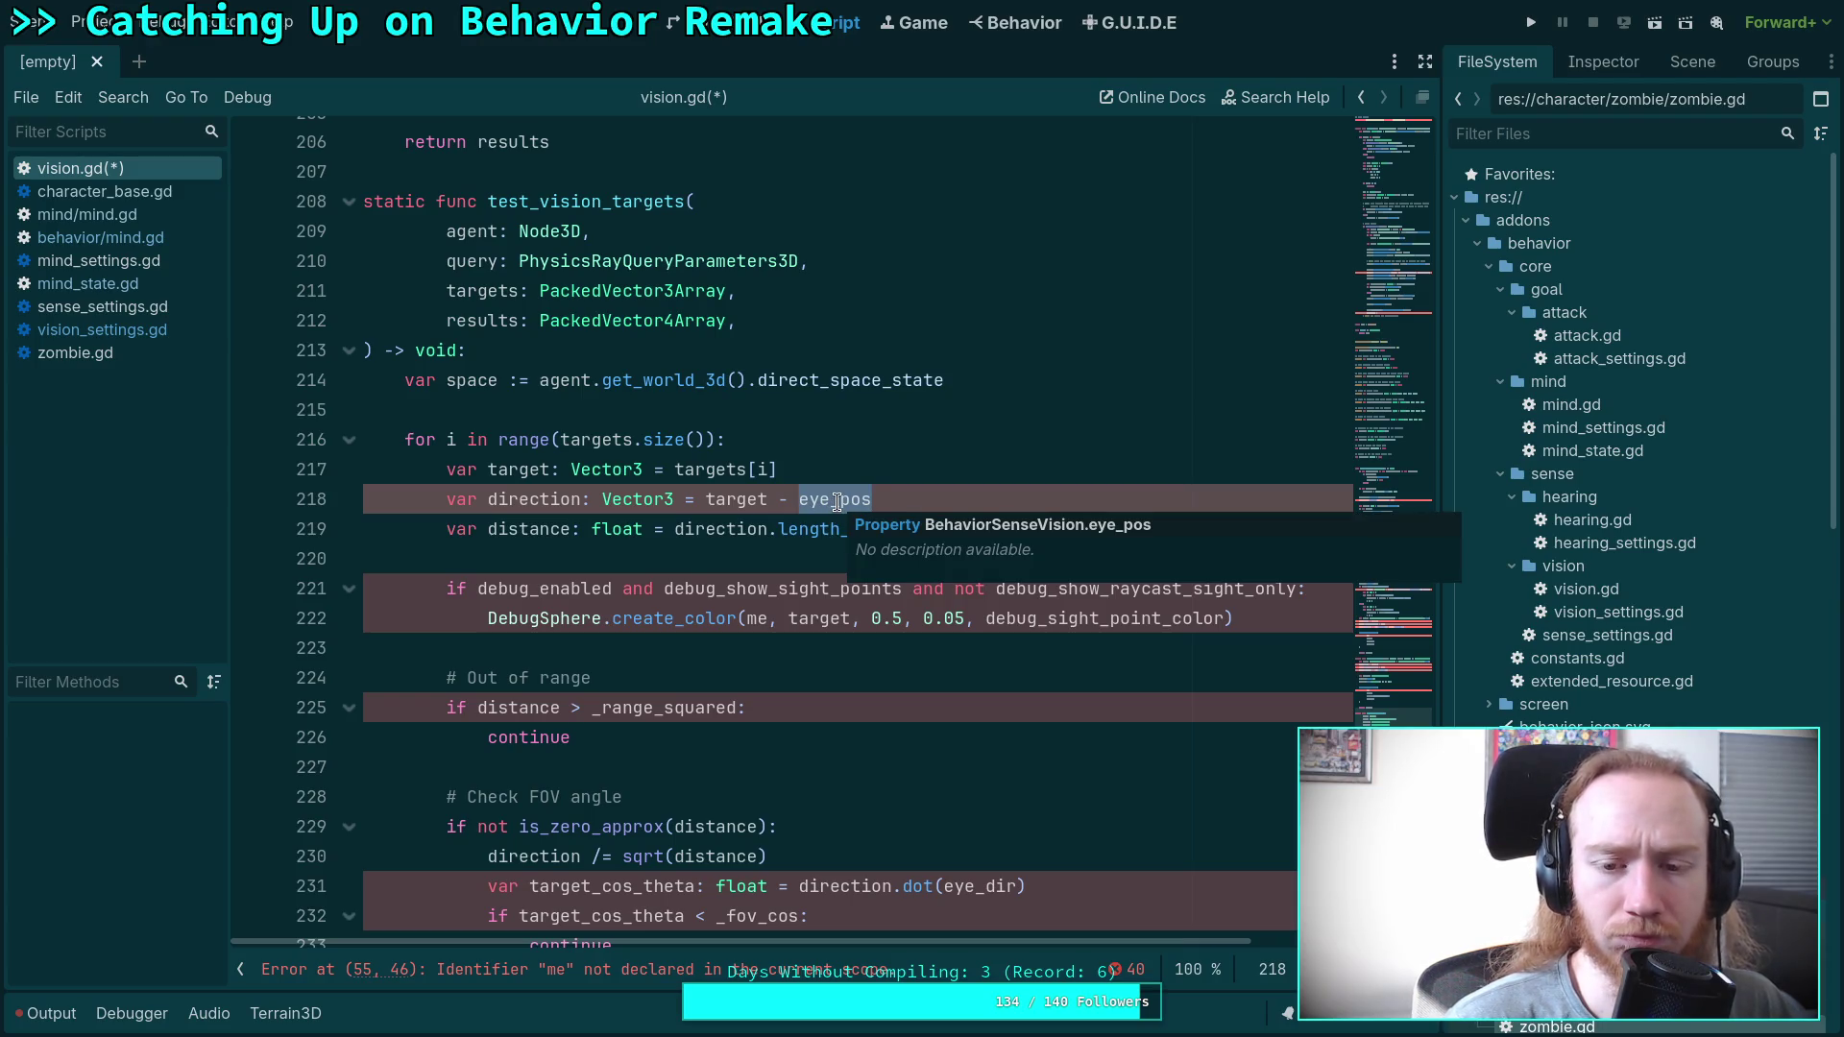
{"action": "scroll", "coordinate": [837, 502], "scroll_direction": "up", "scroll_amount": 8}
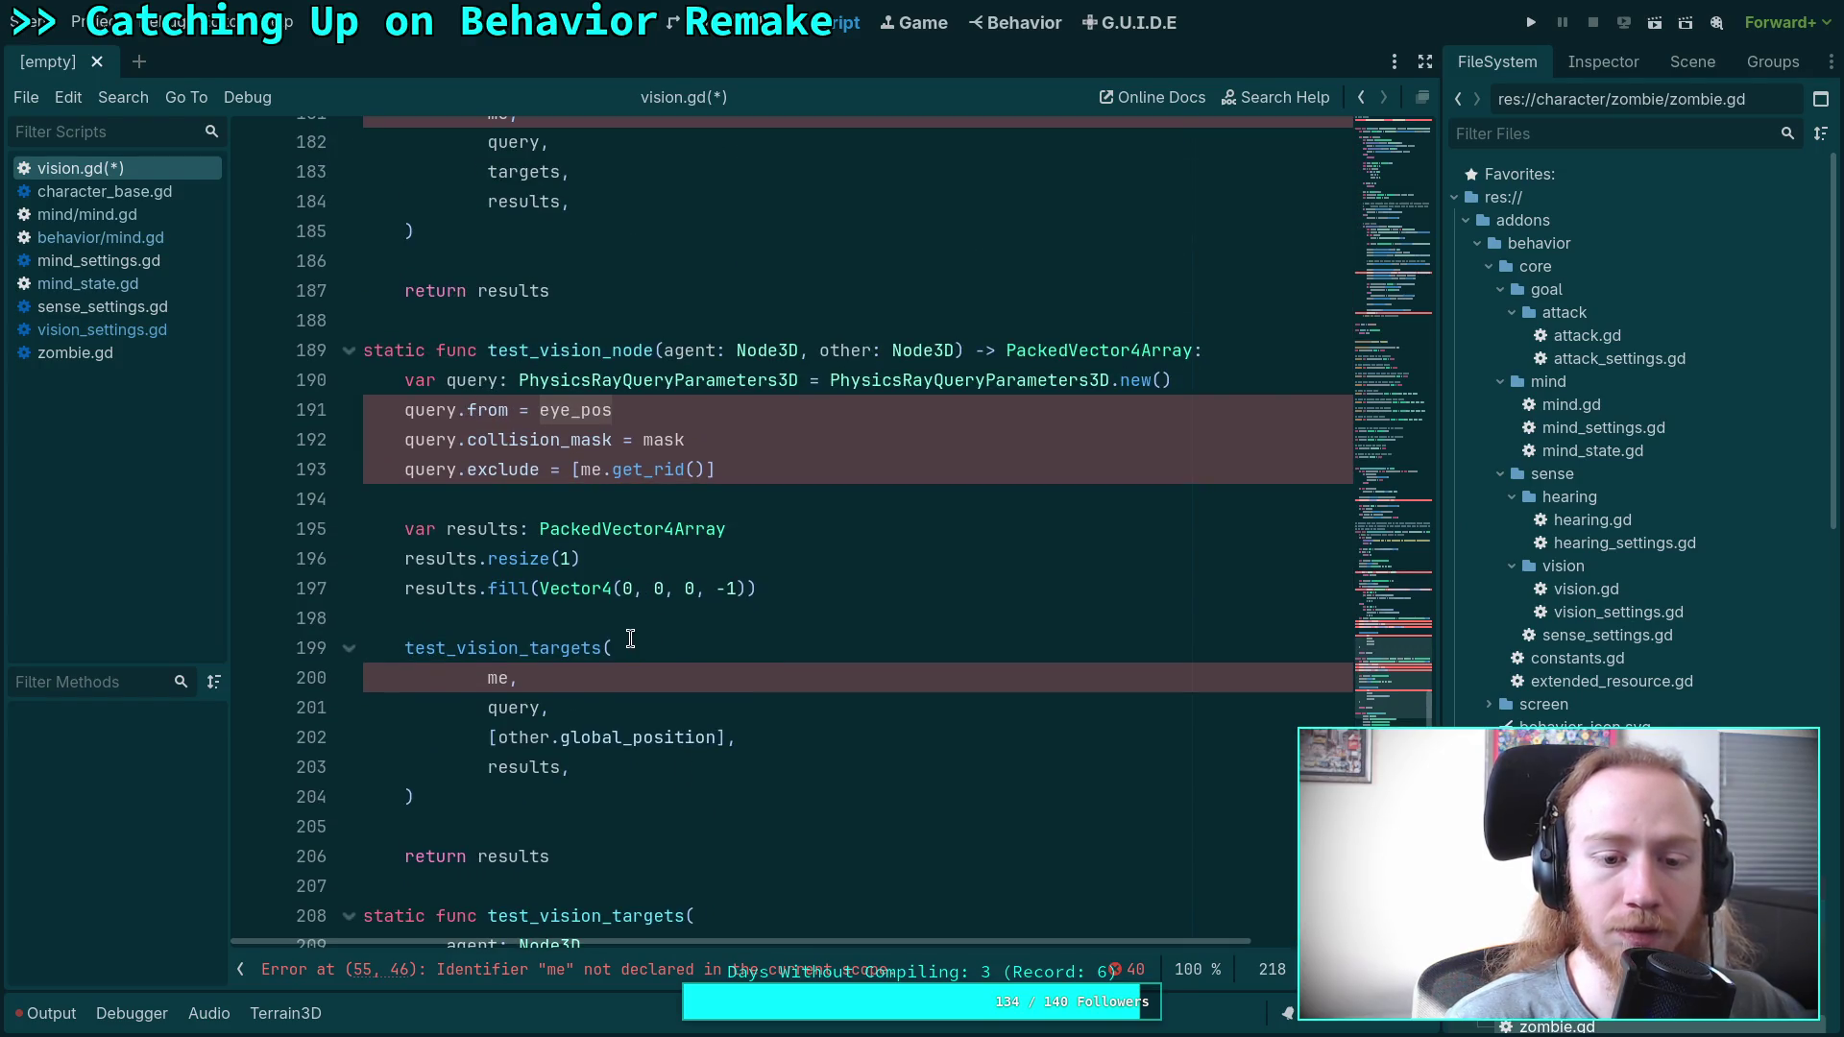
{"action": "double_click", "coordinate": [510, 710]}
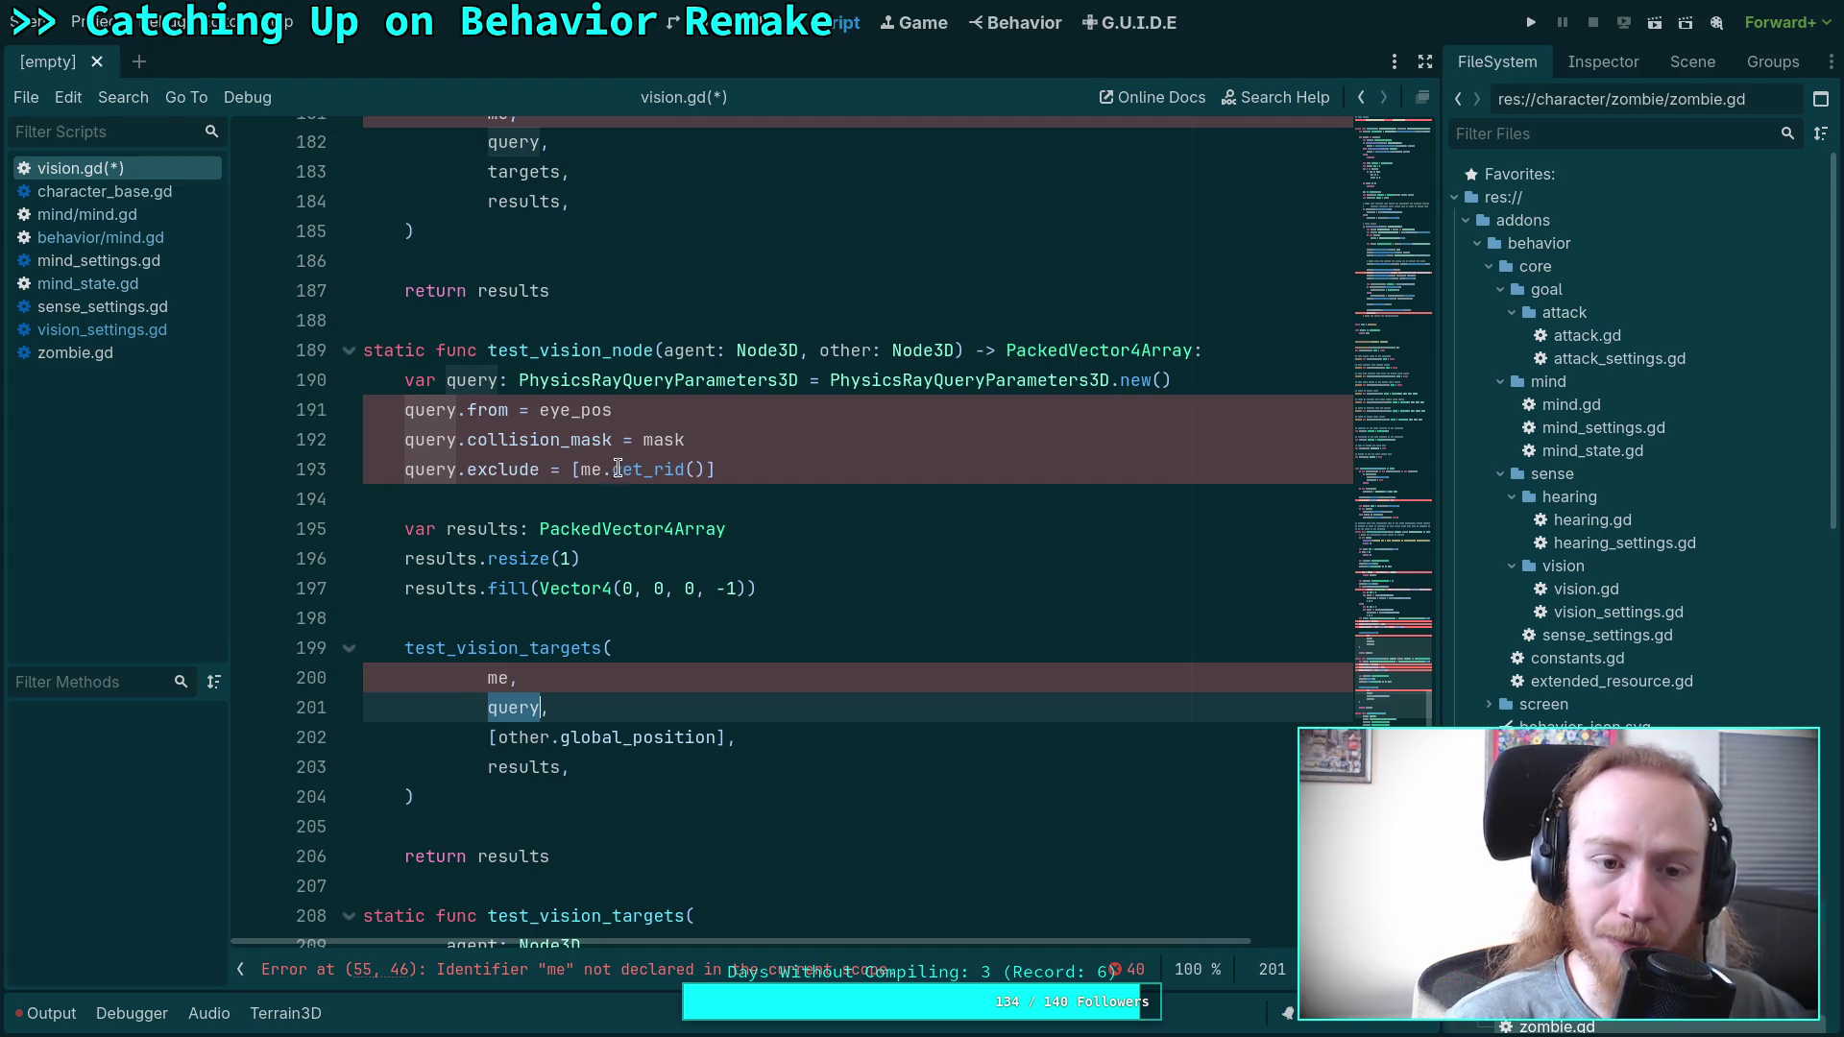
Scroll back to the top of vision.gd, then switch to the browser's AI notes document.
{"action": "scroll", "coordinate": [623, 478], "scroll_direction": "up", "scroll_amount": 2}
{"action": "scroll", "coordinate": [623, 478], "scroll_direction": "up", "scroll_amount": 12}
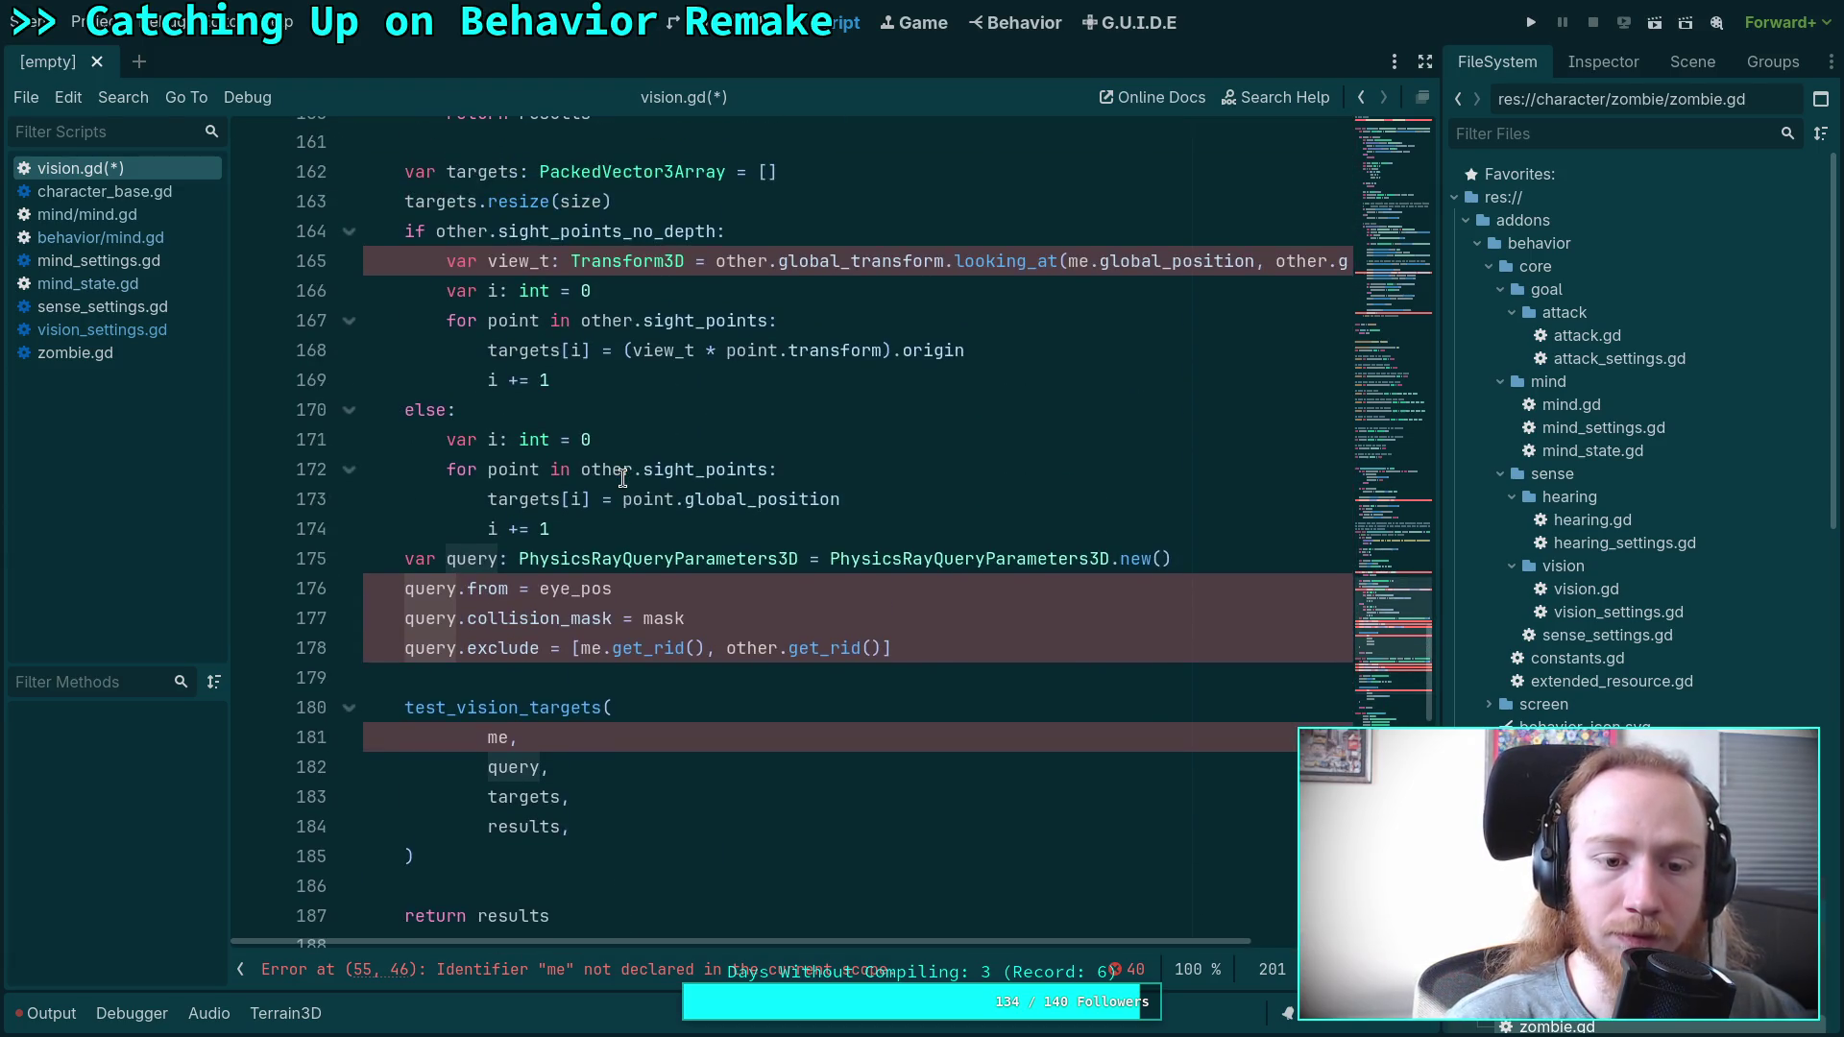
{"action": "scroll", "coordinate": [622, 477], "scroll_direction": "up", "scroll_amount": 9}
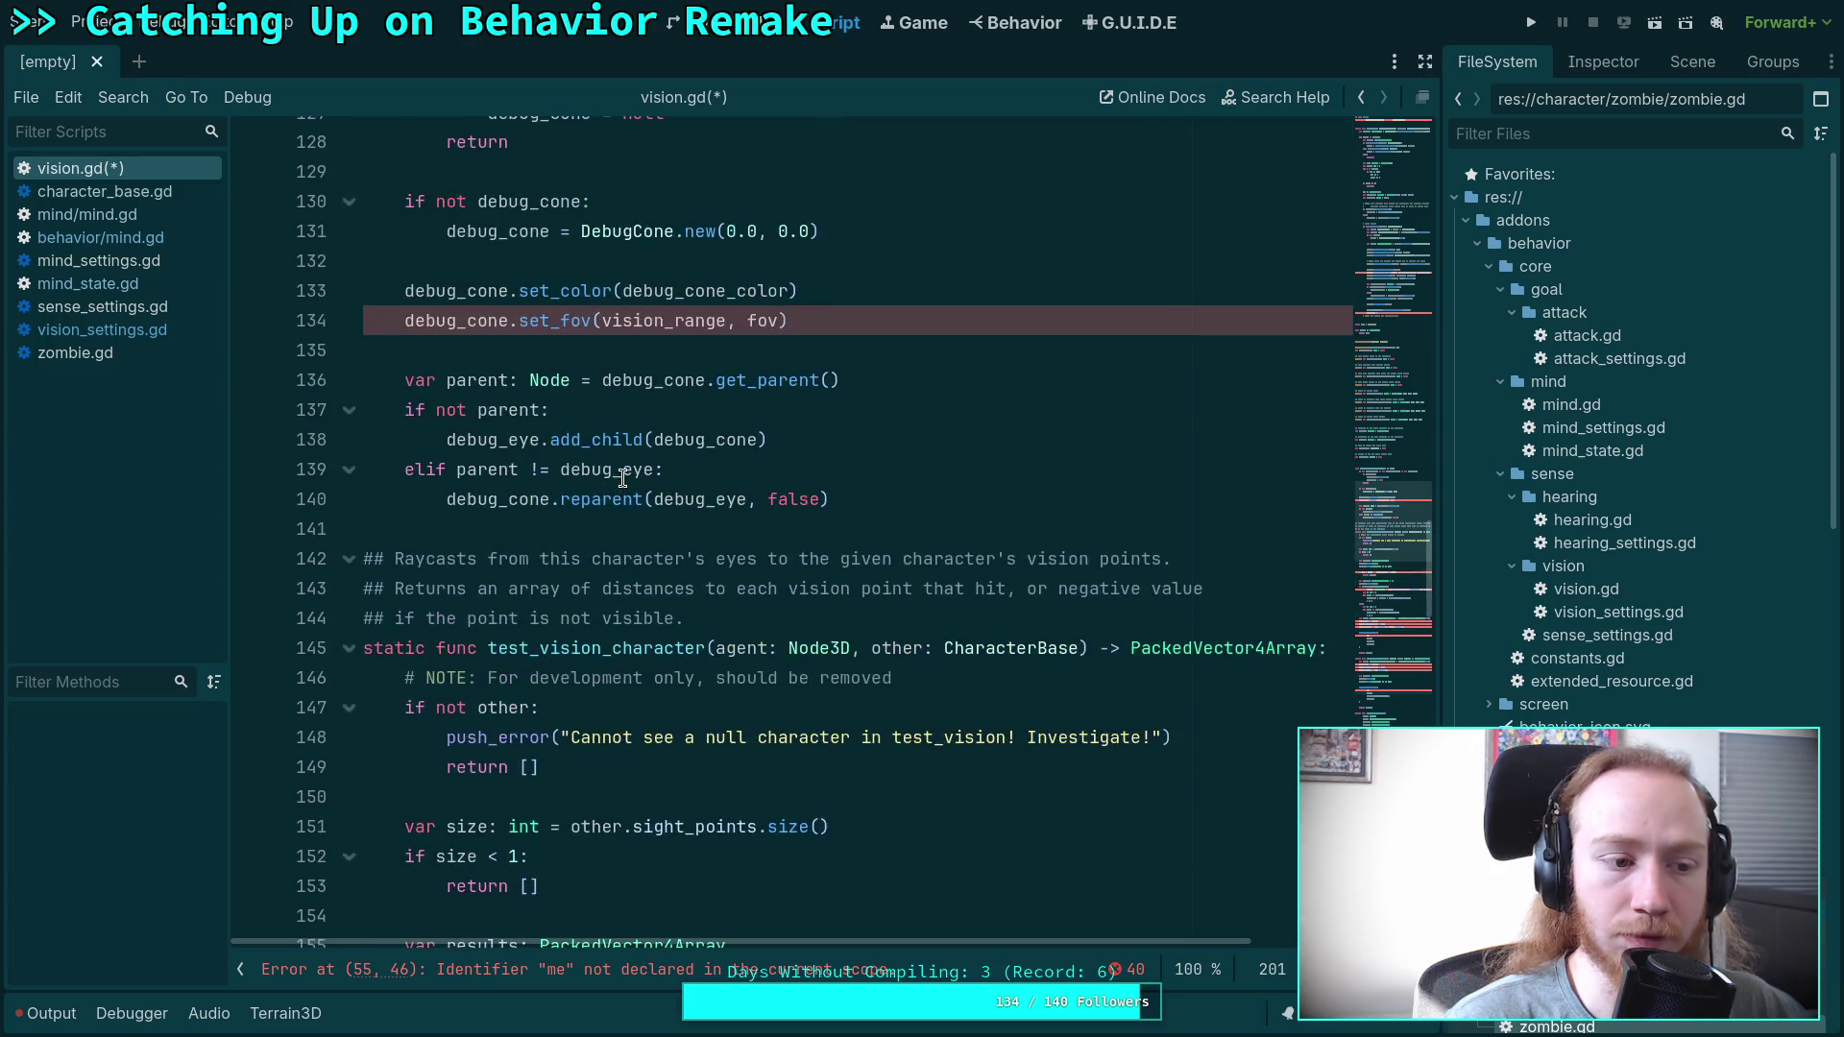
{"action": "scroll", "coordinate": [632, 477], "scroll_direction": "up", "scroll_amount": 6}
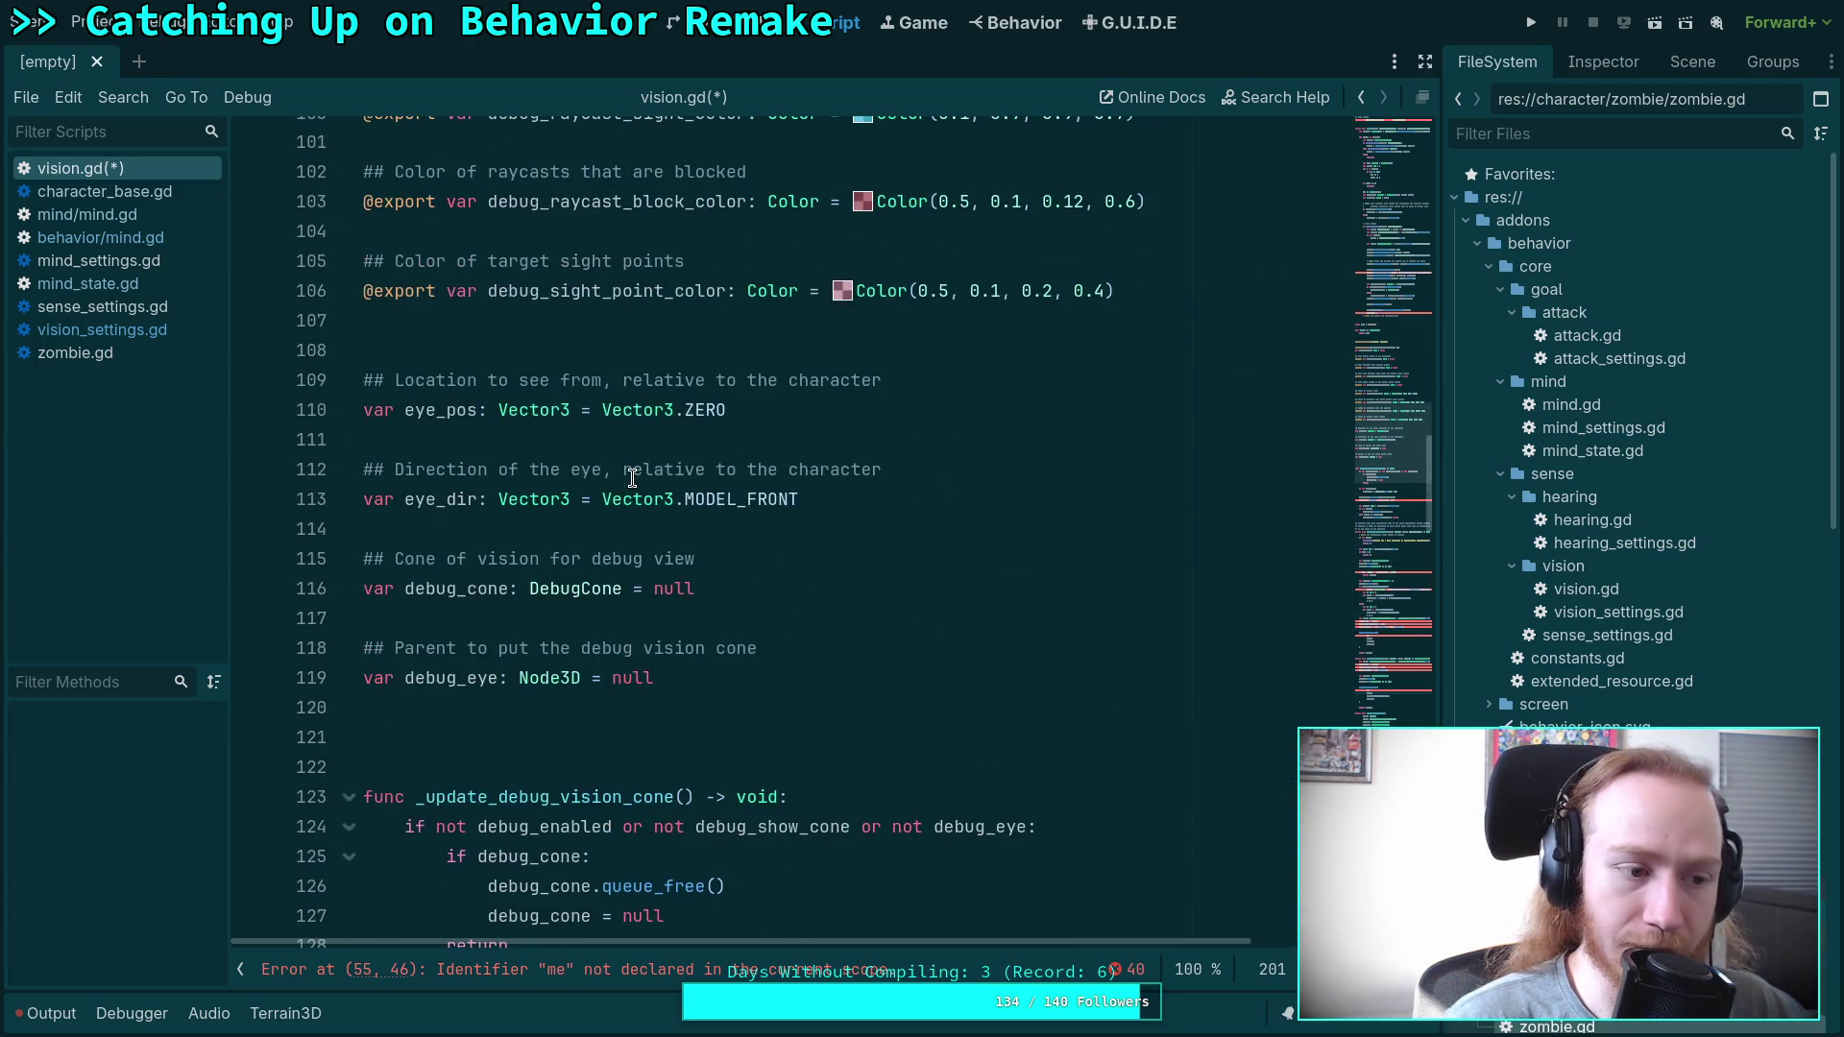
{"action": "left_click", "coordinate": [558, 499]}
{"action": "scroll", "coordinate": [558, 509], "scroll_direction": "up", "scroll_amount": 20}
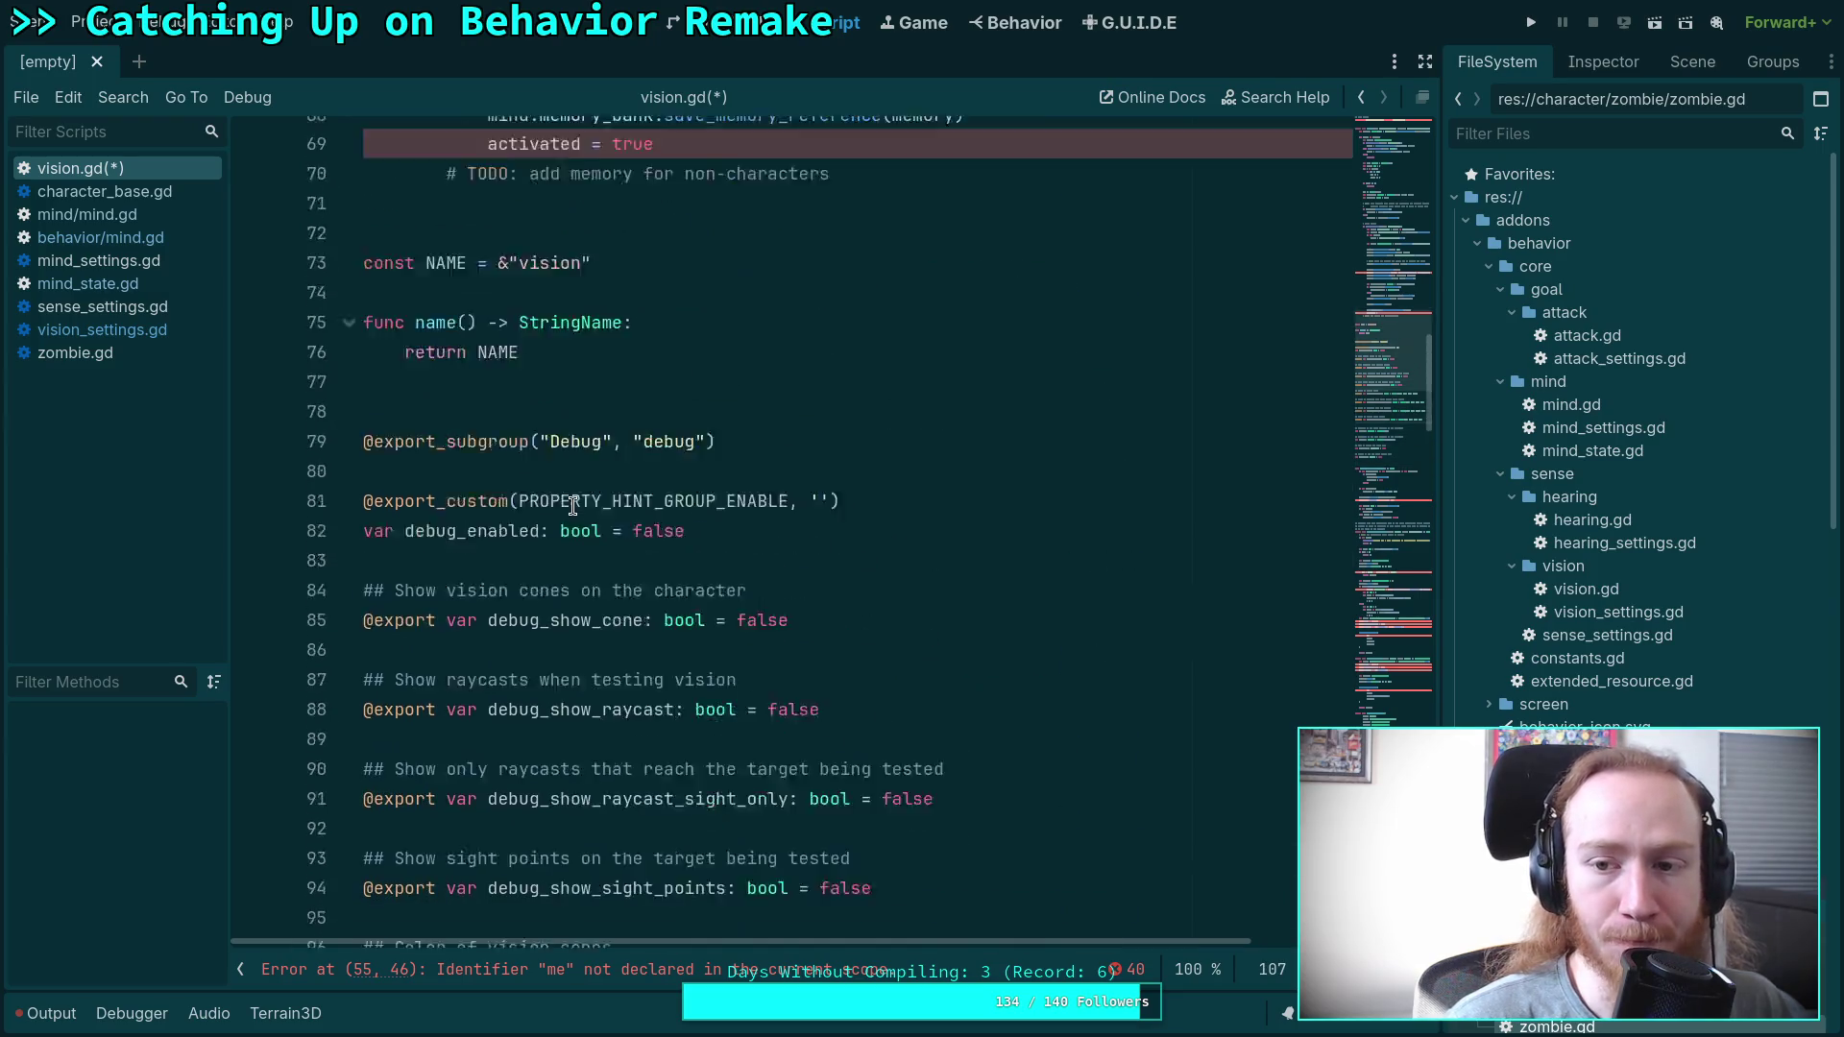
{"action": "scroll", "coordinate": [577, 500], "scroll_direction": "up", "scroll_amount": 10}
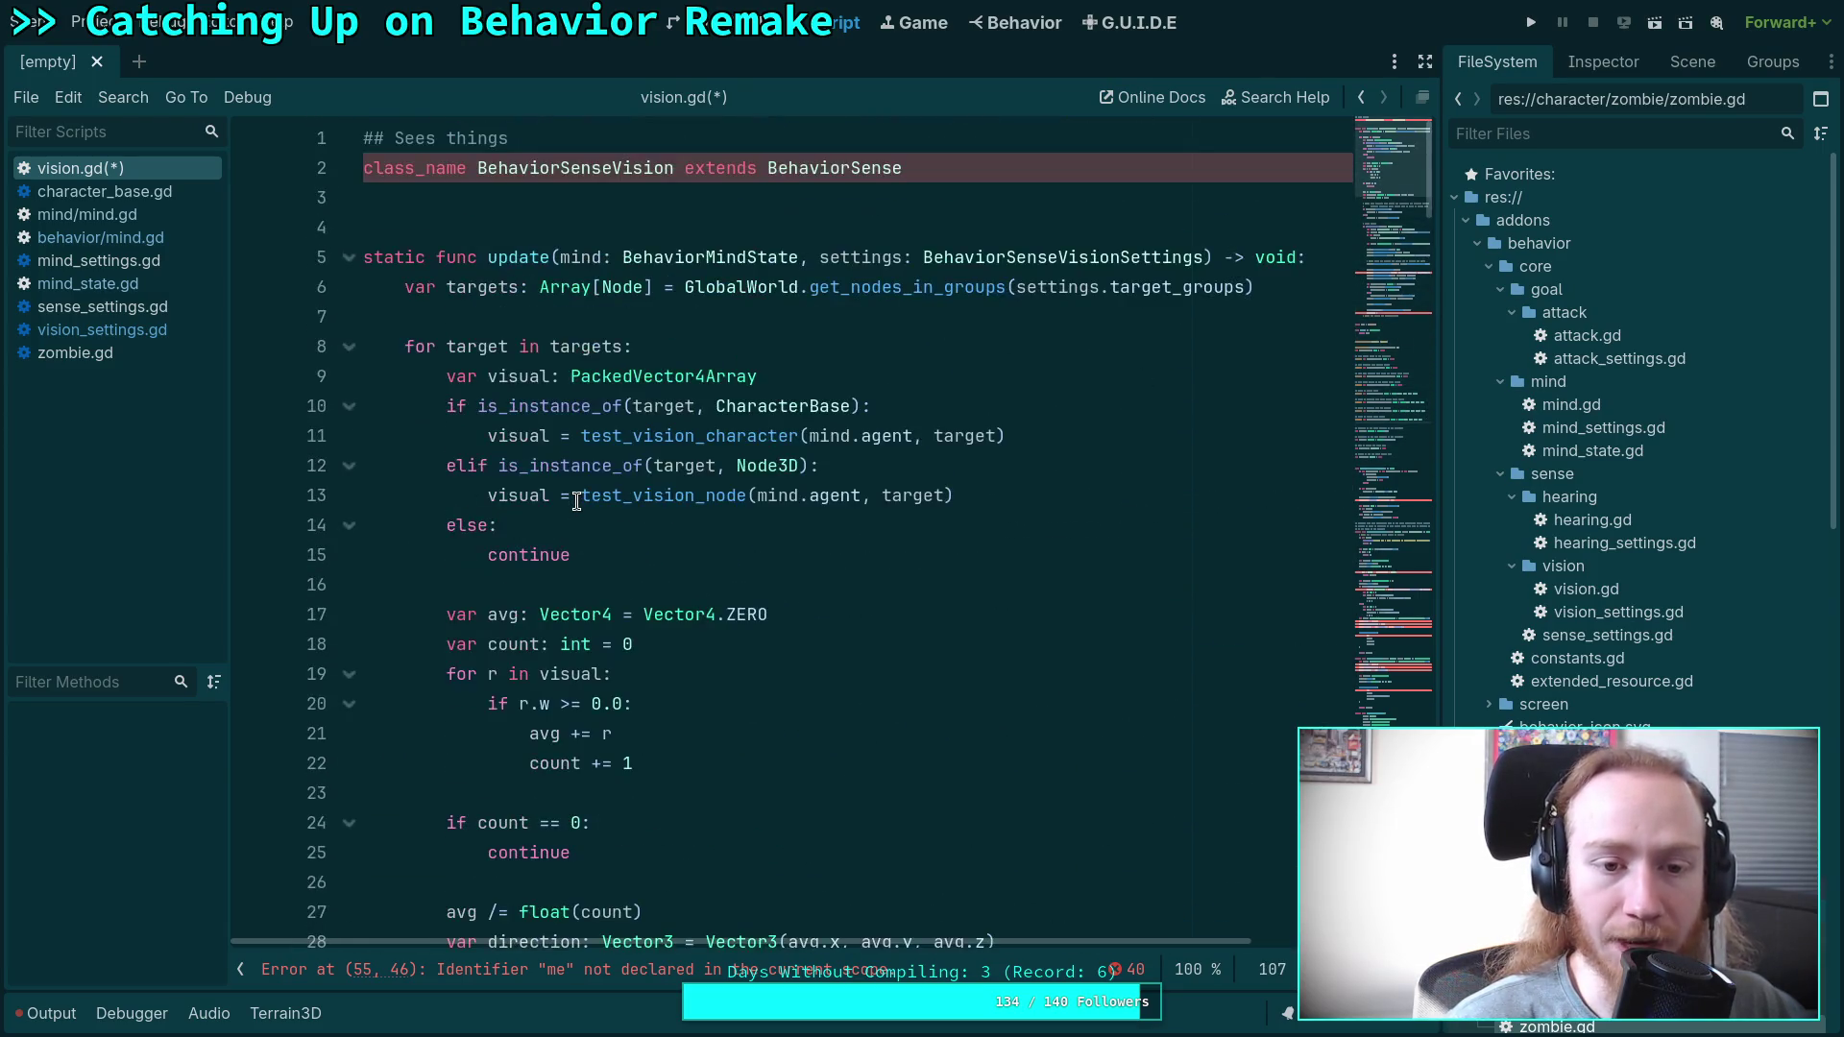
{"action": "left_click", "coordinate": [532, 325]}
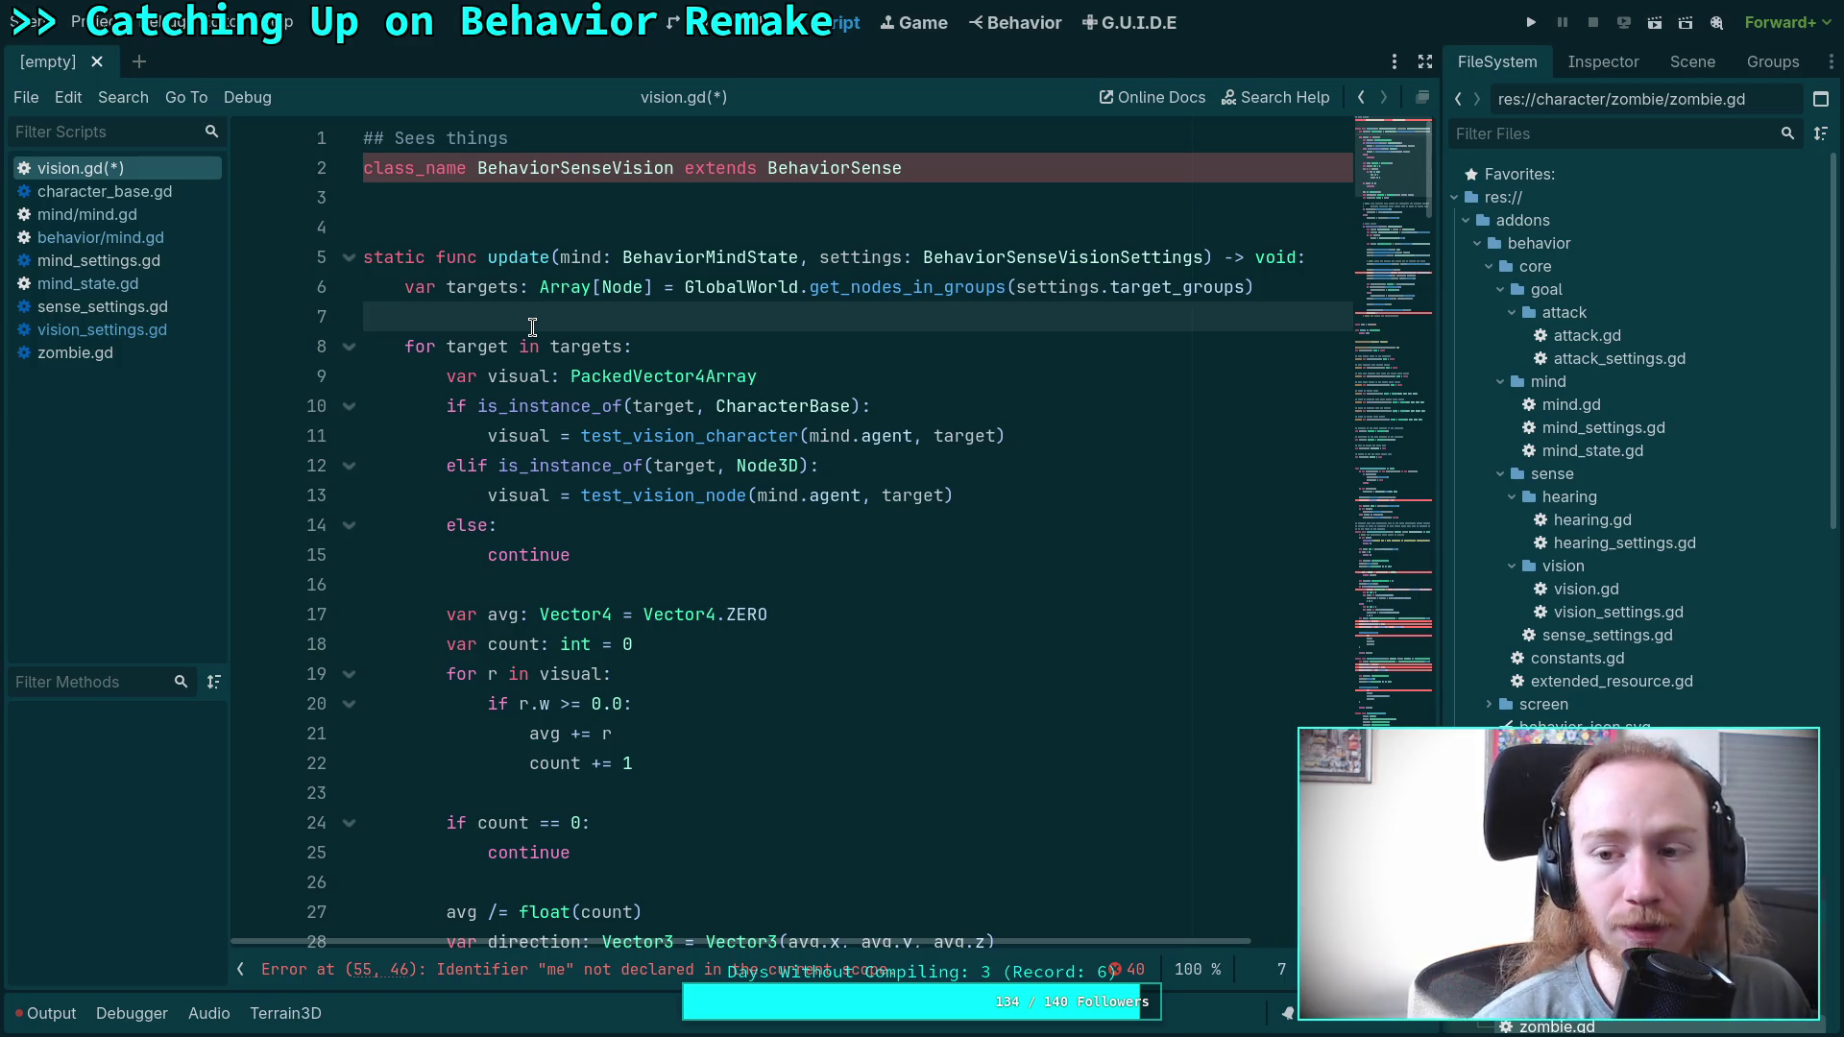
{"action": "scroll", "coordinate": [622, 335], "scroll_direction": "down", "scroll_amount": 2}
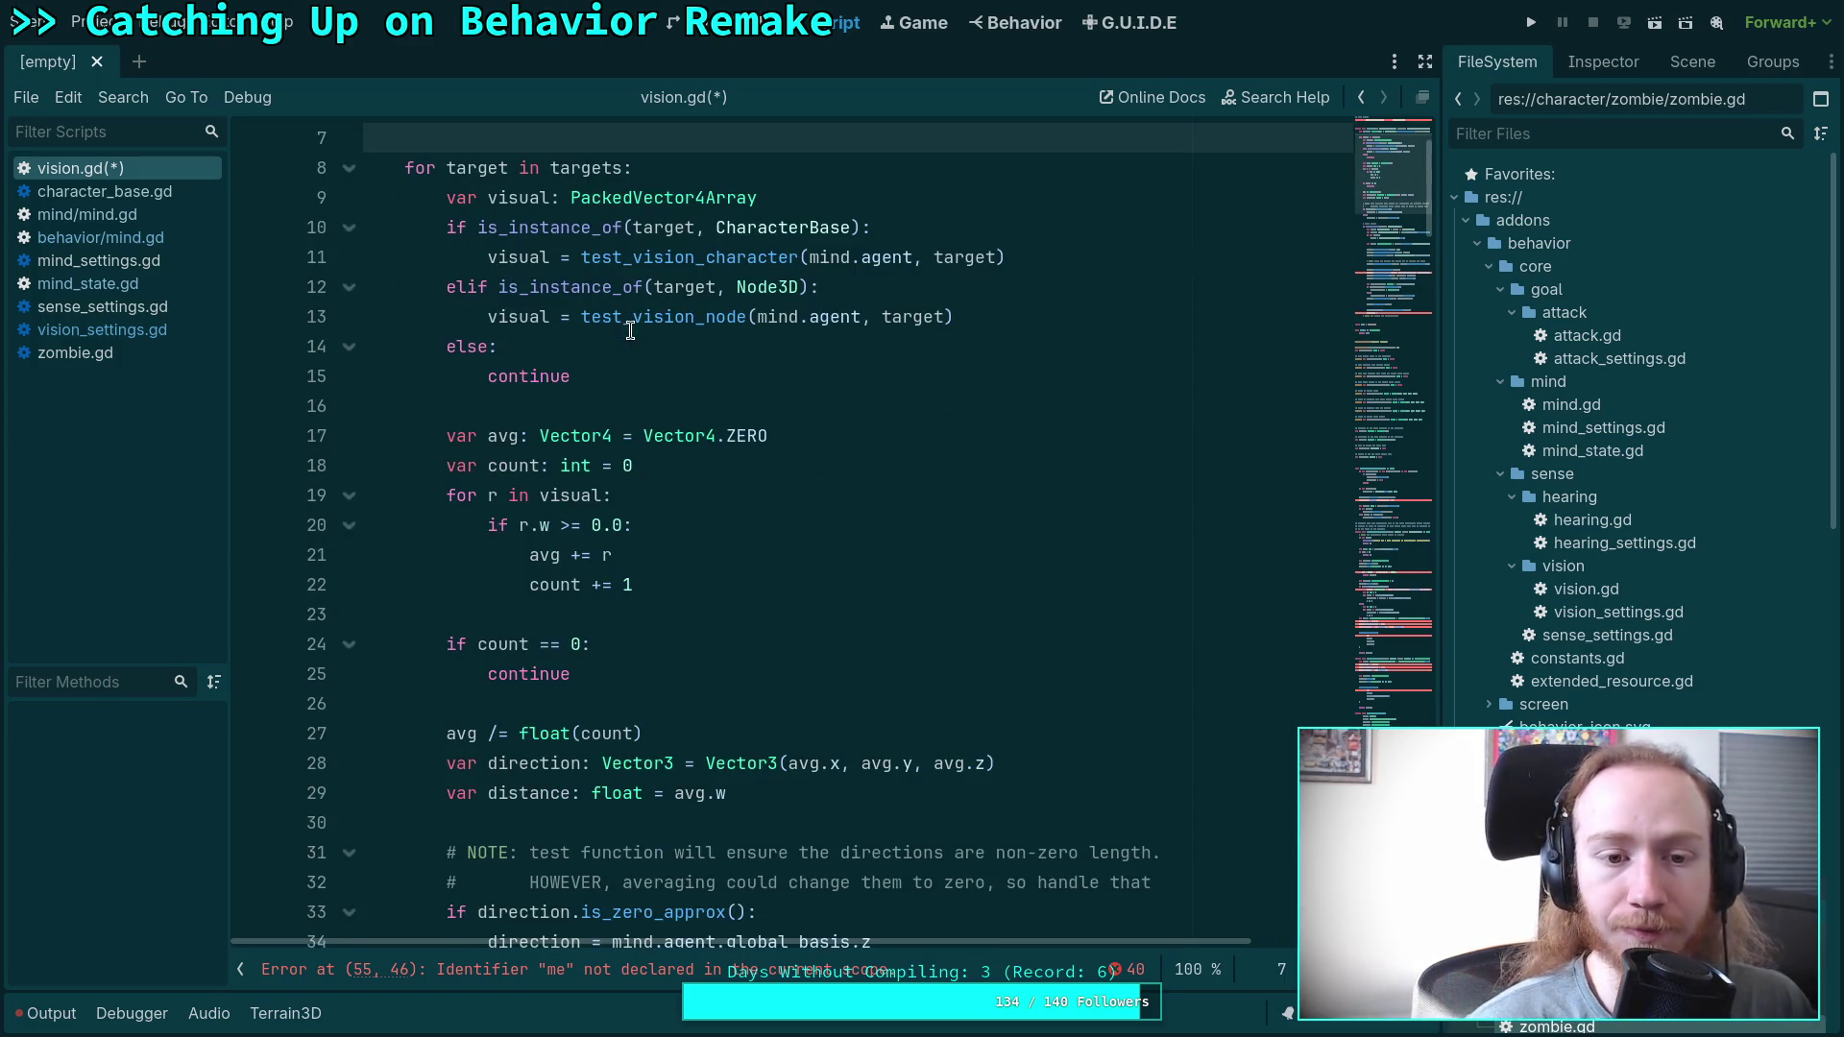
{"action": "left_click", "coordinate": [582, 405]}
{"action": "scroll", "coordinate": [676, 434], "scroll_direction": "up", "scroll_amount": 2}
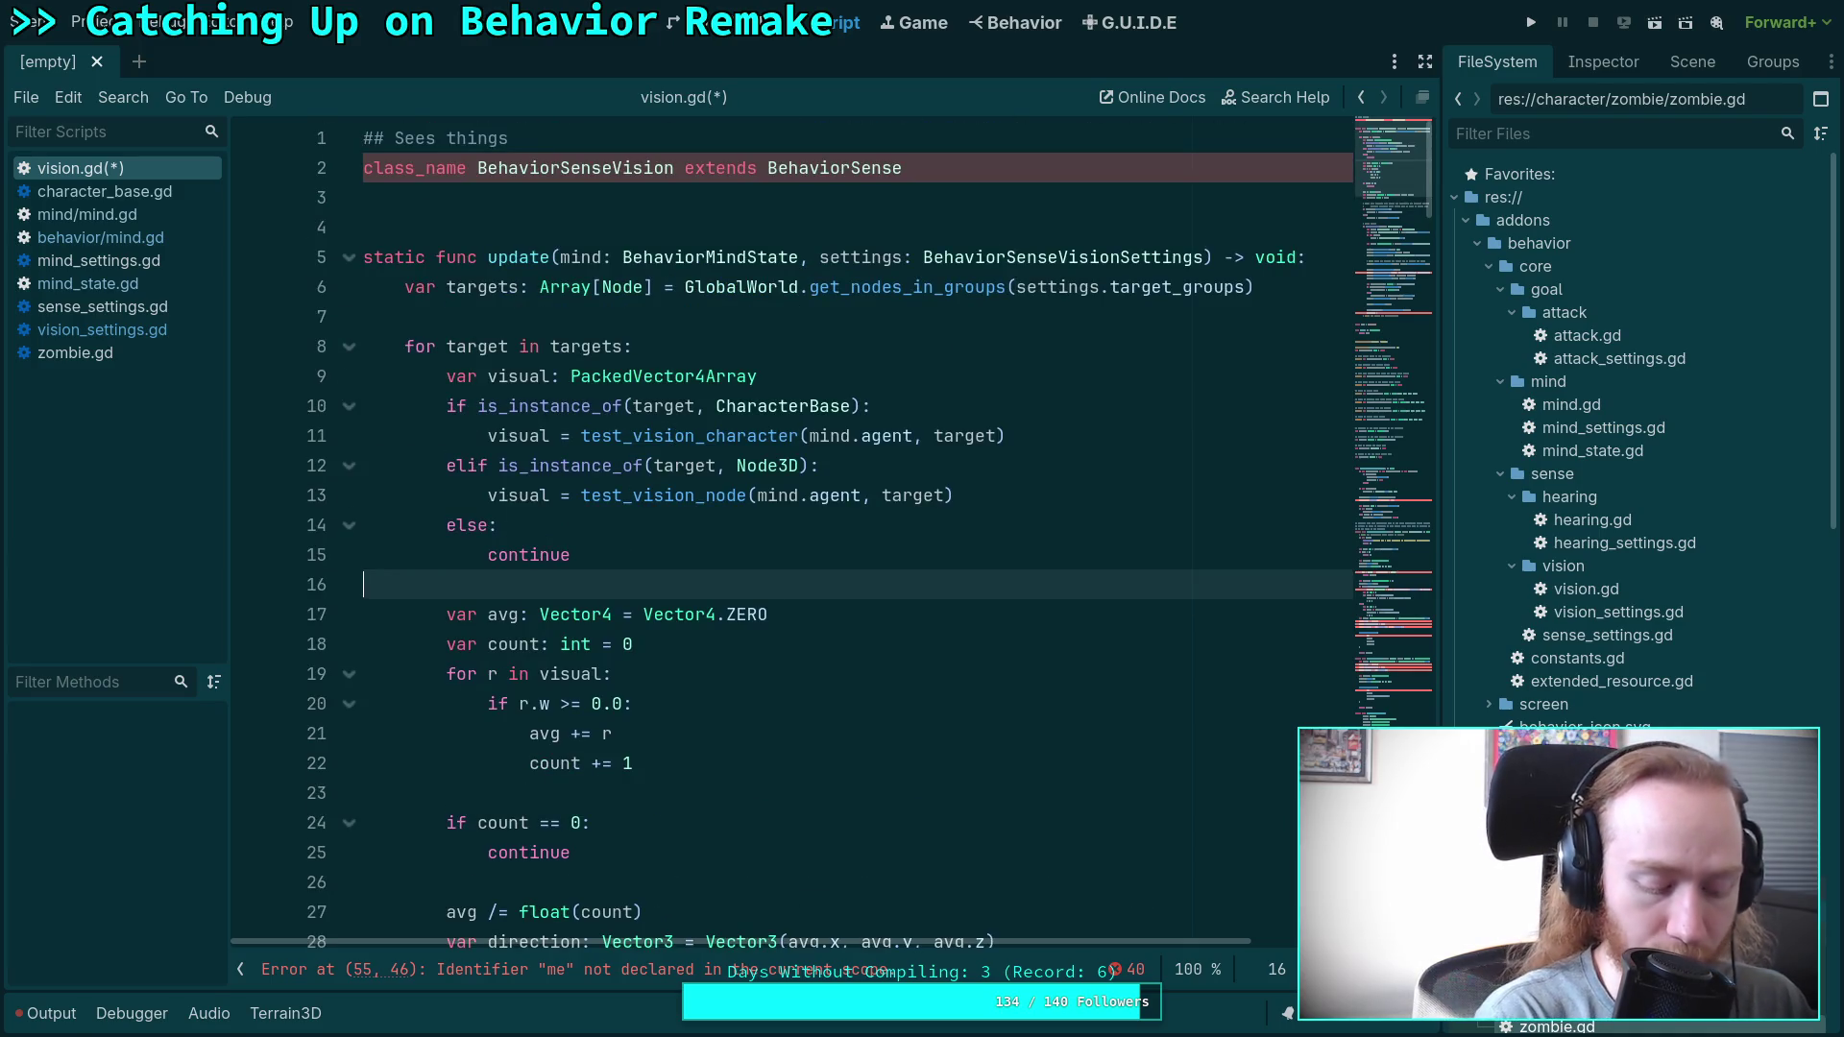
{"action": "key", "text": "alt+Tab"}
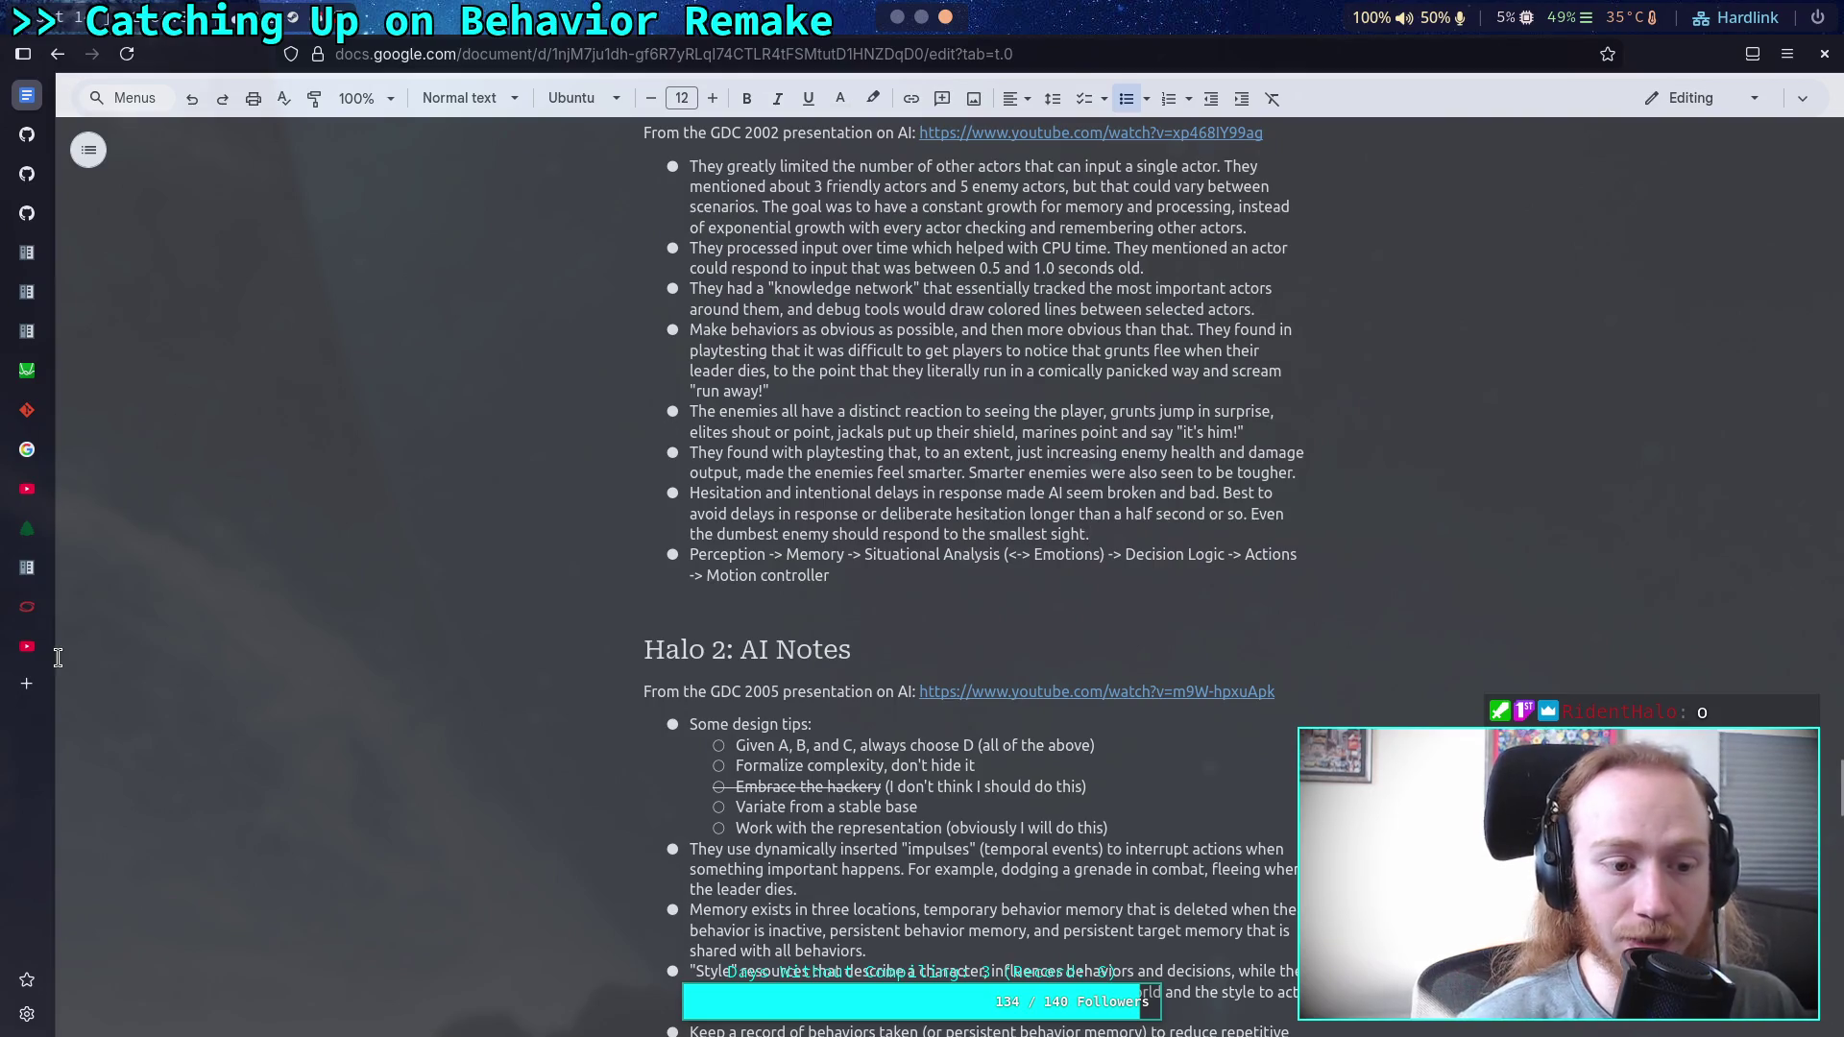
Browse the Behavior System uploads in YouTube Studio's Content list, then return to Godot.
{"action": "left_click", "coordinate": [27, 647]}
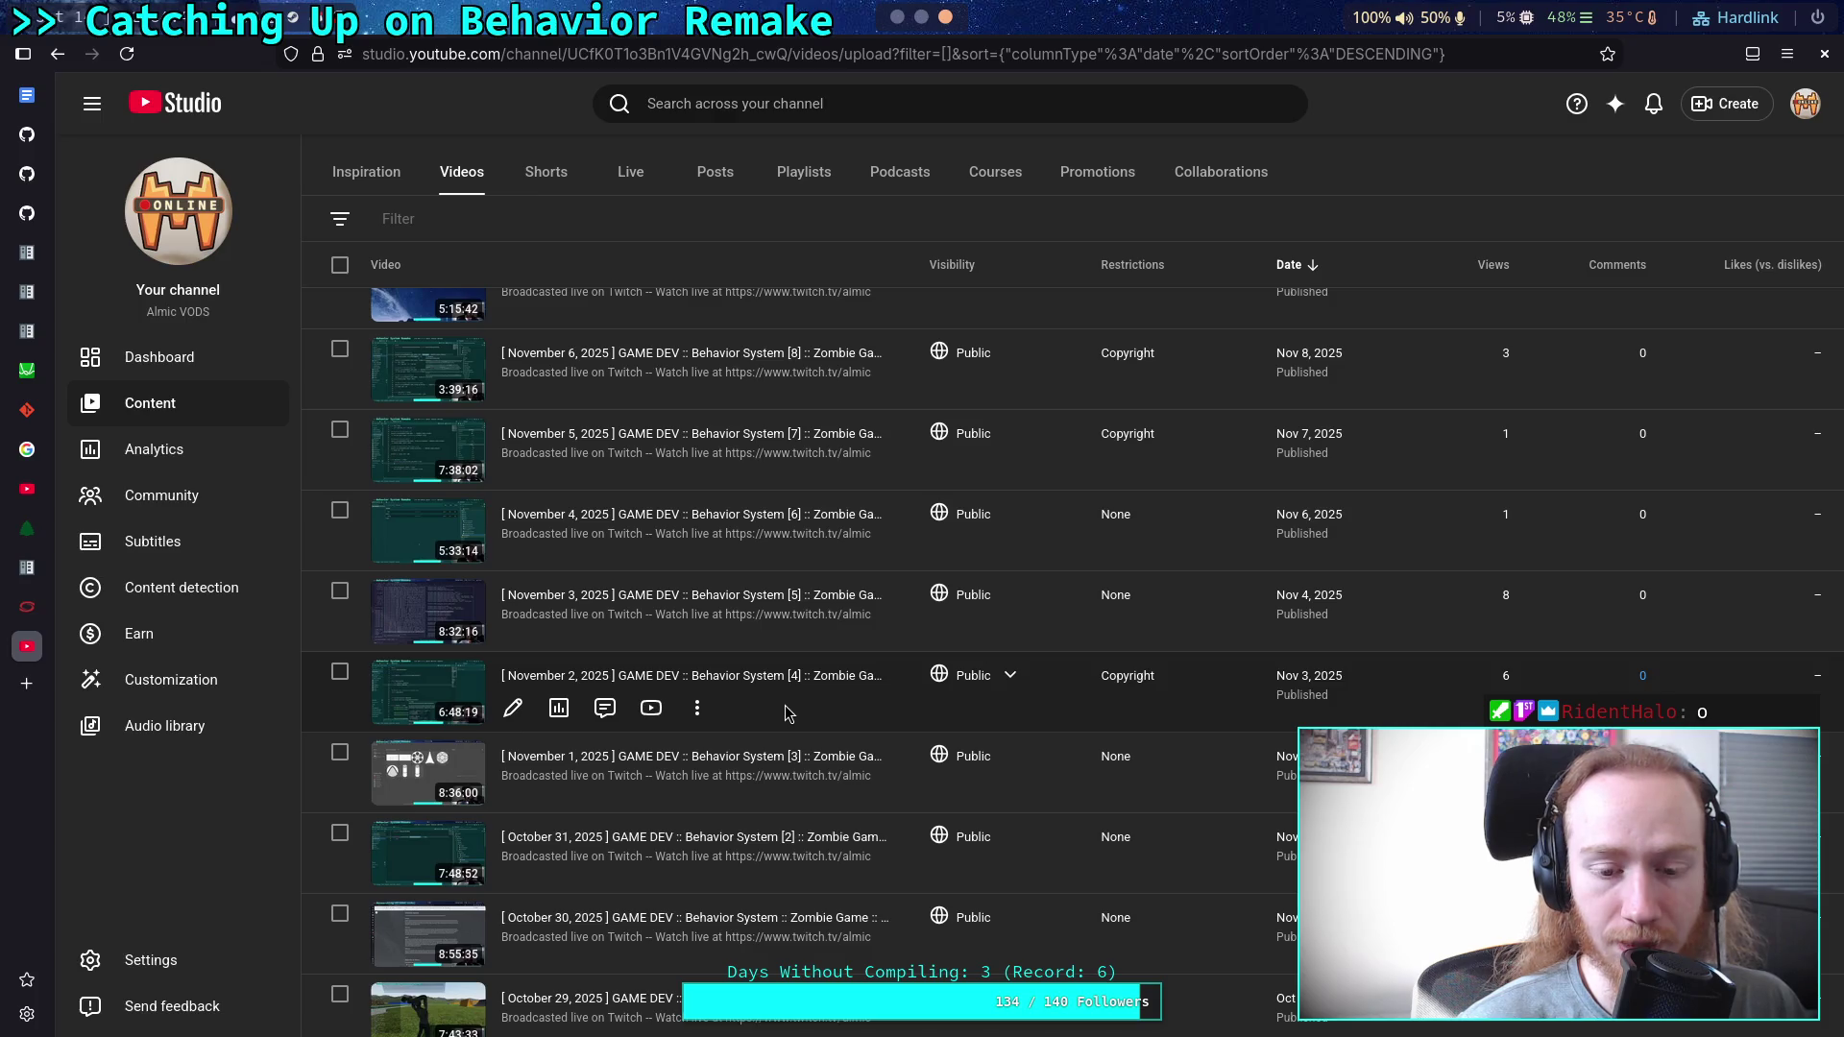
{"action": "scroll", "coordinate": [786, 712], "scroll_direction": "up", "scroll_amount": 3}
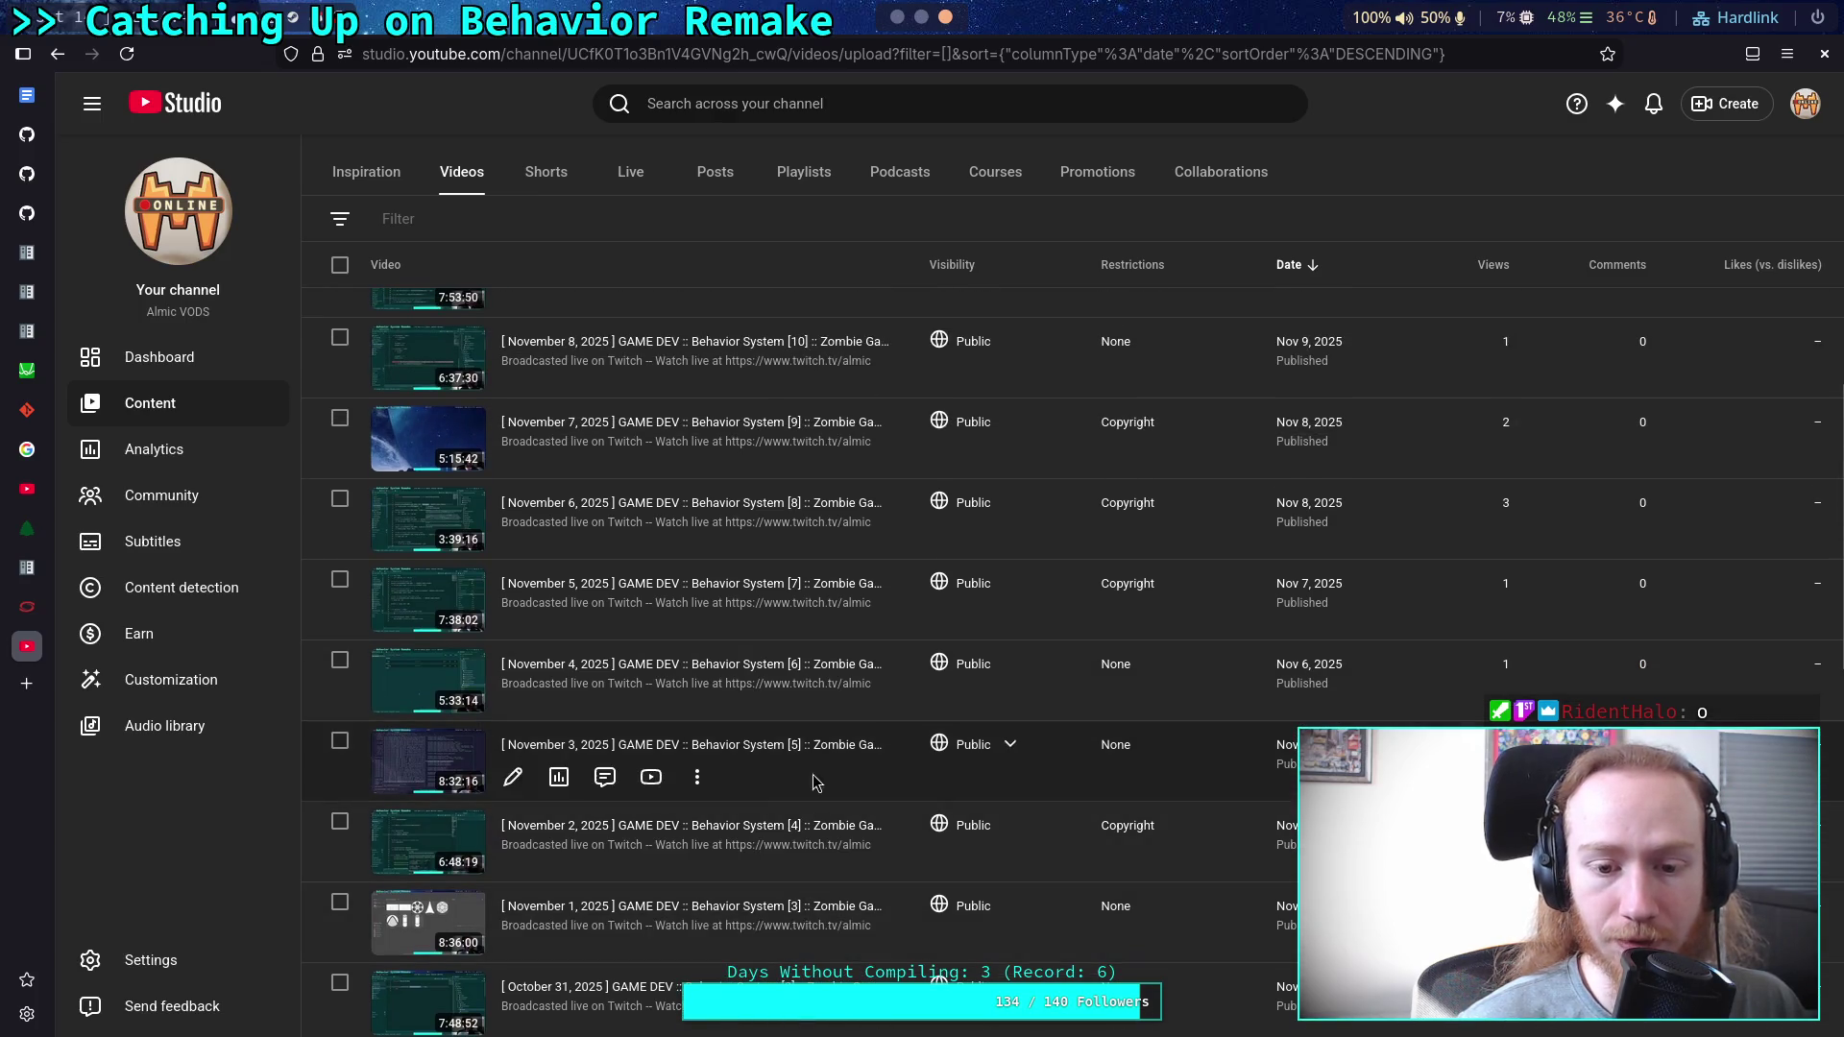
{"action": "scroll", "coordinate": [819, 577], "scroll_direction": "up", "scroll_amount": 7}
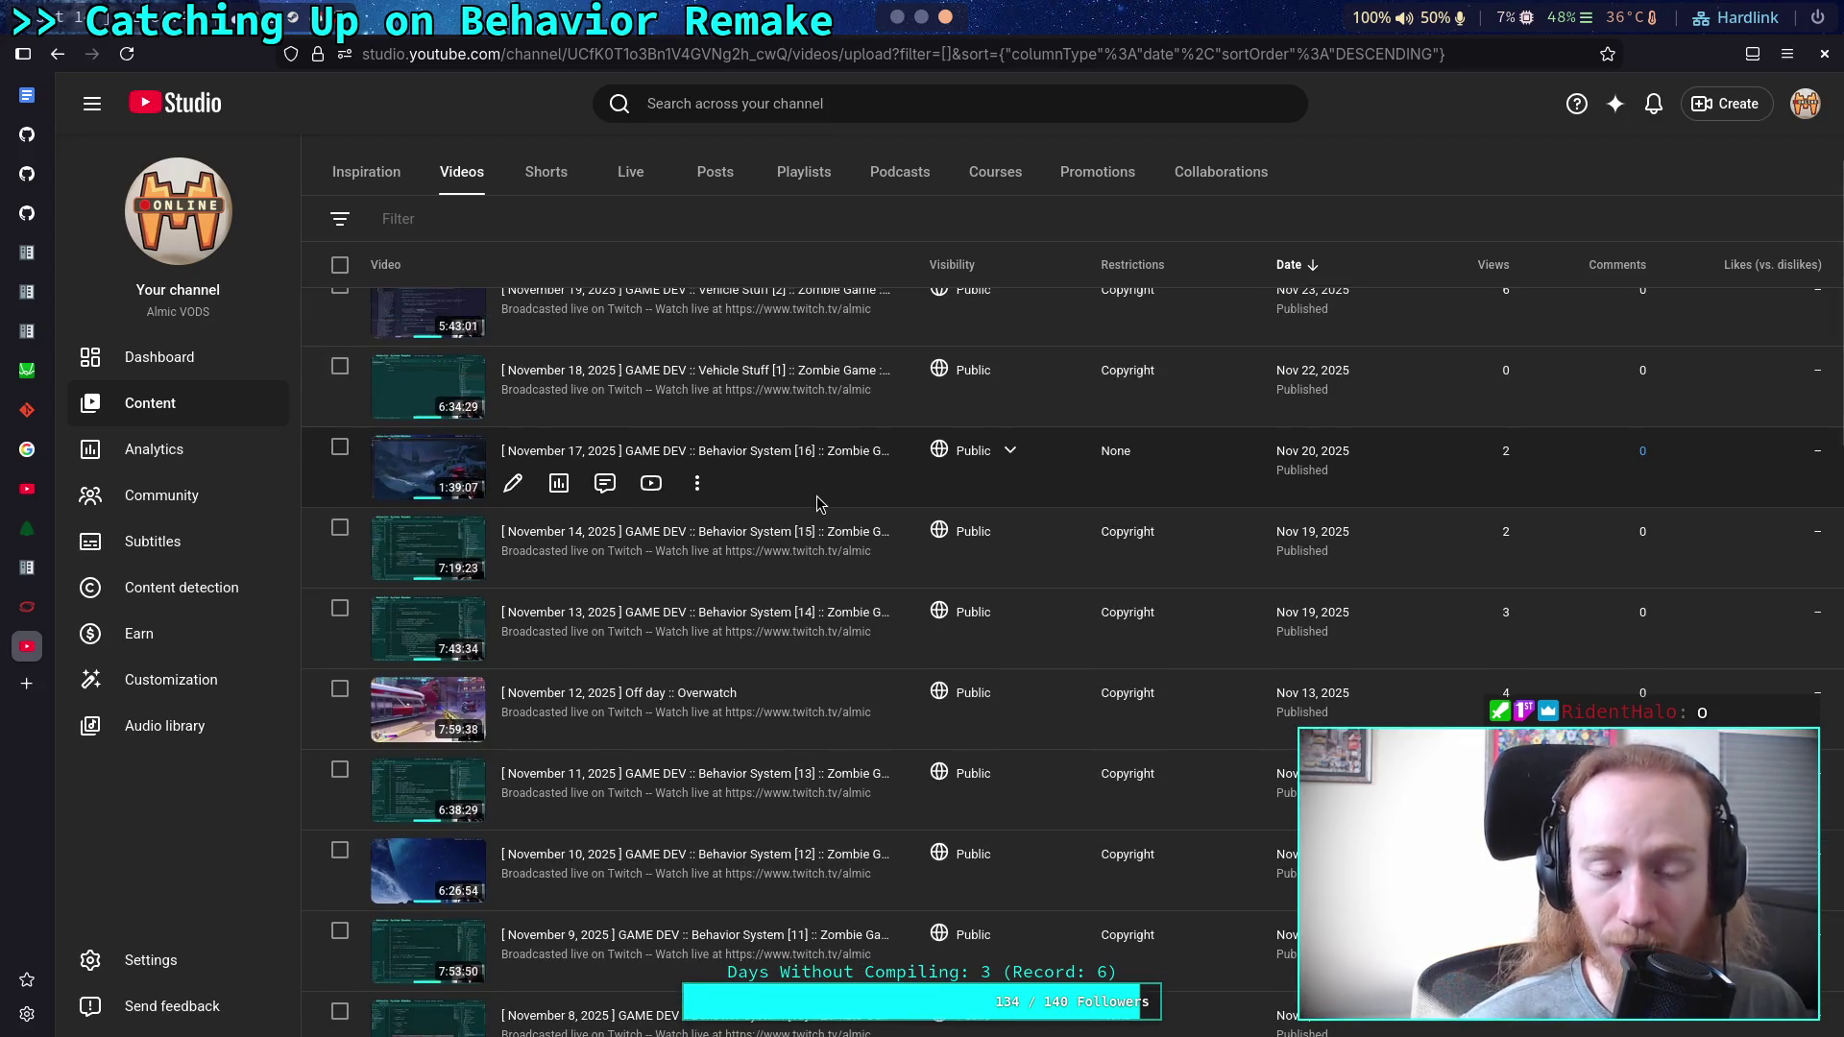
{"action": "scroll", "coordinate": [836, 518], "scroll_direction": "down", "scroll_amount": 5}
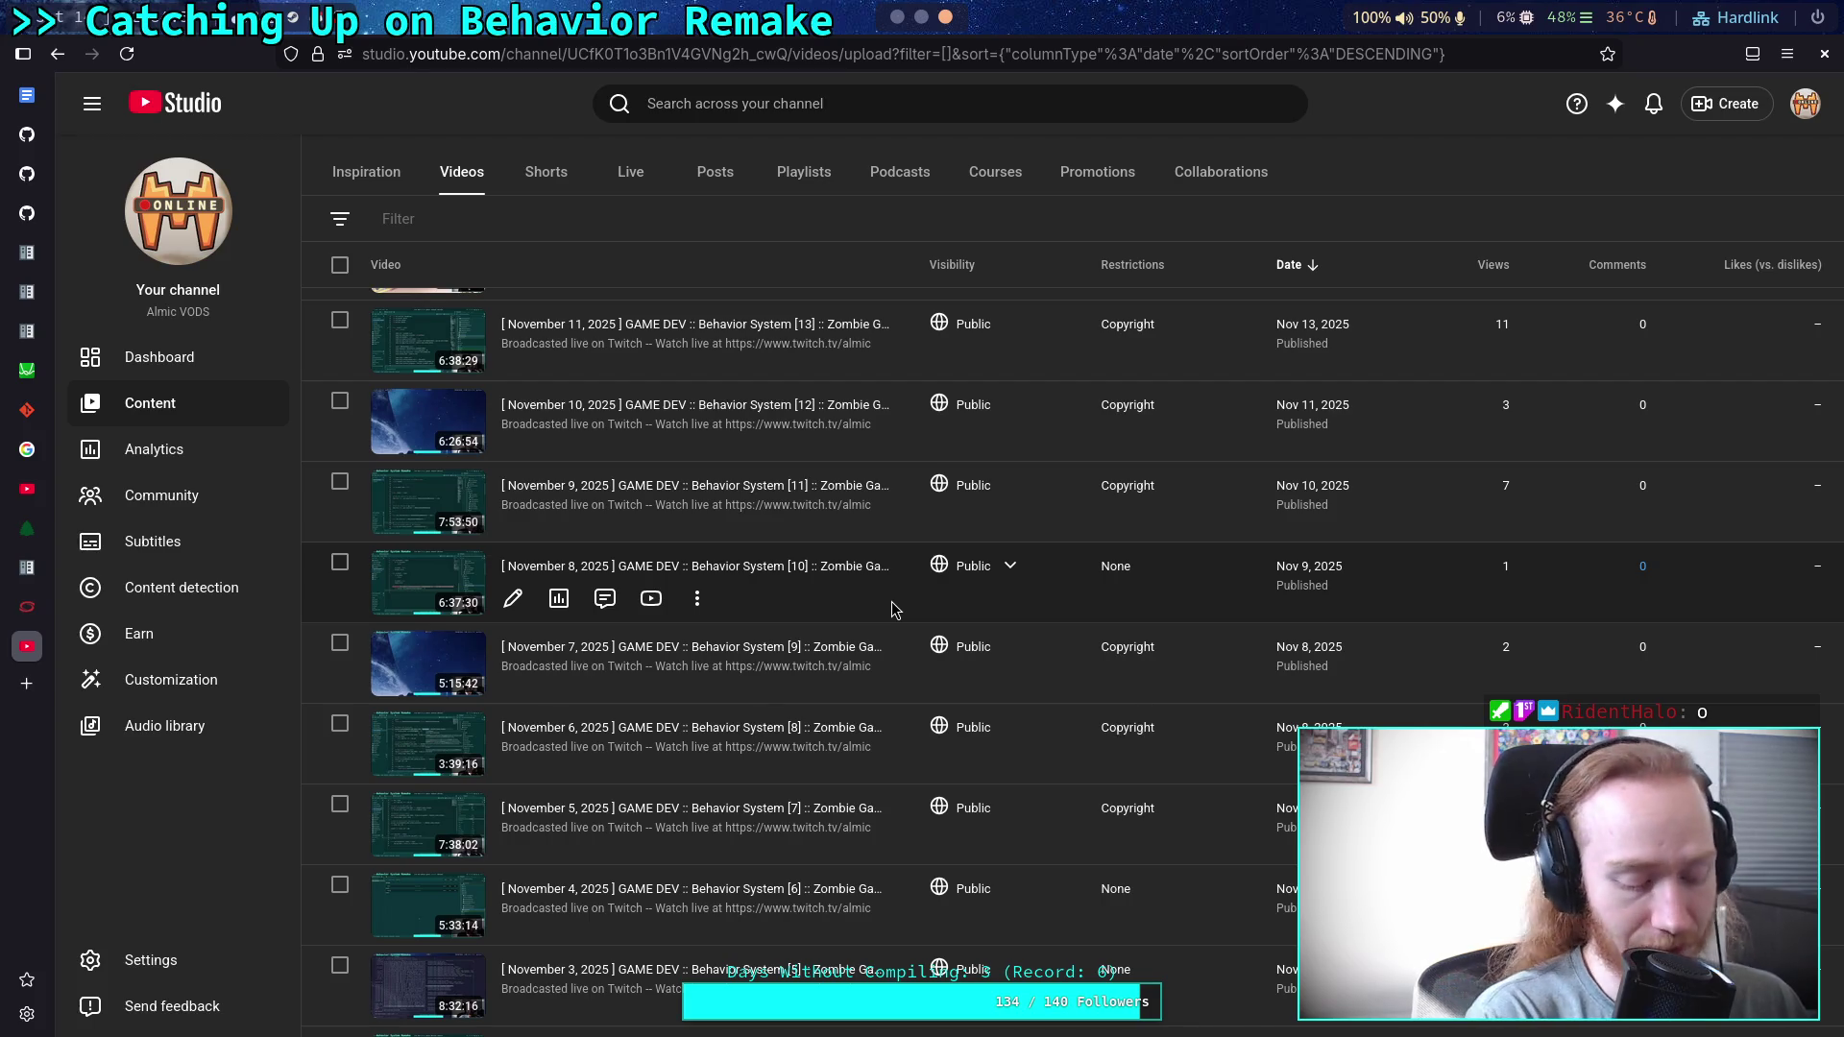
{"action": "key", "text": "super+1"}
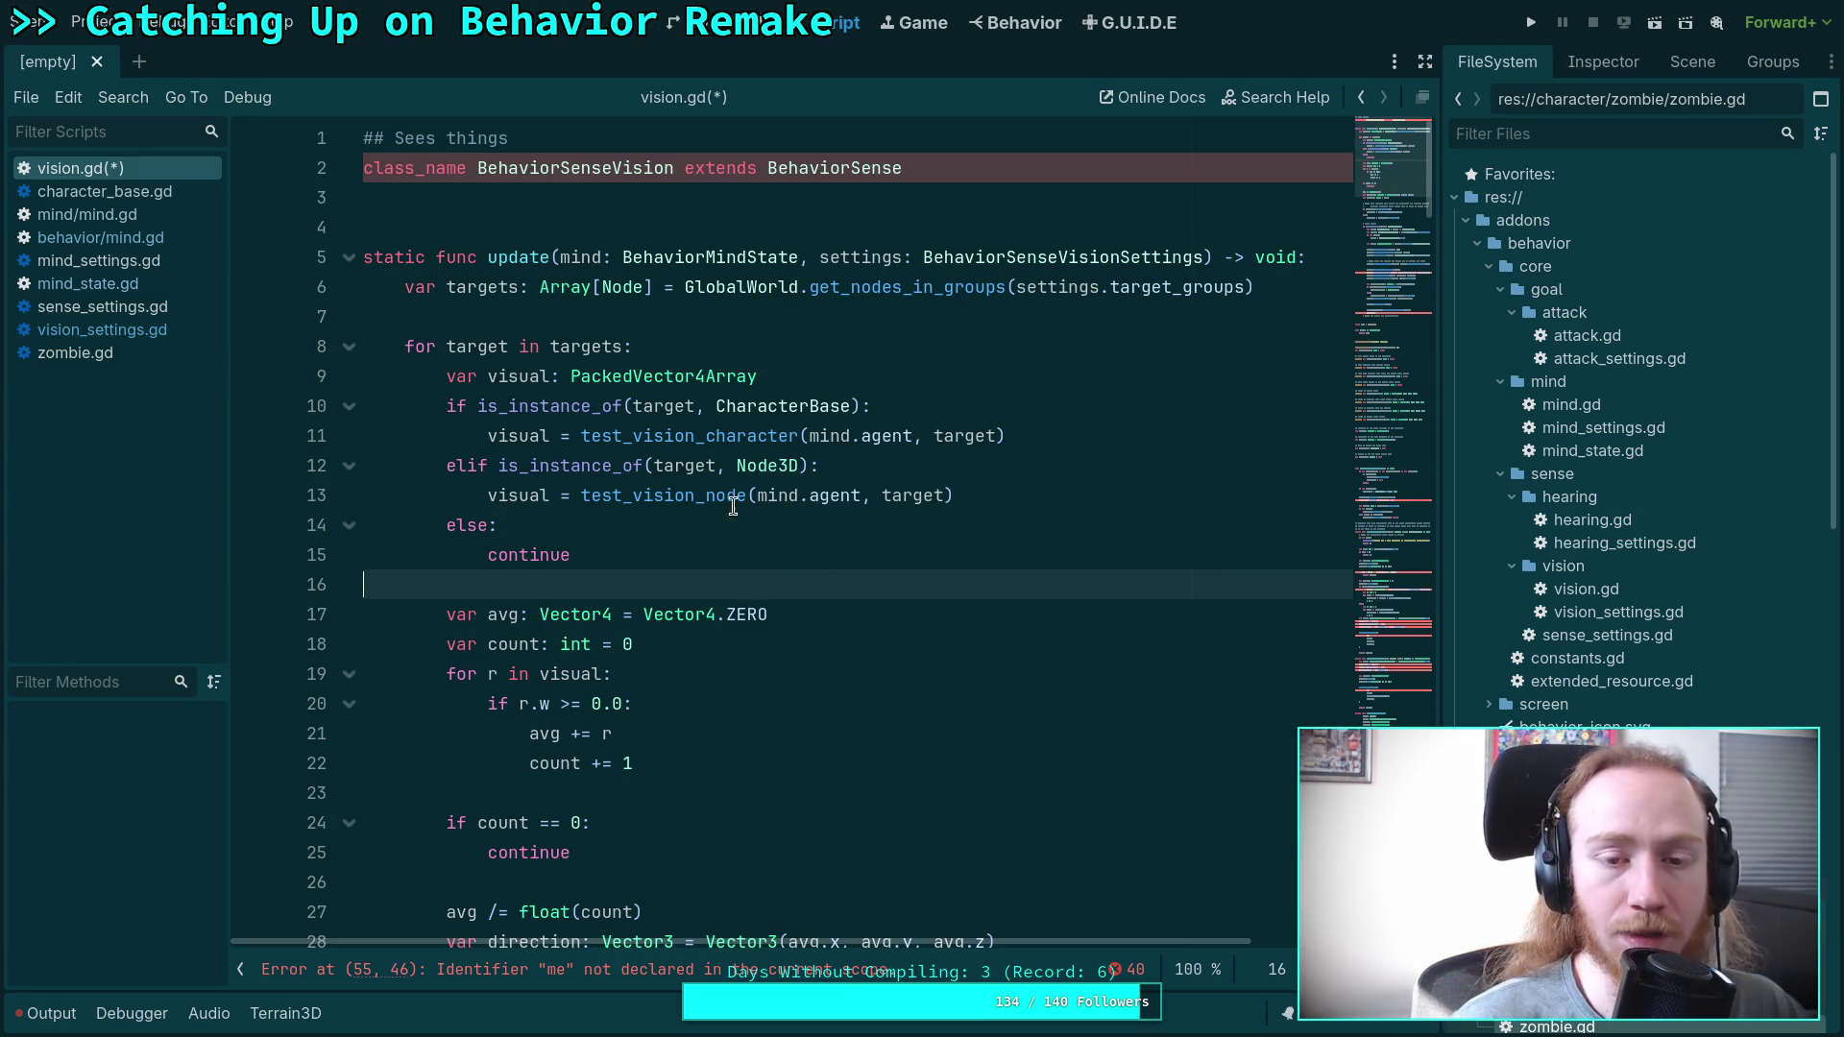
{"action": "left_click", "coordinate": [589, 219]}
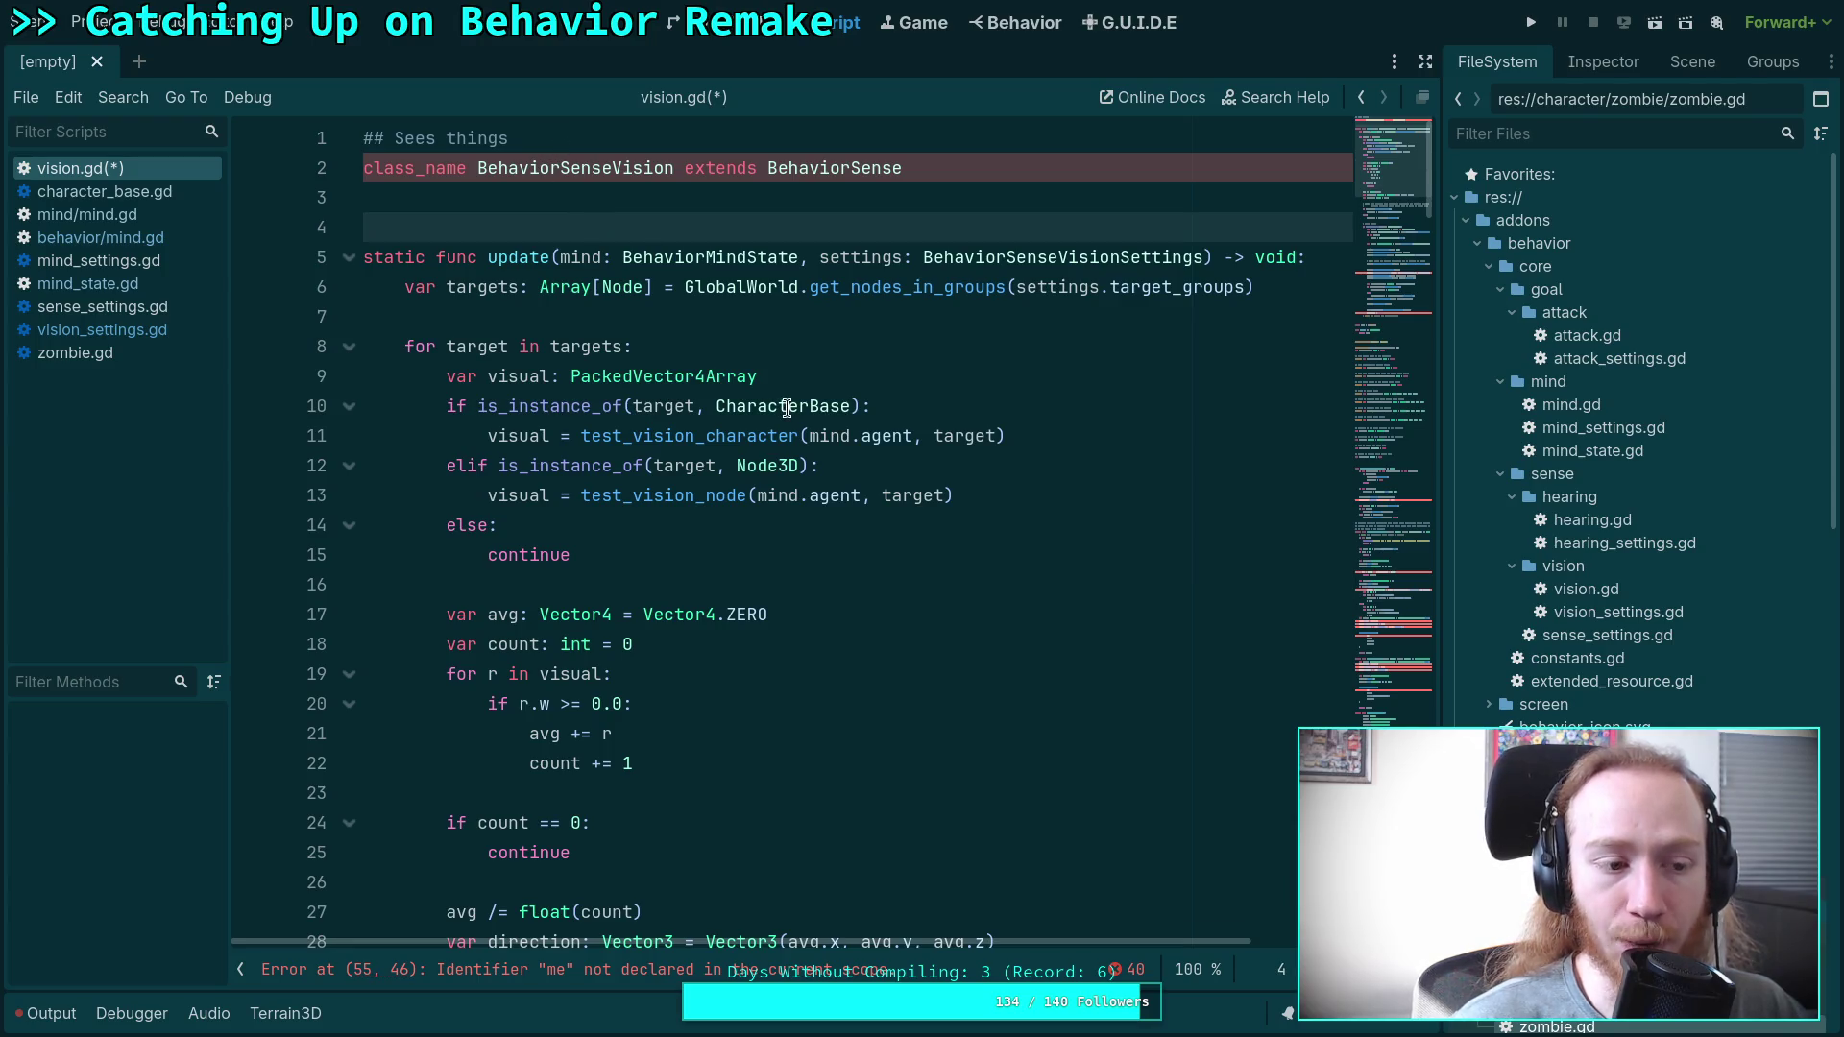
{"action": "left_click", "coordinate": [644, 587]}
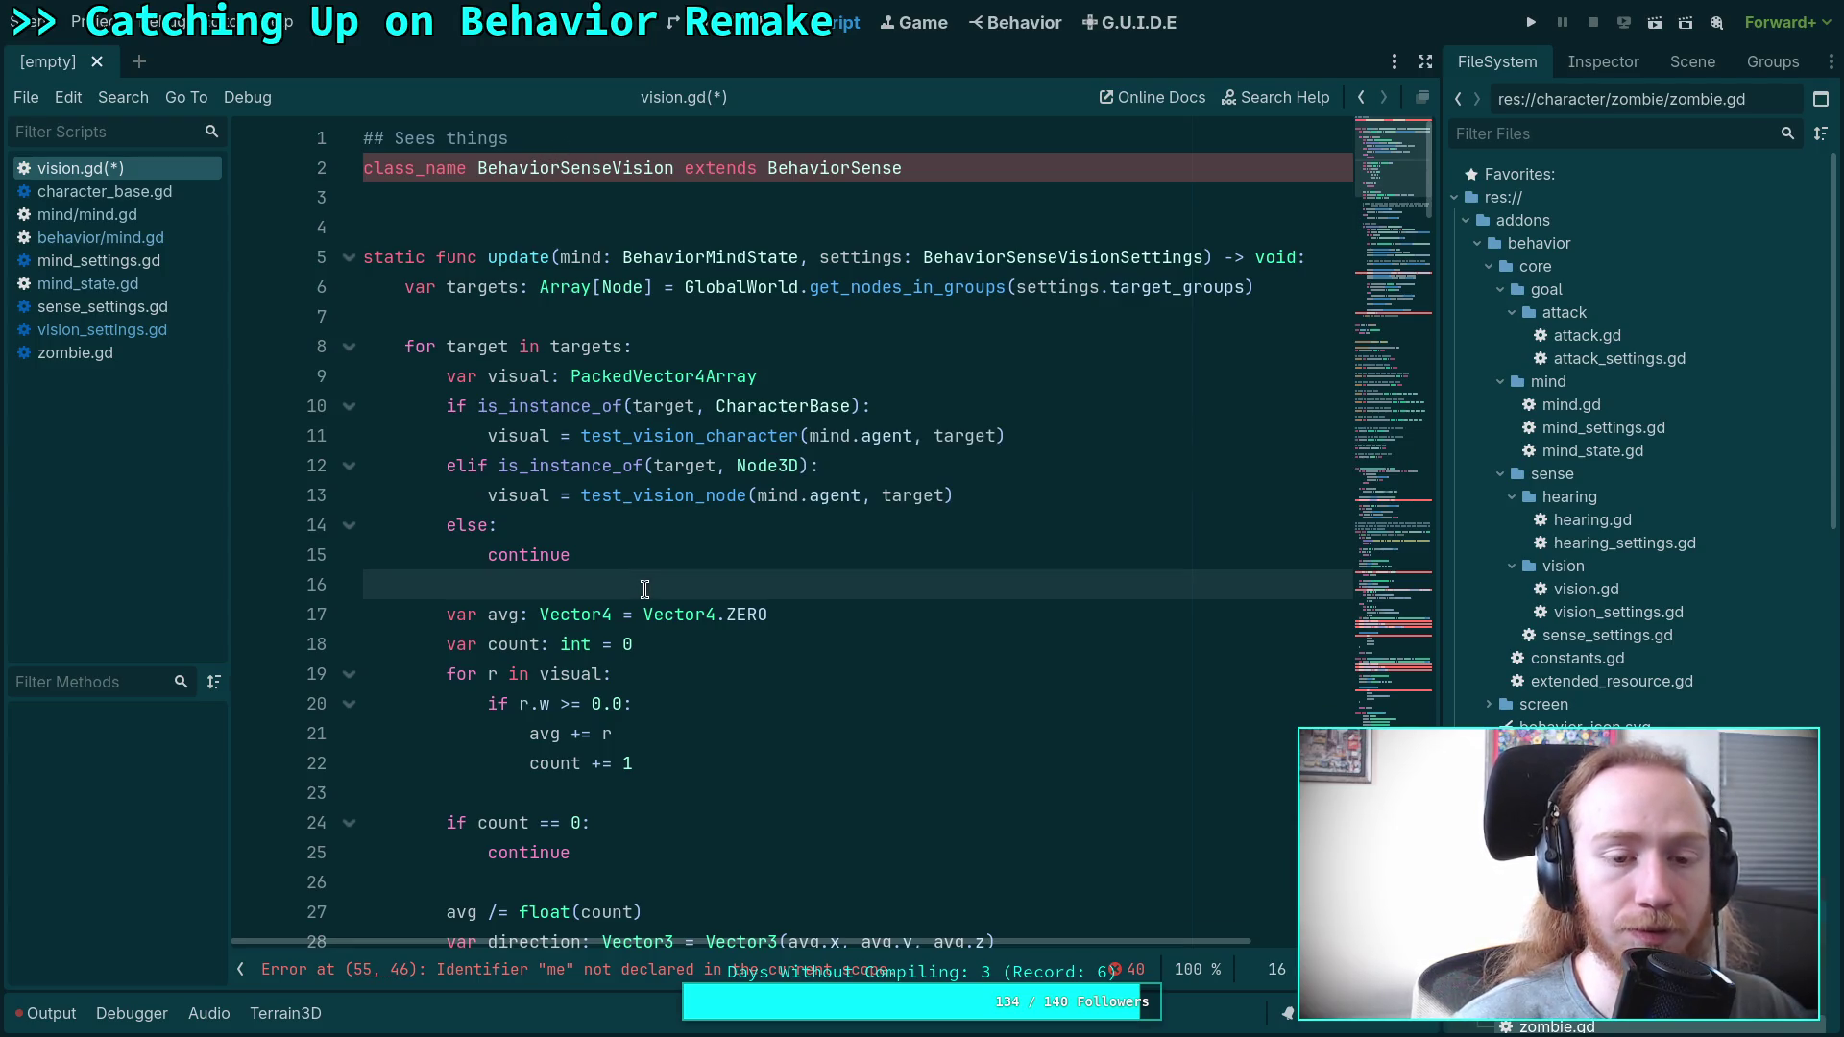
{"action": "scroll", "coordinate": [645, 586], "scroll_direction": "down", "scroll_amount": 15}
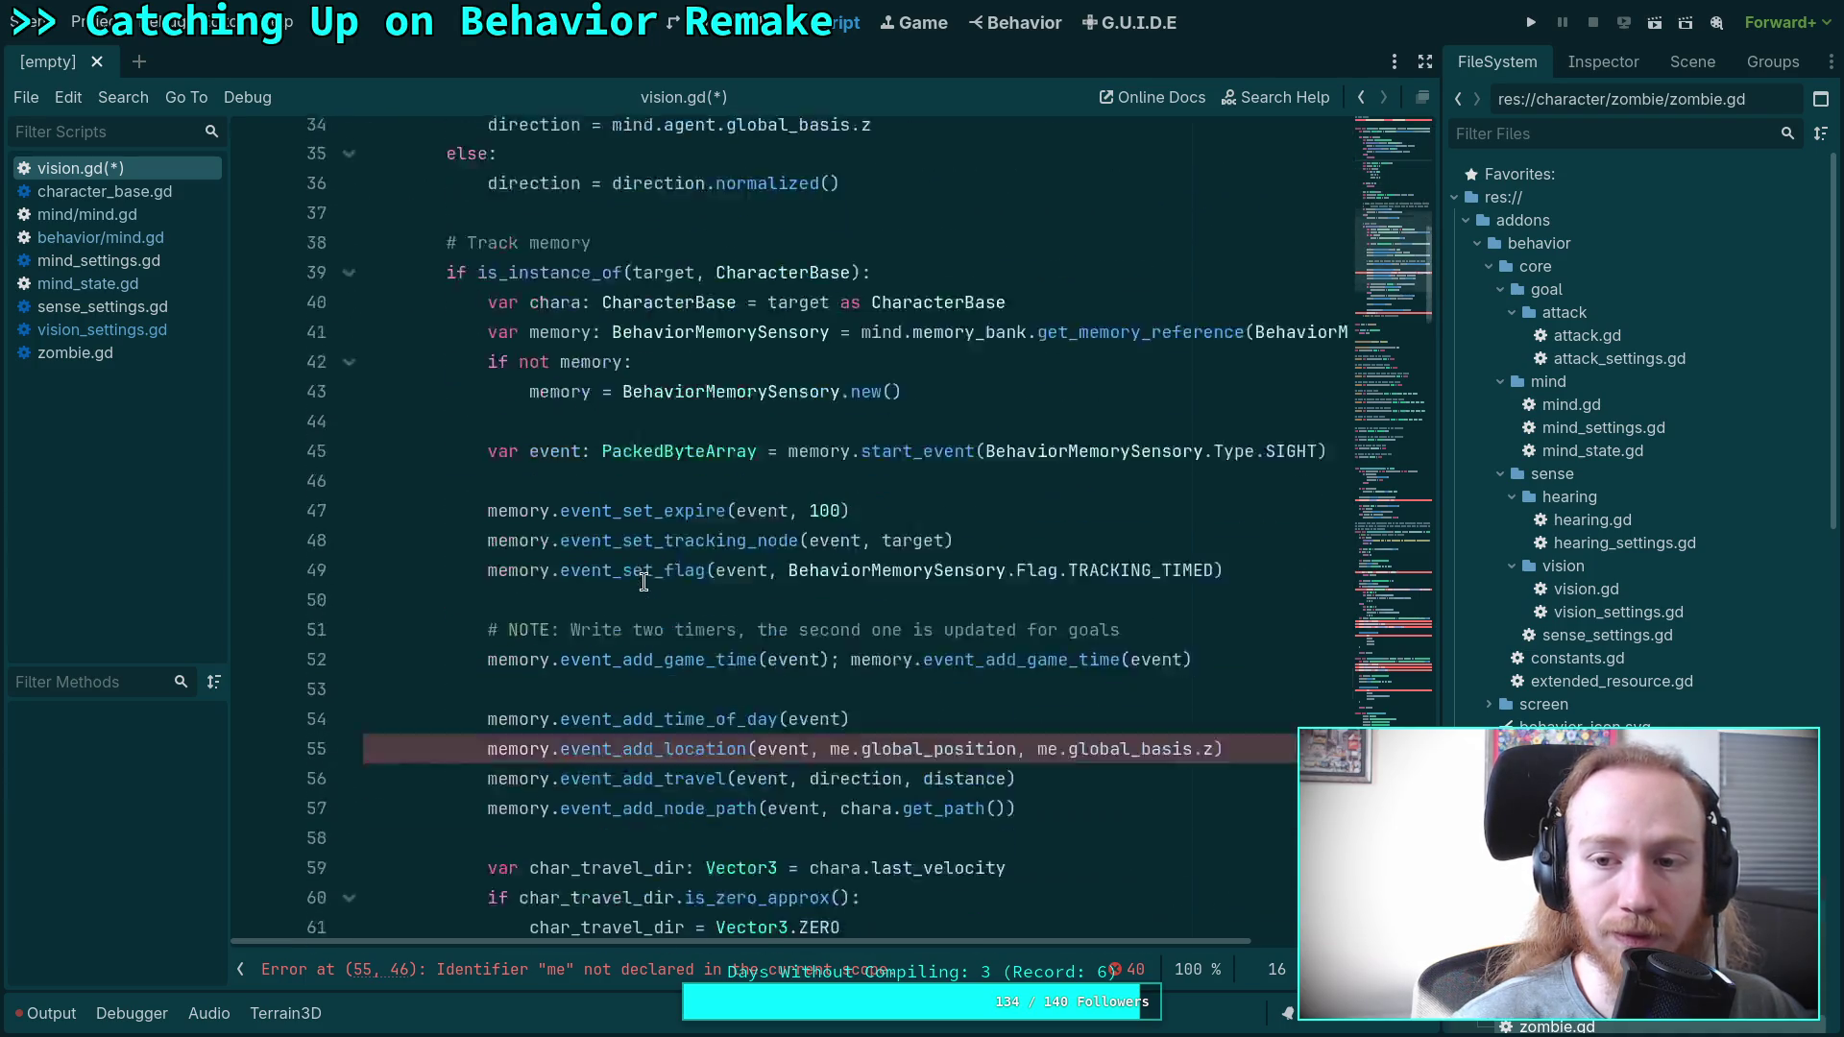
{"action": "scroll", "coordinate": [644, 582], "scroll_direction": "down", "scroll_amount": 1}
{"action": "left_click", "coordinate": [589, 408]}
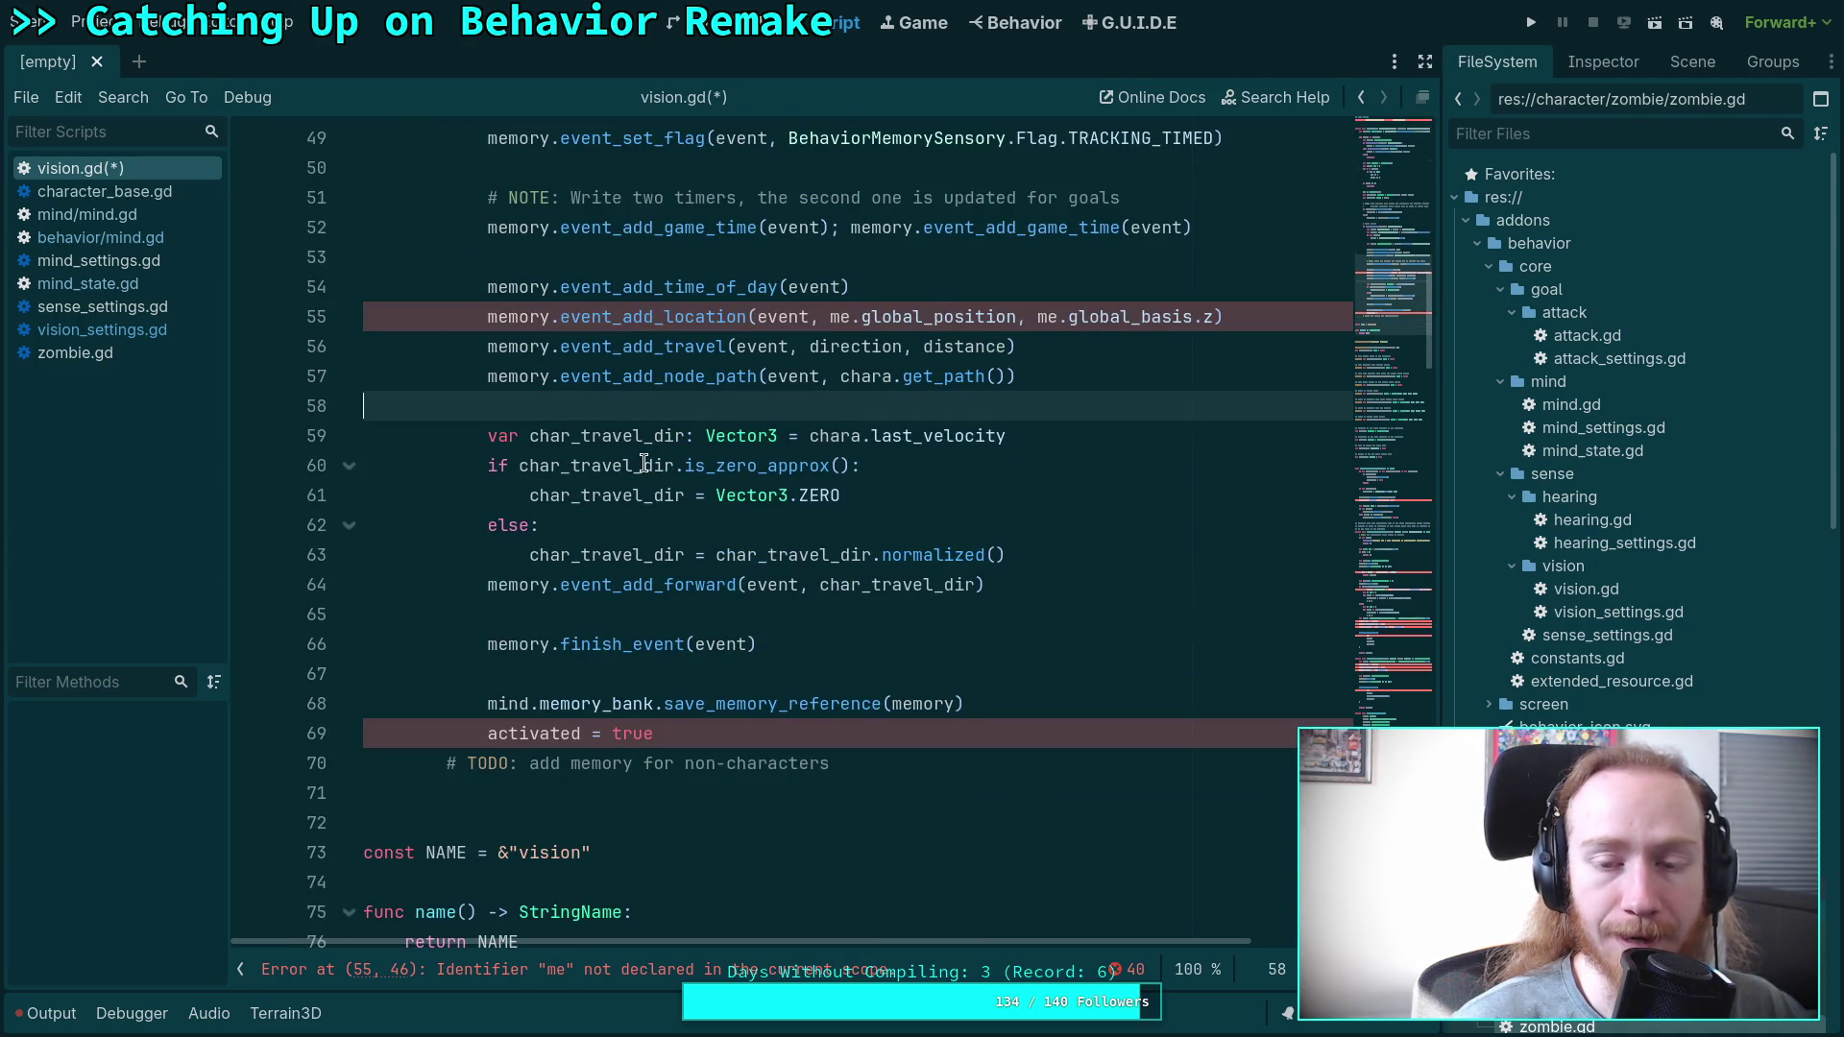
{"action": "scroll", "coordinate": [749, 497], "scroll_direction": "up", "scroll_amount": 16}
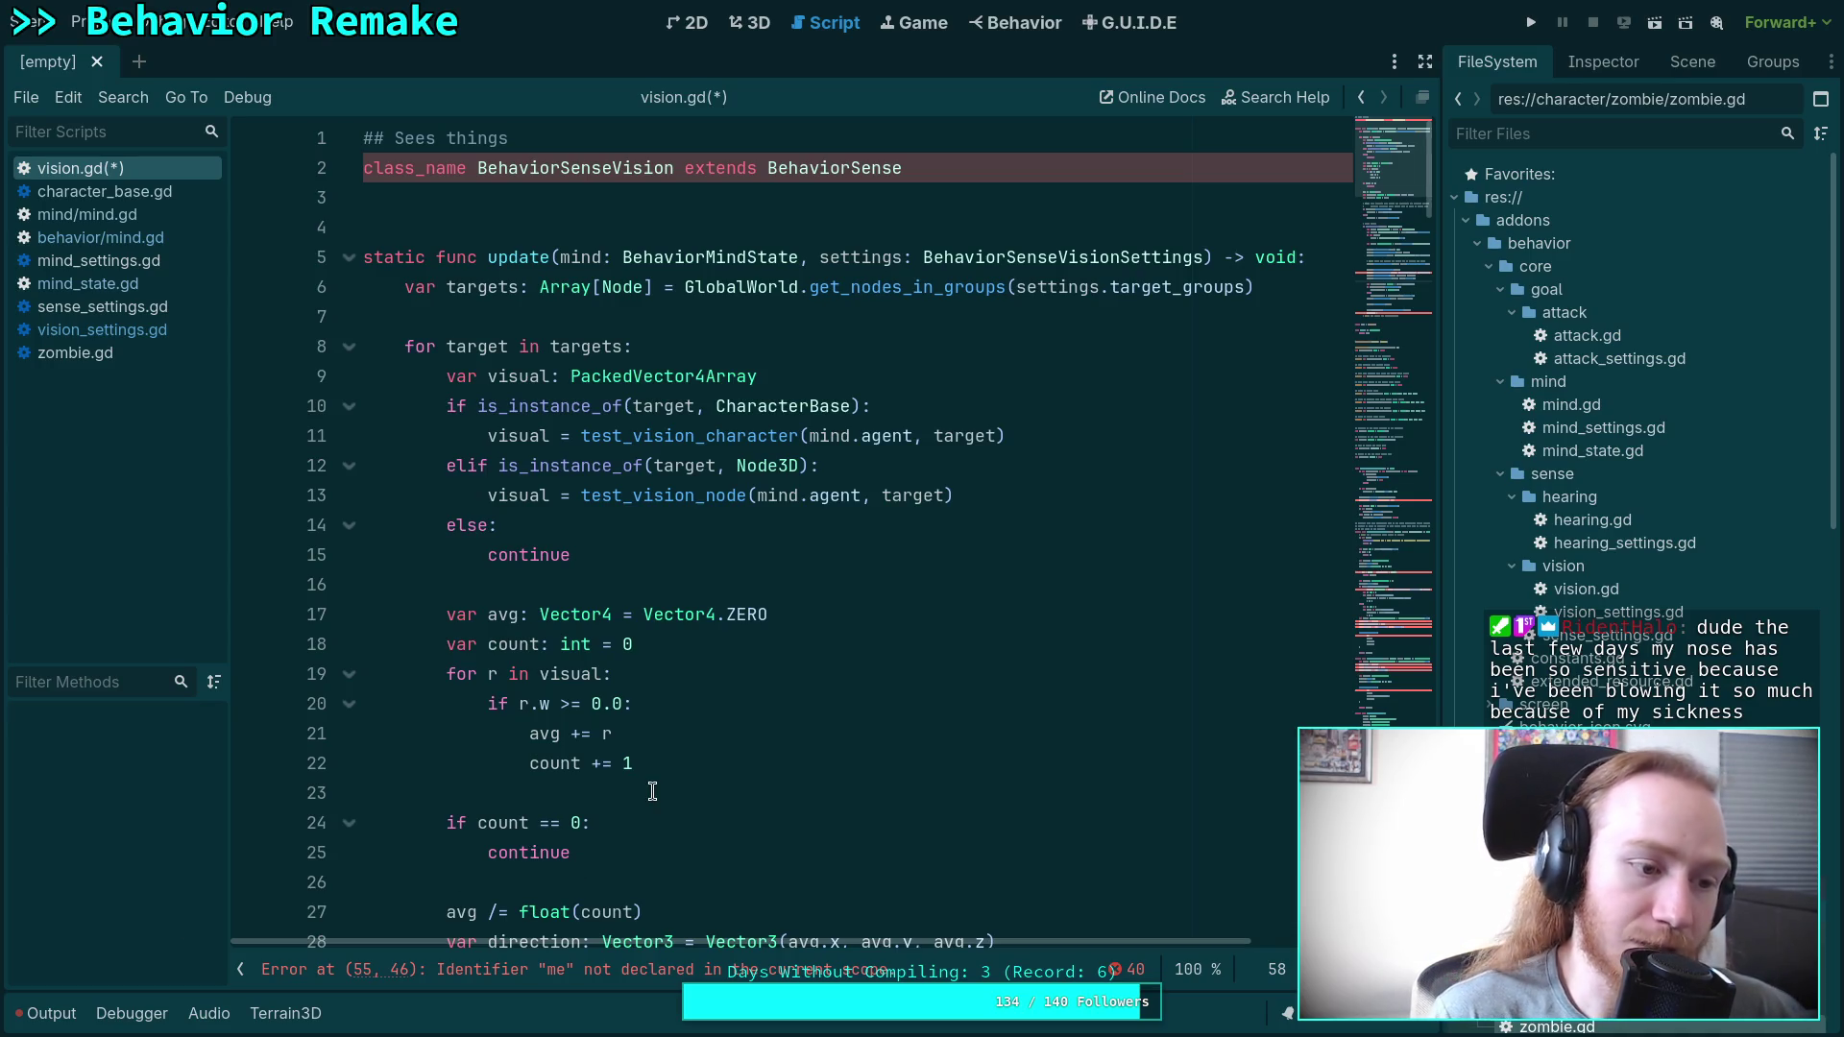
{"action": "left_click", "coordinate": [534, 574]}
{"action": "left_click", "coordinate": [438, 200]}
{"action": "left_click", "coordinate": [440, 219]}
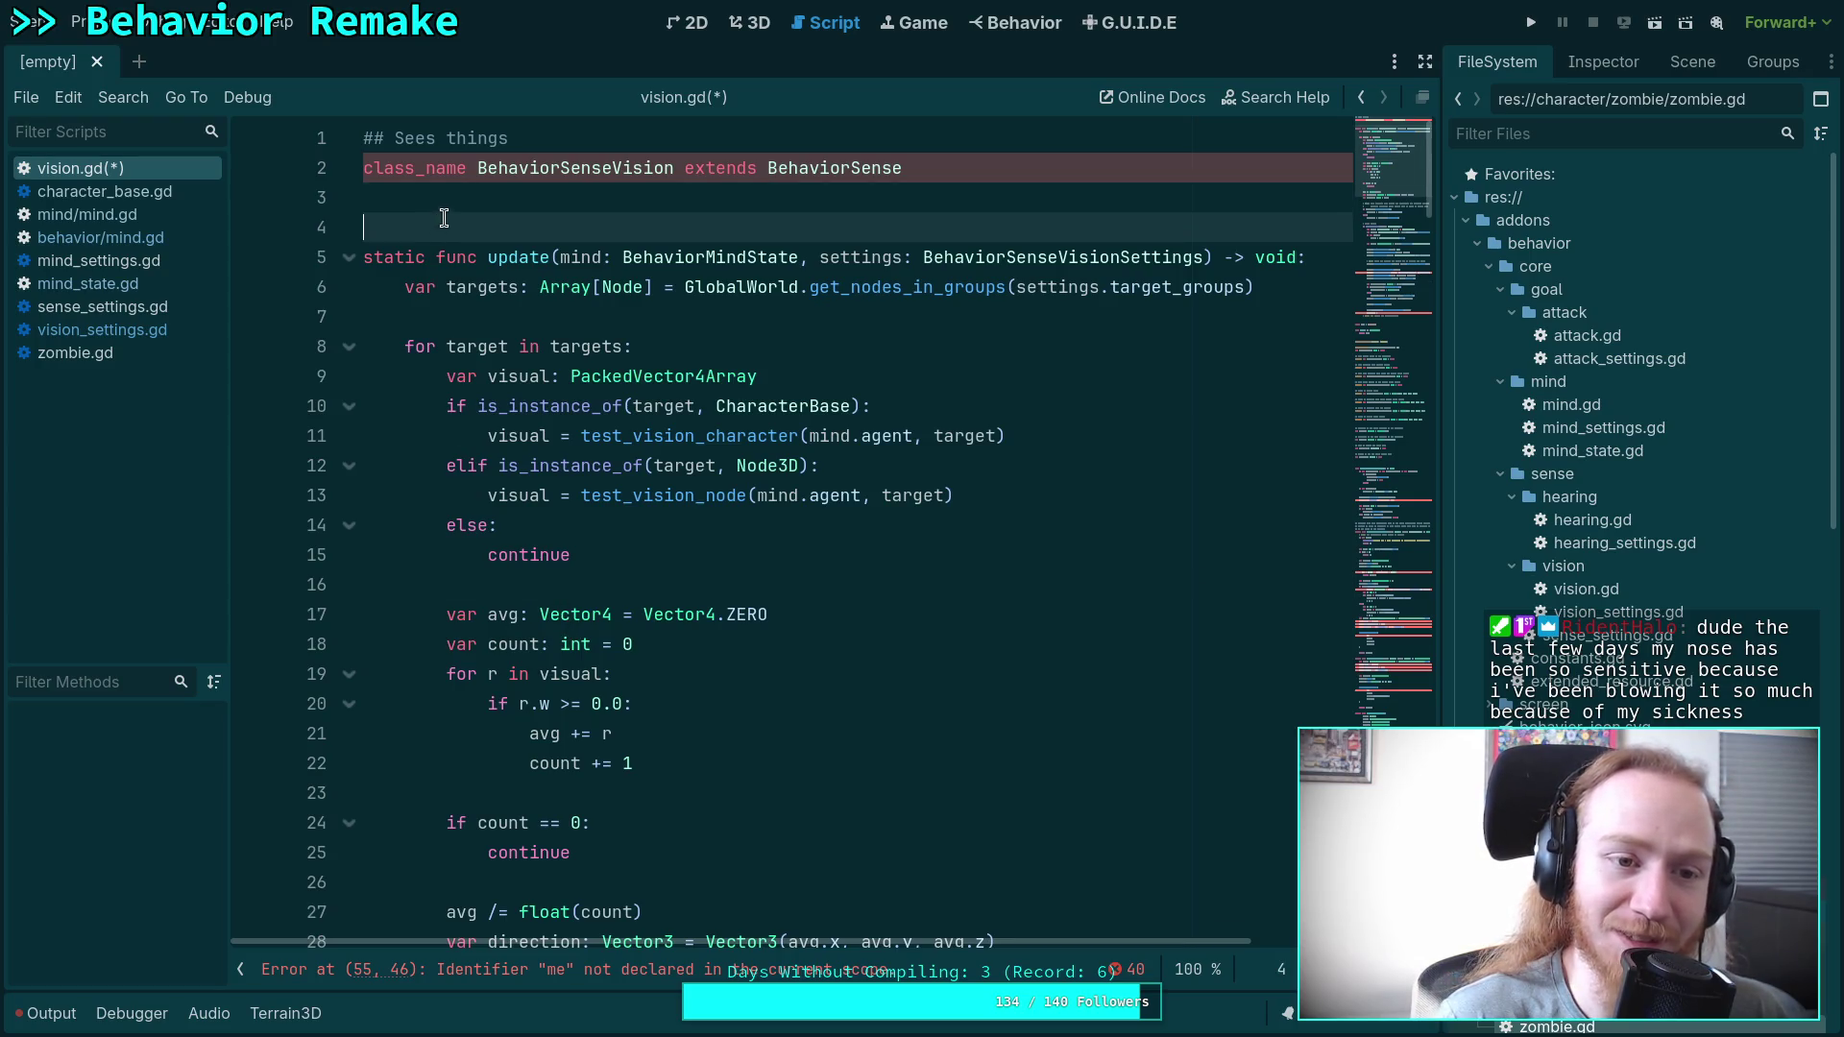
{"action": "left_click", "coordinate": [475, 192]}
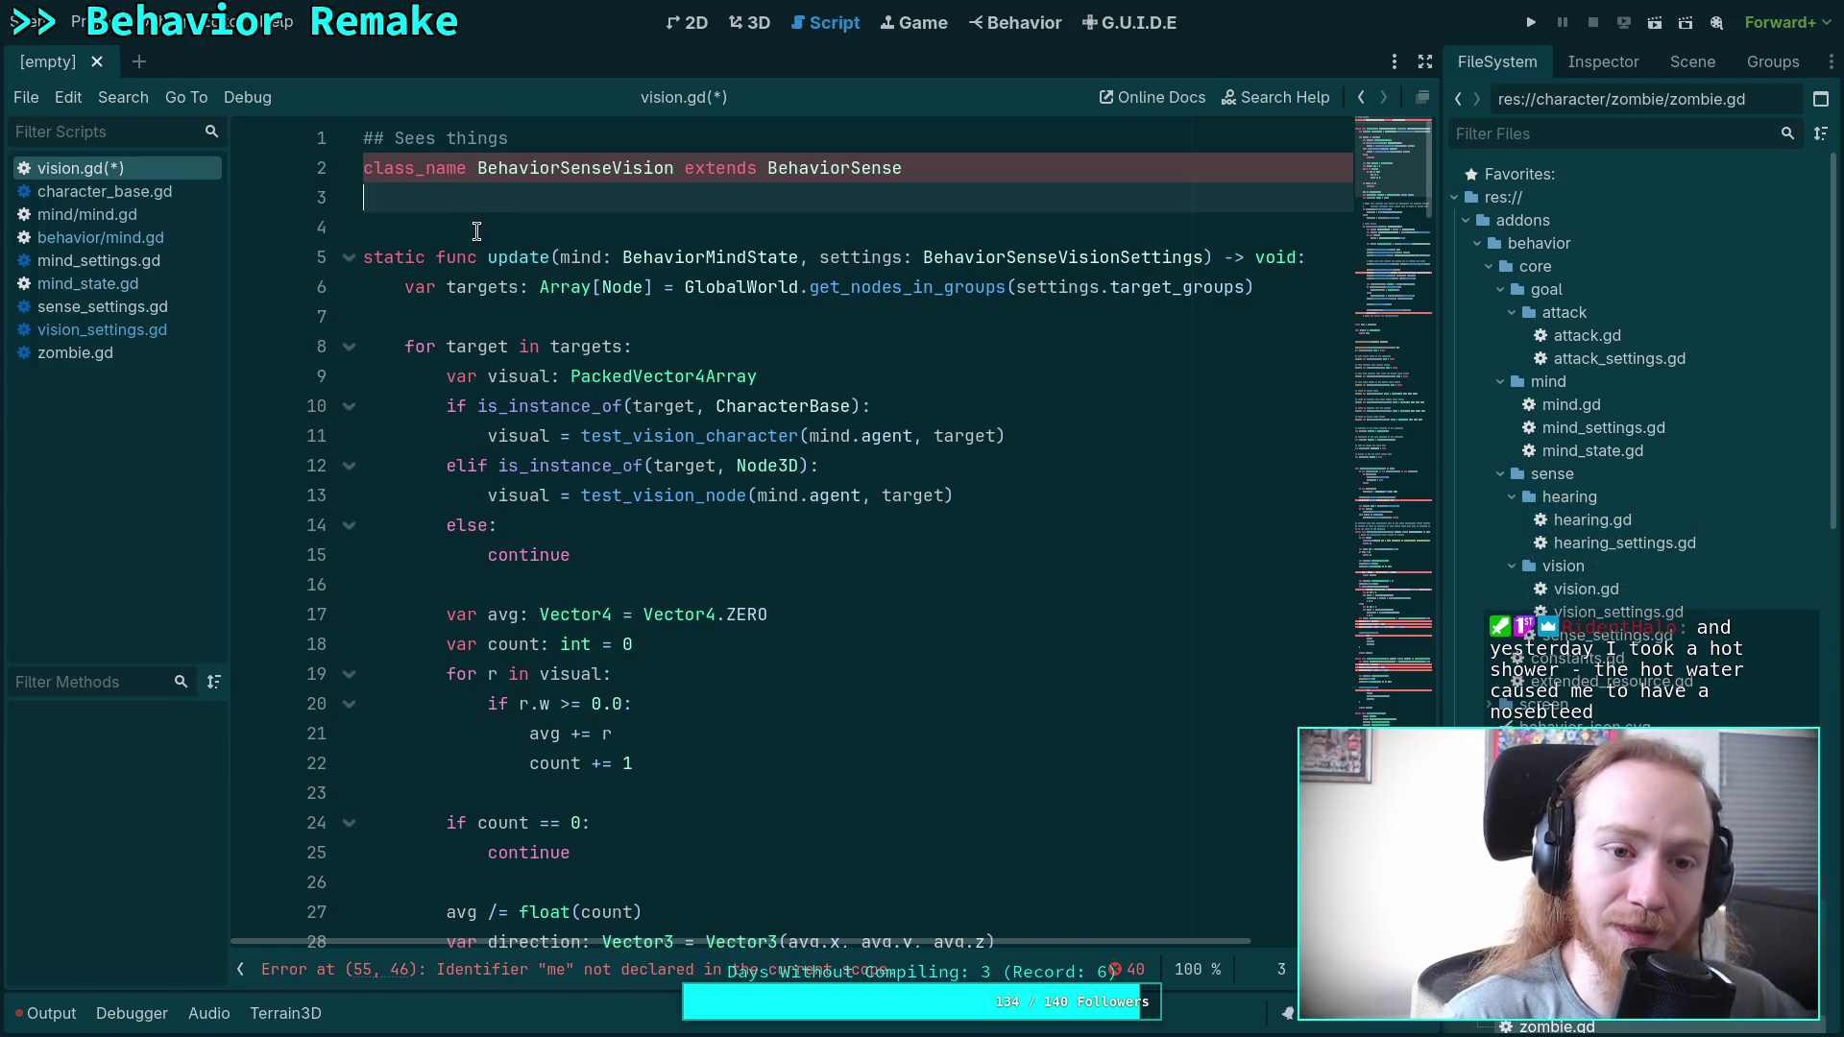
{"action": "left_click", "coordinate": [480, 228]}
{"action": "left_click", "coordinate": [557, 325]}
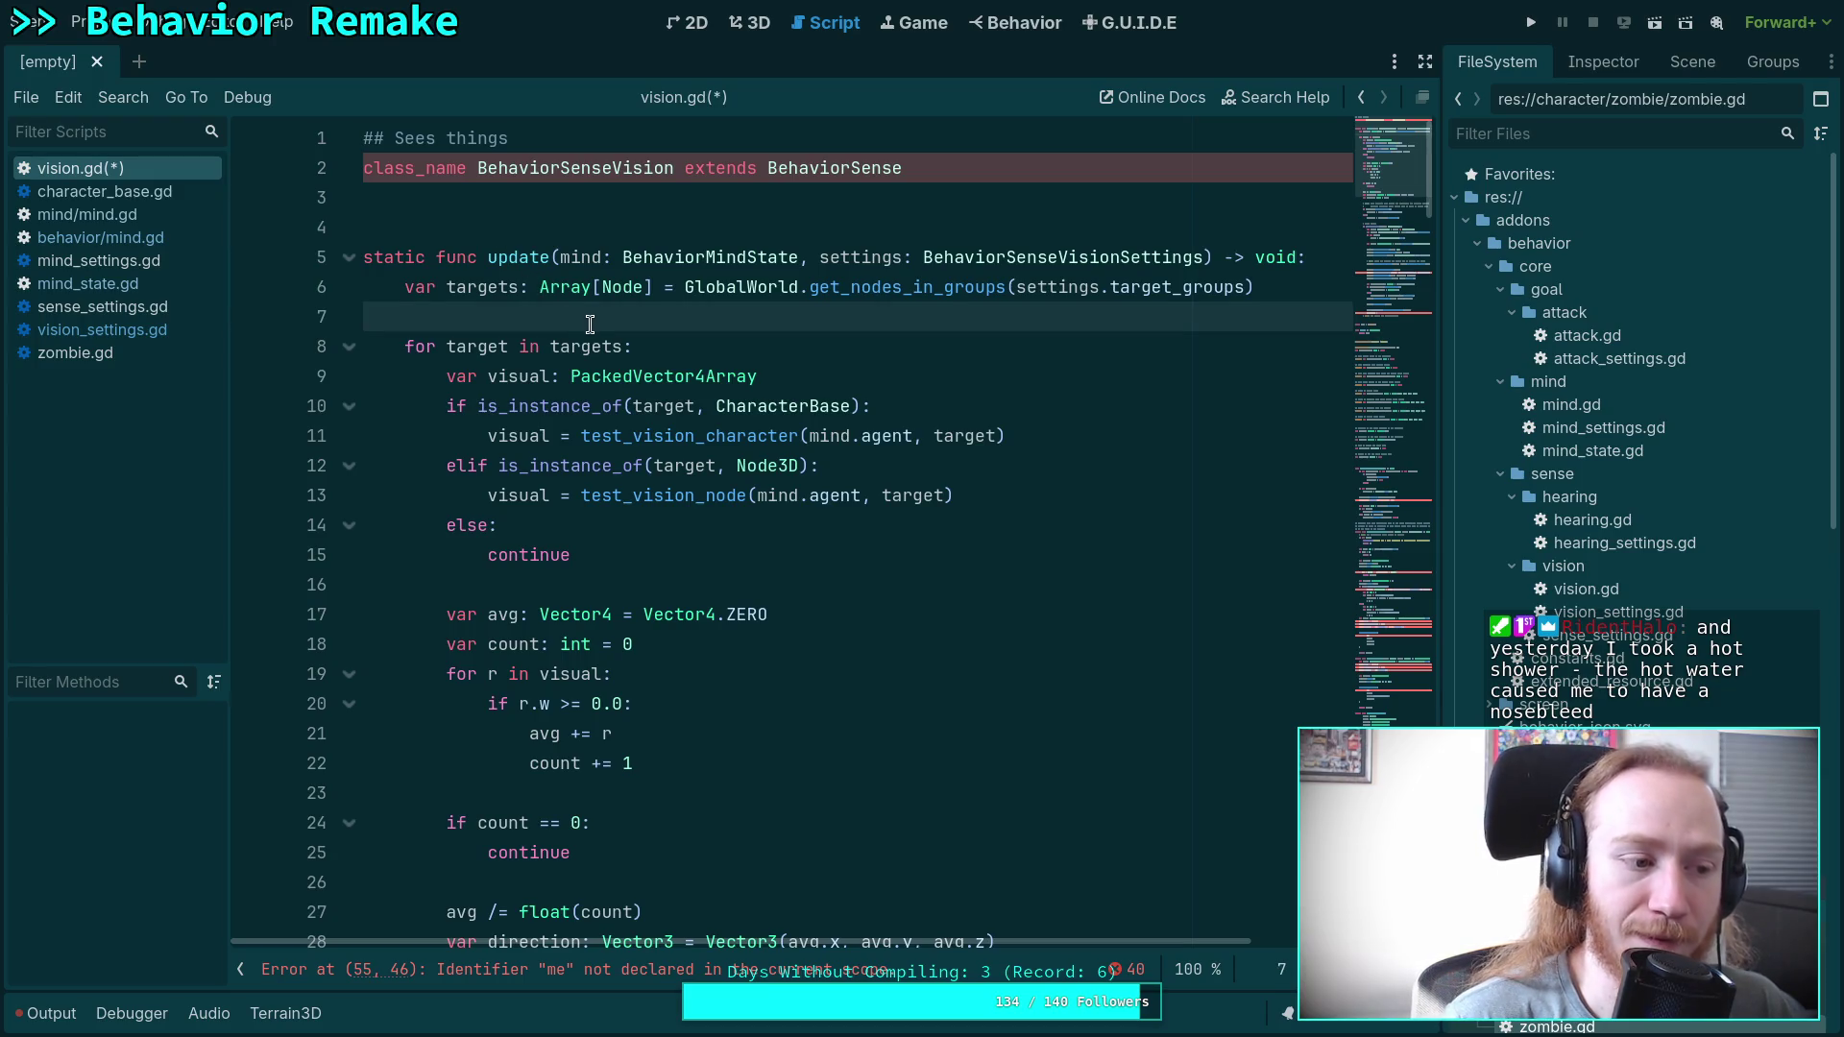
{"action": "scroll", "coordinate": [606, 354], "scroll_direction": "down", "scroll_amount": 8}
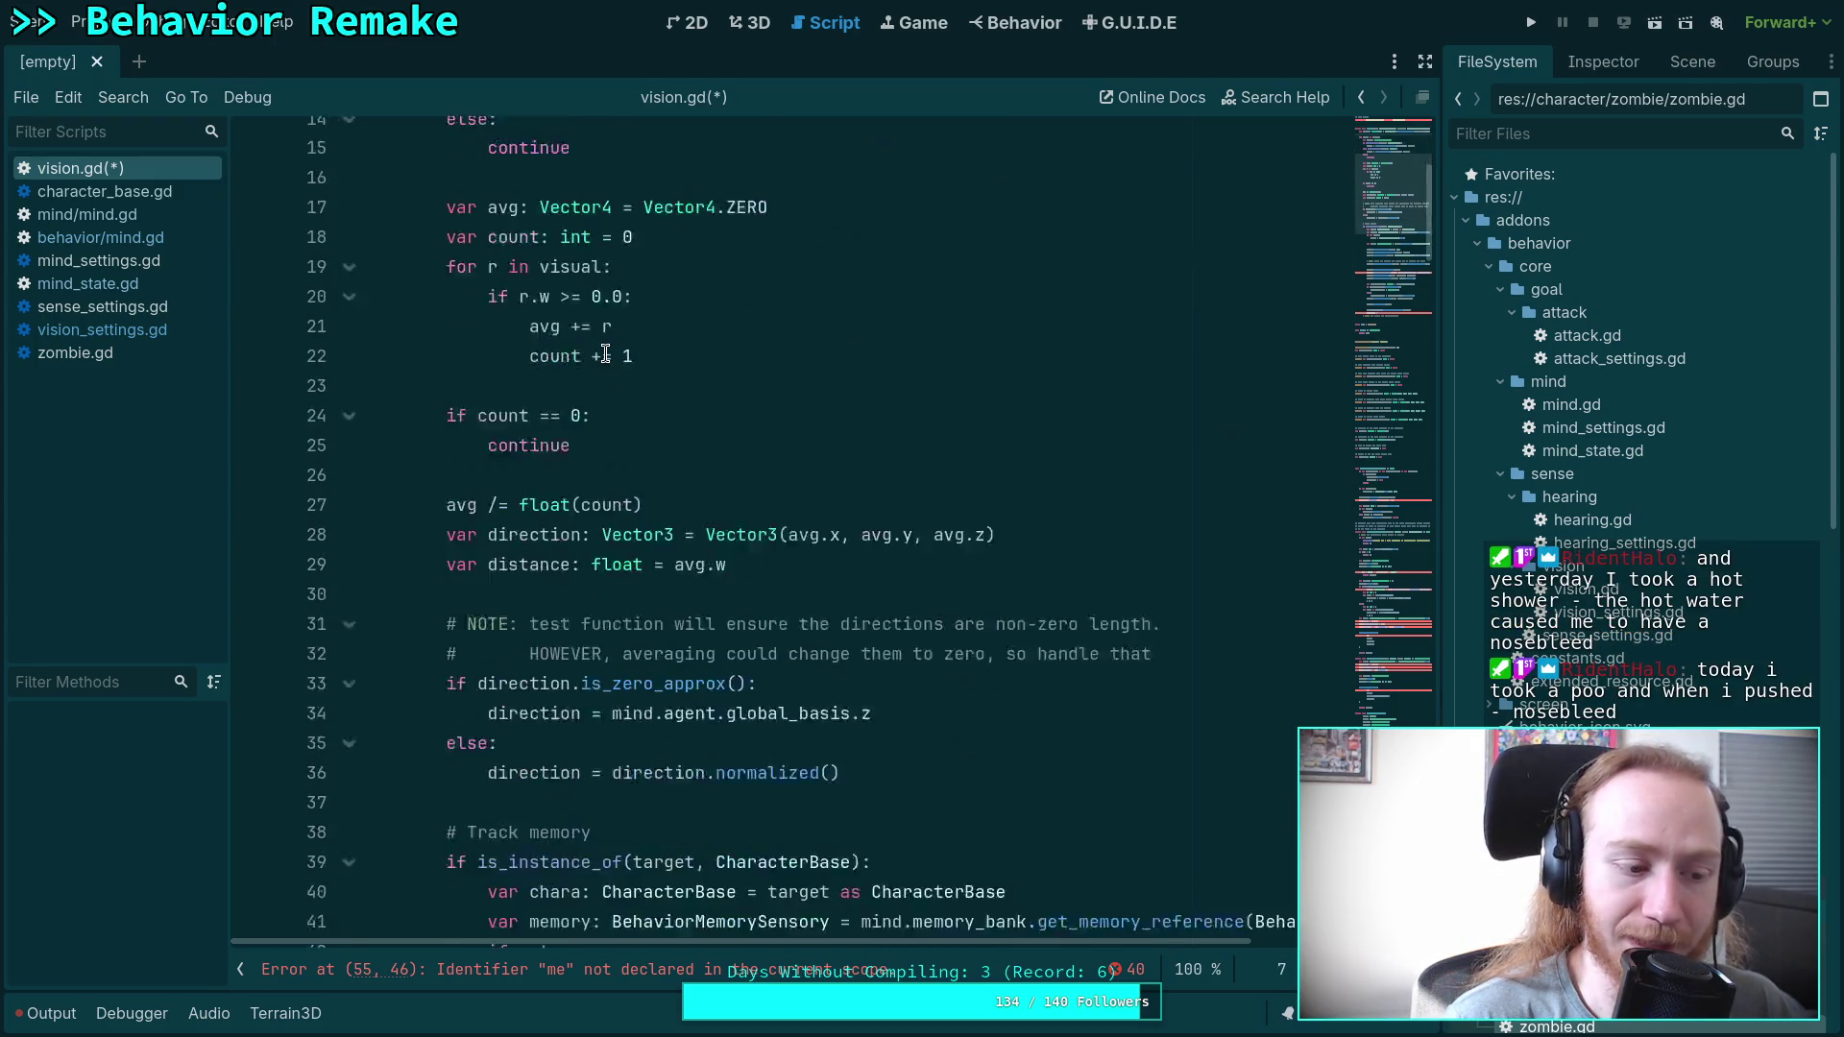
{"action": "scroll", "coordinate": [599, 341], "scroll_direction": "down", "scroll_amount": 3}
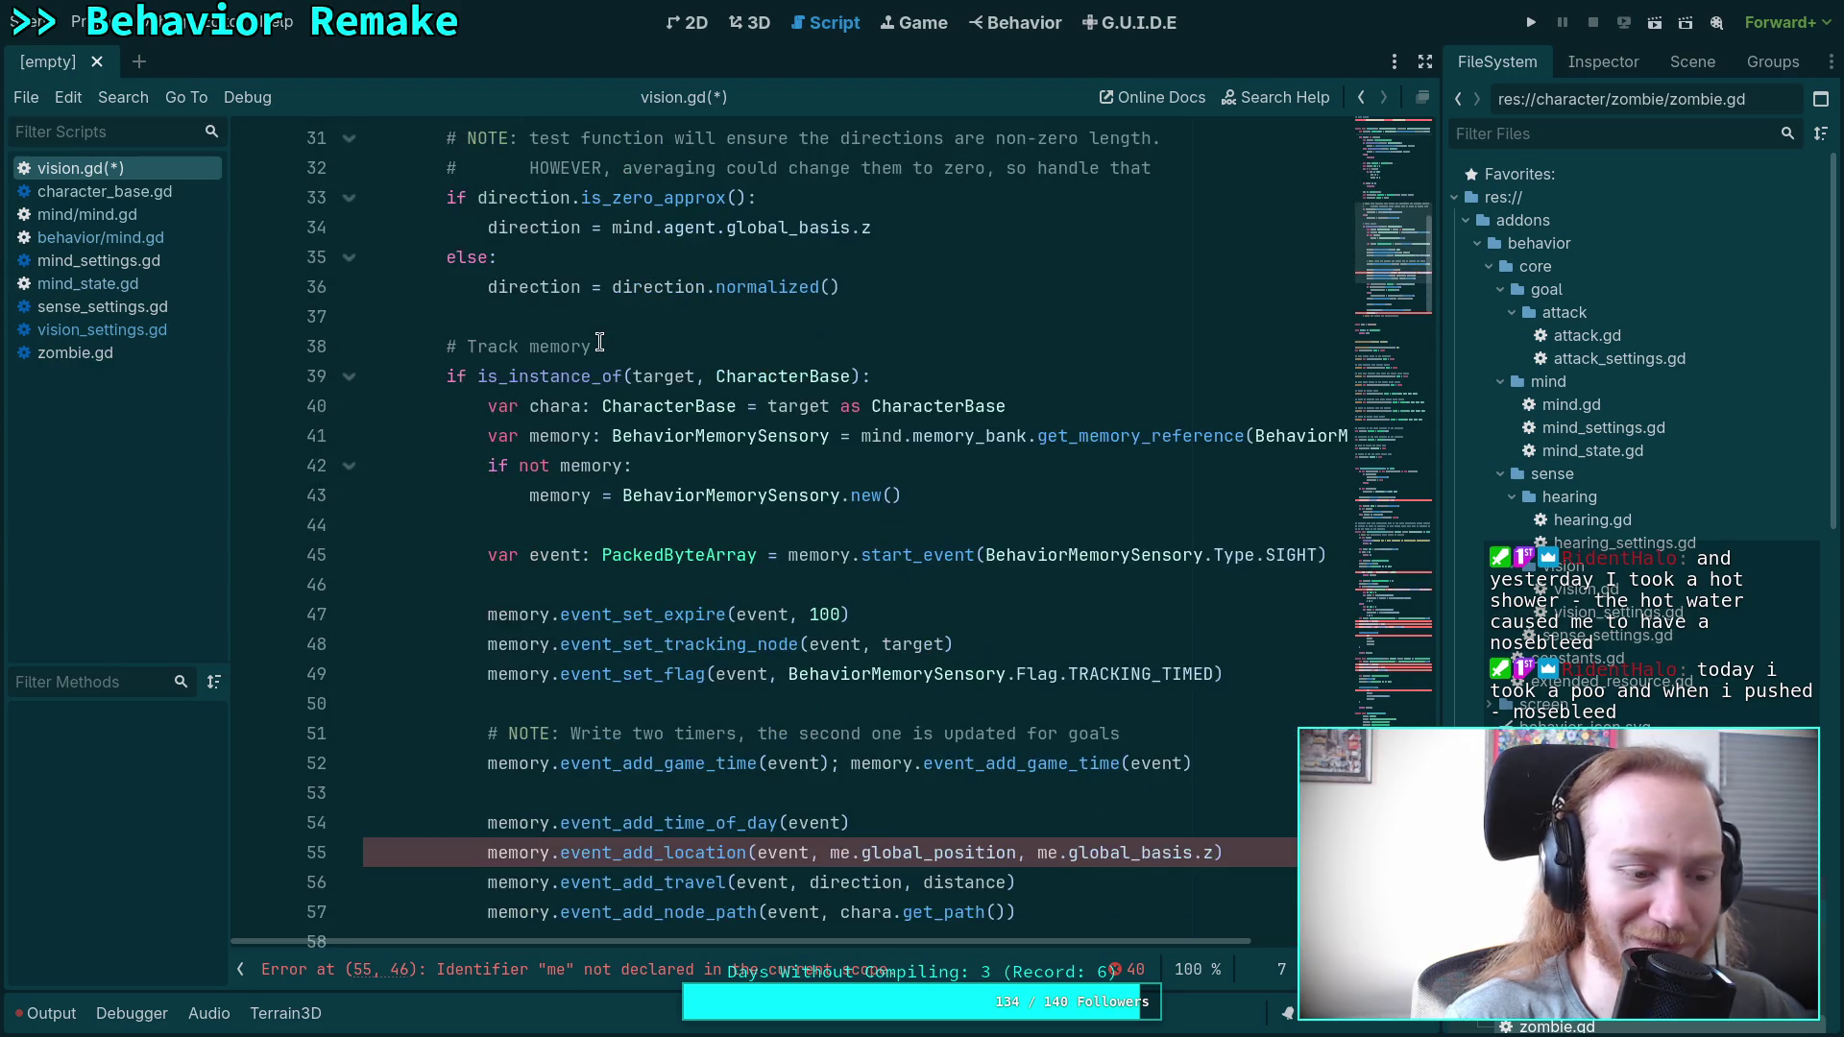
{"action": "left_click", "coordinate": [566, 425]}
{"action": "scroll", "coordinate": [566, 425], "scroll_direction": "down", "scroll_amount": 4}
{"action": "left_click", "coordinate": [600, 344]}
{"action": "scroll", "coordinate": [535, 452], "scroll_direction": "down", "scroll_amount": 4}
{"action": "left_click", "coordinate": [500, 554]}
{"action": "scroll", "coordinate": [514, 555], "scroll_direction": "down", "scroll_amount": 8}
{"action": "scroll", "coordinate": [515, 551], "scroll_direction": "down", "scroll_amount": 12}
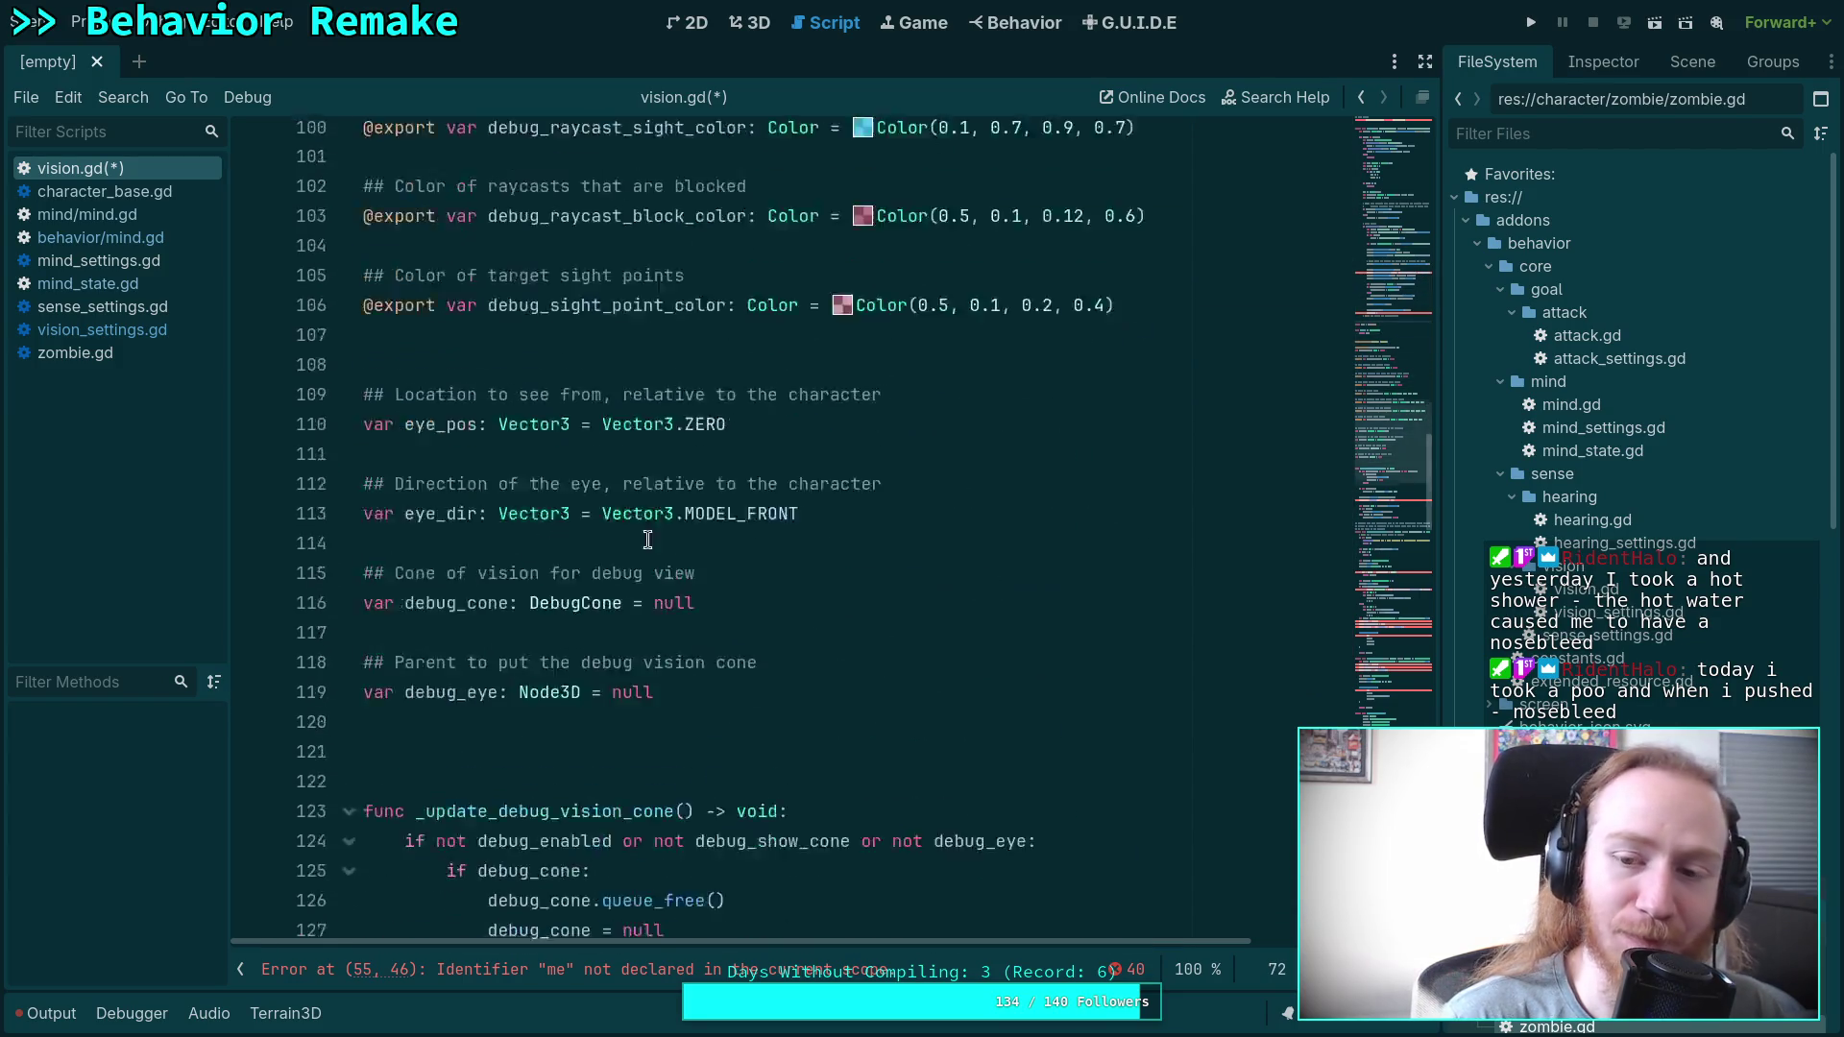
{"action": "scroll", "coordinate": [653, 499], "scroll_direction": "down", "scroll_amount": 9}
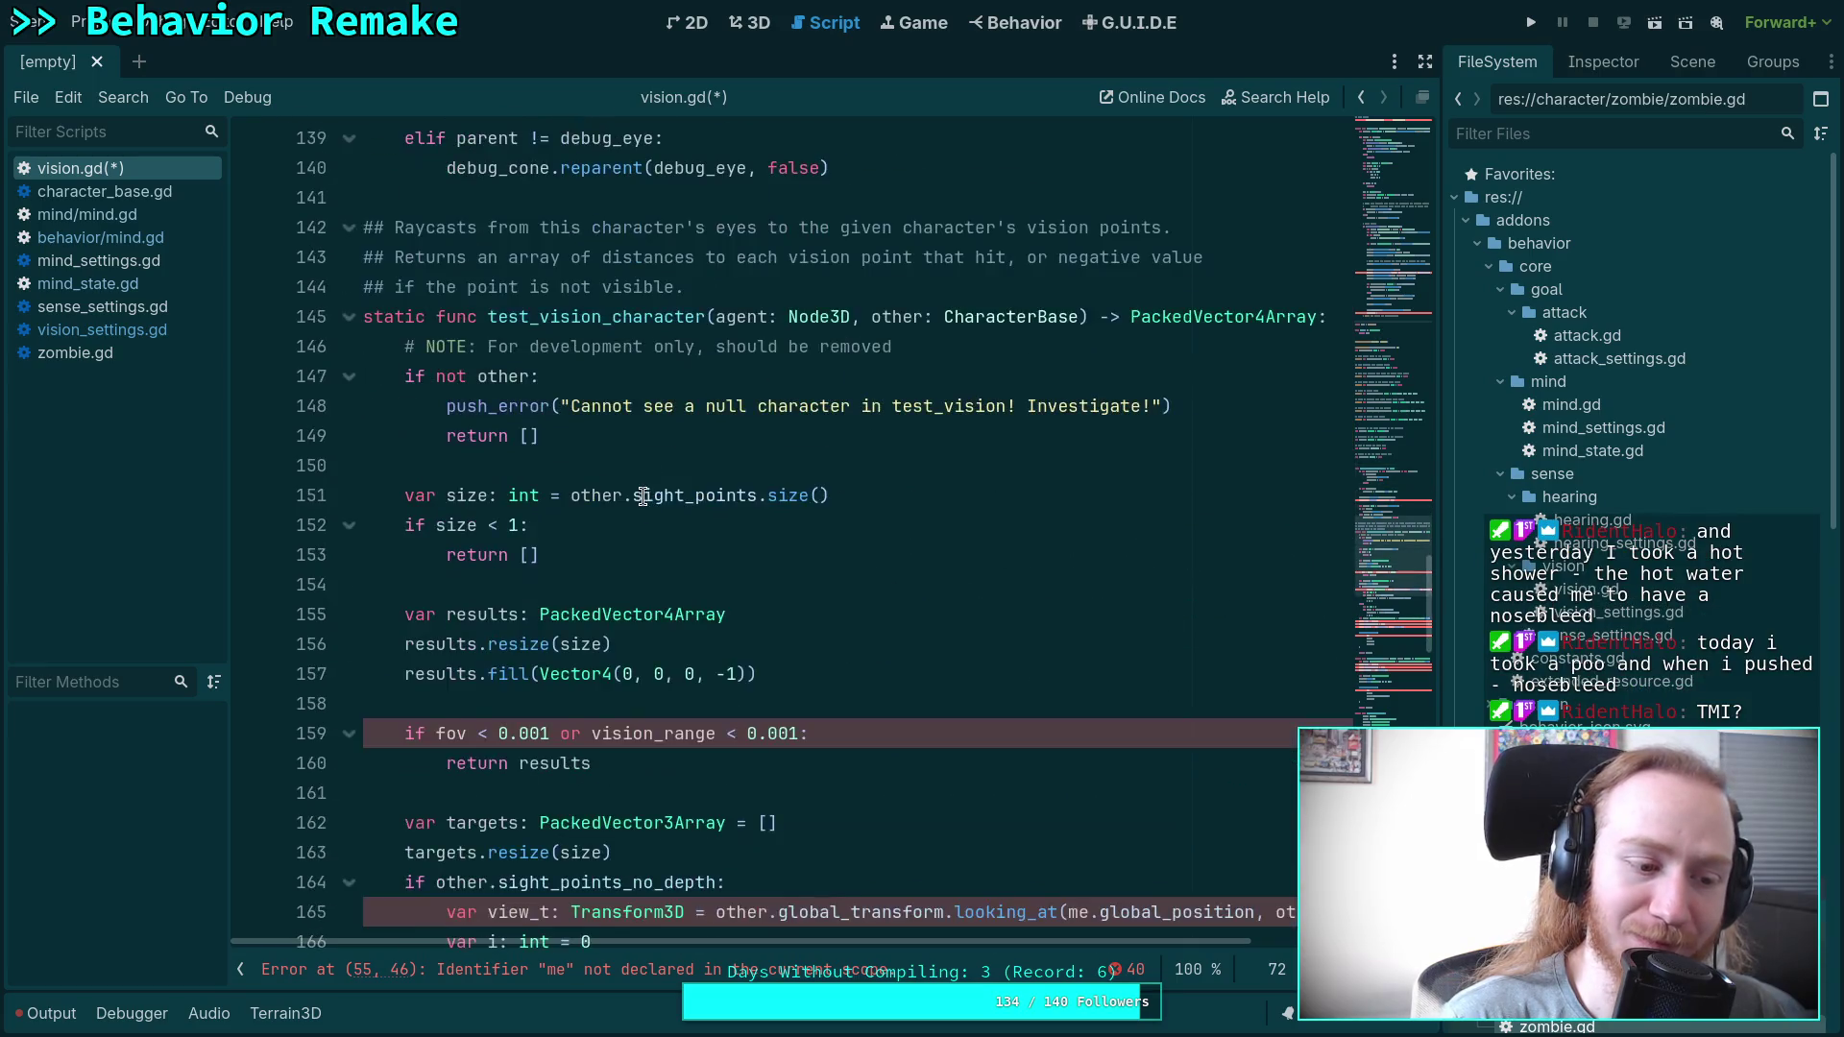
{"action": "scroll", "coordinate": [552, 529], "scroll_direction": "up", "scroll_amount": 2}
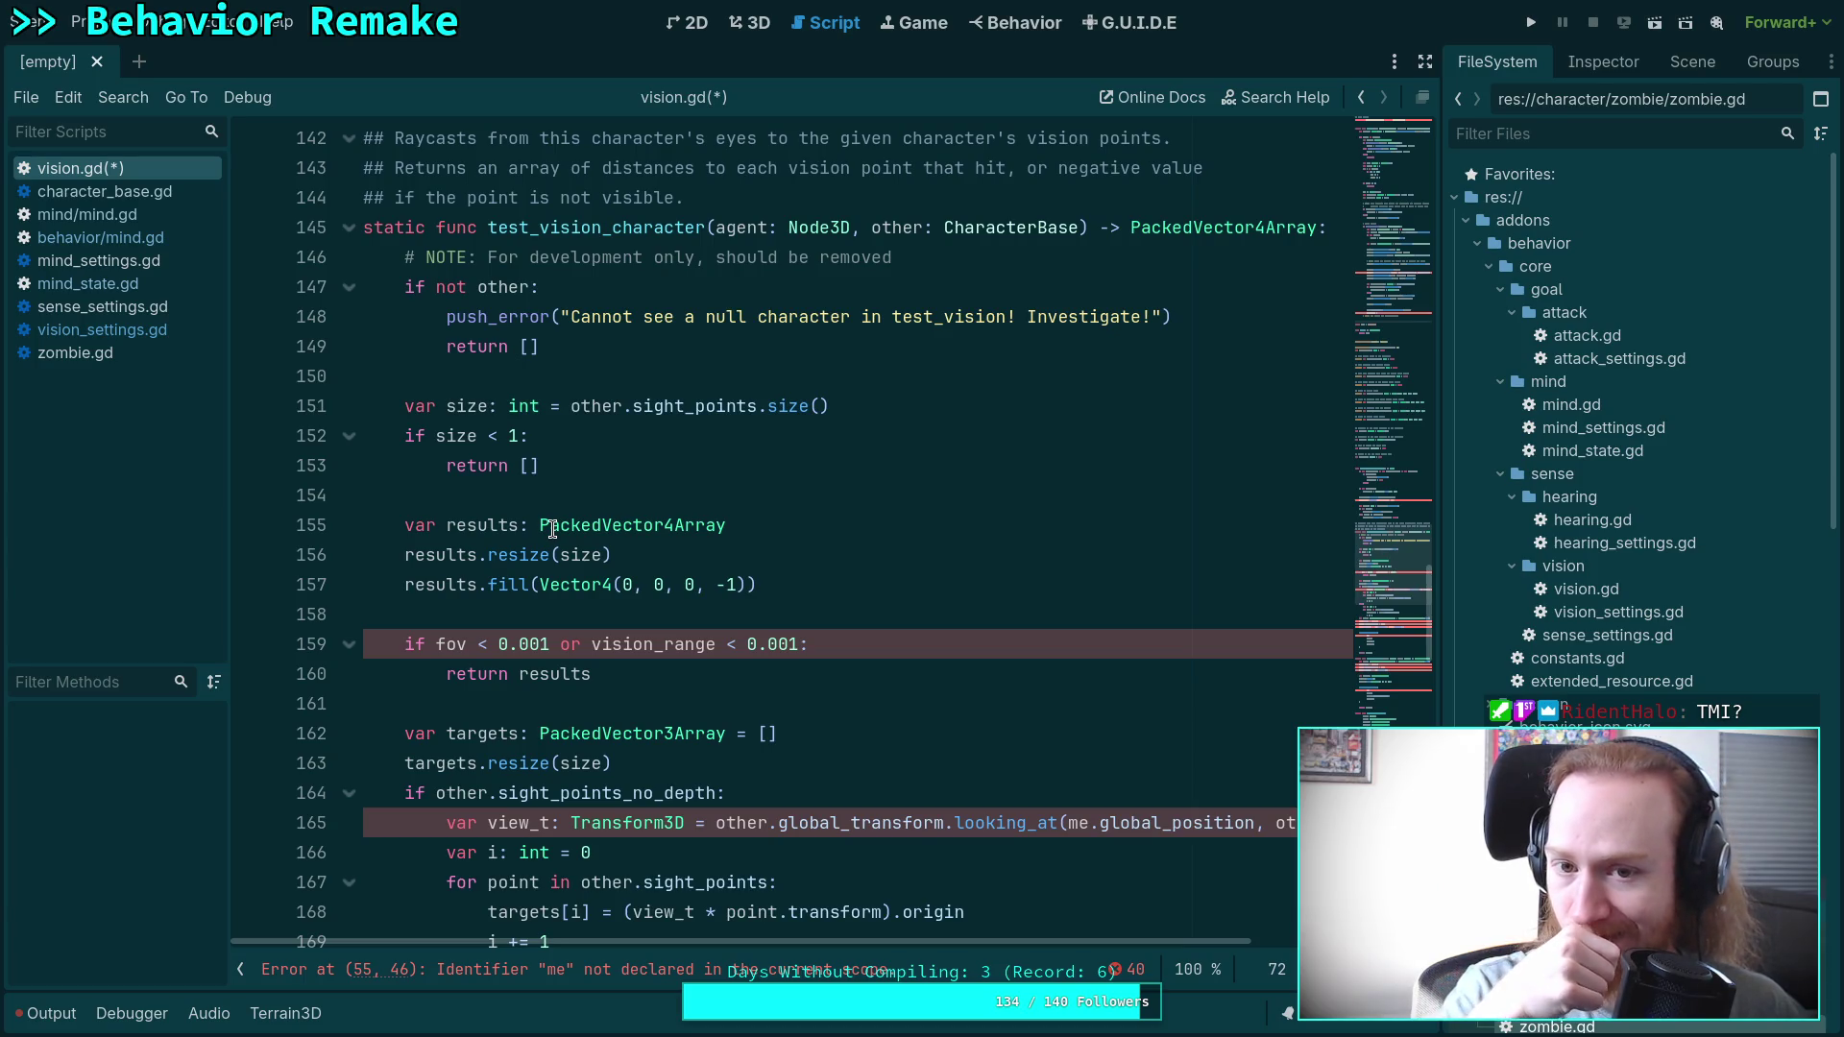
{"action": "scroll", "coordinate": [553, 530], "scroll_direction": "up", "scroll_amount": 15}
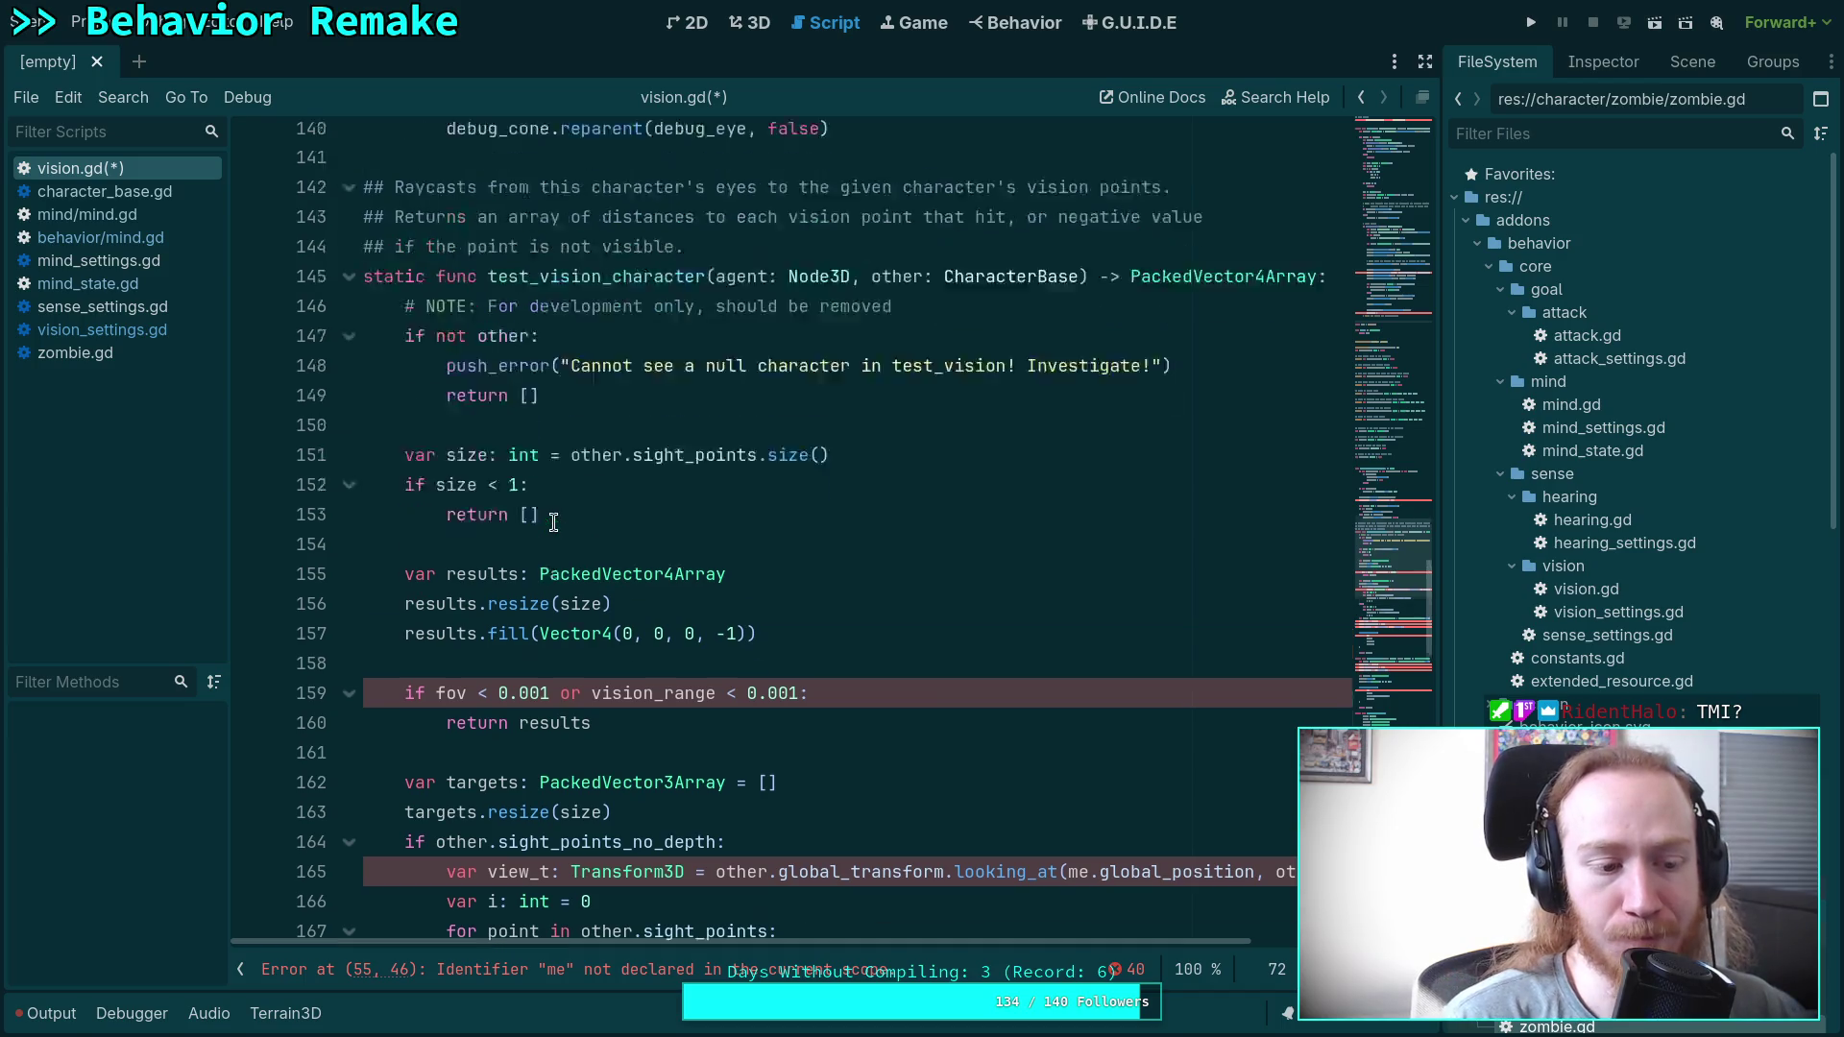
{"action": "scroll", "coordinate": [553, 521], "scroll_direction": "up", "scroll_amount": 4}
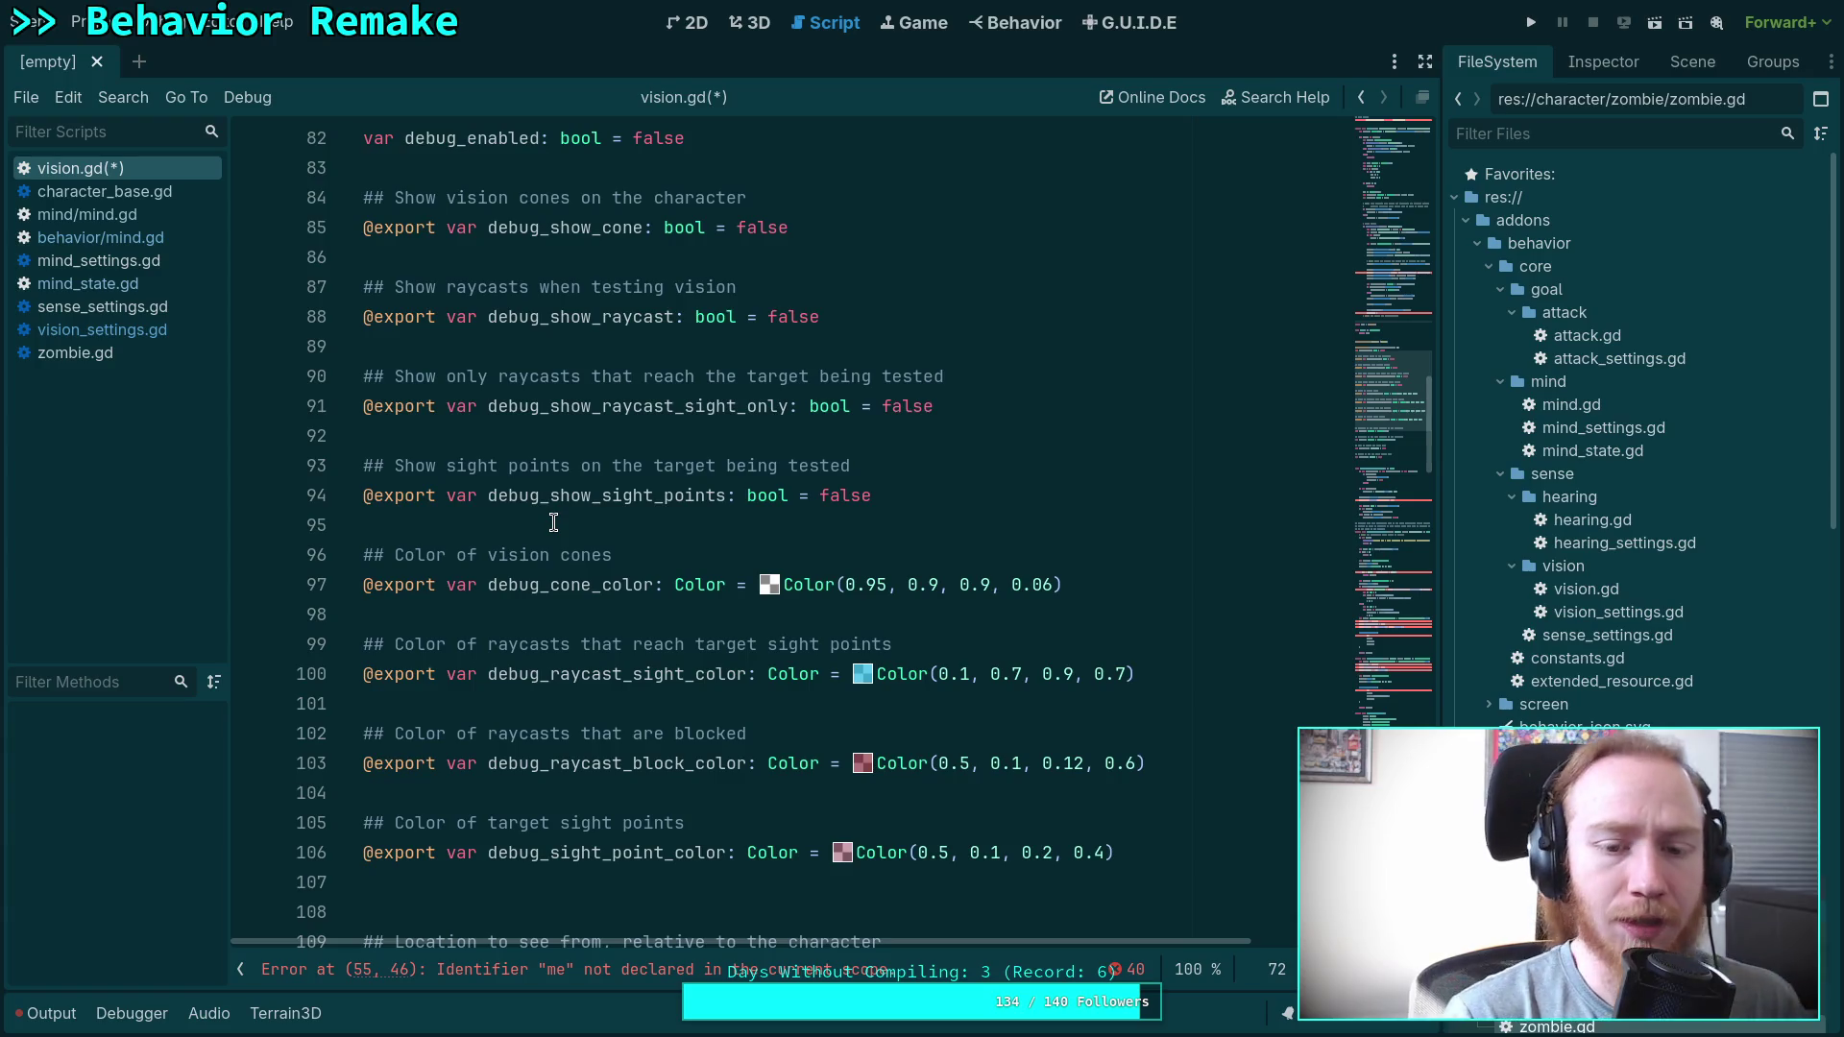
{"action": "scroll", "coordinate": [554, 523], "scroll_direction": "up", "scroll_amount": 15}
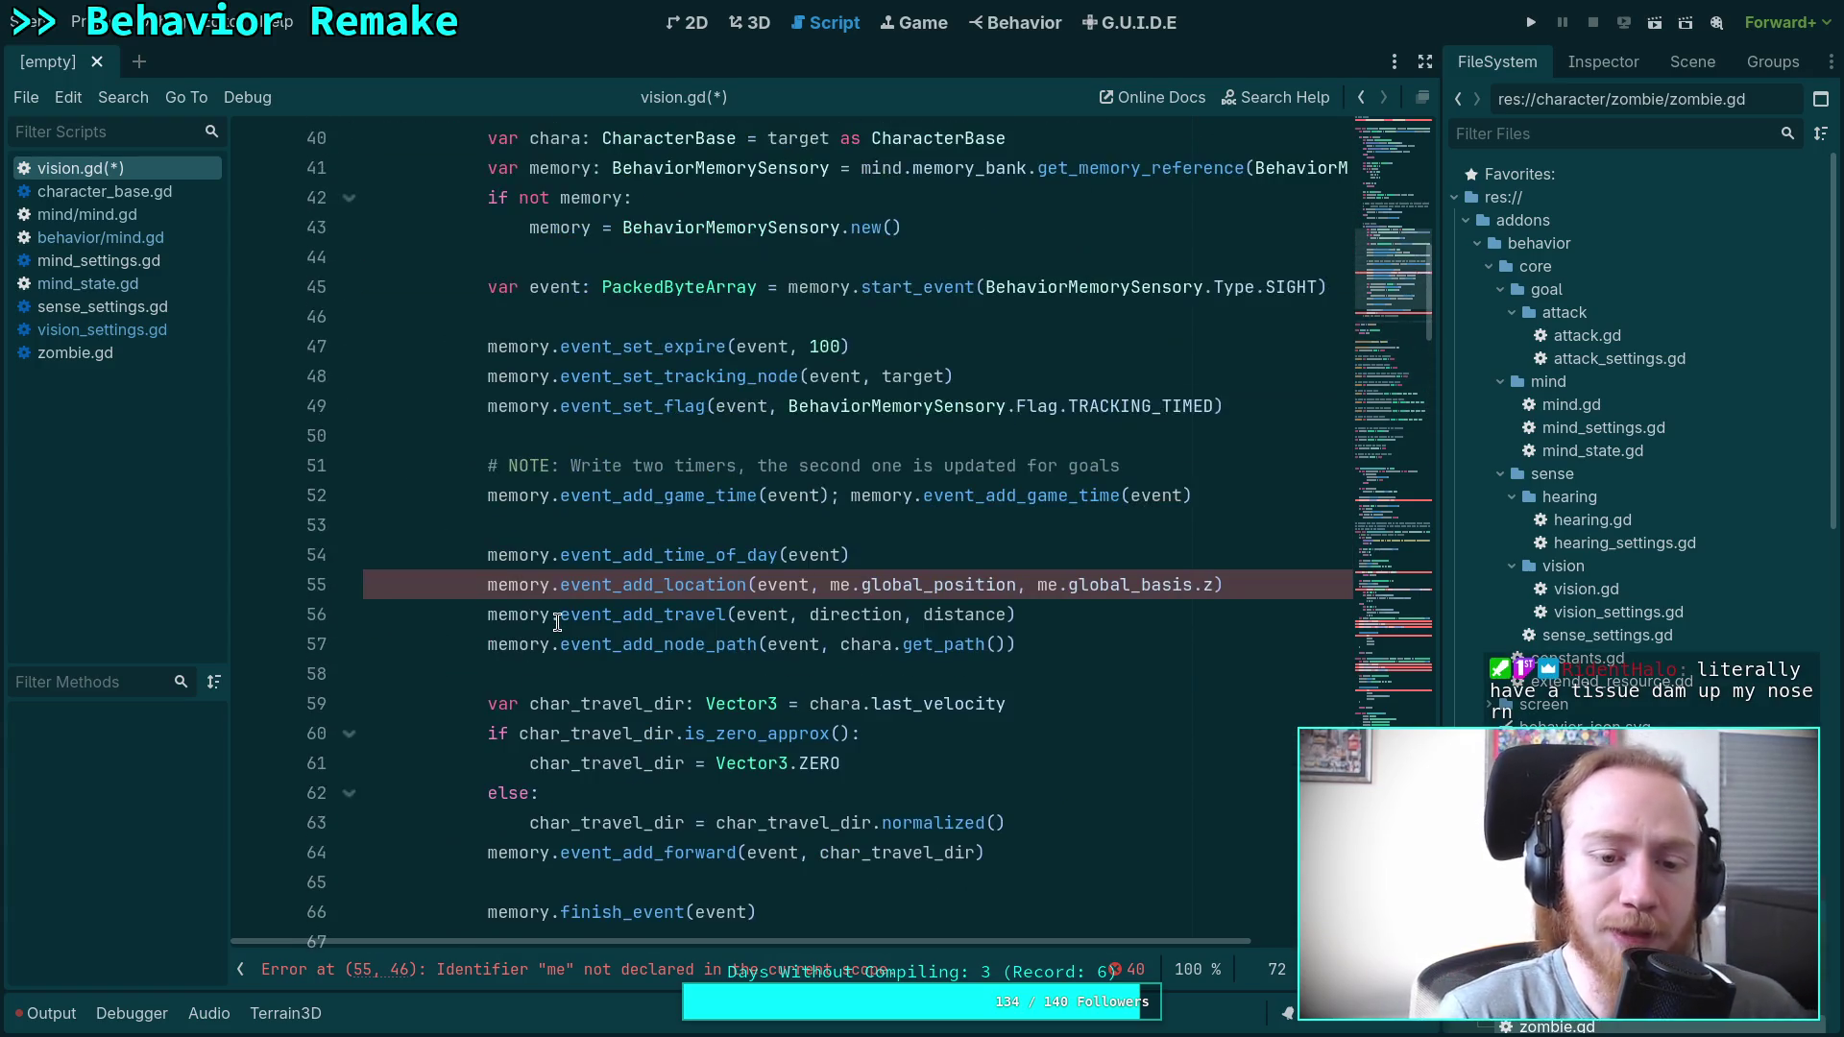
{"action": "scroll", "coordinate": [557, 622], "scroll_direction": "up", "scroll_amount": 13}
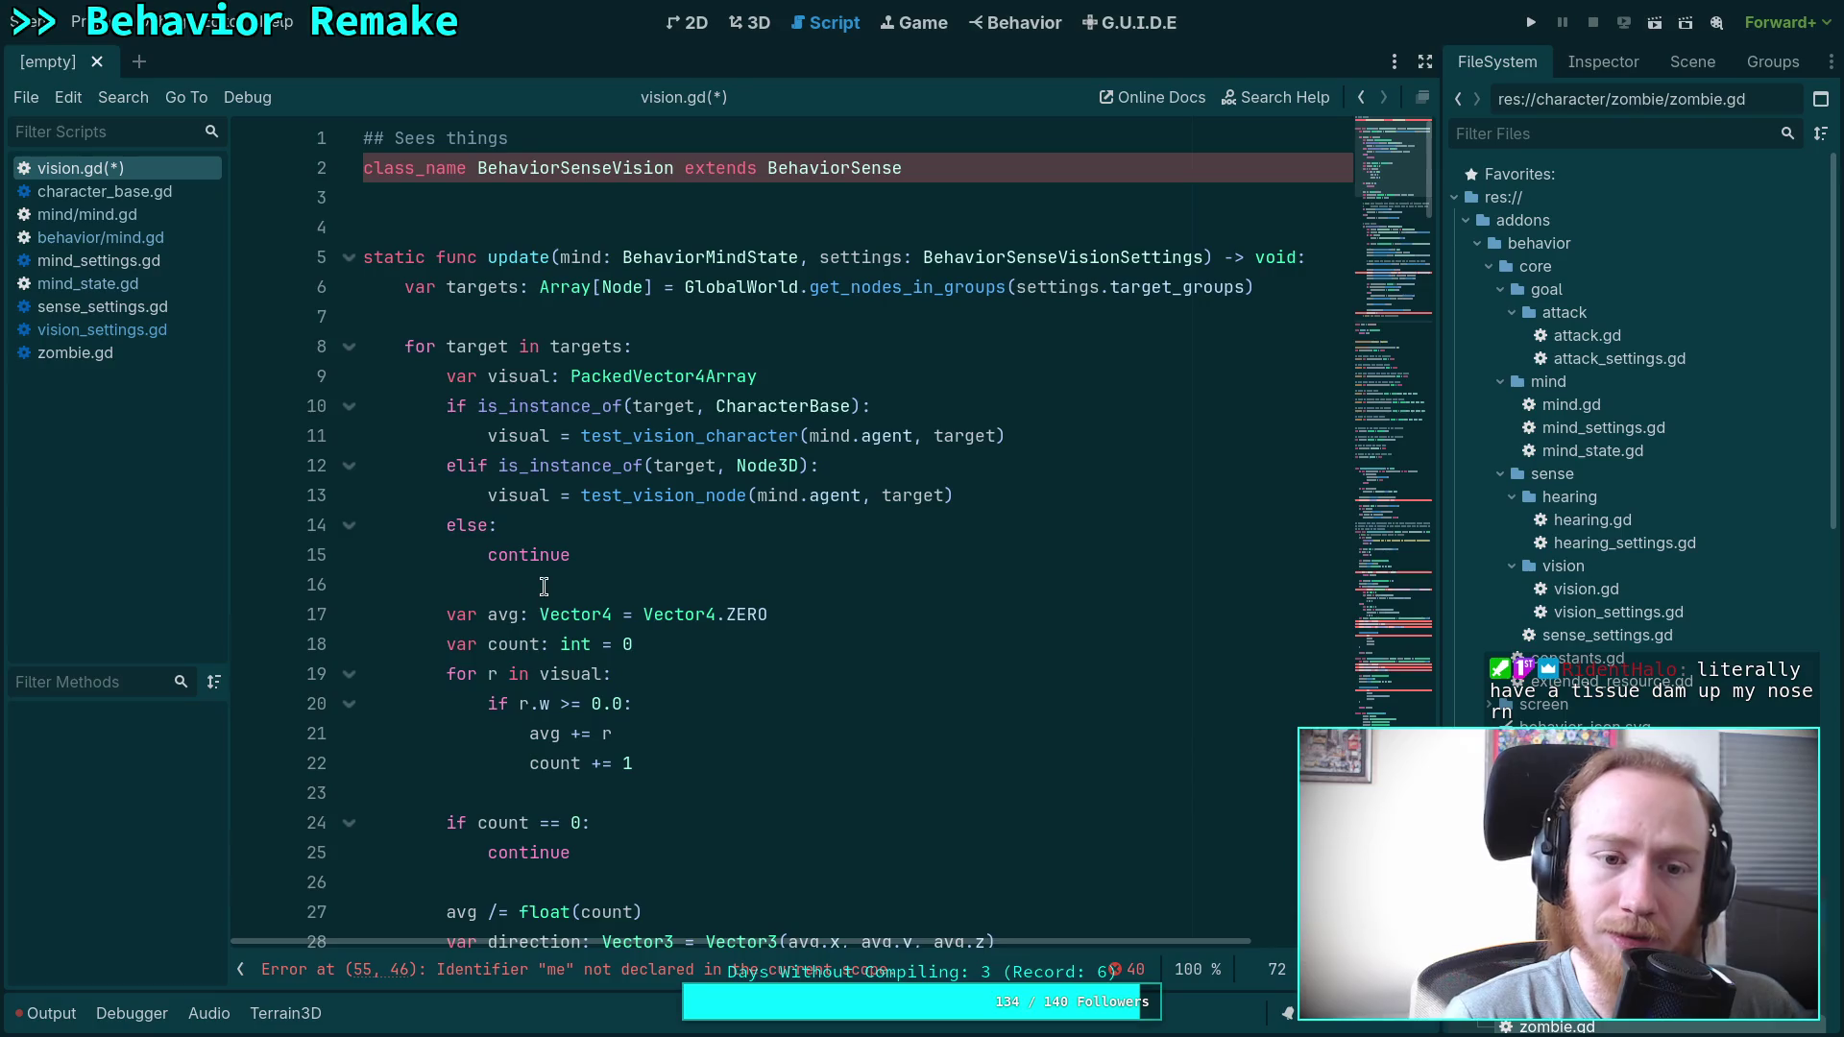
{"action": "double_click", "coordinate": [576, 437]}
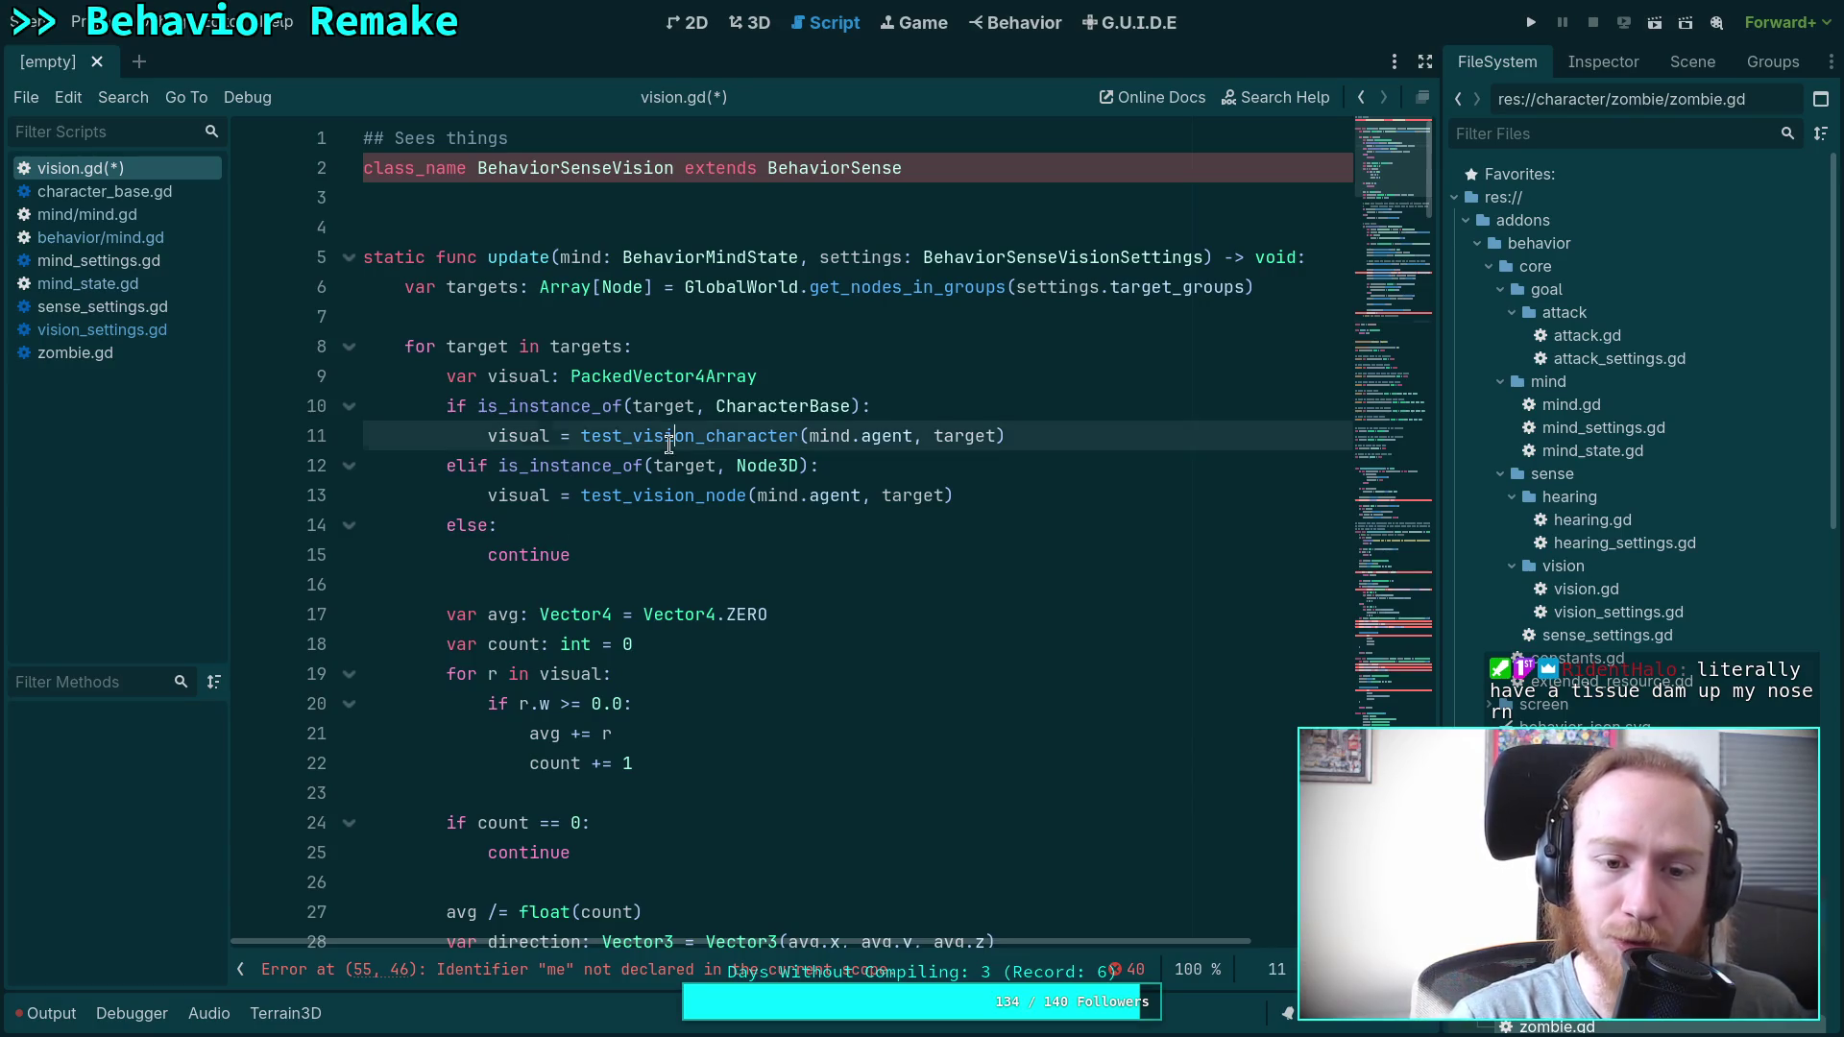
{"action": "scroll", "coordinate": [710, 576], "scroll_direction": "down", "scroll_amount": 7}
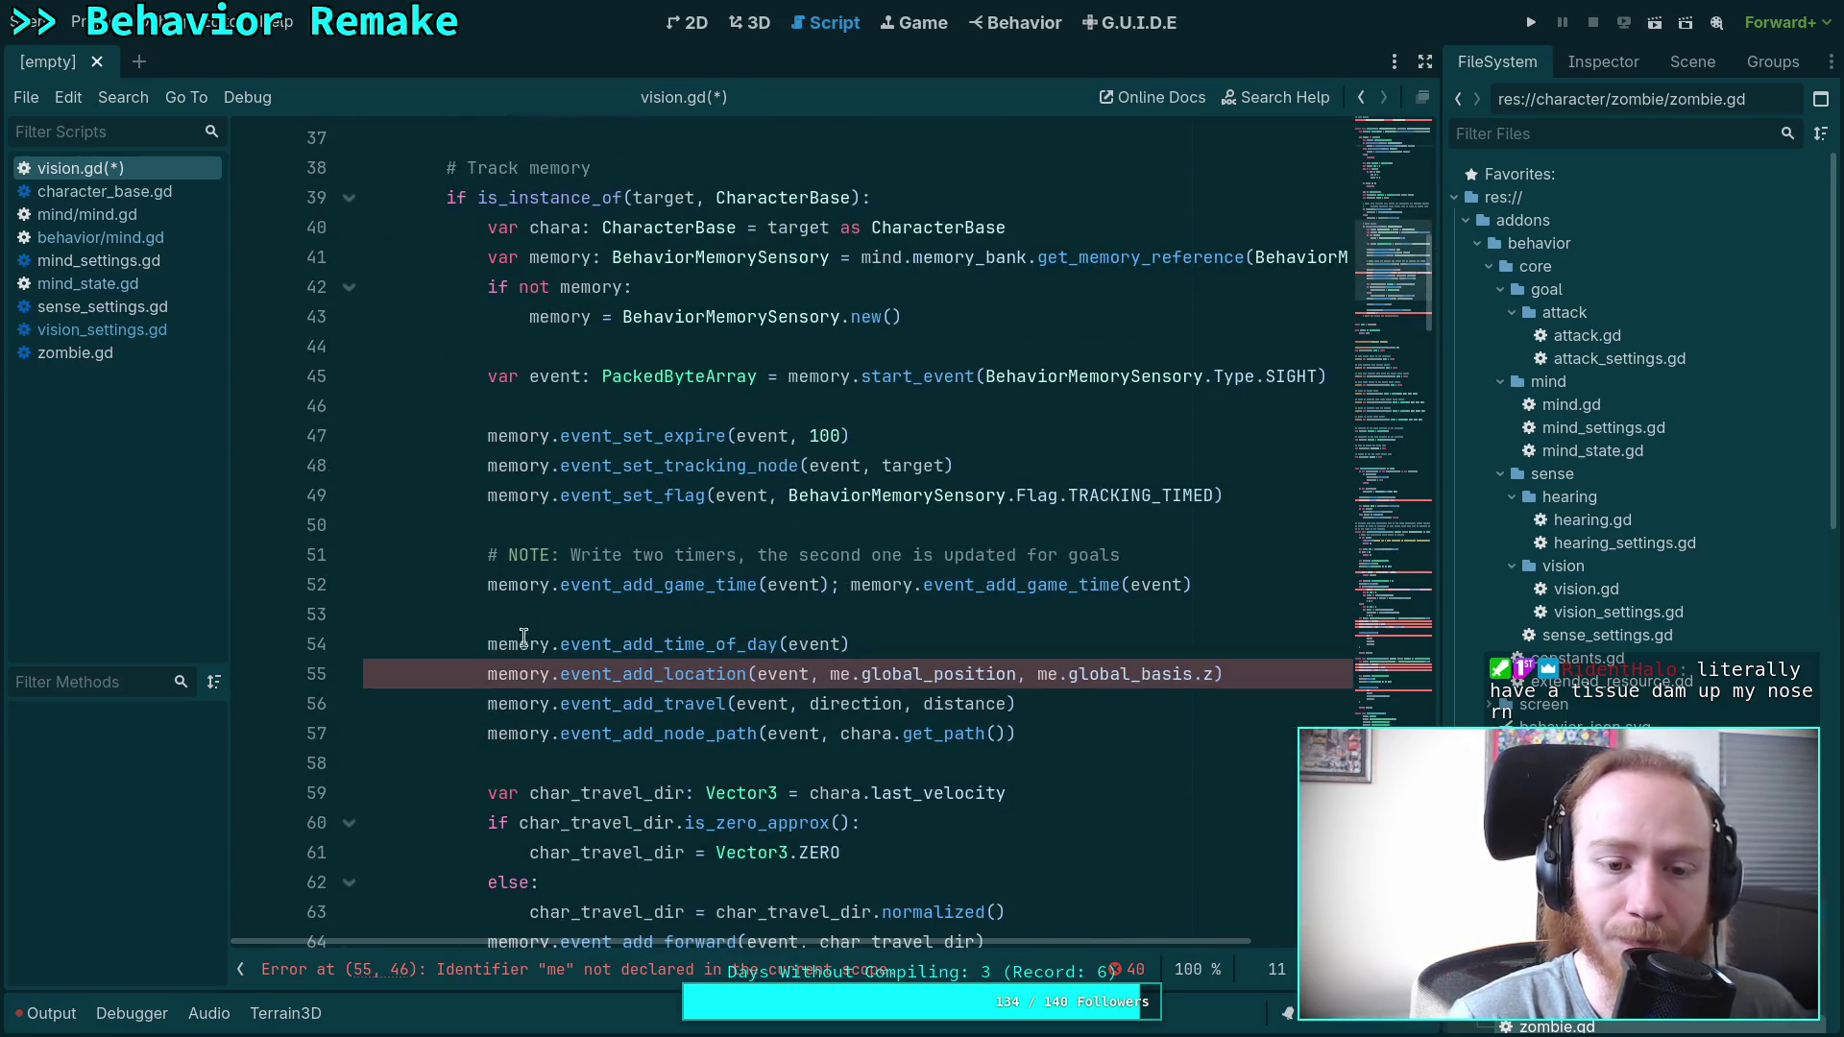
{"action": "scroll", "coordinate": [725, 656], "scroll_direction": "down", "scroll_amount": 2}
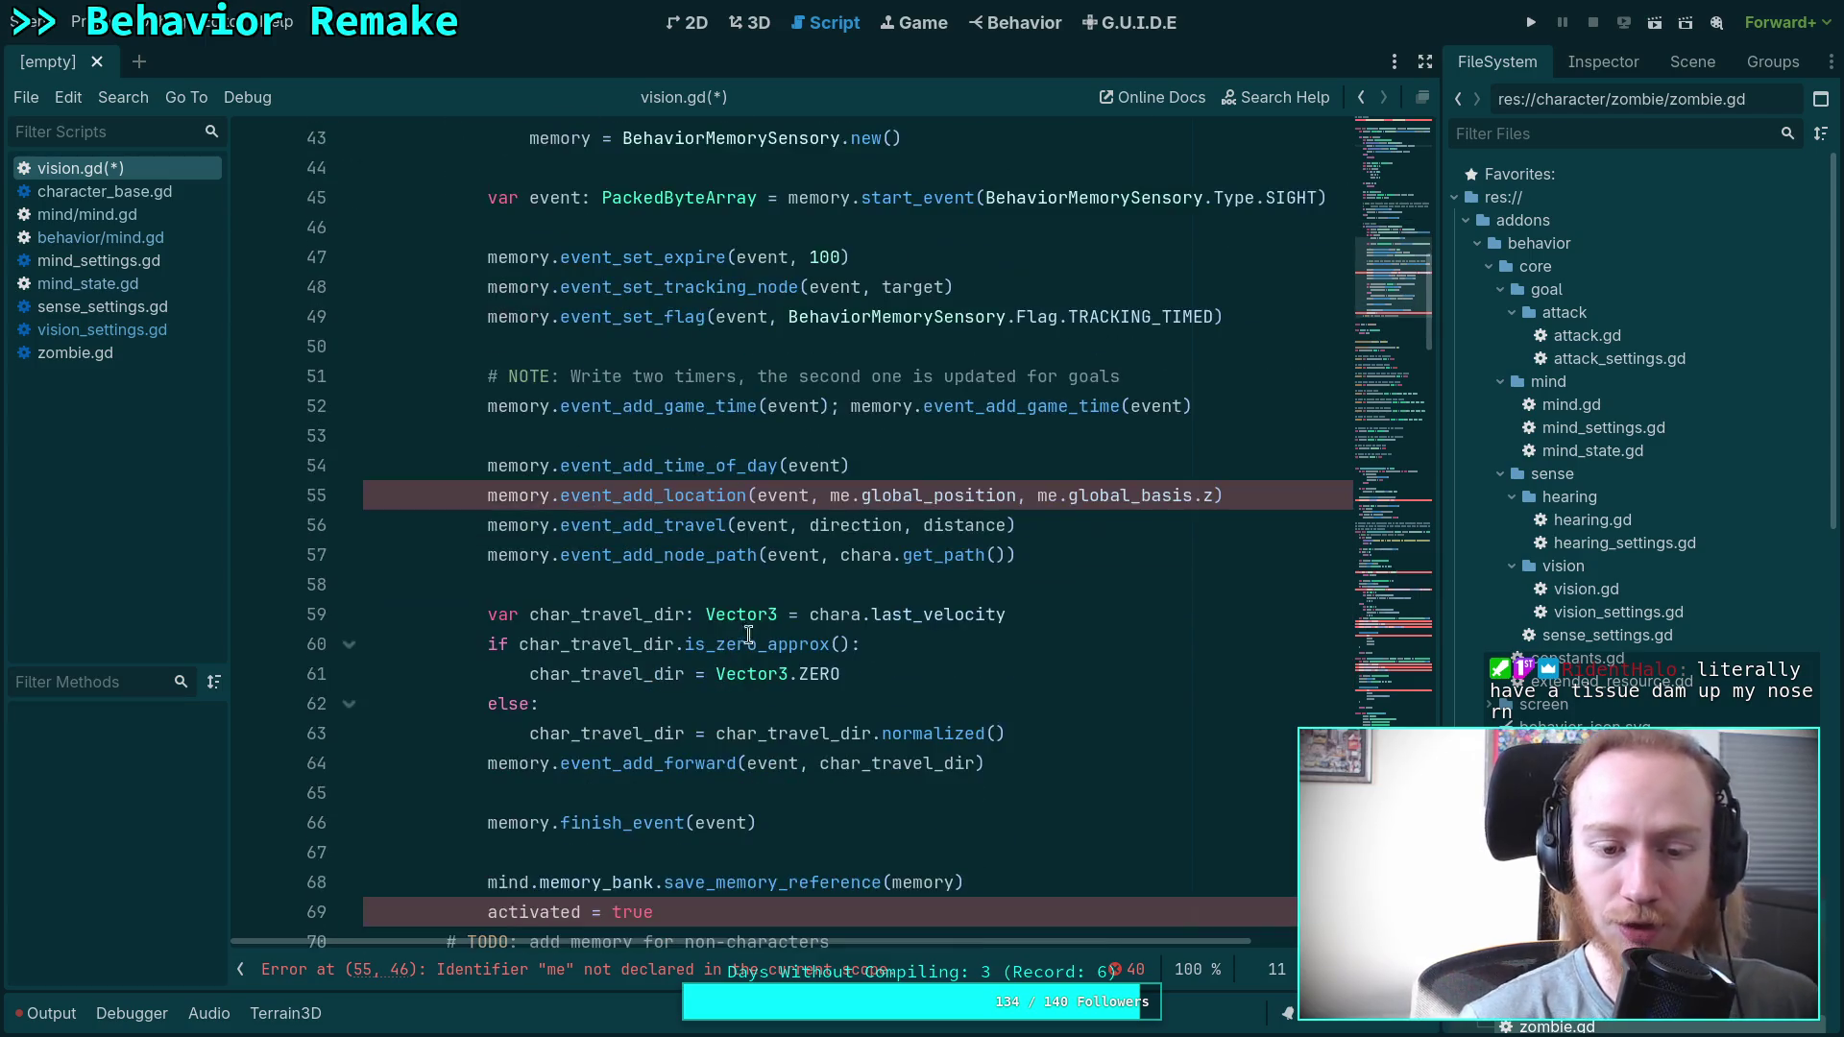
{"action": "scroll", "coordinate": [730, 624], "scroll_direction": "down", "scroll_amount": 3}
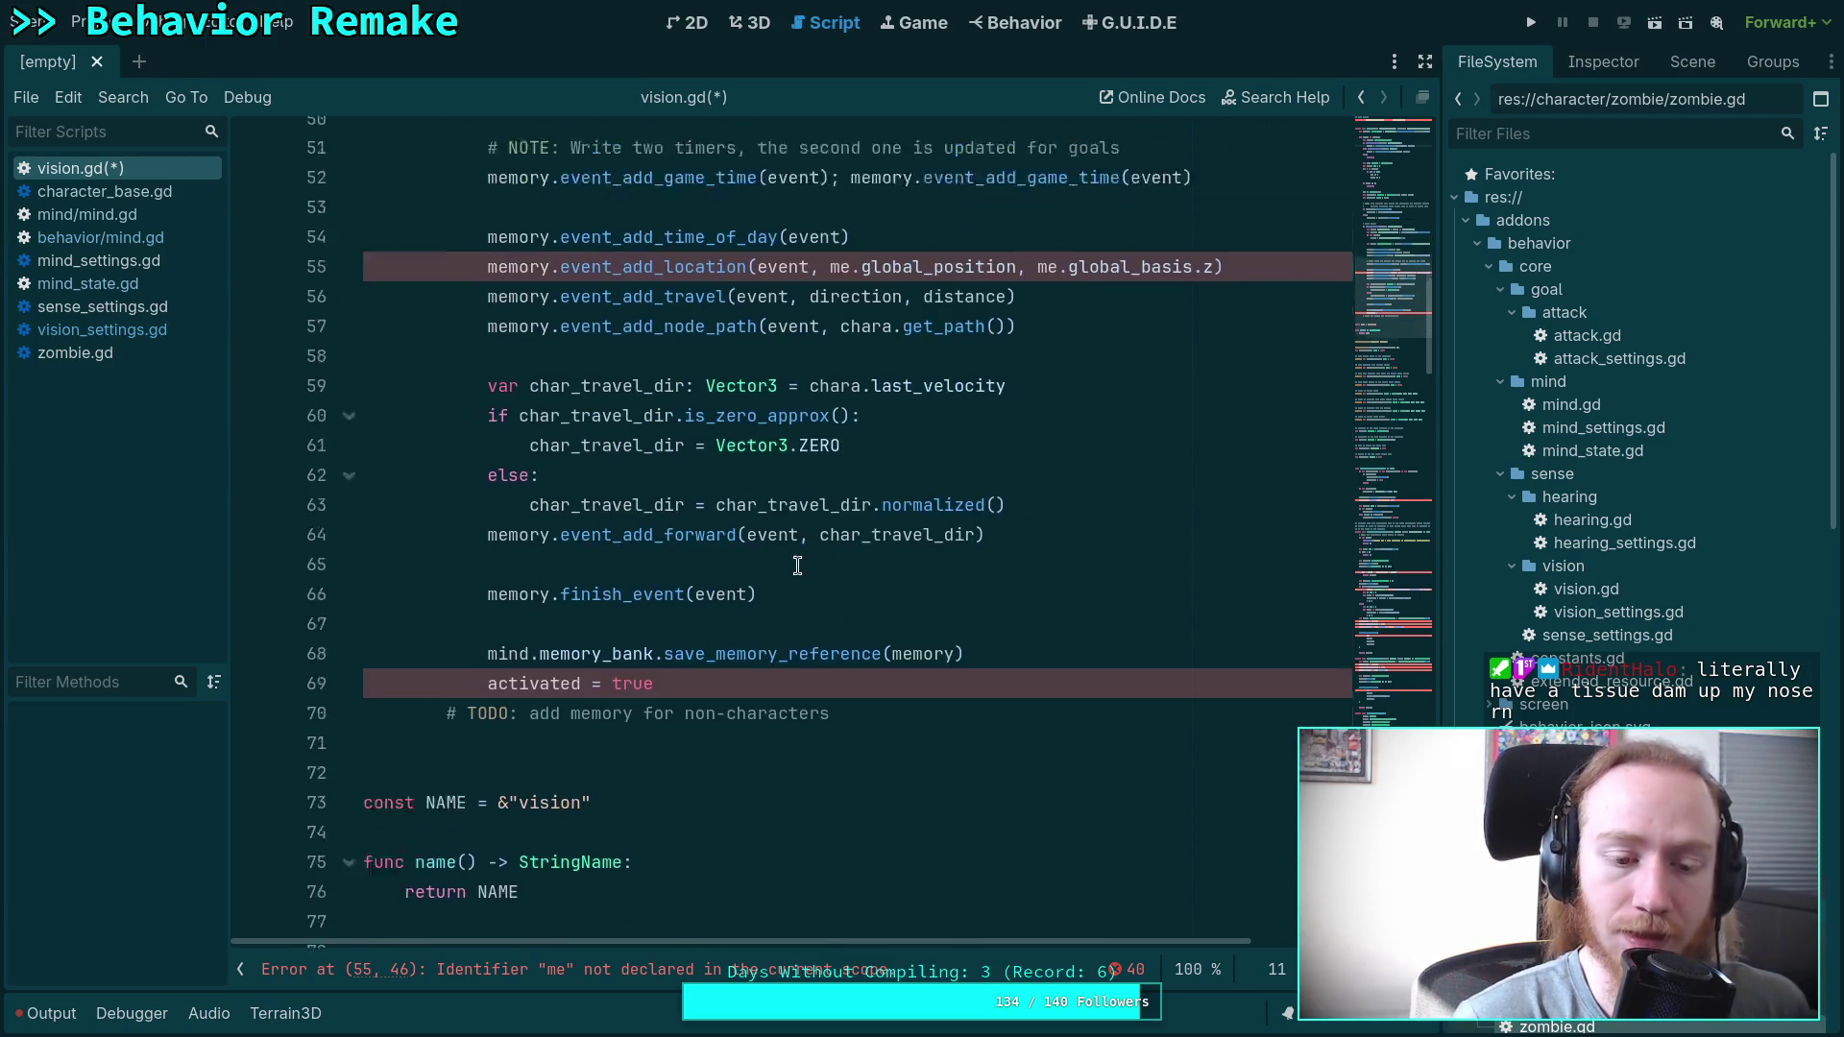
{"action": "left_click_drag", "start_coordinate": [1043, 644], "coordinate": [1046, 616]}
Delete line 69's activated = true and the TODO comment about non-character memory.
{"action": "left_click", "coordinate": [939, 646]}
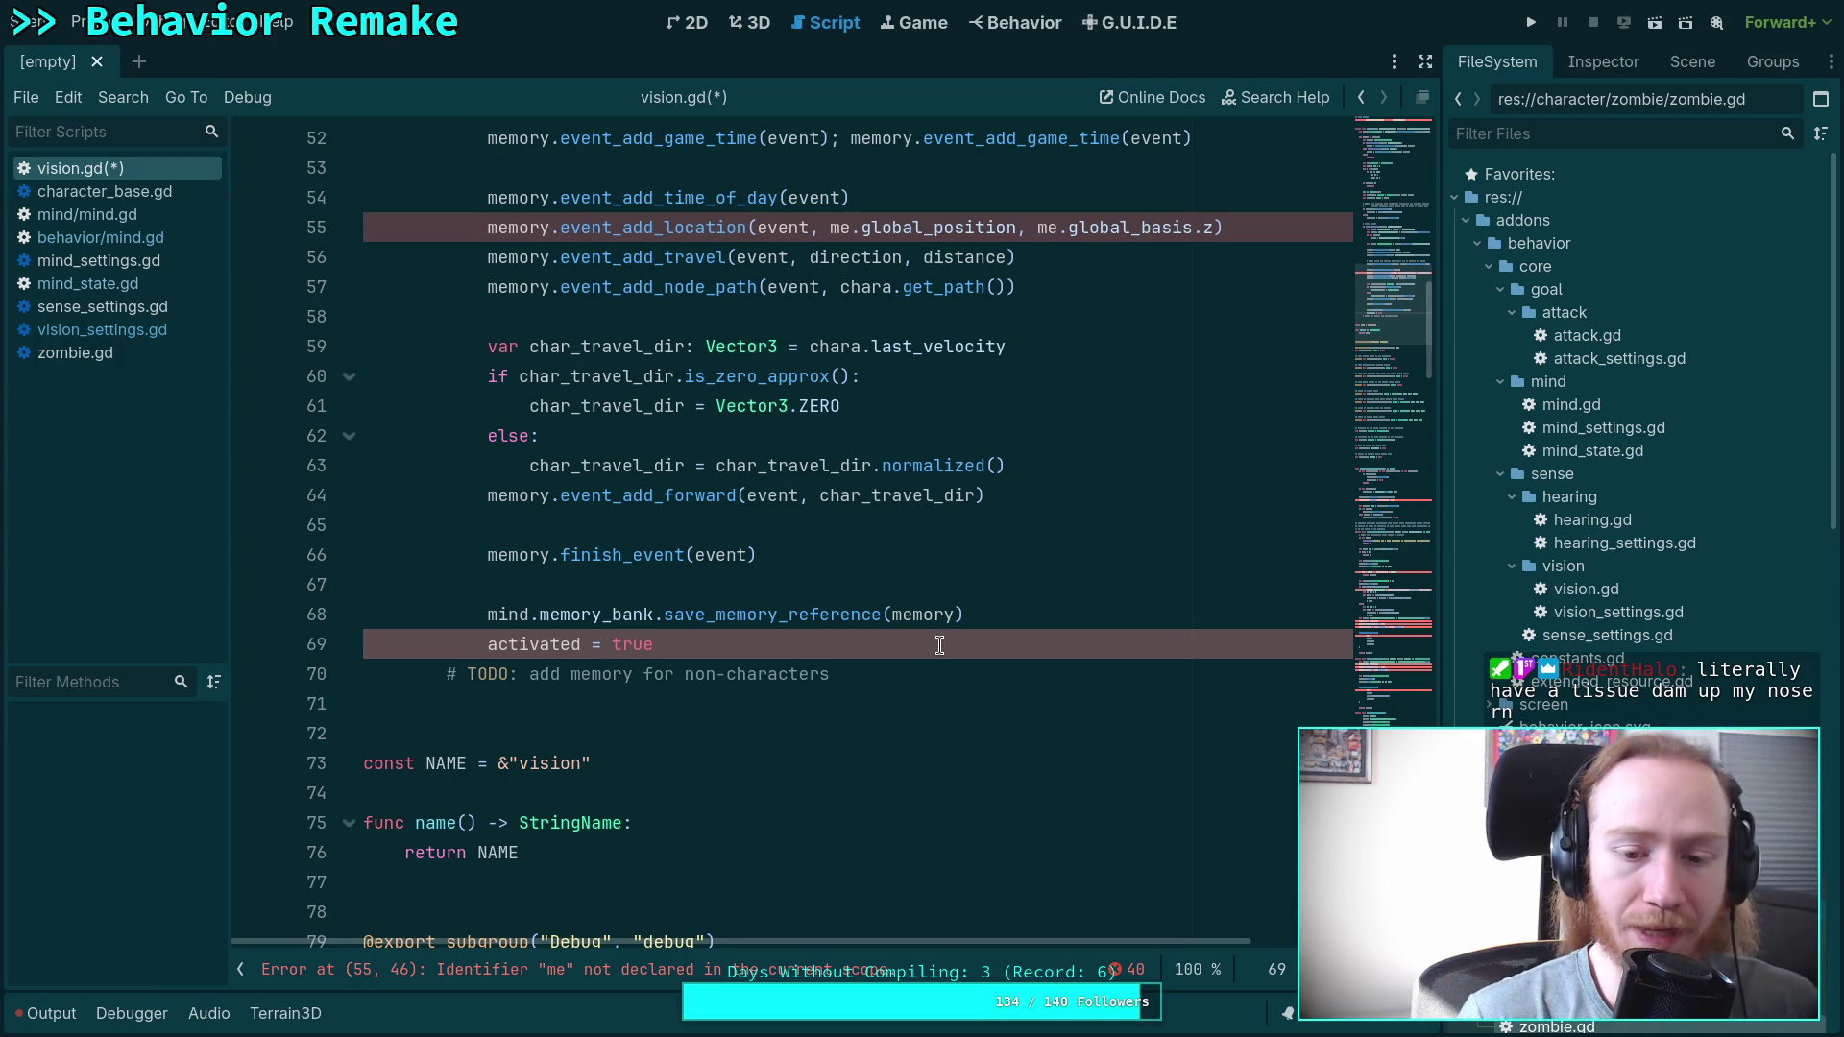
{"action": "left_click_drag", "start_coordinate": [939, 645], "coordinate": [1026, 622]}
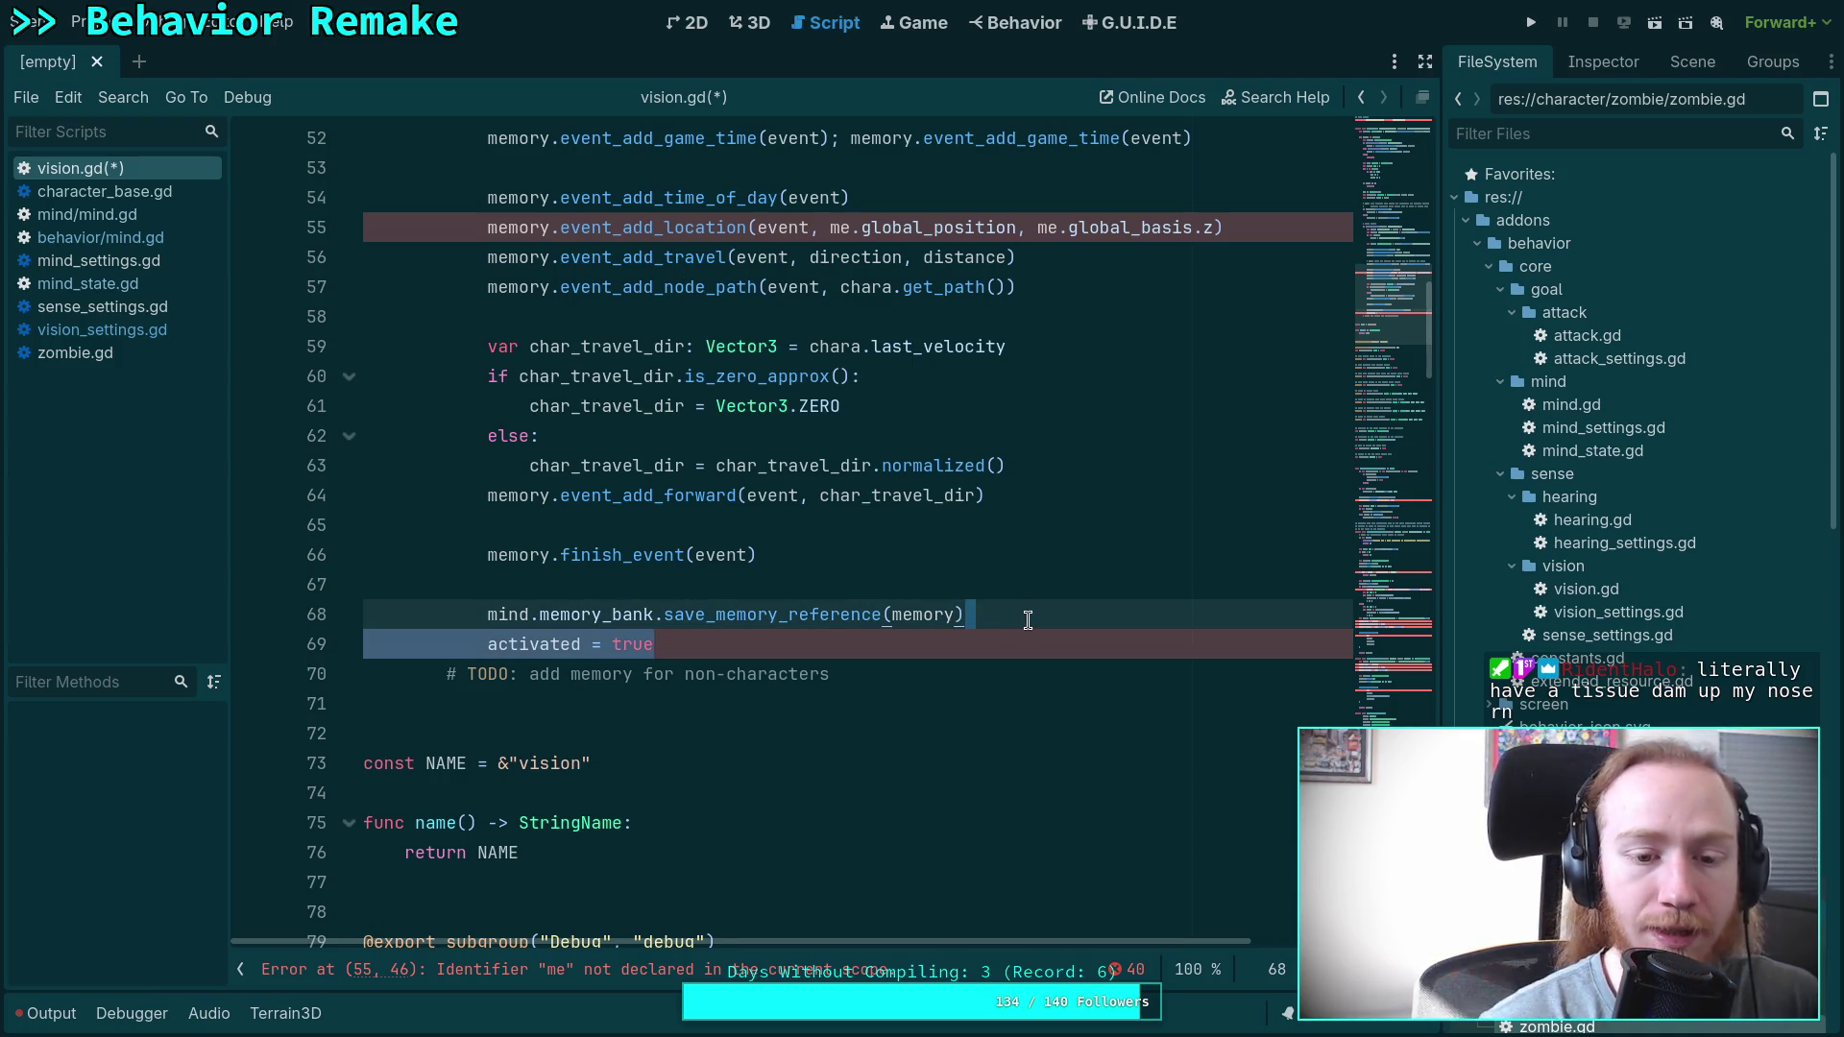
{"action": "key", "text": "BackSpace"}
{"action": "left_click_drag", "start_coordinate": [930, 650], "coordinate": [1057, 618]}
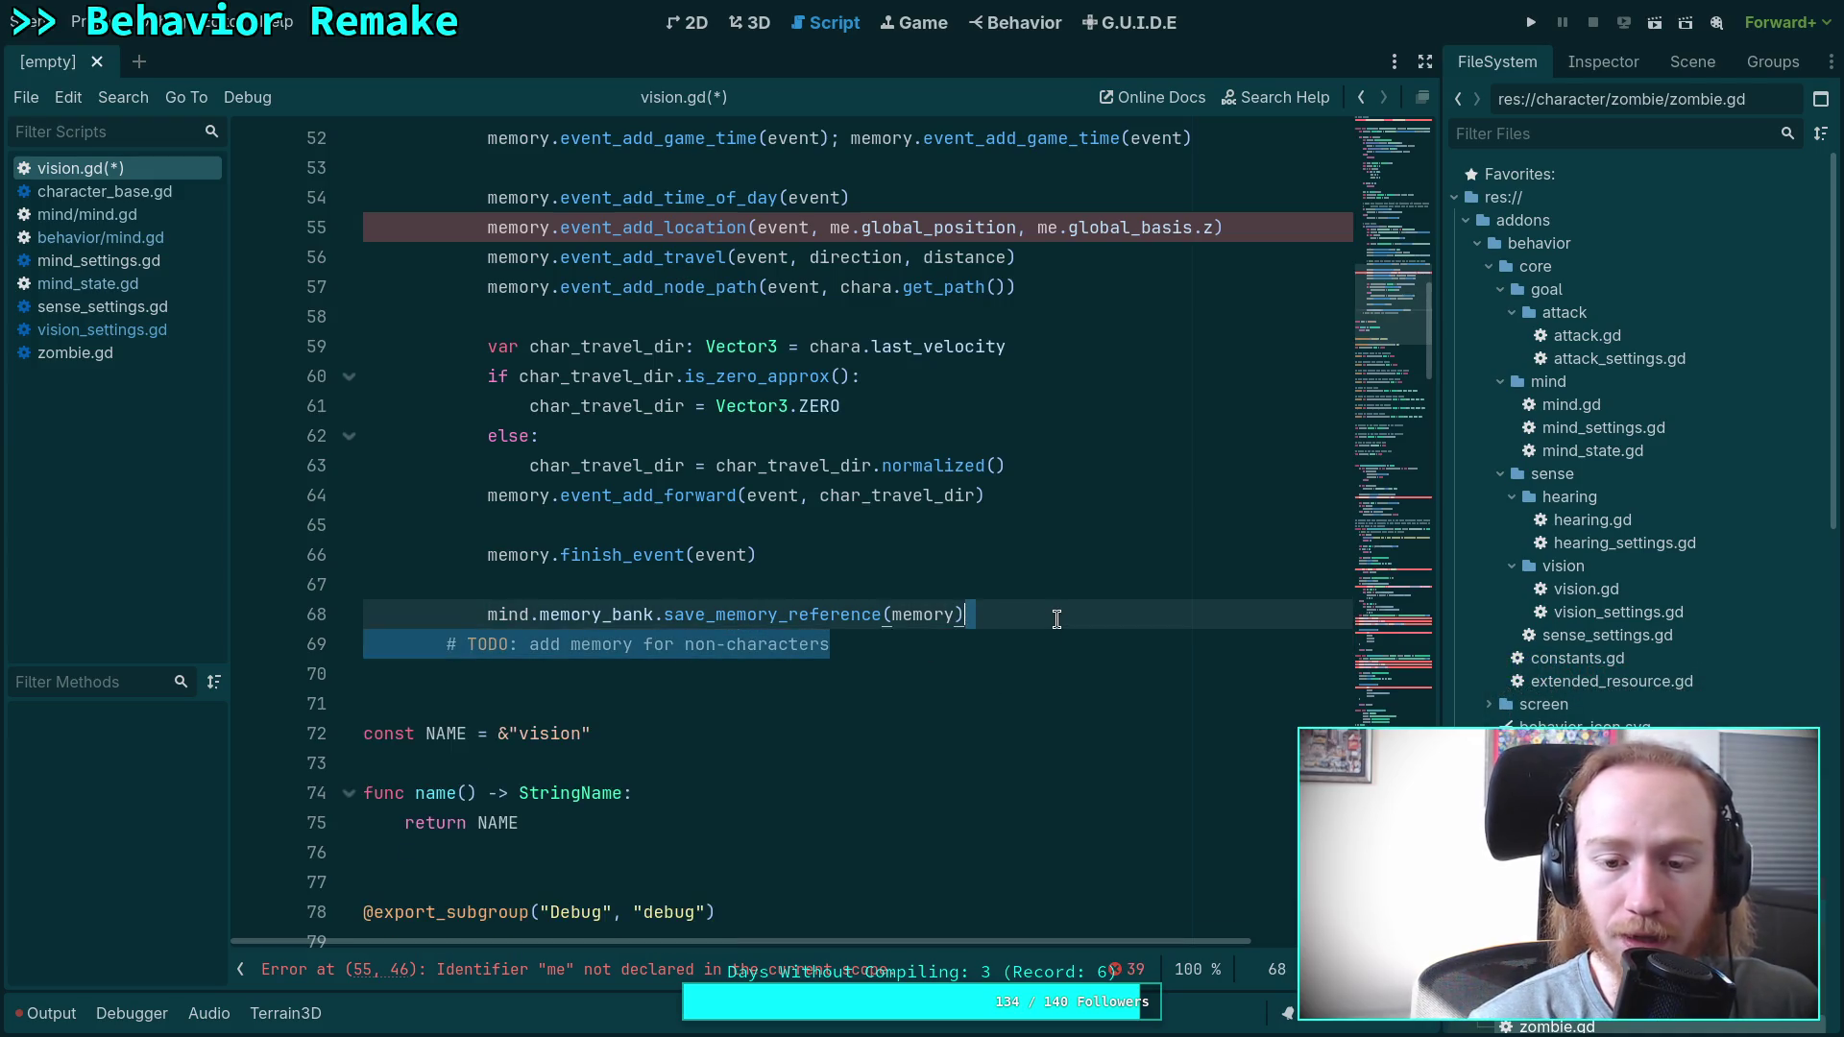
{"action": "key", "text": "BackSpace"}
{"action": "scroll", "coordinate": [1012, 610], "scroll_direction": "up", "scroll_amount": 15}
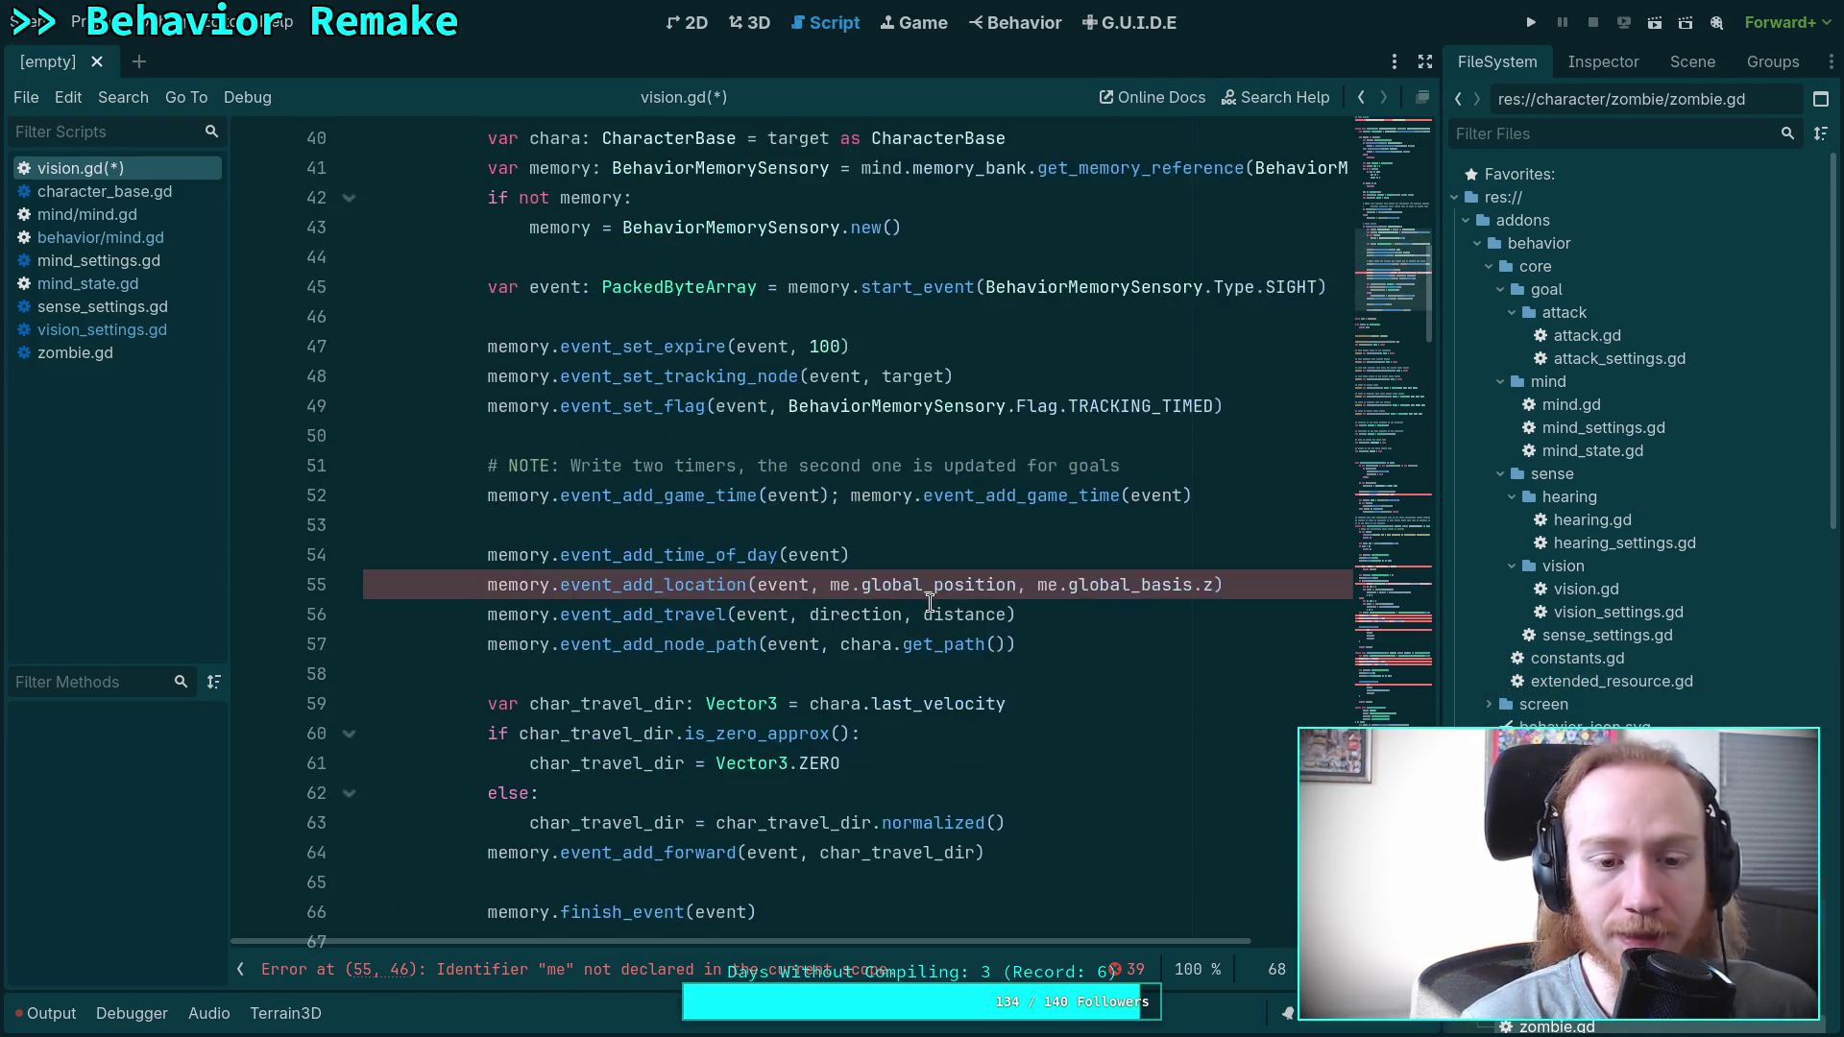
{"action": "scroll", "coordinate": [937, 590], "scroll_direction": "up", "scroll_amount": 2}
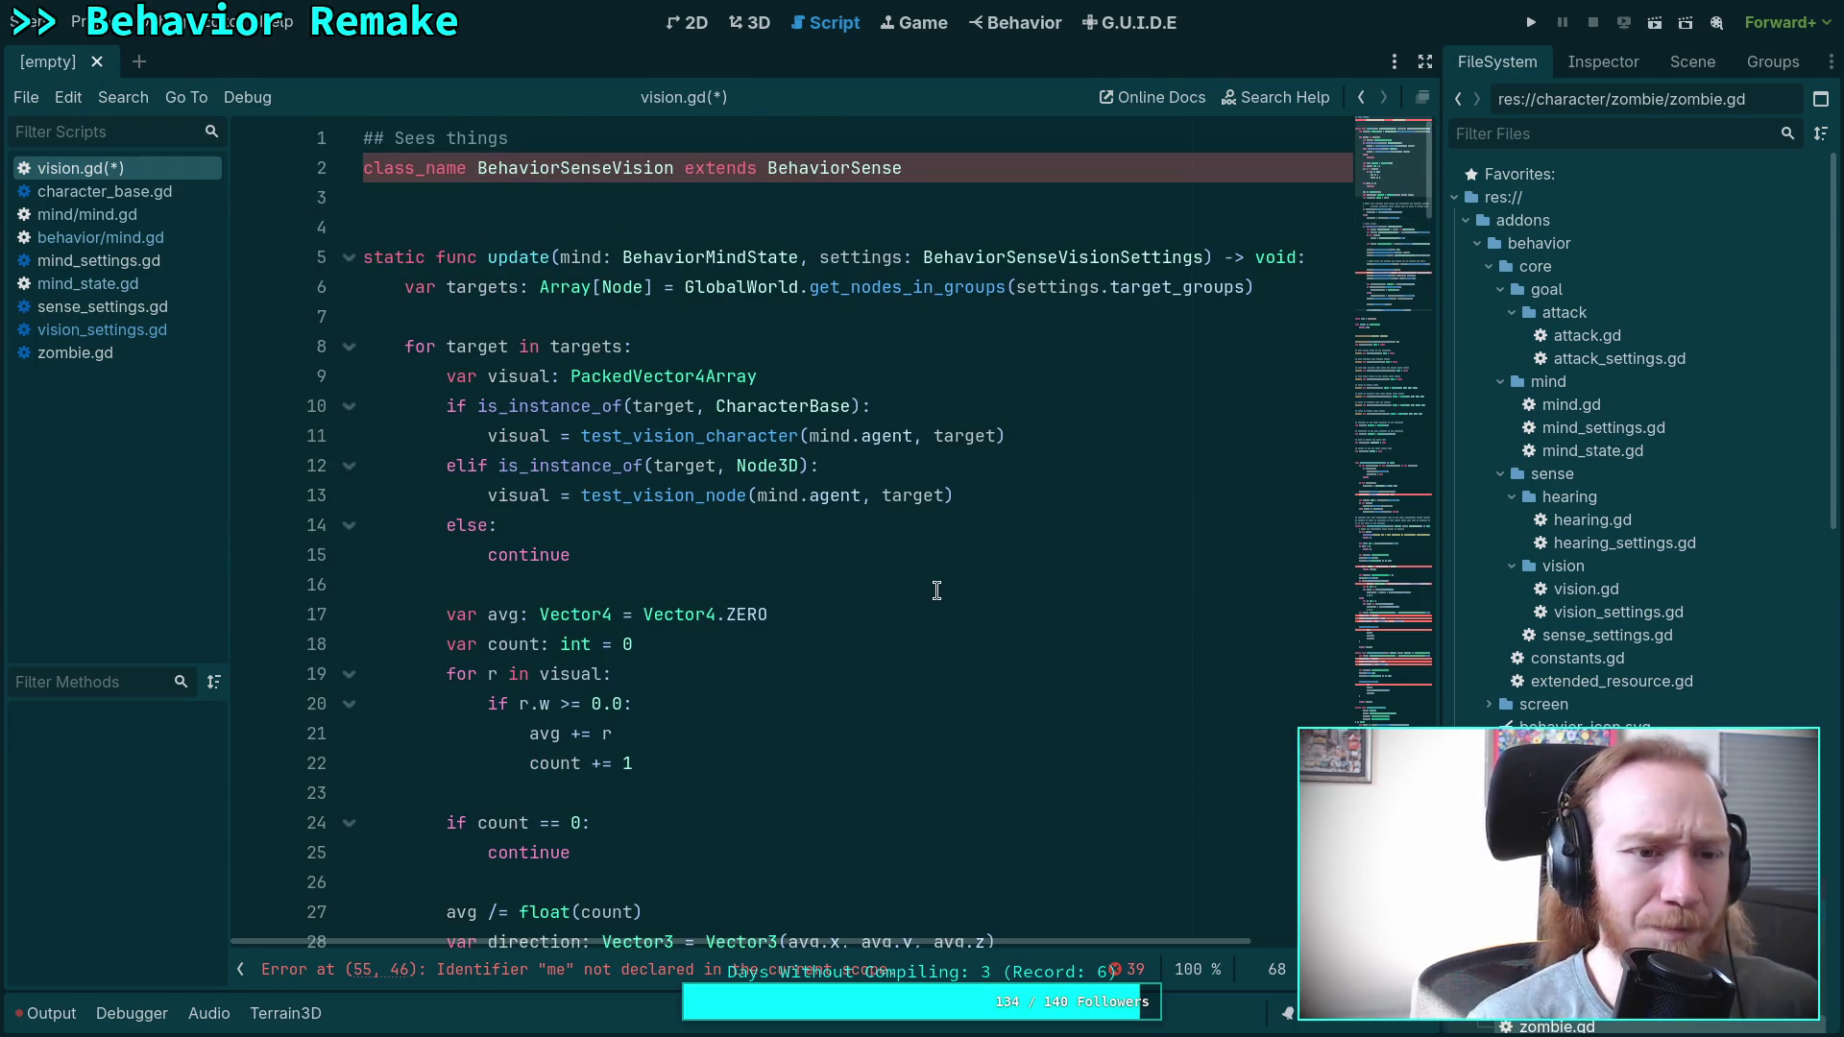
{"action": "left_click", "coordinate": [101, 214]}
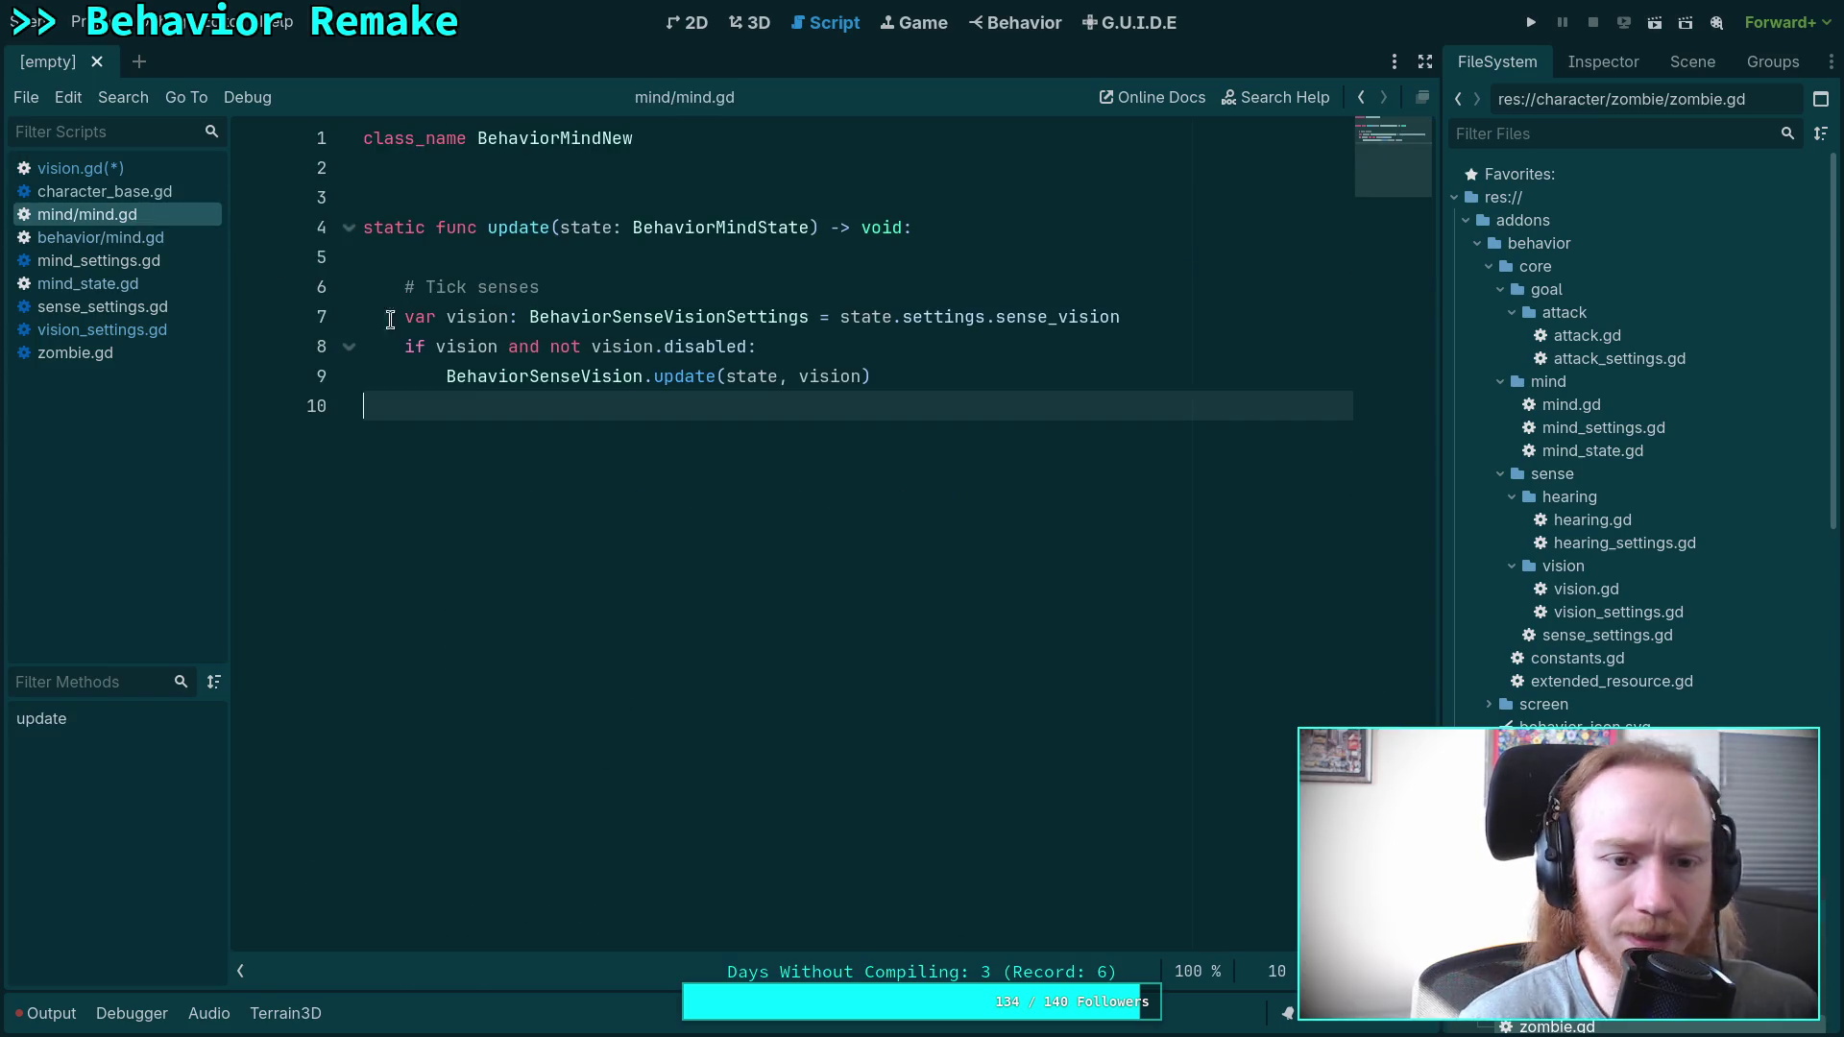
{"action": "left_click", "coordinate": [143, 284]}
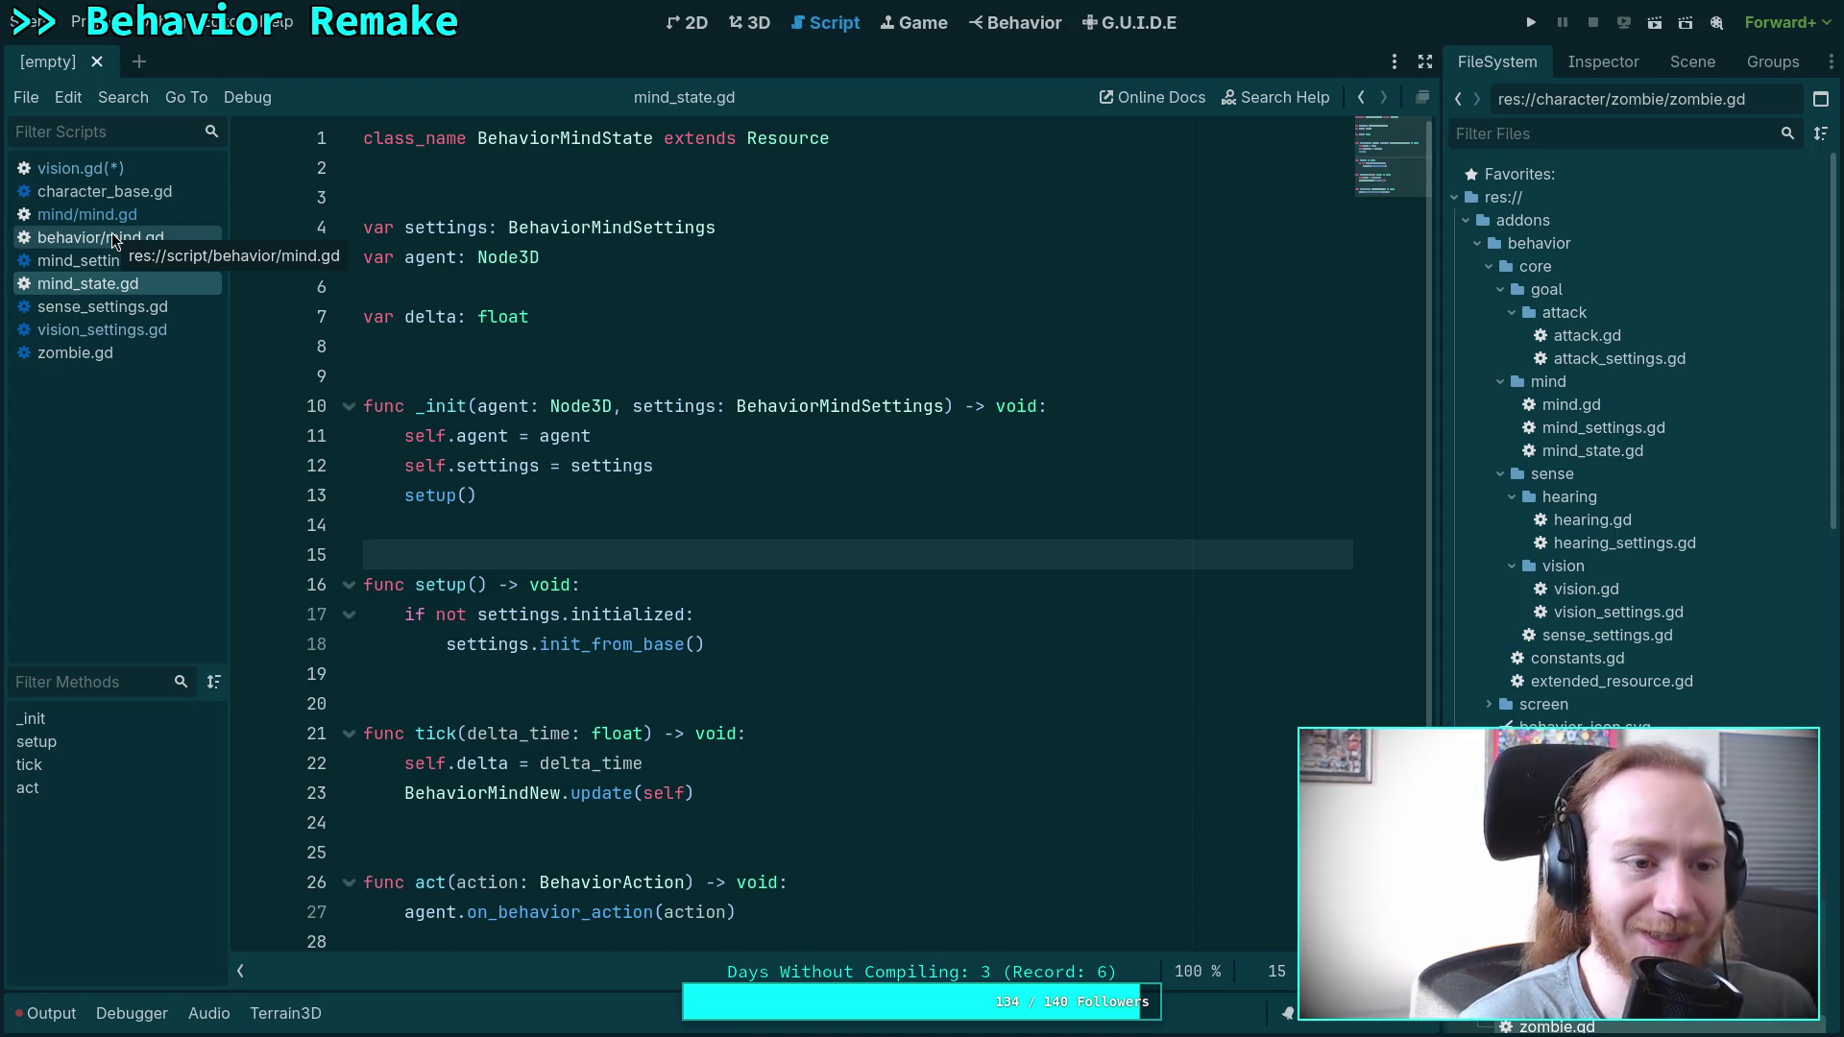
{"action": "left_click", "coordinate": [81, 168]}
{"action": "scroll", "coordinate": [485, 309], "scroll_direction": "down", "scroll_amount": 15}
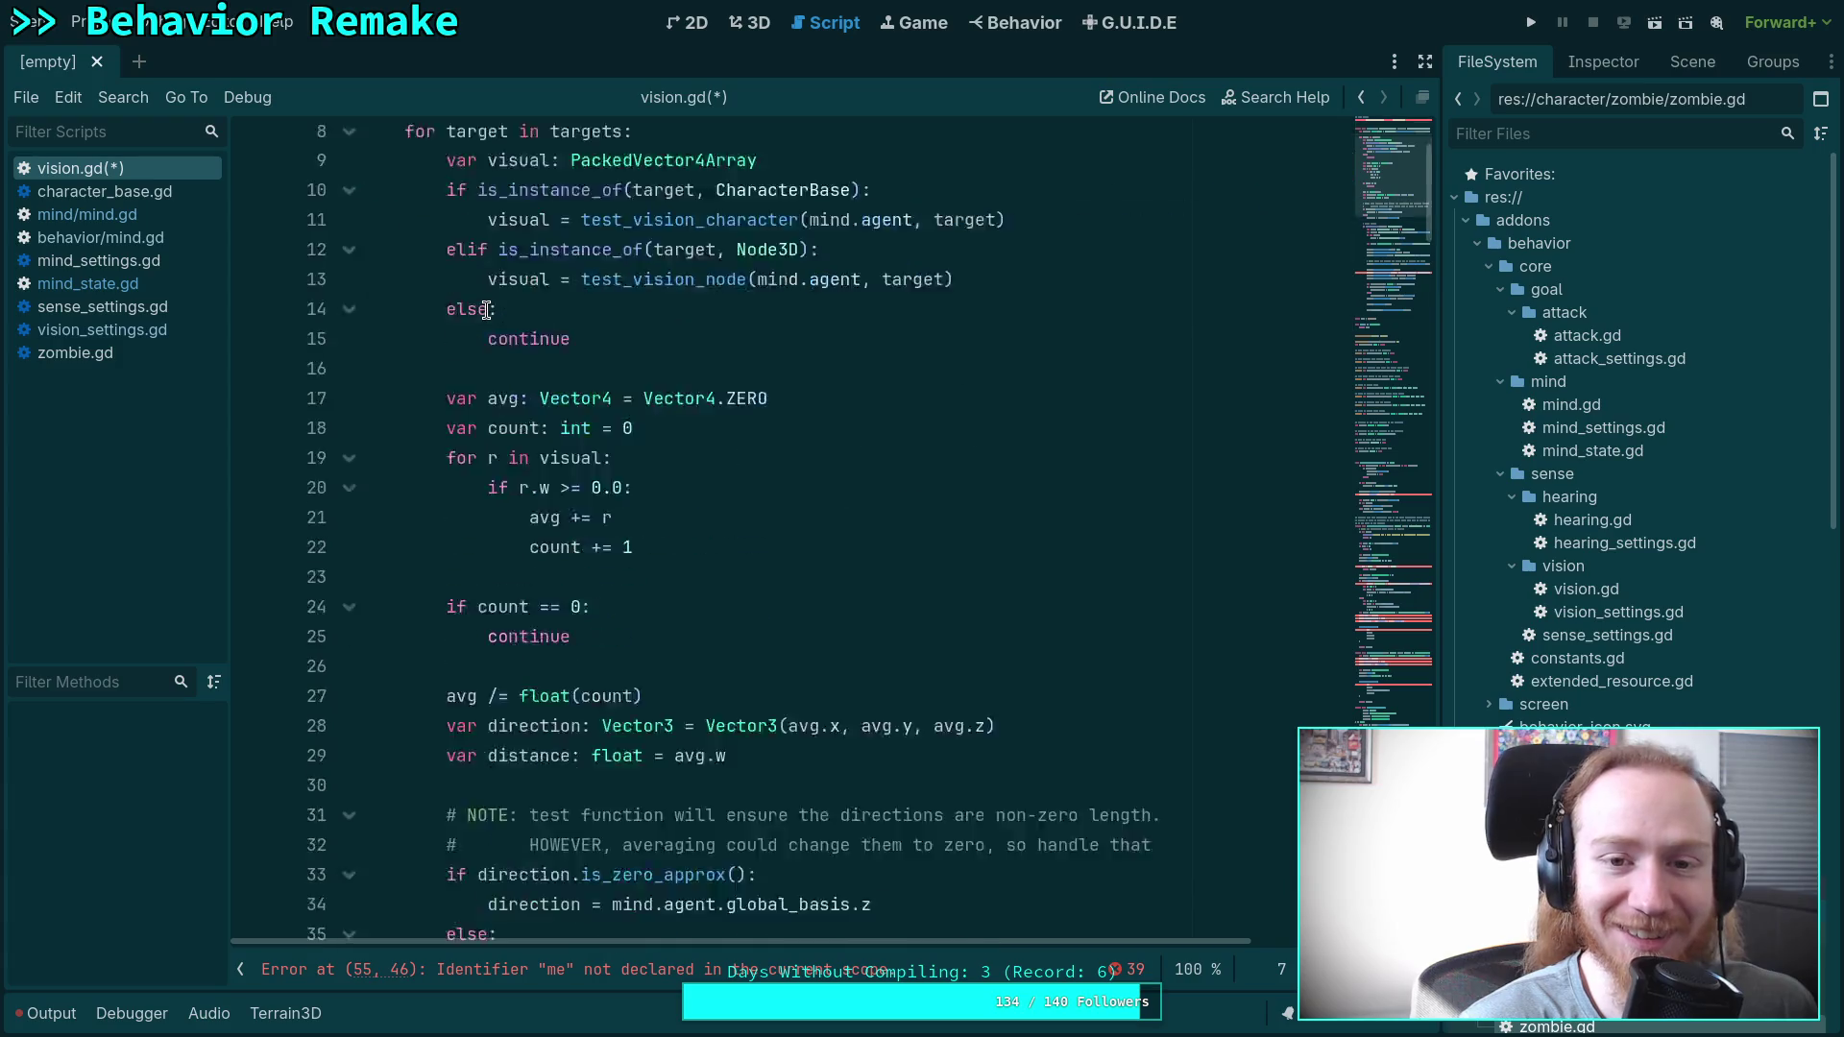
{"action": "scroll", "coordinate": [485, 309], "scroll_direction": "up", "scroll_amount": 15}
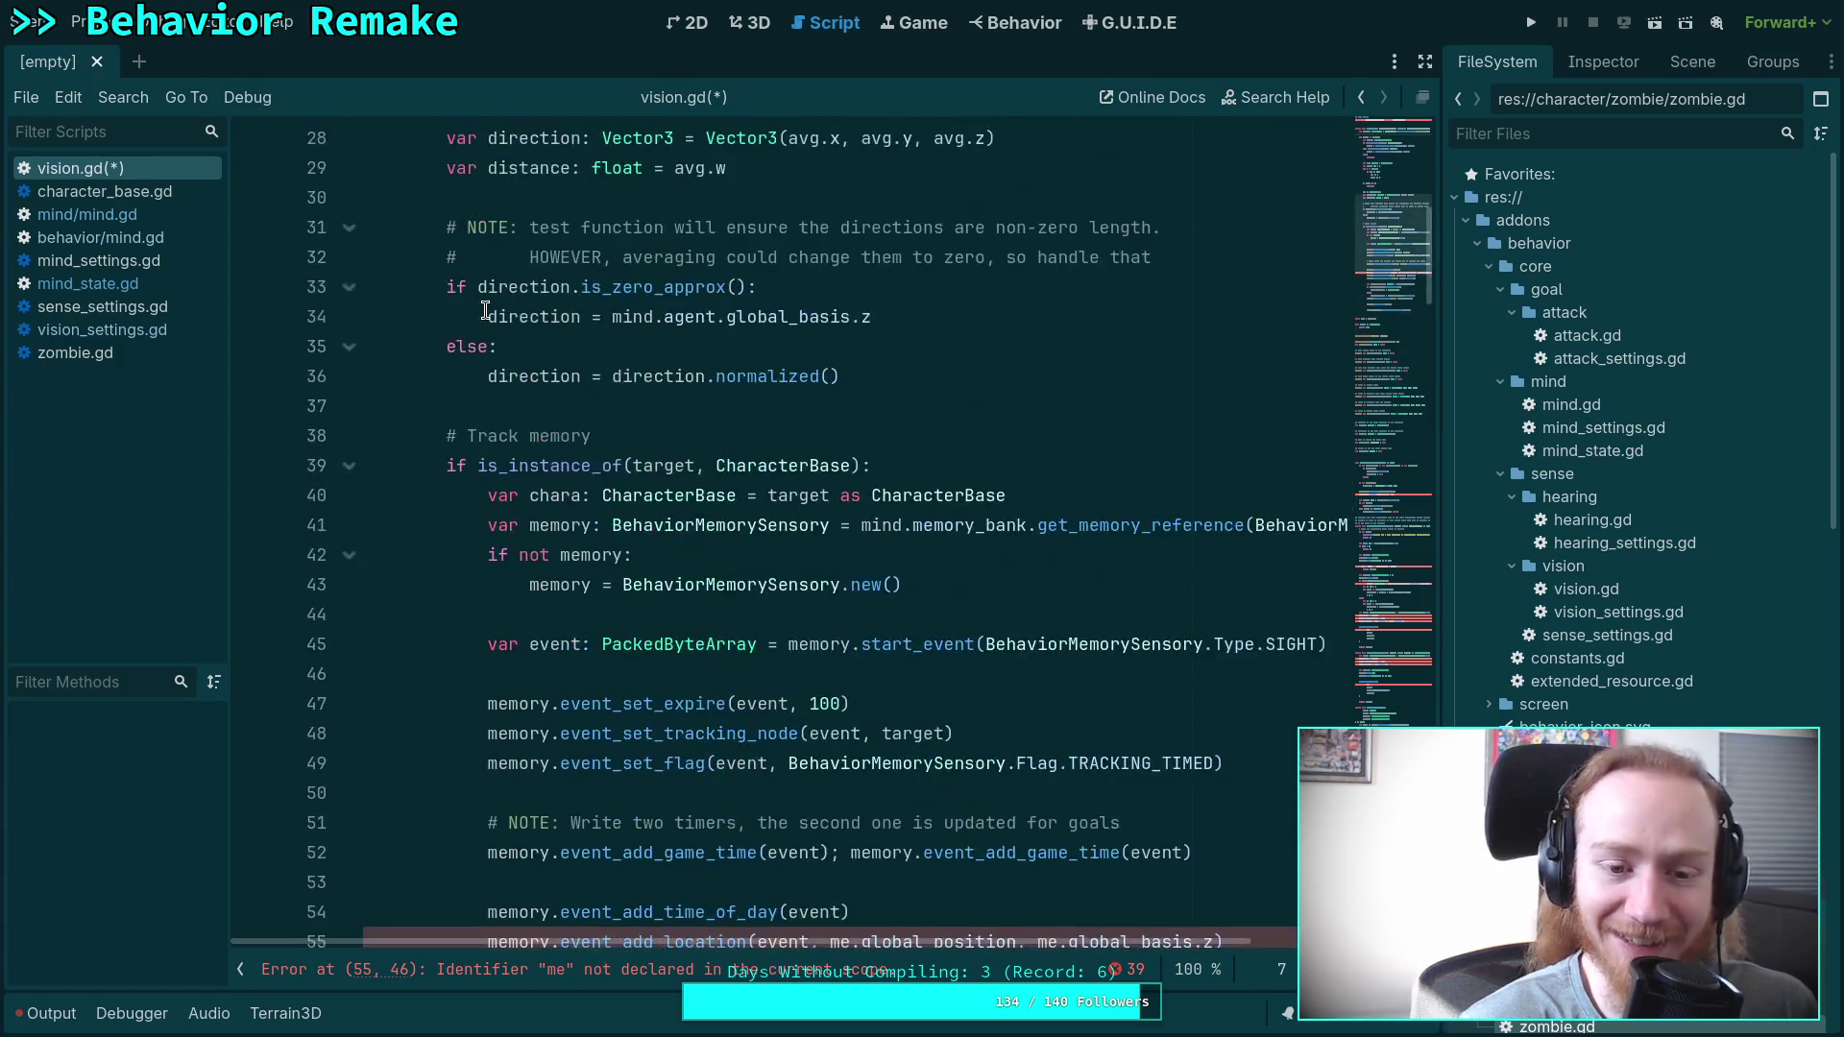
{"action": "scroll", "coordinate": [584, 442], "scroll_direction": "up", "scroll_amount": 1}
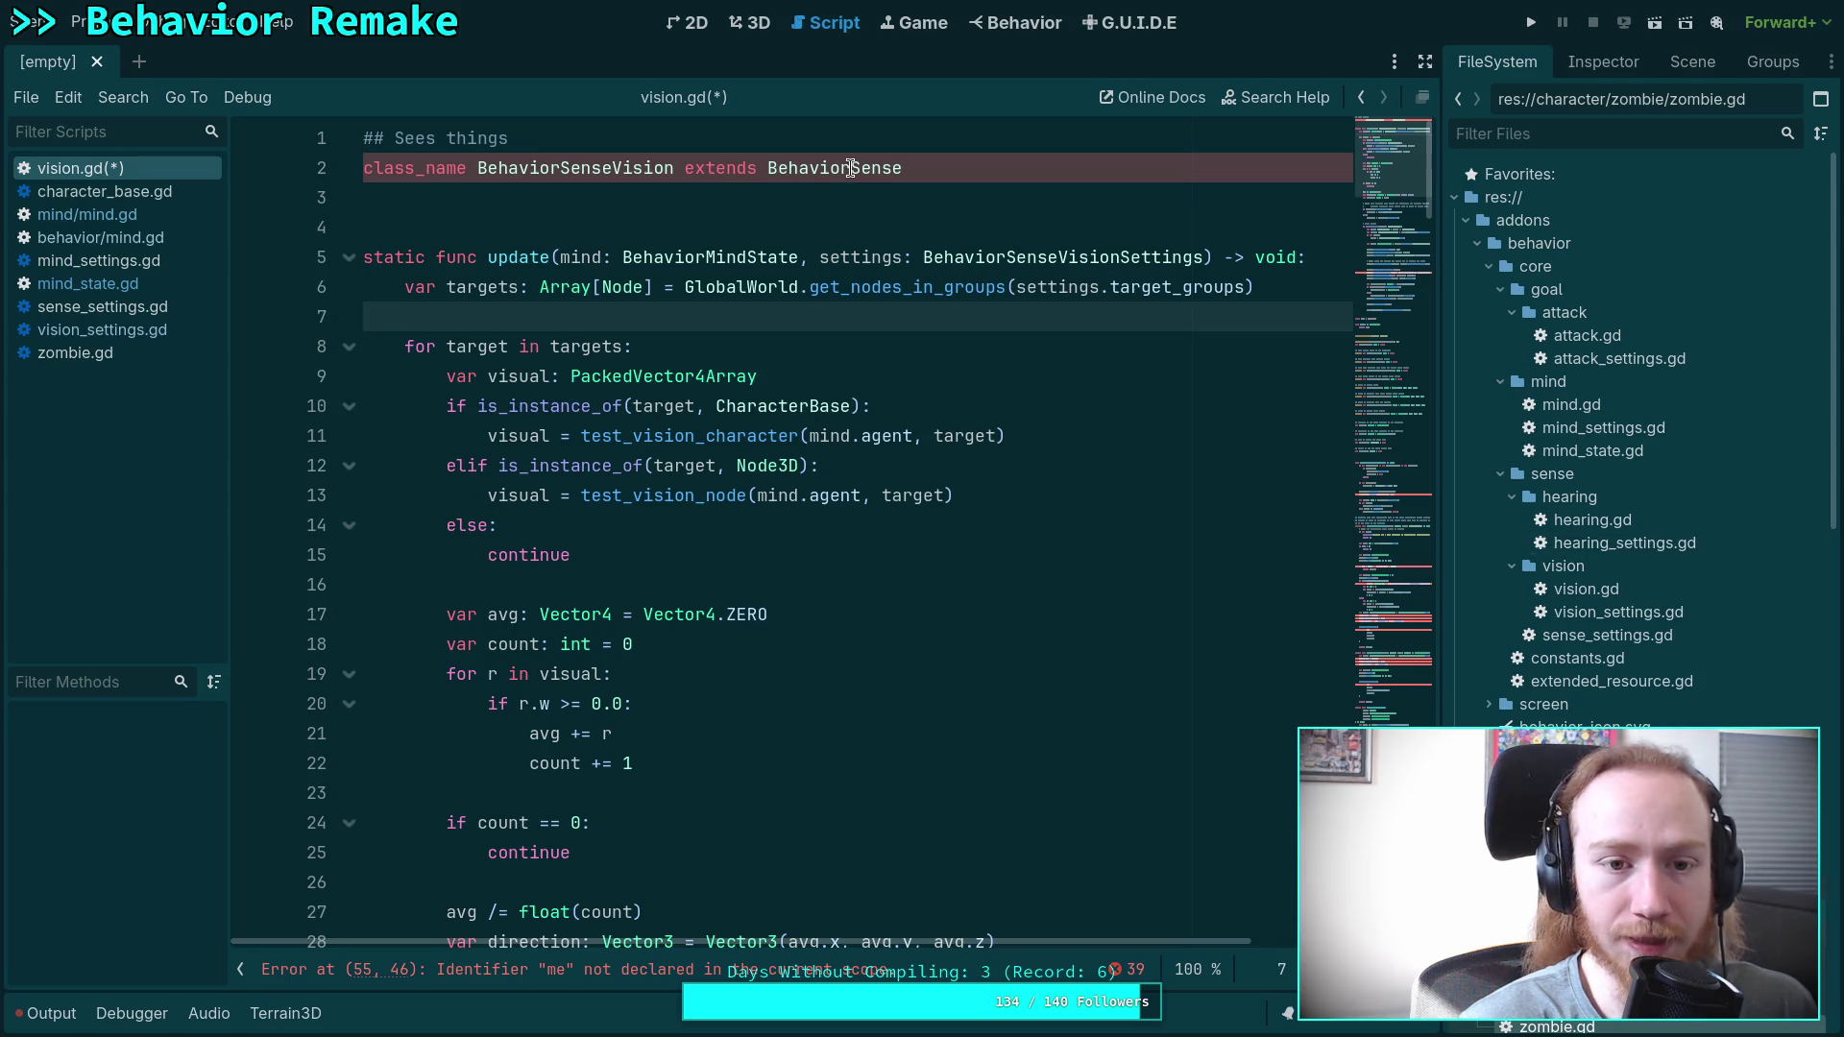
Compare vision.gd's BehaviorSense declaration with hearing.gd and sense_settings.gd.
{"action": "double_click", "coordinate": [851, 168]}
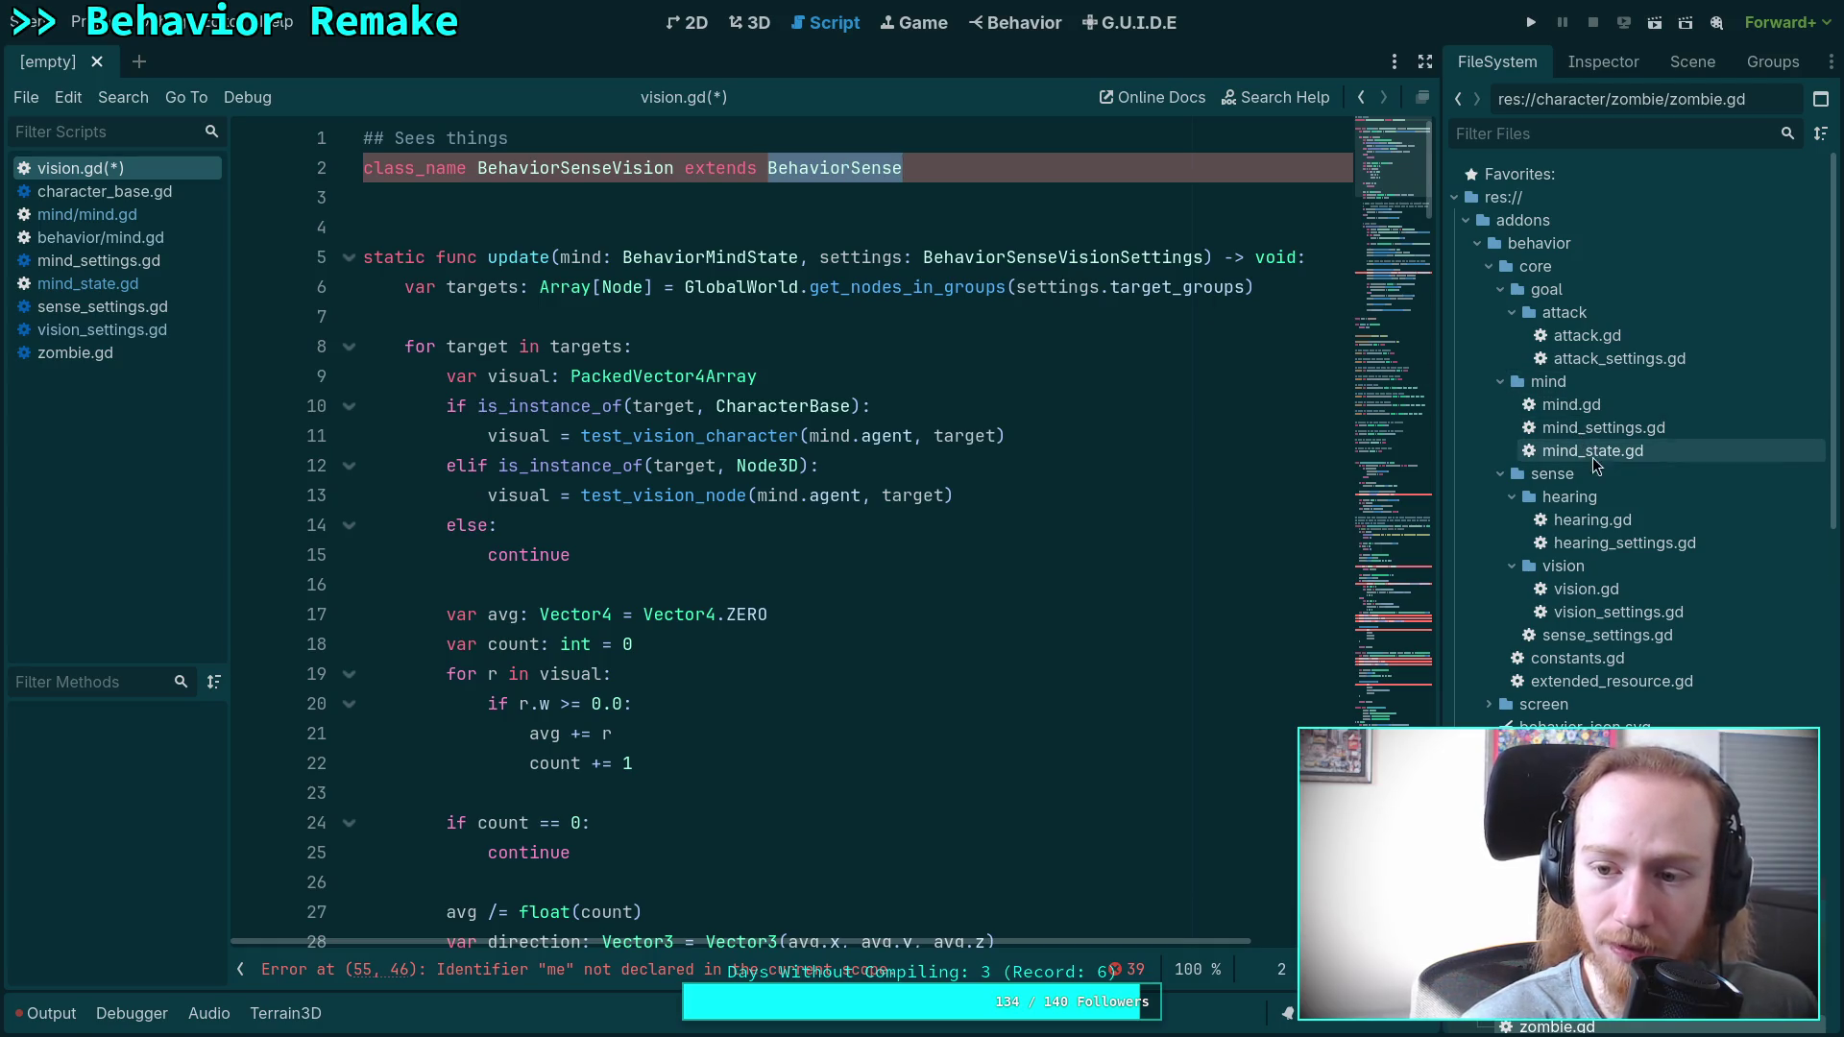
{"action": "left_click", "coordinate": [1702, 594]}
{"action": "double_click", "coordinate": [1619, 520]}
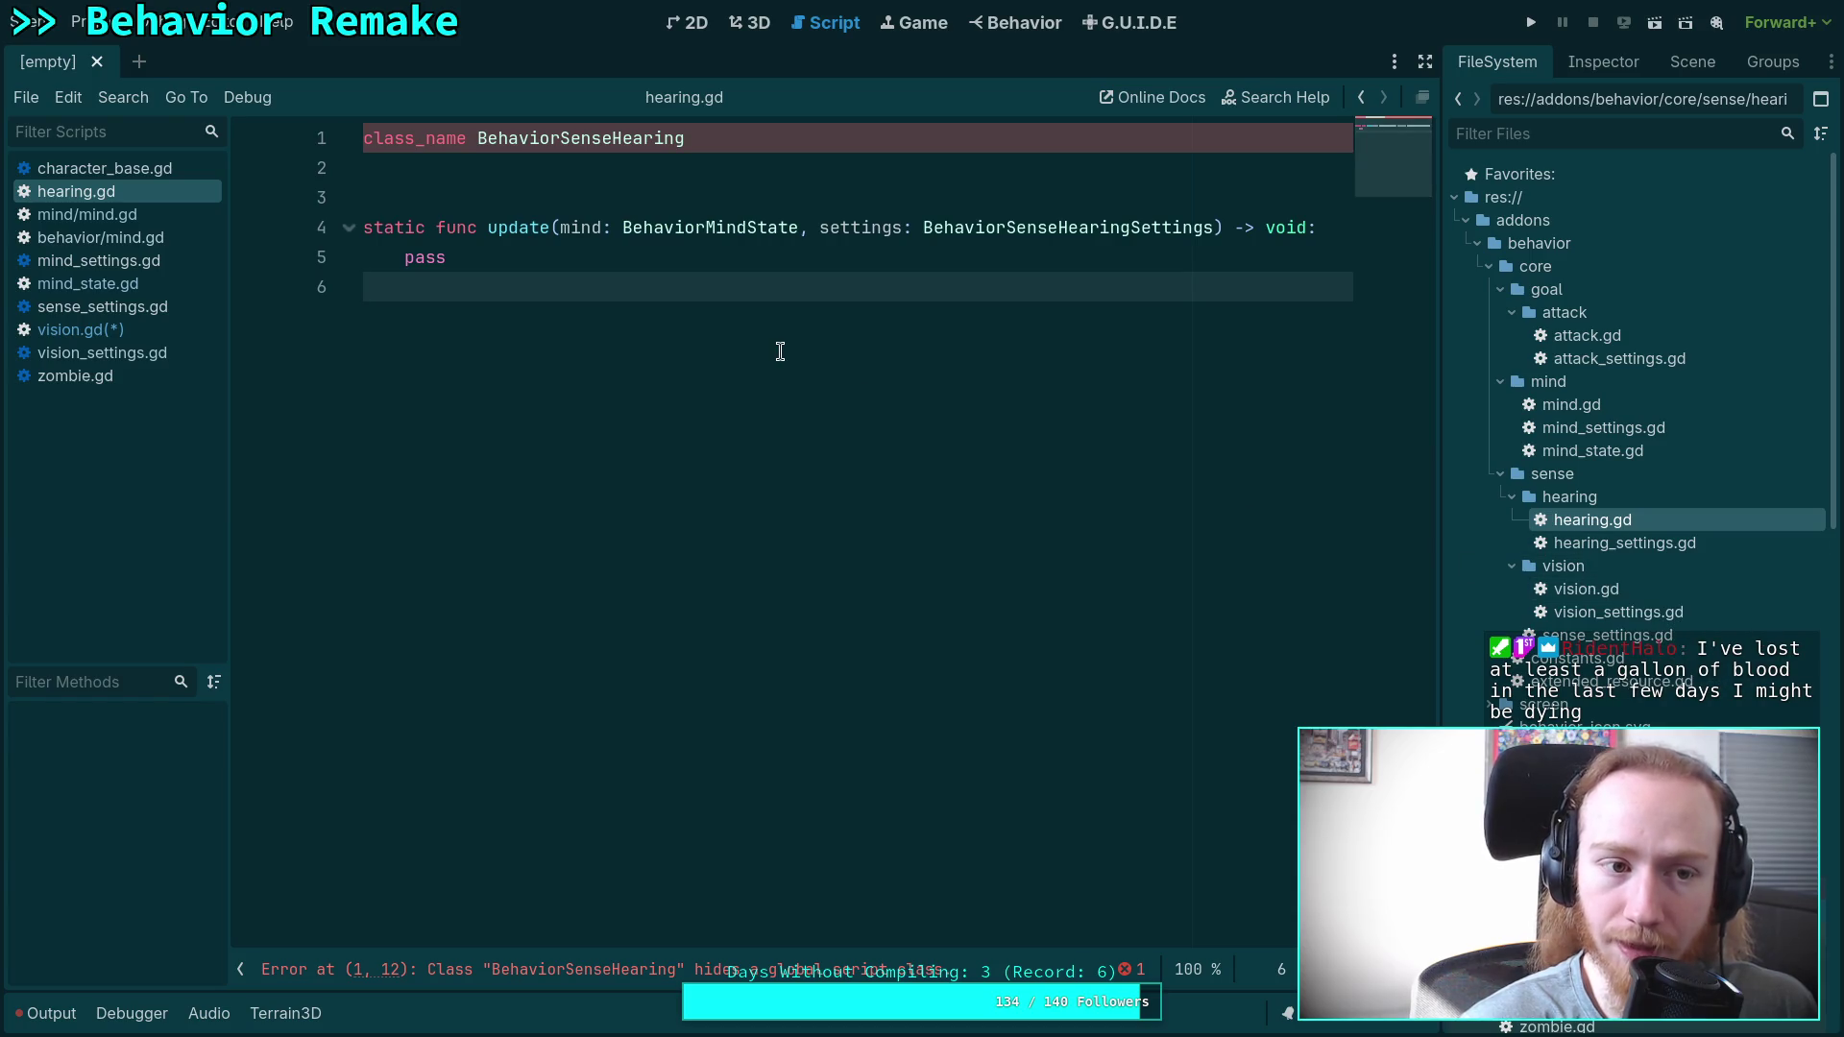
{"action": "left_click", "coordinate": [131, 309]}
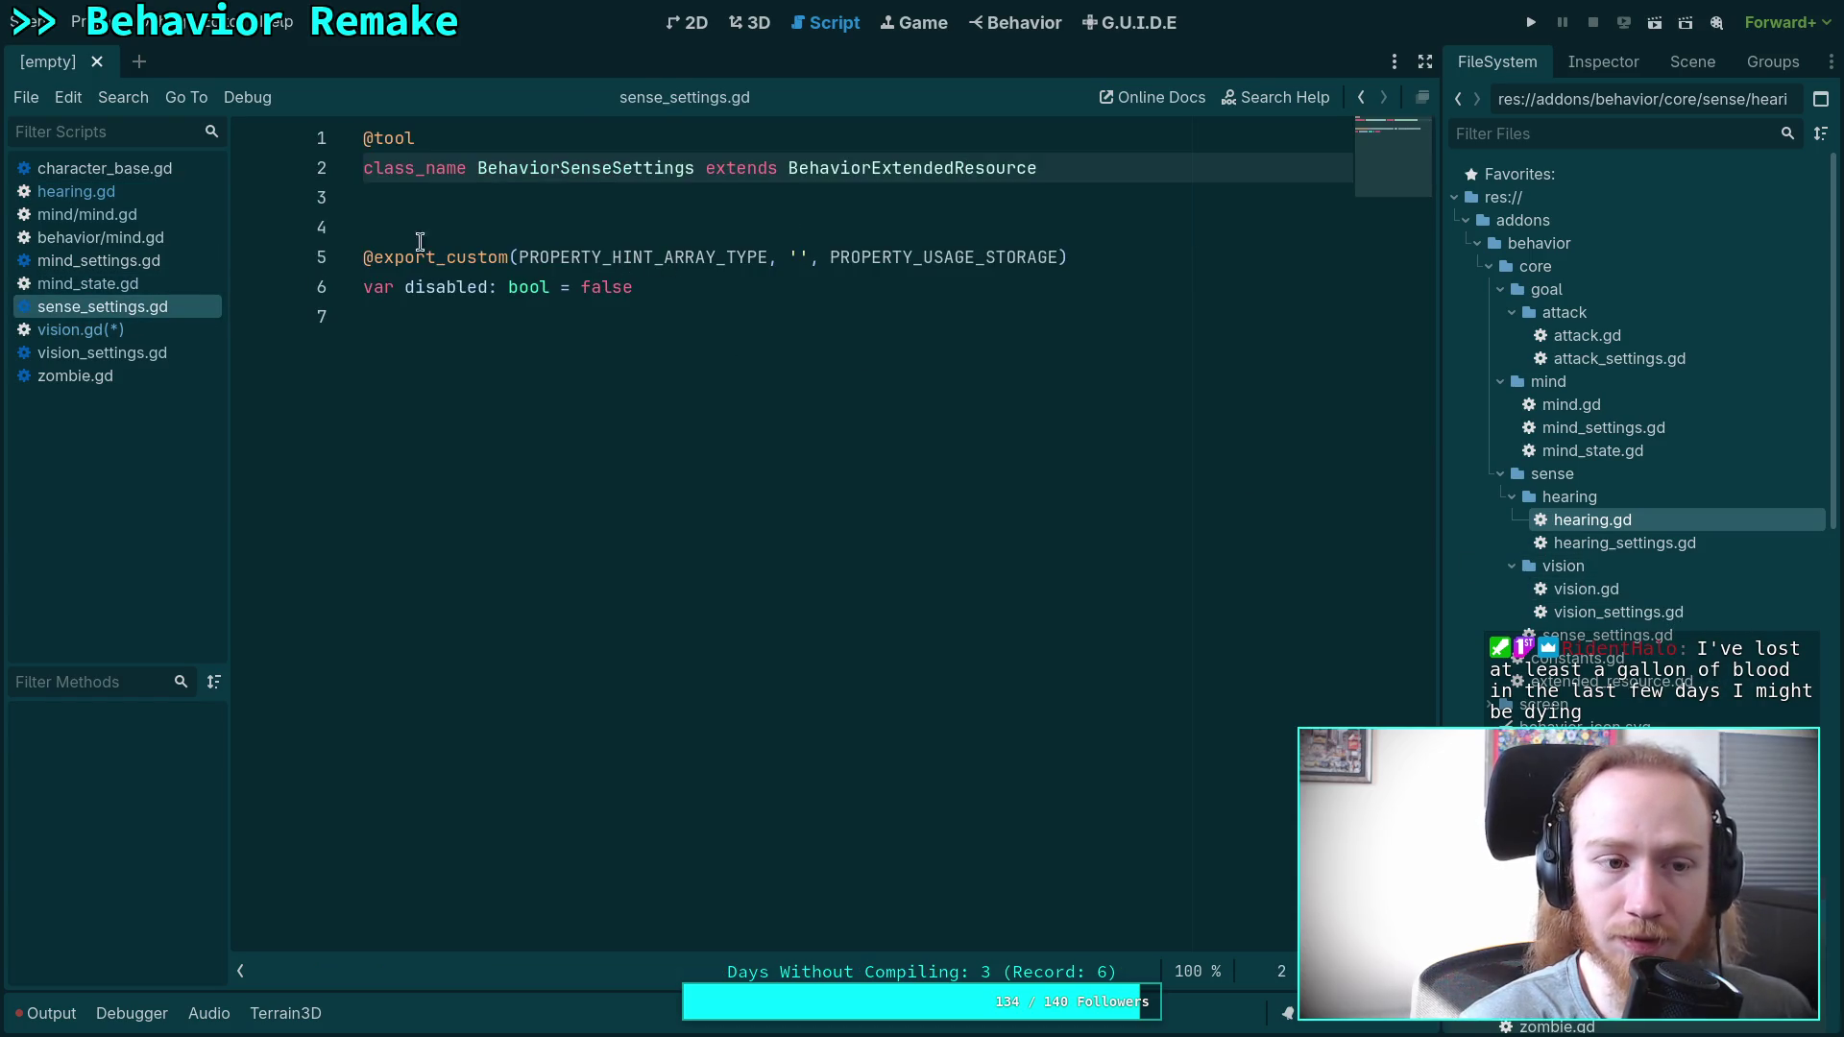
{"action": "left_click", "coordinate": [116, 331]}
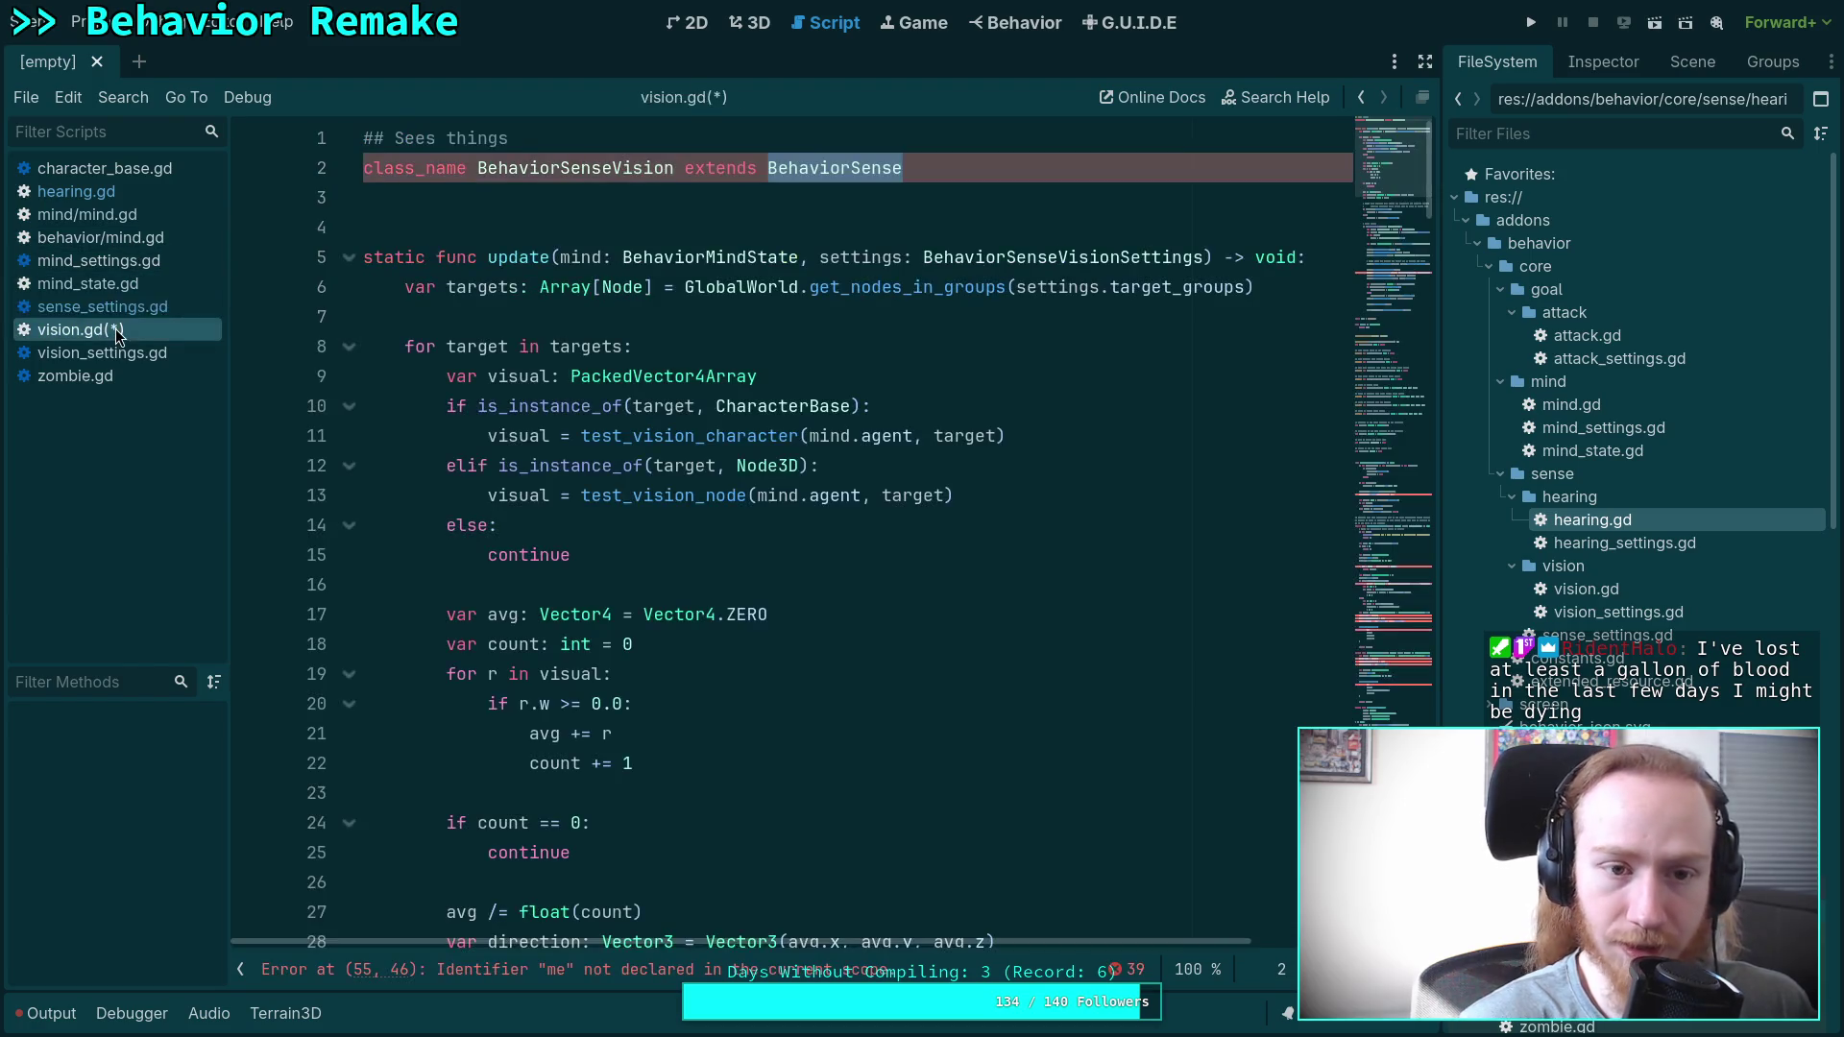
Delete 'extends BehaviorSense' from line 2 of vision.gd.
{"action": "left_click", "coordinate": [712, 178]}
{"action": "left_click_drag", "start_coordinate": [688, 168], "coordinate": [962, 174]}
{"action": "key", "text": "BackSpace"}
{"action": "left_click", "coordinate": [801, 228]}
{"action": "scroll", "coordinate": [793, 229], "scroll_direction": "down", "scroll_amount": 13}
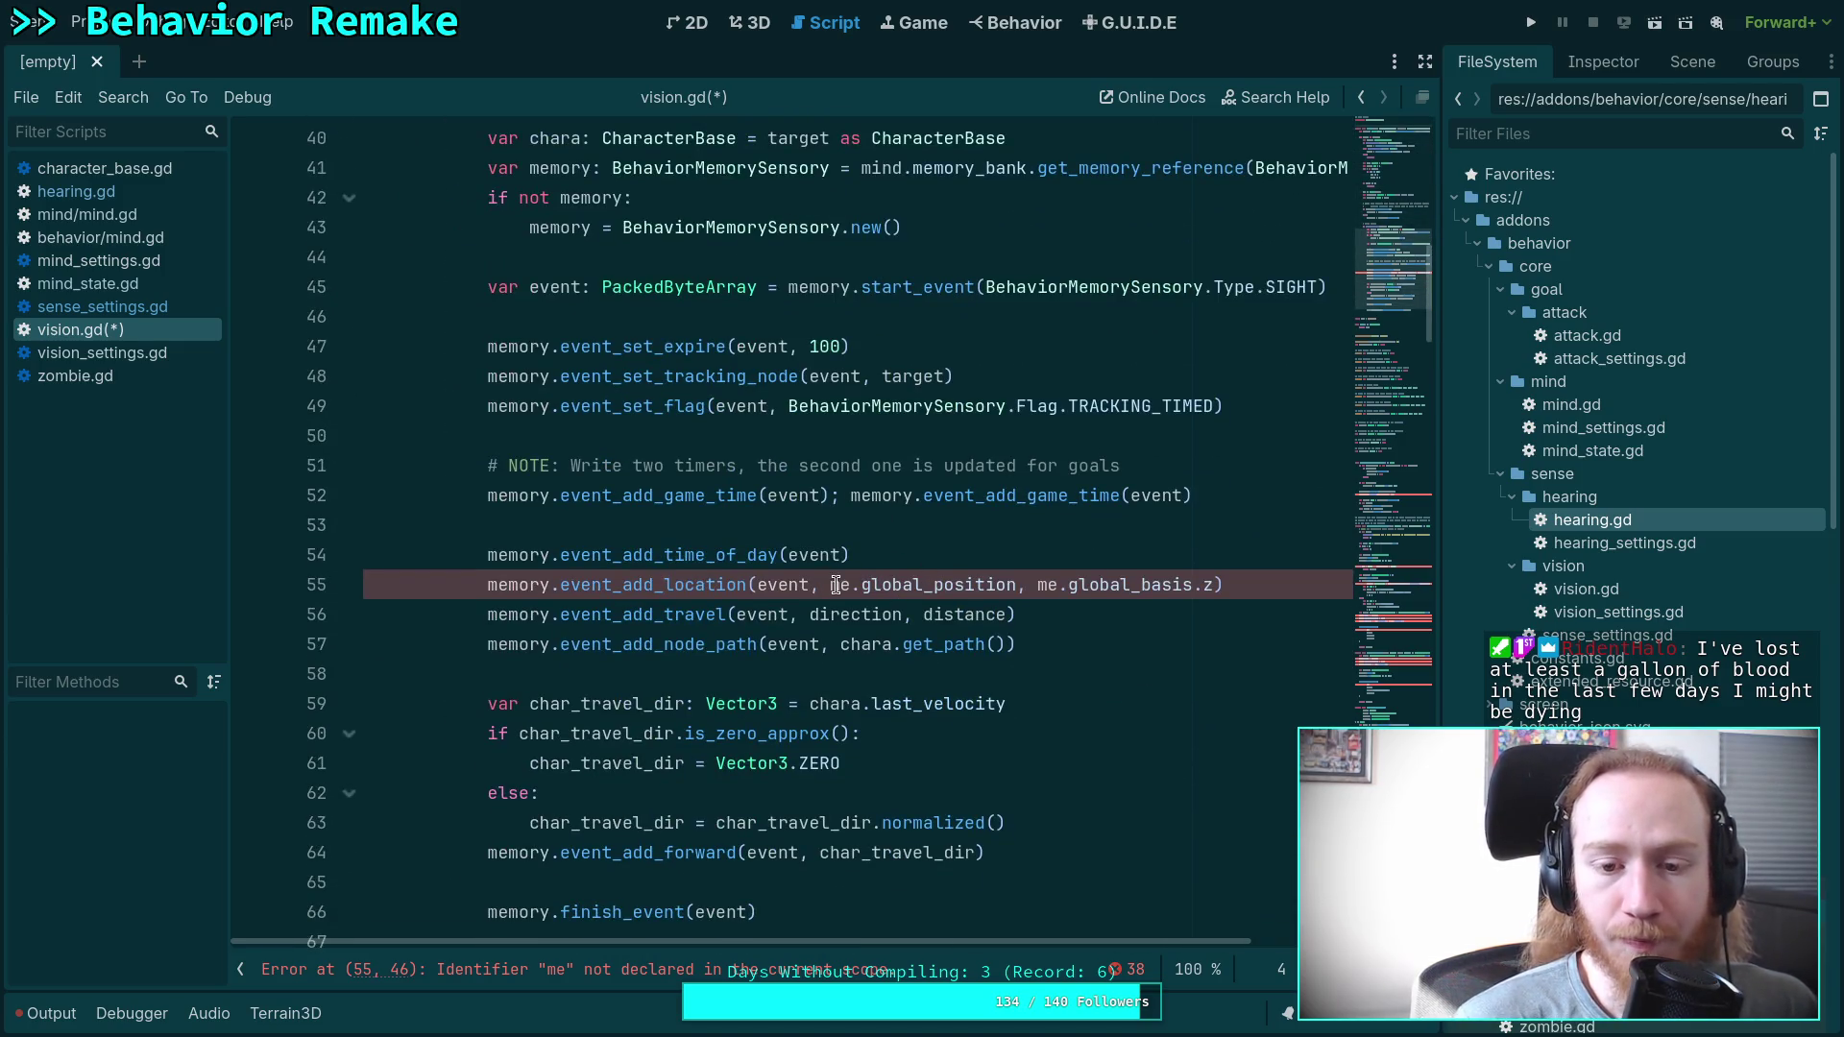
Replace both 'me' references on line 55 with 'agent'.
{"action": "double_click", "coordinate": [839, 586]}
{"action": "type", "text": "agent"}
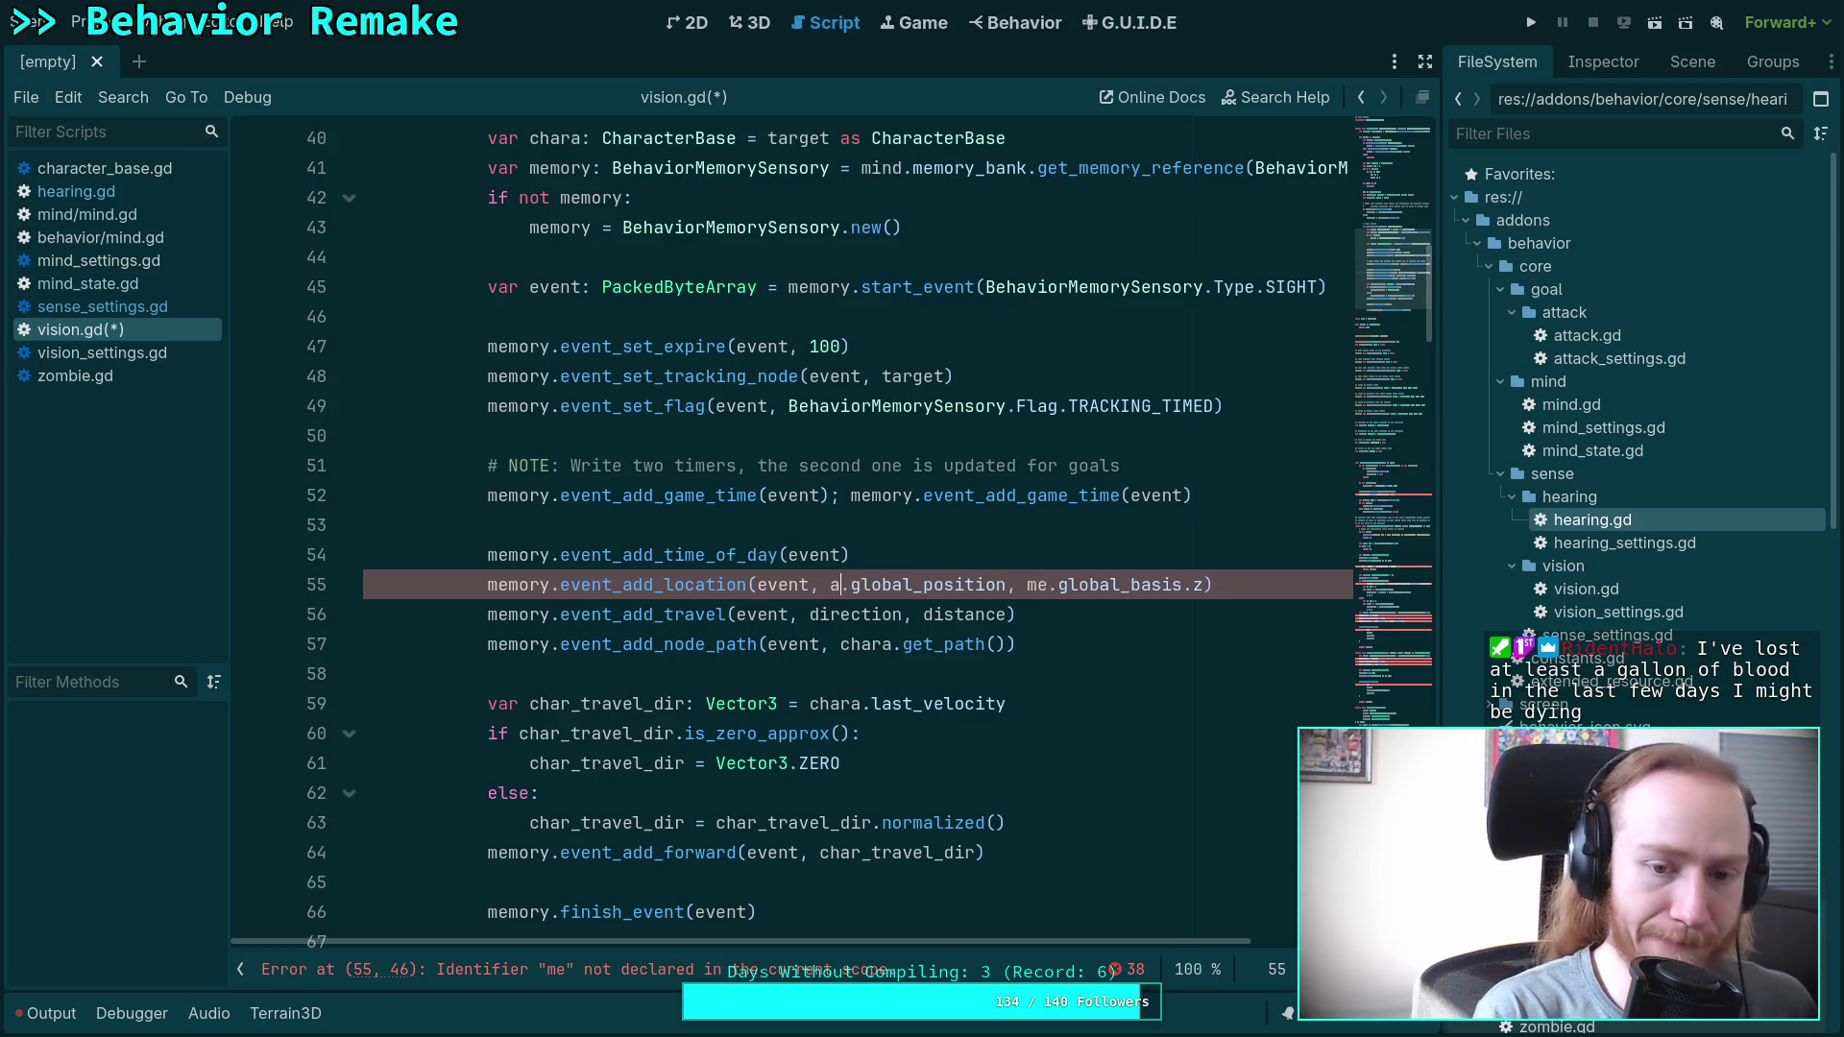
{"action": "left_click_drag", "start_coordinate": [1068, 585], "coordinate": [1096, 584]}
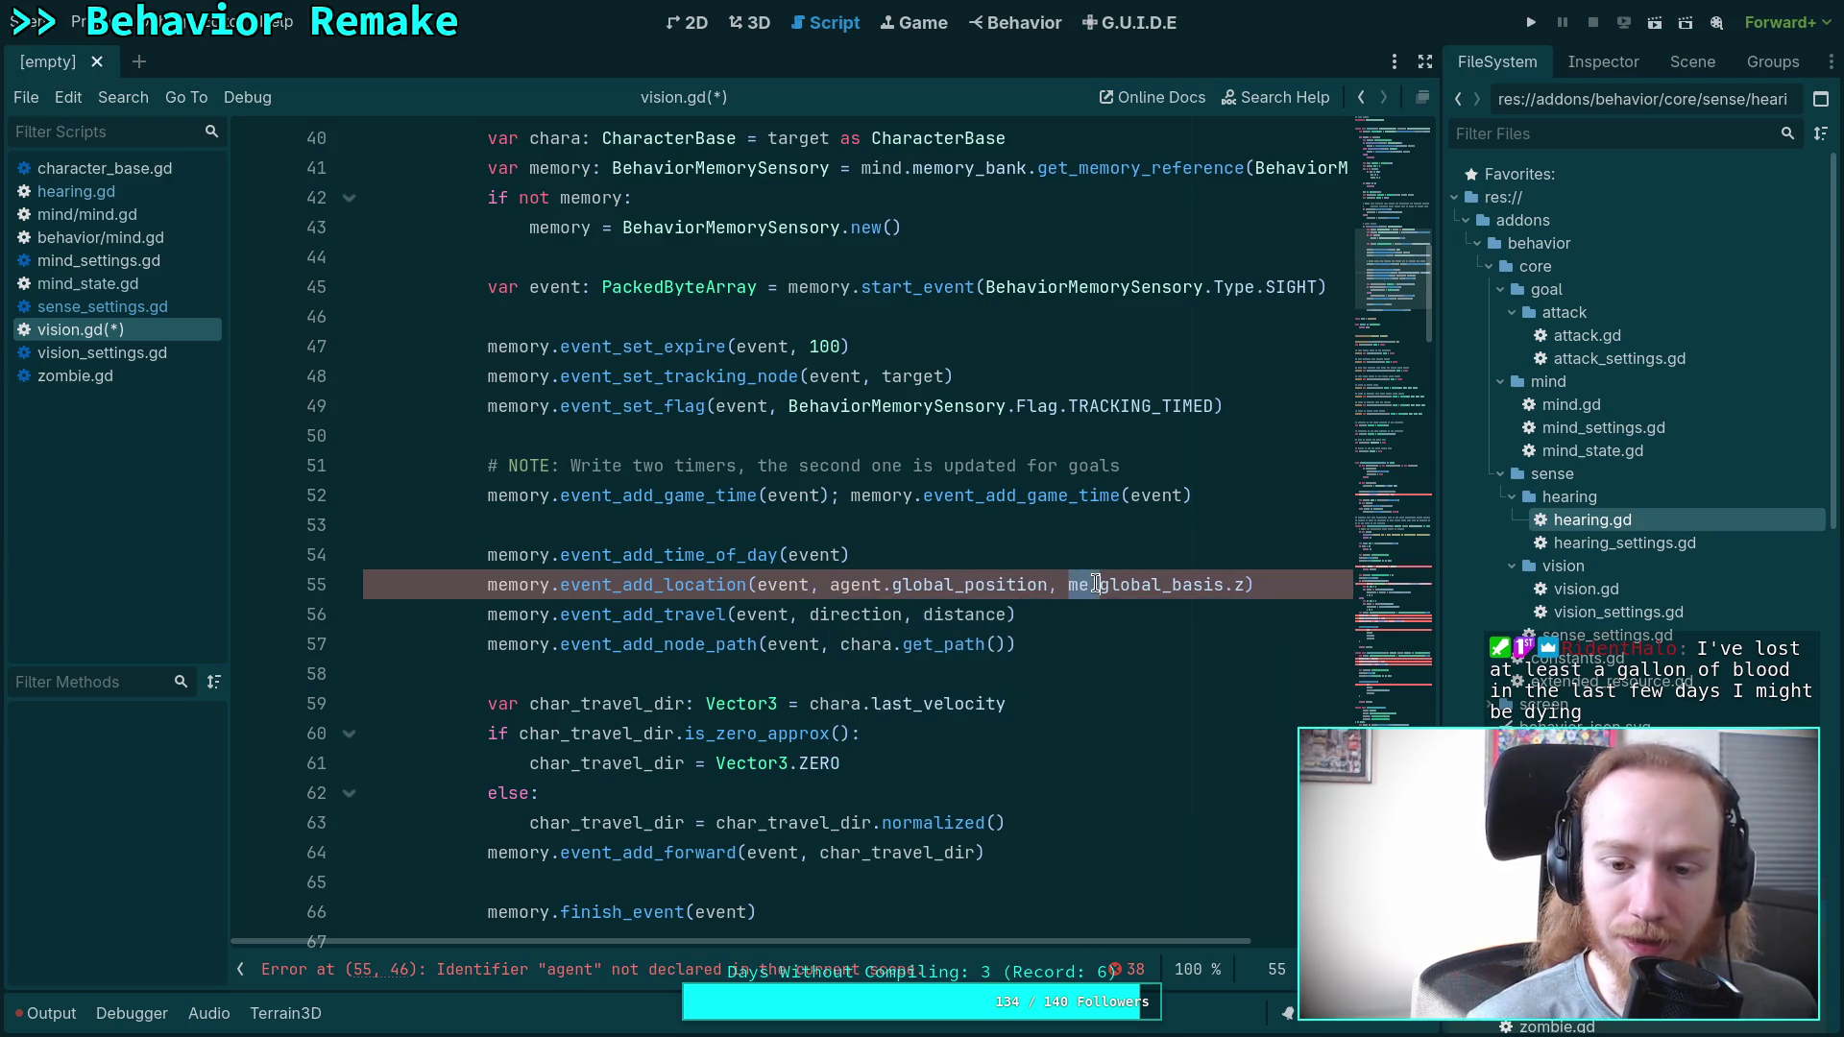
{"action": "type", "text": "agent"}
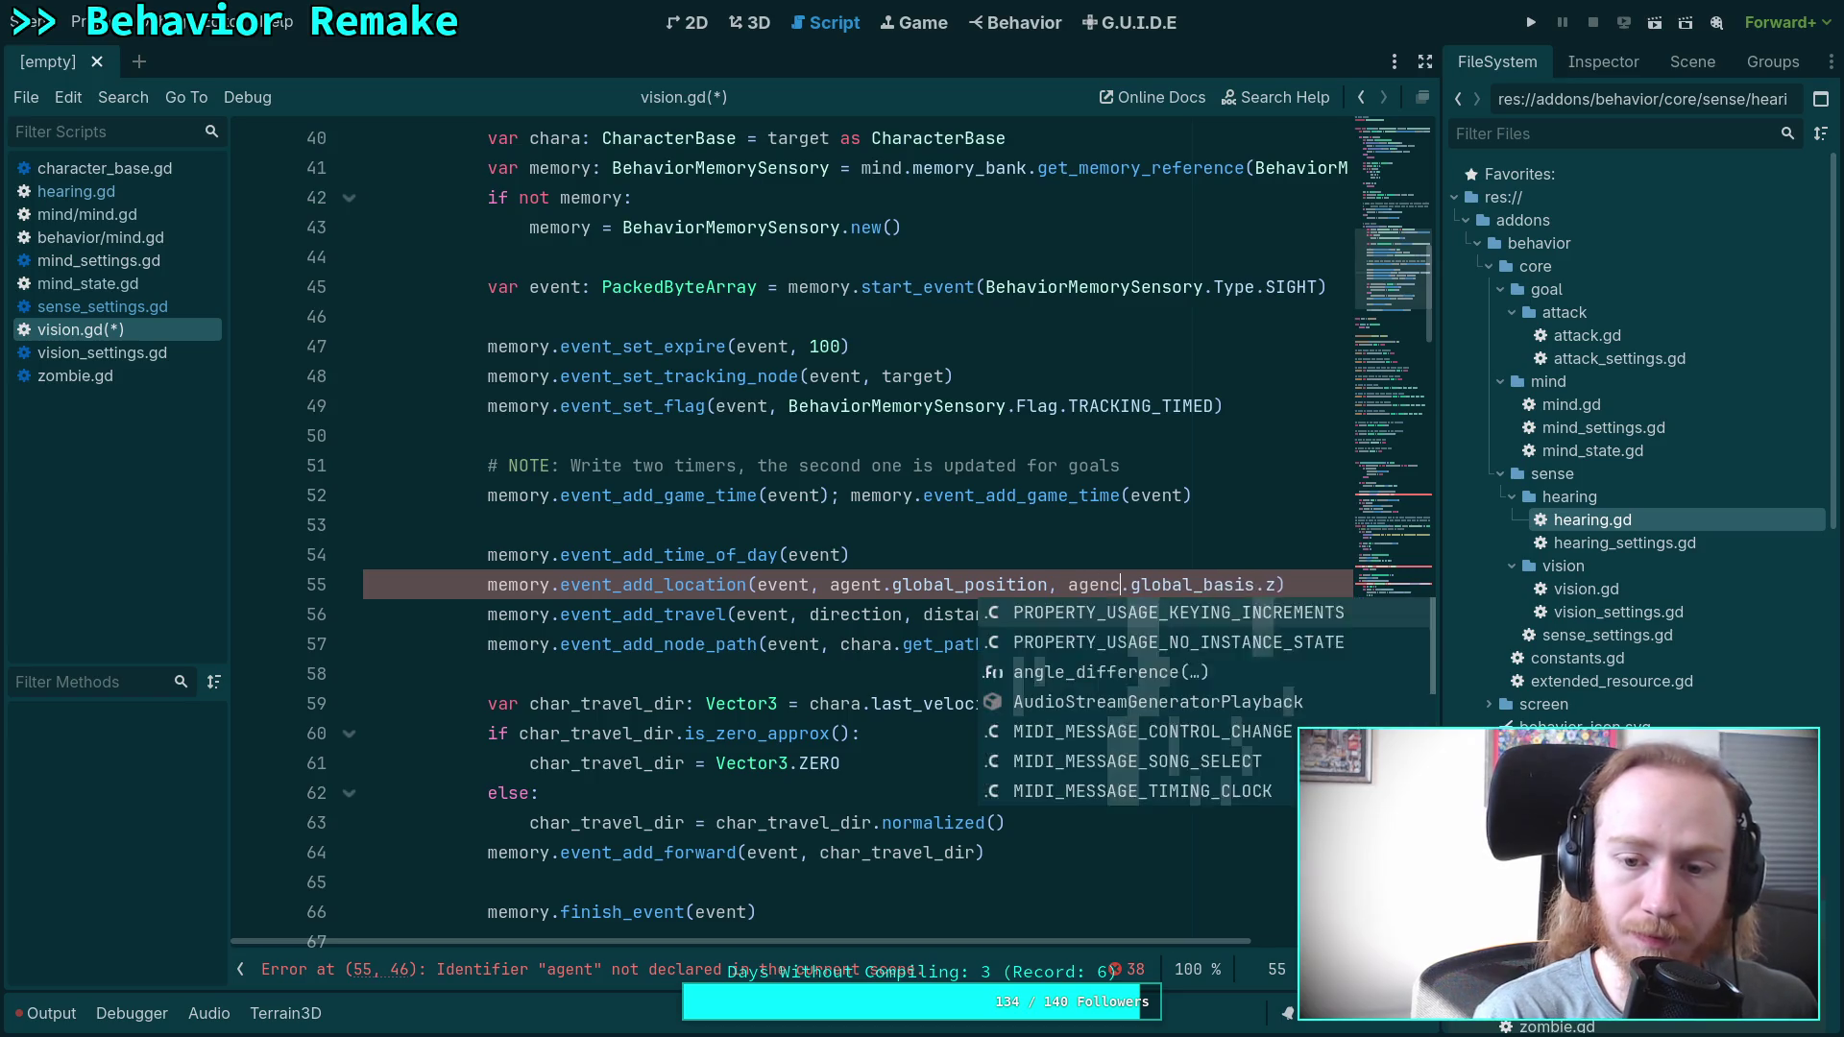
{"action": "left_click", "coordinate": [982, 541]}
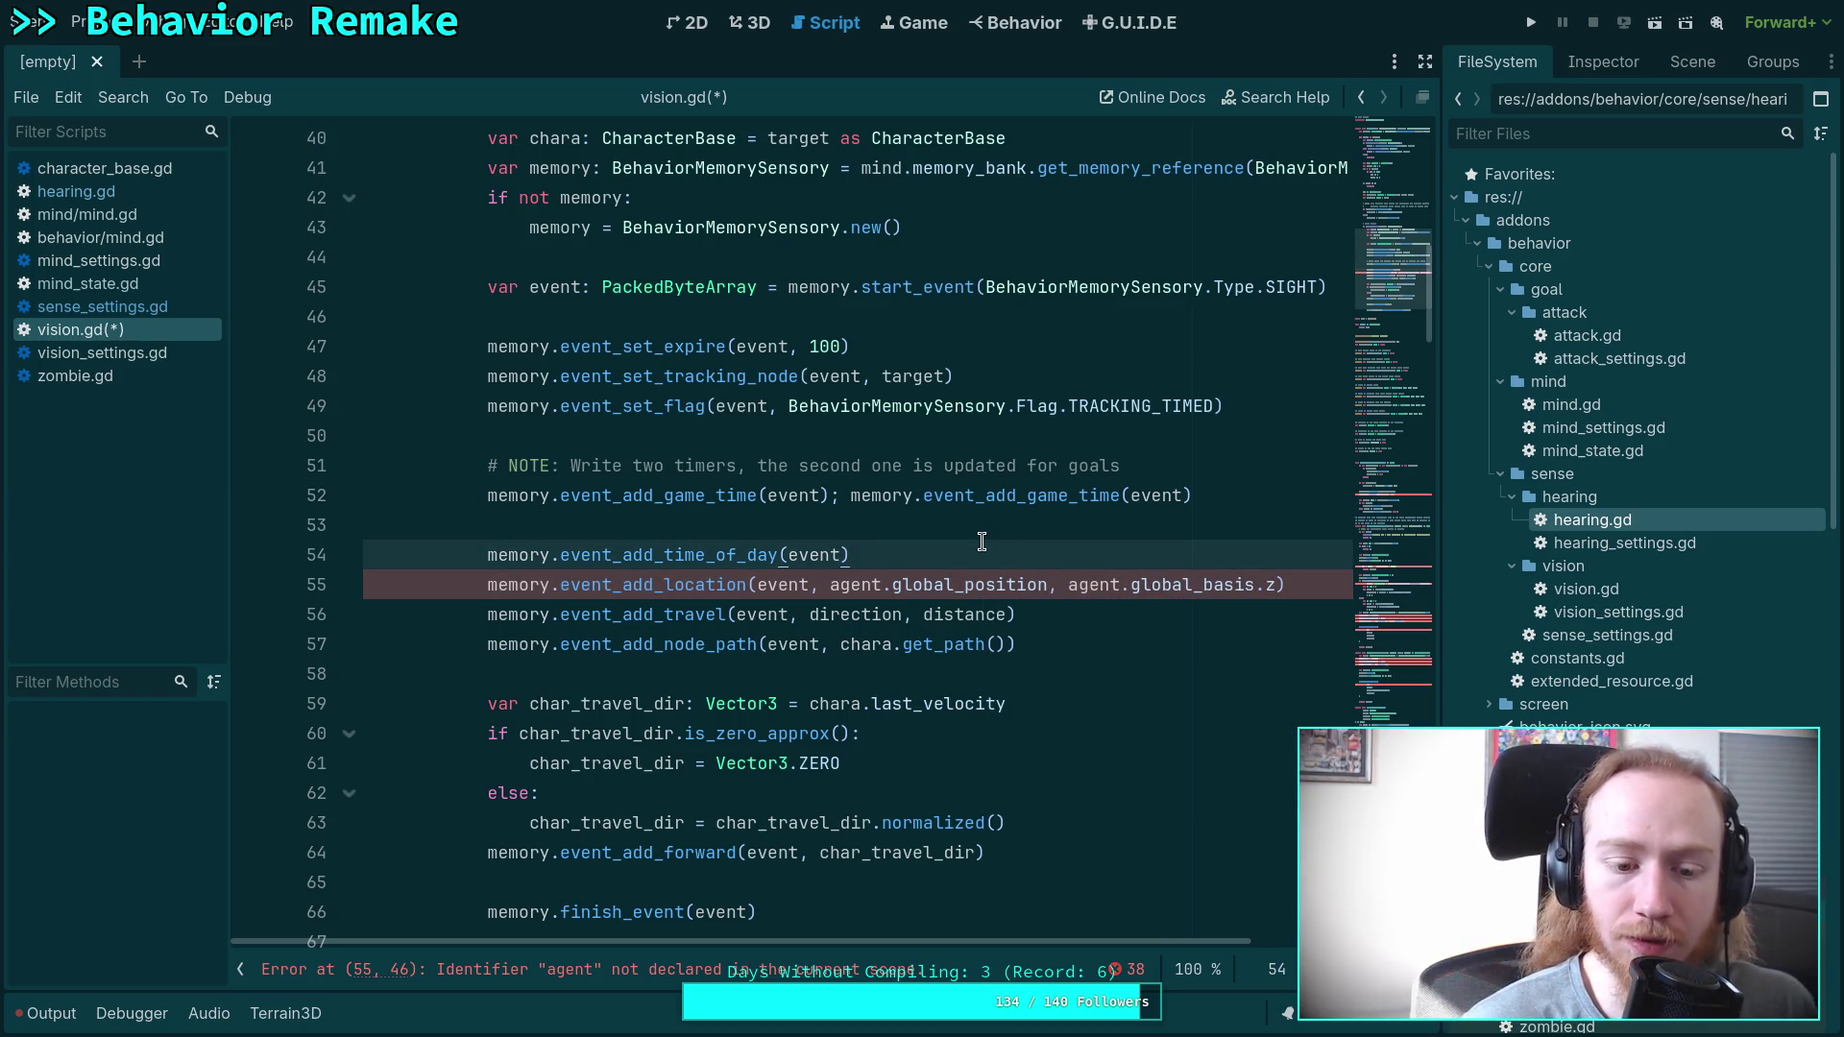
{"action": "scroll", "coordinate": [963, 556], "scroll_direction": "up", "scroll_amount": 10}
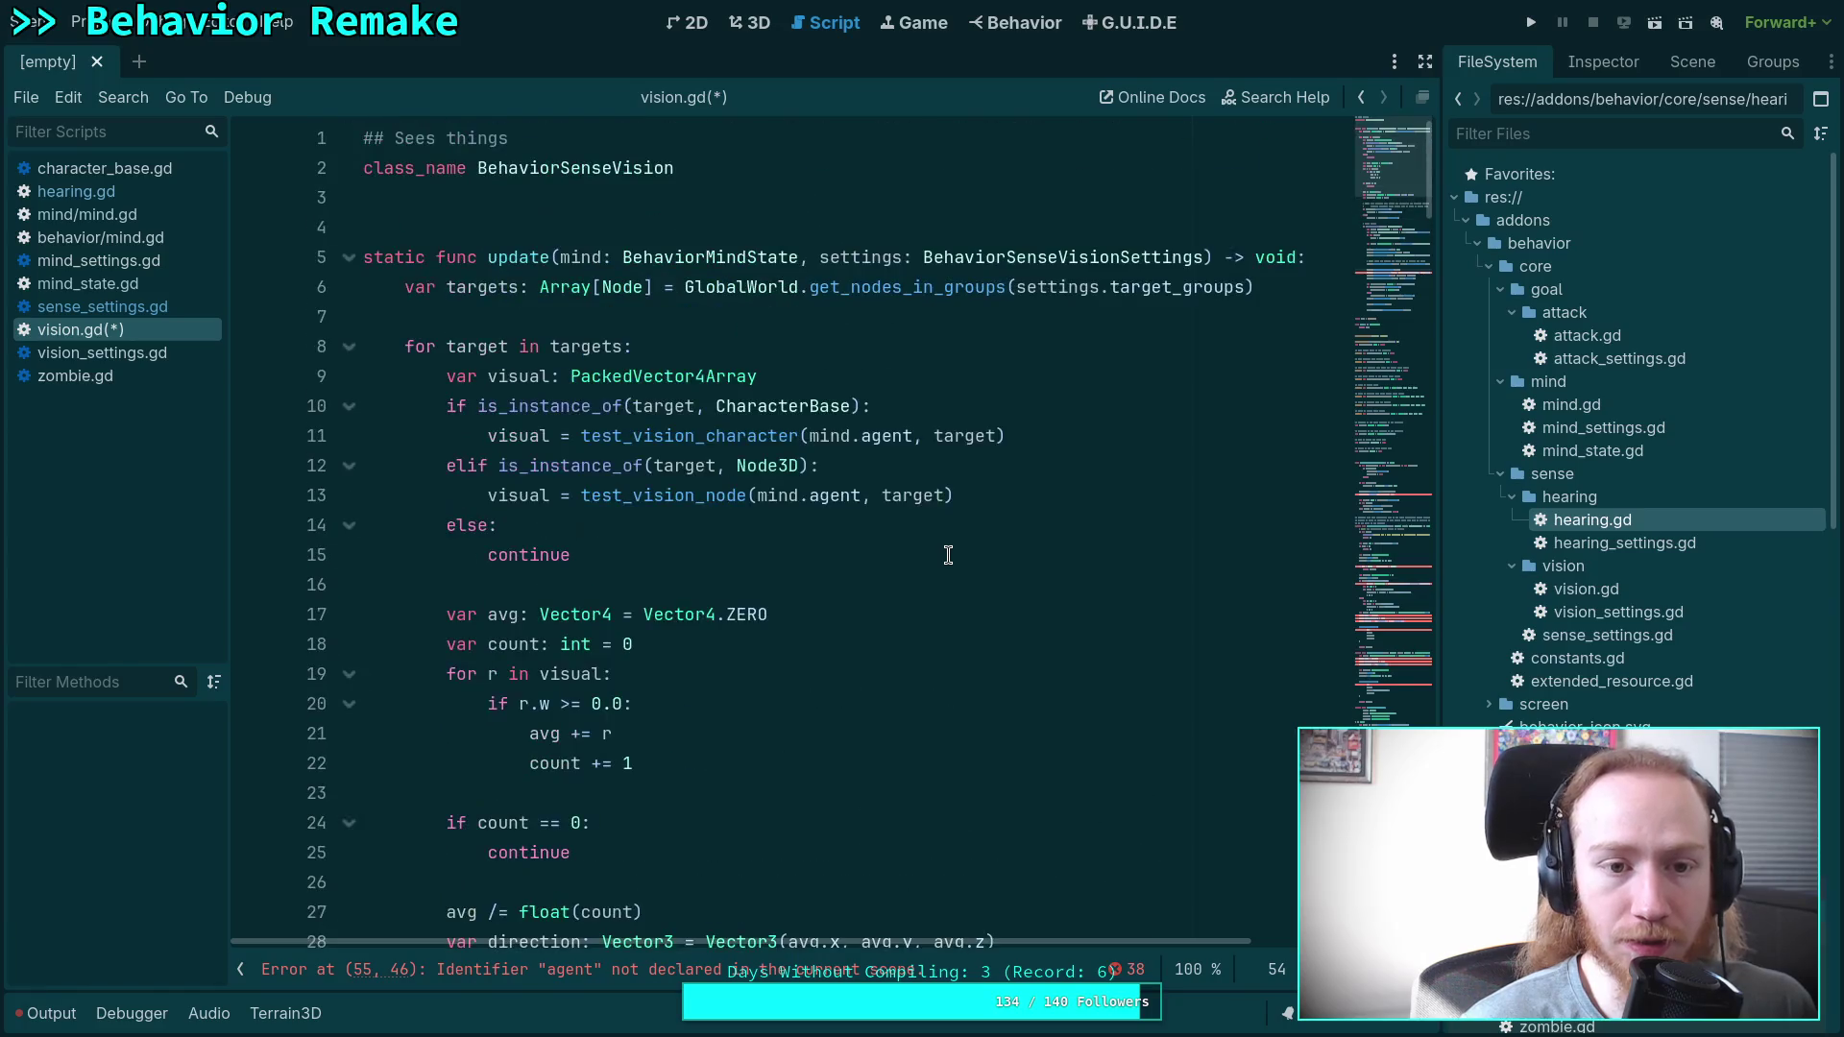
Try a local 'agent = mind.agent' line in update, then undo it.
{"action": "left_click", "coordinate": [1316, 259]}
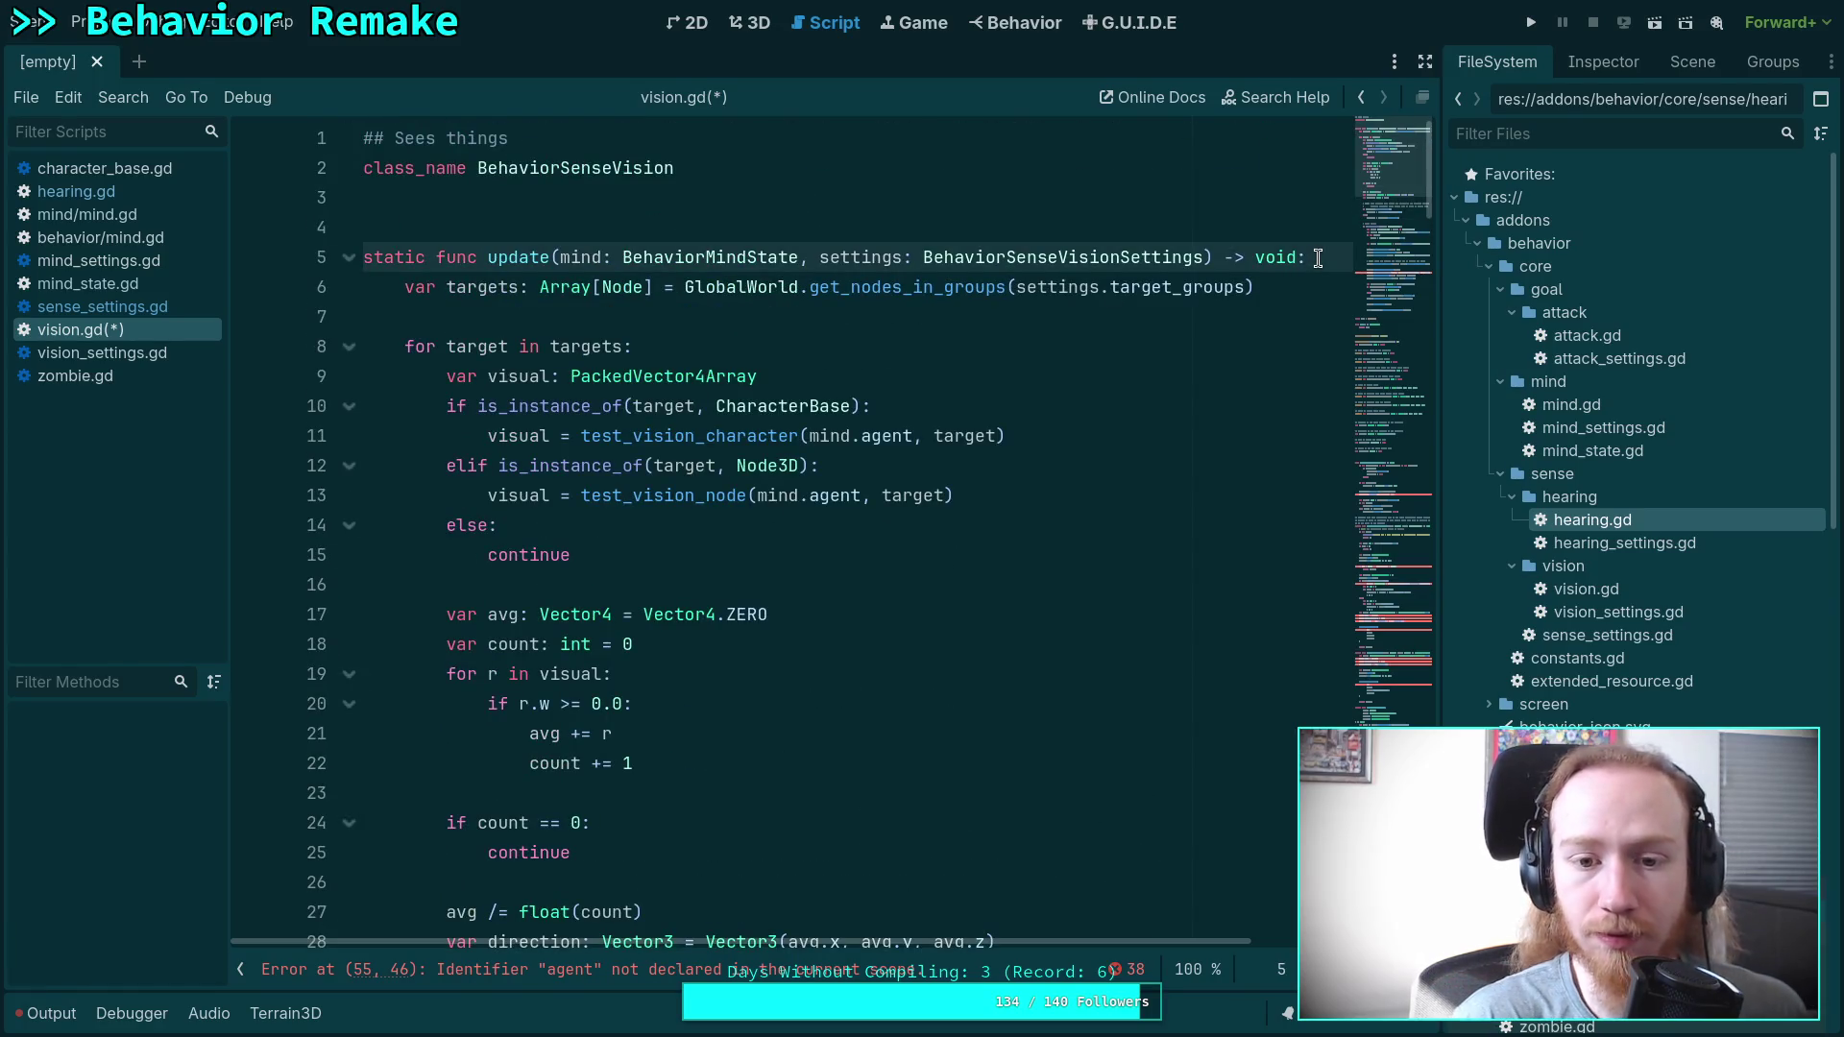
{"action": "key", "text": "Return"}
{"action": "type", "text": "var agen"}
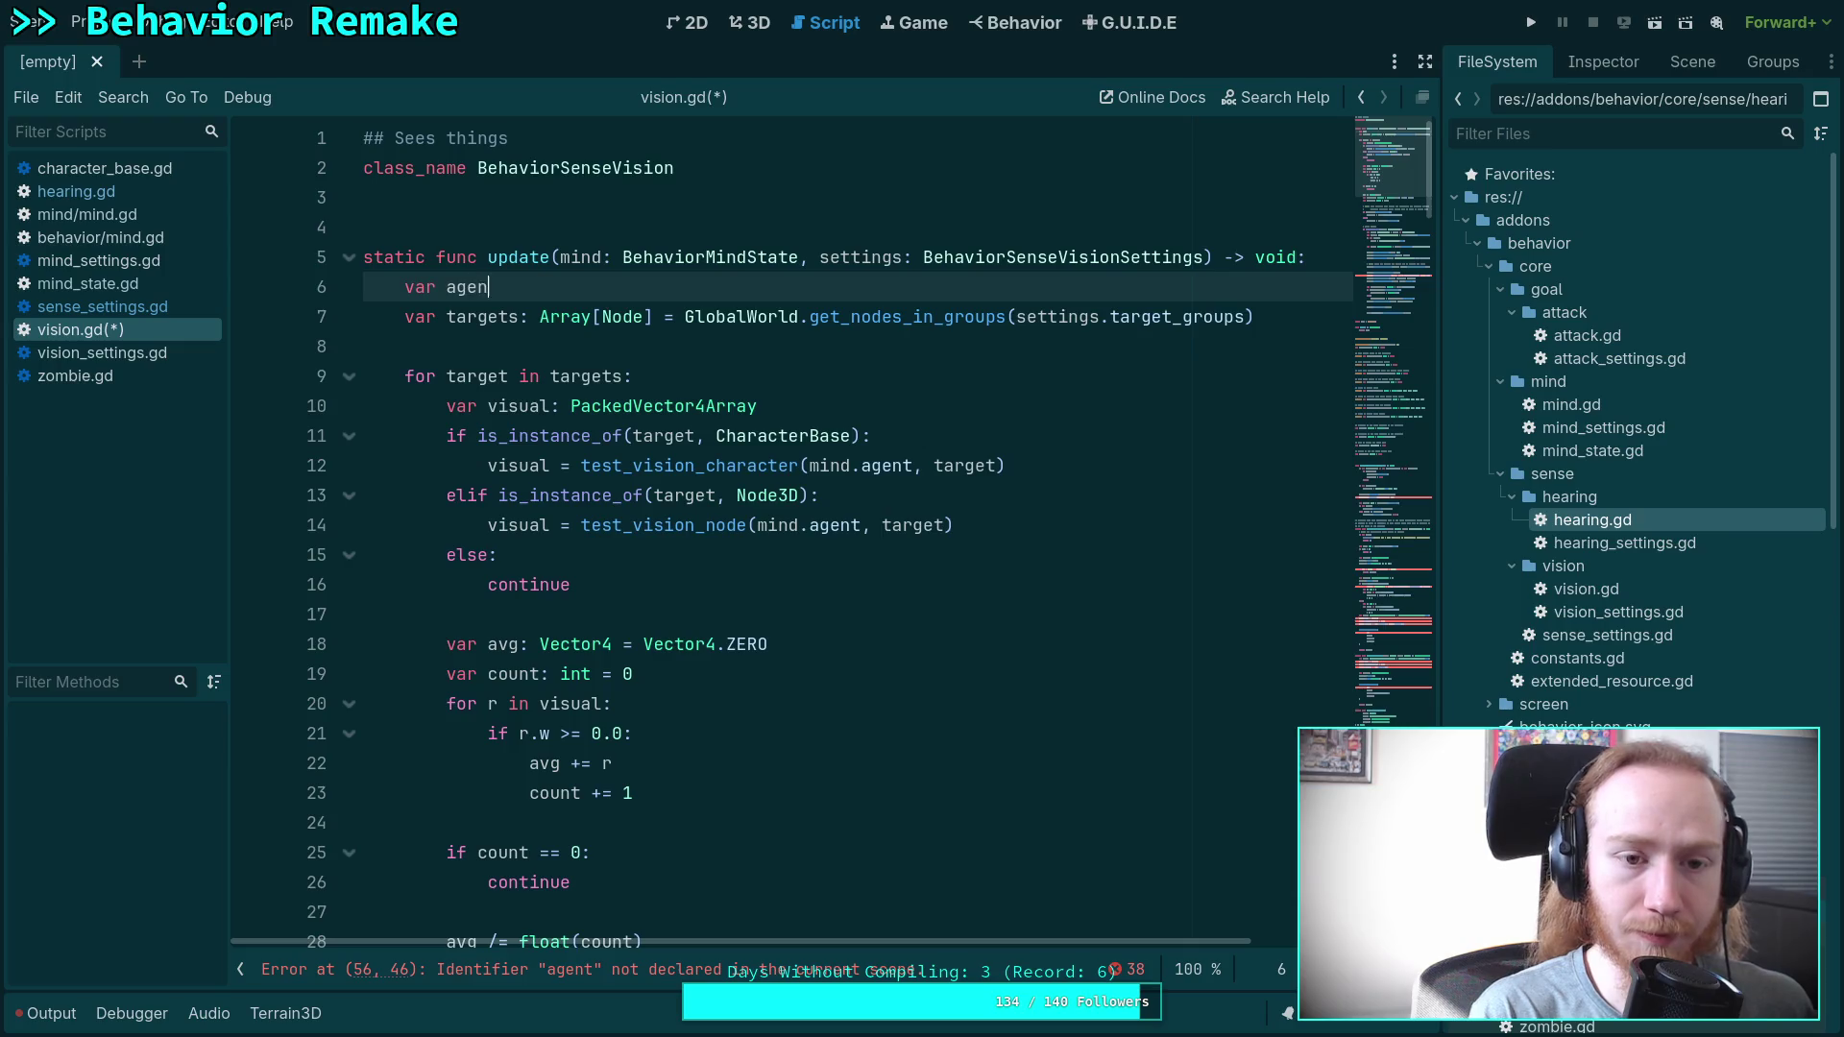
{"action": "type", "text": "t:"}
{"action": "key", "text": "BackSpace"}
{"action": "key", "text": "BackSpace"}
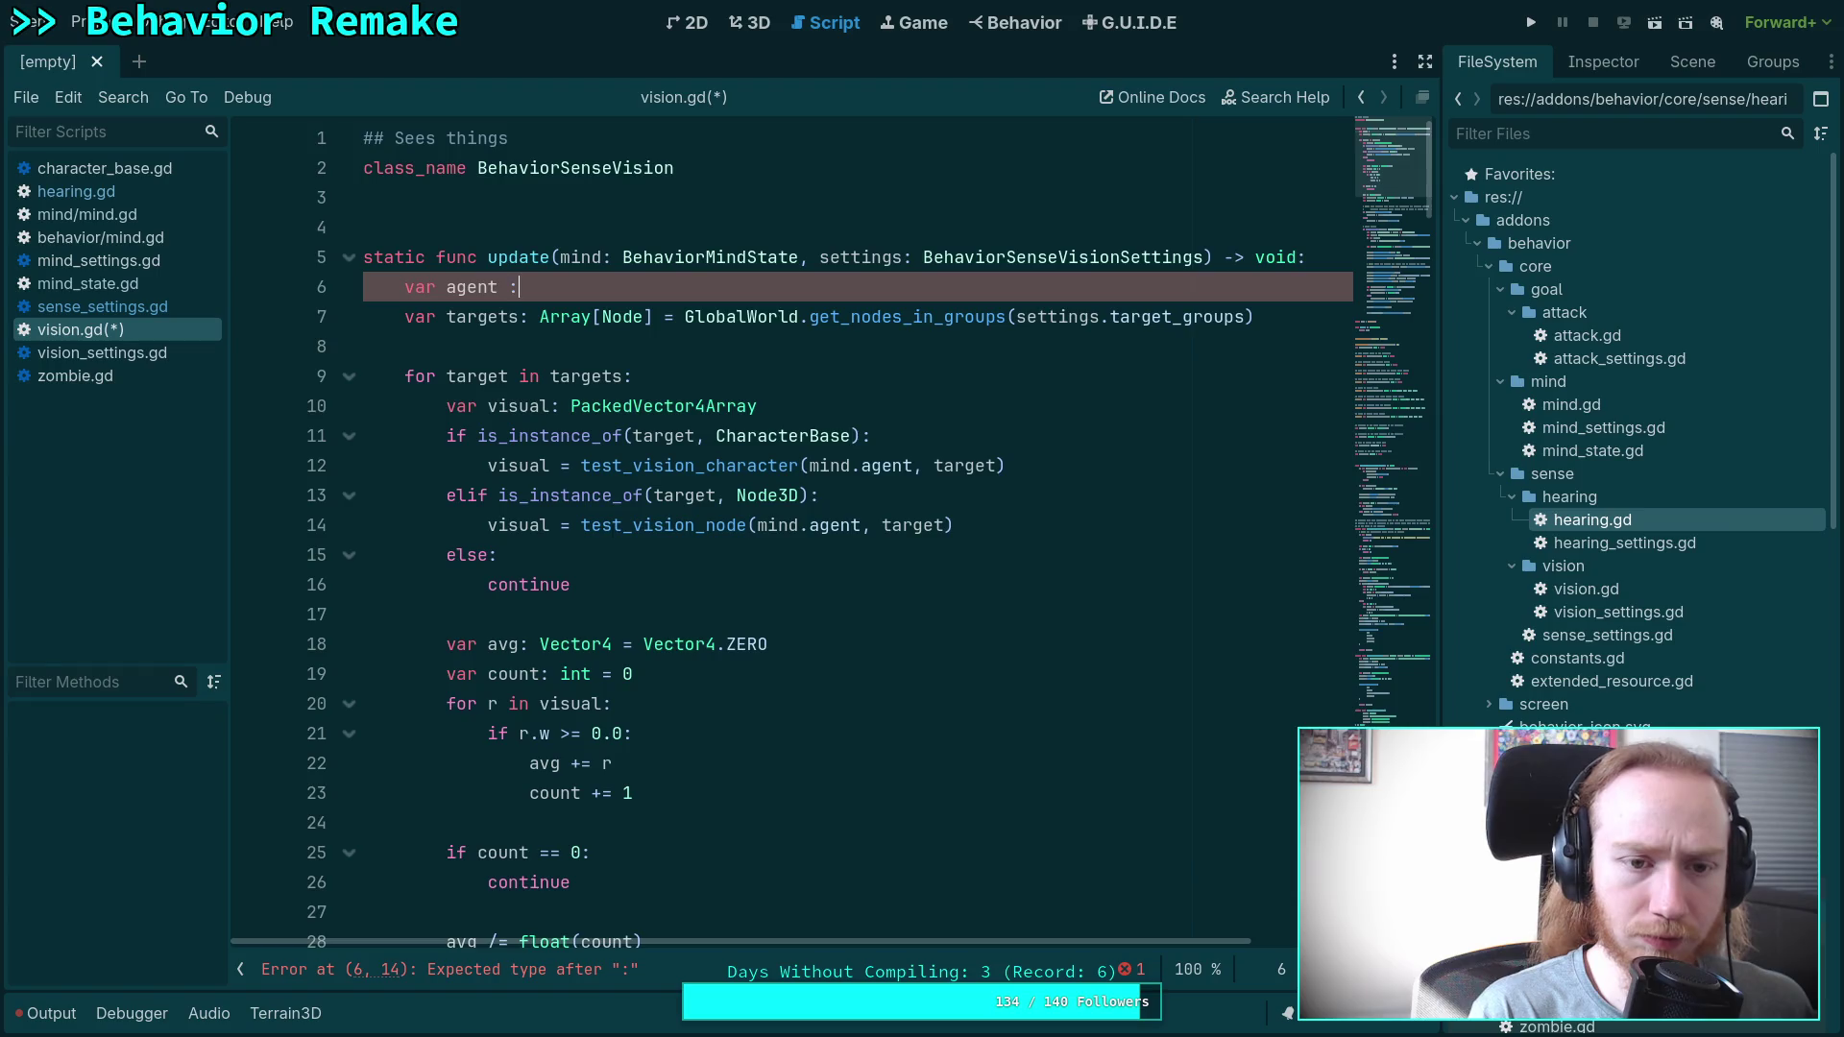
{"action": "type", "text": "= mind.agent"}
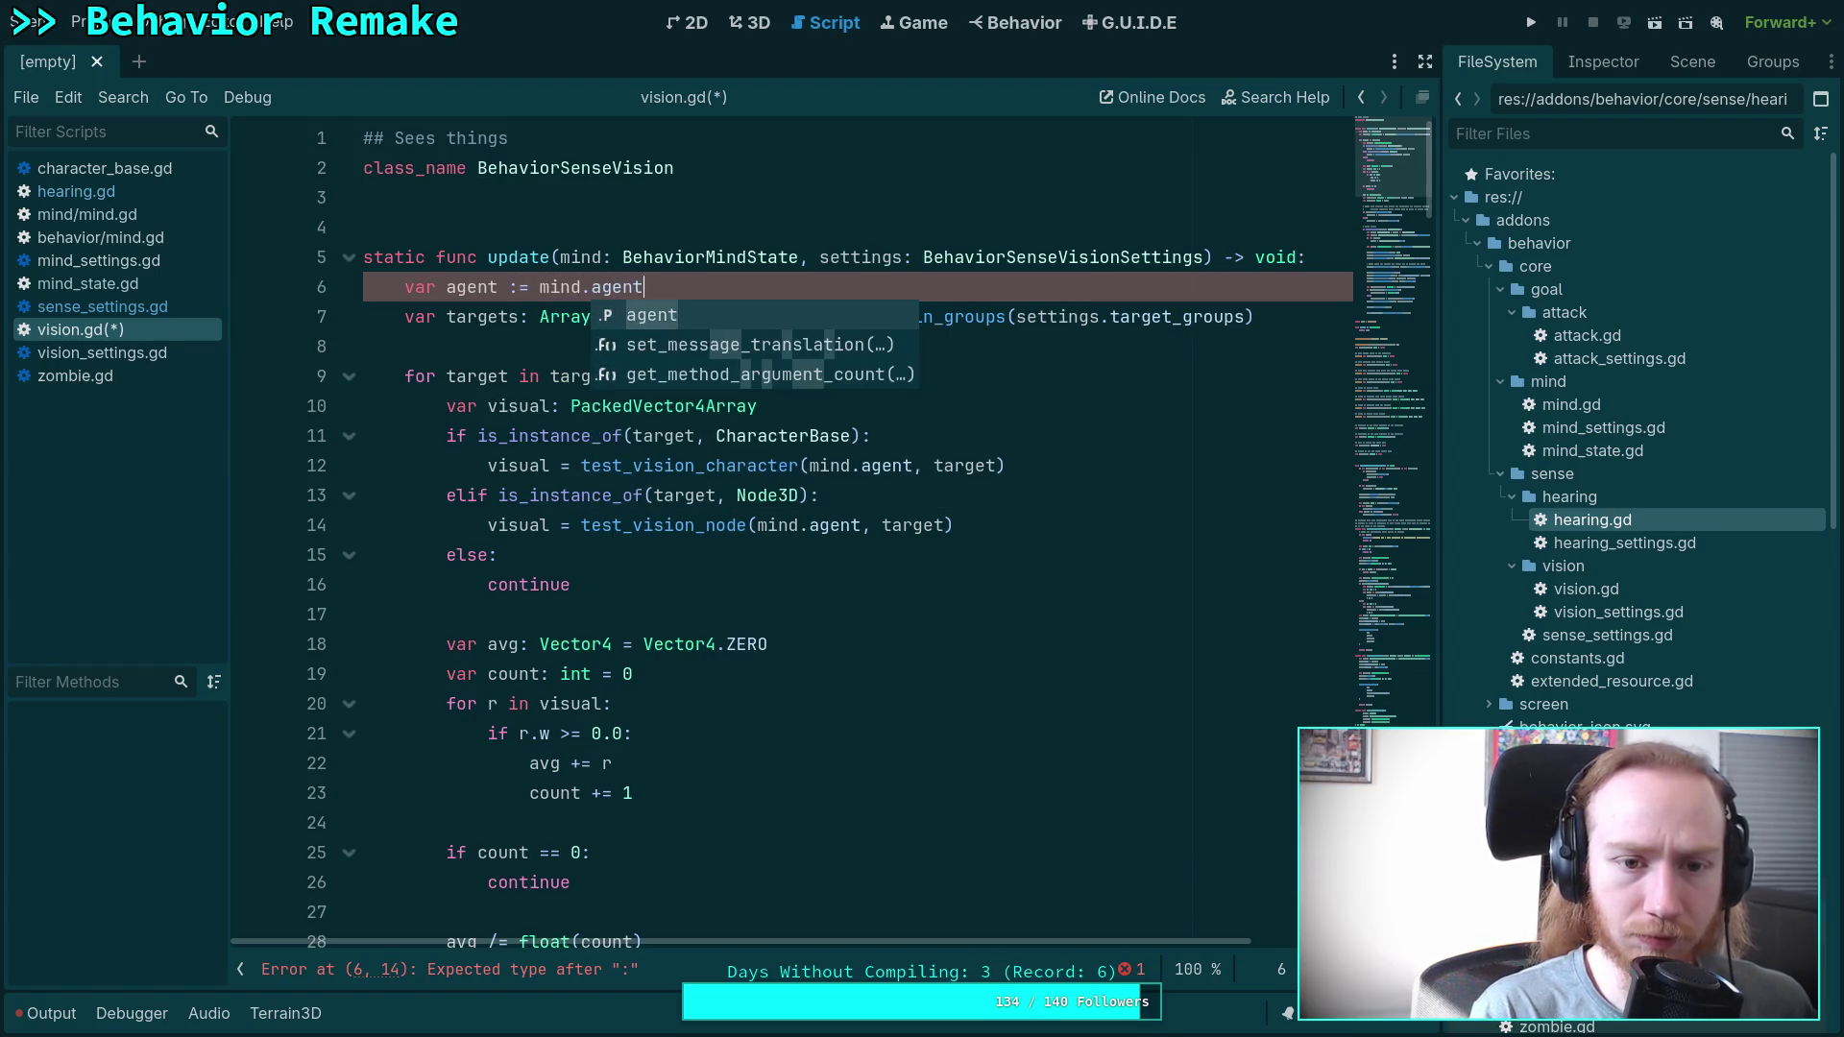
{"action": "double_click", "coordinate": [831, 465]}
{"action": "key", "text": "BackSpace"}
{"action": "key", "text": "Delete"}
{"action": "left_click_drag", "start_coordinate": [758, 525], "coordinate": [805, 524]}
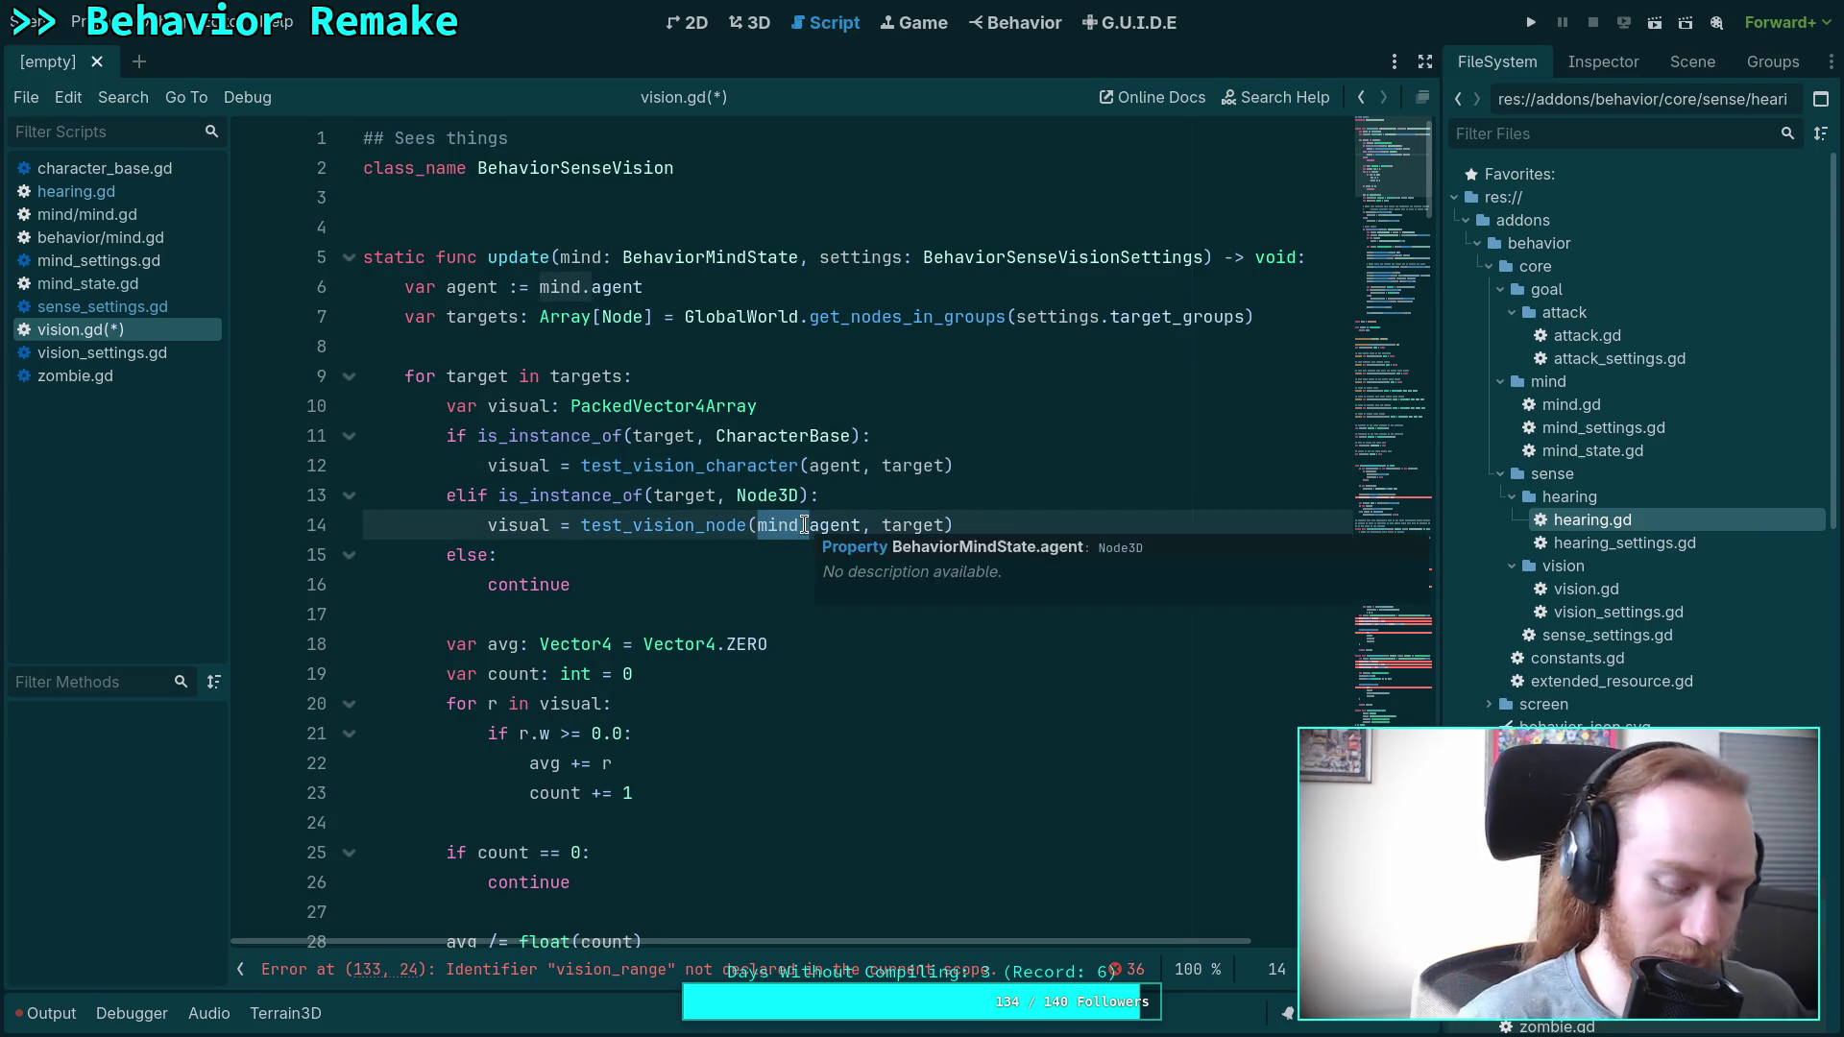
{"action": "key", "text": "ctrl+z"}
{"action": "key", "text": "ctrl+z"}
{"action": "key", "text": "ctrl+z"}
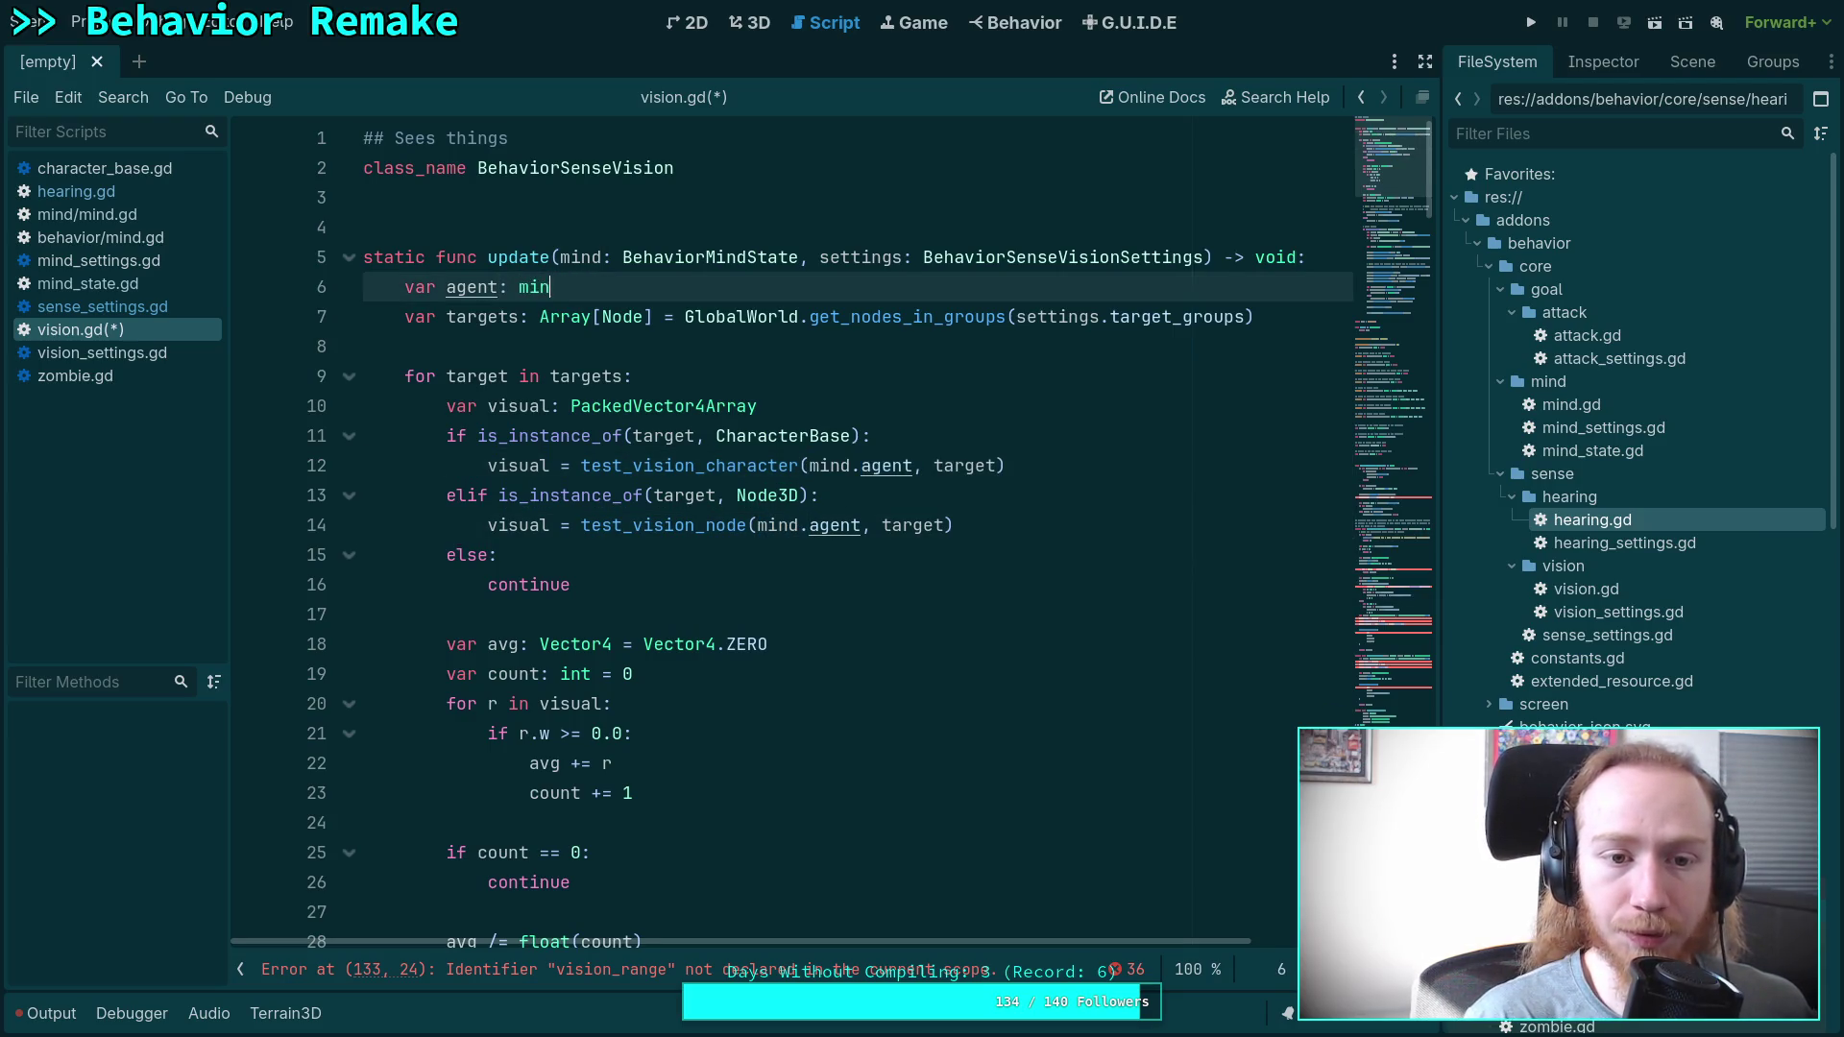
{"action": "key", "text": "ctrl+z"}
{"action": "scroll", "coordinate": [833, 521], "scroll_direction": "down", "scroll_amount": 10}
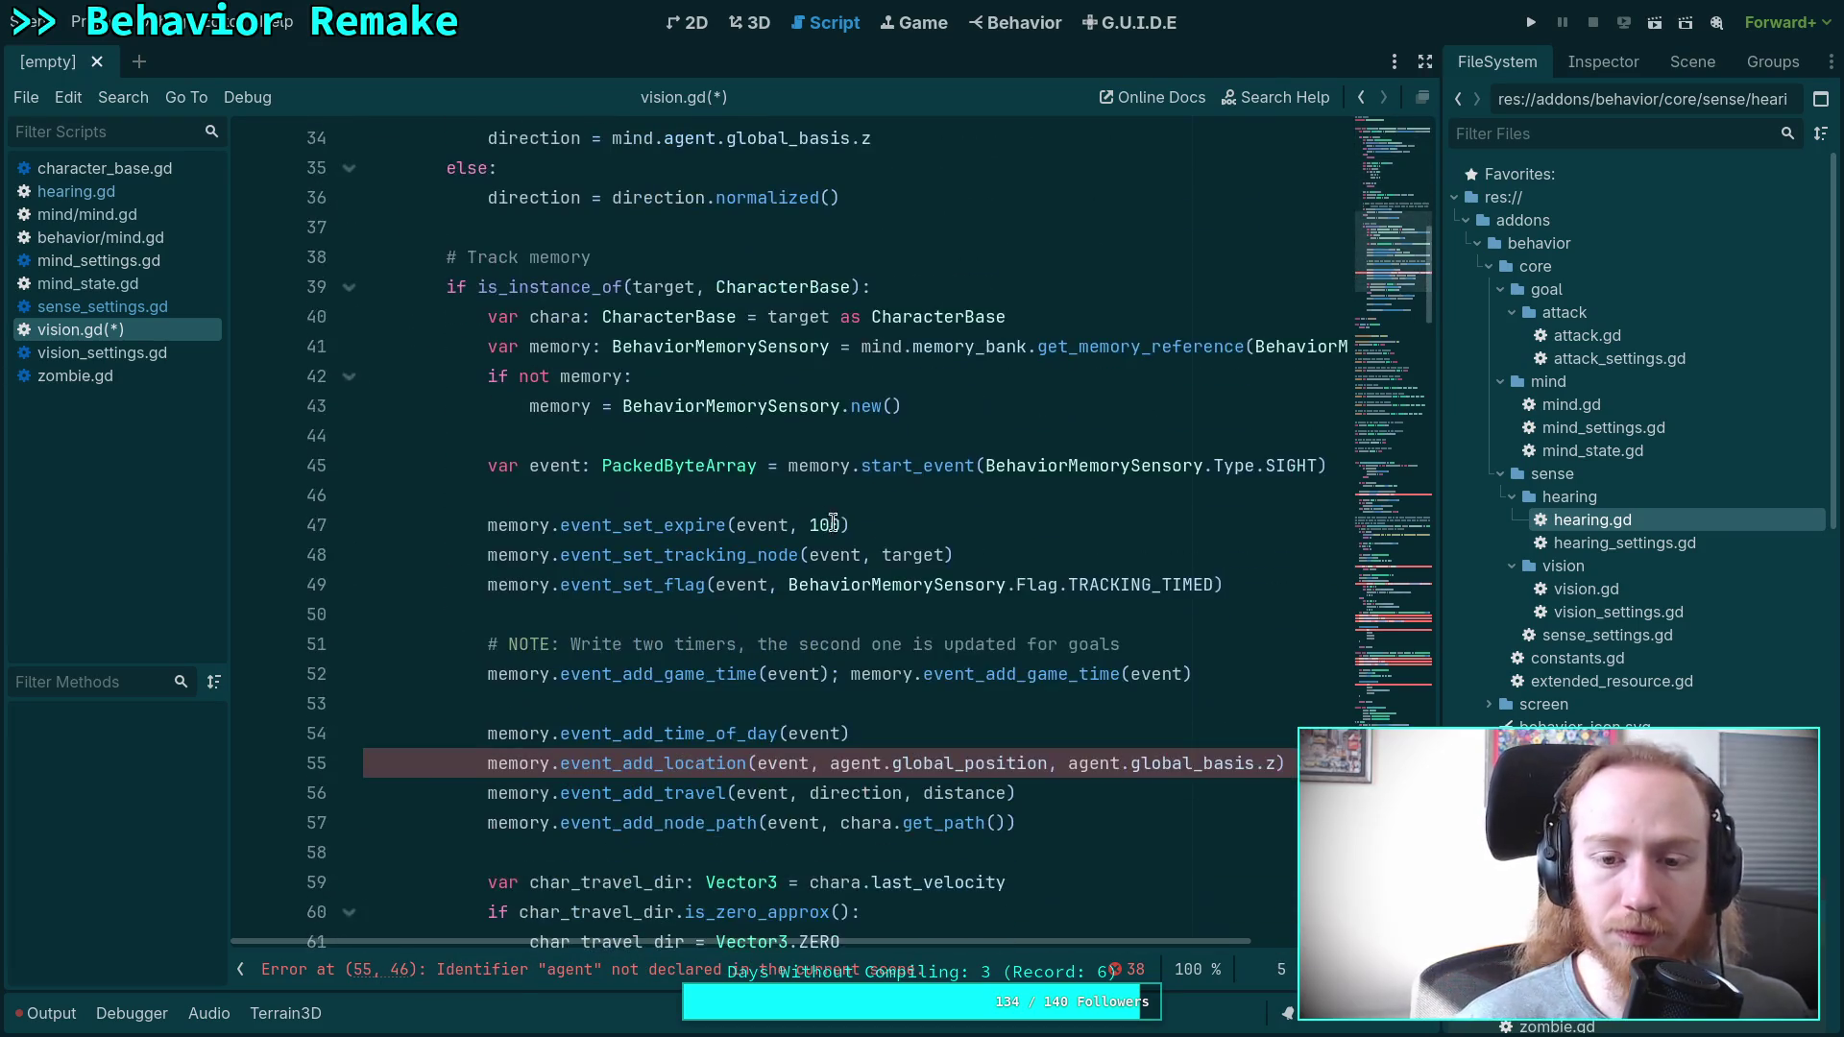
{"action": "scroll", "coordinate": [805, 597], "scroll_direction": "down", "scroll_amount": 2}
Prefix both agent references on line 55 with 'mind.'.
{"action": "left_click", "coordinate": [831, 584]}
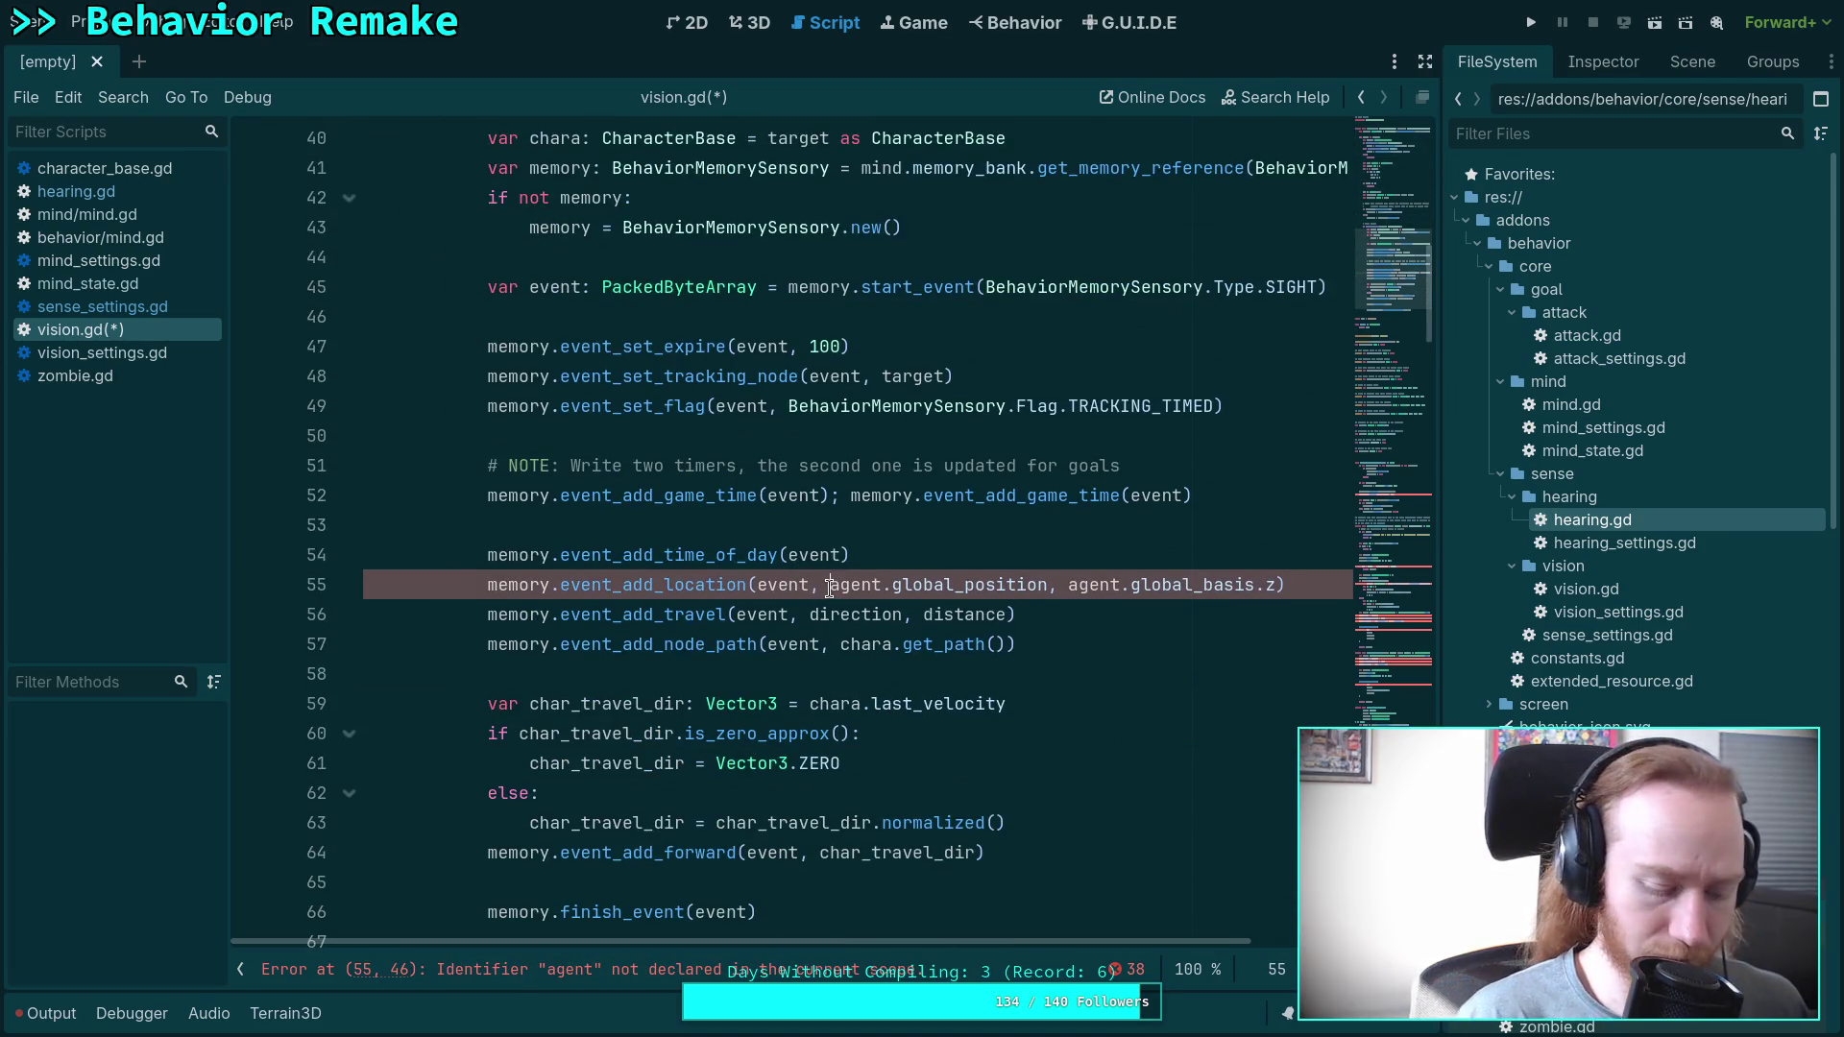
{"action": "type", "text": "mind."}
{"action": "left_click", "coordinate": [1120, 585]}
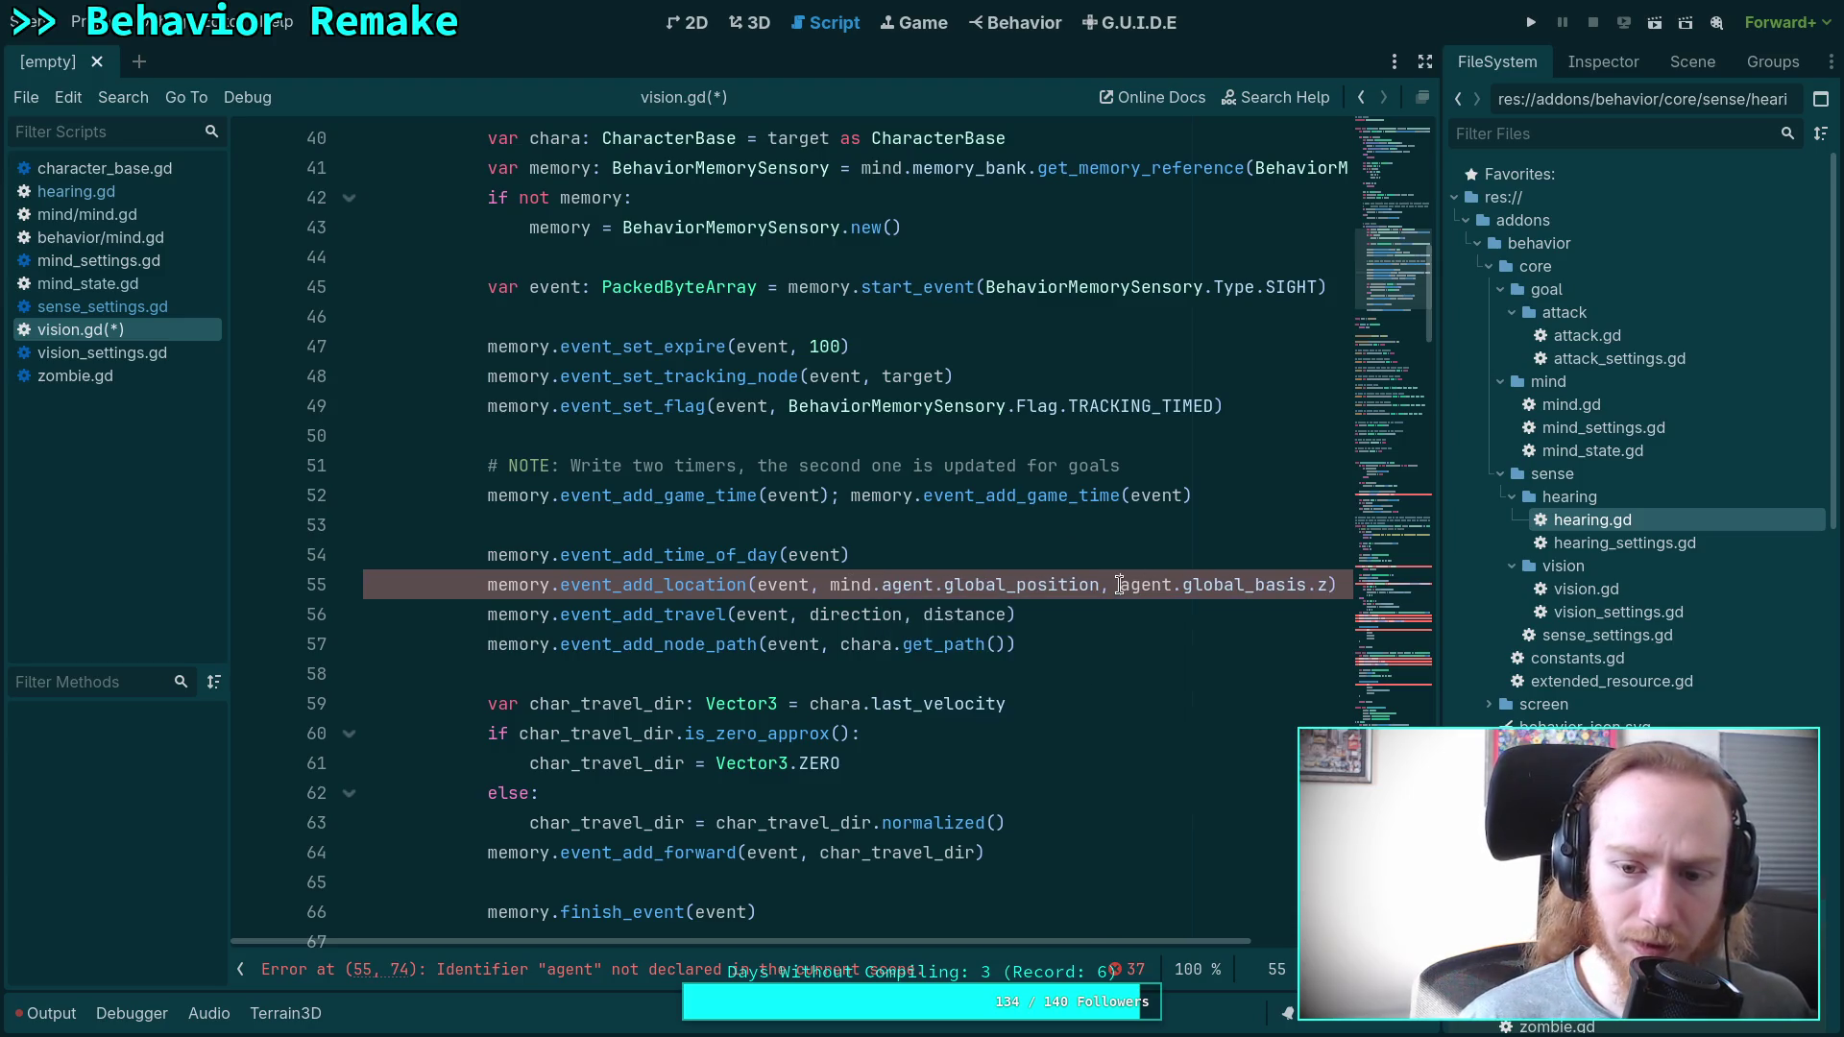
{"action": "type", "text": "midn"}
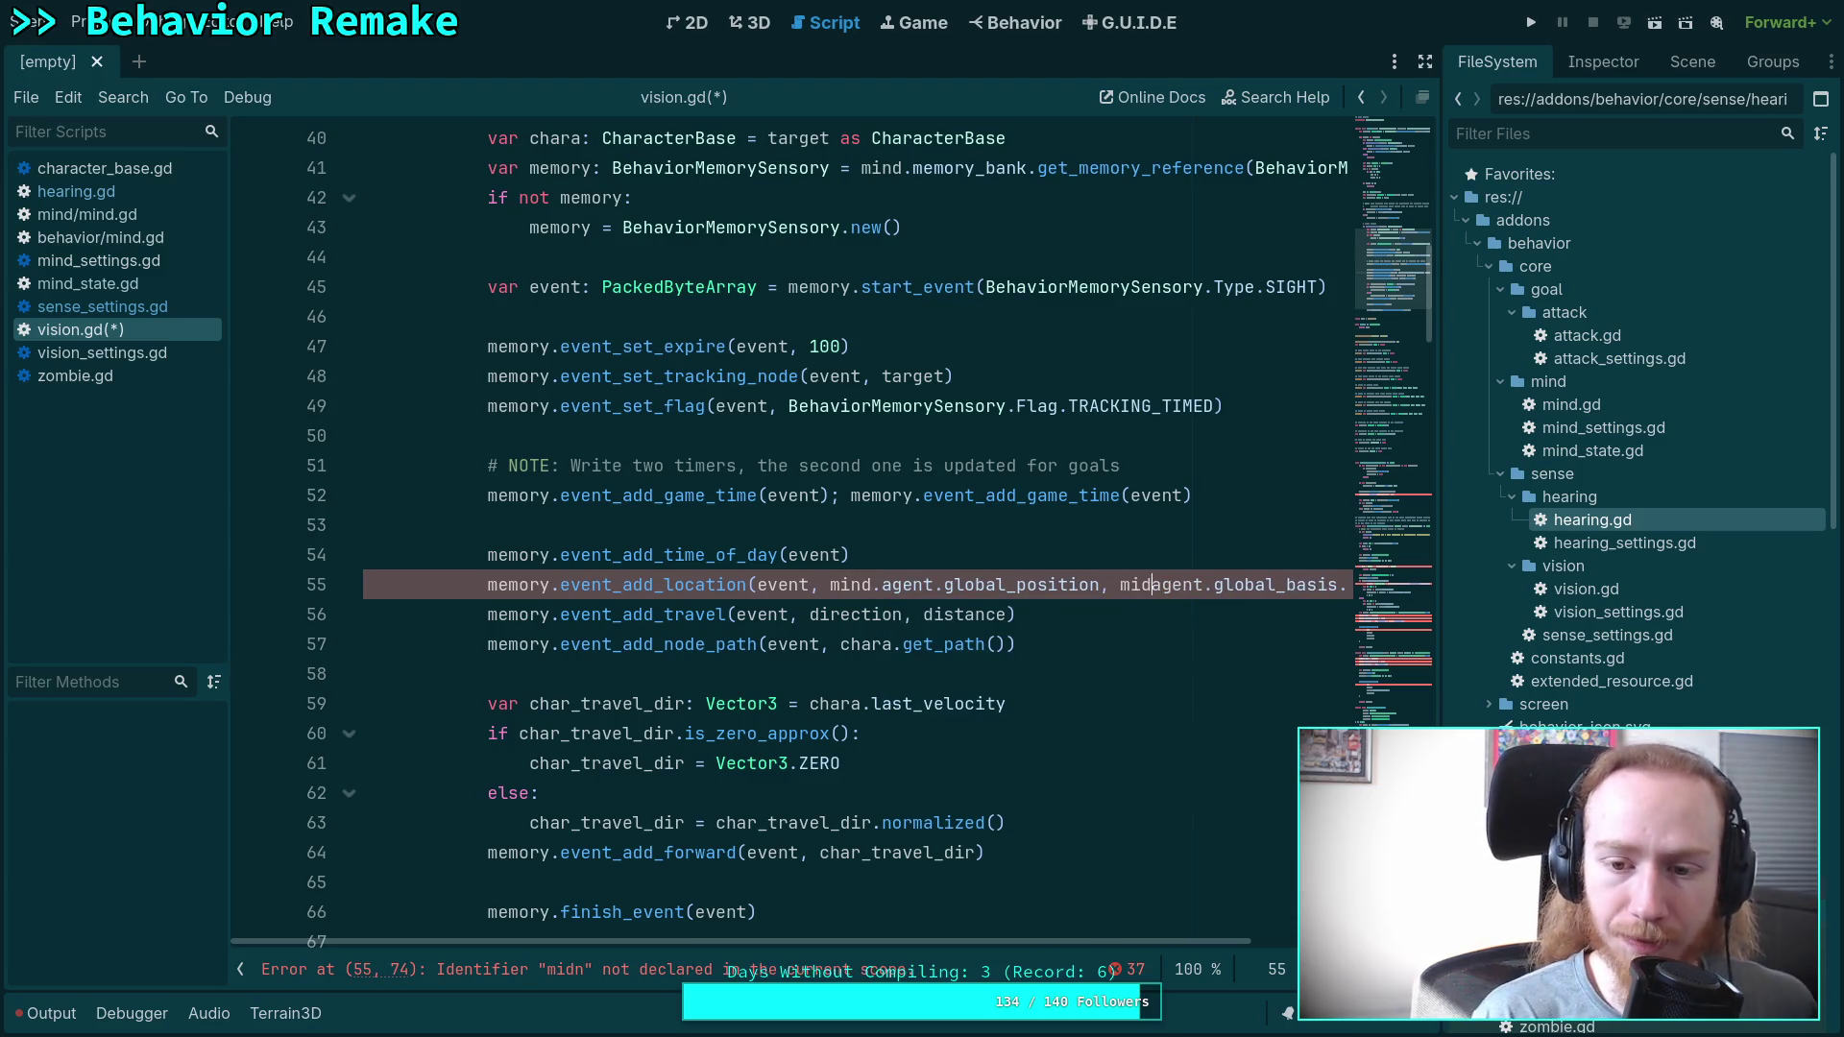
{"action": "key", "text": "BackSpace"}
{"action": "key", "text": "BackSpace"}
{"action": "type", "text": "nd."}
{"action": "key", "text": "Escape"}
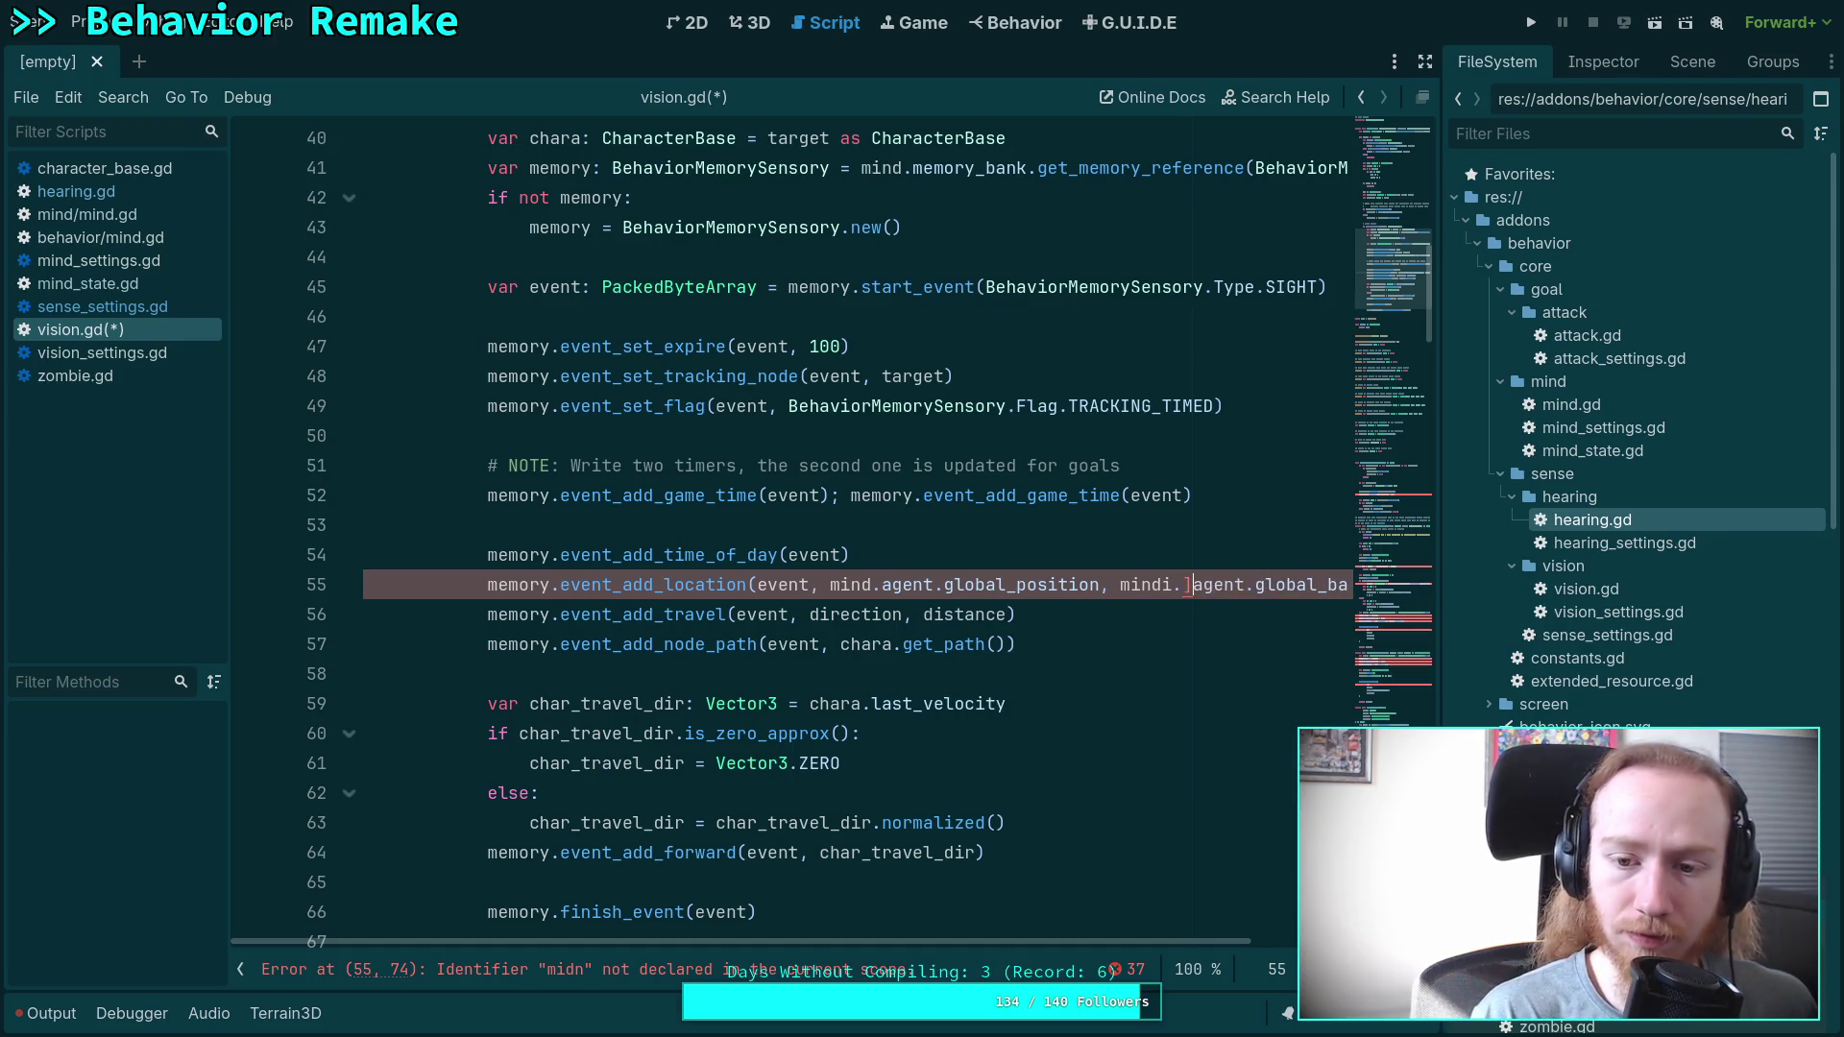
{"action": "scroll", "coordinate": [960, 557], "scroll_direction": "down", "scroll_amount": 8}
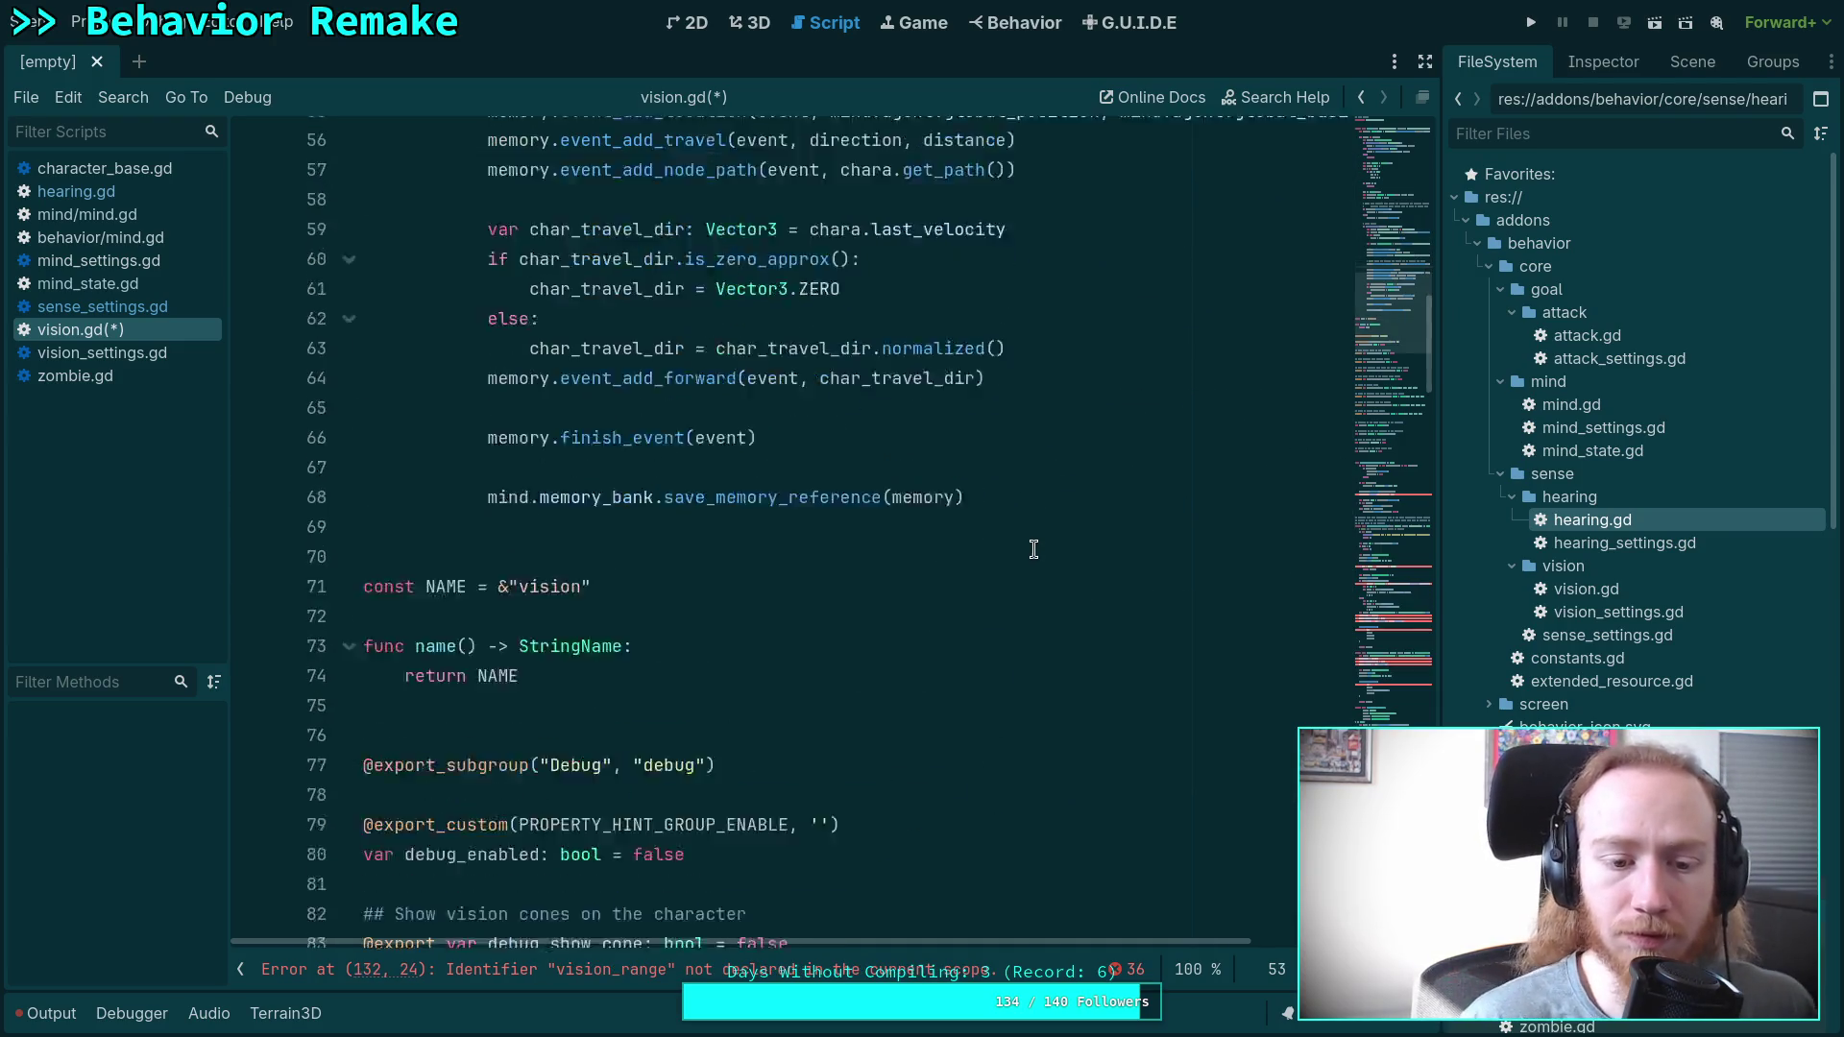
Check vision_range in vision_settings.gd and the eyes array in character_base.gd.
{"action": "scroll", "coordinate": [960, 557], "scroll_direction": "down", "scroll_amount": 15}
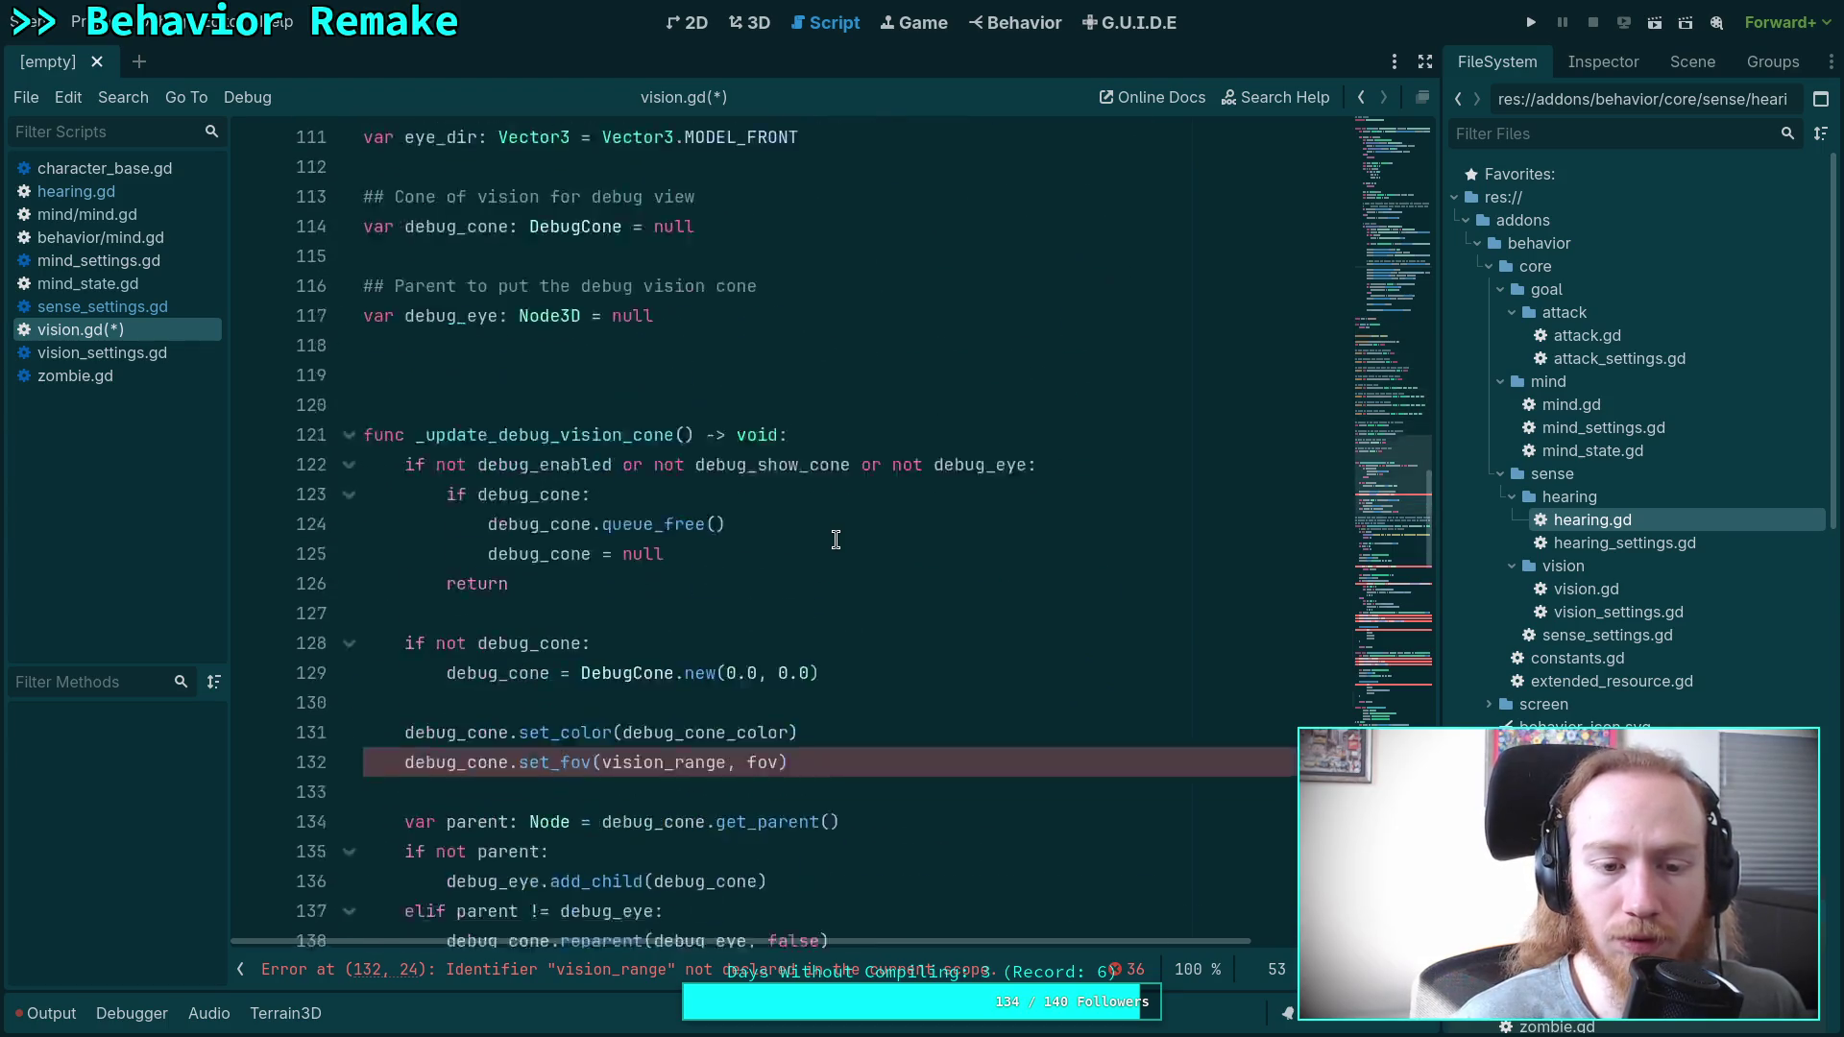
{"action": "scroll", "coordinate": [846, 531], "scroll_direction": "up", "scroll_amount": 5}
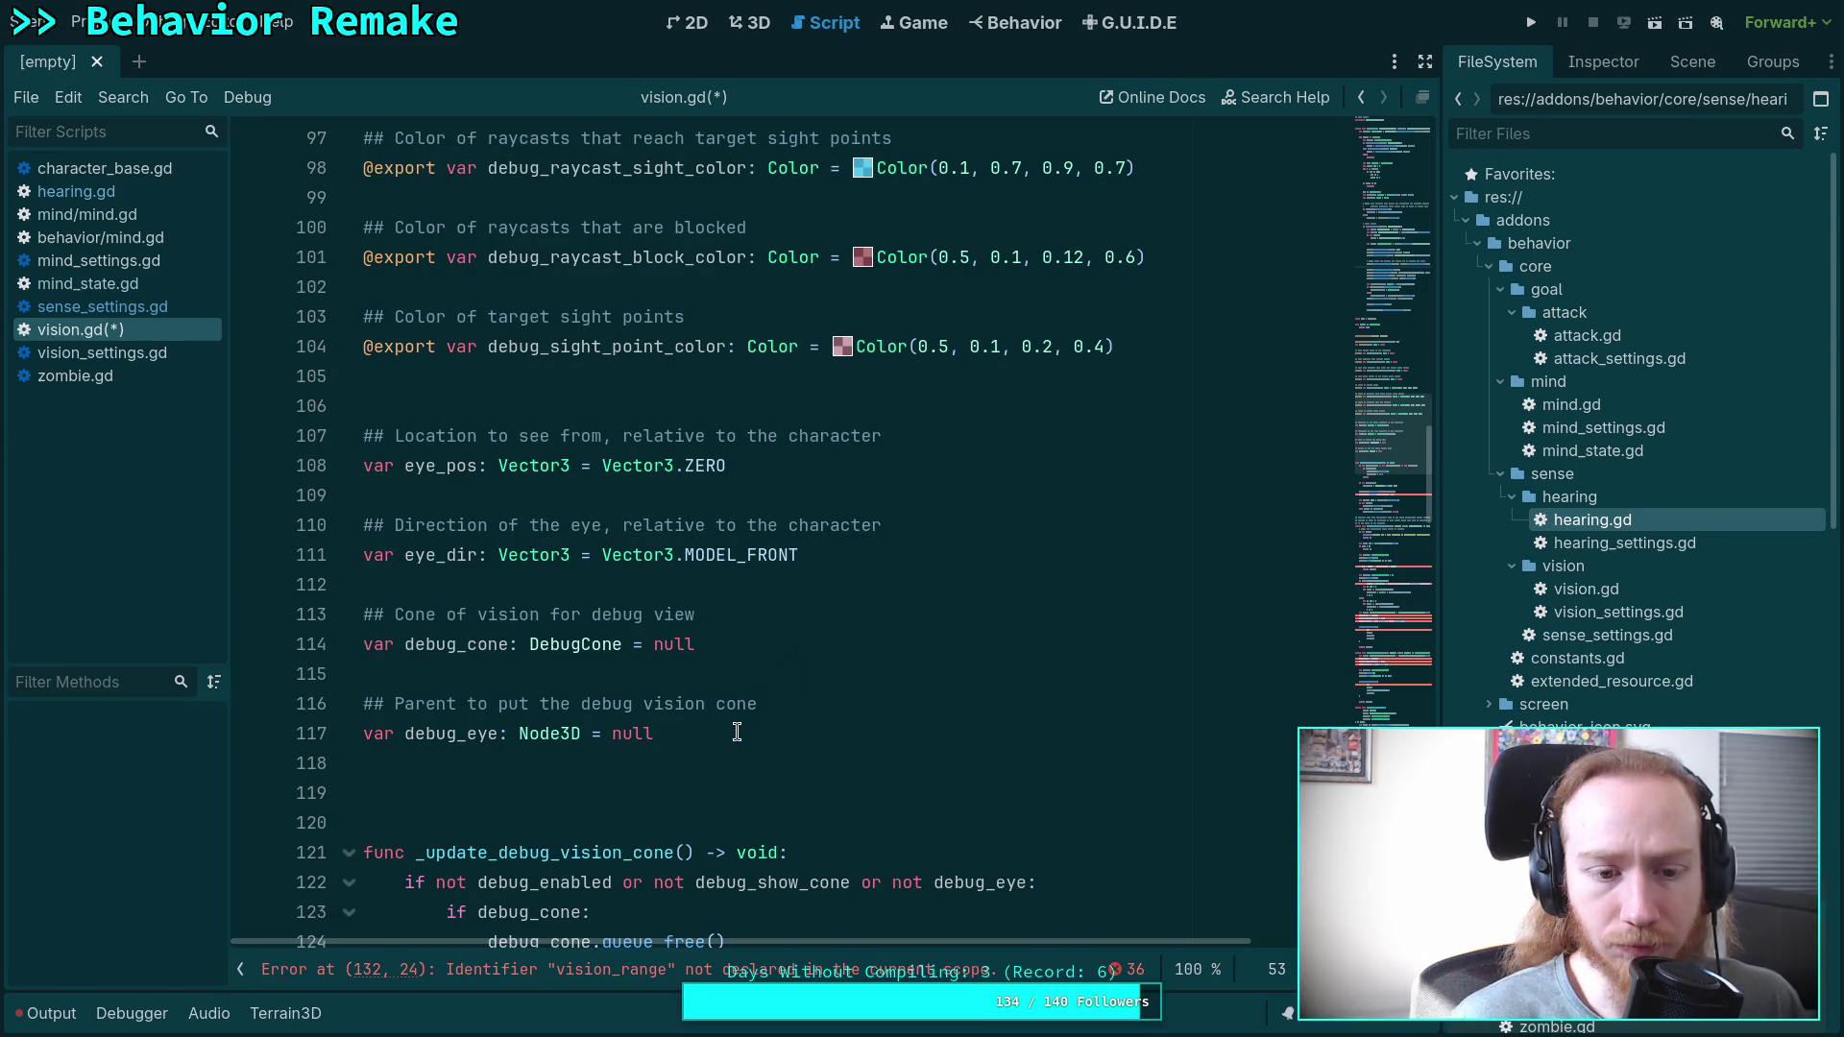
{"action": "left_click", "coordinate": [137, 304]}
{"action": "left_click", "coordinate": [129, 353]}
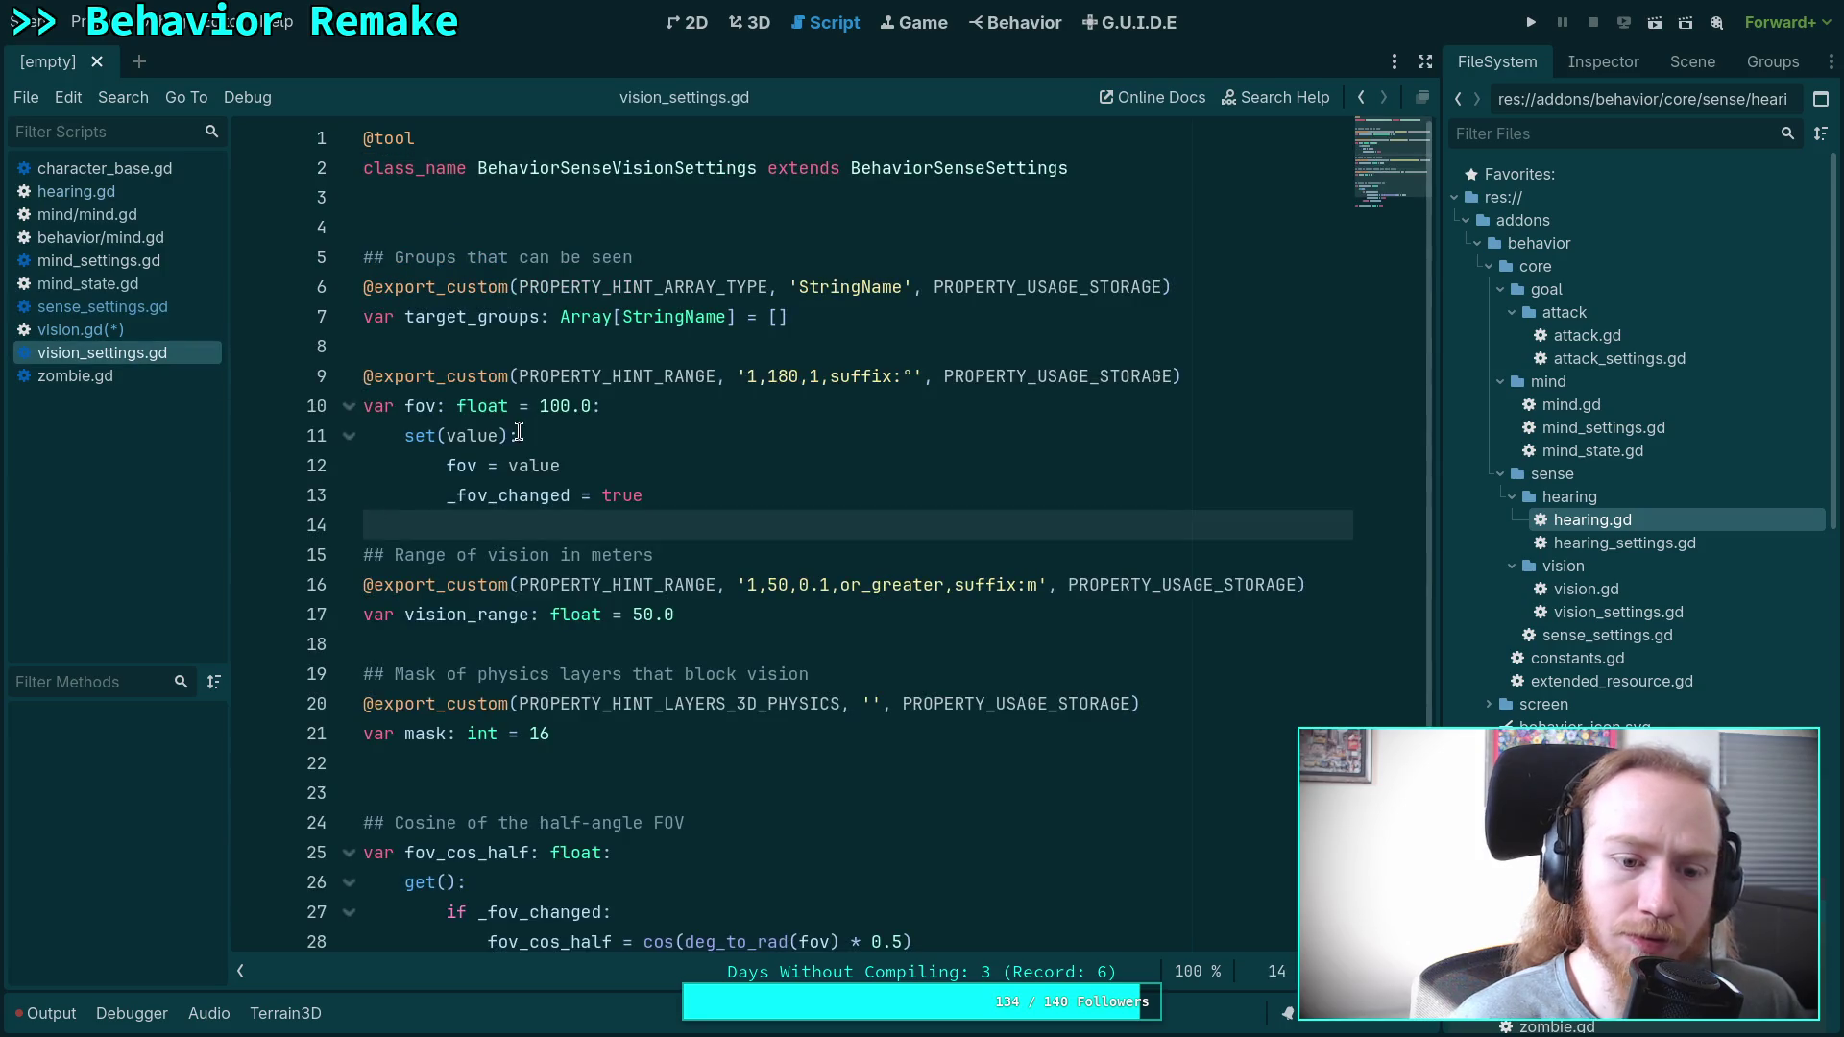
{"action": "scroll", "coordinate": [524, 459], "scroll_direction": "down", "scroll_amount": 2}
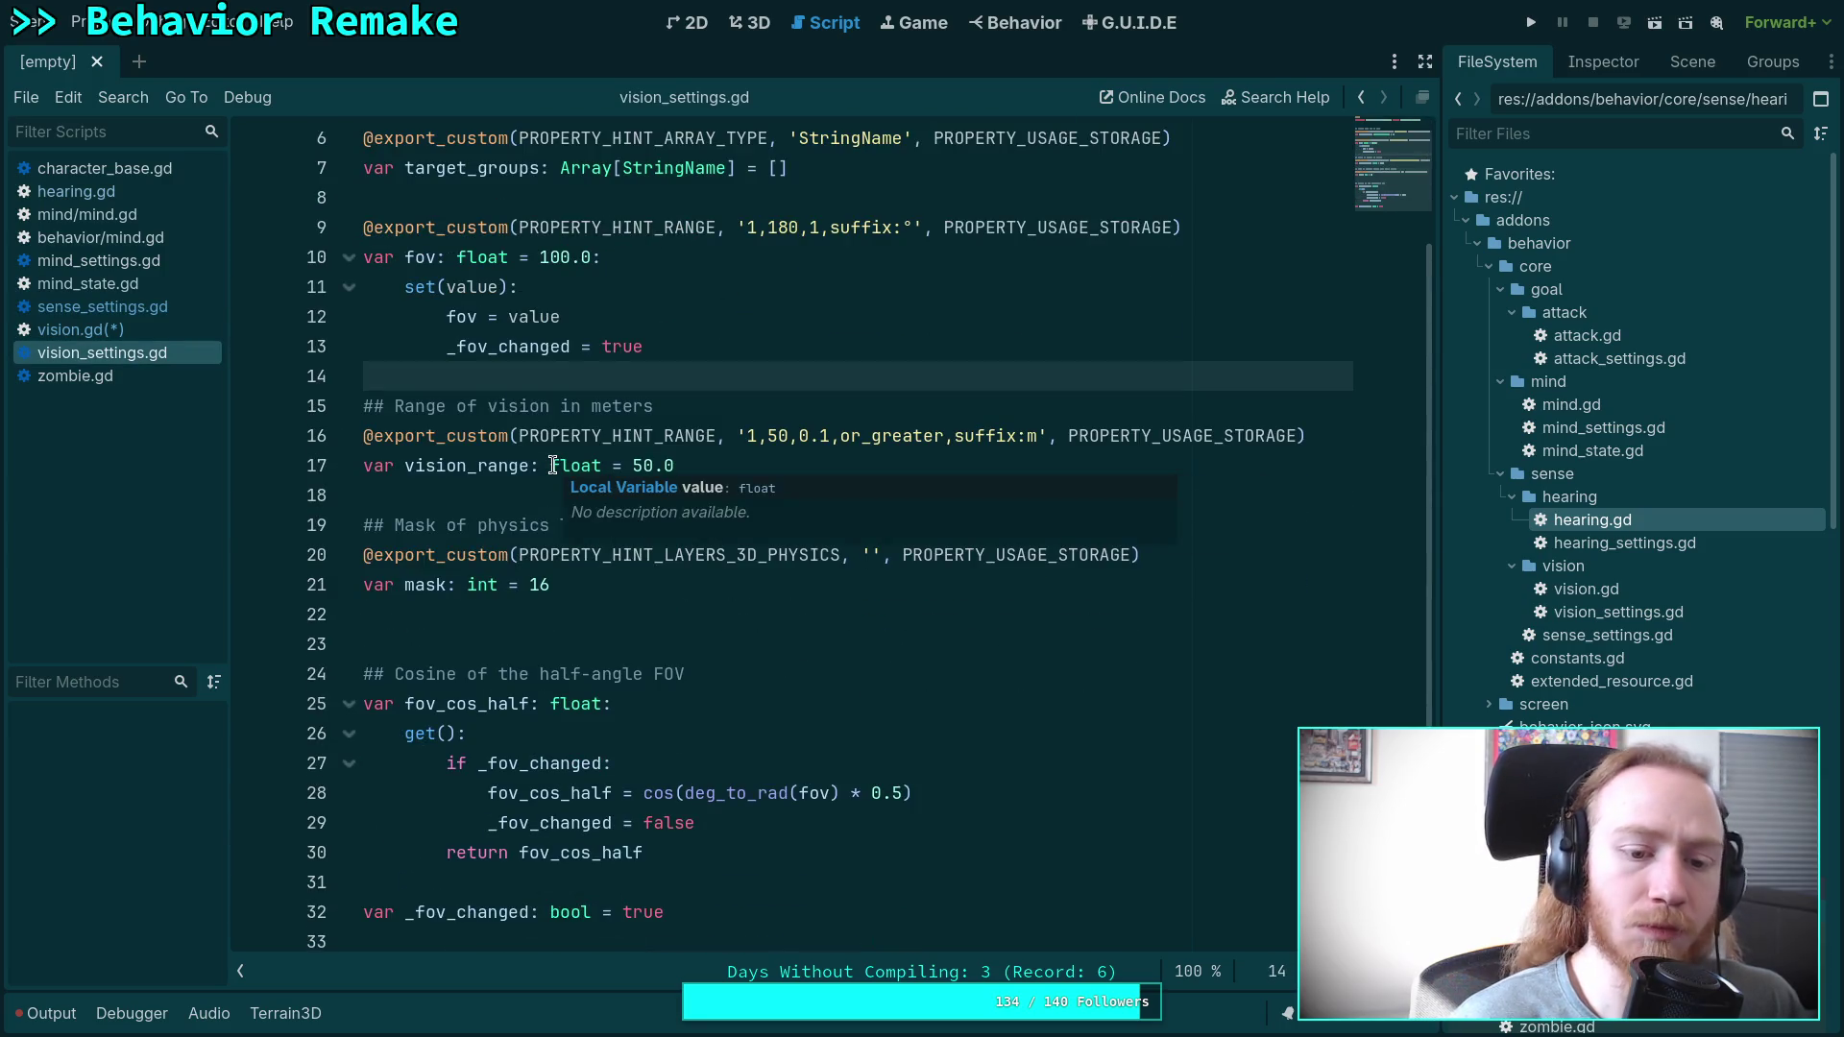
{"action": "scroll", "coordinate": [553, 465], "scroll_direction": "up", "scroll_amount": 2}
{"action": "left_click", "coordinate": [81, 329]}
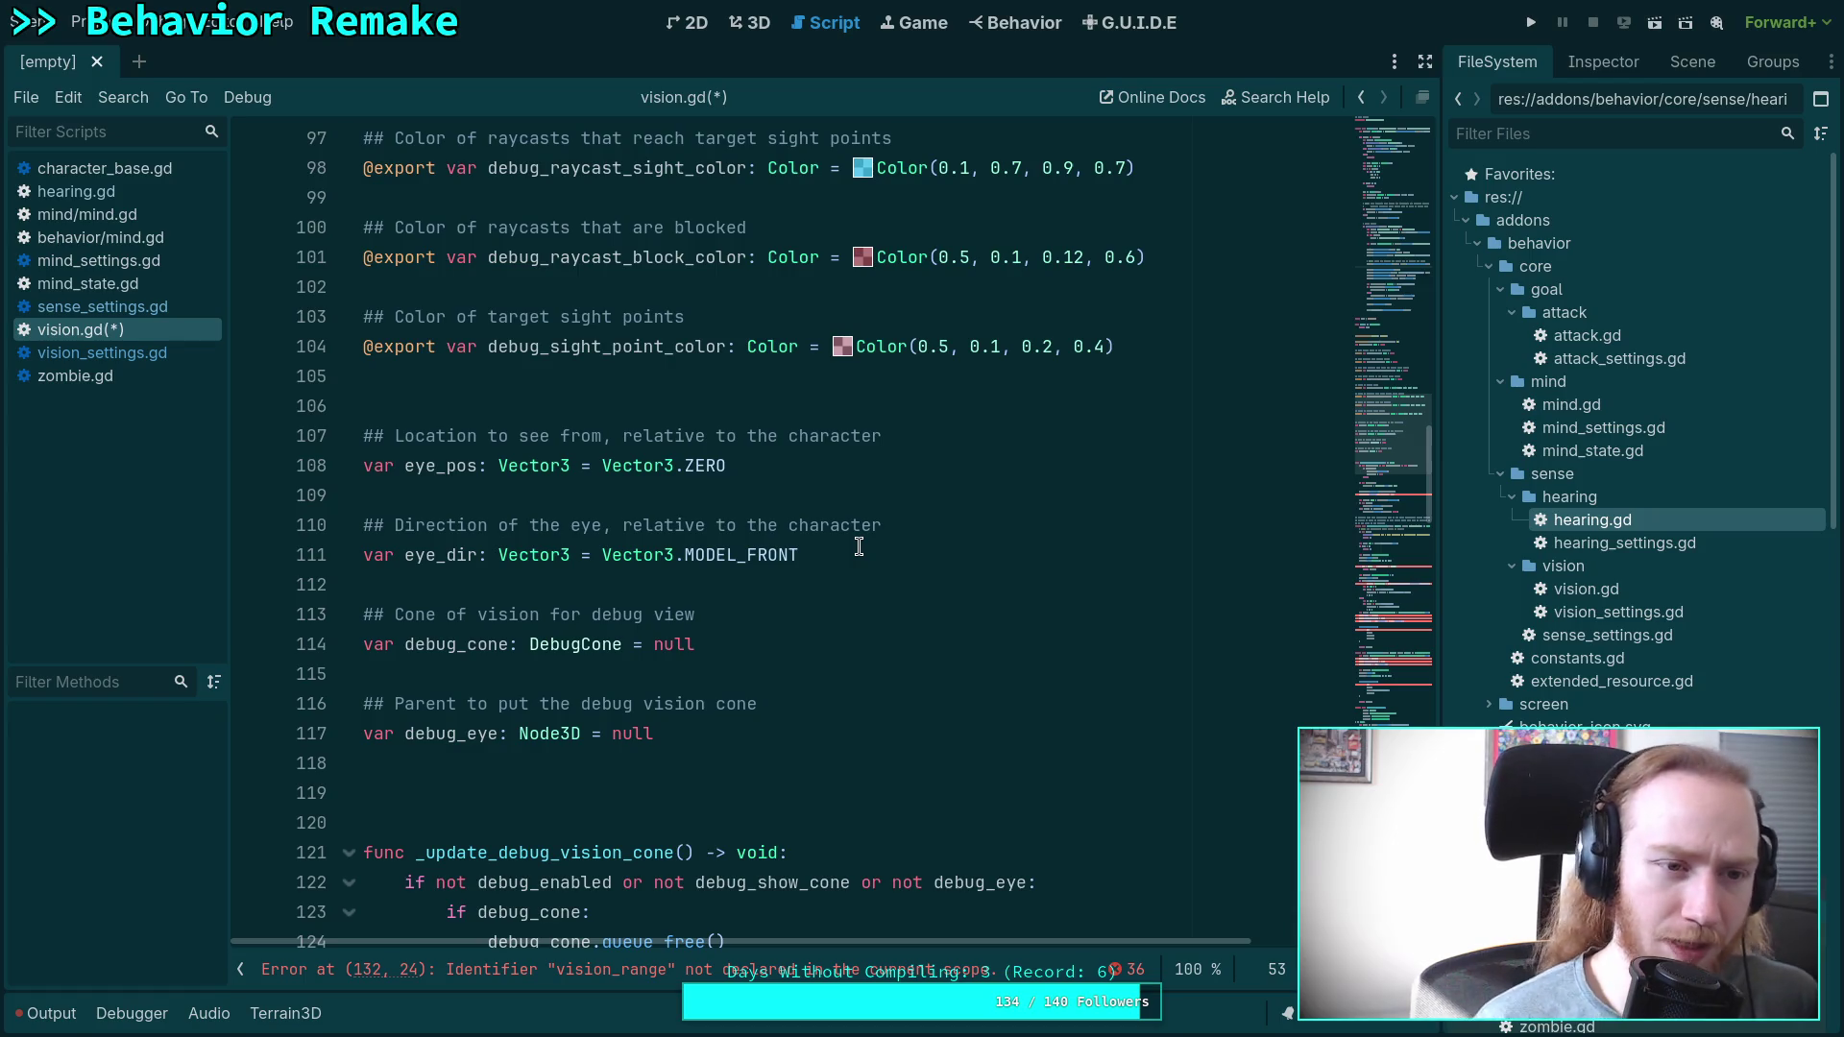
{"action": "key", "text": "alt+Left"}
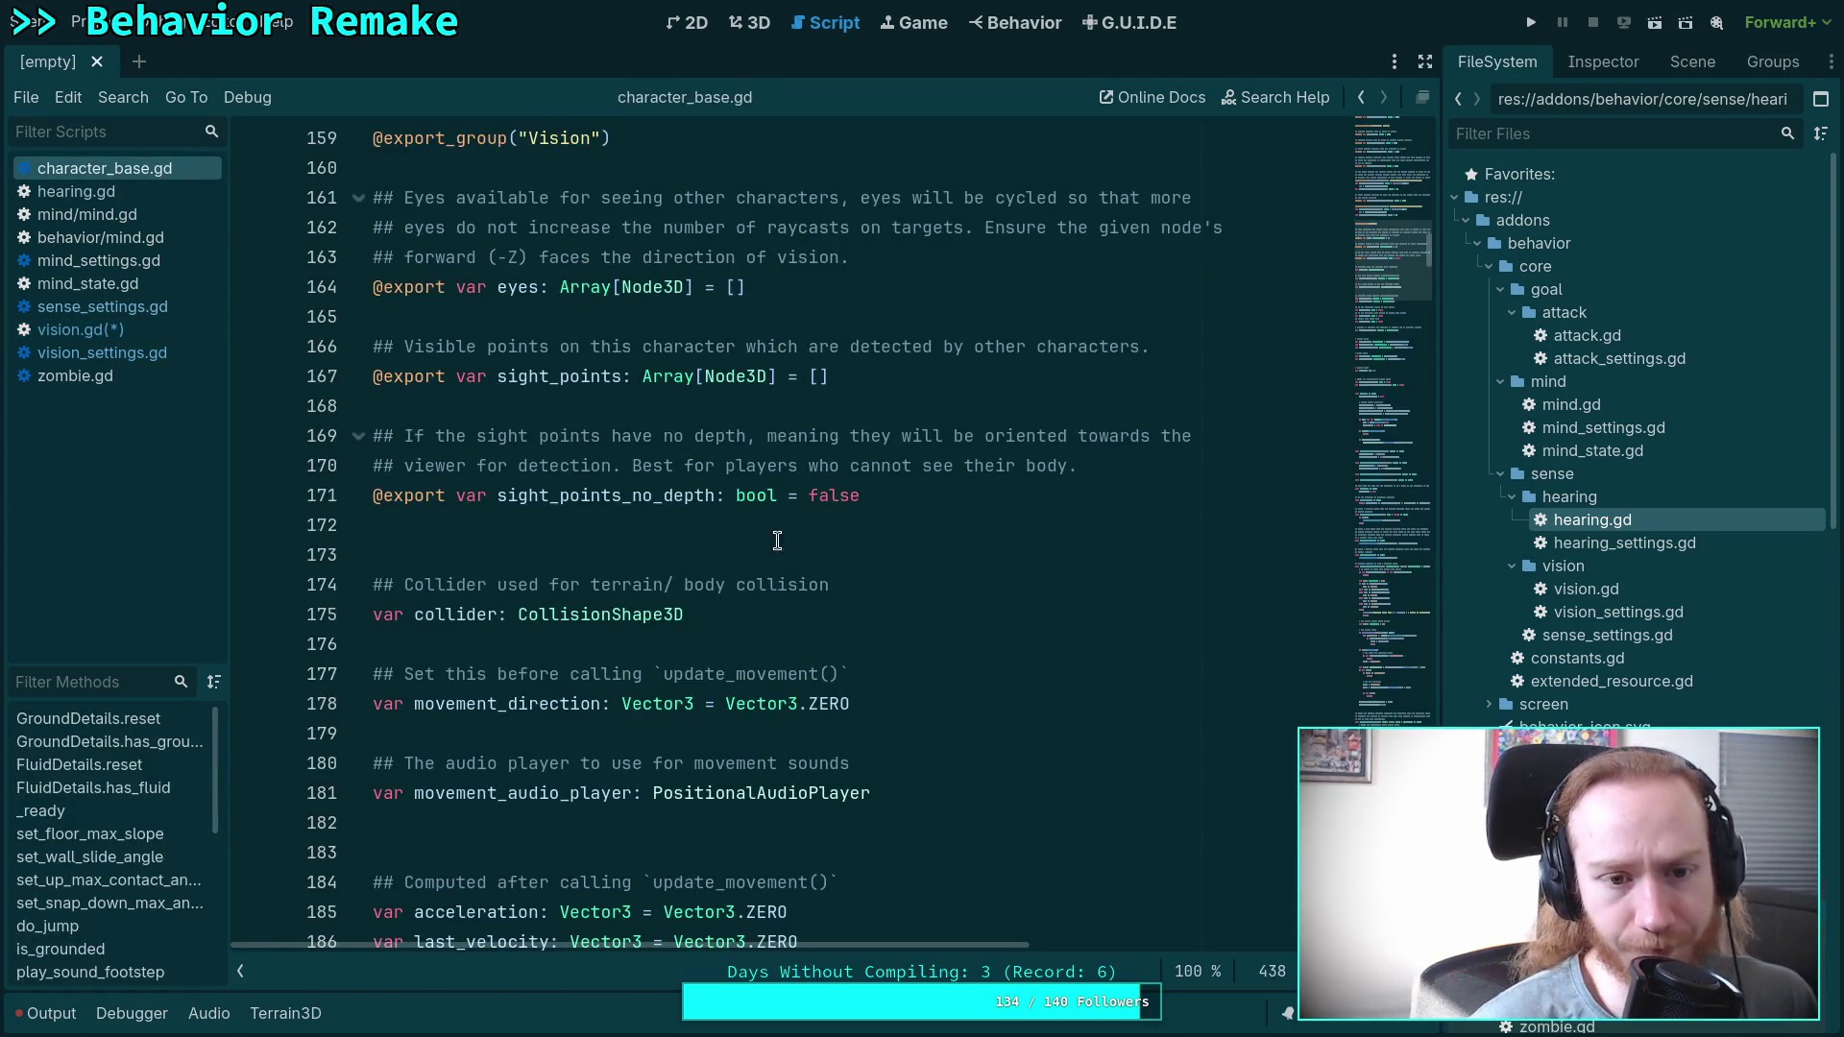
{"action": "scroll", "coordinate": [813, 574], "scroll_direction": "up", "scroll_amount": 2}
{"action": "double_click", "coordinate": [519, 468]}
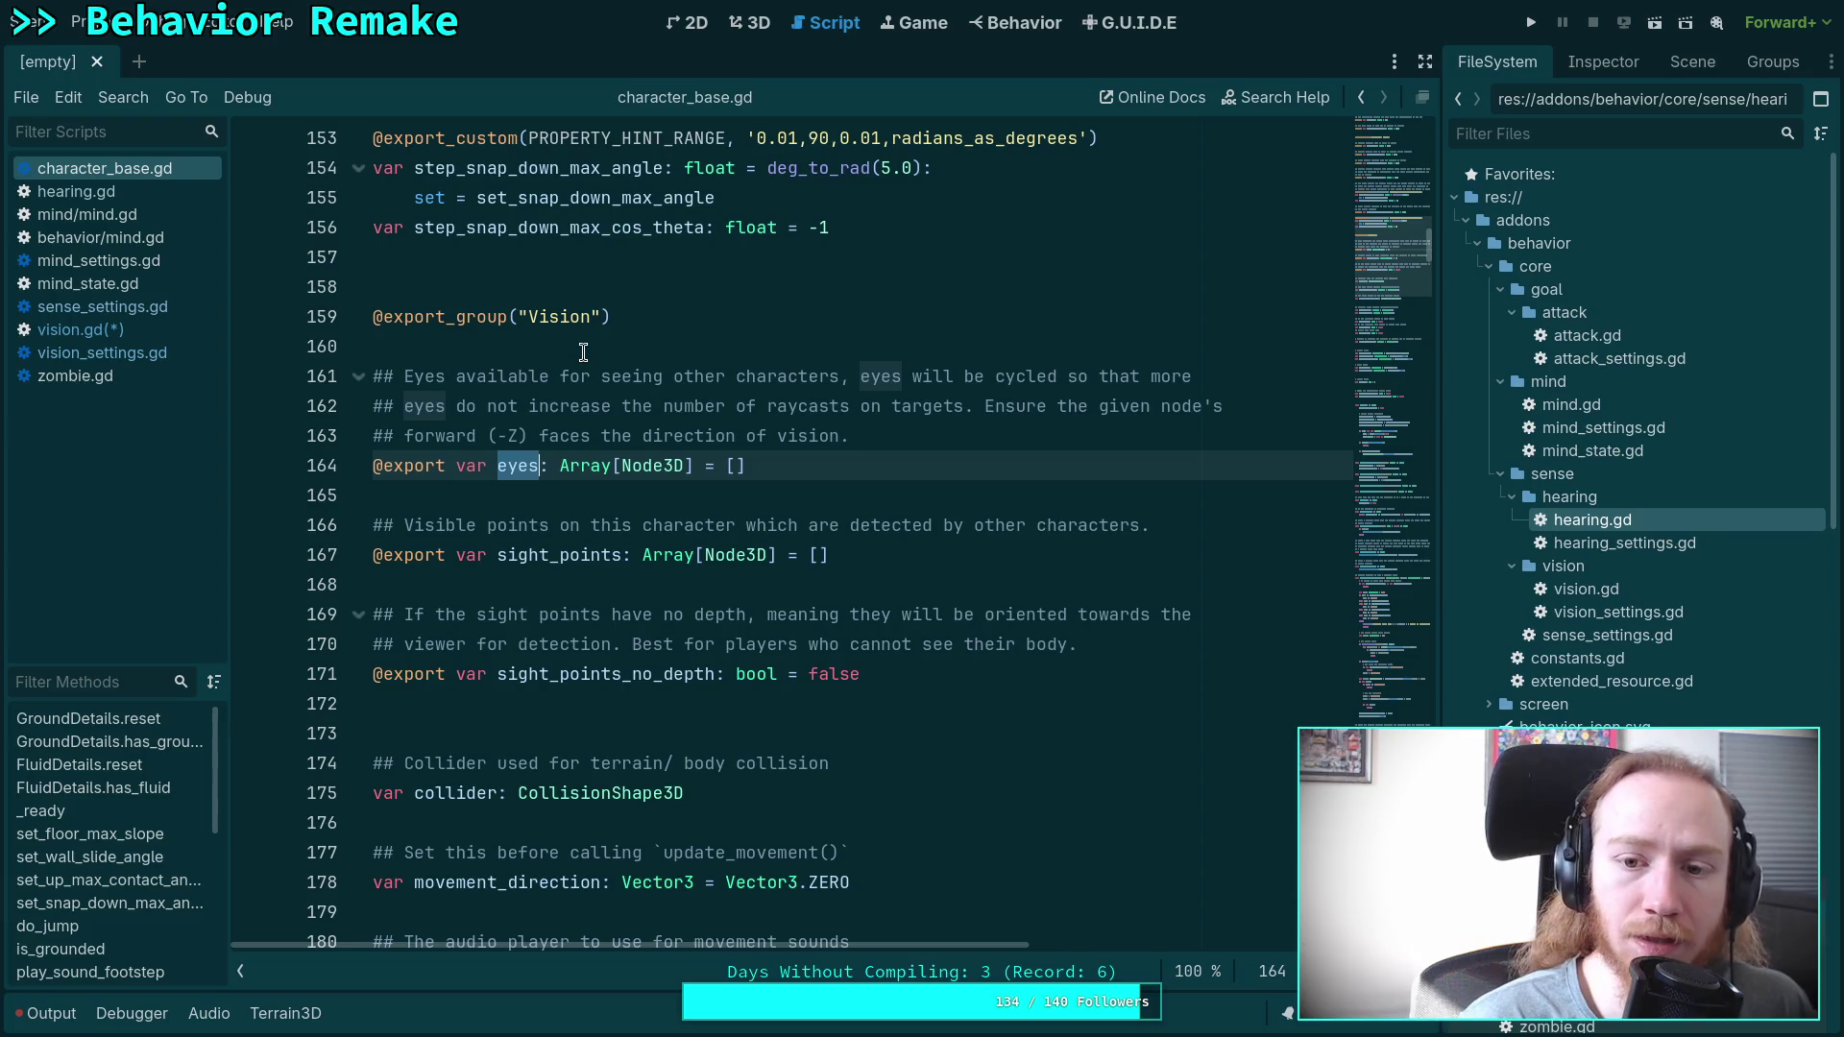
{"action": "left_click", "coordinate": [128, 327]}
Delete the eye_pos and eye_dir declarations from vision.gd.
{"action": "left_click", "coordinate": [851, 556]}
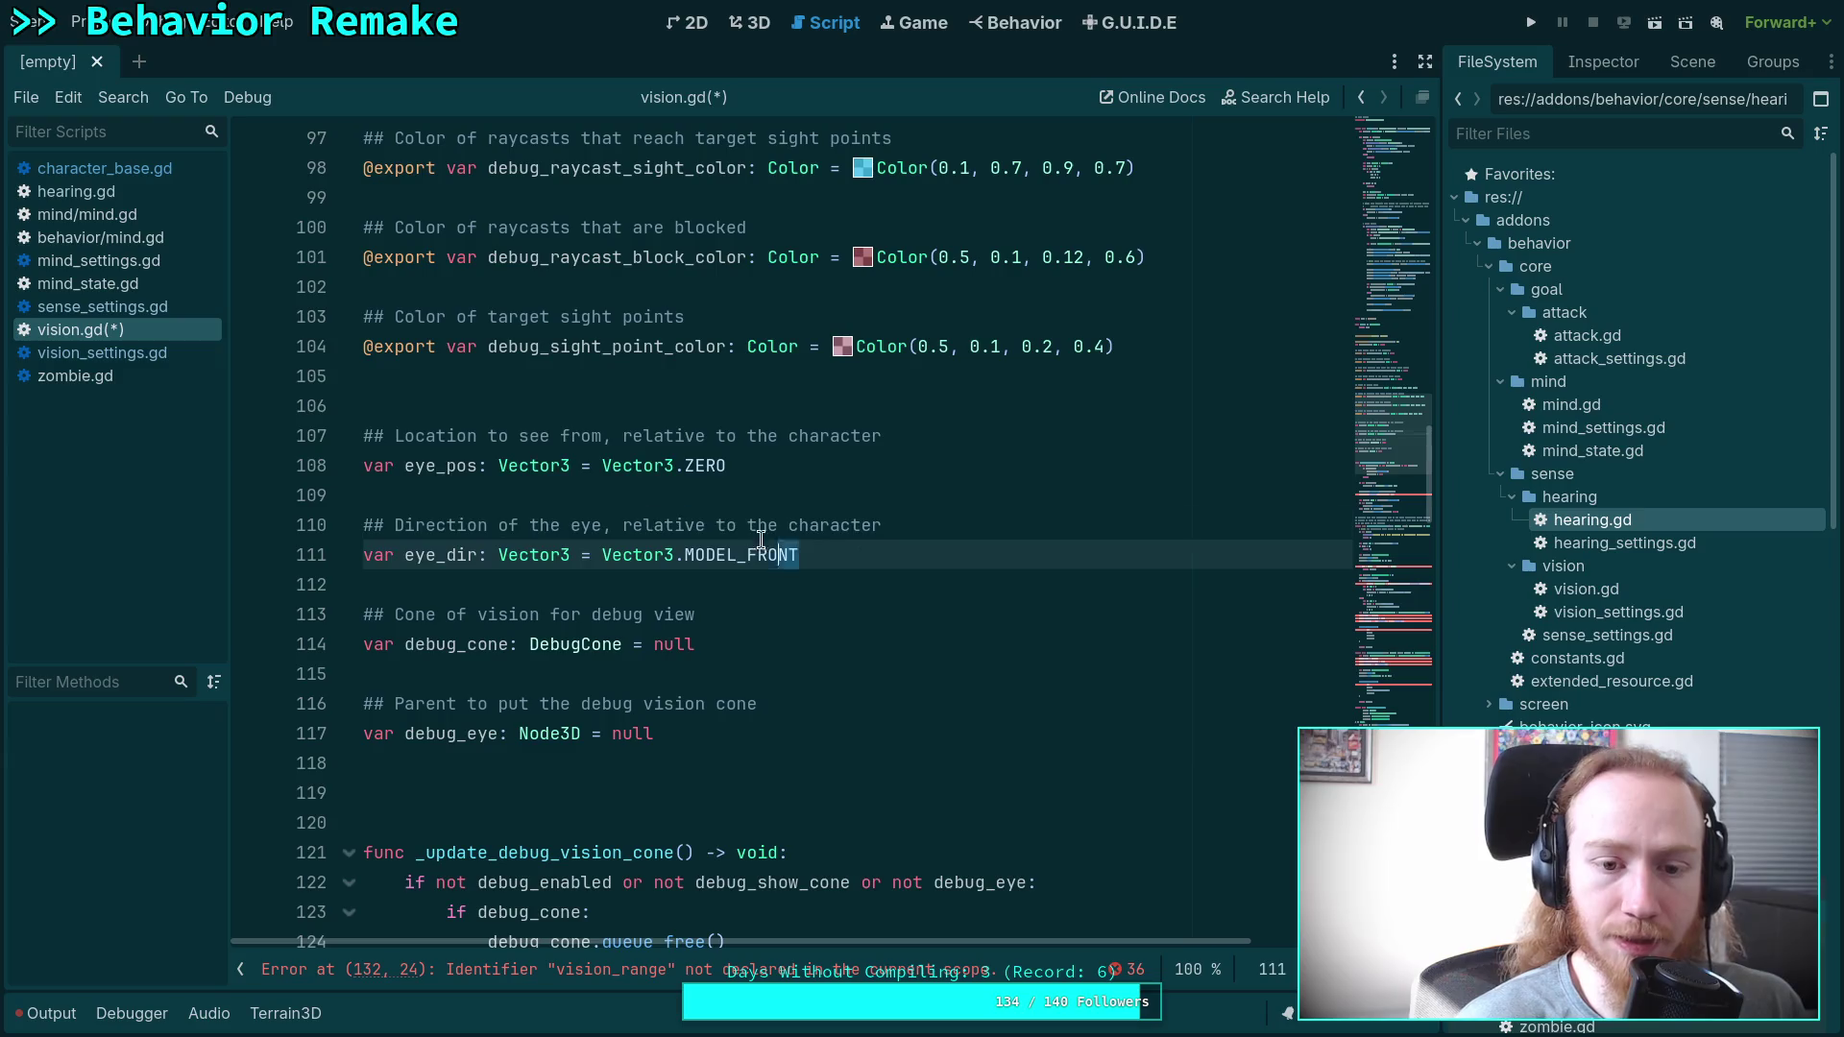
{"action": "left_click", "coordinate": [266, 424], "text": "shift"}
{"action": "key", "text": "BackSpace"}
{"action": "key", "text": "BackSpace"}
{"action": "key", "text": "BackSpace"}
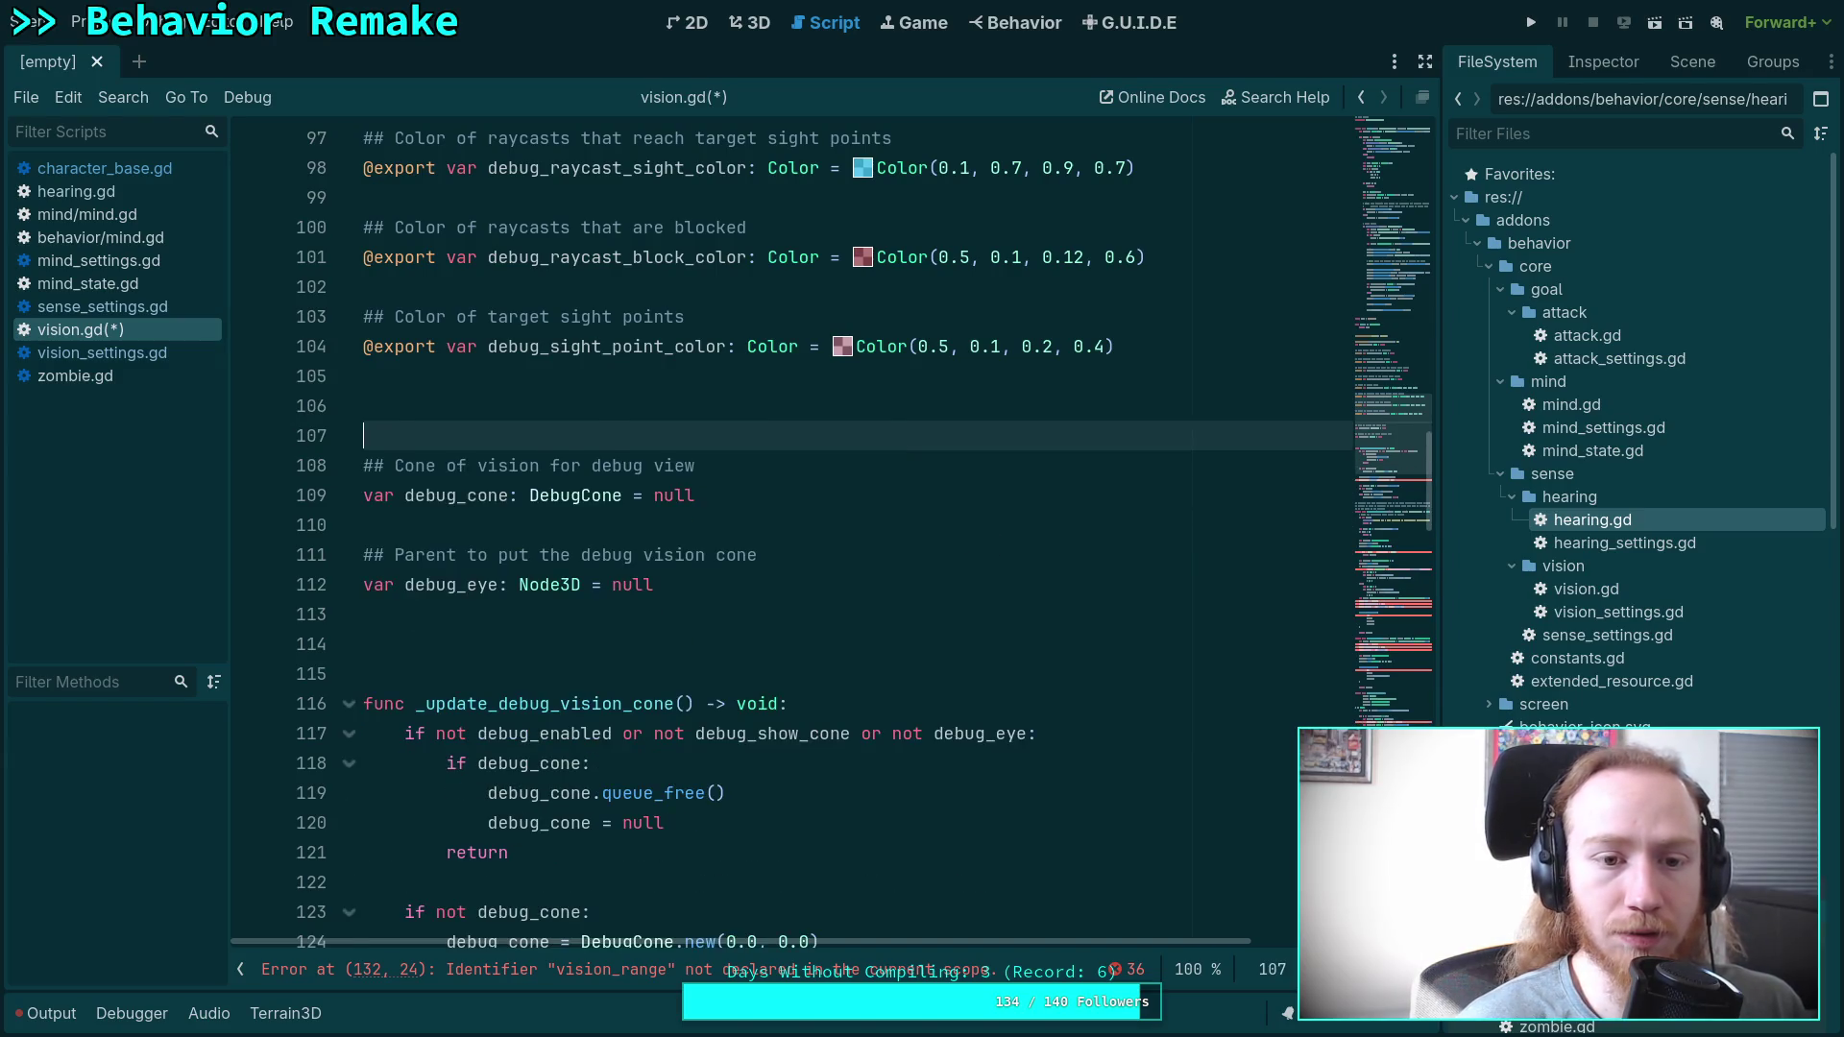
Clear the leftover blank line below the debug cone code and inspect the set_fov call.
{"action": "scroll", "coordinate": [916, 566], "scroll_direction": "up", "scroll_amount": 10}
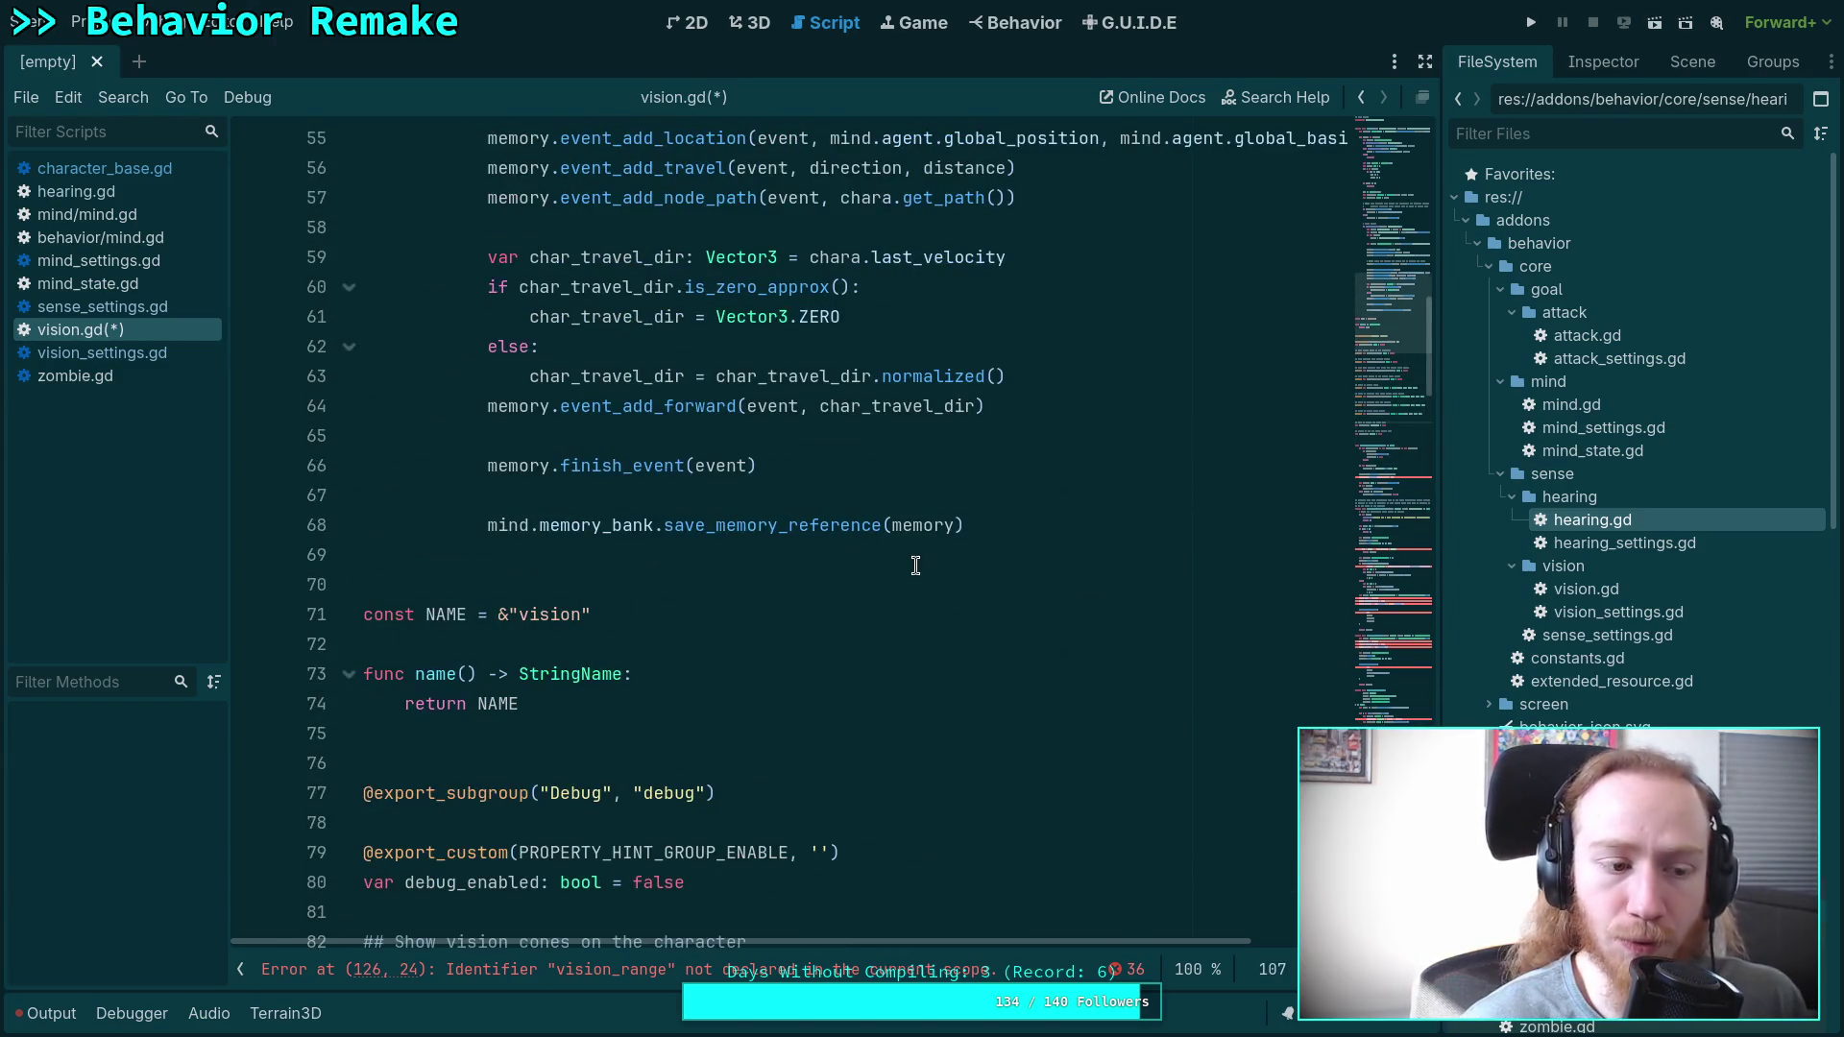
{"action": "scroll", "coordinate": [915, 565], "scroll_direction": "down", "scroll_amount": 10}
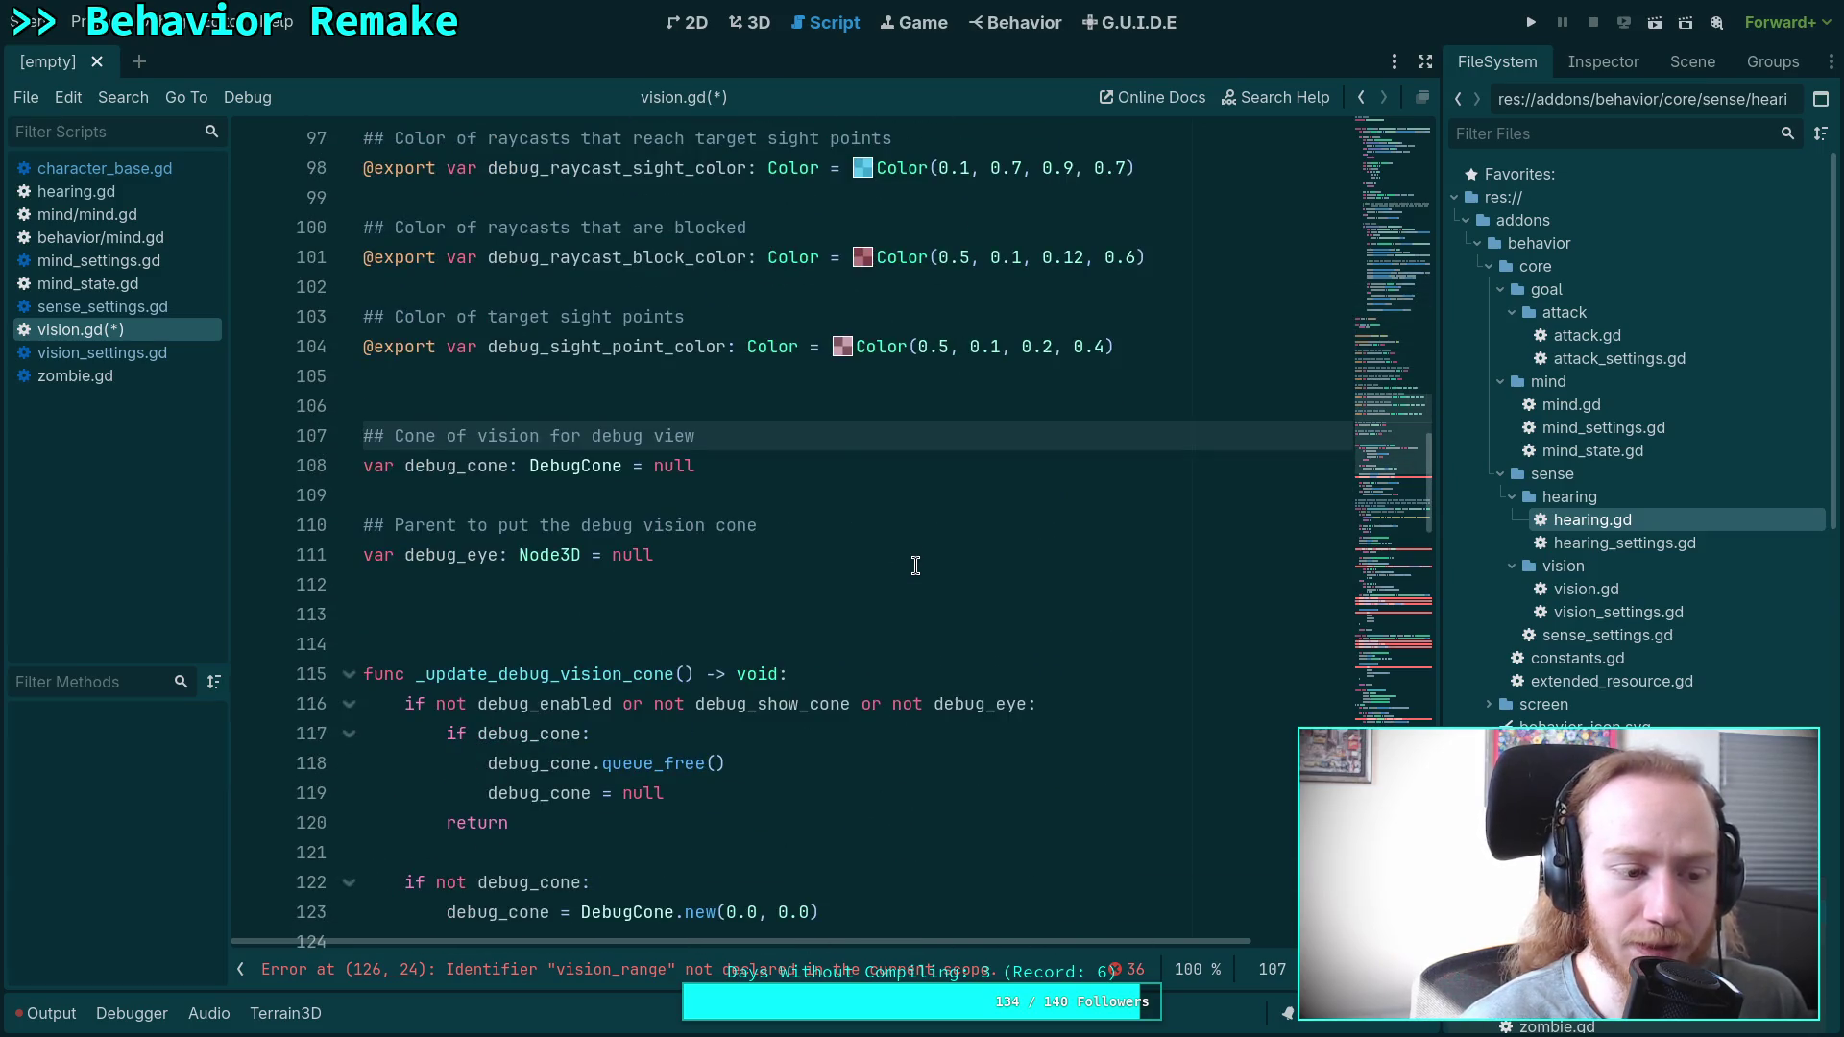
{"action": "scroll", "coordinate": [915, 565], "scroll_direction": "down", "scroll_amount": 7}
{"action": "left_click", "coordinate": [506, 409]}
{"action": "scroll", "coordinate": [774, 524], "scroll_direction": "up", "scroll_amount": 3}
{"action": "left_click_drag", "start_coordinate": [780, 555], "coordinate": [744, 555]}
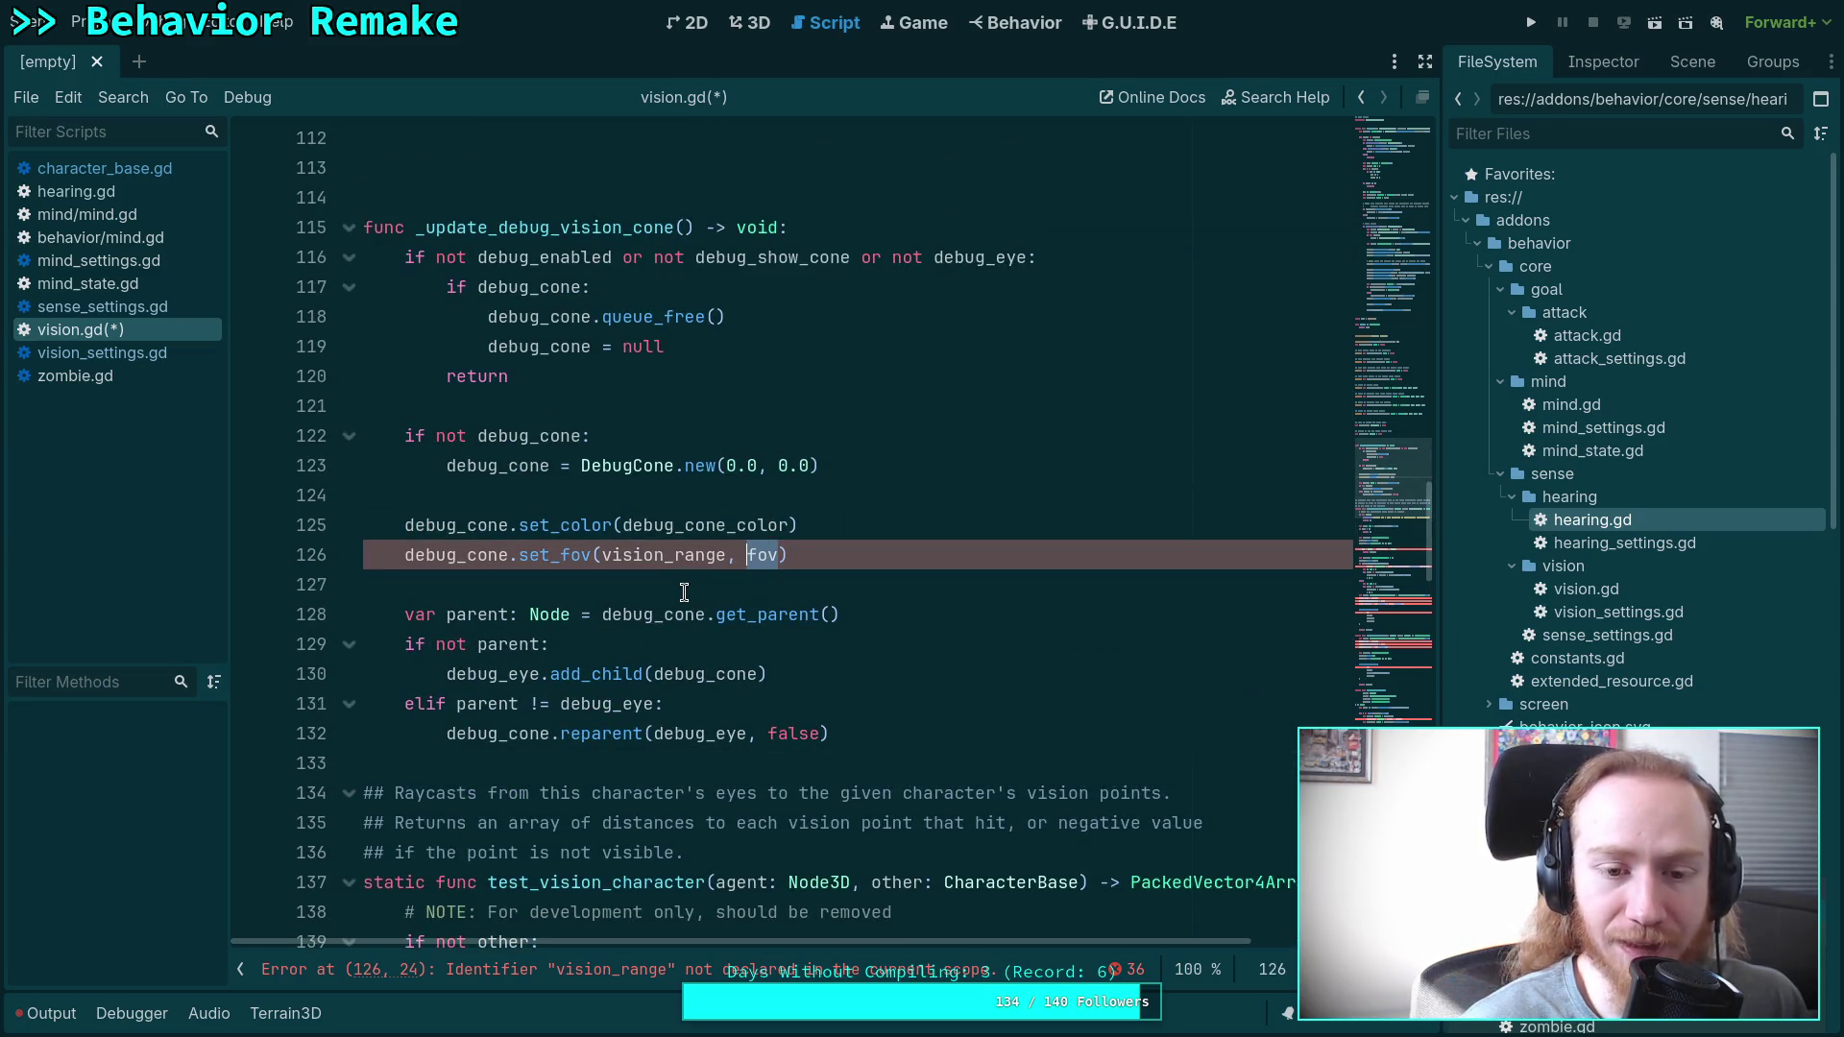
Review vision.gd's debug cone and test_vision_character code for remaining errors.
{"action": "scroll", "coordinate": [685, 586], "scroll_direction": "down", "scroll_amount": 4}
{"action": "scroll", "coordinate": [683, 480], "scroll_direction": "up", "scroll_amount": 3}
{"action": "left_click", "coordinate": [610, 524]}
{"action": "scroll", "coordinate": [663, 571], "scroll_direction": "up", "scroll_amount": 3}
{"action": "scroll", "coordinate": [663, 571], "scroll_direction": "up", "scroll_amount": 2}
{"action": "scroll", "coordinate": [662, 547], "scroll_direction": "down", "scroll_amount": 7}
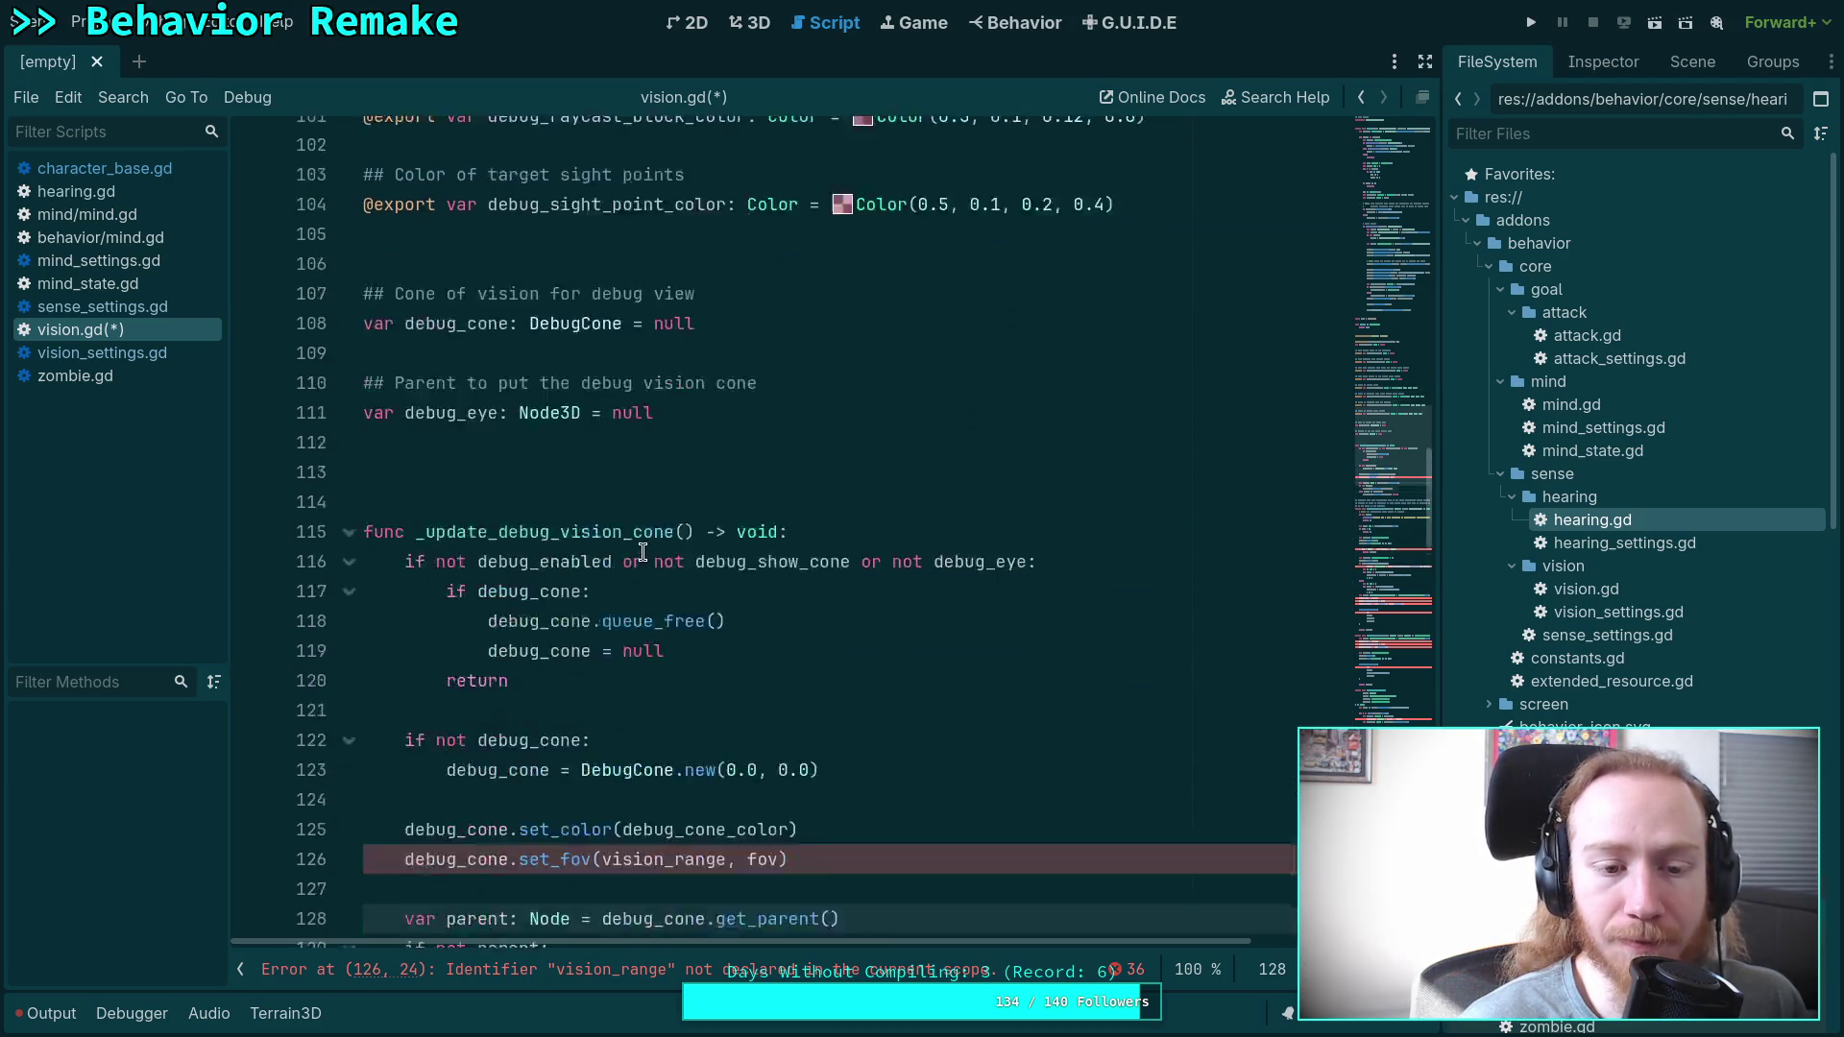
{"action": "scroll", "coordinate": [660, 536], "scroll_direction": "down", "scroll_amount": 7}
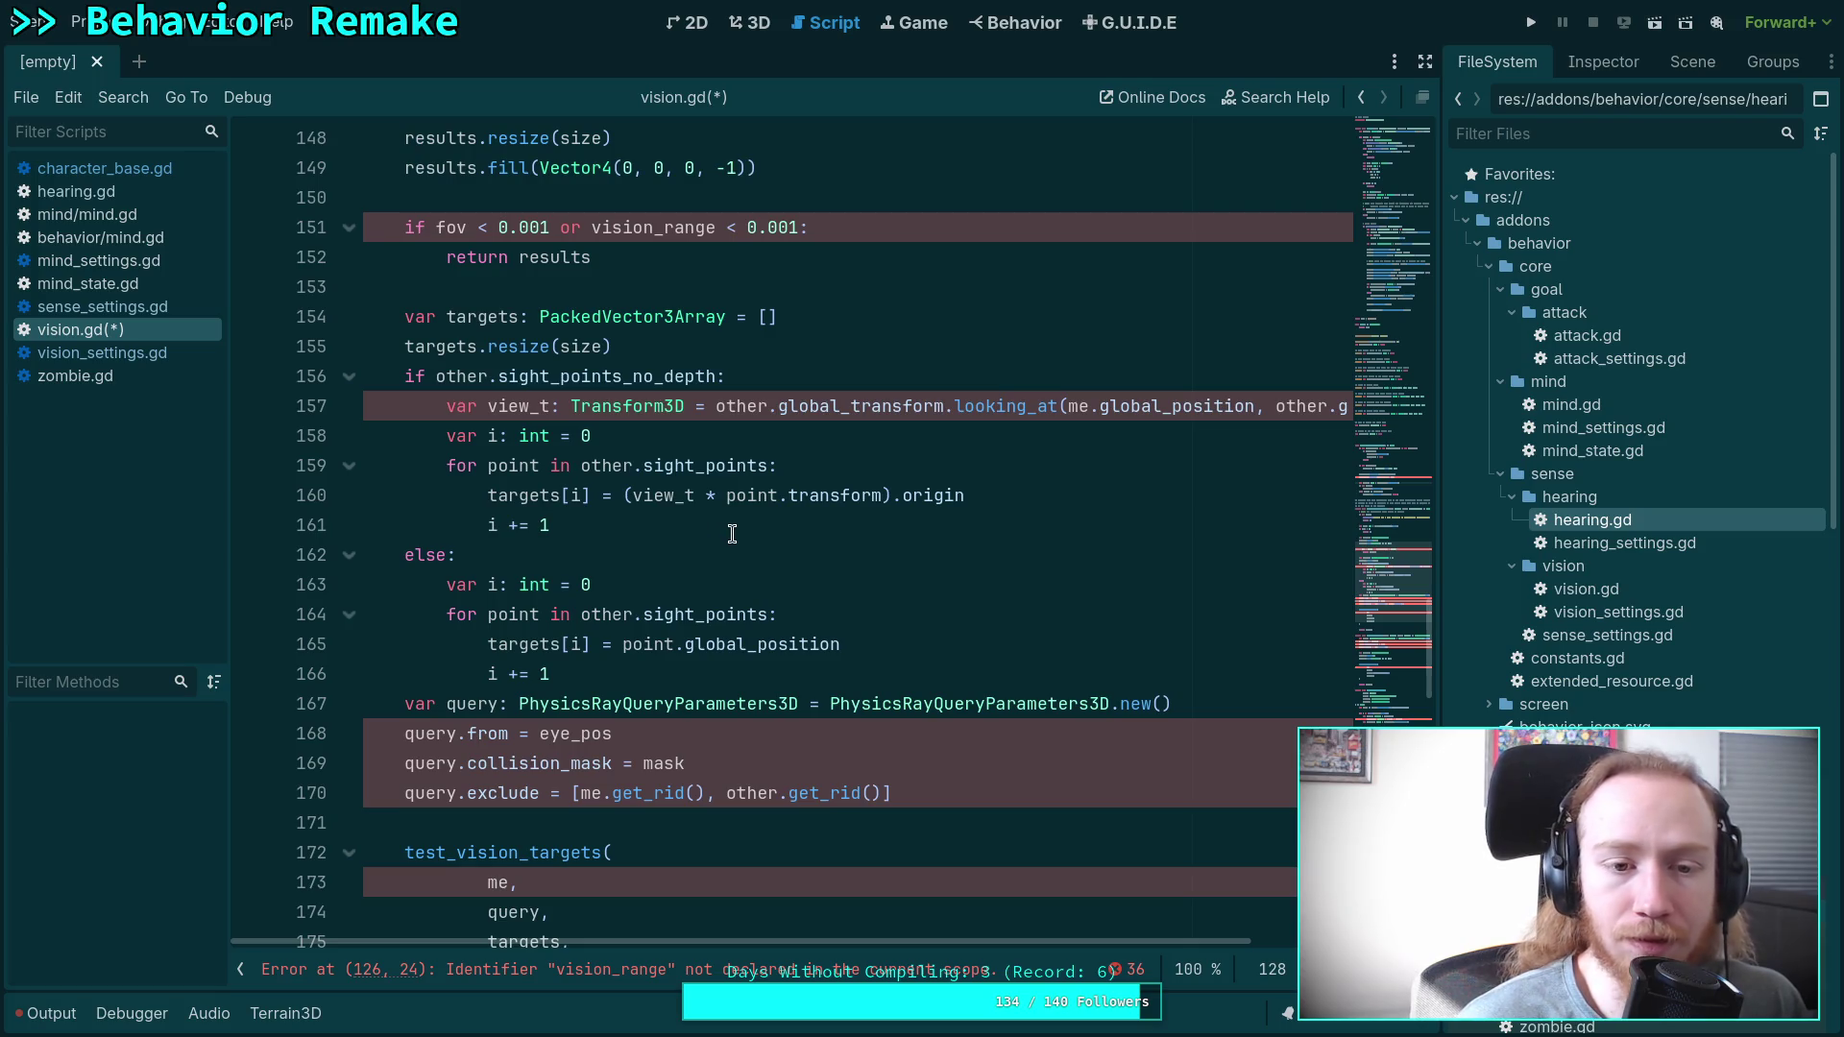
{"action": "scroll", "coordinate": [732, 535], "scroll_direction": "up", "scroll_amount": 6}
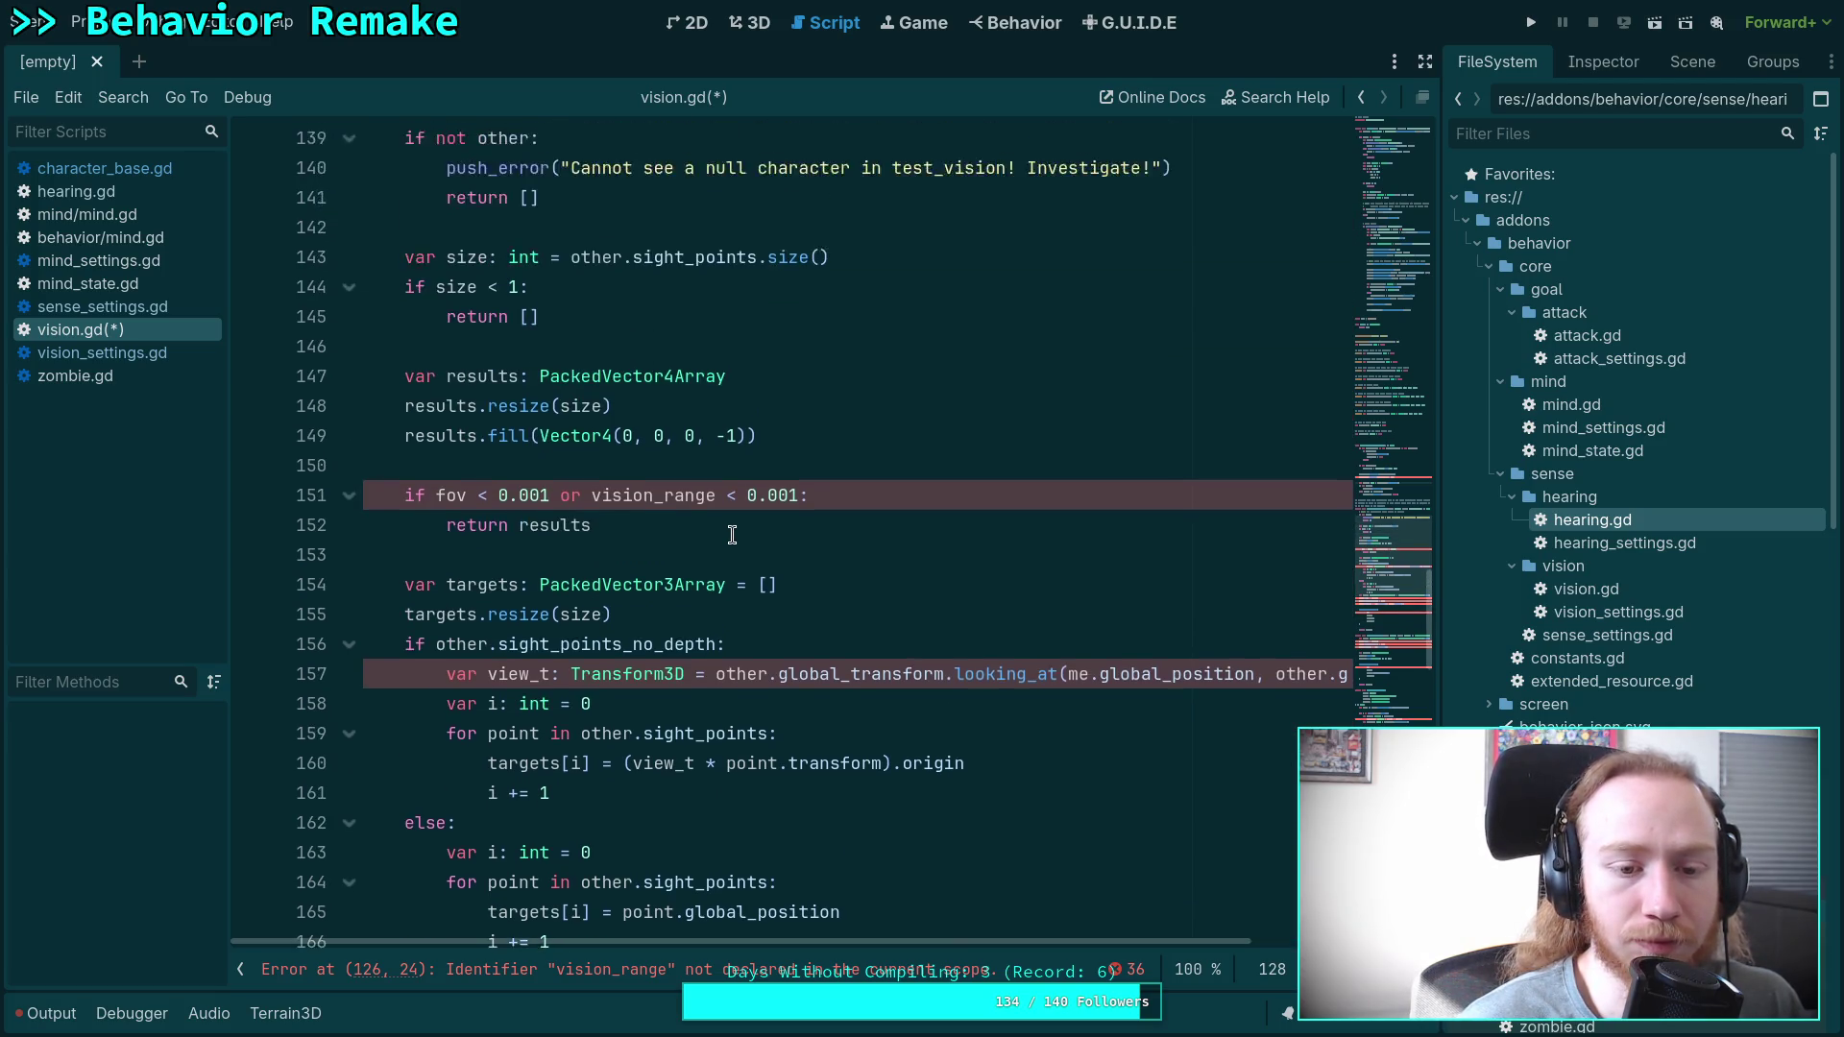
{"action": "scroll", "coordinate": [732, 535], "scroll_direction": "down", "scroll_amount": 7}
{"action": "scroll", "coordinate": [731, 535], "scroll_direction": "down", "scroll_amount": 3}
{"action": "scroll", "coordinate": [731, 535], "scroll_direction": "up", "scroll_amount": 12}
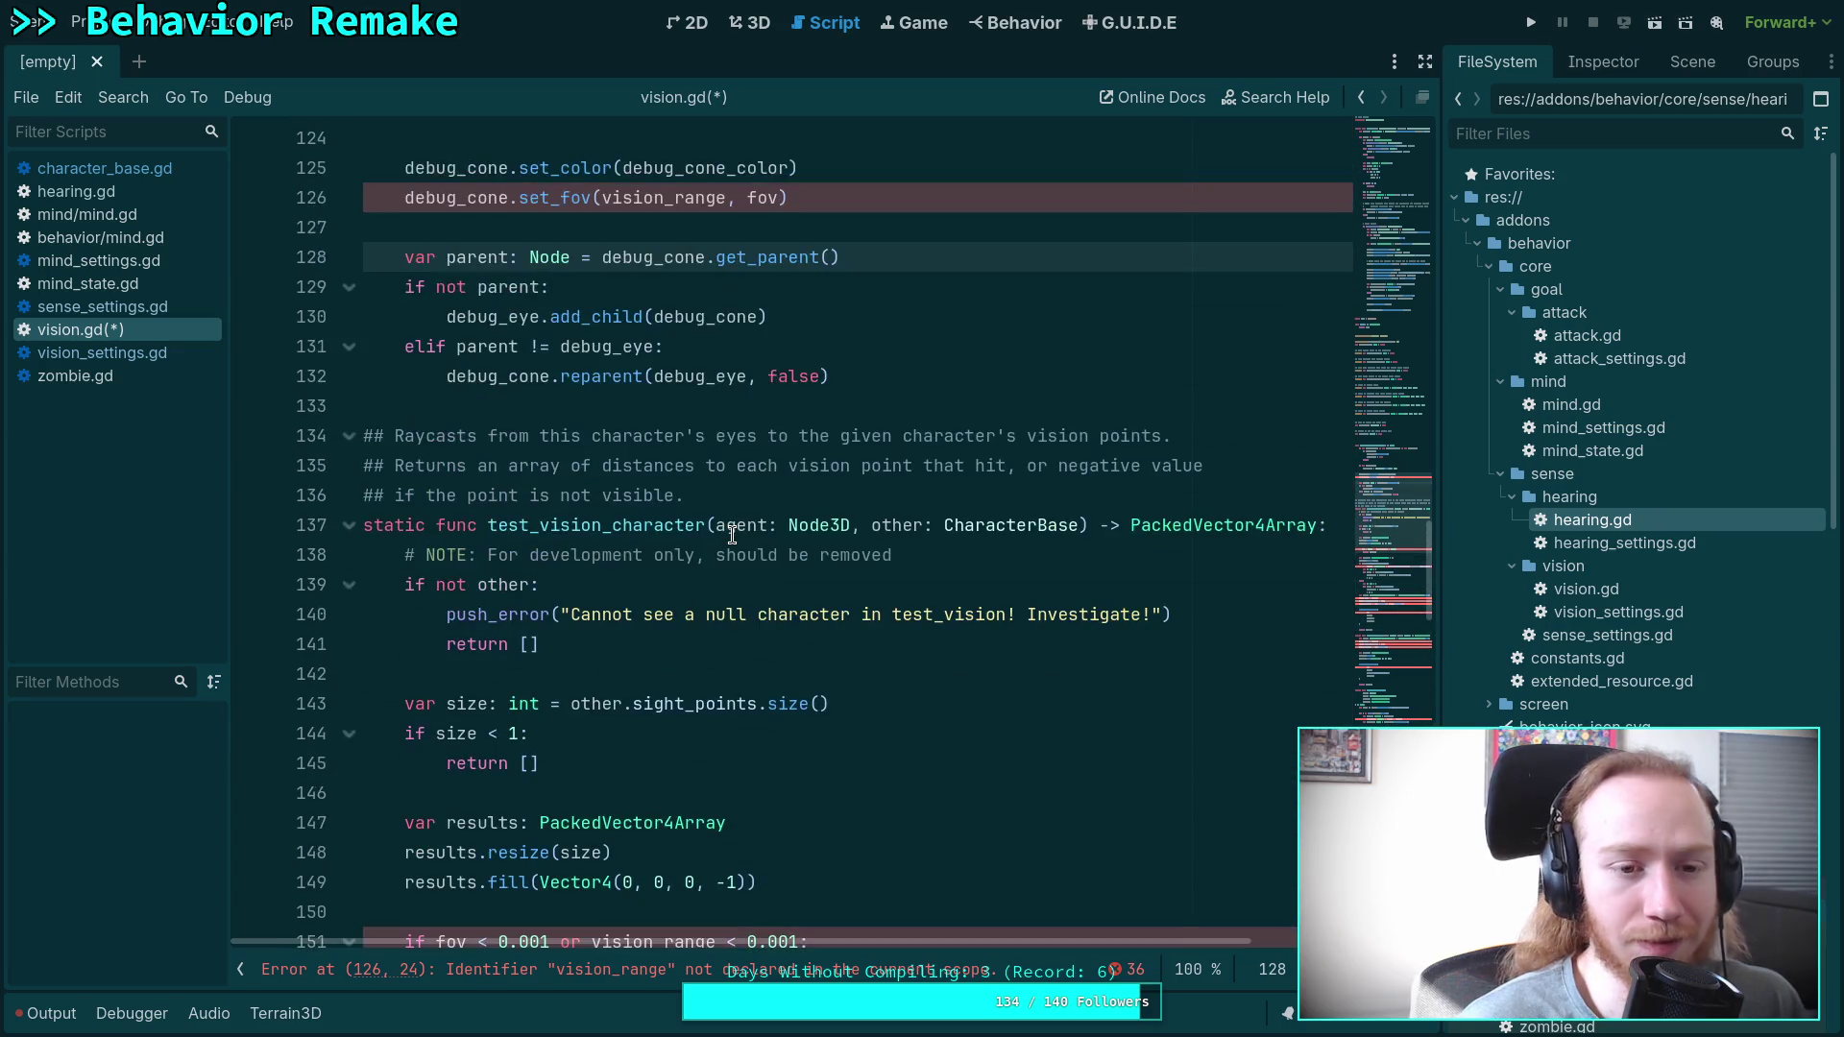
{"action": "scroll", "coordinate": [731, 535], "scroll_direction": "up", "scroll_amount": 18}
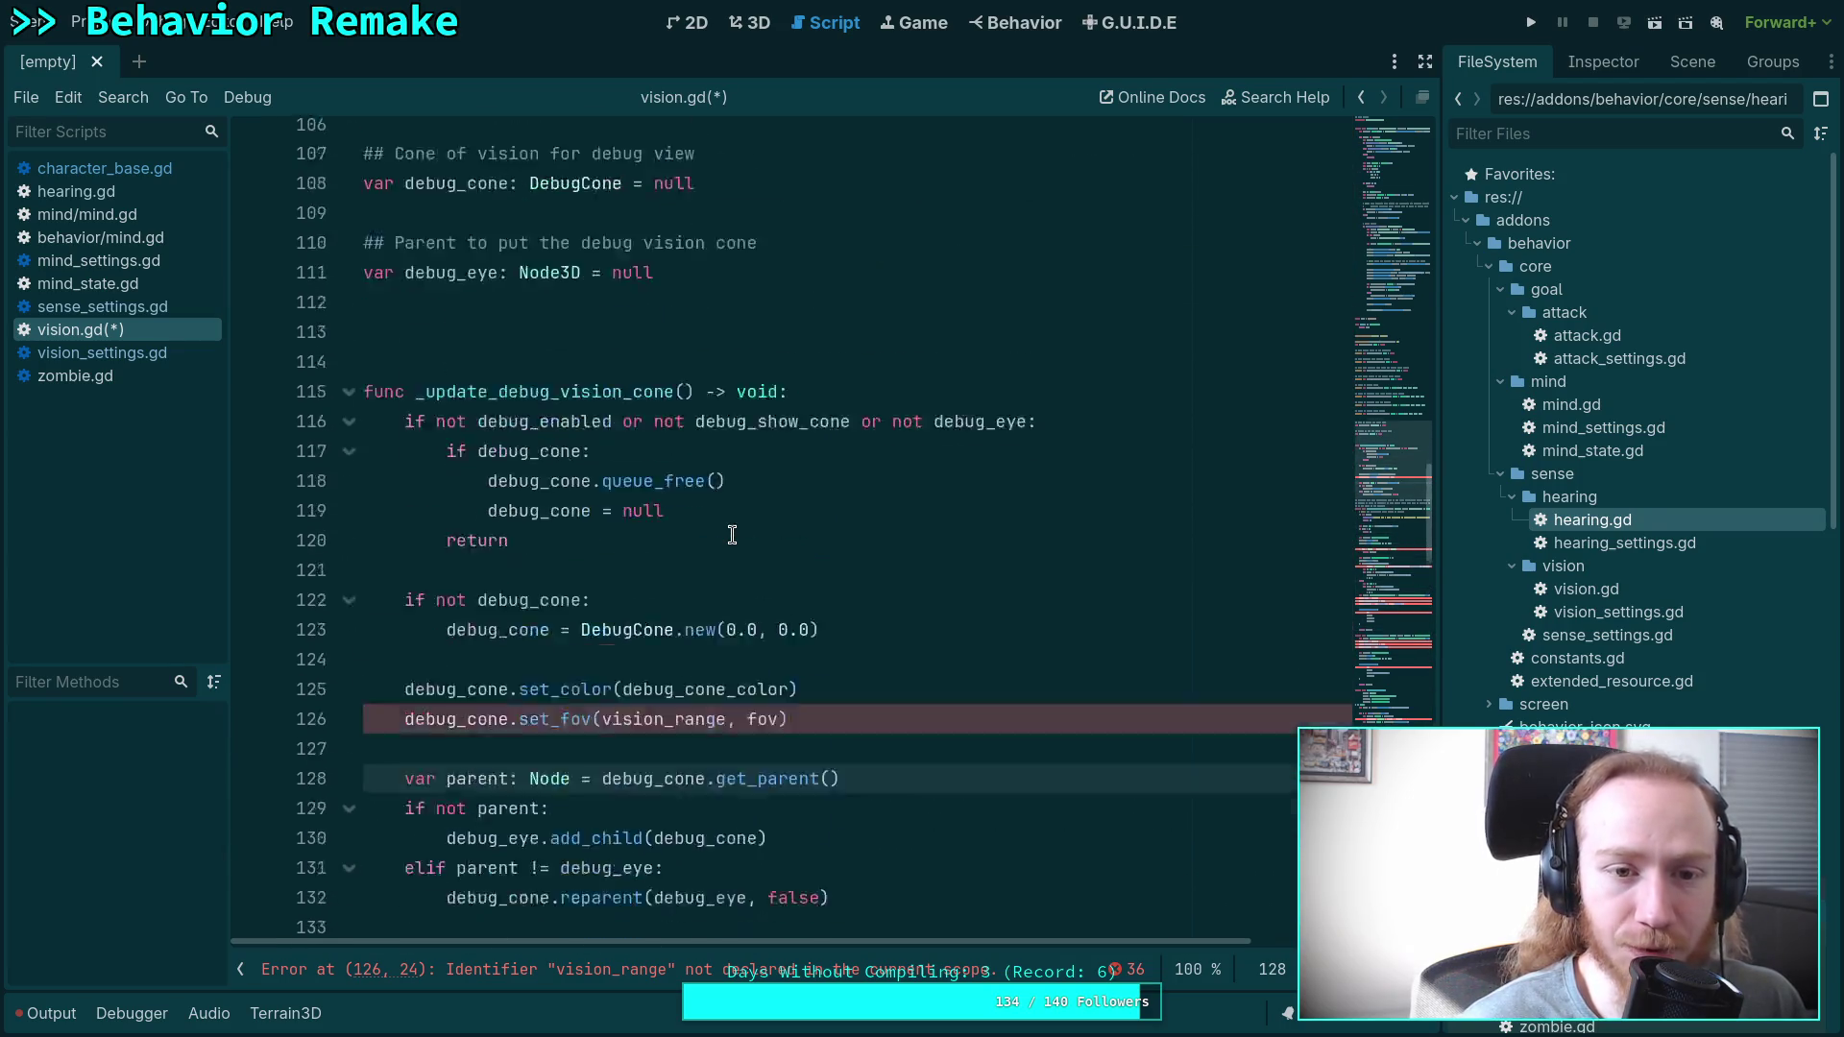
{"action": "scroll", "coordinate": [732, 534], "scroll_direction": "up", "scroll_amount": 18}
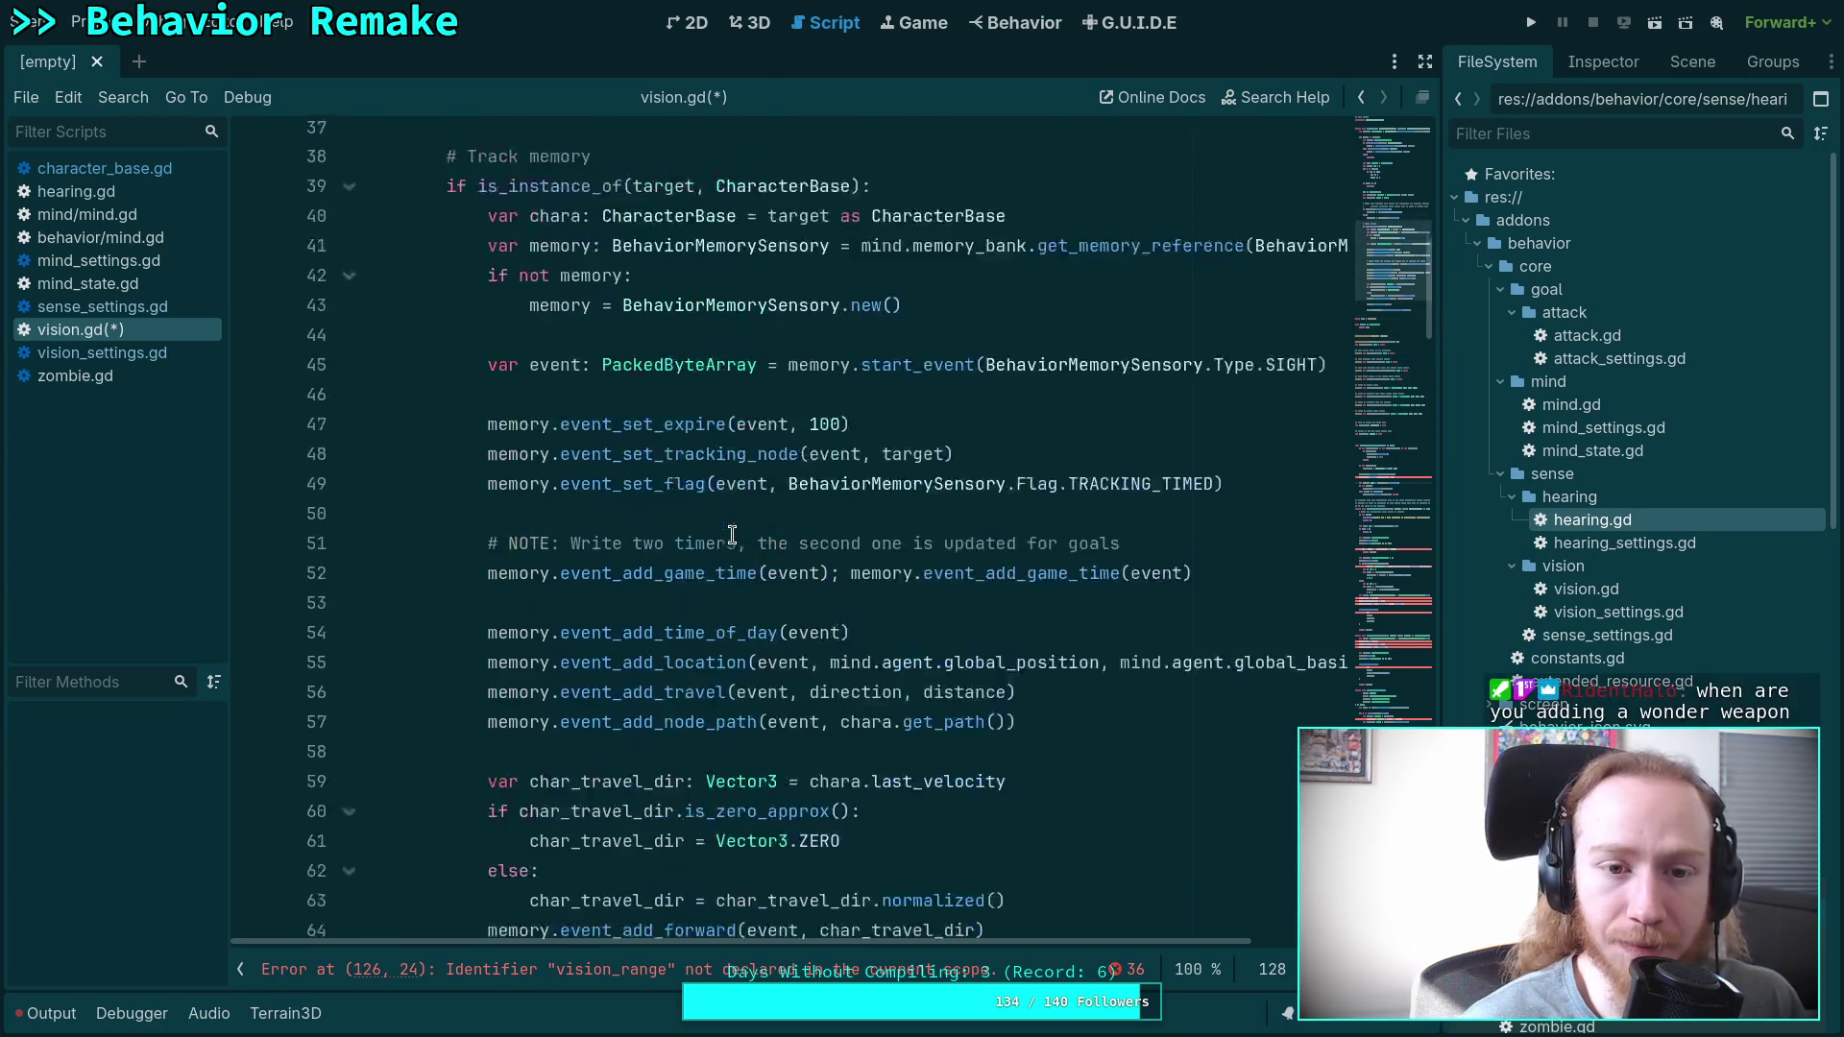
{"action": "scroll", "coordinate": [731, 535], "scroll_direction": "up", "scroll_amount": 5}
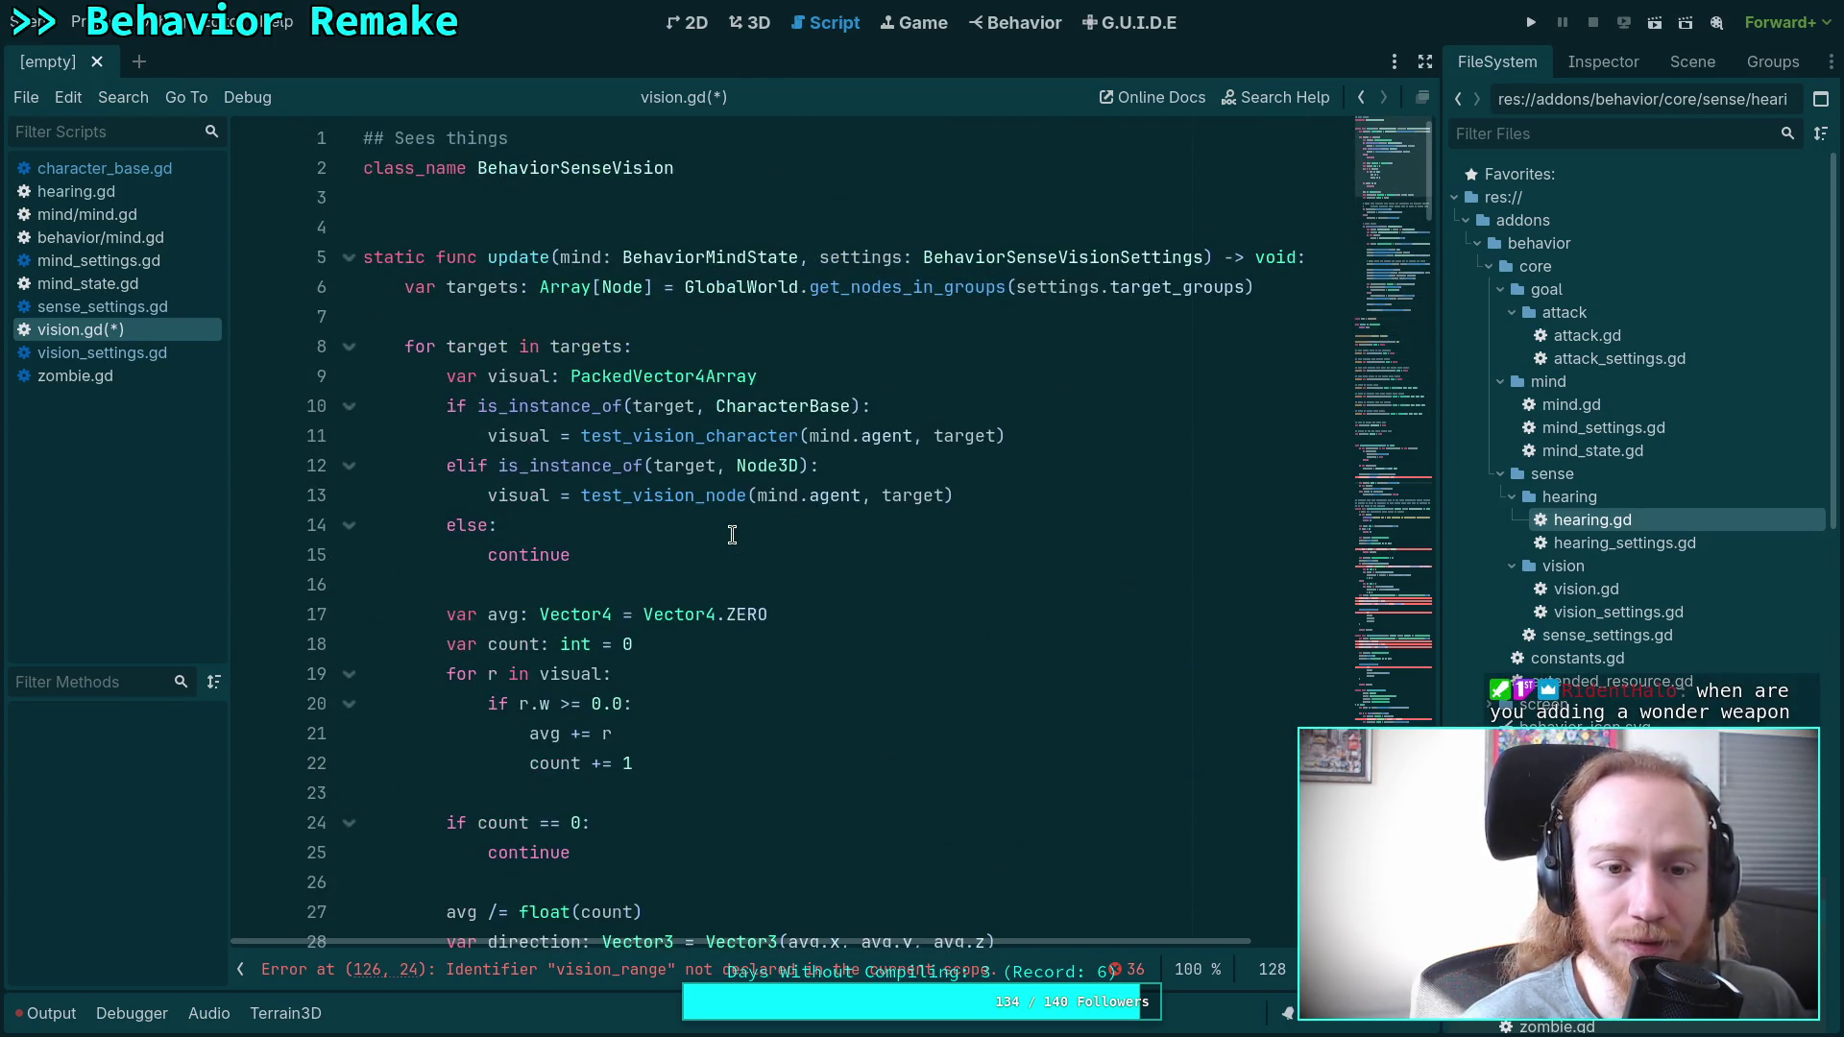